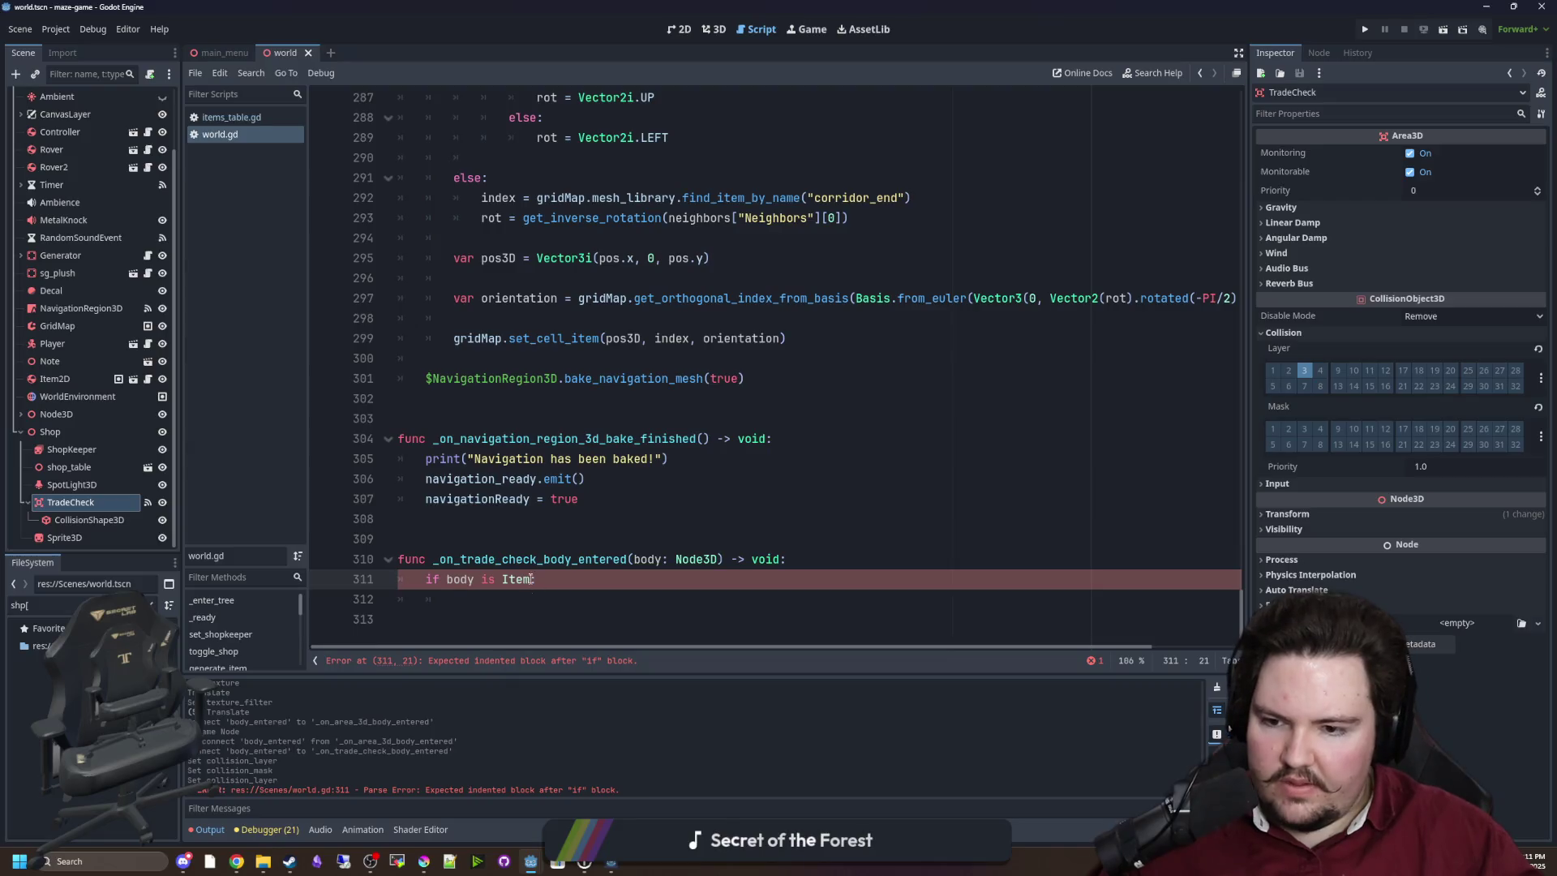
# Add a pass placeholder on a new line under 'if body is Item:'.
pyautogui.press('Down')
pyautogui.write('pass')
pyautogui.click(706, 487)
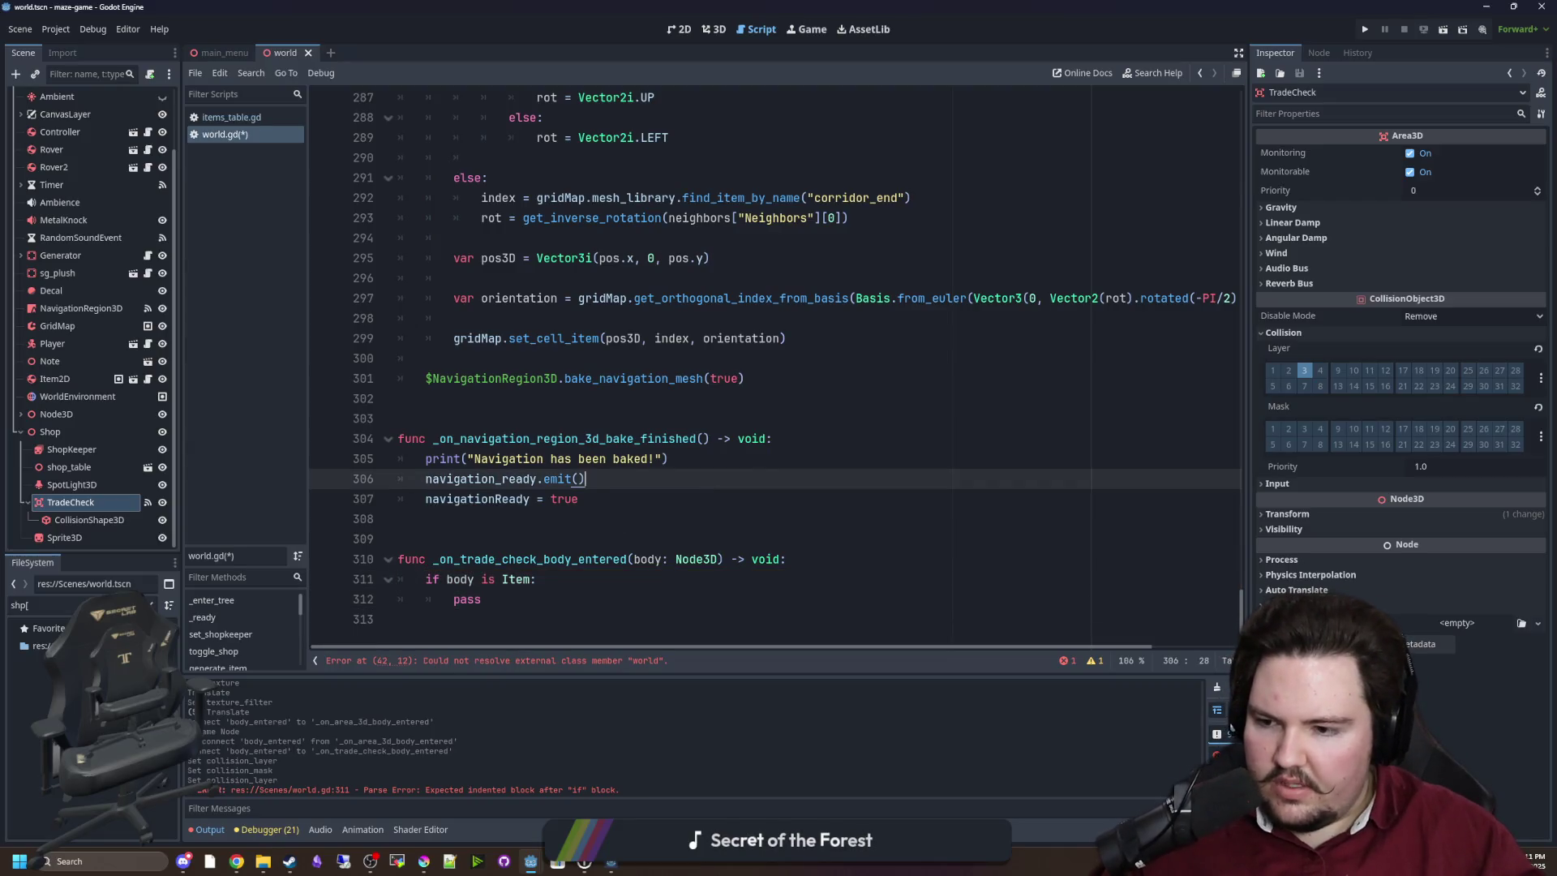
# Filter the FileSystem dock for 'shop' and open shops_table.gd.
pyautogui.click(151, 604)
pyautogui.write('shop')
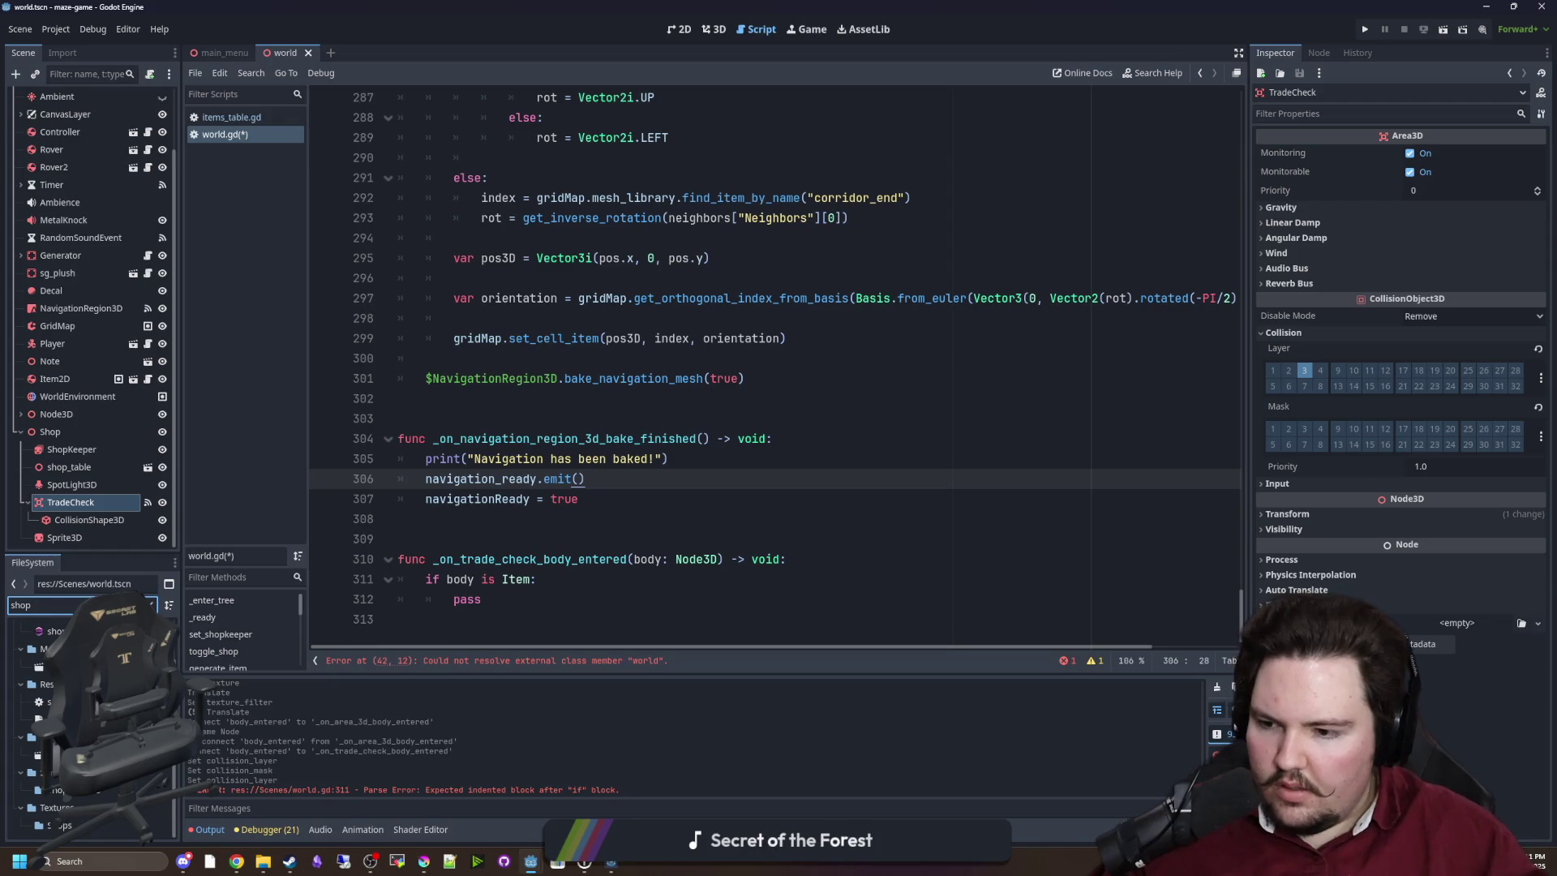
pyautogui.doubleClick(53, 702)
# Locate the Metalhead shop's Trades arrays in shops_table.gd.
pyautogui.click(875, 378)
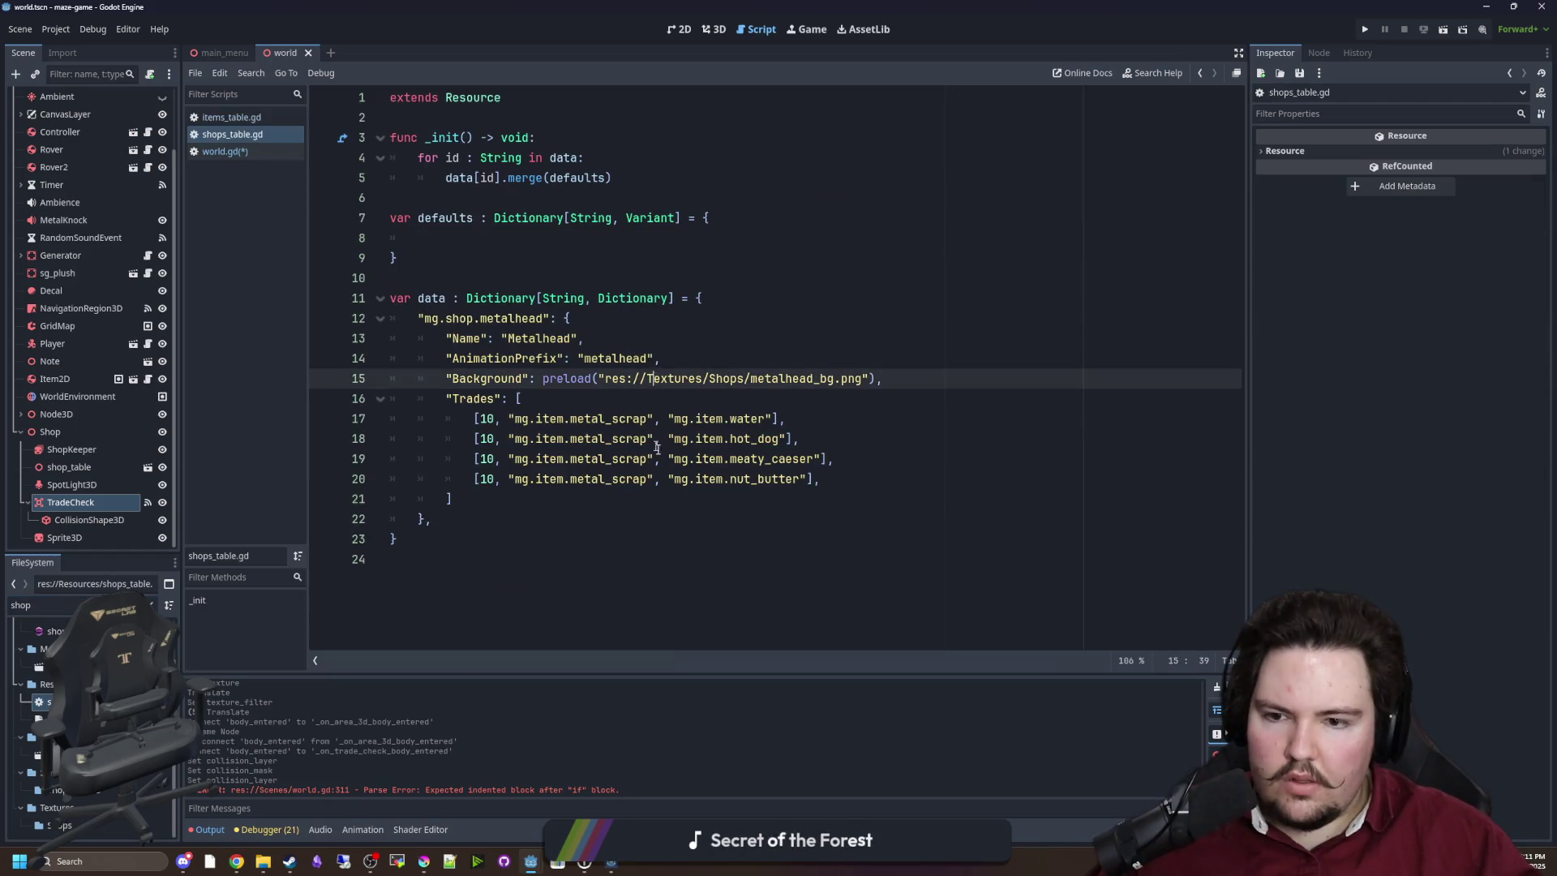
pyautogui.click(552, 420)
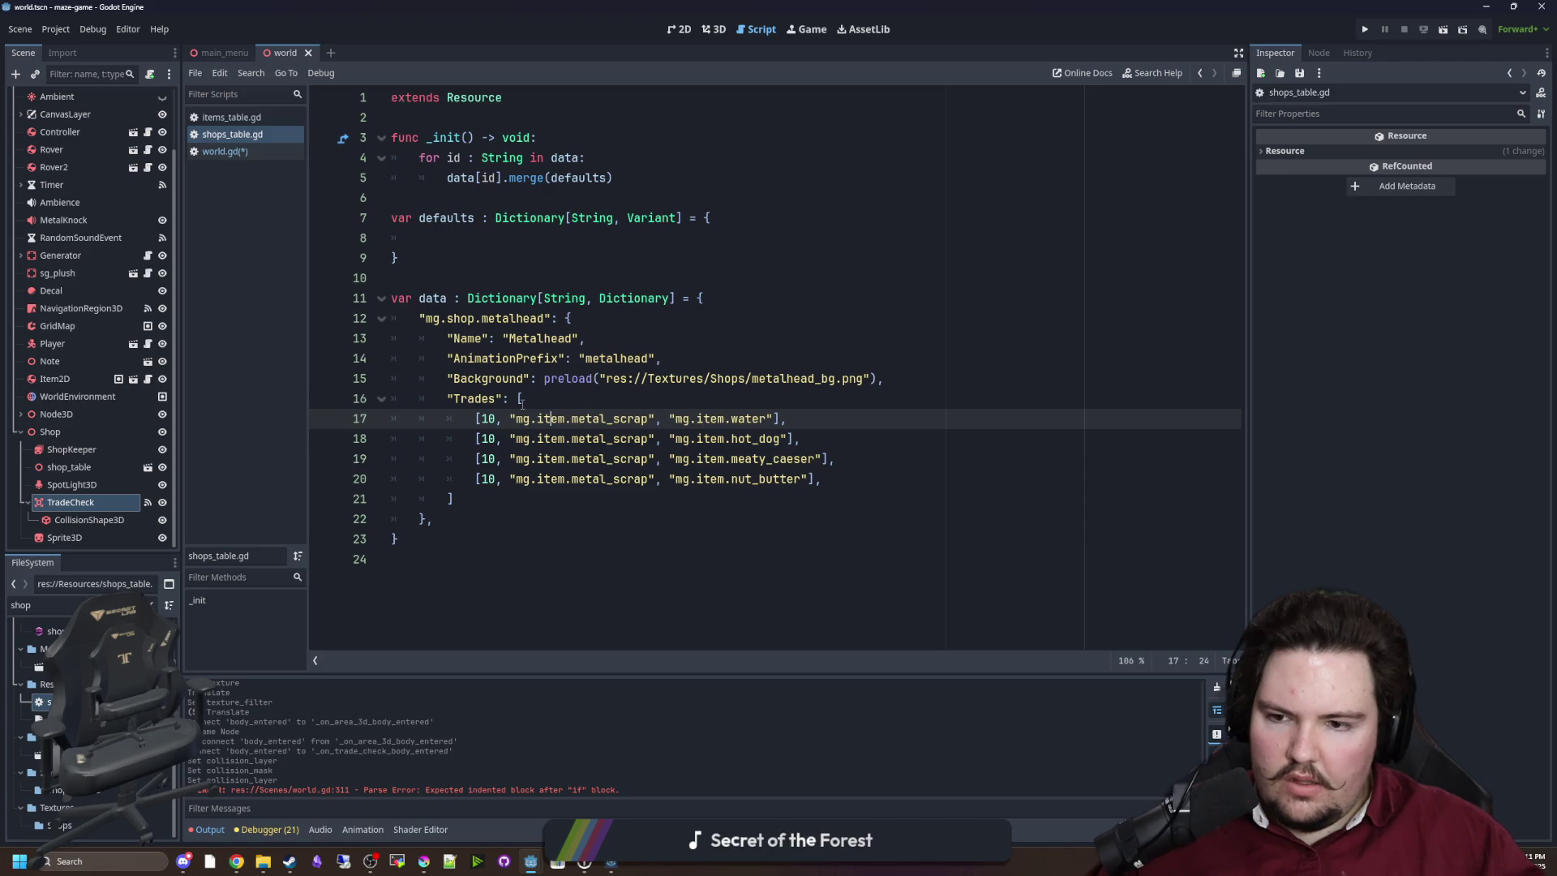
pyautogui.doubleClick(474, 398)
pyautogui.moveTo(682, 375)
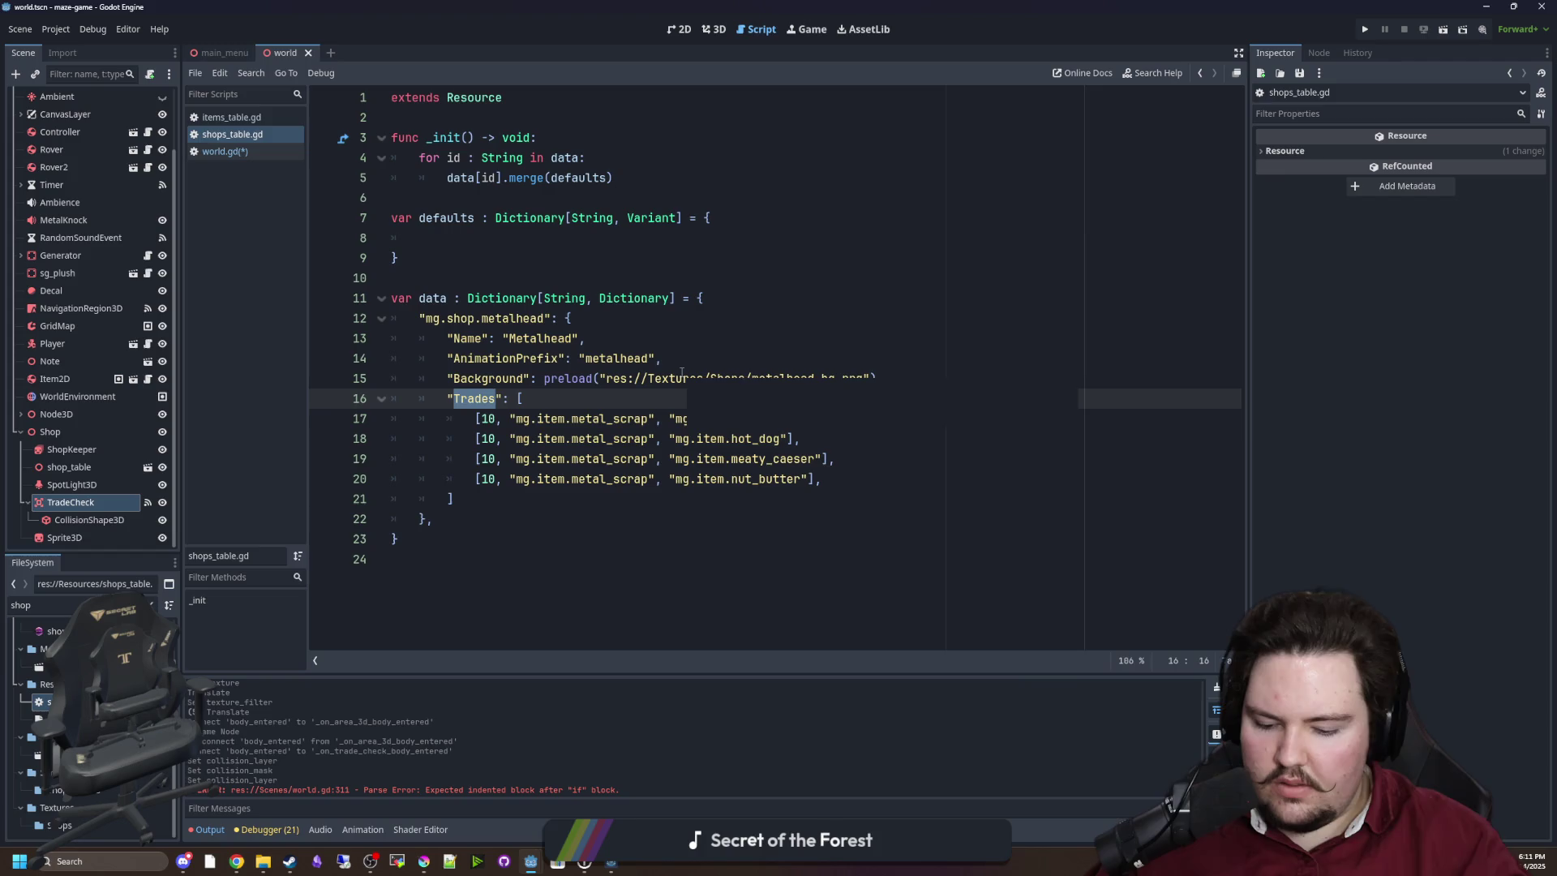
pyautogui.write('Trades')
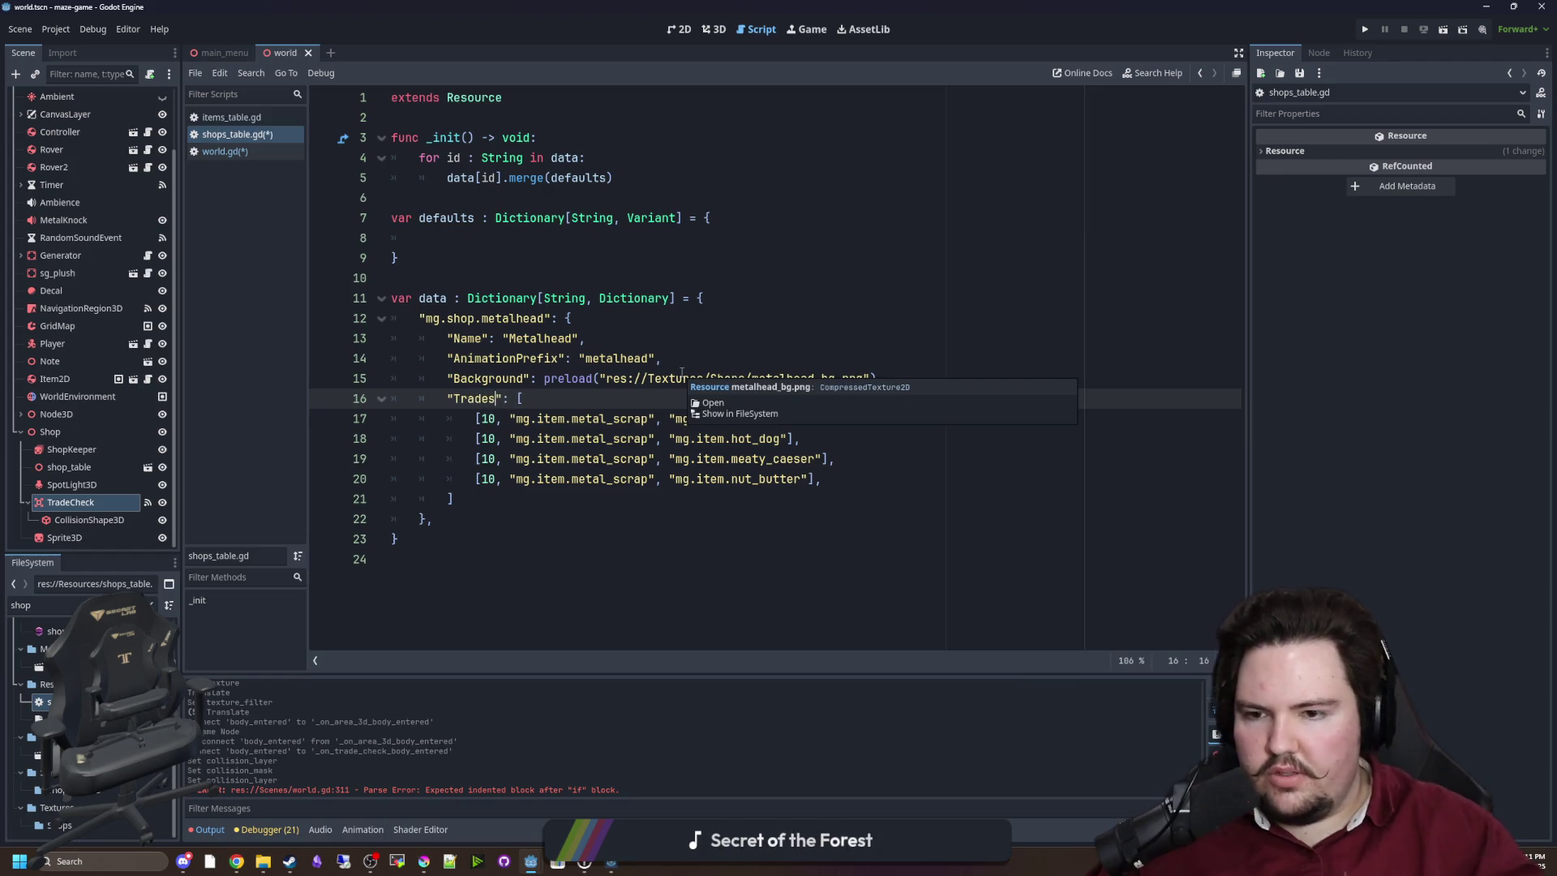
# Delete mg.item.metal_scrap from all four Metalhead trades, working from last to first.
pyautogui.click(781, 490)
pyautogui.moveTo(673, 481); pyautogui.dragTo(509, 480)
pyautogui.press('BackSpace')
pyautogui.moveTo(670, 459); pyautogui.dragTo(509, 460)
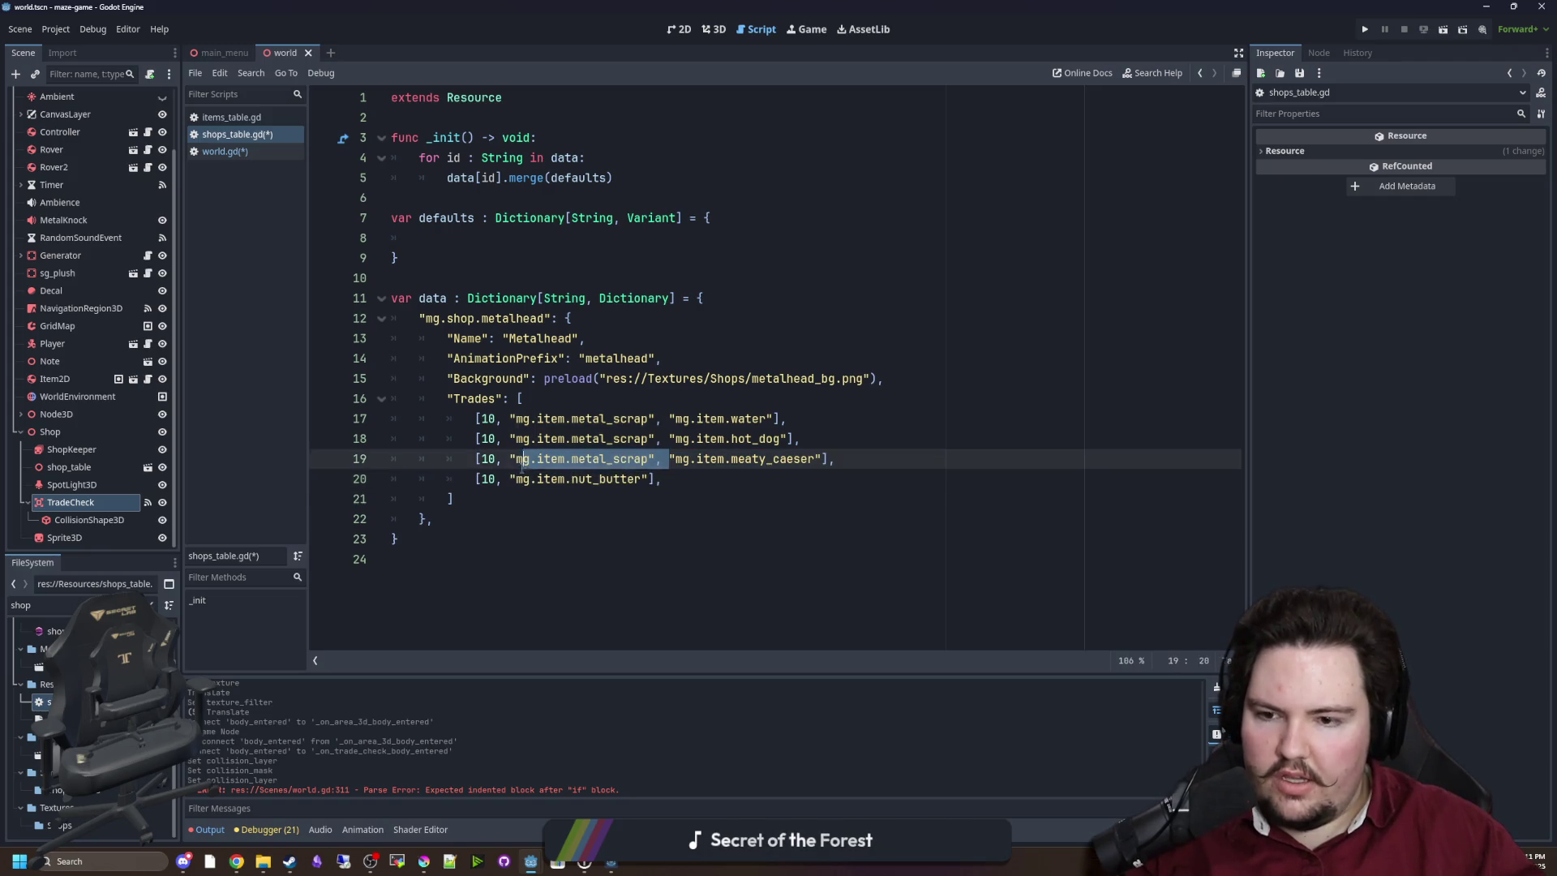
pyautogui.press('BackSpace')
pyautogui.click(668, 438)
pyautogui.hotkey('ctrl', 'shift', 'Left')
pyautogui.hotkey('ctrl', 'shift', 'Left')
pyautogui.hotkey('ctrl', 'shift', 'Left')
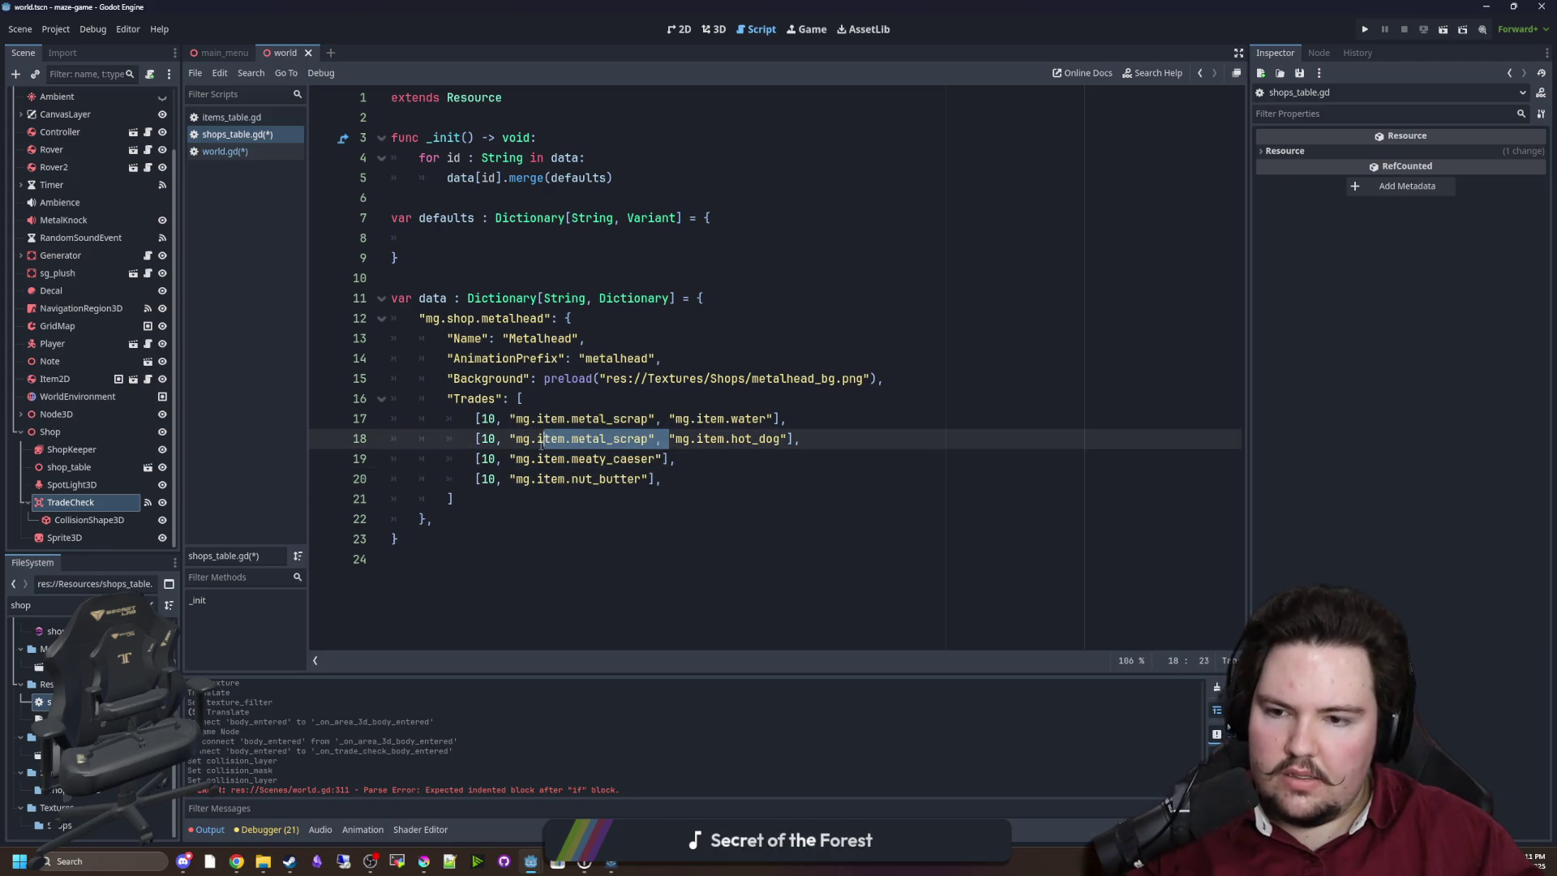
pyautogui.press('BackSpace')
pyautogui.moveTo(668, 427); pyautogui.dragTo(502, 420)
pyautogui.press('BackSpace')
pyautogui.click(544, 397)
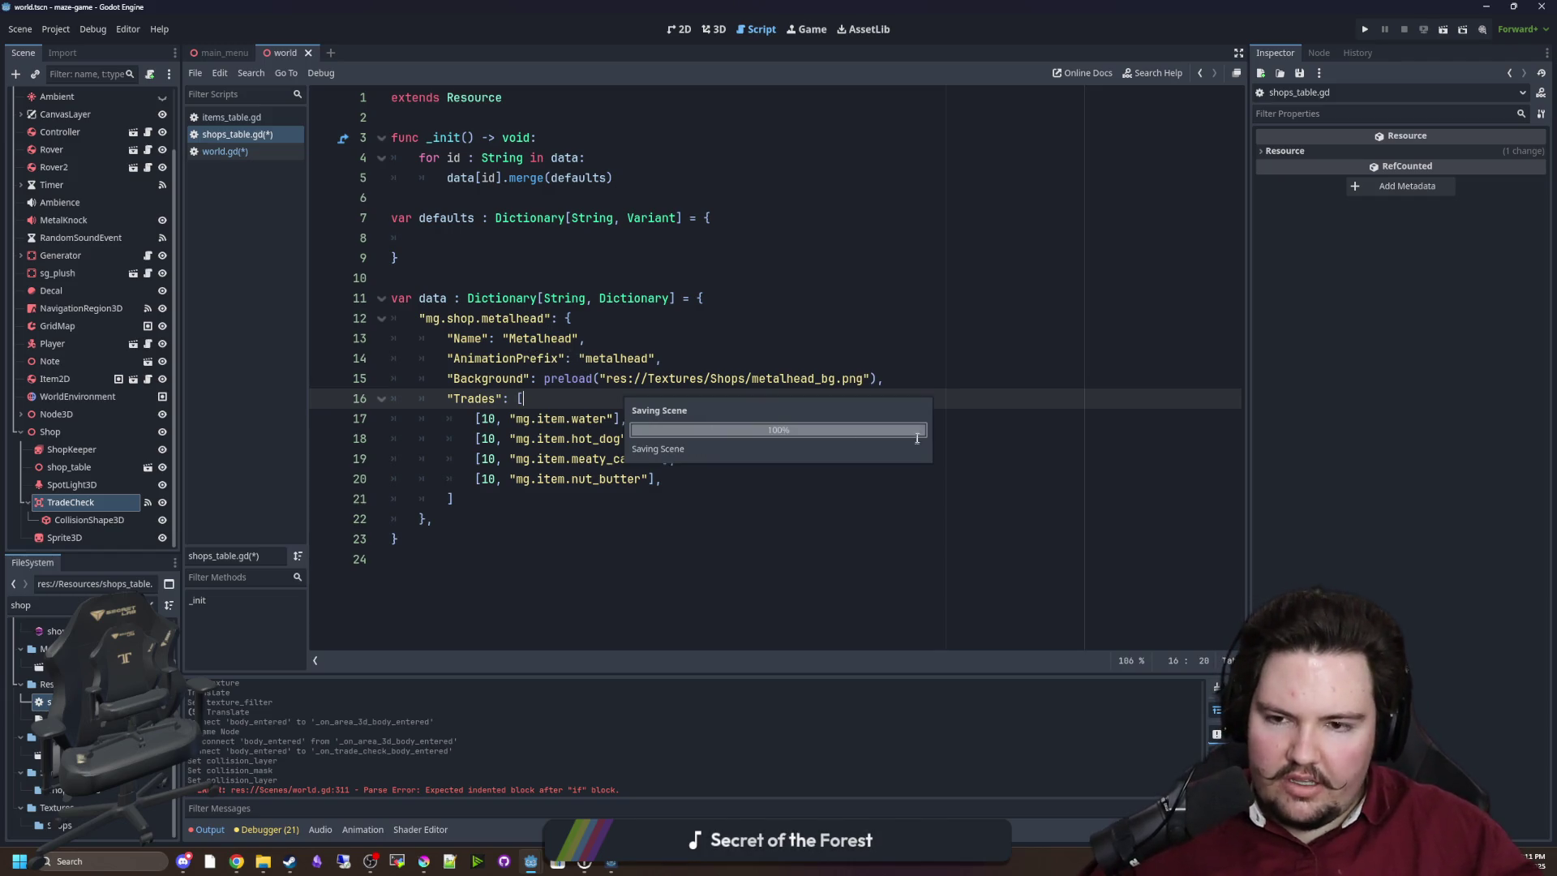
# Insert an "InputItem": "mg.item.metal_scrap" entry with a trailing comma above Trades.
pyautogui.click(979, 379)
pyautogui.press('Return')
pyautogui.hotkey('ctrl', 's')
pyautogui.write('"InputItem')
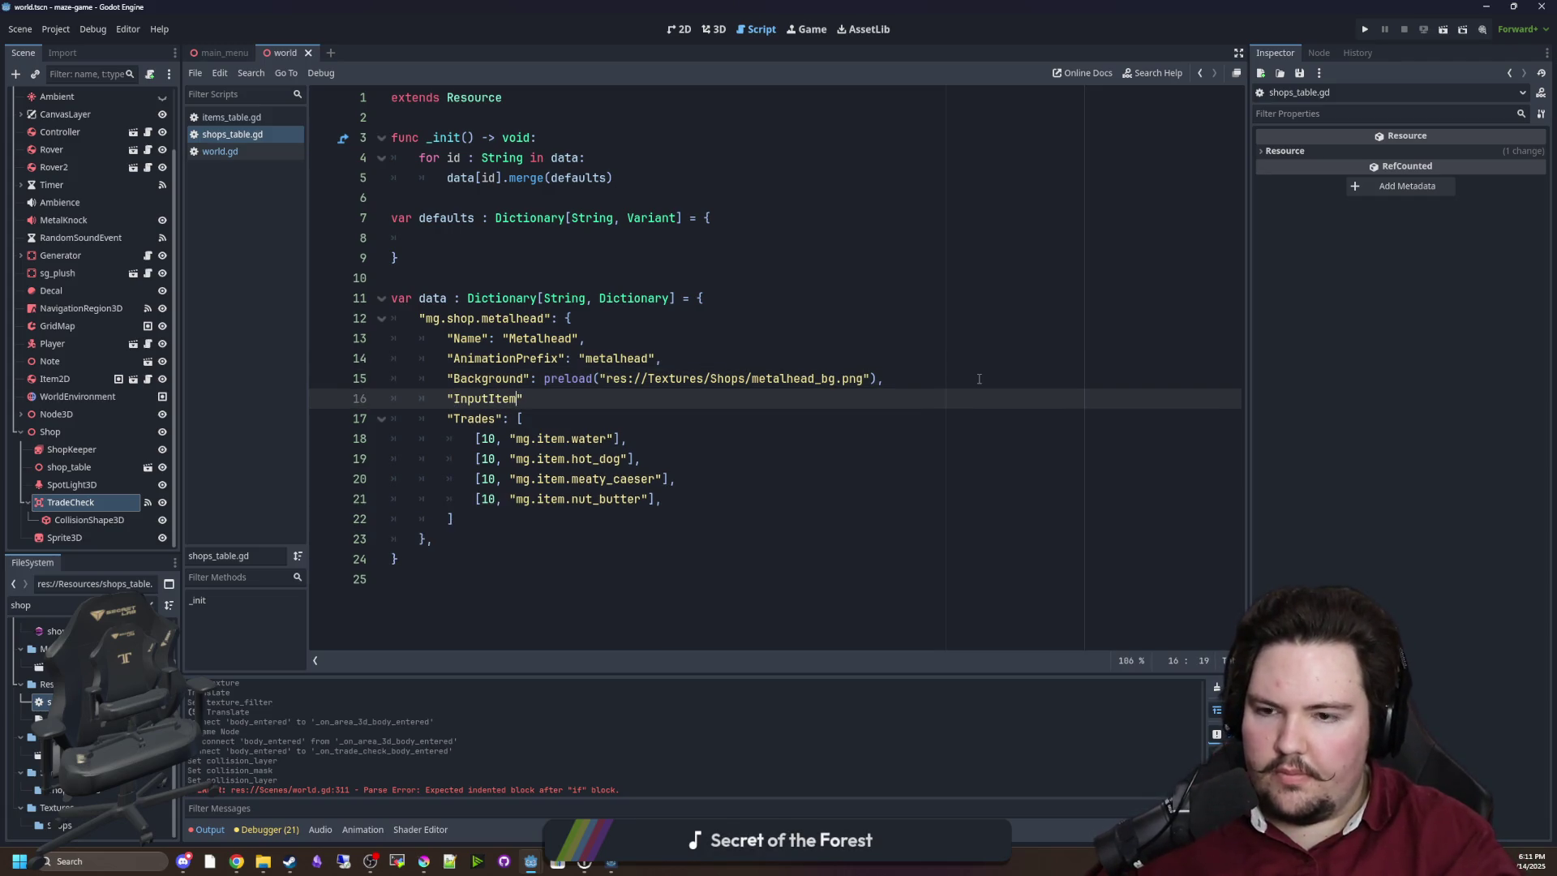
pyautogui.write('": "')
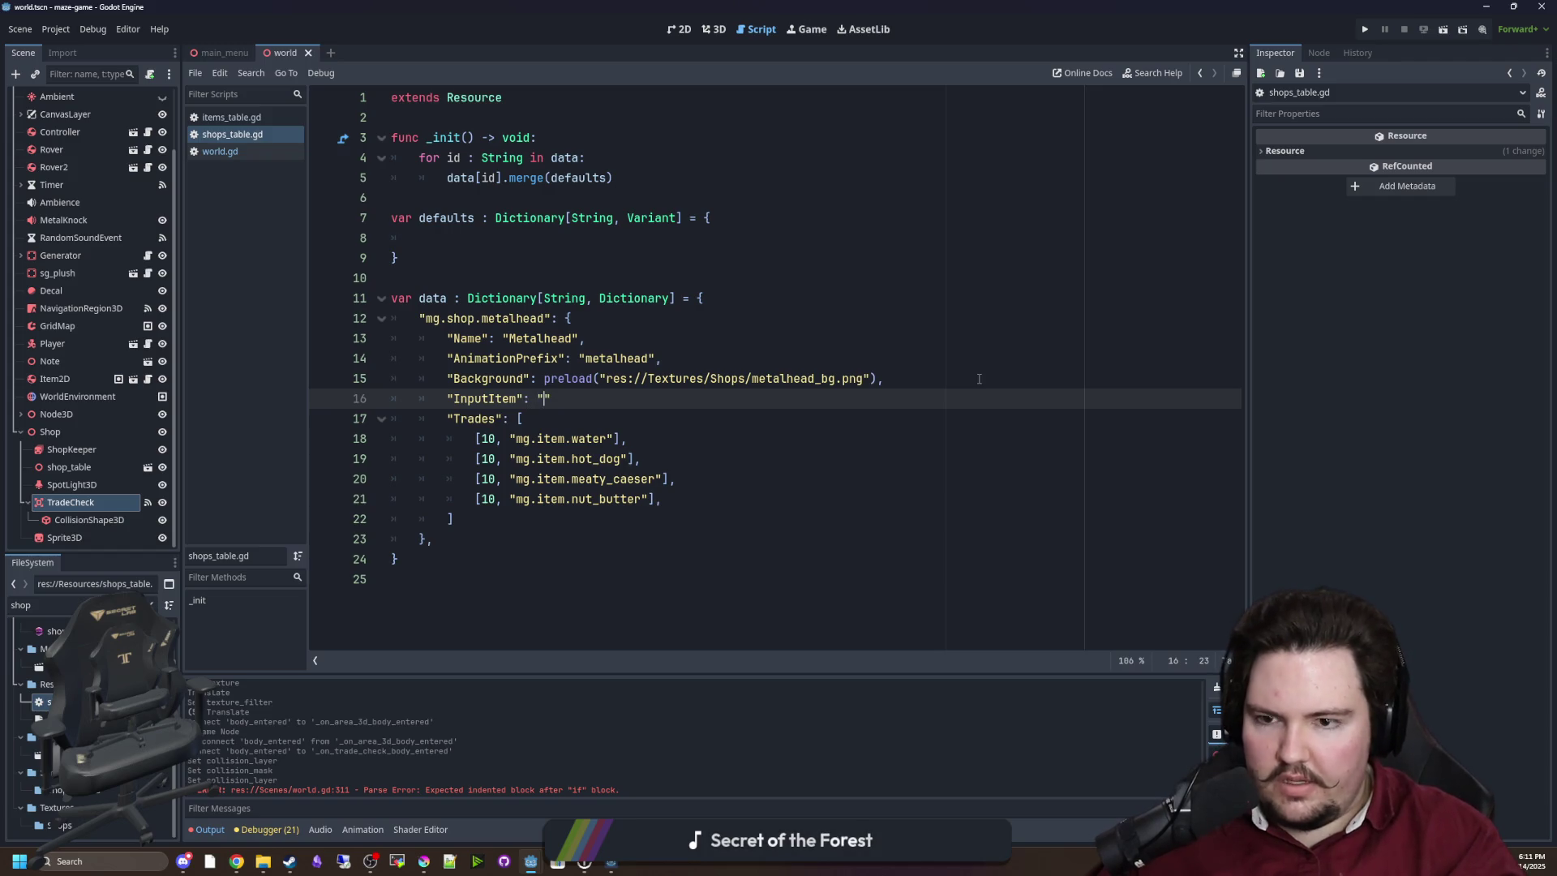
pyautogui.write('mg.item.metal')
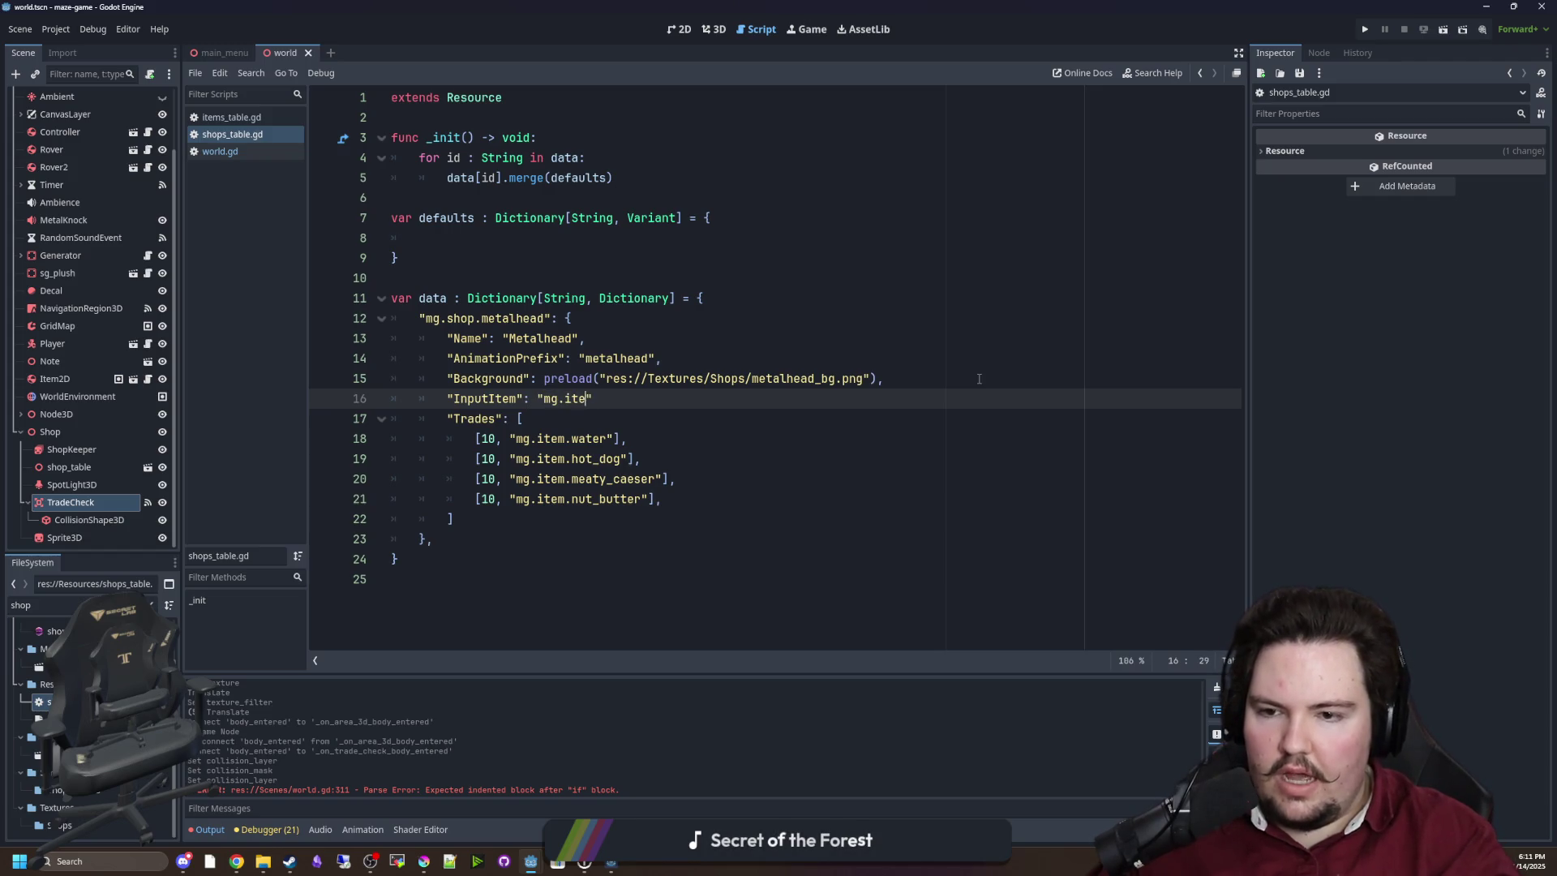
pyautogui.write('_scrap')
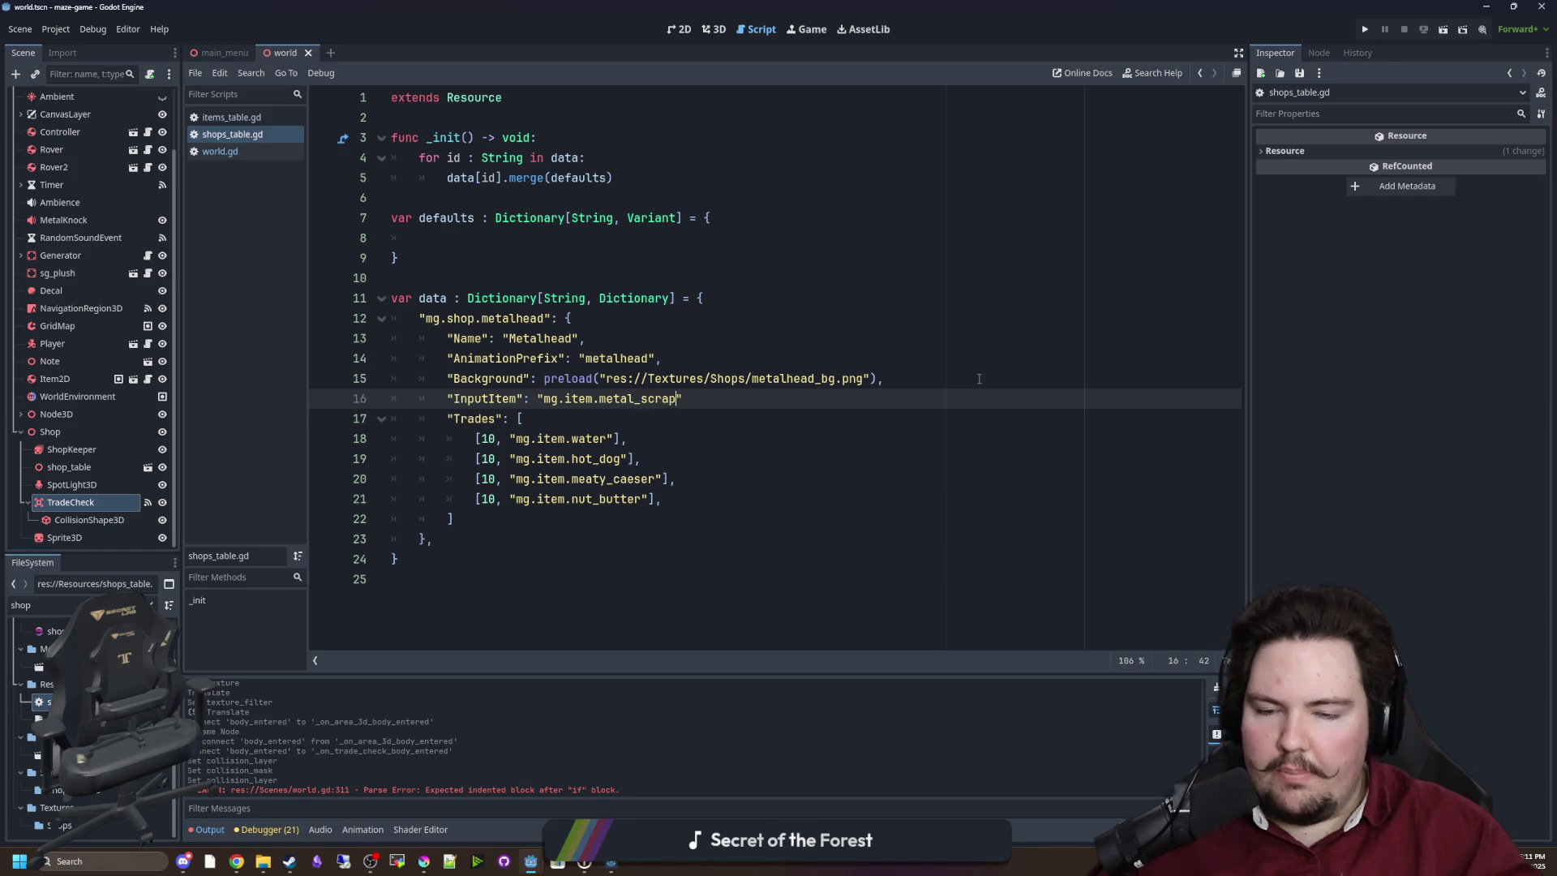
pyautogui.click(979, 379)
pyautogui.press('Down')
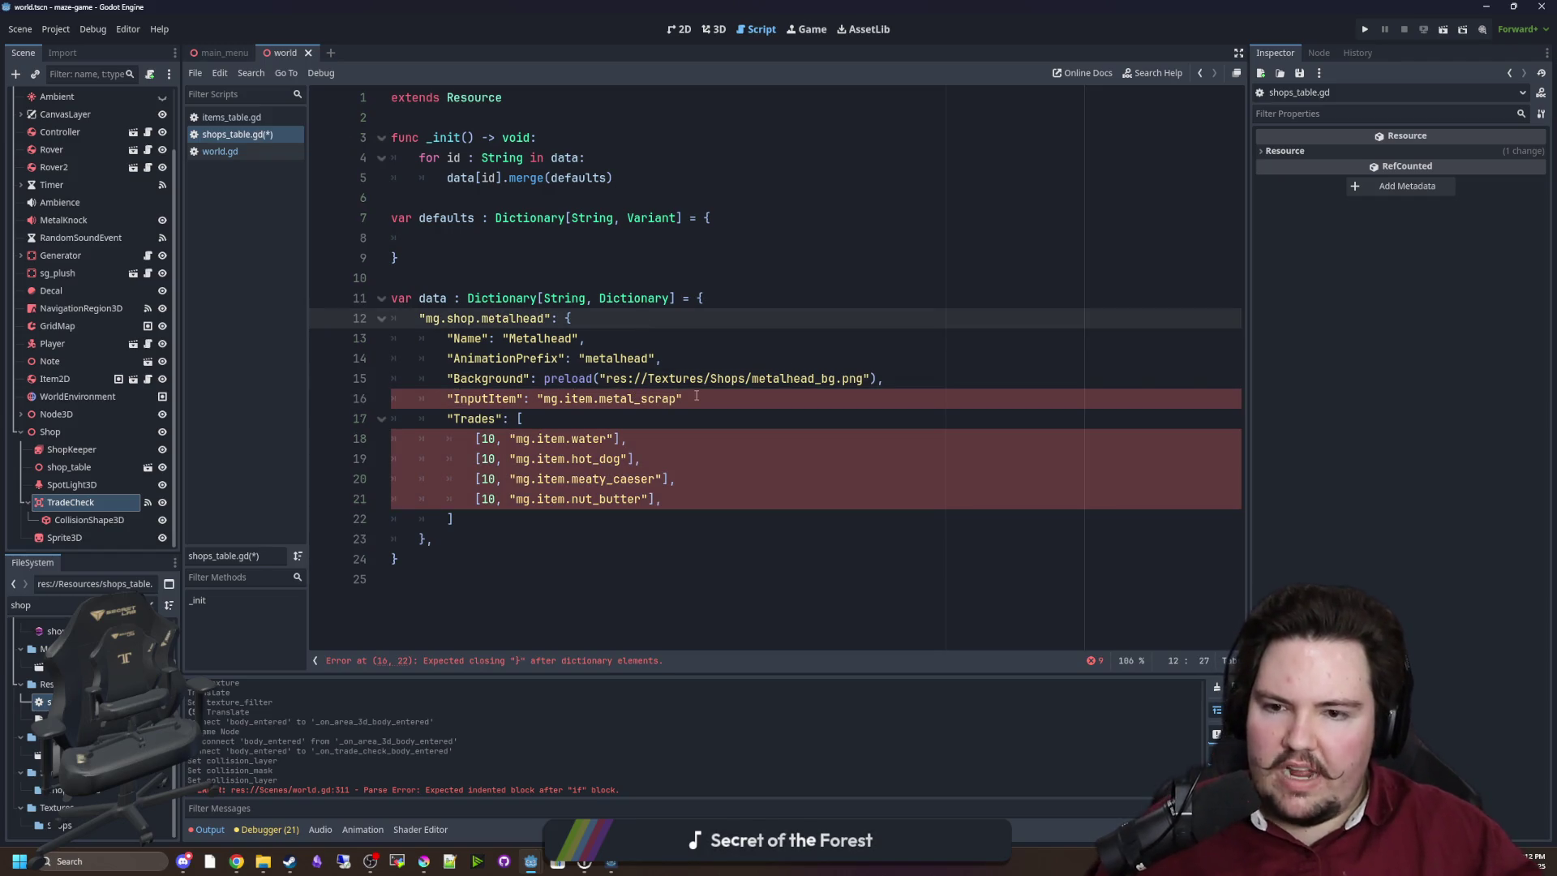
pyautogui.write(',')
# Change the InputItem value from metal_scrap to mg.item.water.
pyautogui.click(817, 330)
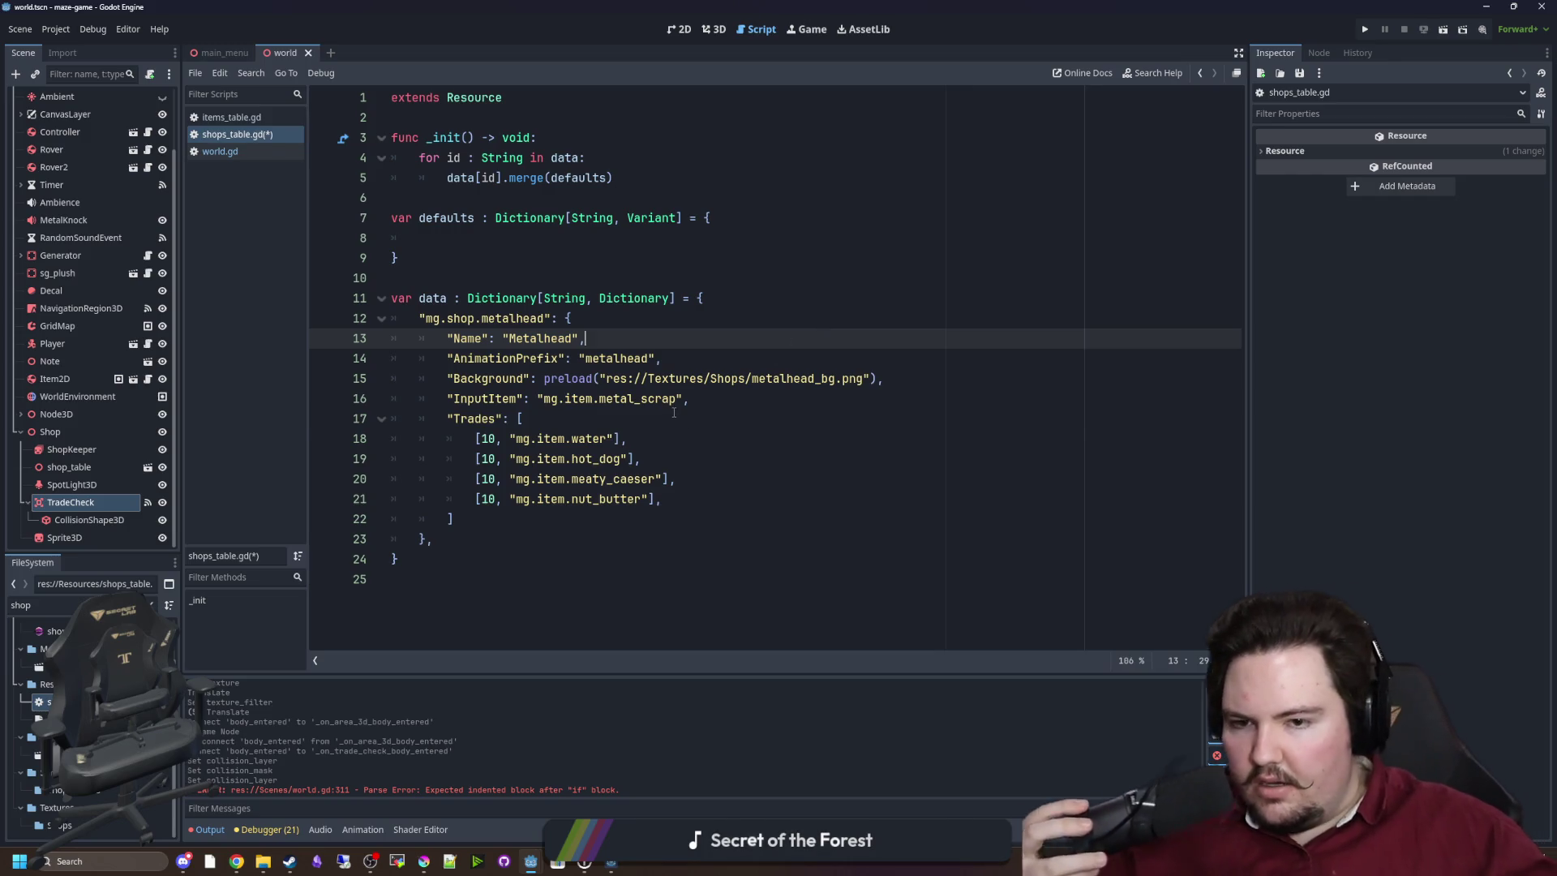
pyautogui.click(667, 401)
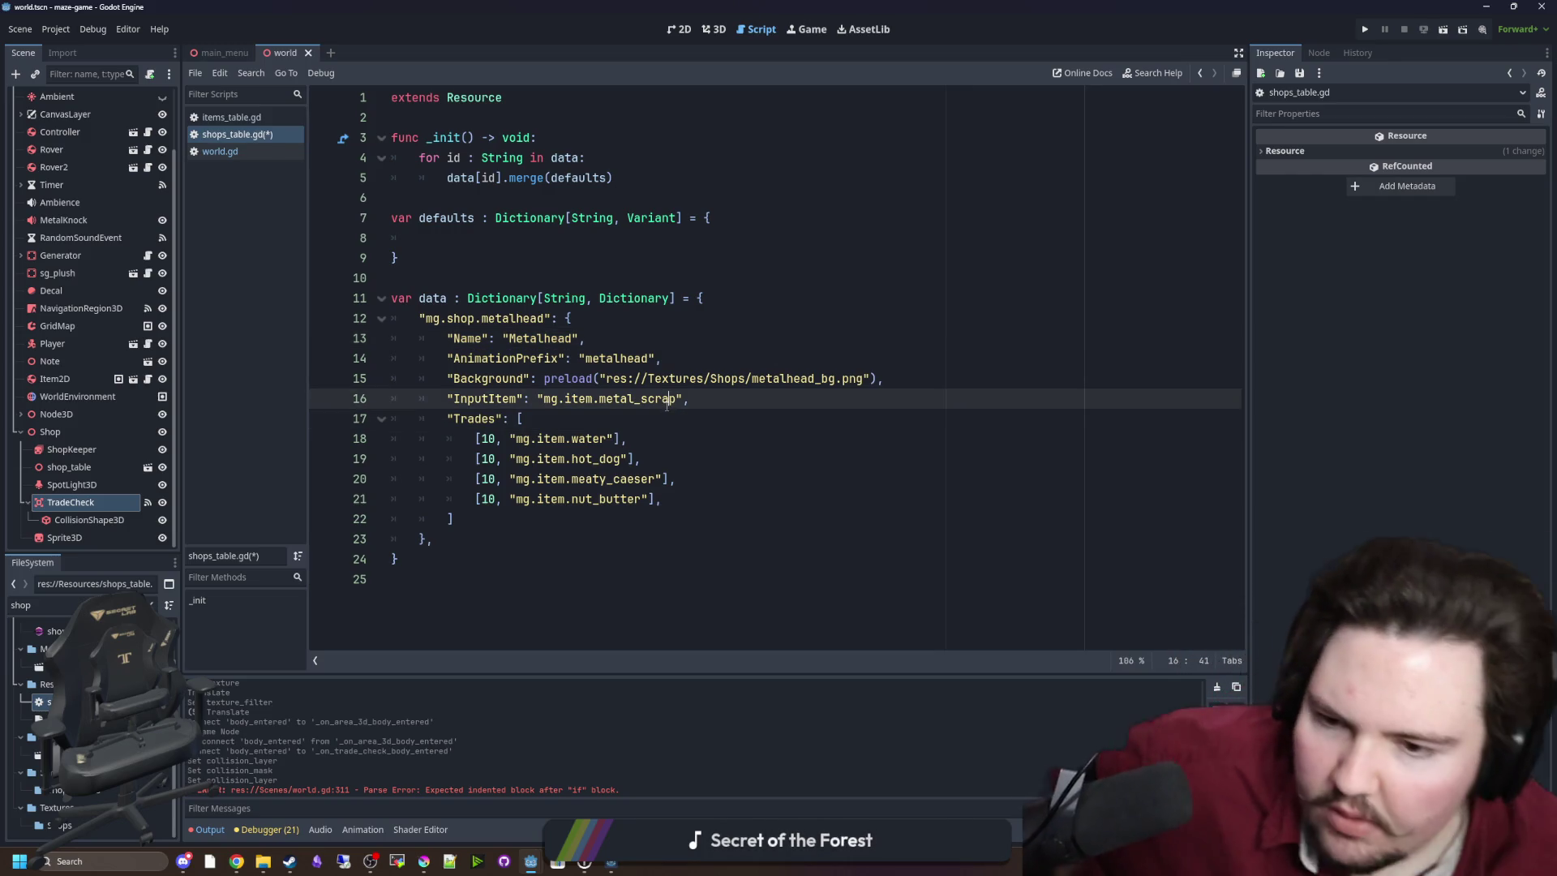
pyautogui.click(675, 417)
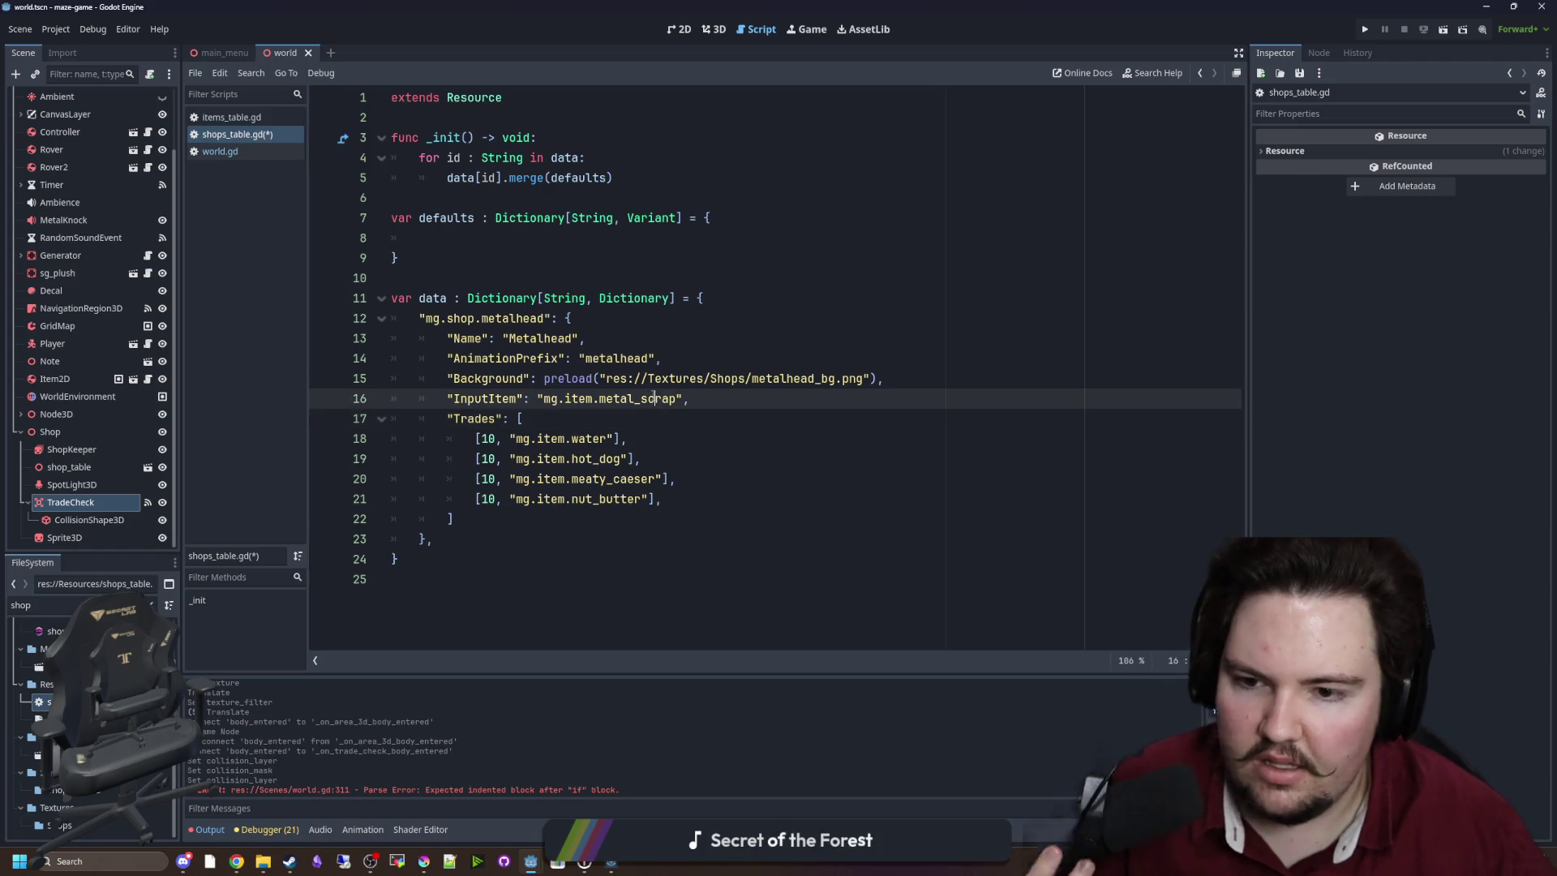
pyautogui.doubleClick(641, 398)
pyautogui.write('water')
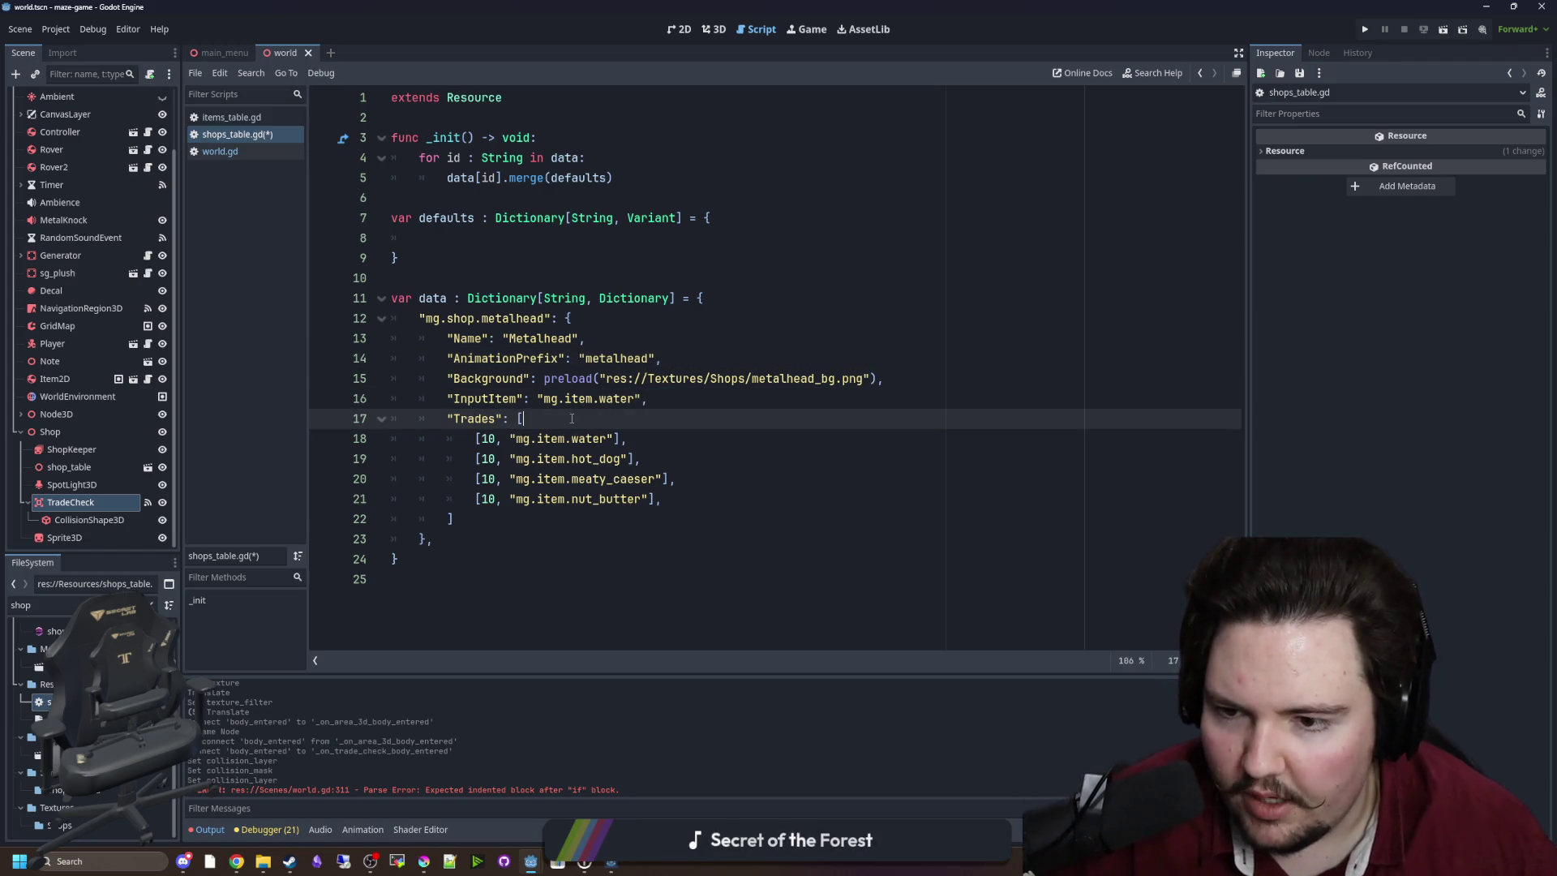
# Save shops_table.gd with the new InputItem entry.
pyautogui.click(577, 318)
pyautogui.click(550, 266)
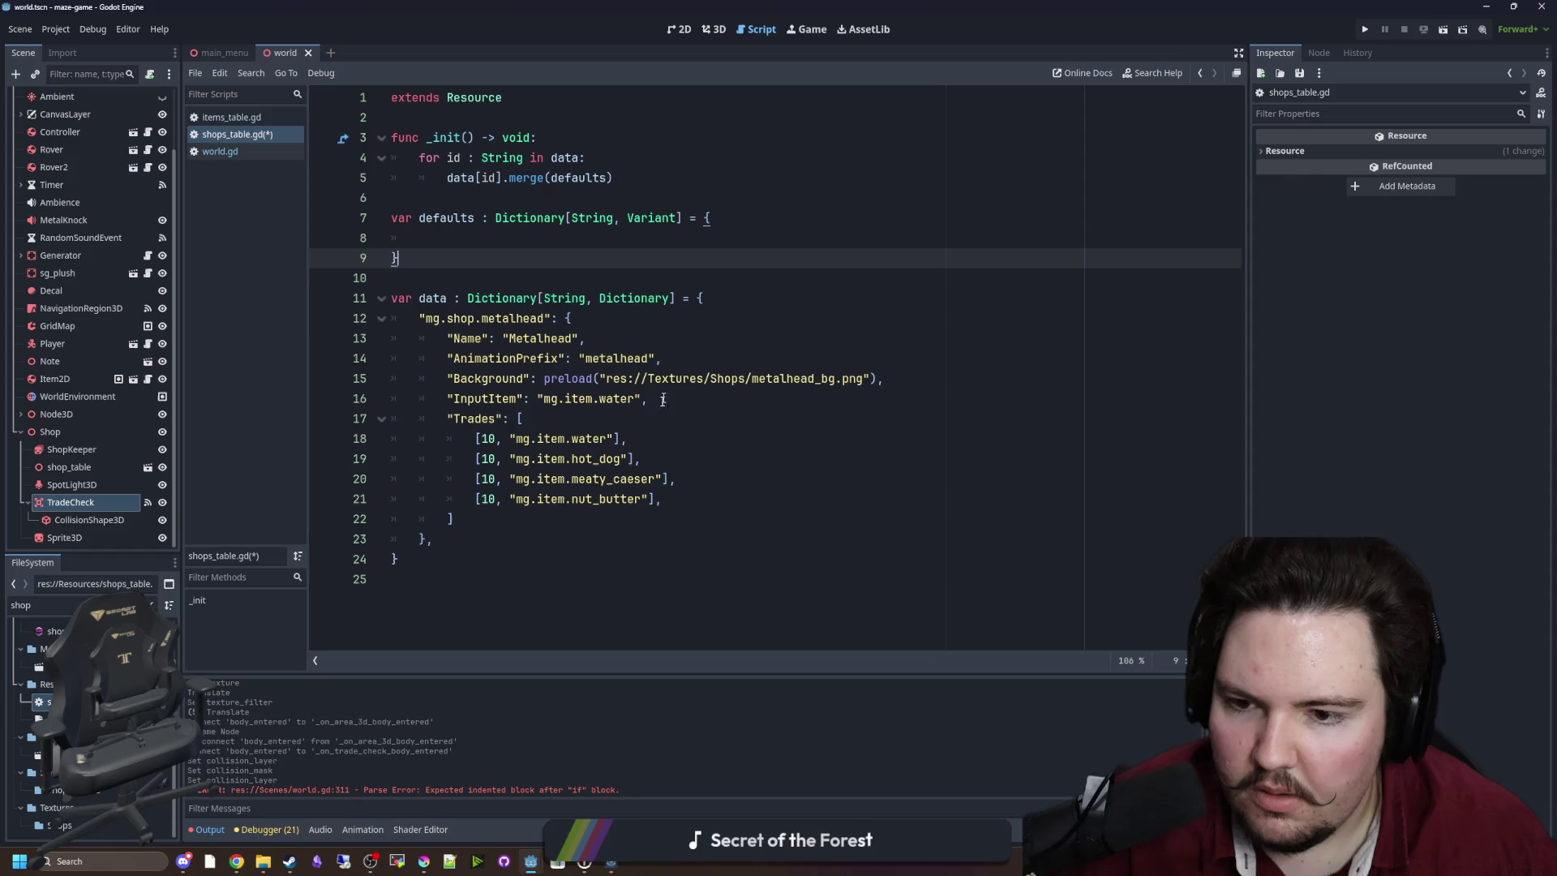
pyautogui.click(568, 417)
pyautogui.click(545, 258)
pyautogui.hotkey('ctrl', 's')
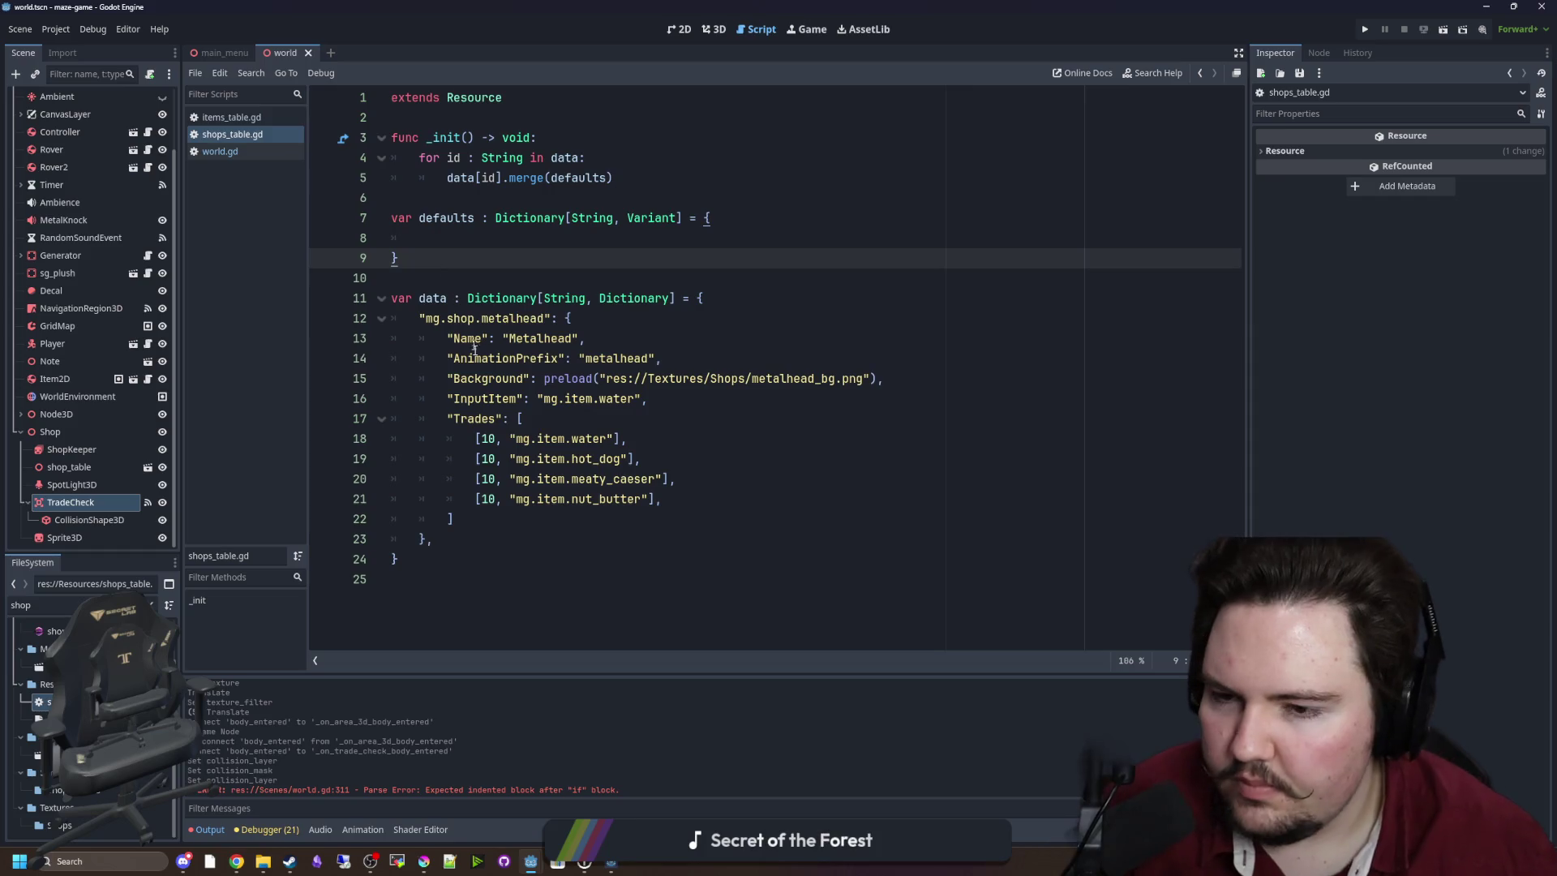
pyautogui.doubleClick(487, 399)
pyautogui.click(416, 278)
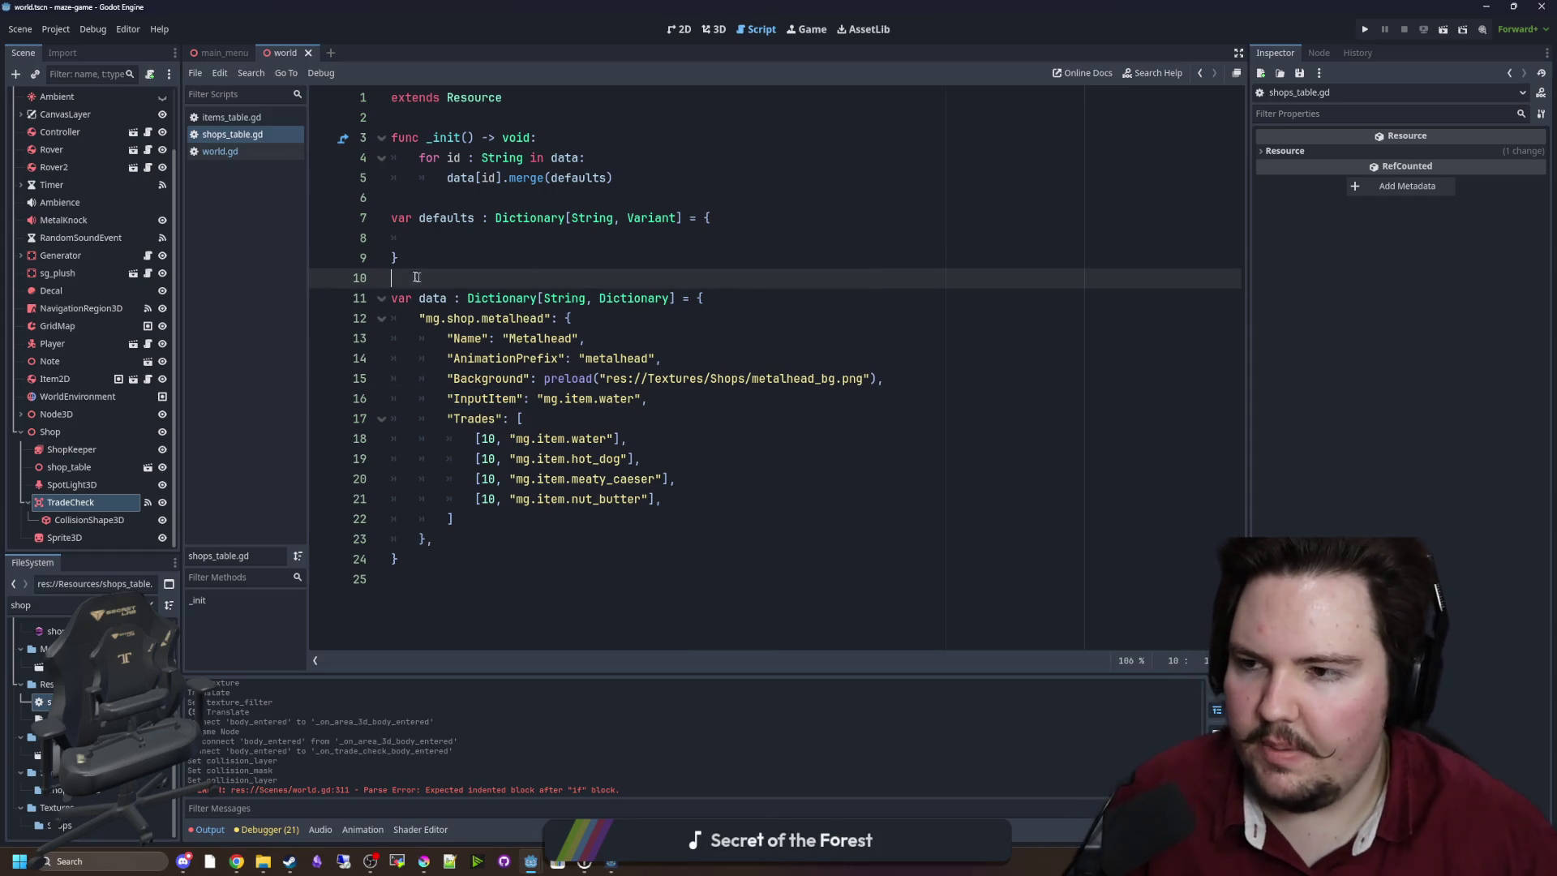
# In world.gd, find the shopkeeper setter and open a new line after line 59.
pyautogui.click(220, 151)
pyautogui.hotkey('ctrl', 'f')
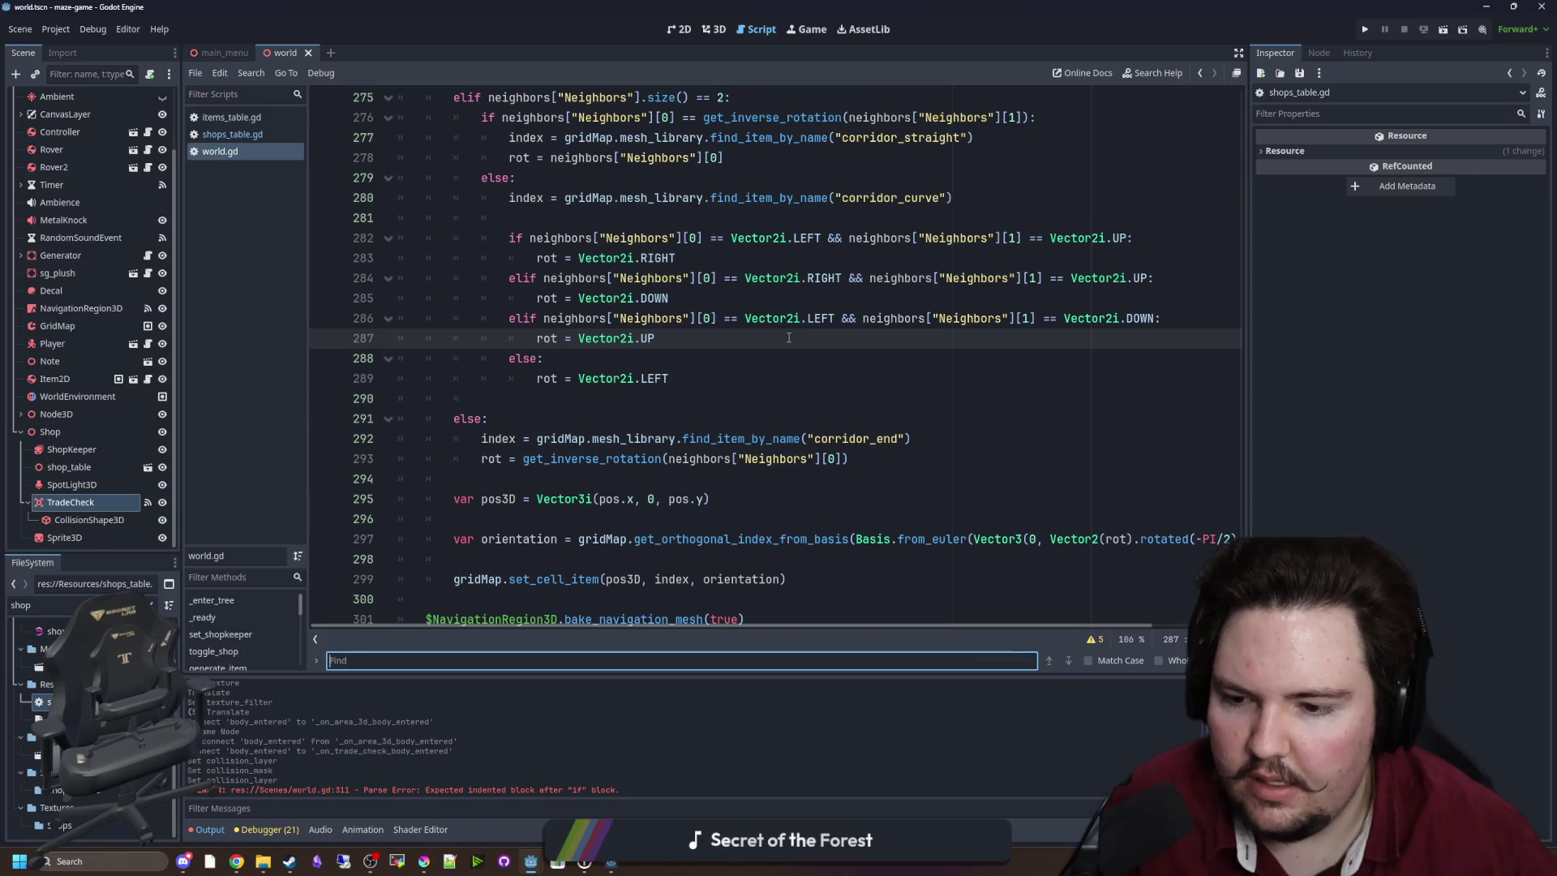
pyautogui.write('set_trade')
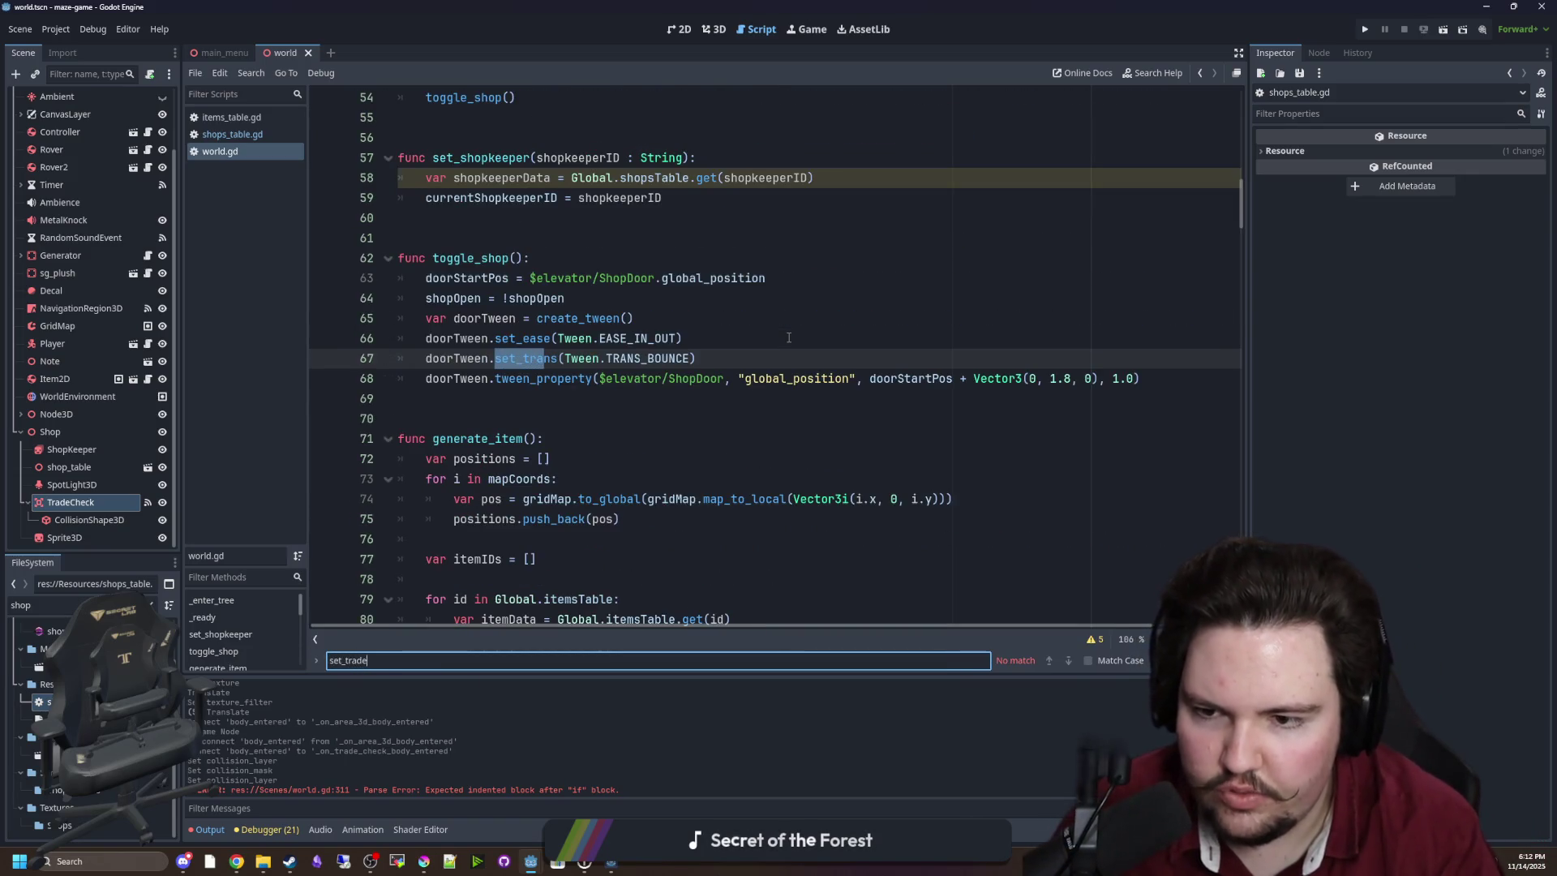
pyautogui.write('r')
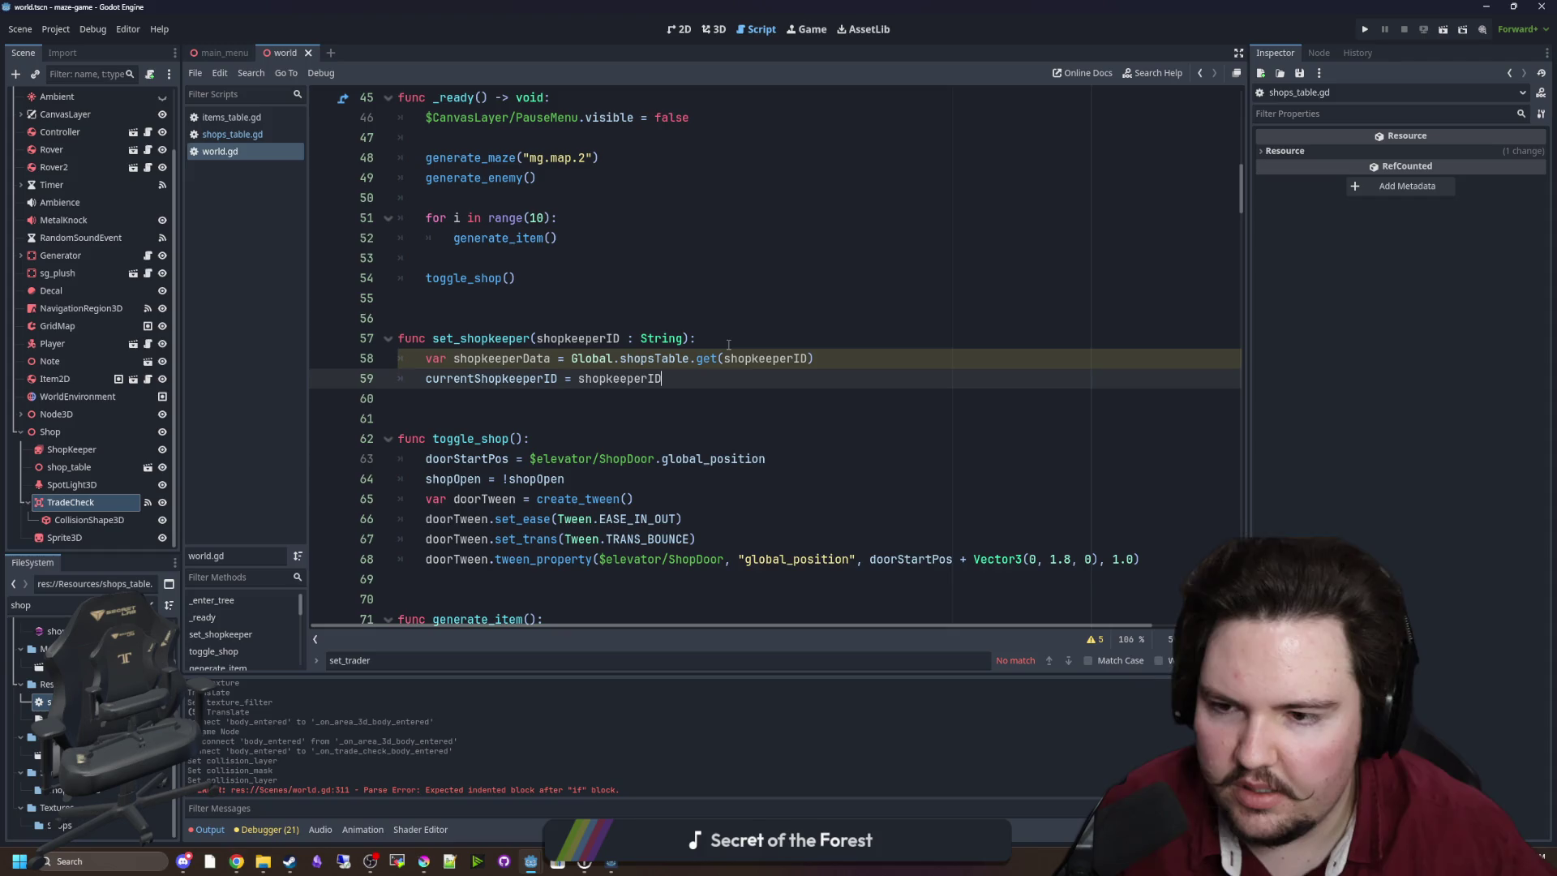
pyautogui.press('Return')
# Start line 60 with currentShopkeeperInputID using autocomplete.
pyautogui.write('shopK')
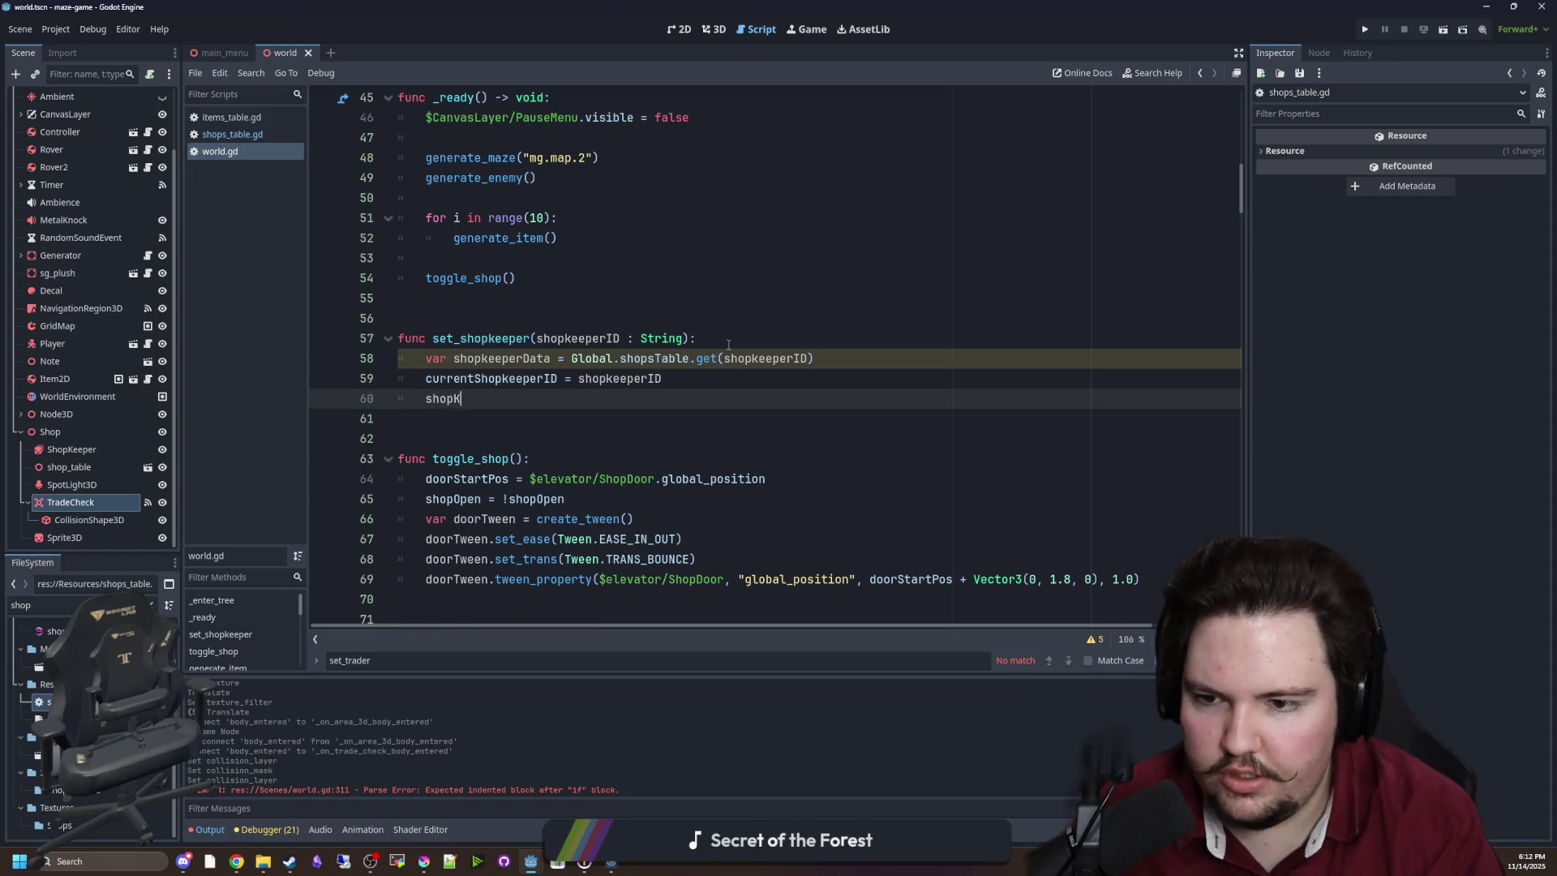
pyautogui.press('BackSpace')
pyautogui.write('keeper')
pyautogui.press('Escape')
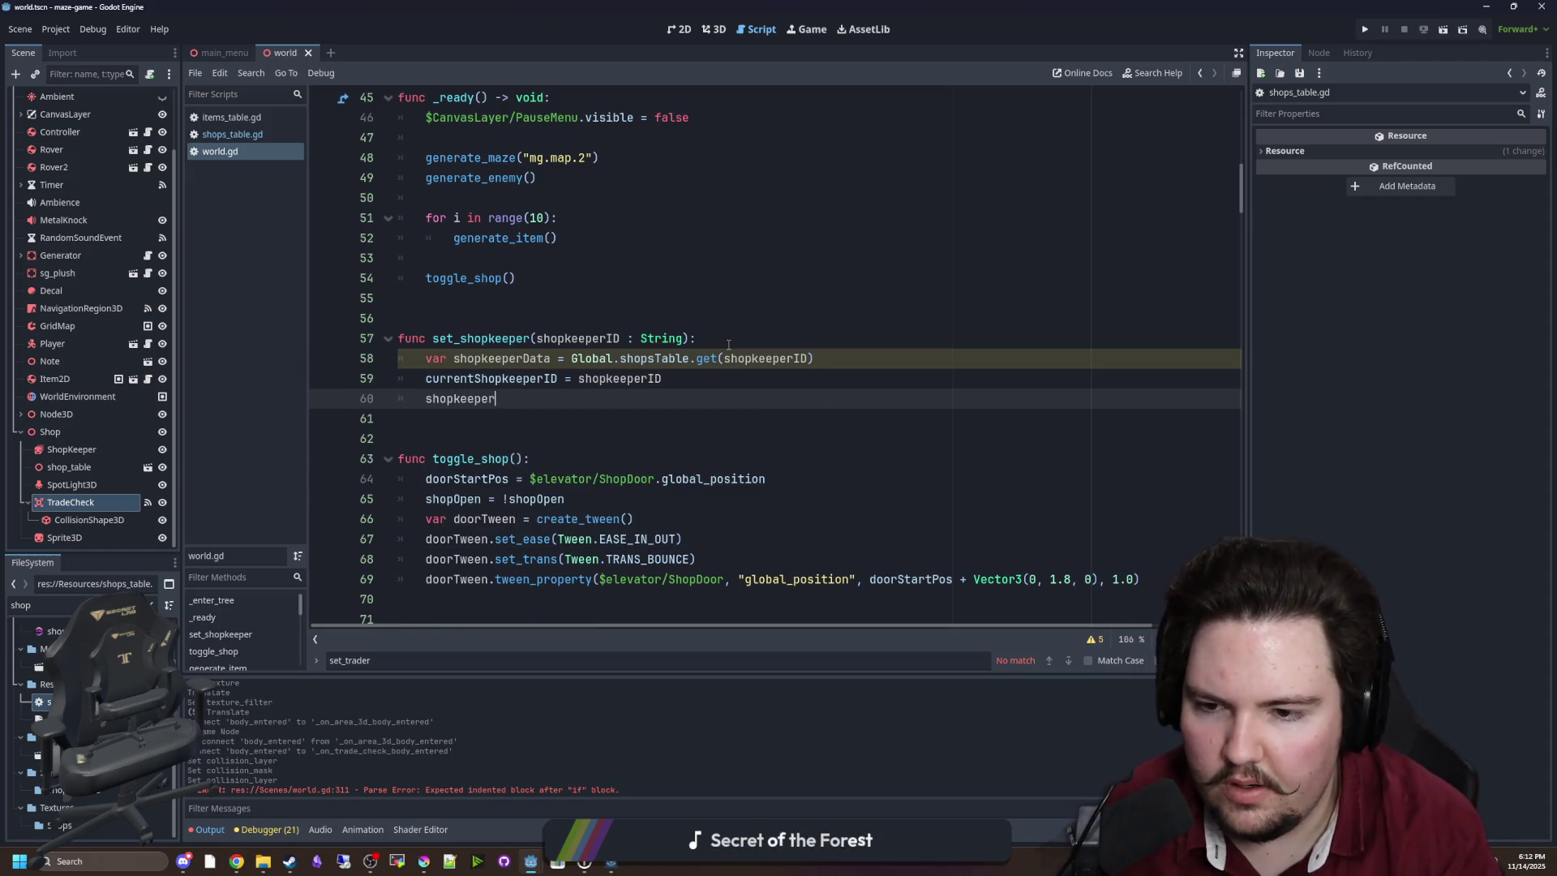
pyautogui.write('I')
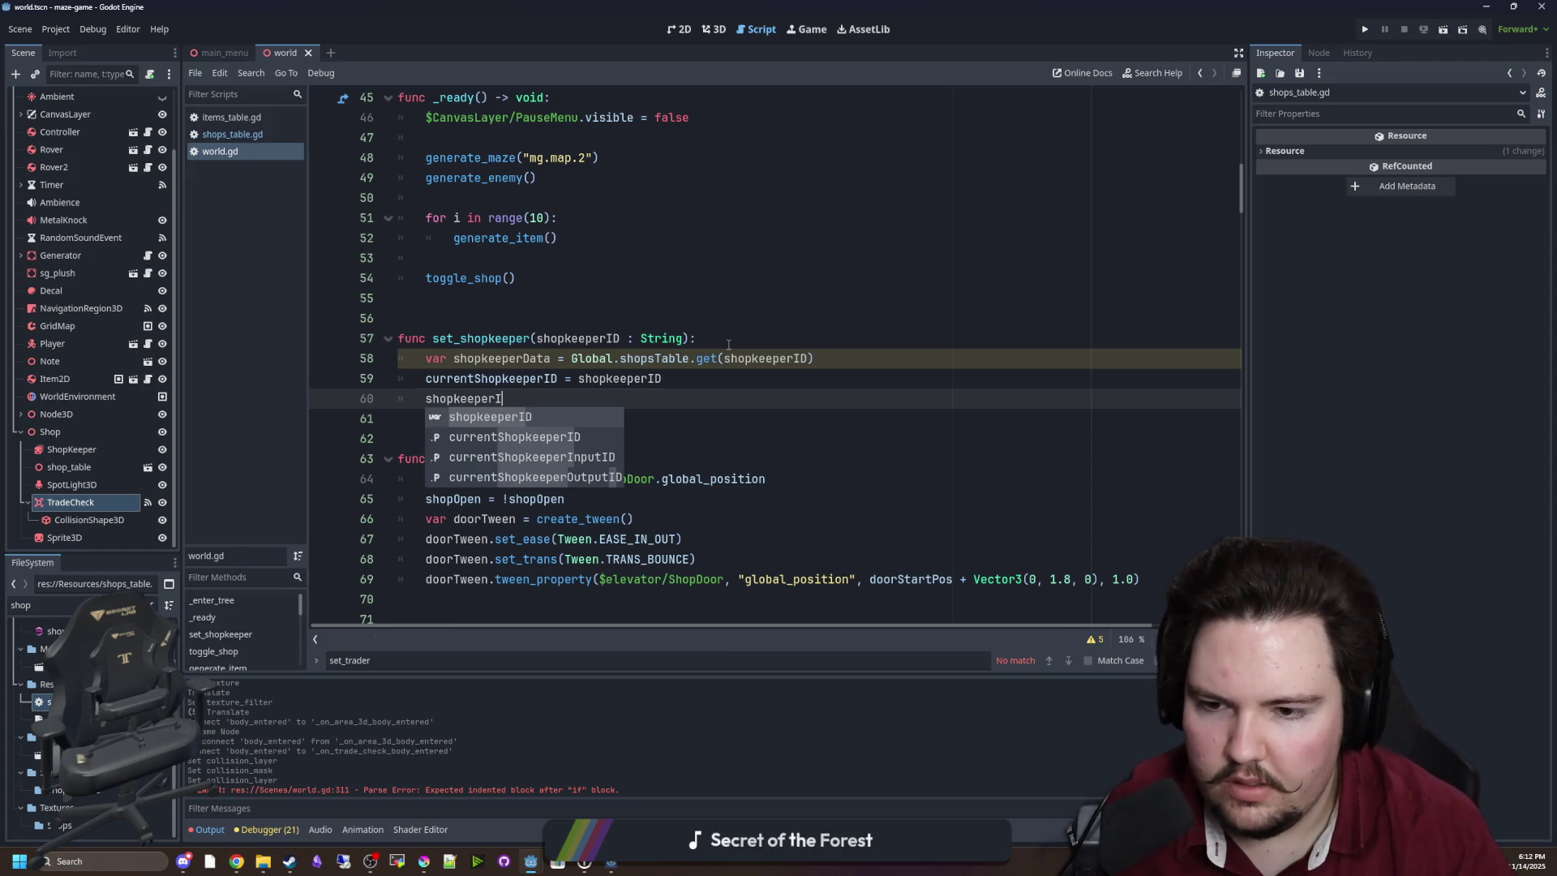
pyautogui.press('Down')
pyautogui.press('Down')
pyautogui.press('Return')
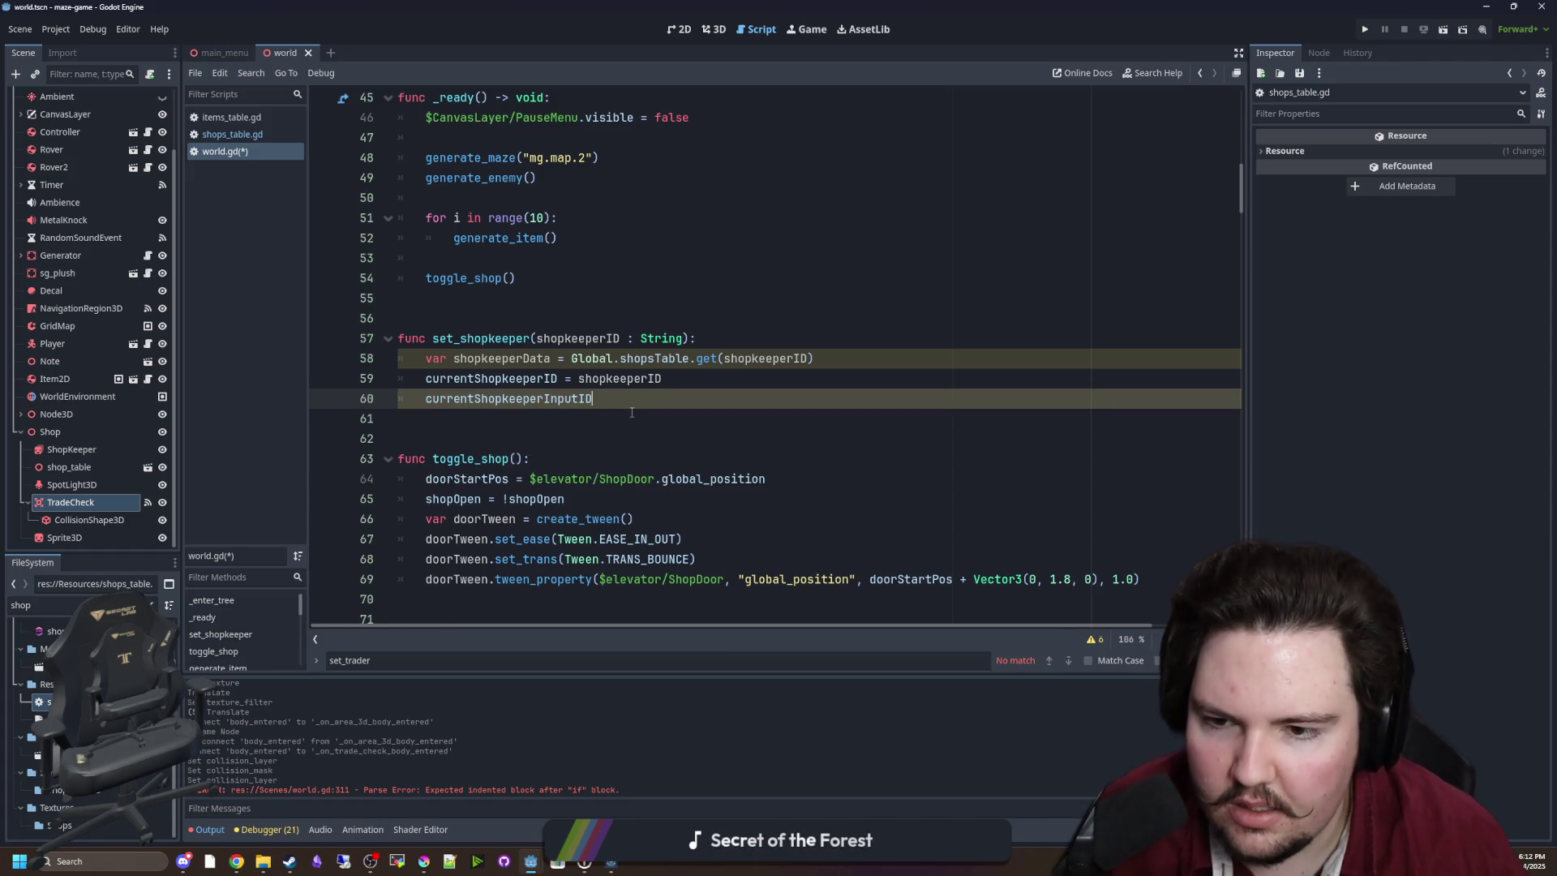
# Assign it shopkeeperData.InputItem and save world.gd.
pyautogui.write('shopkeeperD')
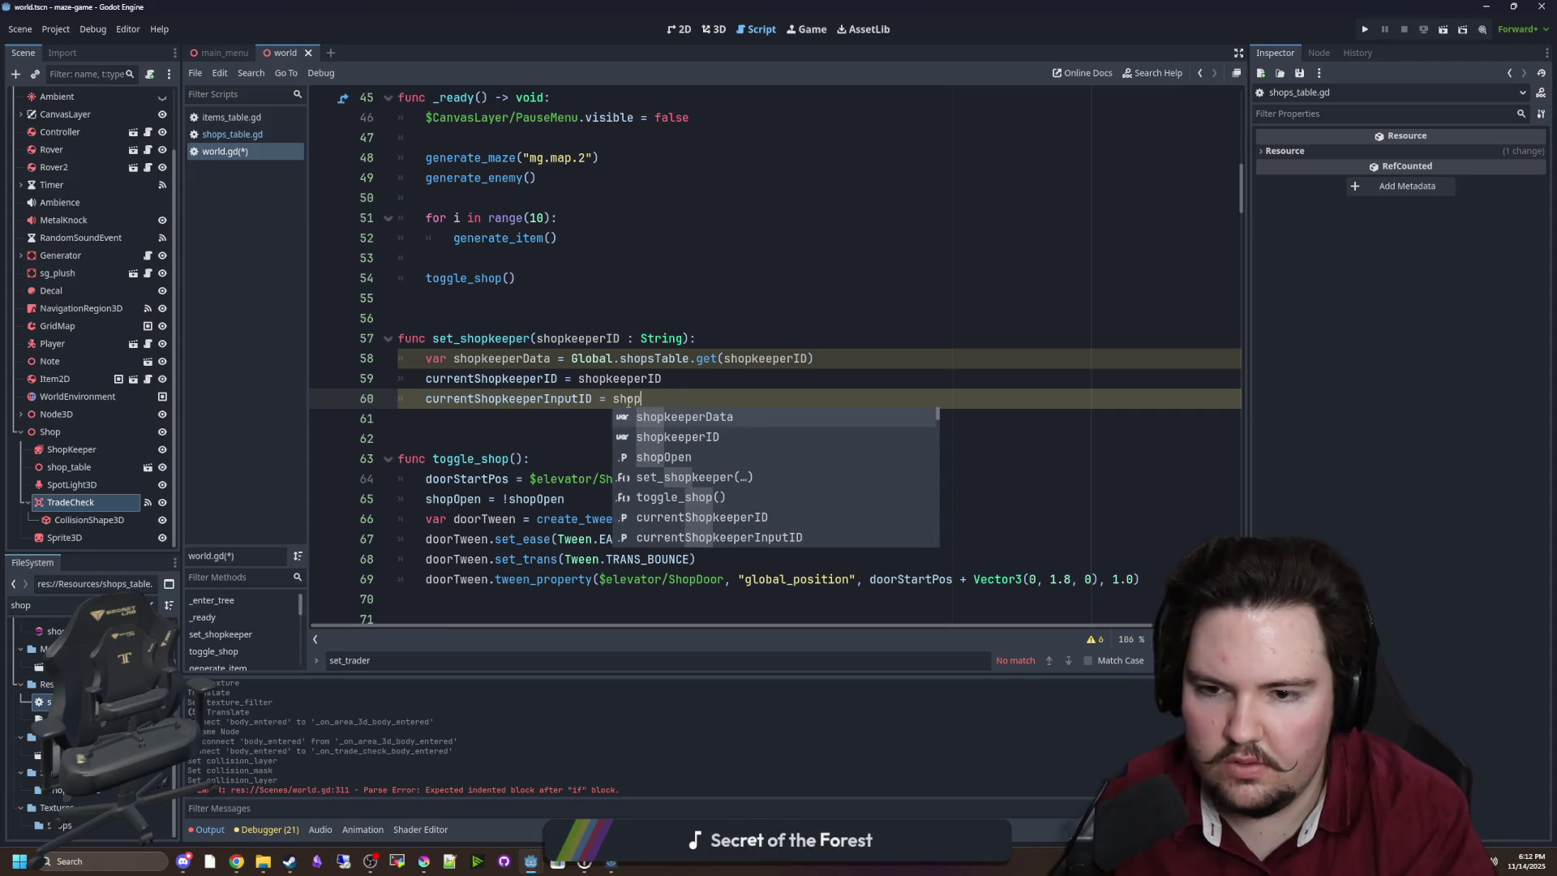
pyautogui.press('Return')
pyautogui.write('.')
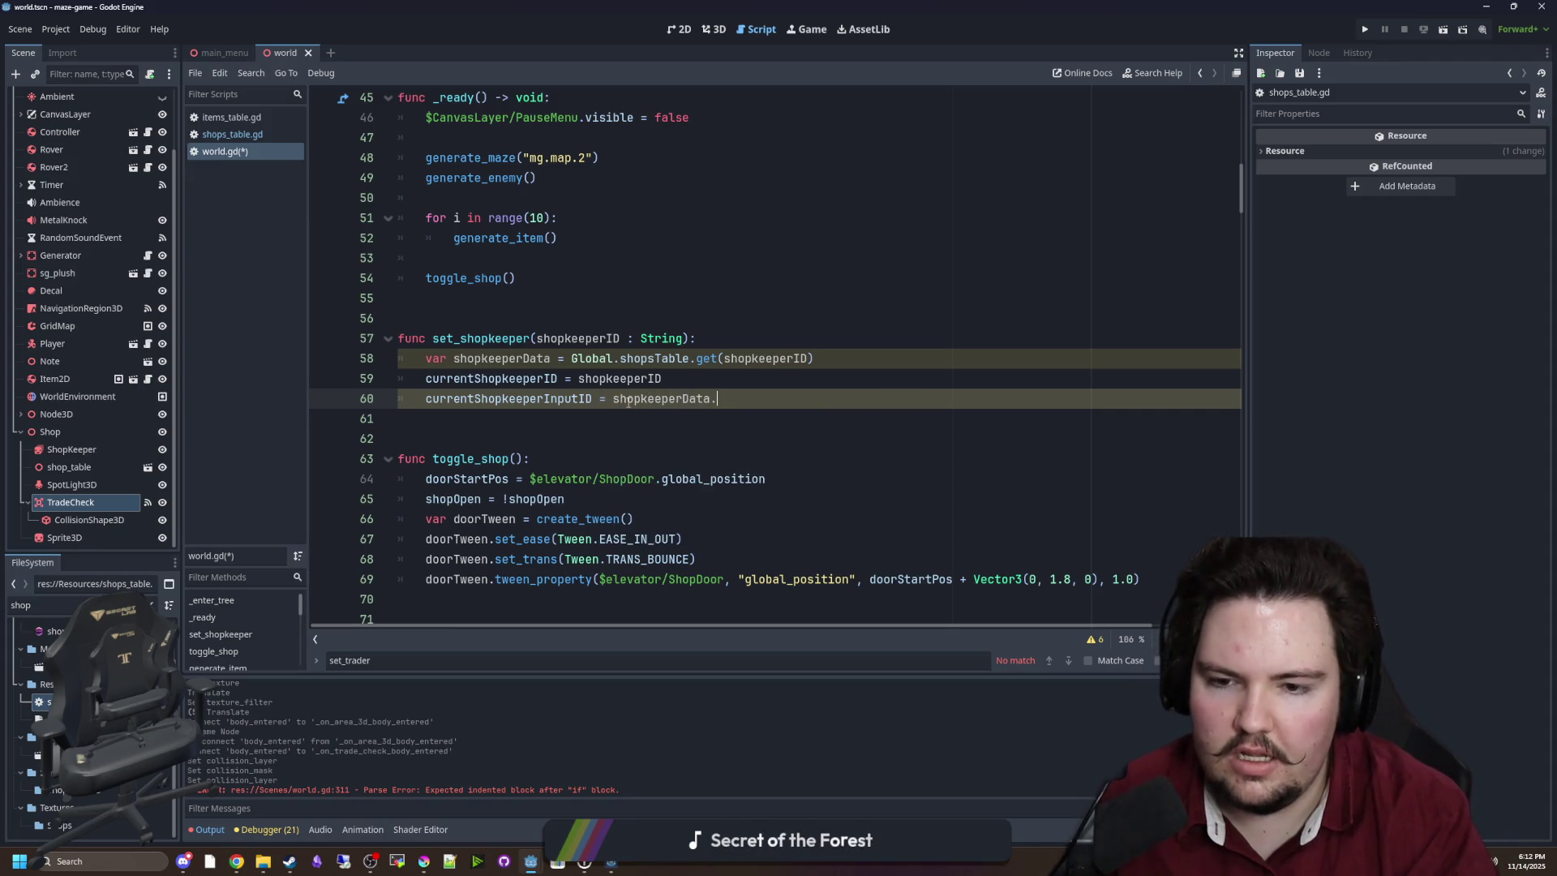
pyautogui.write('Input')
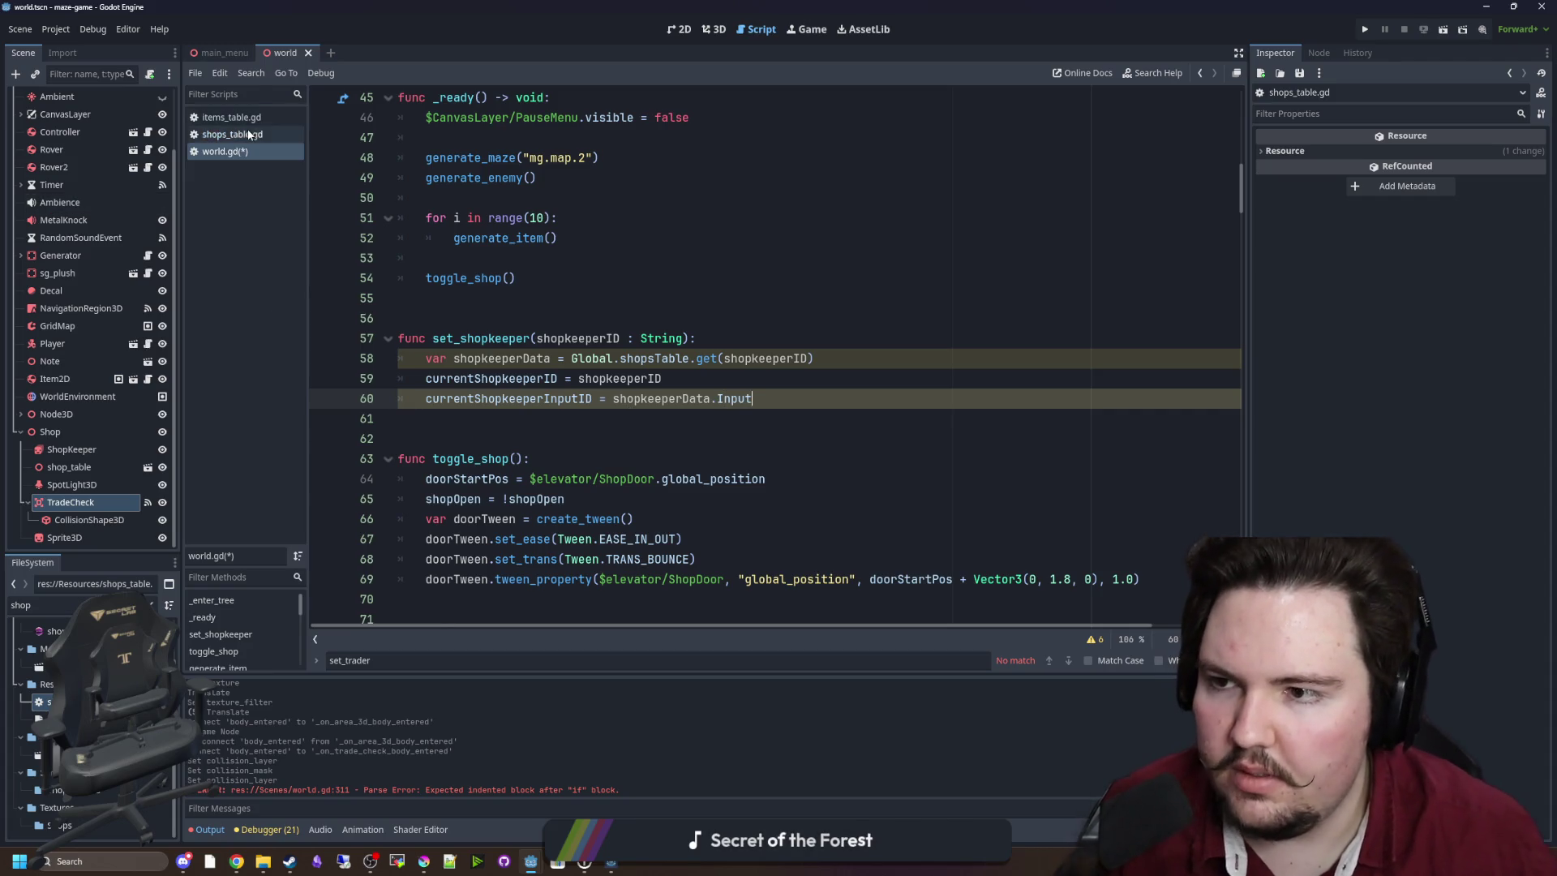
pyautogui.click(232, 134)
pyautogui.click(231, 153)
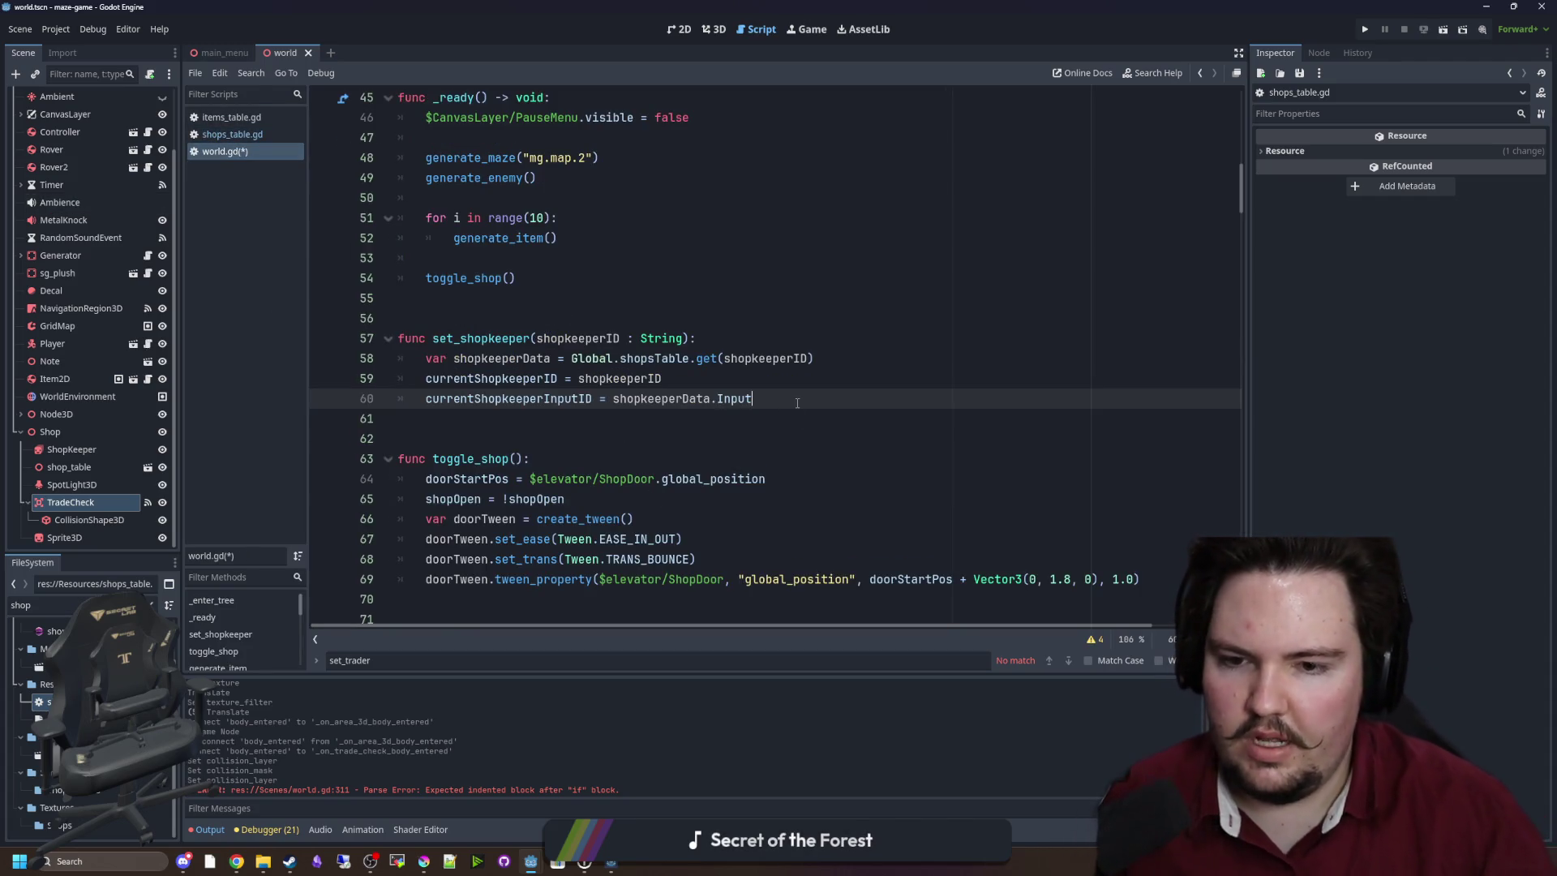
pyautogui.write('Item')
pyautogui.click(690, 298)
pyautogui.click(604, 438)
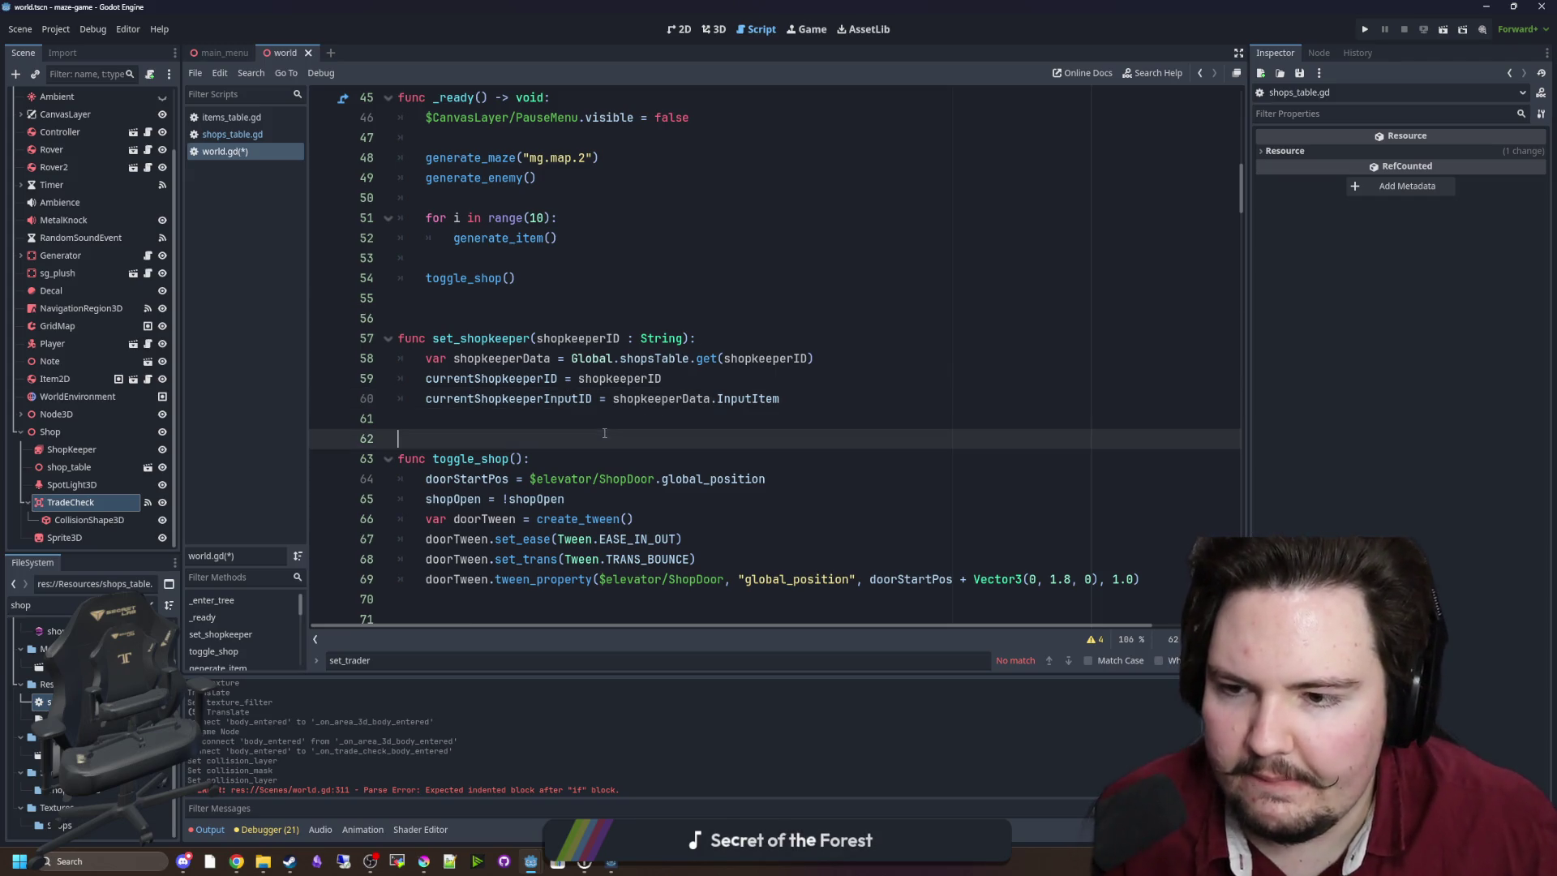
pyautogui.hotkey('ctrl', 's')
pyautogui.click(479, 338)
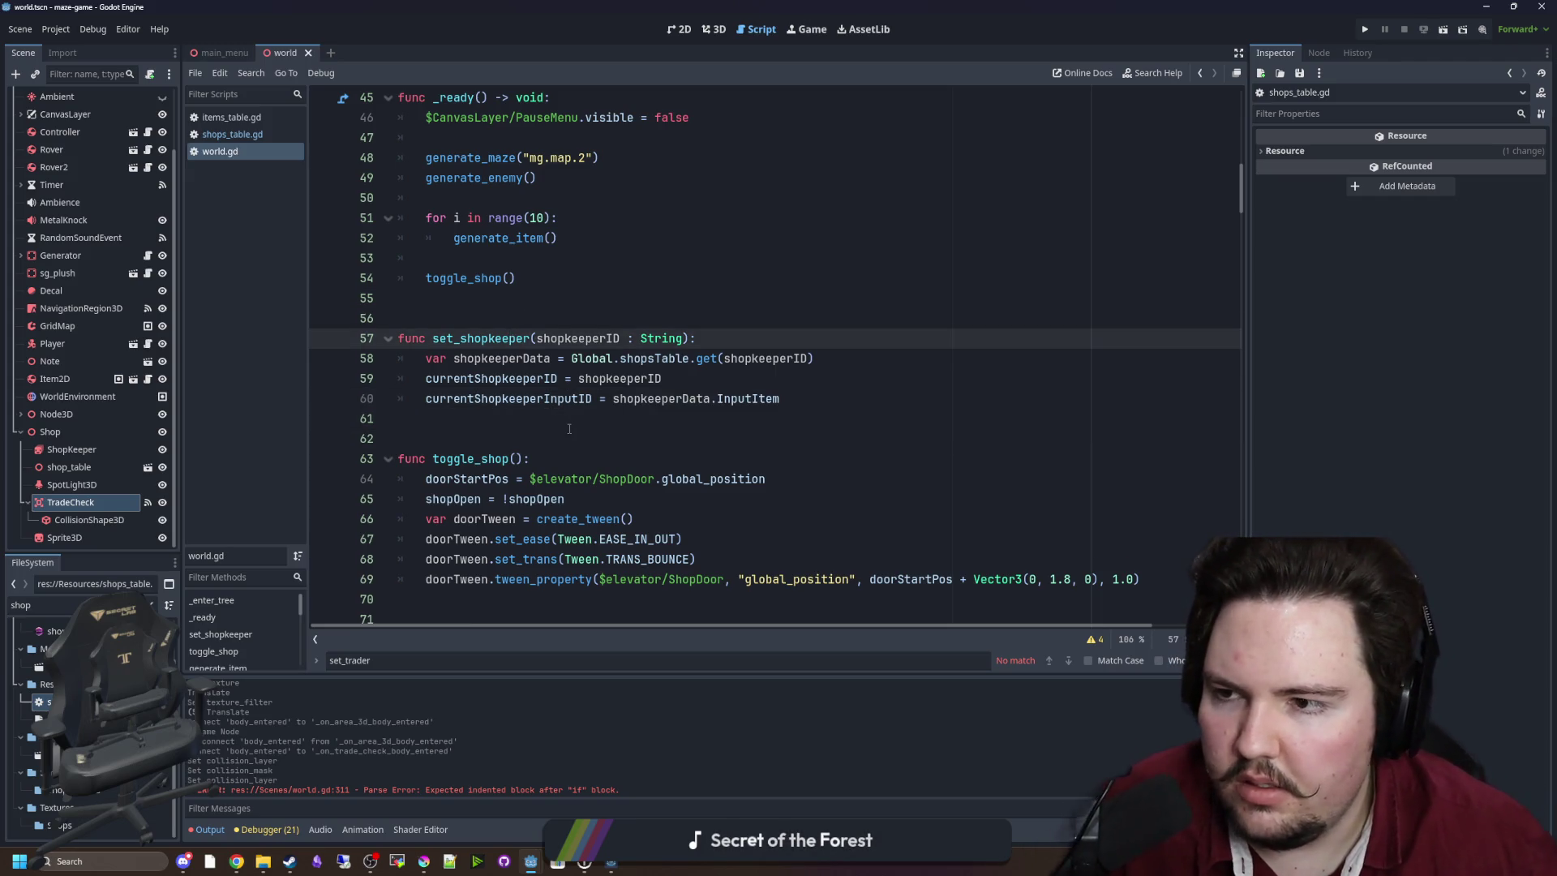
# Replace the pass placeholder with the start of an 'if body.id' check.
pyautogui.moveTo(1241, 191); pyautogui.dragTo(1240, 608)
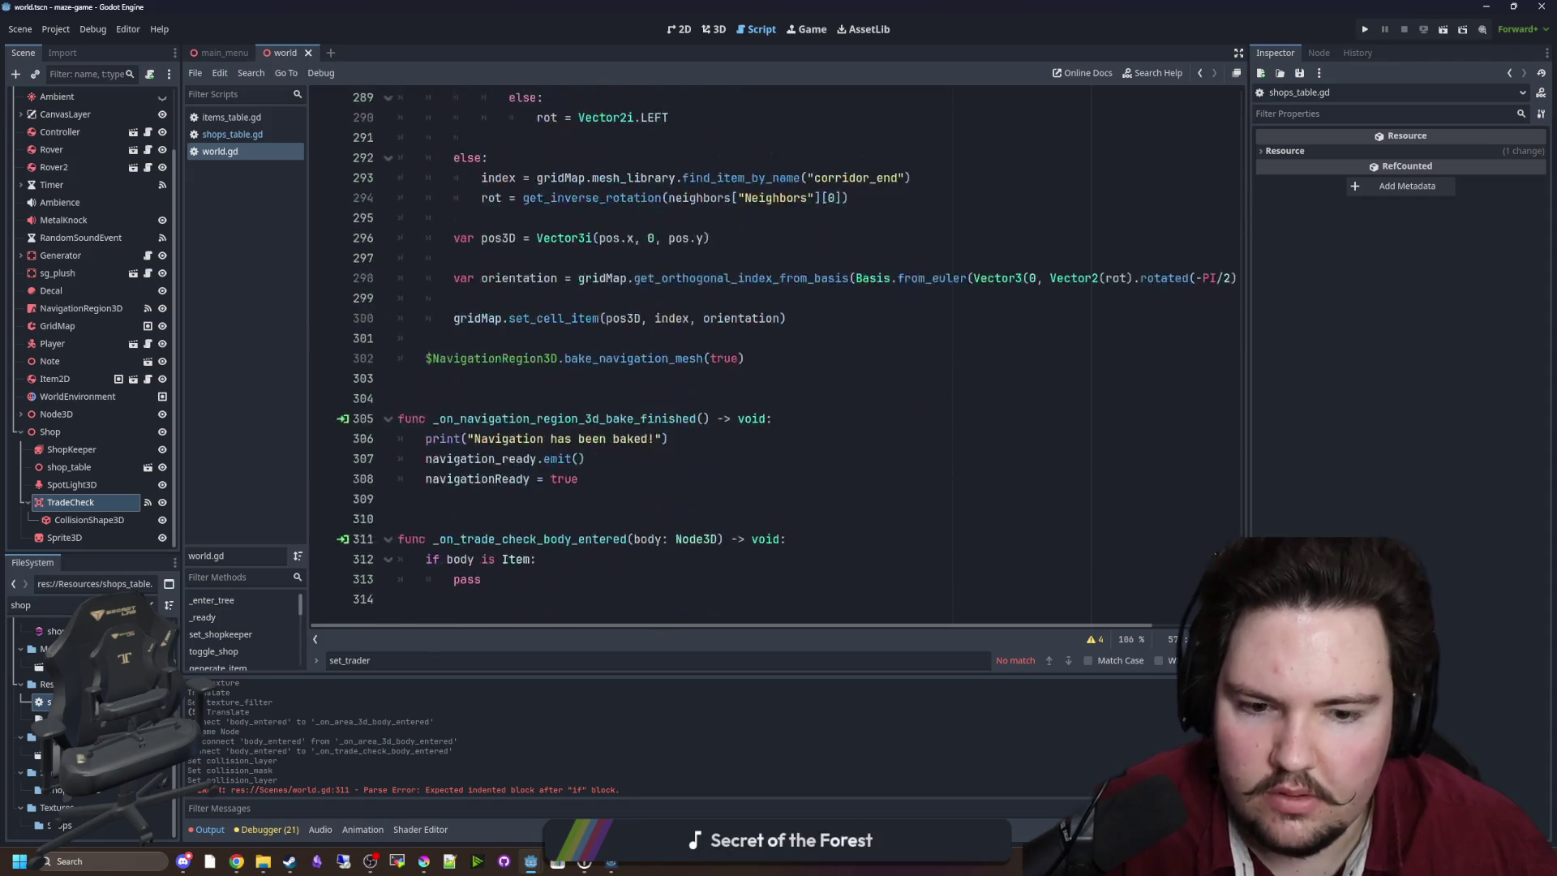
pyautogui.click(483, 579)
pyautogui.press('BackSpace')
pyautogui.press('BackSpace')
pyautogui.press('BackSpace')
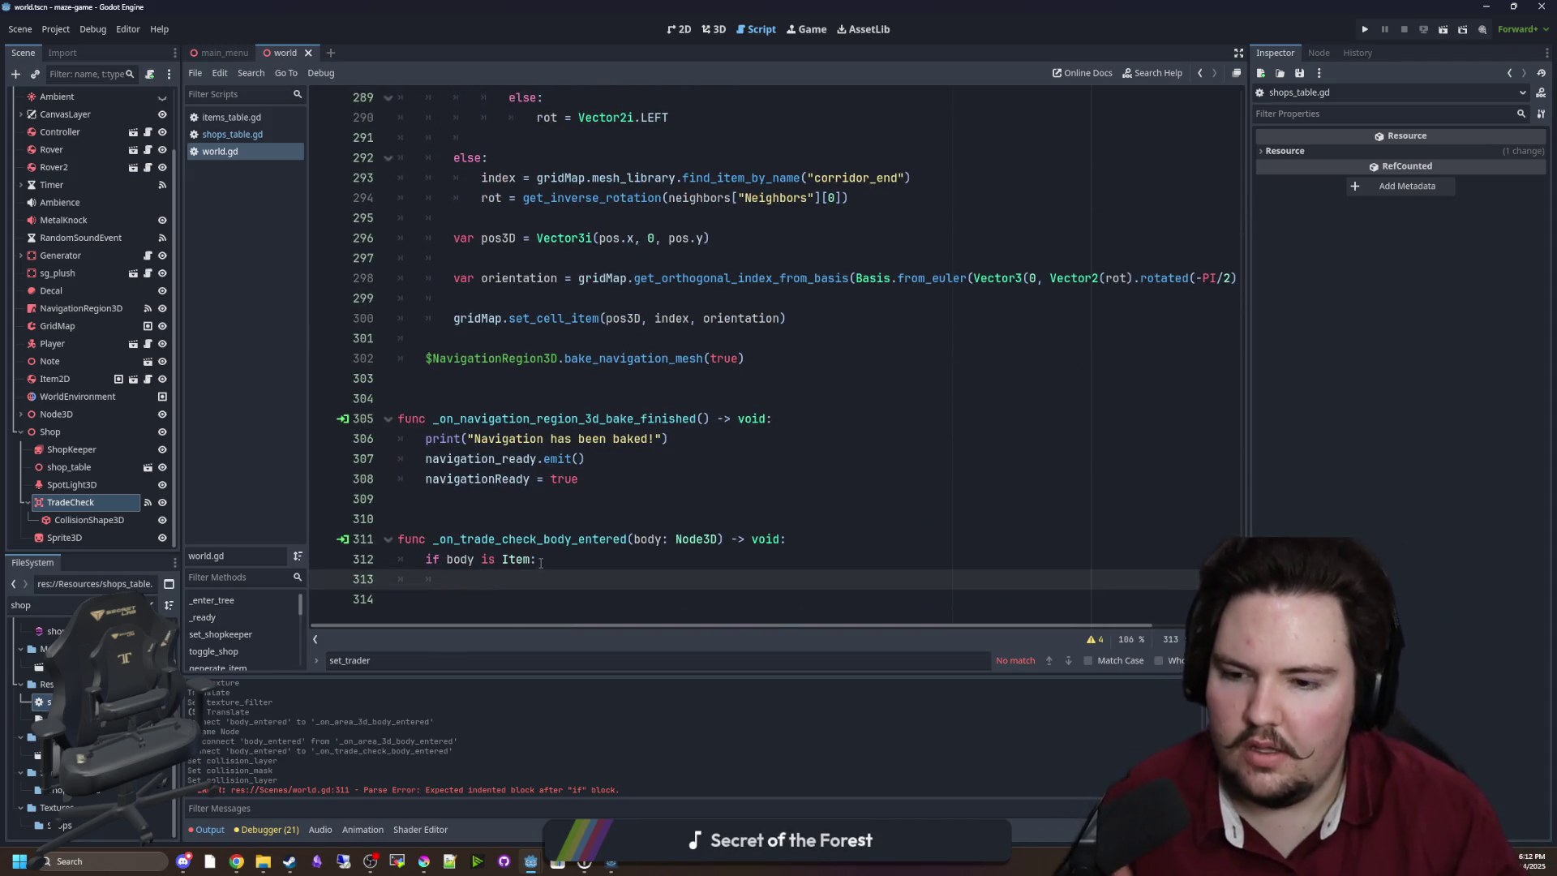
pyautogui.write('if bod')
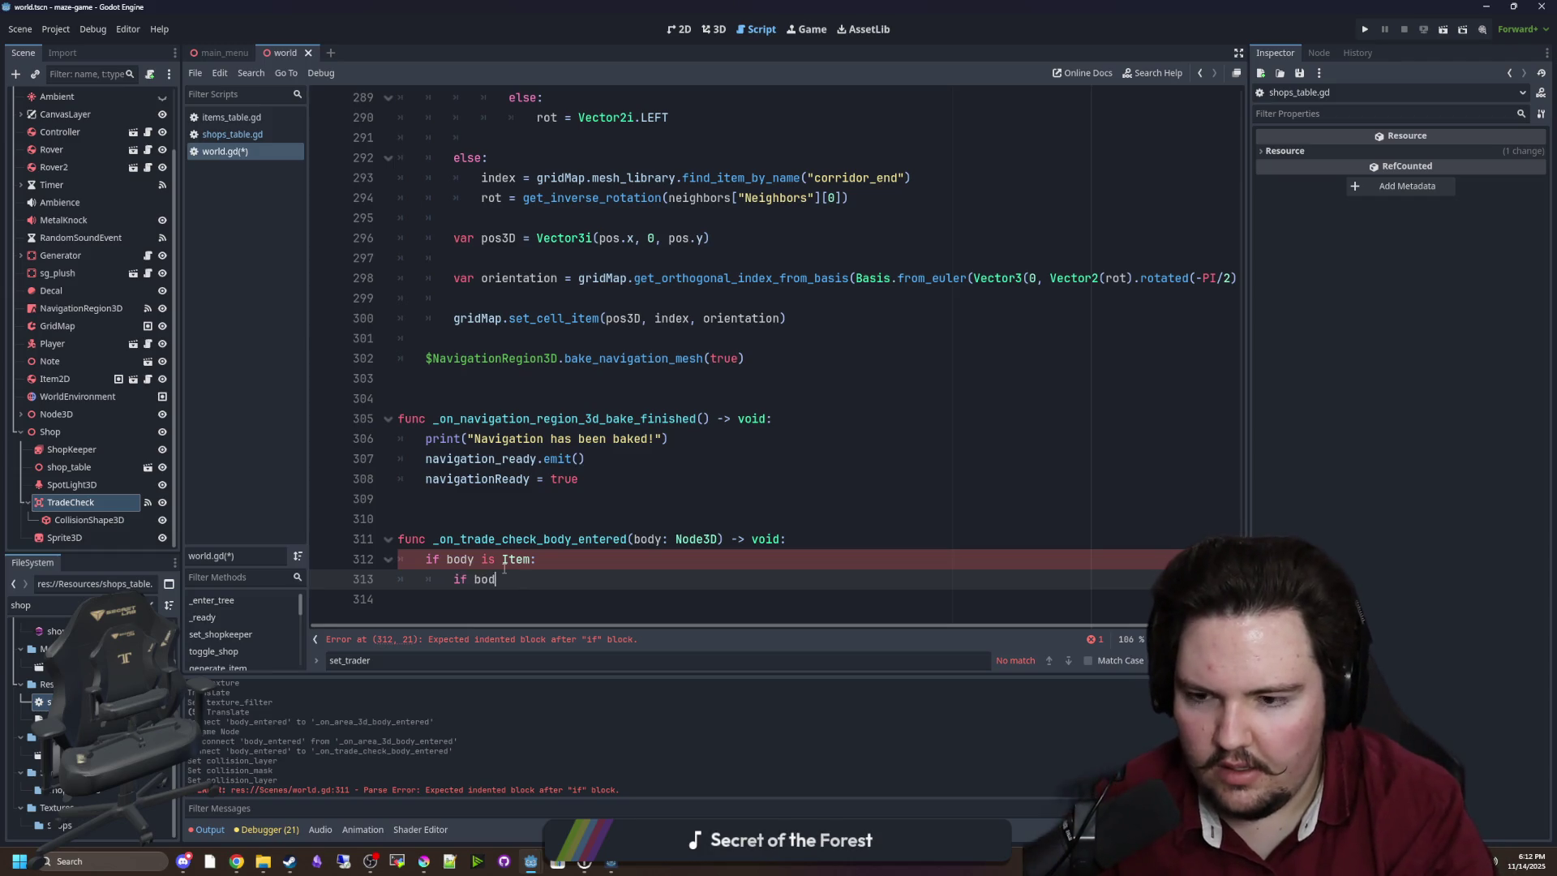
pyautogui.write('y.id')
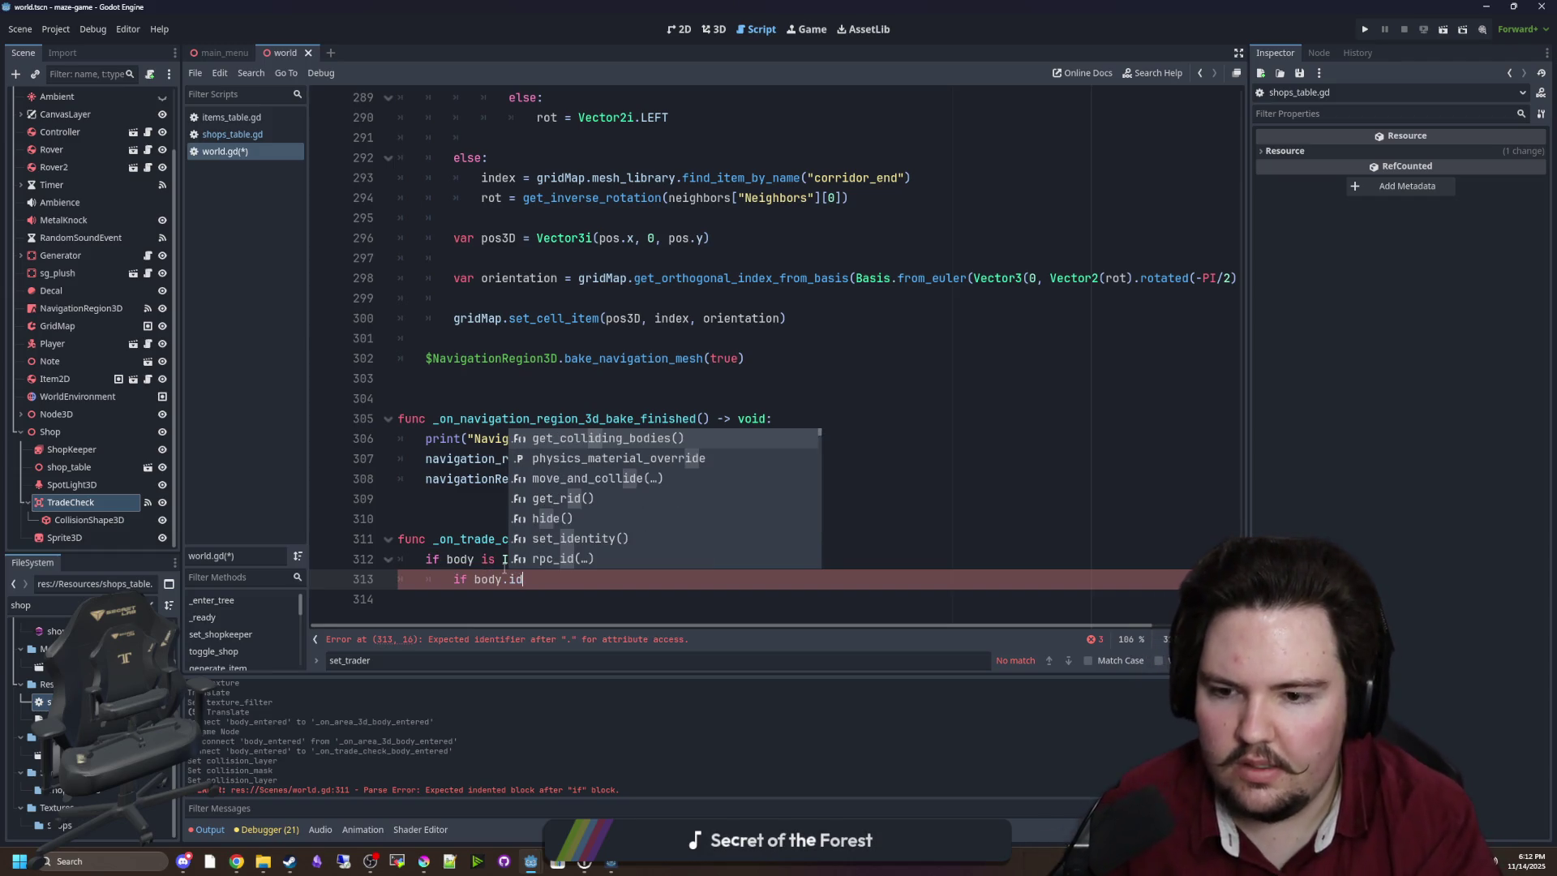
pyautogui.click(504, 588)
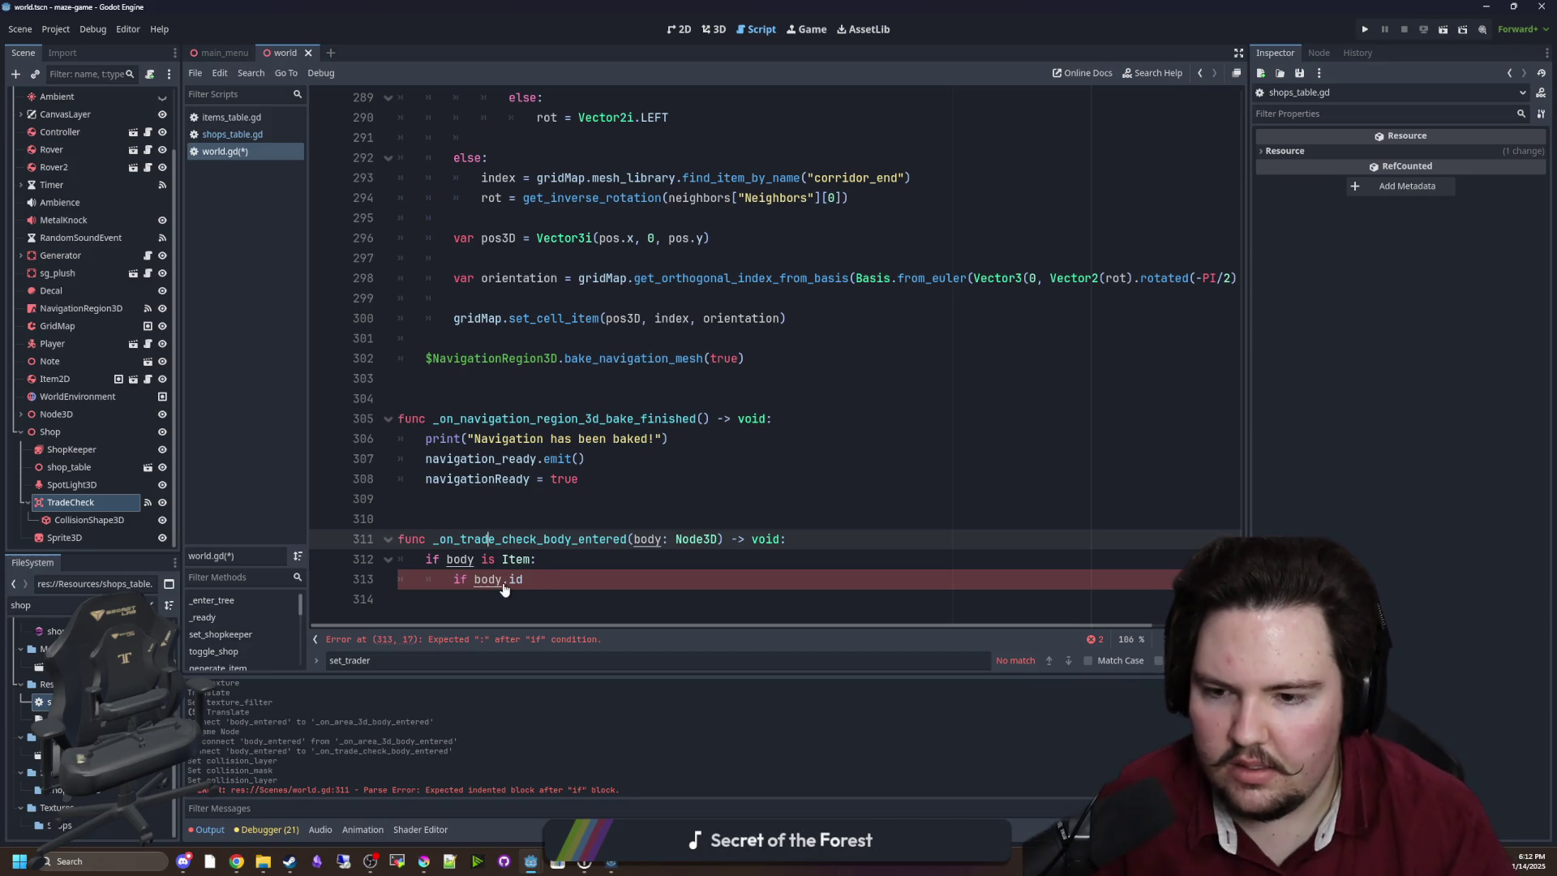
# Open the item script to look up and copy the itemID field name.
pyautogui.click(151, 605)
pyautogui.write('item')
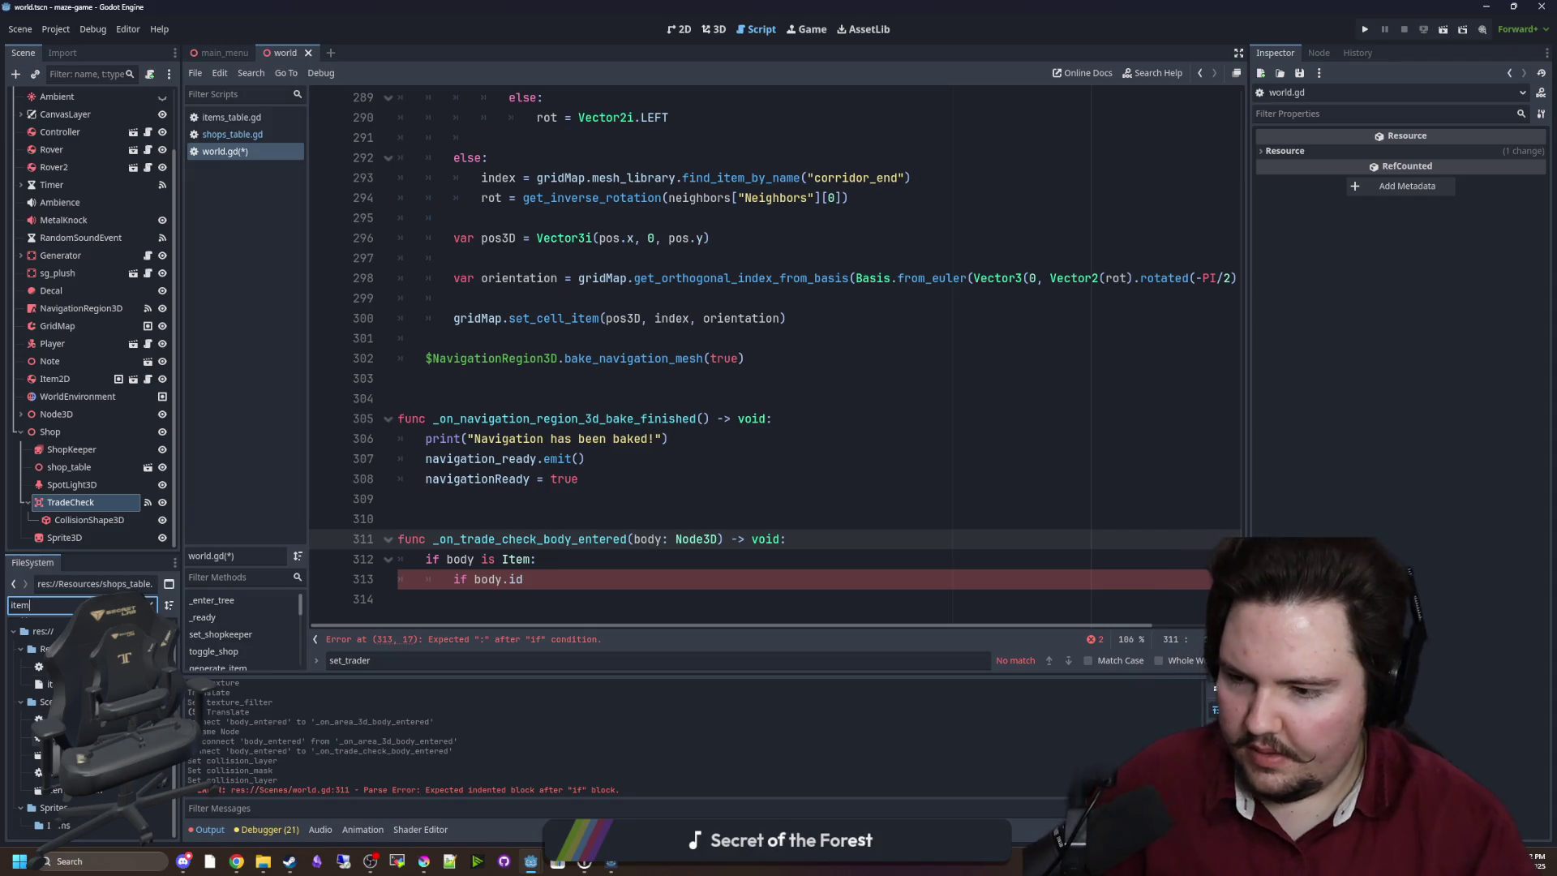
pyautogui.doubleClick(48, 719)
pyautogui.click(493, 156)
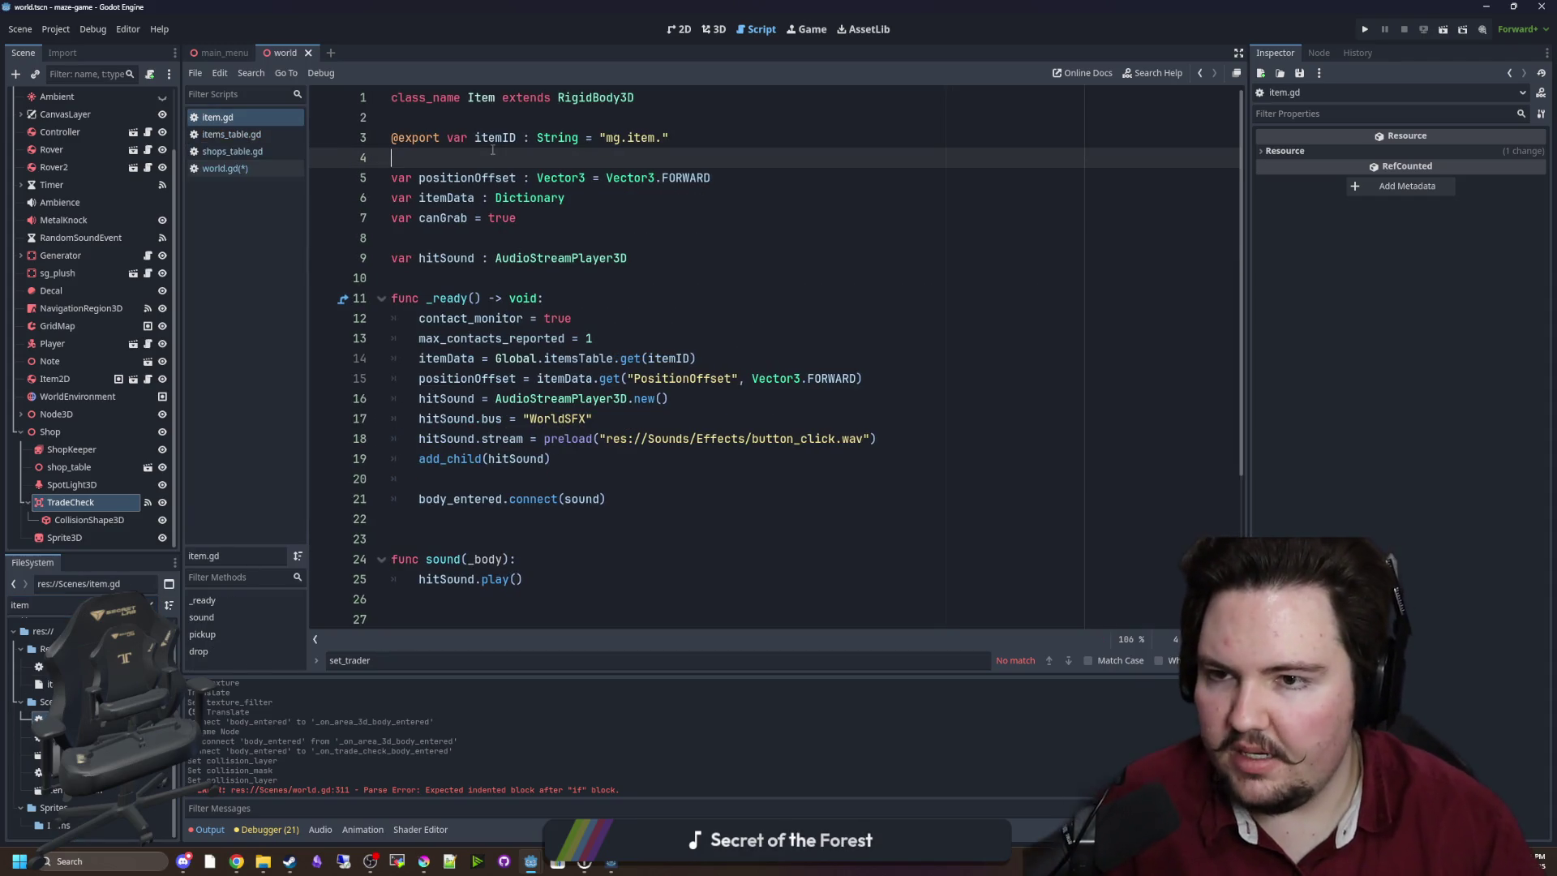
pyautogui.doubleClick(492, 138)
pyautogui.hotkey('ctrl', 'c')
pyautogui.click(224, 168)
# Complete the check as body.itemID == currentShopkeeperInputID and call body.queue_free() inside it.
pyautogui.write('id')
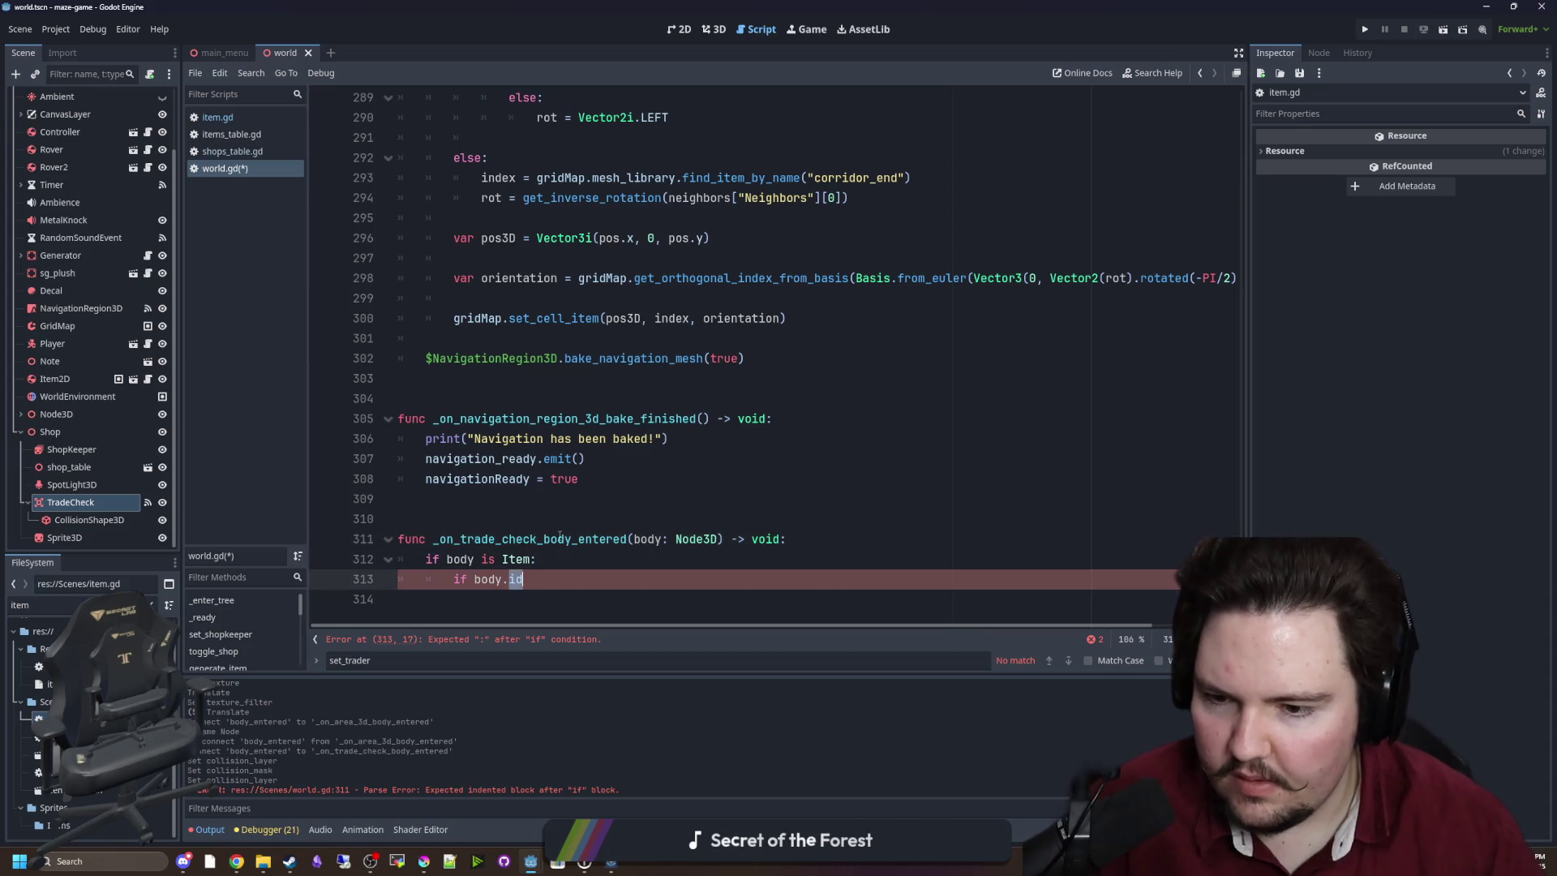
pyautogui.hotkey('ctrl', 'v')
pyautogui.write('==')
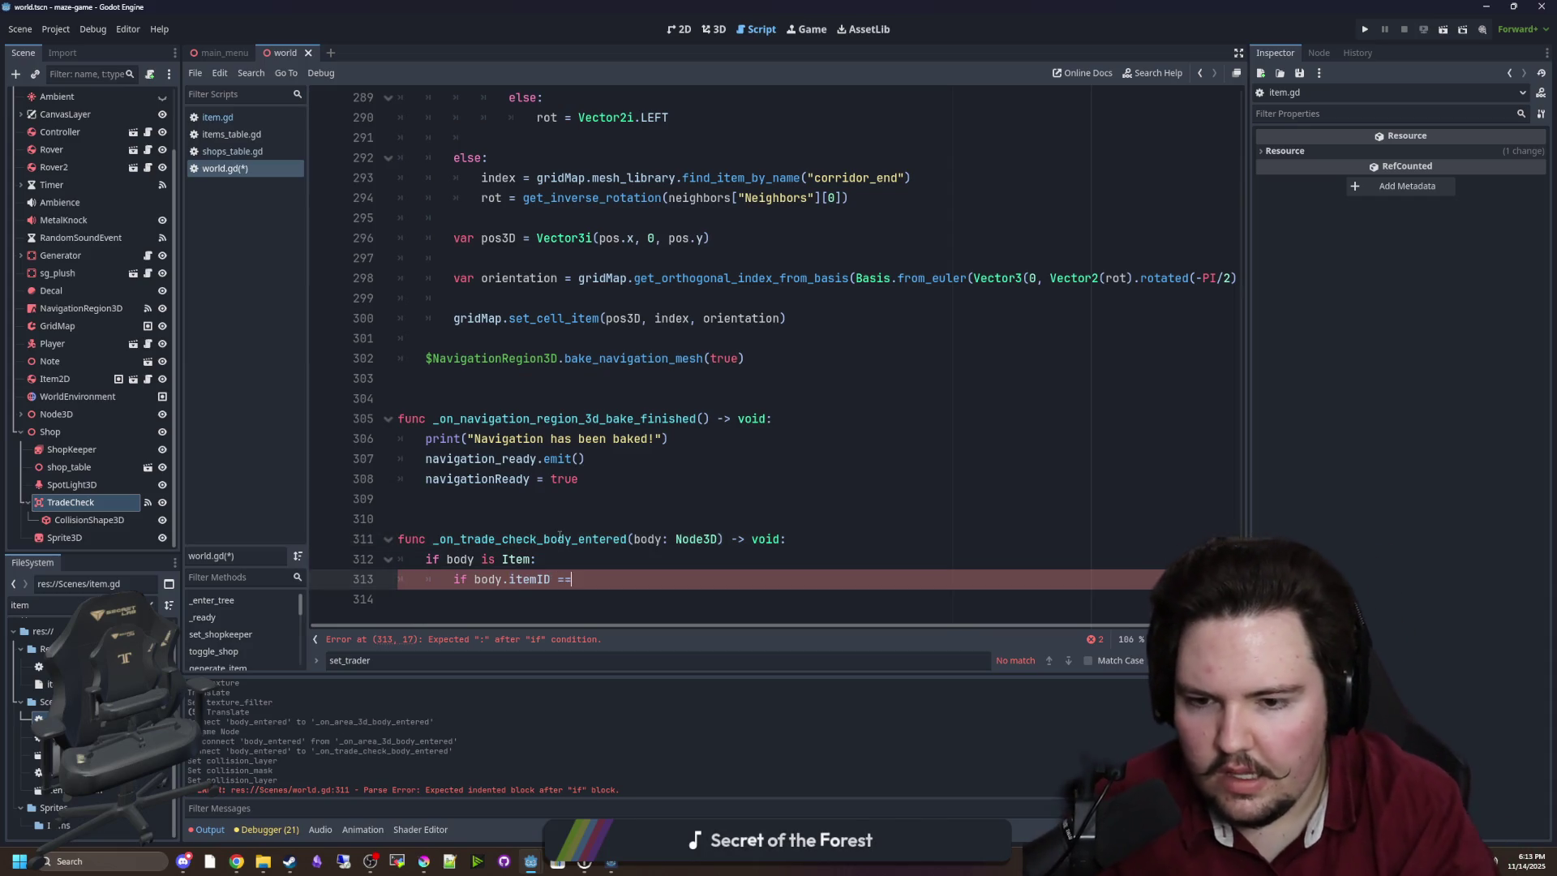
pyautogui.write(' current')
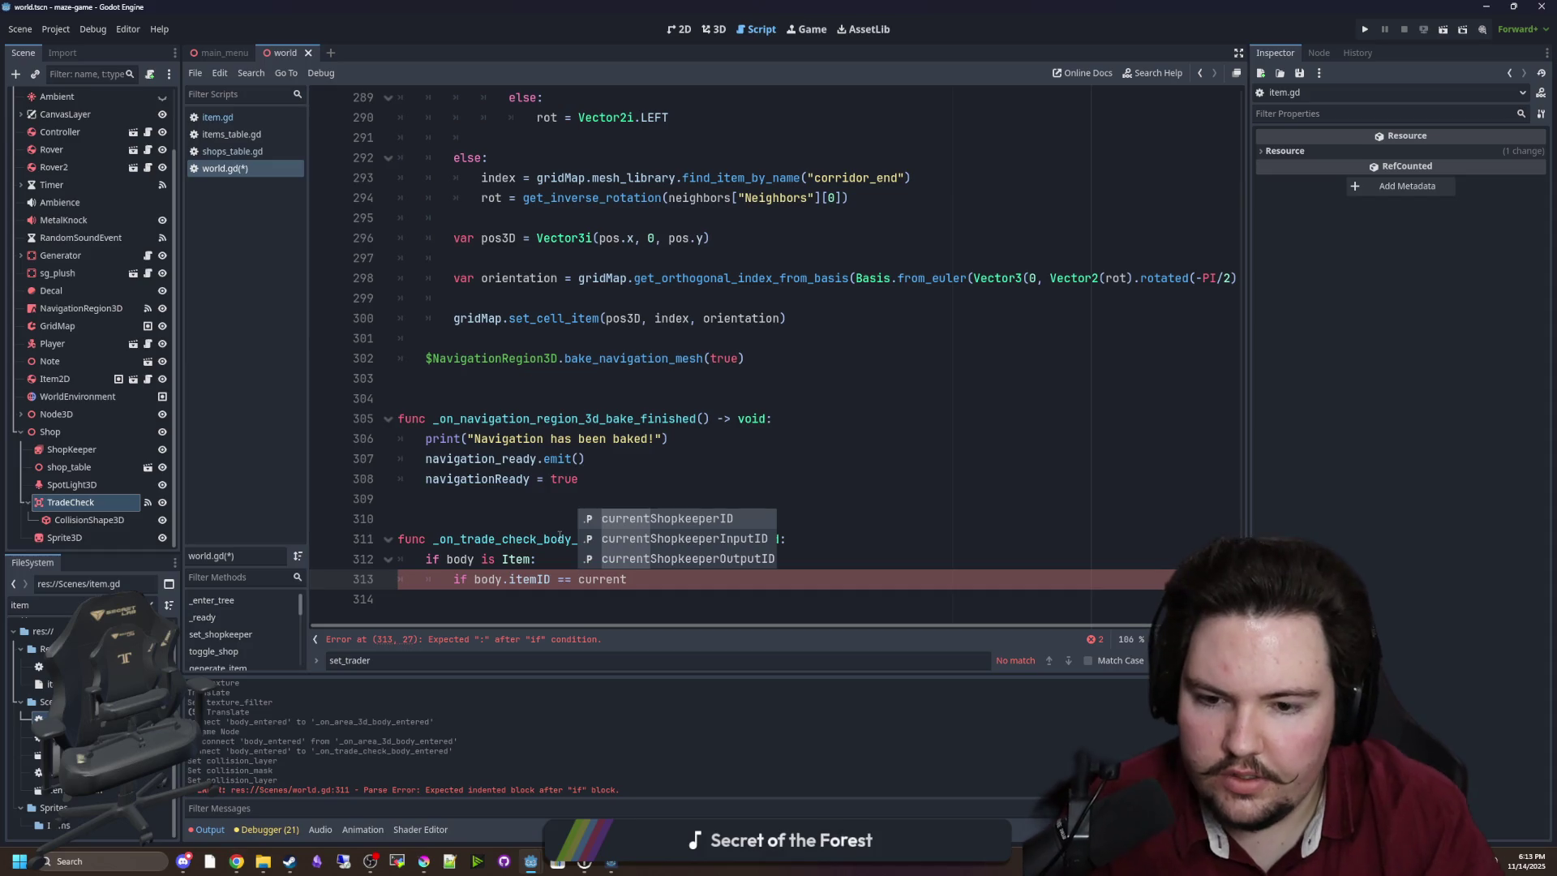
pyautogui.press('Down')
pyautogui.press('Return')
pyautogui.press('Return')
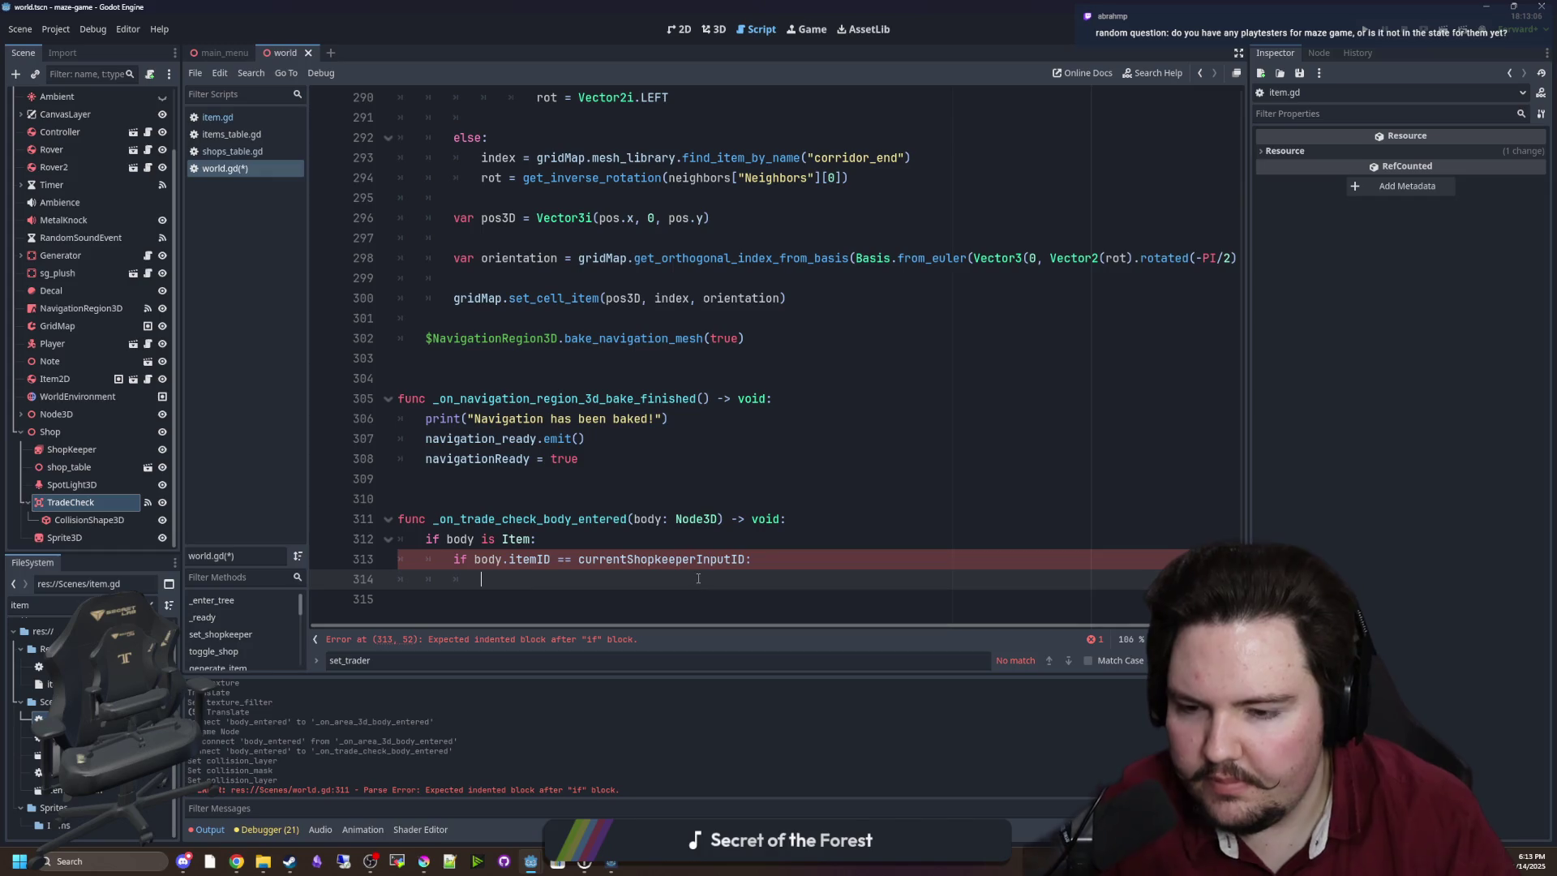
pyautogui.write('body.queue_f')
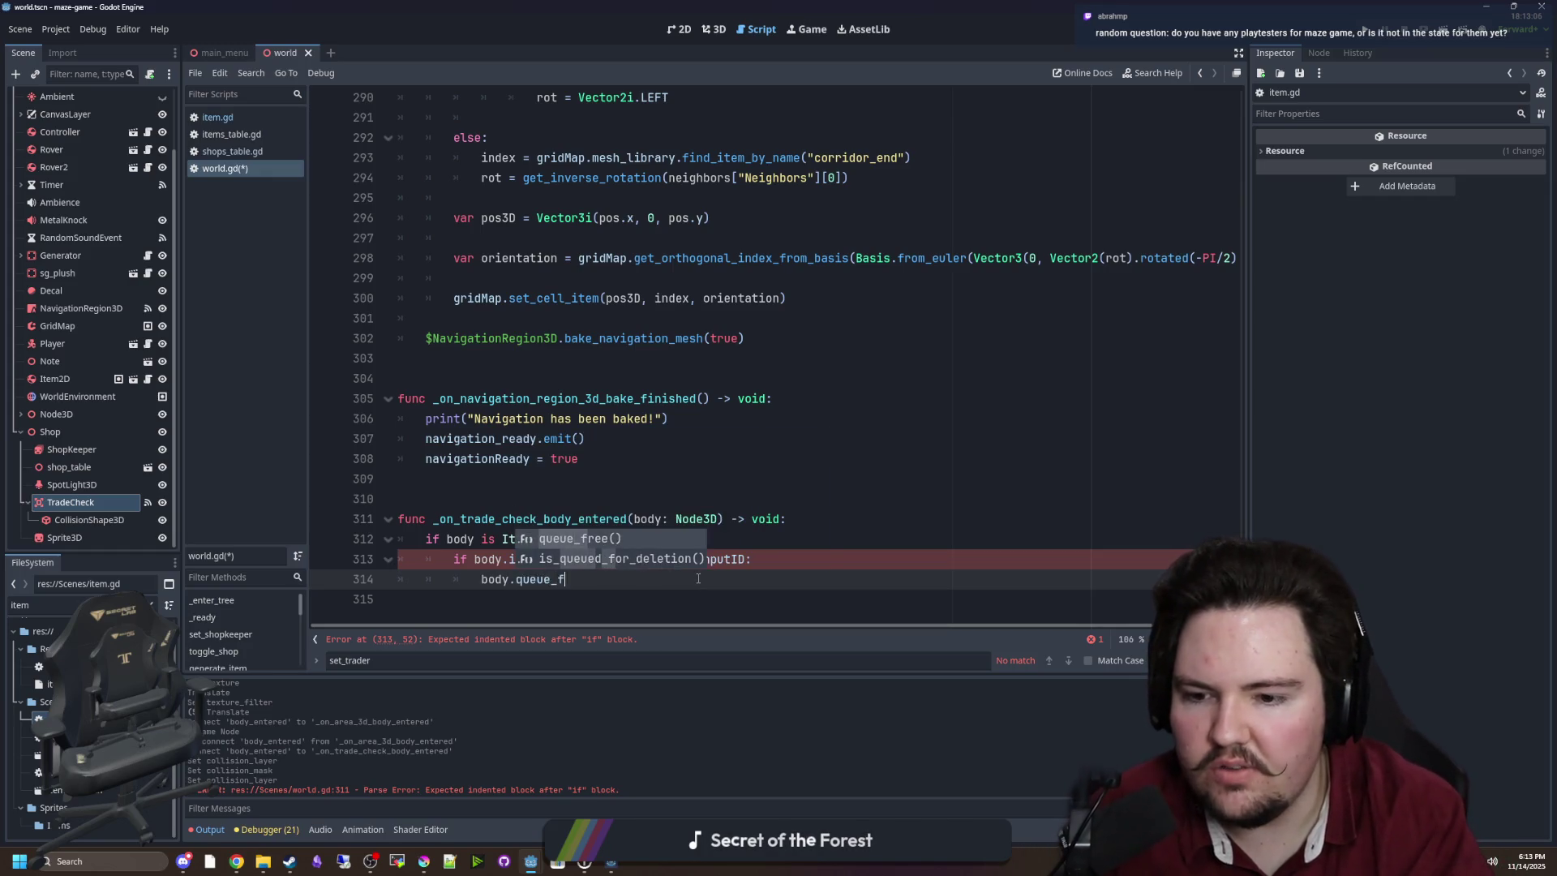
pyautogui.press('Return')
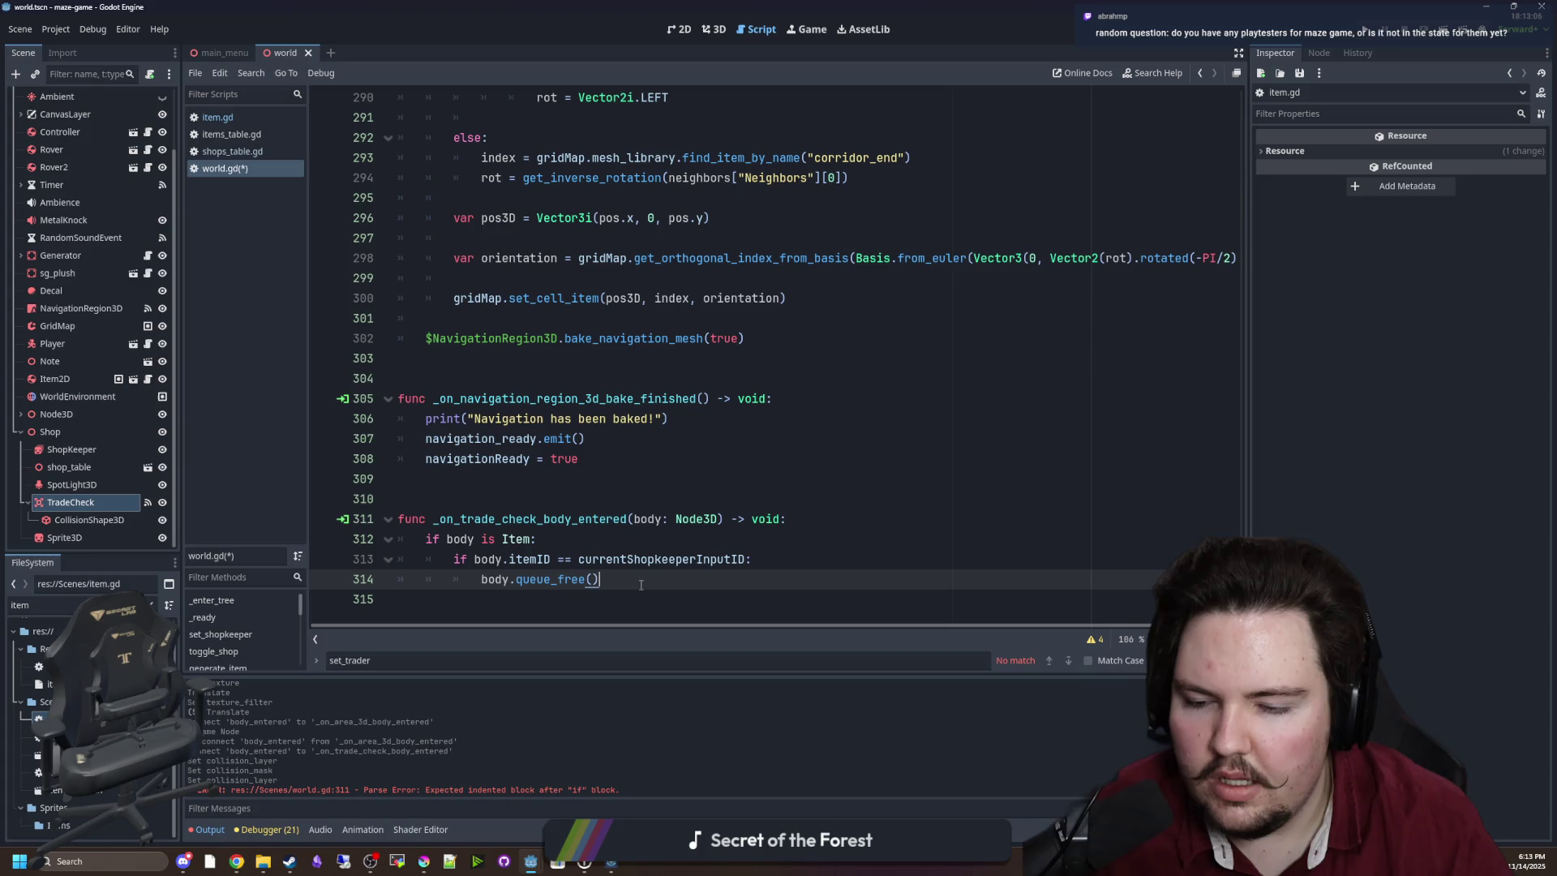
pyautogui.press('Return')
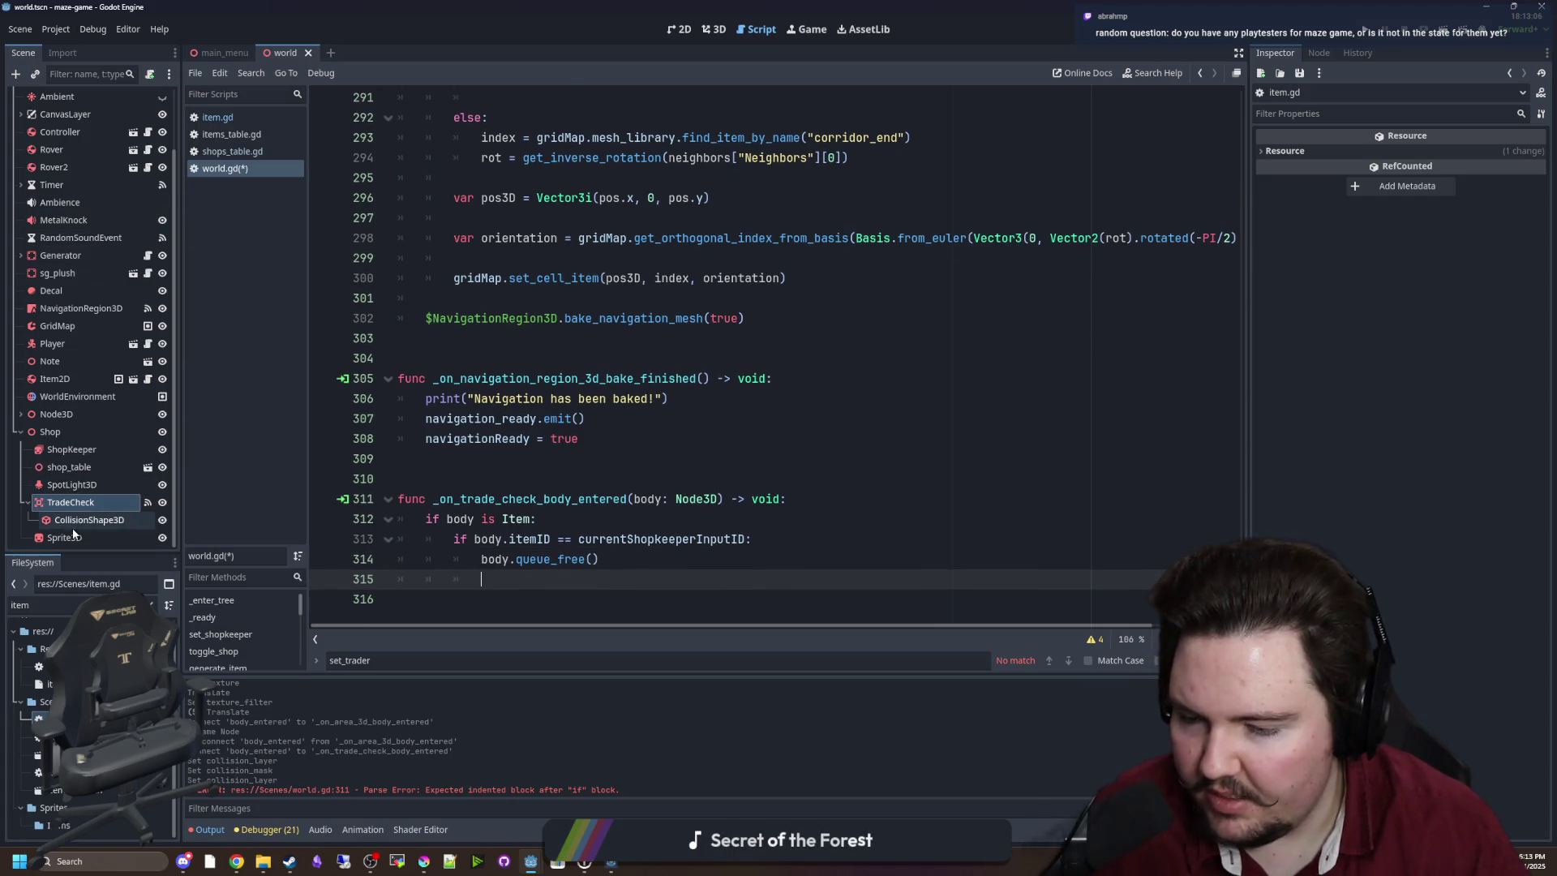
# Add $Shop/ShopKeeper.play(currentShopkeeperID + "_sale") after queue_free.
pyautogui.moveTo(72, 449)
pyautogui.mouseDown()
pyautogui.moveTo(511, 581)
pyautogui.moveTo(594, 579)
pyautogui.mouseUp()
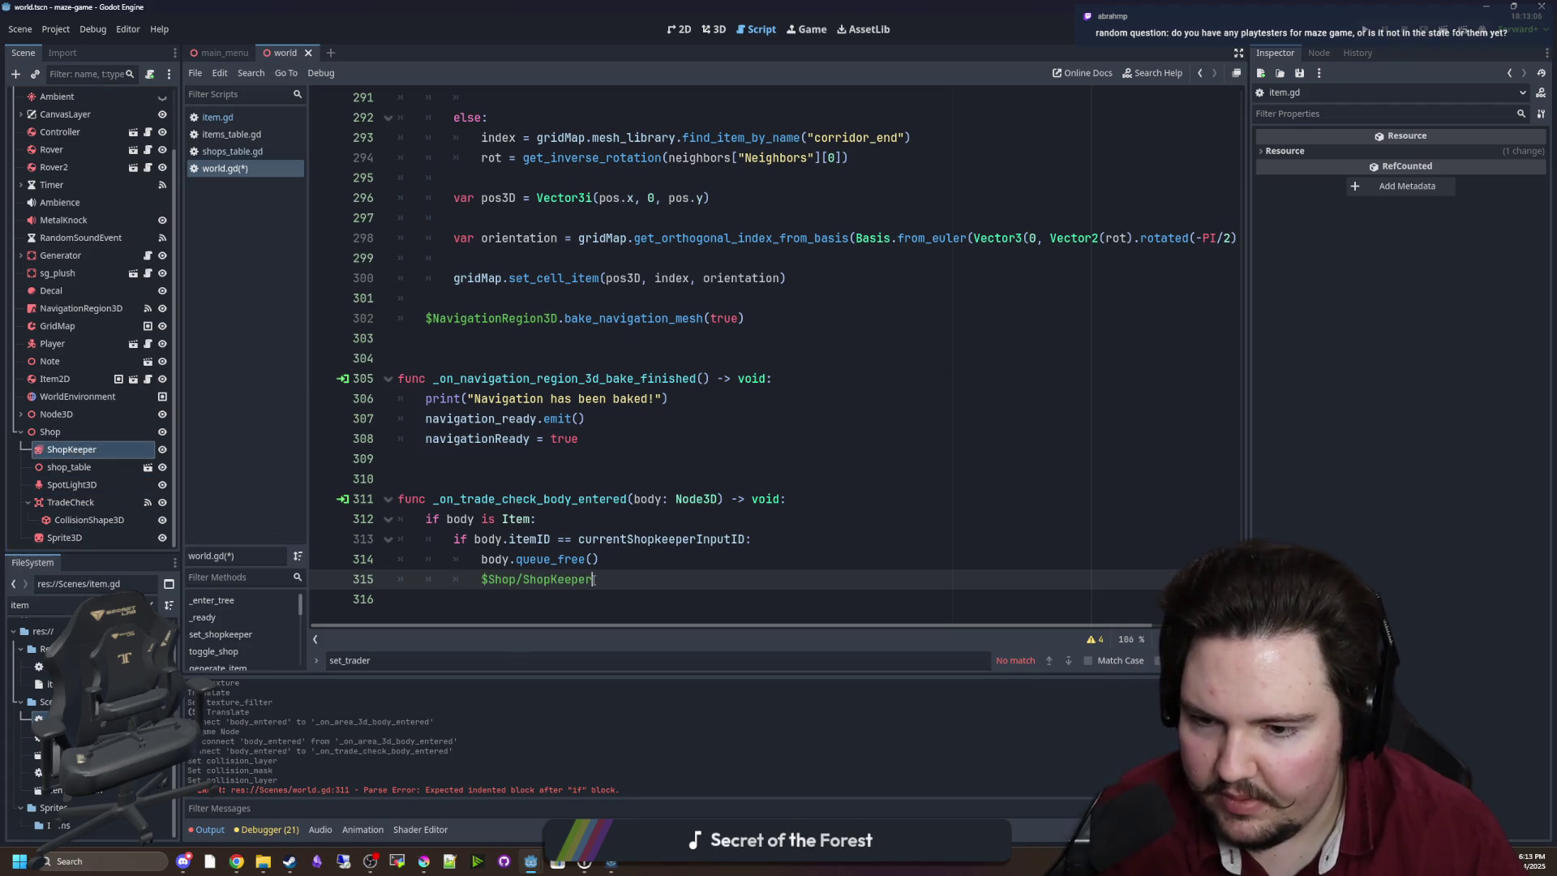
pyautogui.write('.play("')
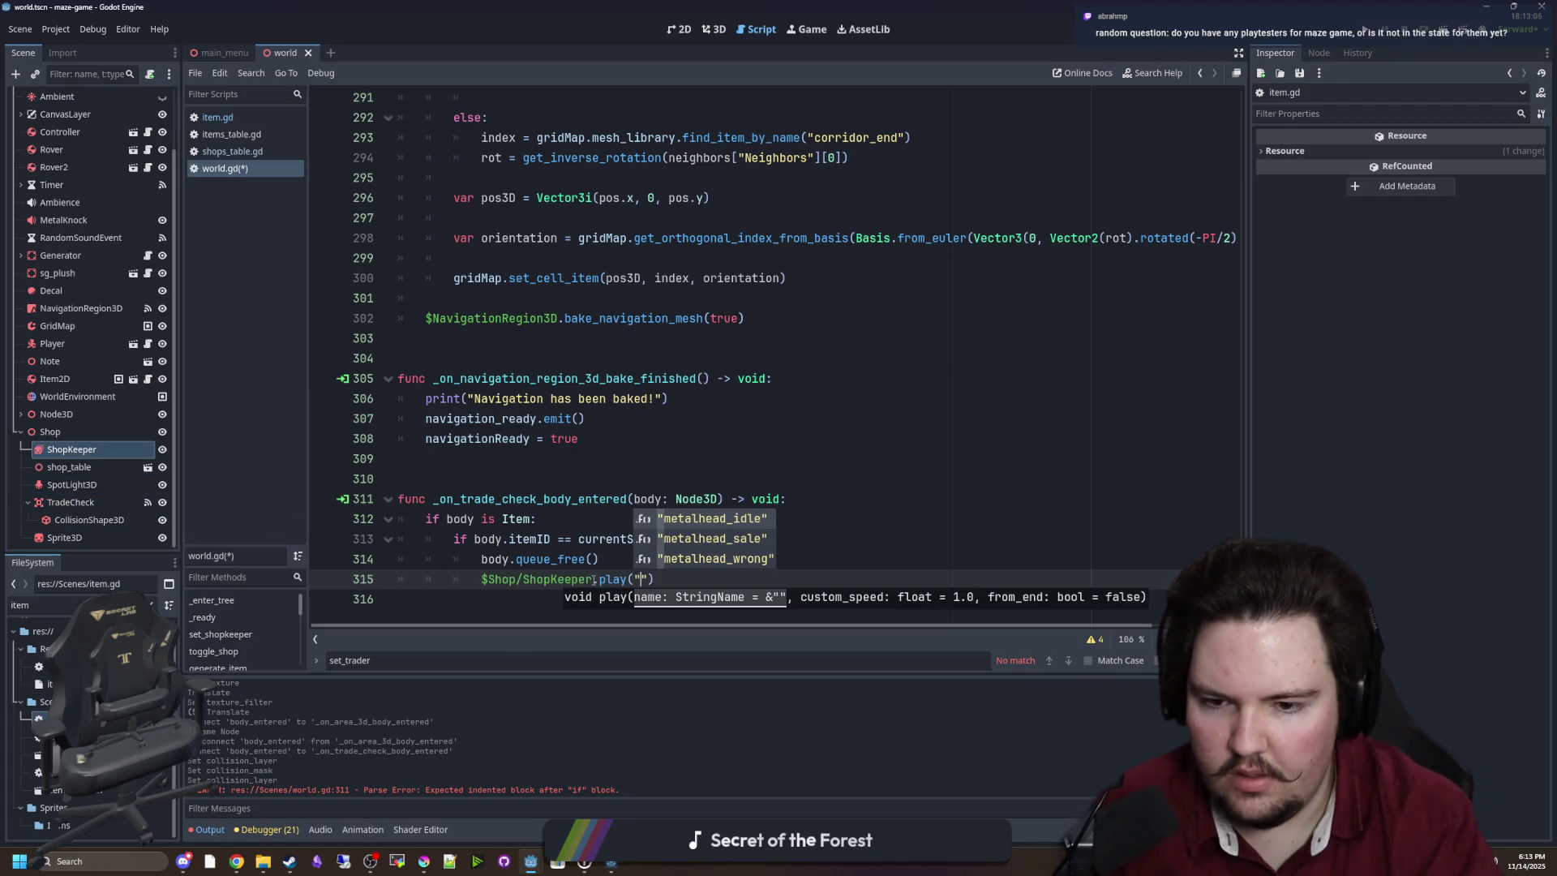
pyautogui.press('Down')
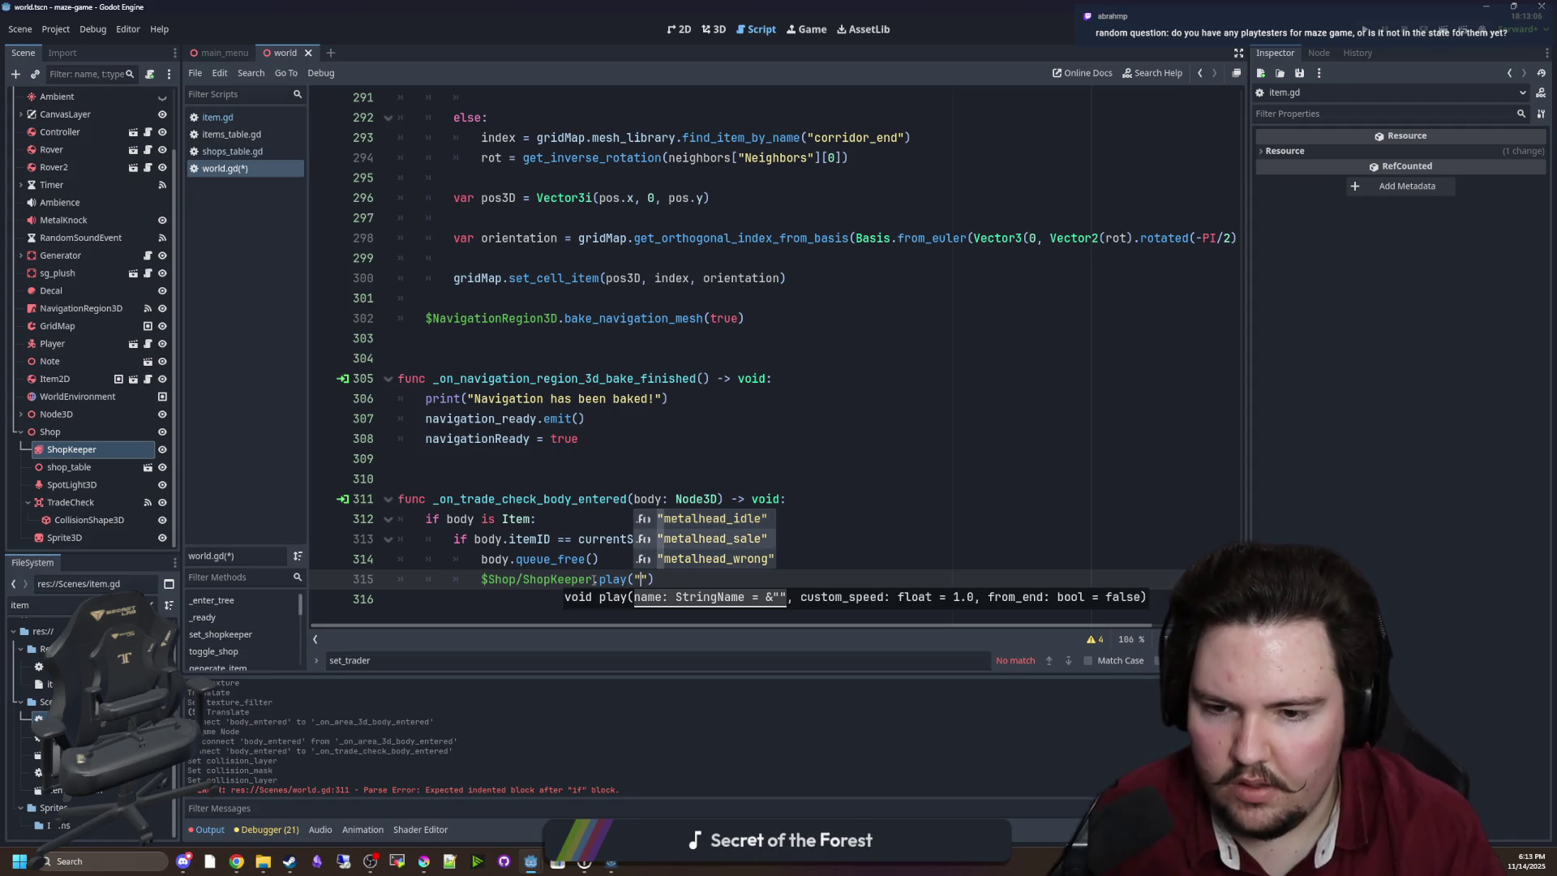
pyautogui.press('Return')
pyautogui.moveTo(705, 581); pyautogui.dragTo(640, 580)
pyautogui.press('BackSpace')
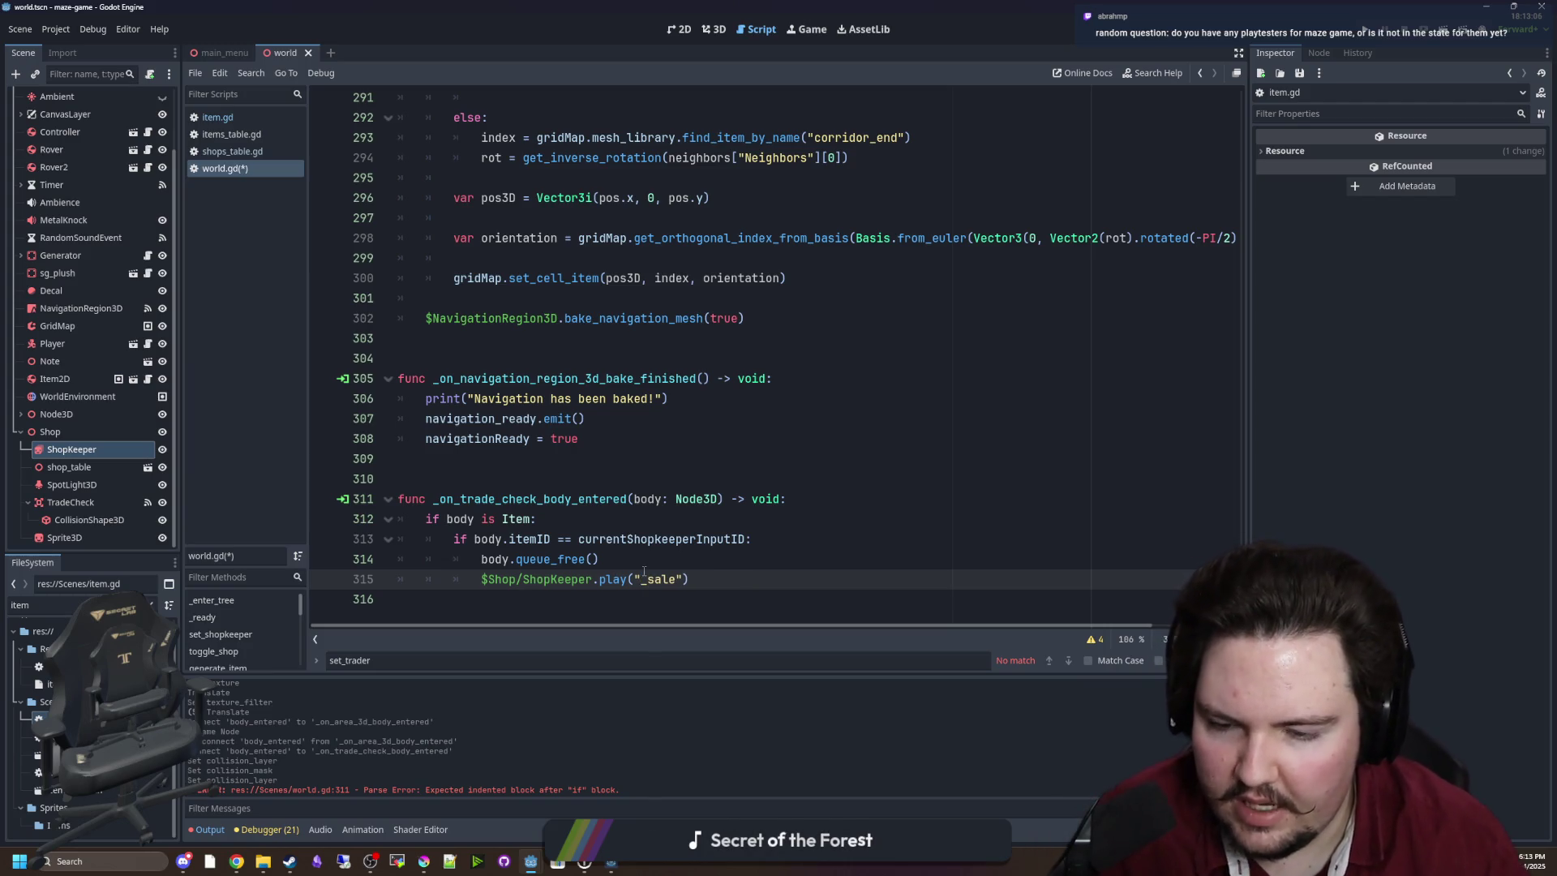
pyautogui.press('Up')
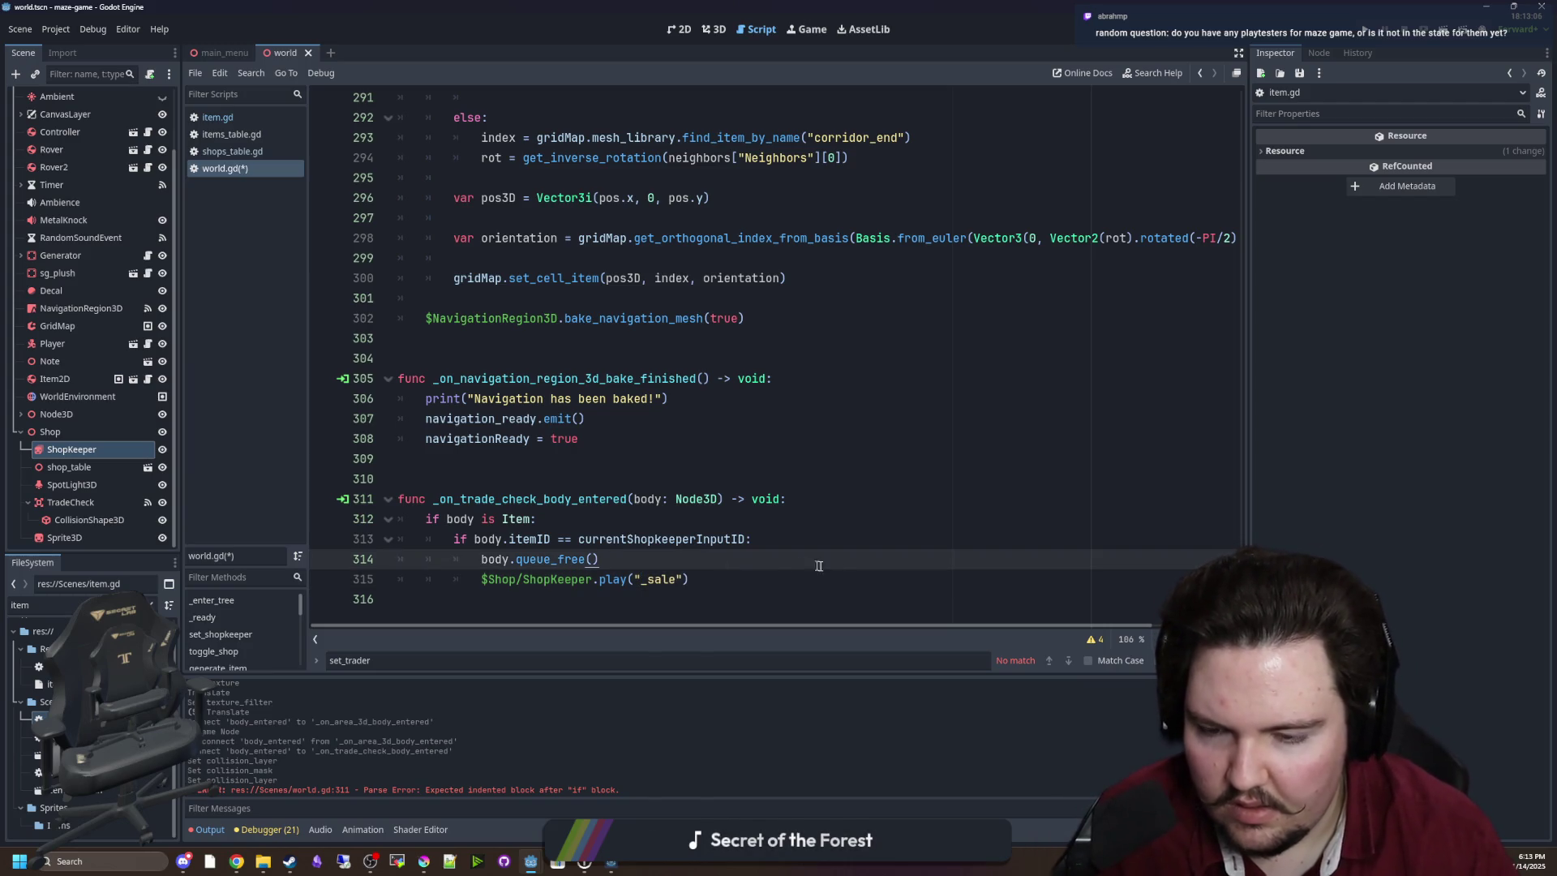
pyautogui.press('Down')
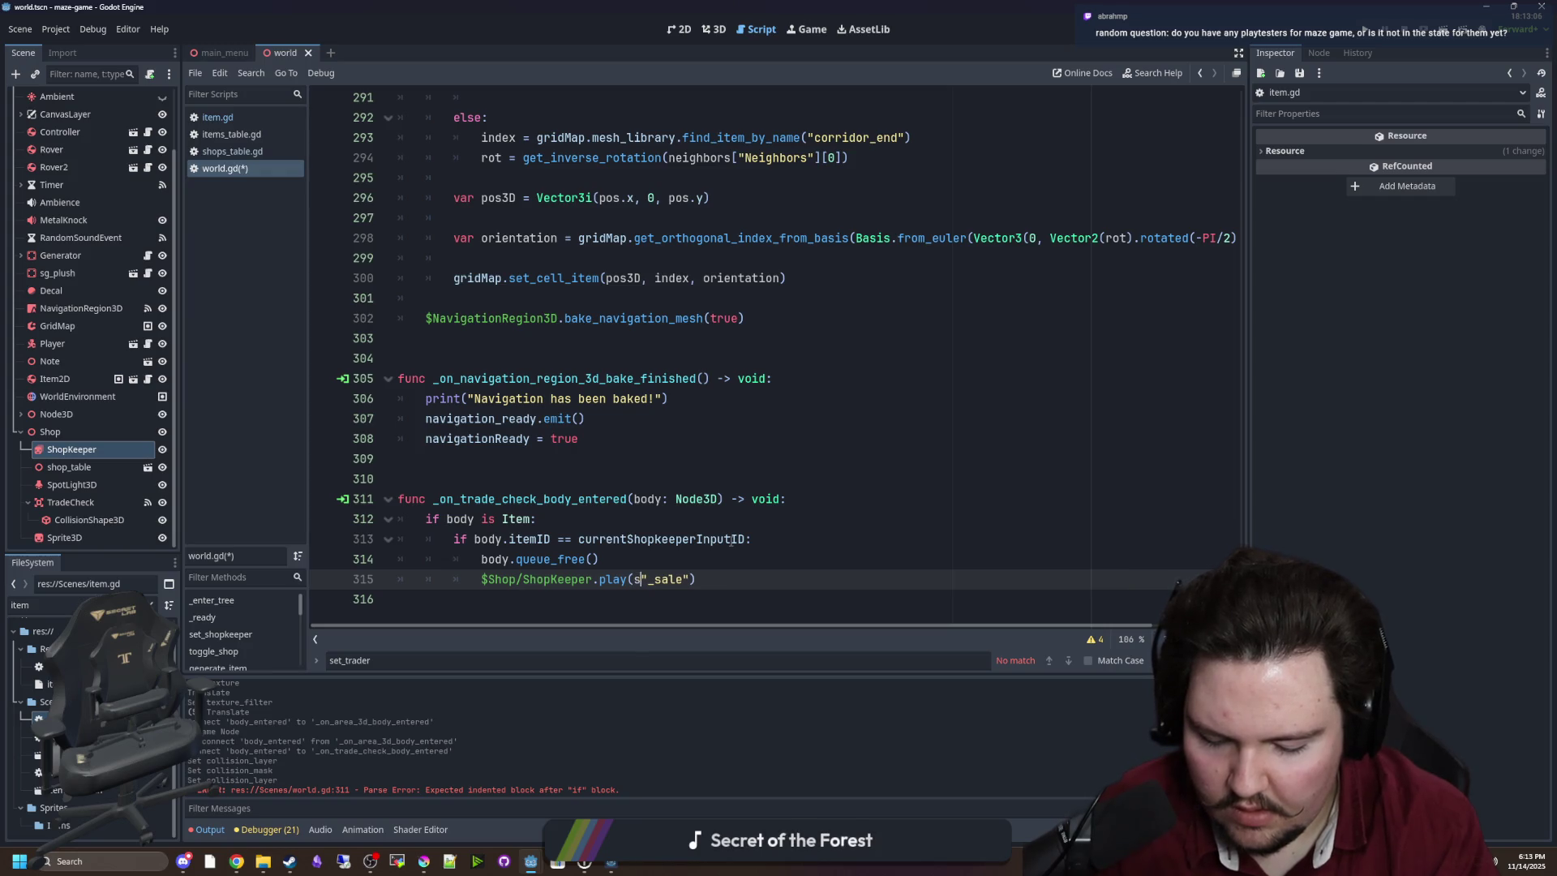
pyautogui.write('shopKeeperID')
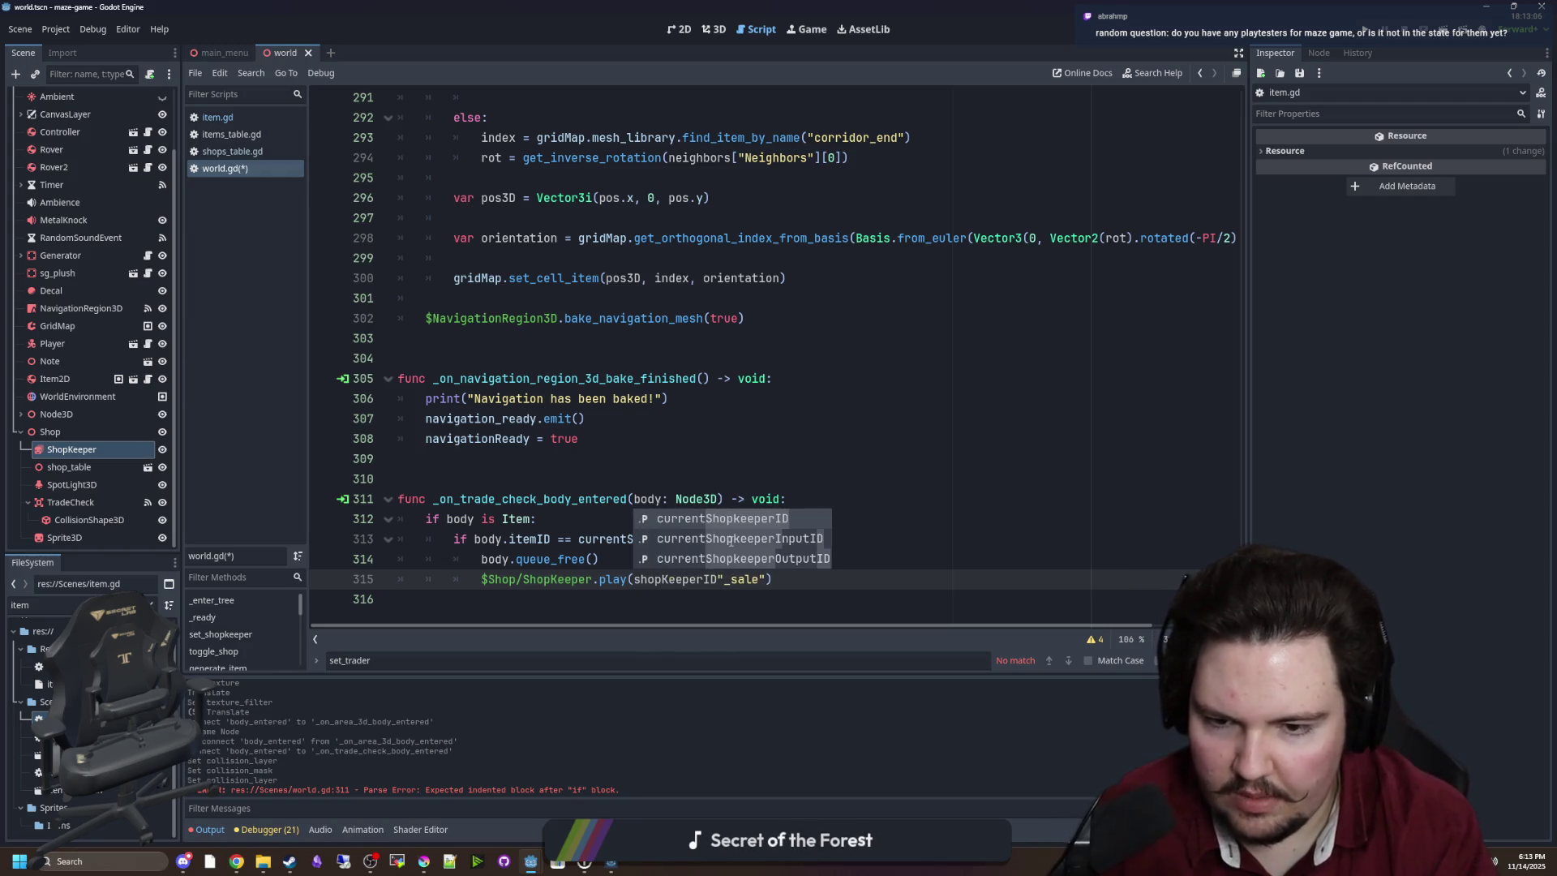
pyautogui.press('Return')
pyautogui.write('+')
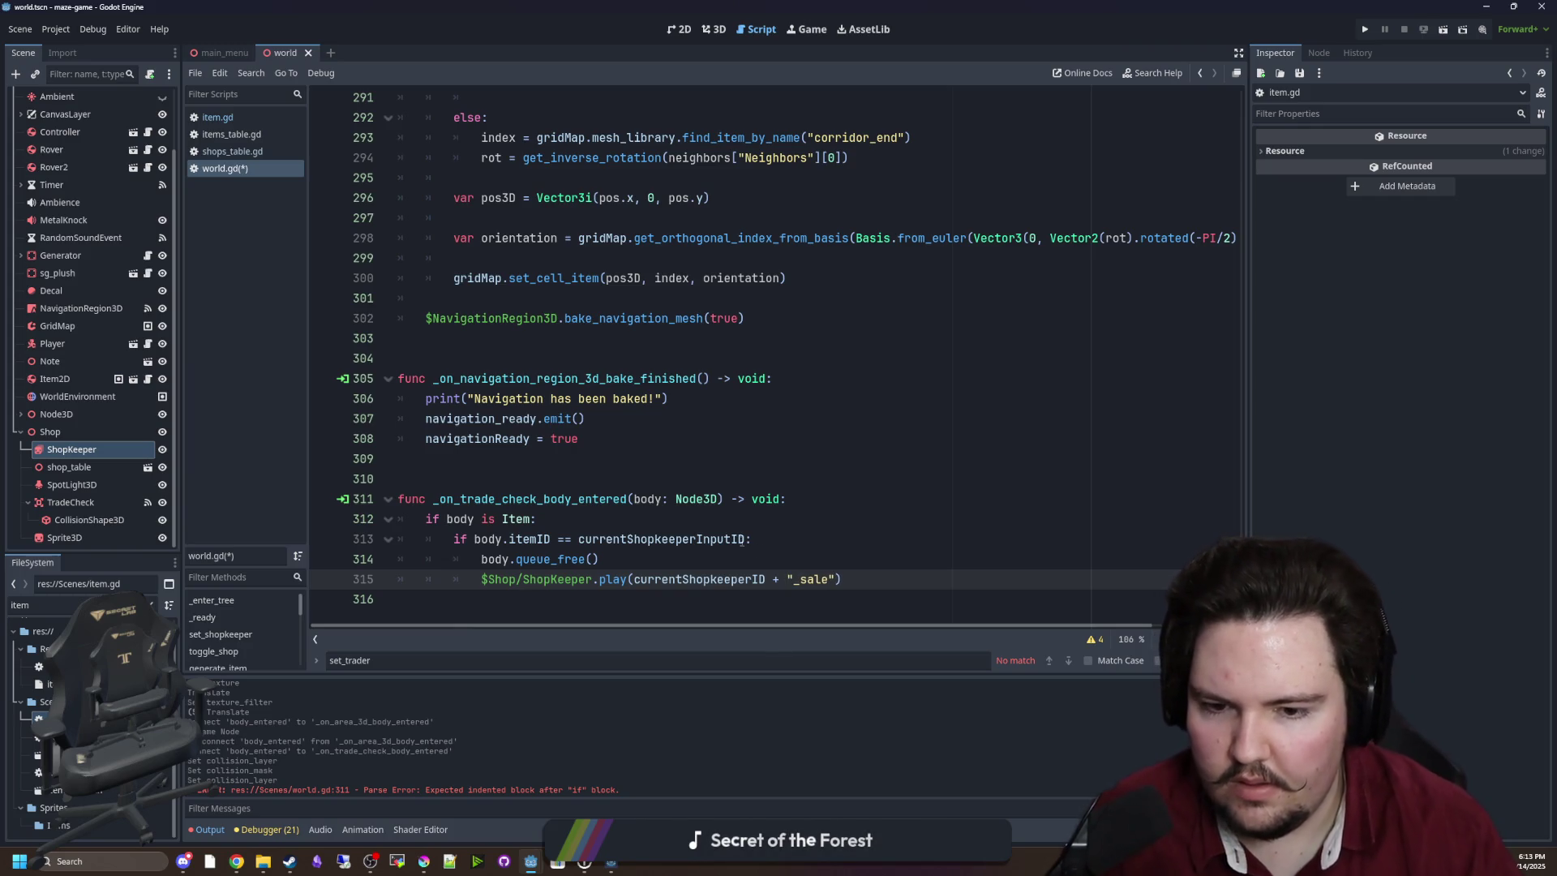
pyautogui.click(776, 561)
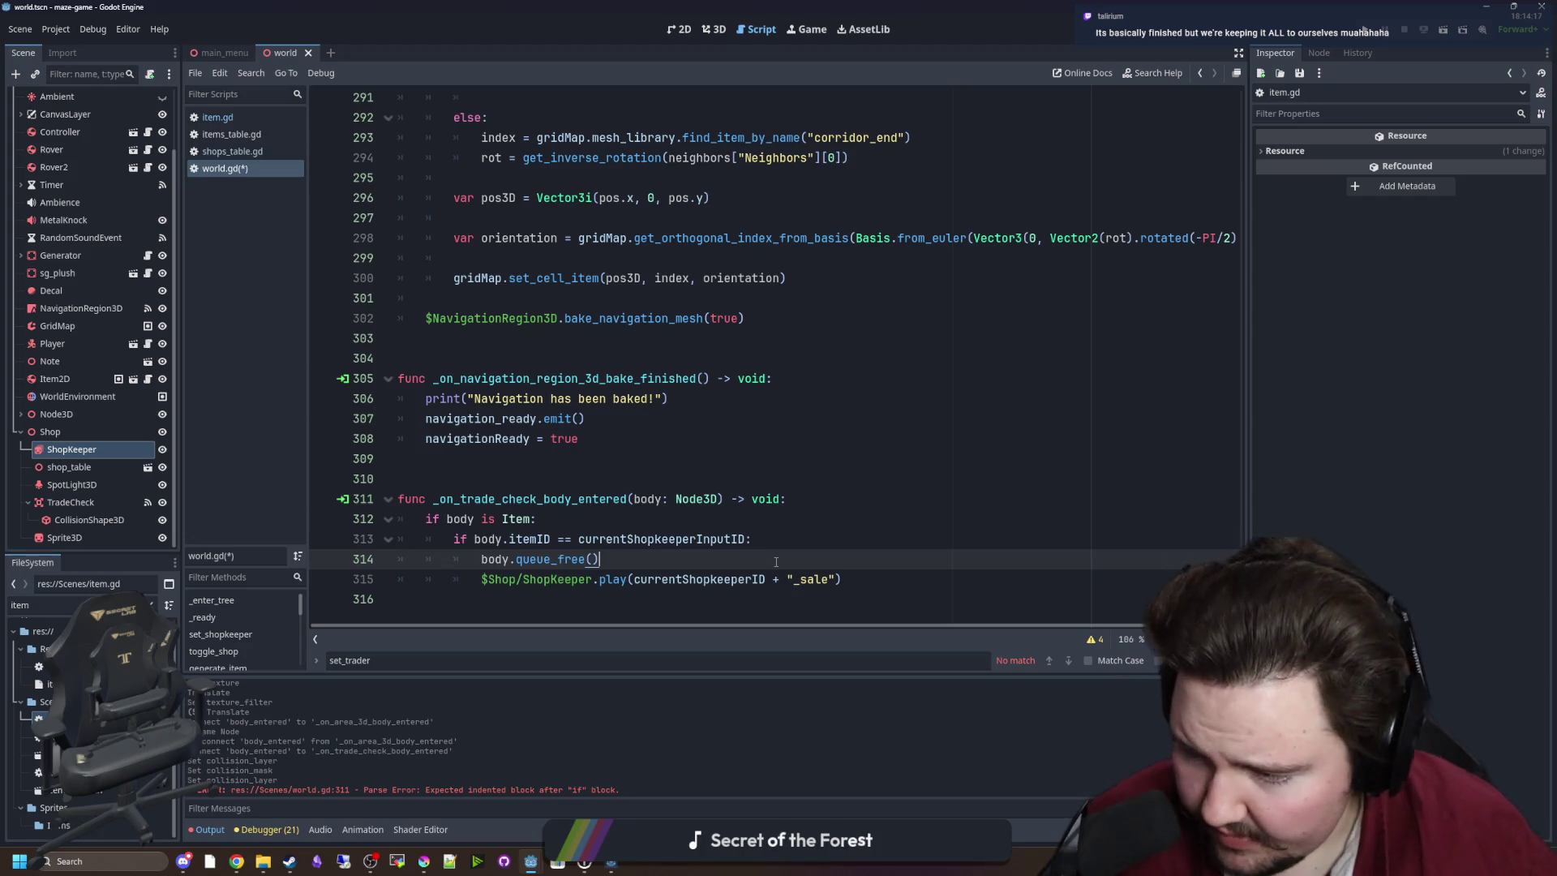
# Save world.gd with the finished trade-check handler.
pyautogui.click(706, 478)
pyautogui.click(643, 555)
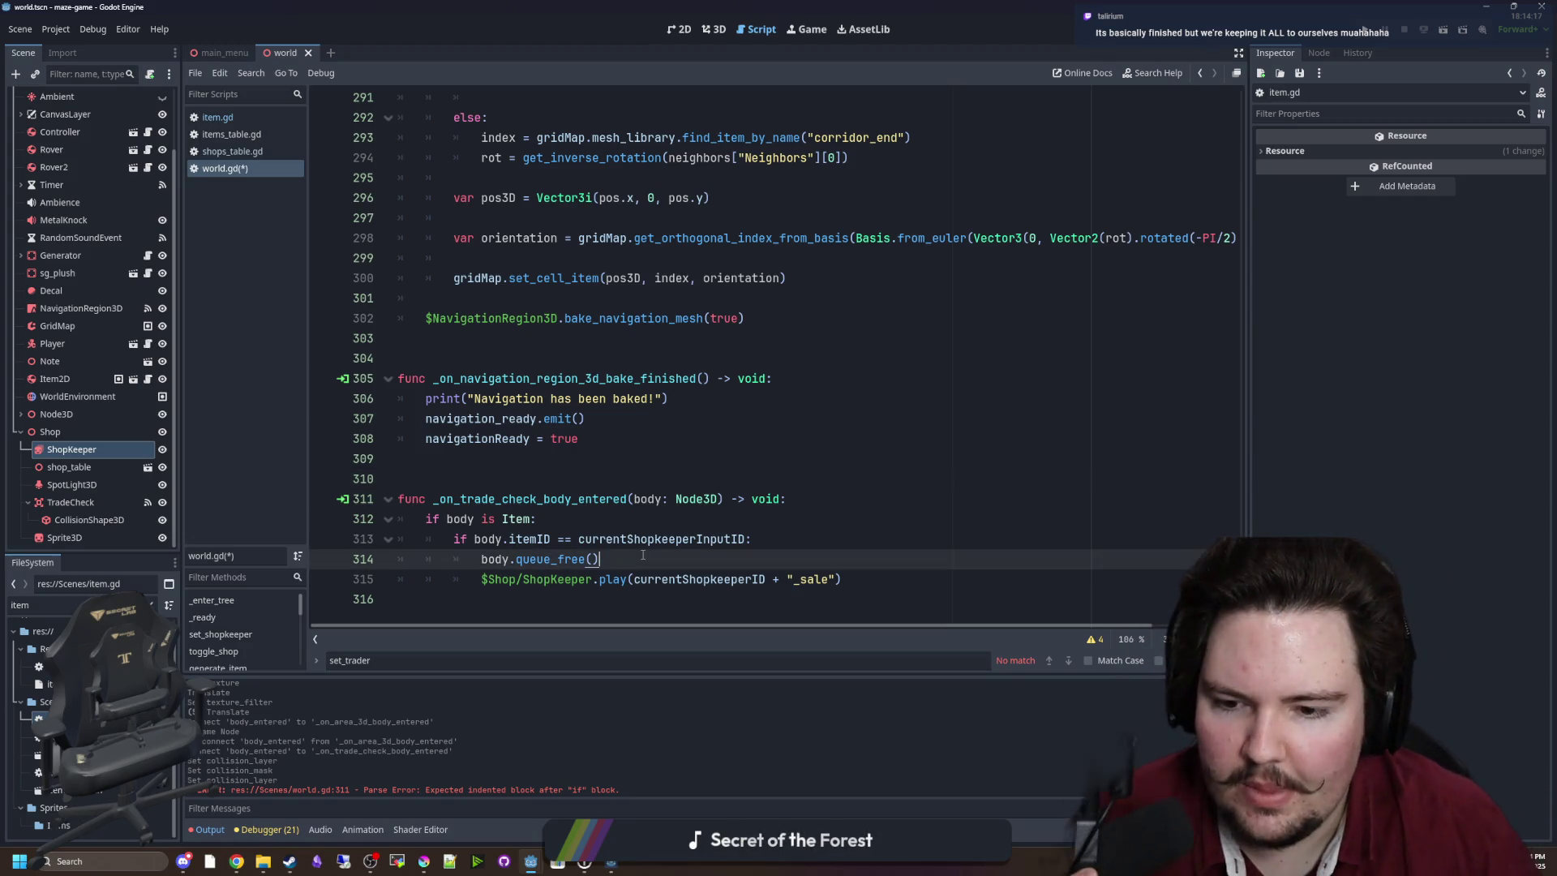
pyautogui.doubleClick(714, 579)
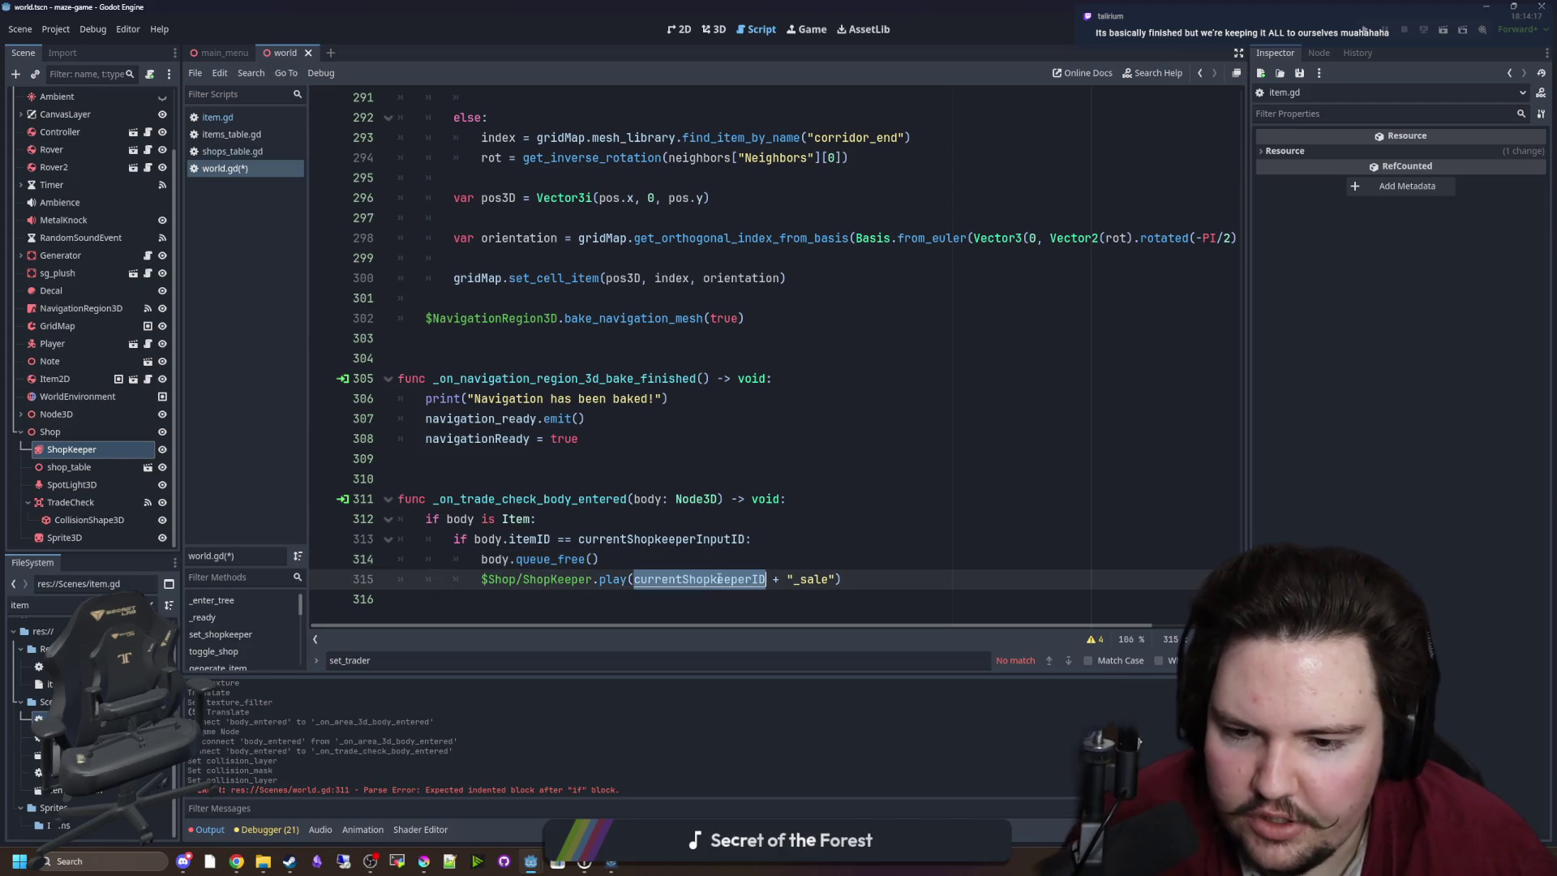
pyautogui.hotkey('ctrl', 's')
# Review currentShopkeeperID in the sale animation call on line 315.
pyautogui.click(682, 579)
pyautogui.doubleClick(683, 581)
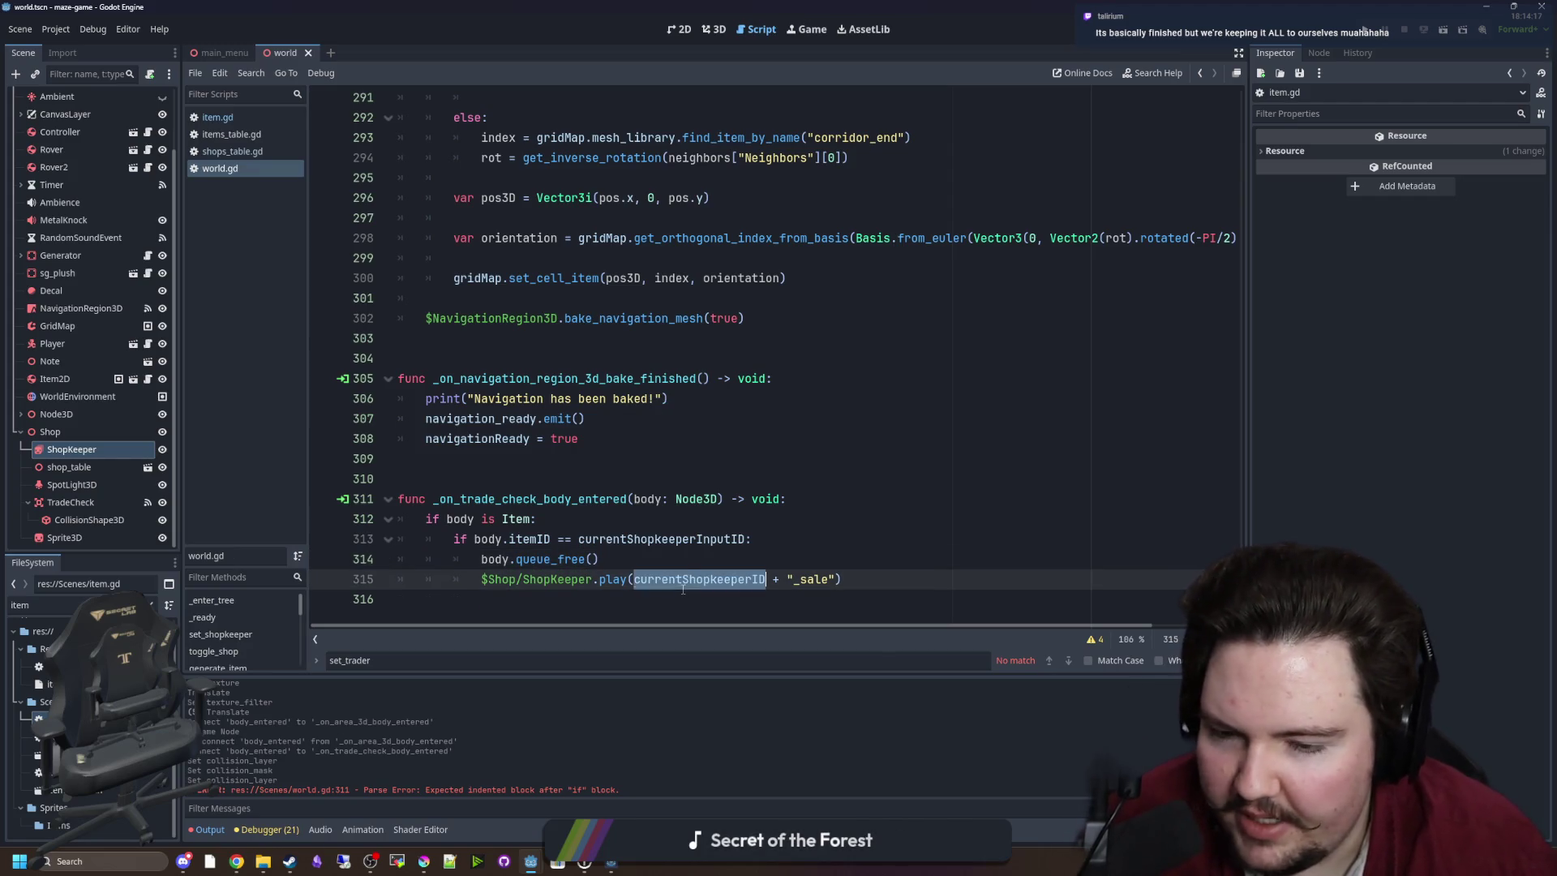
pyautogui.click(693, 559)
pyautogui.doubleClick(704, 579)
pyautogui.click(695, 558)
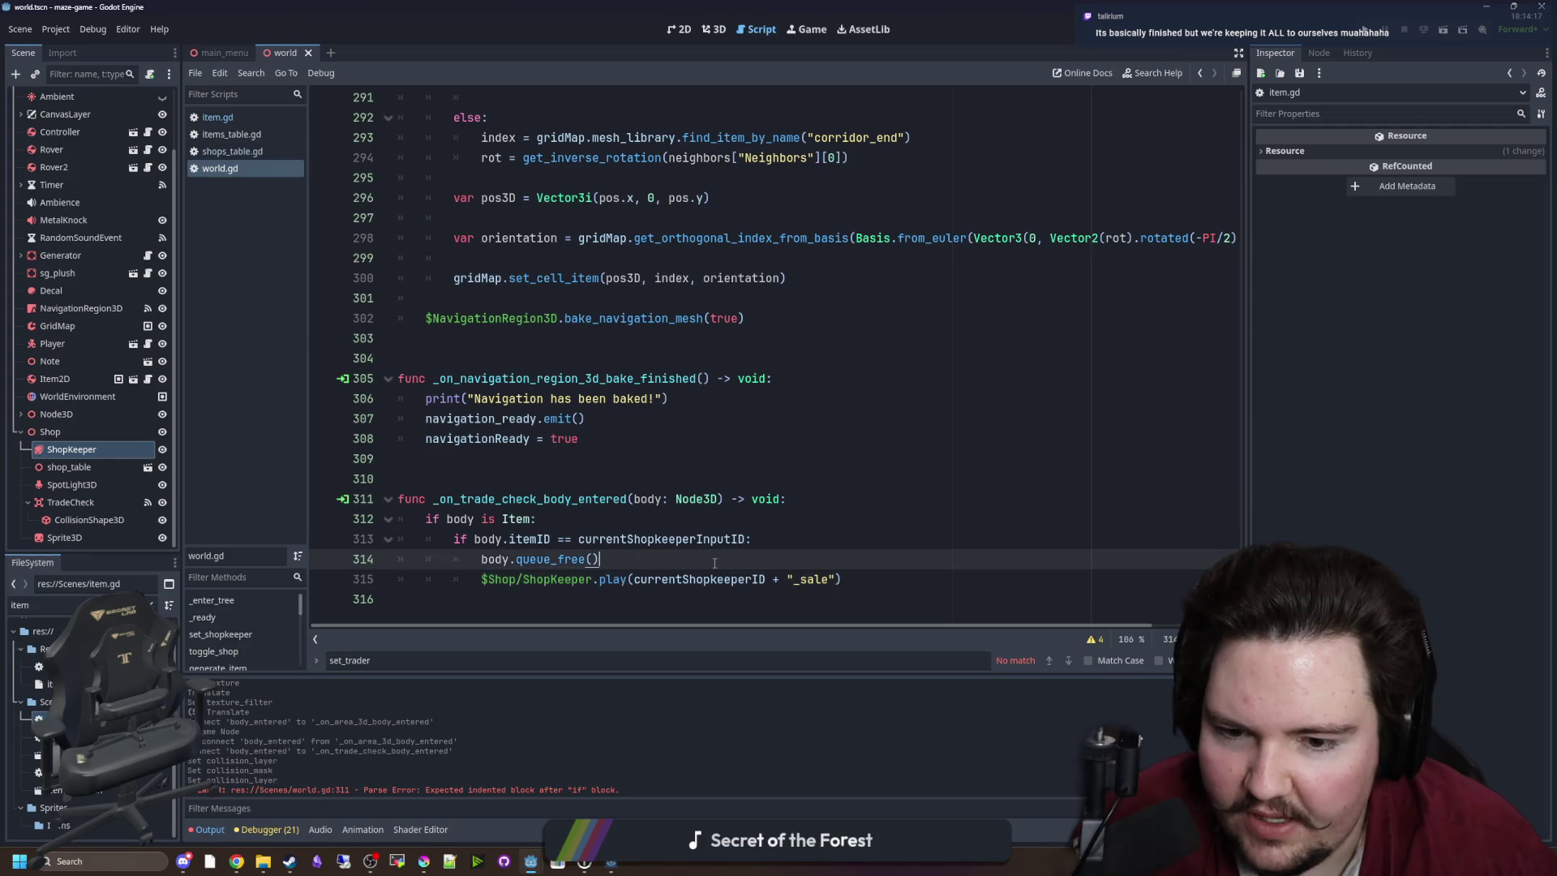
pyautogui.doubleClick(721, 582)
pyautogui.press('Up')
pyautogui.press('Up')
pyautogui.press('Up')
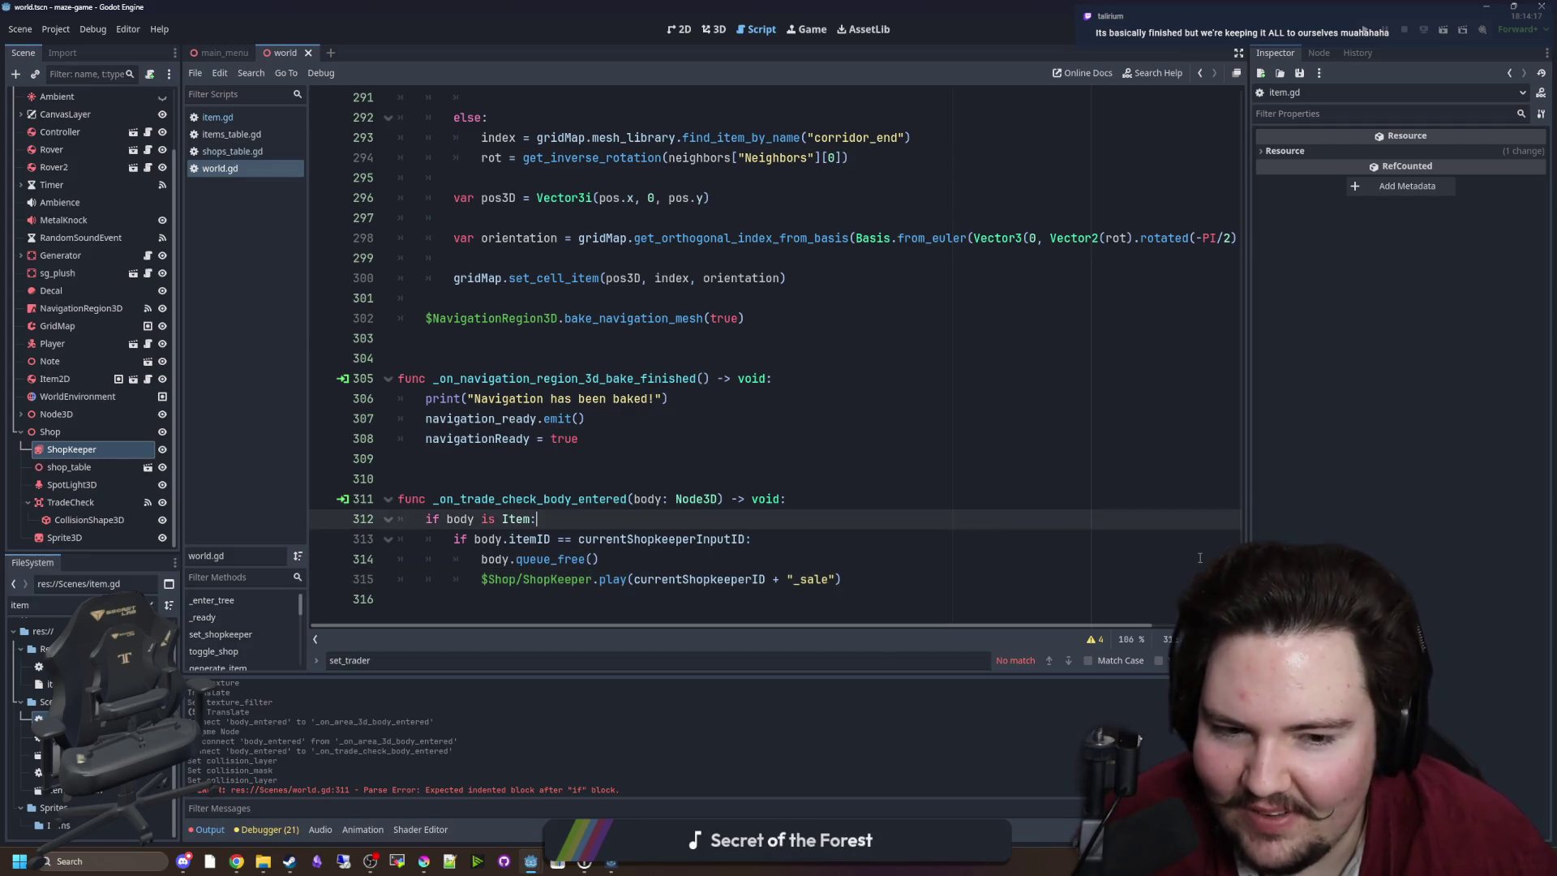
# Scroll up to the top variable declarations and open a new Chrome window.
pyautogui.scroll(20, 1218, 275)
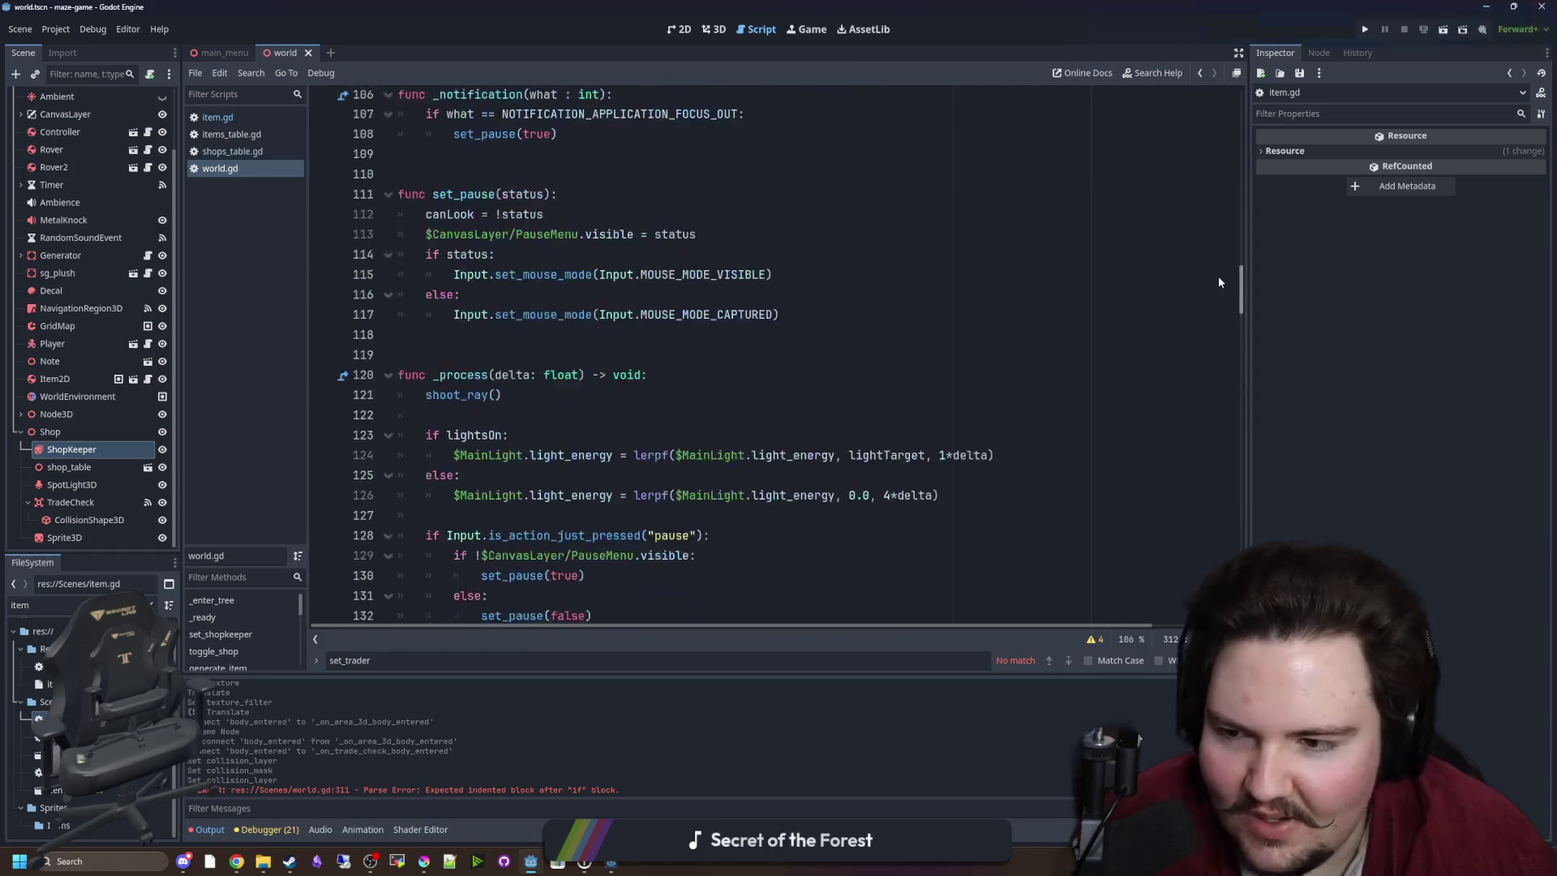
pyautogui.scroll(3, 1224, 166)
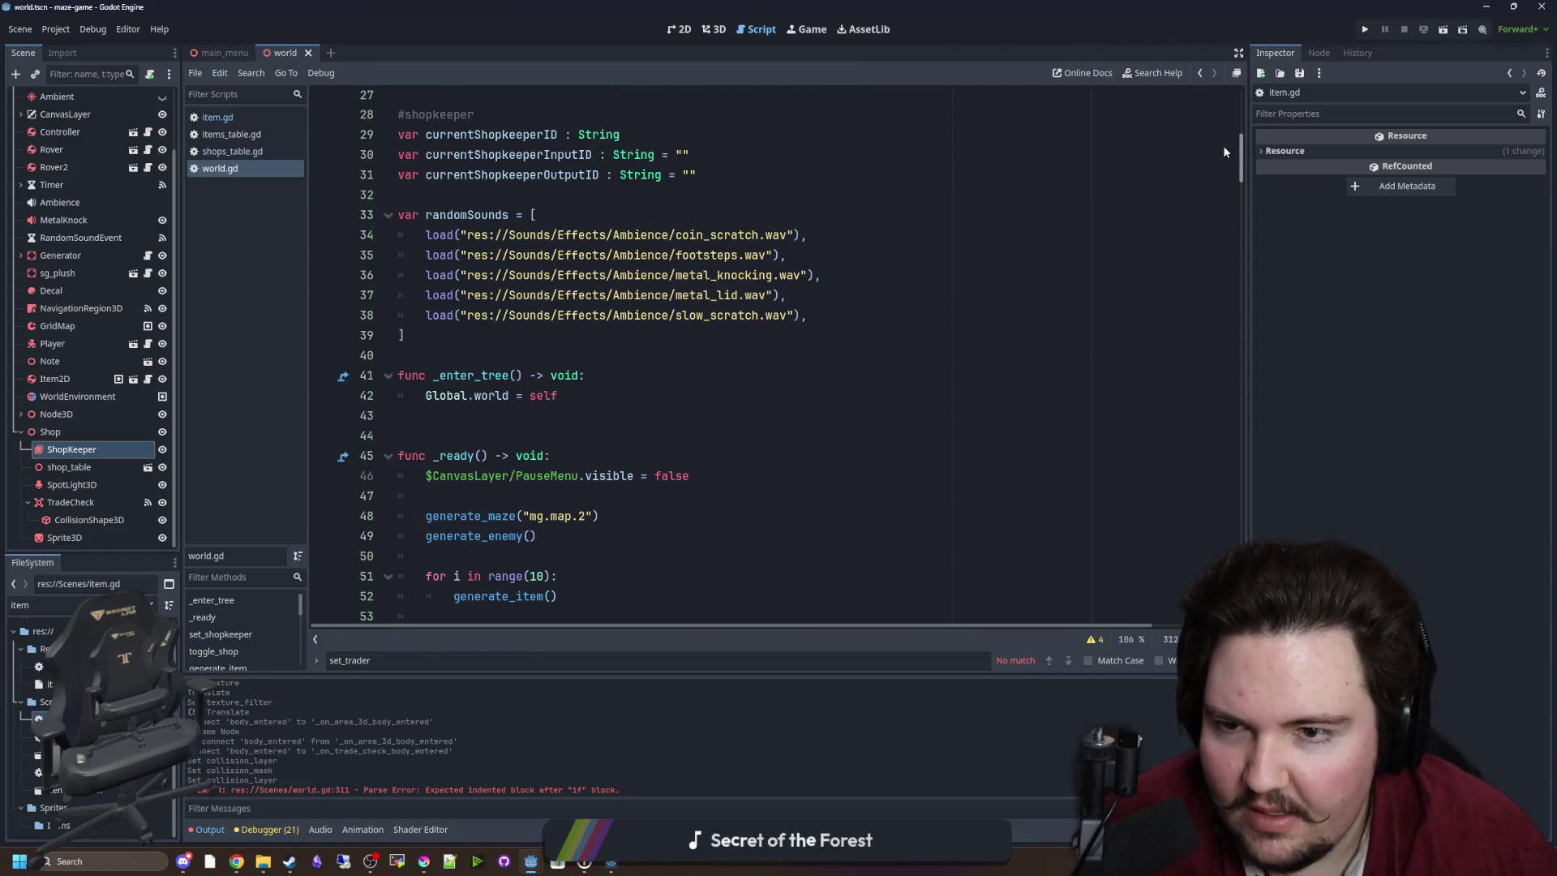
pyautogui.scroll(5, 1223, 145)
pyautogui.click(566, 374)
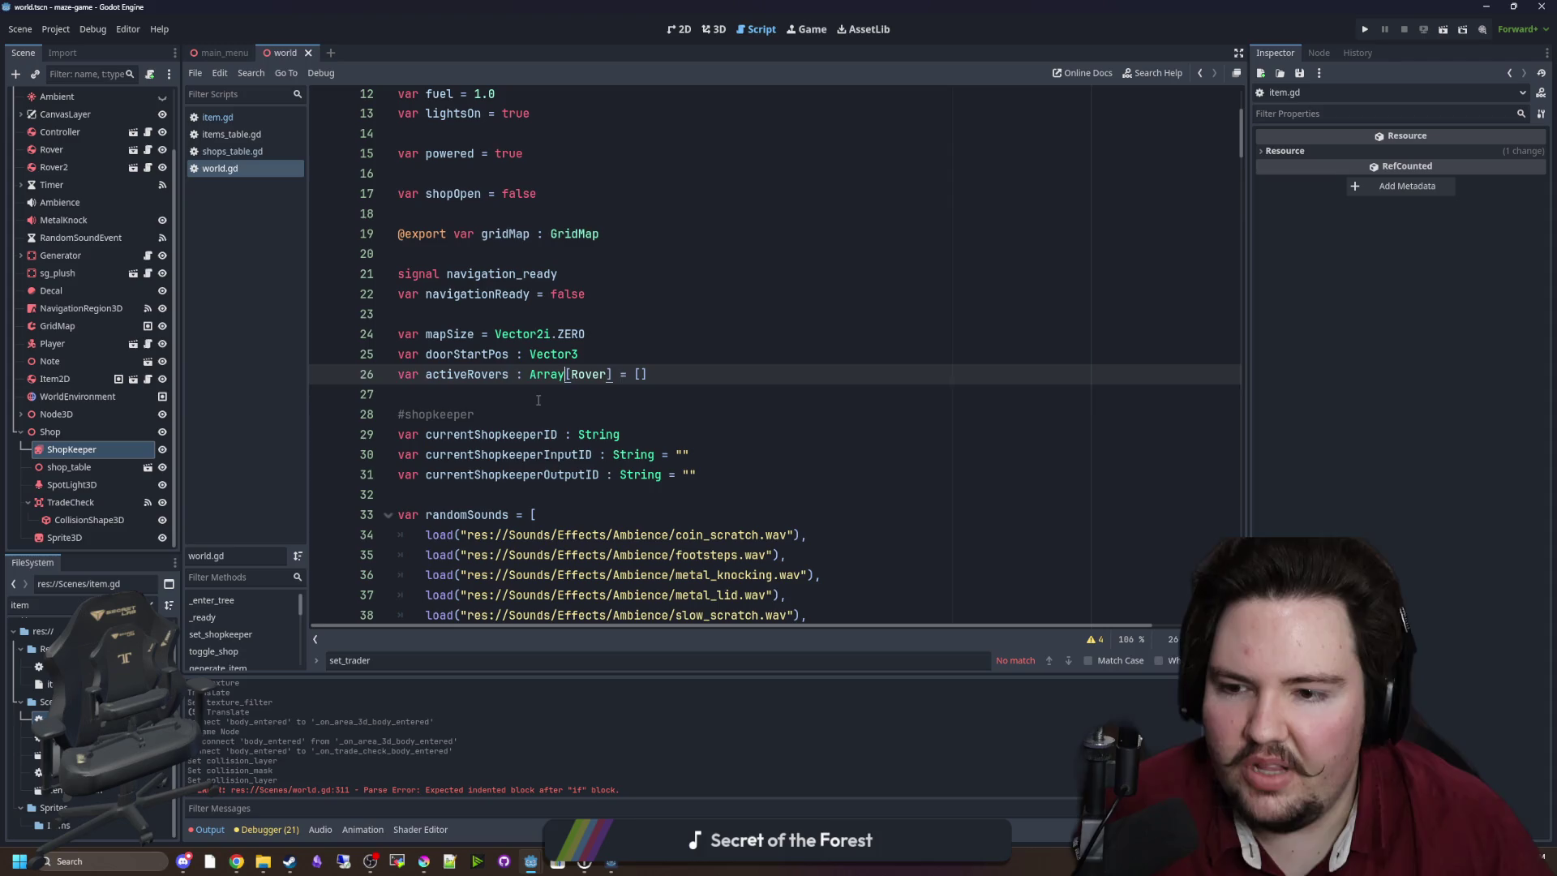
pyautogui.click(538, 397)
pyautogui.press('super+3')
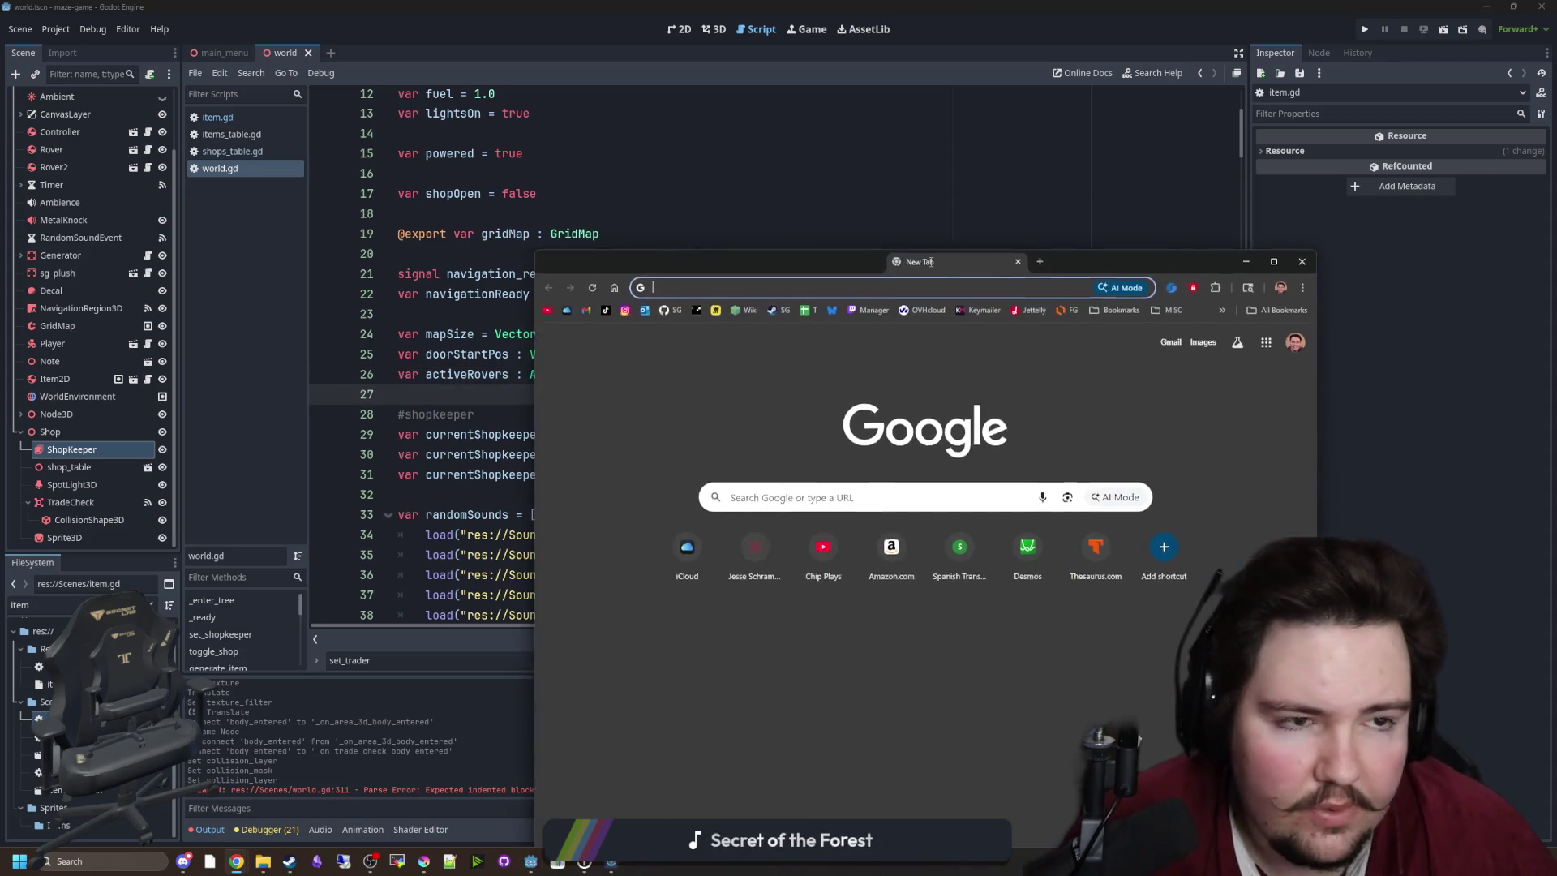
# Drag the empty Chrome New Tab window off toward the right edge of the screen.
pyautogui.moveTo(1005, 263)
pyautogui.mouseDown()
pyautogui.moveTo(675, 269)
pyautogui.moveTo(774, 131)
pyautogui.mouseUp()
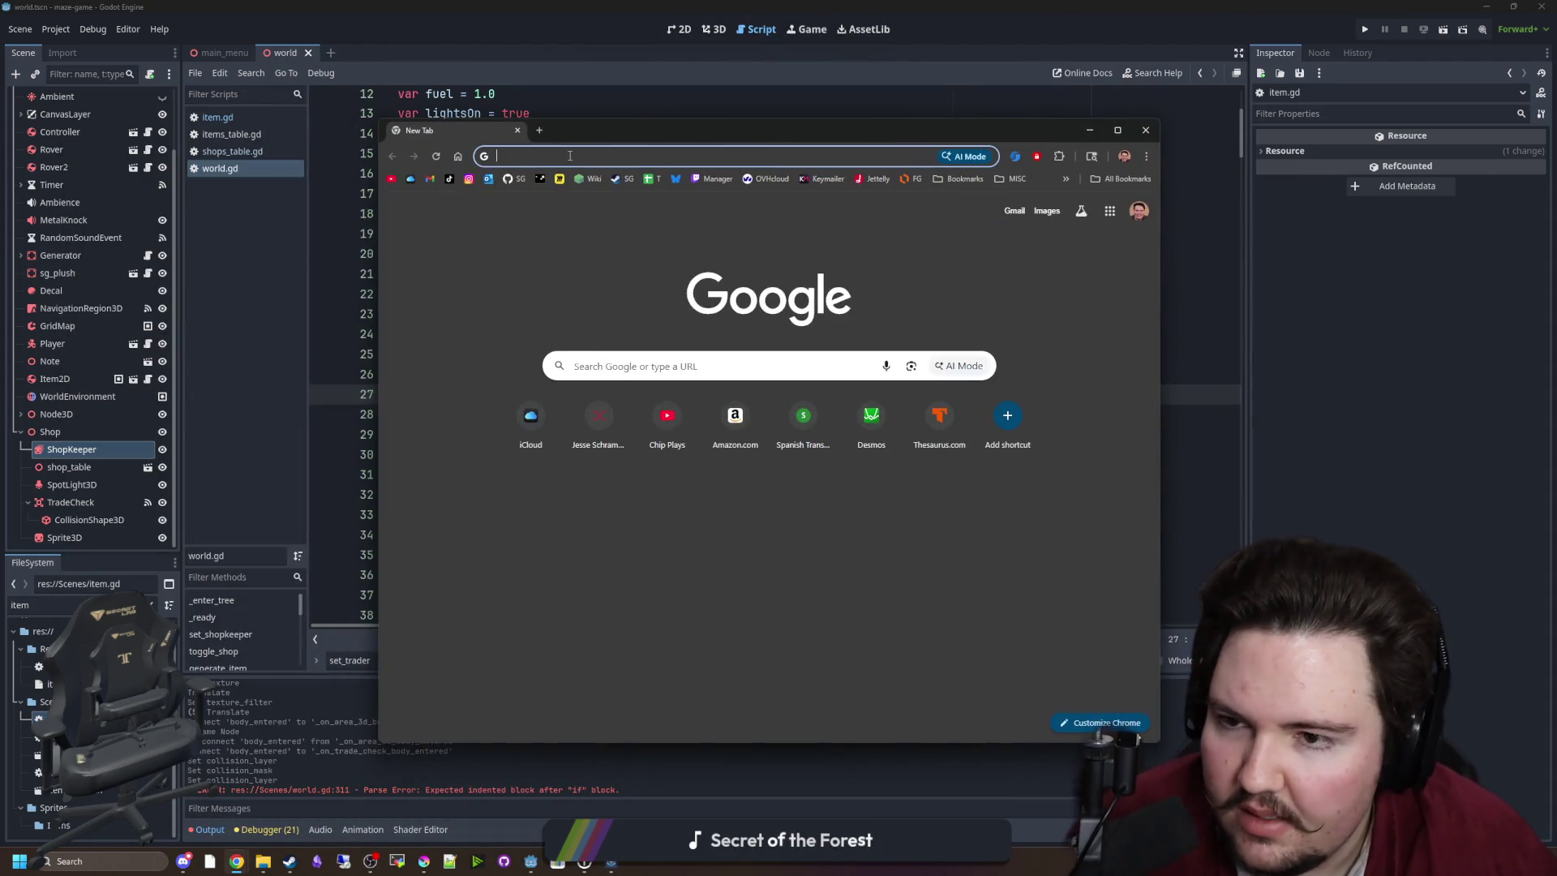
pyautogui.moveTo(585, 123)
pyautogui.mouseDown()
pyautogui.moveTo(792, 181)
pyautogui.moveTo(1556, 142)
pyautogui.mouseUp()
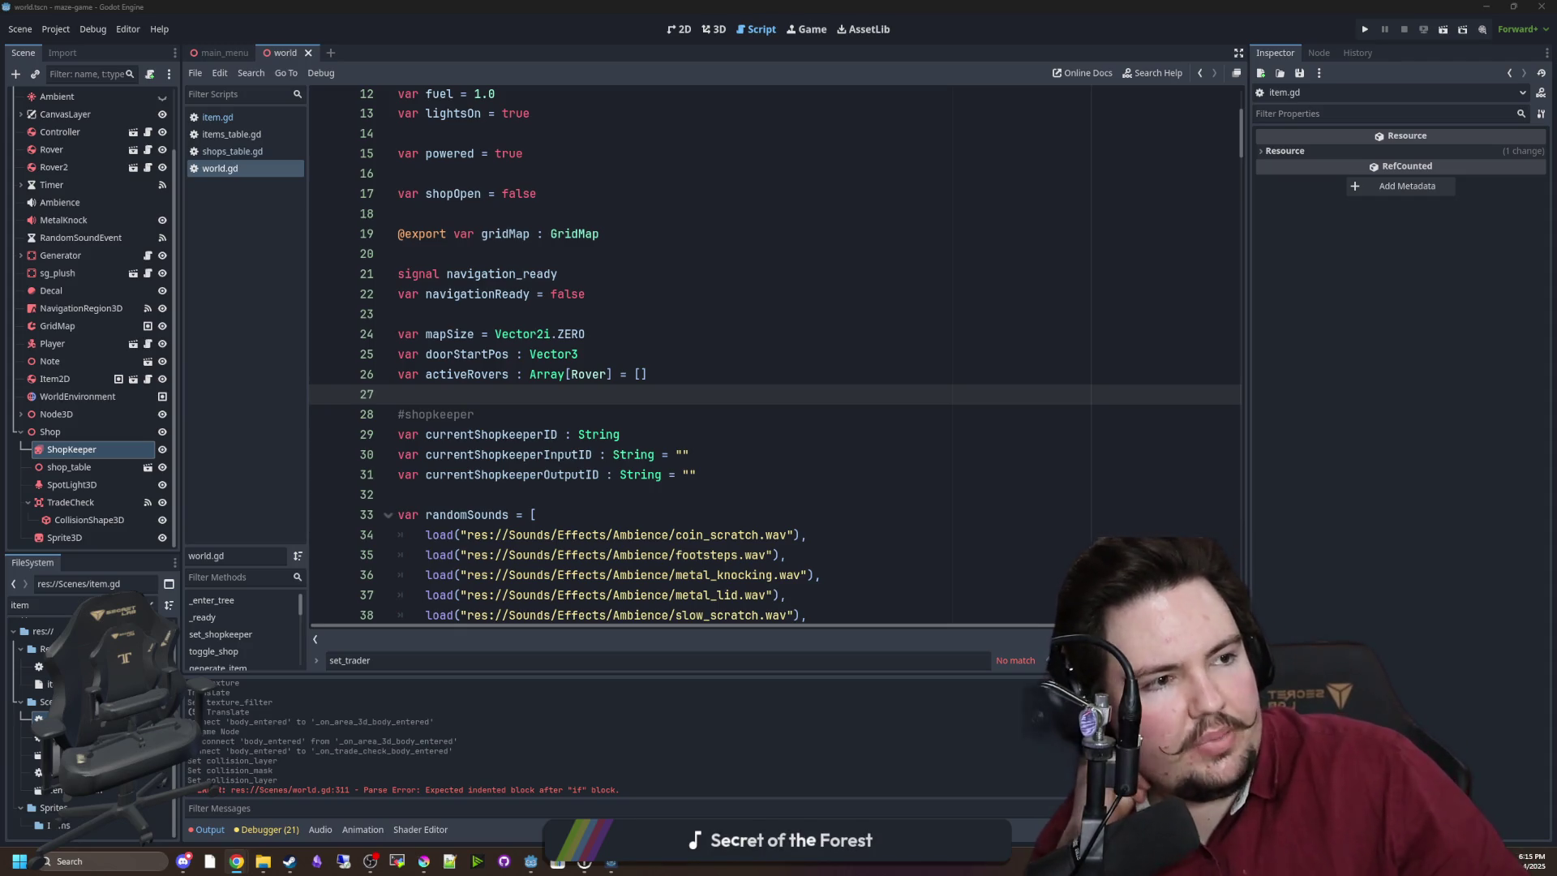
# Select currentShopkeeperID on line 29, then the ShopKeeper node to show metalhead_idle, metalhead_sale, metalhead_wrong.
pyautogui.click(896, 321)
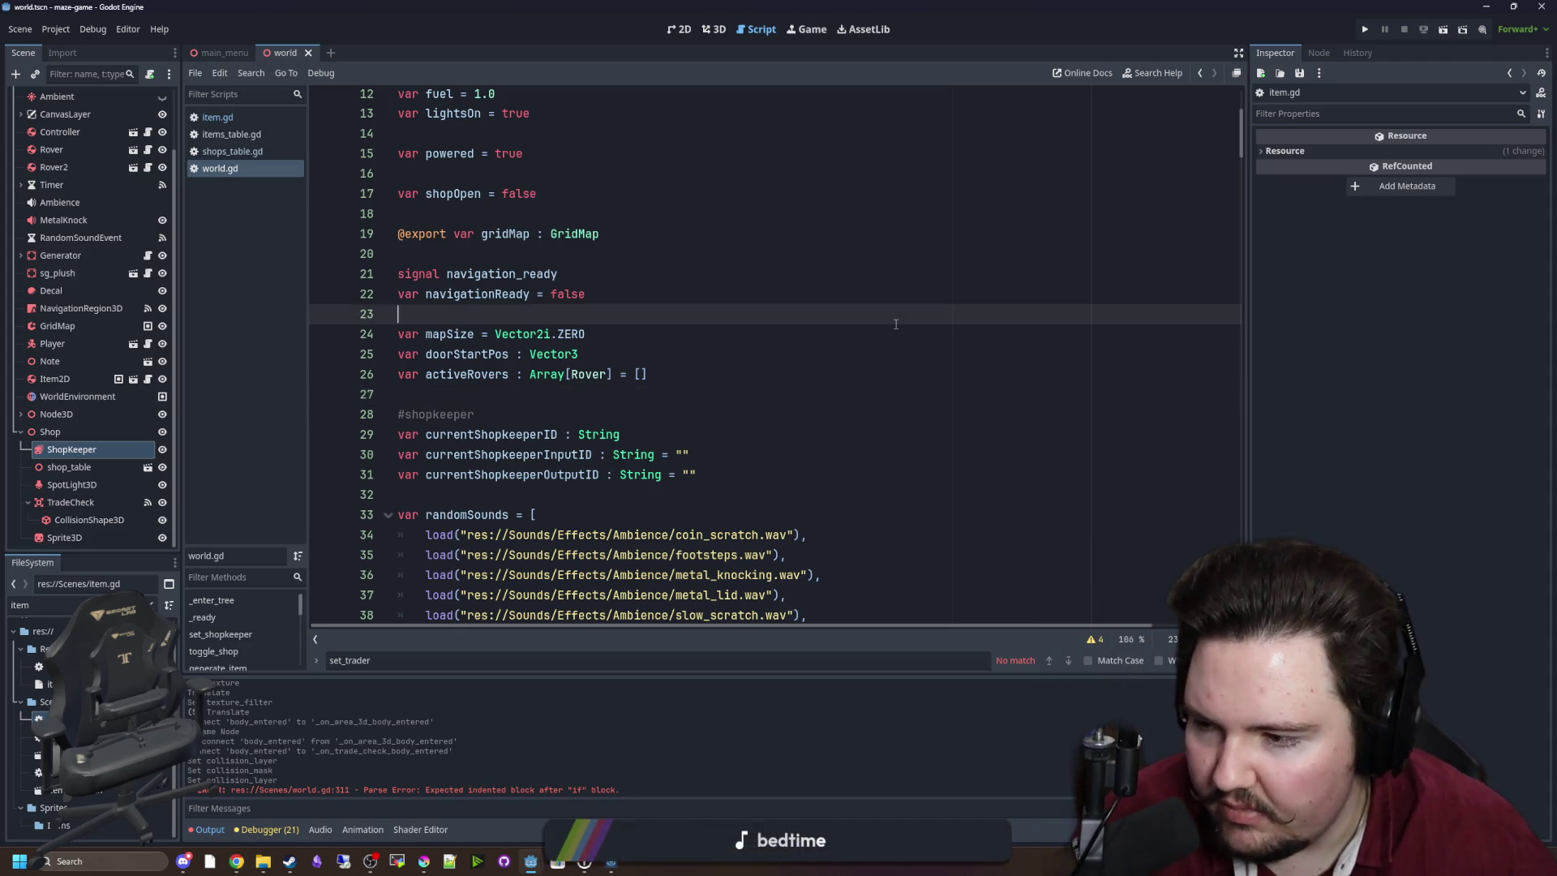
pyautogui.click(795, 393)
pyautogui.click(779, 535)
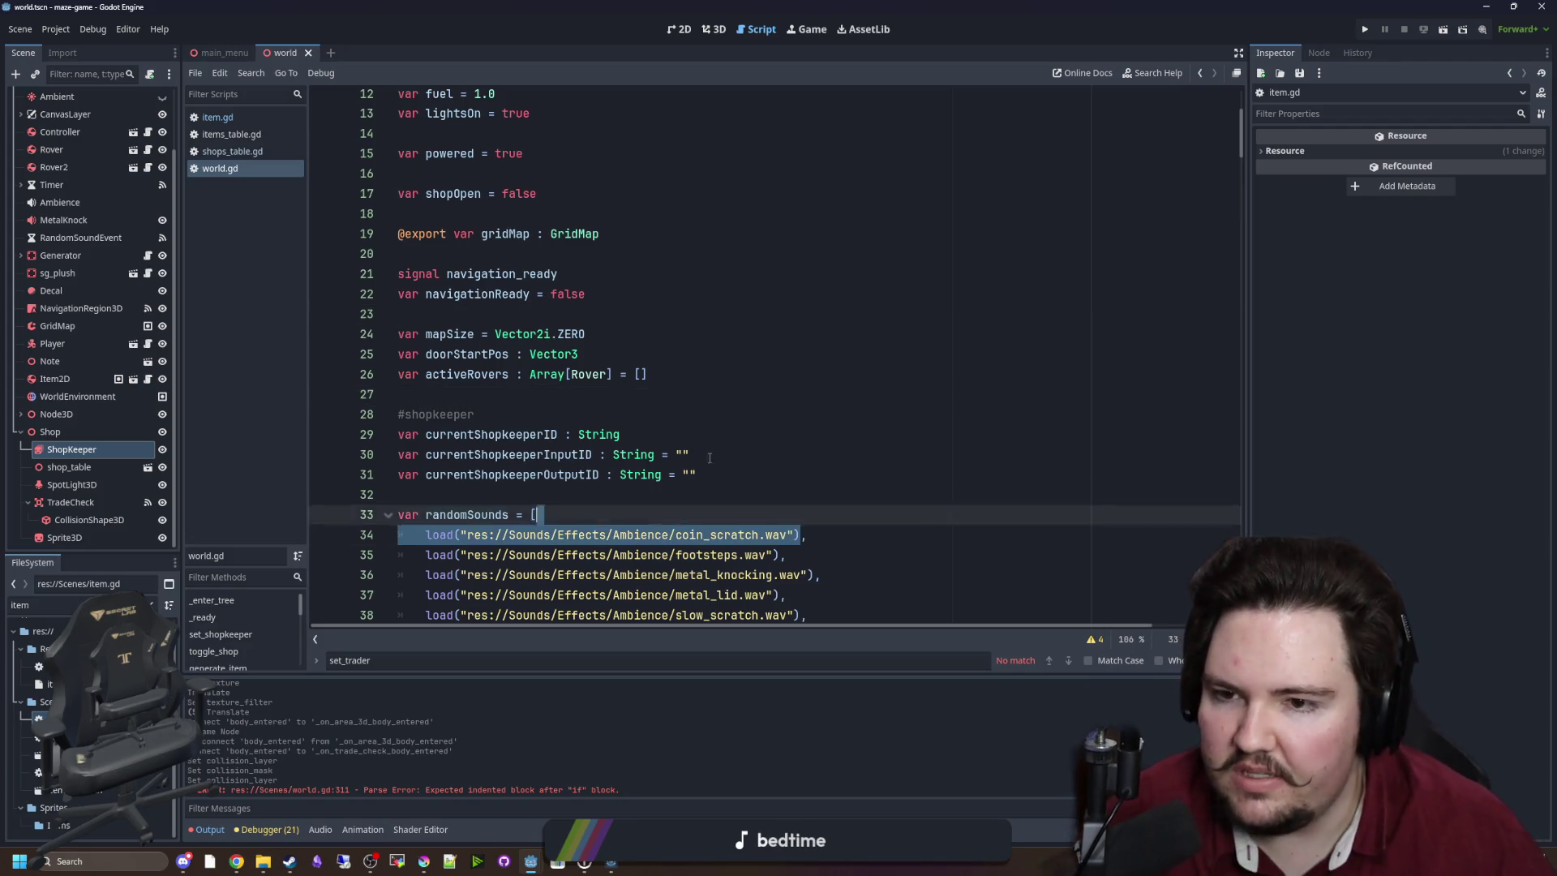
pyautogui.click(725, 313)
pyautogui.click(502, 252)
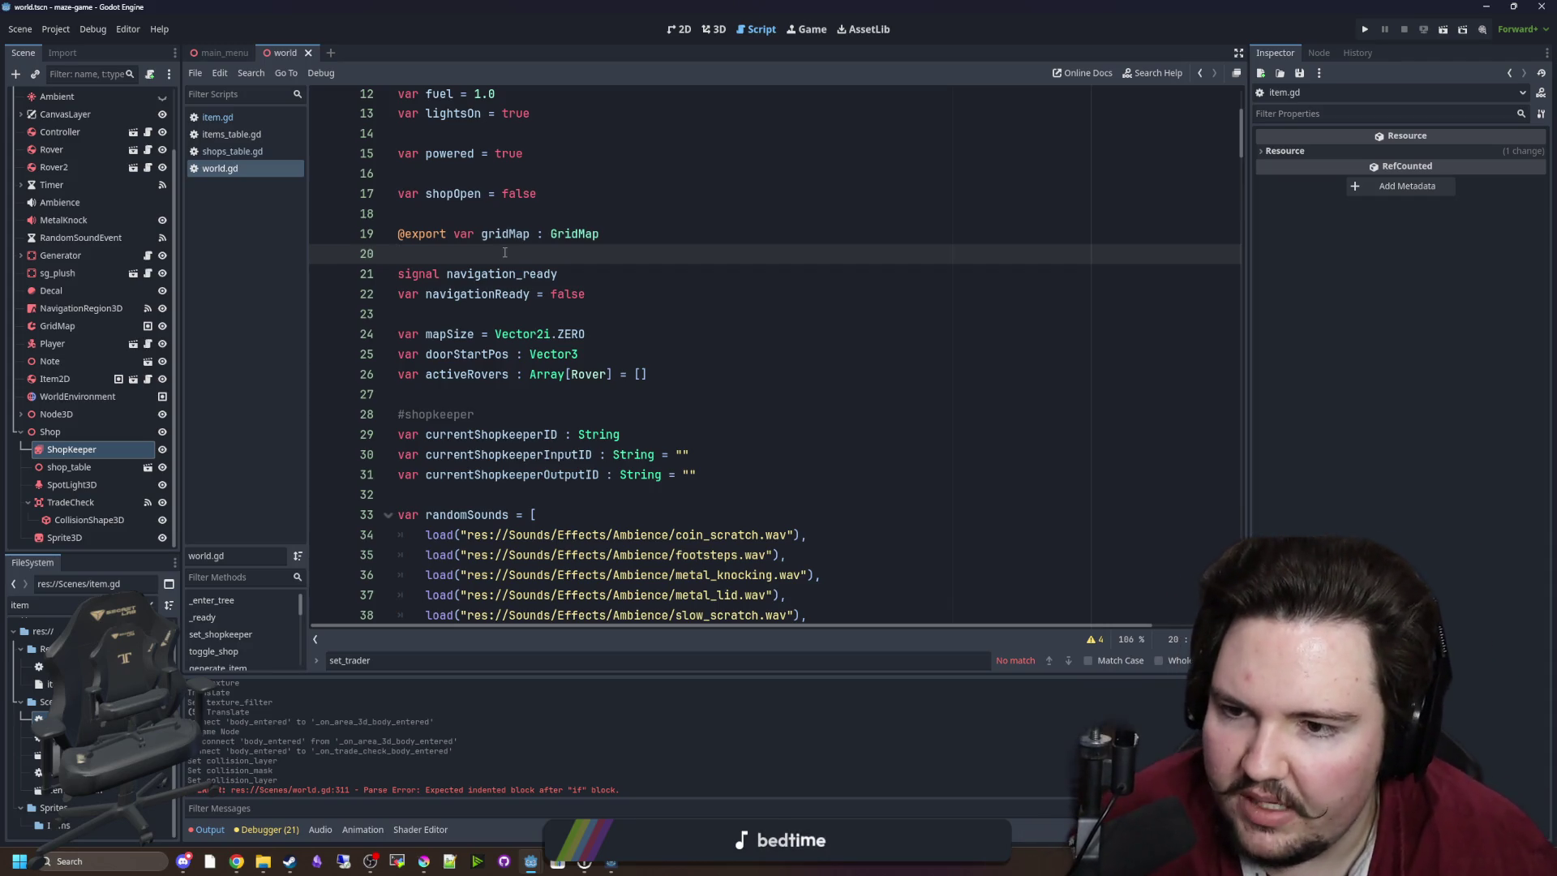
pyautogui.scroll(-3, 598, 316)
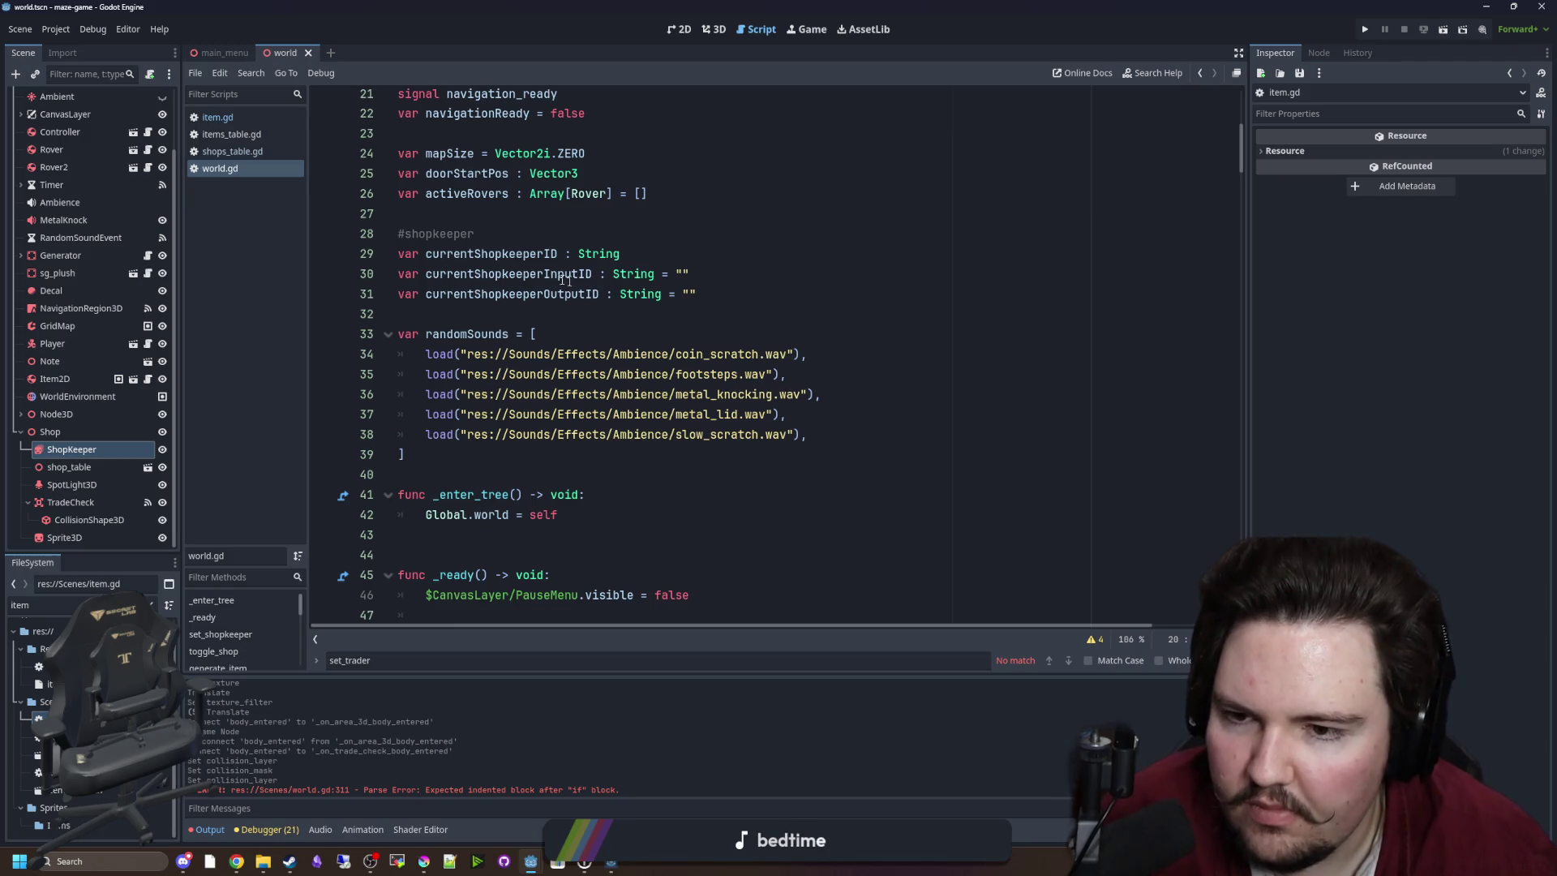
pyautogui.click(471, 235)
pyautogui.doubleClick(471, 253)
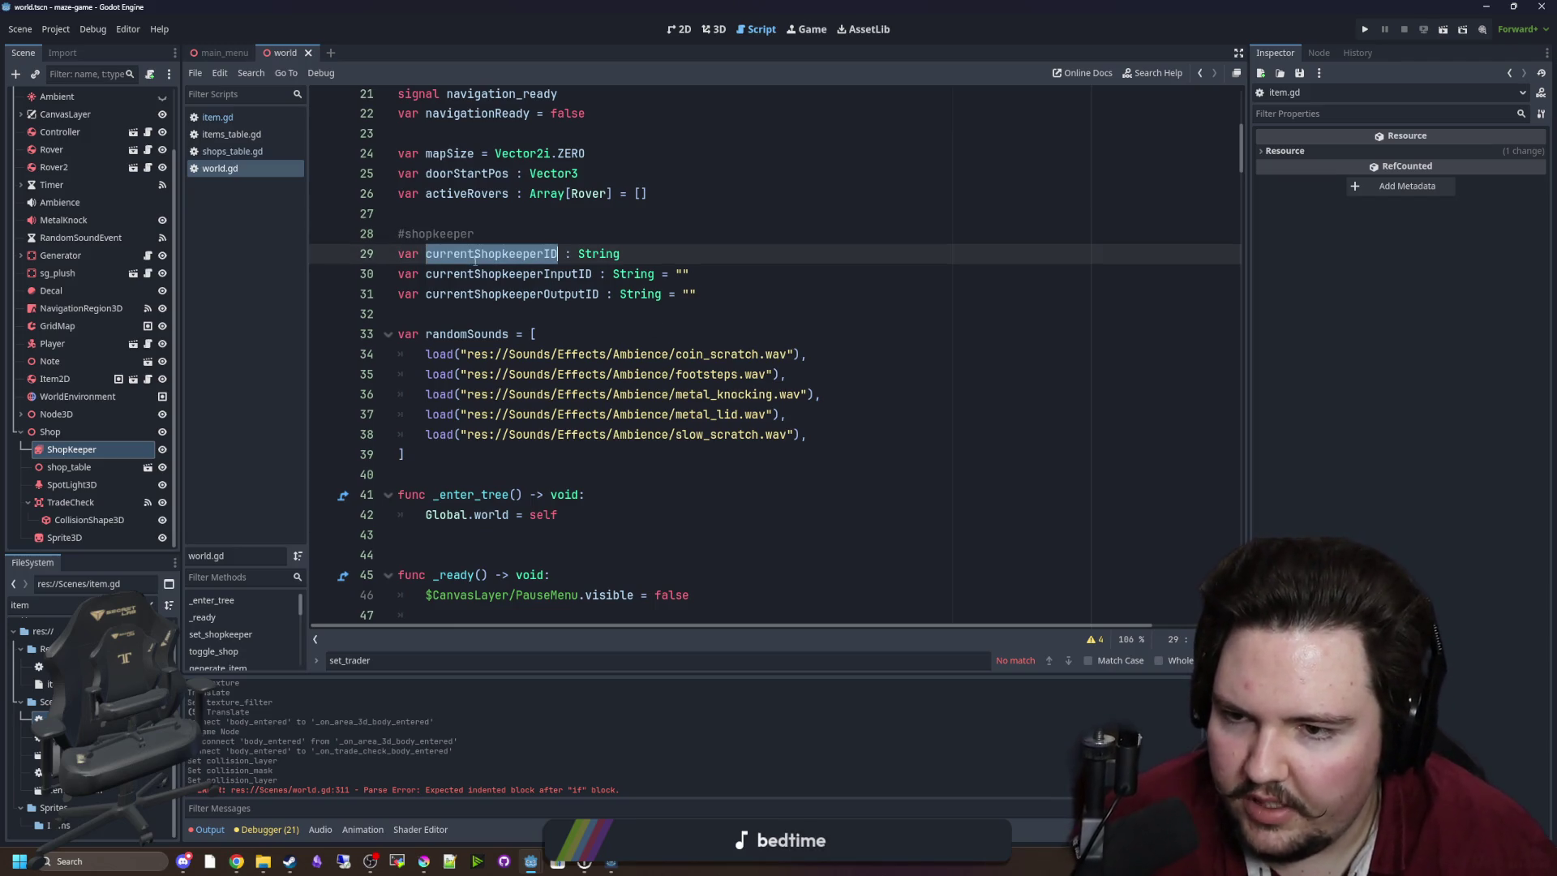
pyautogui.click(73, 448)
pyautogui.click(227, 709)
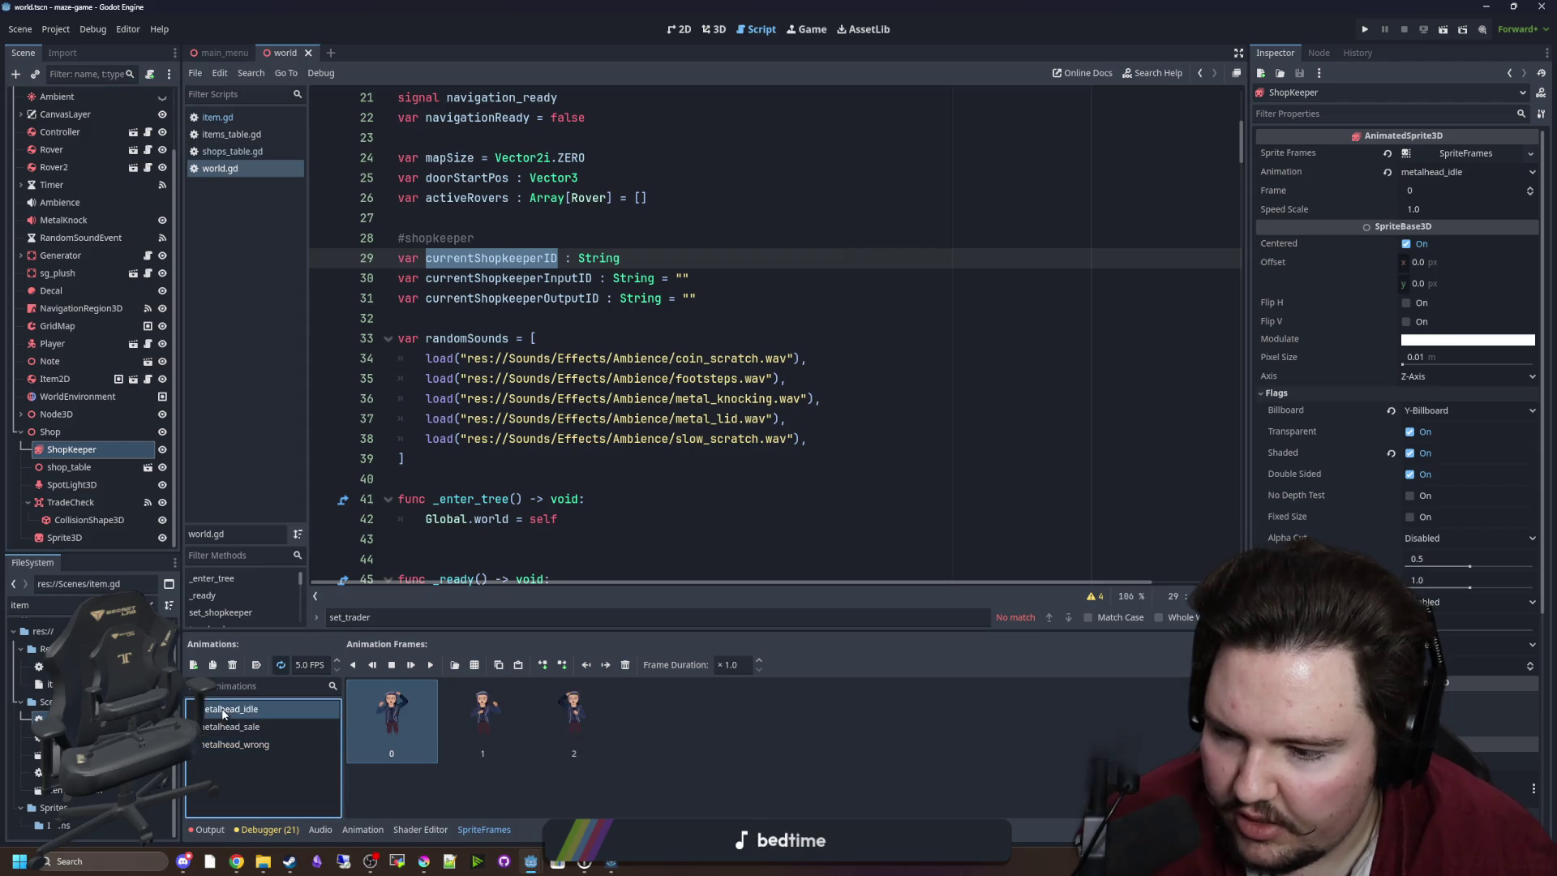
pyautogui.click(241, 710)
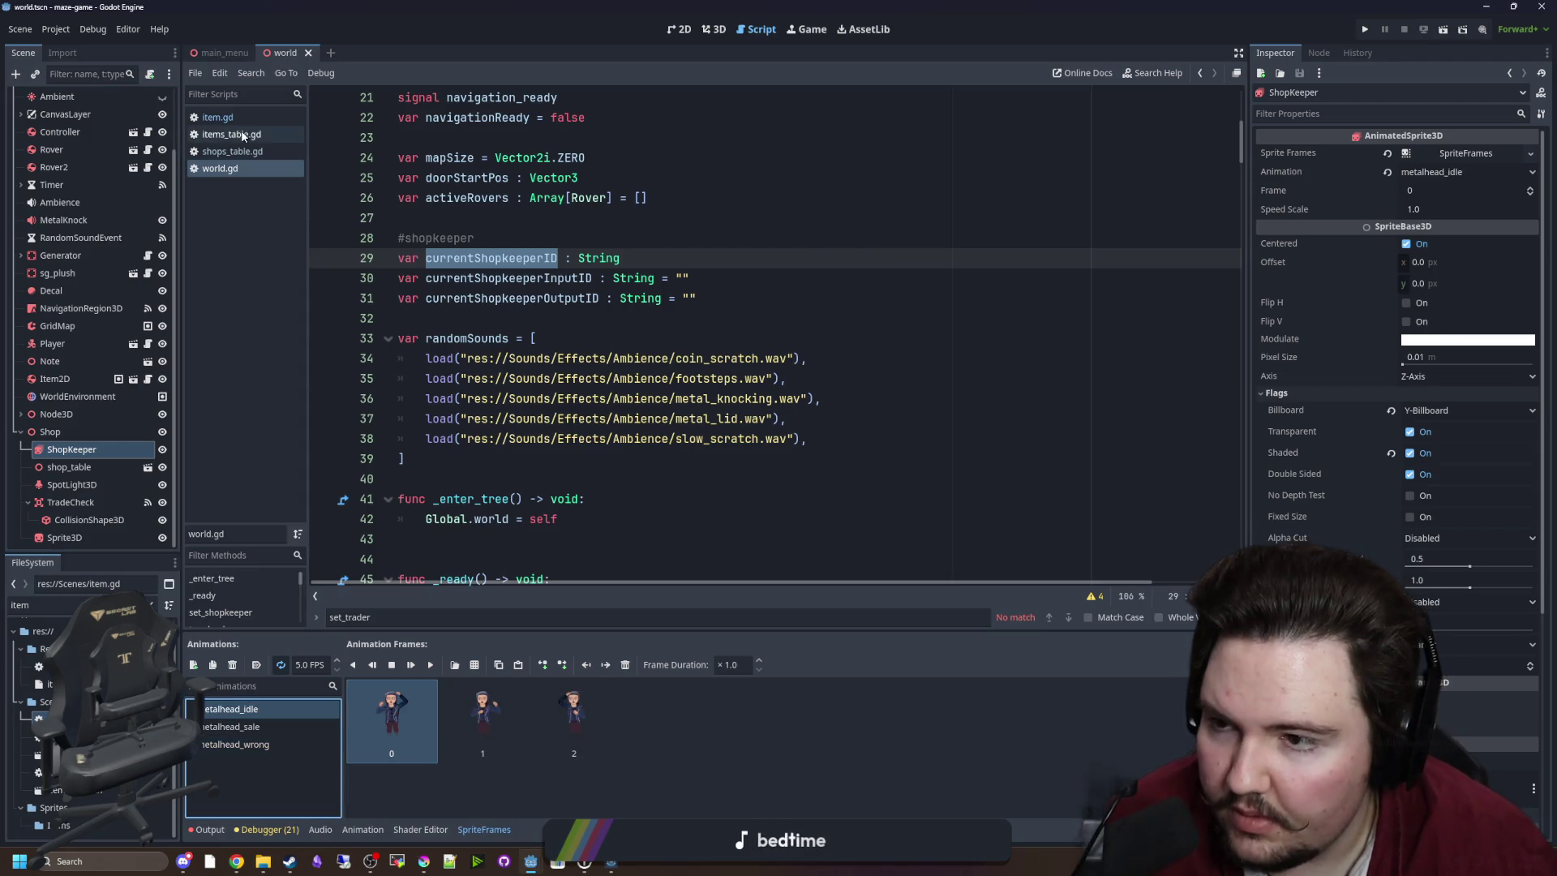
pyautogui.click(267, 157)
pyautogui.click(649, 336)
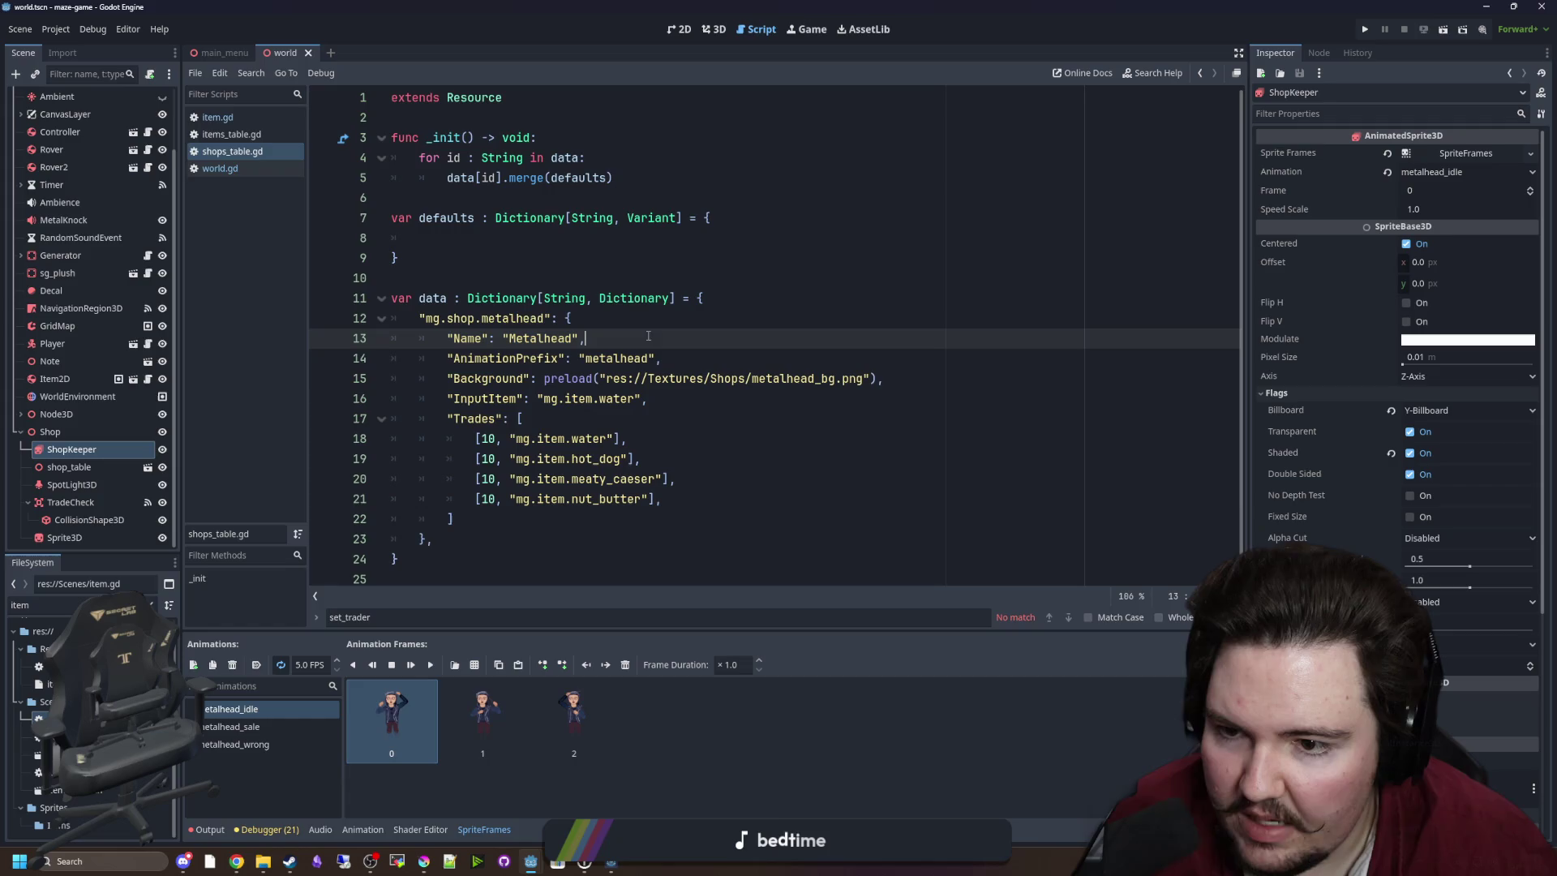
pyautogui.doubleClick(509, 357)
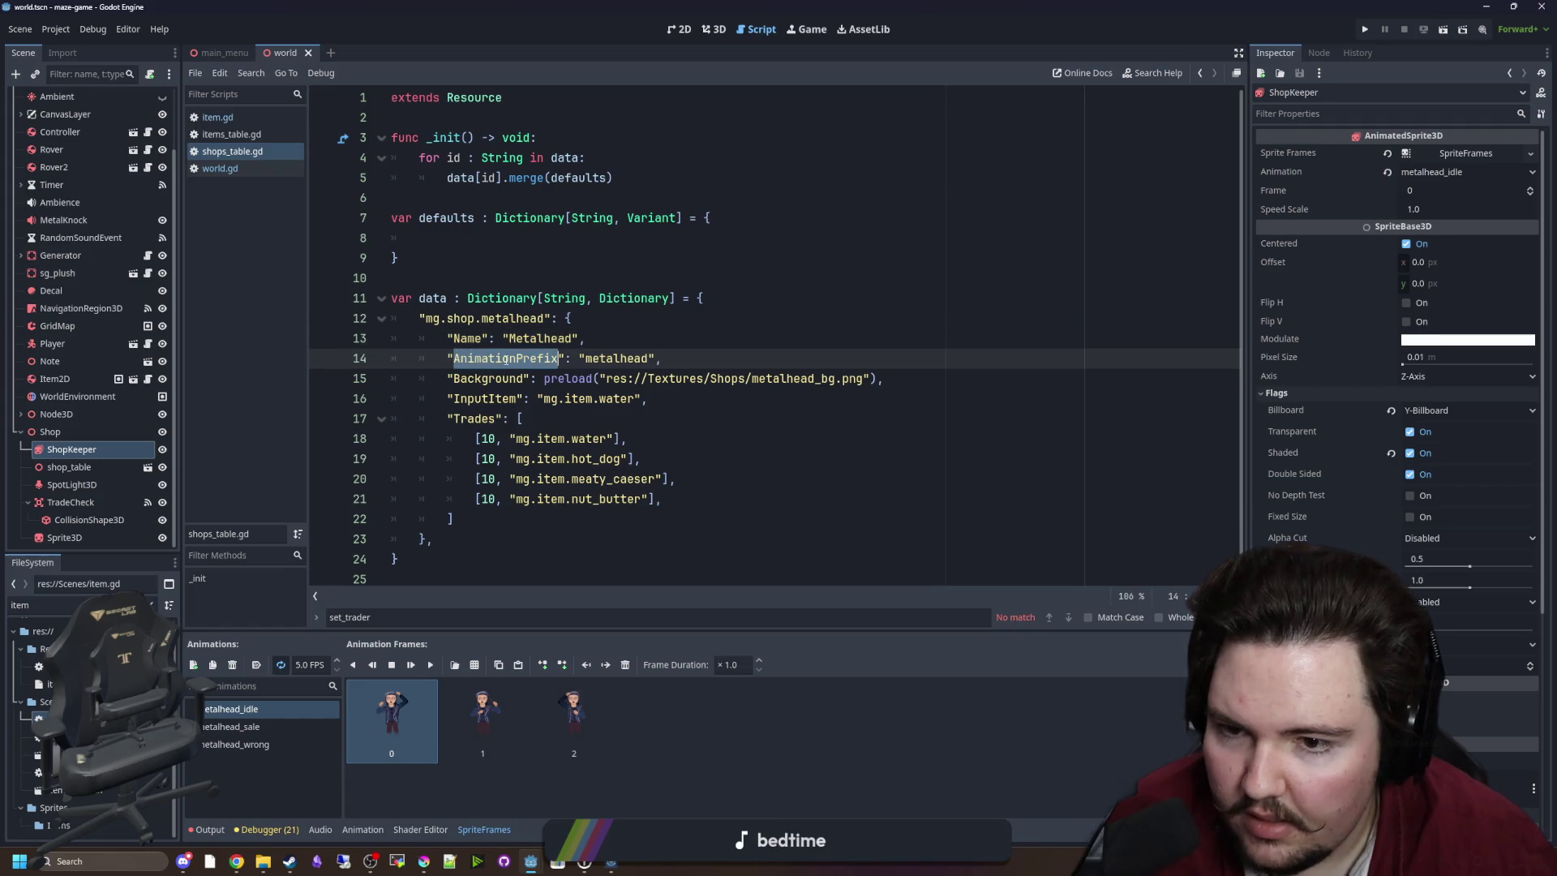
pyautogui.click(238, 169)
pyautogui.click(781, 364)
pyautogui.scroll(-20, 781, 364)
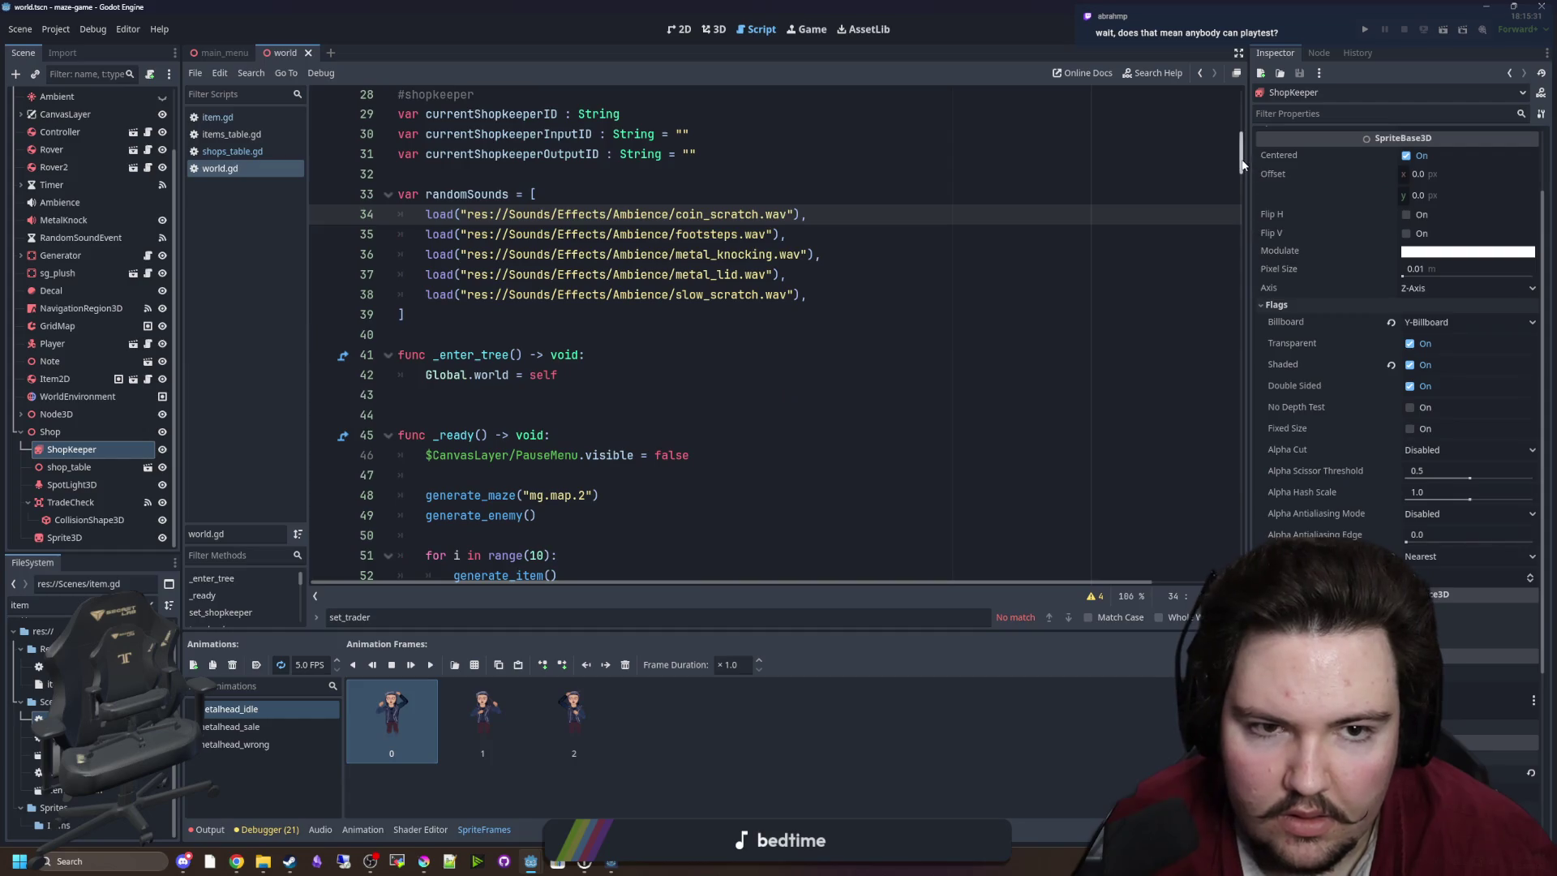
pyautogui.click(873, 455)
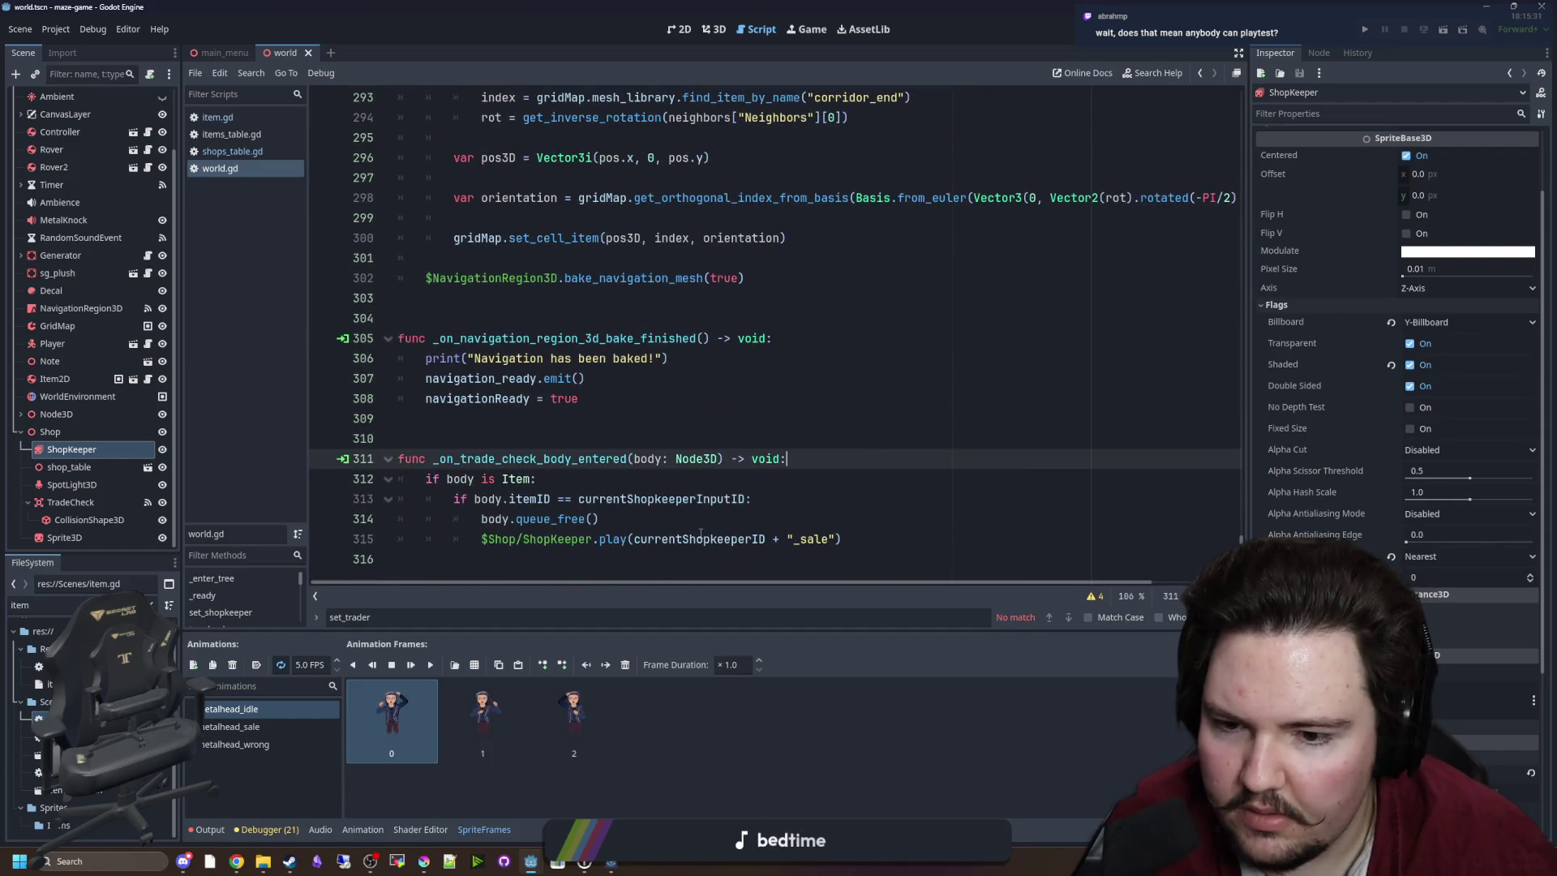
# Declare var currentShopkeeperAnimationPrefix : String = "" below currentShopkeeperID, removing the stray pasted text.
pyautogui.keyDown('ctrl'); pyautogui.click(701, 537); pyautogui.keyUp('ctrl')
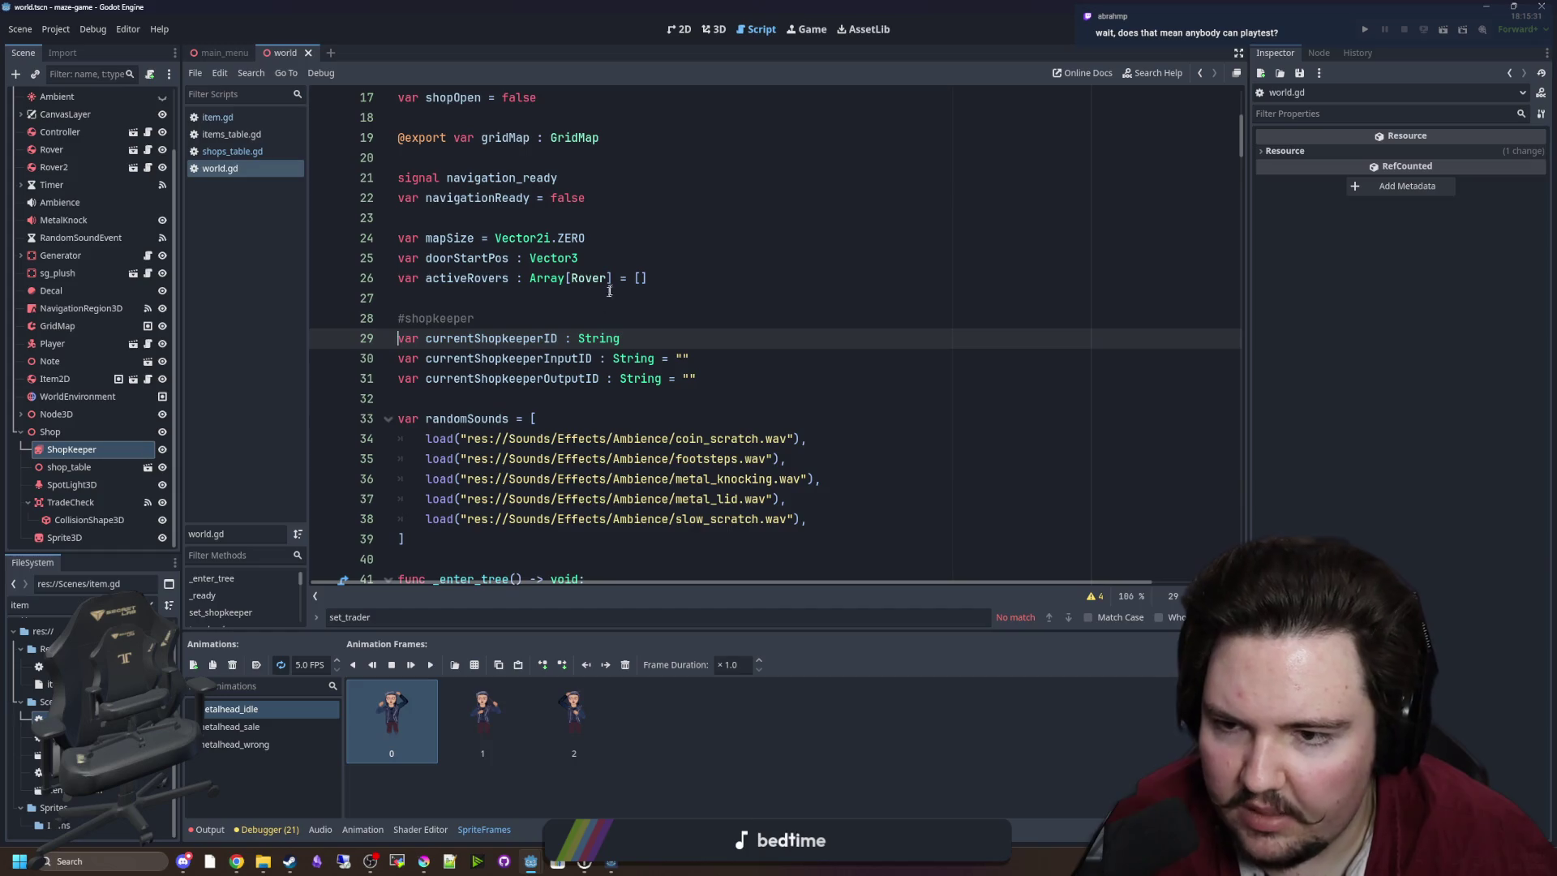
pyautogui.press('Return')
pyautogui.write('var curr')
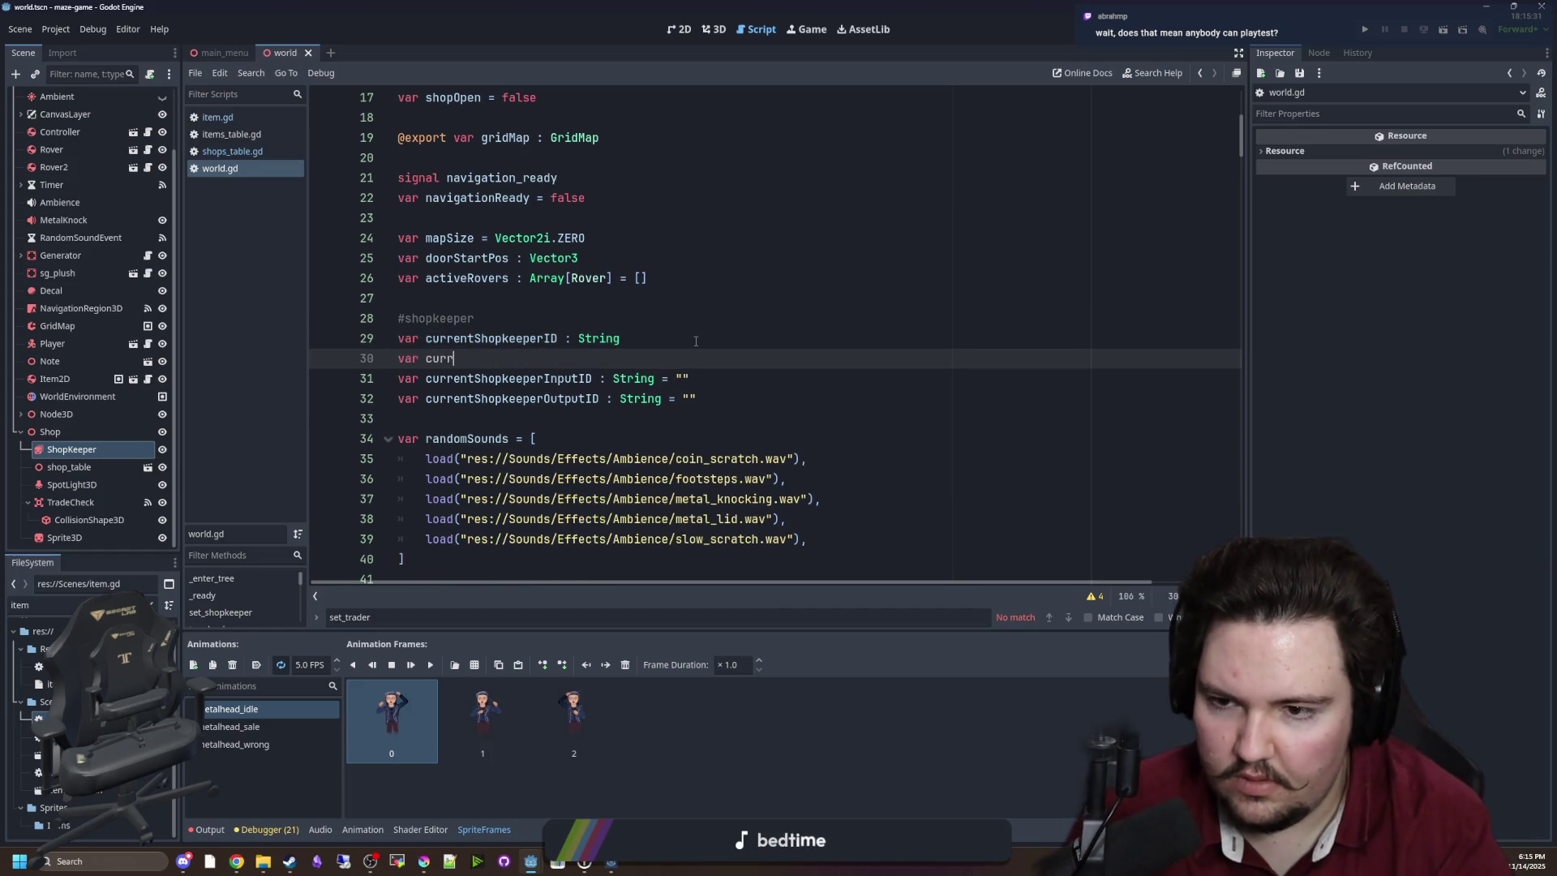
pyautogui.write('entShopkeeper')
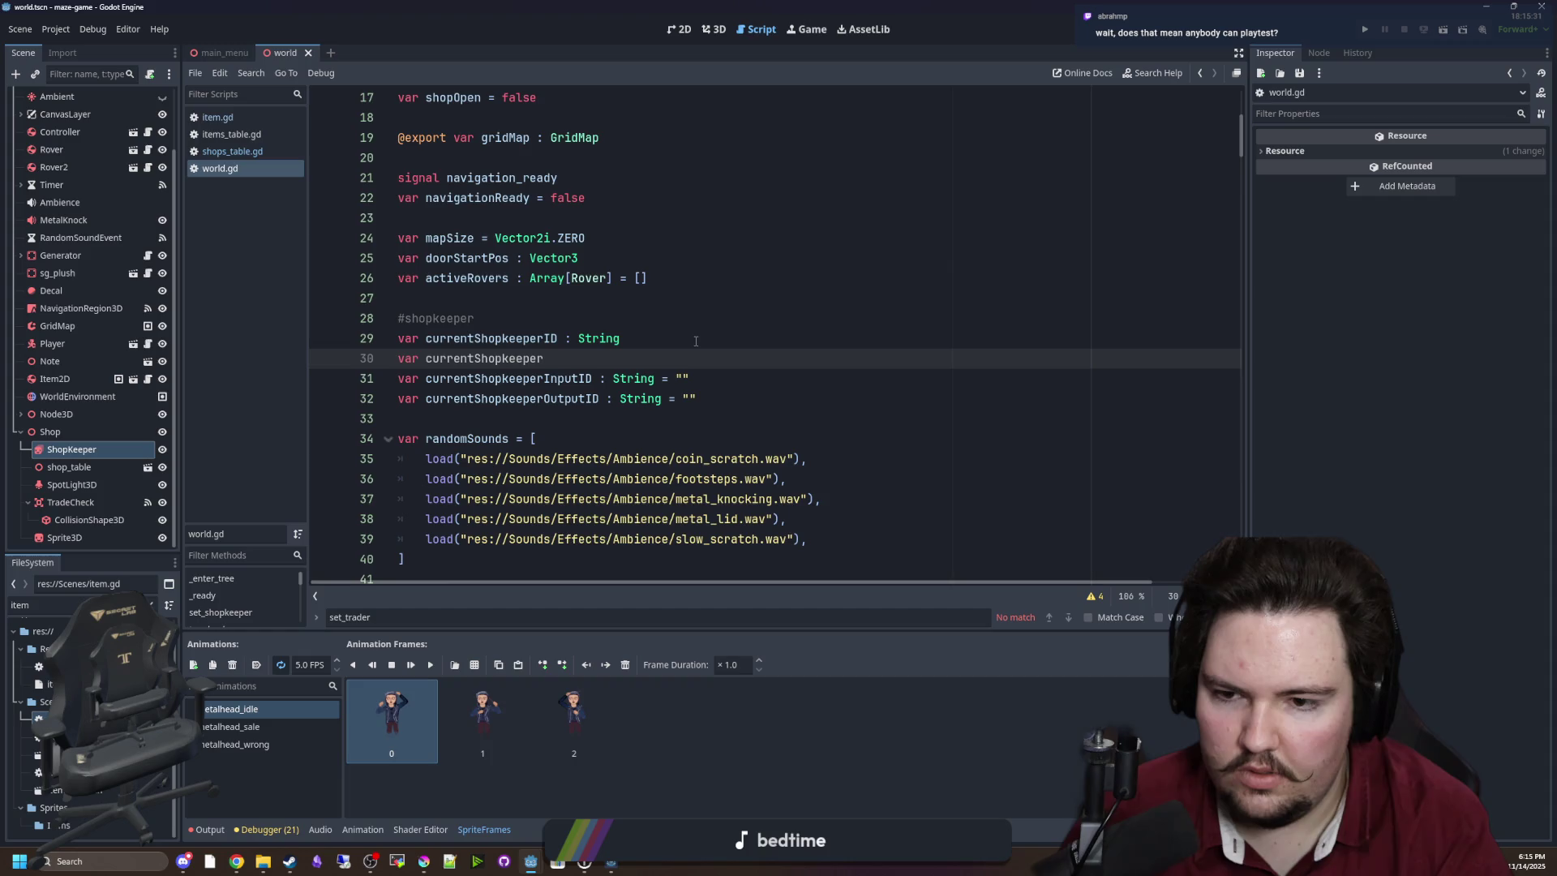
pyautogui.write('AnimationPrefix : String')
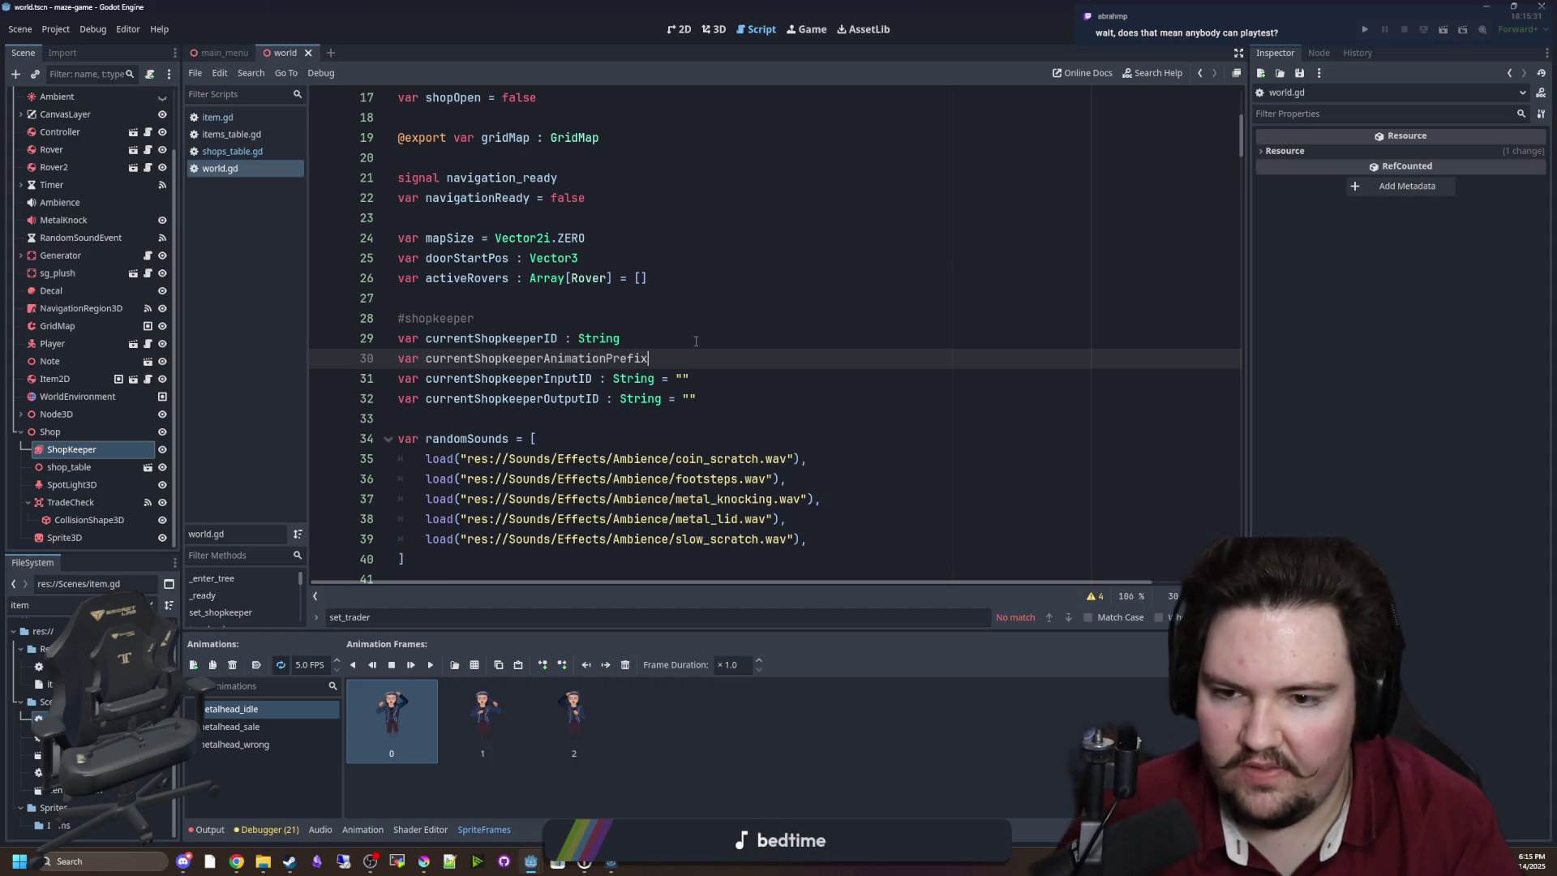
pyautogui.write(' = ""')
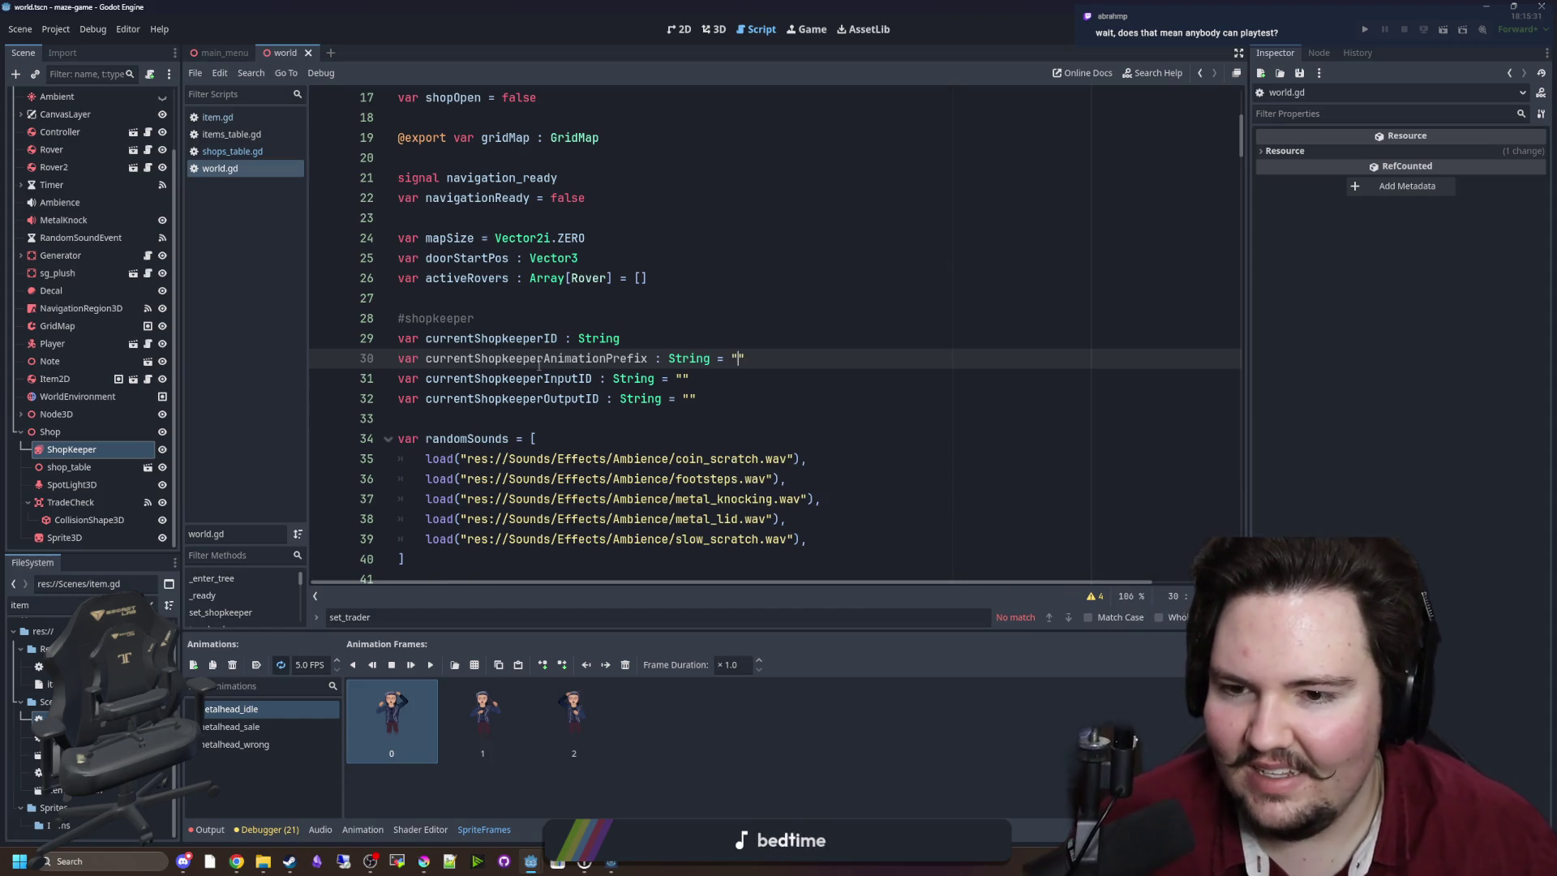
pyautogui.scroll(-3, 695, 341)
pyautogui.click(572, 398)
pyautogui.write('AnimationPrefix')
pyautogui.click(560, 177)
pyautogui.doubleClick(560, 178)
pyautogui.hotkey('ctrl', 'c')
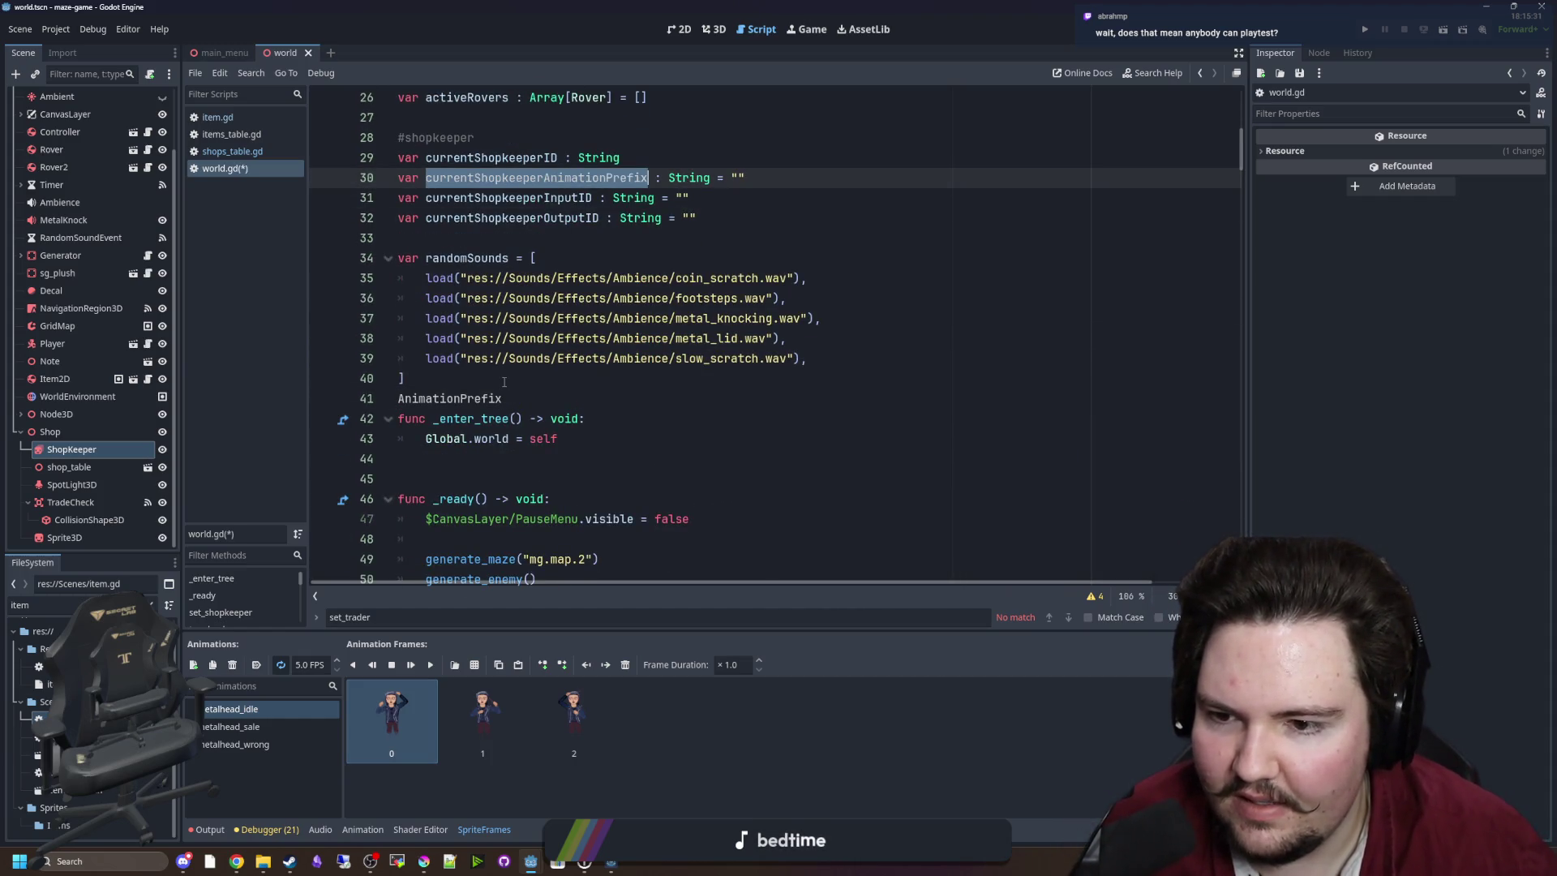
pyautogui.doubleClick(450, 398)
pyautogui.press('BackSpace')
# Add currentShopkeeperAnimationPrefix = shopkeeperData.AnimationPrefix at the end of set_shopkeeper.
pyautogui.scroll(-5, 583, 417)
pyautogui.scroll(-4, 583, 417)
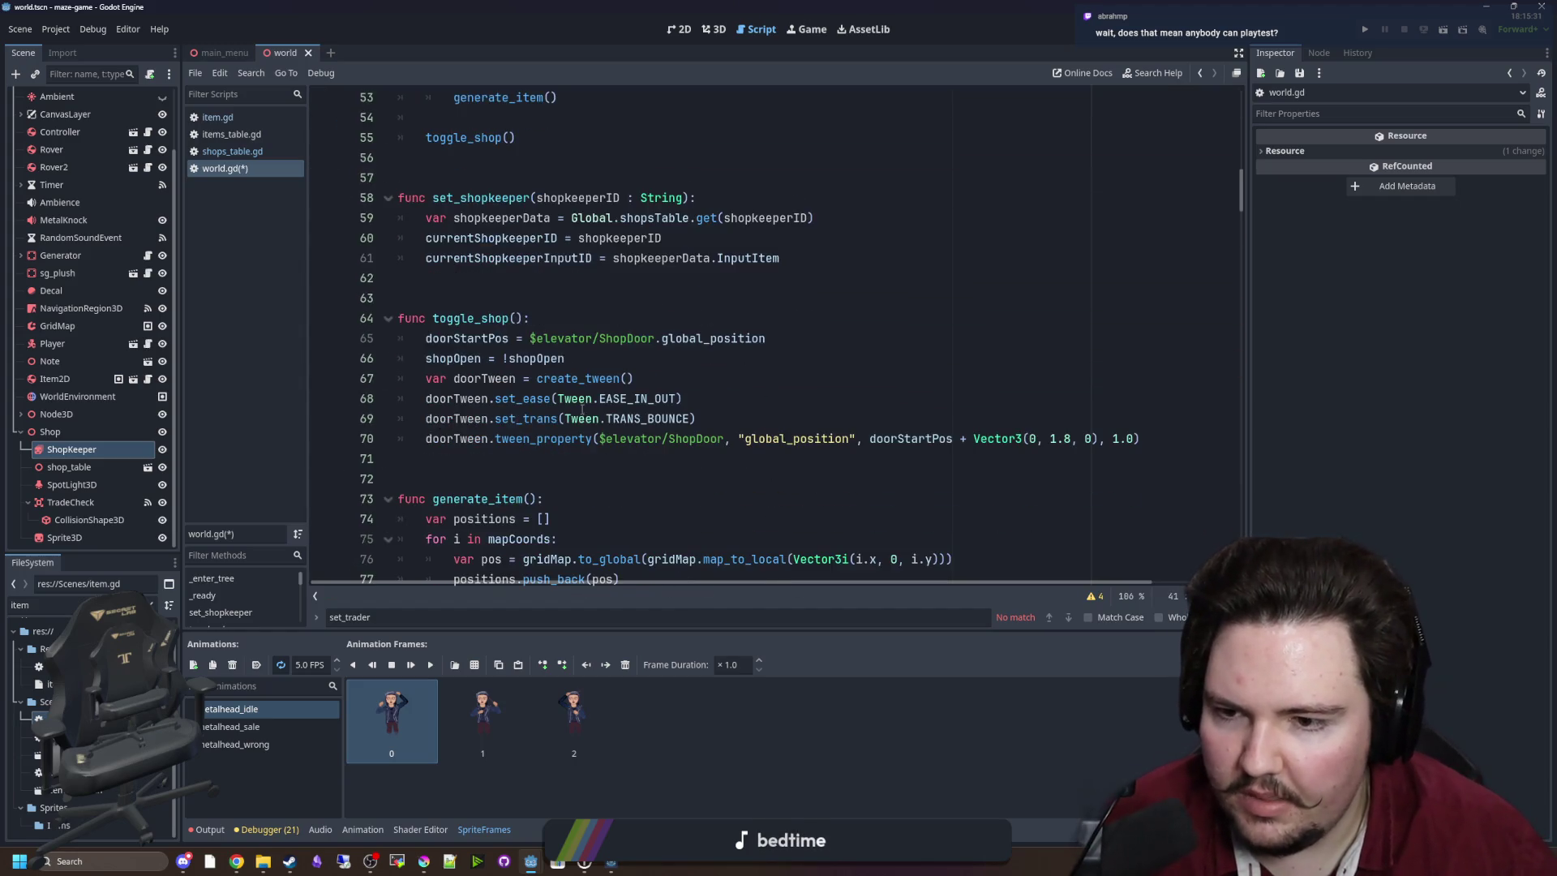
pyautogui.click(814, 258)
pyautogui.press('Return')
pyautogui.hotkey('ctrl', 'v')
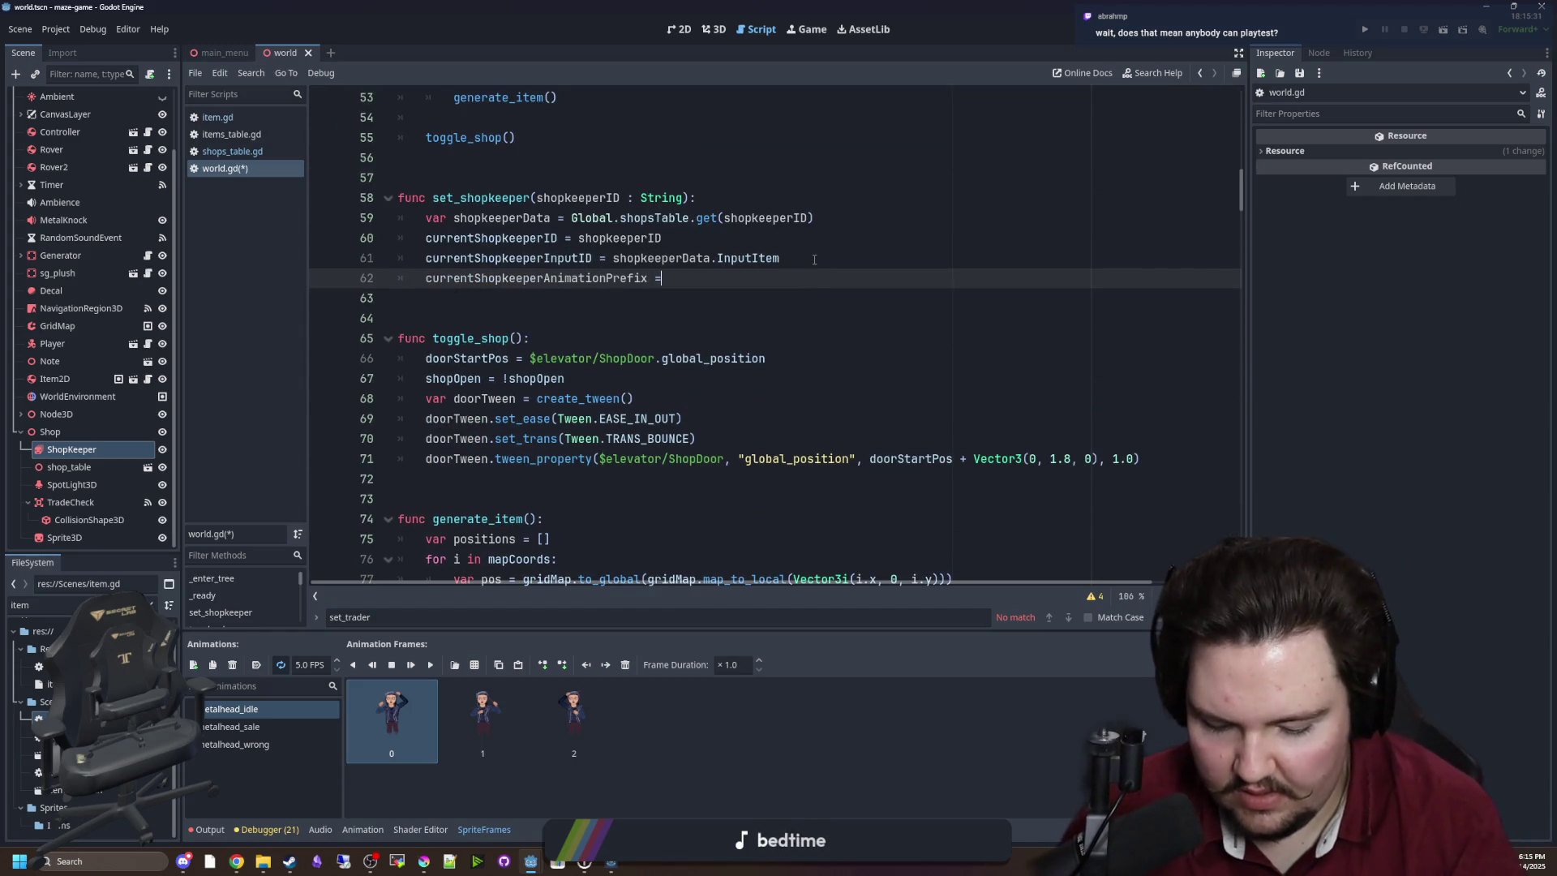
pyautogui.write('PER')
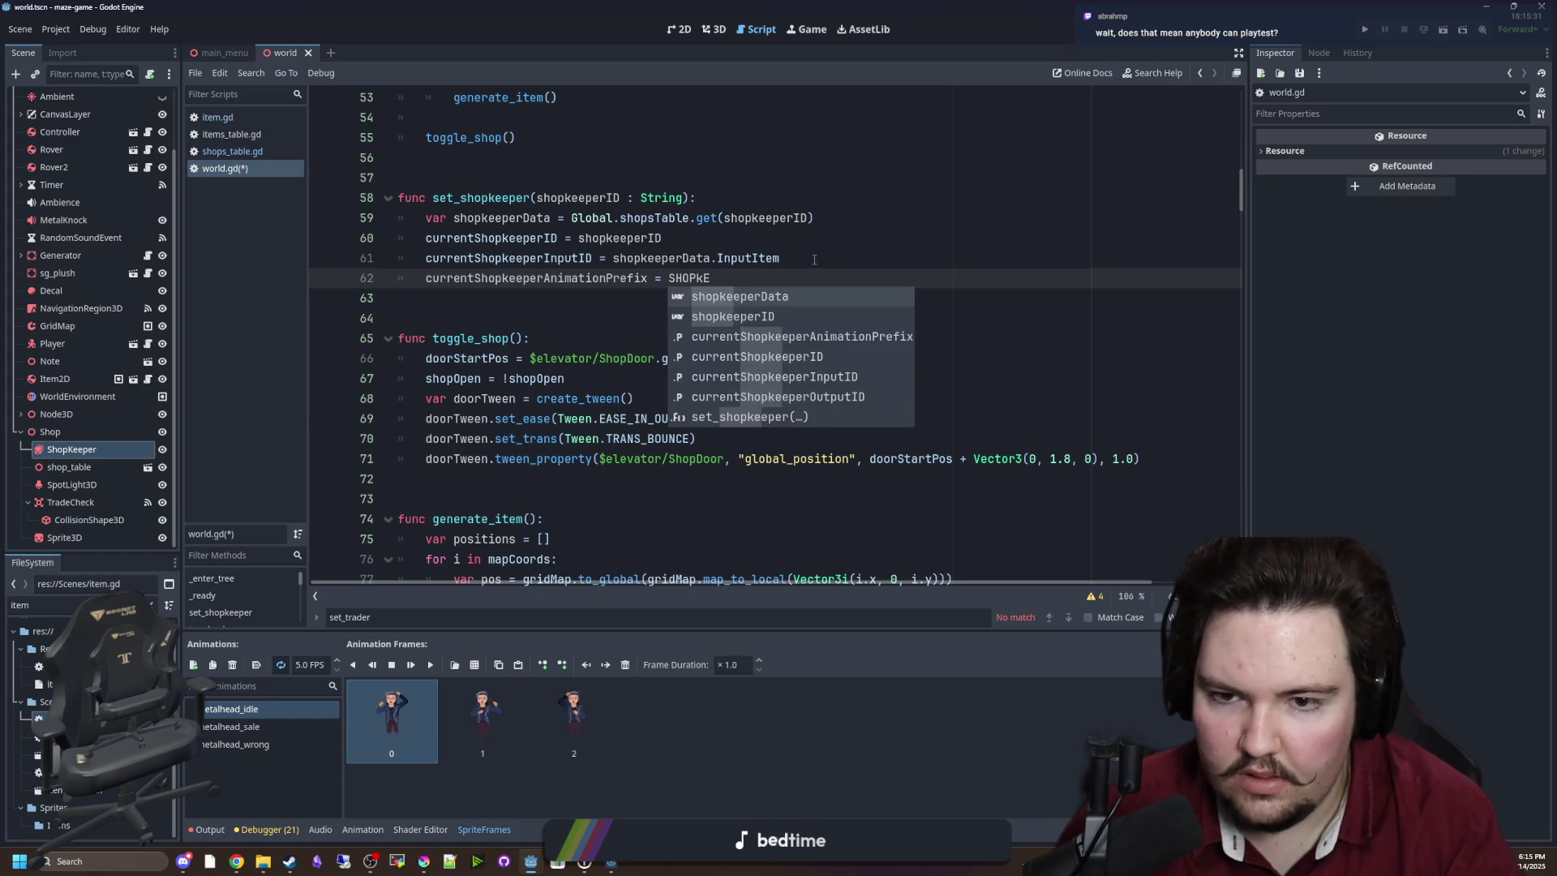
pyautogui.press('Return')
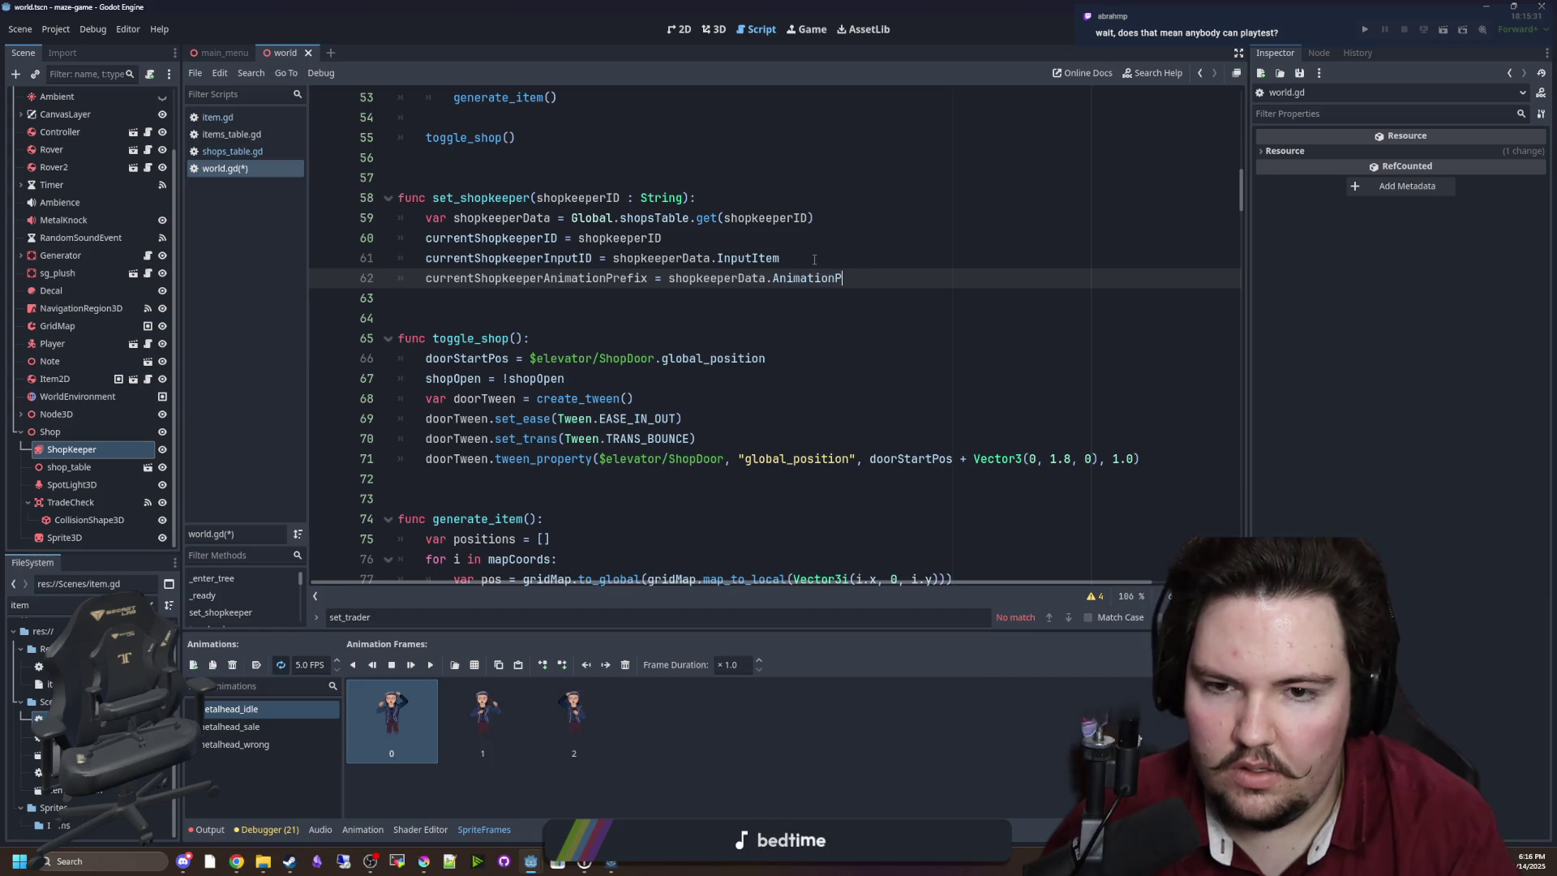
pyautogui.click(701, 304)
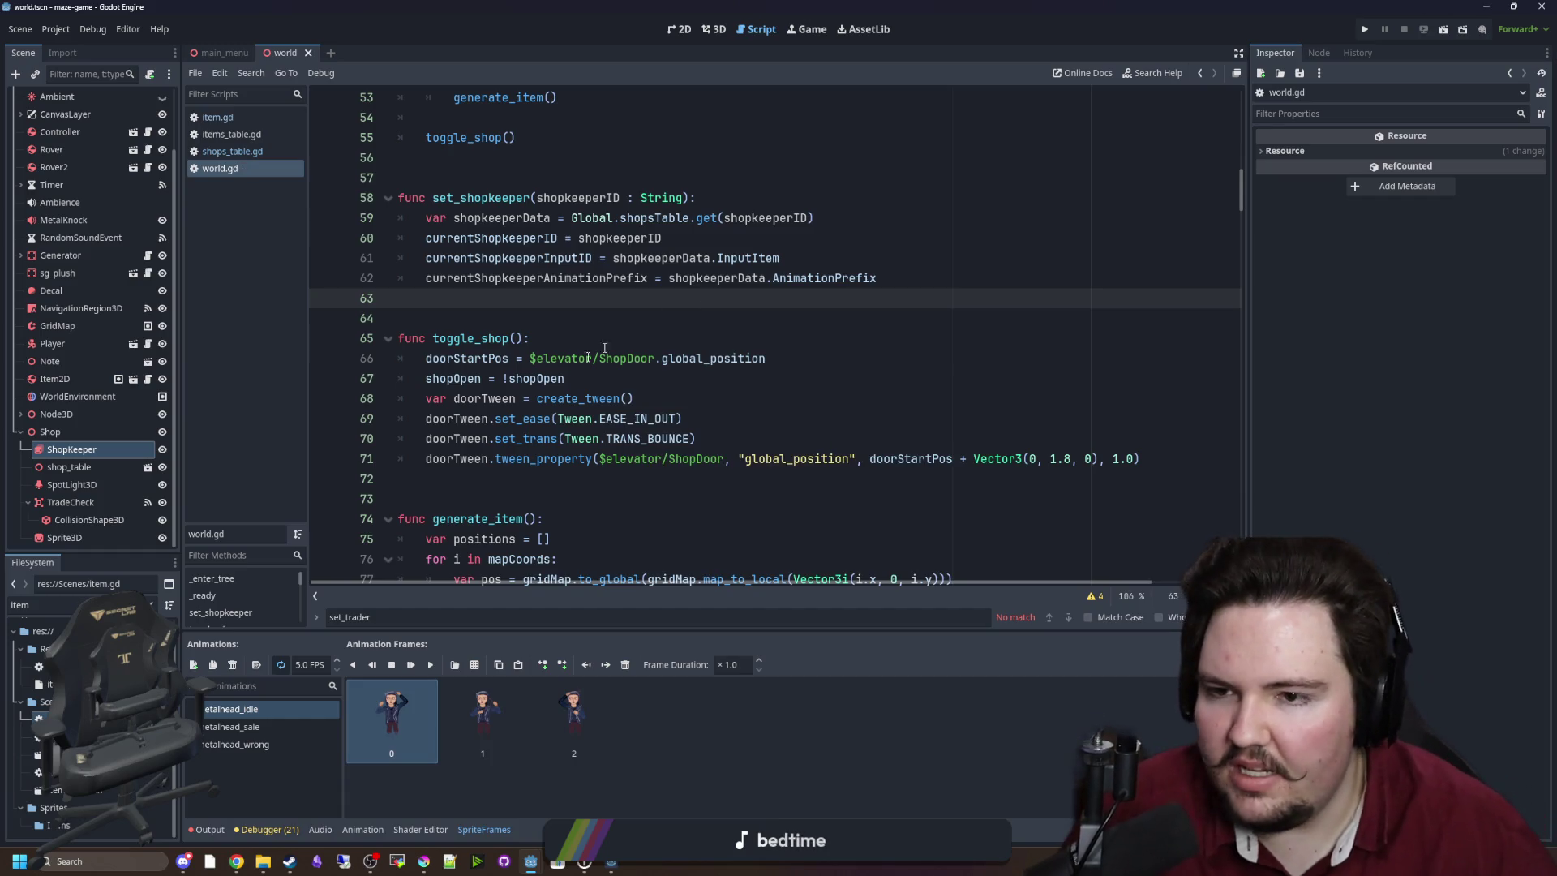
pyautogui.scroll(3, 567, 324)
pyautogui.click(463, 354)
pyautogui.scroll(-1, 463, 357)
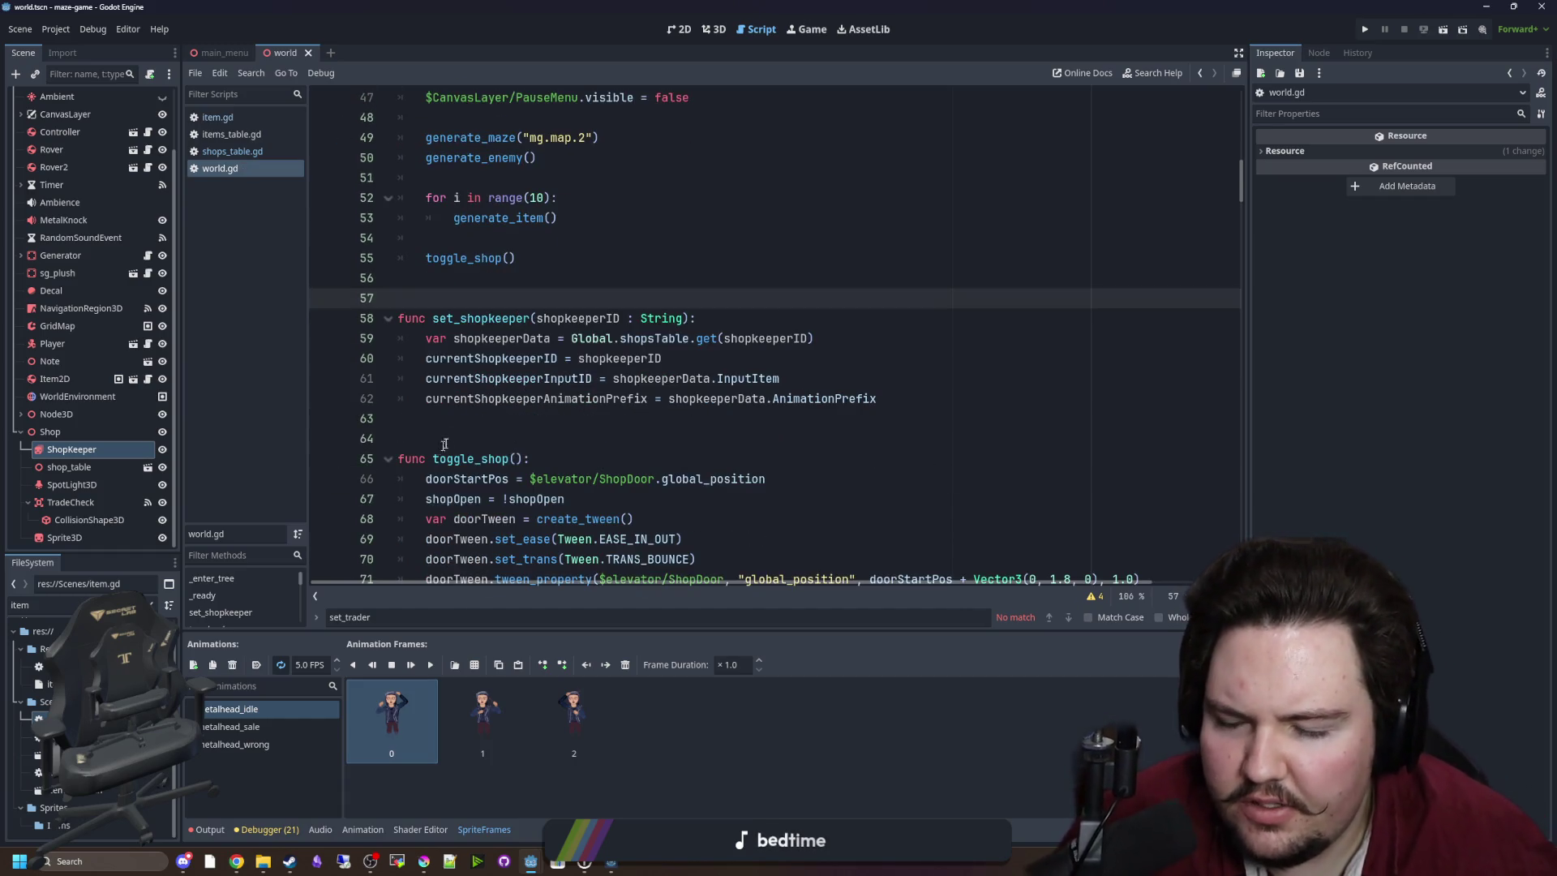
pyautogui.click(461, 419)
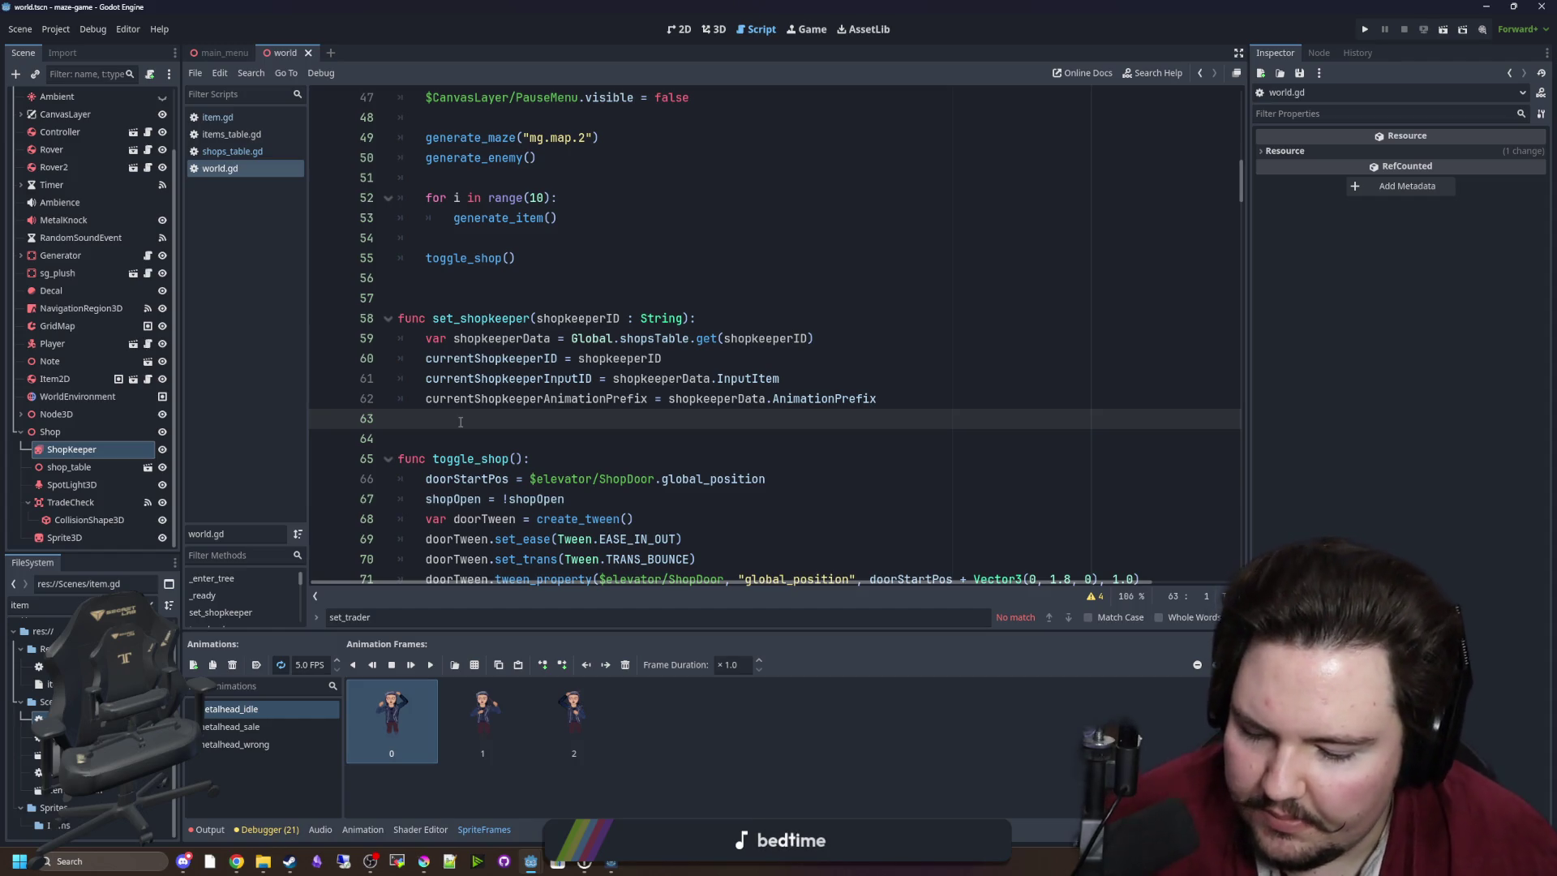
# Swap currentShopkeeperID for currentShopkeeperAnimationPrefix in the trade check's "_sale" play call, then save.
pyautogui.doubleClick(560, 398)
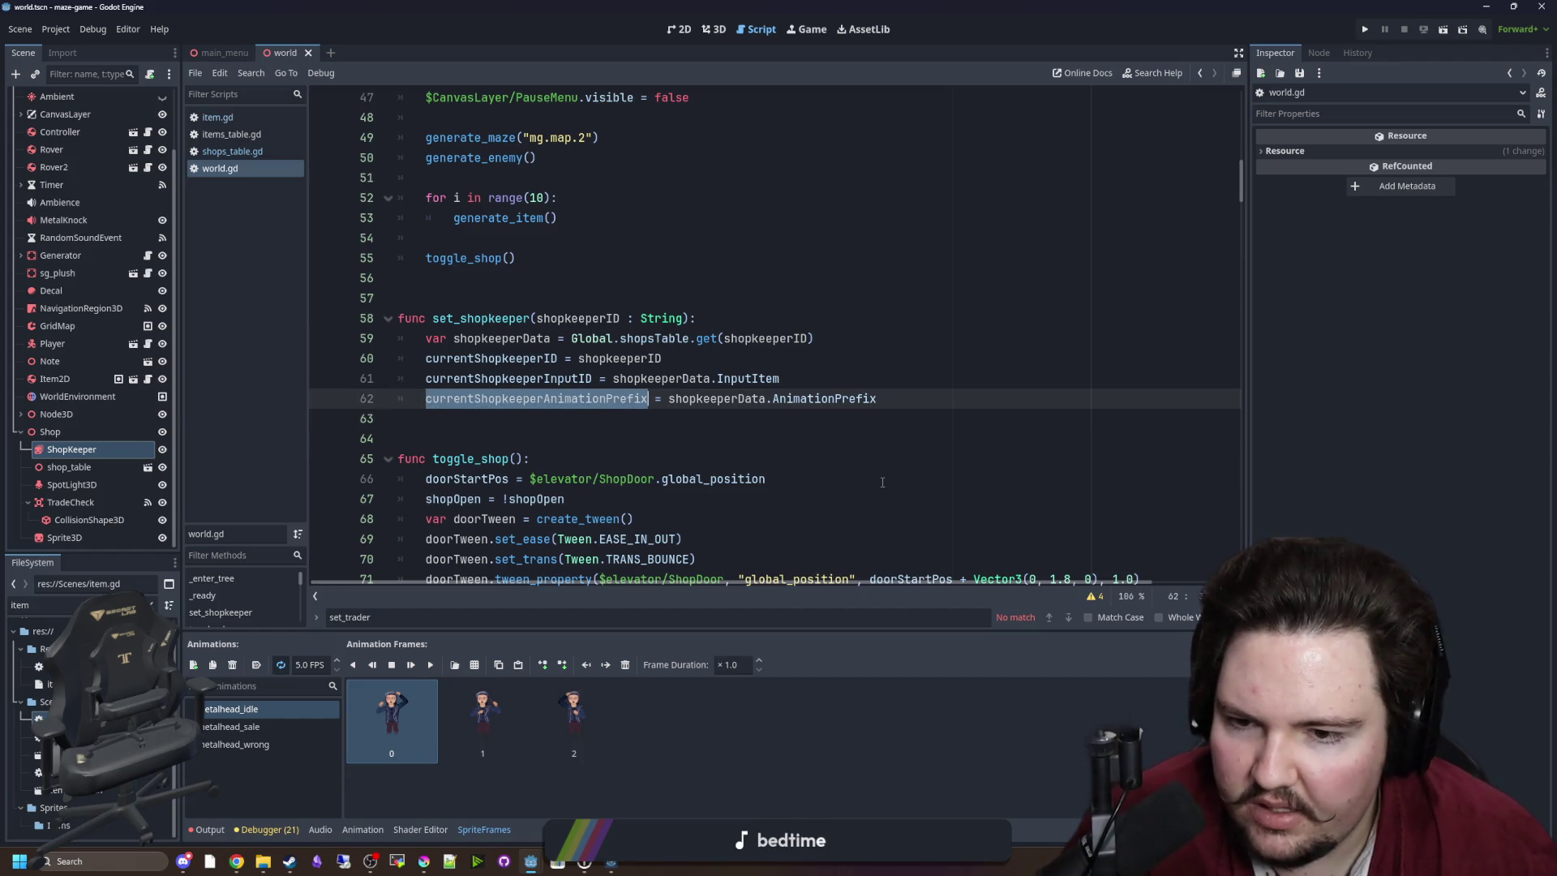
pyautogui.scroll(-4, 1169, 314)
pyautogui.moveTo(1243, 219); pyautogui.dragTo(1242, 566)
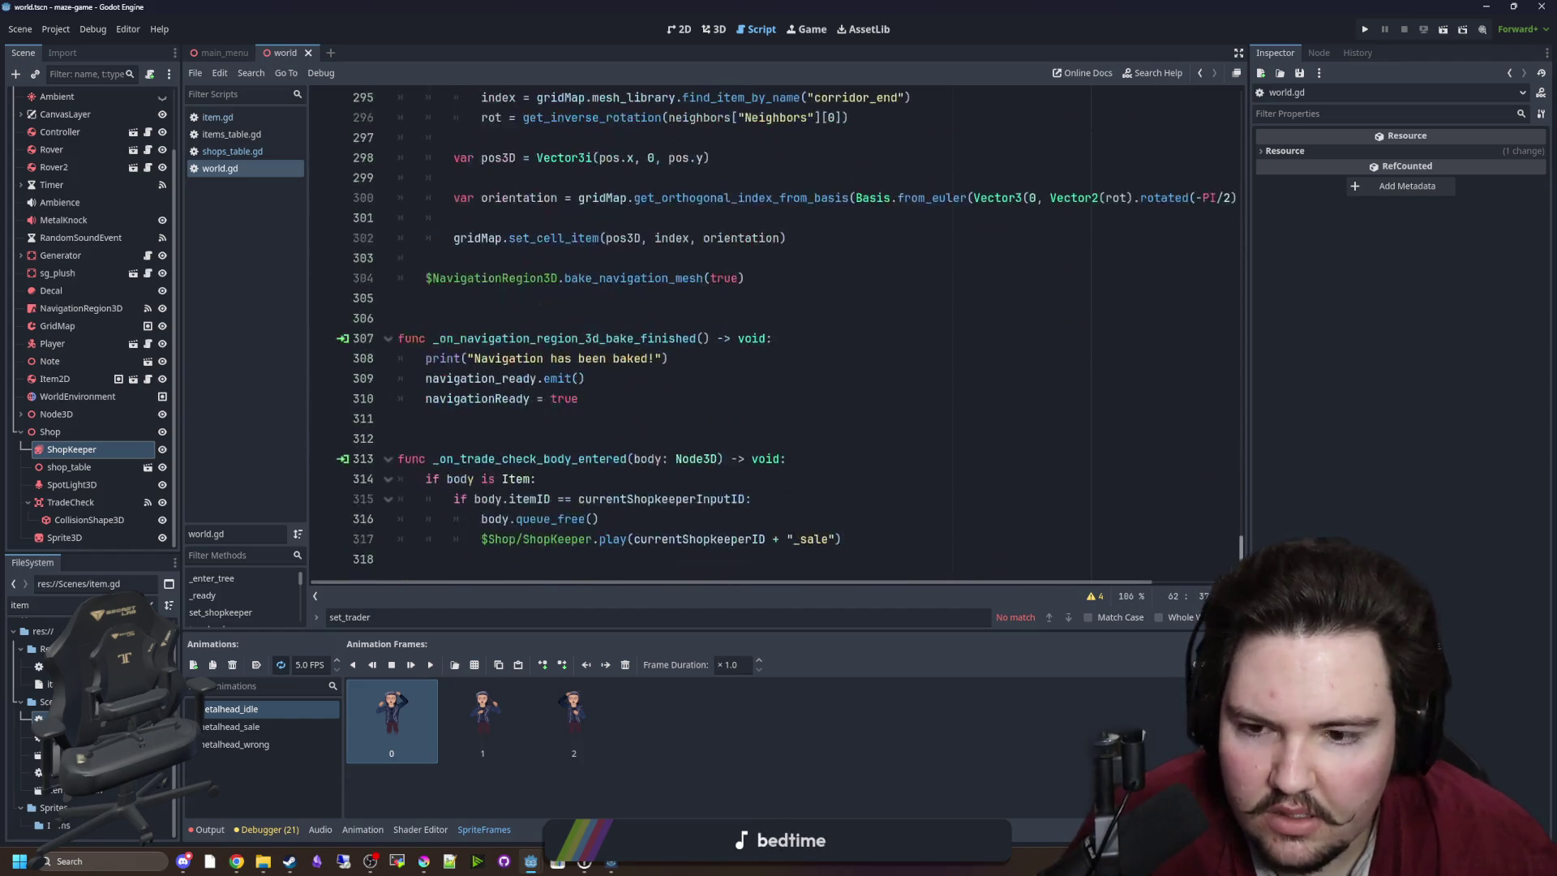
pyautogui.click(714, 438)
pyautogui.doubleClick(705, 538)
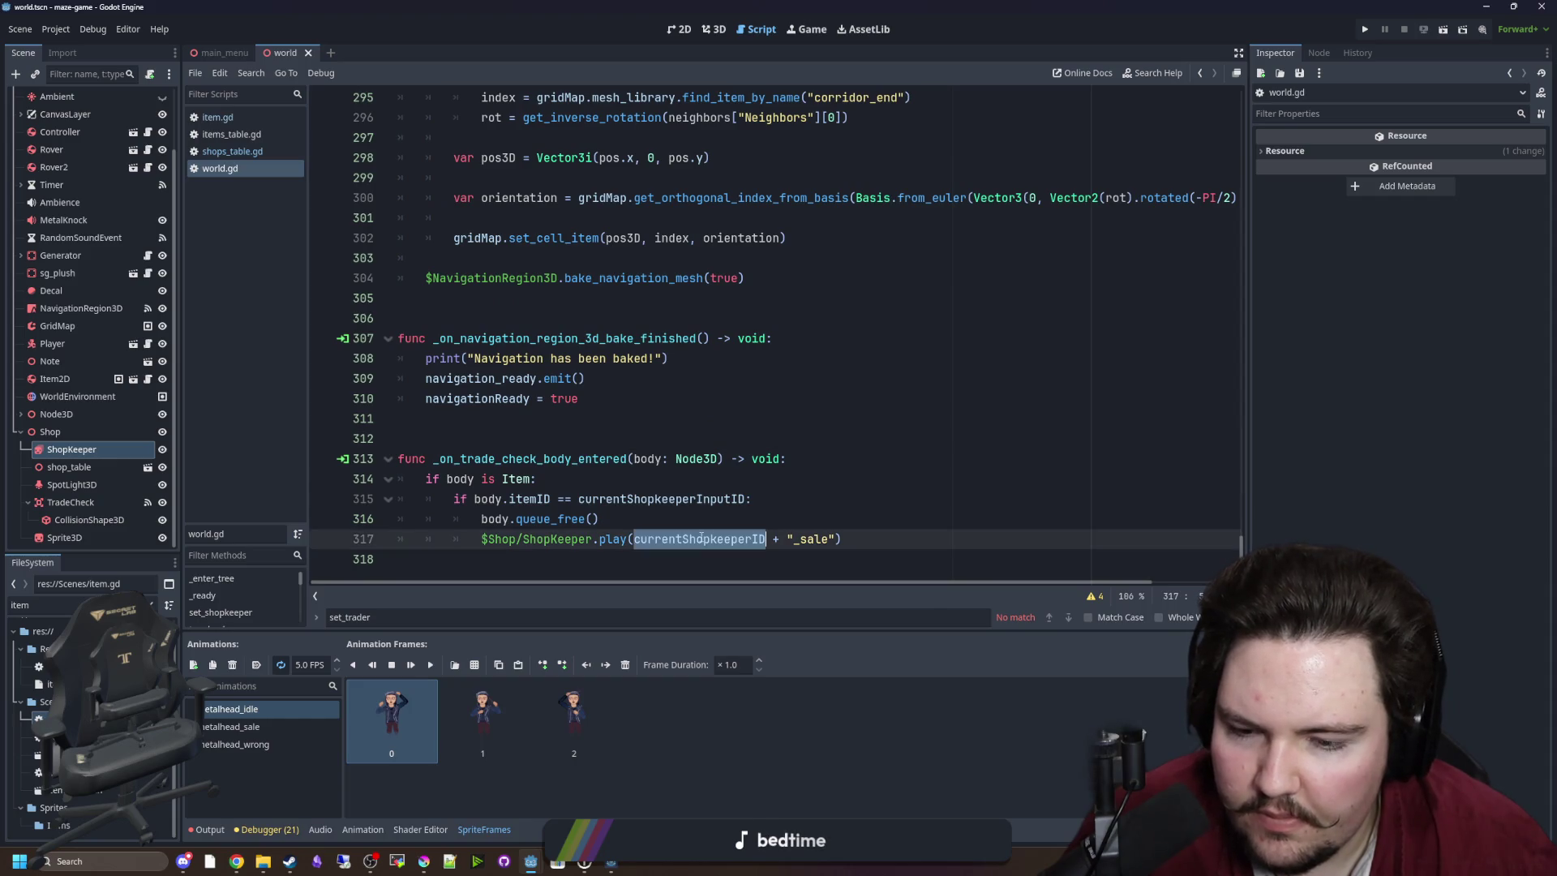
pyautogui.write('currentShopkeeperAnimationPrefix')
pyautogui.click(771, 502)
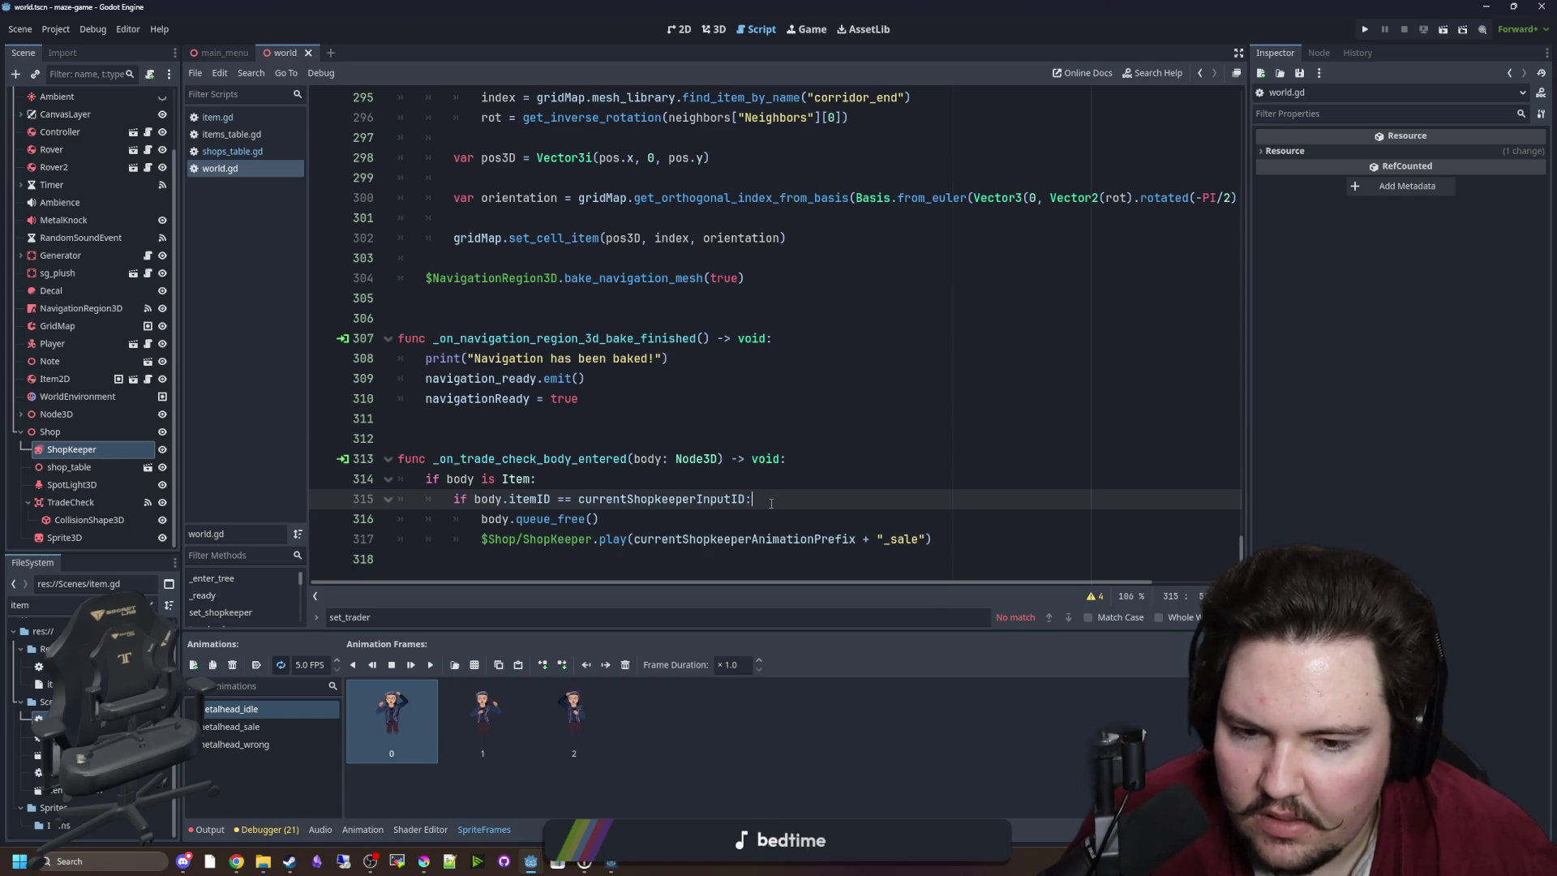
pyautogui.click(649, 455)
pyautogui.click(650, 433)
pyautogui.hotkey('ctrl', 's')
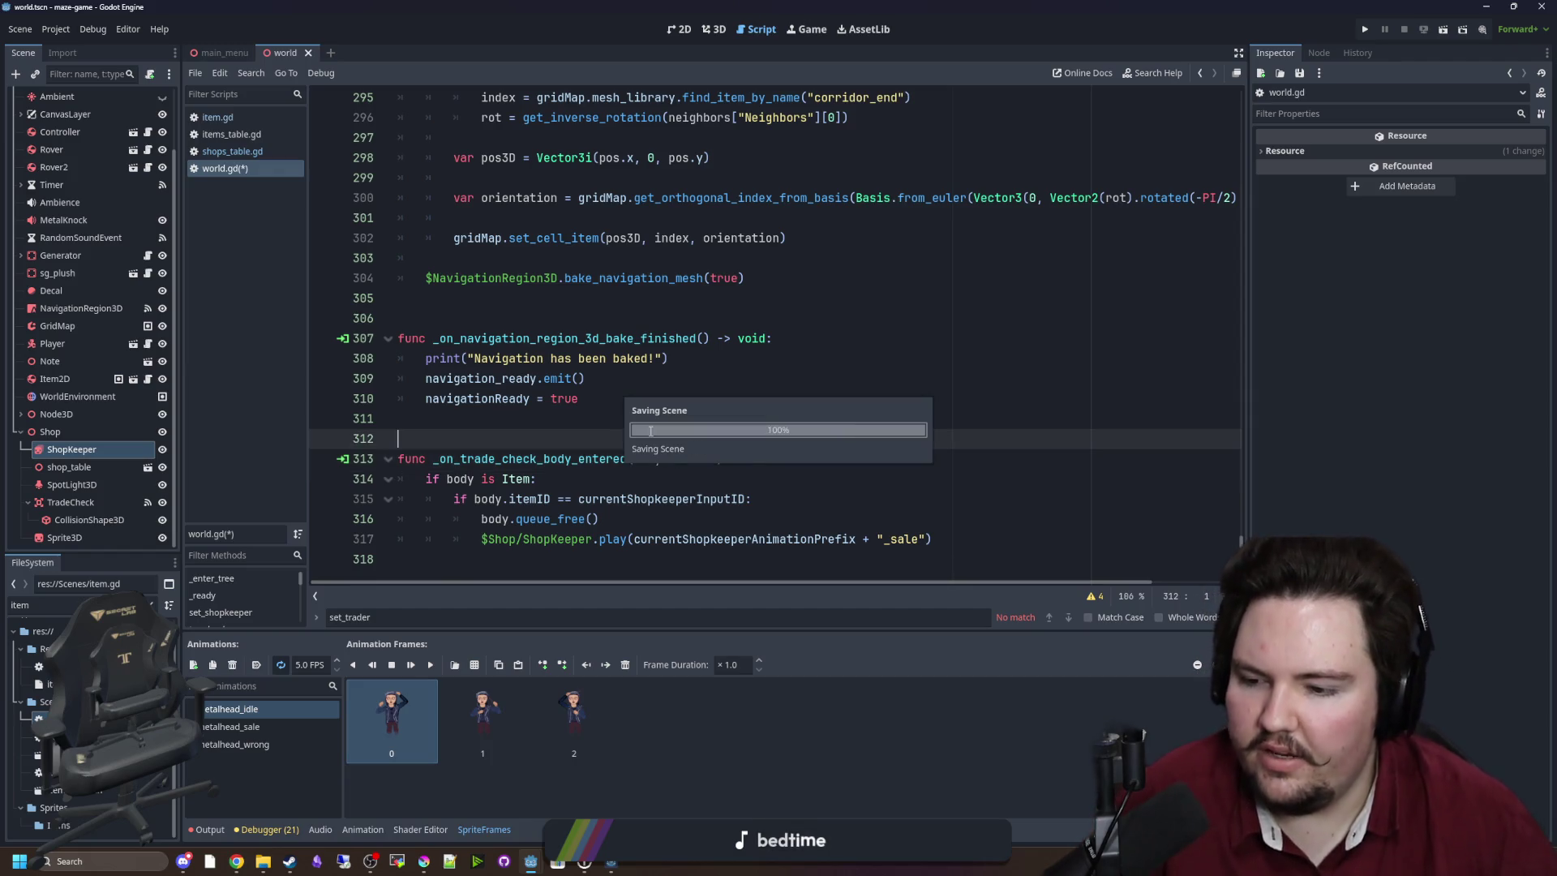
# Select metalhead_sale's last frame (frame 3) and set its duration to 5.0.
pyautogui.click(231, 726)
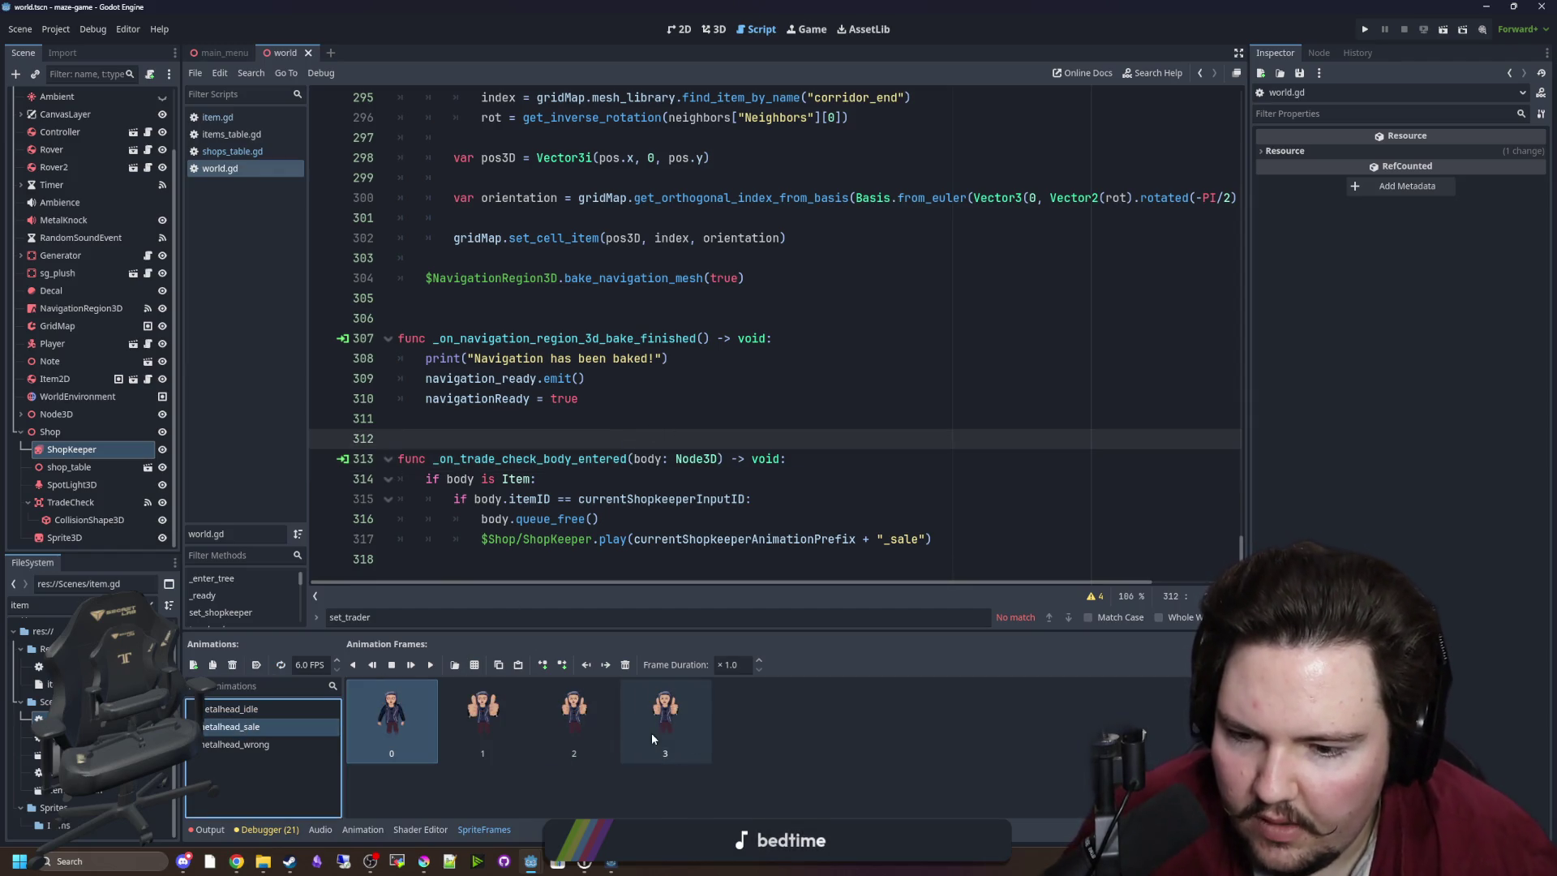
pyautogui.click(650, 732)
pyautogui.click(728, 665)
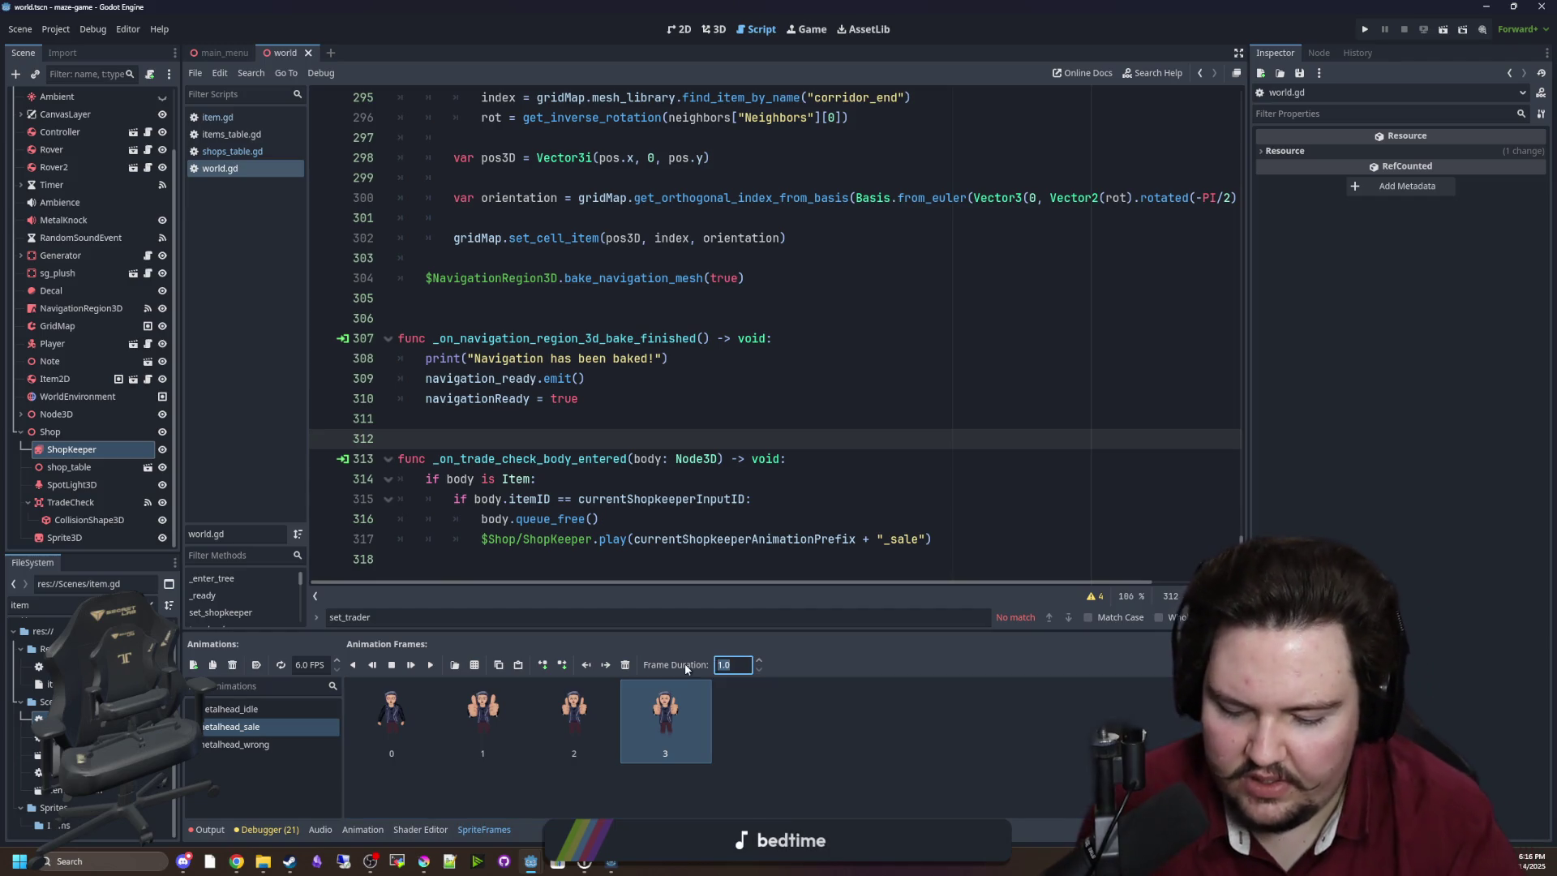
pyautogui.write('5')
pyautogui.press('Return')
pyautogui.hotkey('ctrl', 'F2')
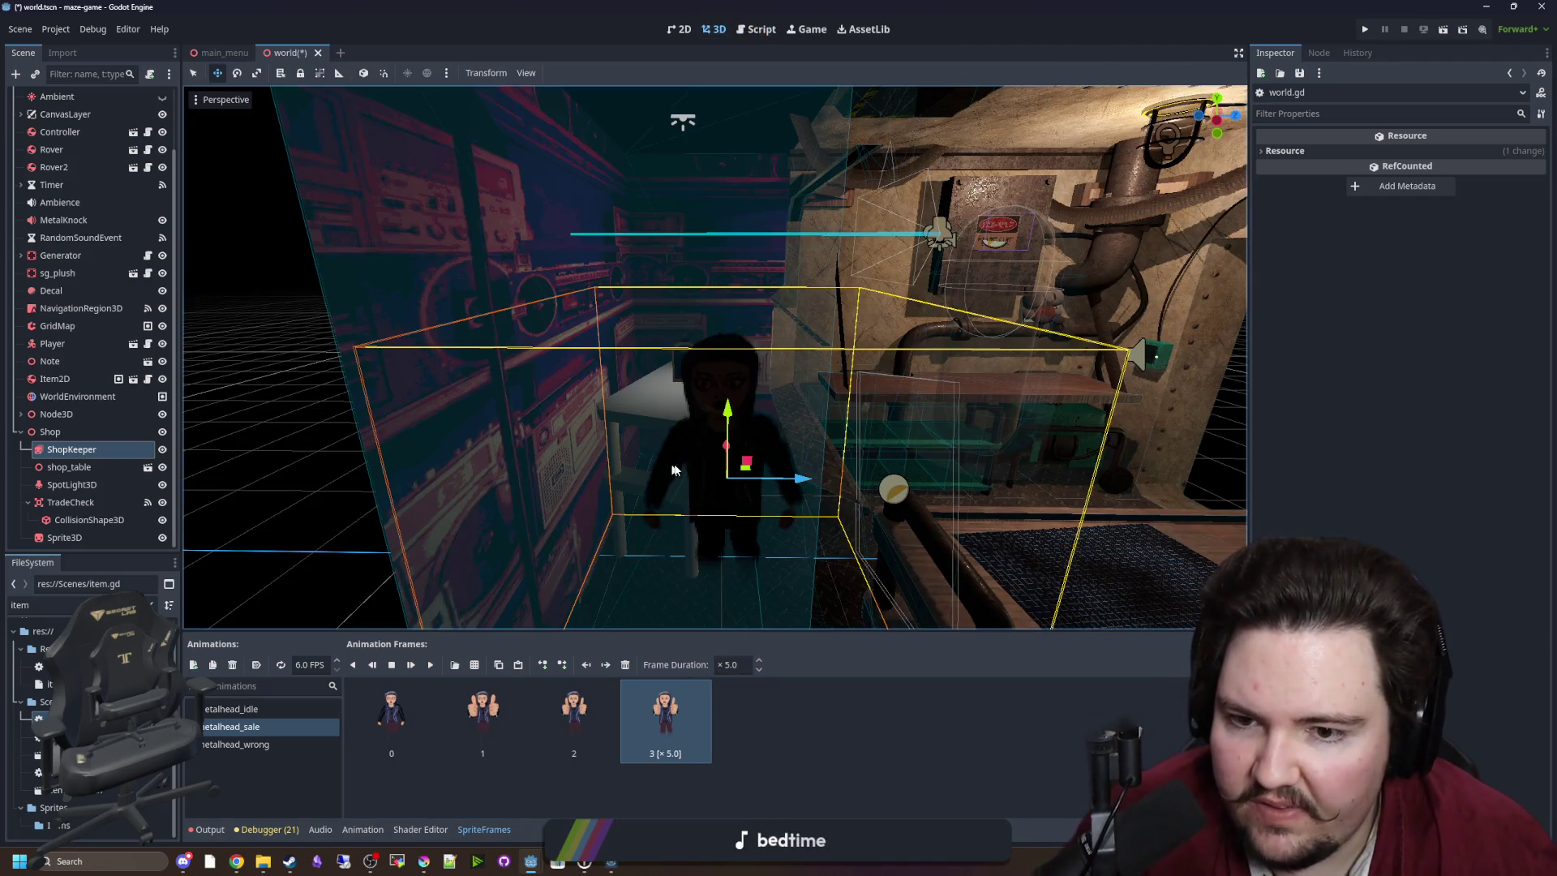
# Turn on looping, preview the sale animation, raise frame 3's duration to 8.0, and save.
pyautogui.scroll(5, 672, 470)
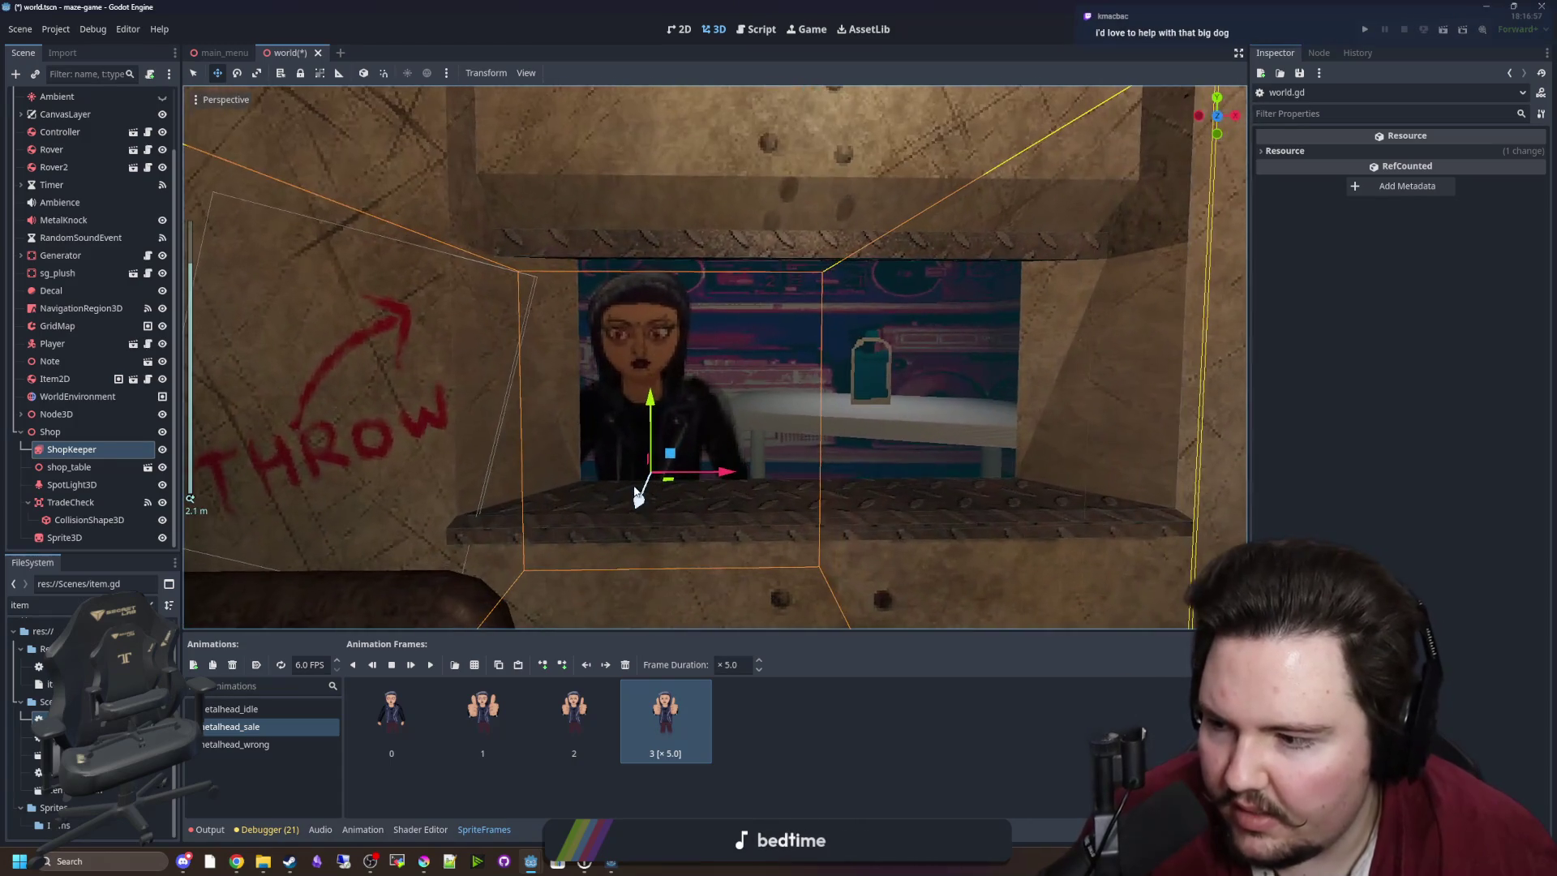
pyautogui.click(280, 664)
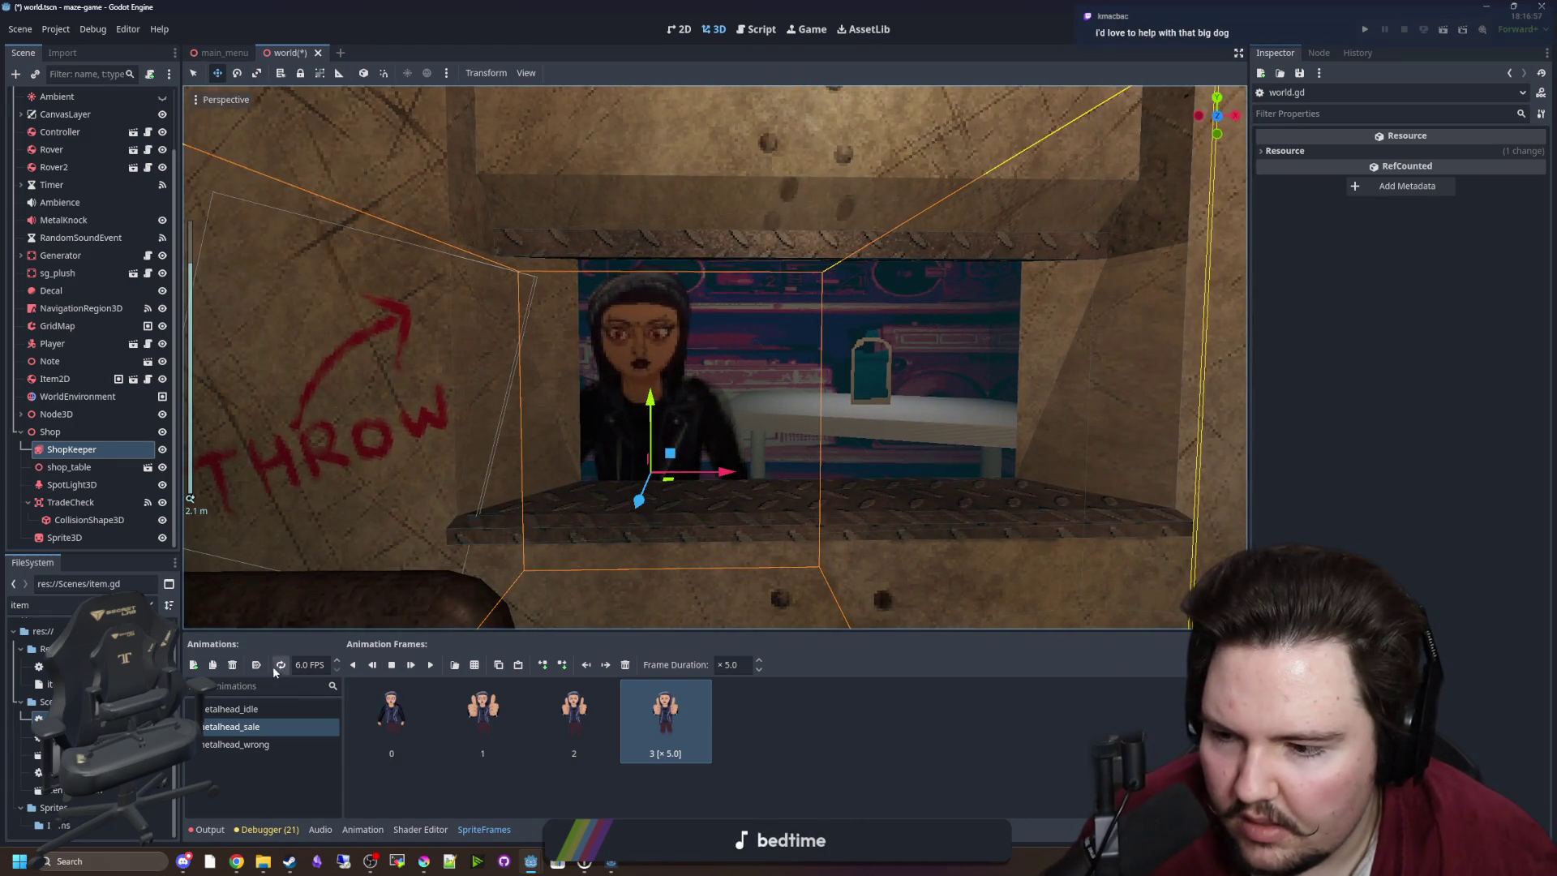
pyautogui.click(412, 664)
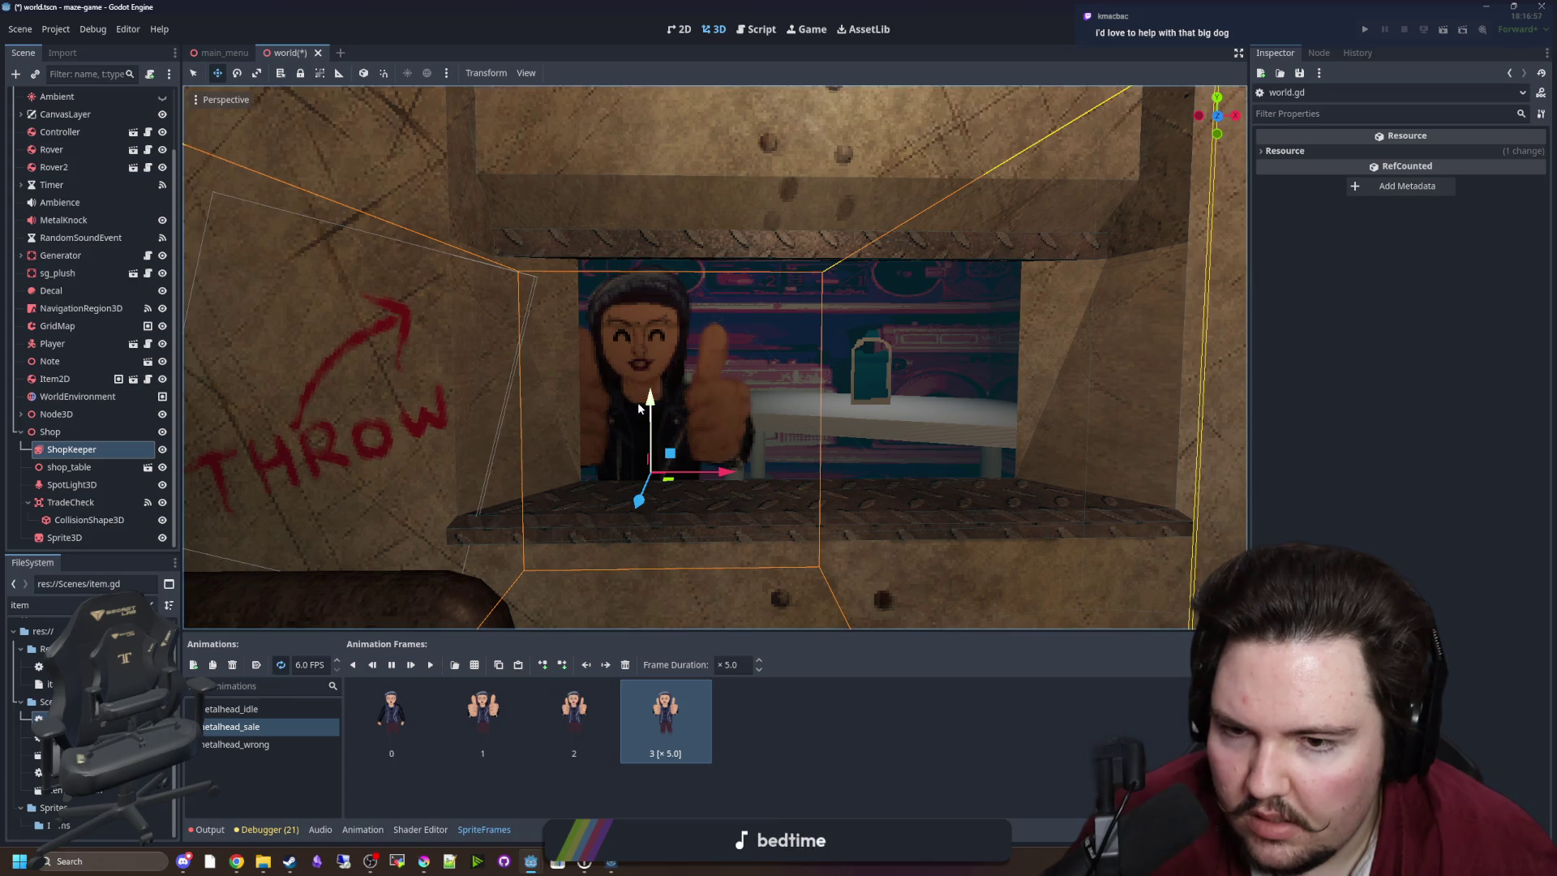
pyautogui.click(734, 664)
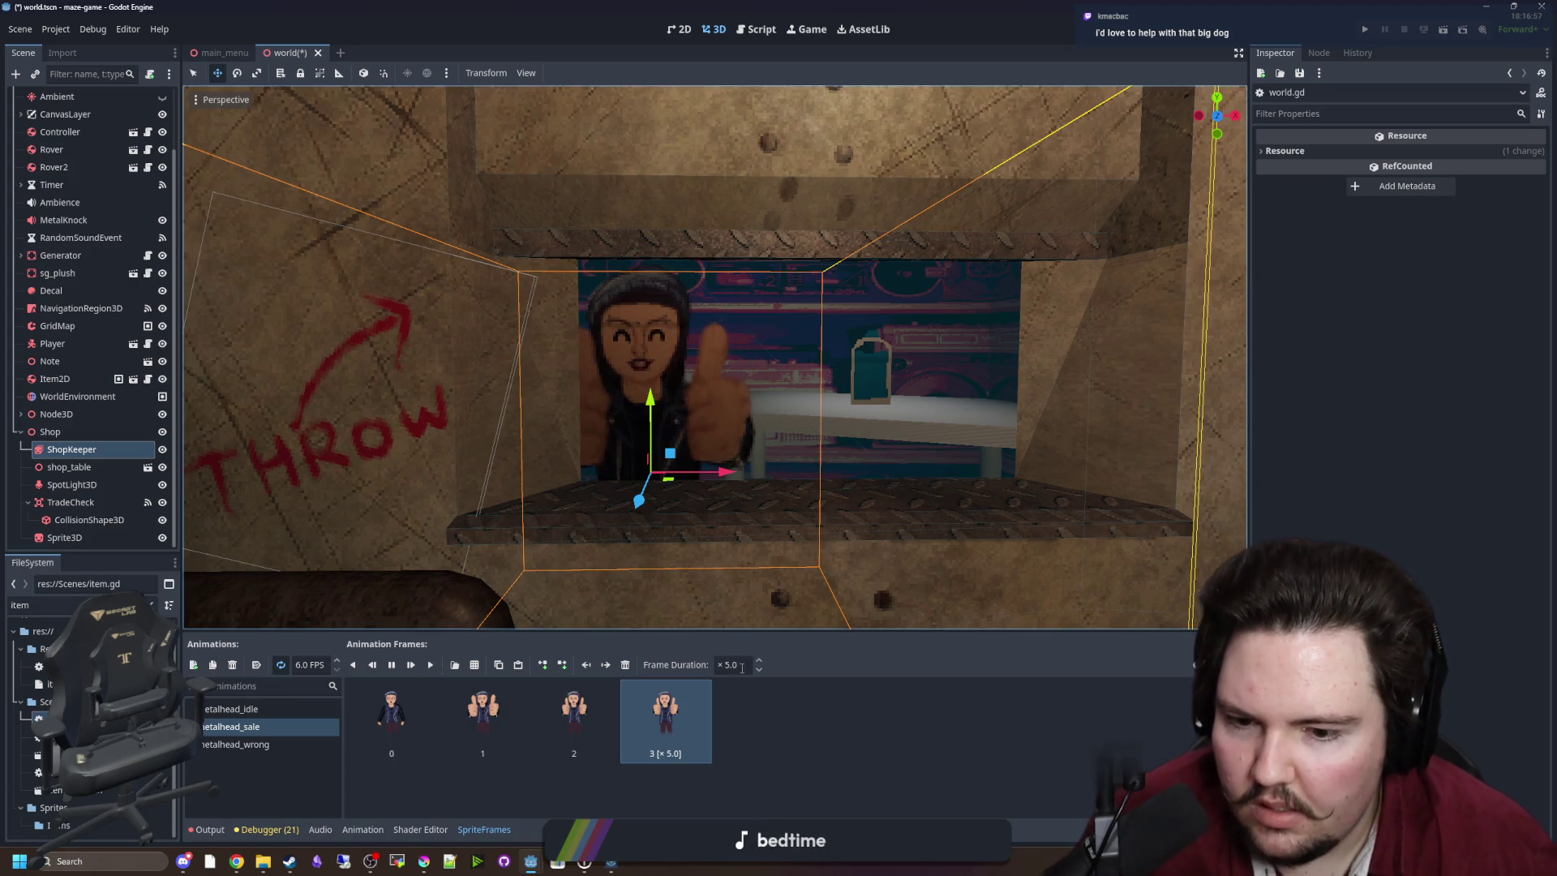
pyautogui.write('6')
pyautogui.press('Return')
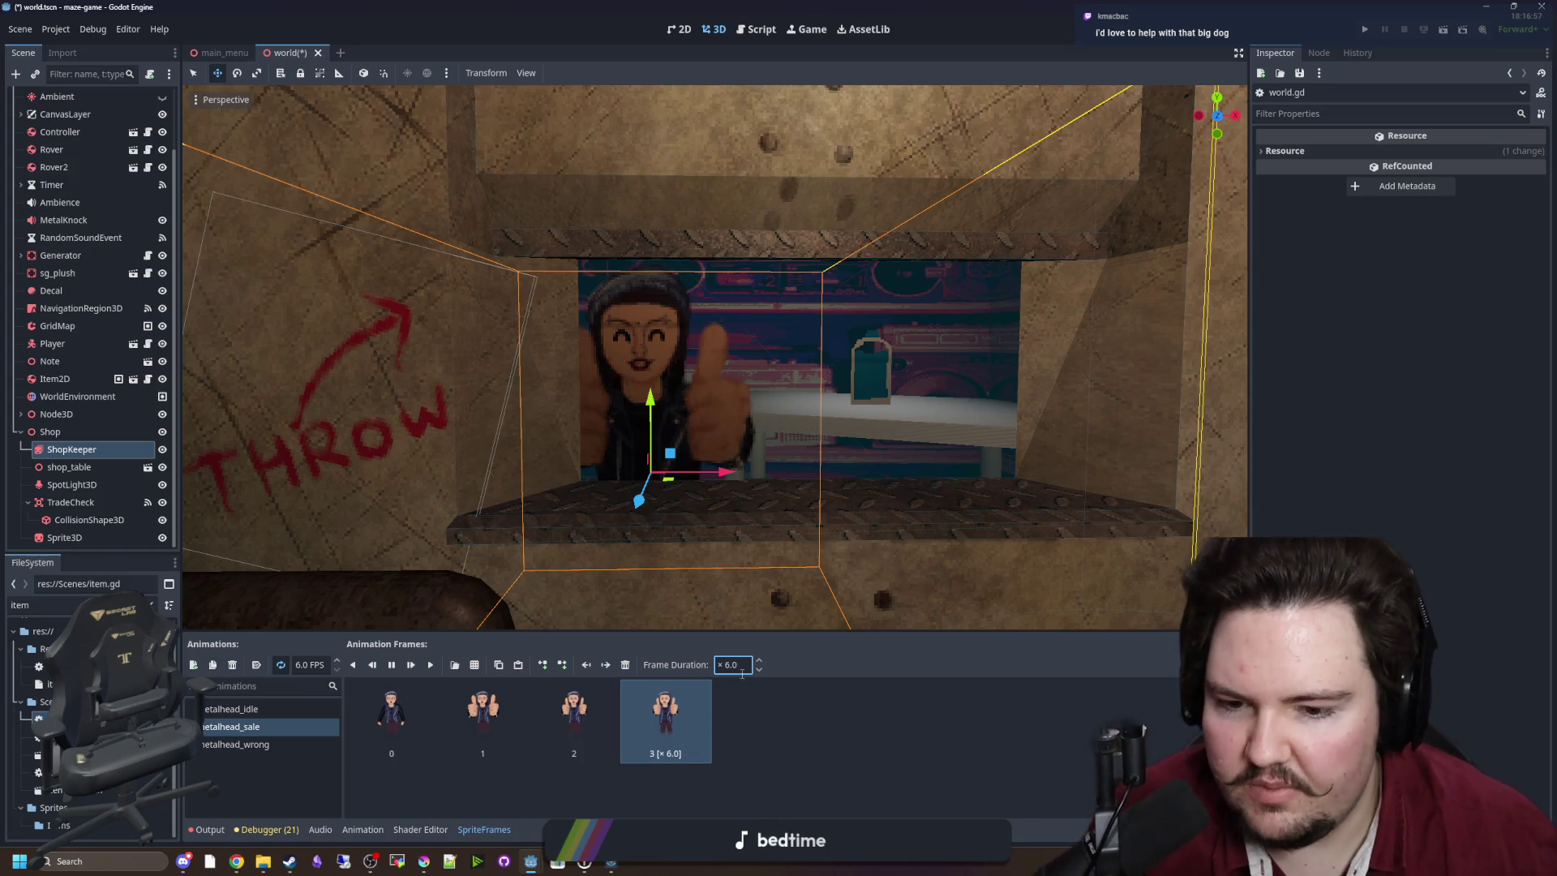
pyautogui.write('7')
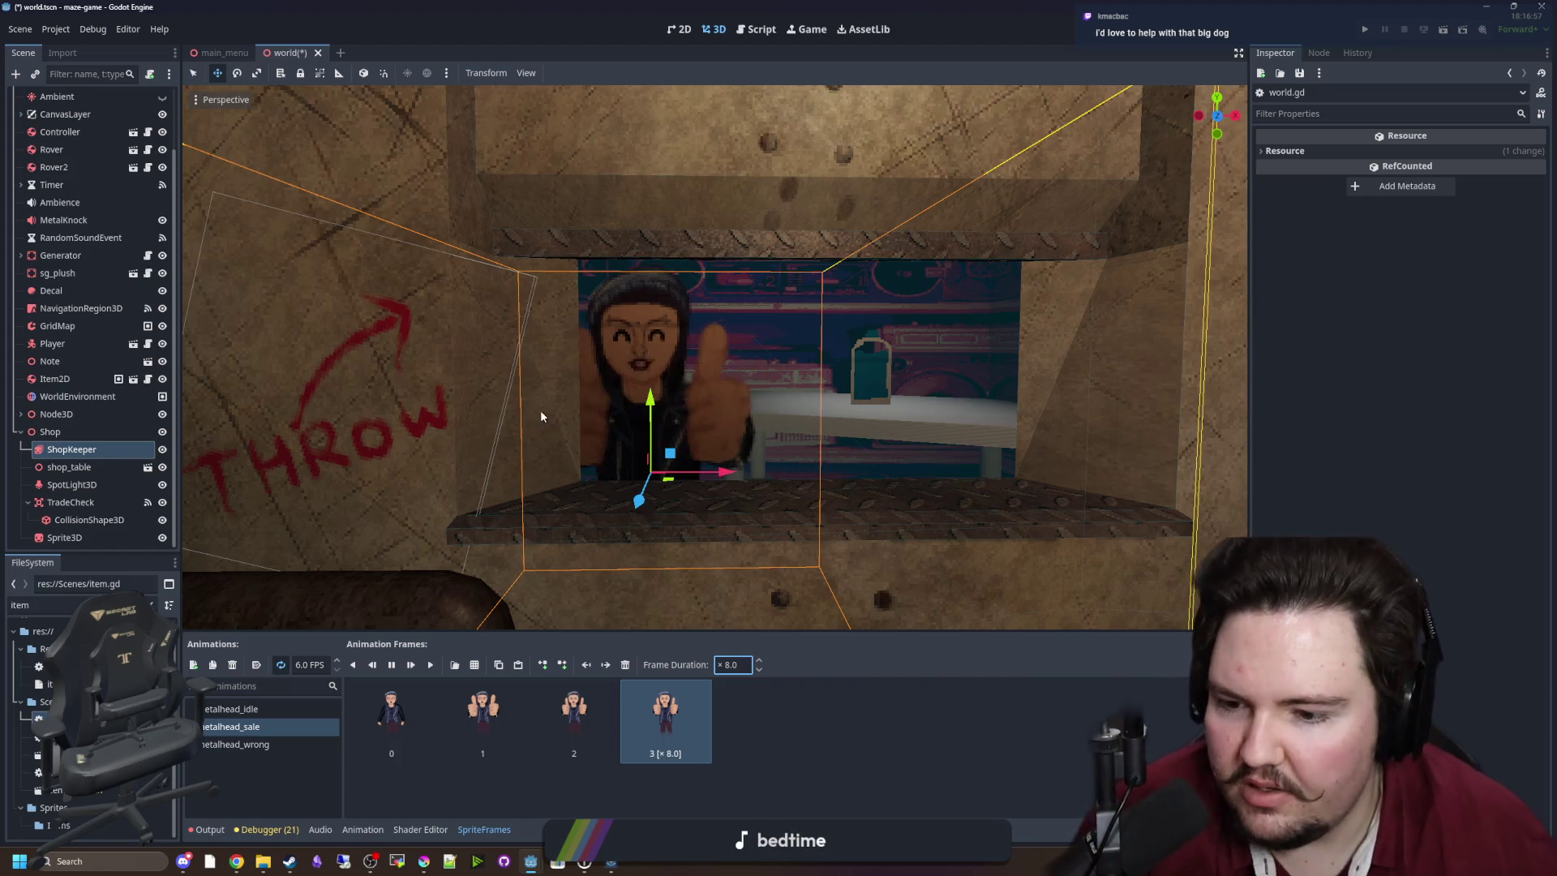
pyautogui.scroll(-5, 633, 544)
pyautogui.scroll(-1, 567, 547)
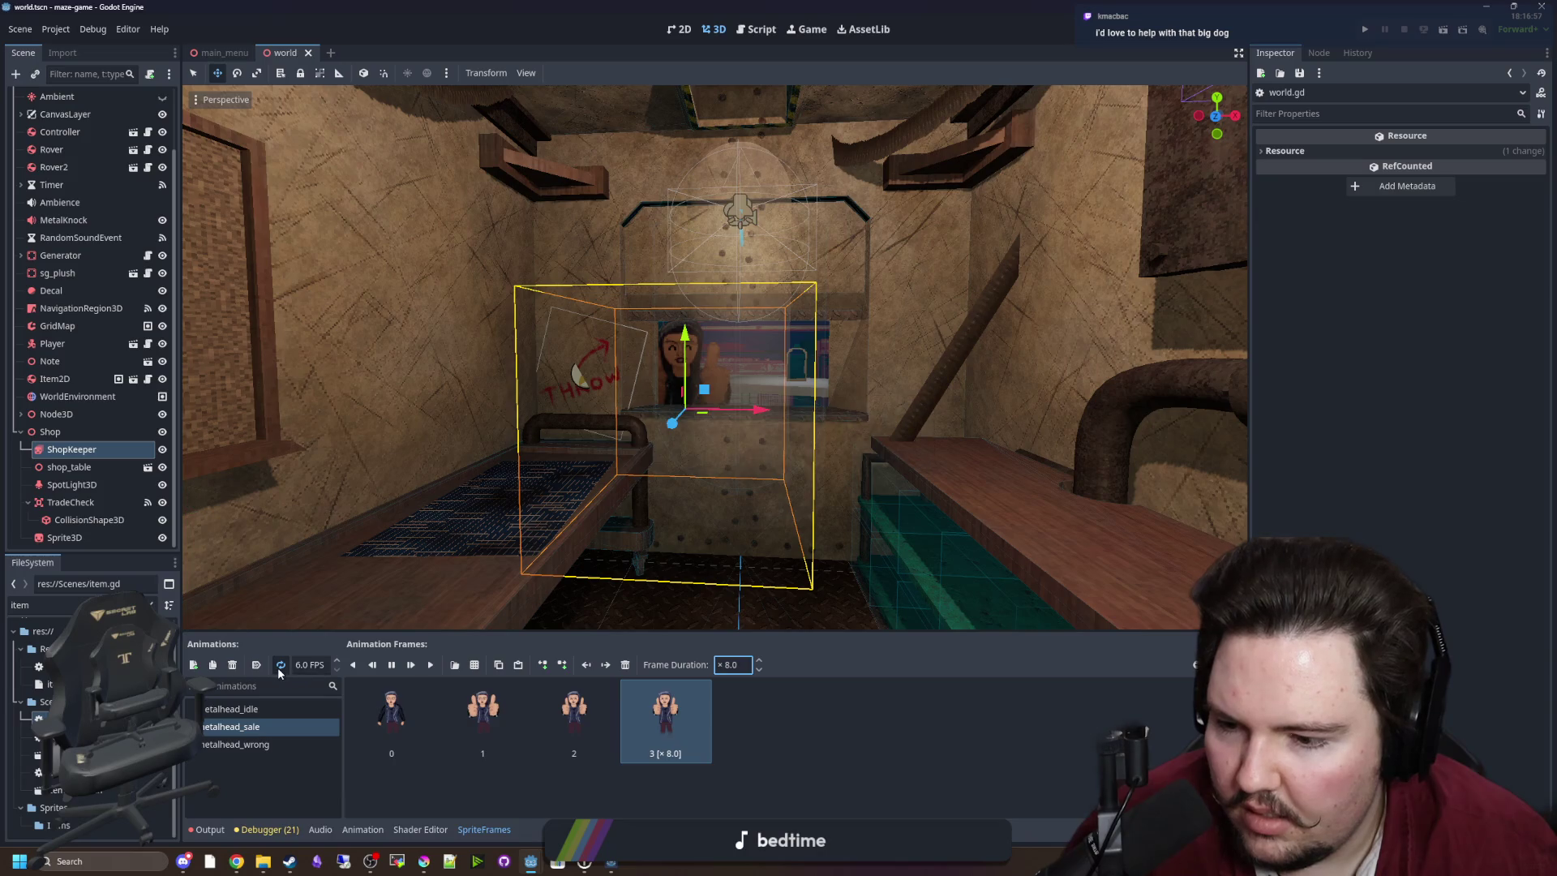
pyautogui.hotkey('ctrl', 's')
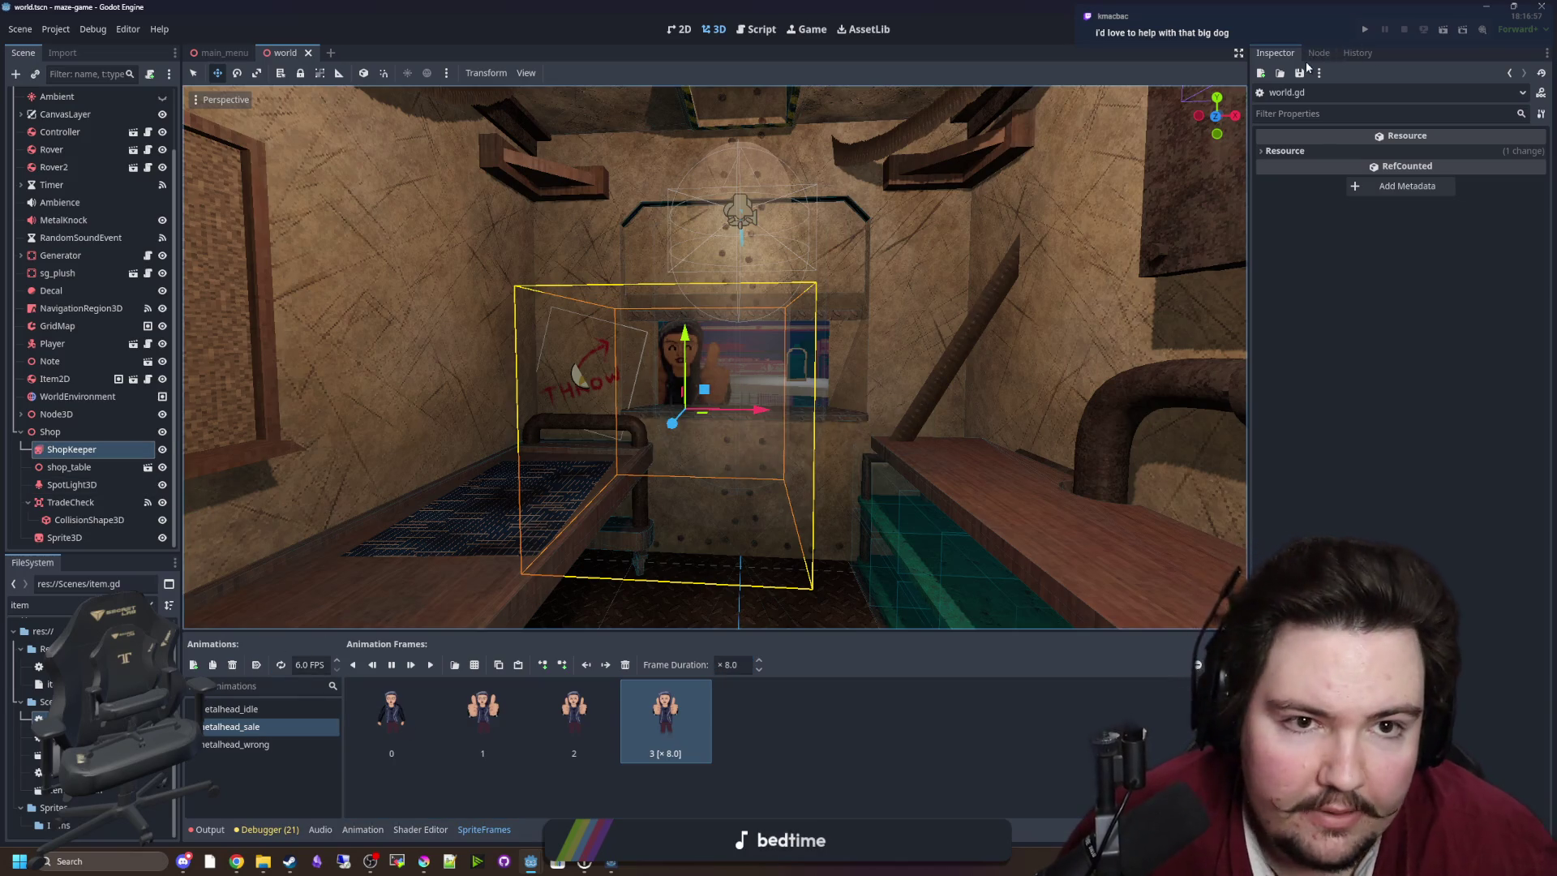
# Connect the ShopKeeper's animation_finished signal to the World node's script.
pyautogui.click(1318, 53)
pyautogui.click(71, 449)
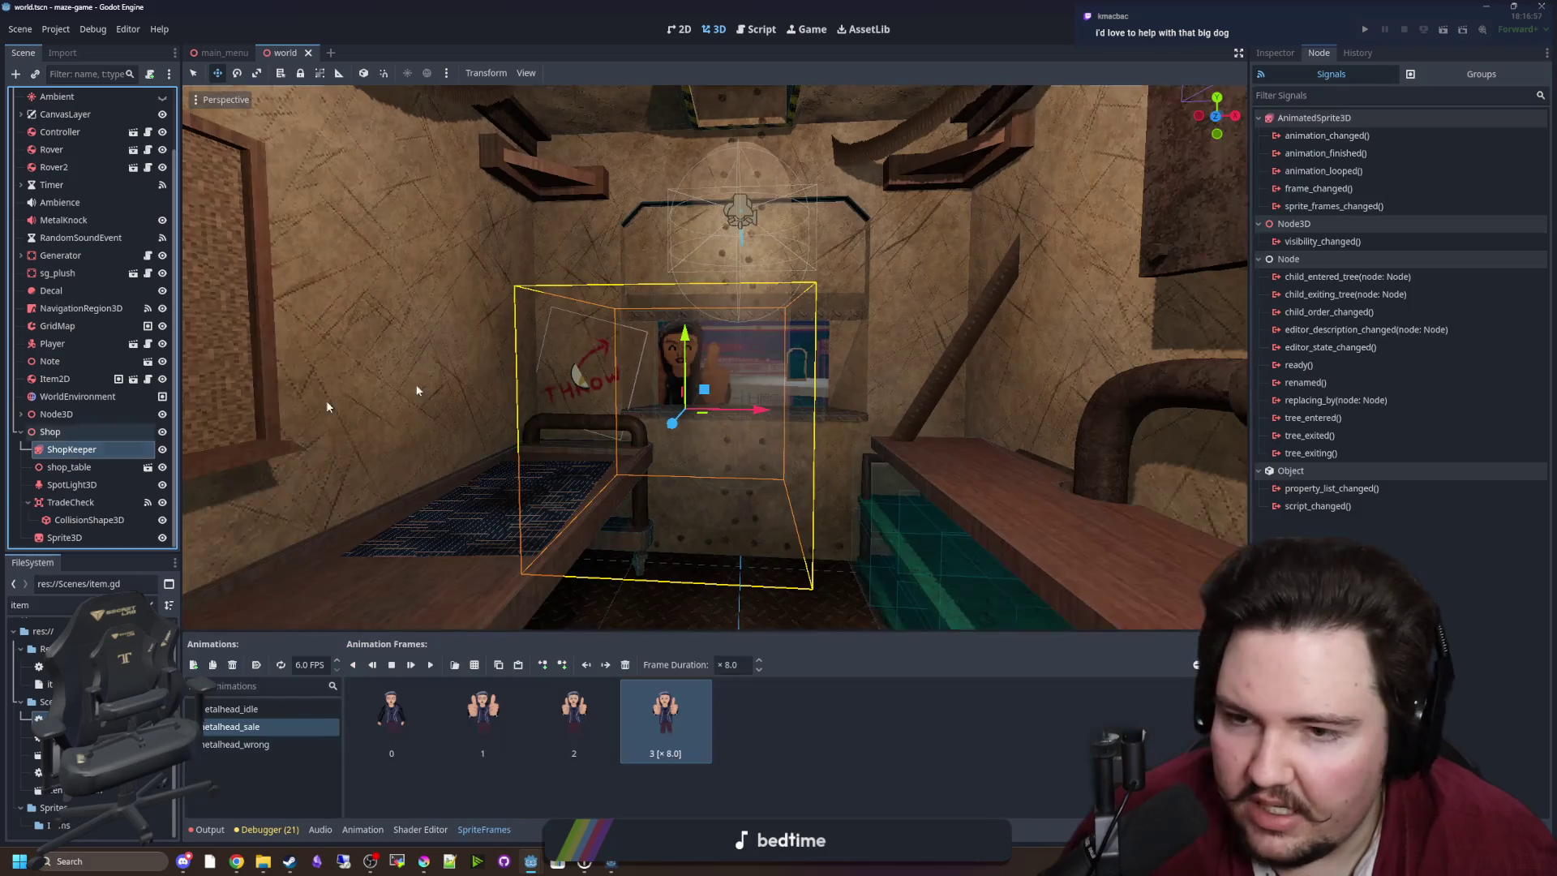
pyautogui.click(1329, 152)
pyautogui.rightClick(1334, 154)
pyautogui.click(1348, 165)
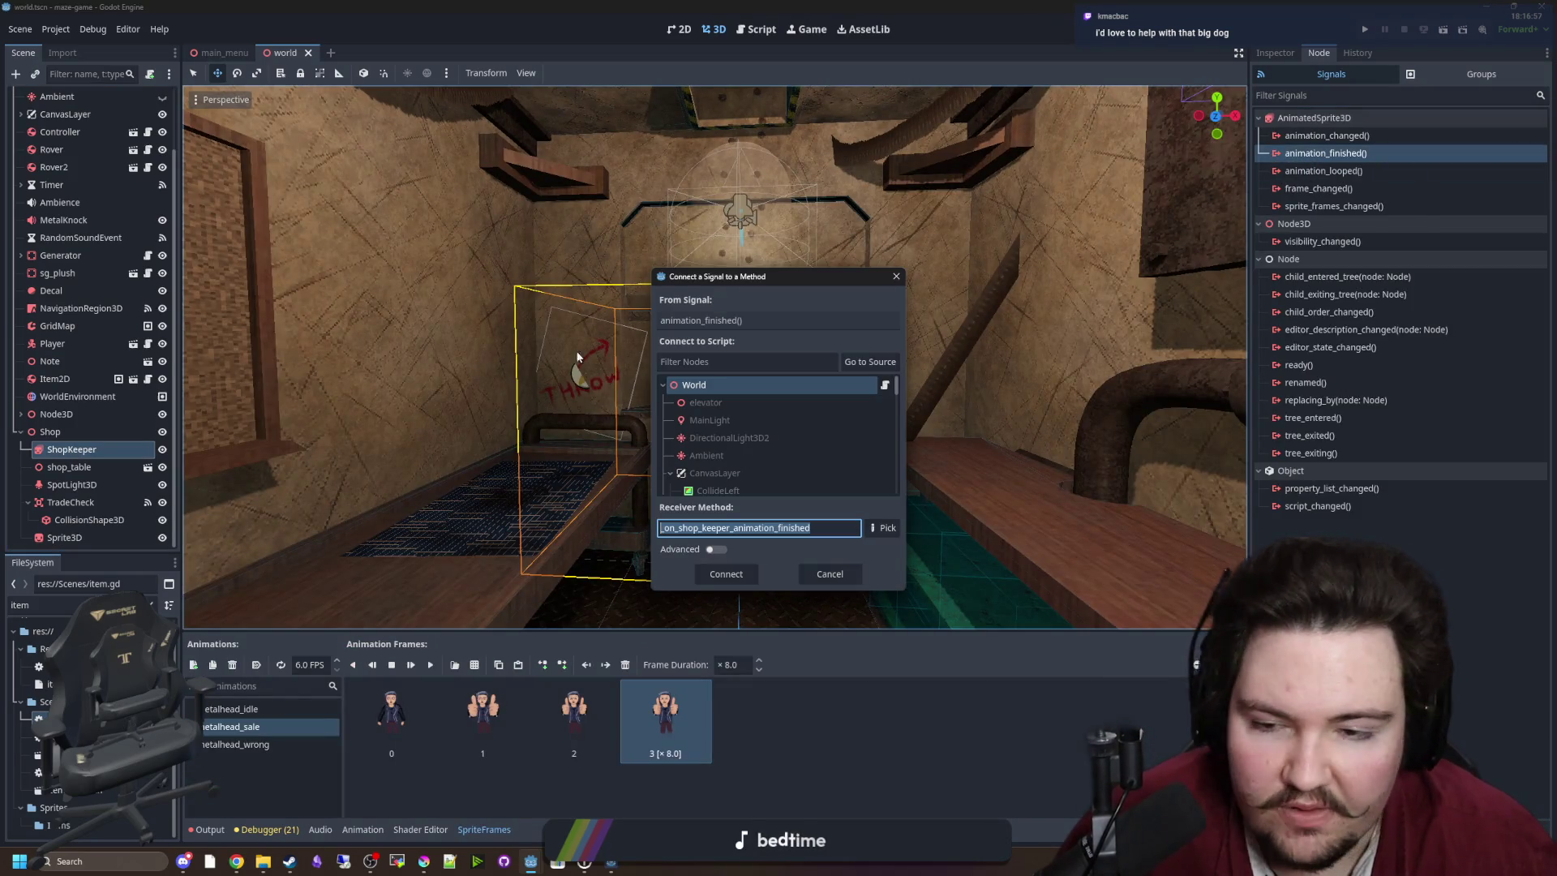
pyautogui.click(673, 386)
pyautogui.click(726, 566)
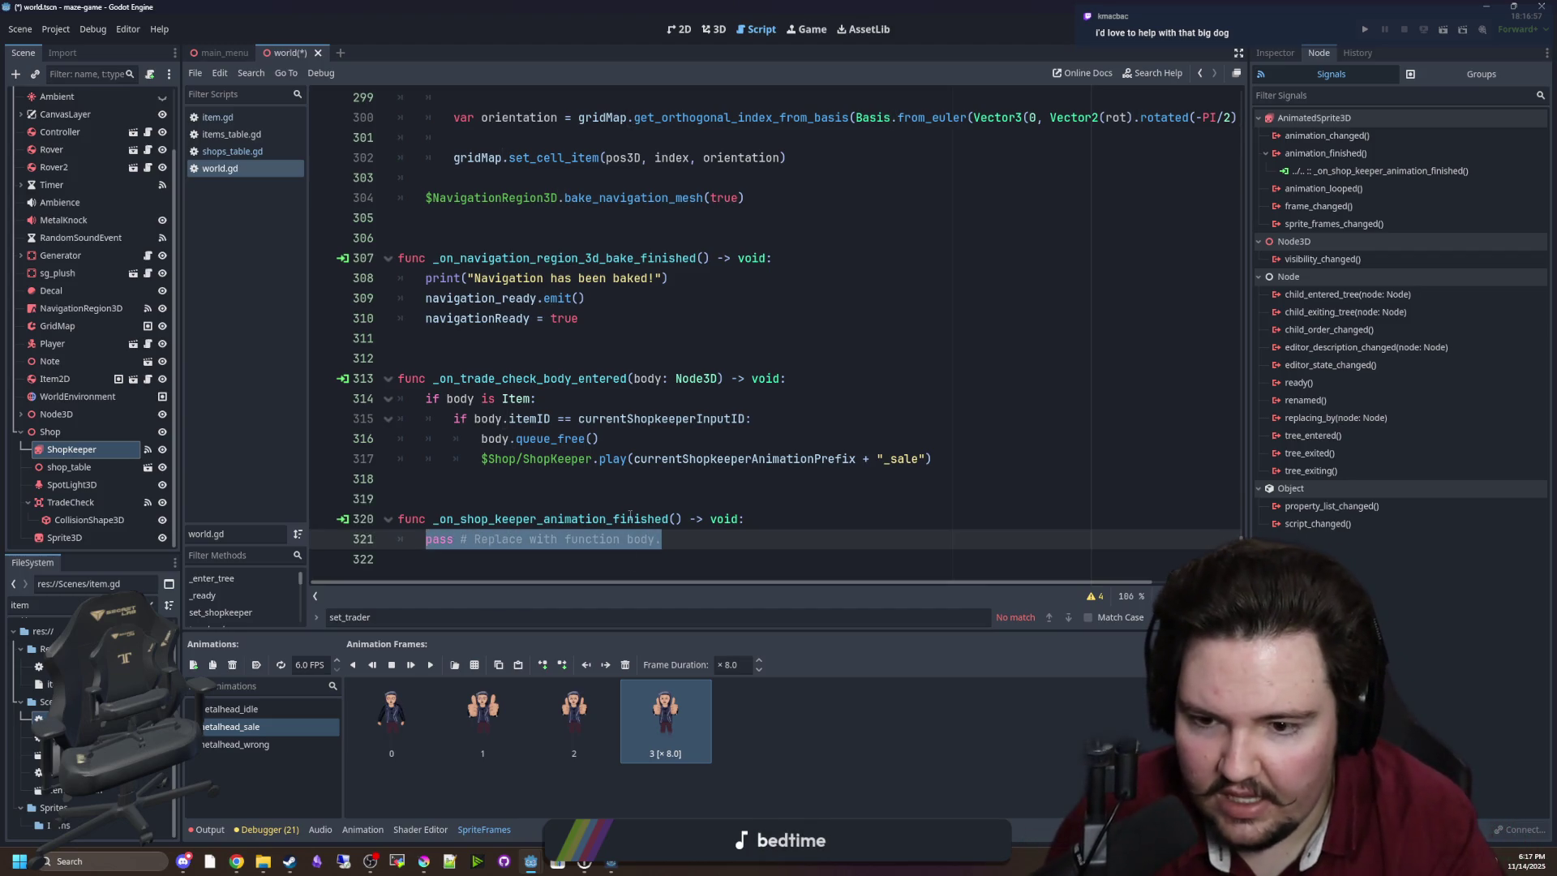
# Start the handler with an if $Shop/ShopKeeper.animation check and var animation = currentShopkeeperAnimationPrefix + "_sale".
pyautogui.write('if')
pyautogui.moveTo(71, 449); pyautogui.dragTo(492, 536)
pyautogui.write('.a')
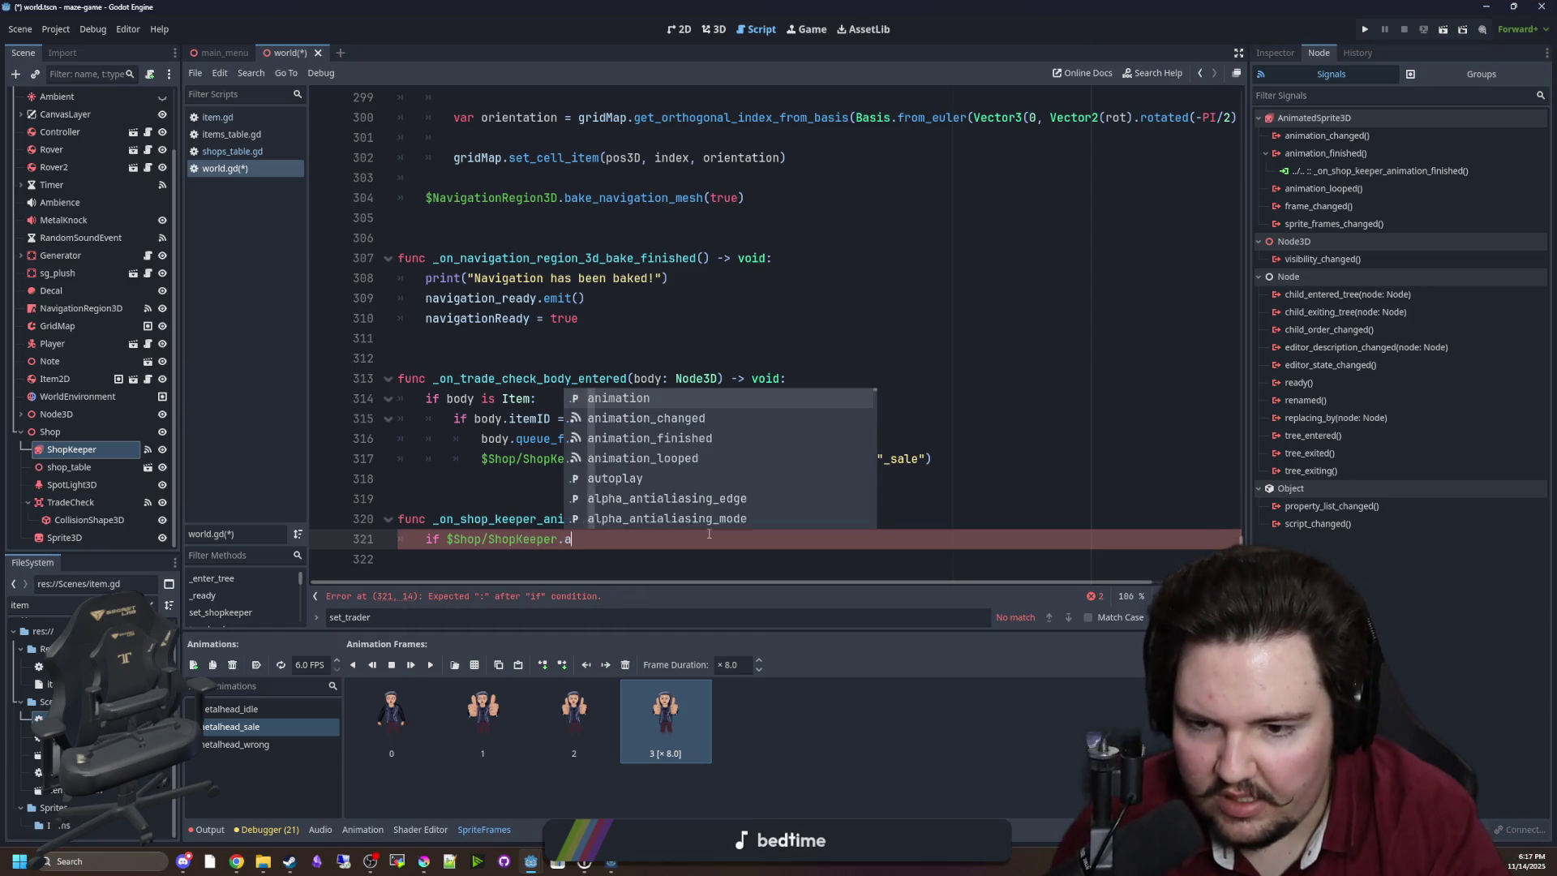
pyautogui.write('nimation == :')
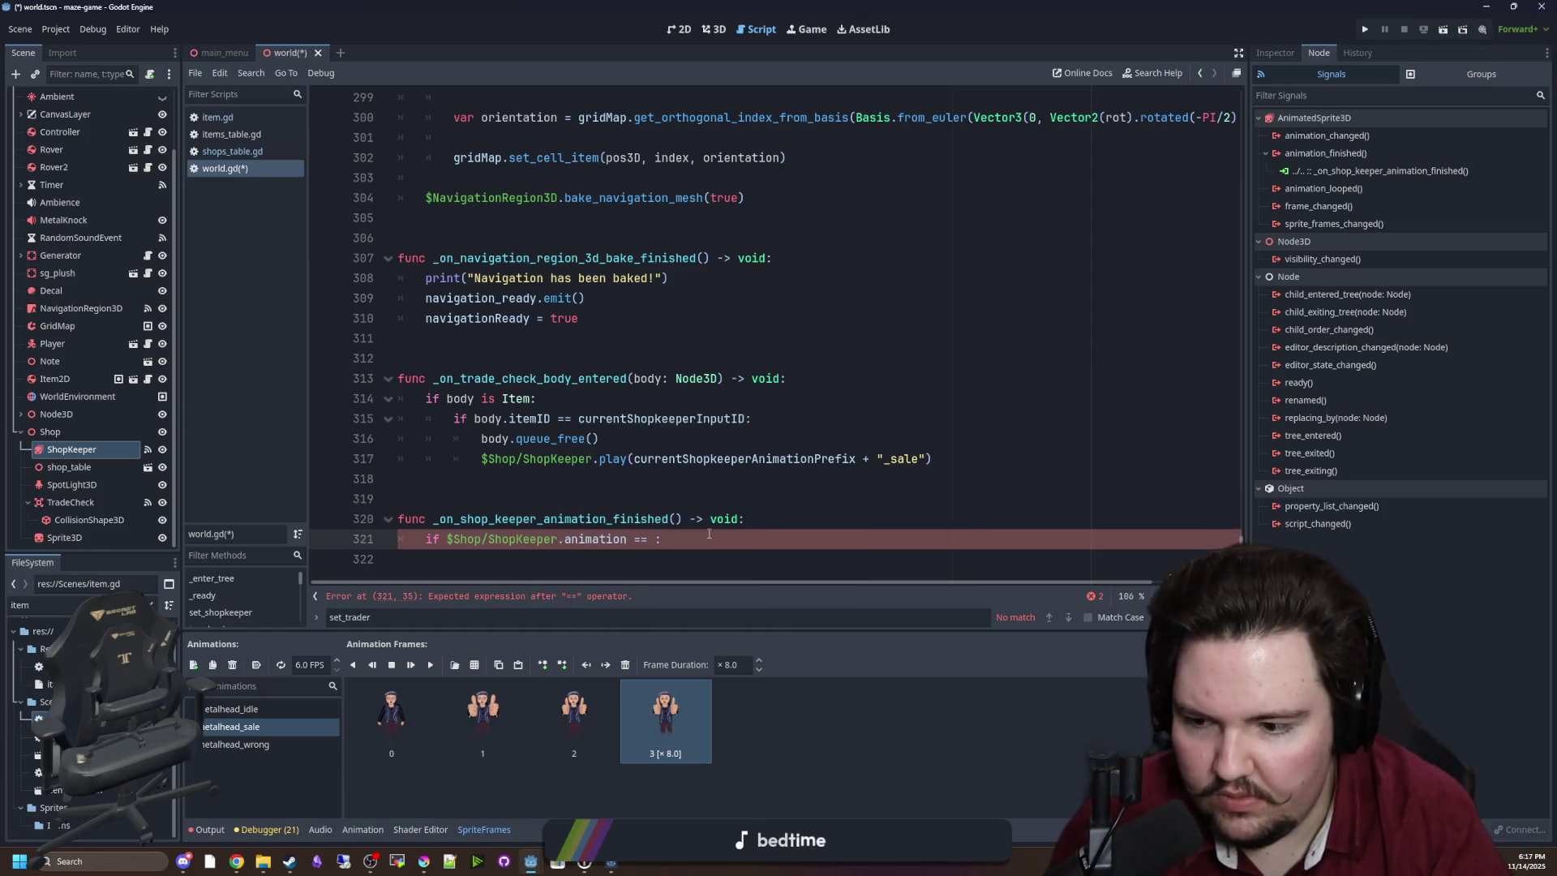
pyautogui.write('"')
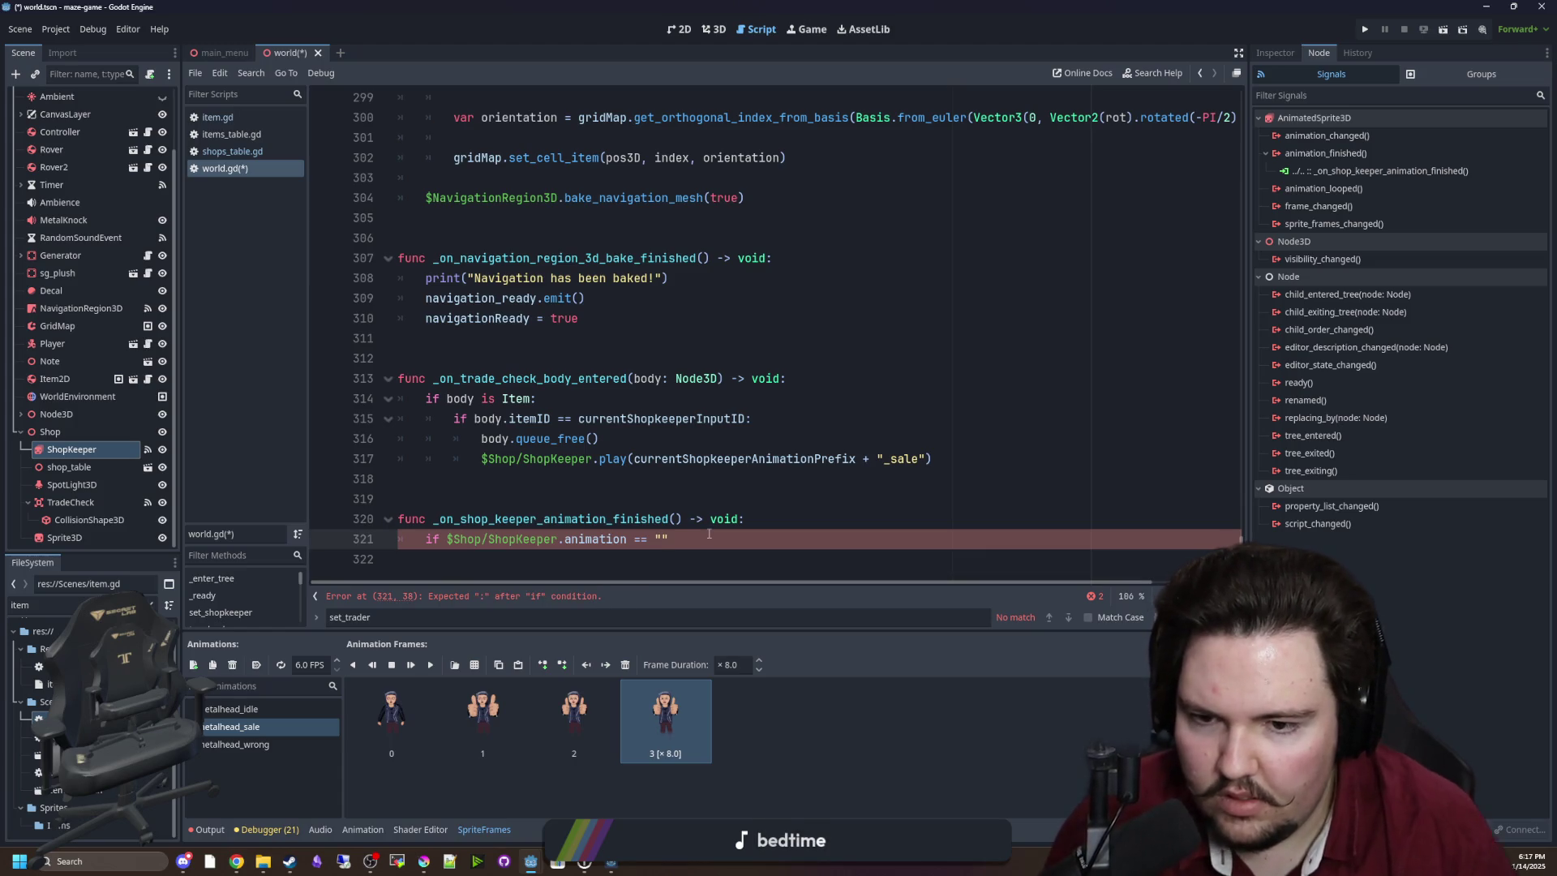
pyautogui.click(914, 459)
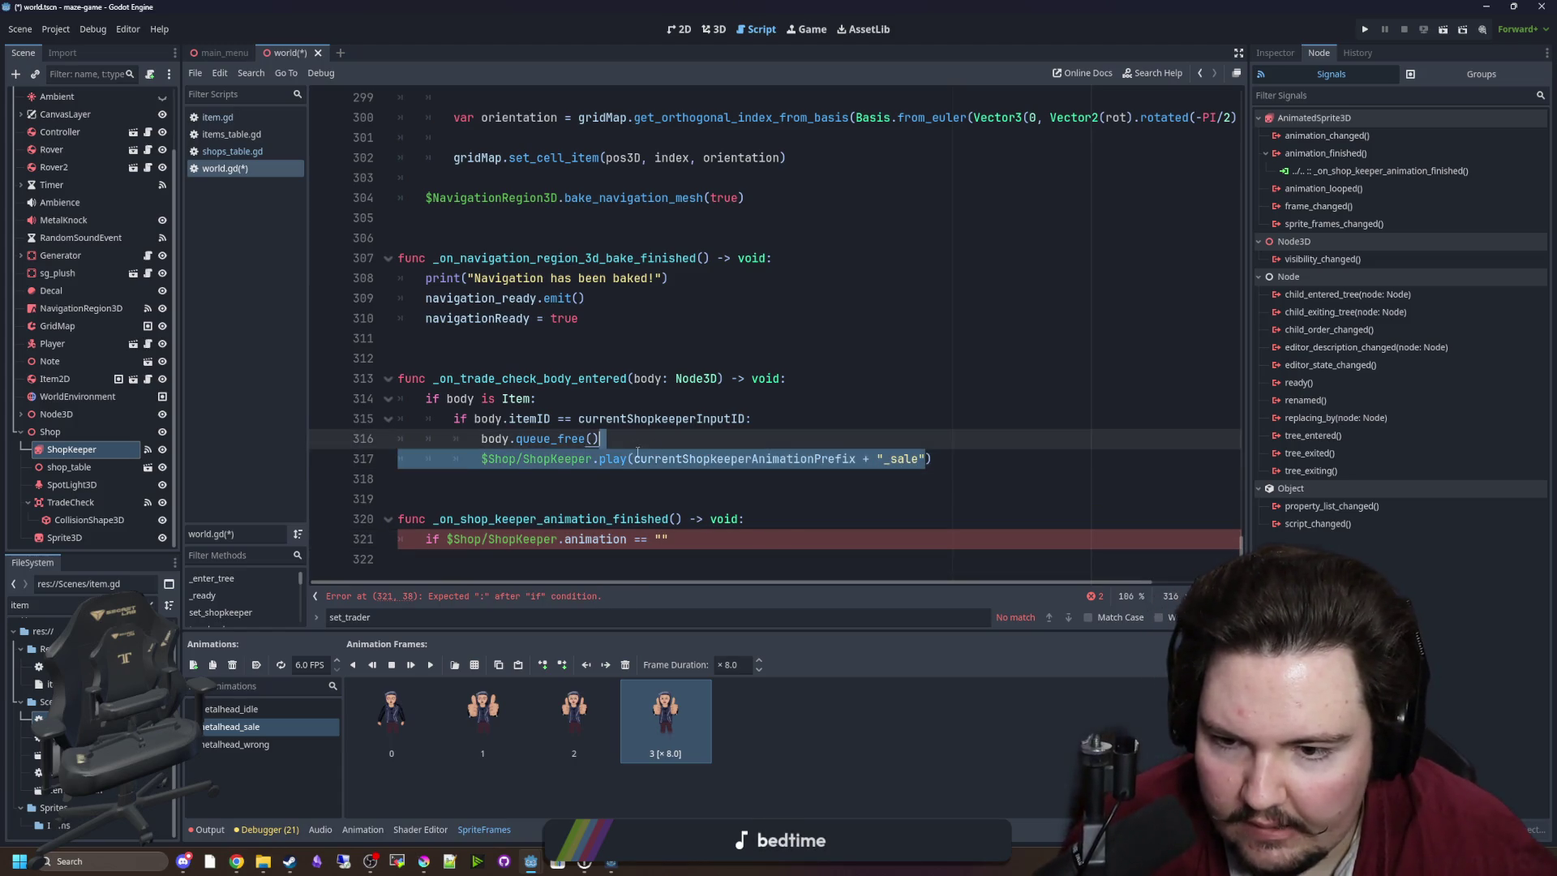
pyautogui.click(782, 516)
pyautogui.press('Return')
pyautogui.write('var ')
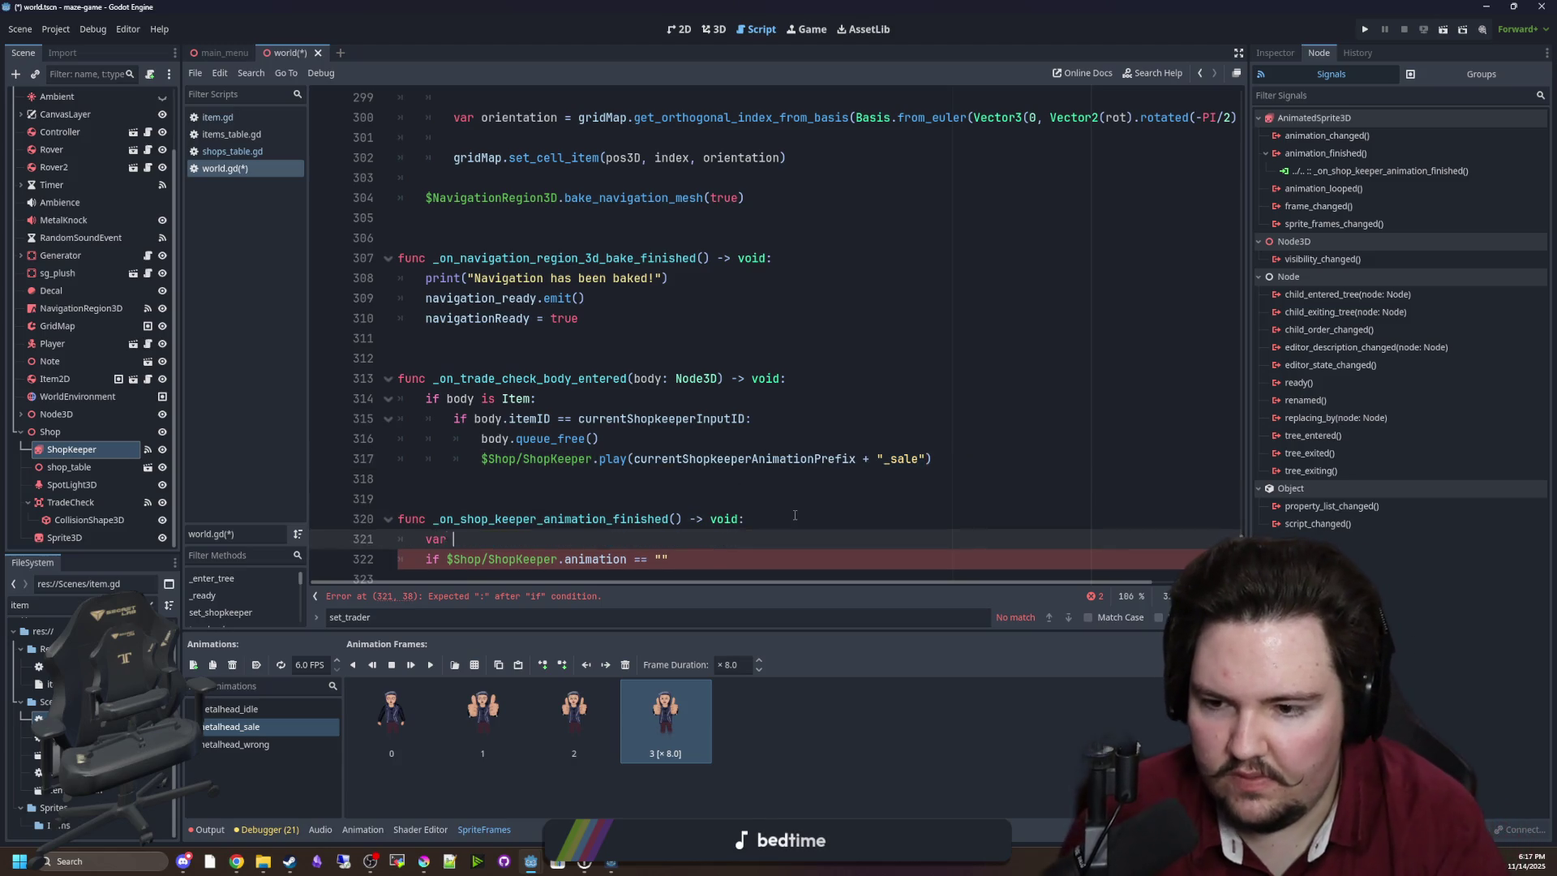
pyautogui.write('=')
pyautogui.write('currentShopkeeperAnimationPrefix + "_sale"')
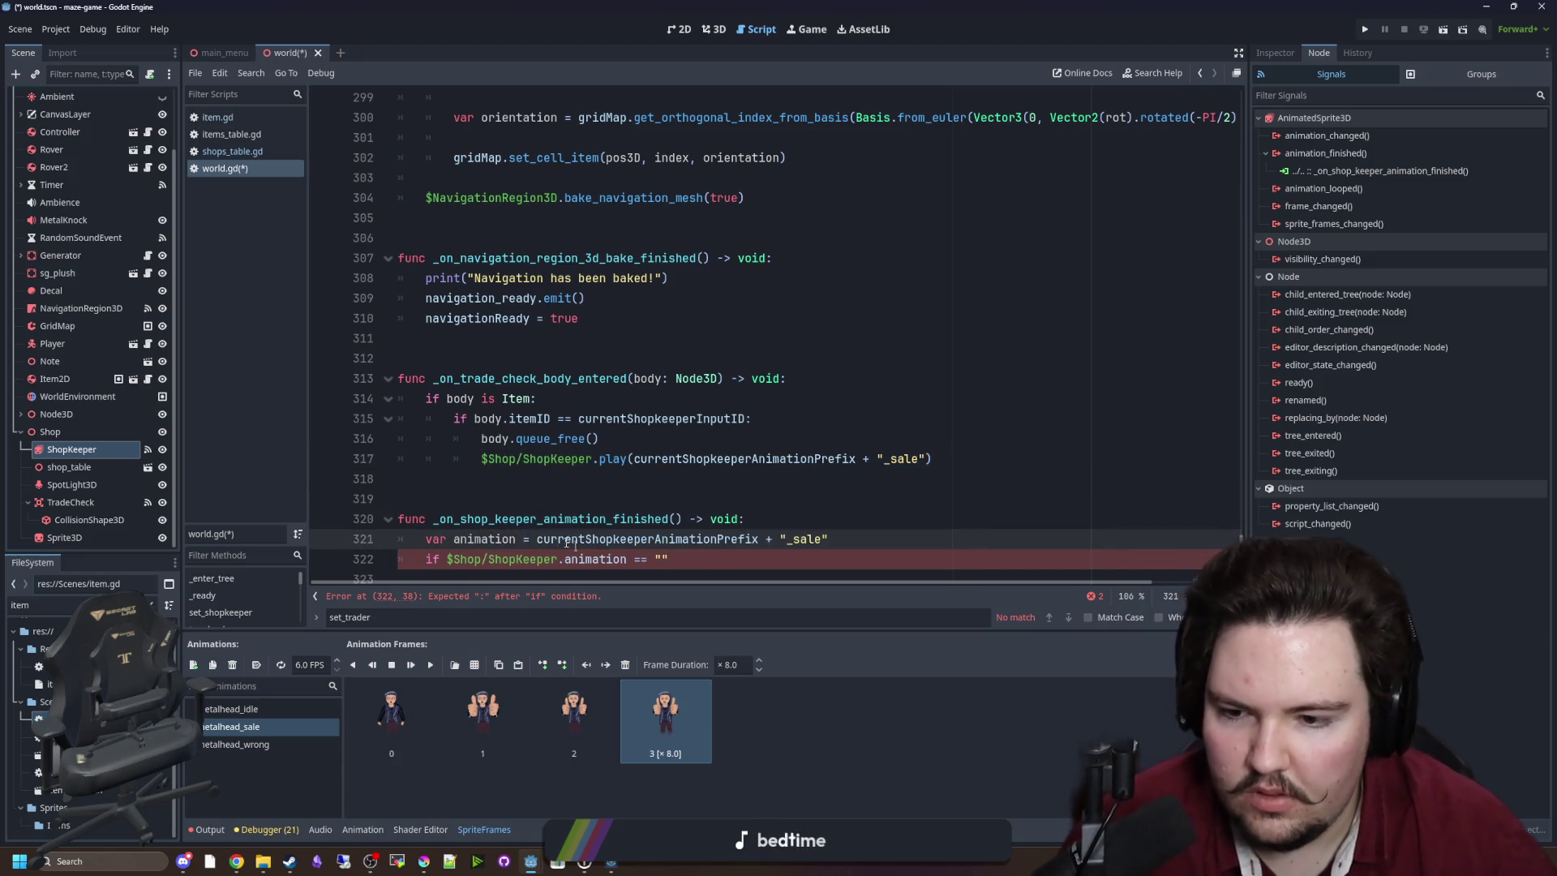
pyautogui.doubleClick(498, 538)
pyautogui.press('Down')
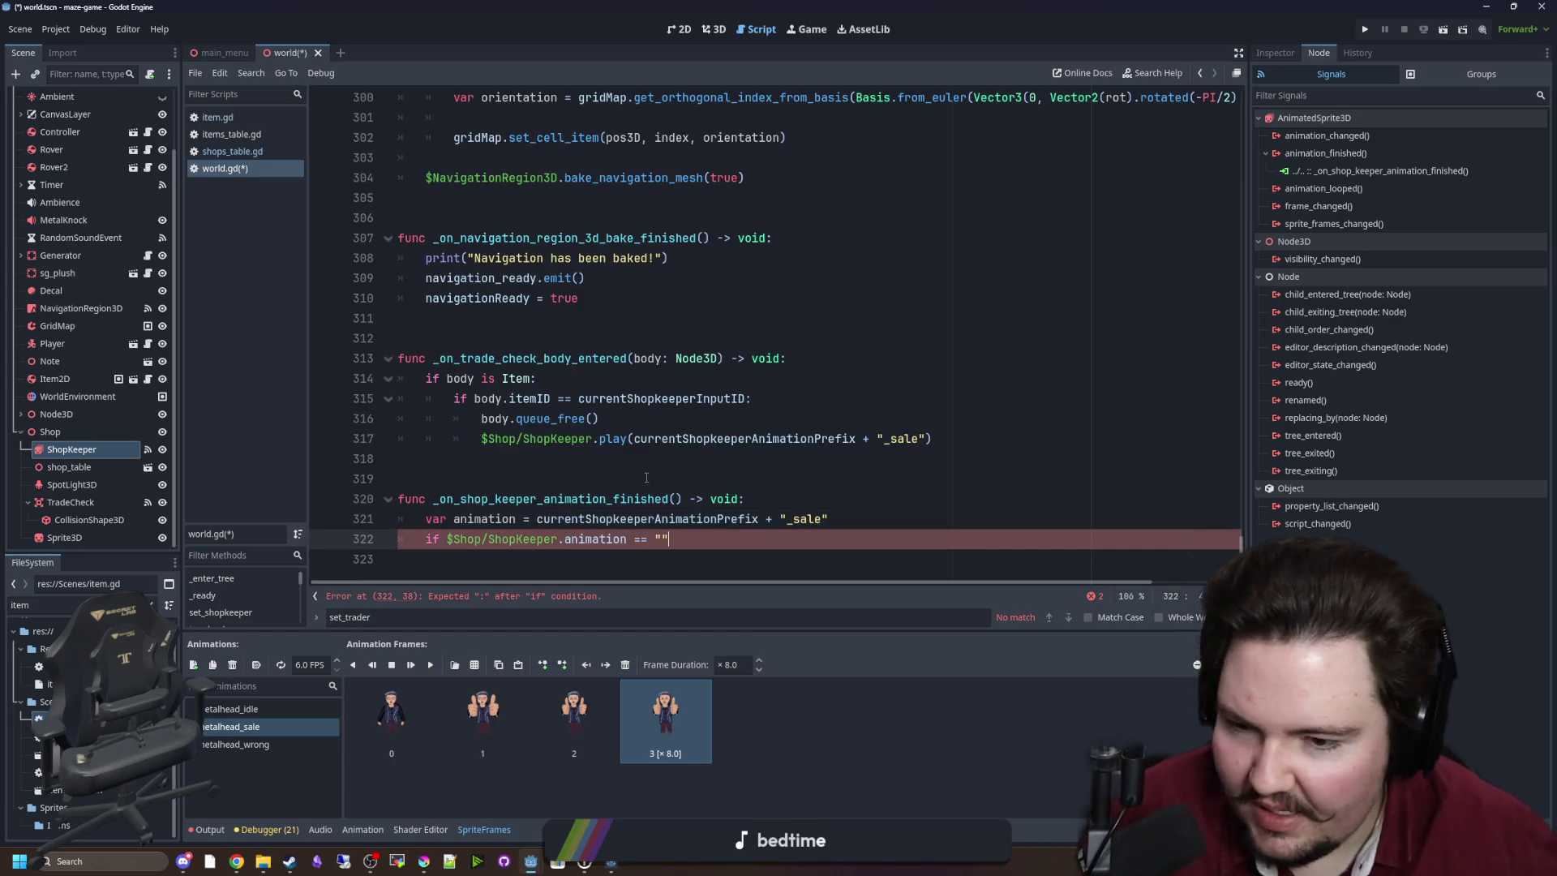
pyautogui.press('Up')
pyautogui.press('Up')
pyautogui.press('Up')
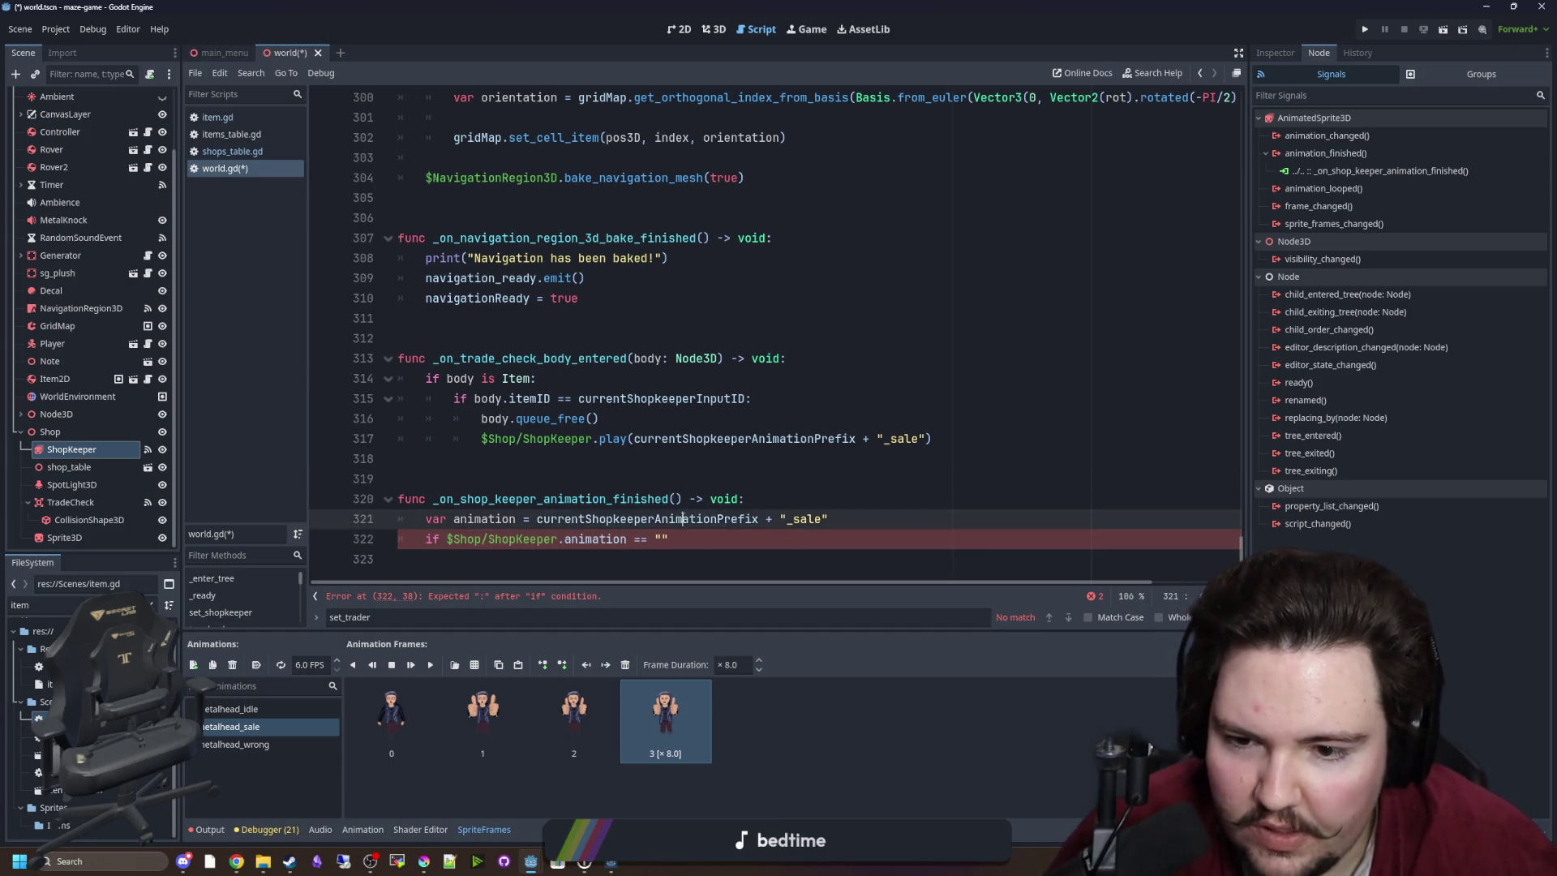
pyautogui.click(693, 460)
pyautogui.doubleClick(649, 519)
pyautogui.click(675, 499)
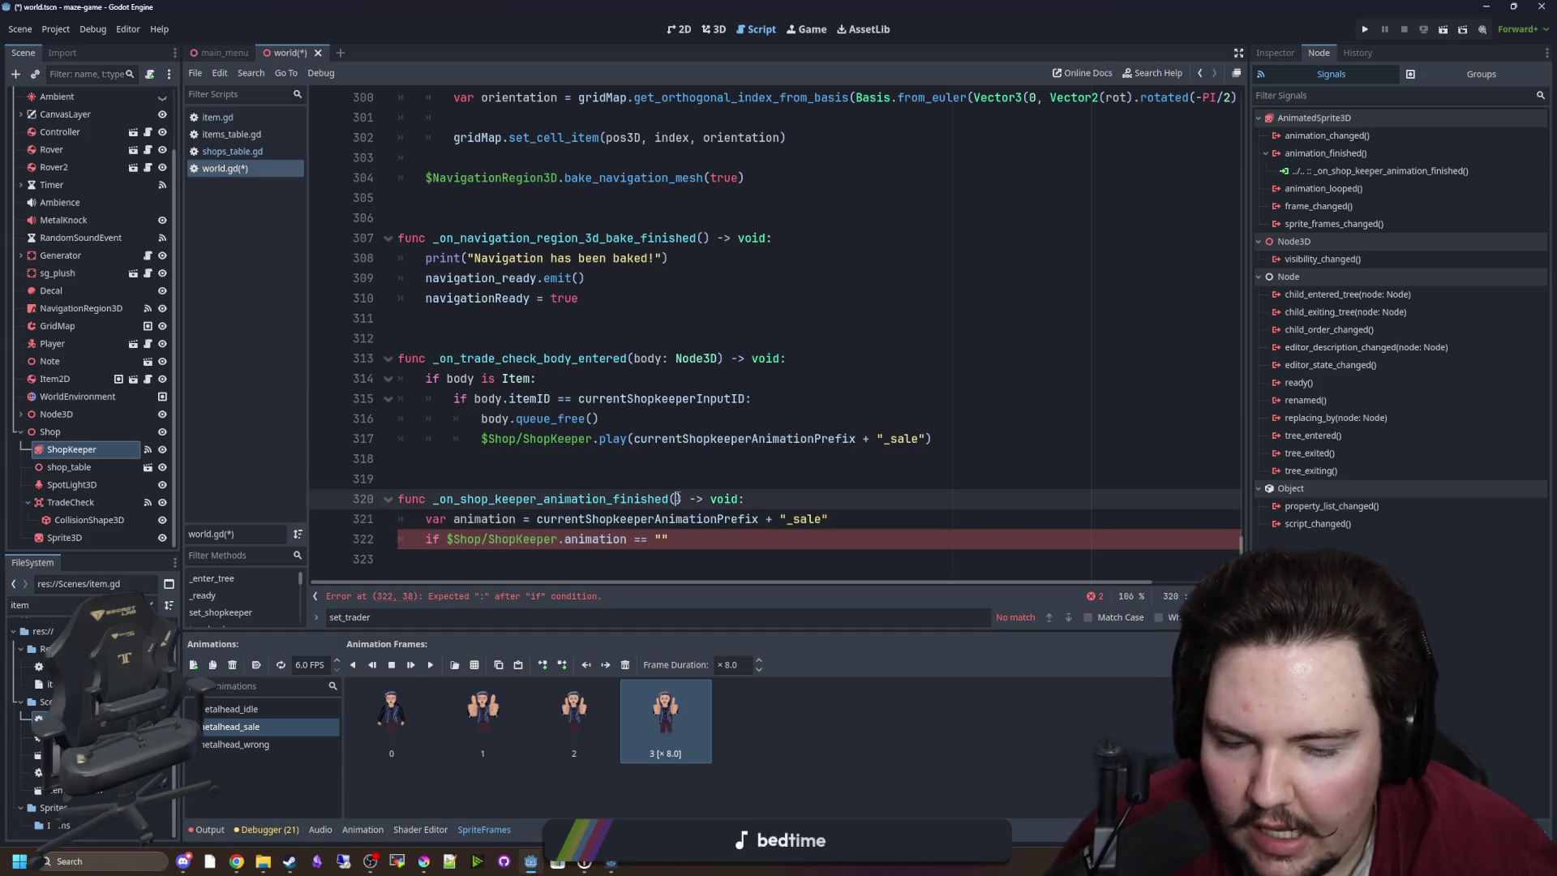
# Move the "_sale" expression into the if condition, delete the variable line, and add the colon.
pyautogui.click(651, 471)
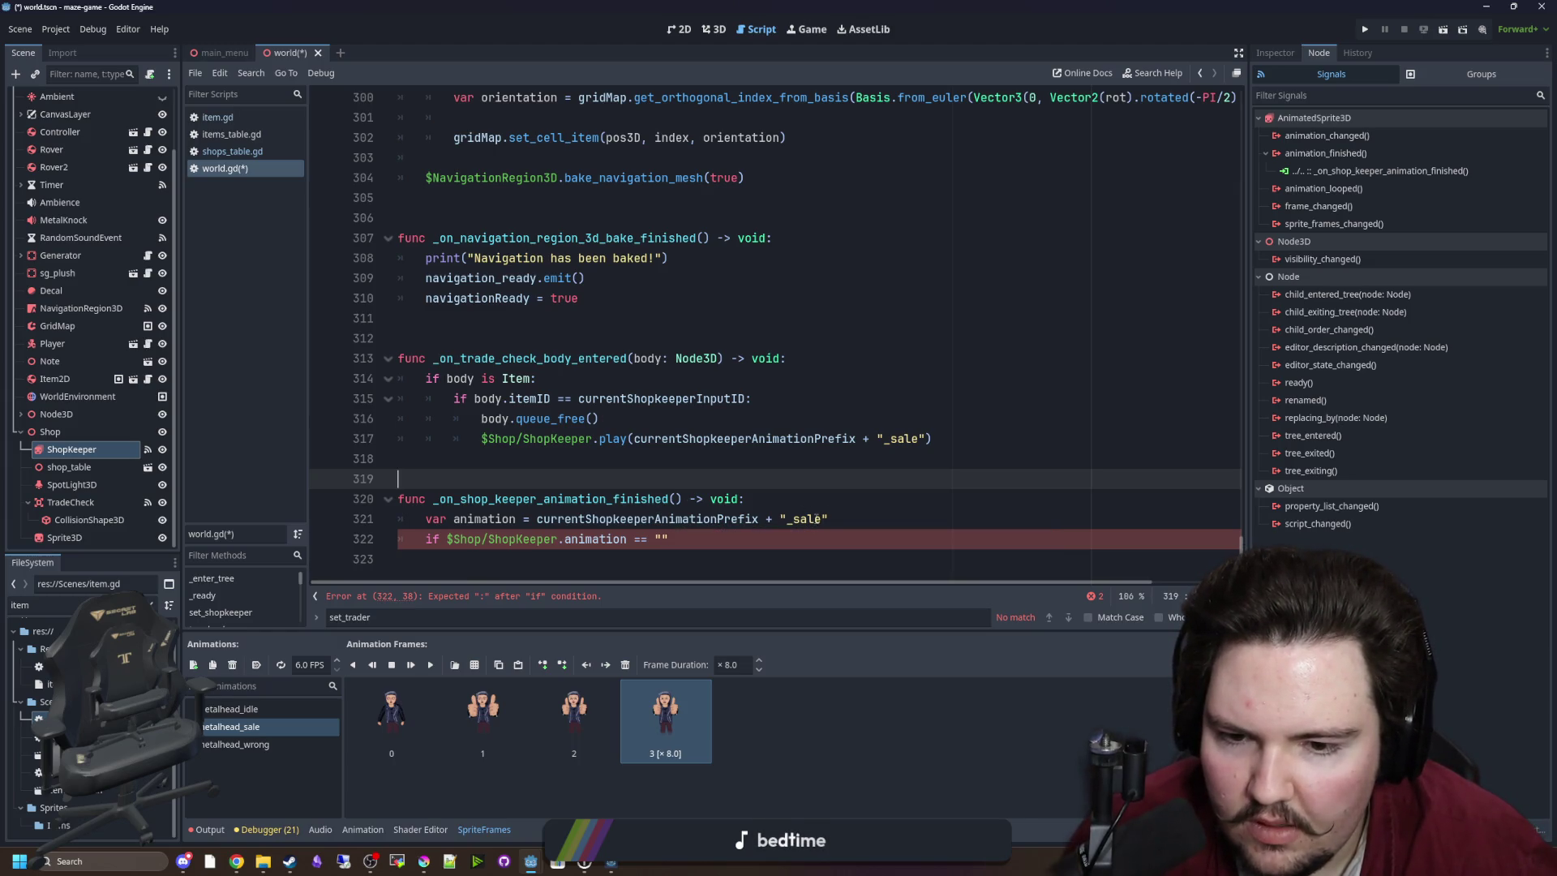
pyautogui.doubleClick(817, 519)
pyautogui.click(620, 541)
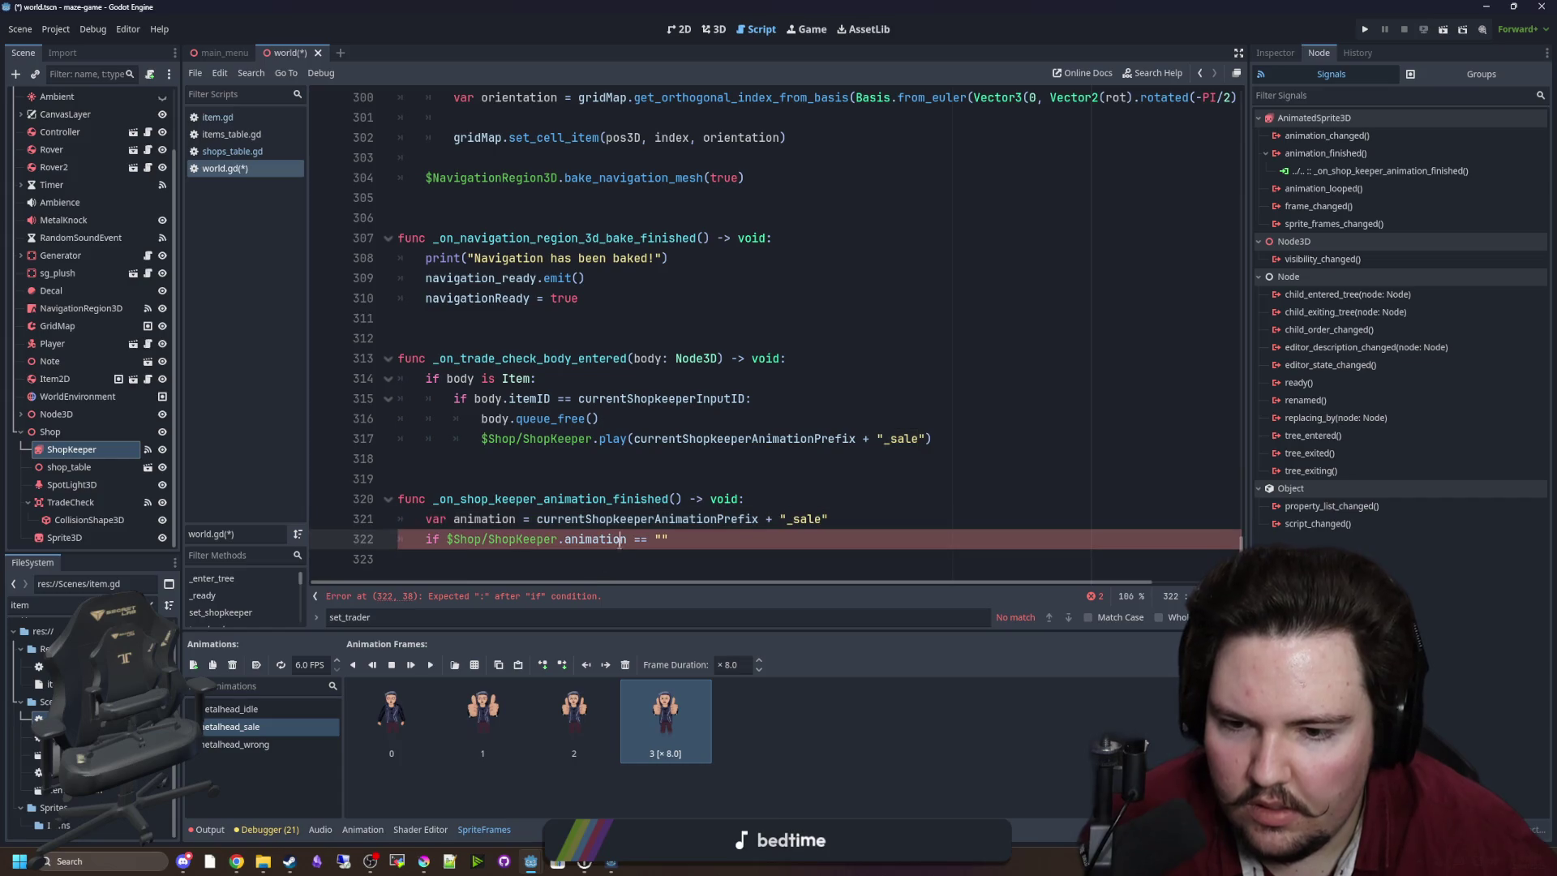
pyautogui.keyDown('shift'); pyautogui.click(445, 539); pyautogui.keyUp('shift')
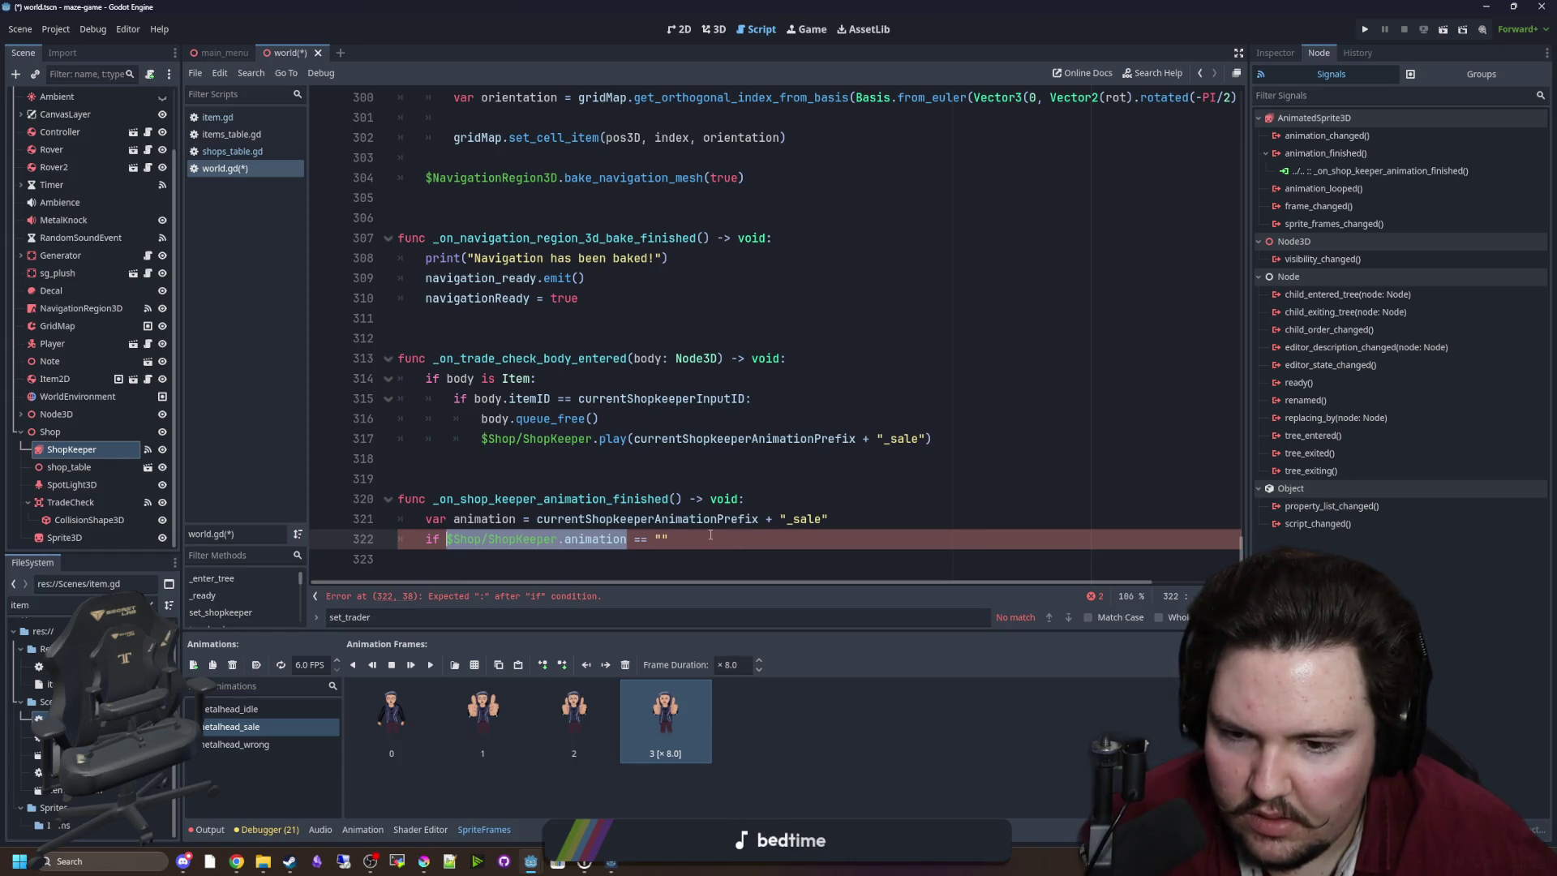
pyautogui.moveTo(828, 519); pyautogui.dragTo(537, 519)
pyautogui.hotkey('ctrl', 'c')
pyautogui.press('BackSpace')
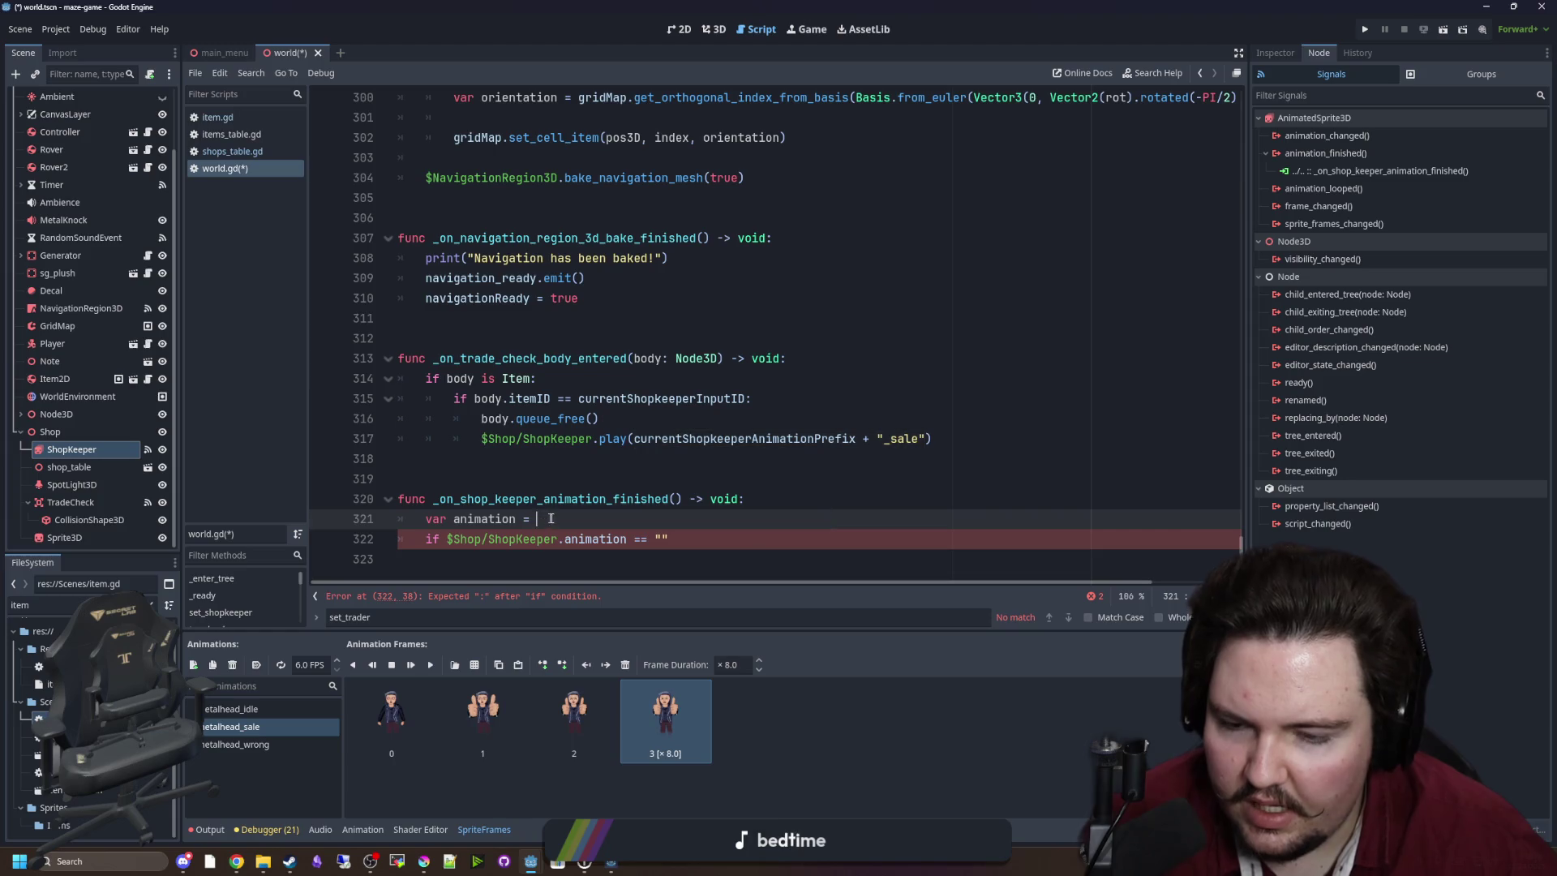
pyautogui.tripleClick(551, 519)
pyautogui.press('BackSpace')
pyautogui.moveTo(669, 519); pyautogui.dragTo(655, 519)
pyautogui.hotkey('ctrl', 'v')
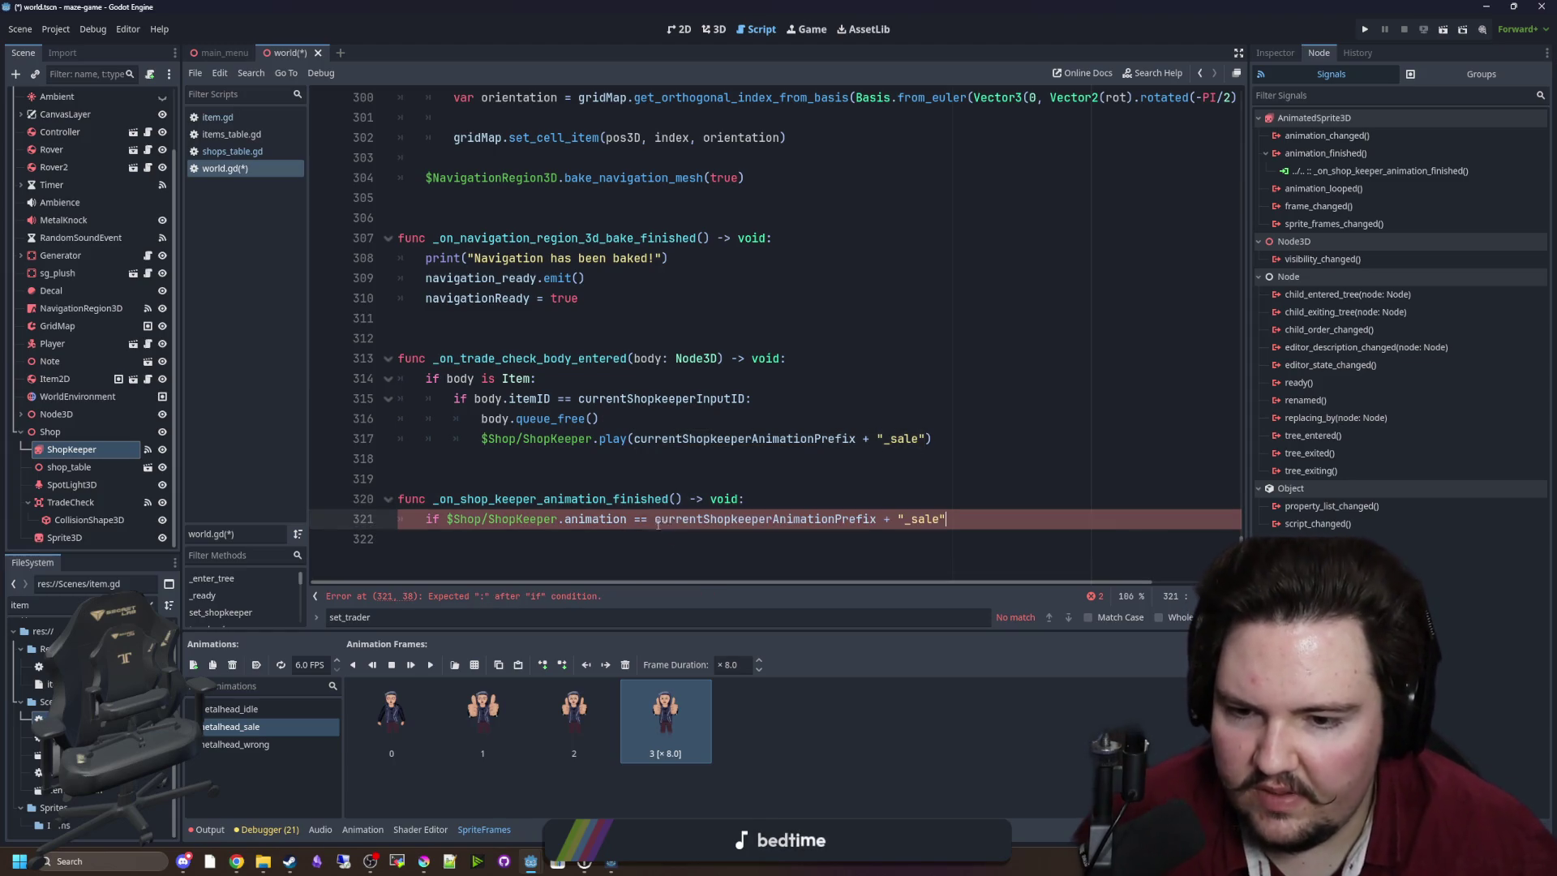
pyautogui.write(':')
pyautogui.press('Return')
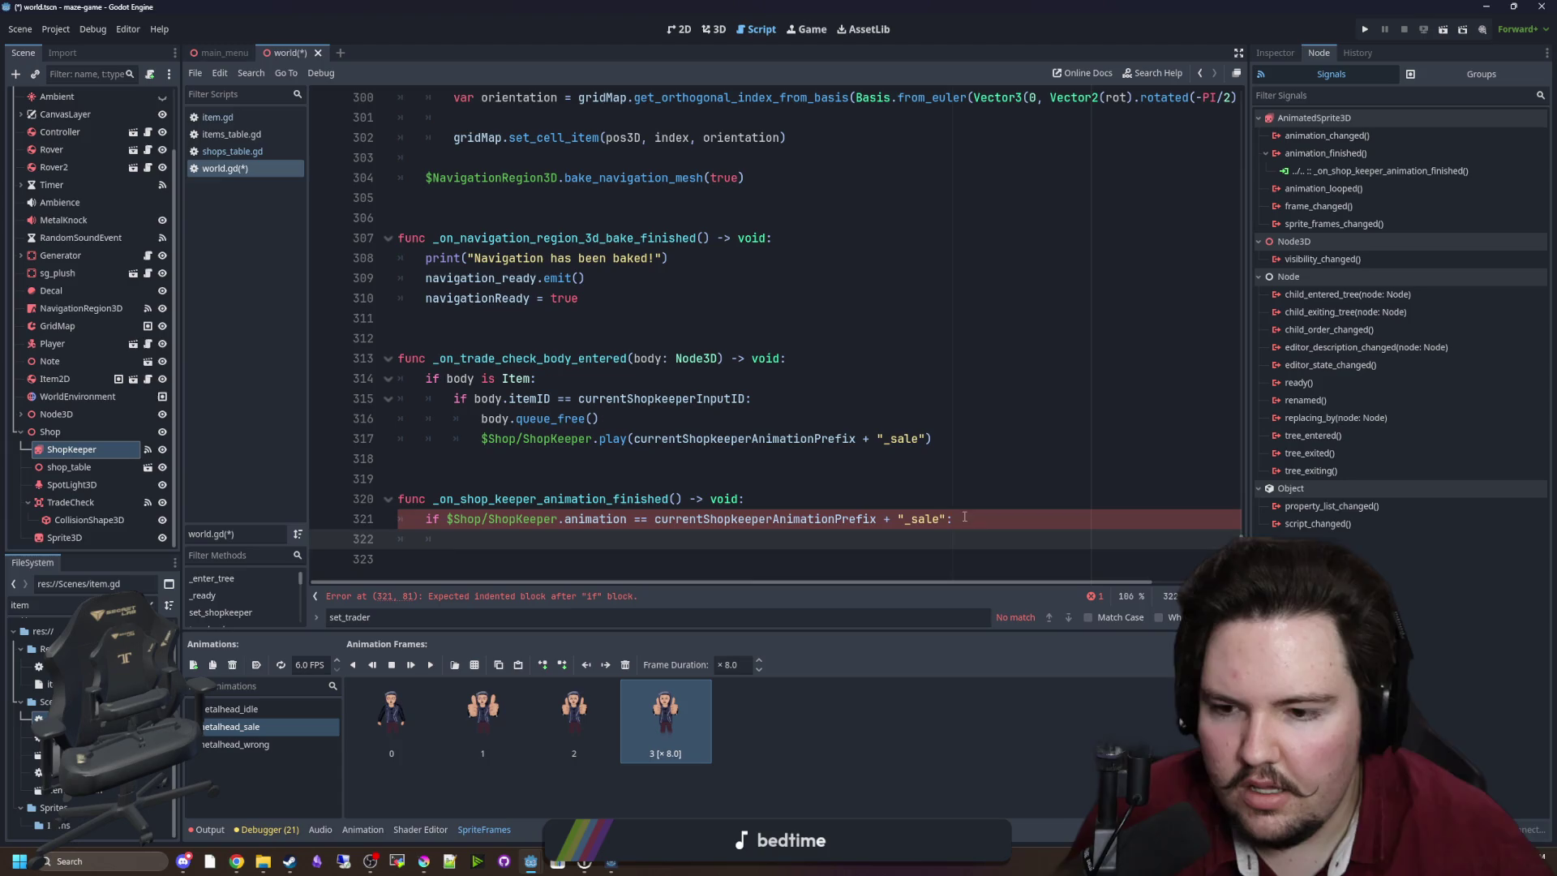
# Add $Shop/ShopKeeper.play("metalhead_idle") as the body of the if block.
pyautogui.moveTo(557, 519); pyautogui.dragTo(442, 520)
pyautogui.hotkey('ctrl', 'c')
pyautogui.click(464, 543)
pyautogui.hotkey('ctrl', 'v')
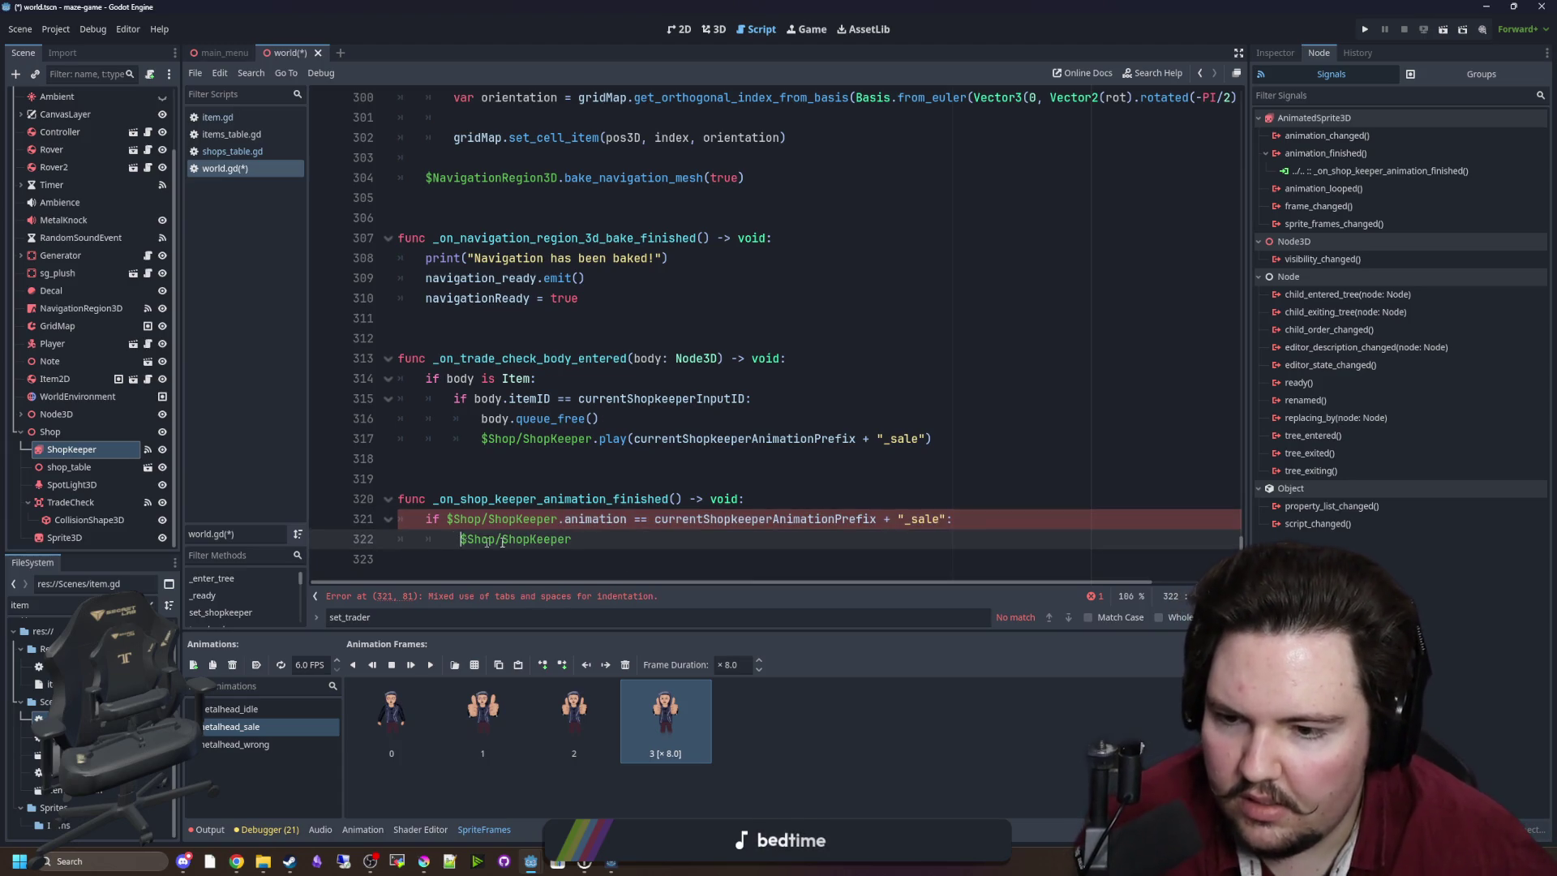
pyautogui.write('.play')
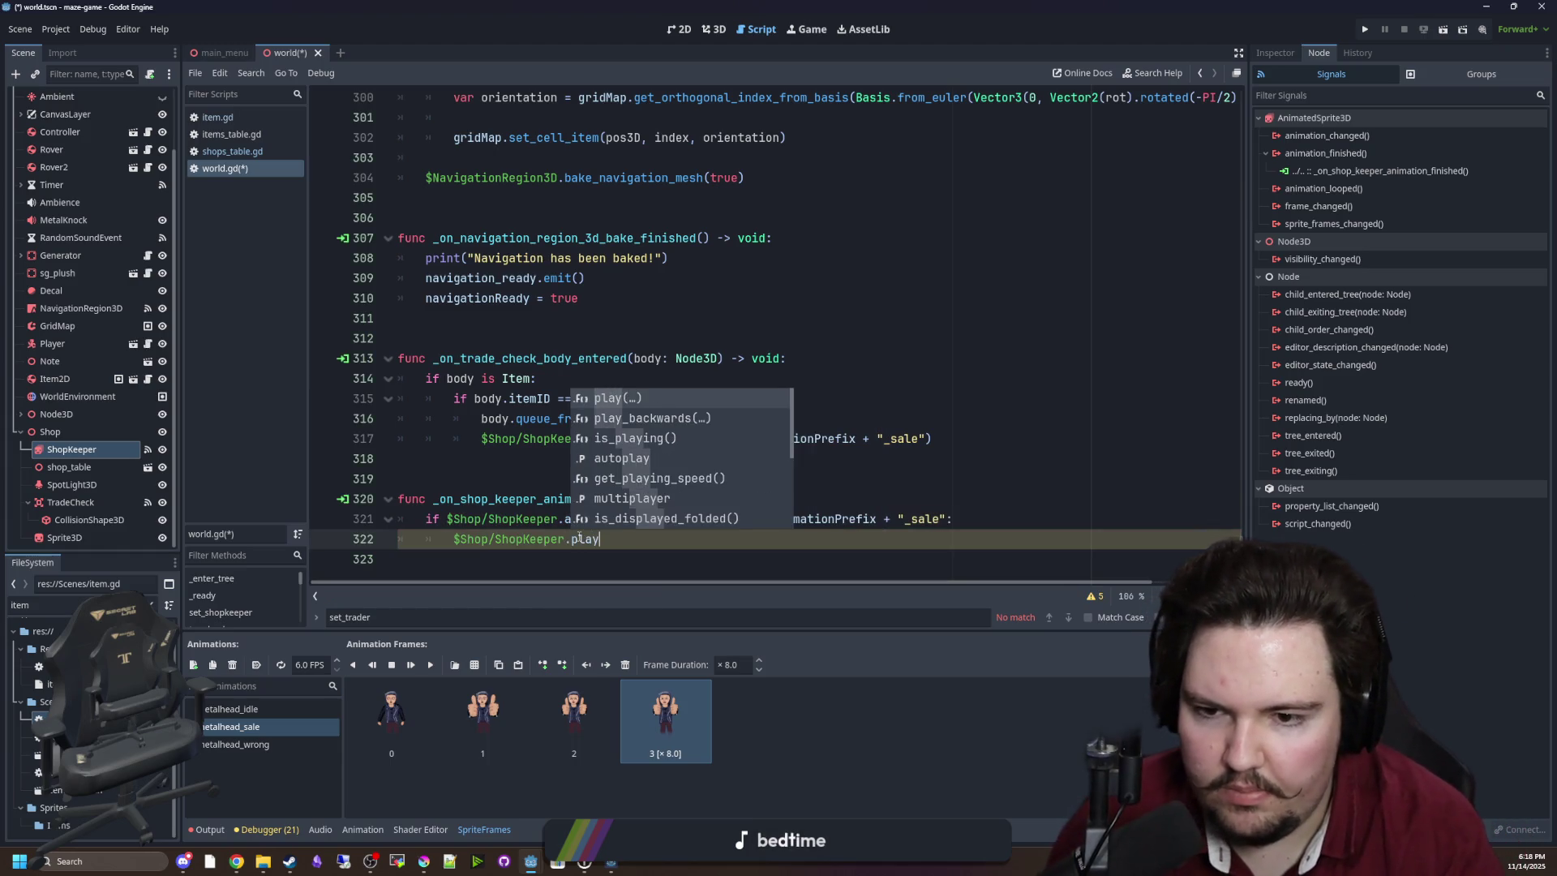
pyautogui.press('Return')
pyautogui.press('Return')
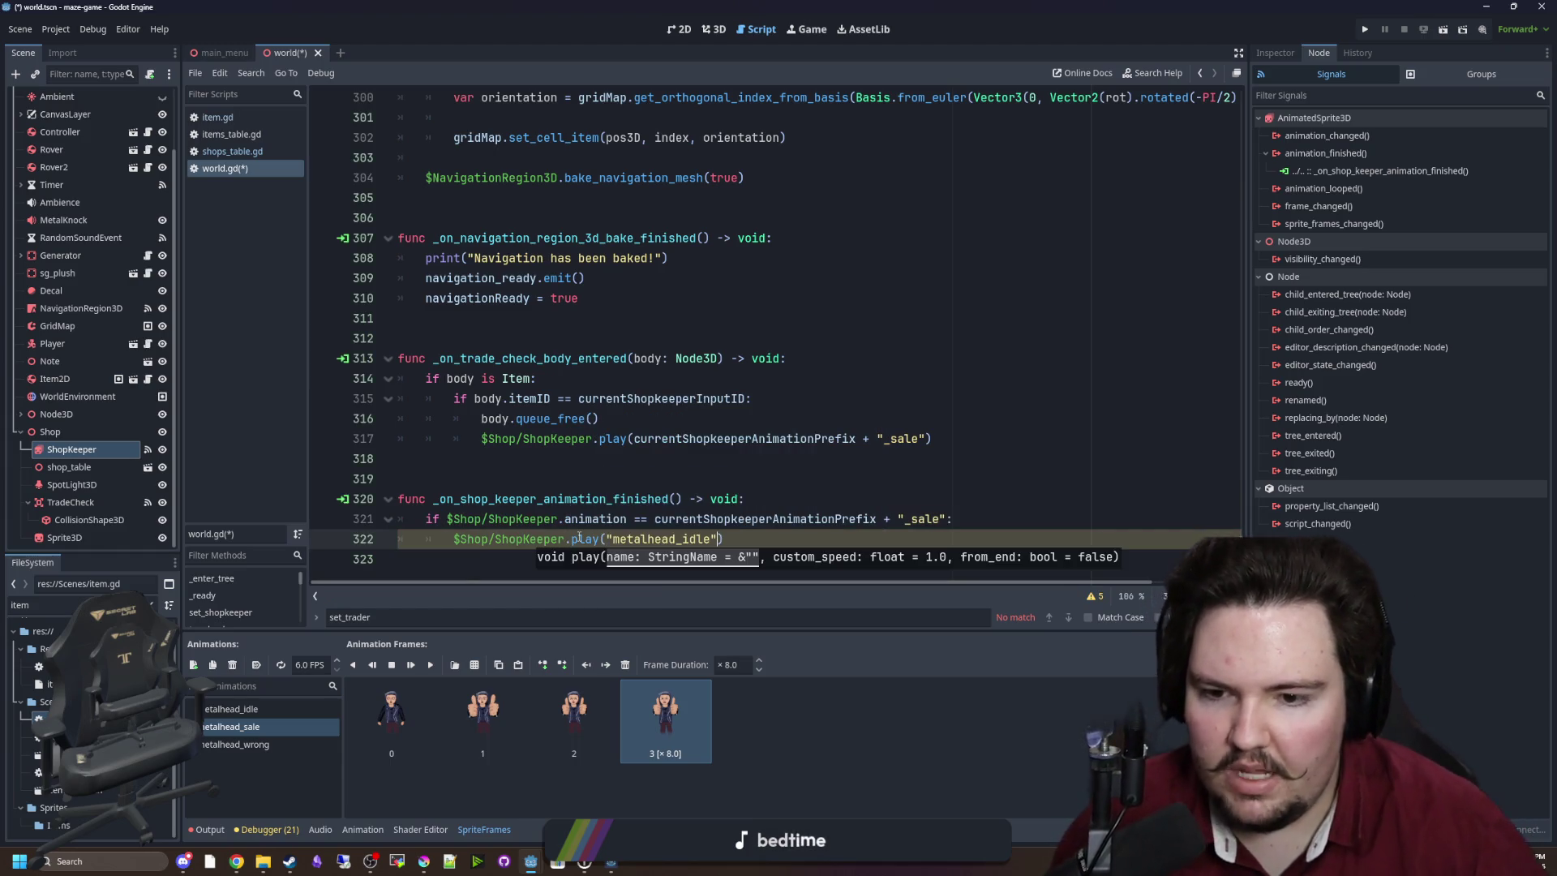
pyautogui.click(705, 479)
# Replace the hard-coded metalhead_ with currentShopkeeperAnimationPrefix + "_idle" and save world.gd.
pyautogui.doubleClick(705, 519)
pyautogui.moveTo(683, 539); pyautogui.dragTo(613, 539)
pyautogui.press('BackSpace')
pyautogui.write('_')
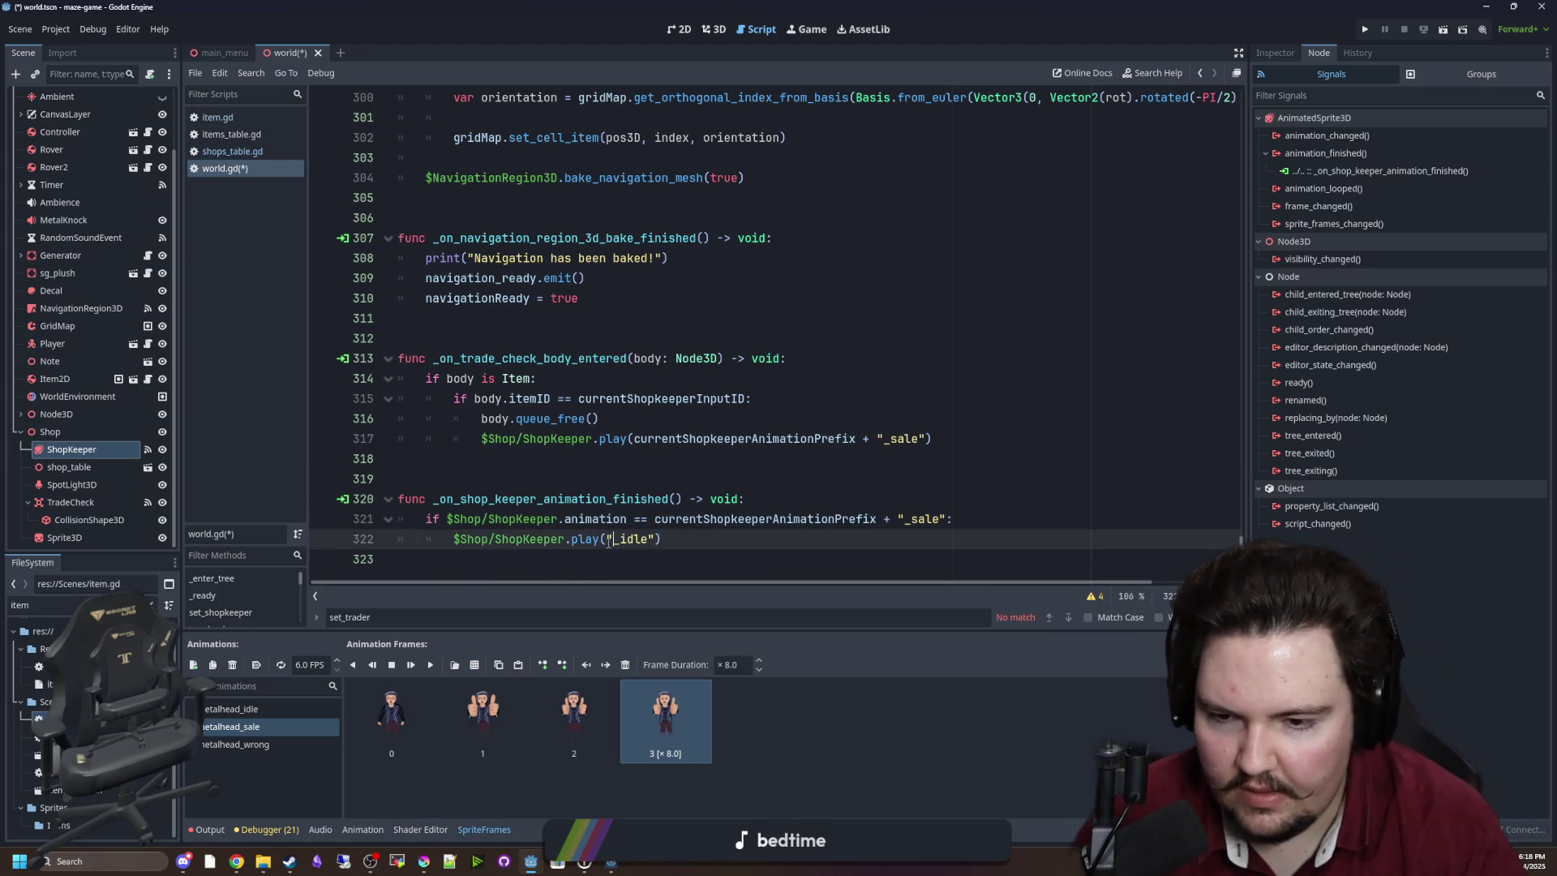
pyautogui.press('Left')
pyautogui.press('Left')
pyautogui.hotkey('ctrl', 'v')
pyautogui.write('+')
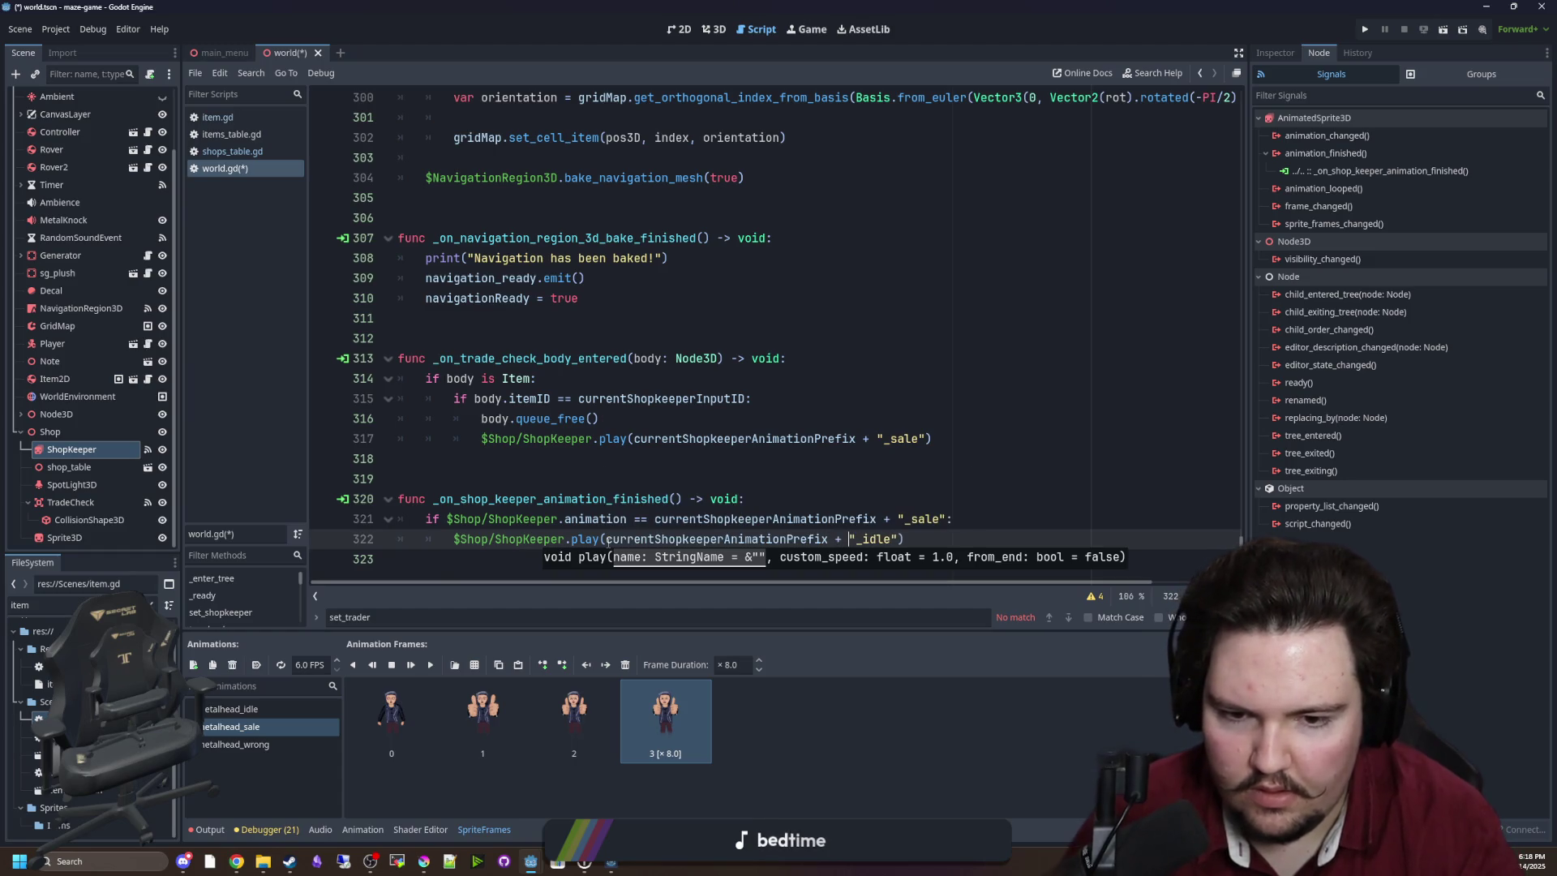
pyautogui.click(551, 480)
pyautogui.hotkey('ctrl', 's')
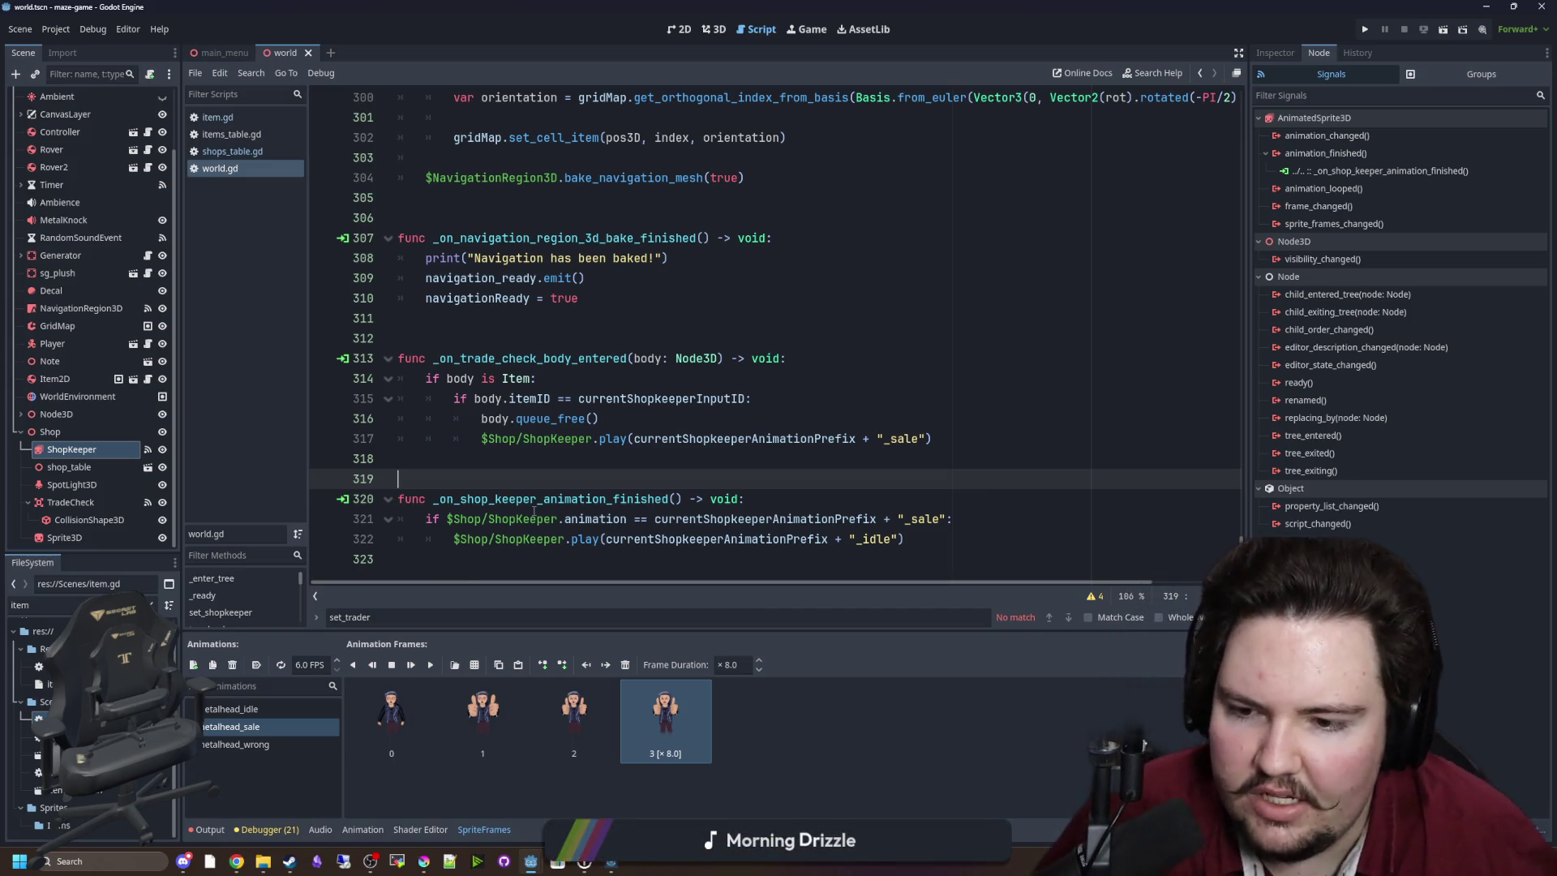
pyautogui.click(449, 463)
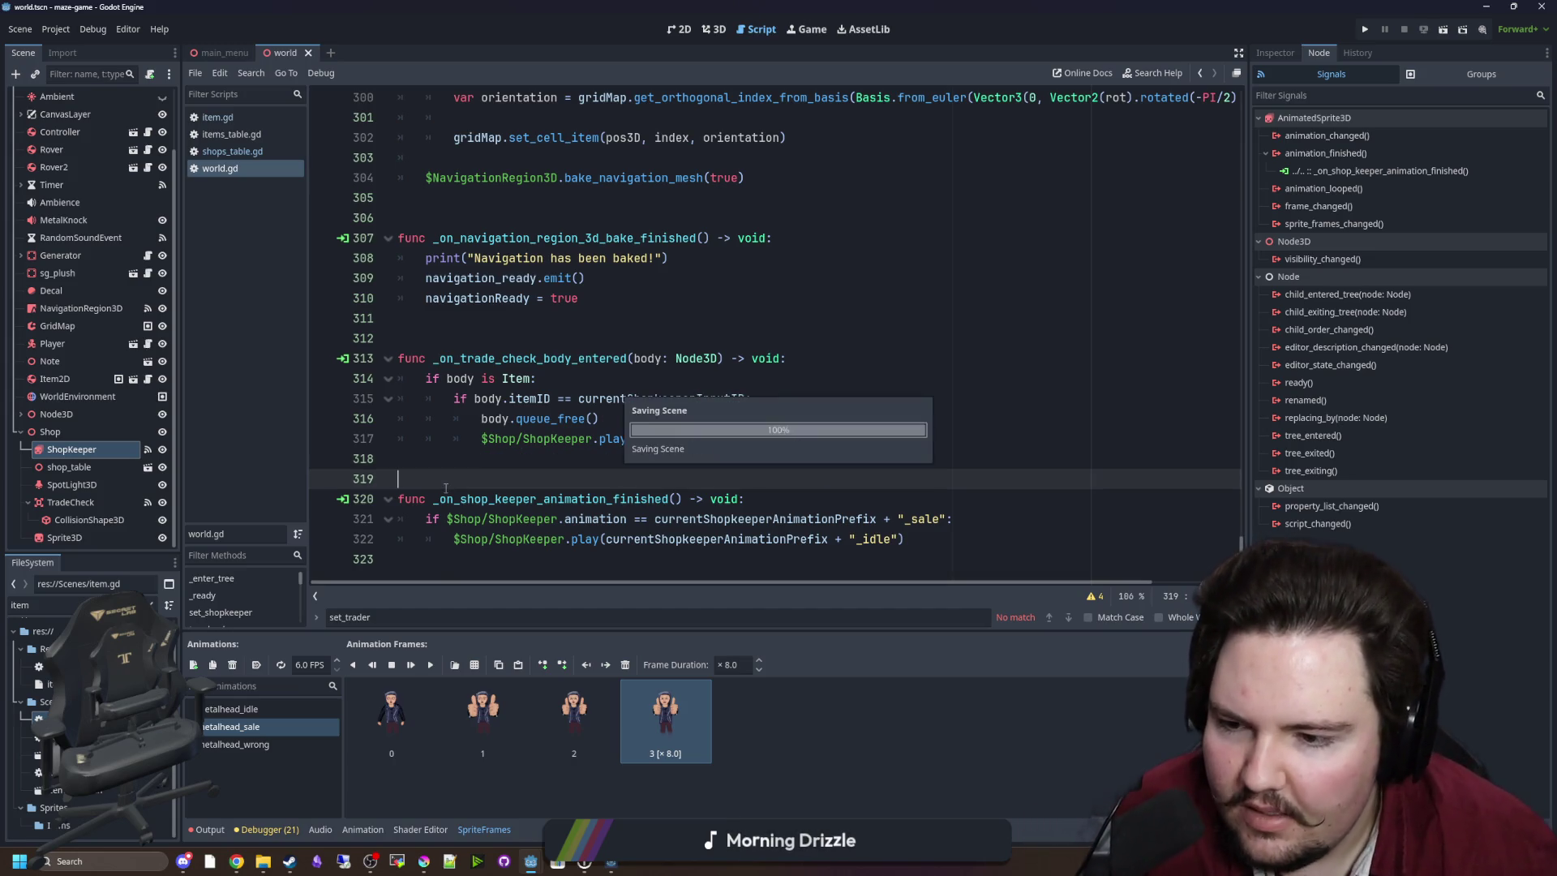
pyautogui.click(446, 487)
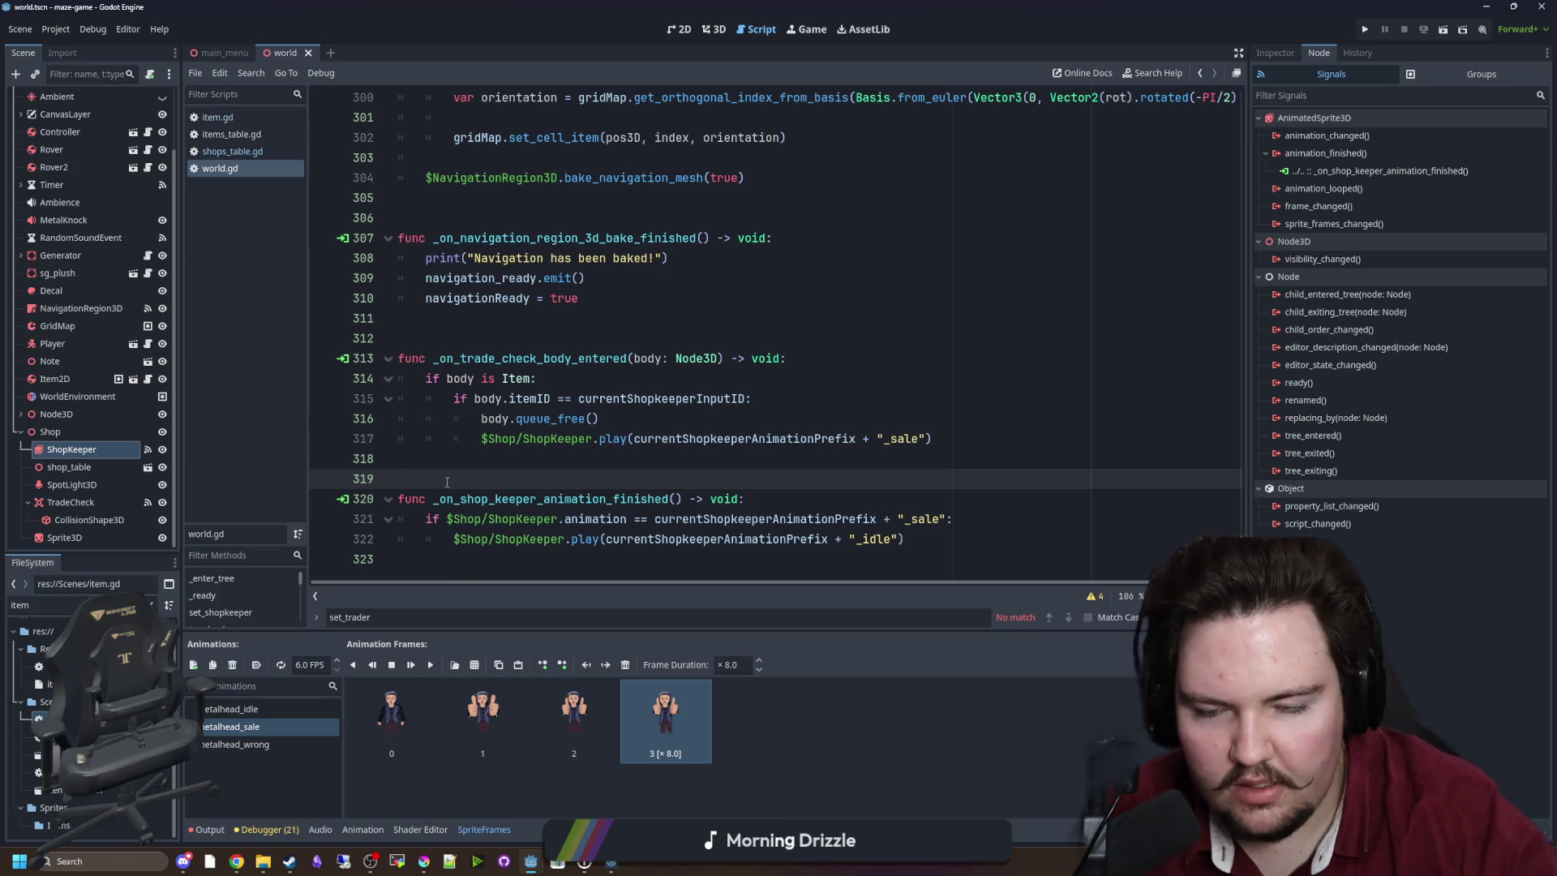
pyautogui.click(458, 458)
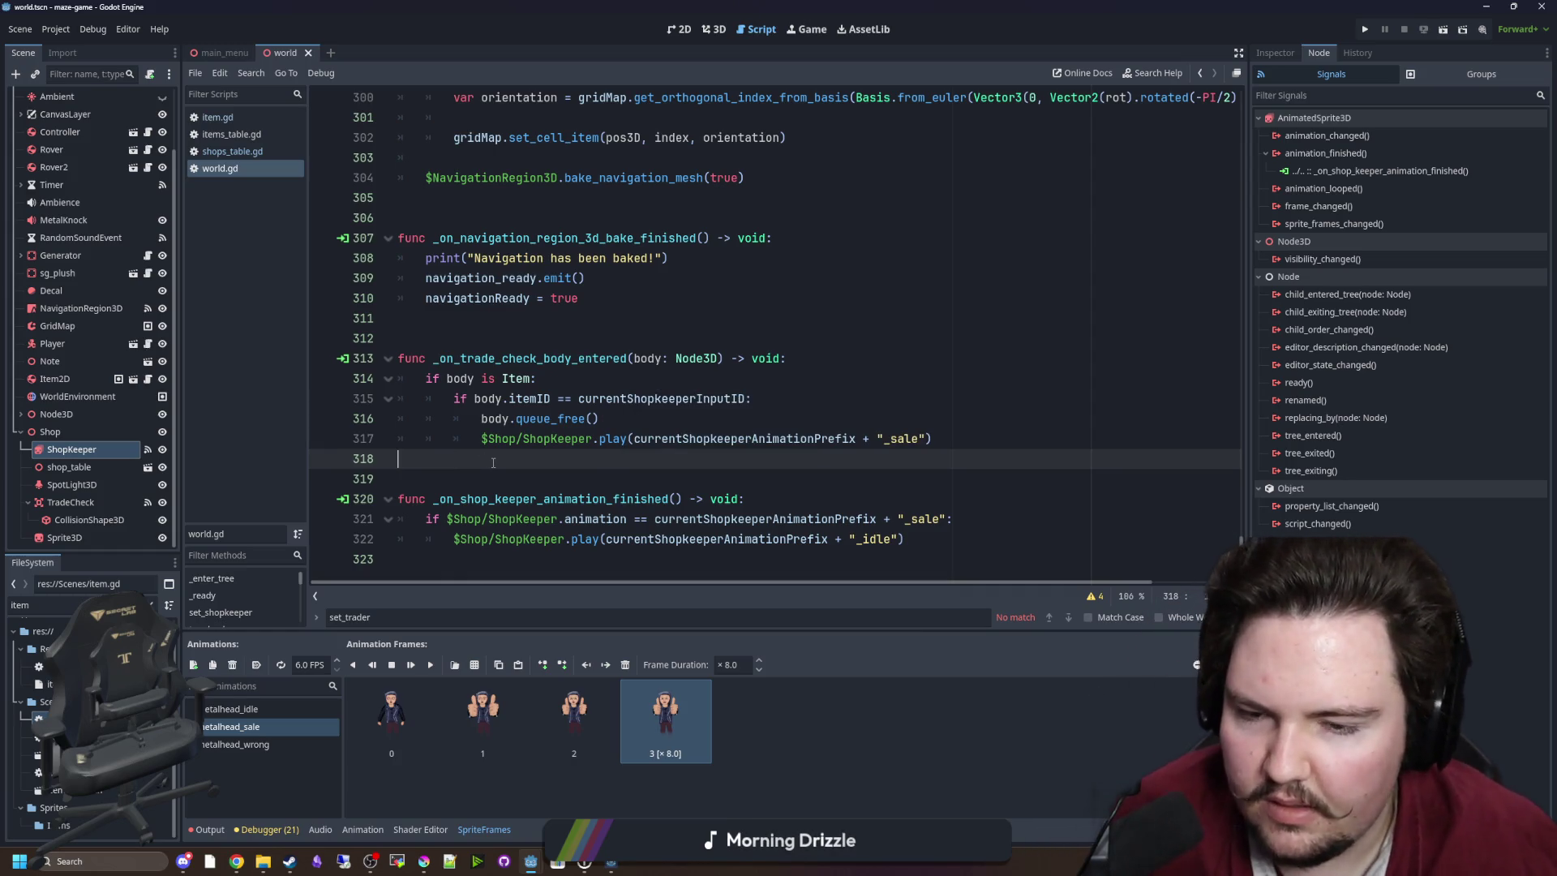
pyautogui.press('Up')
pyautogui.press('Up')
pyautogui.press('Up')
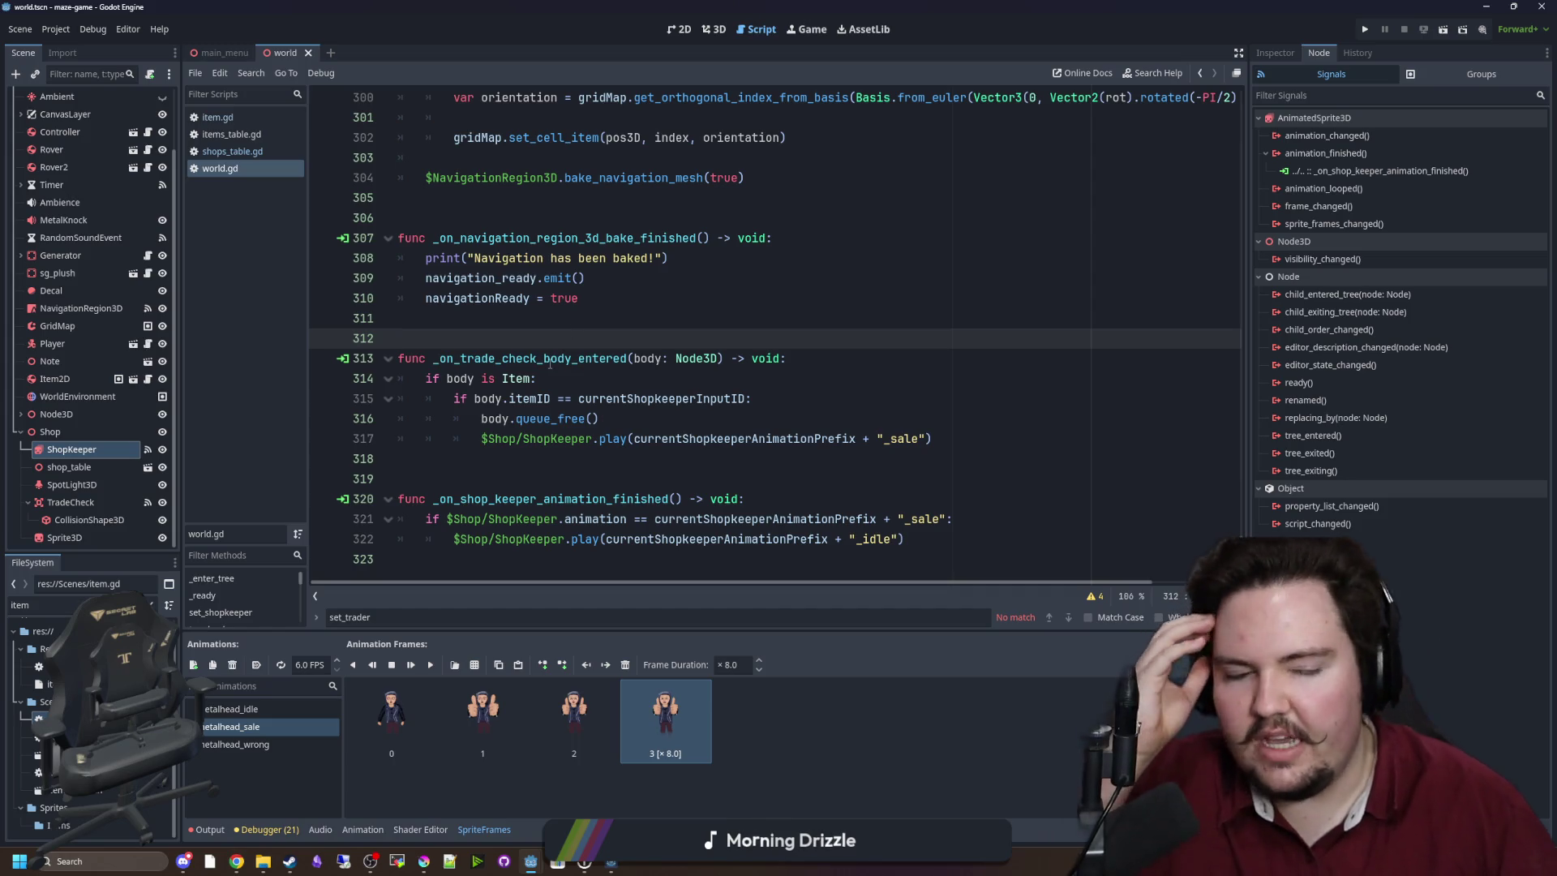
pyautogui.click(557, 479)
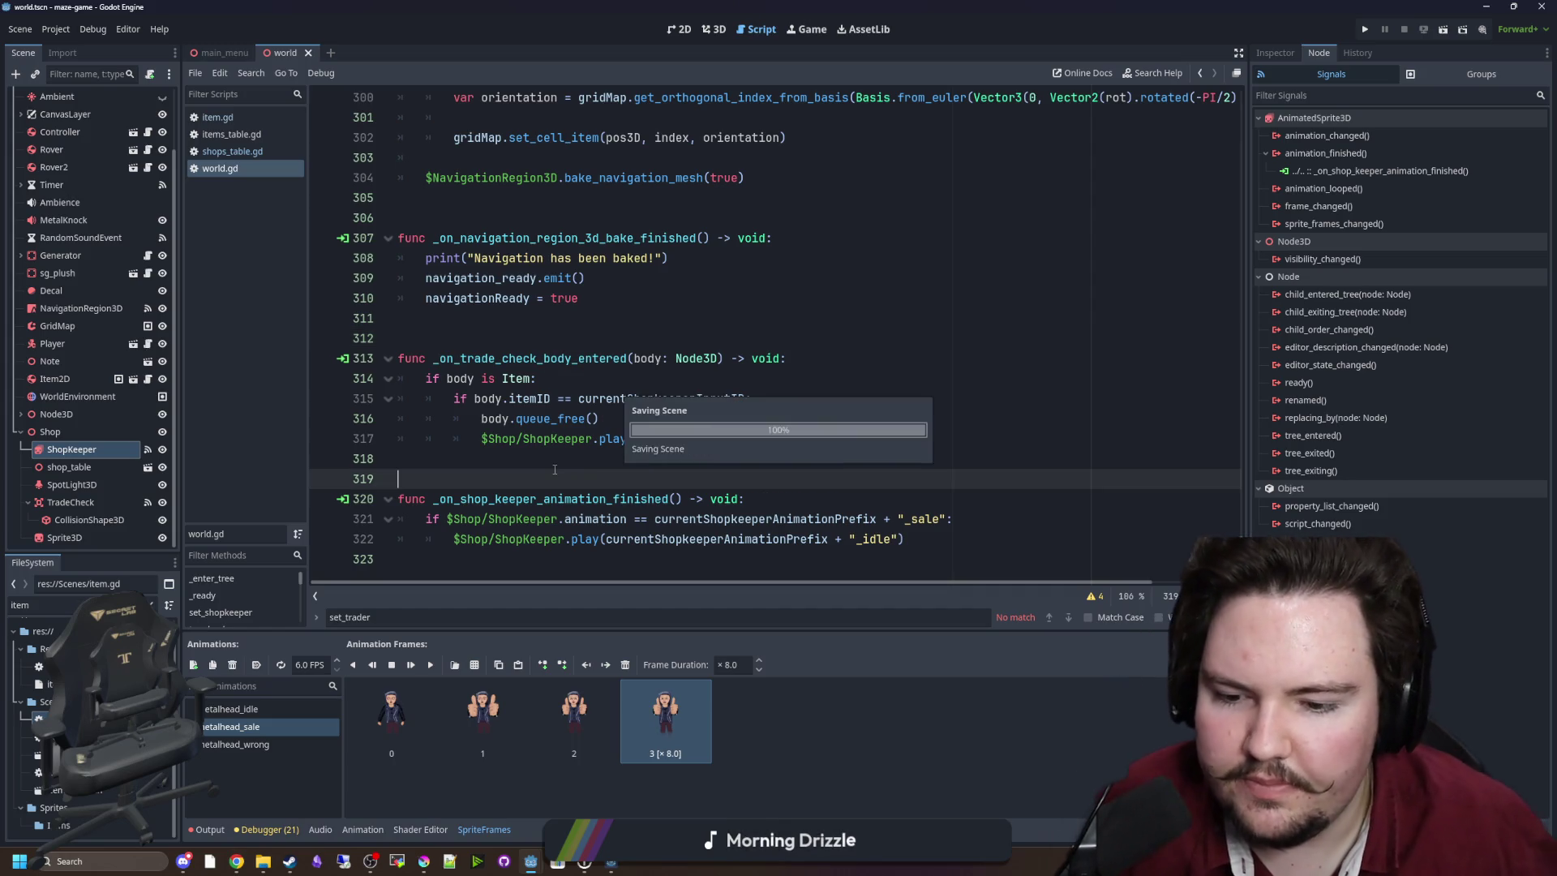
pyautogui.press('Up')
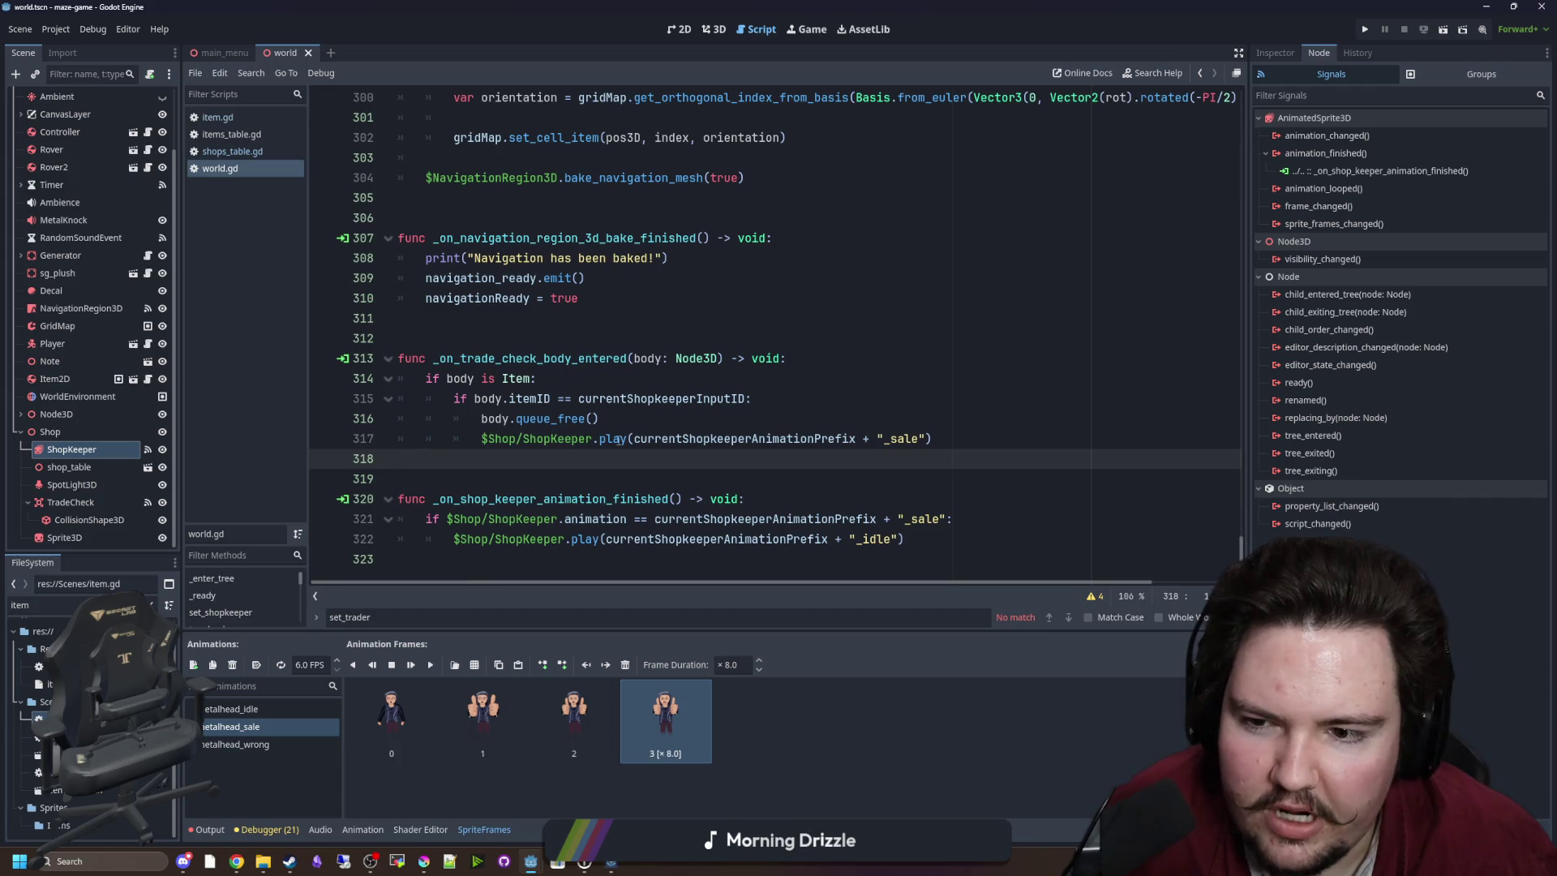
pyautogui.press('Down')
pyautogui.press('Up')
pyautogui.press('Up')
pyautogui.press('Up')
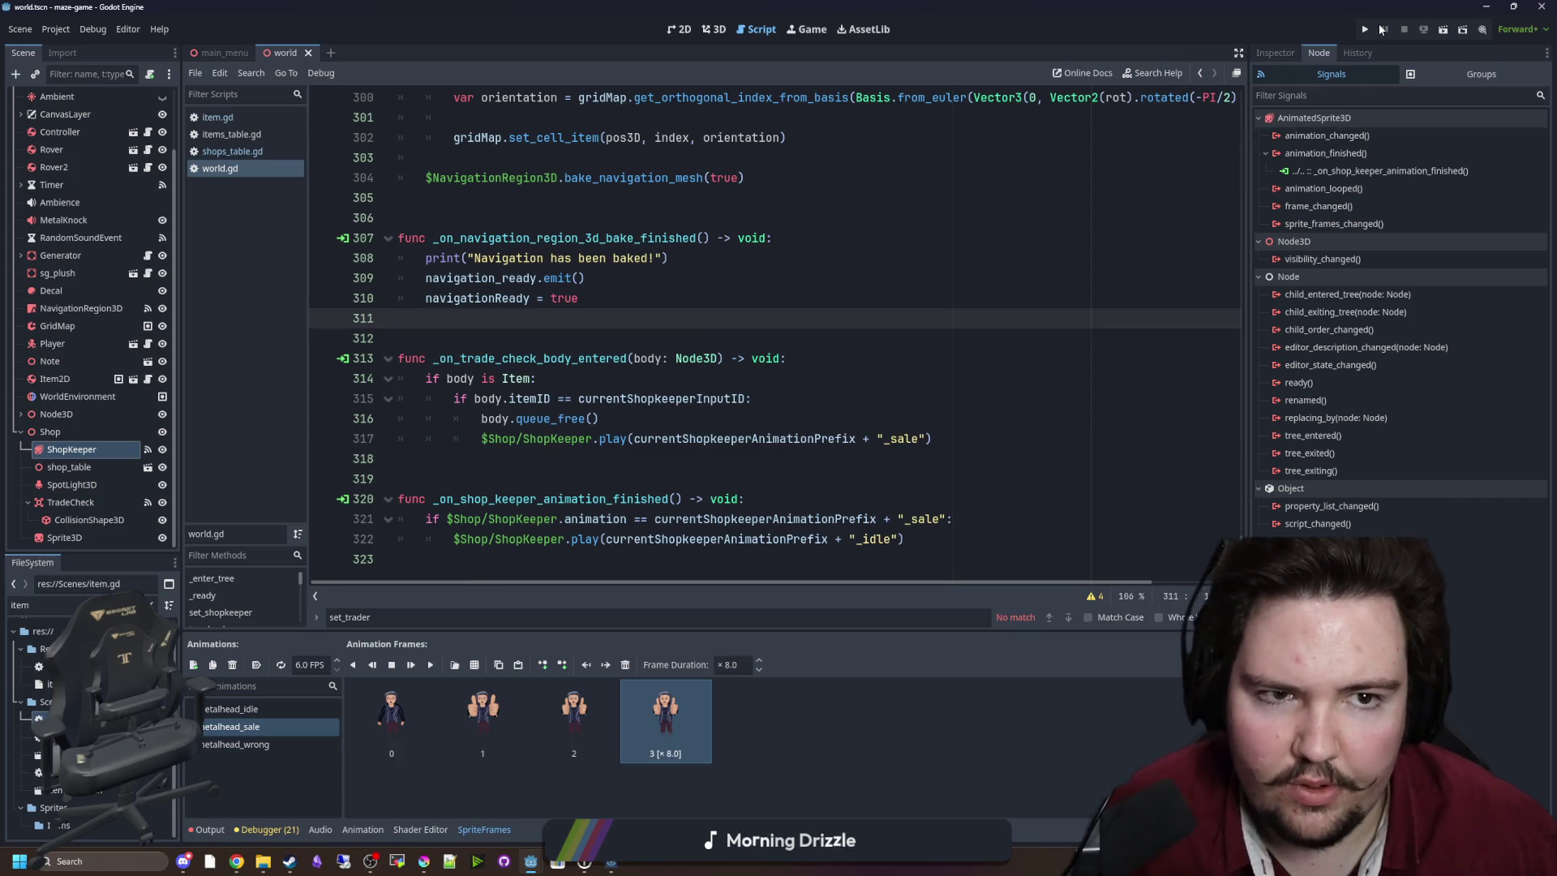
pyautogui.click(1366, 30)
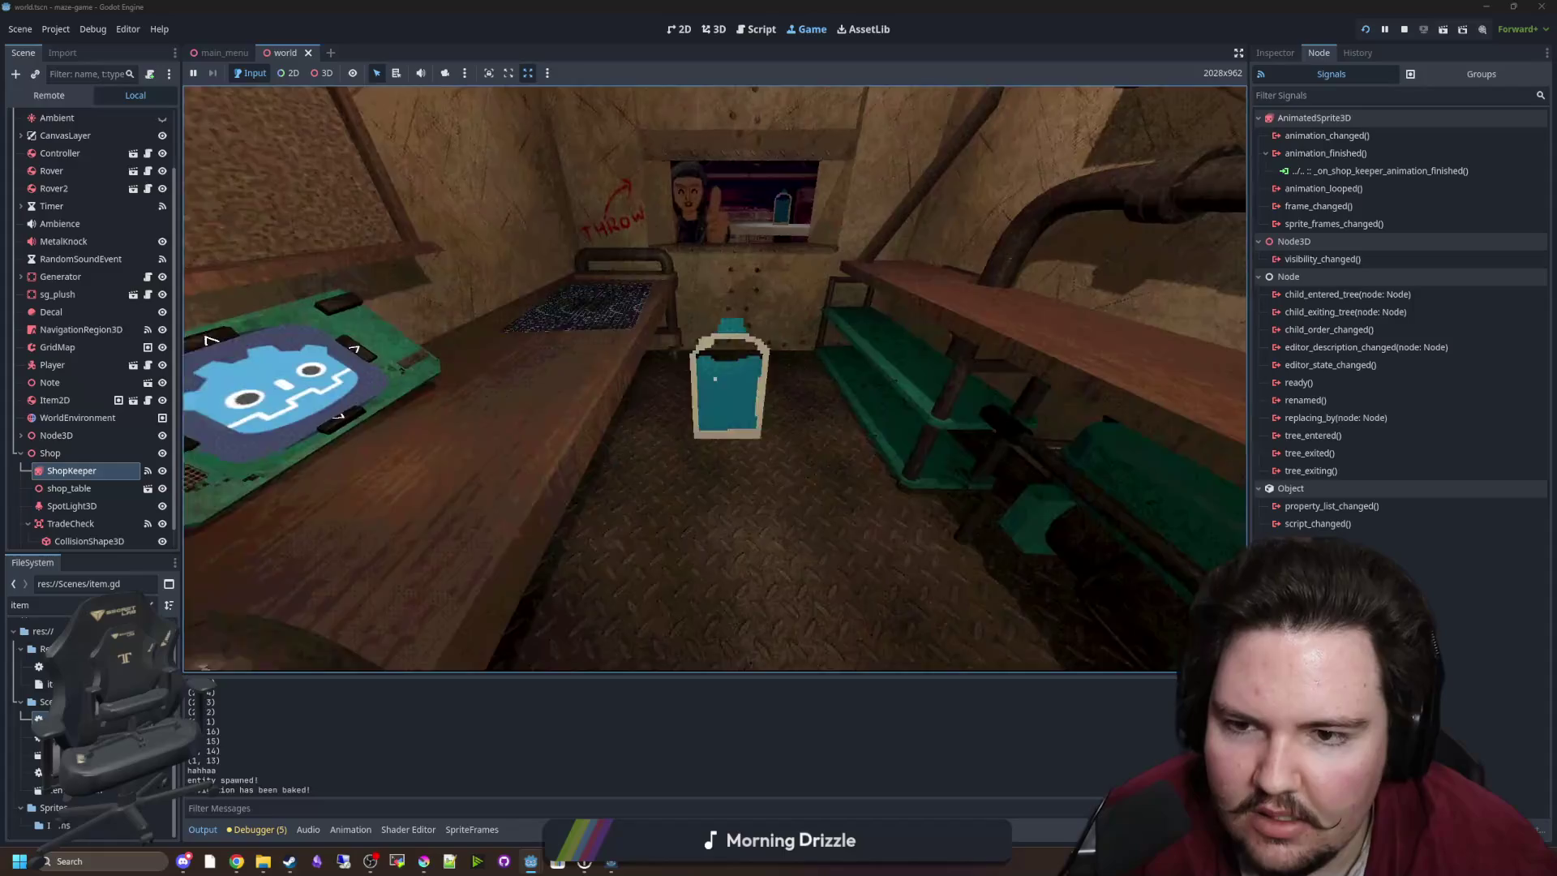
pyautogui.press('e')
pyautogui.press('Escape')
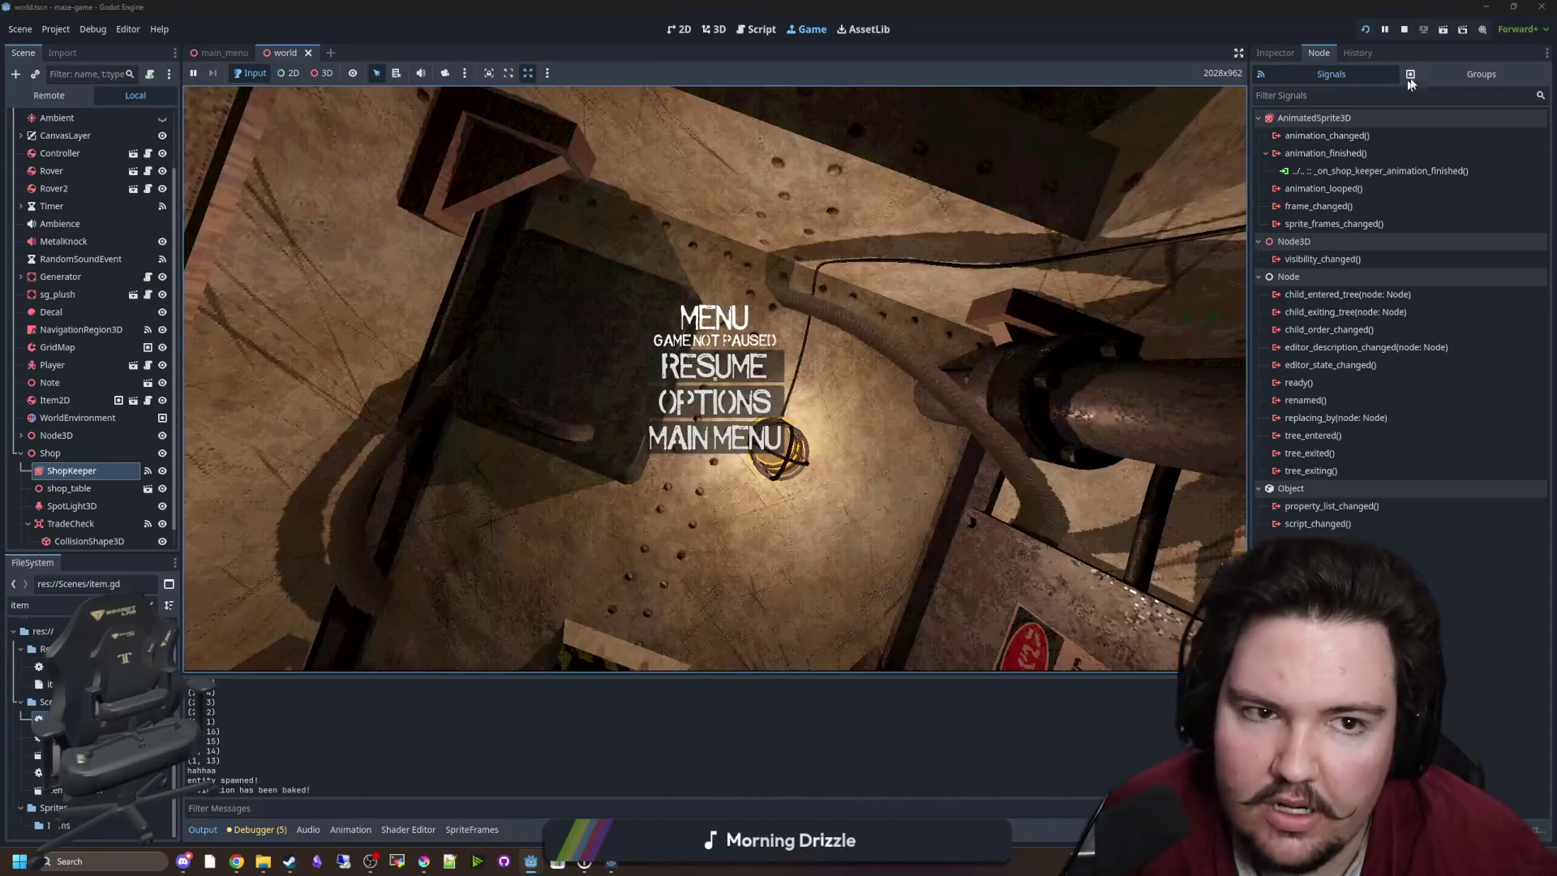
pyautogui.click(1405, 31)
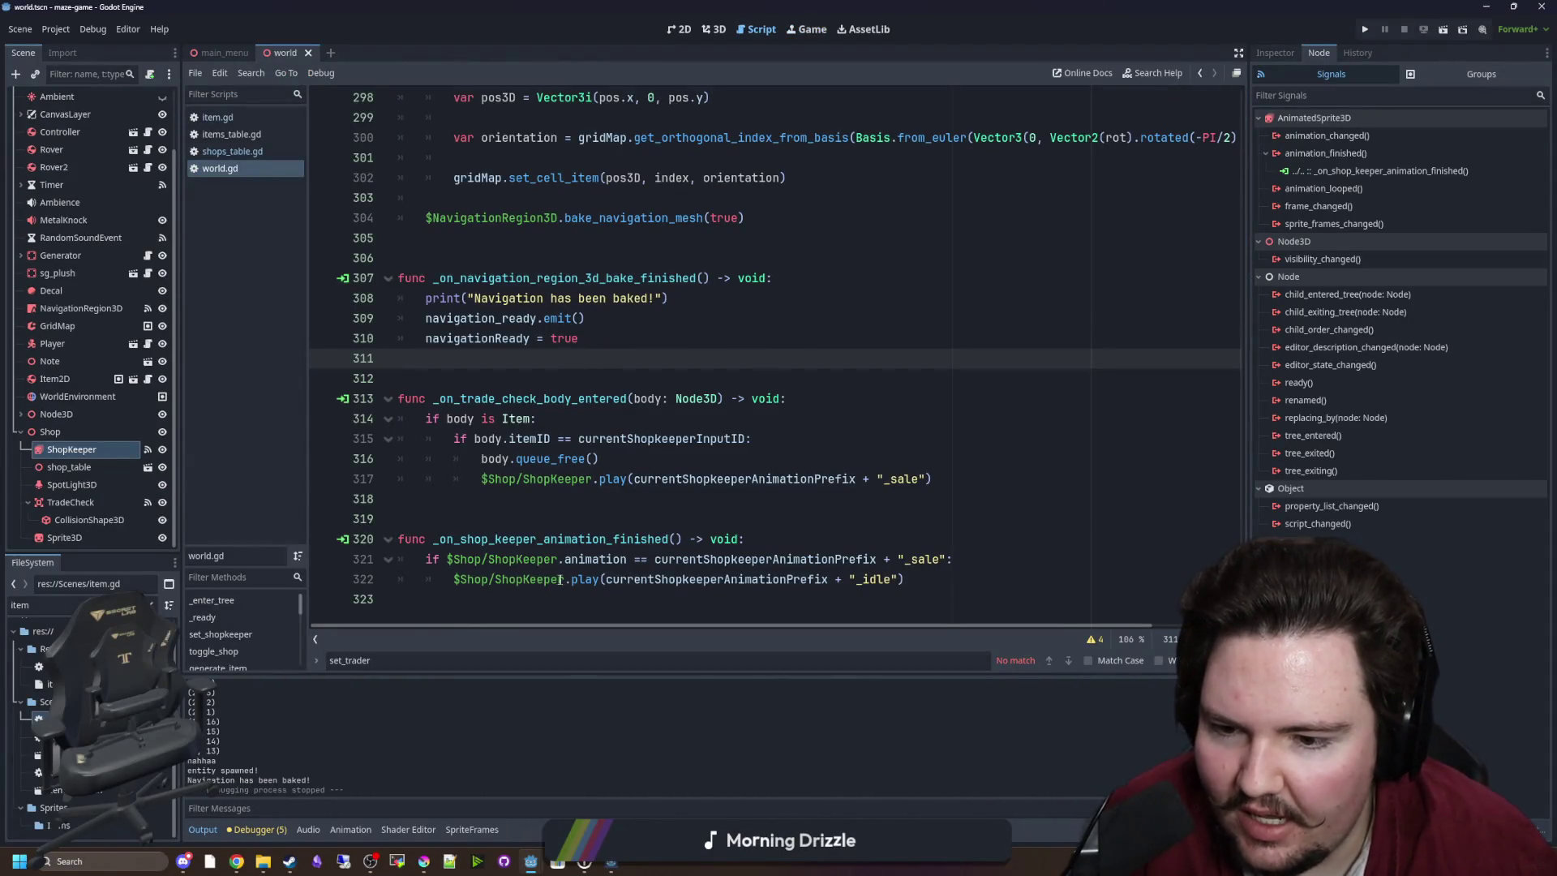
pyautogui.moveTo(905, 579); pyautogui.dragTo(453, 579)
pyautogui.hotkey('ctrl', 'c')
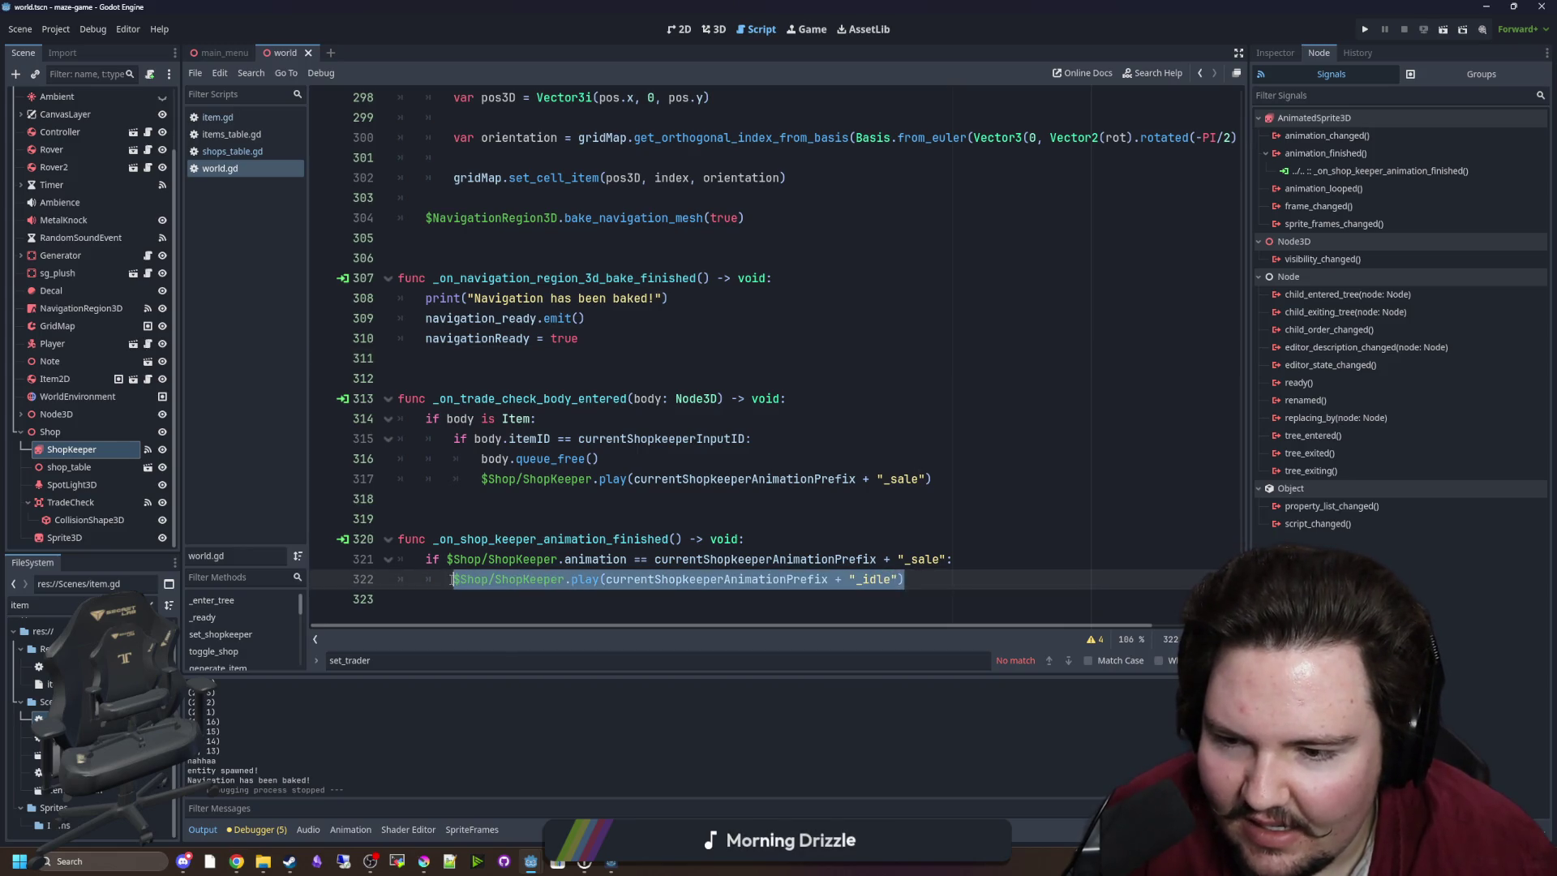
# Move the $Shop/ShopKeeper.play idle line to the end of set_shopkeeper, after the AnimationPrefix assignment.
pyautogui.click(585, 518)
pyautogui.hotkey('ctrl', 'f')
pyautogui.write('set_')
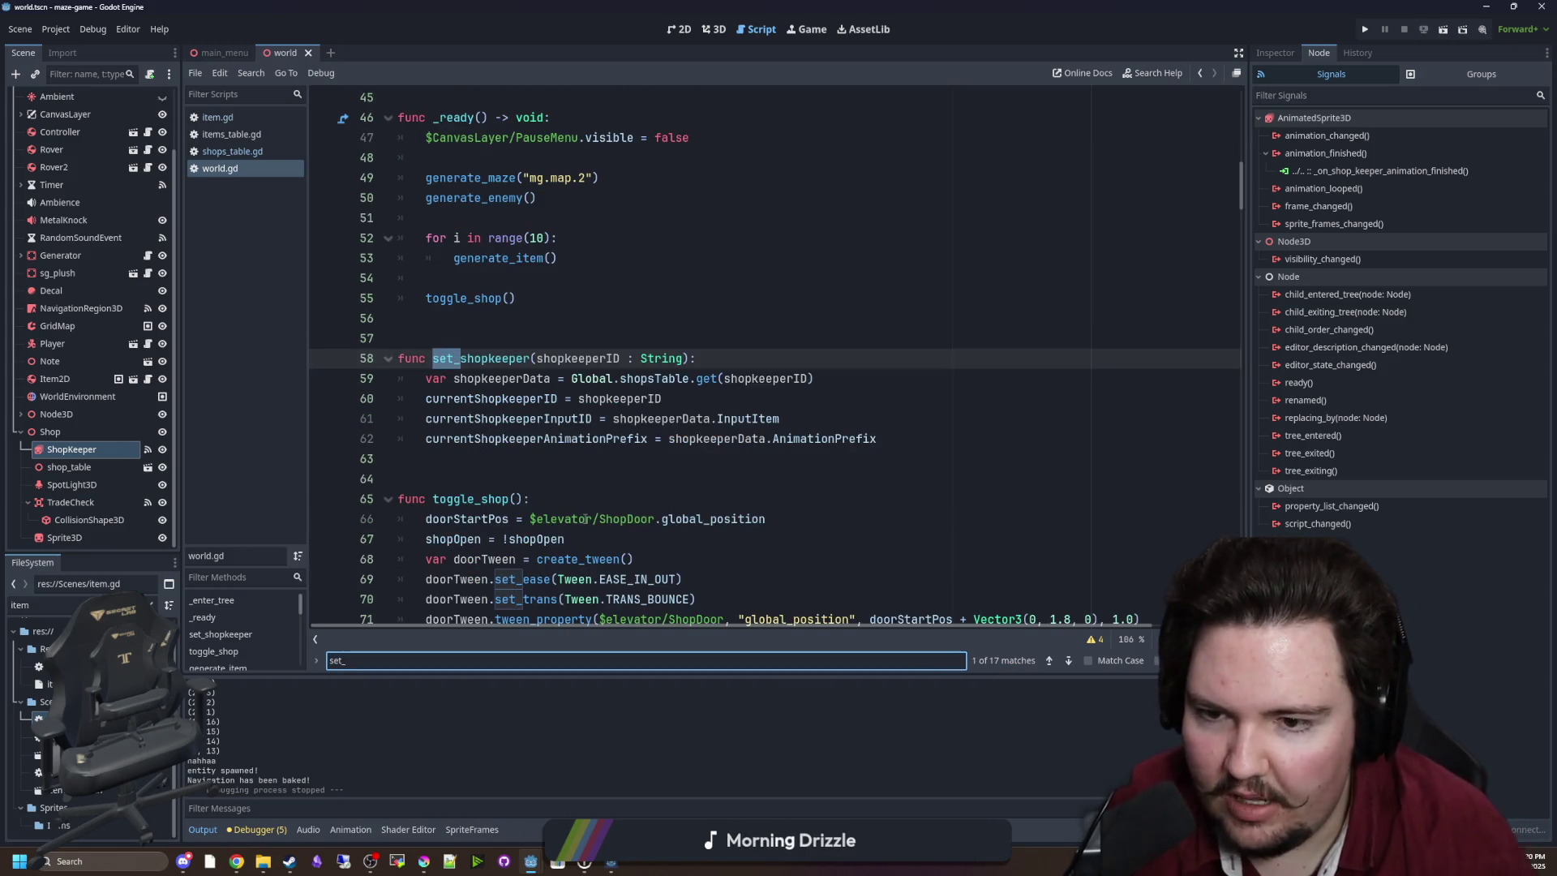
pyautogui.click(778, 359)
pyautogui.press('Return')
pyautogui.hotkey('ctrl', 'v')
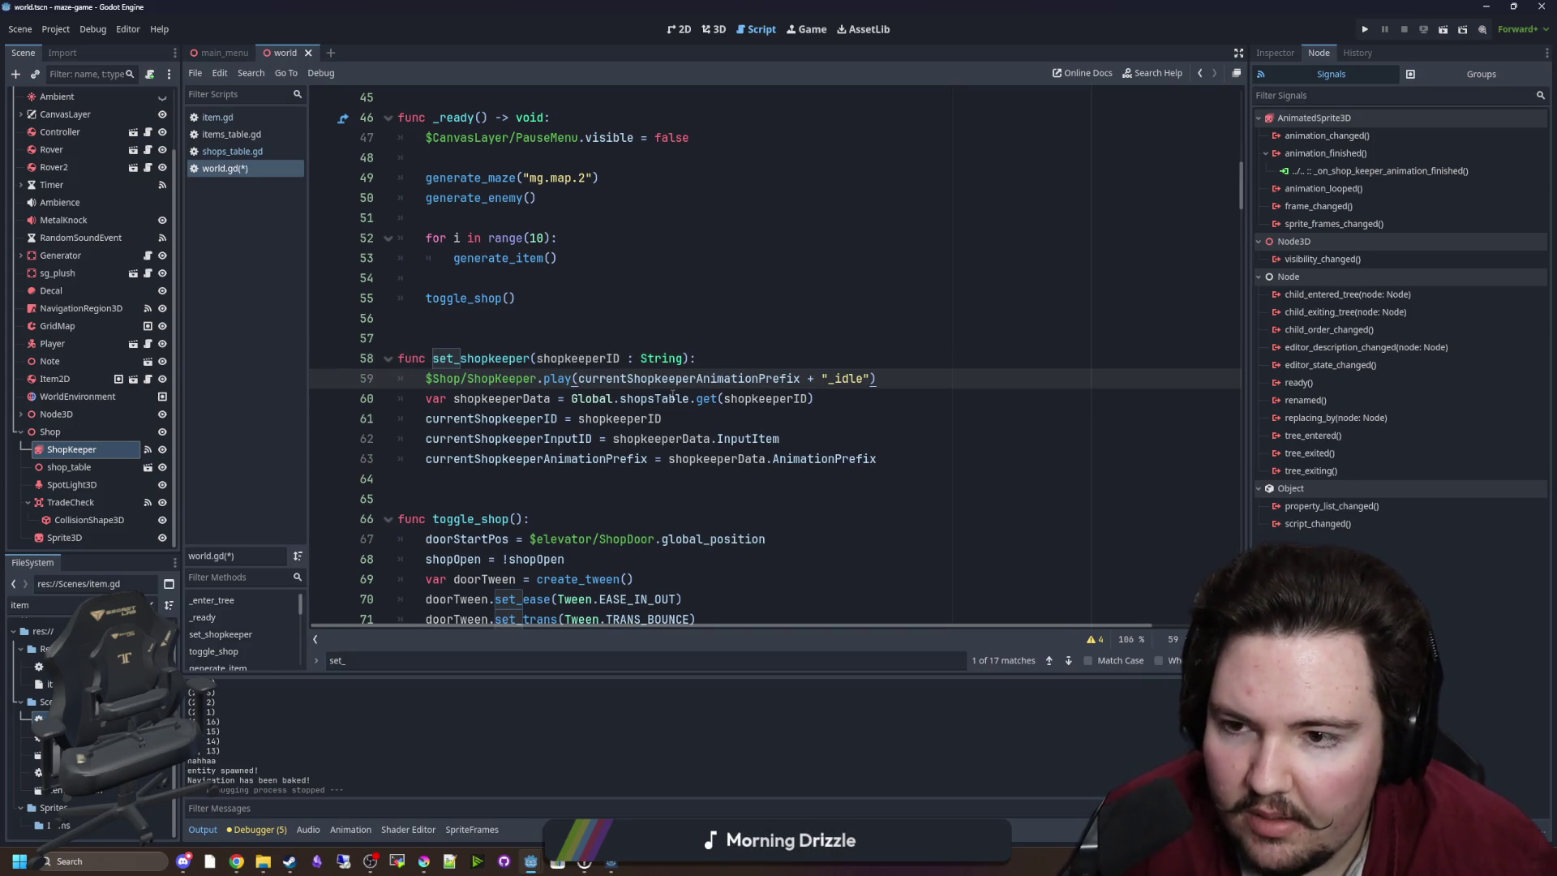
pyautogui.moveTo(878, 378); pyautogui.dragTo(427, 378)
pyautogui.hotkey('ctrl', 'x')
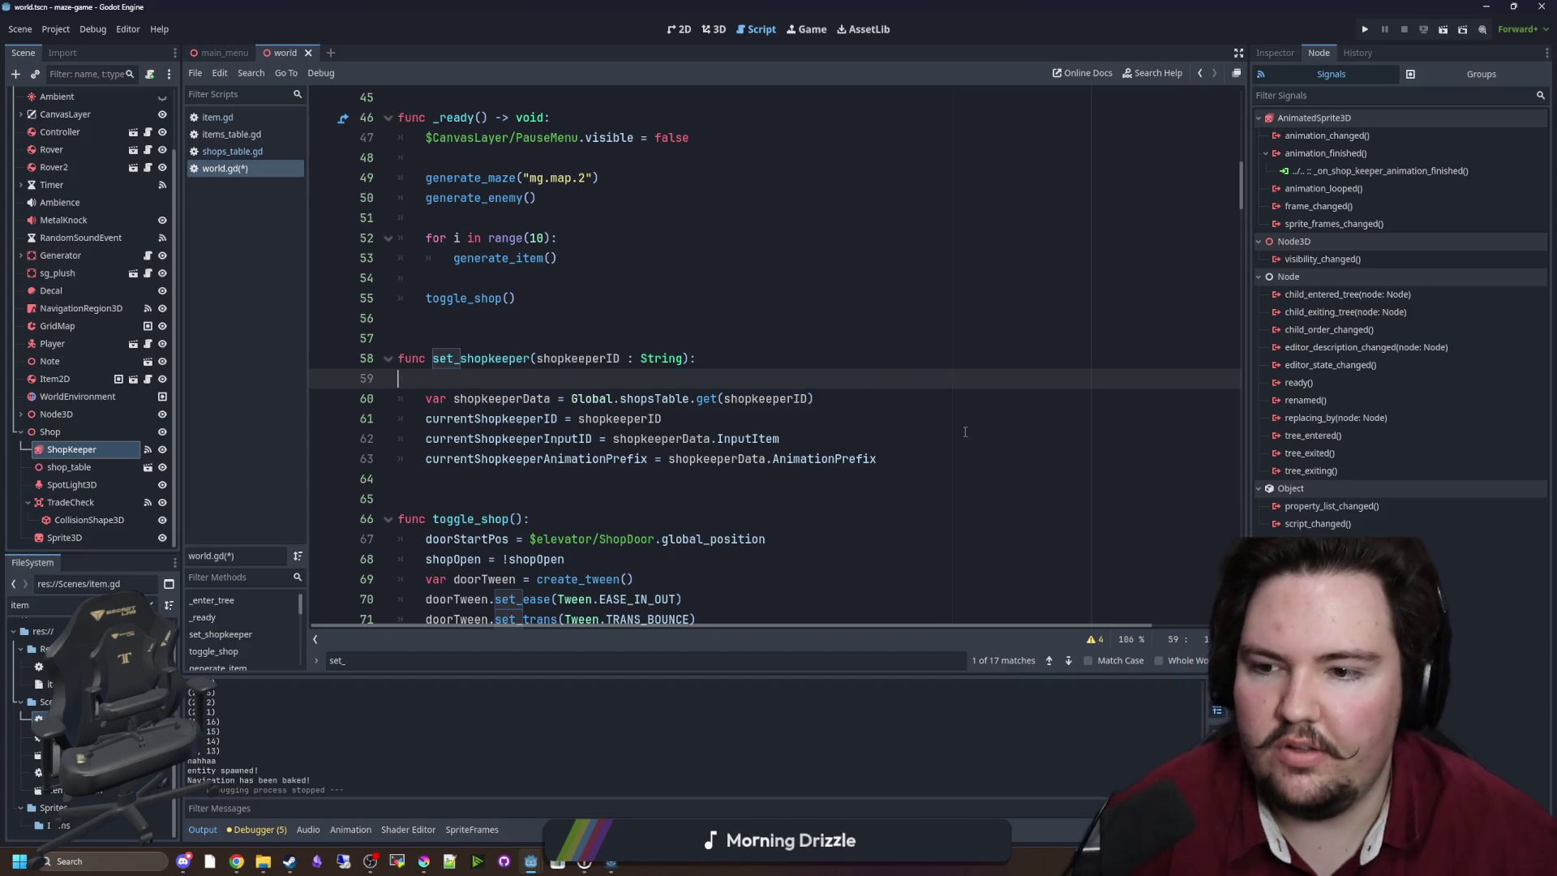
pyautogui.press('BackSpace')
pyautogui.press('BackSpace')
pyautogui.click(916, 438)
pyautogui.press('Return')
pyautogui.press('Return')
pyautogui.hotkey('ctrl', 'v')
pyautogui.click(592, 298)
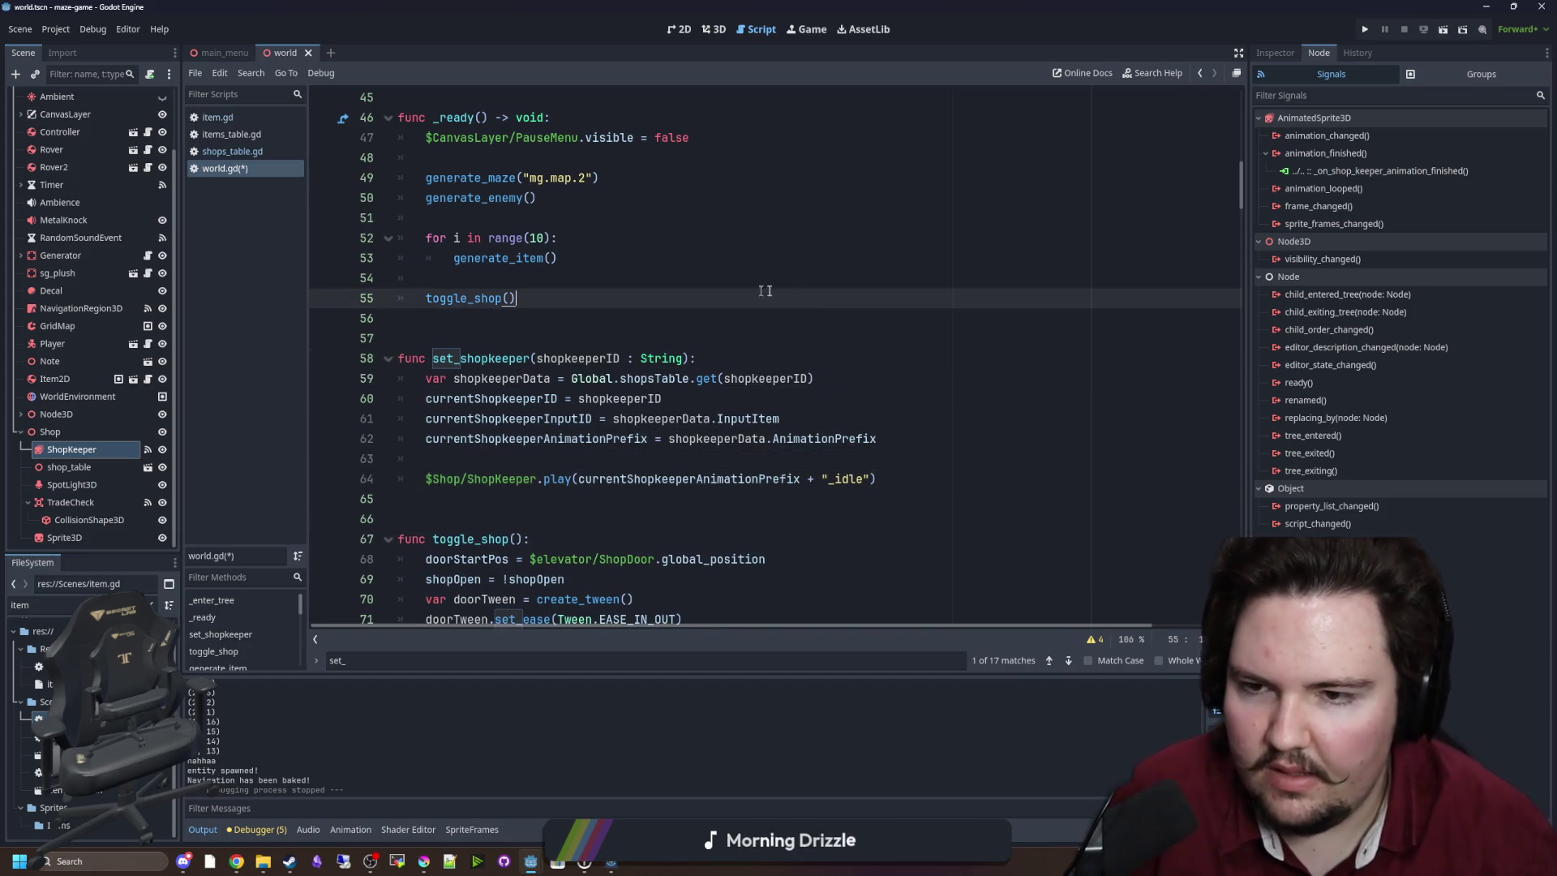
pyautogui.scroll(4, 592, 324)
pyautogui.click(593, 525)
pyautogui.scroll(-3, 593, 498)
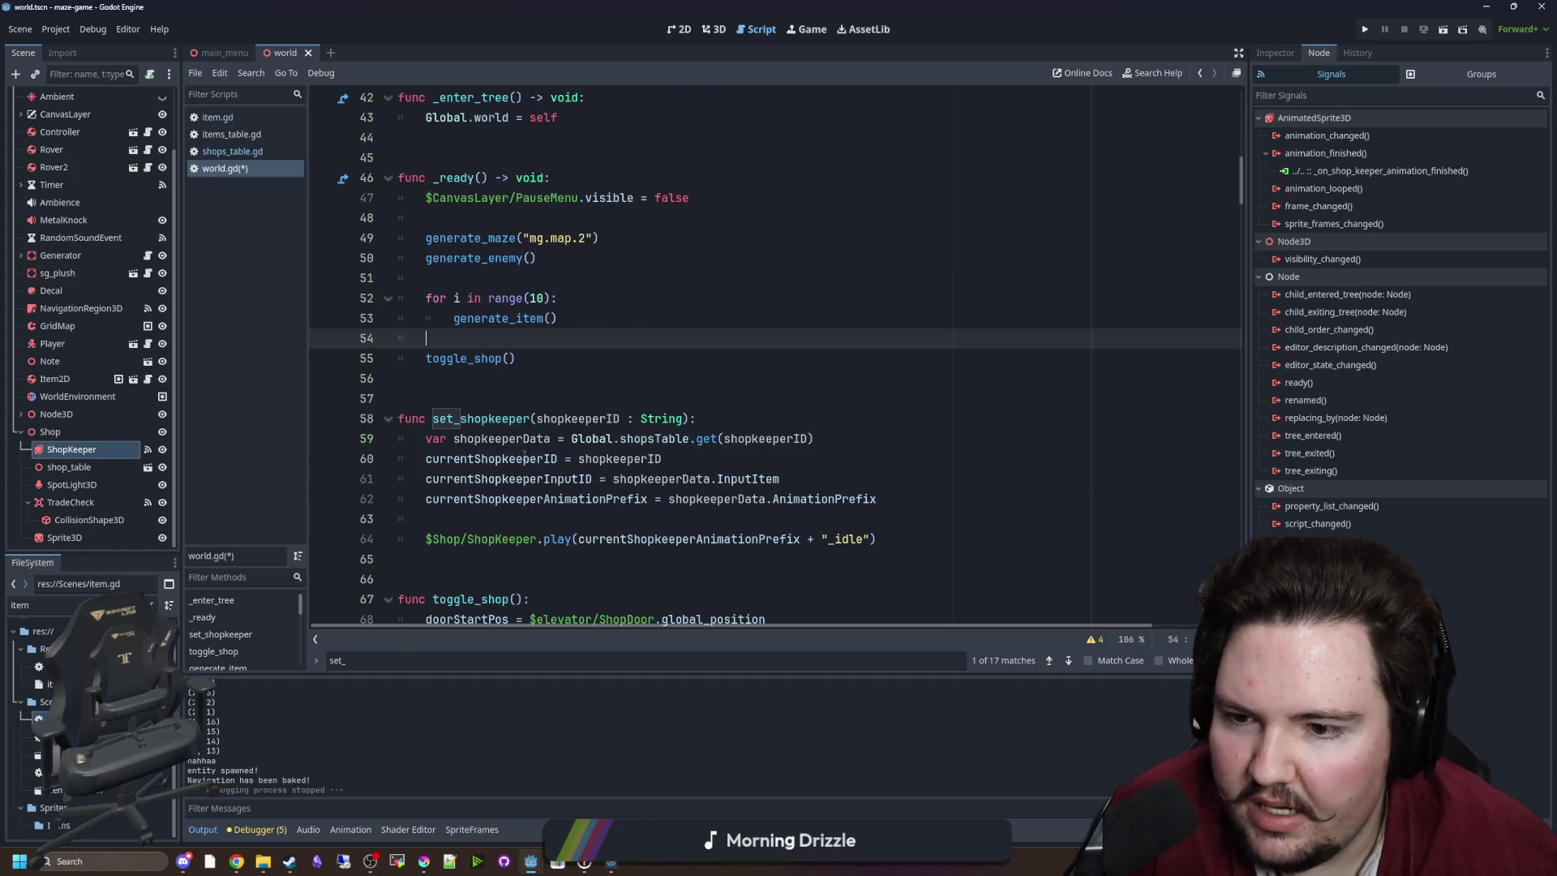
# Start a set_shopkeeper("mg.shop call on a new line below toggle_shop() in _ready.
pyautogui.doubleClick(504, 419)
pyautogui.scroll(1, 535, 351)
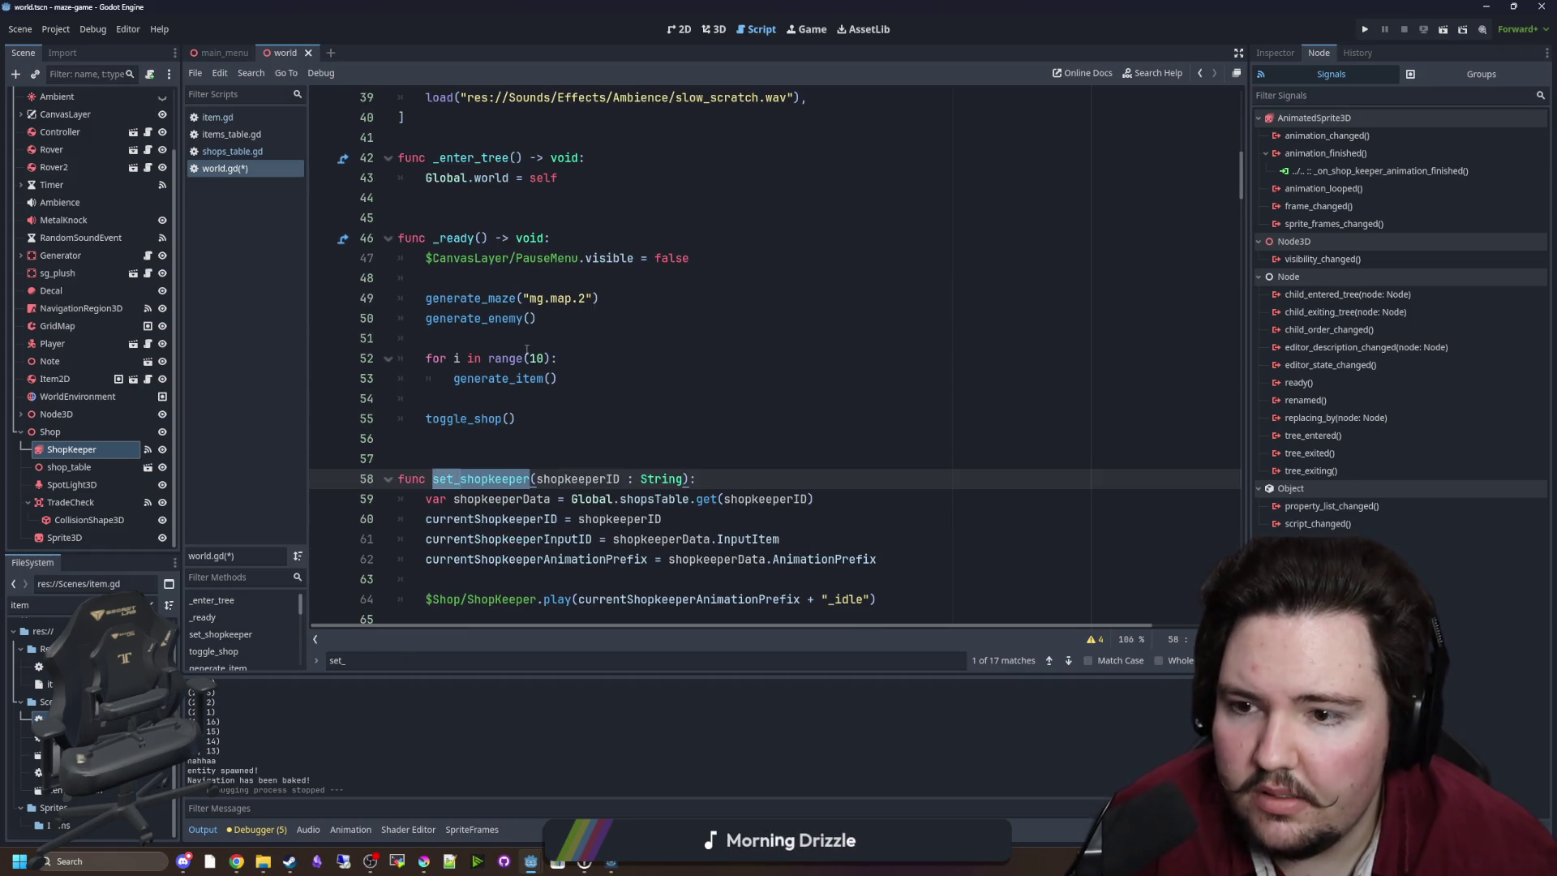
pyautogui.click(528, 417)
pyautogui.press('Return')
pyautogui.press('Return')
pyautogui.hotkey('ctrl', 'v')
pyautogui.write('("')
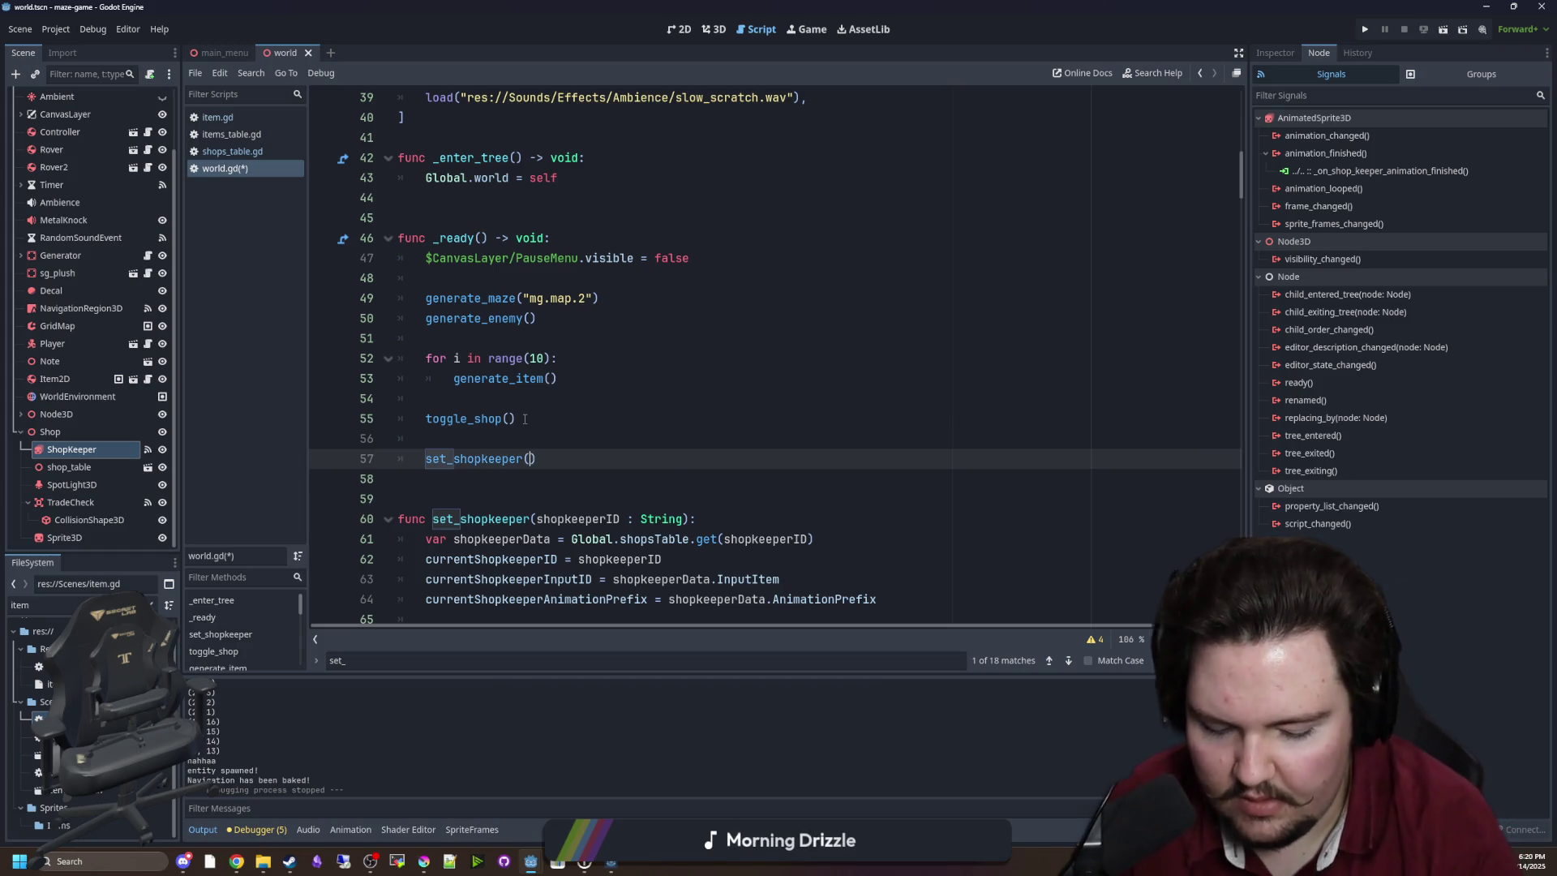
pyautogui.write('mg.shop')
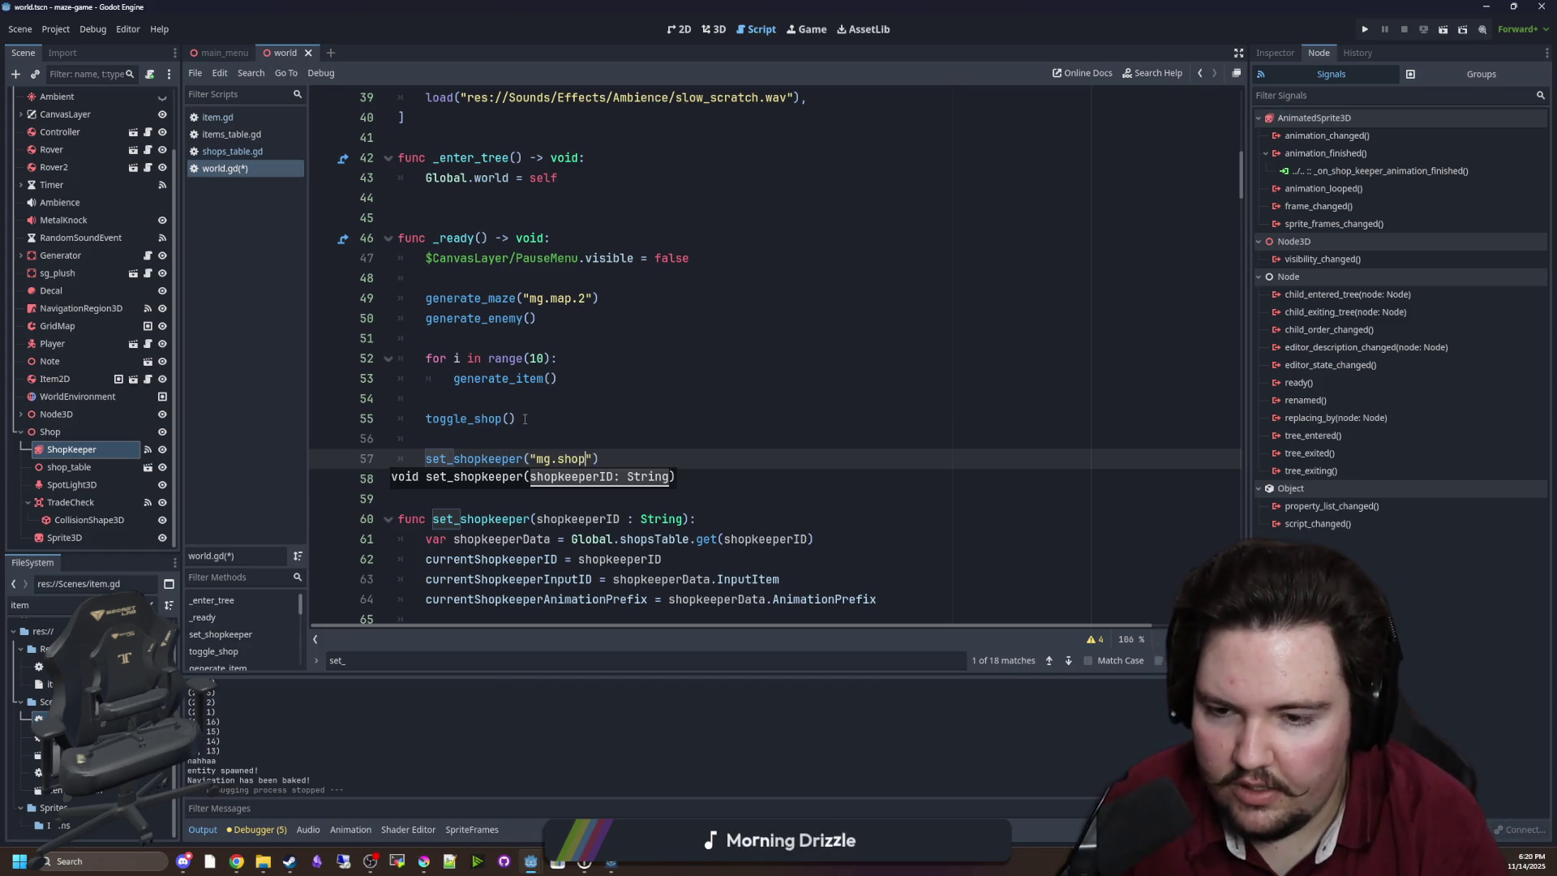
pyautogui.write('.')
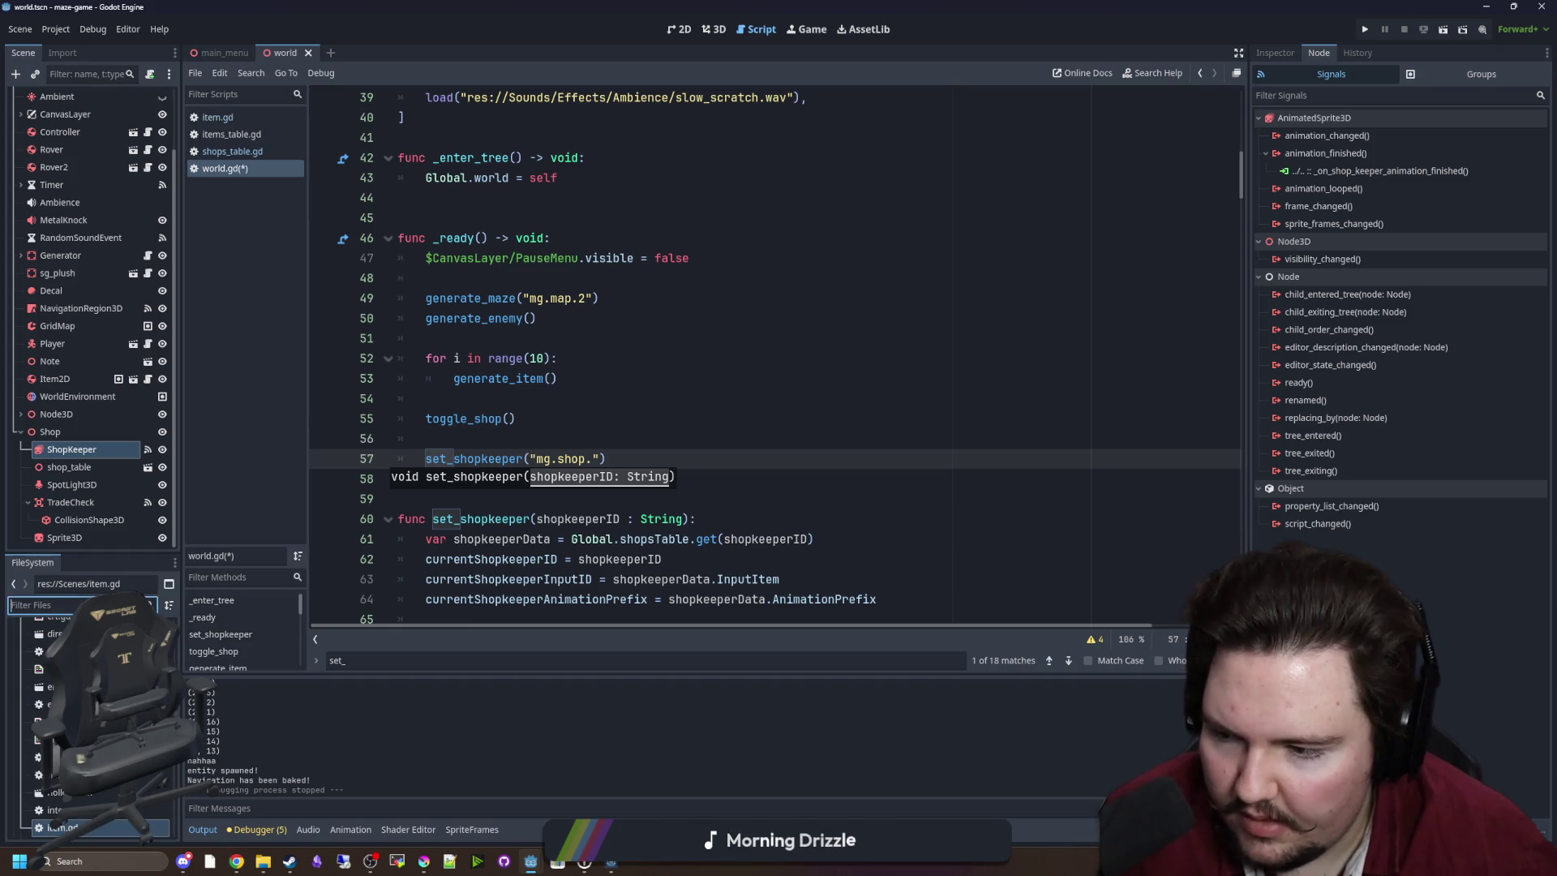
pyautogui.write('shop')
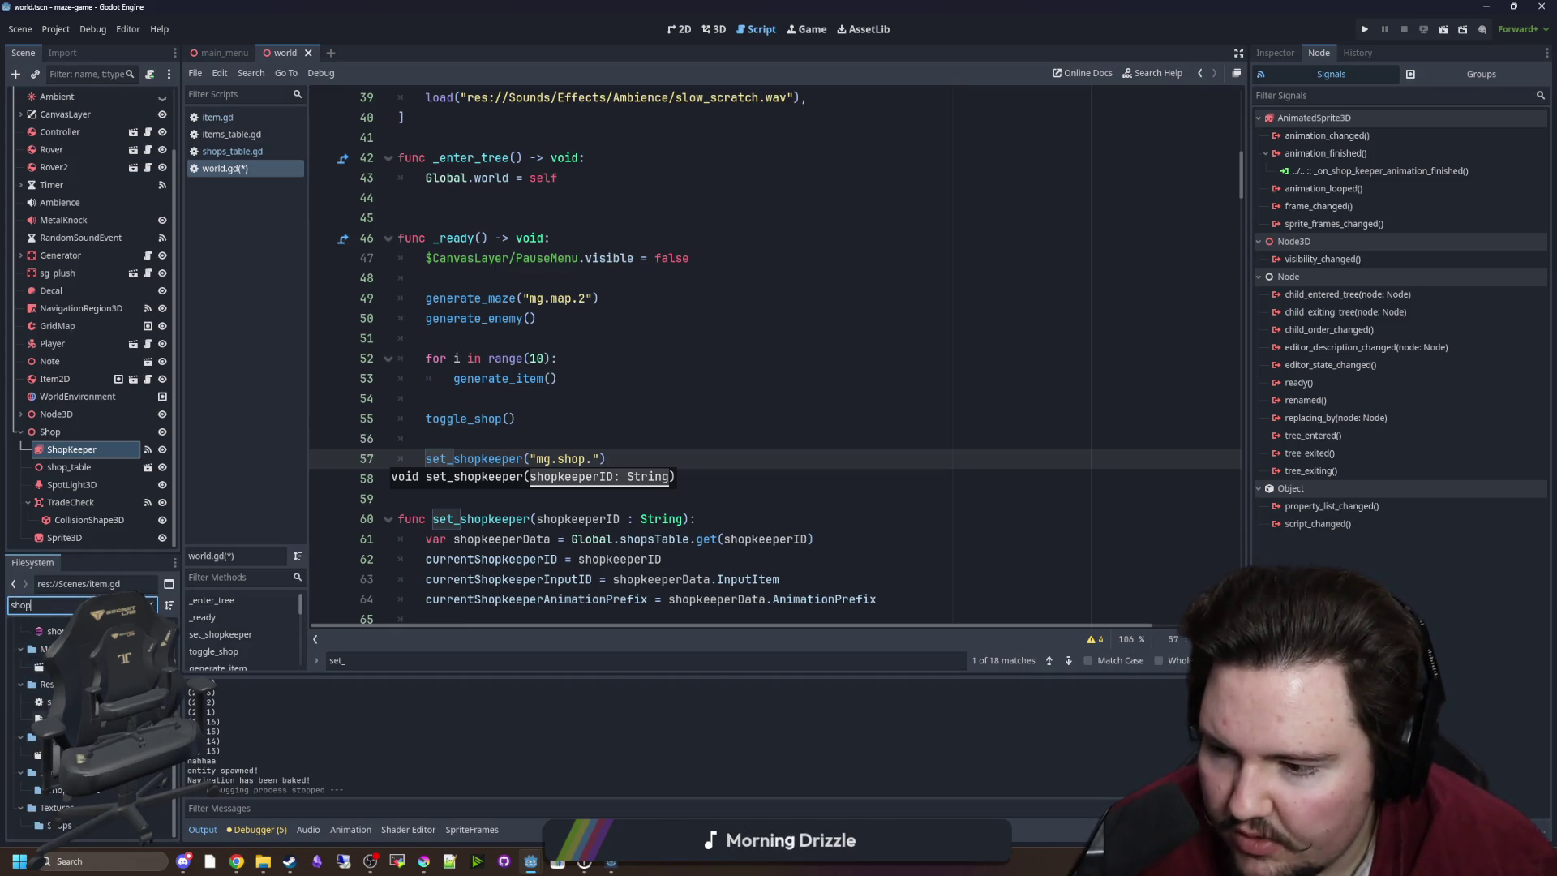
# Fill the call's argument with mg.shop.metalhead, copied from shops_table.gd.
pyautogui.doubleClick(45, 701)
pyautogui.click(532, 273)
pyautogui.doubleClick(504, 319)
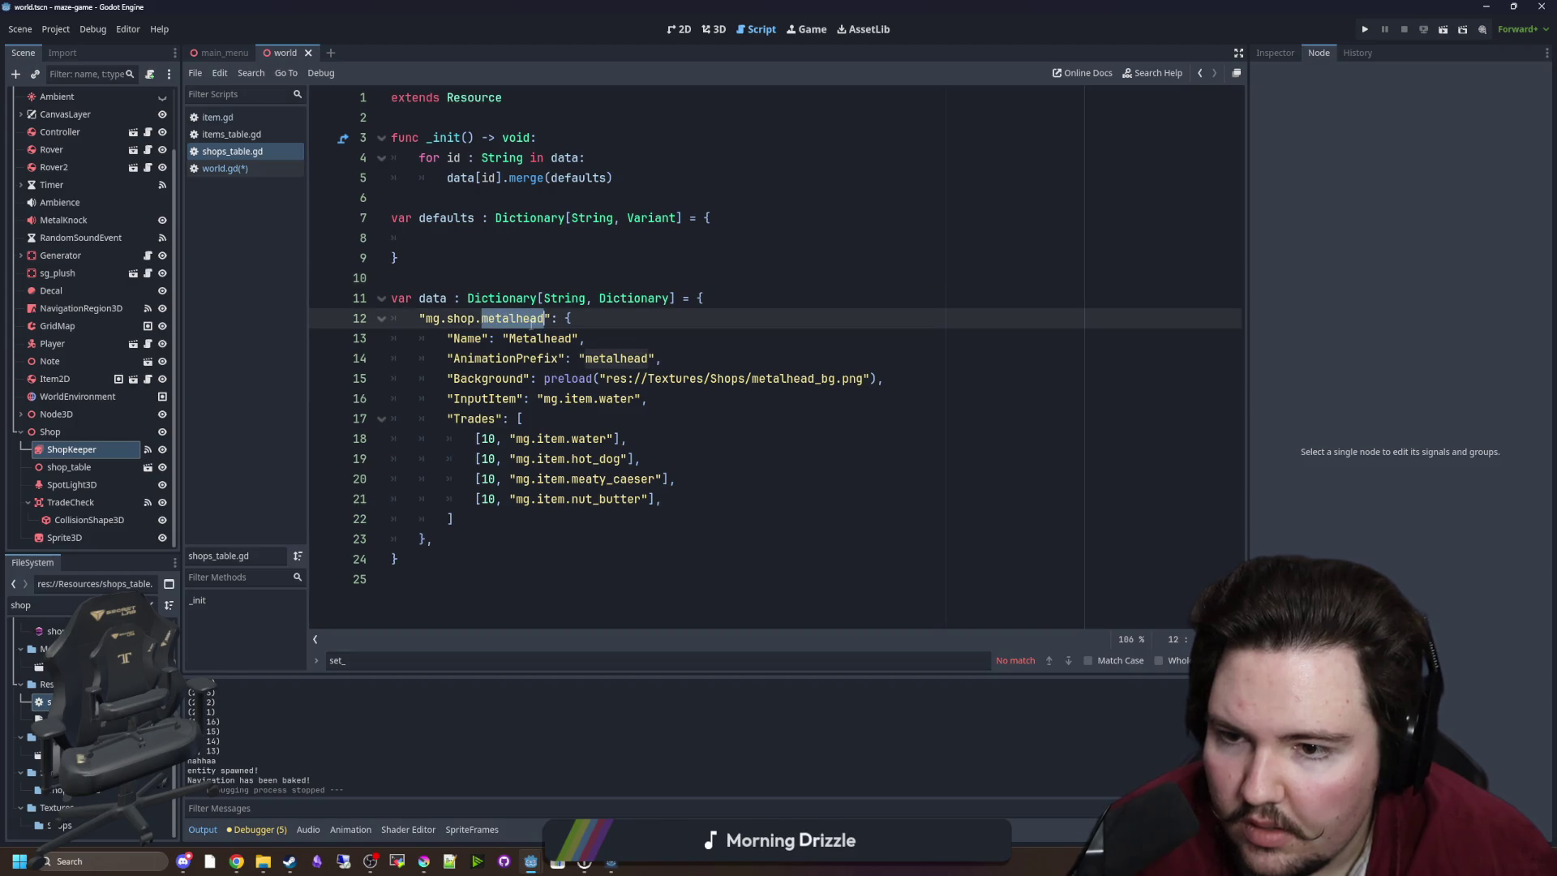
pyautogui.keyDown('shift'); pyautogui.click(427, 318); pyautogui.keyUp('shift')
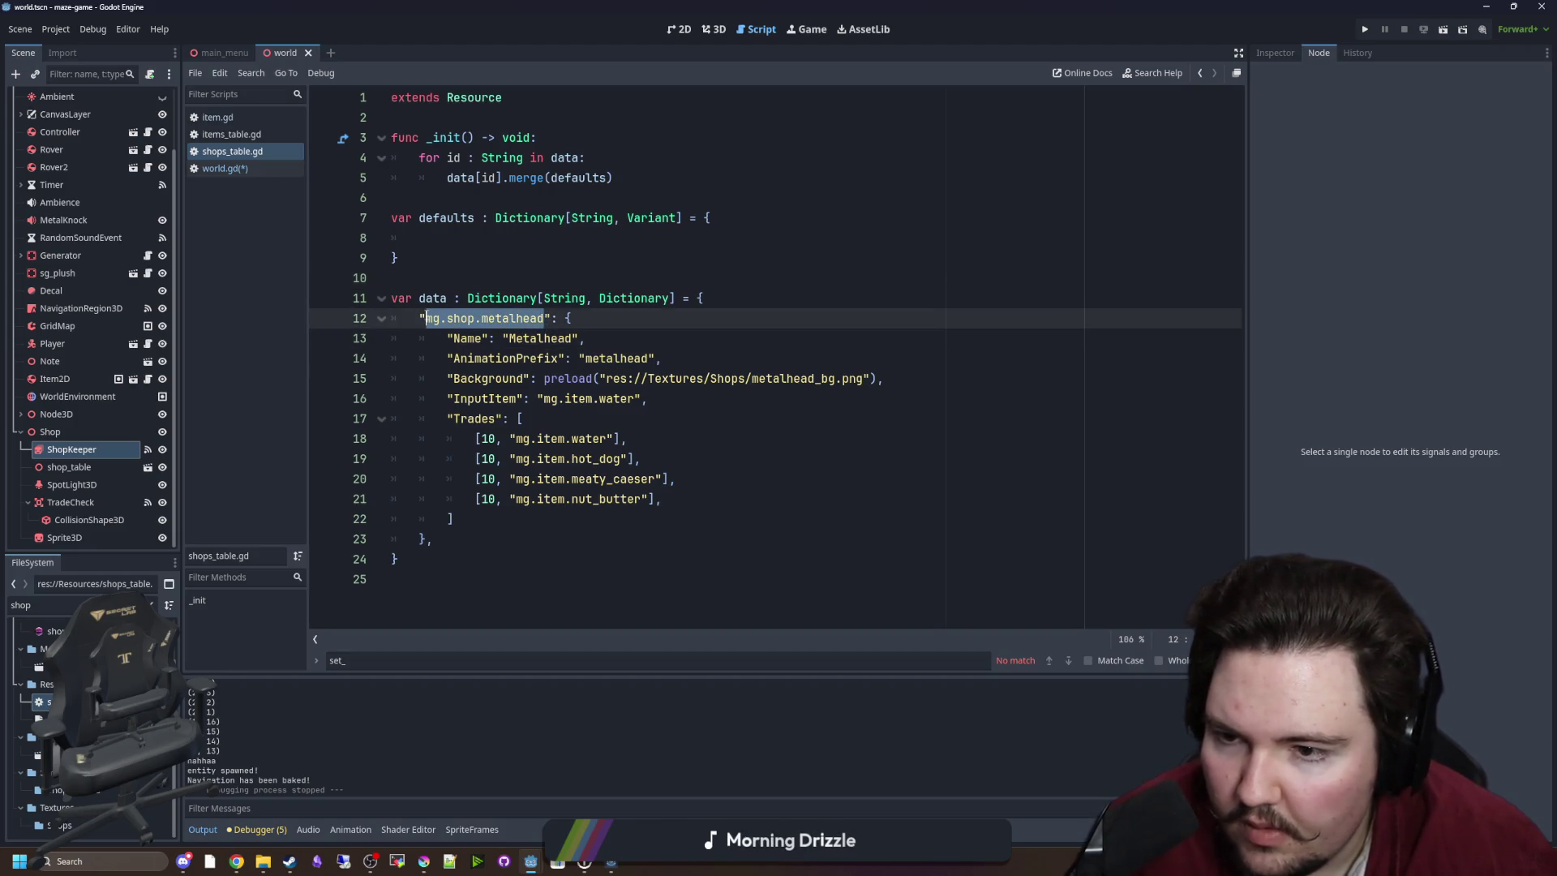
pyautogui.hotkey('alt', 'Left')
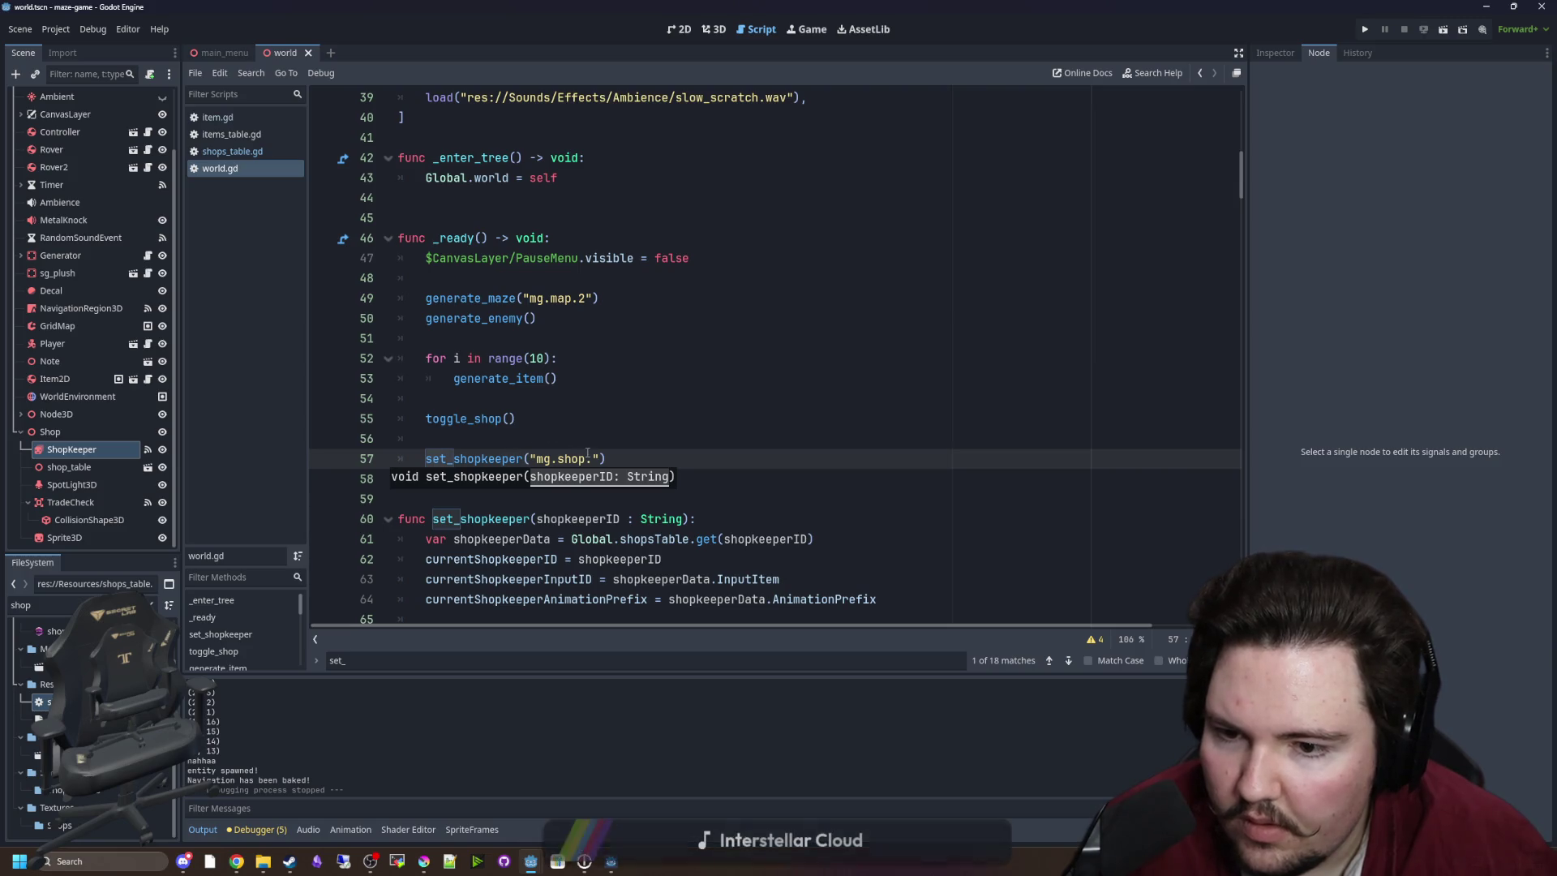
pyautogui.moveTo(594, 458); pyautogui.dragTo(535, 458)
pyautogui.write('mg.shop.metalhead')
pyautogui.click(599, 418)
pyautogui.scroll(-2, 601, 399)
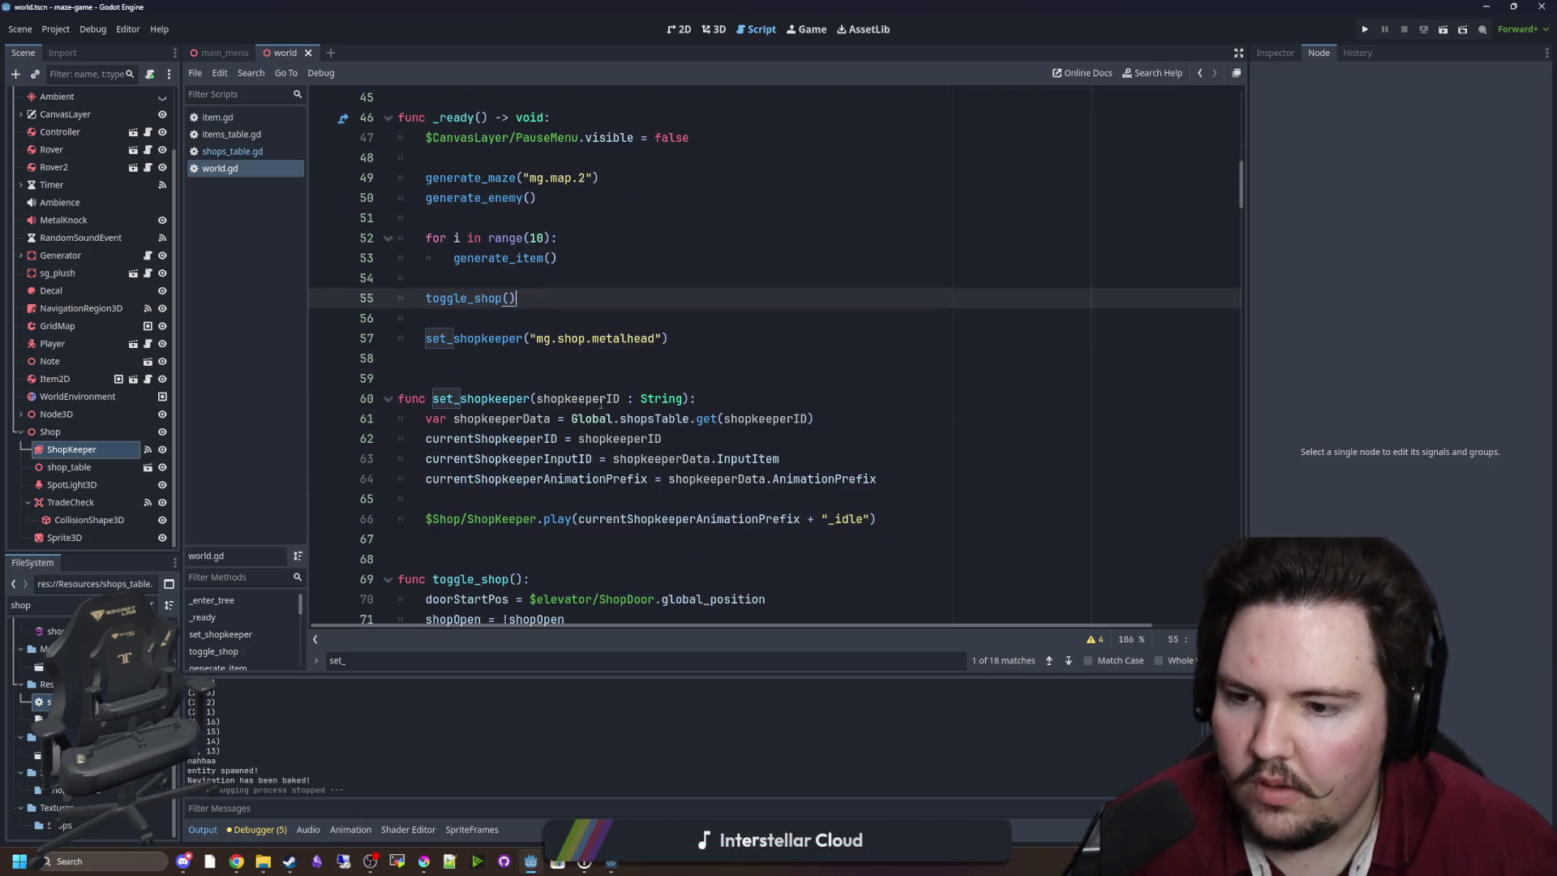
pyautogui.press('Down')
pyautogui.press('Down')
pyautogui.press('Down')
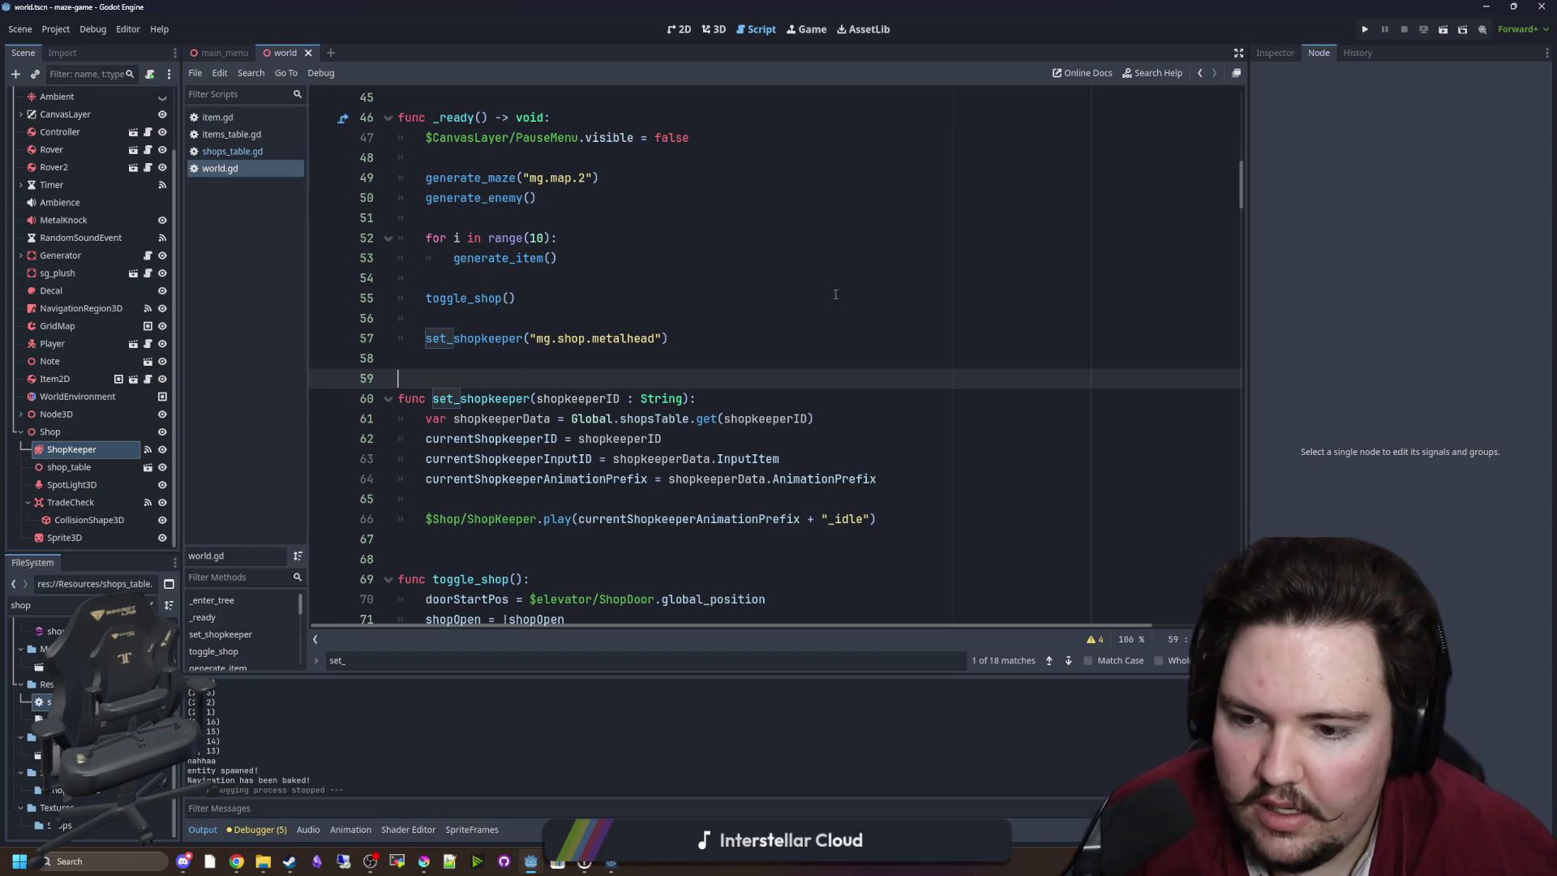
pyautogui.scroll(-2, 888, 336)
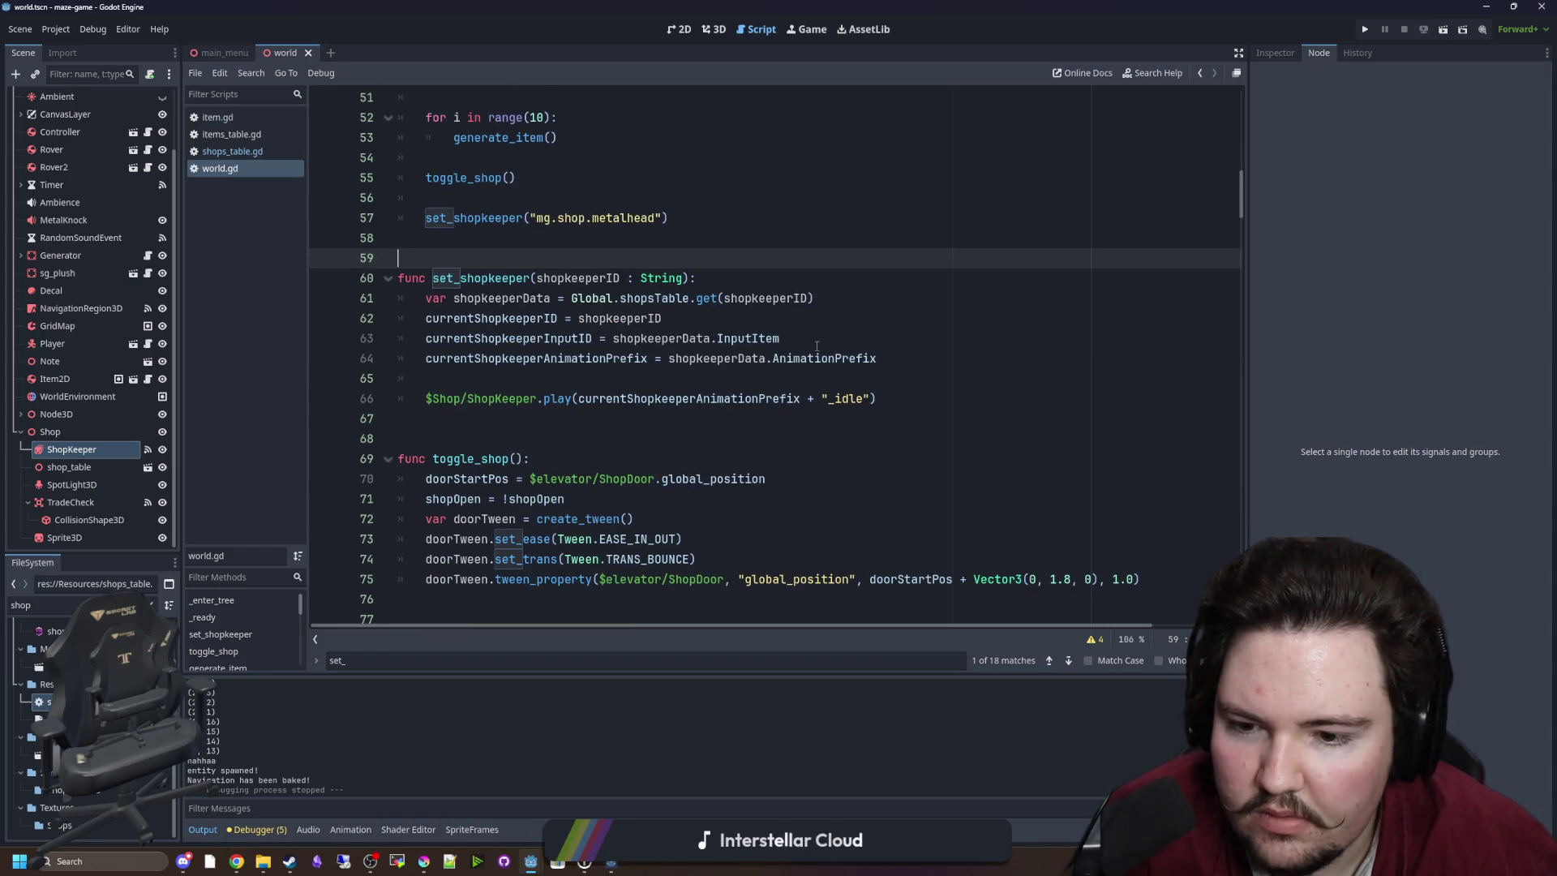
pyautogui.scroll(-1, 781, 352)
pyautogui.scroll(3, 1056, 170)
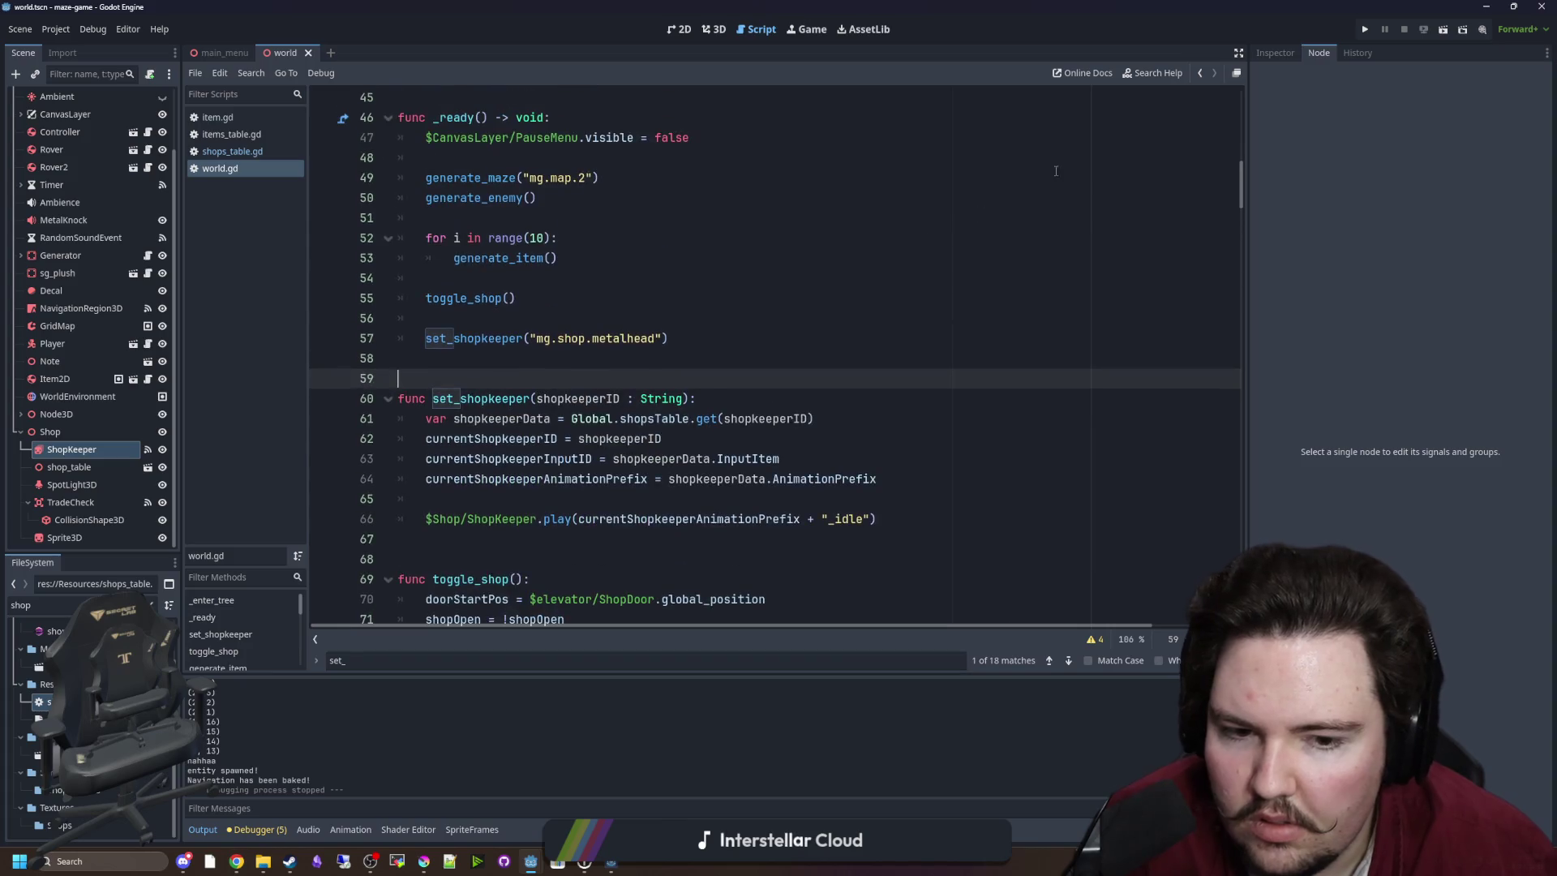
pyautogui.click(1365, 29)
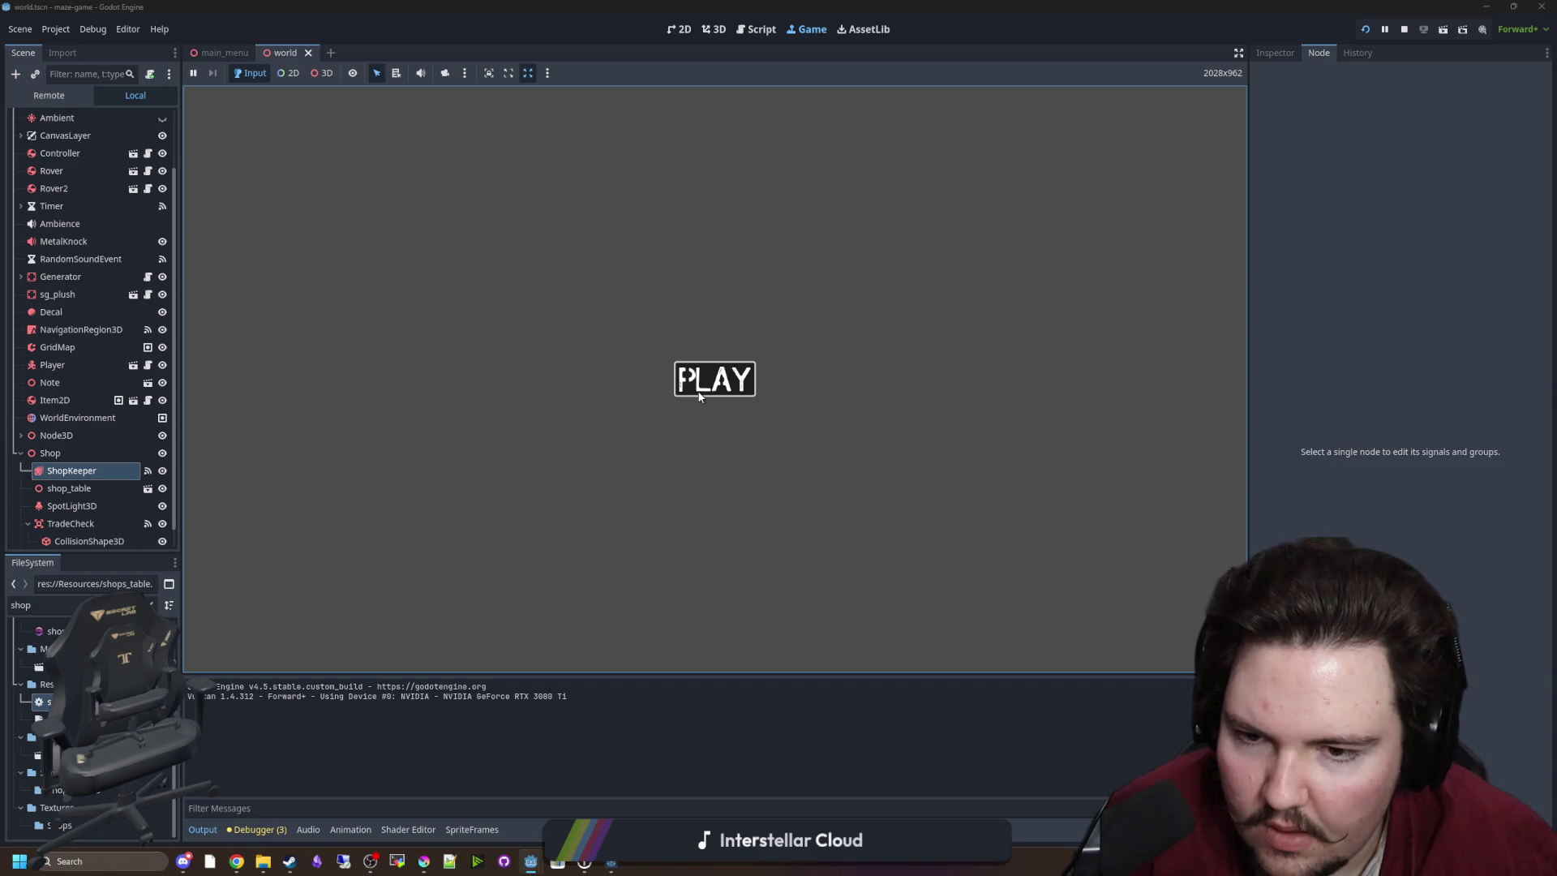
# Start the game with PLAY, check the Metalhead shopkeeper at the shop window, then stop the run.
pyautogui.click(680, 379)
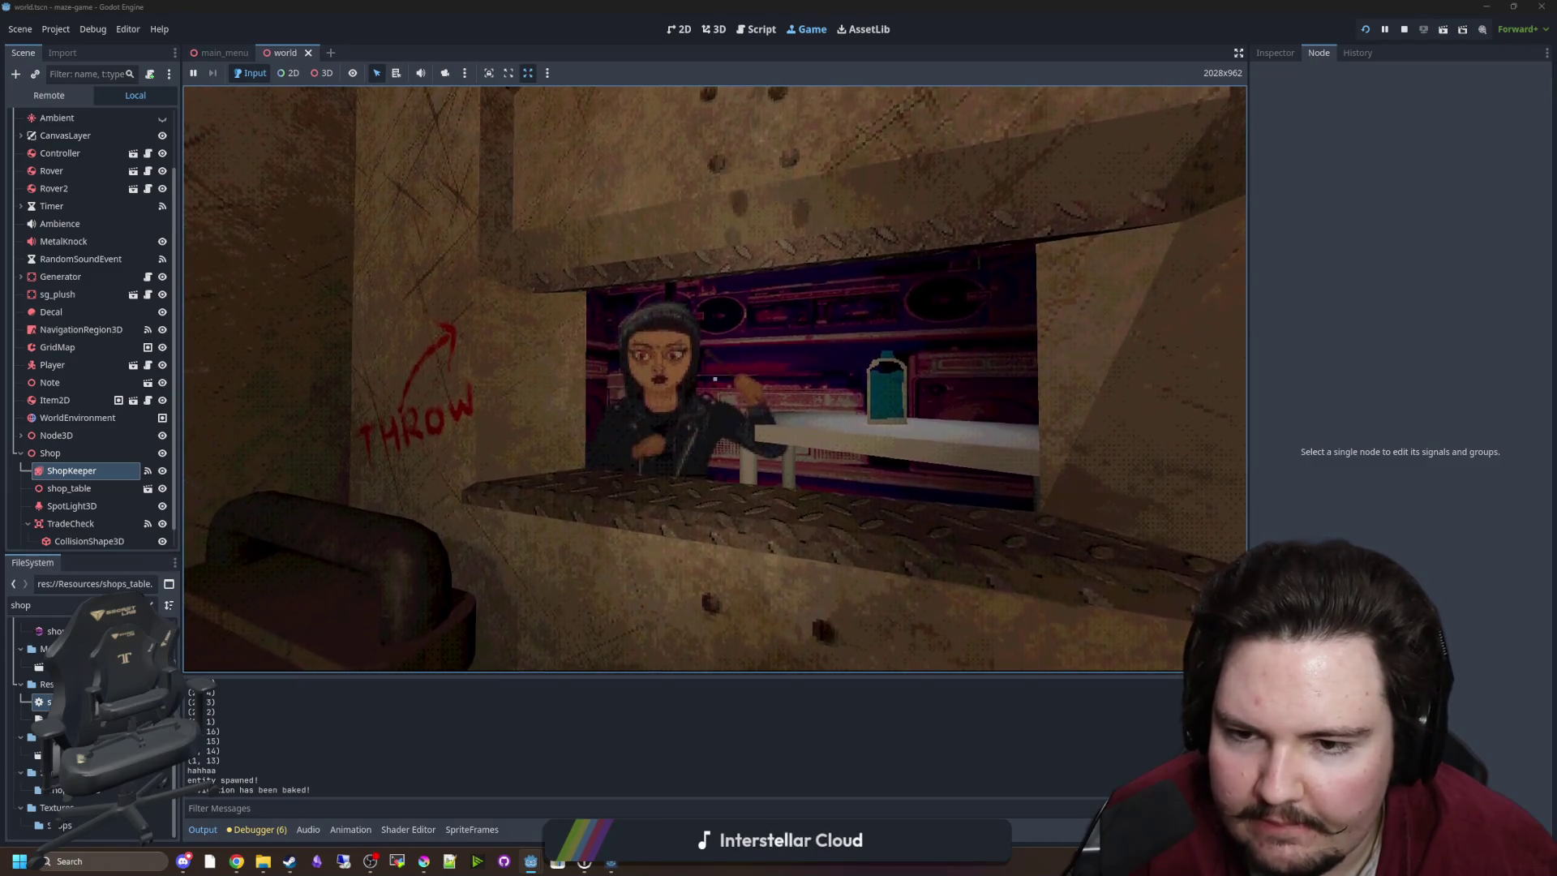
pyautogui.press('Escape')
pyautogui.press('F8')
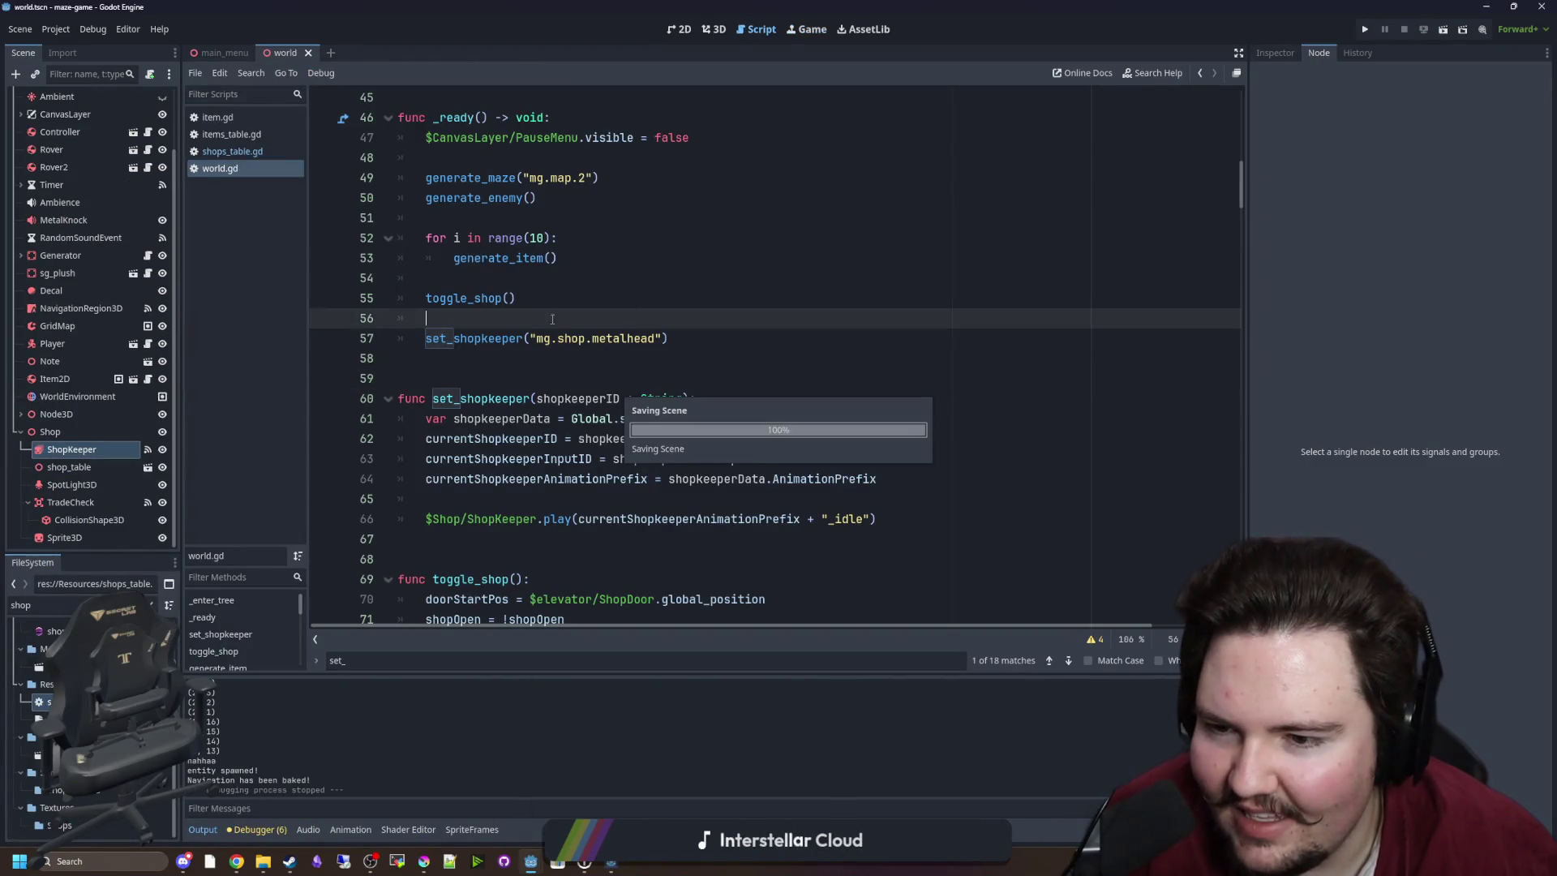
# Enable collision mask bit 3 on the TradeCheck area in the Inspector.
pyautogui.click(70, 502)
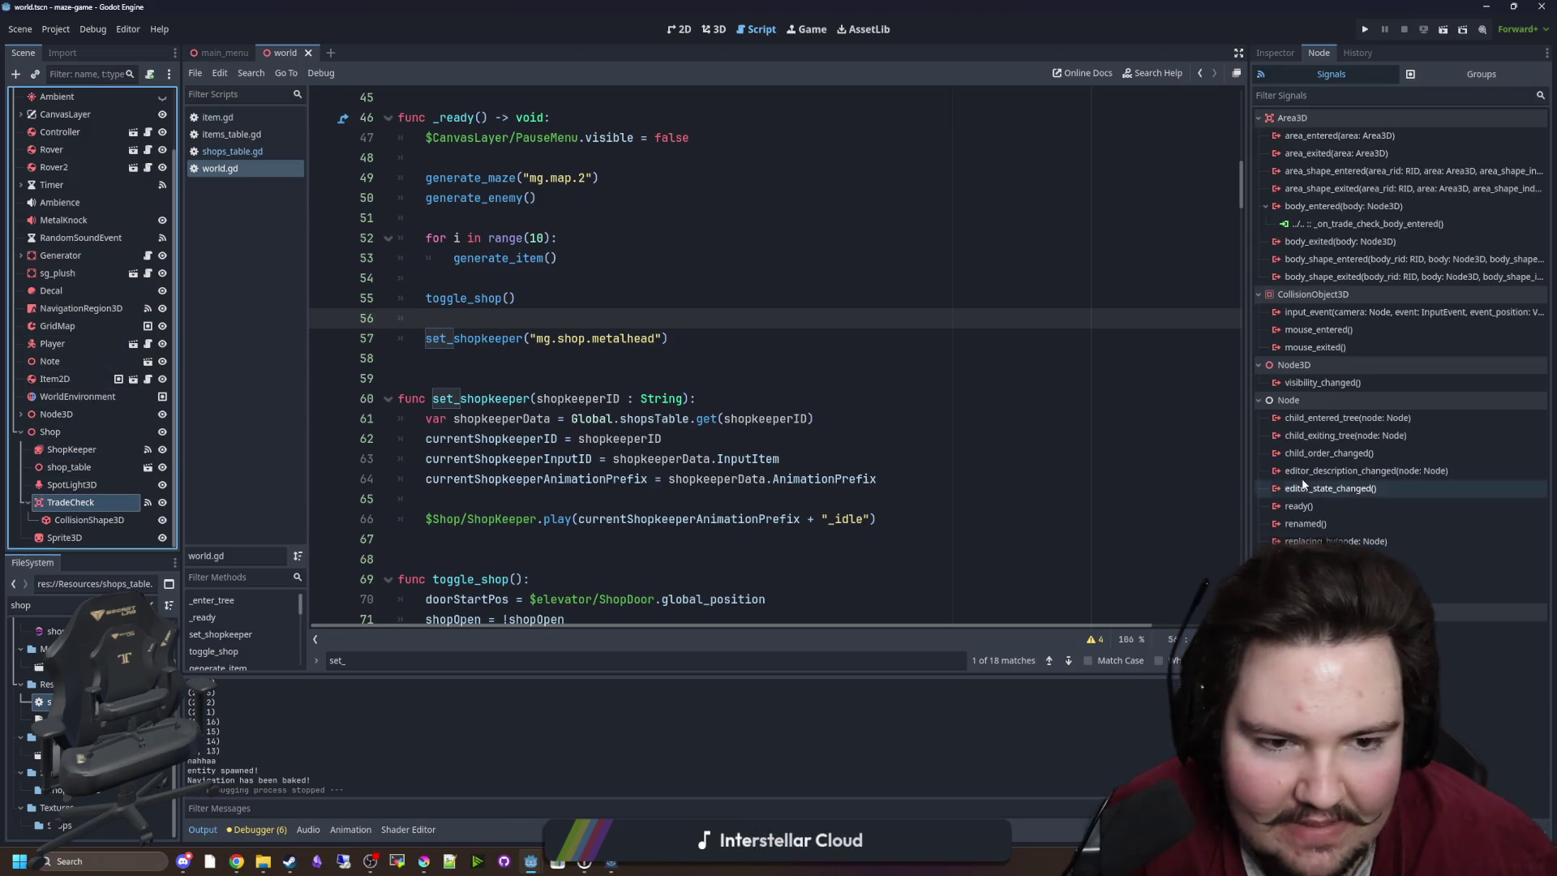
pyautogui.click(1276, 50)
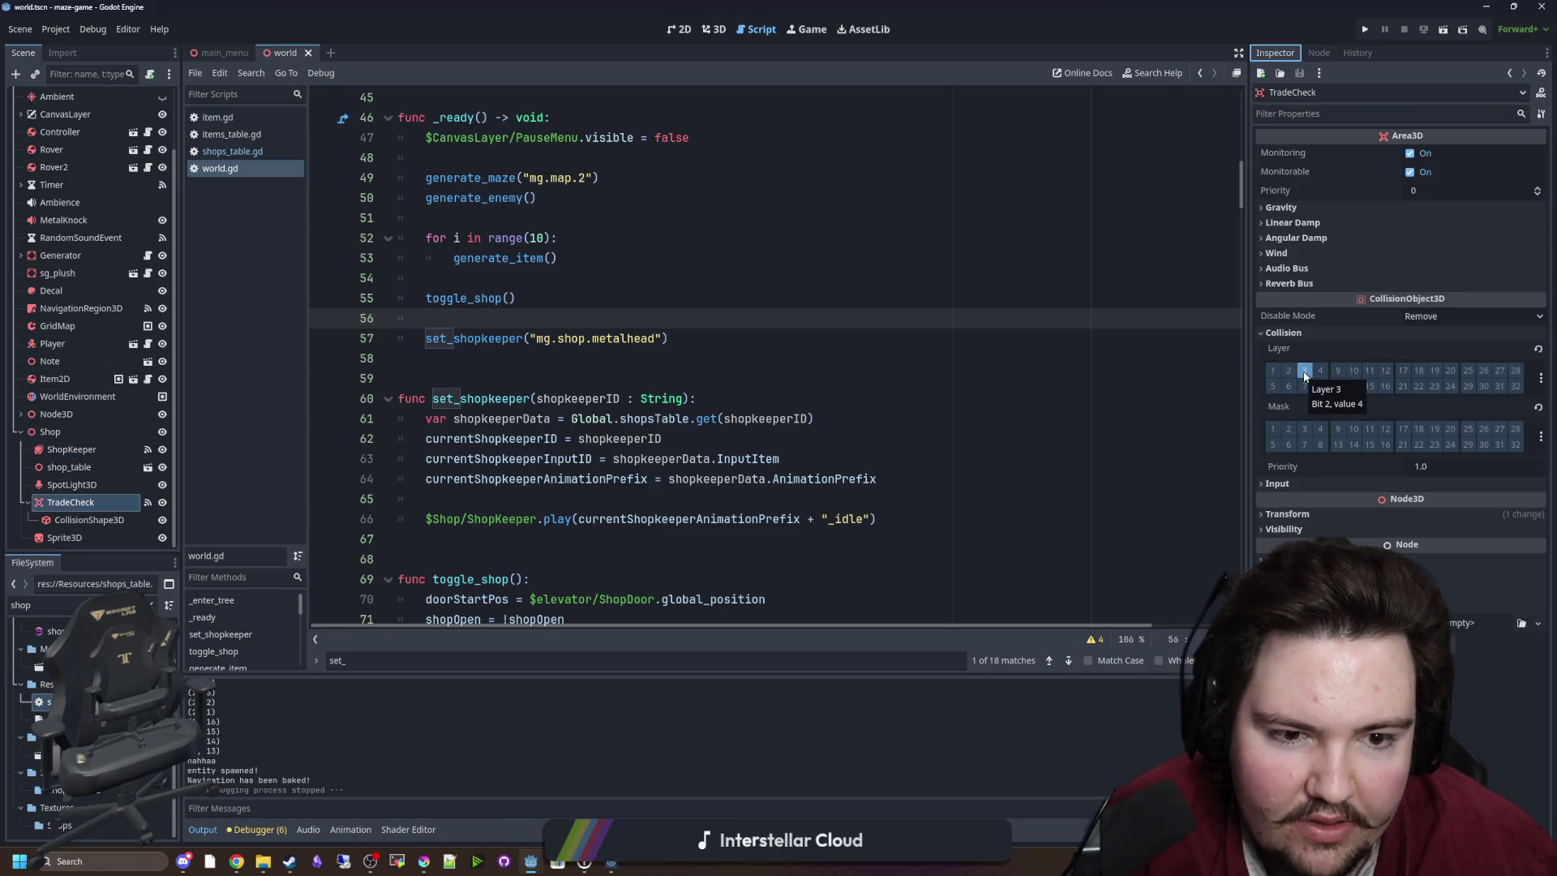
pyautogui.click(1304, 428)
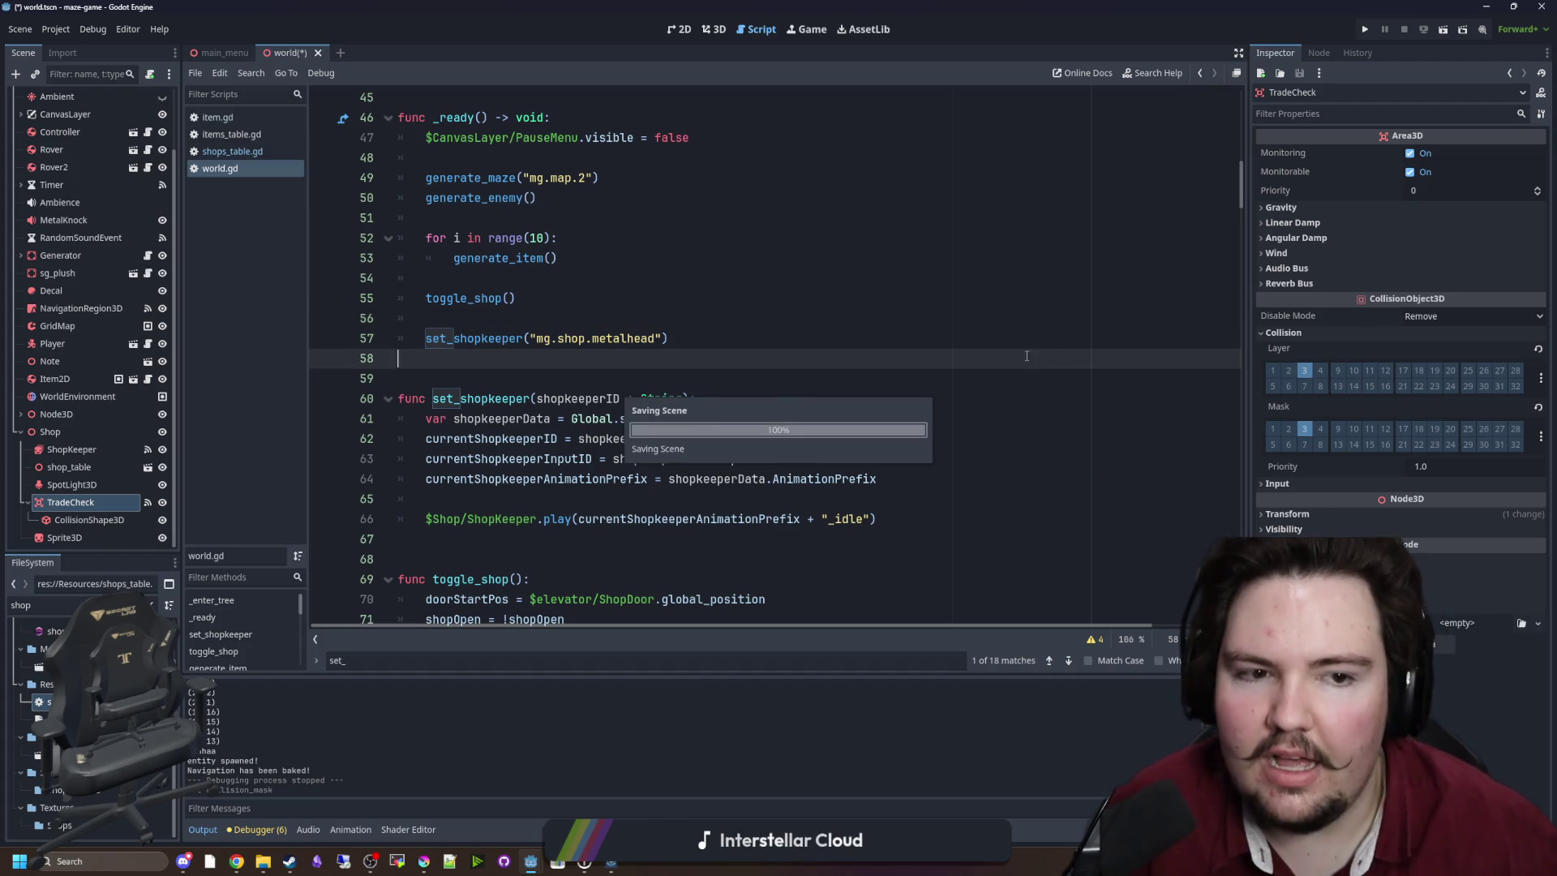
# Playtest the shop by walking to the shop window and back, then stop the game.
pyautogui.click(1359, 32)
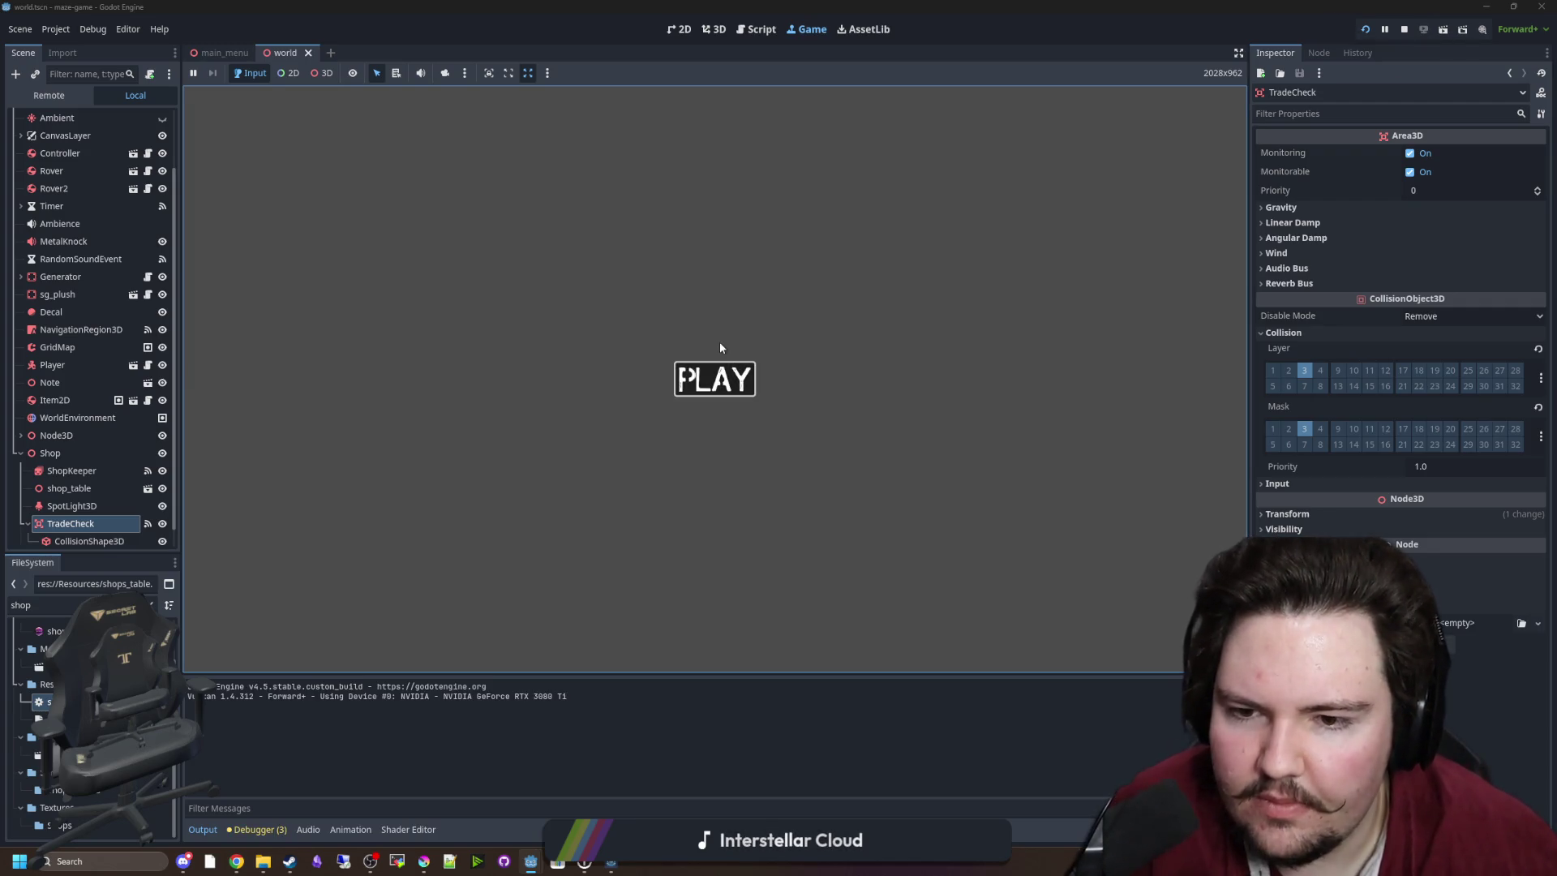
pyautogui.click(717, 374)
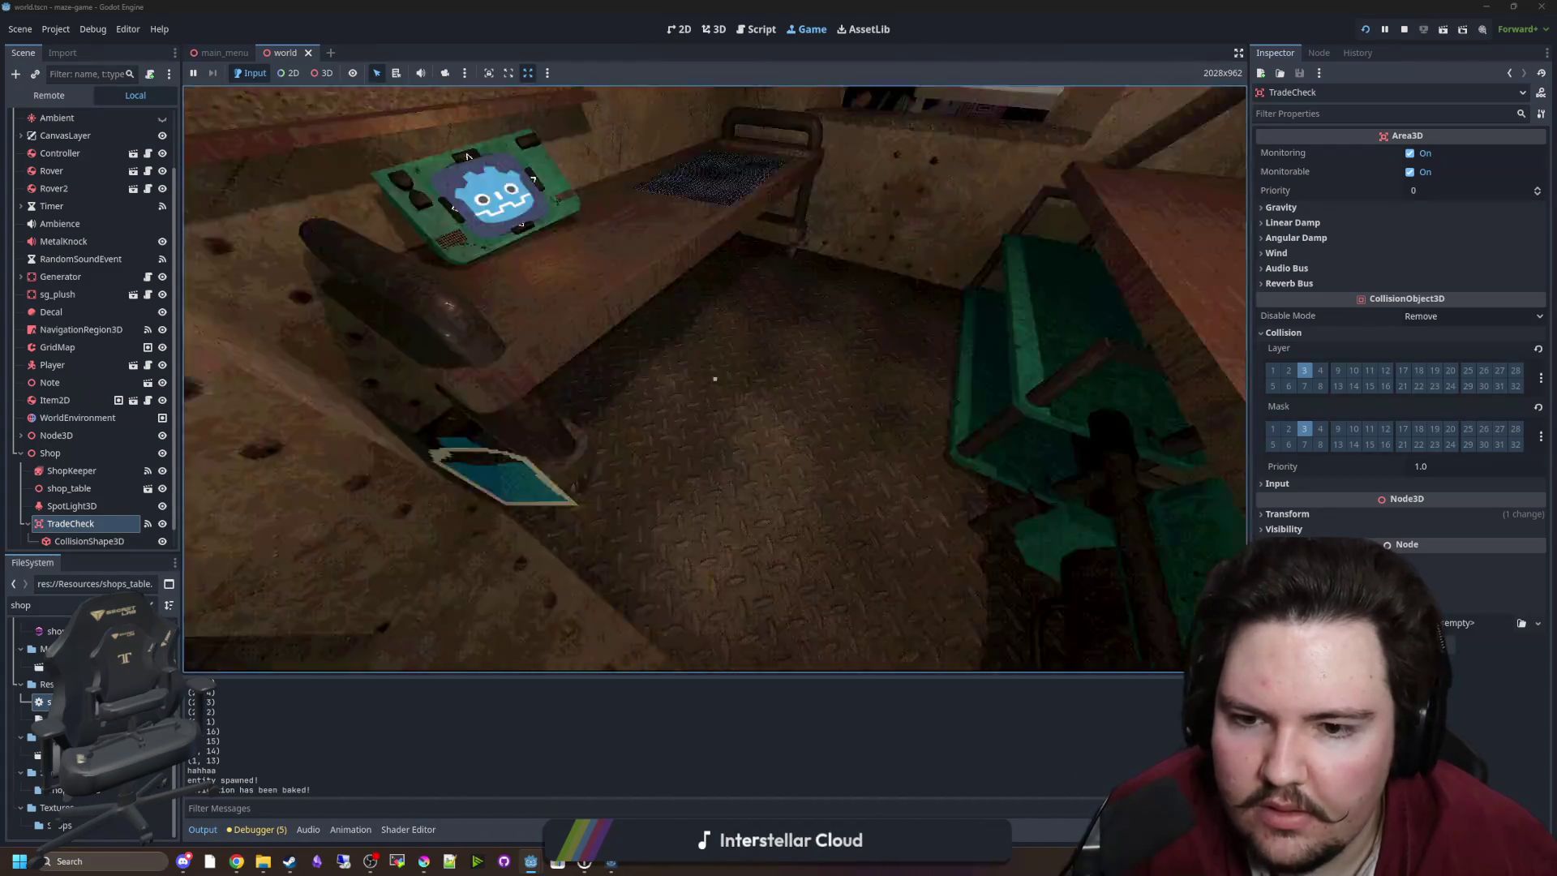
pyautogui.moveTo(714, 378)
pyautogui.press('w')
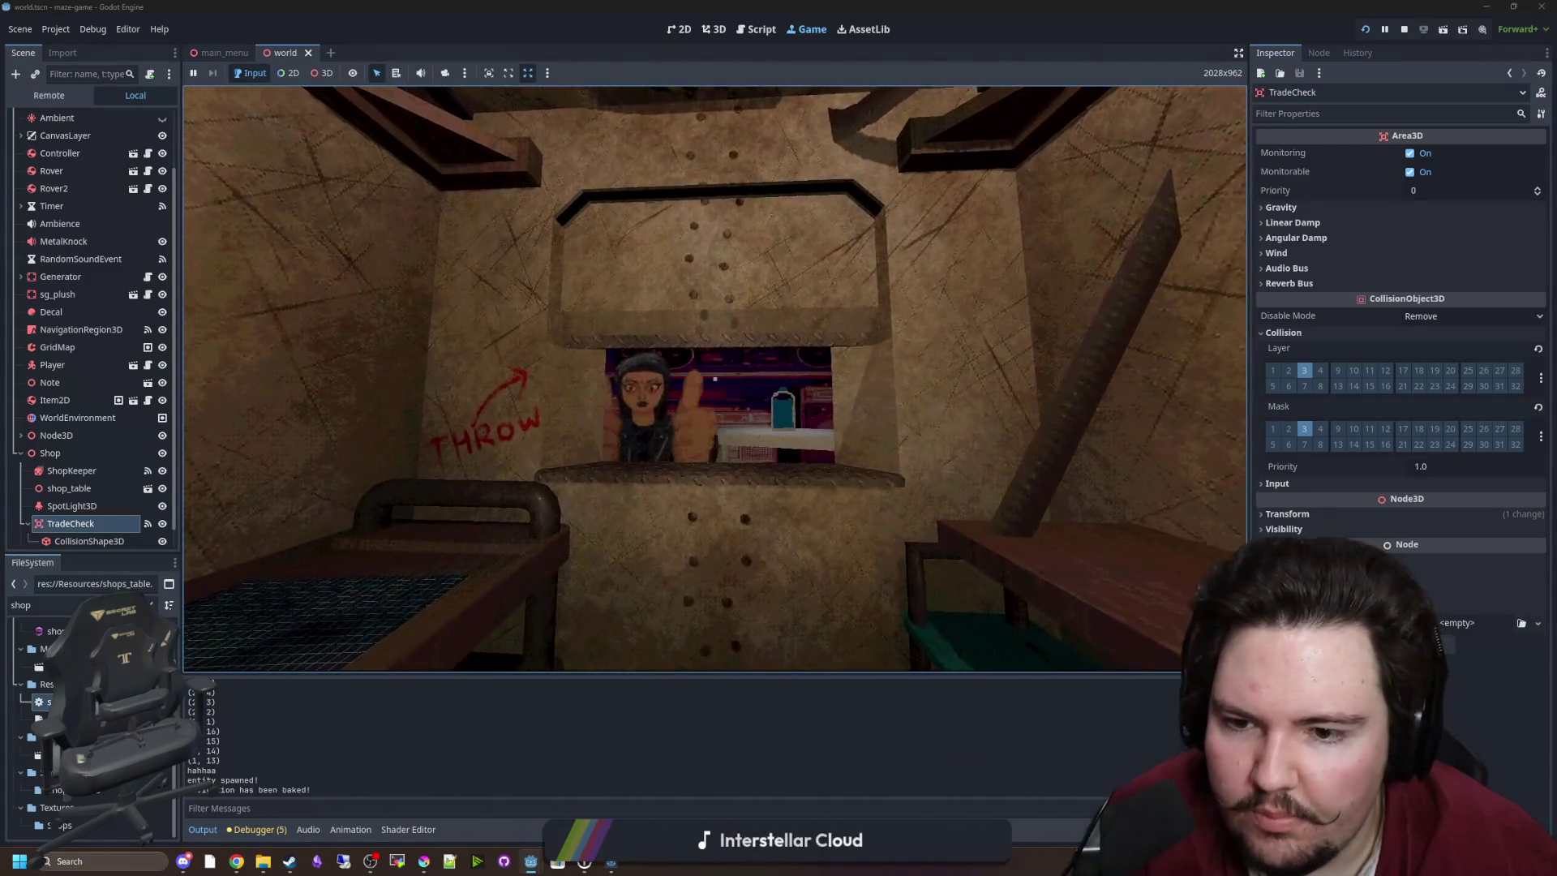
pyautogui.press('s')
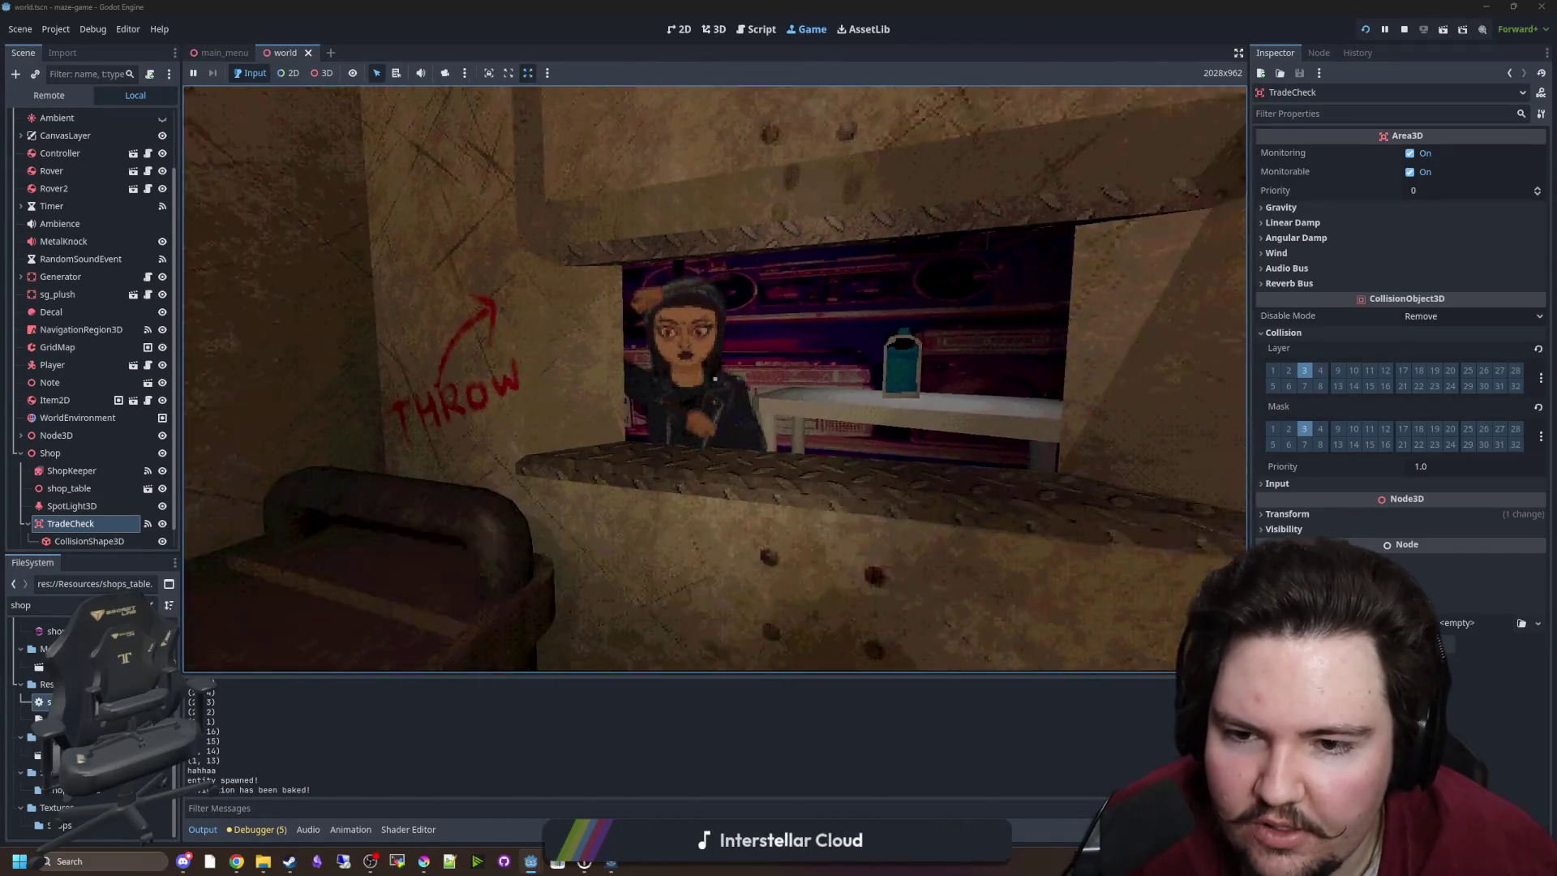
pyautogui.press('Escape')
pyautogui.press('super')
pyautogui.press('Escape')
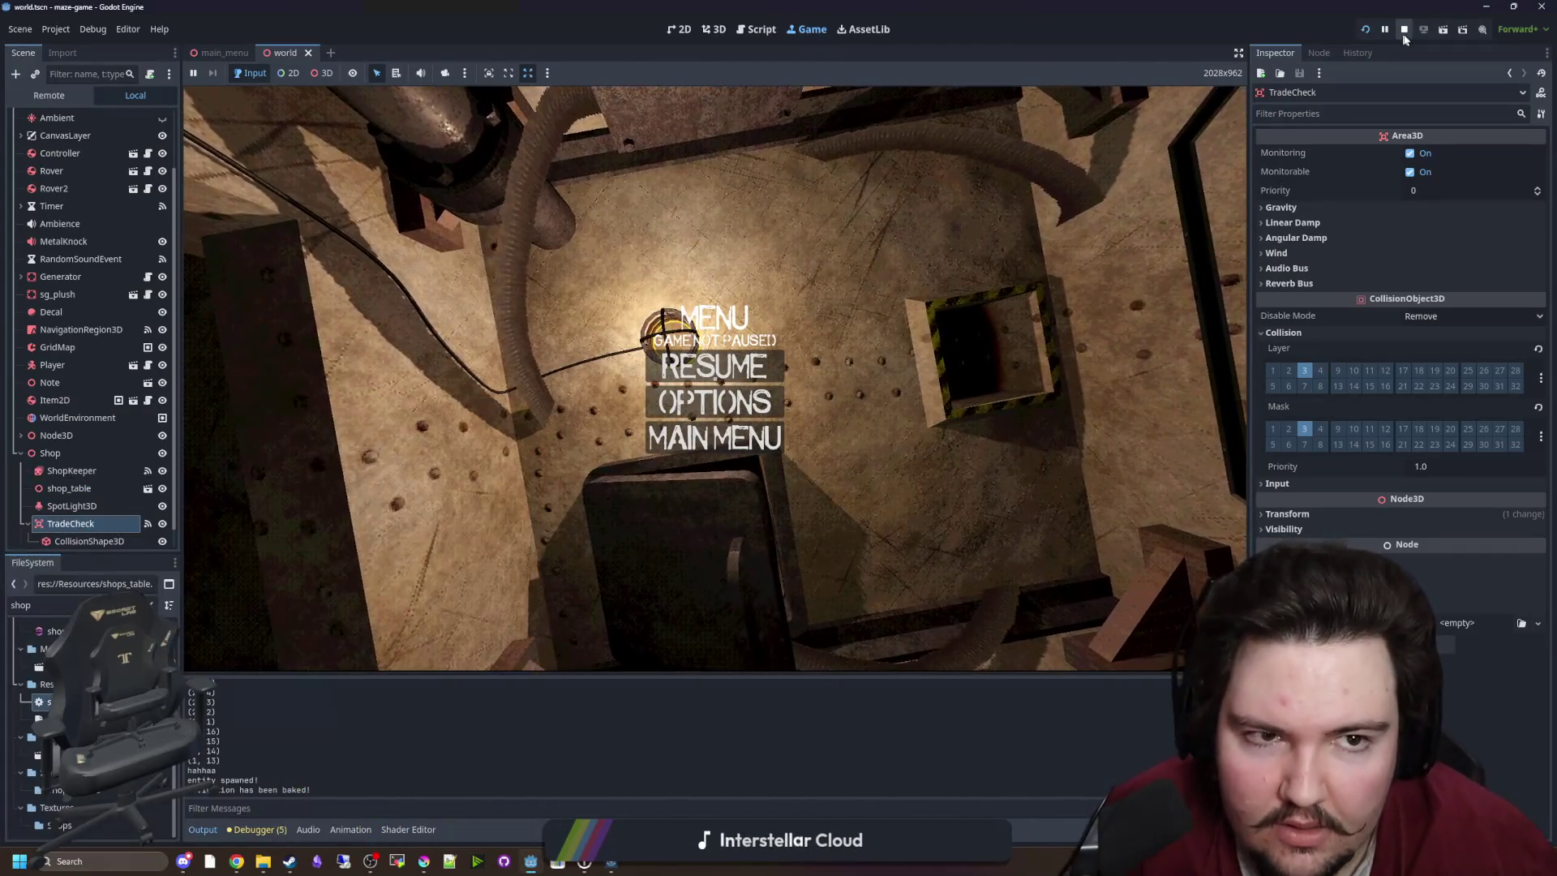
pyautogui.press('F8')
pyautogui.click(512, 397)
pyautogui.click(493, 361)
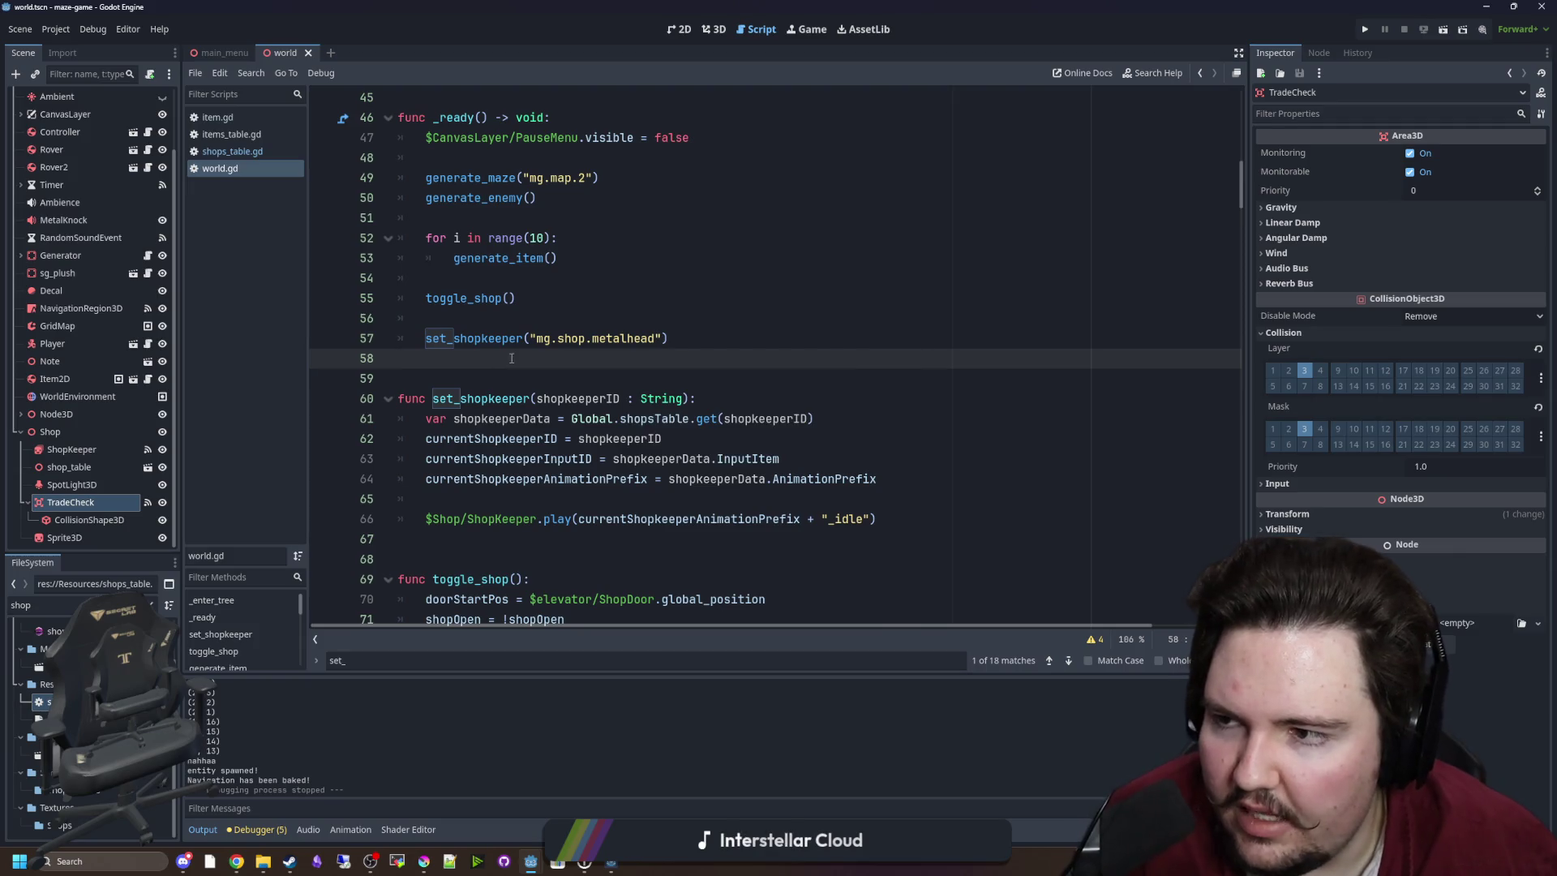
# Declare a new choose_shop_item() function below set_shopkeeper in world.gd.
pyautogui.click(567, 378)
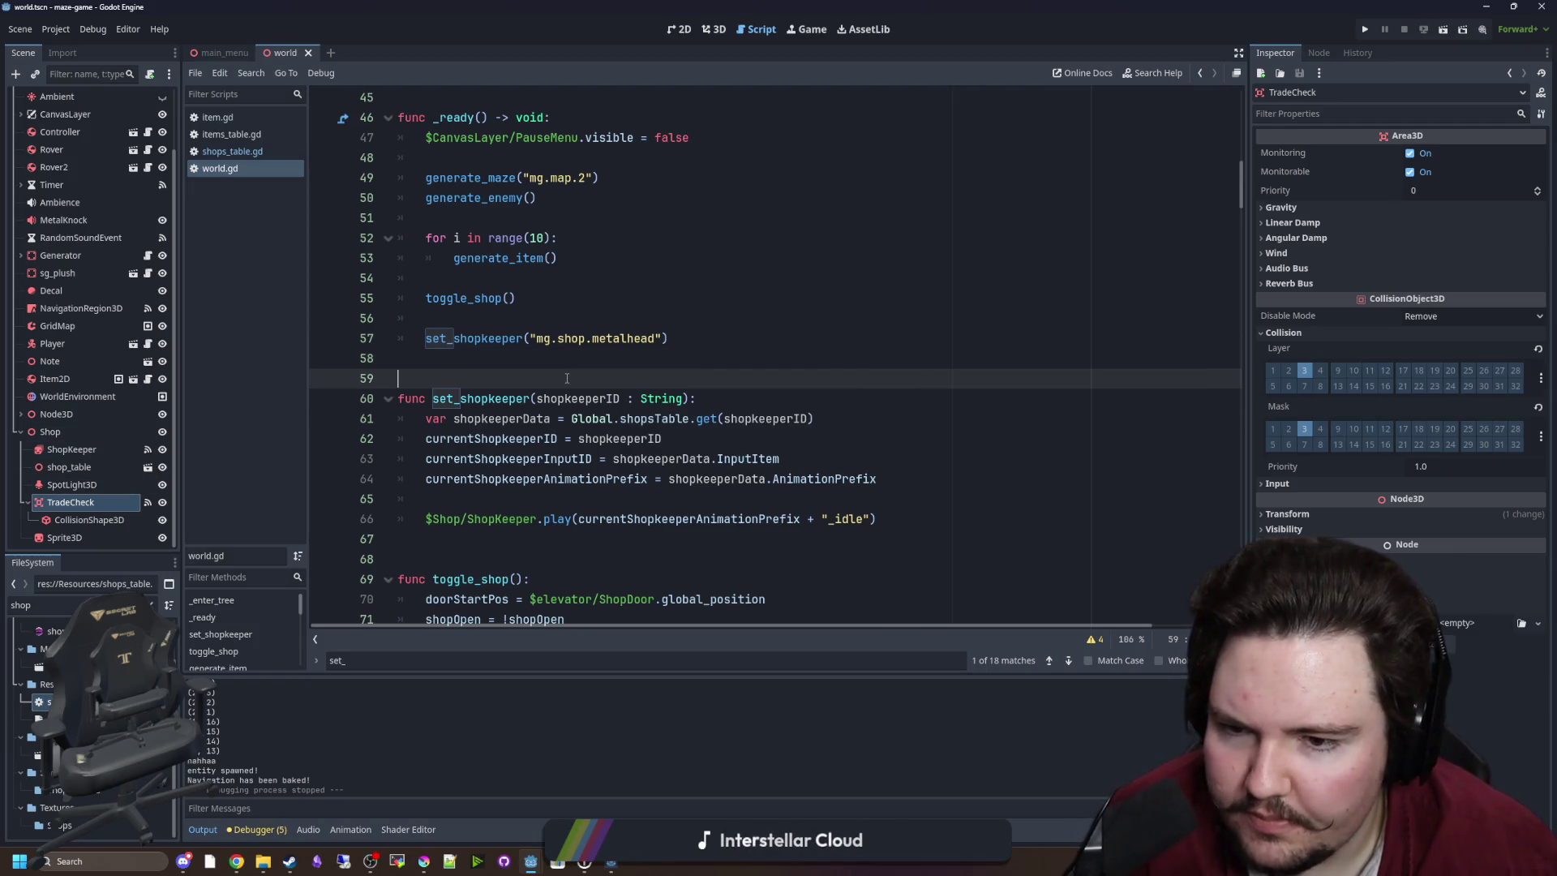
pyautogui.scroll(-2, 567, 378)
pyautogui.click(555, 385)
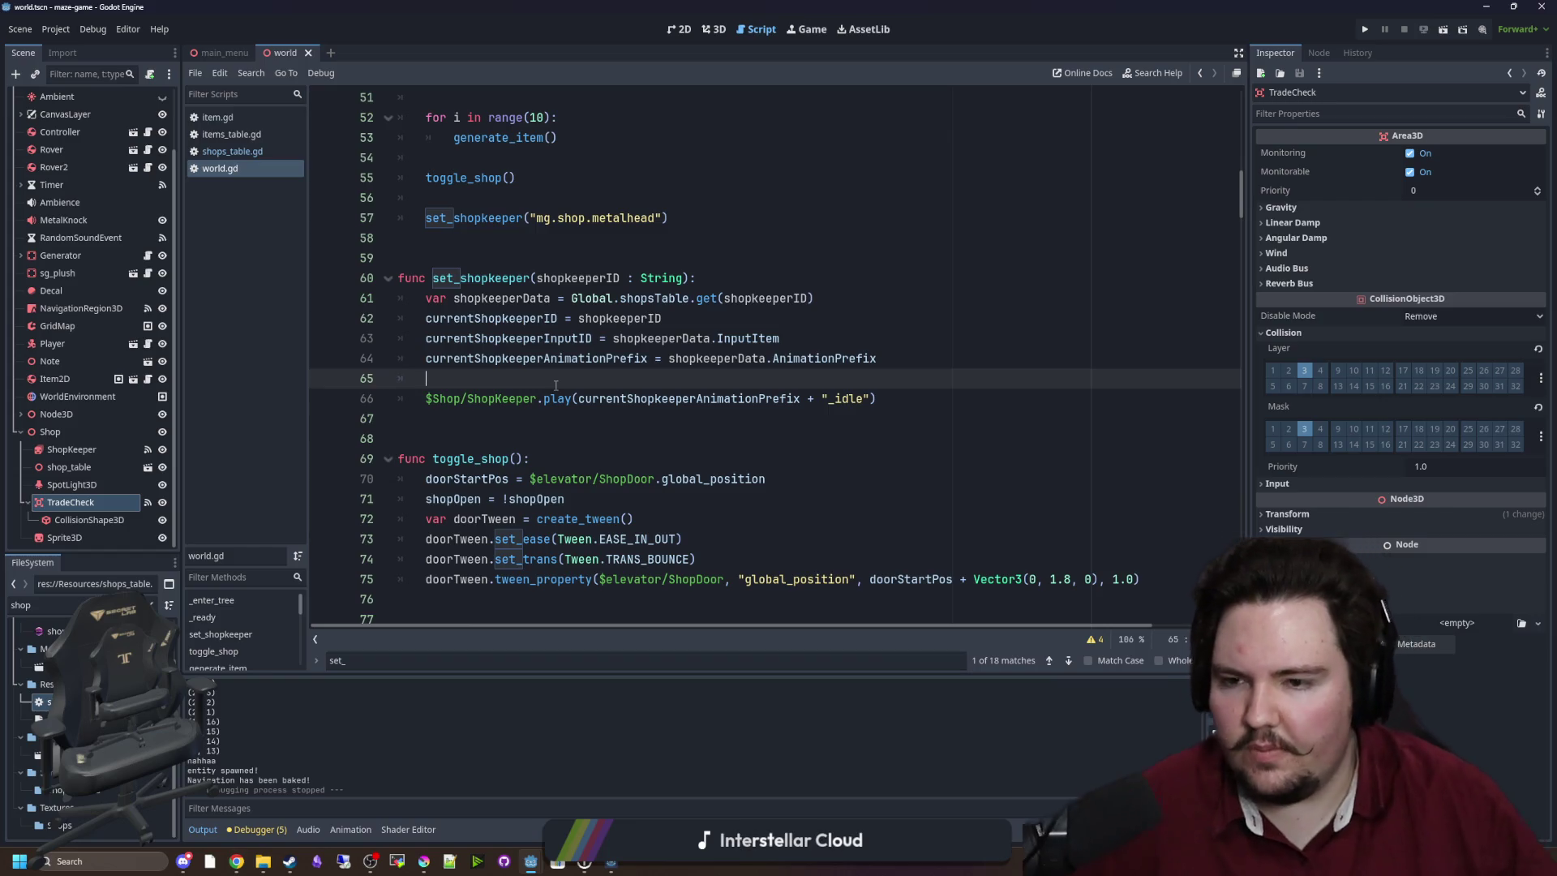
pyautogui.press('Down')
pyautogui.press('Down')
pyautogui.press('Return')
pyautogui.press('Return')
pyautogui.press('Return')
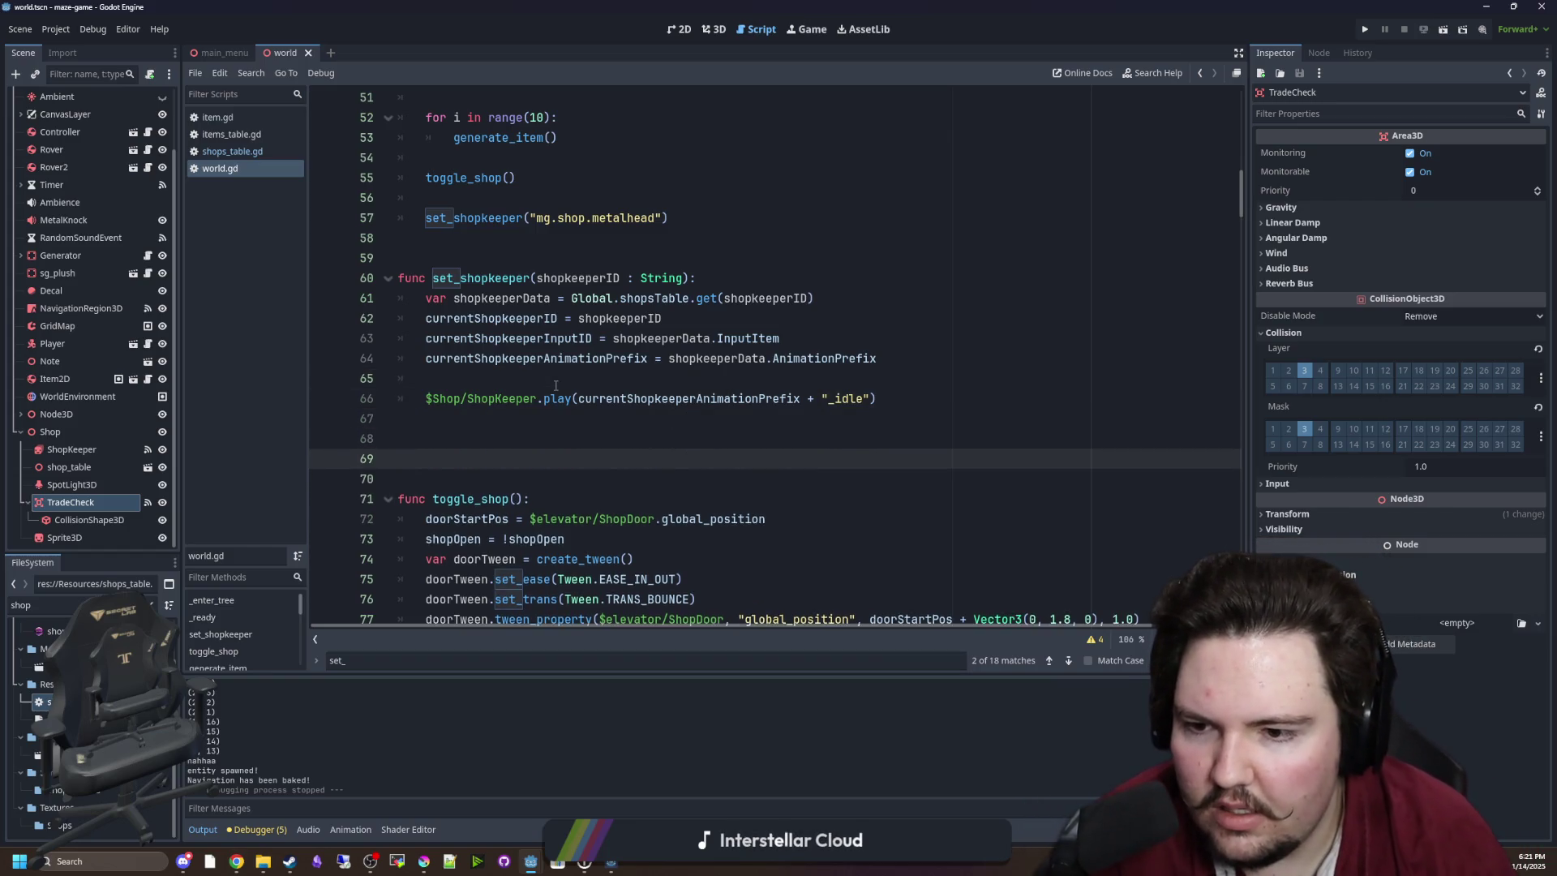
pyautogui.press('Up')
pyautogui.write('choose')
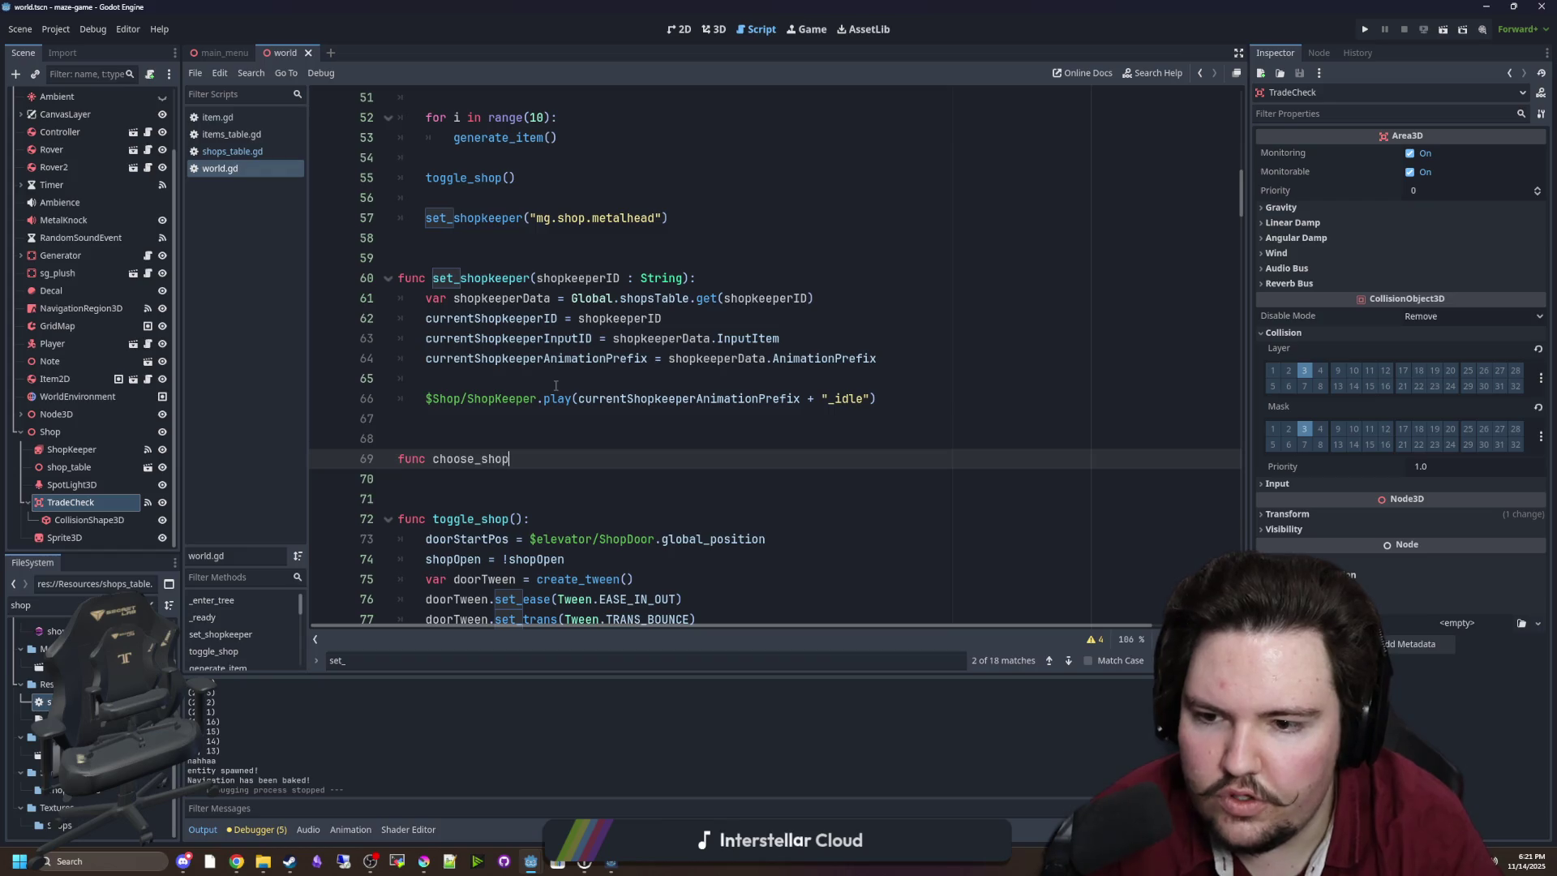
pyautogui.write('_item():')
pyautogui.press('Return')
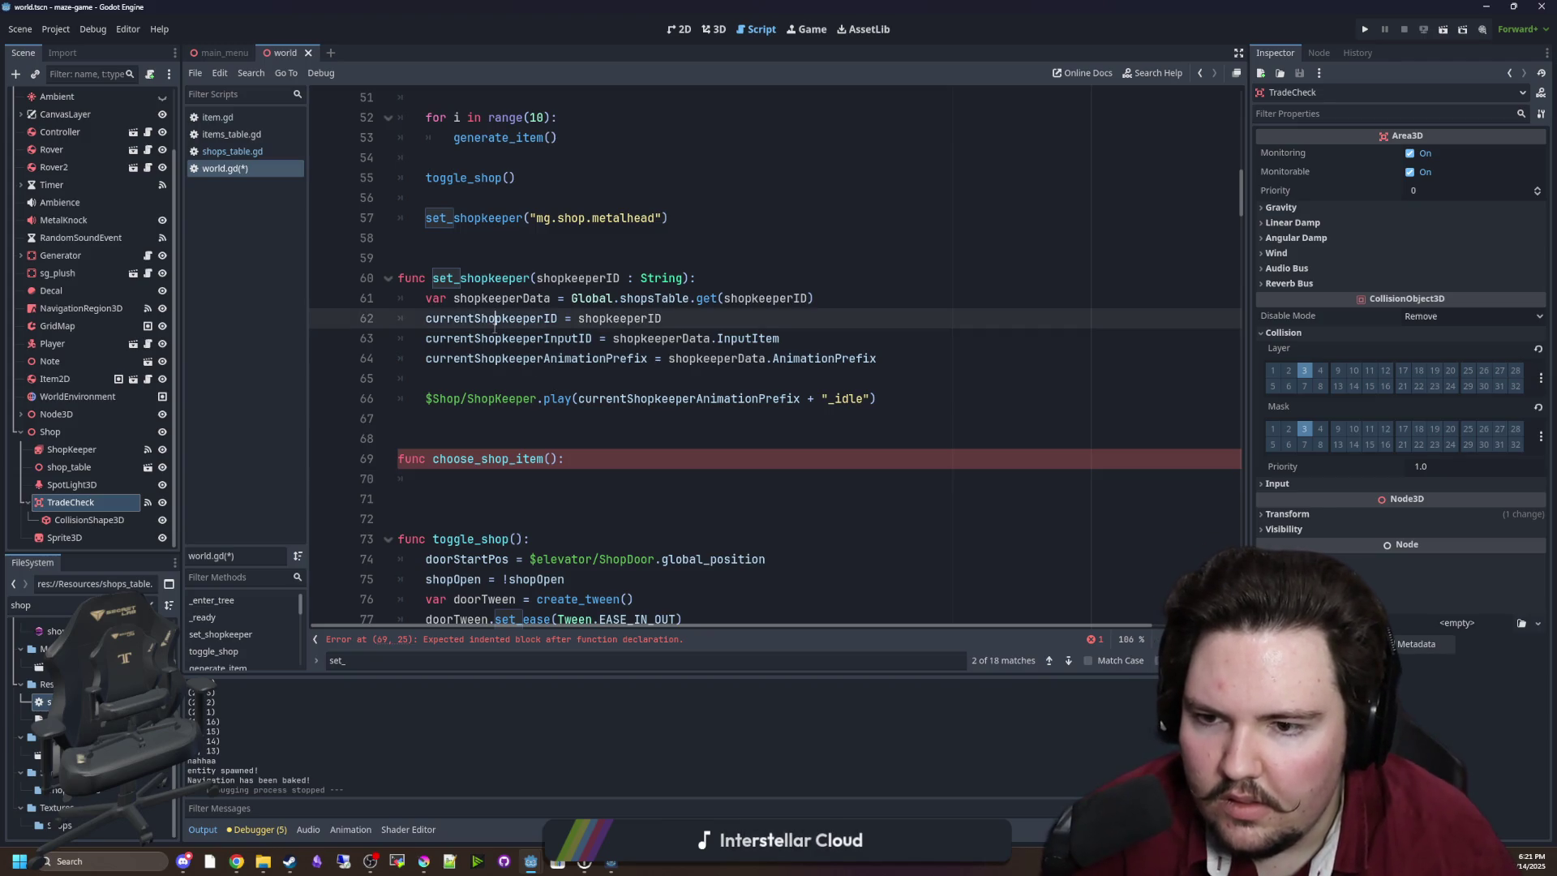
# Paste currentShopkeeperOutputID into the body of choose_shop_item.
pyautogui.keyDown('ctrl'); pyautogui.click(519, 338); pyautogui.keyUp('ctrl')
pyautogui.scroll(4, 606, 415)
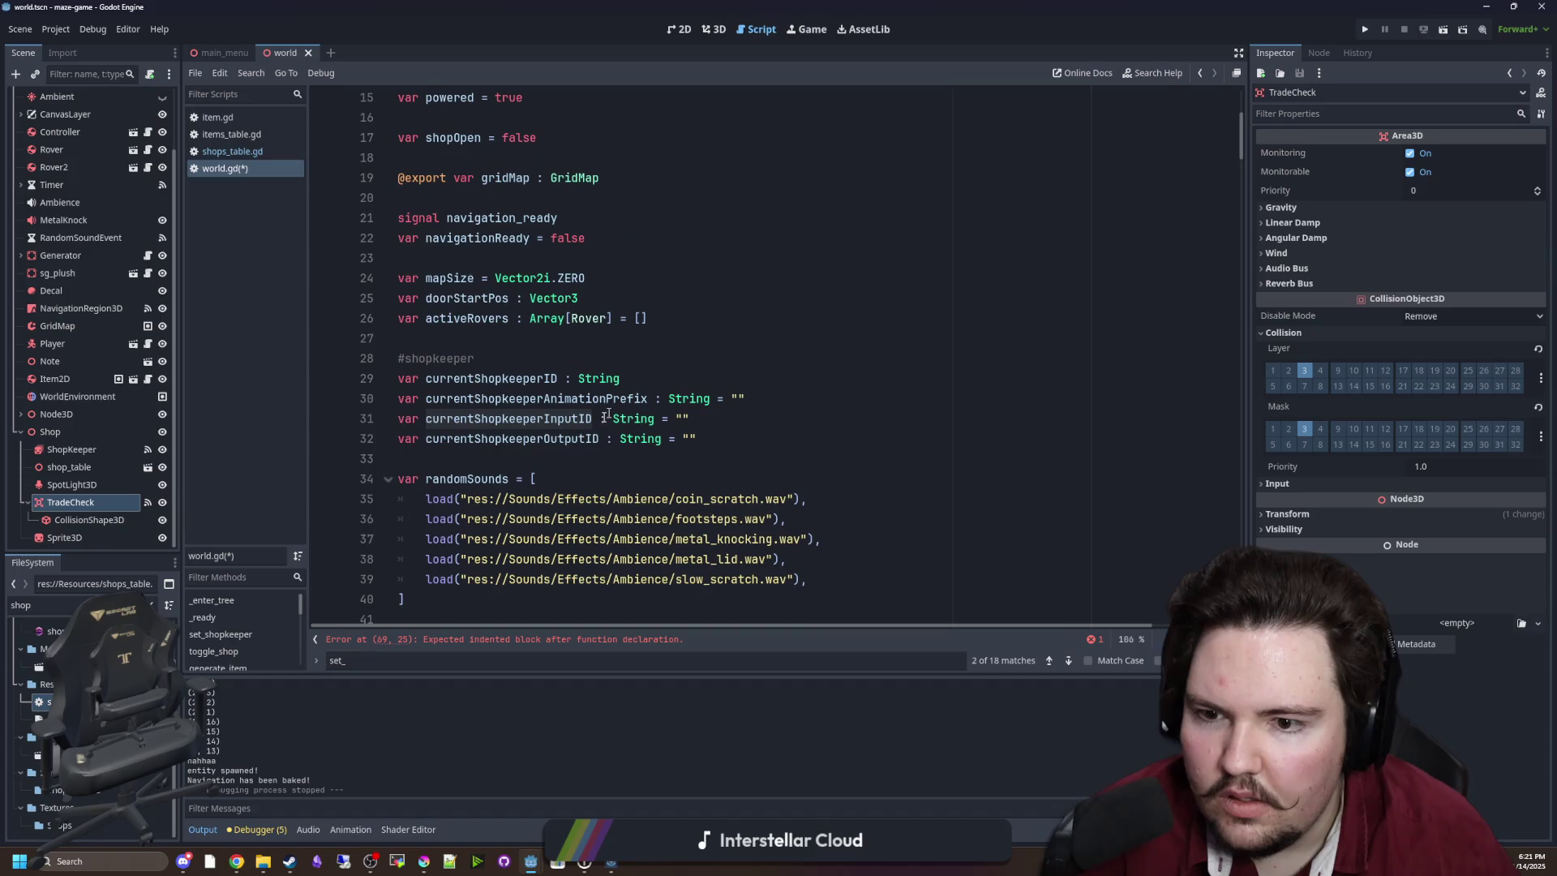
pyautogui.doubleClick(543, 439)
pyautogui.hotkey('ctrl', 'c')
pyautogui.scroll(-8, 568, 405)
pyautogui.scroll(7, 602, 391)
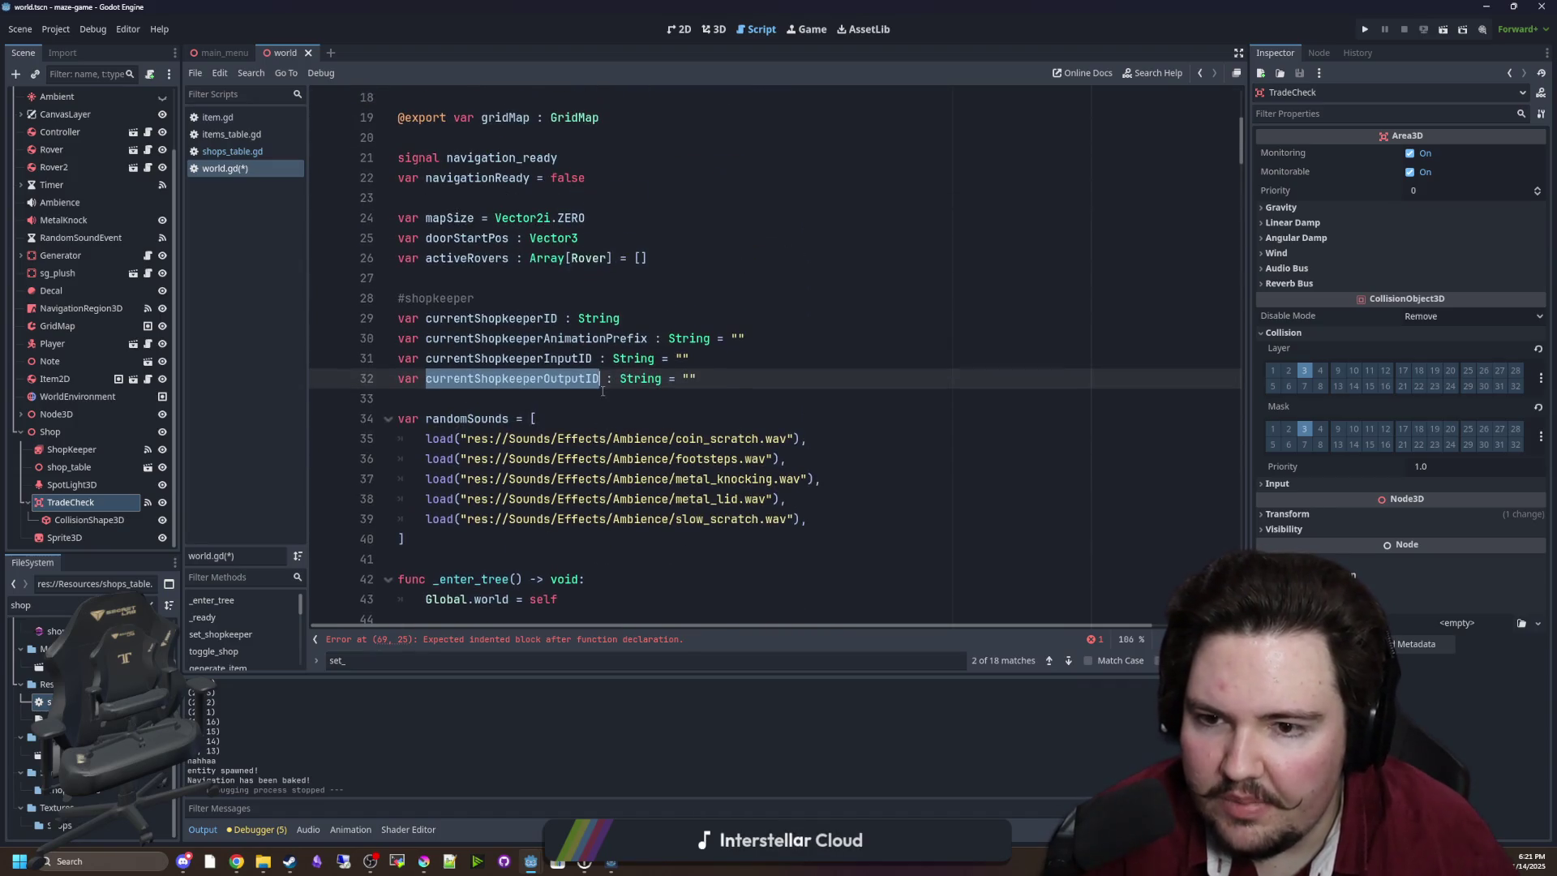
pyautogui.scroll(-12, 582, 405)
pyautogui.click(530, 425)
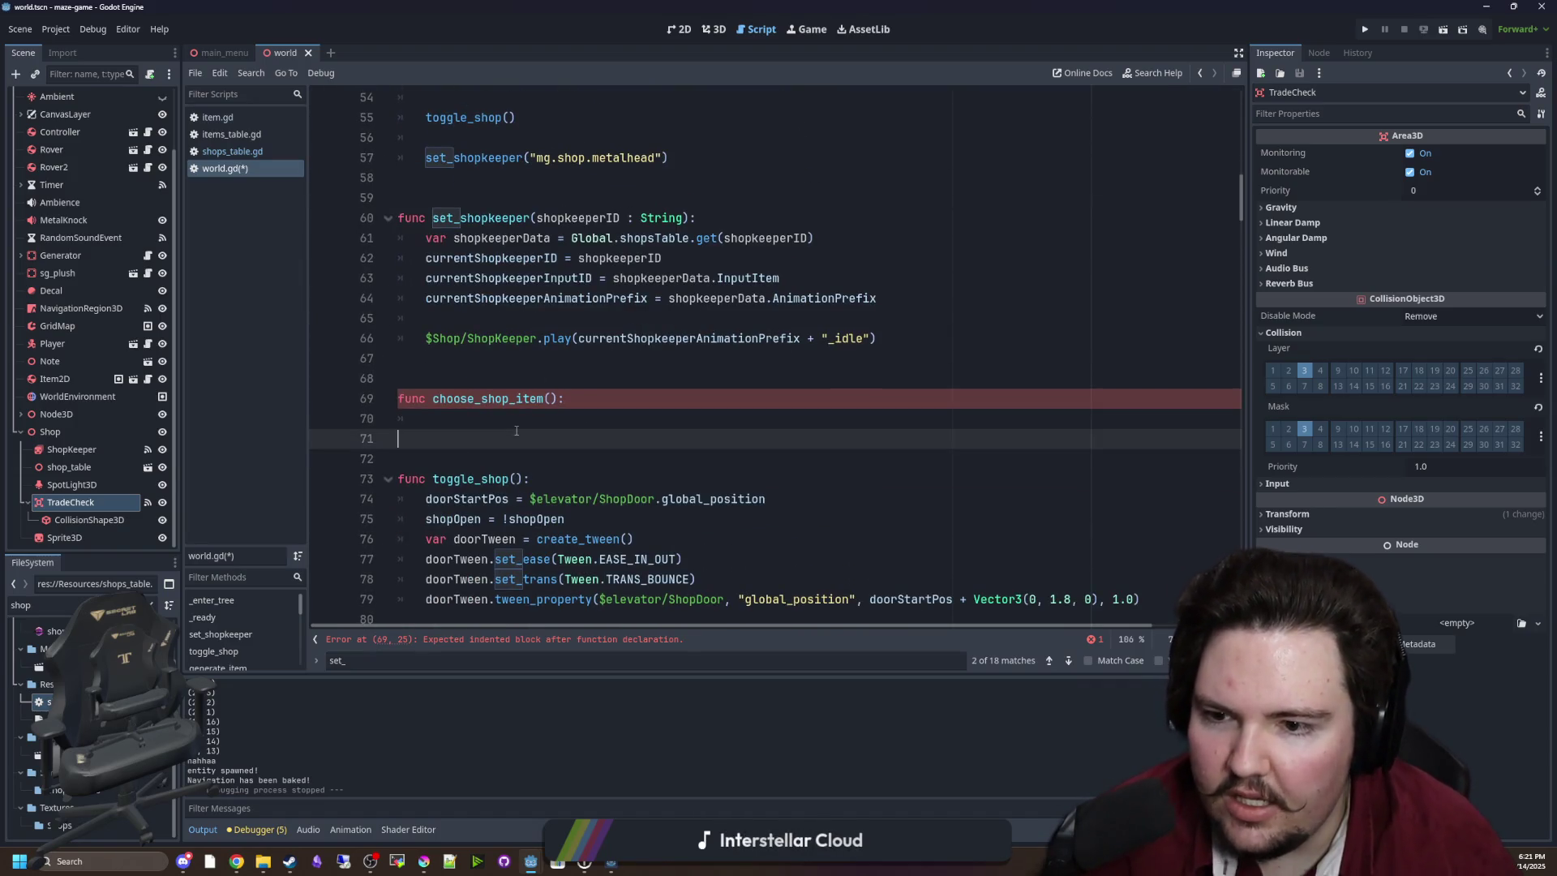
pyautogui.hotkey('ctrl', 'v')
pyautogui.press('Home')
pyautogui.press('Return')
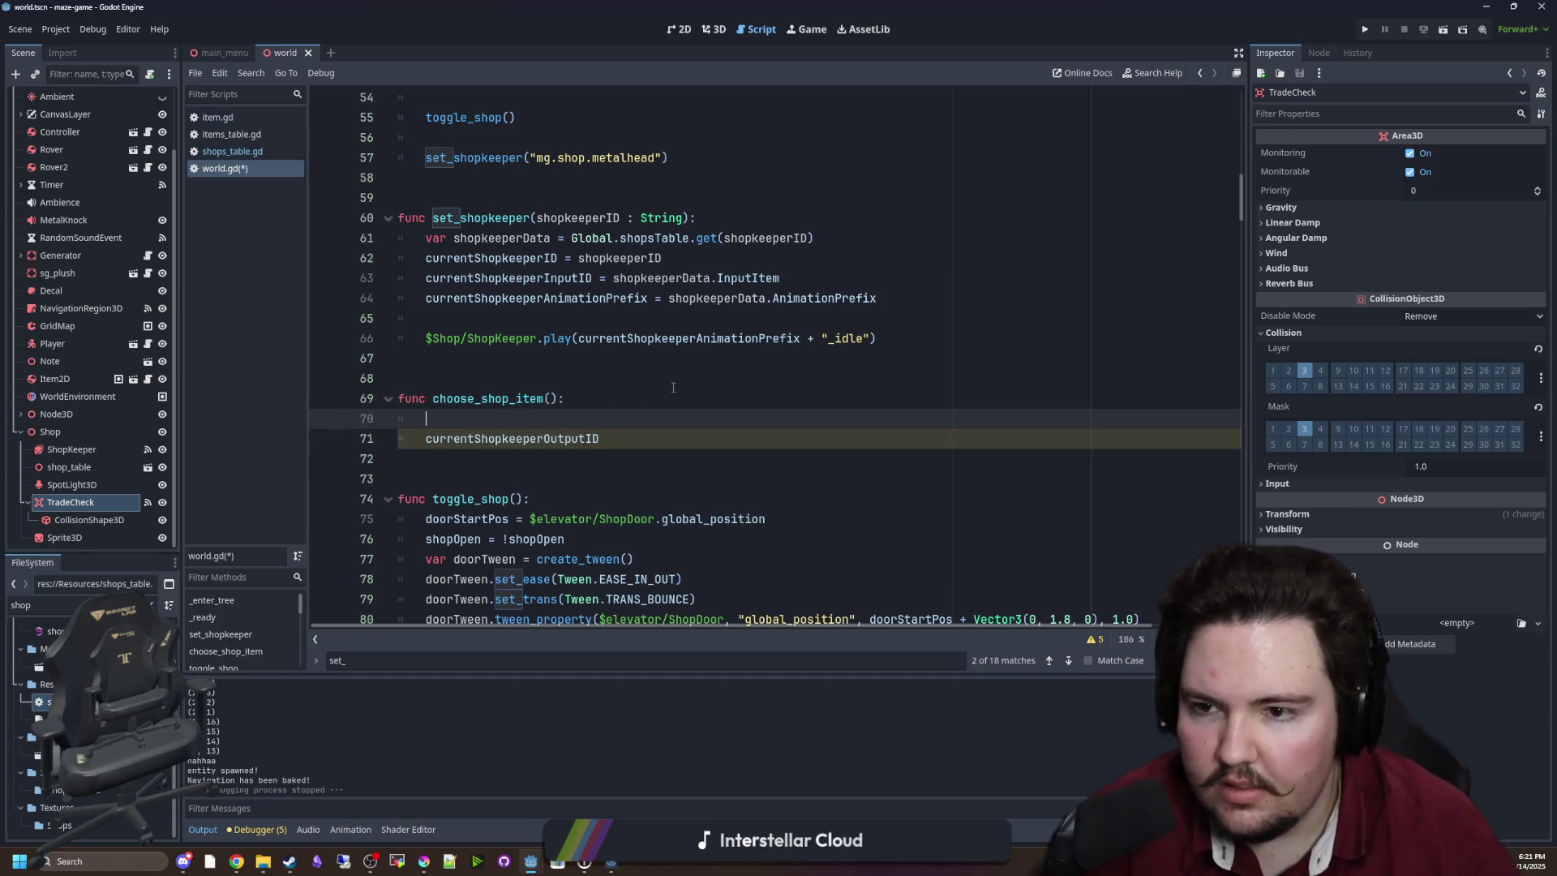
# Copy the shopkeeperData lookup line from set_shopkeeper into choose_shop_item.
pyautogui.moveTo(849, 245); pyautogui.dragTo(425, 239)
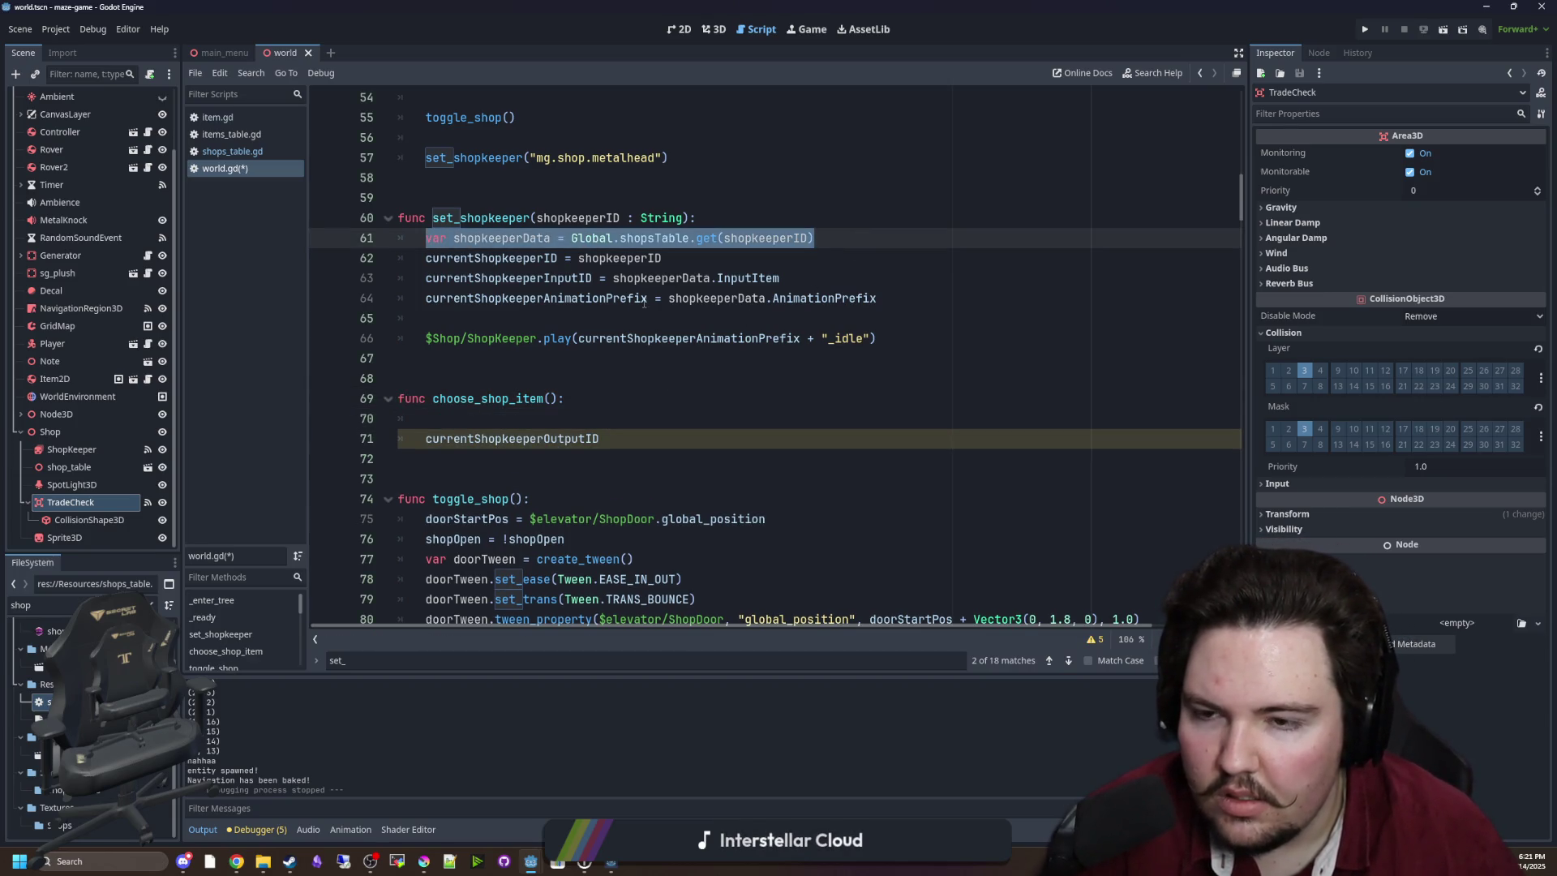
pyautogui.hotkey('ctrl', 'c')
pyautogui.click(889, 419)
pyautogui.hotkey('ctrl', 'v')
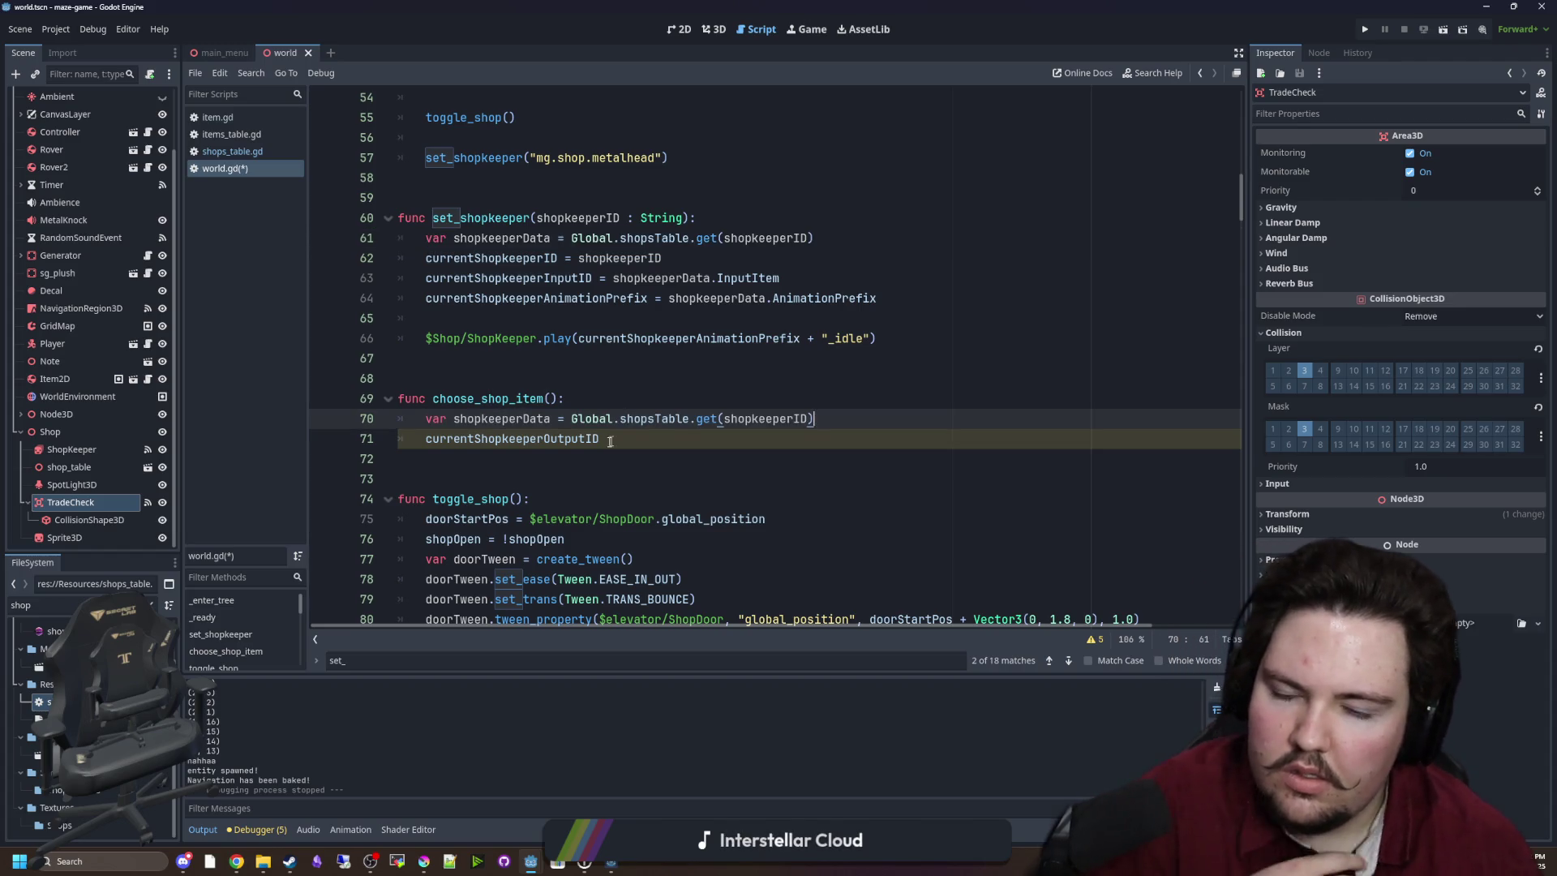
pyautogui.press('Return')
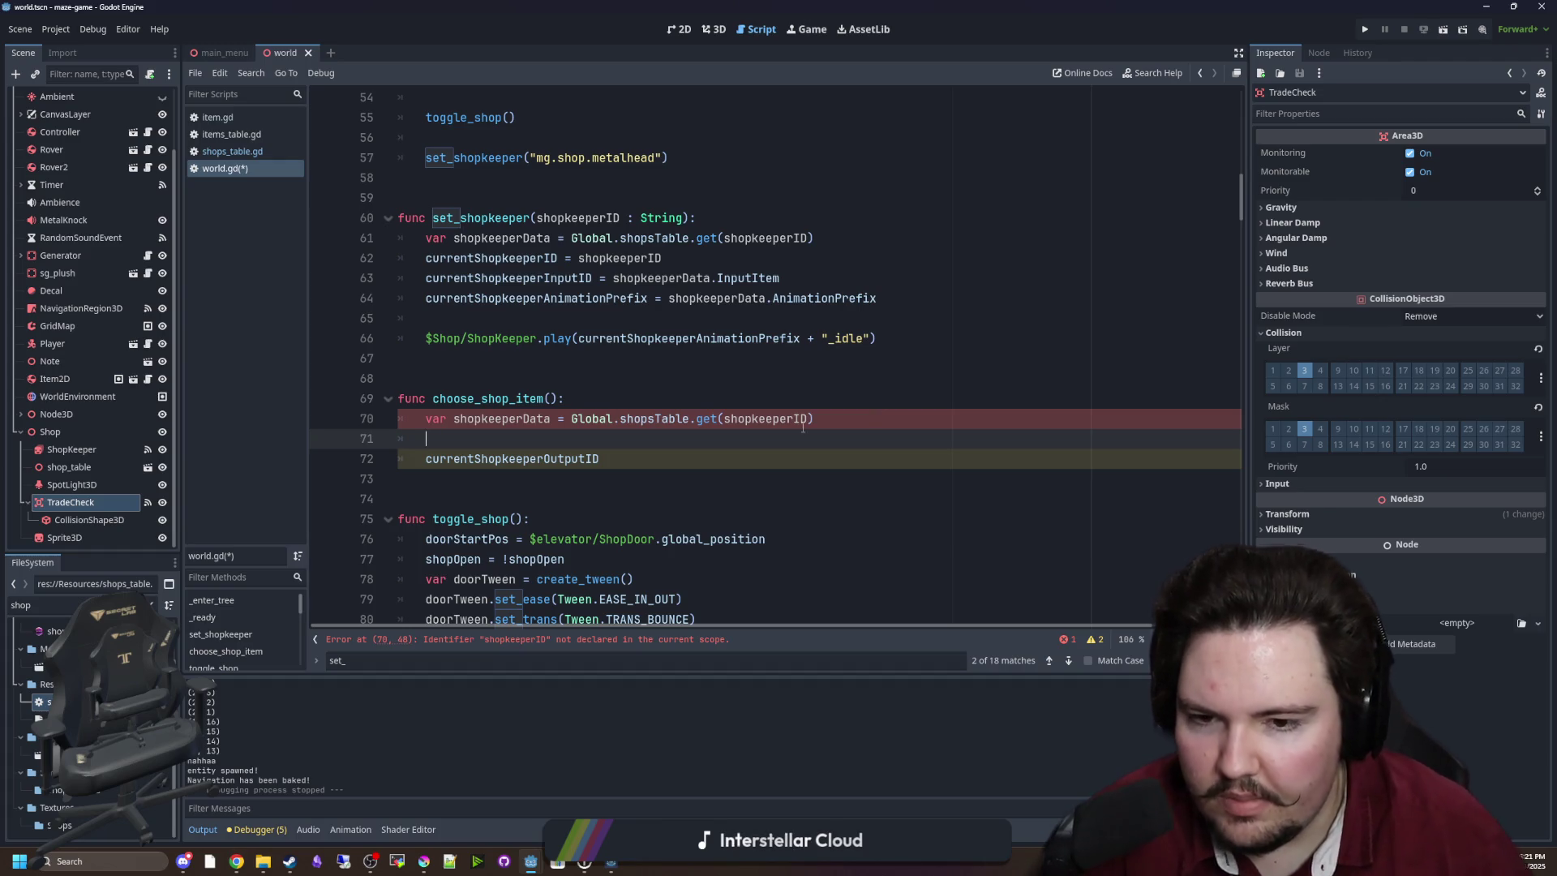
# Replace the shopkeeperID argument with currentShopkeeperID in the shopkeeperData lookup.
pyautogui.doubleClick(763, 417)
pyautogui.write('currentS')
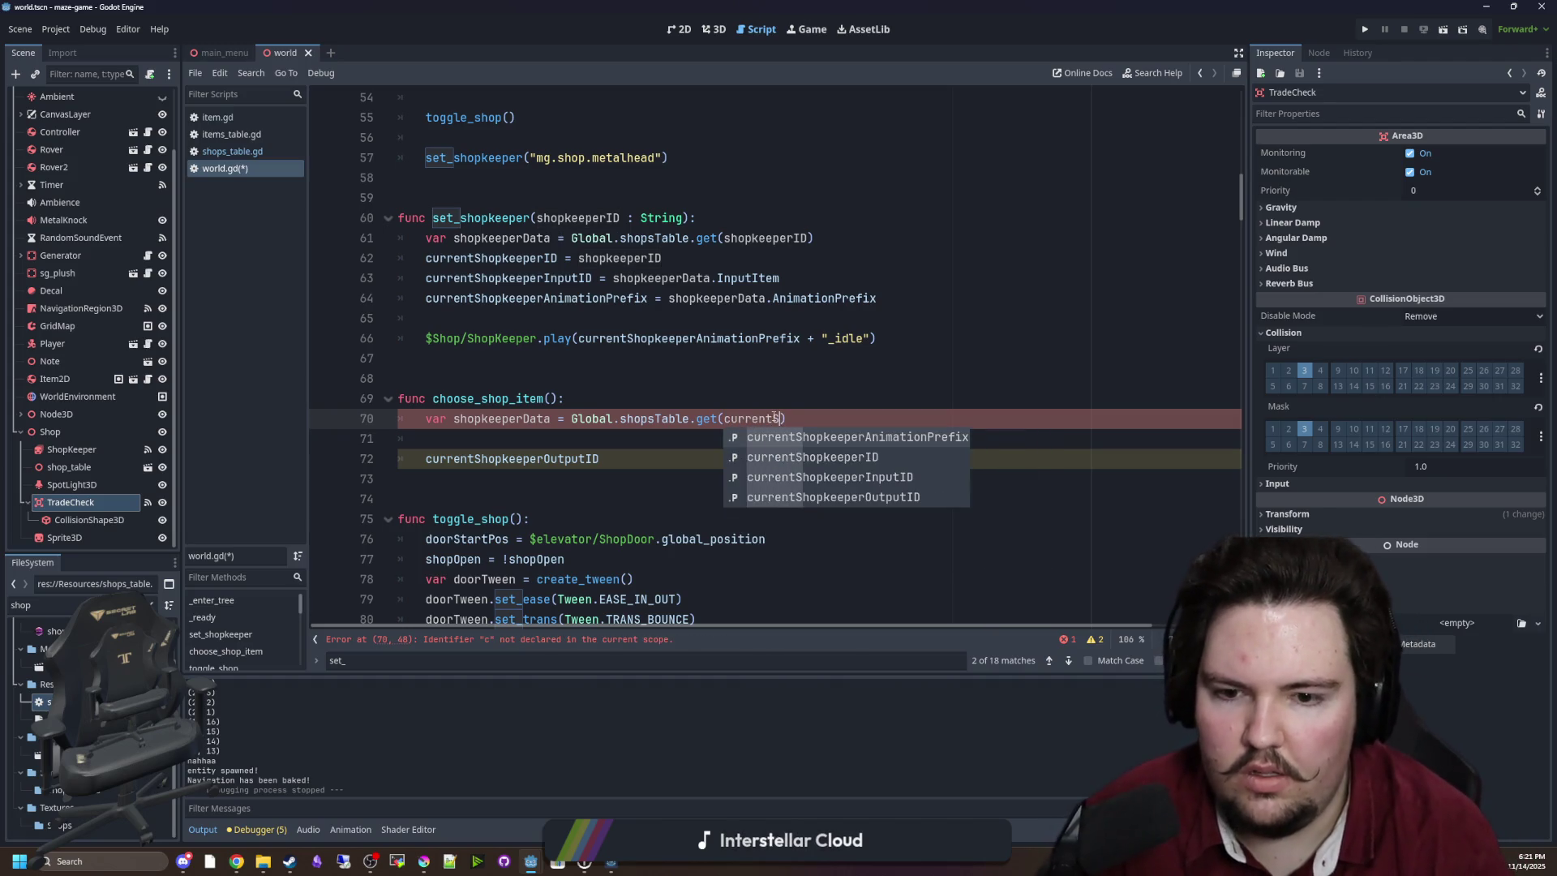
pyautogui.write('hop')
pyautogui.press('Down')
pyautogui.press('Return')
pyautogui.doubleClick(775, 417)
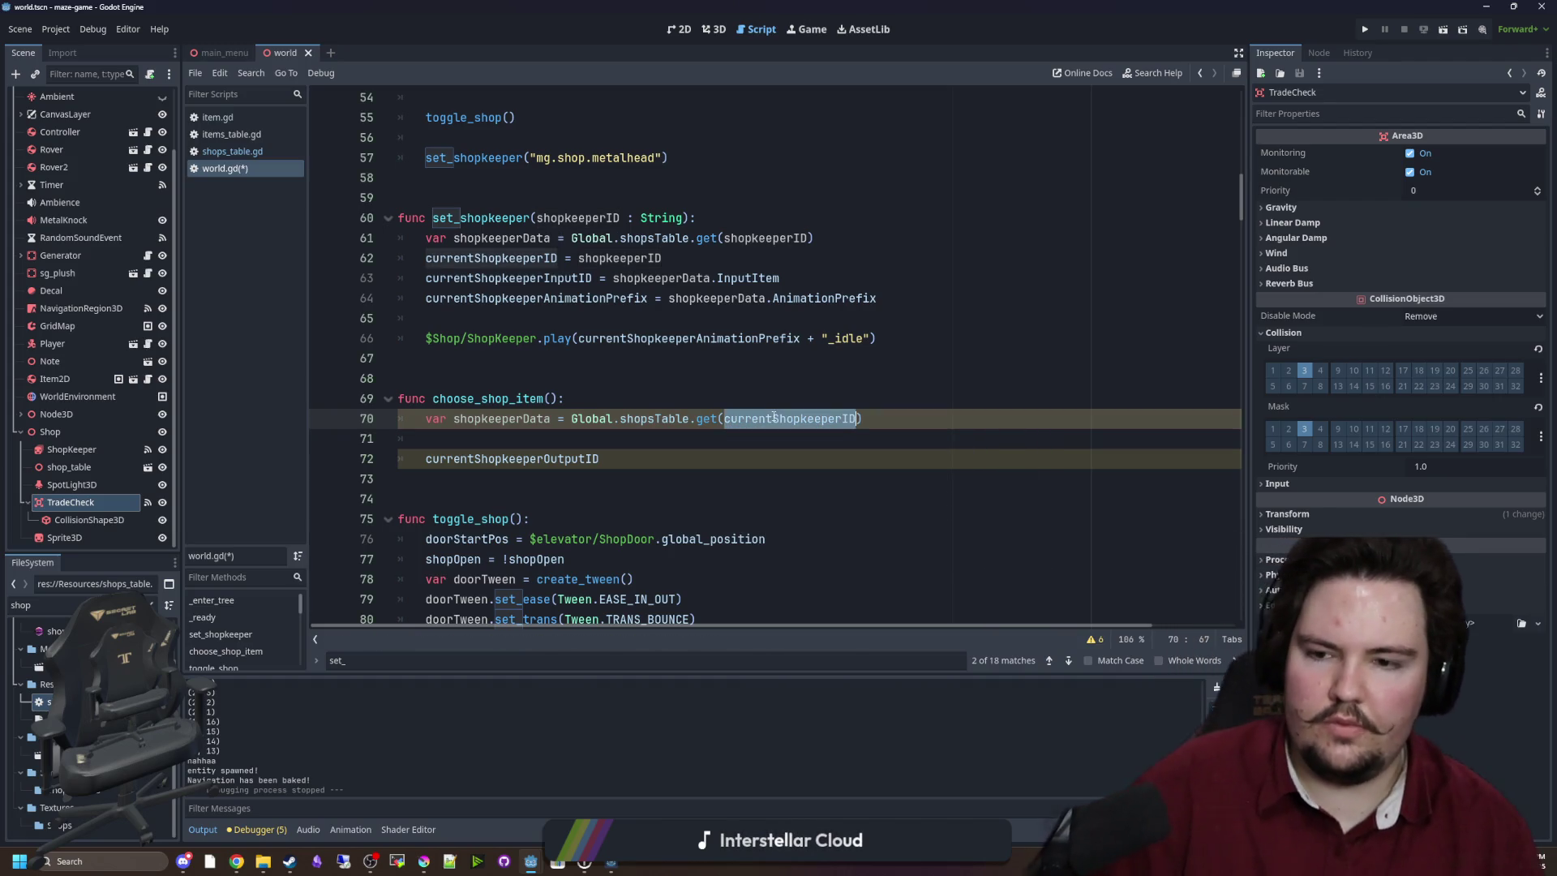
pyautogui.click(587, 439)
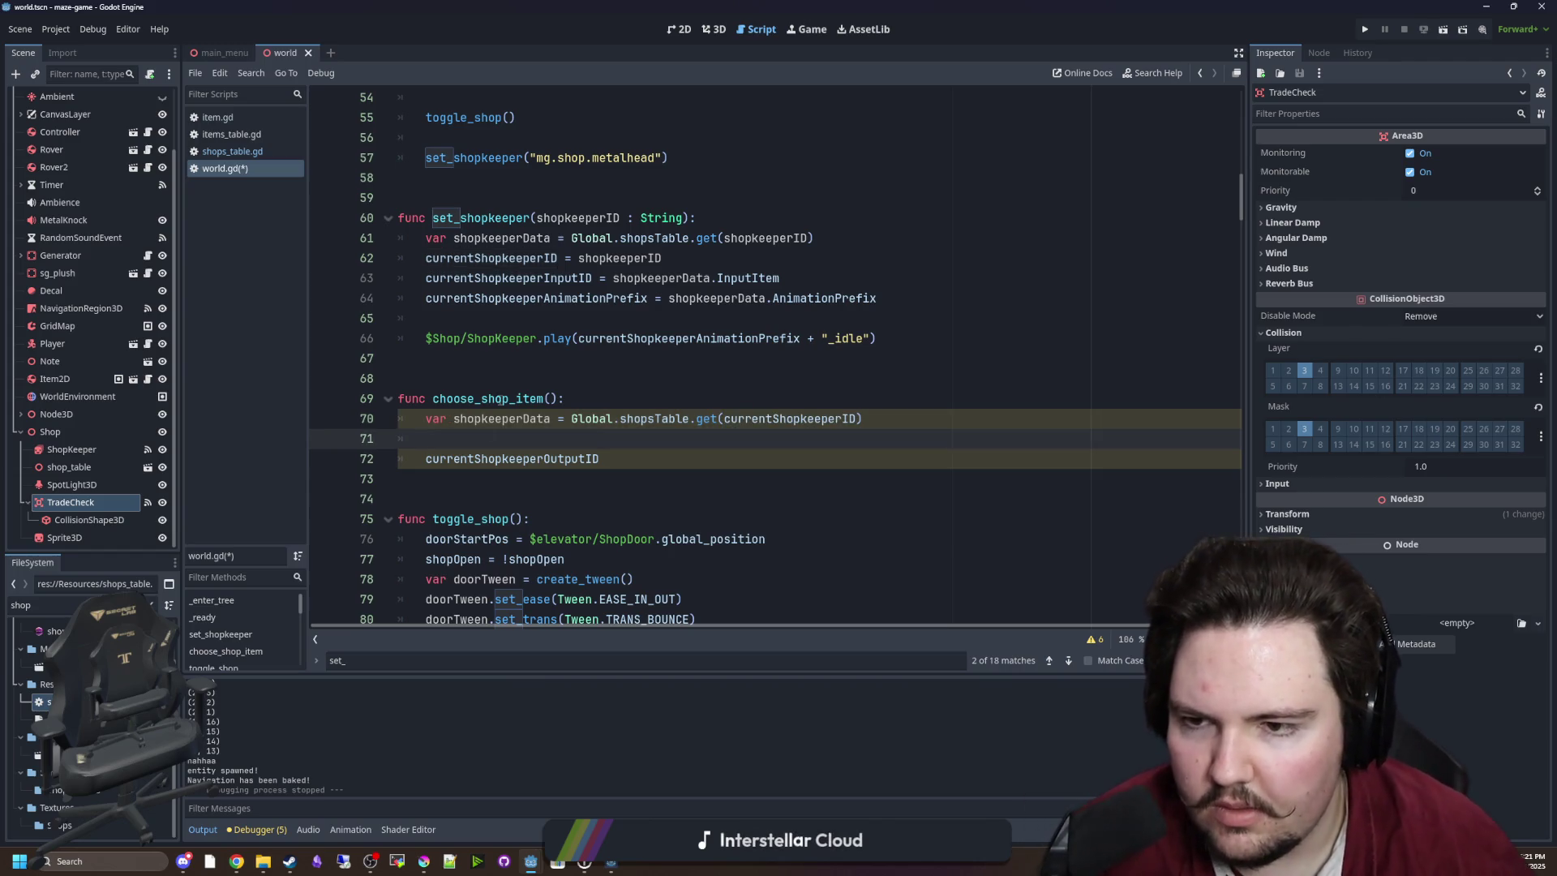
# Add a choose_shop_item() call inside set_shopkeeper.
pyautogui.moveTo(558, 398); pyautogui.dragTo(438, 403)
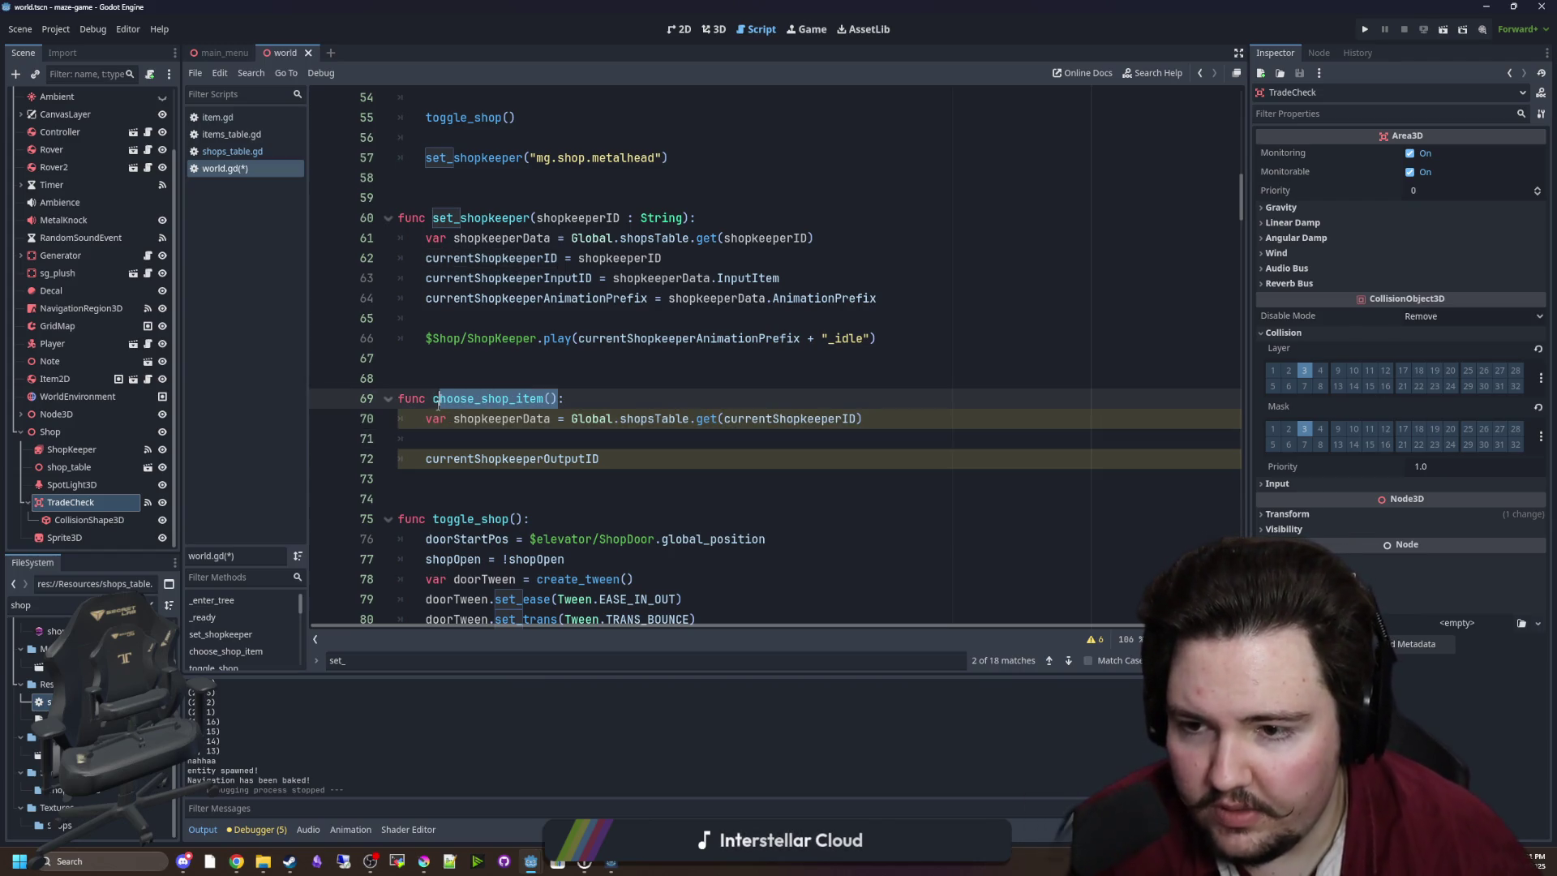
pyautogui.click(506, 318)
pyautogui.press('Return')
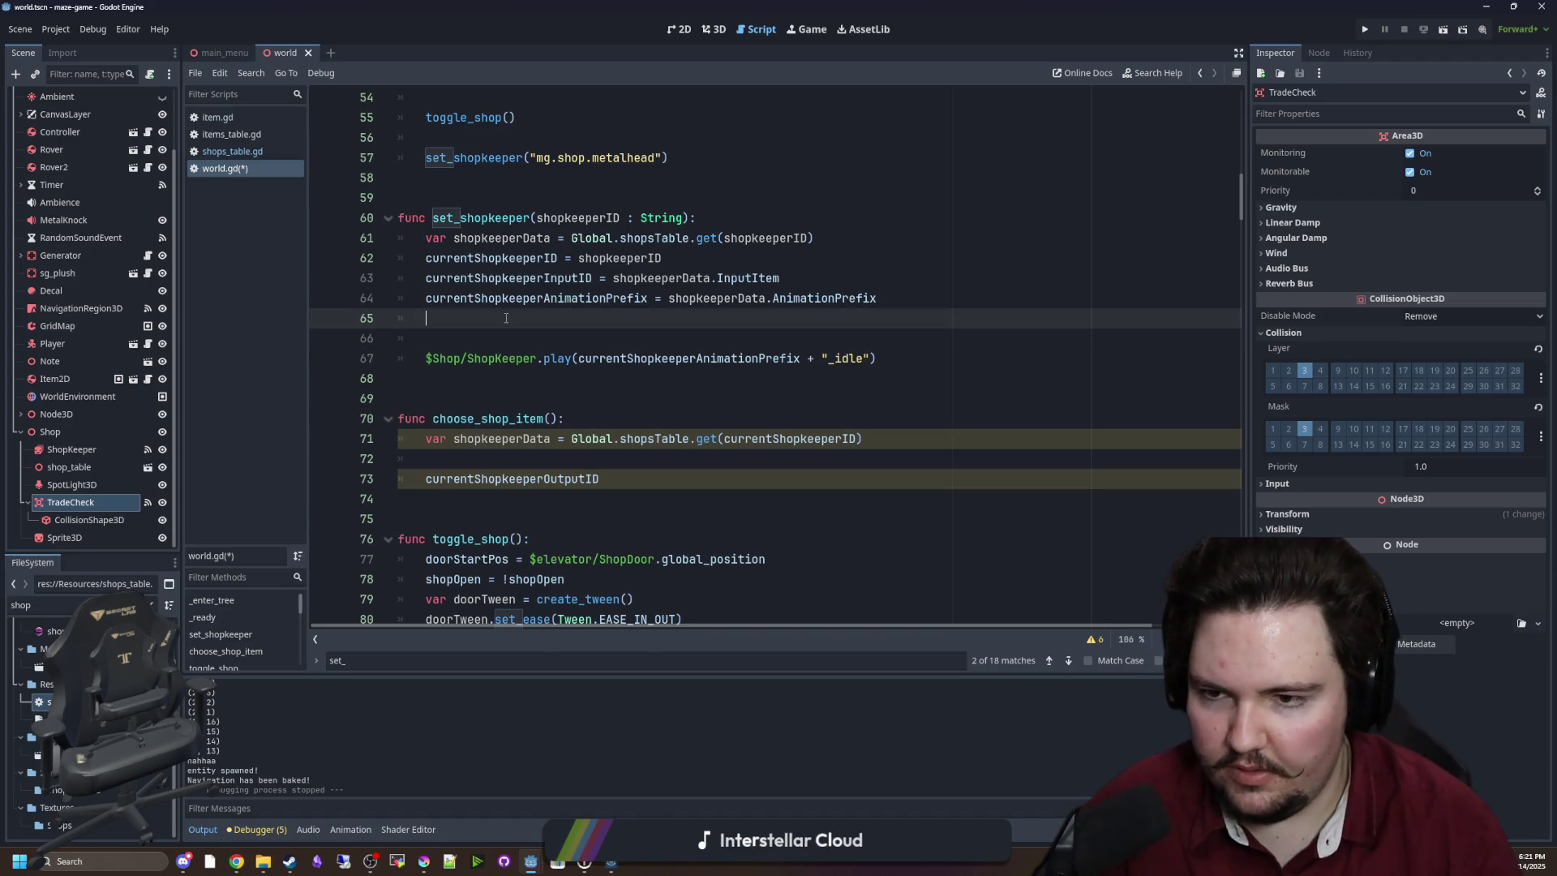
pyautogui.write('c')
pyautogui.press('Down')
pyautogui.press('Return')
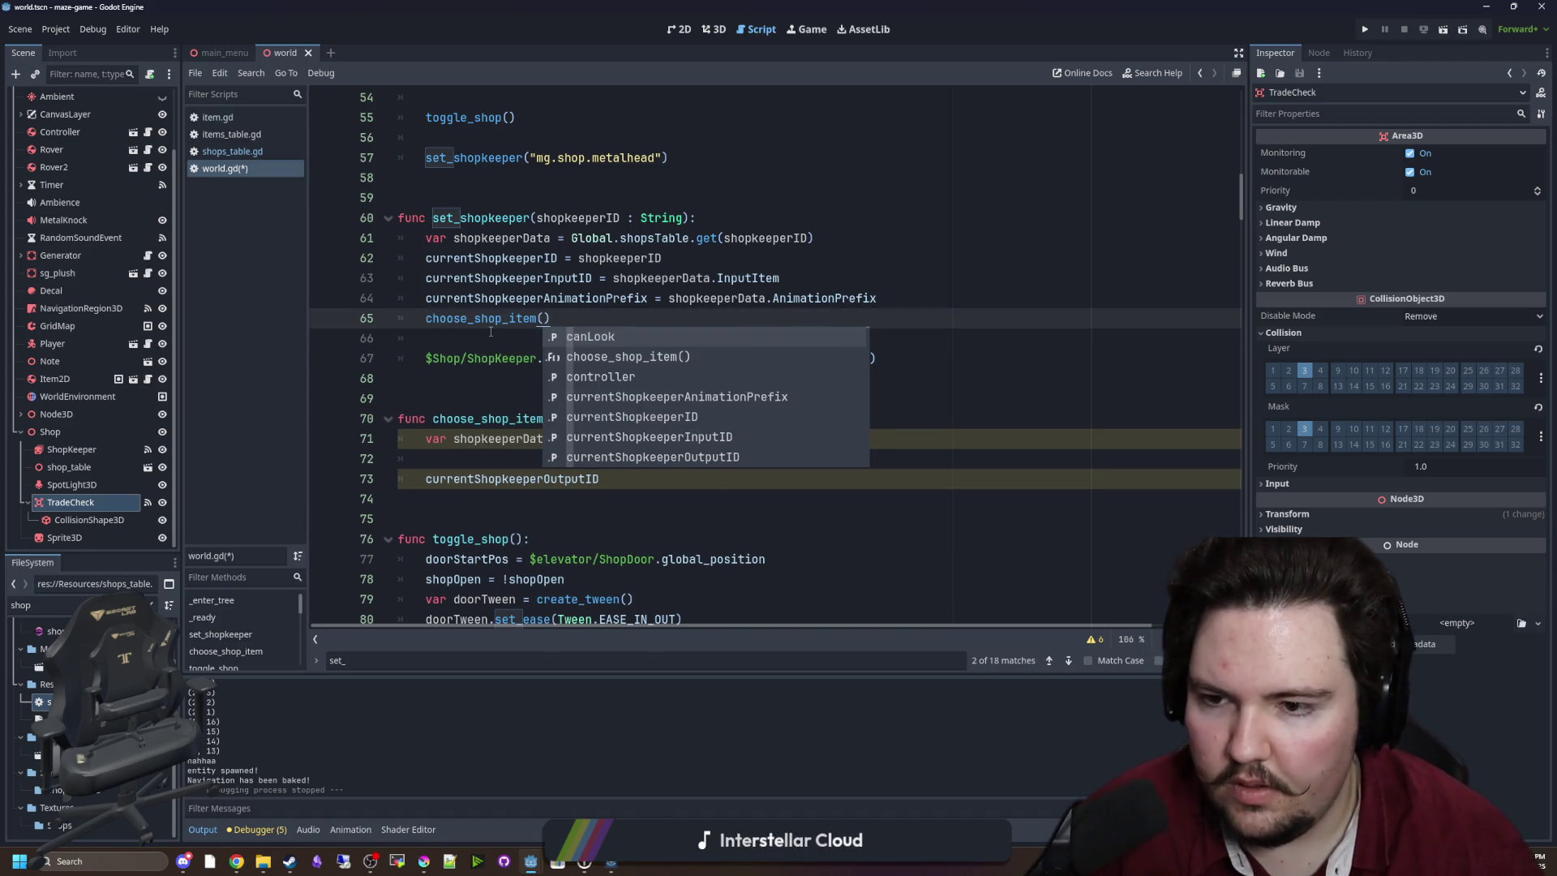
pyautogui.click(490, 332)
# Start writing a Global. helper call on the empty line in choose_shop_item.
pyautogui.scroll(-1, 521, 344)
pyautogui.click(497, 398)
pyautogui.write('shop')
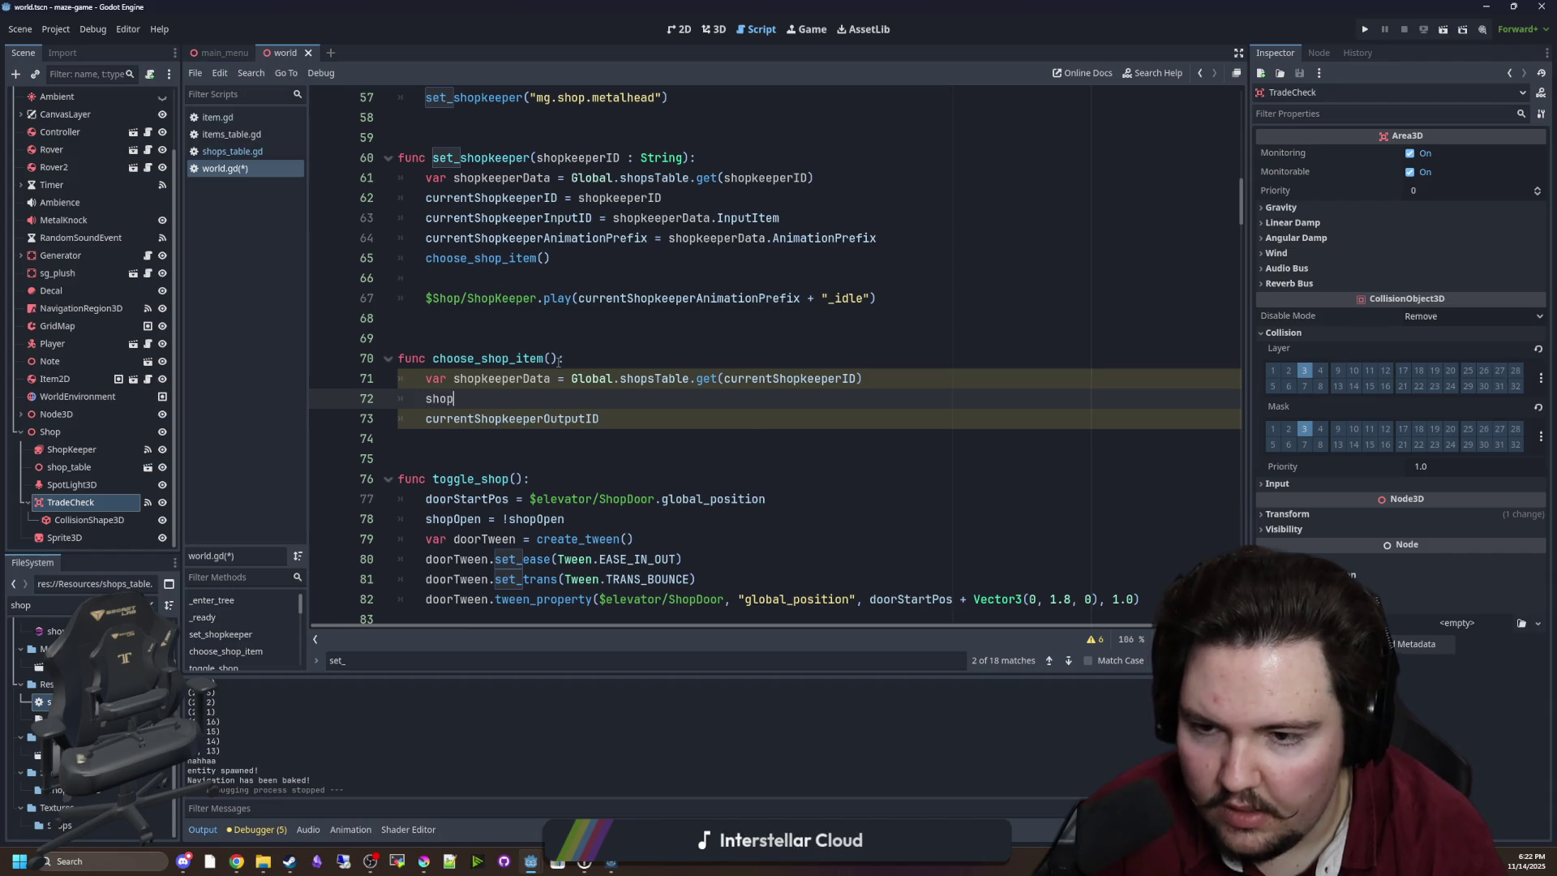
pyautogui.write('jke')
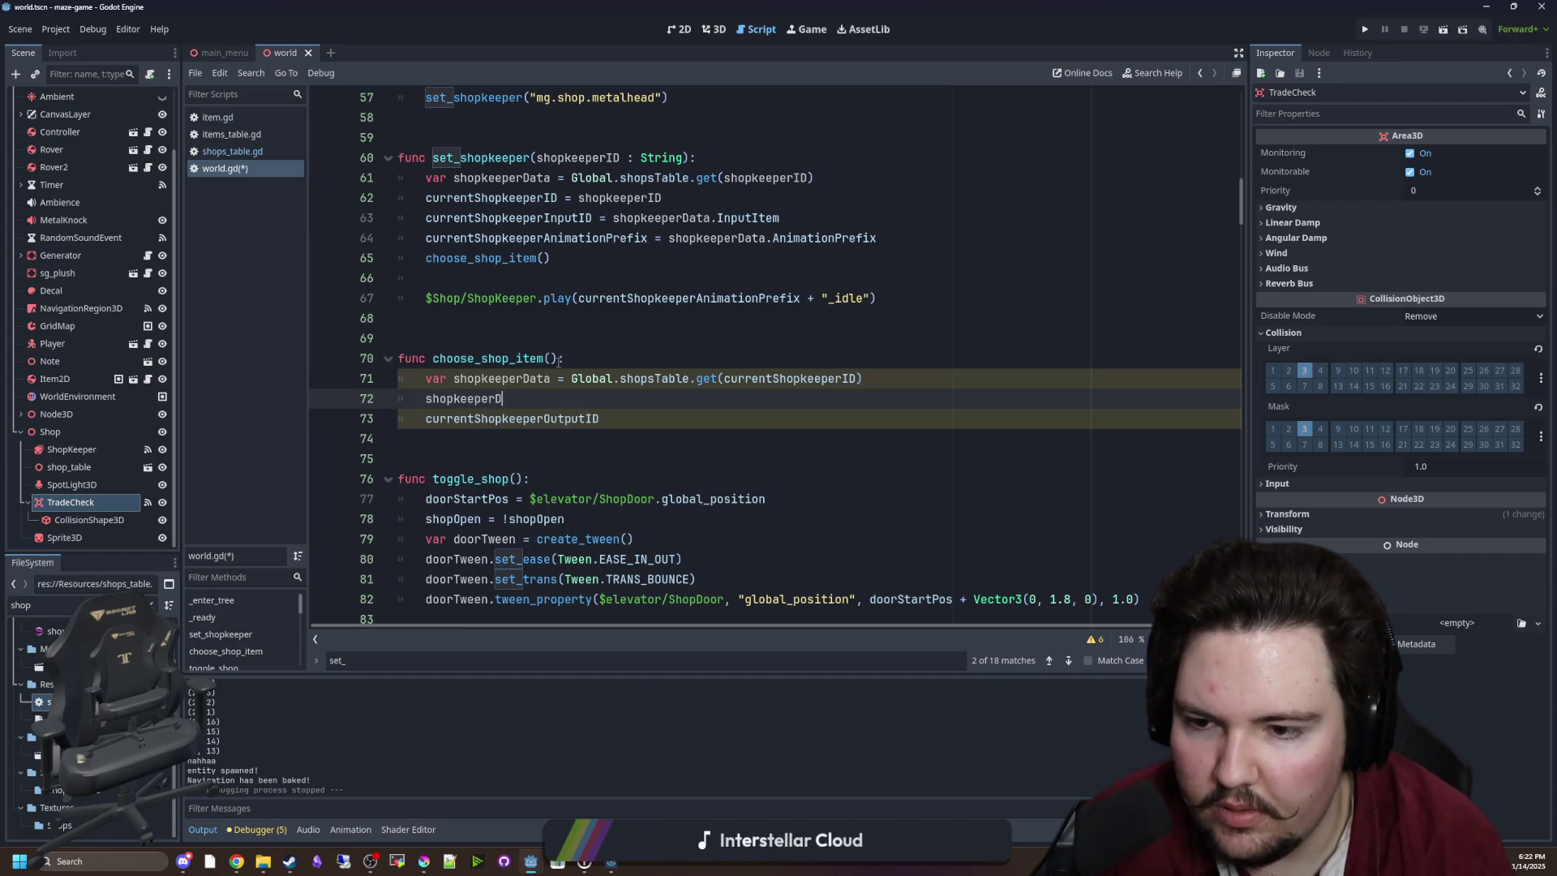
pyautogui.write('ata.')
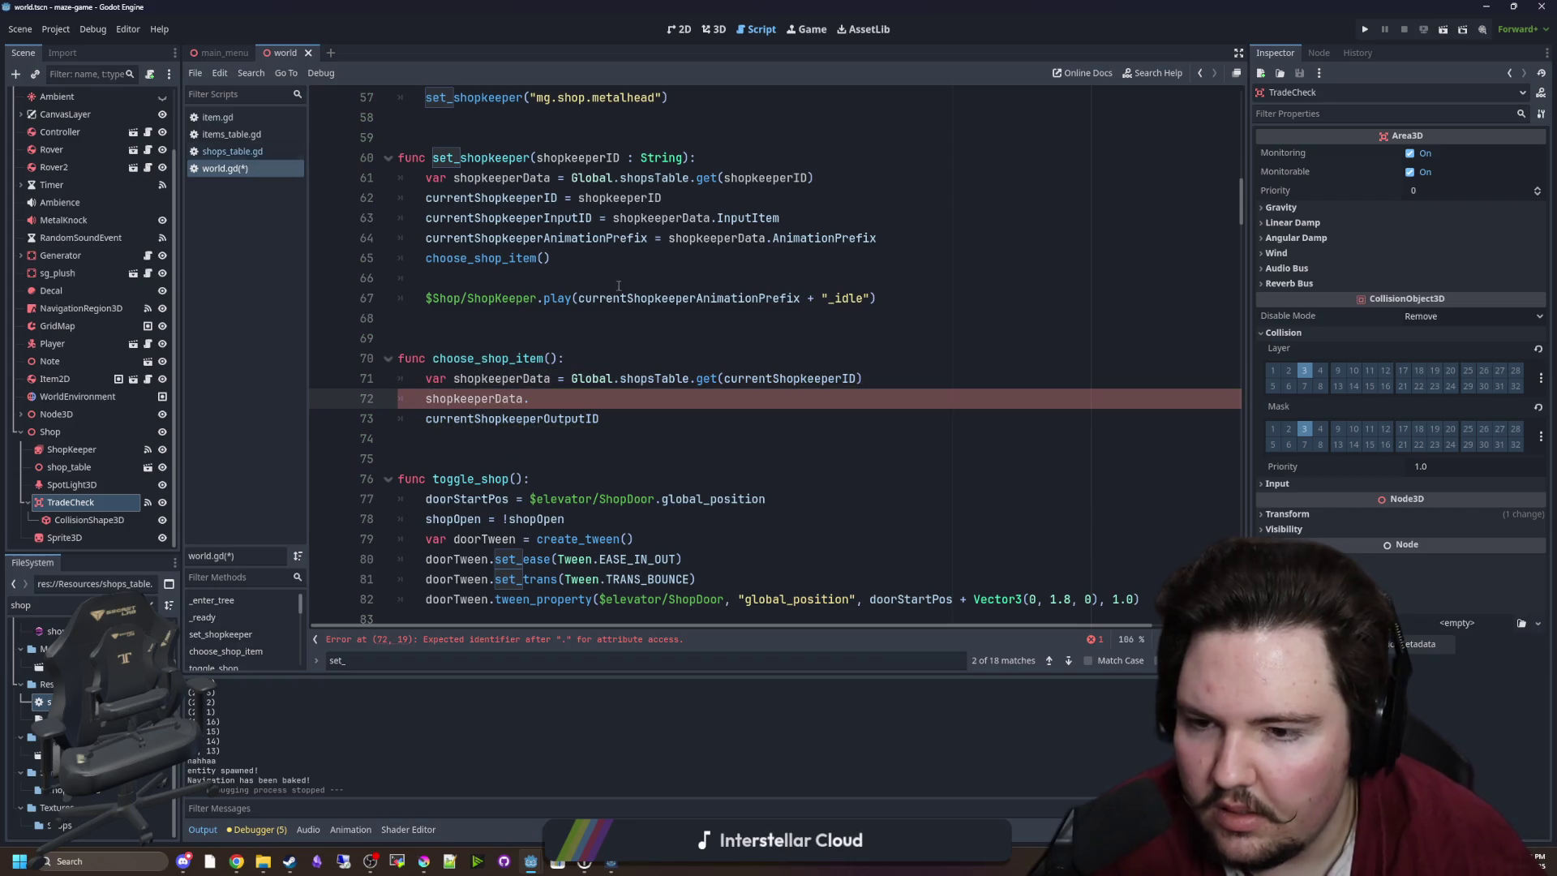
pyautogui.press('BackSpace')
pyautogui.press('BackSpace')
pyautogui.press('BackSpace')
pyautogui.write('G')
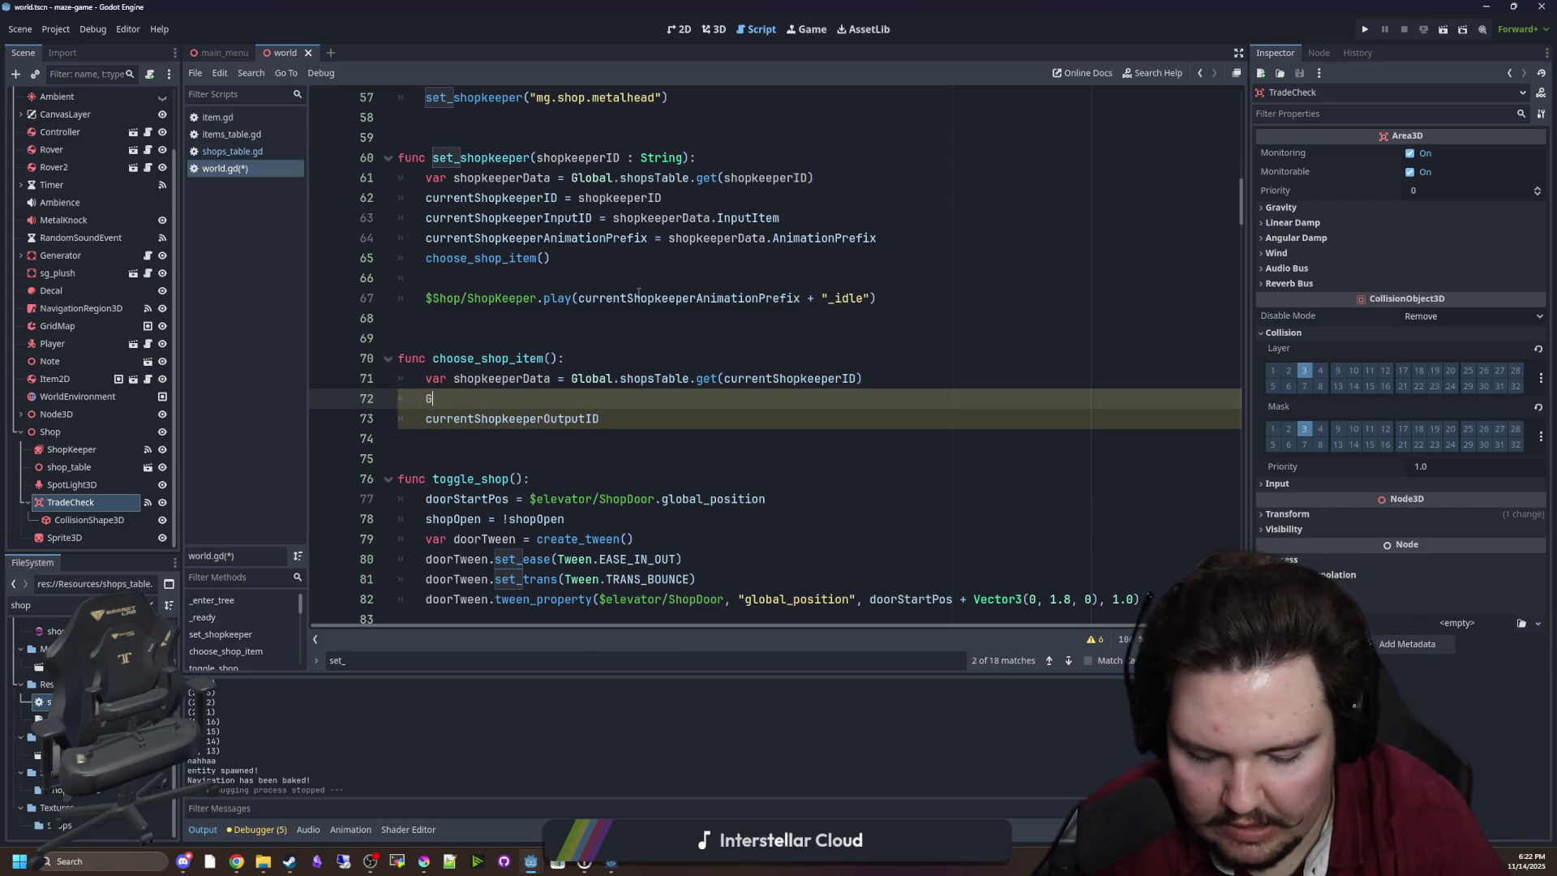
pyautogui.write('lobal.cho')
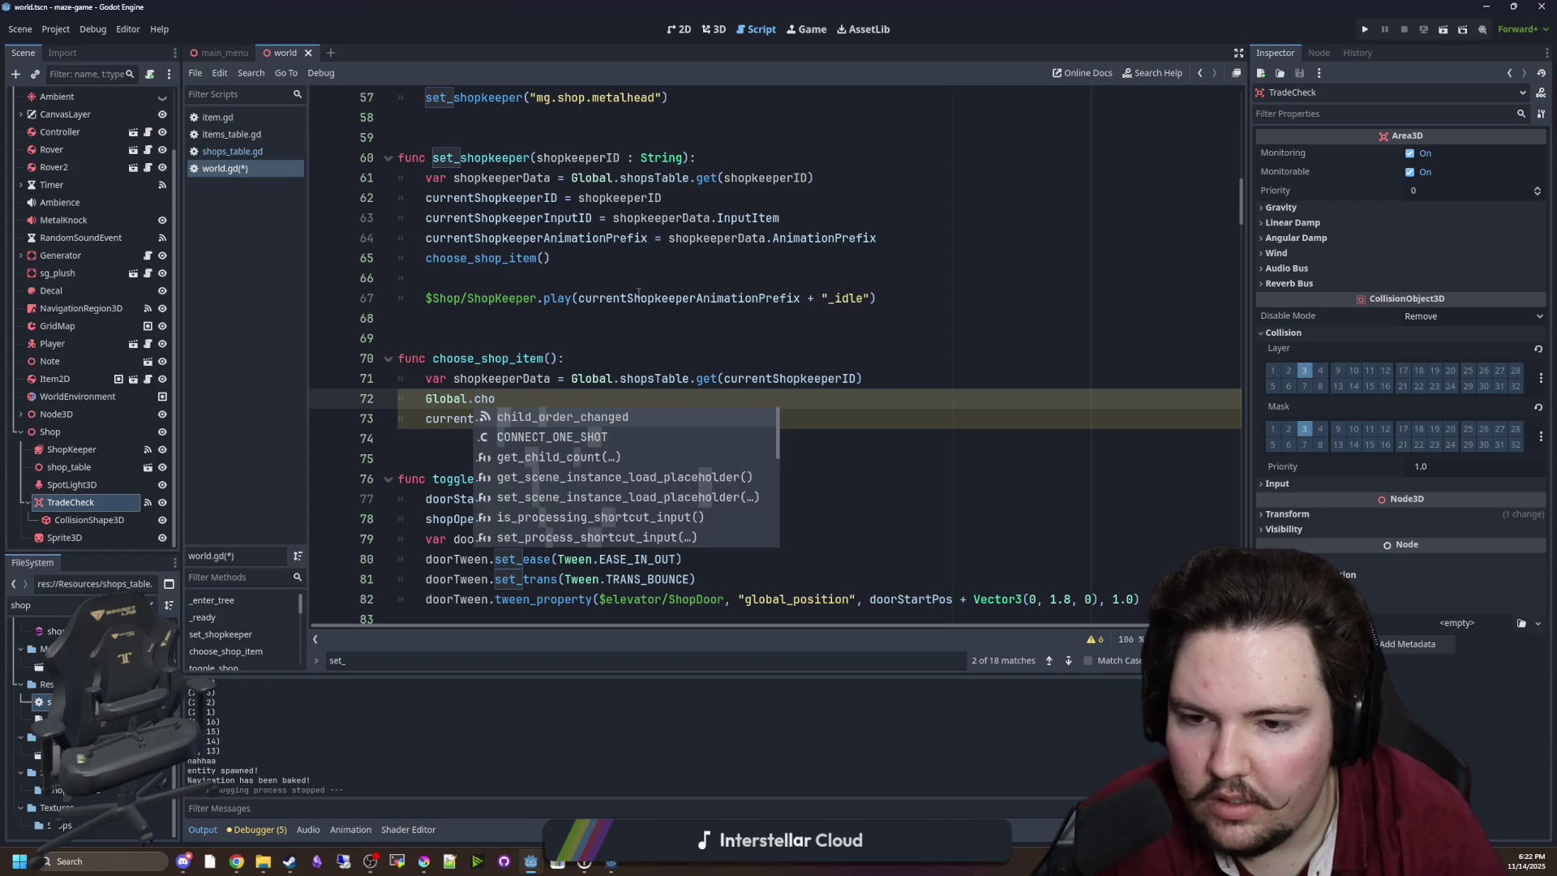
pyautogui.press('BackSpace')
pyautogui.press('BackSpace')
pyautogui.press('BackSpace')
pyautogui.write('pick')
pyautogui.press('BackSpace')
pyautogui.press('BackSpace')
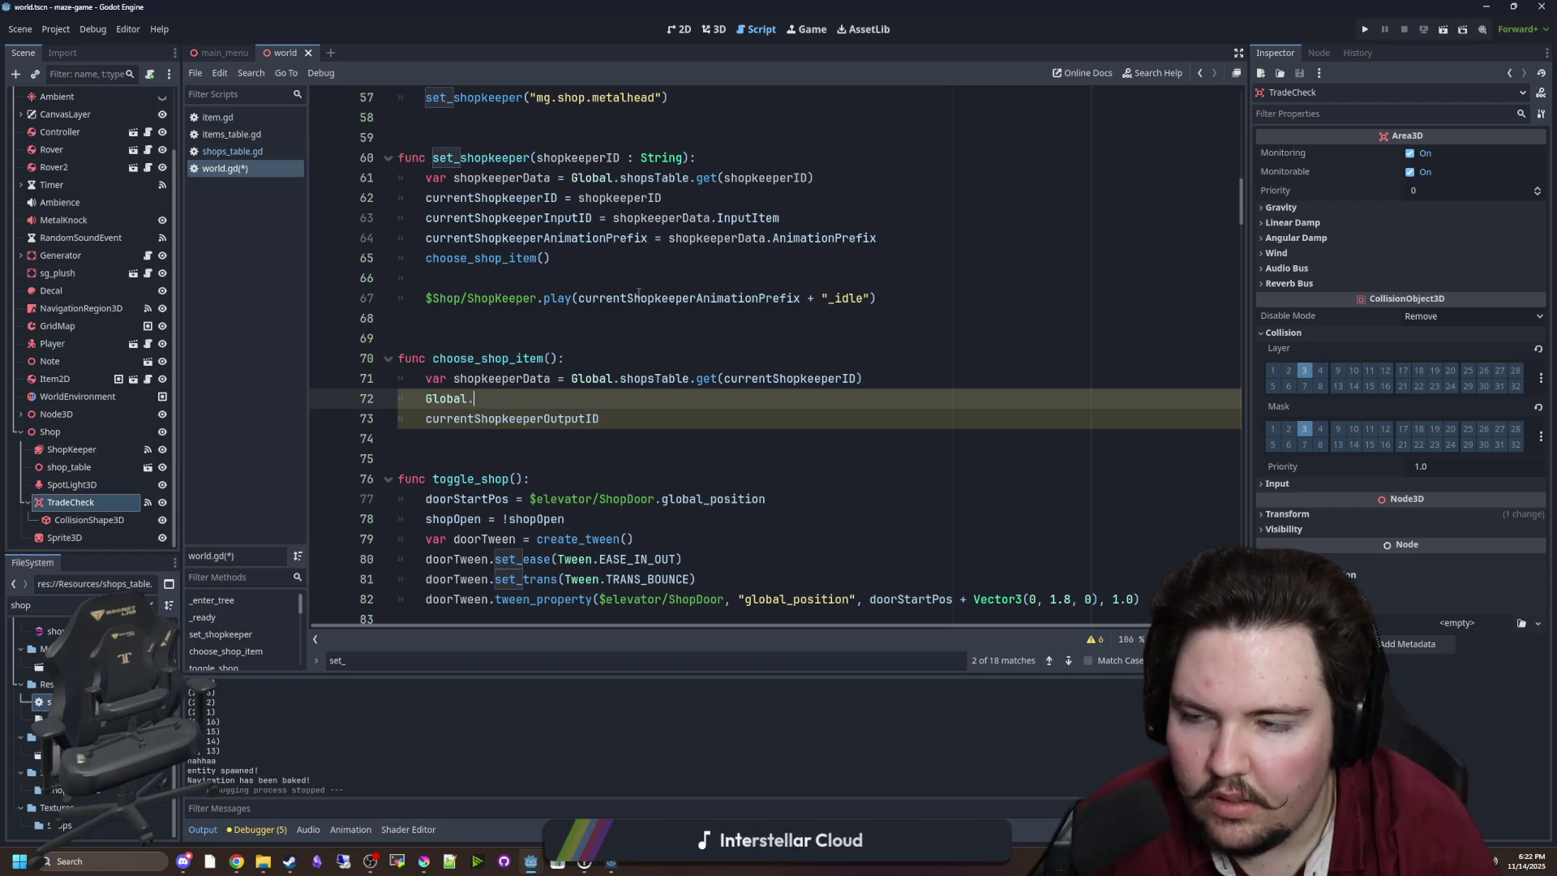
# Open global.gd to check which helper functions it provides.
pyautogui.write('glob')
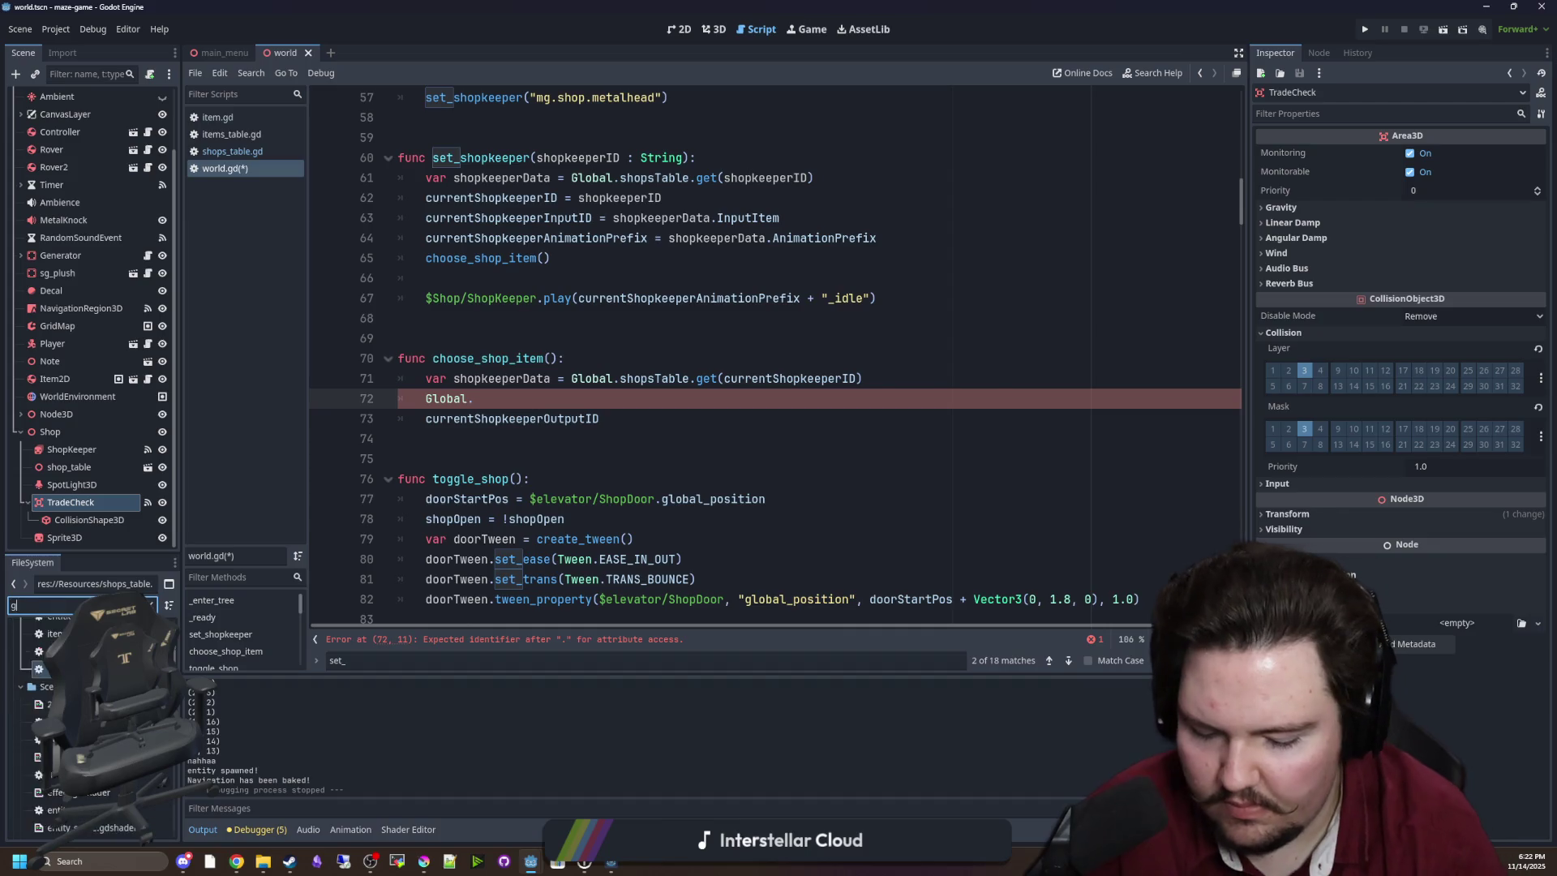
pyautogui.doubleClick(40, 663)
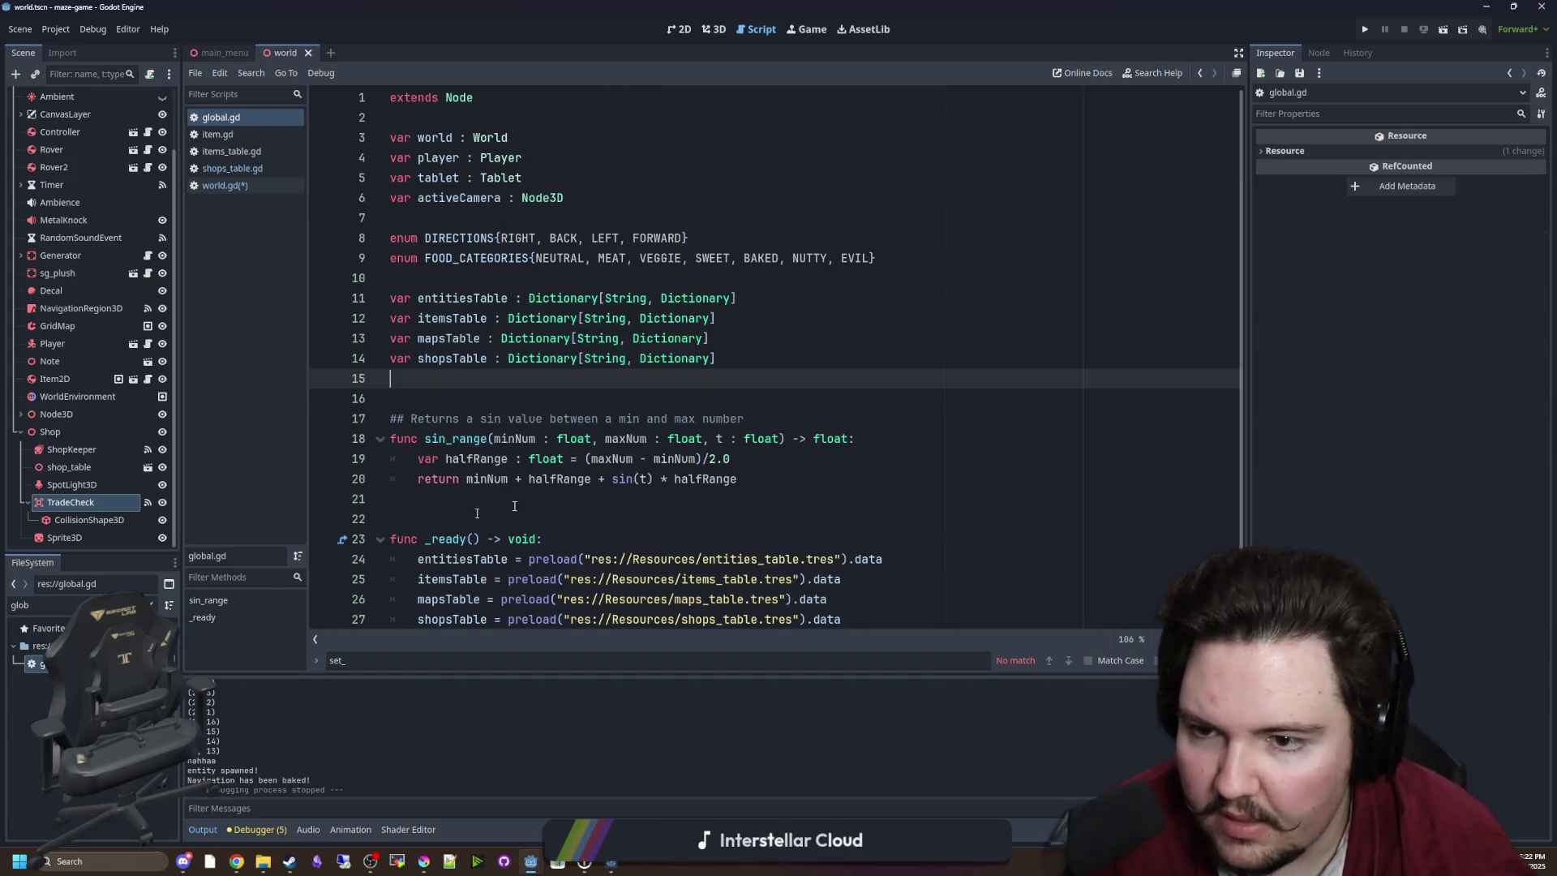
pyautogui.scroll(-1, 577, 351)
pyautogui.scroll(1, 577, 351)
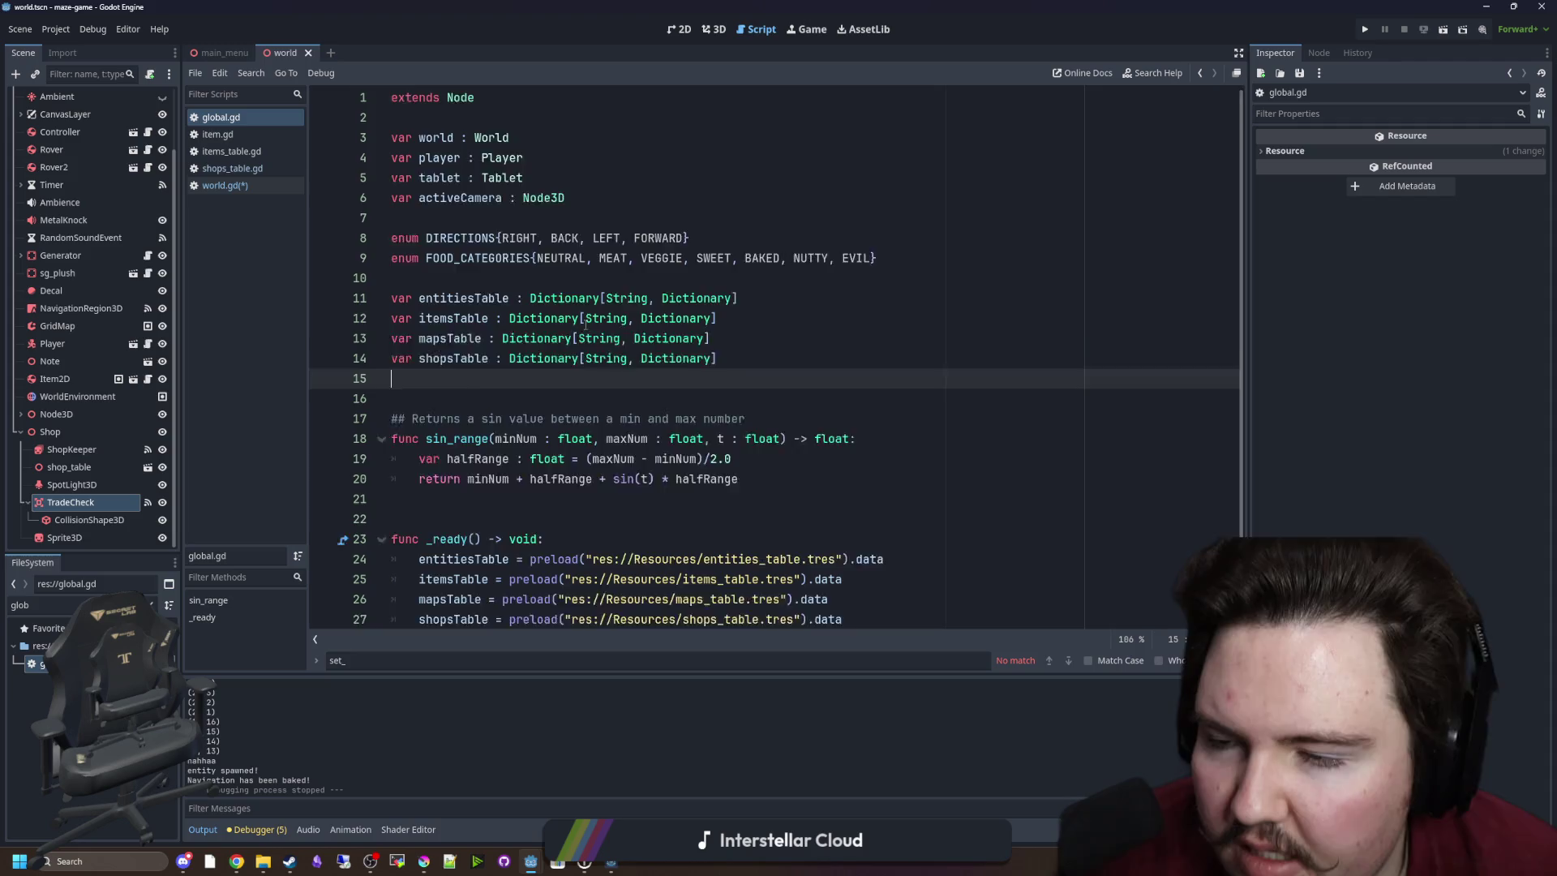
pyautogui.scroll(-1, 576, 351)
# Comment out the unfinished Global. line in world.gd and save it.
pyautogui.click(245, 187)
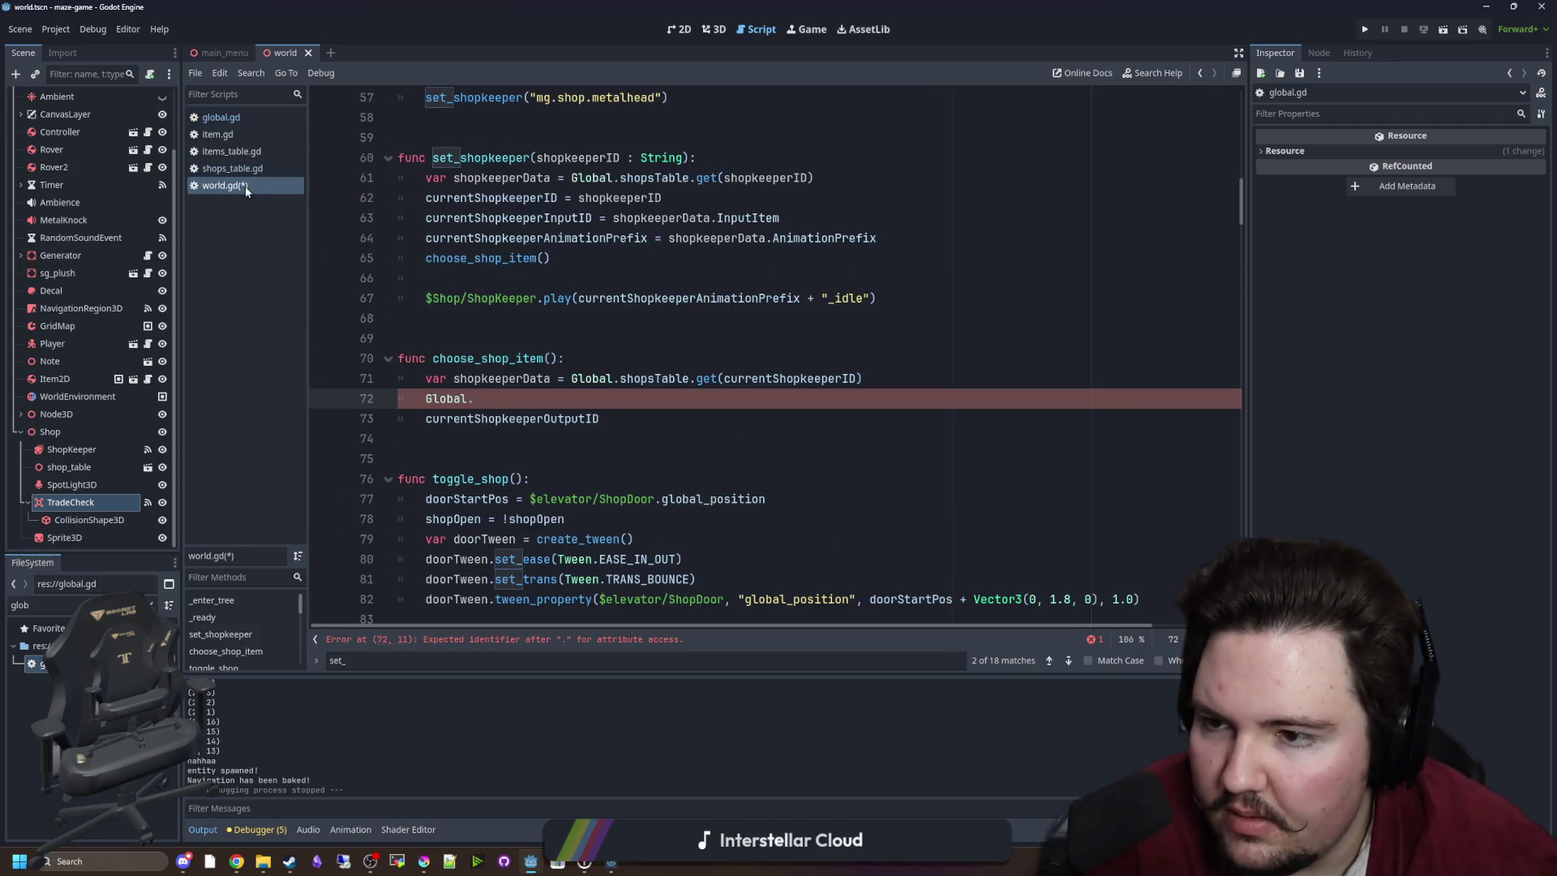
pyautogui.click(425, 398)
pyautogui.write('#')
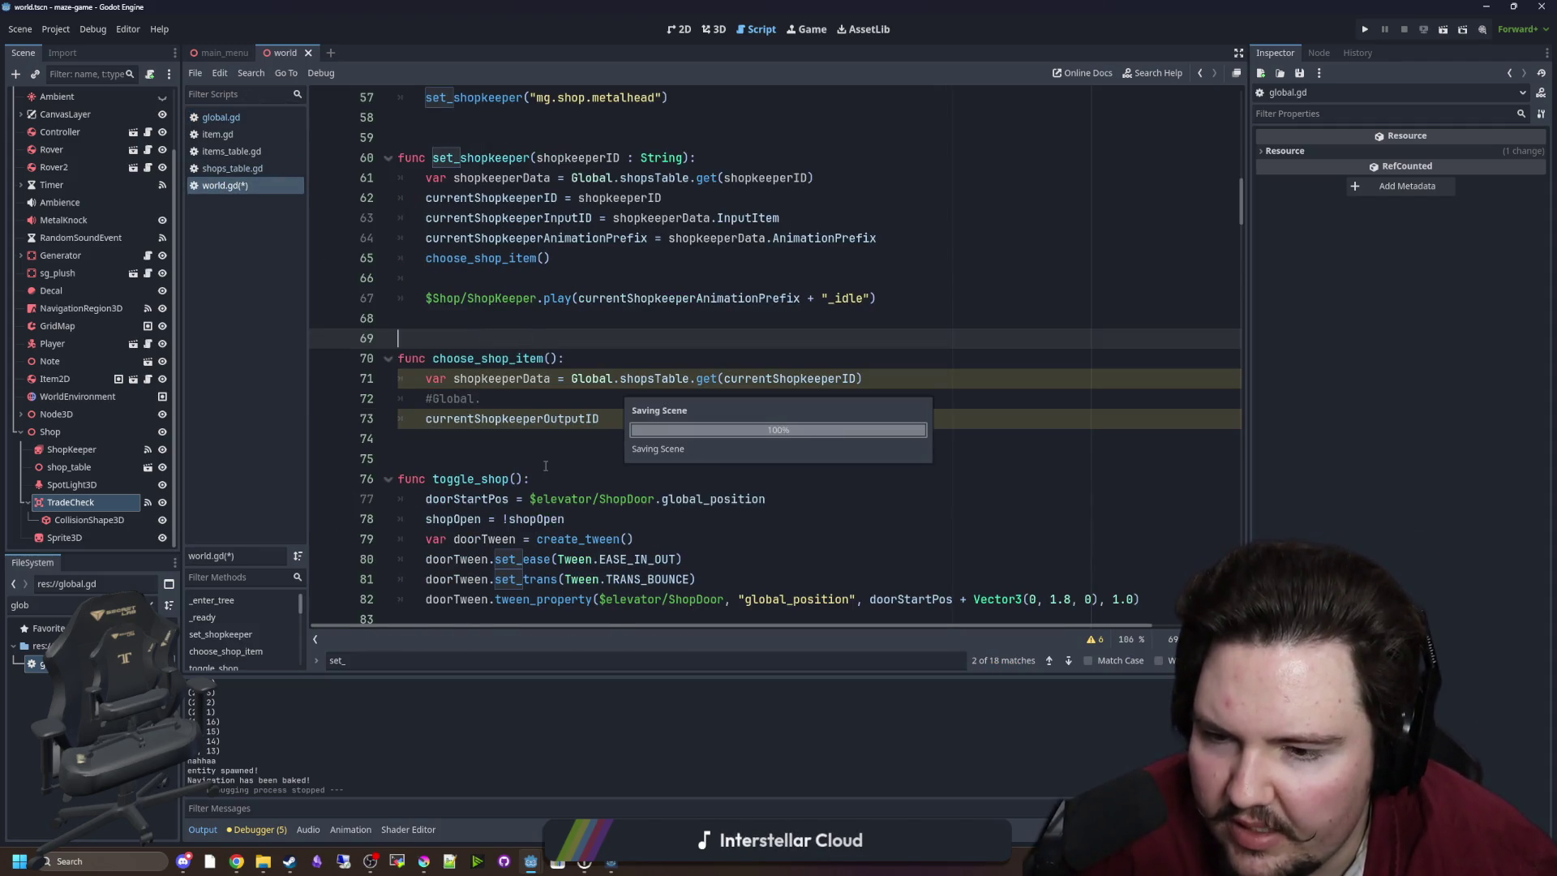
pyautogui.hotkey('ctrl', 's')
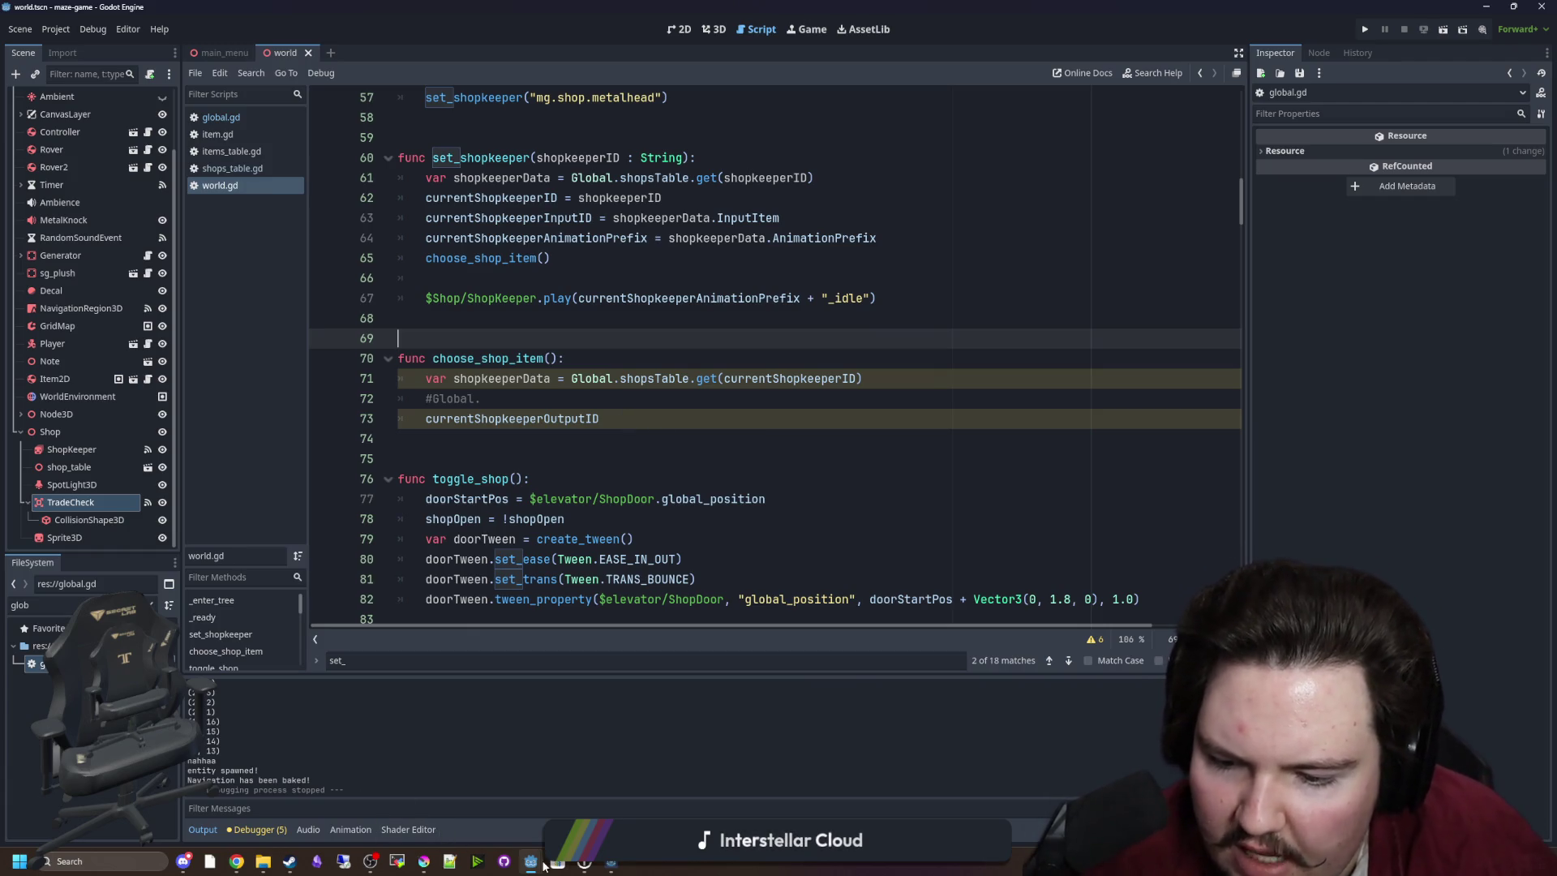
pyautogui.moveTo(531, 861)
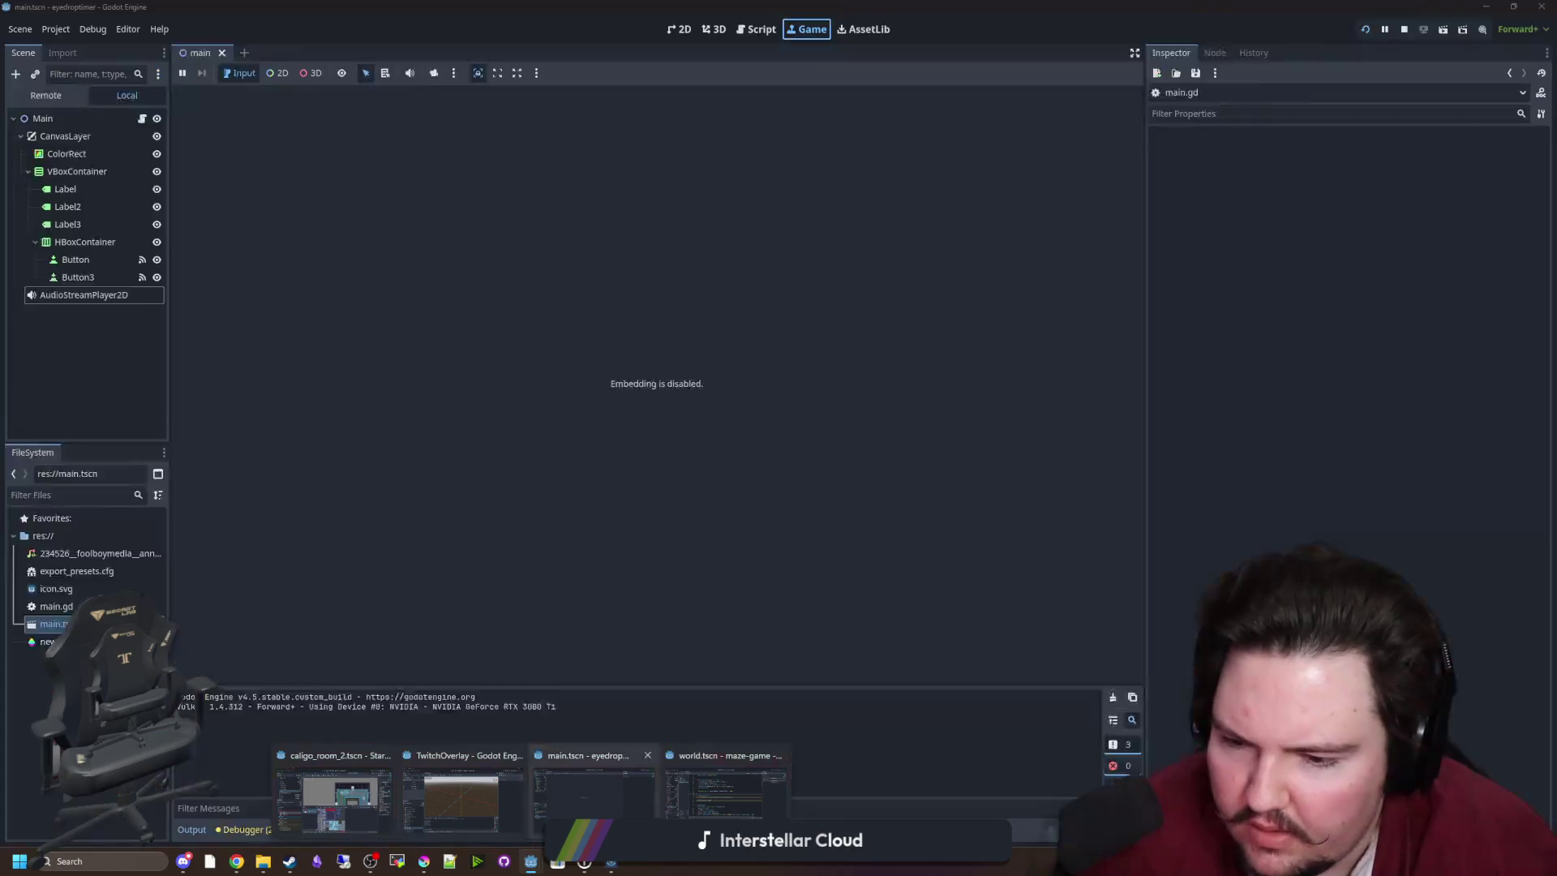
pyautogui.click(678, 801)
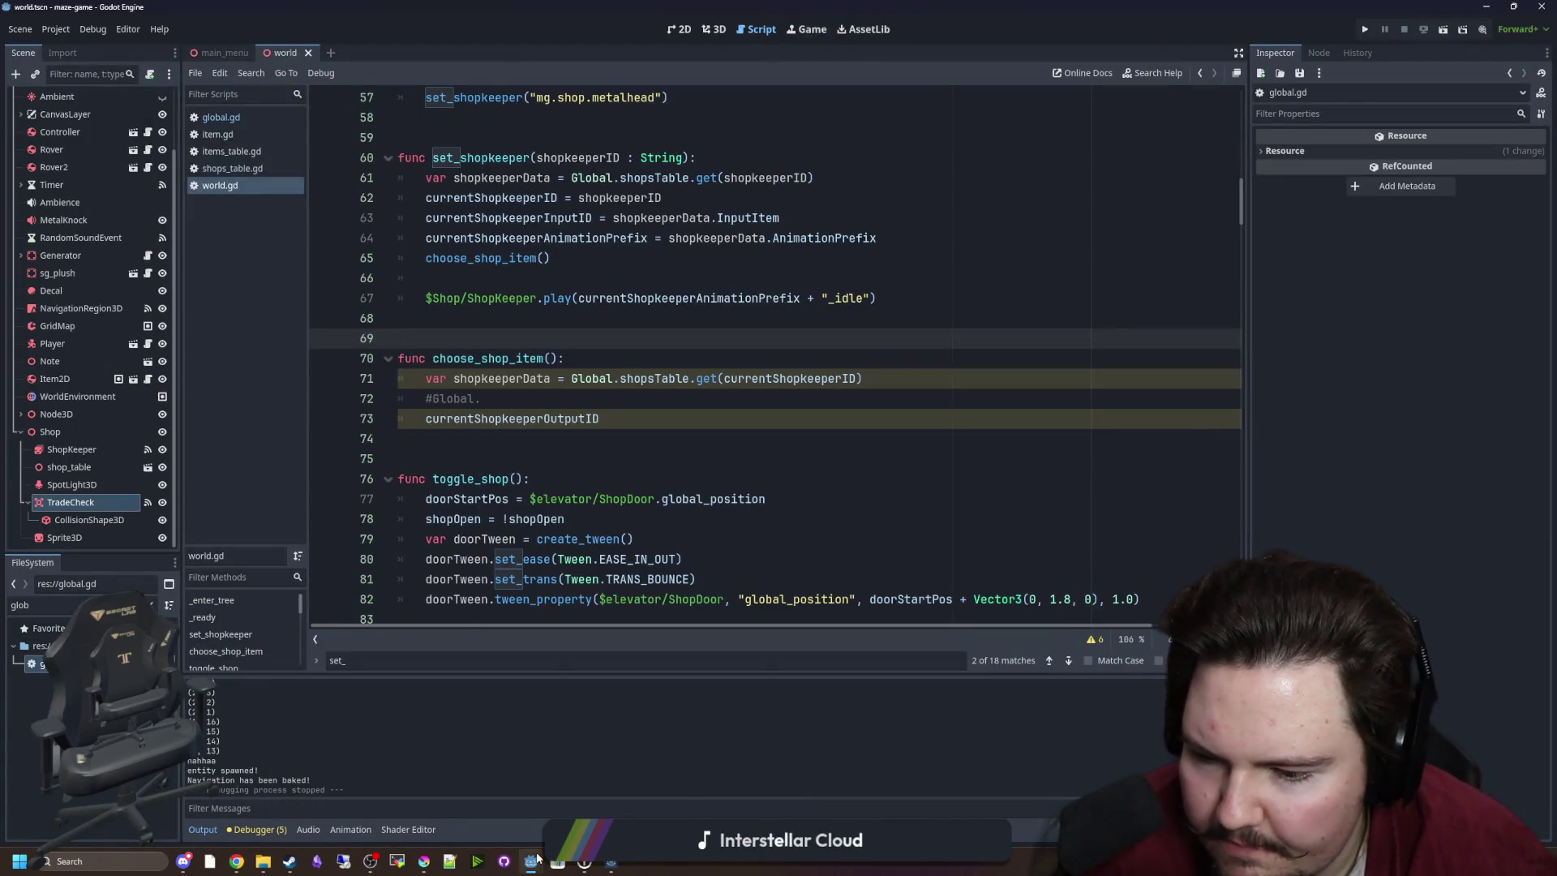
# In the caligo_room_2 project, open mod_api.gd and search for choose_weighted_loot.
pyautogui.moveTo(531, 861)
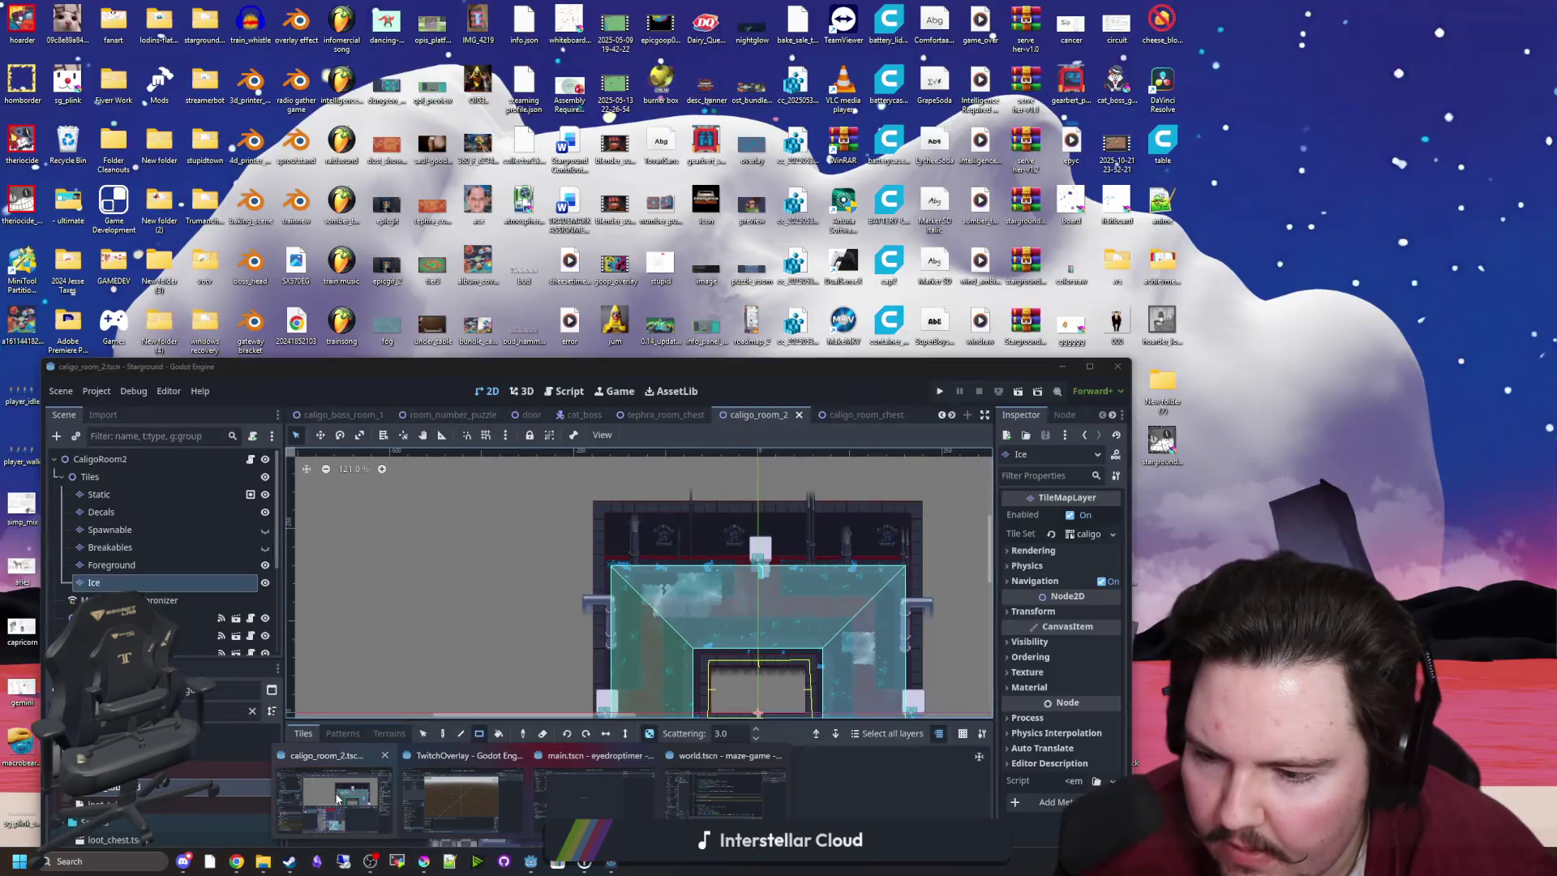
pyautogui.click(337, 798)
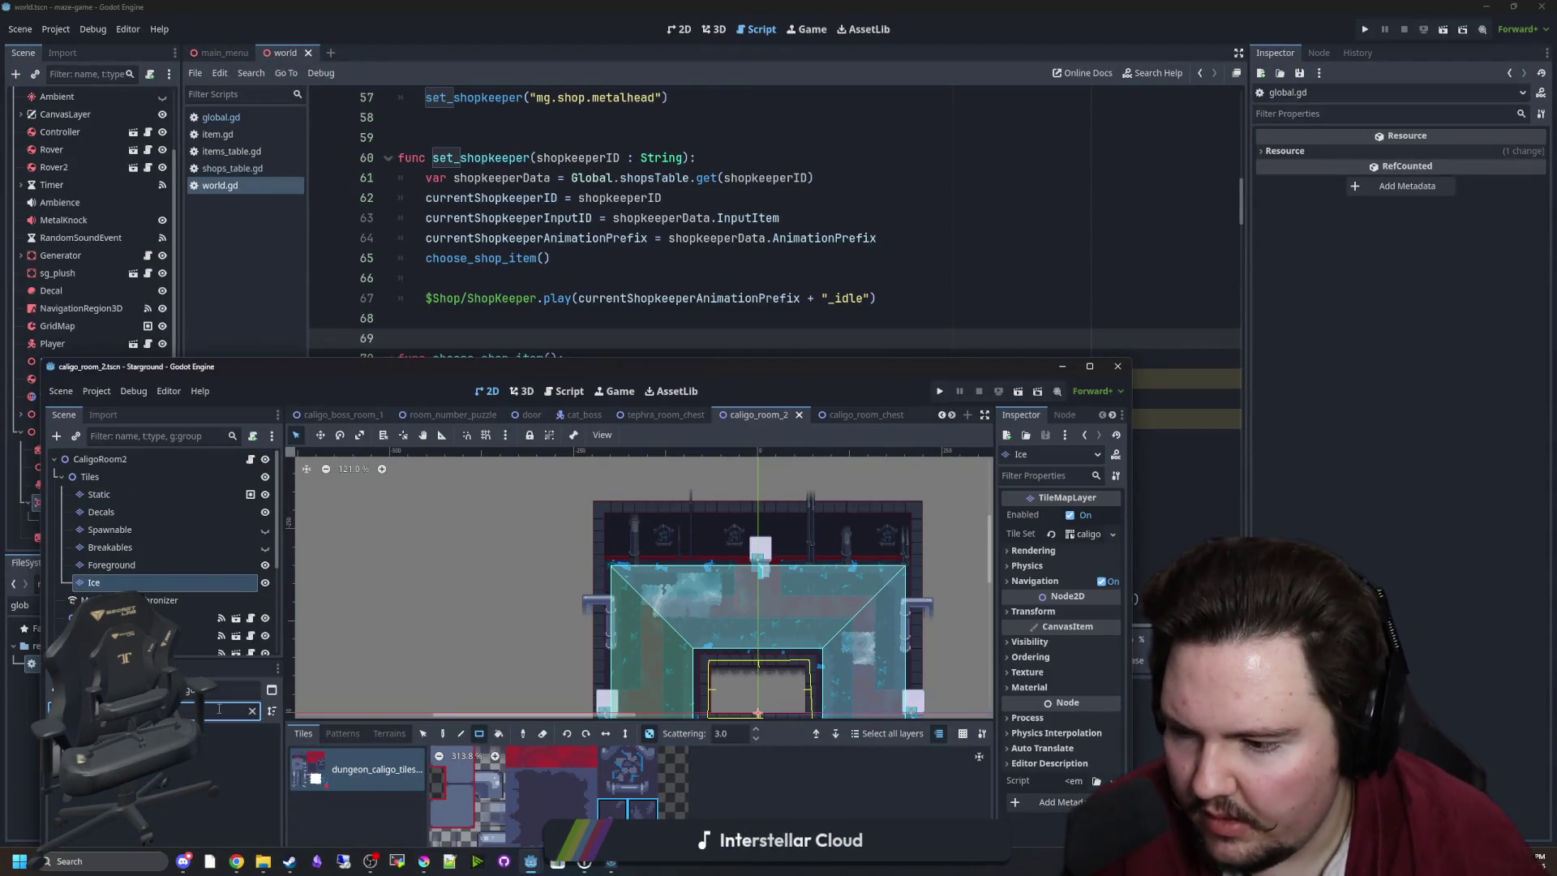
pyautogui.doubleClick(393, 369)
pyautogui.press('BackSpace')
pyautogui.press('BackSpace')
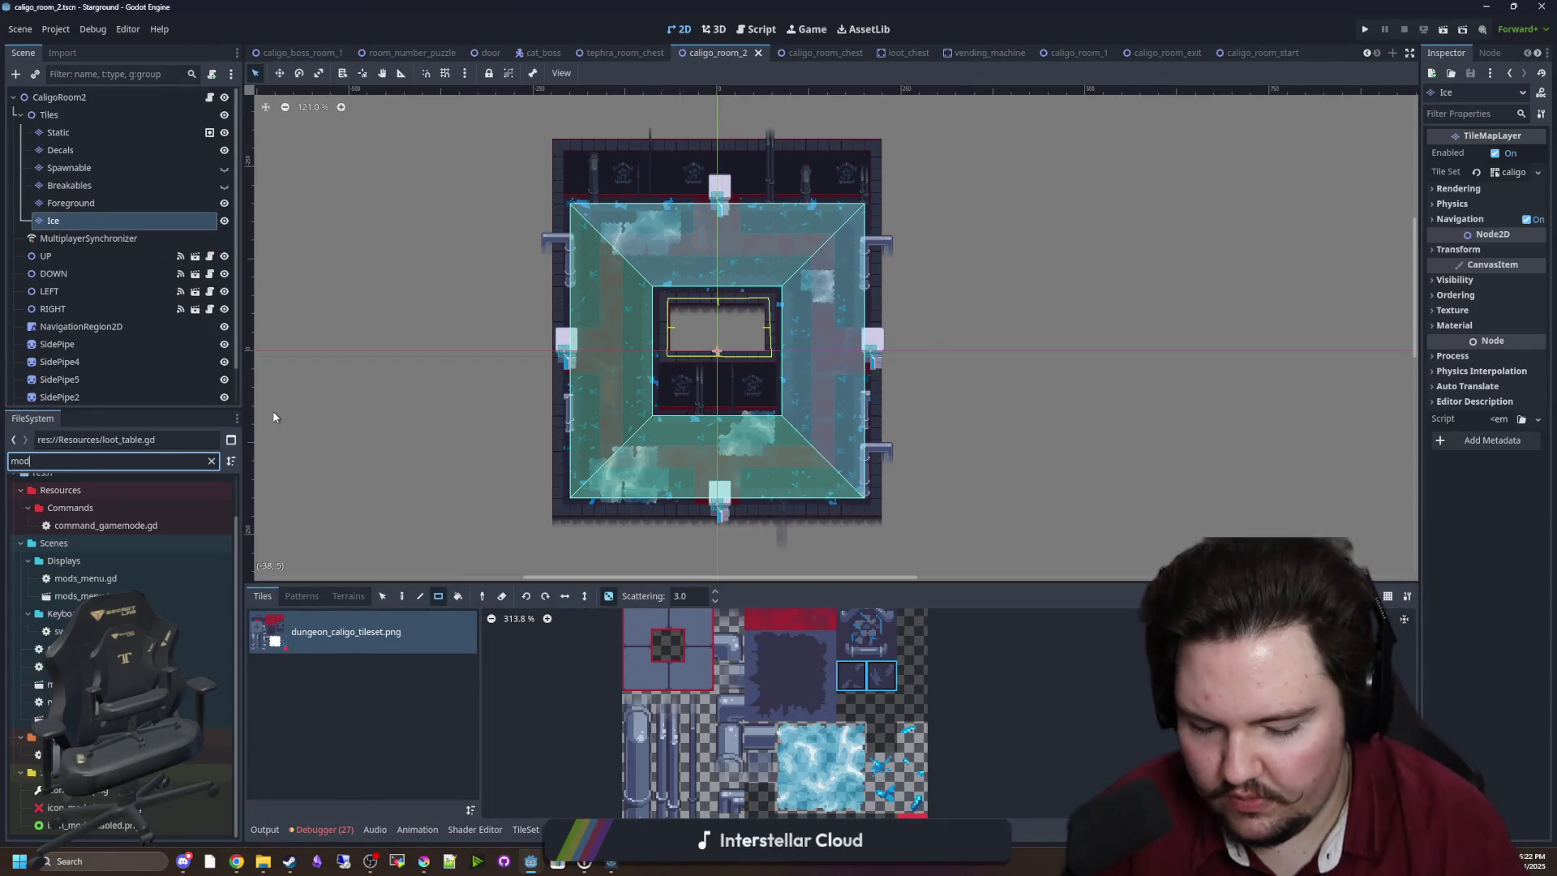
pyautogui.write('_api')
pyautogui.doubleClick(54, 561)
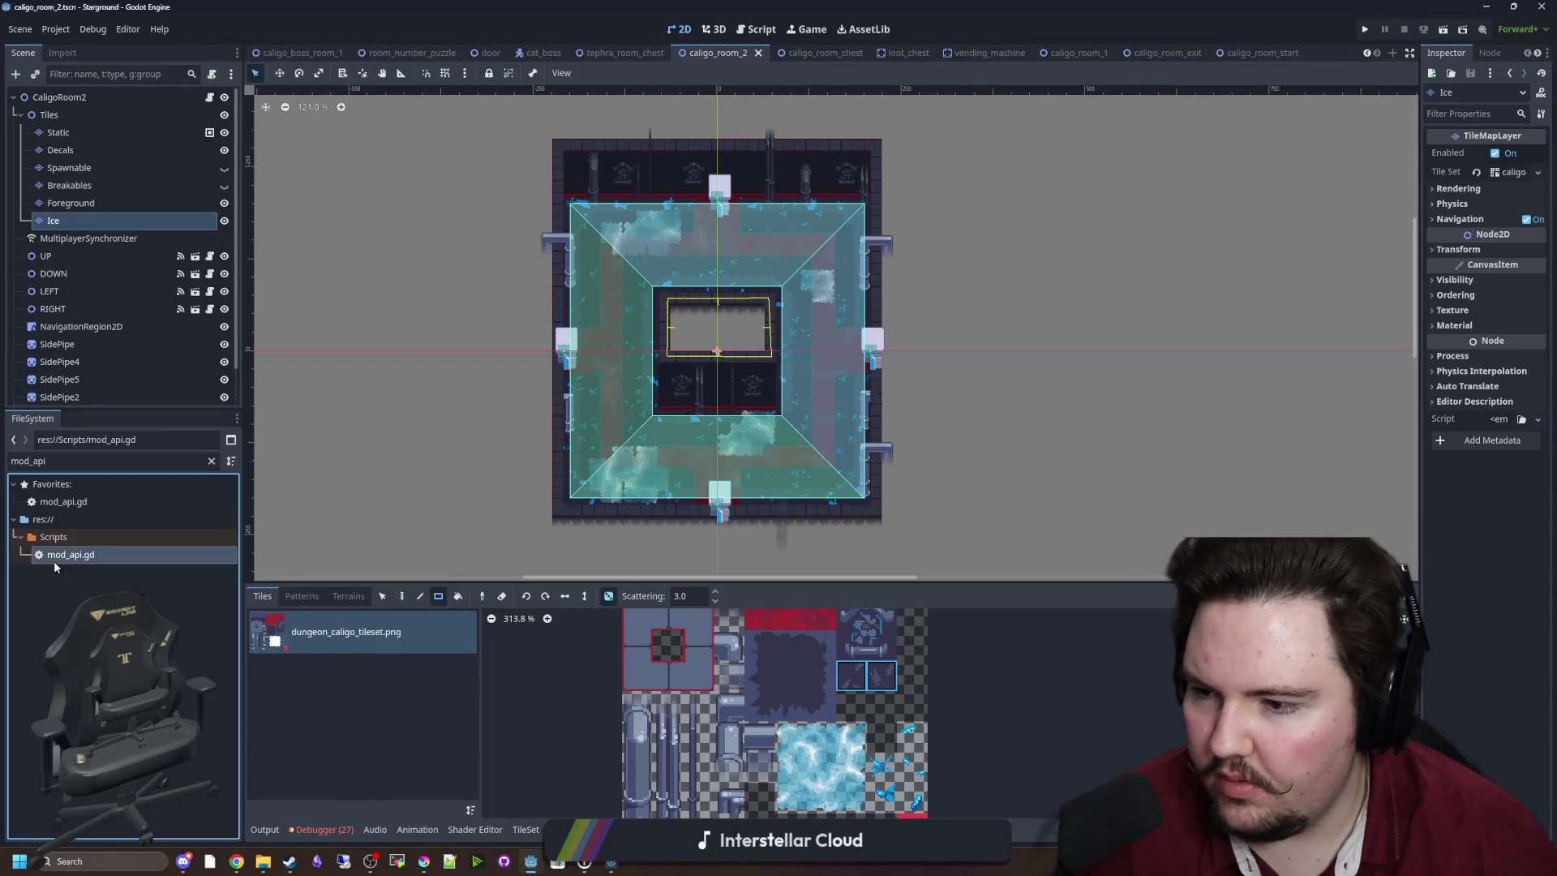
pyautogui.hotkey('ctrl', 'f')
pyautogui.write('choose_we')
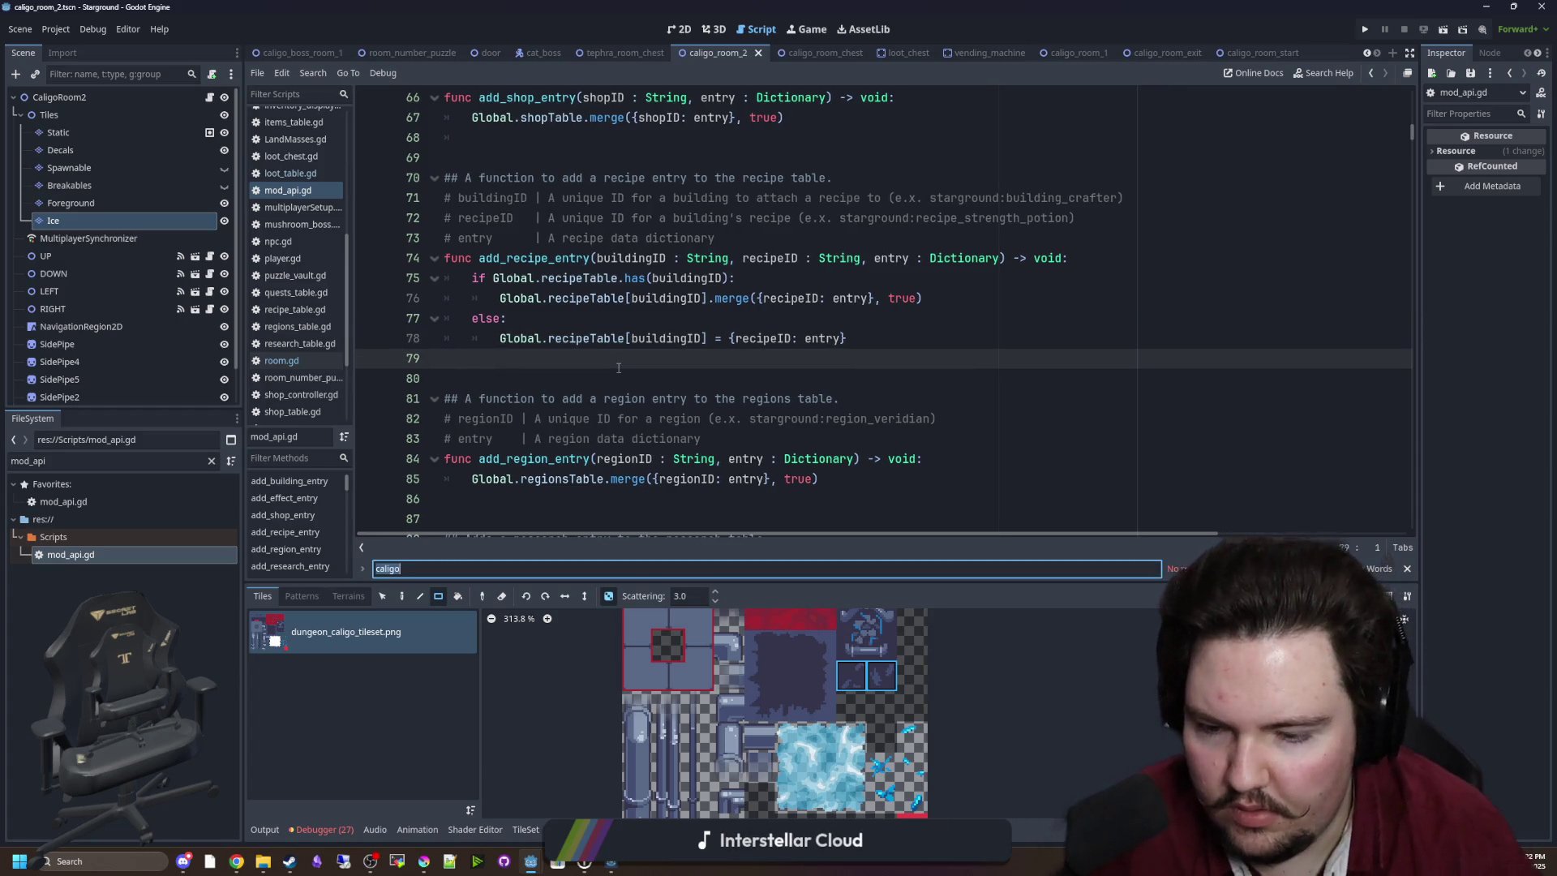
pyautogui.scroll(-3, 731, 349)
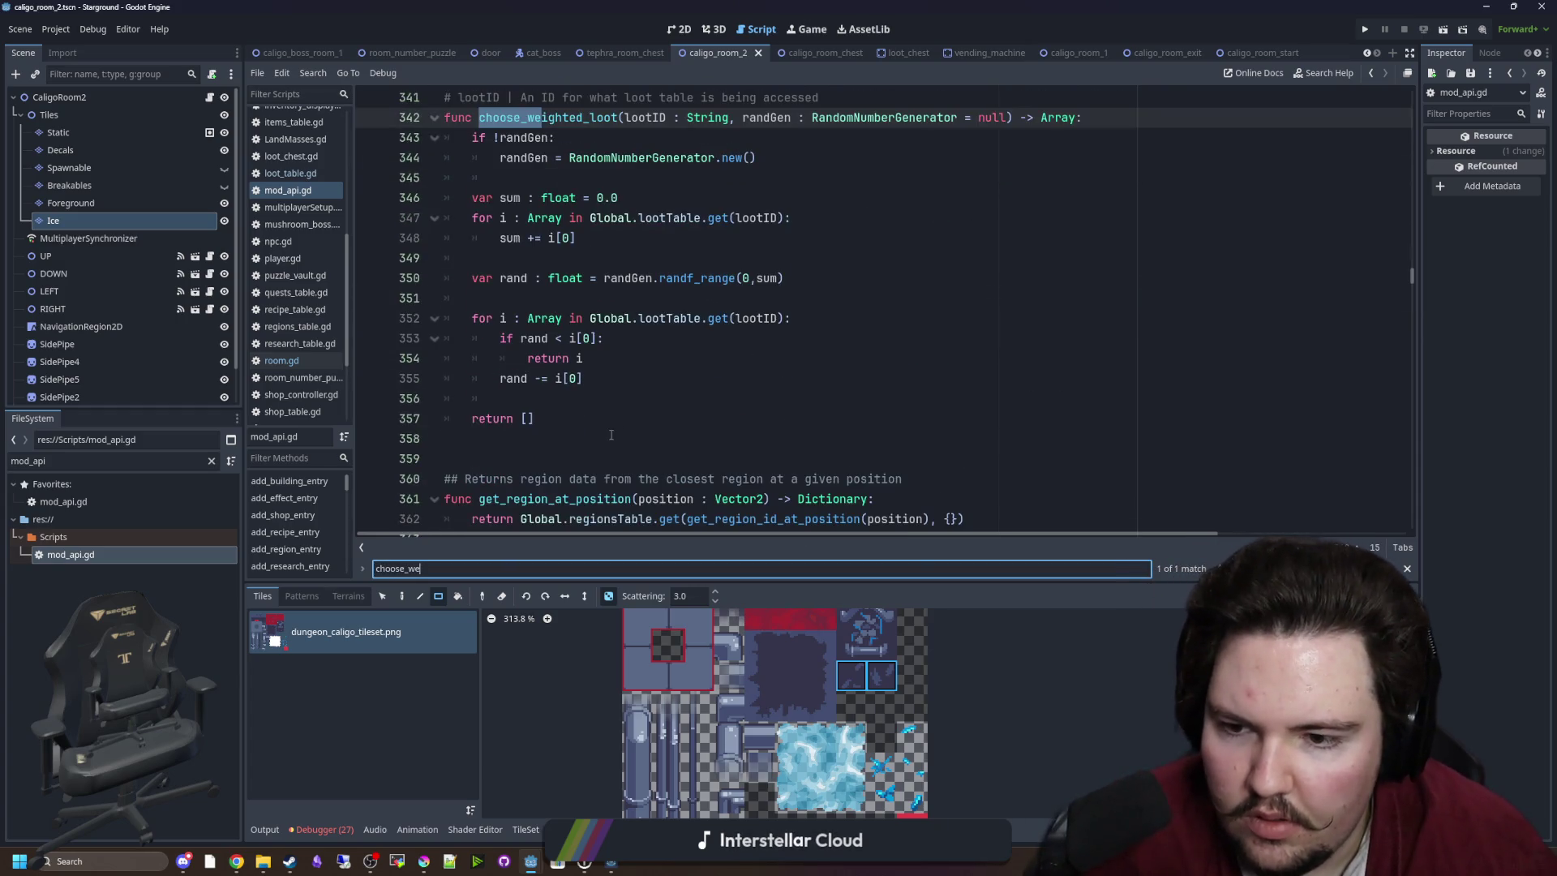
# Copy the choose_weighted_loot function and paste it after _ready in the maze-game's global.gd.
pyautogui.moveTo(537, 514)
pyautogui.mouseDown()
pyautogui.moveTo(479, 315)
pyautogui.moveTo(389, 174)
pyautogui.mouseUp()
pyautogui.hotkey('ctrl', 'c')
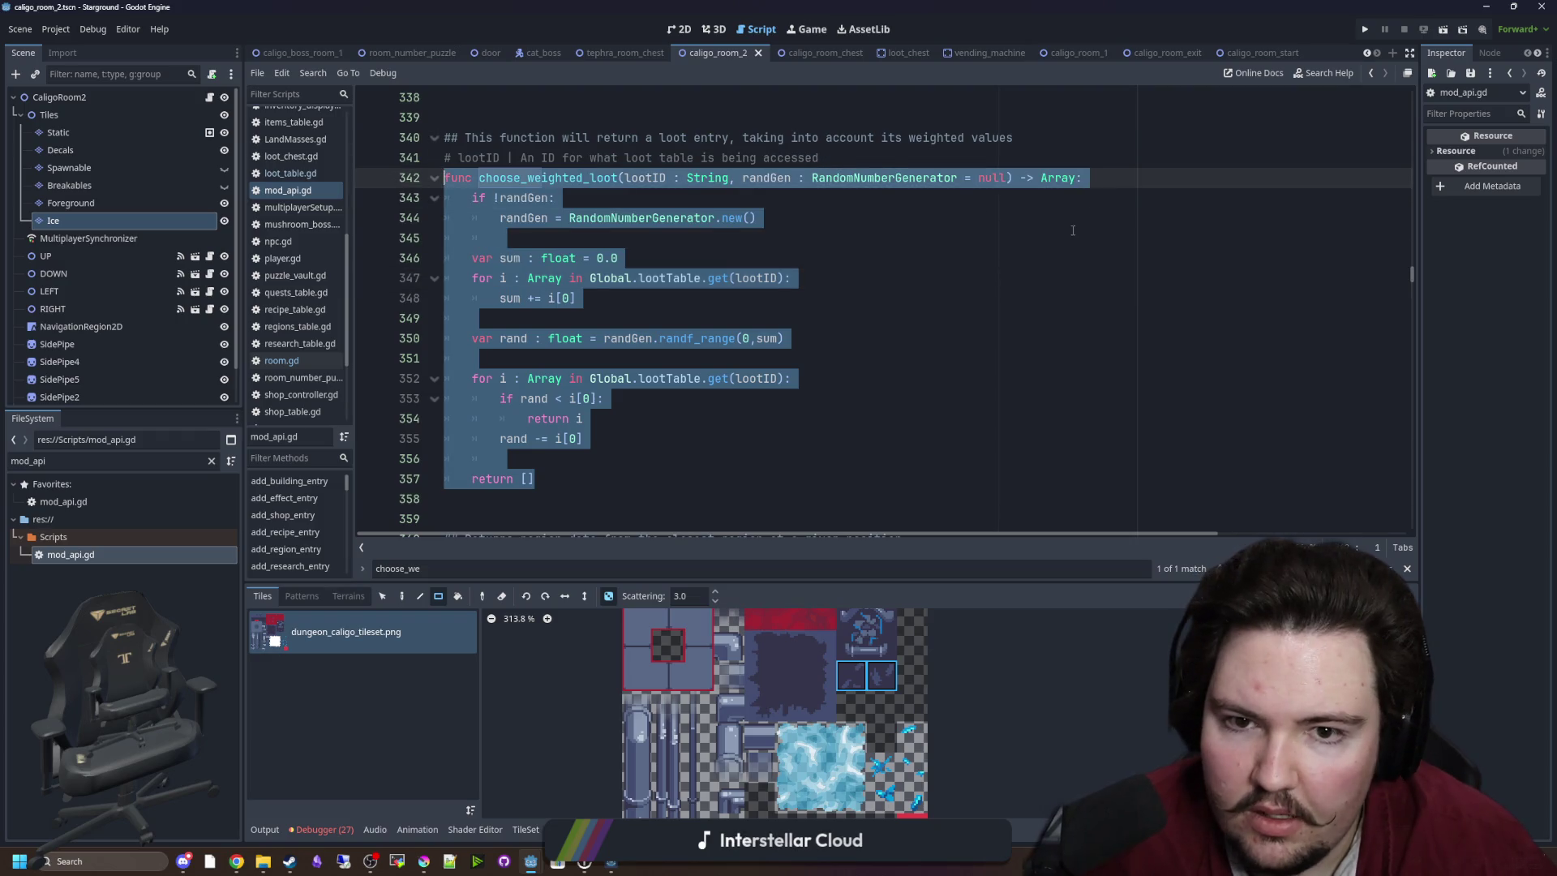
pyautogui.hotkey('alt', 'Tab')
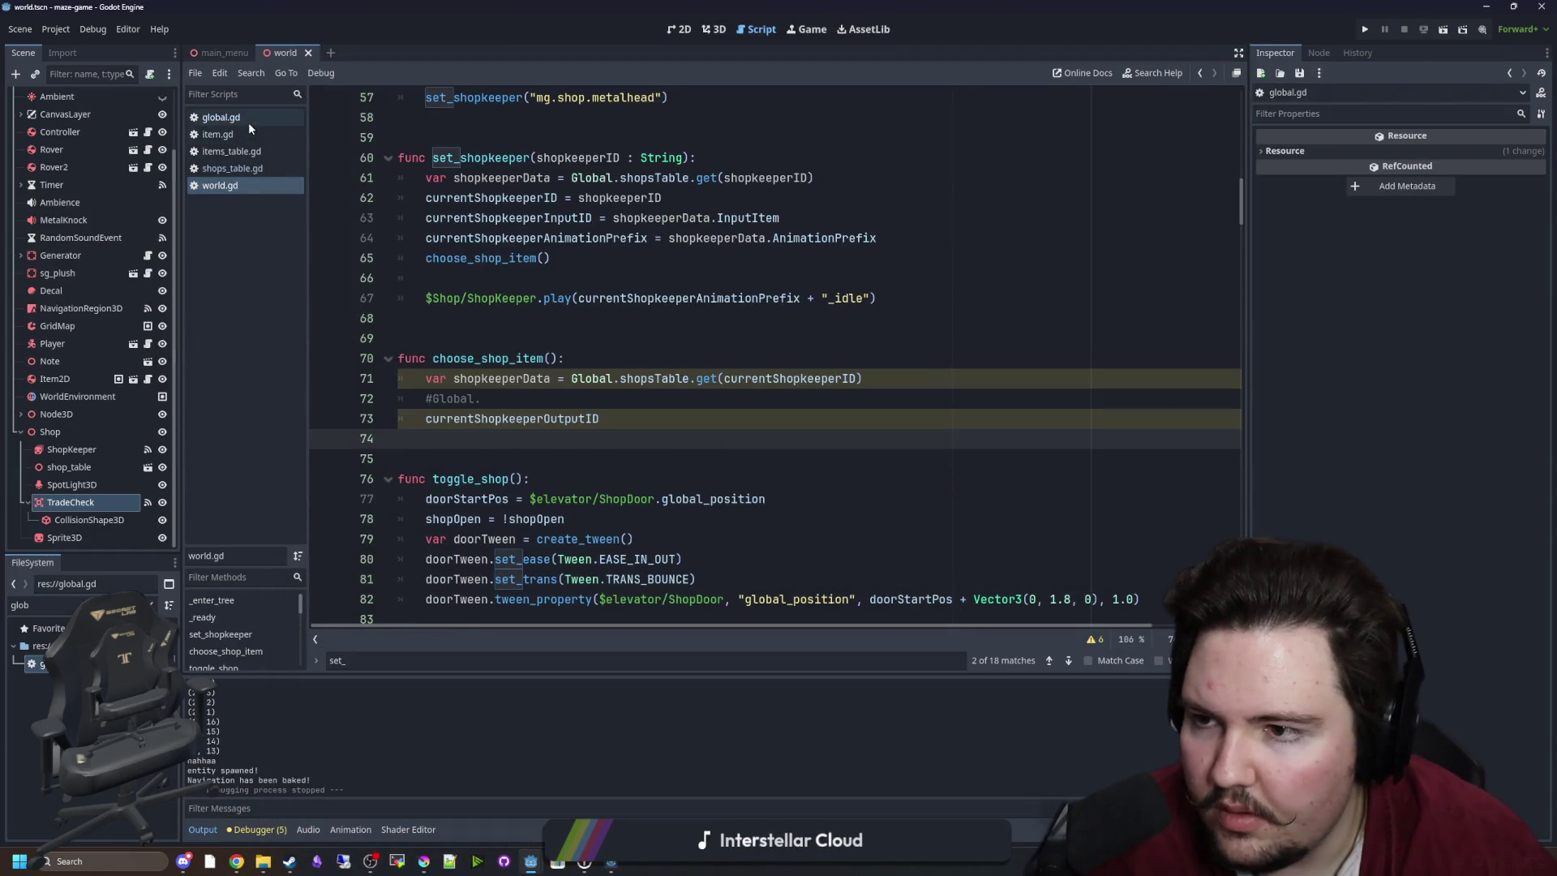
pyautogui.click(248, 120)
pyautogui.click(485, 598)
pyautogui.press('Return')
pyautogui.hotkey('ctrl', 'v')
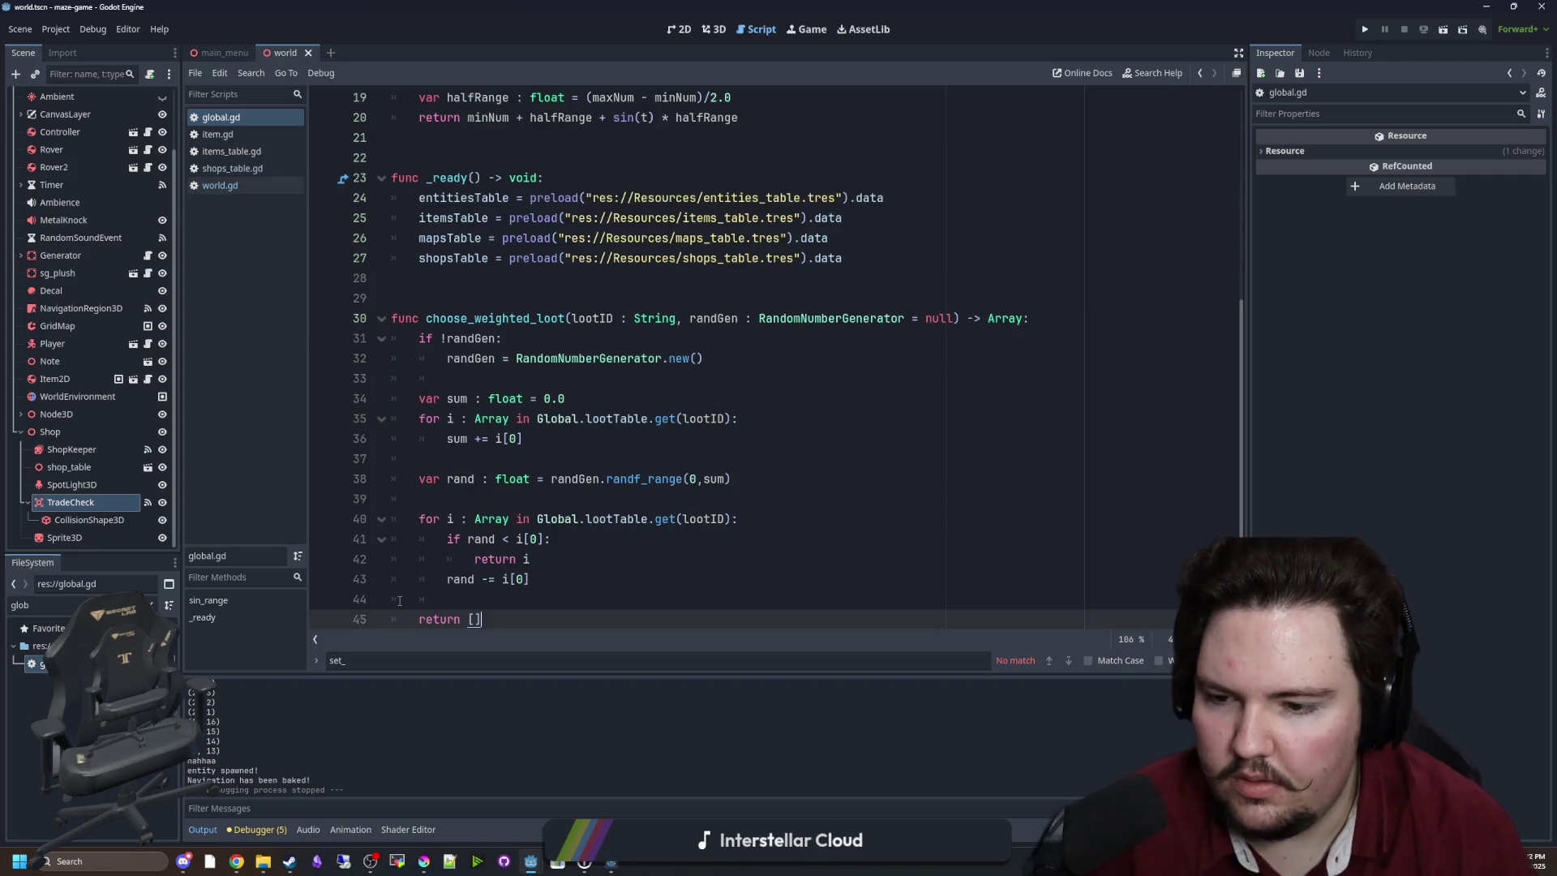
# Rename the pasted function to choose_weighted by deleting the _loot suffix.
pyautogui.scroll(-1, 517, 378)
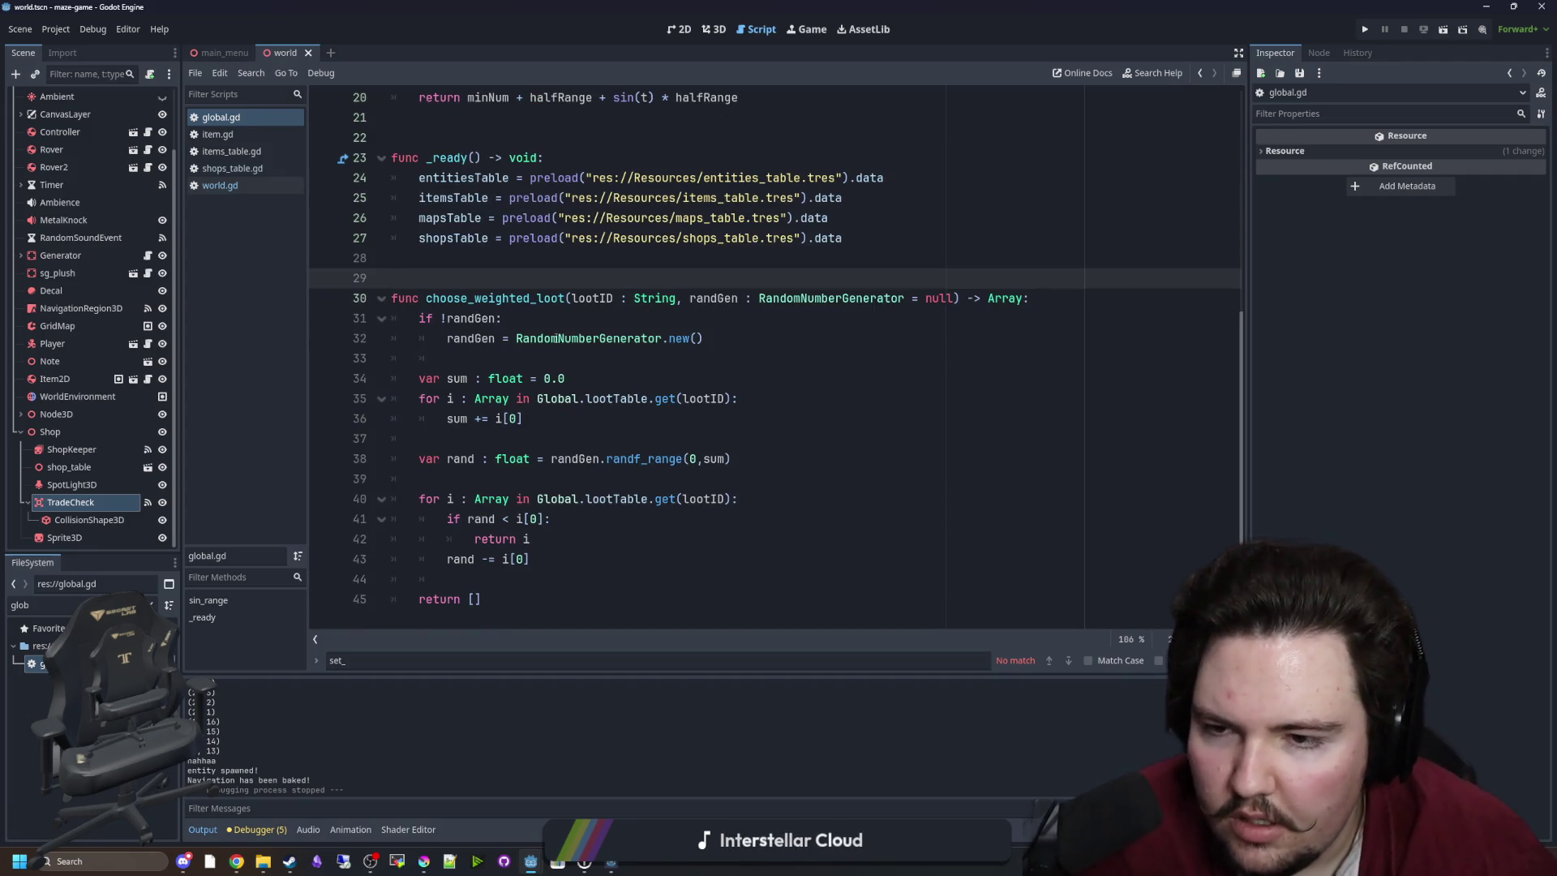
pyautogui.doubleClick(566, 299)
pyautogui.click(565, 298)
pyautogui.moveTo(565, 298); pyautogui.dragTo(532, 298)
pyautogui.press('BackSpace')
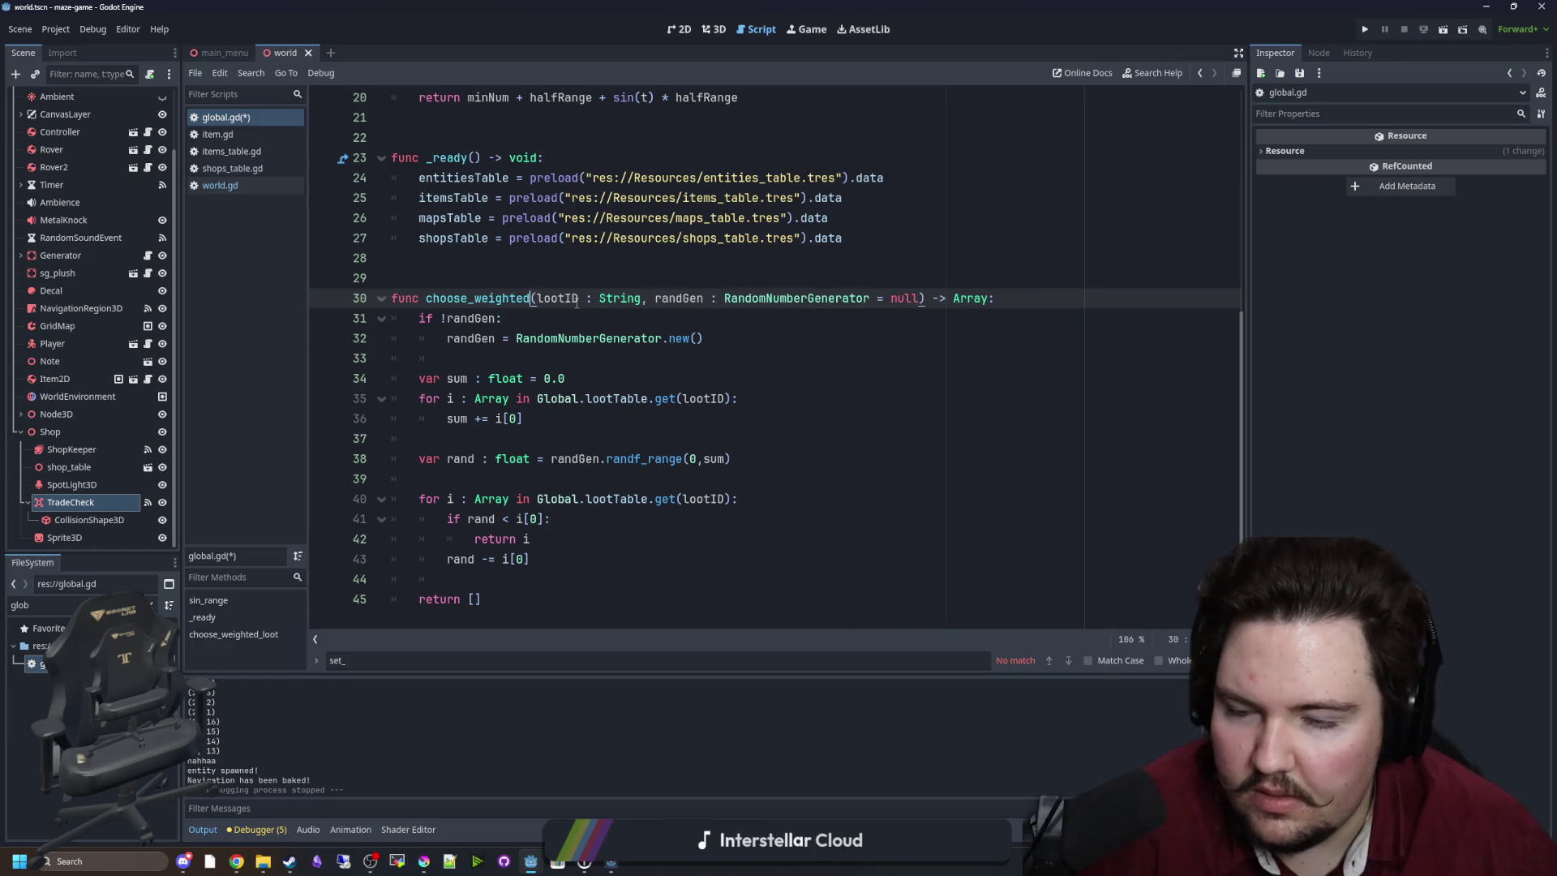
pyautogui.doubleClick(558, 298)
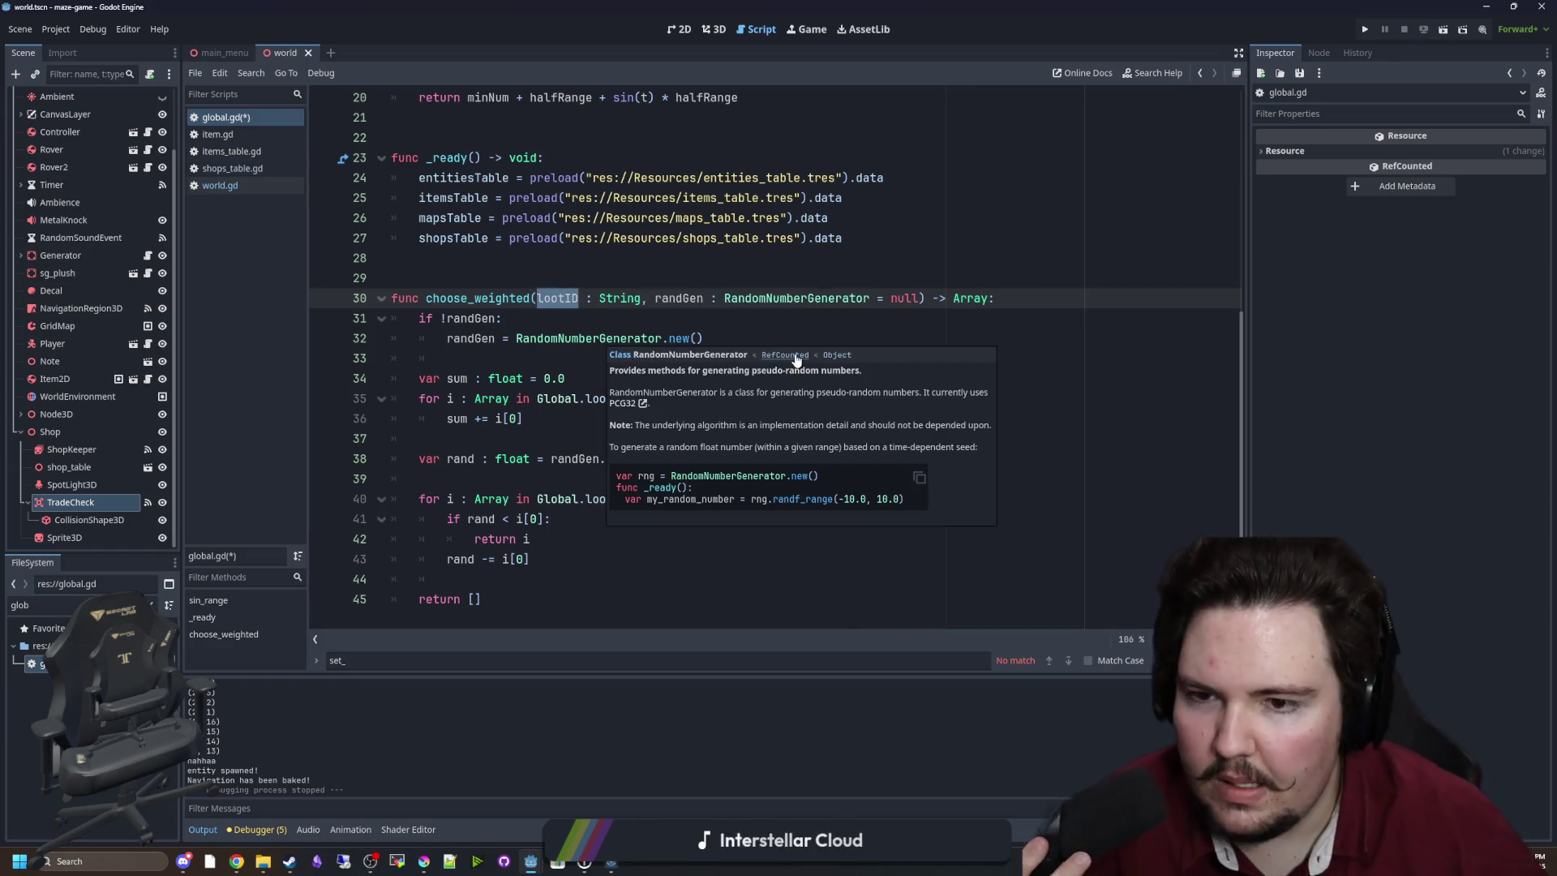
# Replace the lootID : String parameter with array : Array on line 30.
pyautogui.click(622, 285)
pyautogui.moveTo(532, 298); pyautogui.dragTo(655, 299)
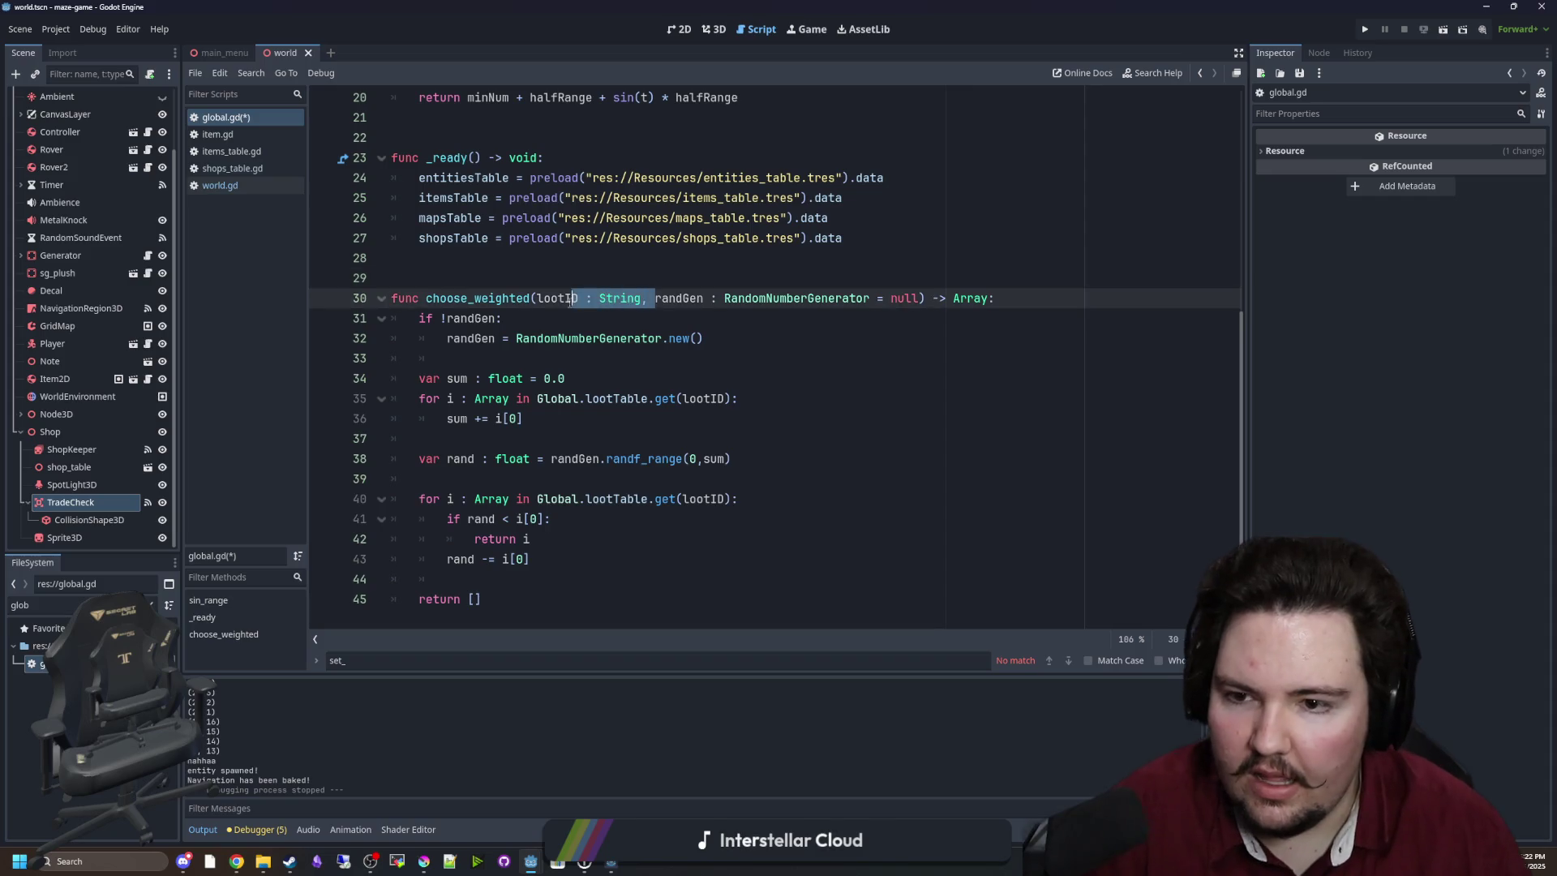
pyautogui.press('BackSpace')
pyautogui.write('(array :')
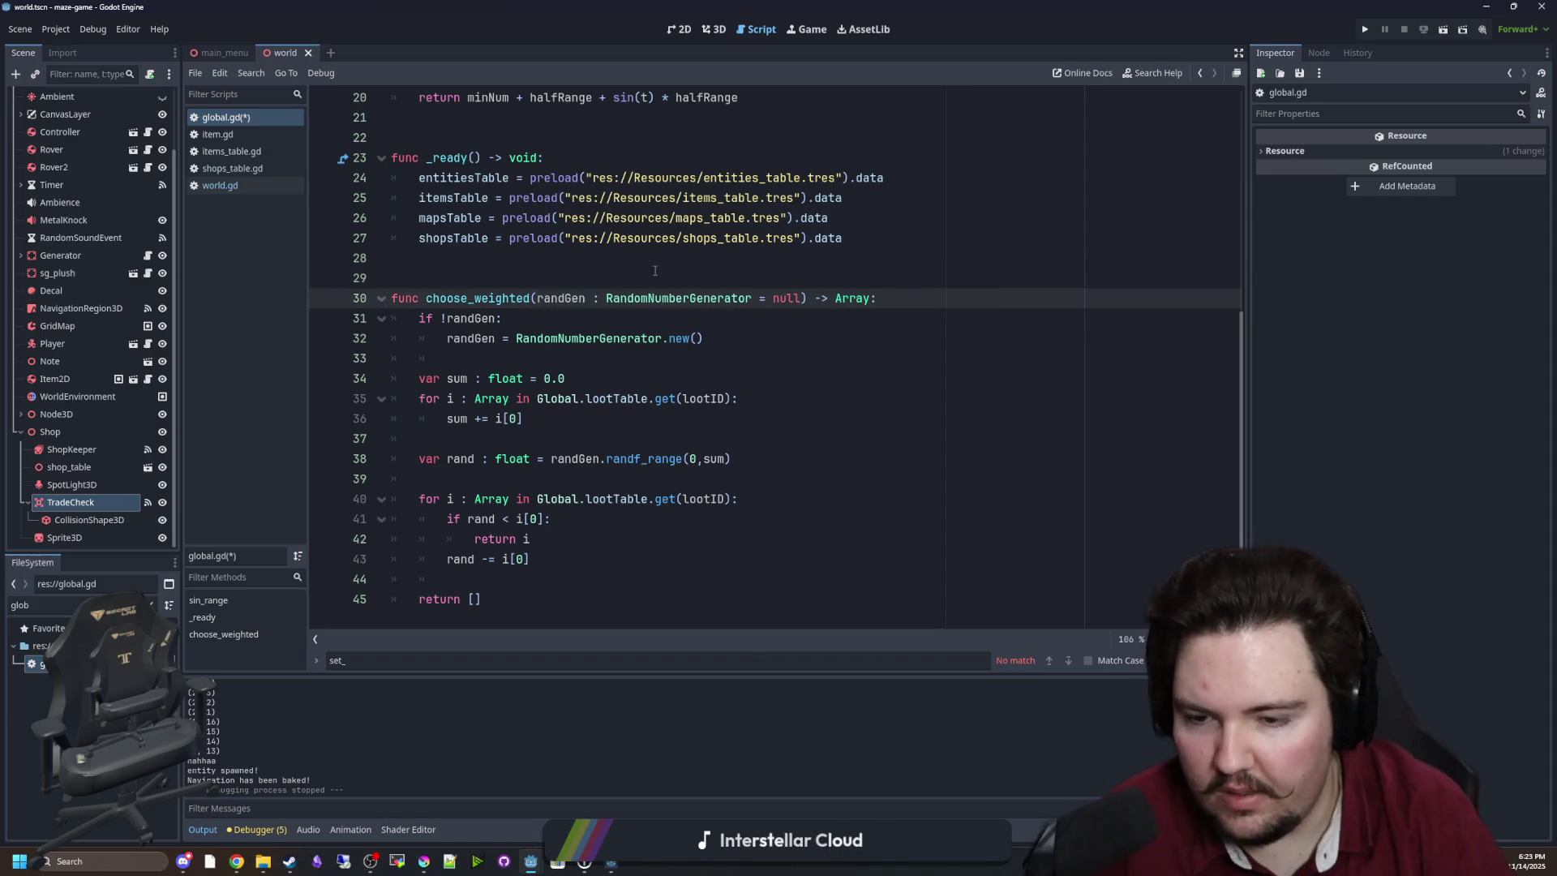
pyautogui.write(' Array')
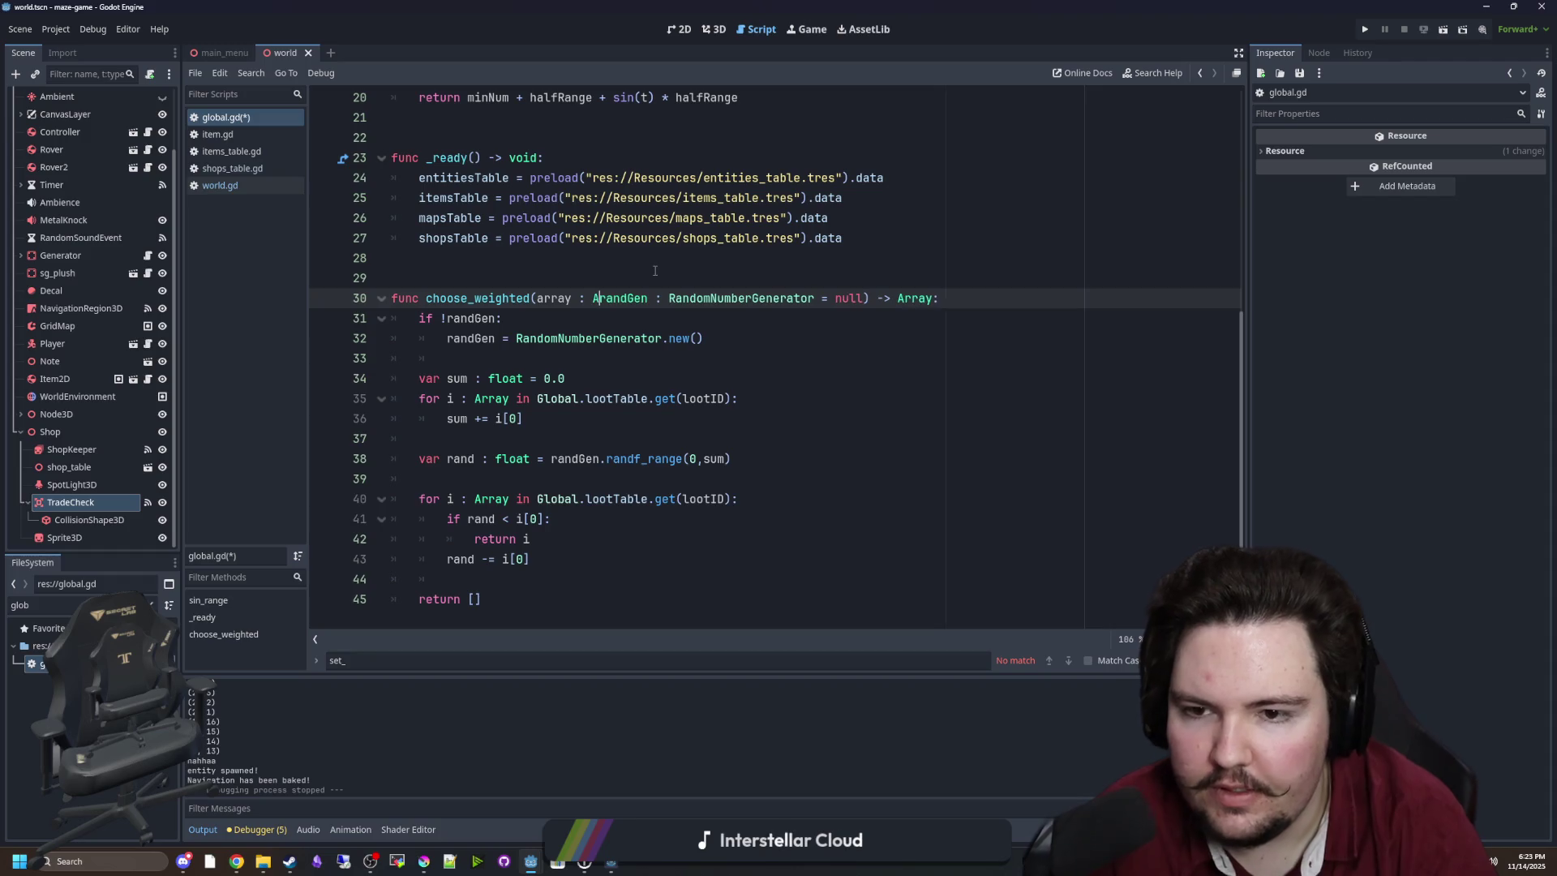
pyautogui.write(',')
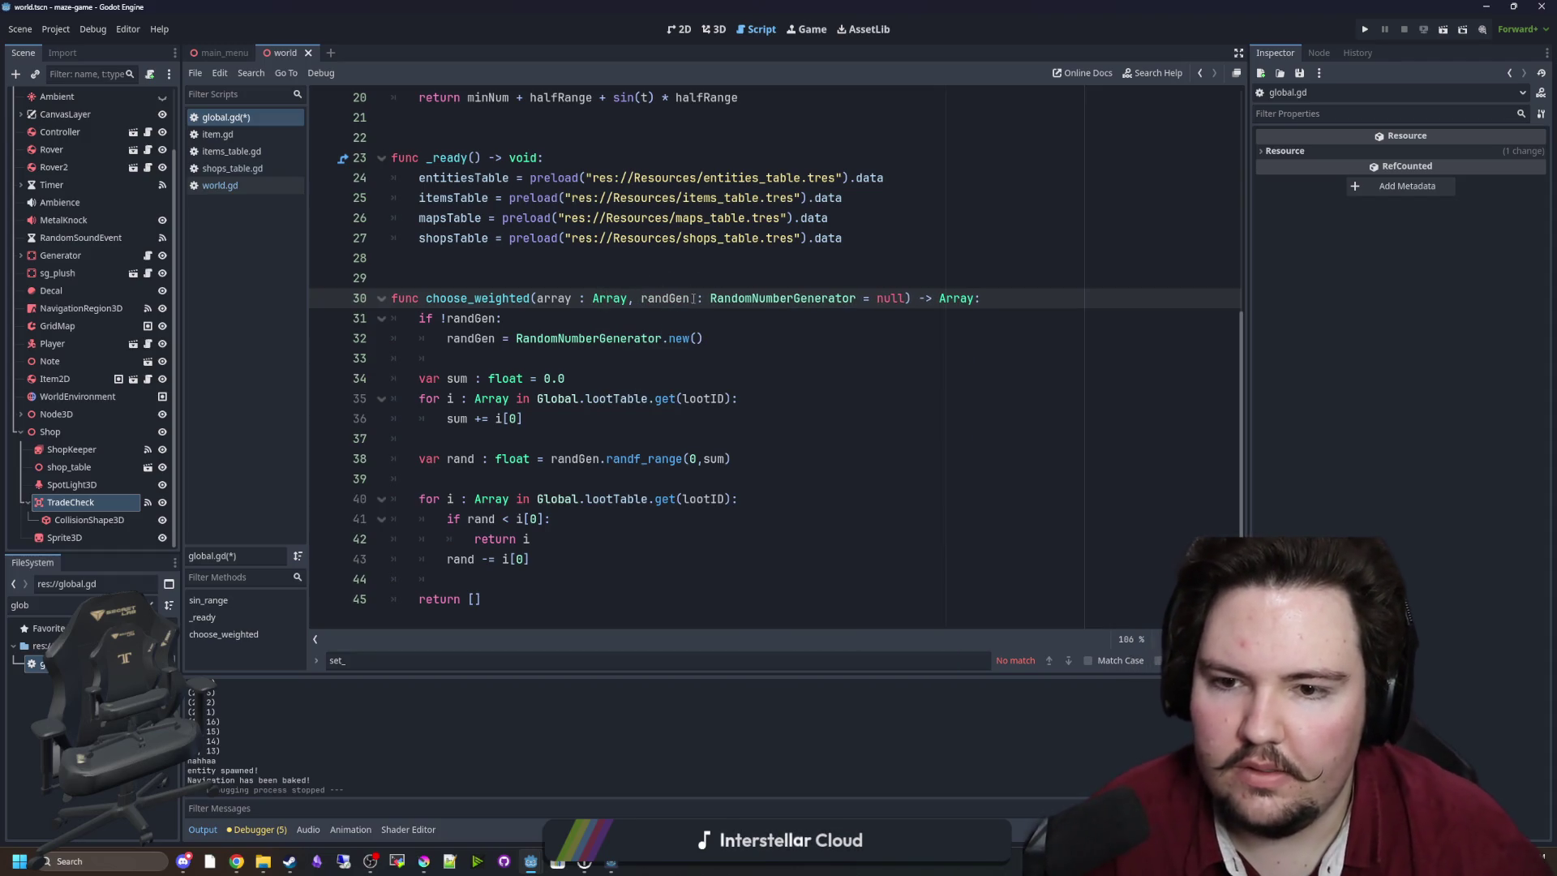
pyautogui.click(765, 287)
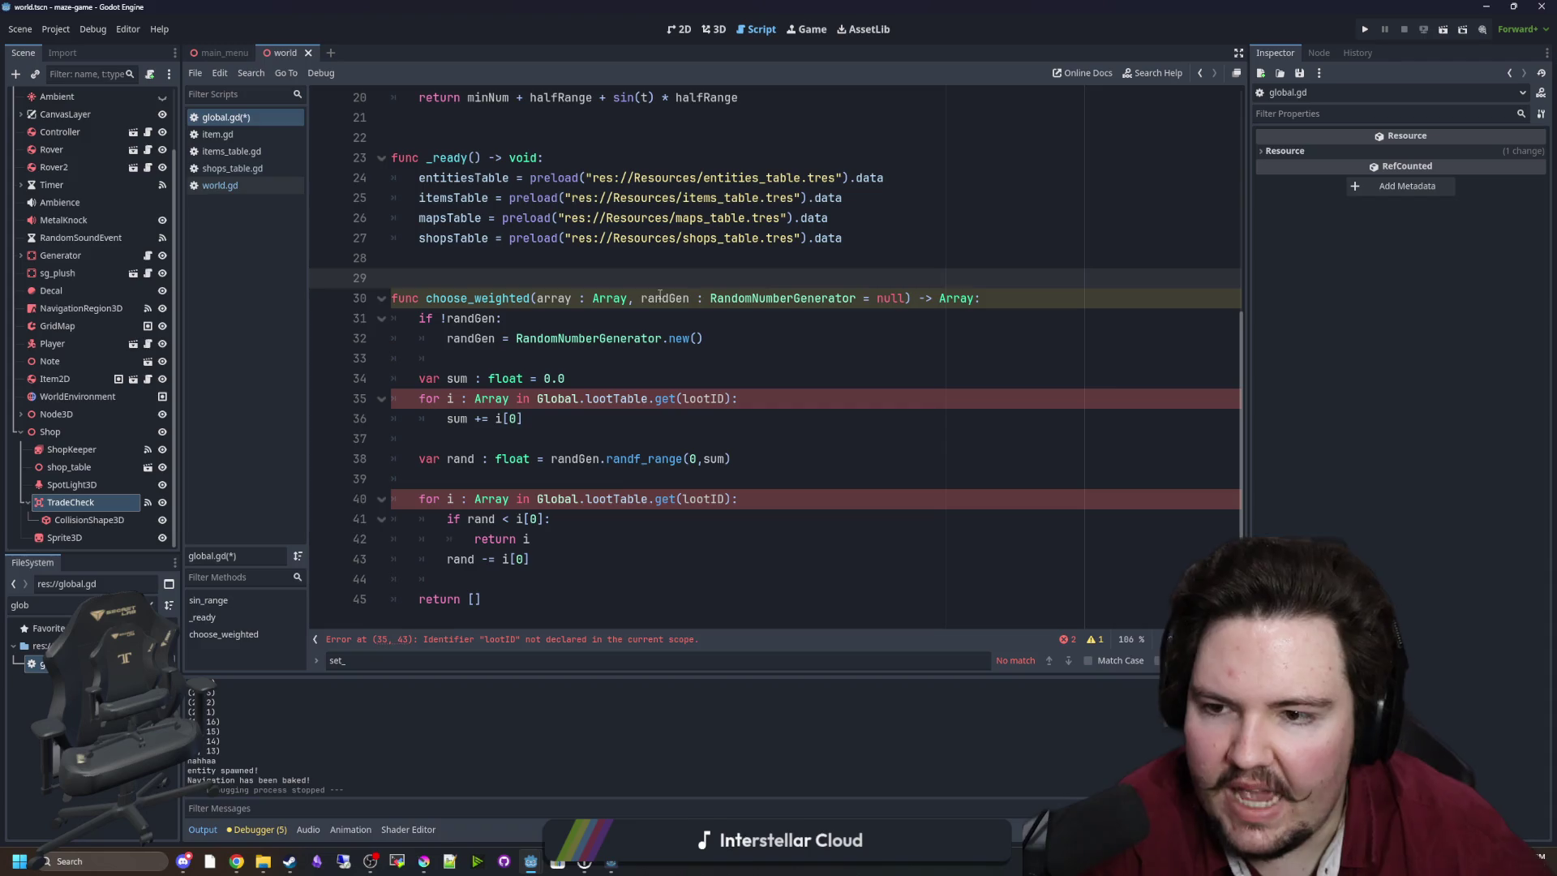
# Inspect the Array return type and the loop lines of choose_weighted.
pyautogui.doubleClick(976, 299)
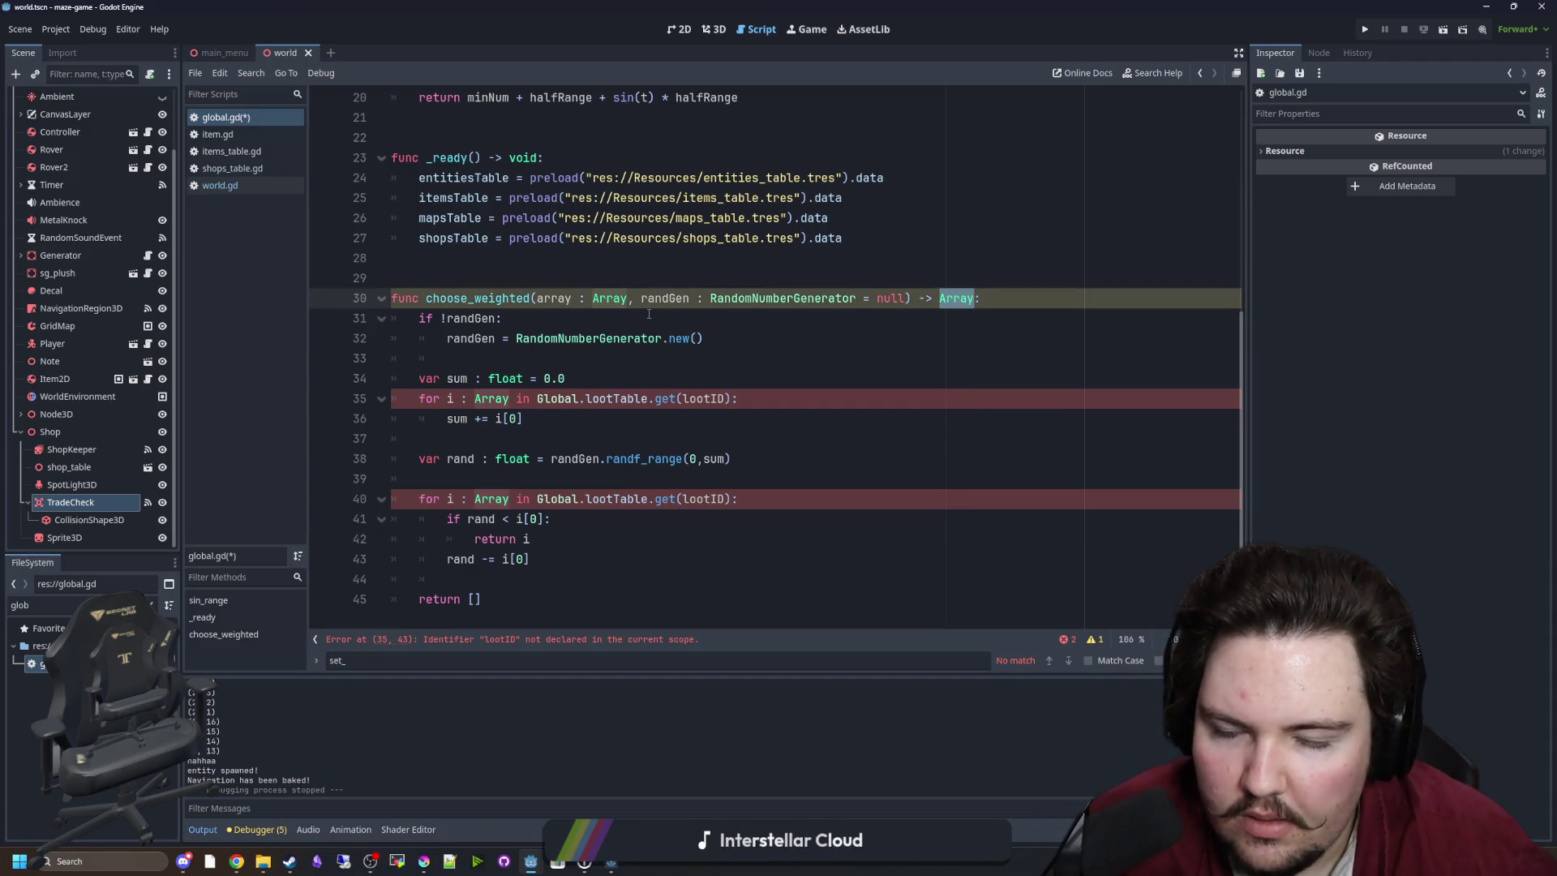
pyautogui.click(618, 317)
pyautogui.doubleClick(609, 299)
pyautogui.press('Up')
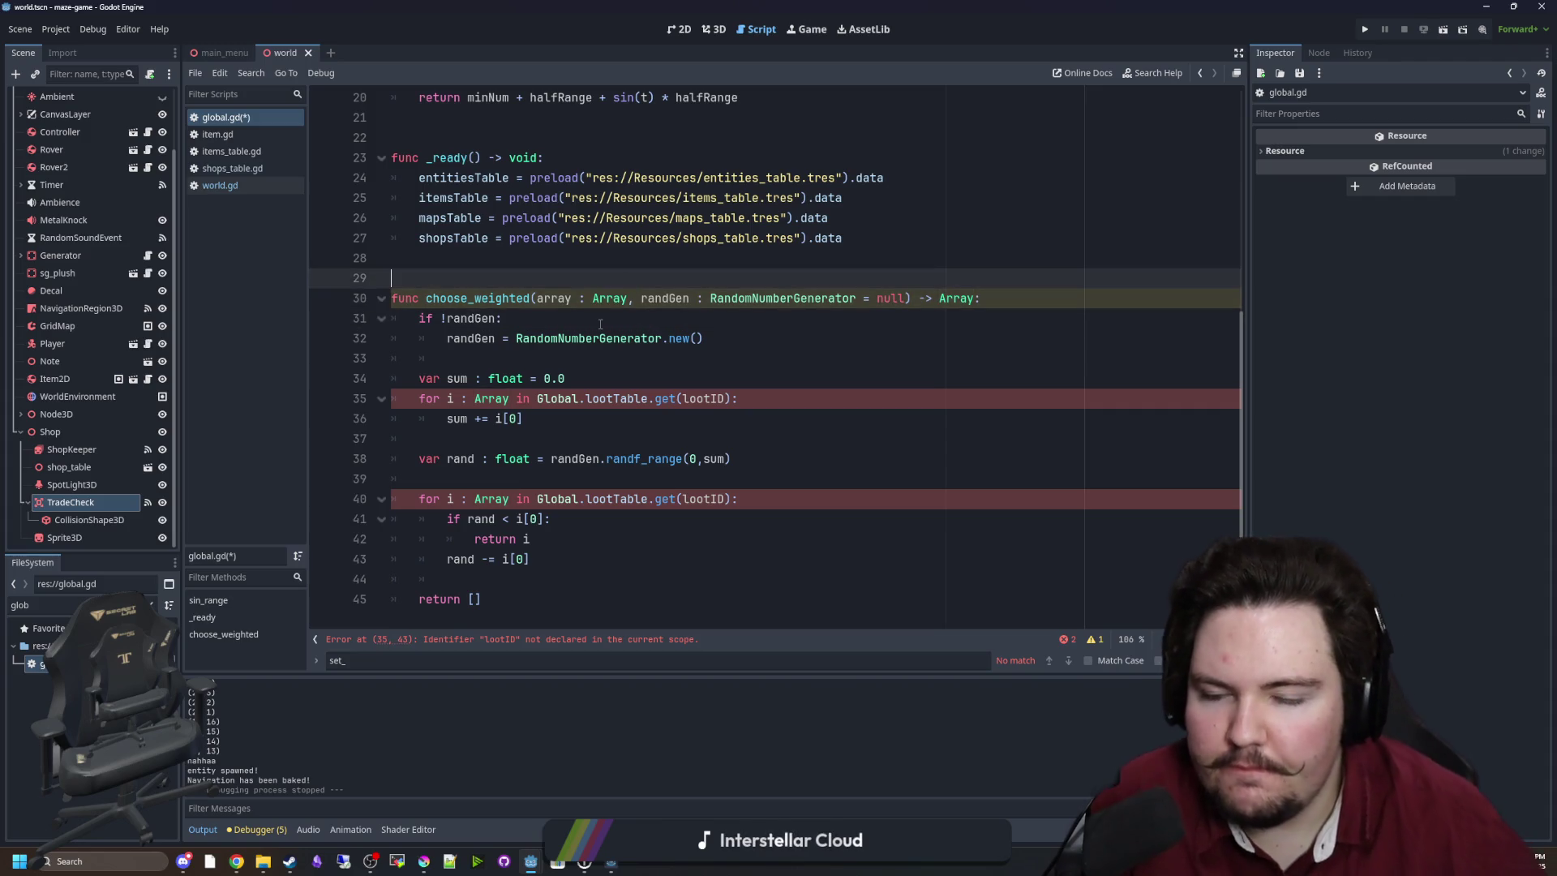
pyautogui.moveTo(722, 301)
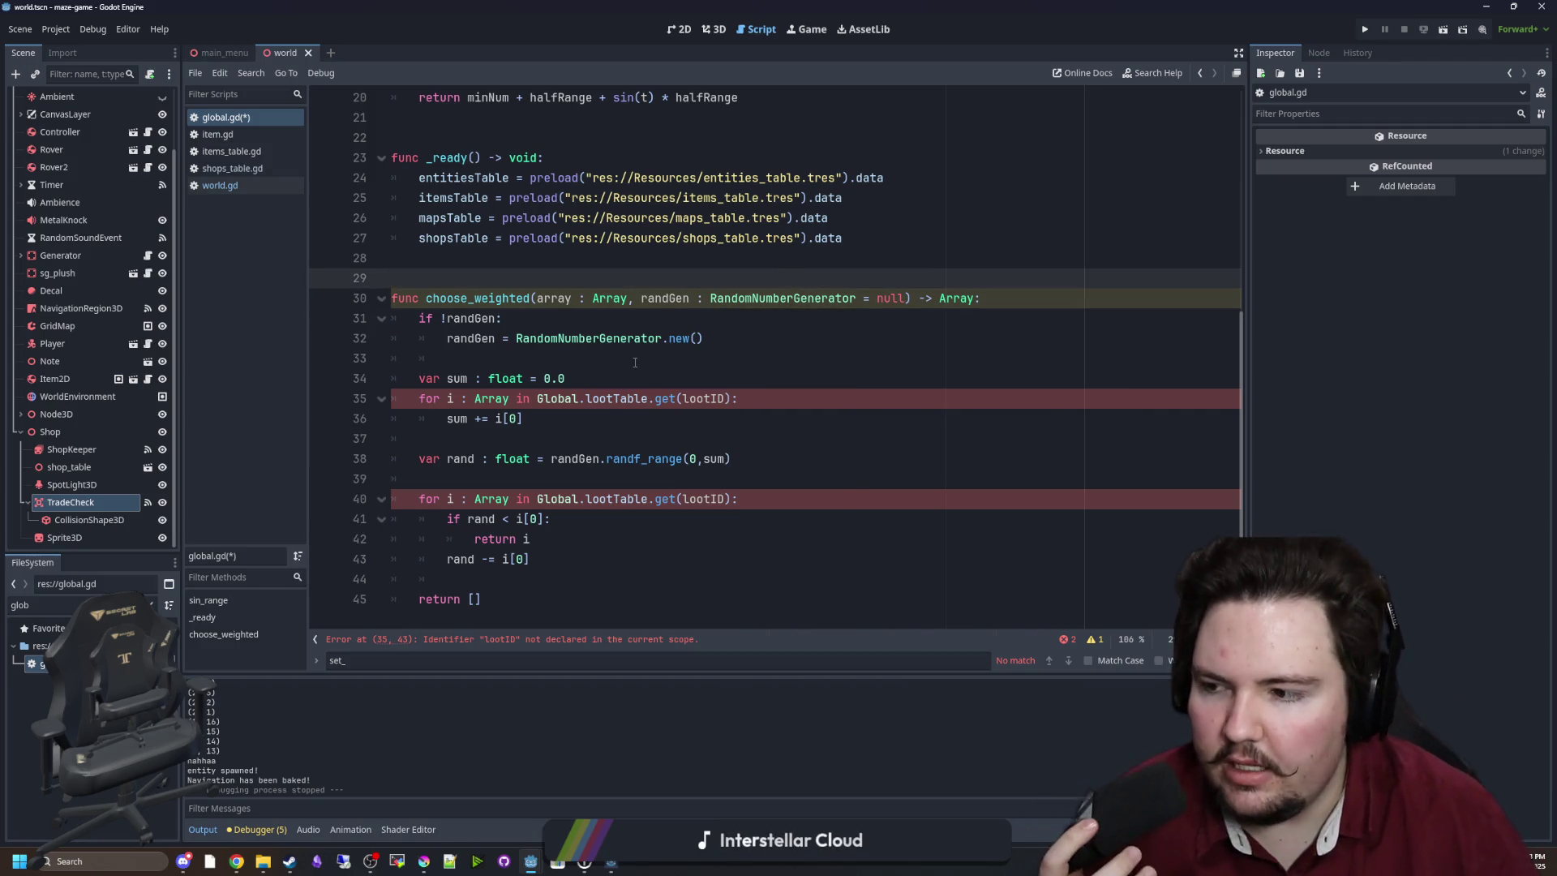
pyautogui.click(567, 366)
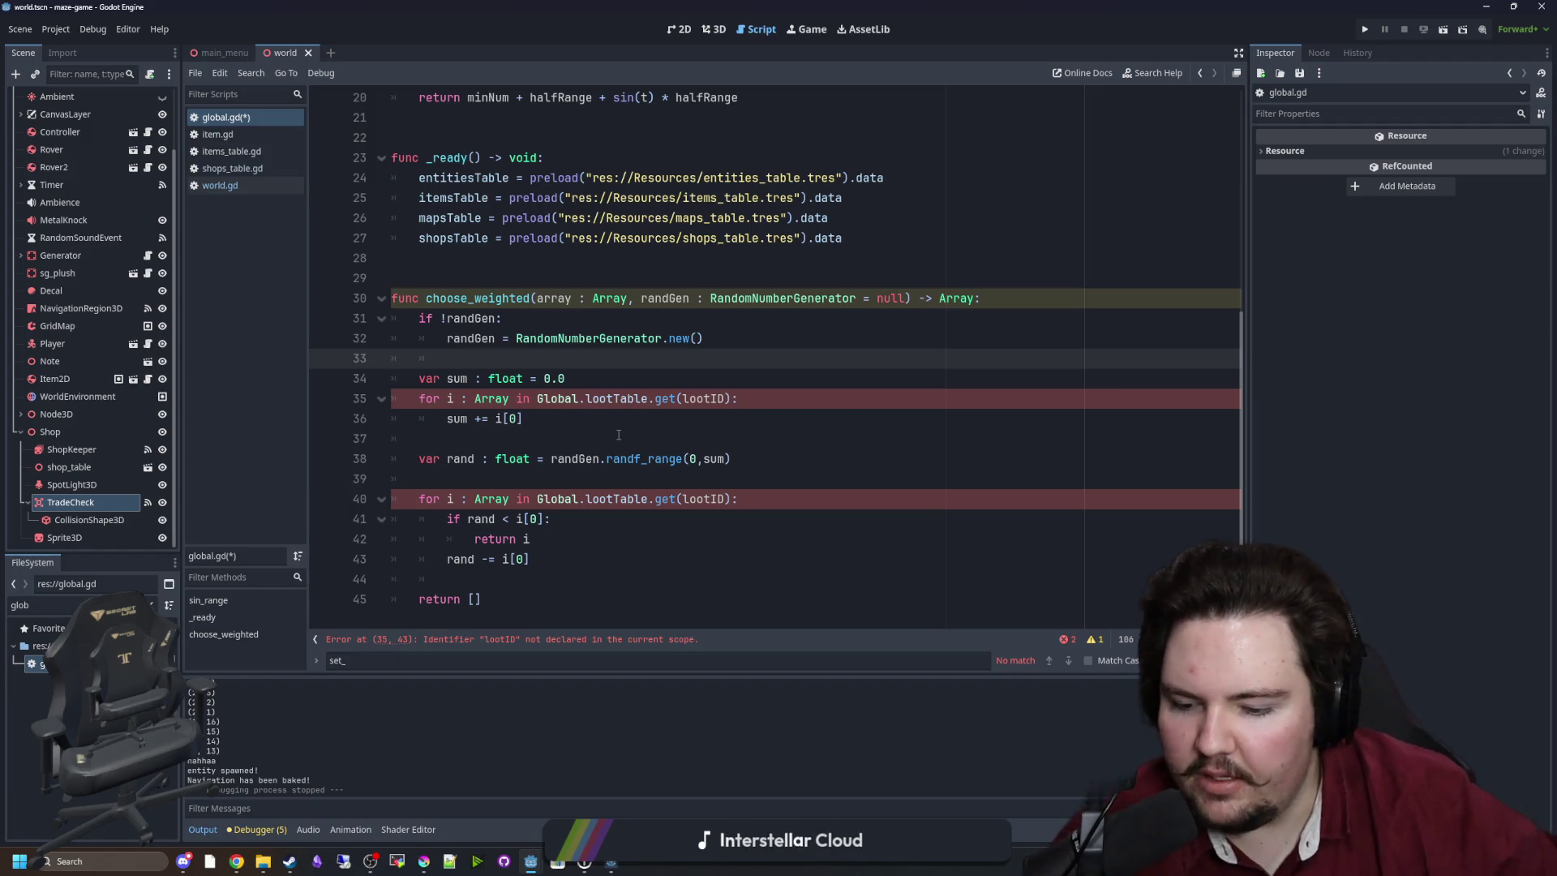
pyautogui.click(463, 365)
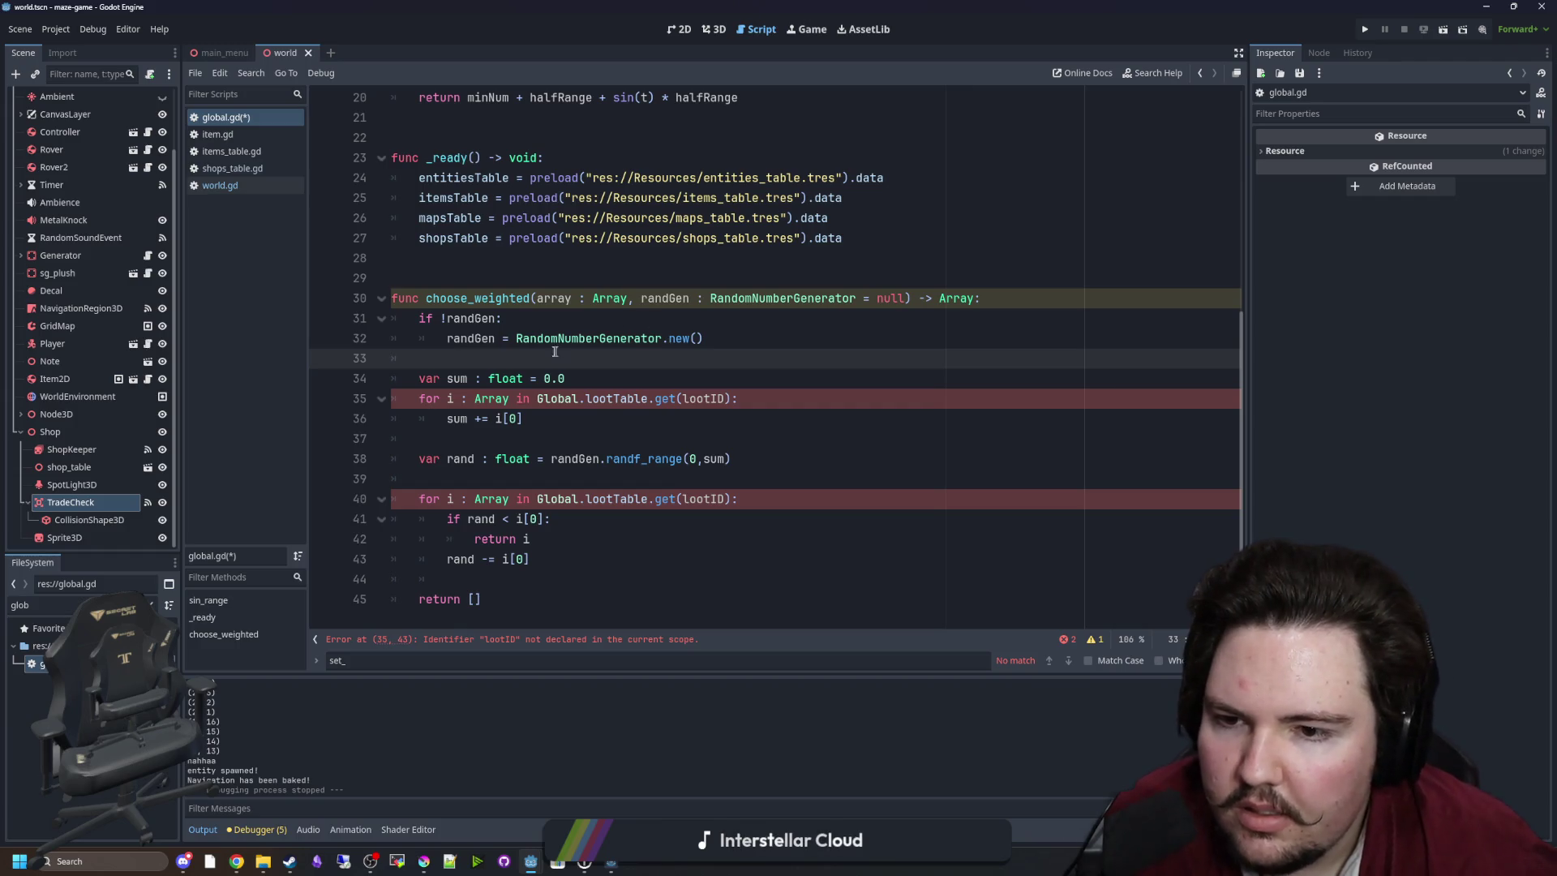
pyautogui.click(565, 315)
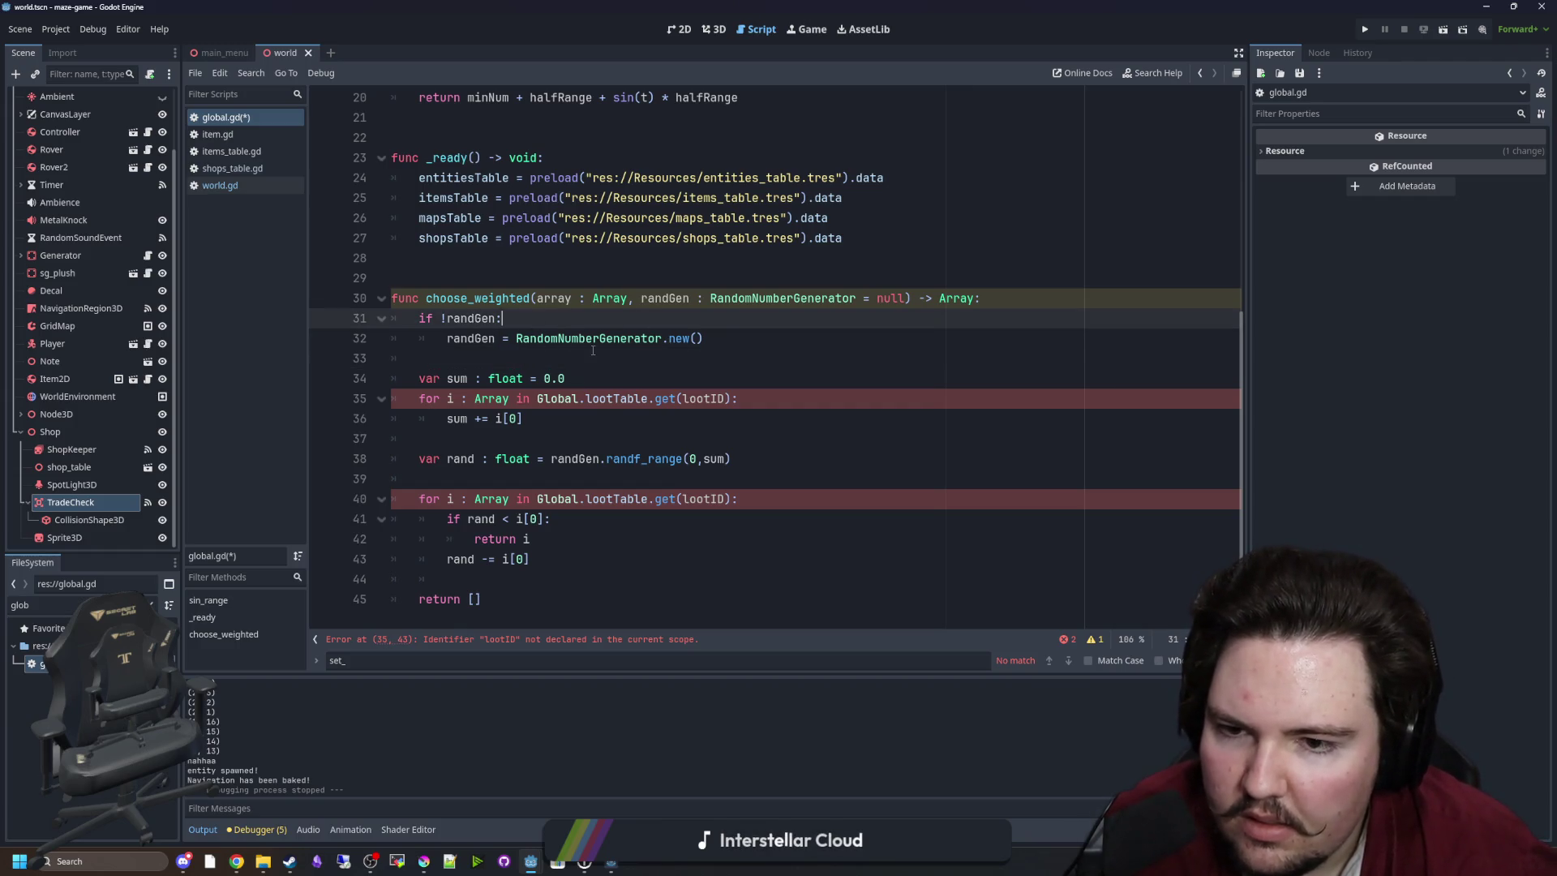
pyautogui.moveTo(454, 342); pyautogui.dragTo(702, 340)
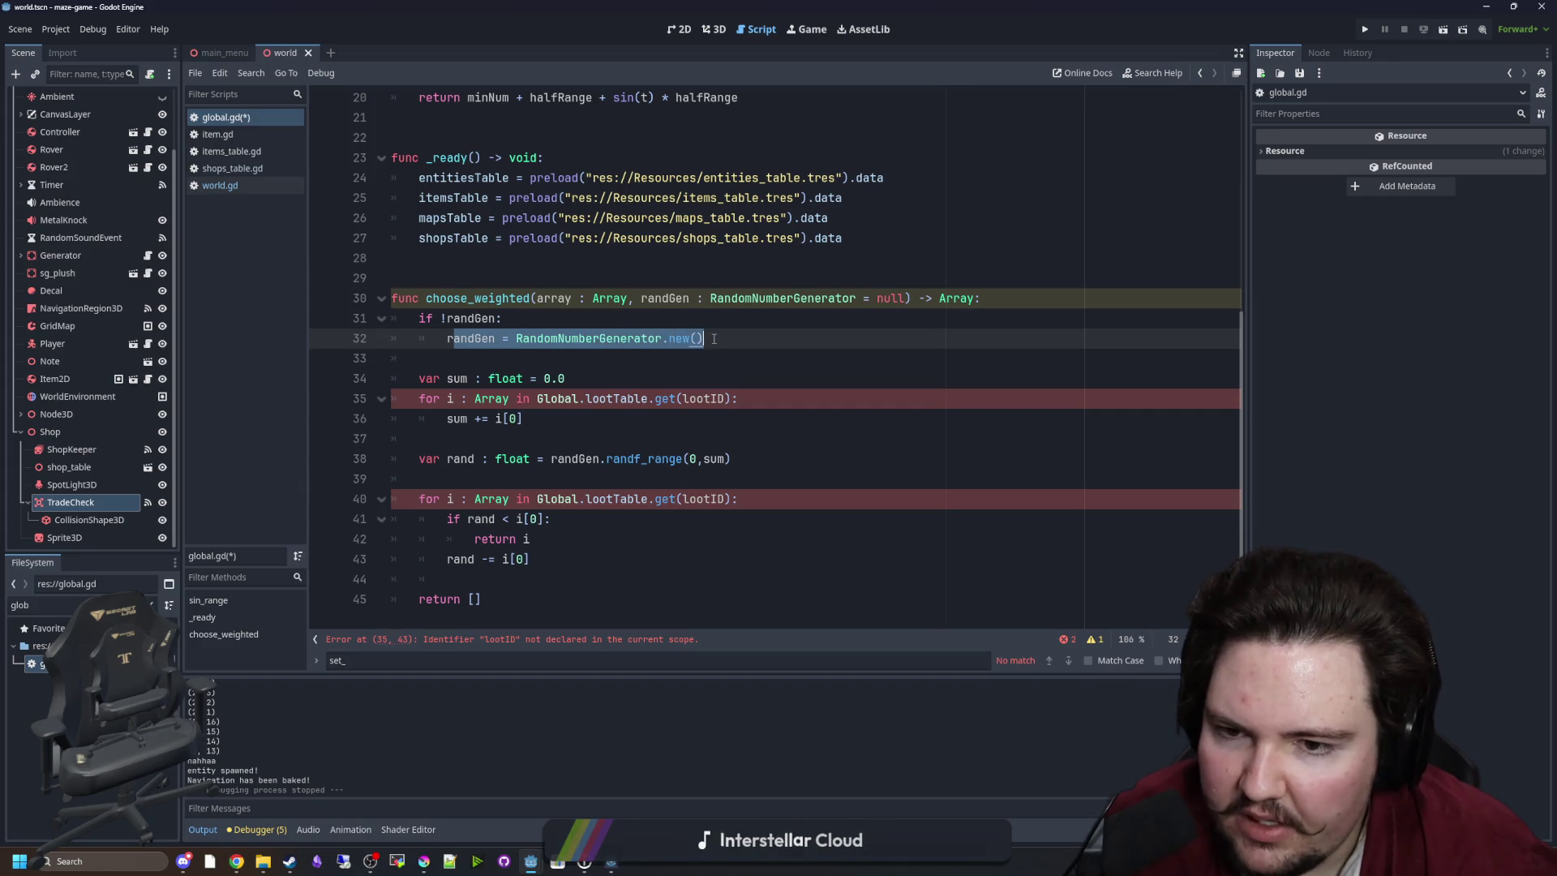
pyautogui.click(470, 340)
pyautogui.click(472, 365)
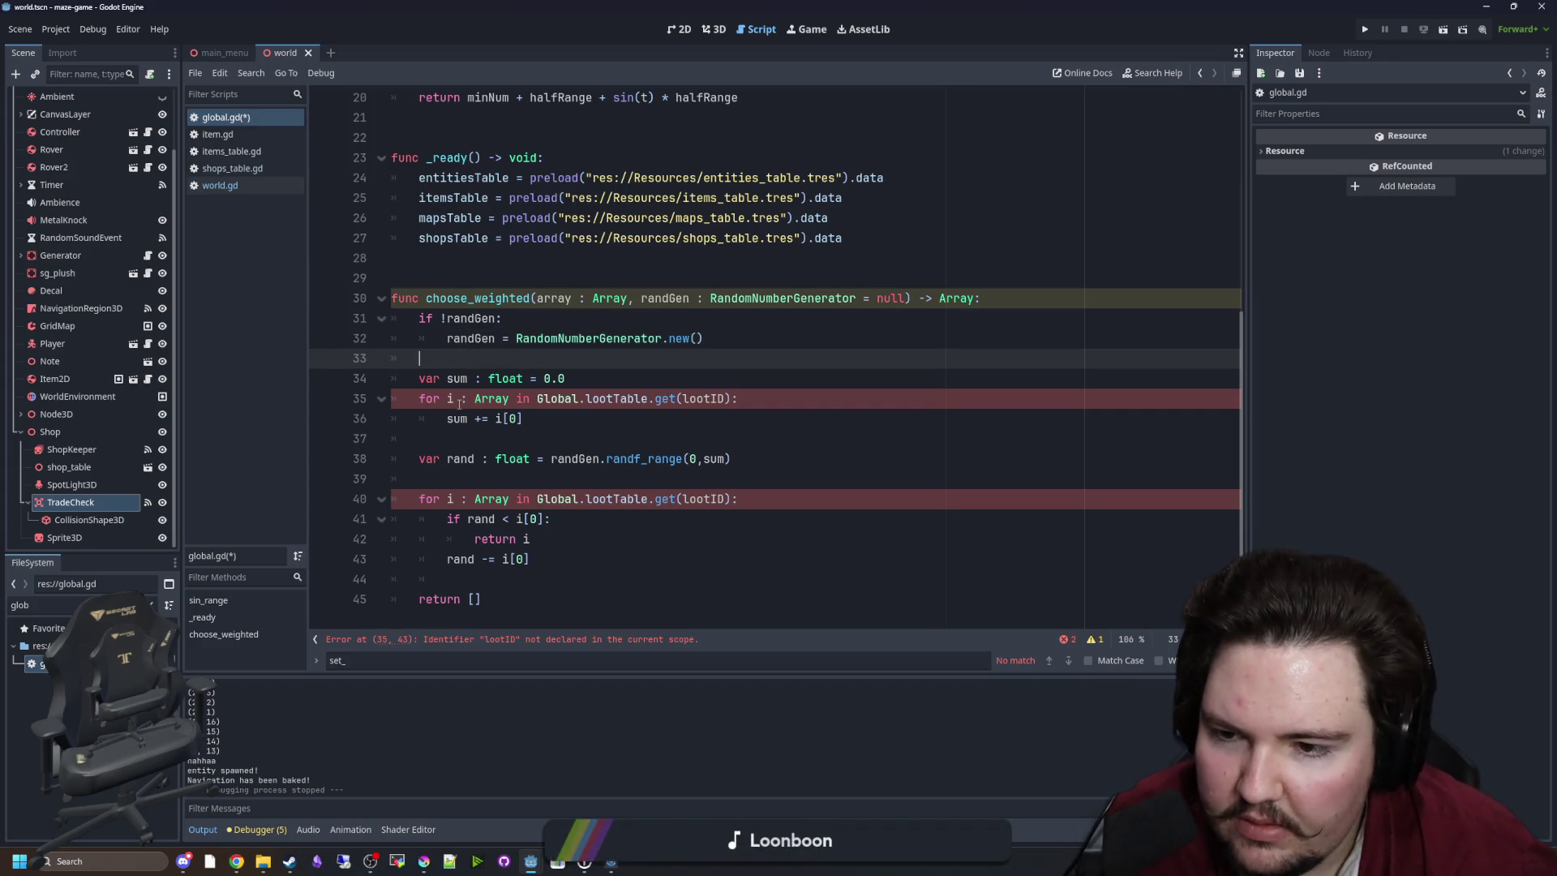
# Make the summing loop iterate 'for entry in array' and add entry's weight.
pyautogui.click(455, 399)
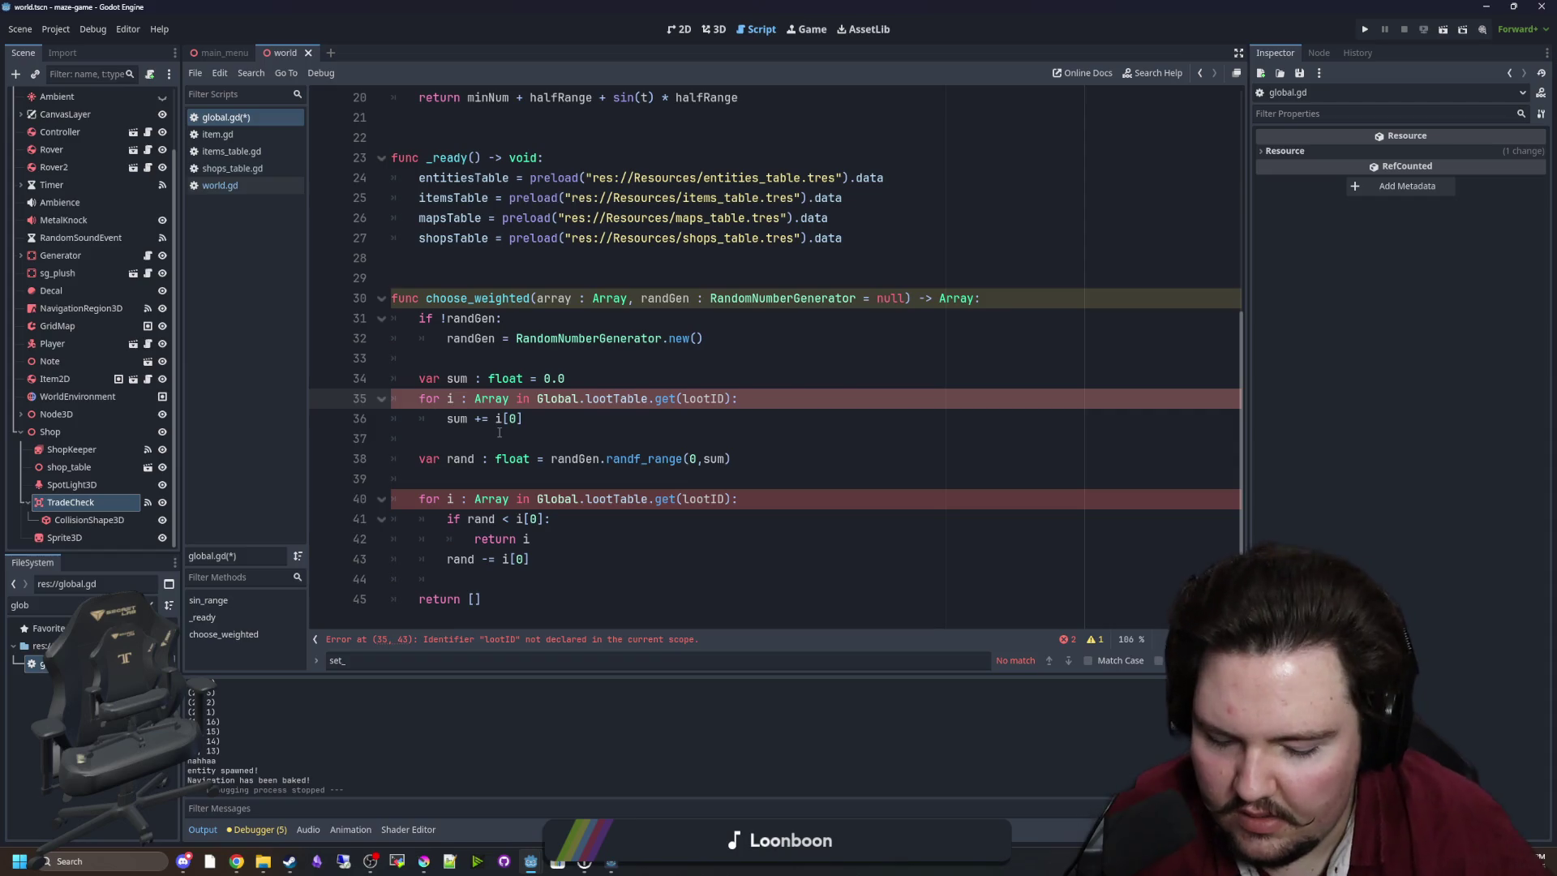
pyautogui.press('BackSpace')
pyautogui.write('entry')
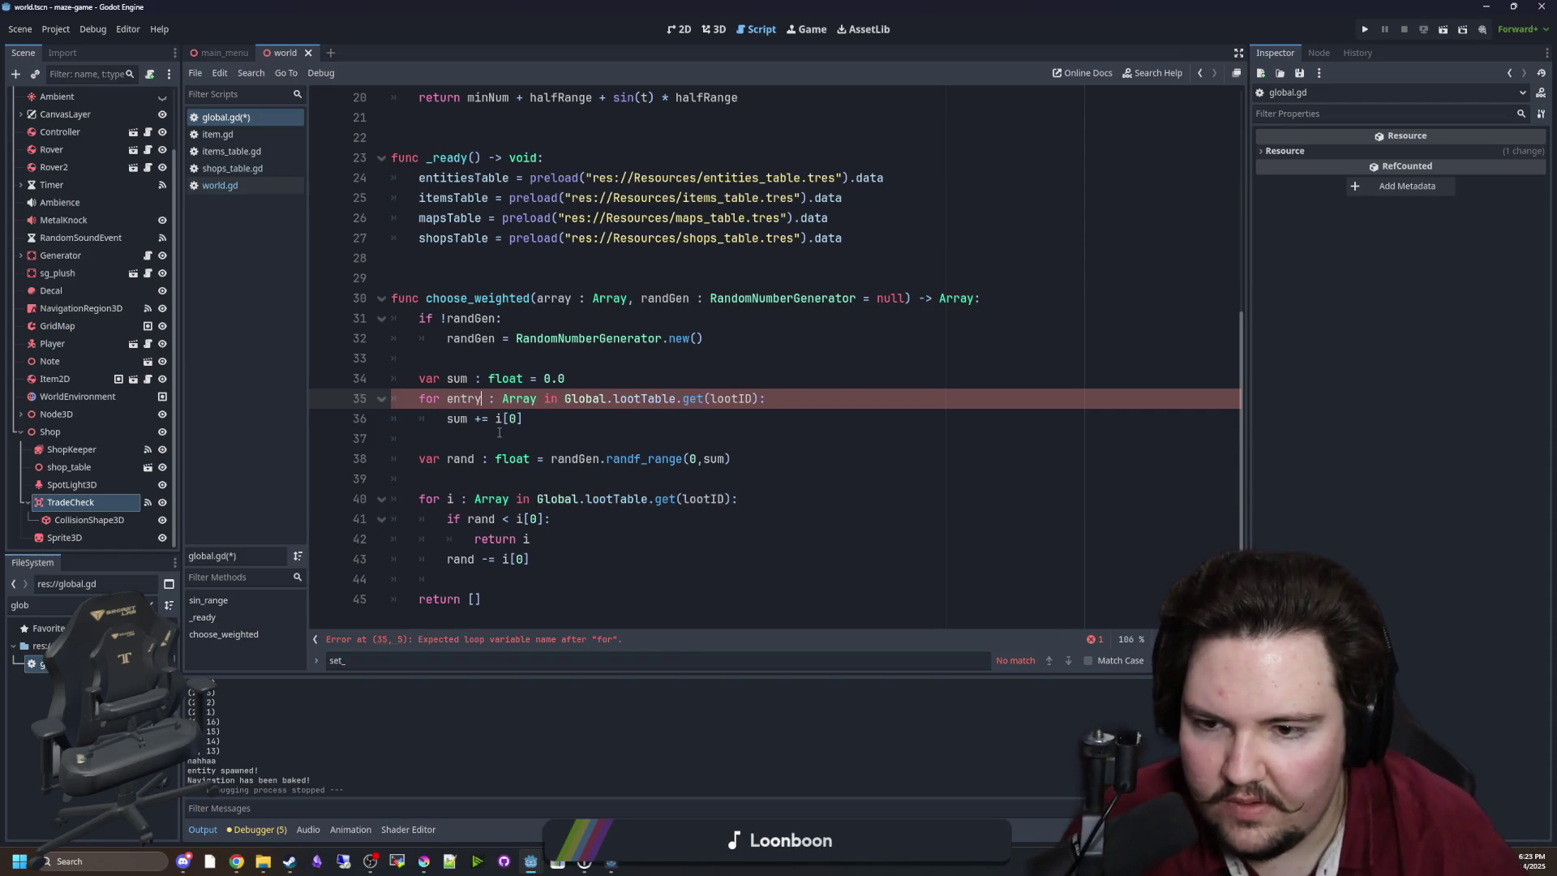
pyautogui.click(631, 366)
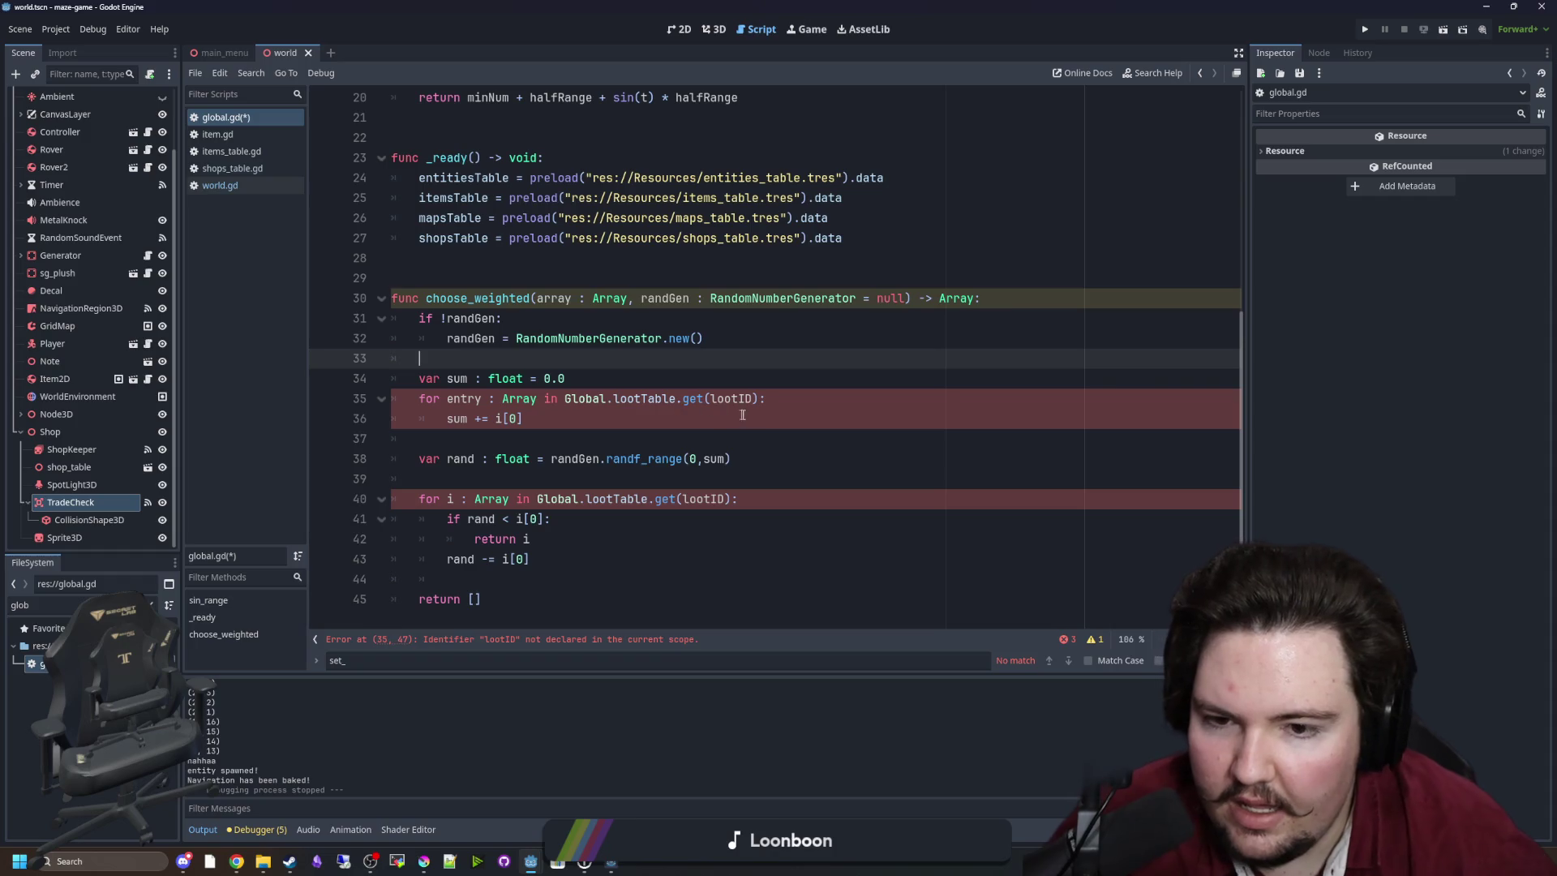
pyautogui.moveTo(760, 398); pyautogui.dragTo(565, 398)
pyautogui.write('array')
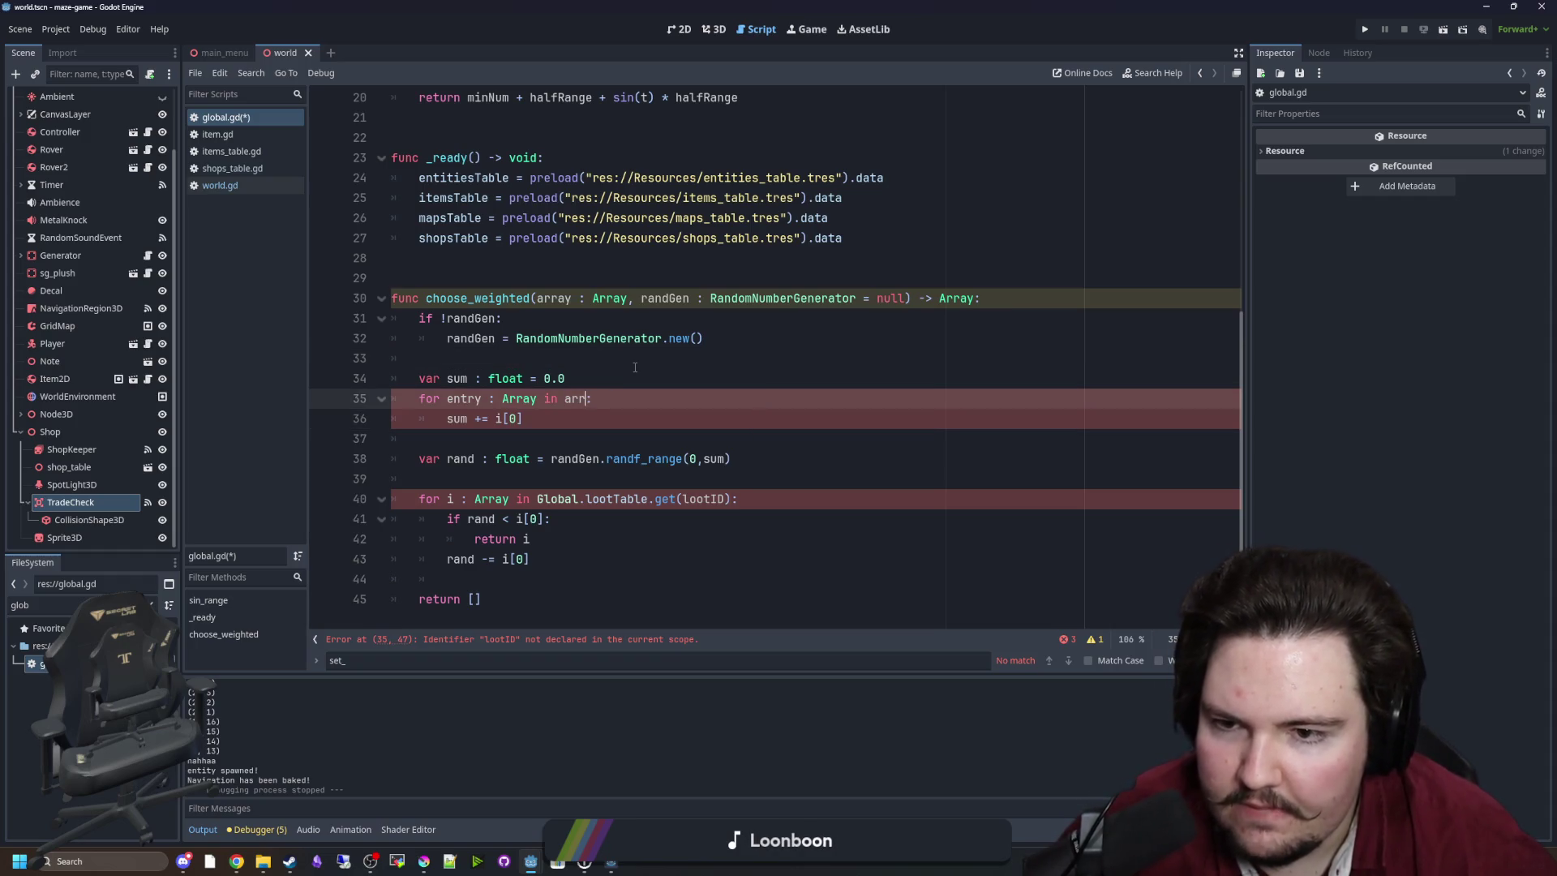
pyautogui.click(635, 366)
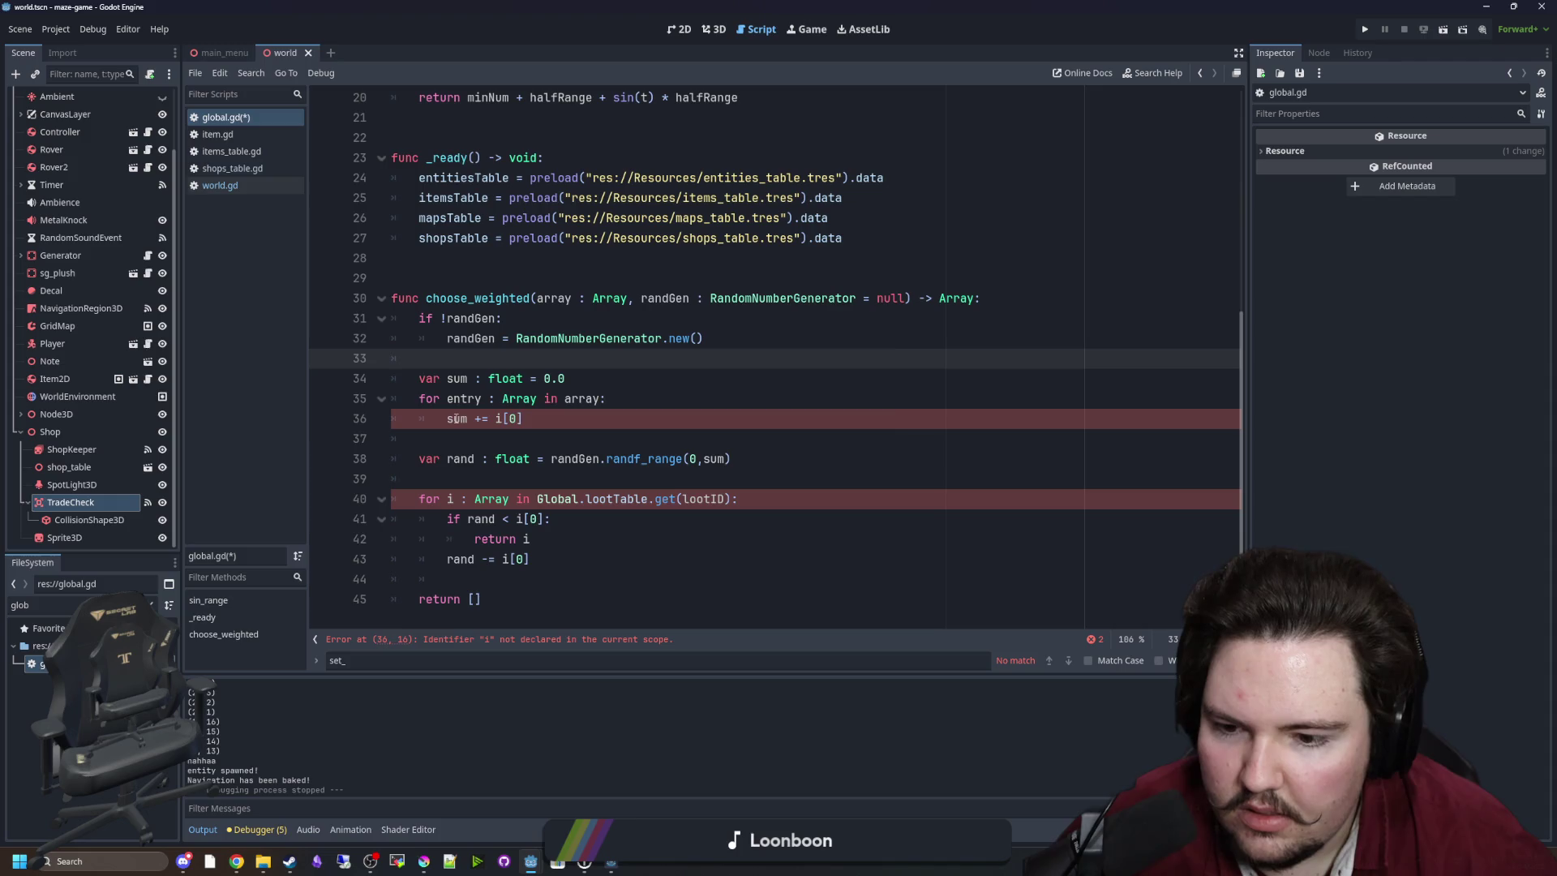
pyautogui.click(479, 458)
pyautogui.click(503, 418)
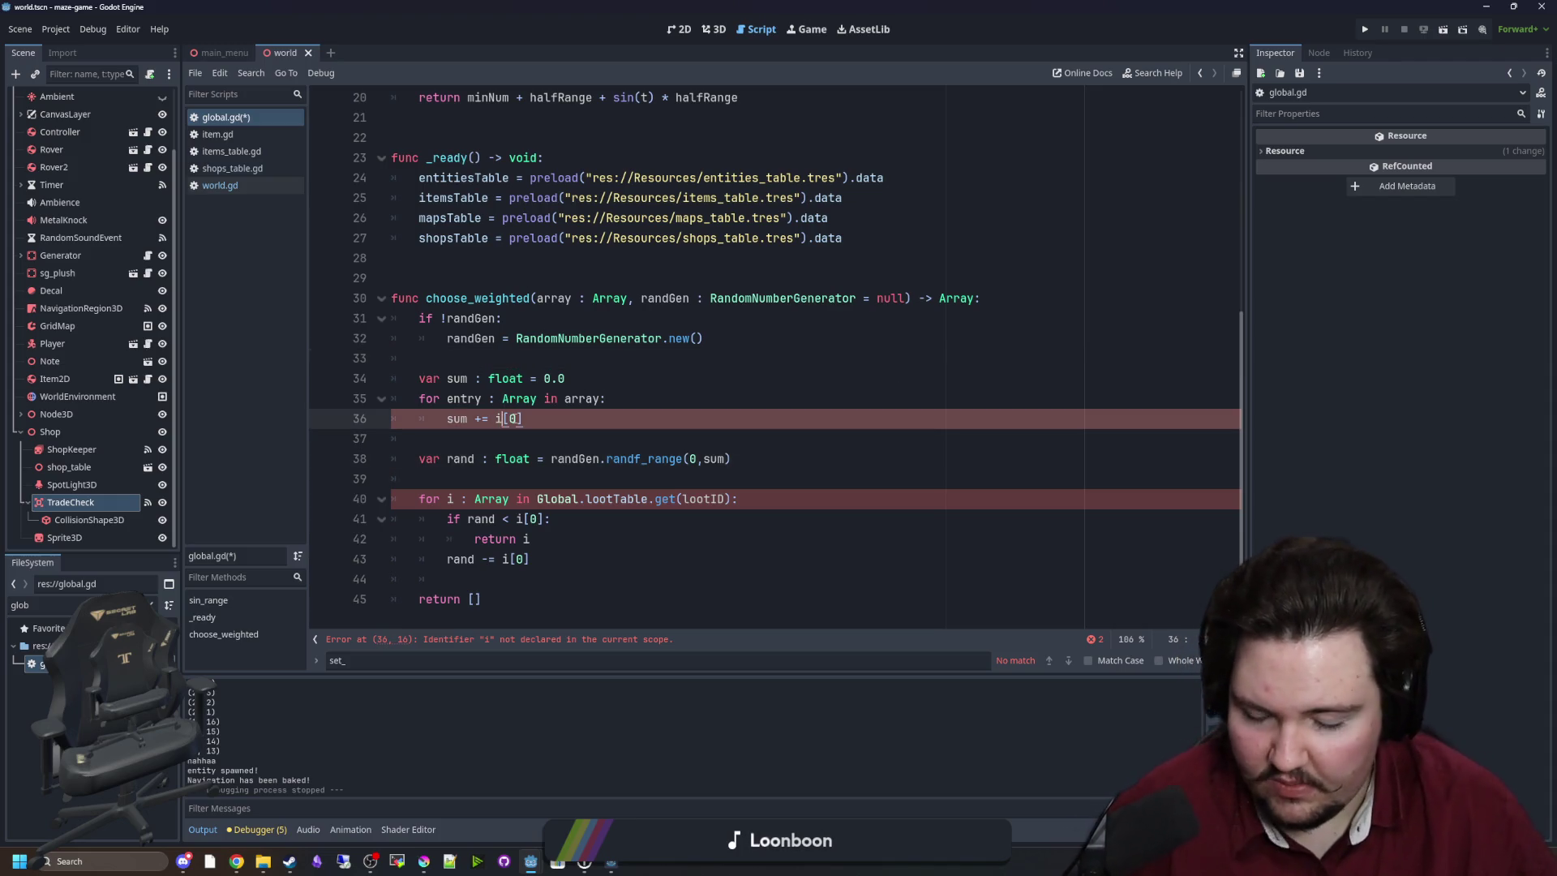
pyautogui.press('BackSpace')
pyautogui.write('entry')
pyautogui.click(515, 438)
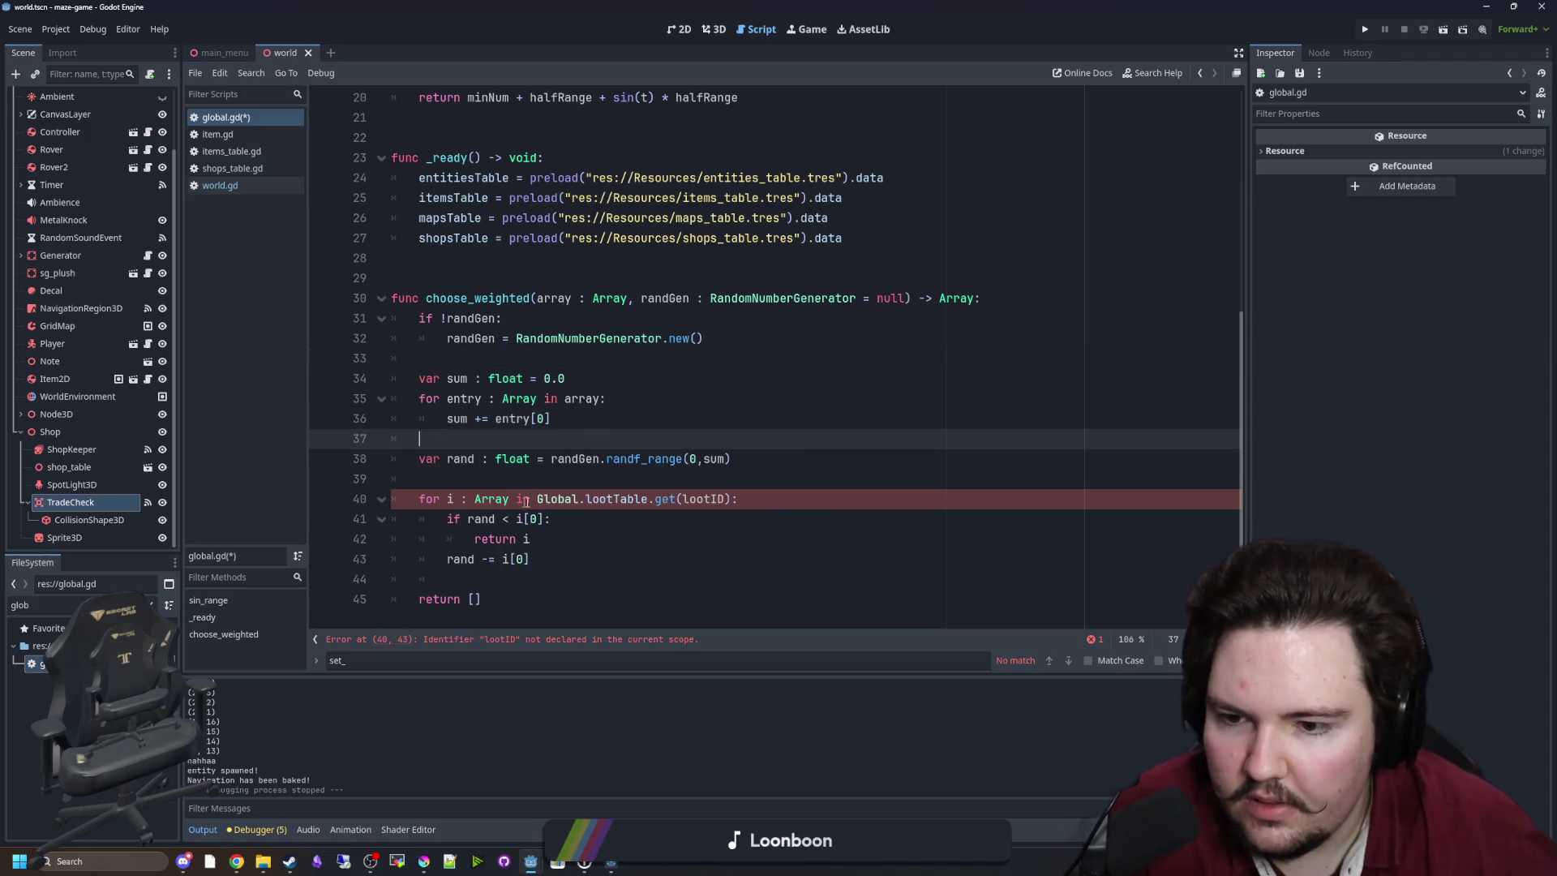
# Make the picking loop iterate over array, using entry in the comparison, return and decrement.
pyautogui.moveTo(732, 499); pyautogui.dragTo(536, 499)
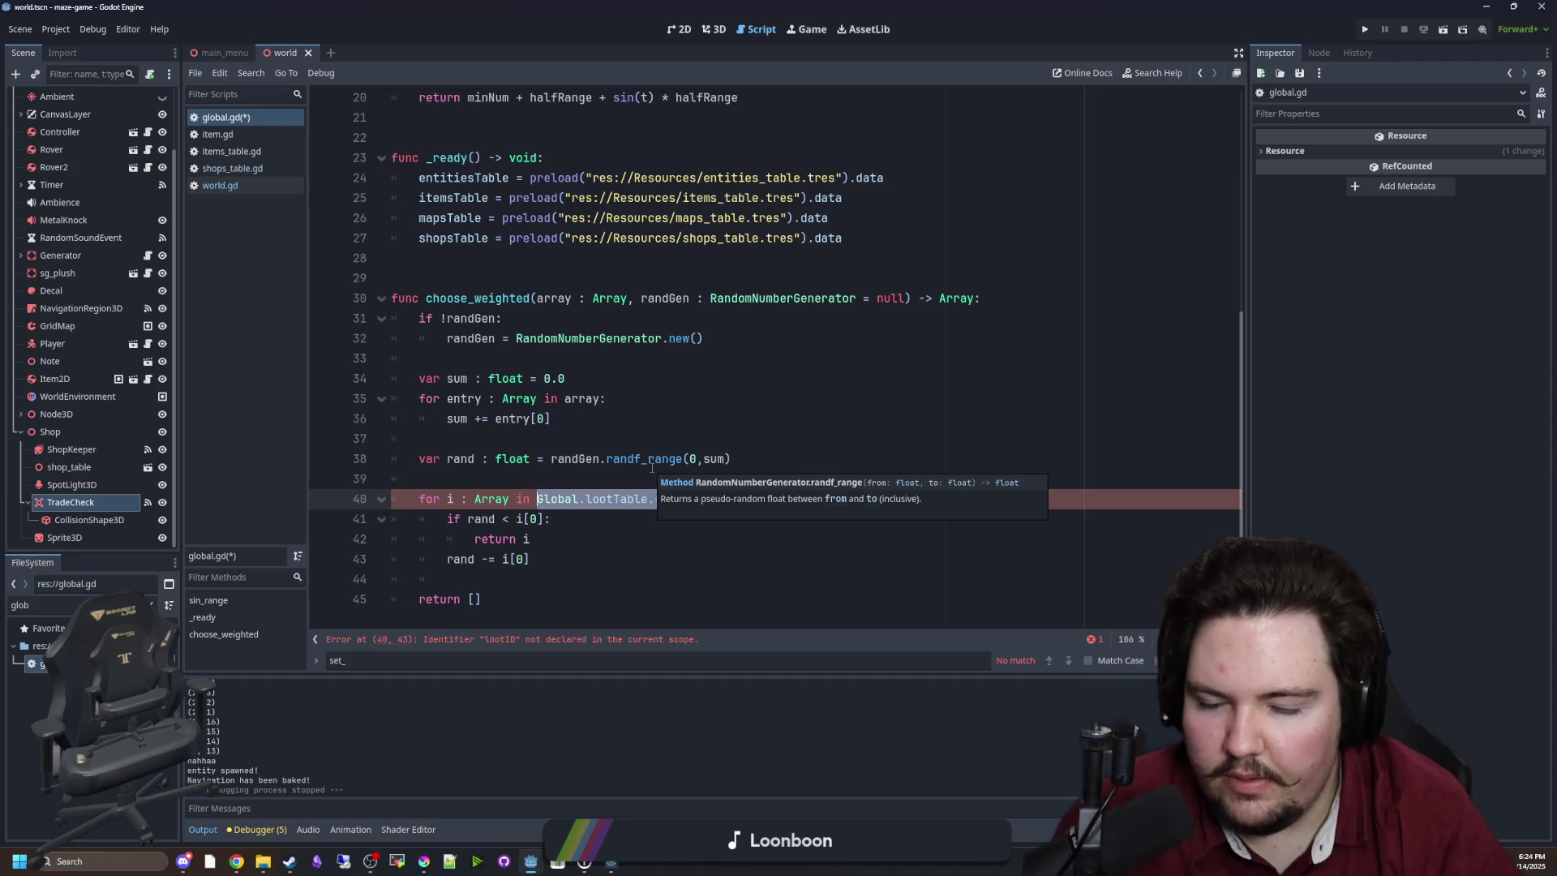
pyautogui.write('a')
pyautogui.press('BackSpace')
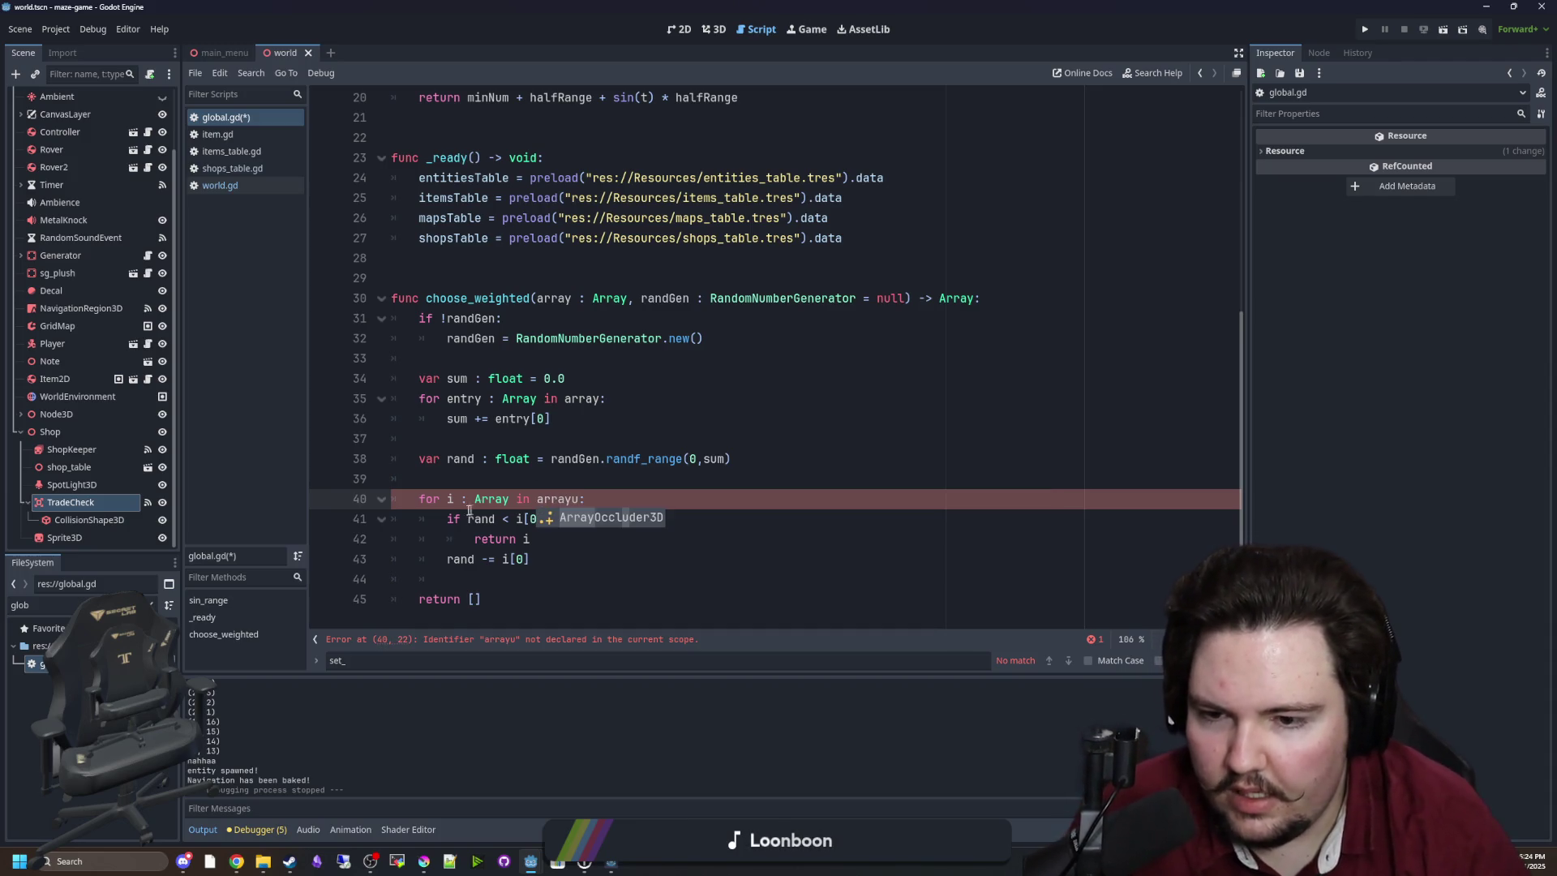
pyautogui.doubleClick(450, 499)
pyautogui.write('e')
pyautogui.press('Escape')
pyautogui.write('ntry')
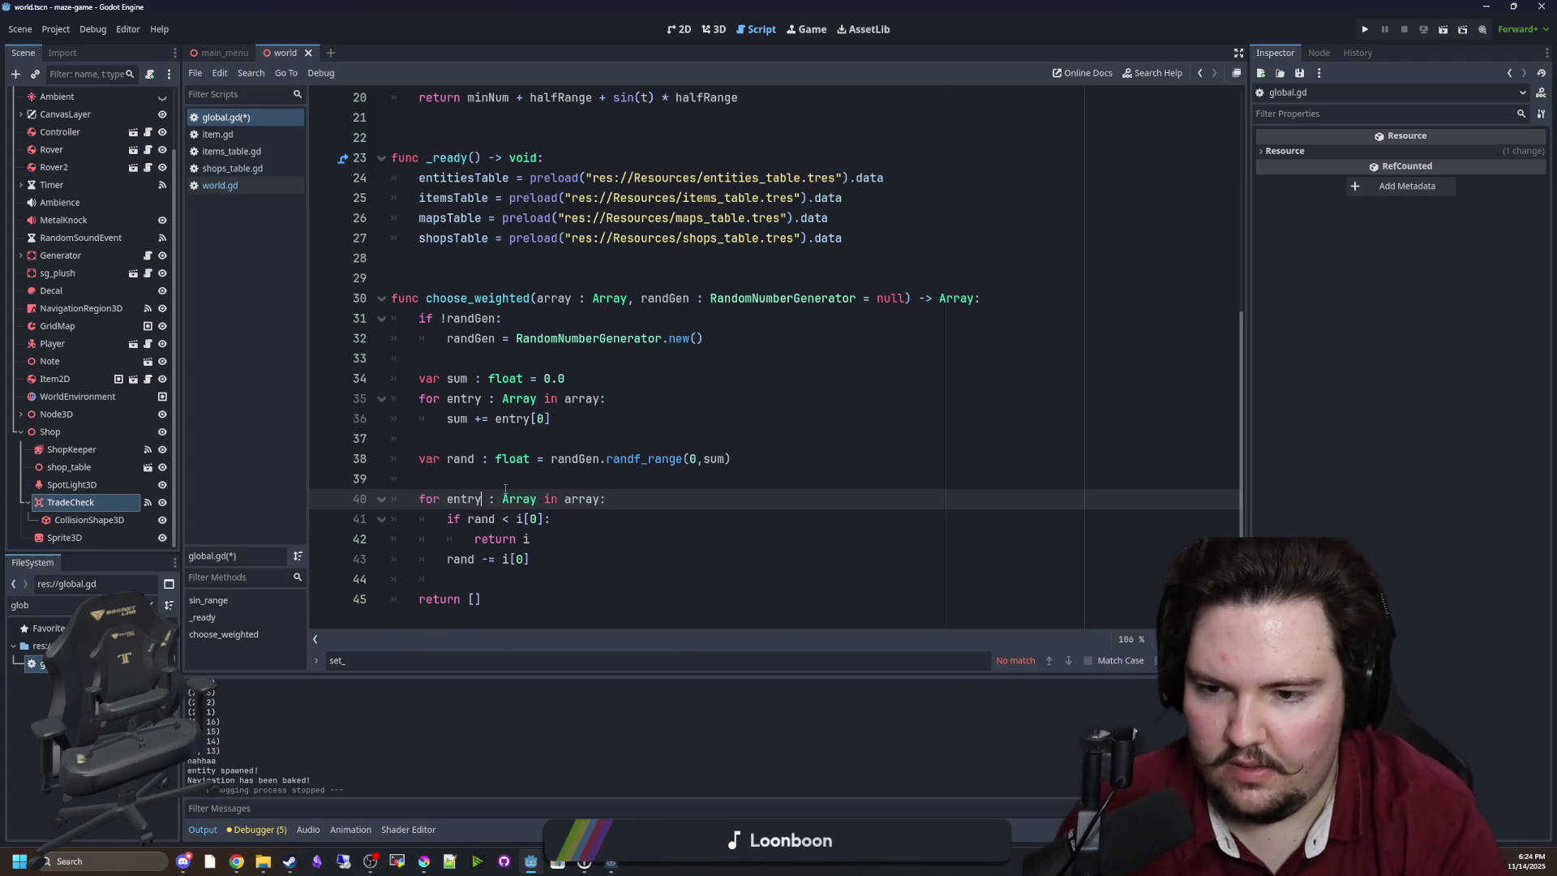
pyautogui.doubleClick(520, 519)
pyautogui.write('ent')
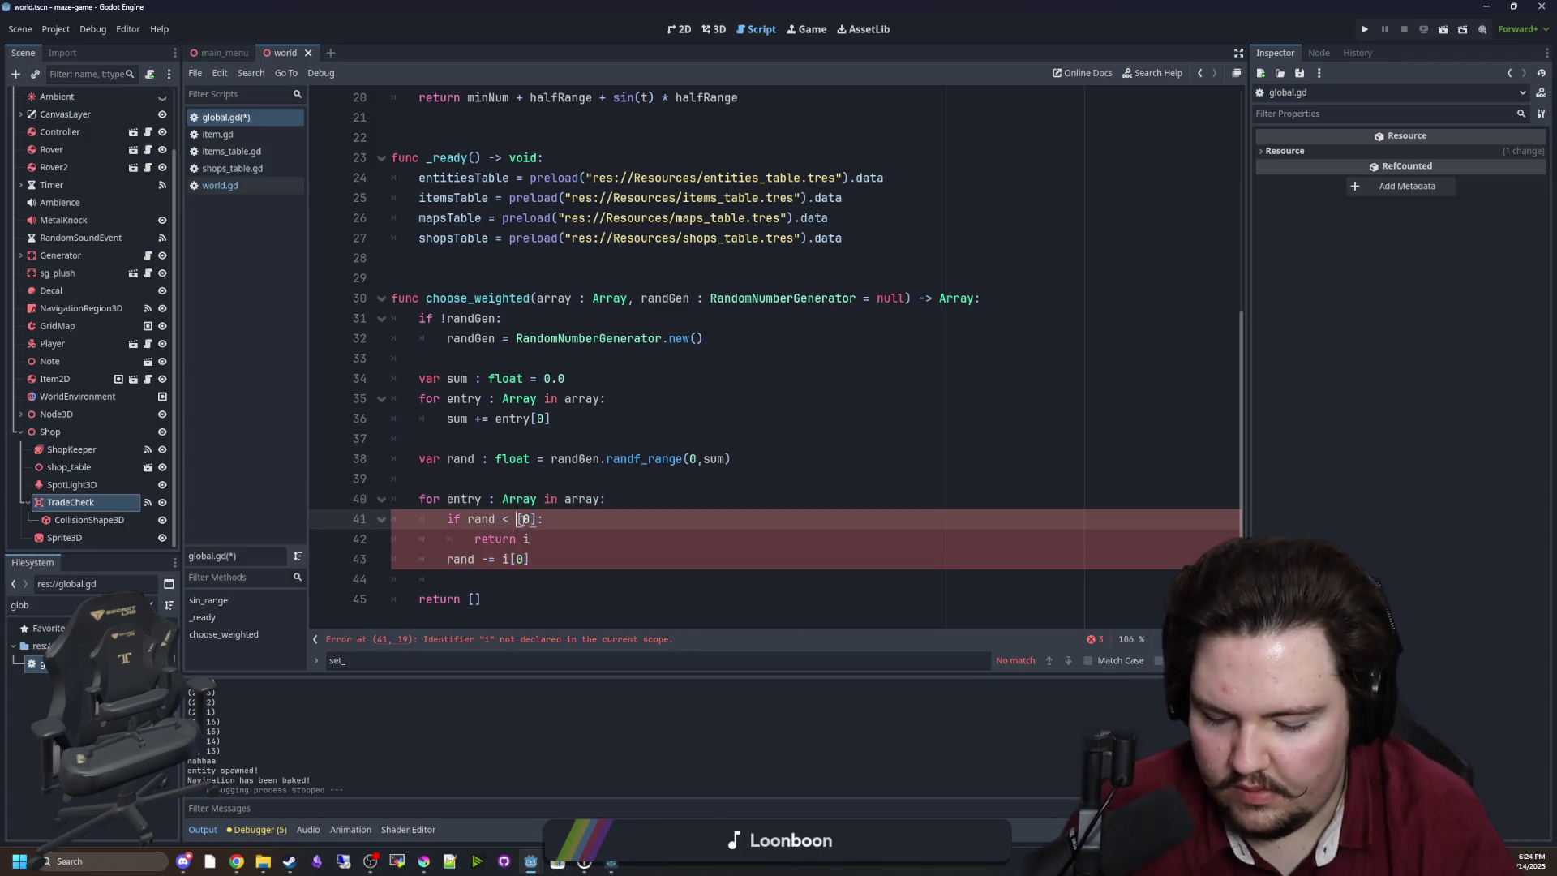
pyautogui.write('ry')
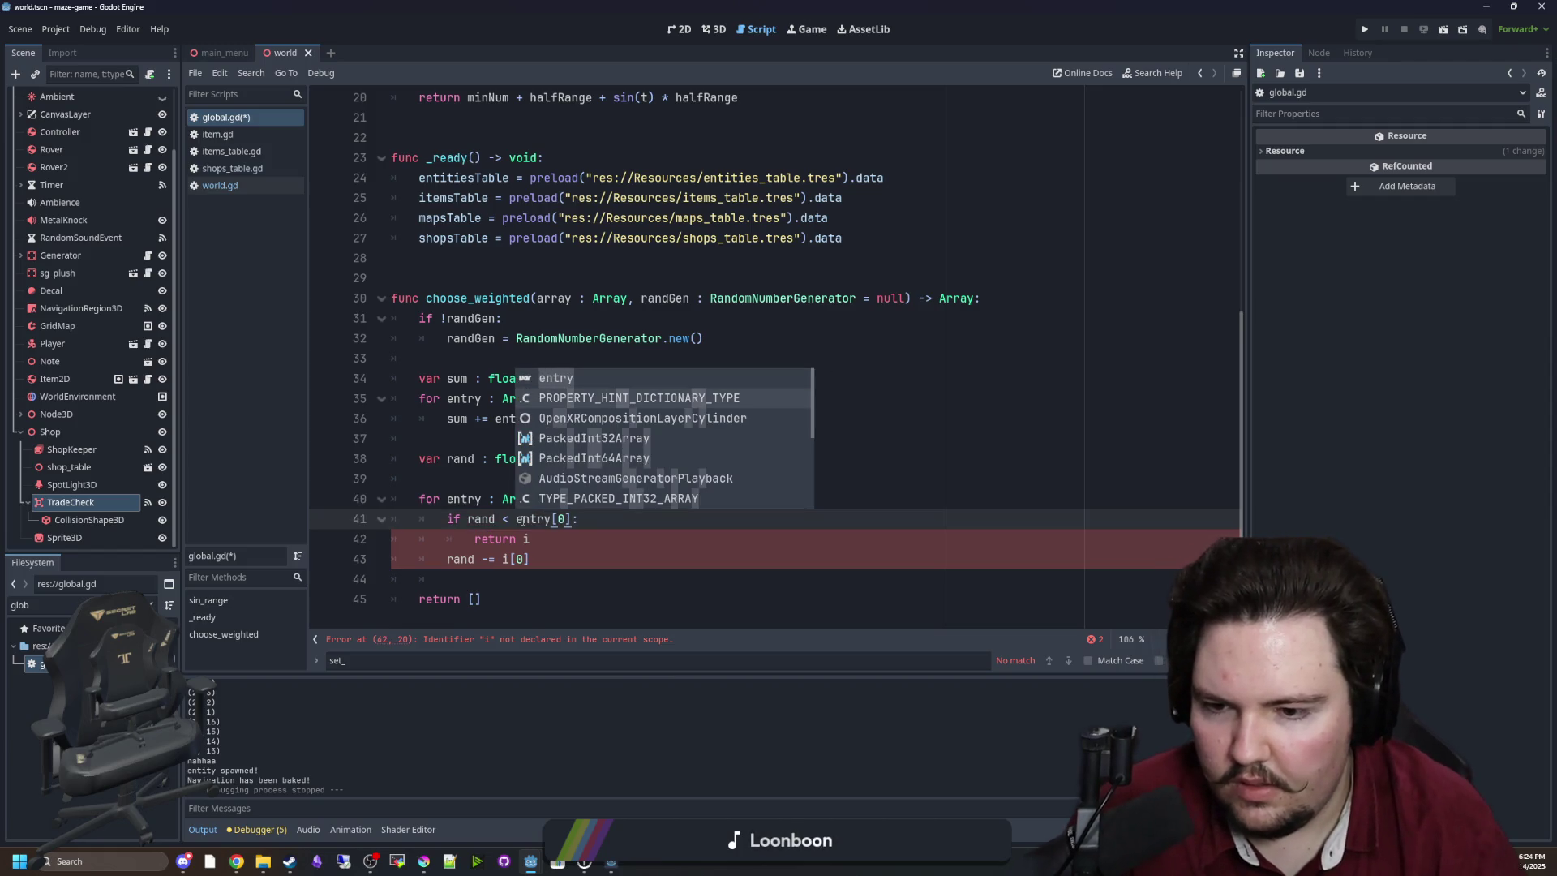
pyautogui.doubleClick(525, 538)
pyautogui.write('entry')
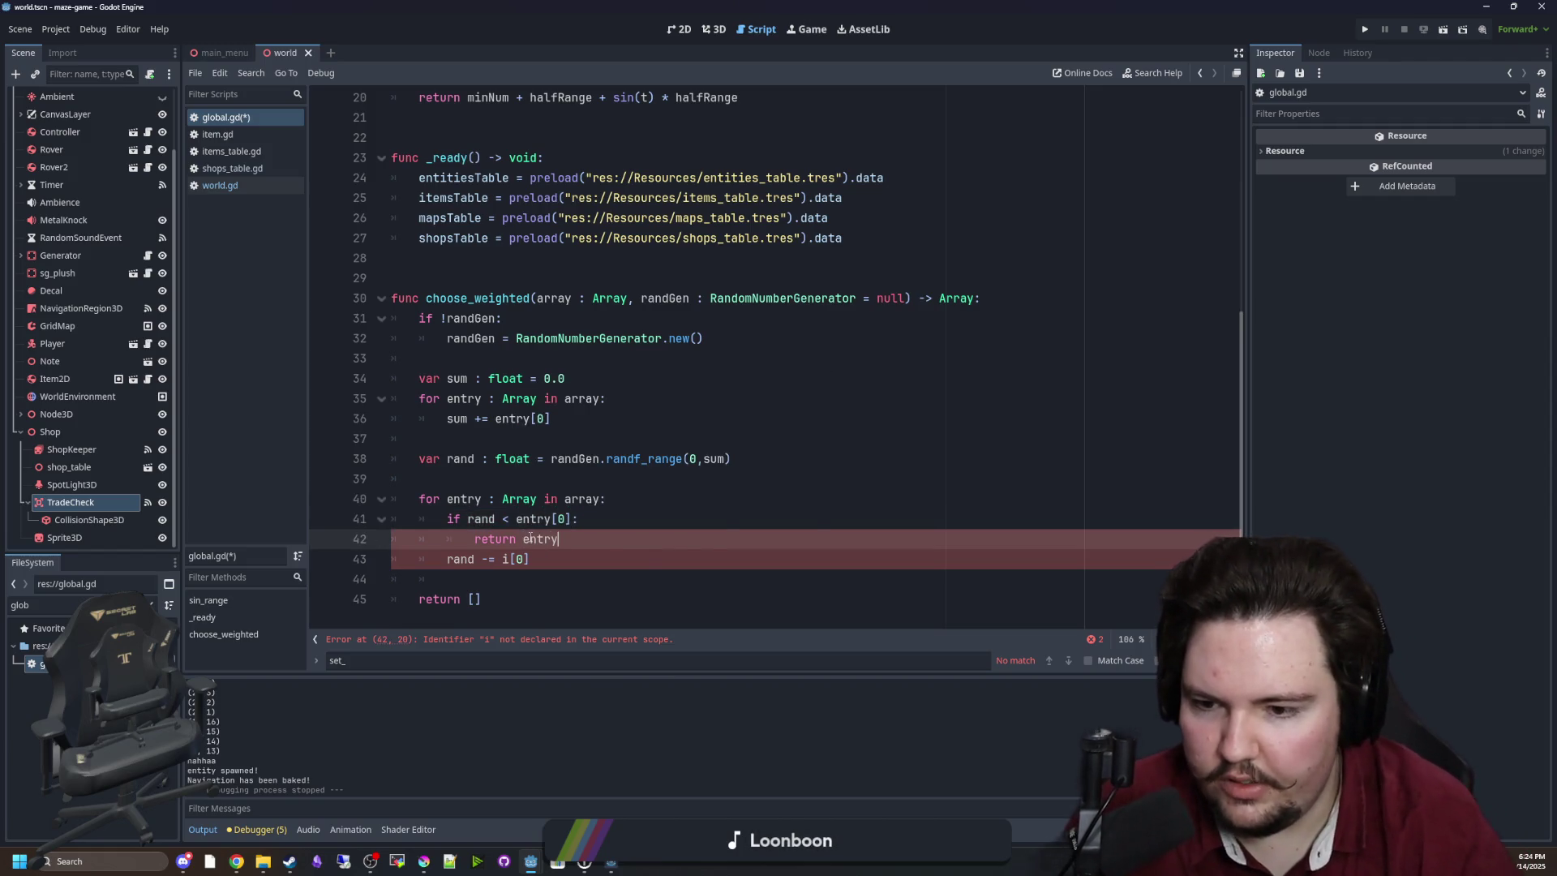
pyautogui.doubleClick(460, 560)
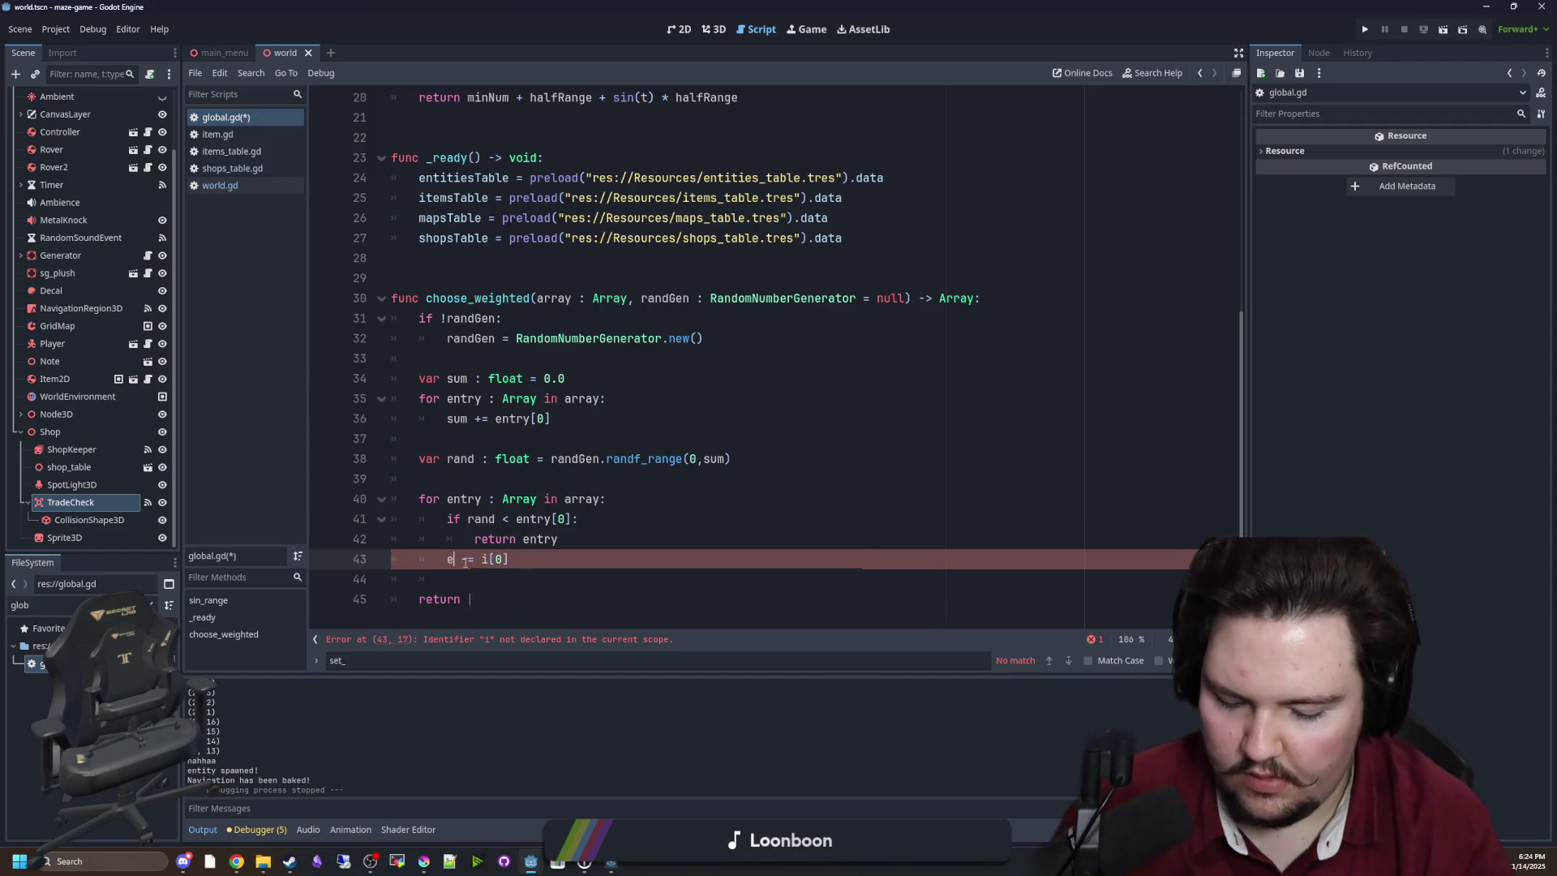
pyautogui.click(510, 559)
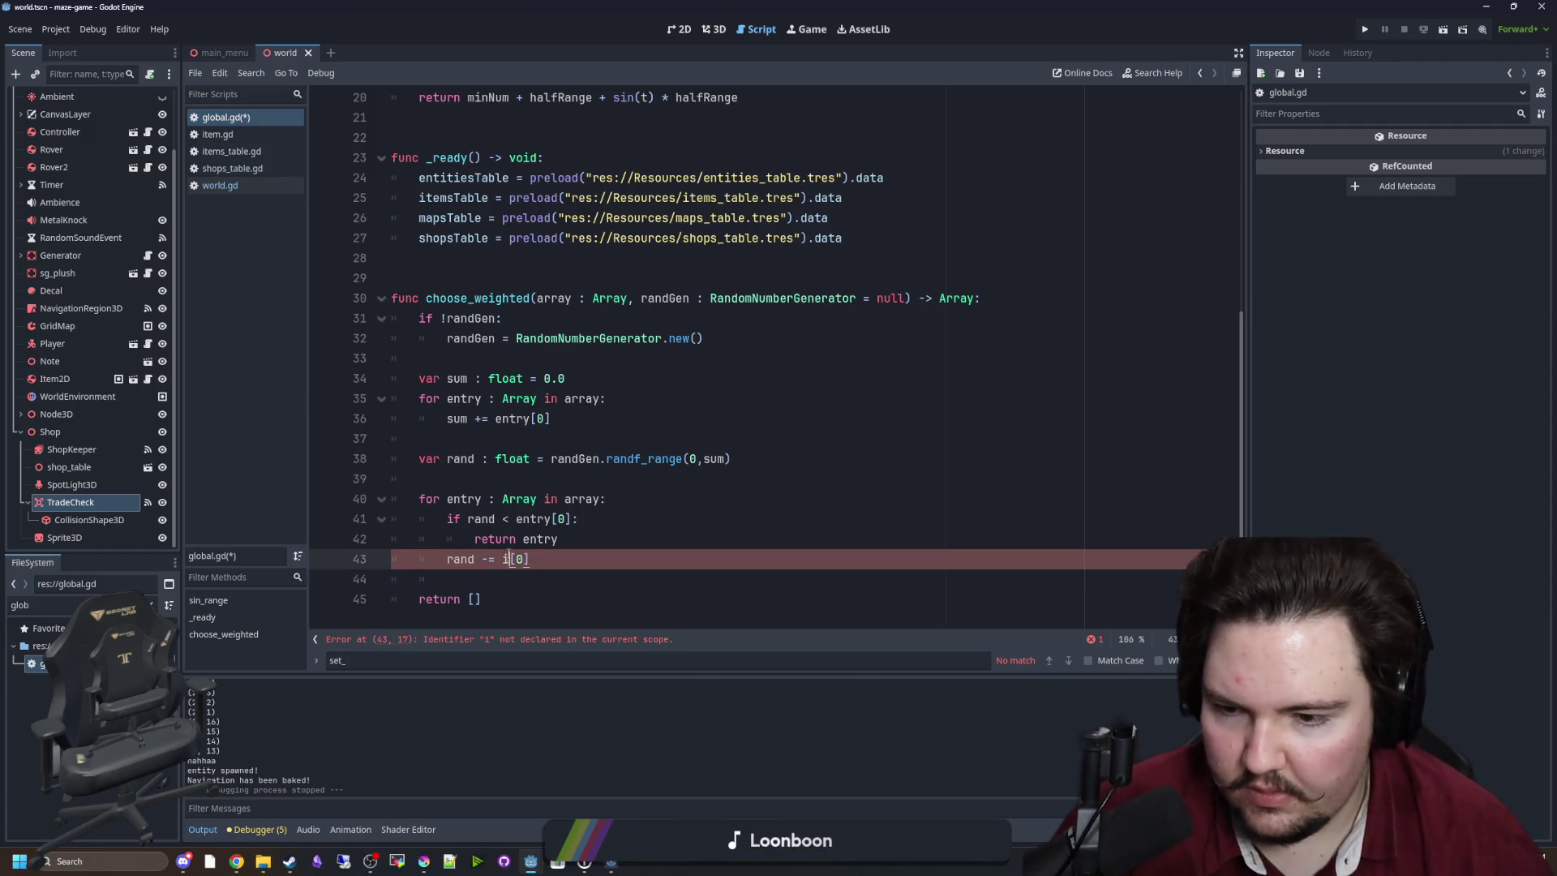
pyautogui.write('ntry')
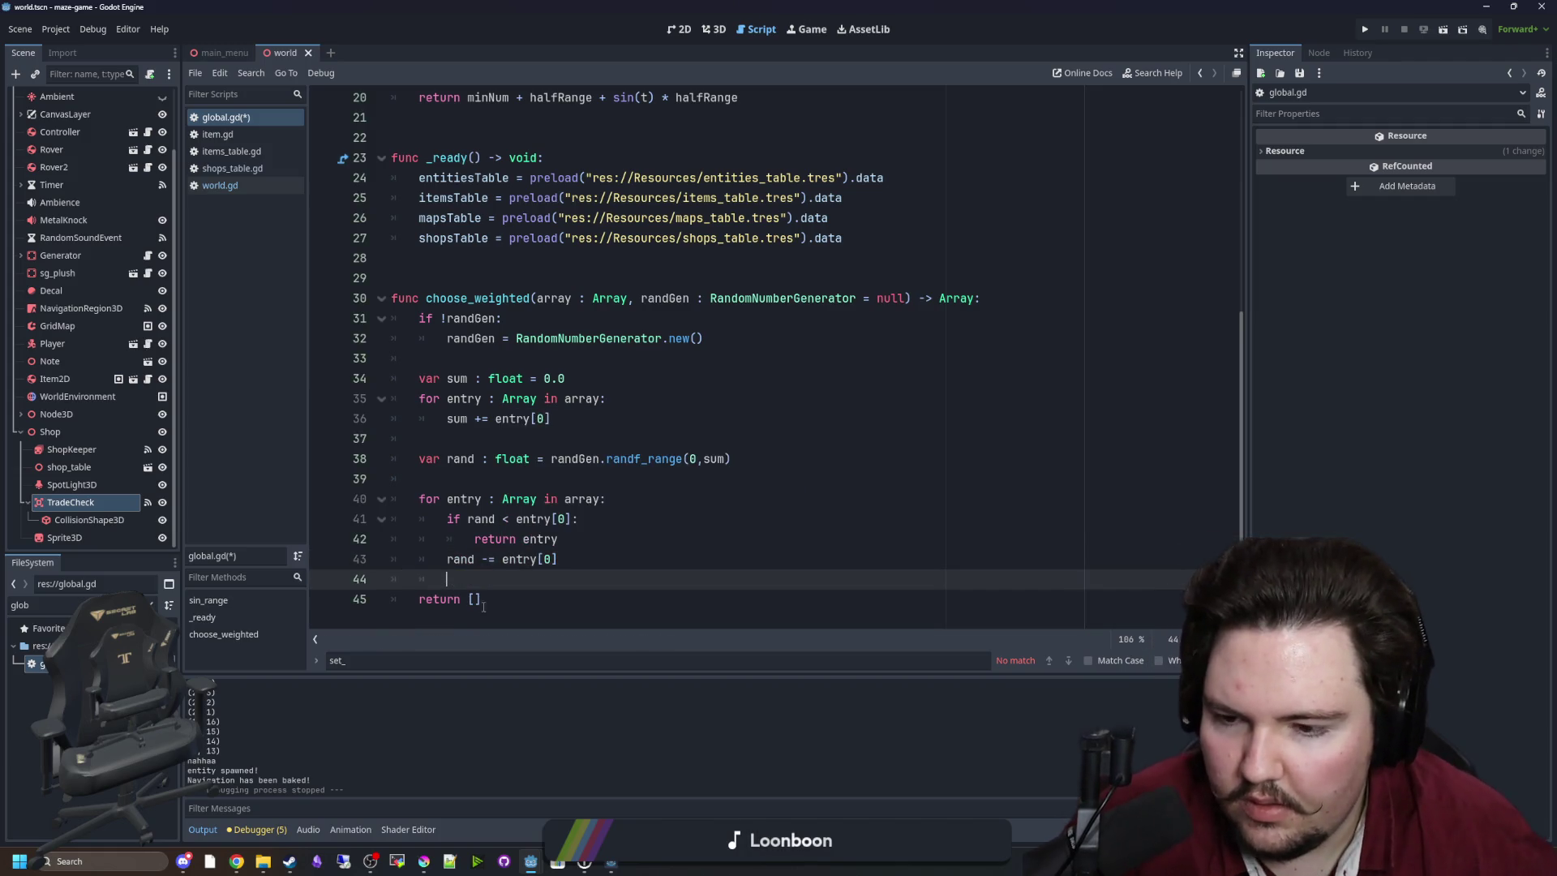
# Review both loops and the empty-array return, then save global.gd.
pyautogui.click(493, 604)
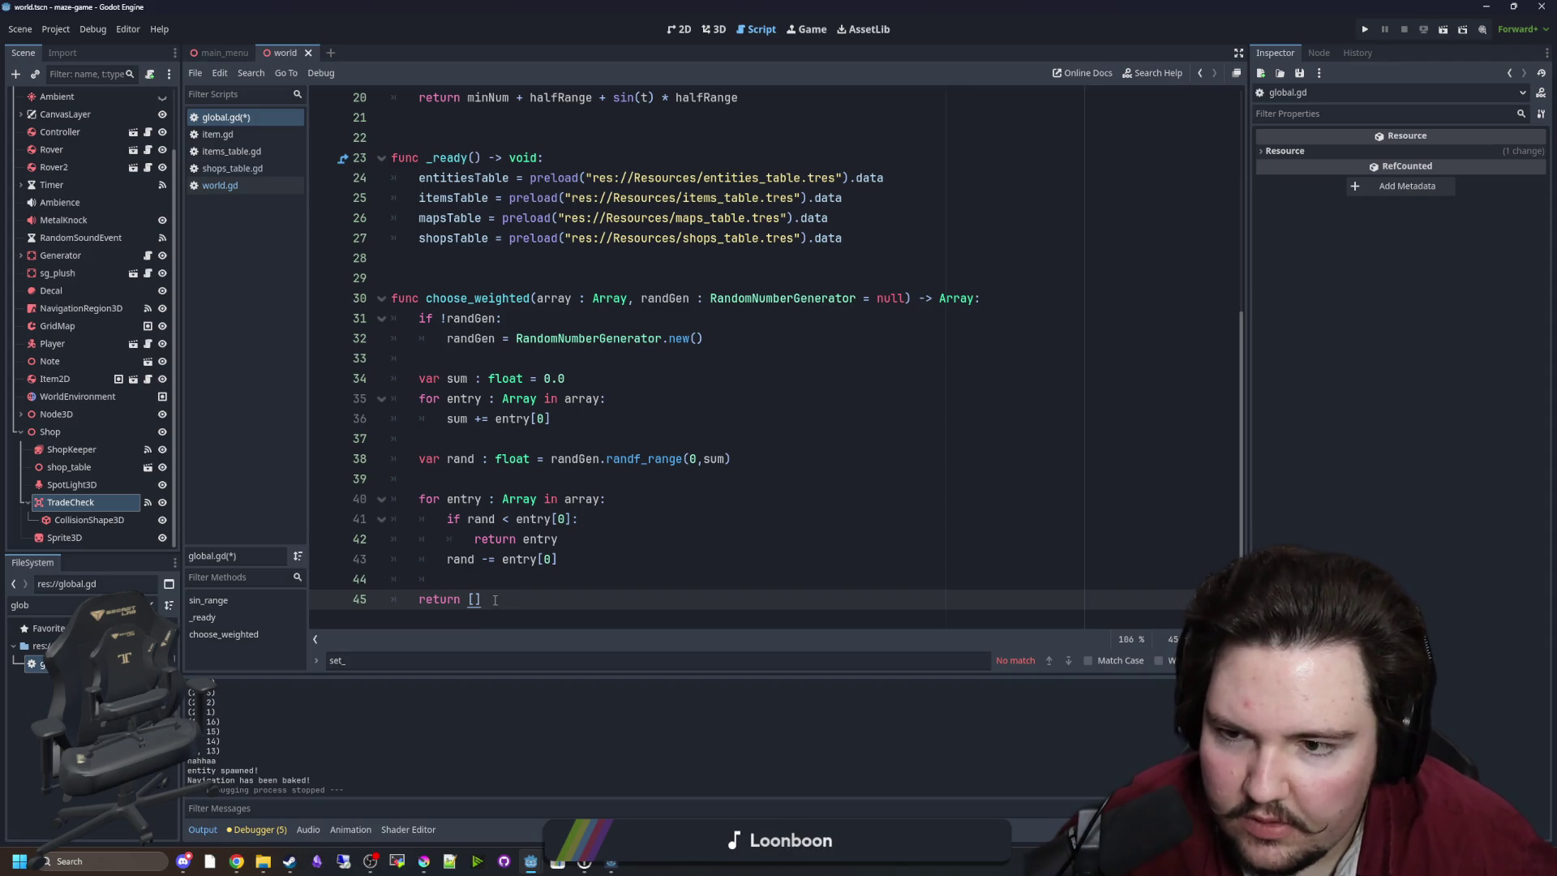
pyautogui.click(495, 444)
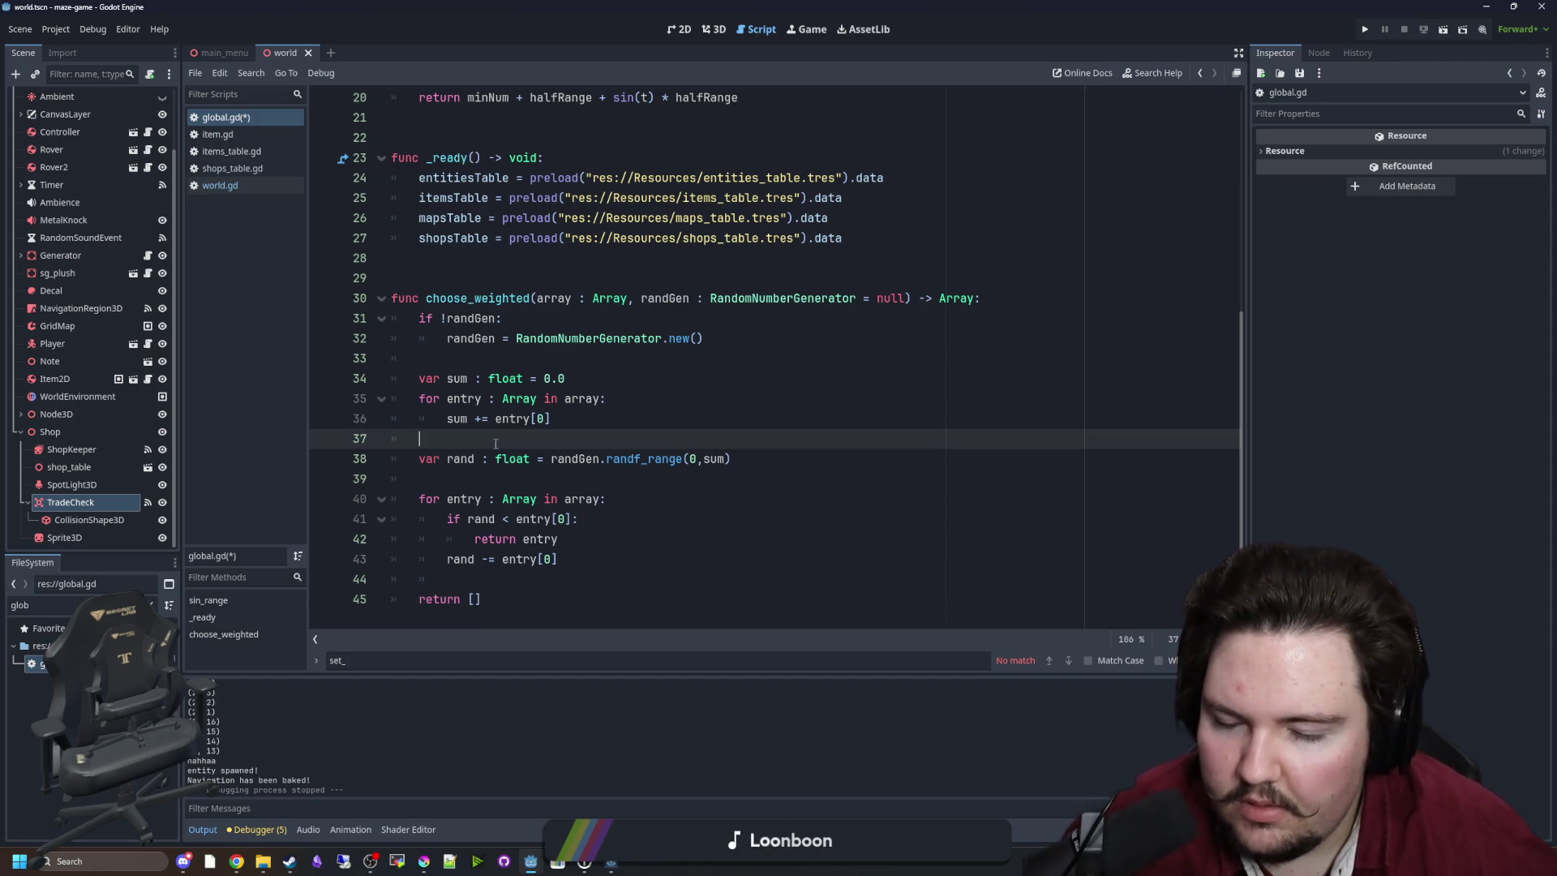
pyautogui.click(464, 571)
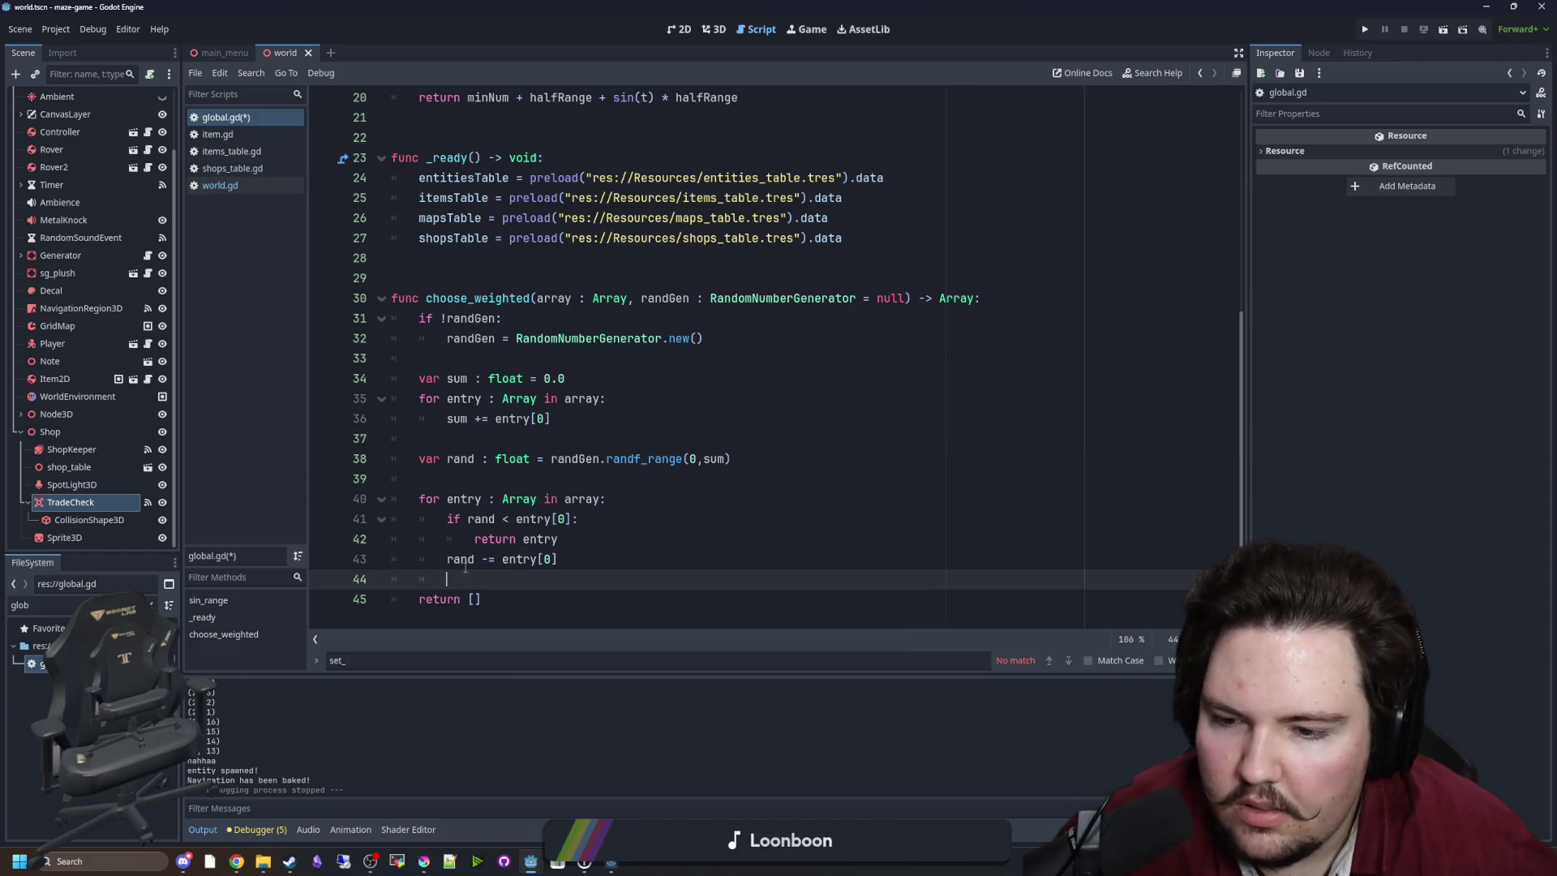
pyautogui.click(485, 477)
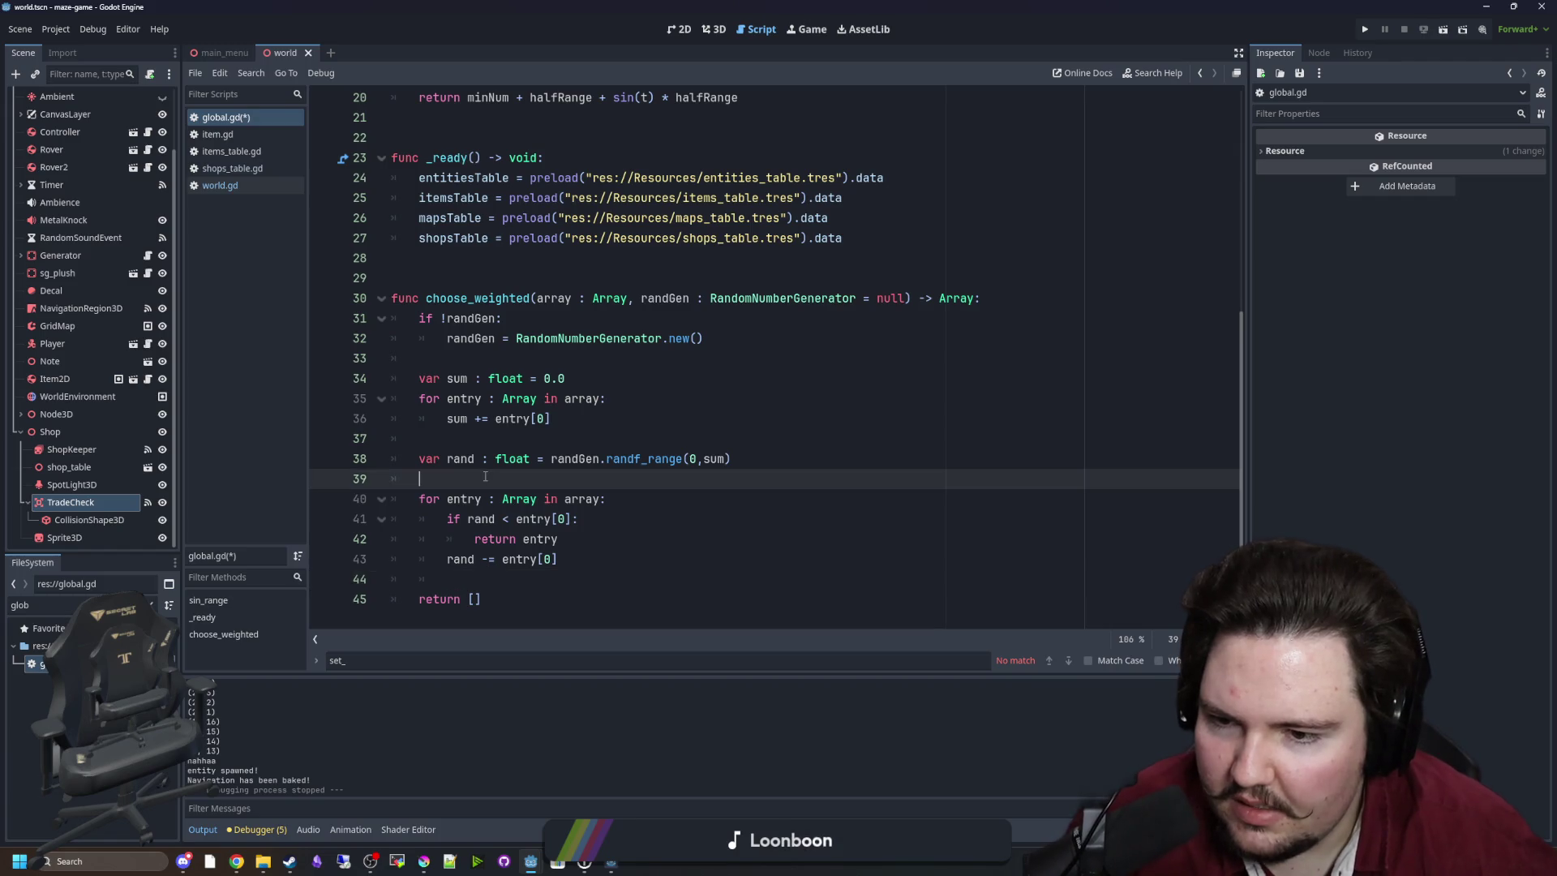
pyautogui.click(495, 360)
pyautogui.hotkey('ctrl', 's')
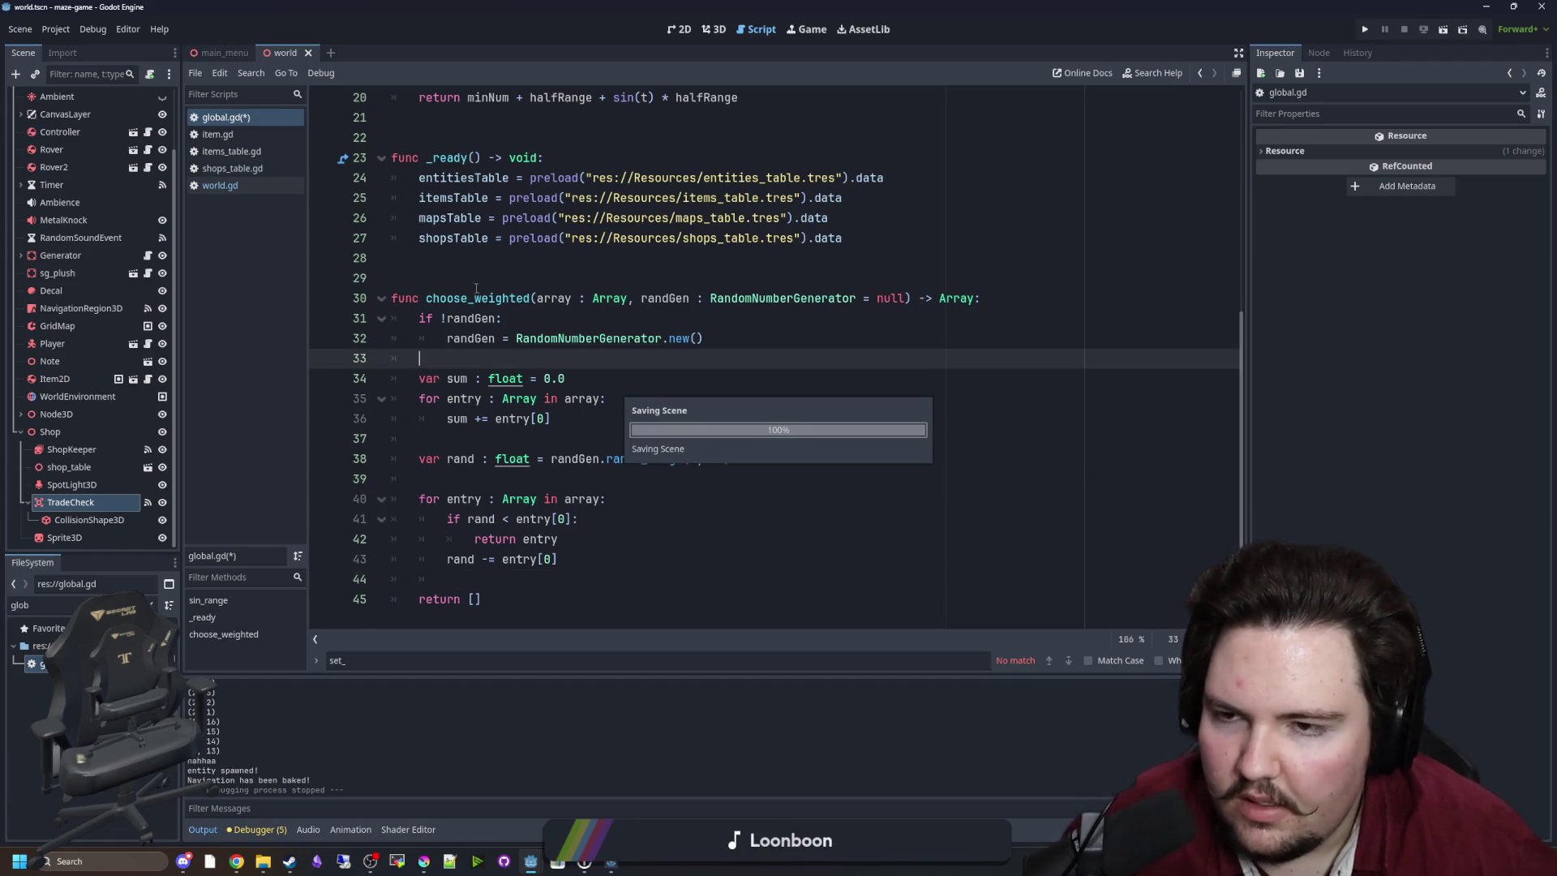
# Save the scripts, then in world.gd join choose_weighted onto the currentShopkeeperOutputID line.
pyautogui.click(476, 278)
pyautogui.hotkey('ctrl', 's')
pyautogui.click(253, 186)
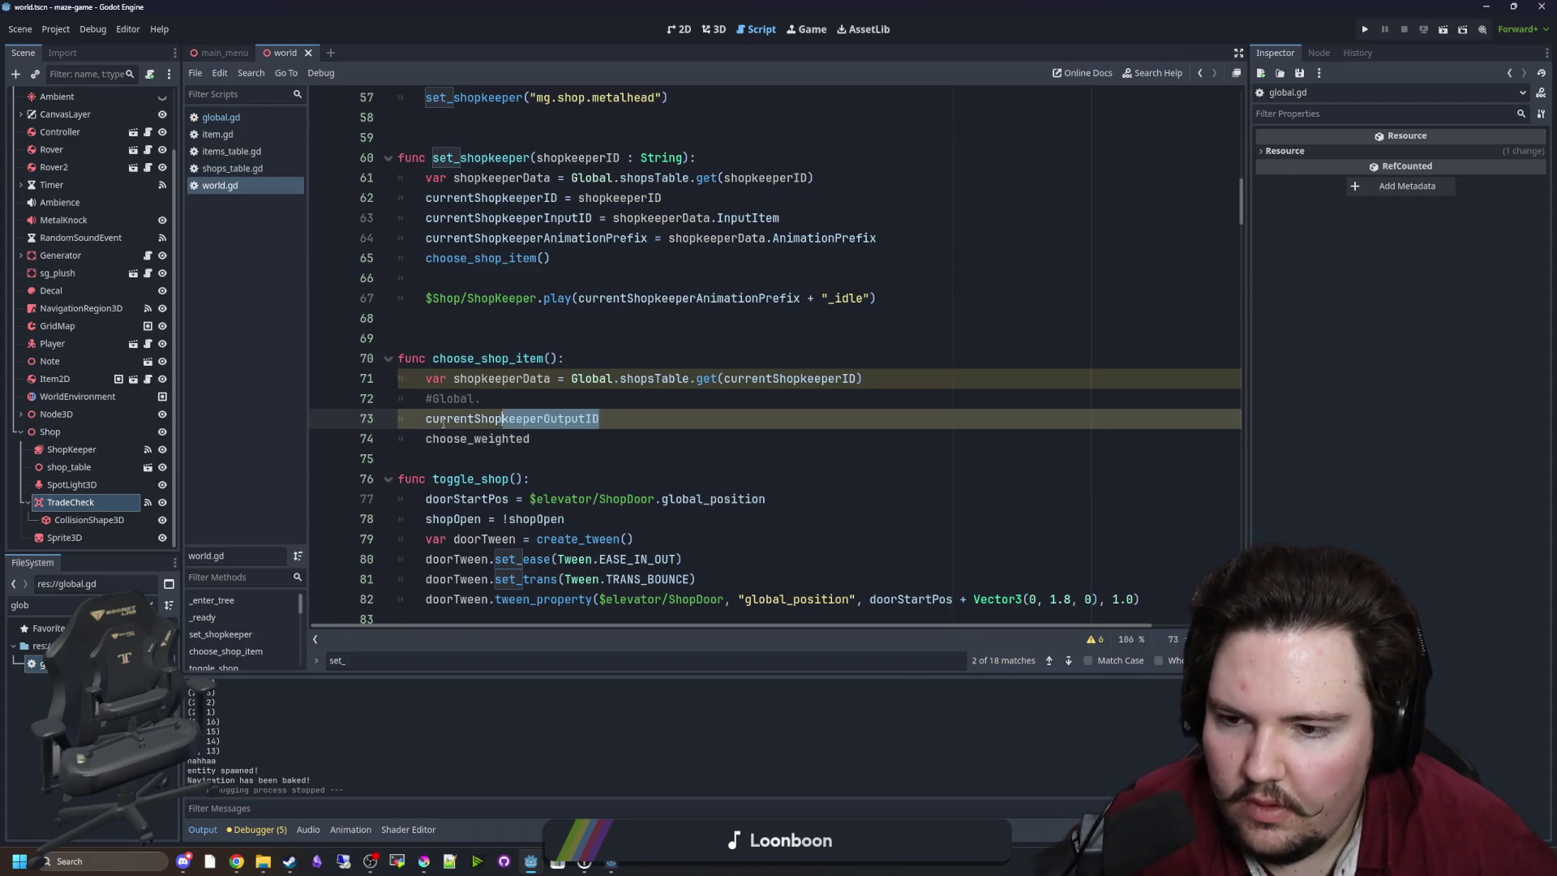
pyautogui.hotkey('shift', 'Home')
pyautogui.press('BackSpace')
pyautogui.click(649, 416)
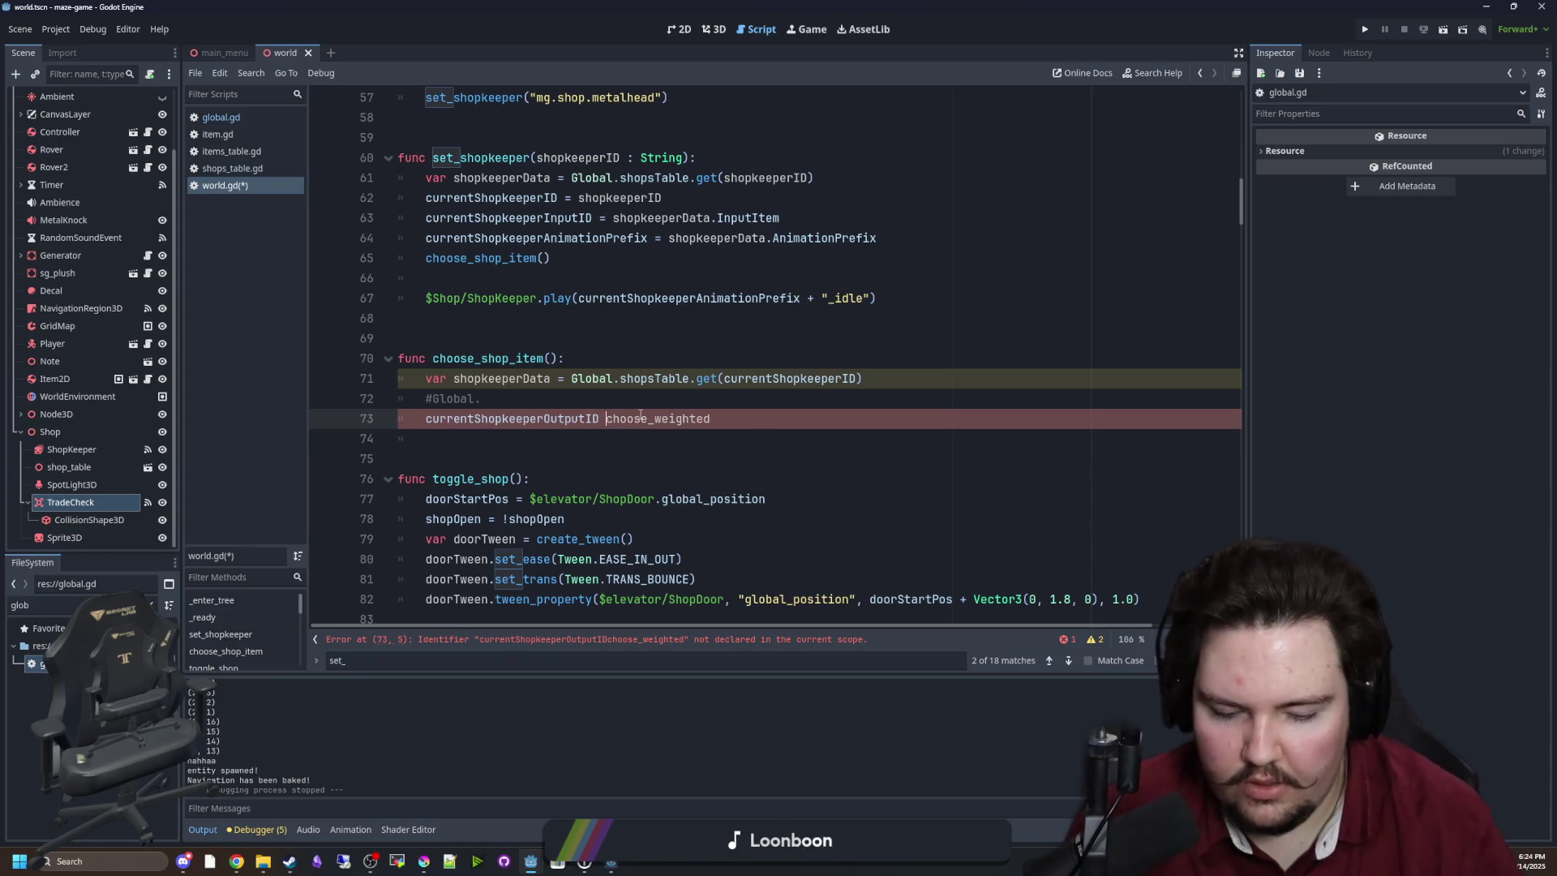
# Complete the assignment as currentShopkeeperOutputID = Global.choose_weighted(shopkeeperData.Trades).
pyautogui.write('=')
pyautogui.press('Escape')
pyautogui.press('Up')
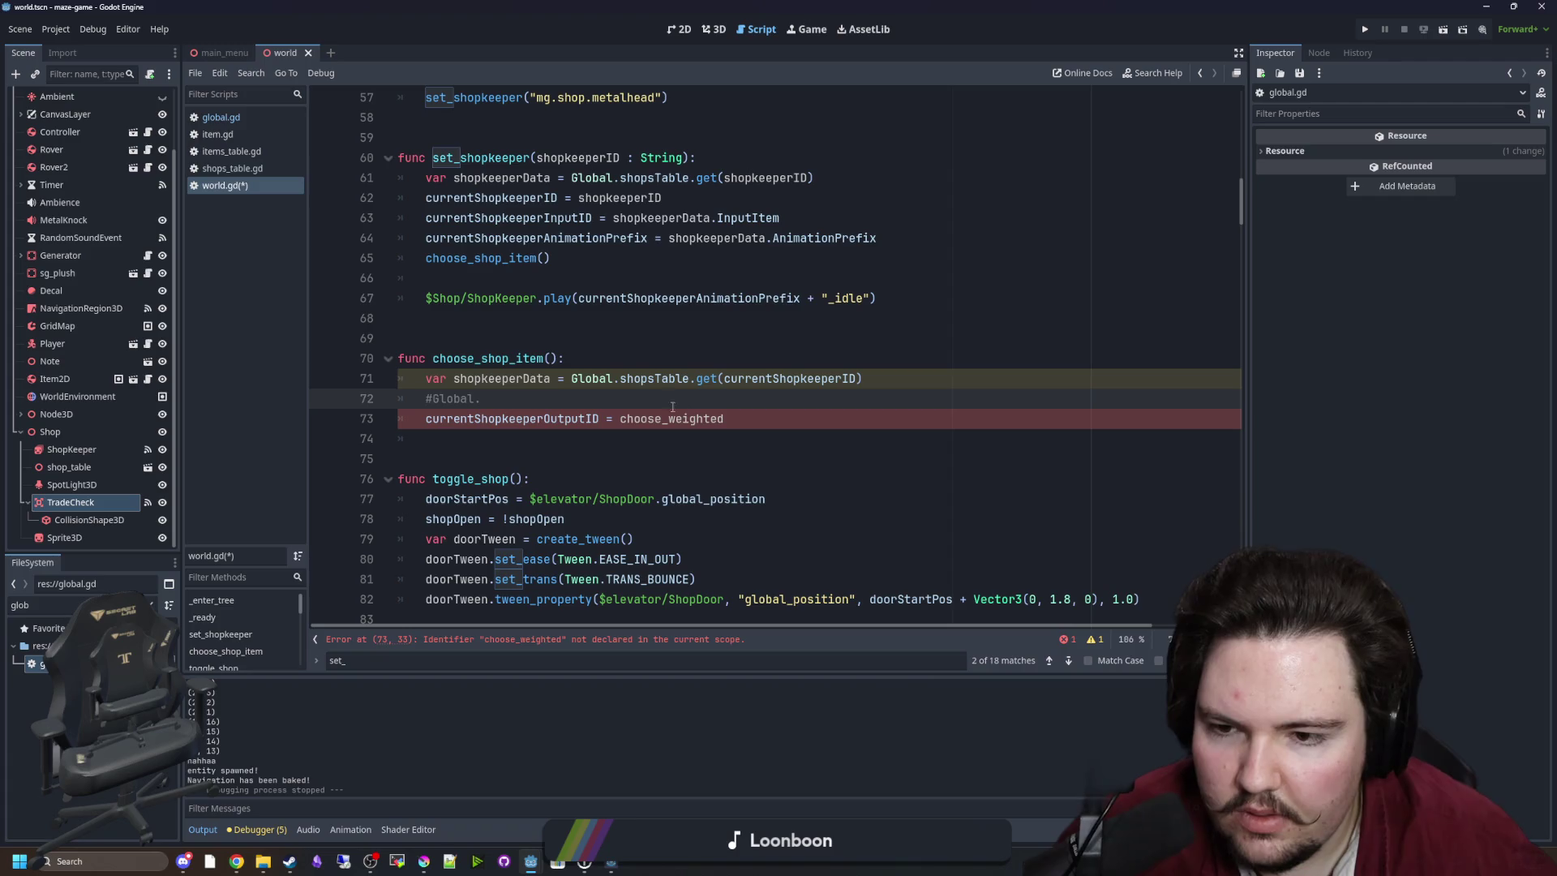
pyautogui.click(621, 420)
pyautogui.write('Global.')
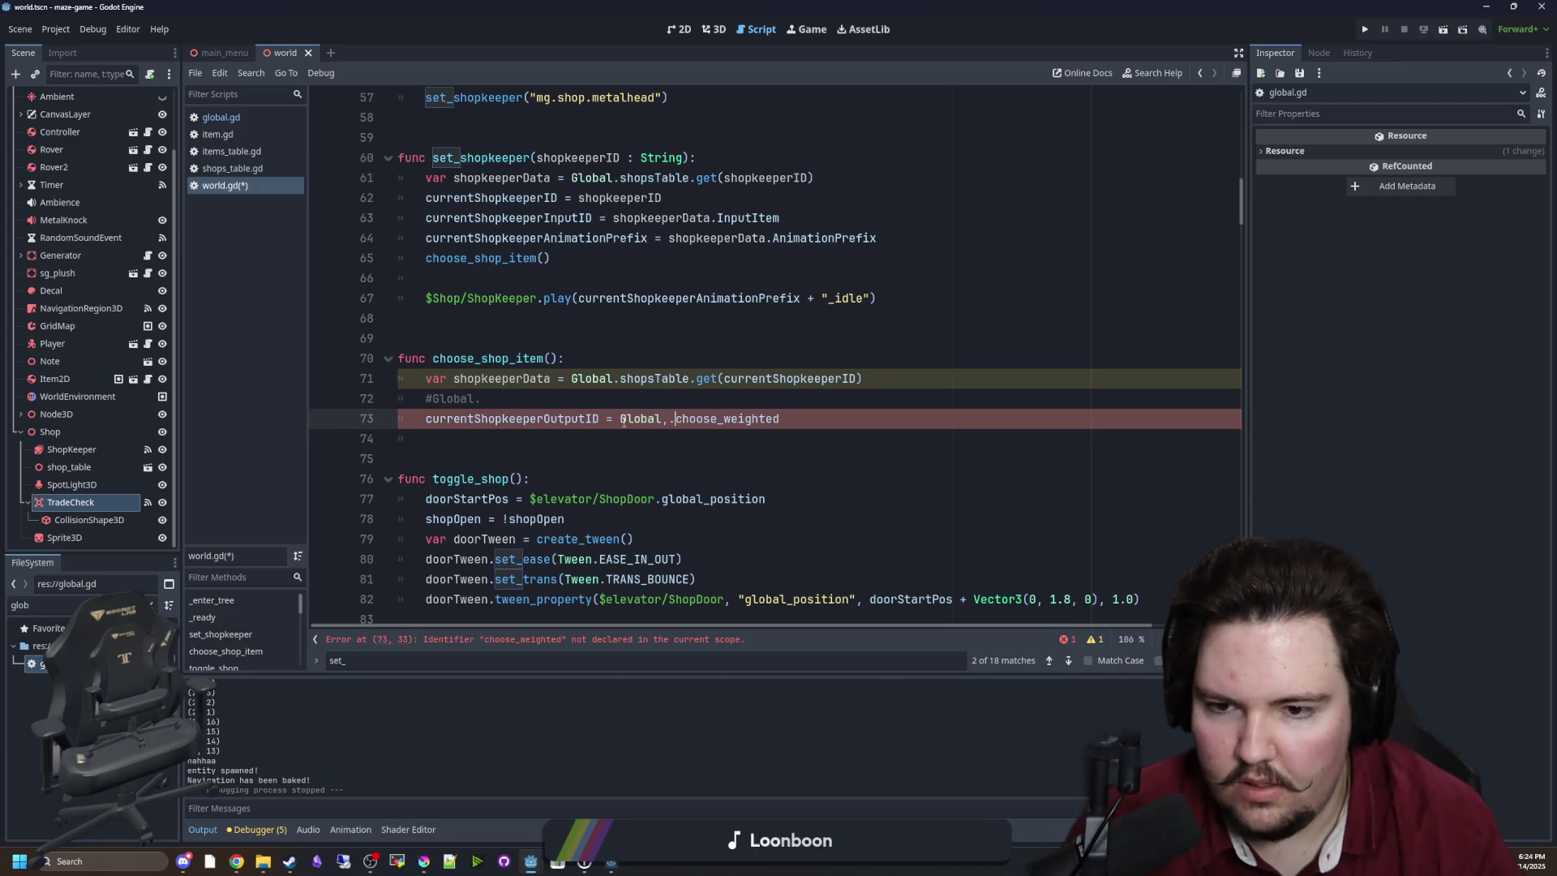
pyautogui.press('BackSpace')
pyautogui.write('.')
pyautogui.doubleClick(508, 378)
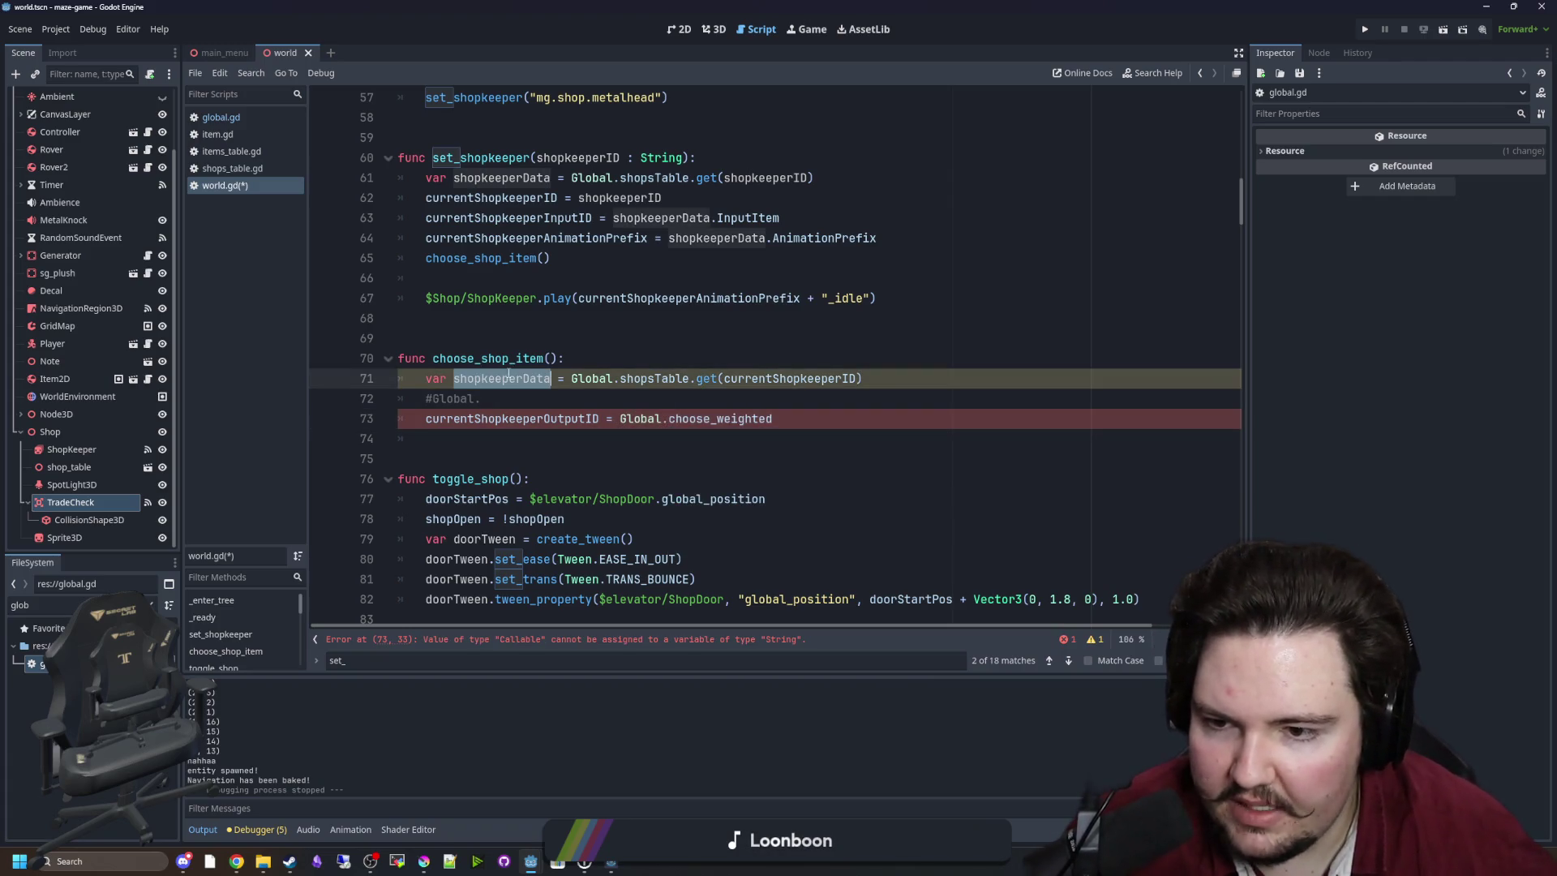
pyautogui.click(774, 420)
pyautogui.write('($hopkeeperData.Trade')
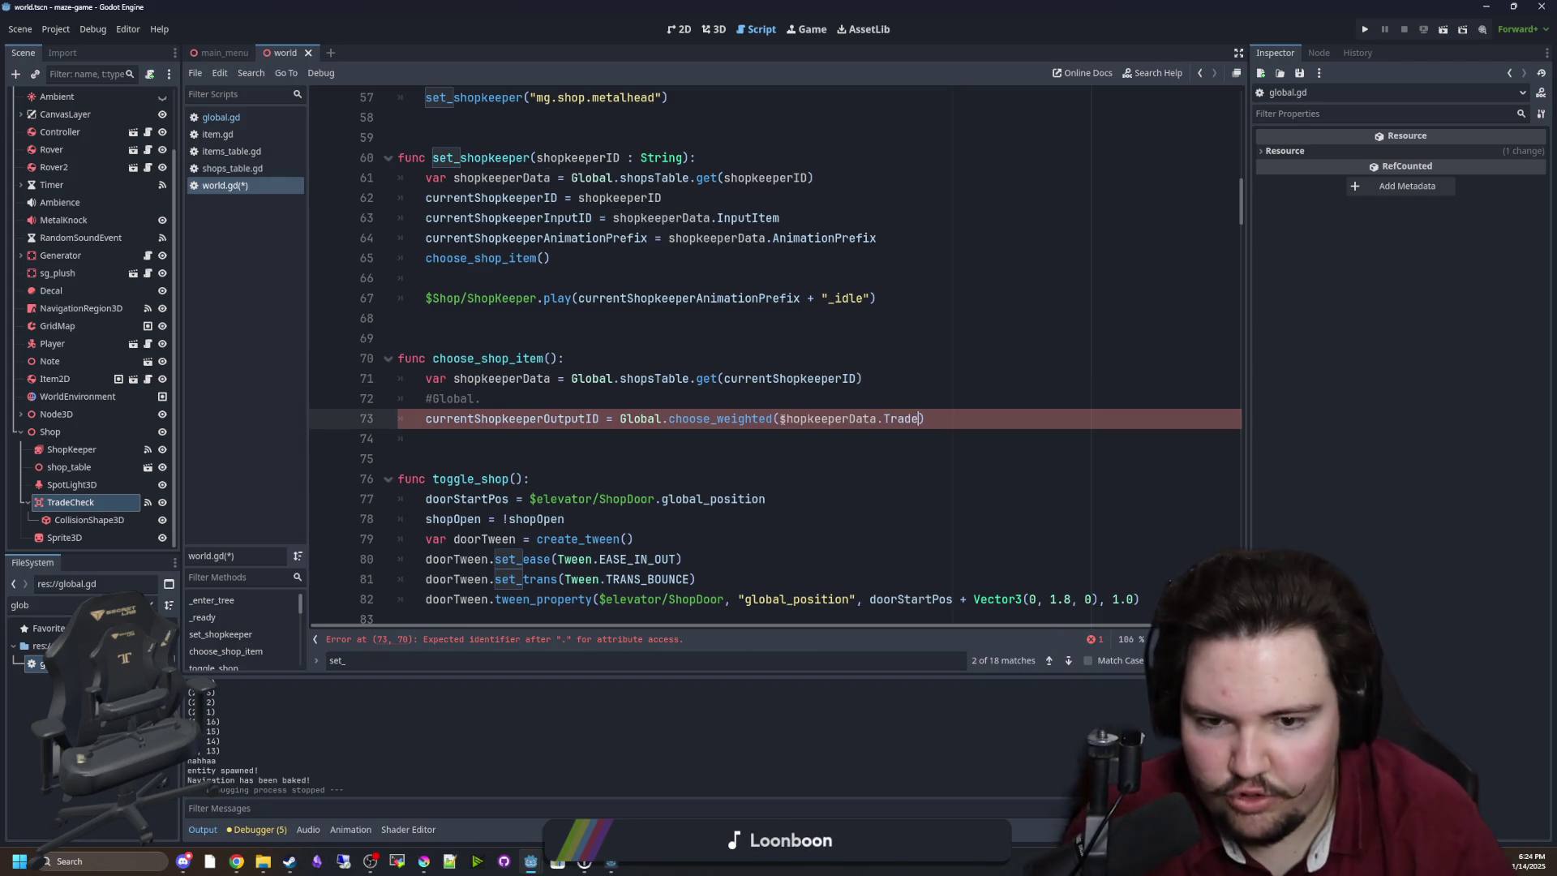
# Delete the leftover '#Global.' comment line above the call.
pyautogui.press('Up')
pyautogui.press('BackSpace')
pyautogui.press('BackSpace')
pyautogui.press('BackSpace')
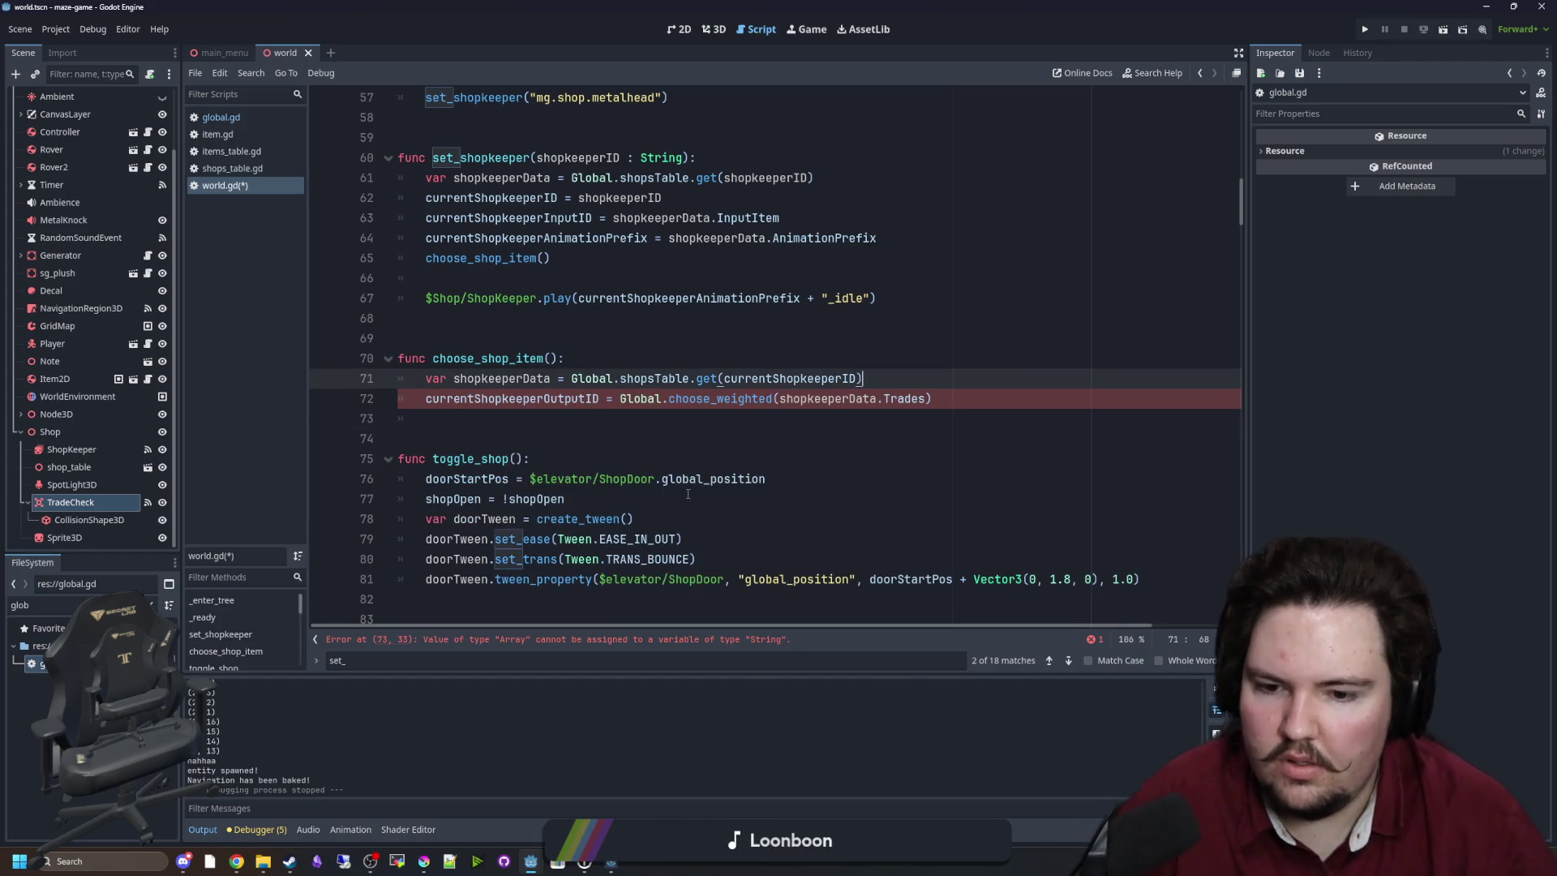
pyautogui.click(890, 411)
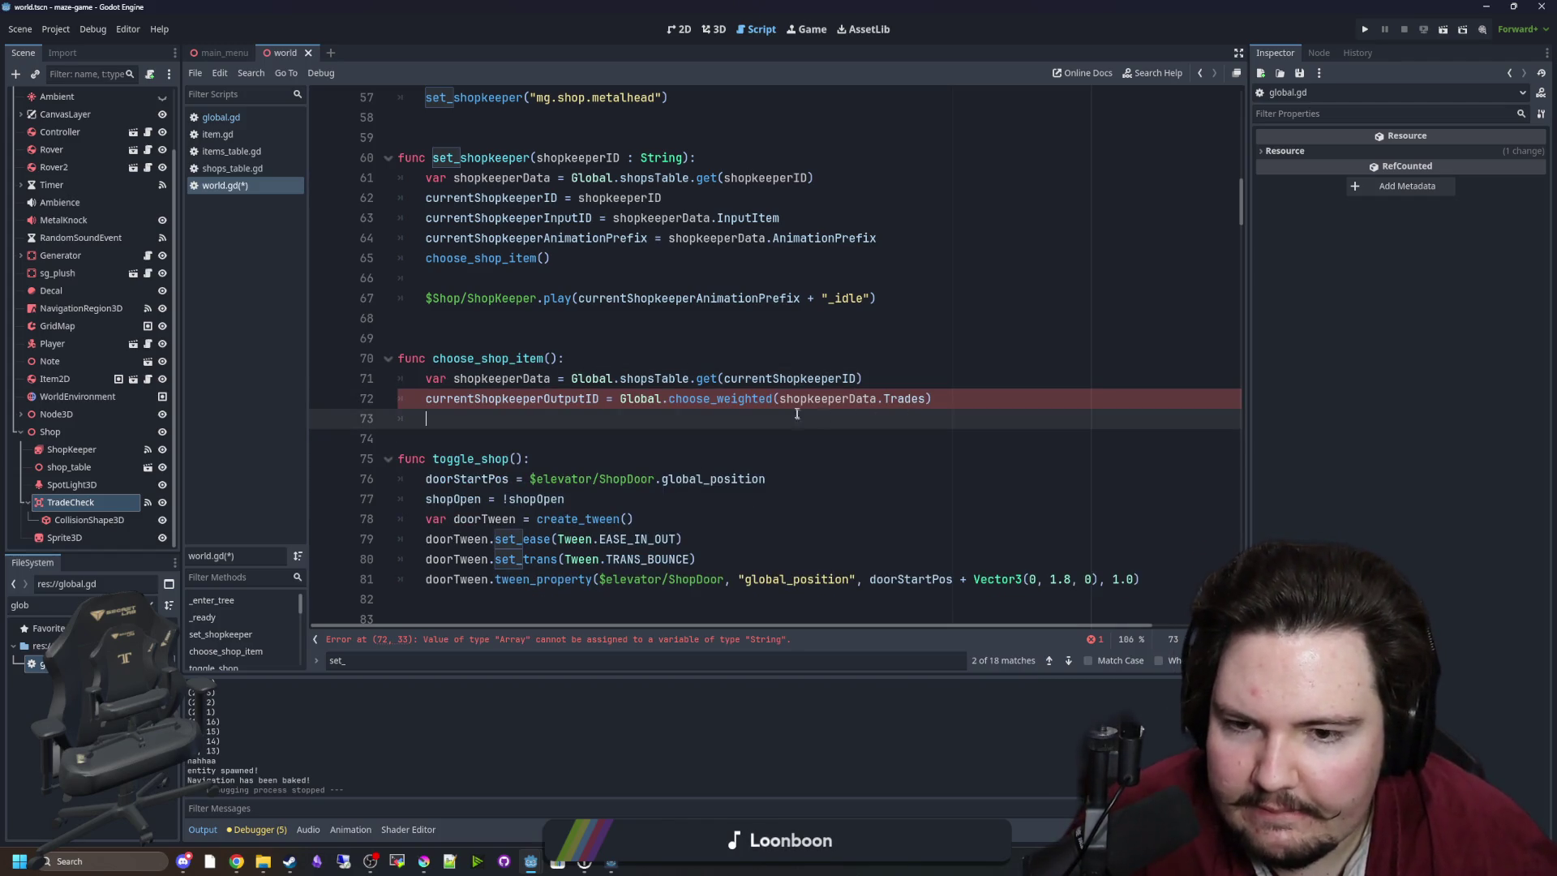
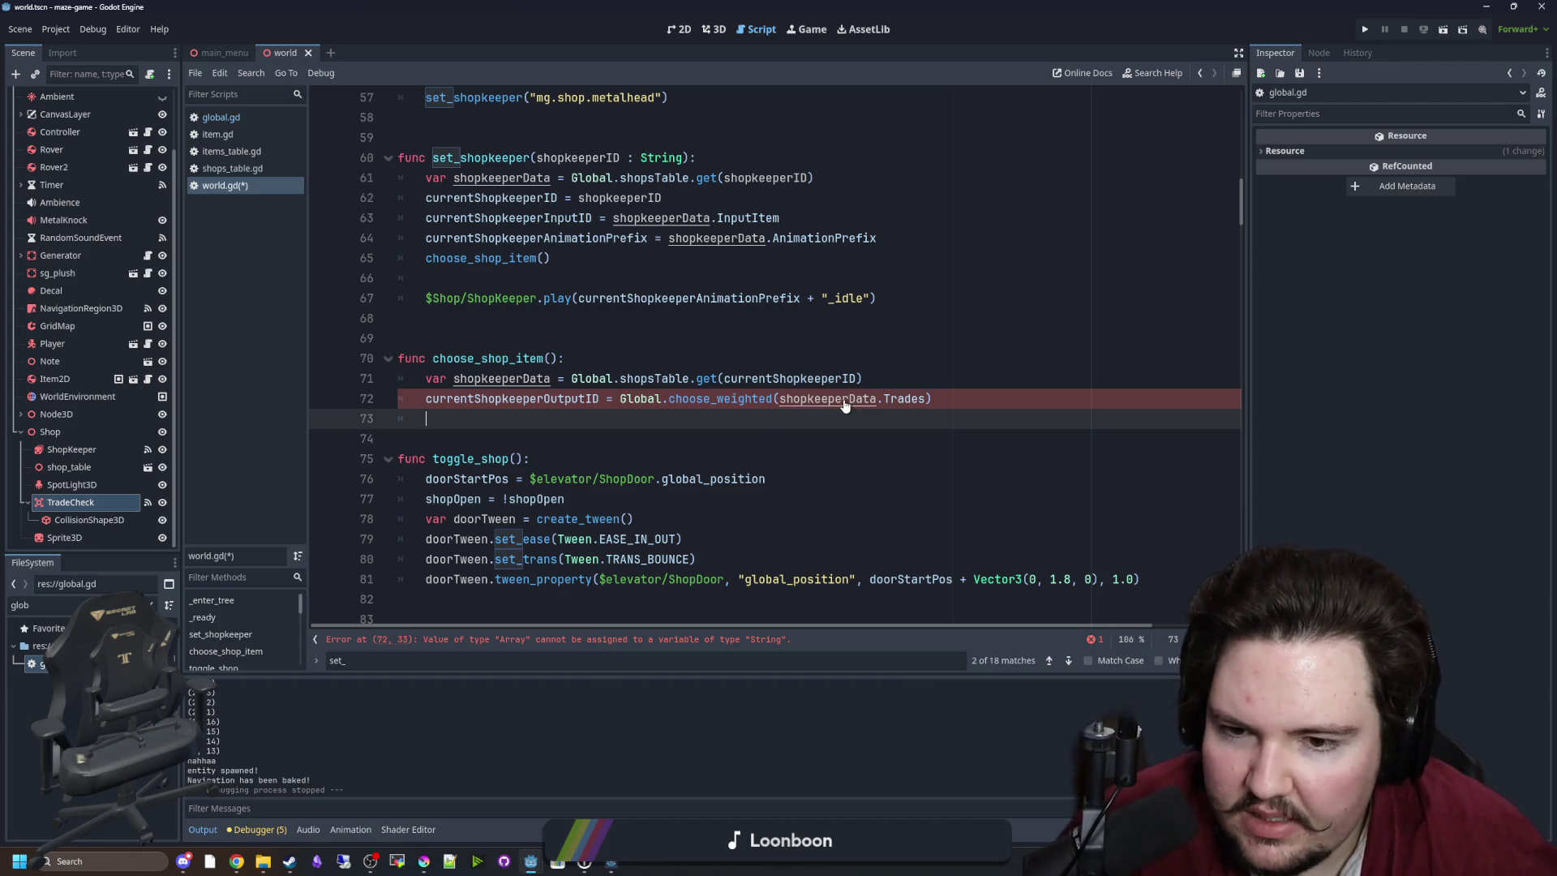
# Append [1] to the choose_weighted call in world.gd so it keeps just the item ID, and save.
pyautogui.click(622, 399)
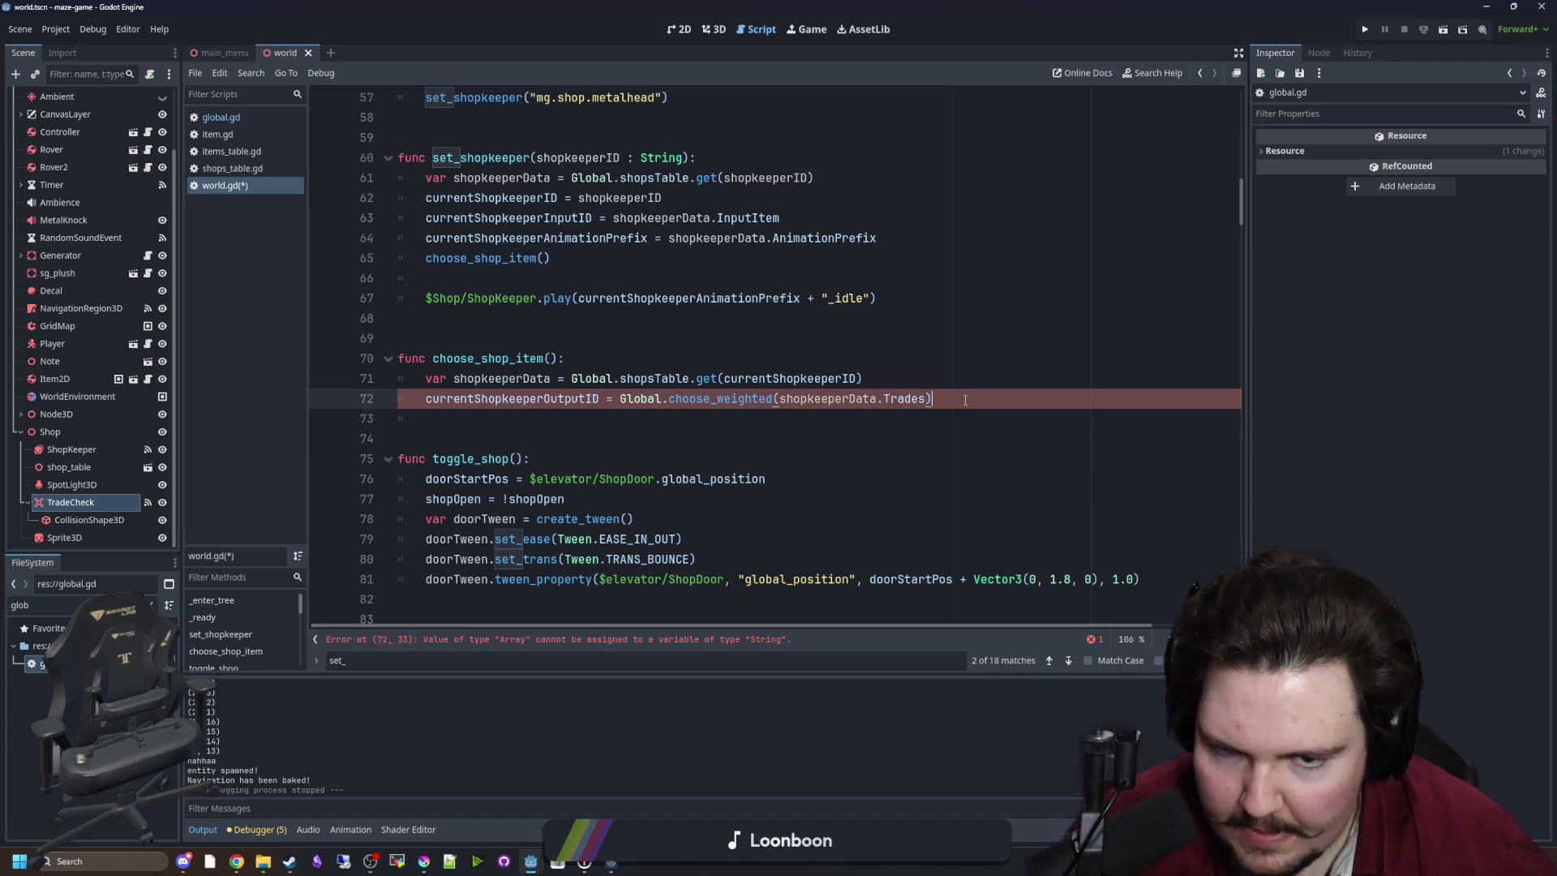
pyautogui.write('[1]')
pyautogui.hotkey('ctrl', 's')
pyautogui.press('Up')
pyautogui.press('Up')
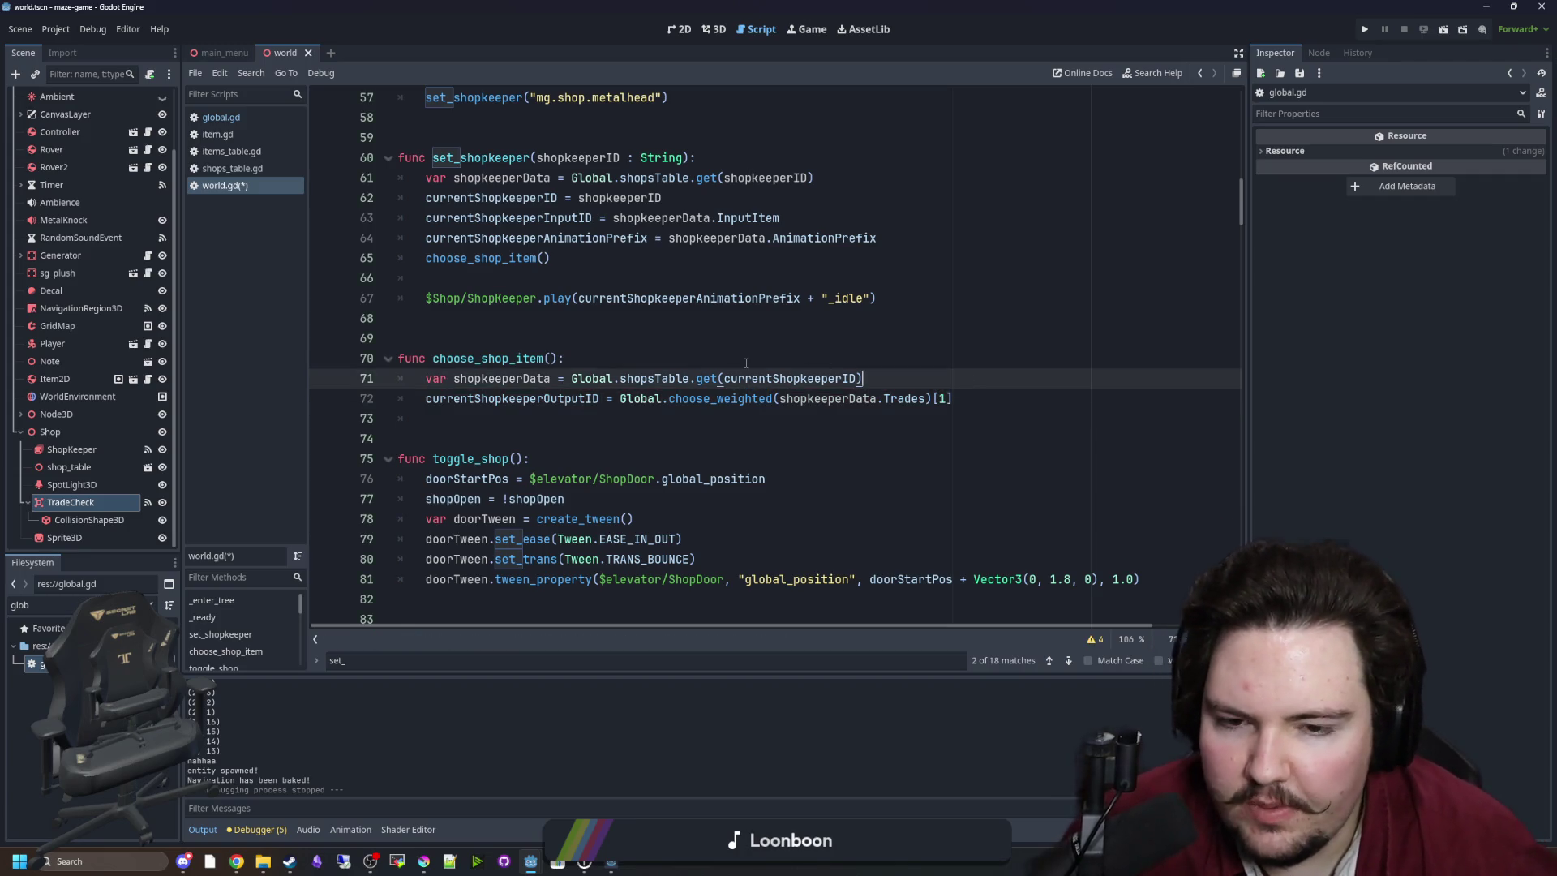
# Open shops_table.gd and locate Metalhead's Trades list.
pyautogui.click(237, 120)
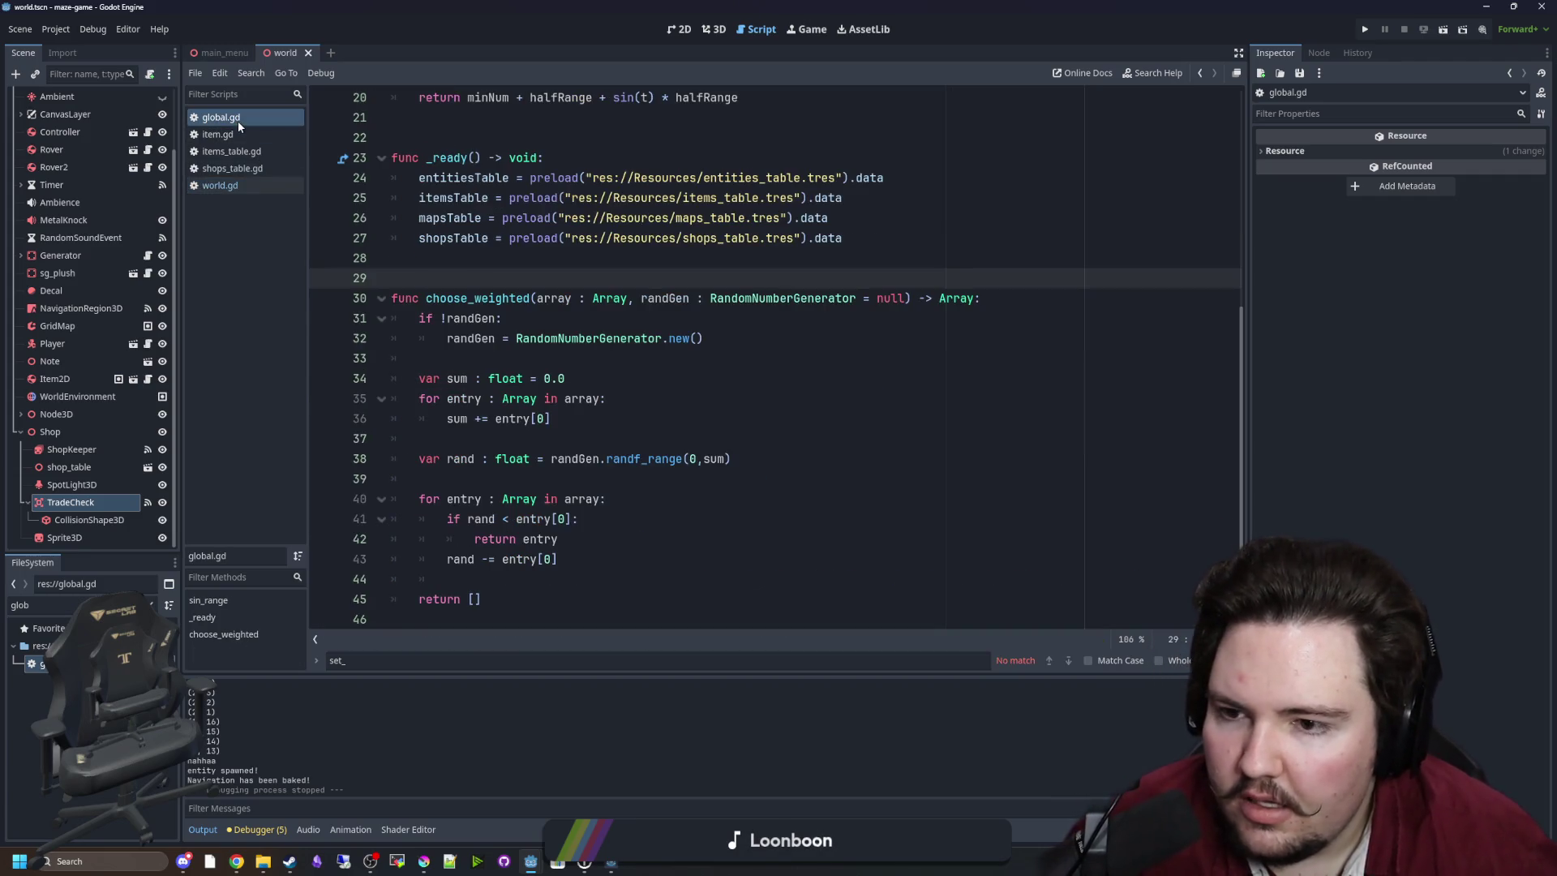
pyautogui.click(240, 170)
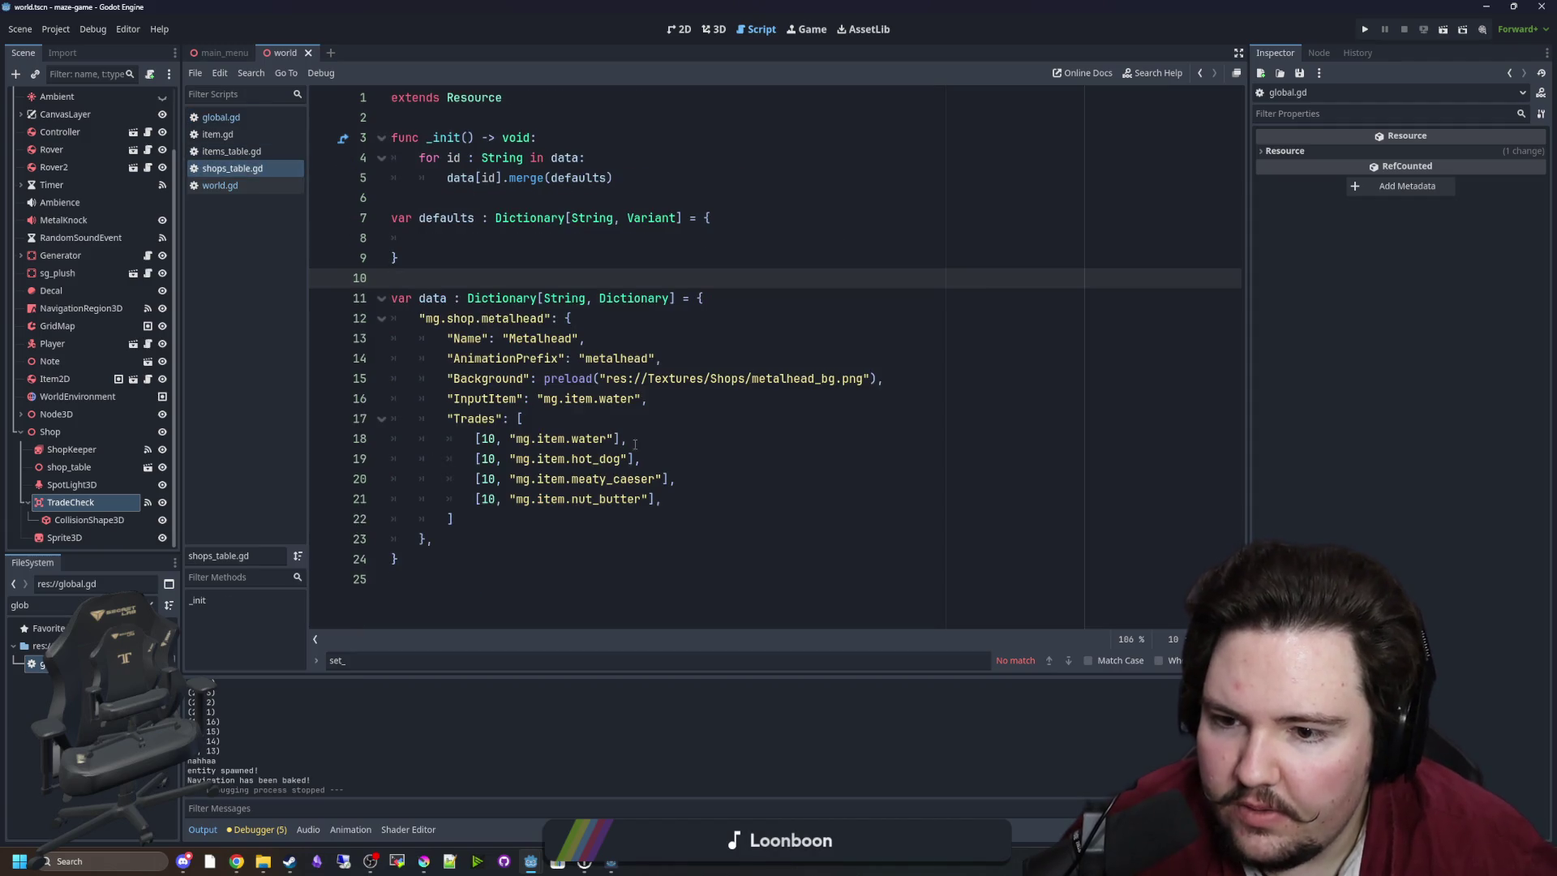
pyautogui.click(537, 425)
pyautogui.click(531, 515)
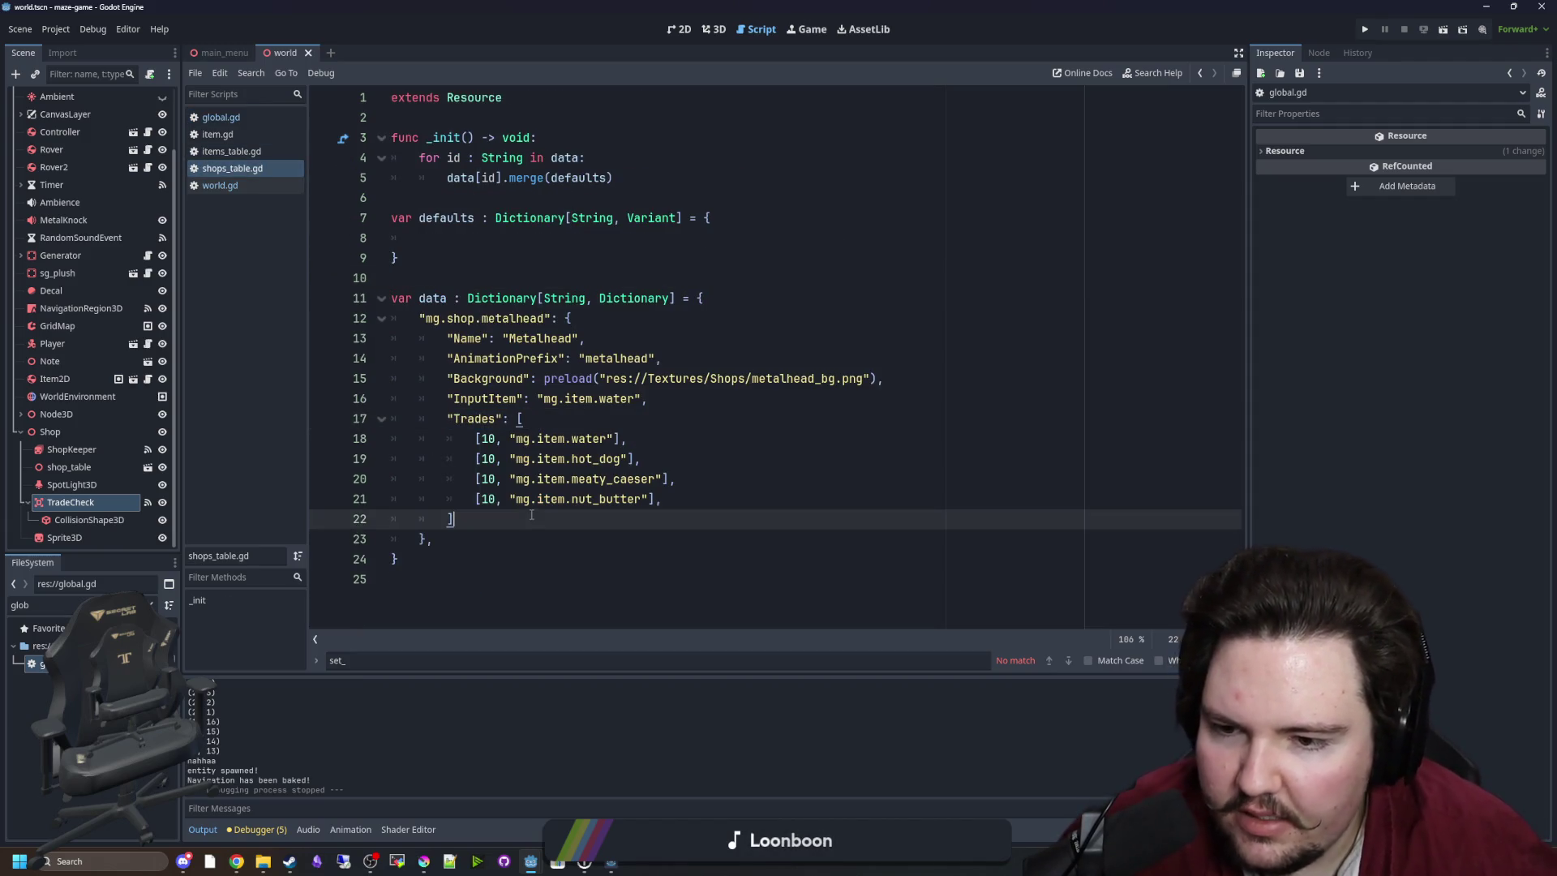
pyautogui.moveTo(454, 519)
pyautogui.mouseDown()
pyautogui.moveTo(525, 420)
pyautogui.moveTo(447, 418)
pyautogui.mouseUp()
pyautogui.click(568, 492)
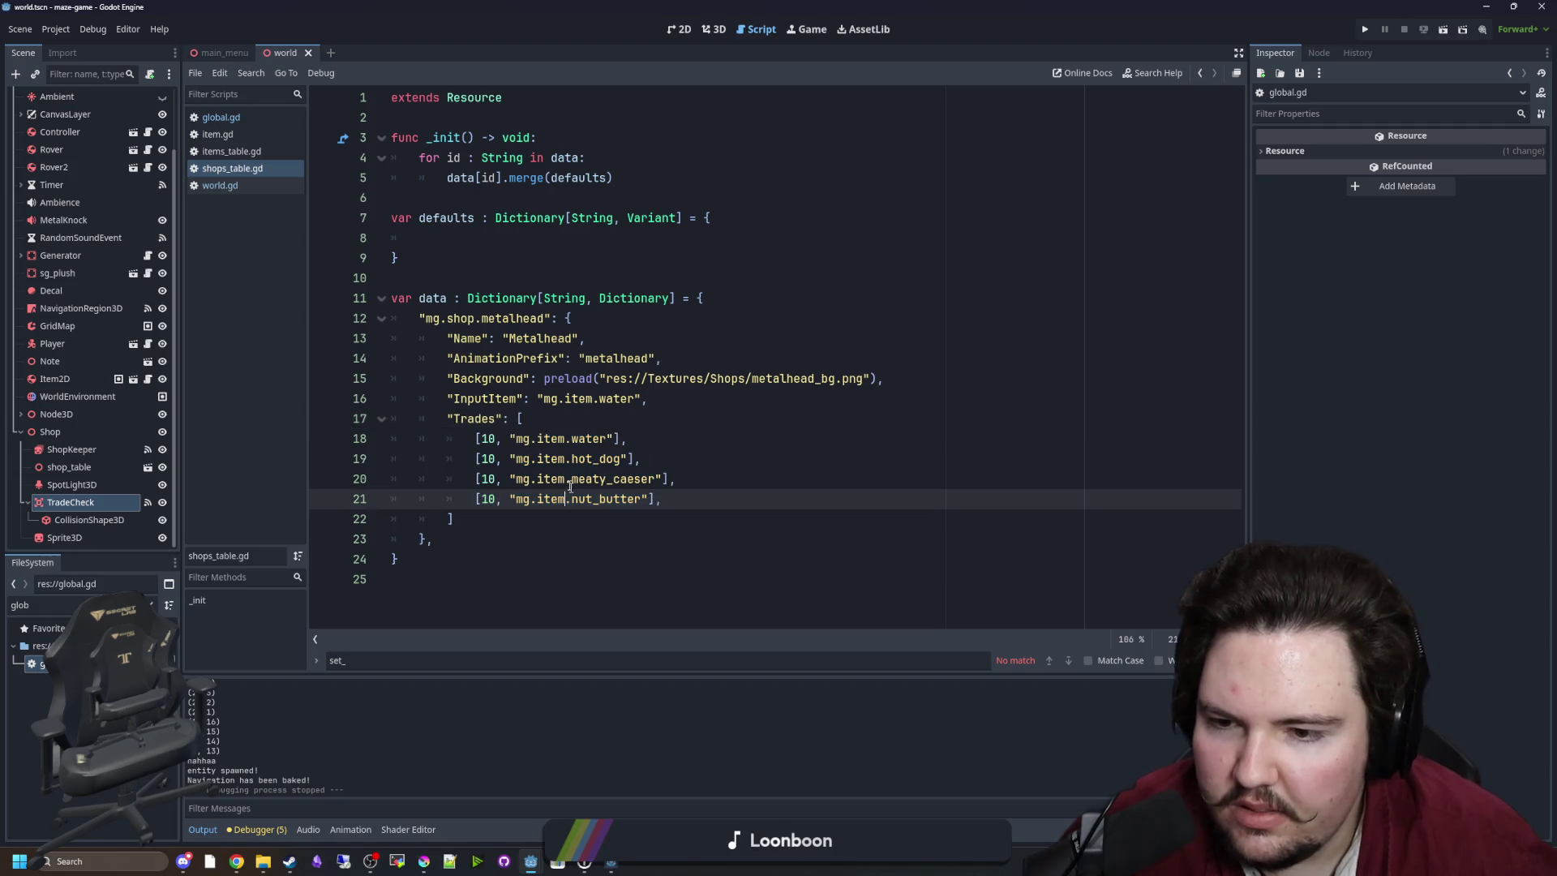
# Delete the mg.item.water trade, keep hot_dog, meaty_caeser and nut_butter, and save shops_table.gd.
pyautogui.moveTo(608, 438); pyautogui.dragTo(377, 445)
pyautogui.press('BackSpace')
pyautogui.press('BackSpace')
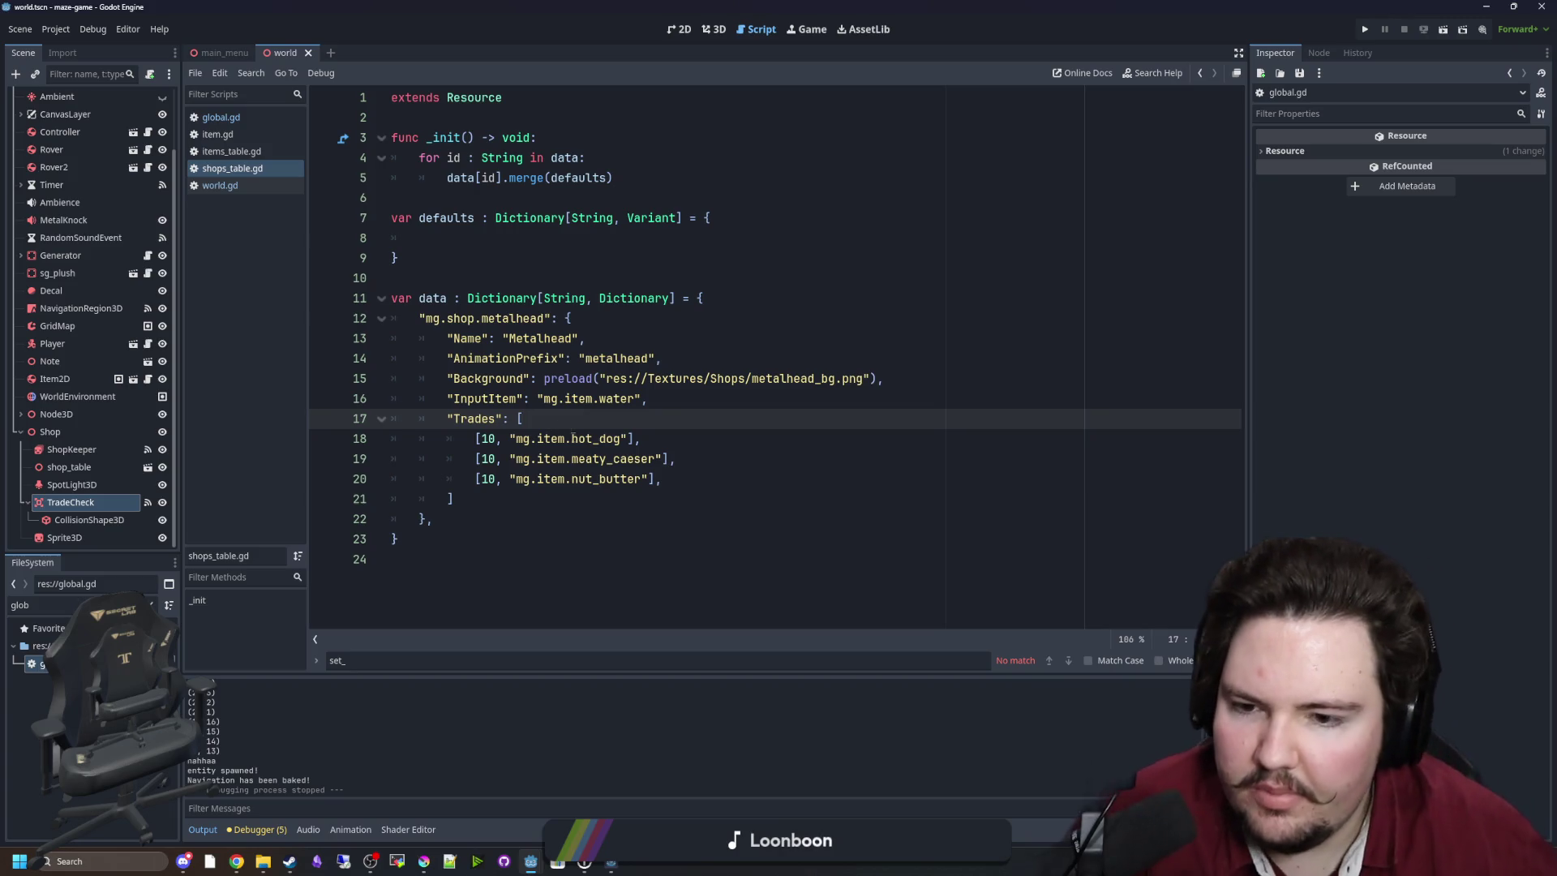
pyautogui.click(585, 439)
pyautogui.click(636, 477)
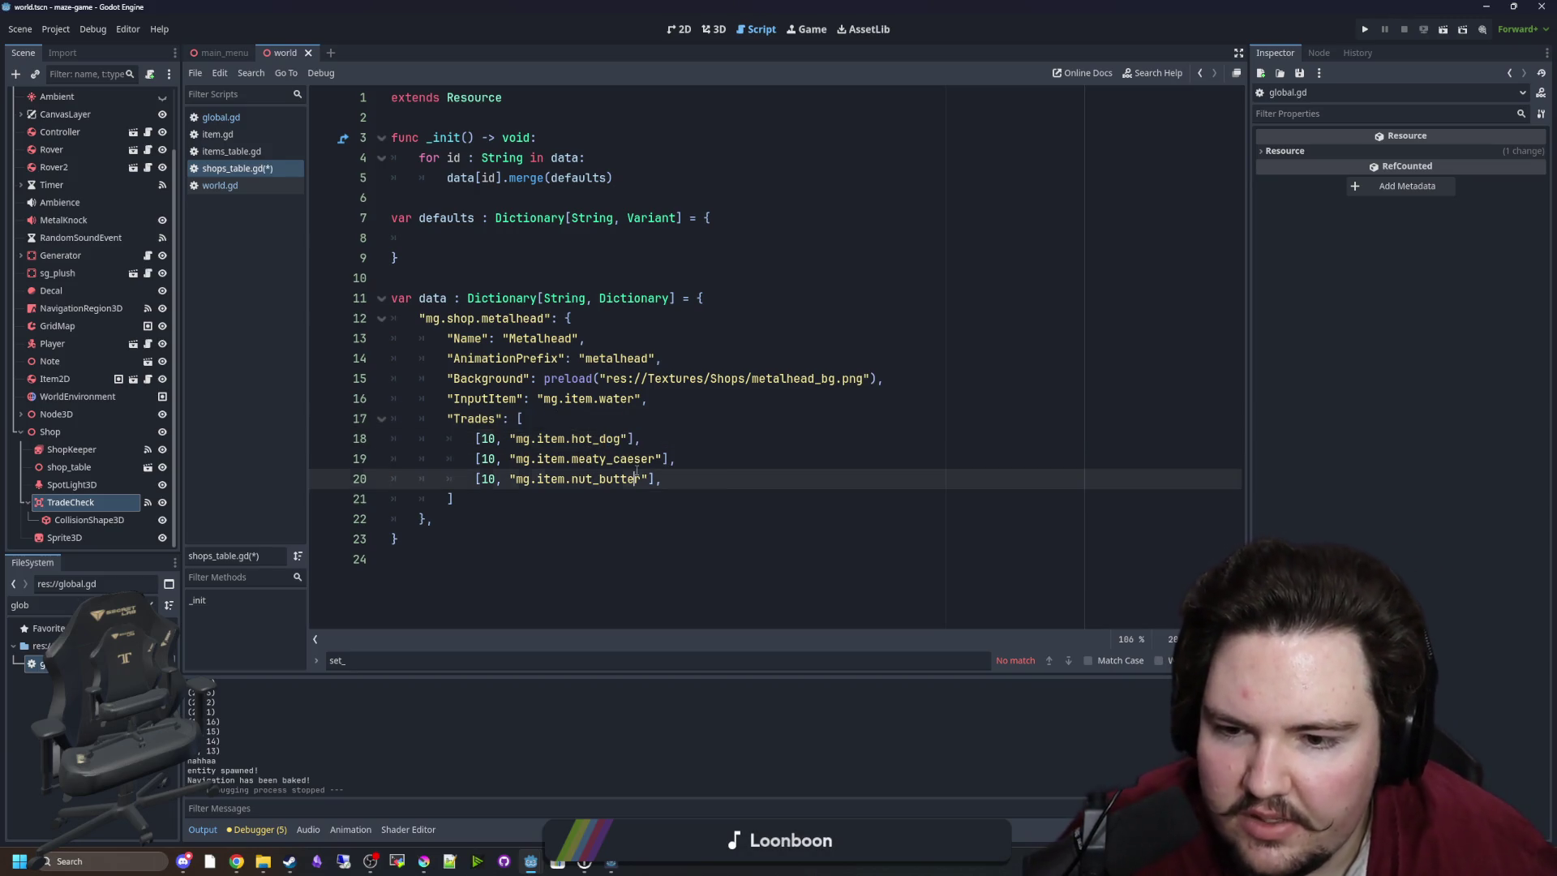
pyautogui.moveTo(724, 477); pyautogui.dragTo(410, 439)
pyautogui.click(622, 439)
pyautogui.hotkey('ctrl', 's')
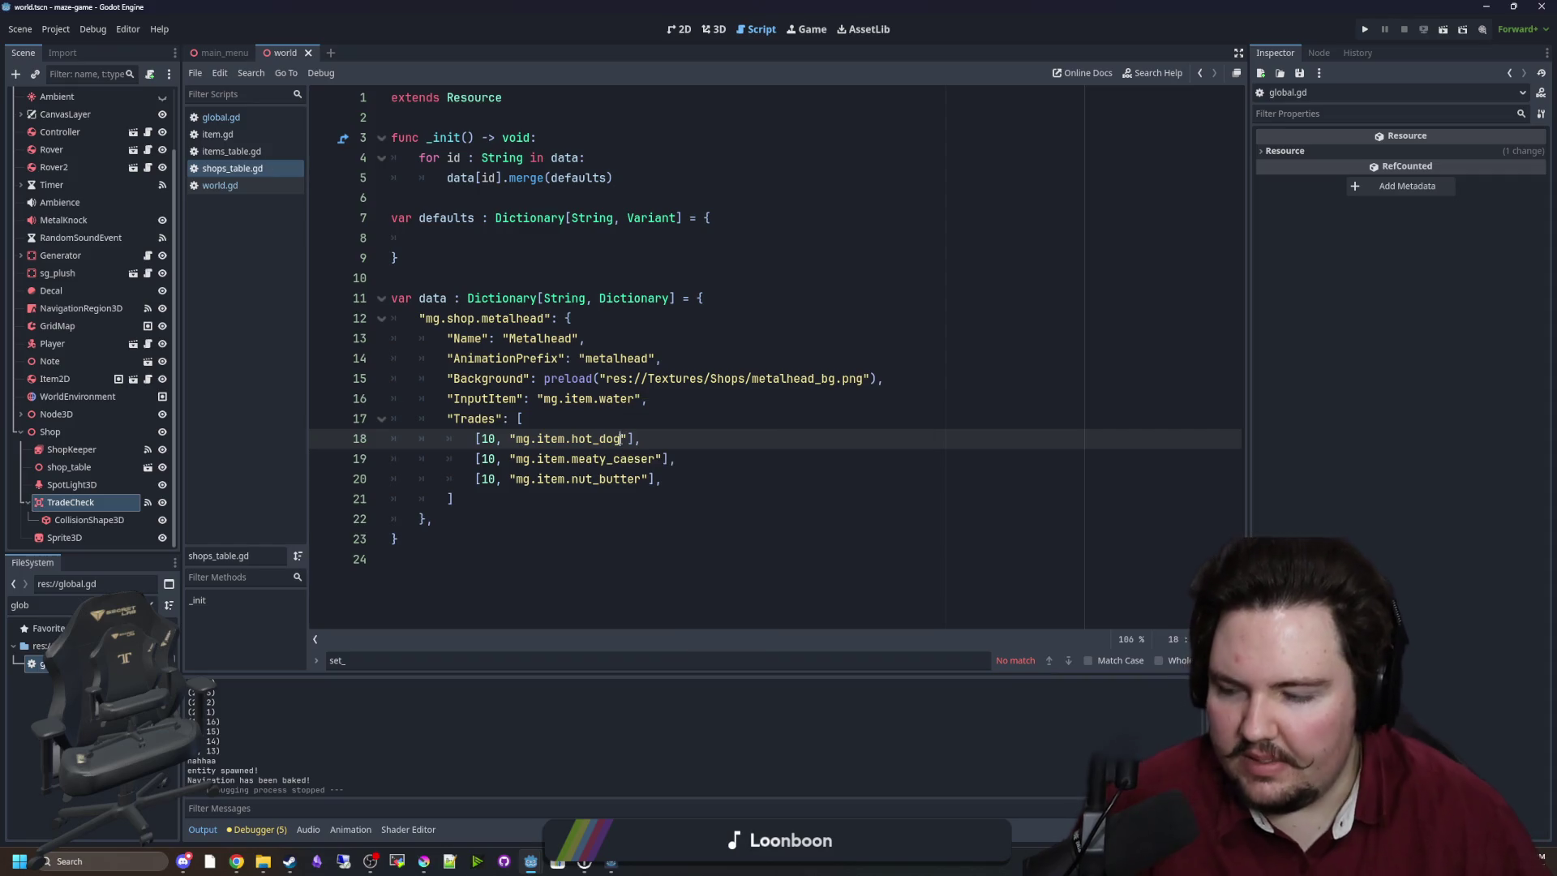
# Search global.gd for choose_shop, then return to world.gd.
pyautogui.click(242, 115)
pyautogui.click(478, 340)
pyautogui.scroll(5, 487, 332)
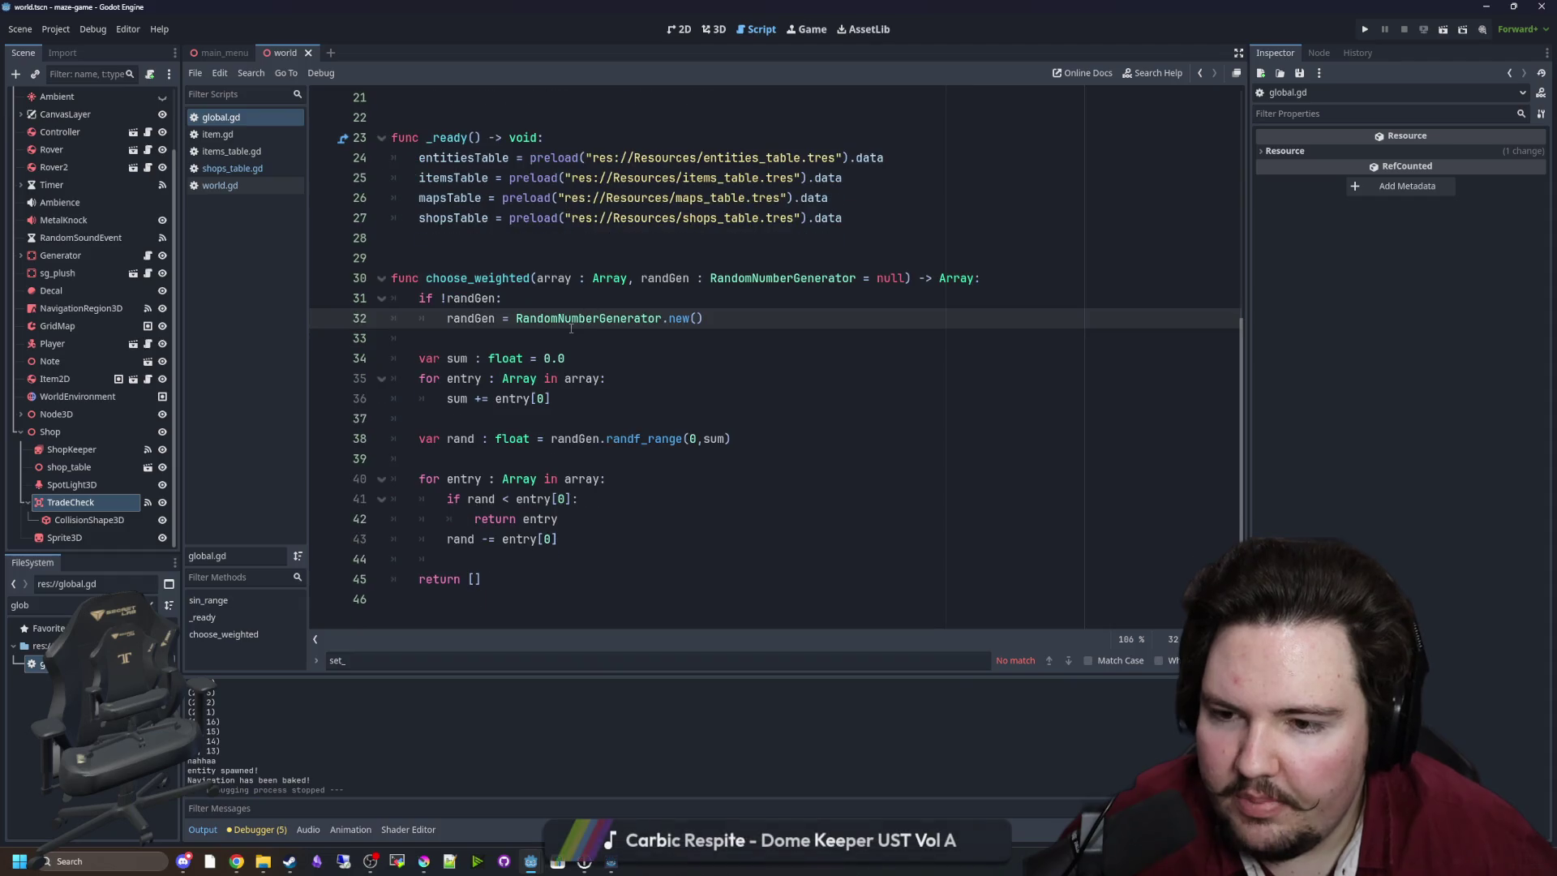
pyautogui.click(590, 319)
pyautogui.hotkey('ctrl', 'f')
pyautogui.write('choose_shop')
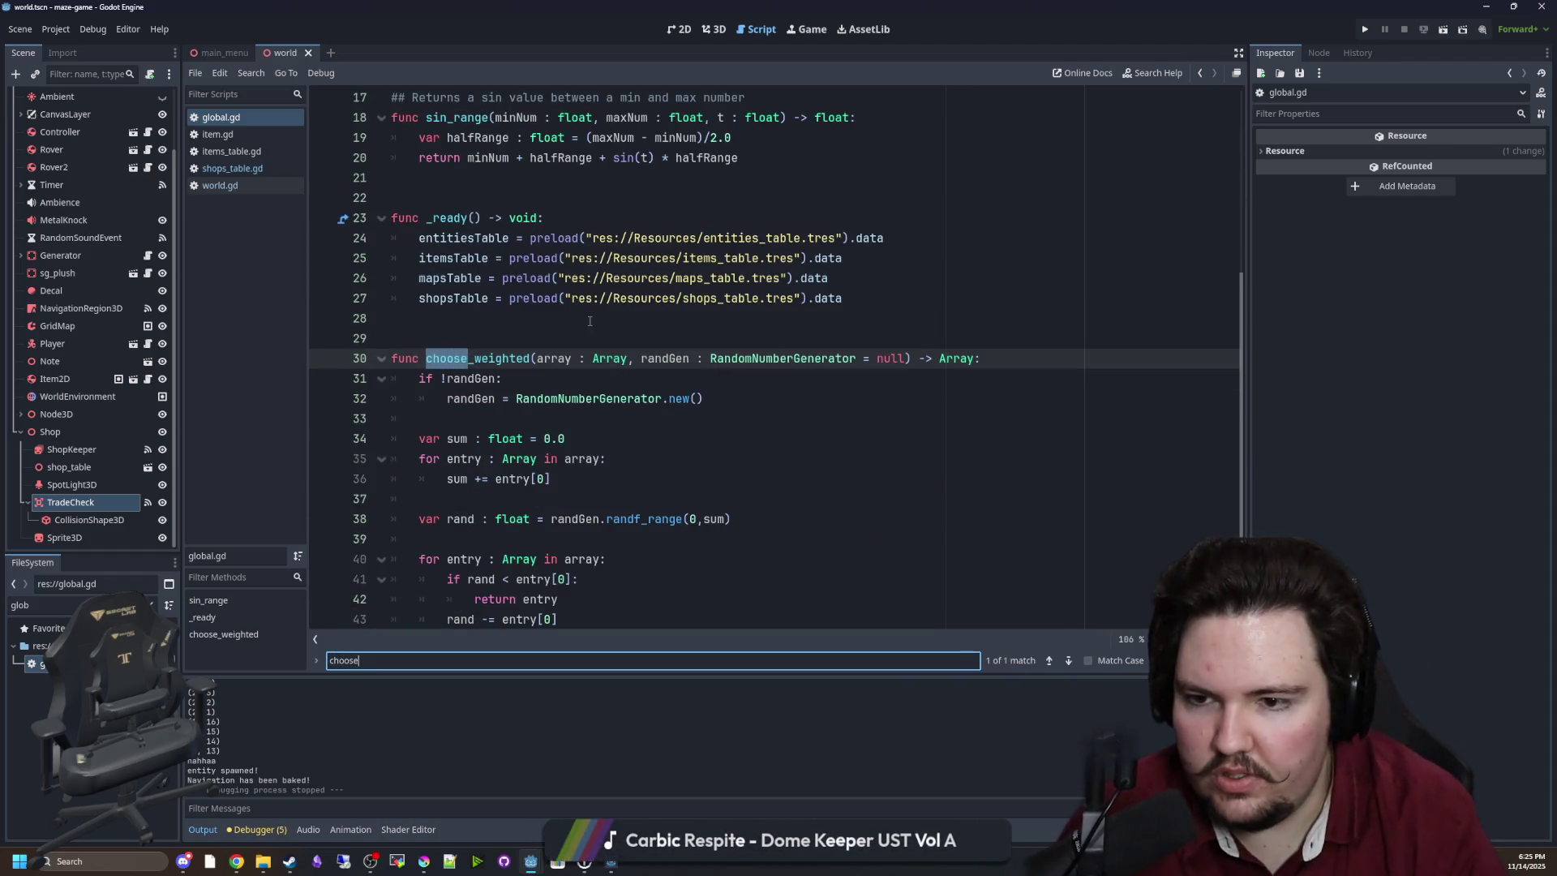
pyautogui.click(232, 188)
# Insert a $Shop/Sprite3D reference from the Scene dock on a new line below choose_weighted.
pyautogui.click(953, 398)
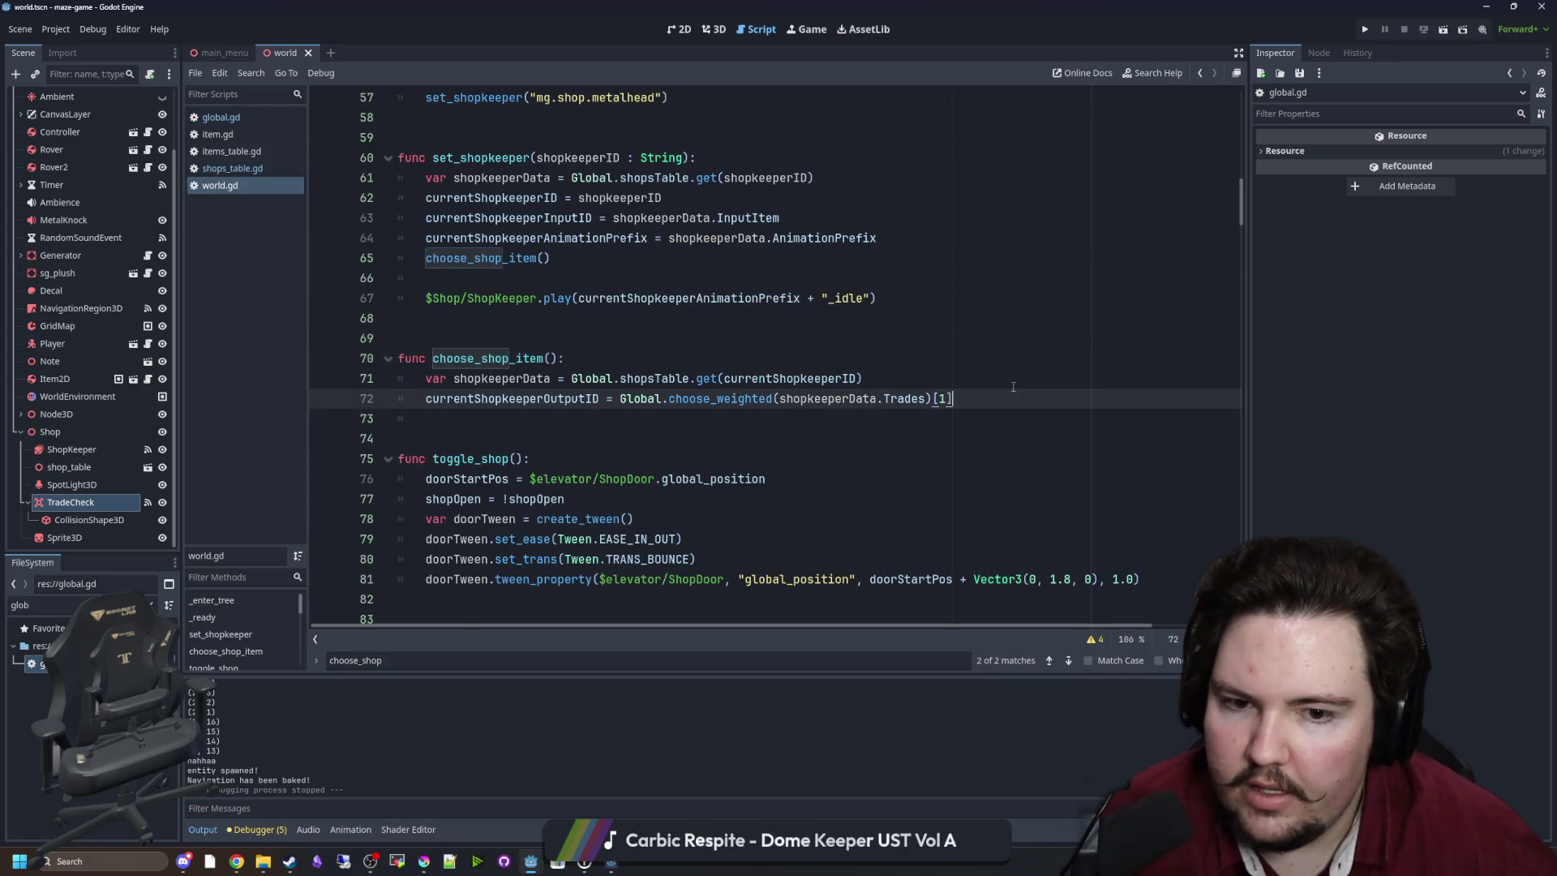
pyautogui.press('Return')
pyautogui.moveTo(81, 533)
pyautogui.mouseDown()
pyautogui.moveTo(383, 417)
pyautogui.moveTo(430, 418)
pyautogui.mouseUp()
pyautogui.click(1005, 403)
pyautogui.press('Return')
pyautogui.press('Return')
pyautogui.press('Return')
pyautogui.press('Up')
# Add 'var itemData = Global.itemsTable.get(currentShopkeeperOutputID)' above the Sprite3D line.
pyautogui.write('v')
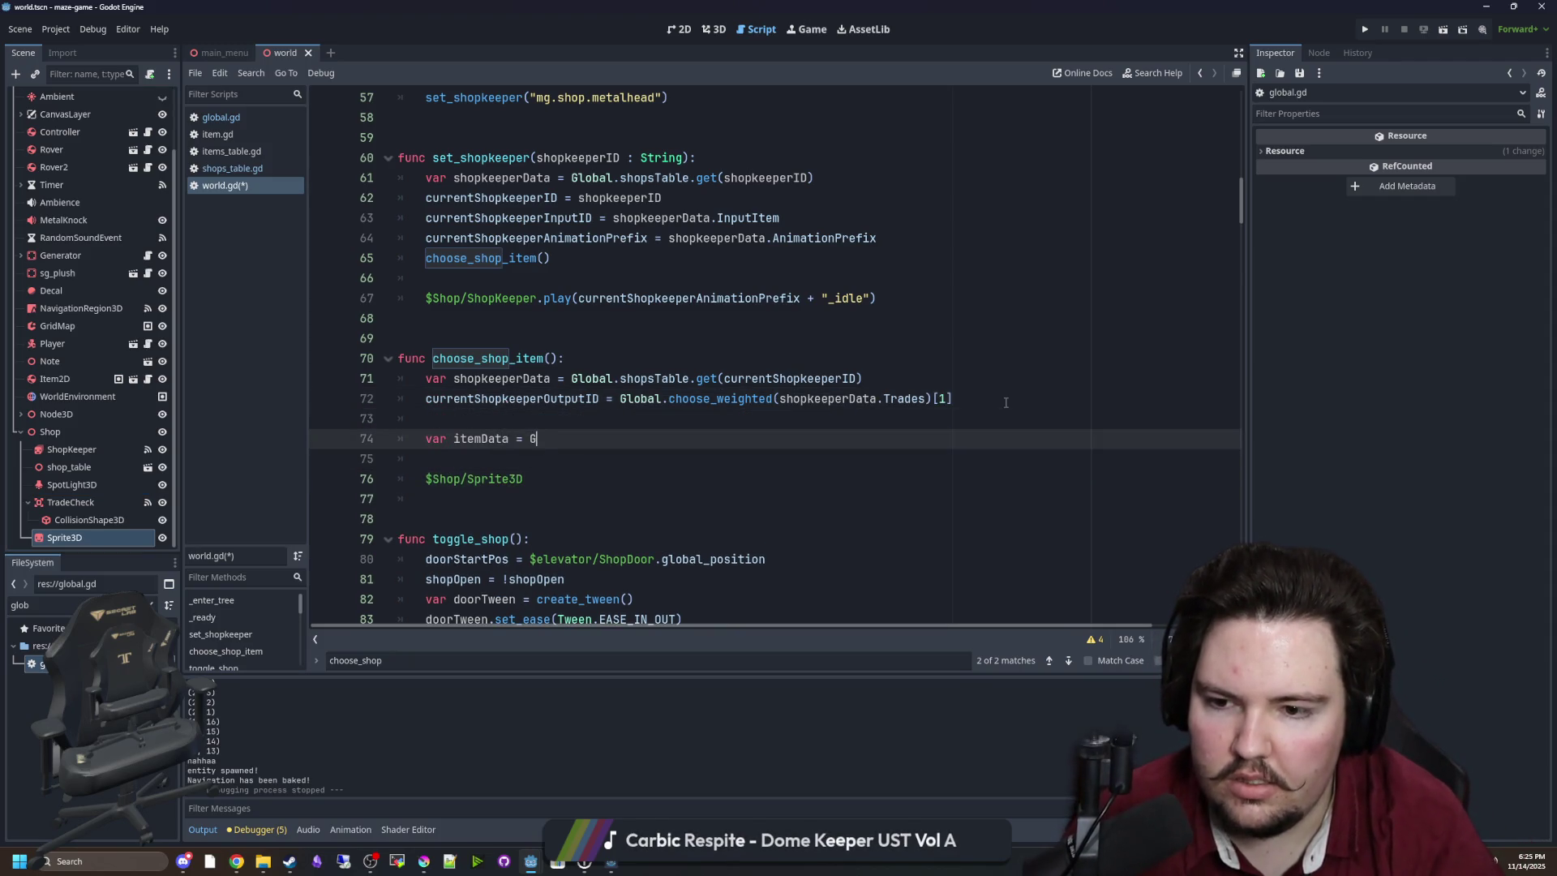
pyautogui.write('get_ite')
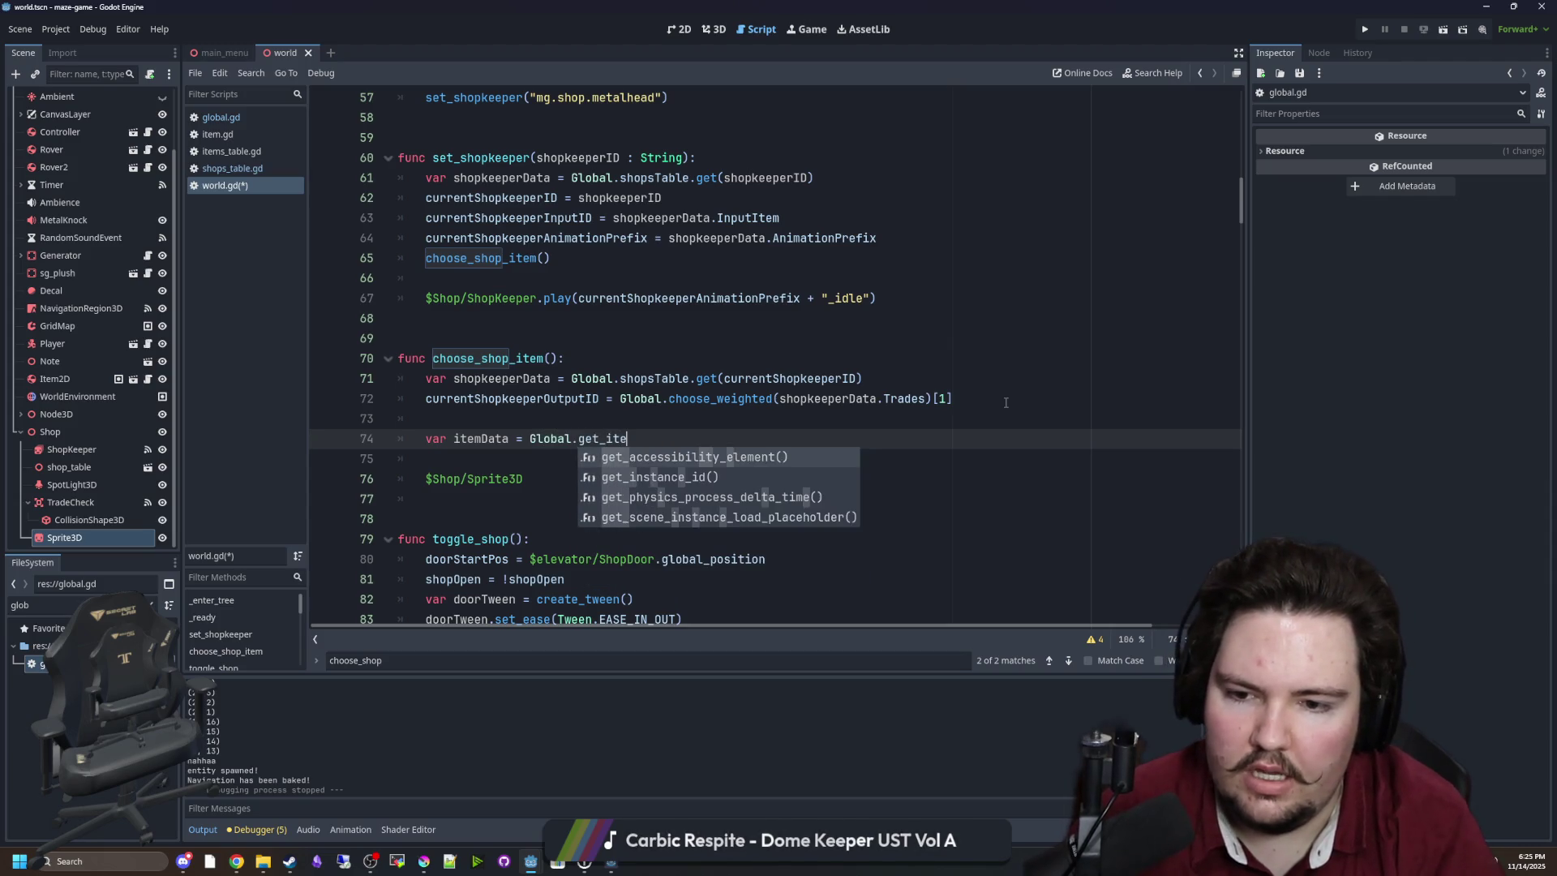
pyautogui.press('BackSpace')
pyautogui.press('BackSpace')
pyautogui.press('BackSpace')
pyautogui.press('BackSpace')
pyautogui.press('BackSpace')
pyautogui.press('BackSpace')
pyautogui.press('BackSpace')
pyautogui.write('iotems')
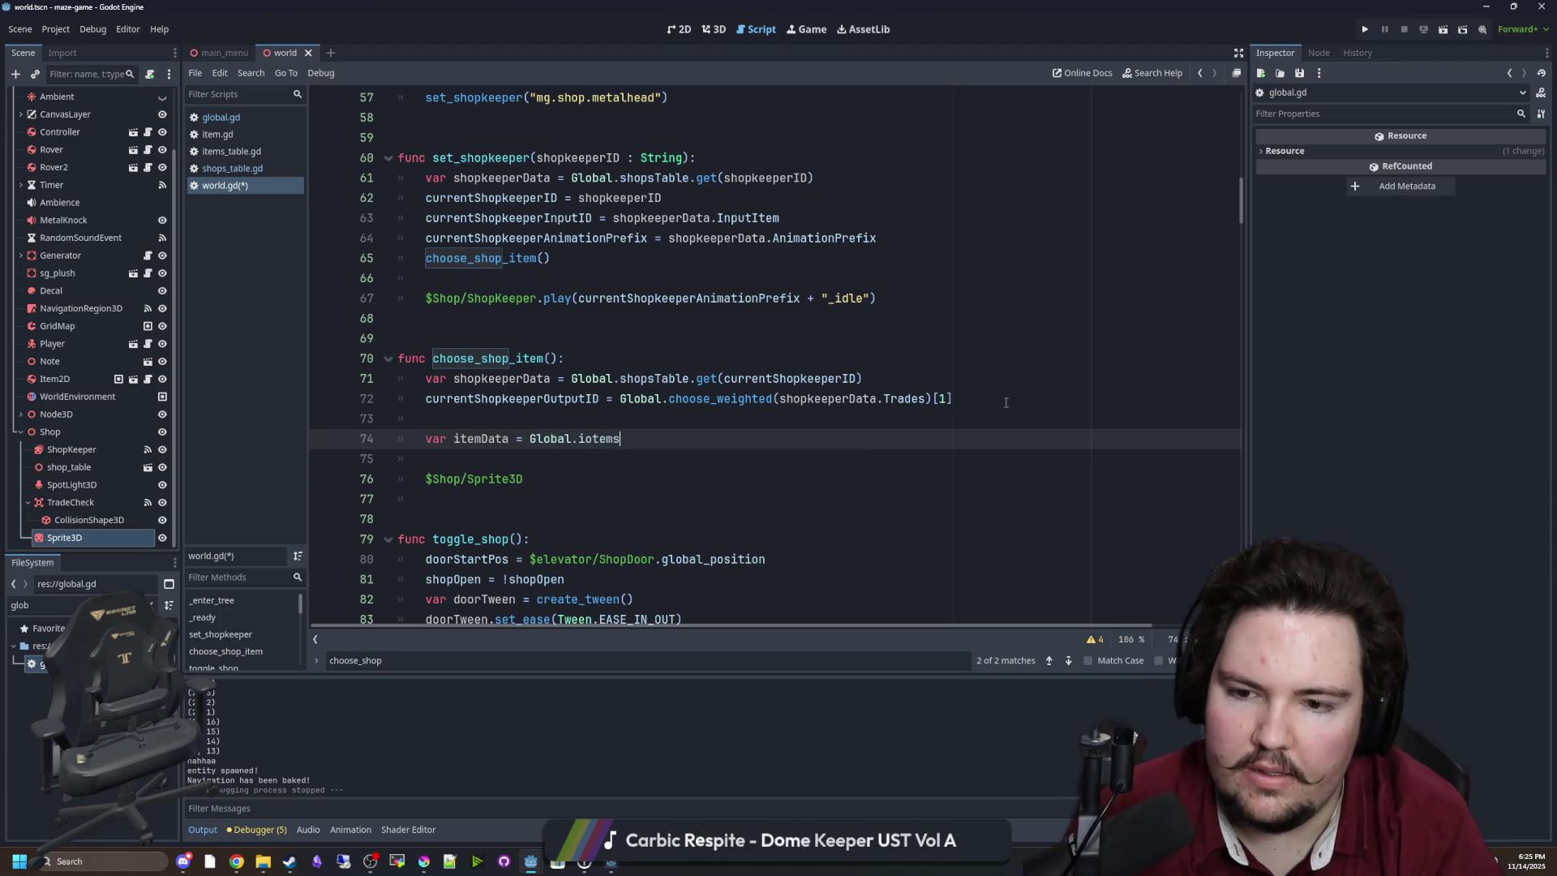
pyautogui.press('BackSpace')
pyautogui.press('BackSpace')
pyautogui.write('temsTa')
pyautogui.press('Return')
pyautogui.write('.get(currentSh')
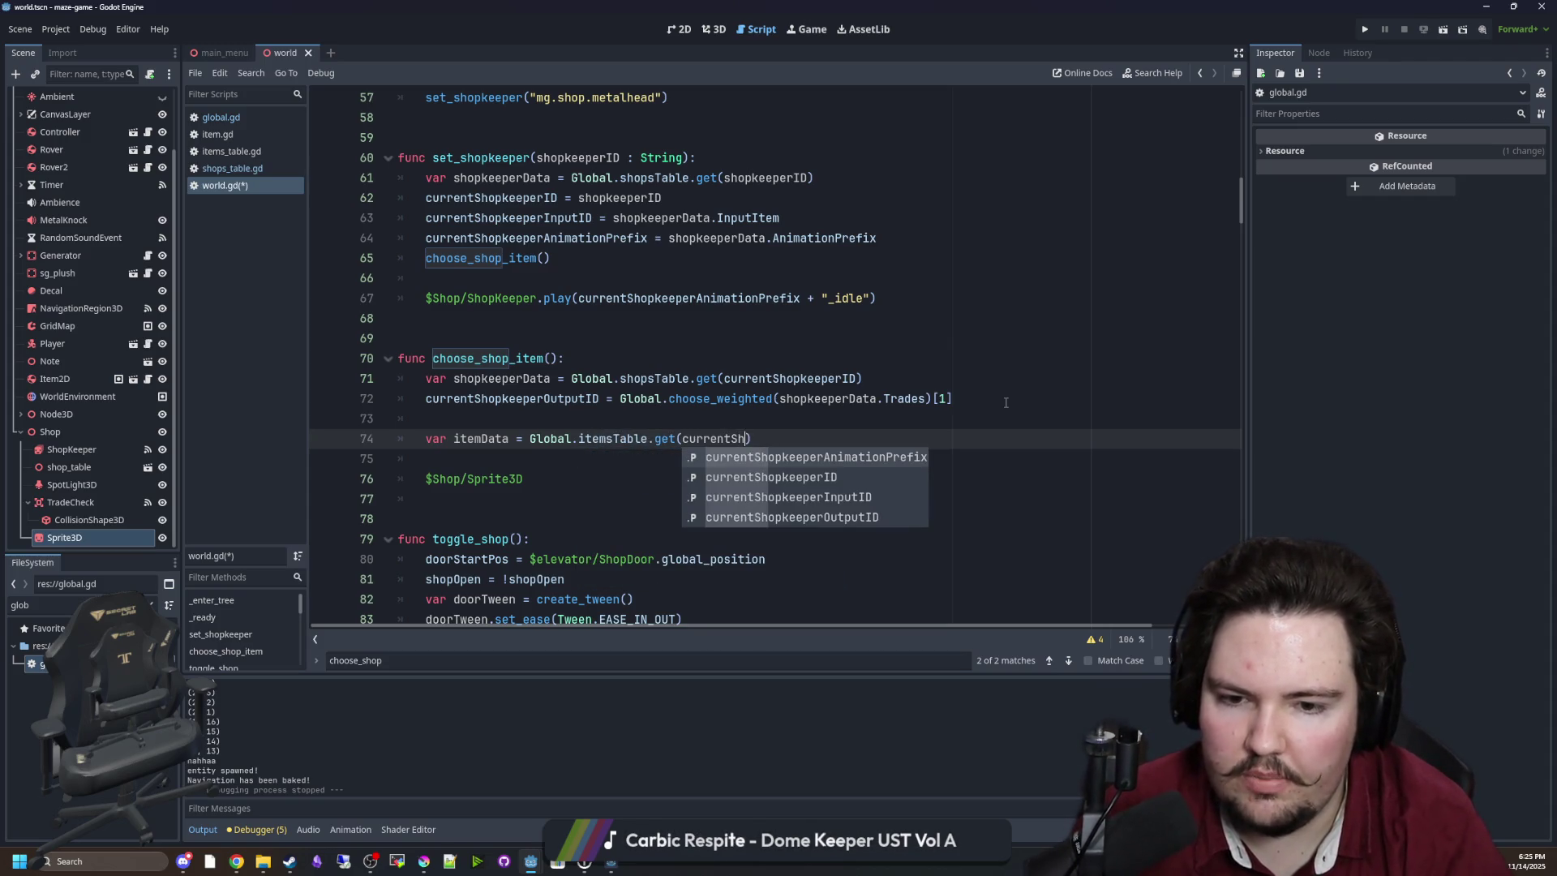
pyautogui.press('Down')
pyautogui.press('Down')
pyautogui.press('Down')
pyautogui.press('Return')
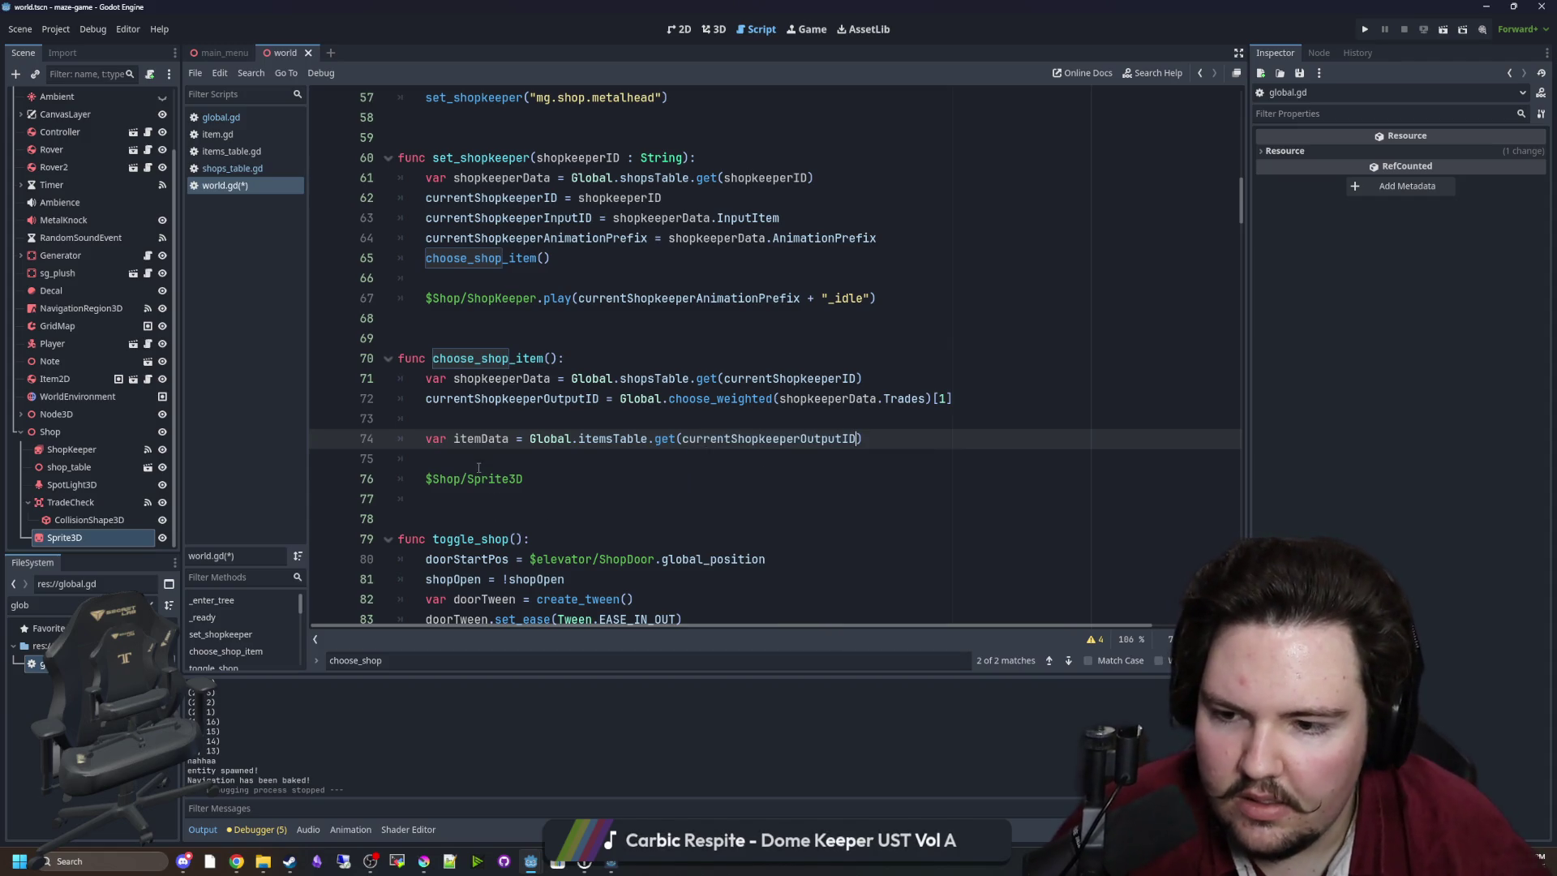
# Complete '$Shop/Sprite3D.texture = itemData.Sprite' and save world.gd.
pyautogui.click(515, 464)
pyautogui.press('Delete')
pyautogui.click(546, 459)
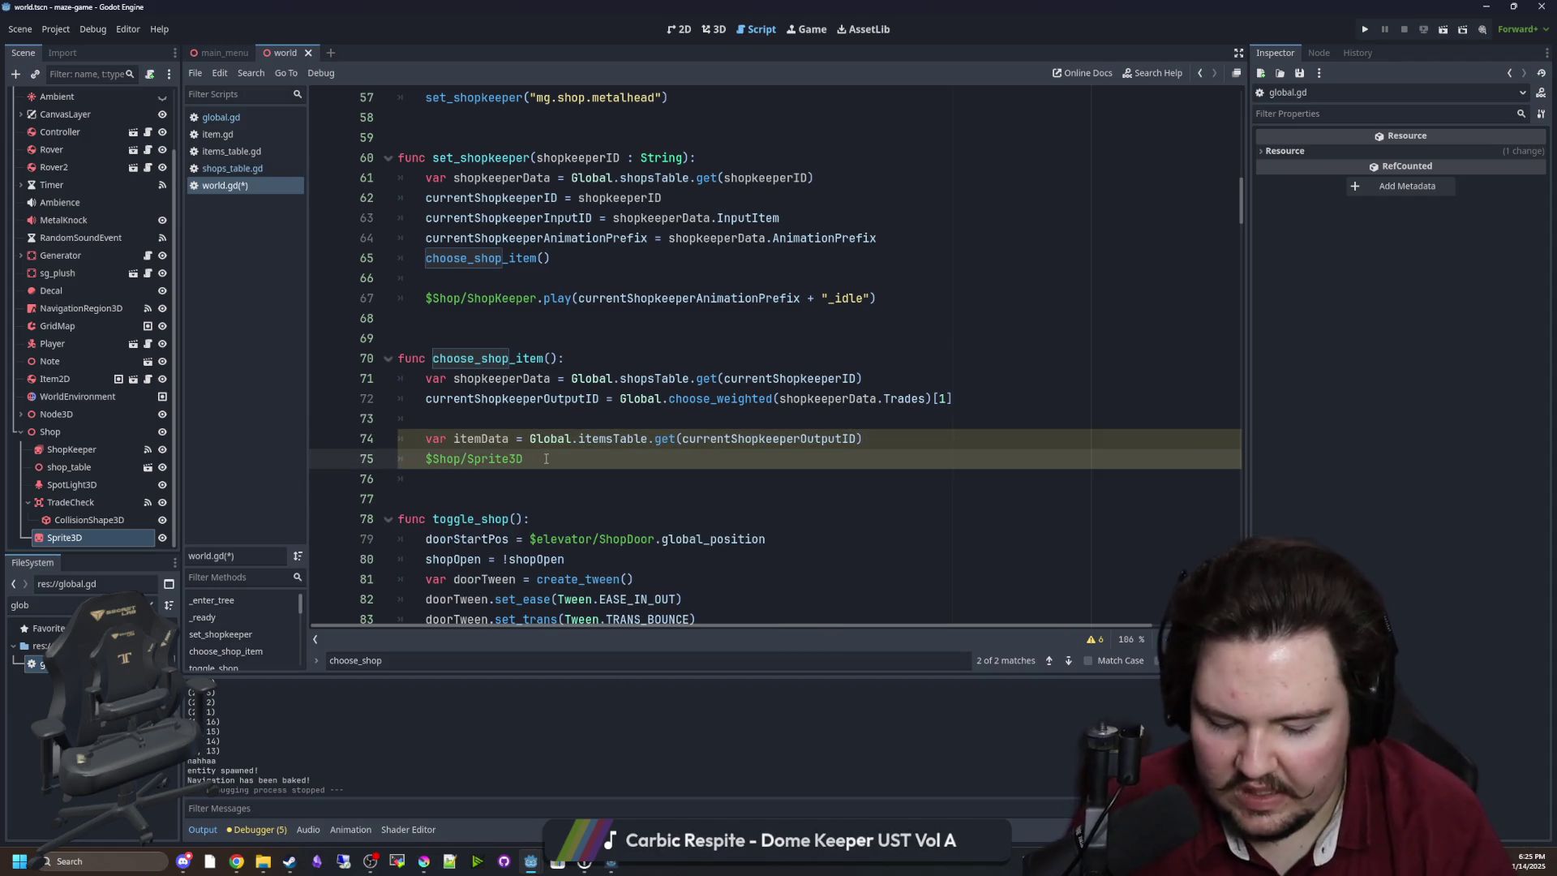
pyautogui.write('.texture = ')
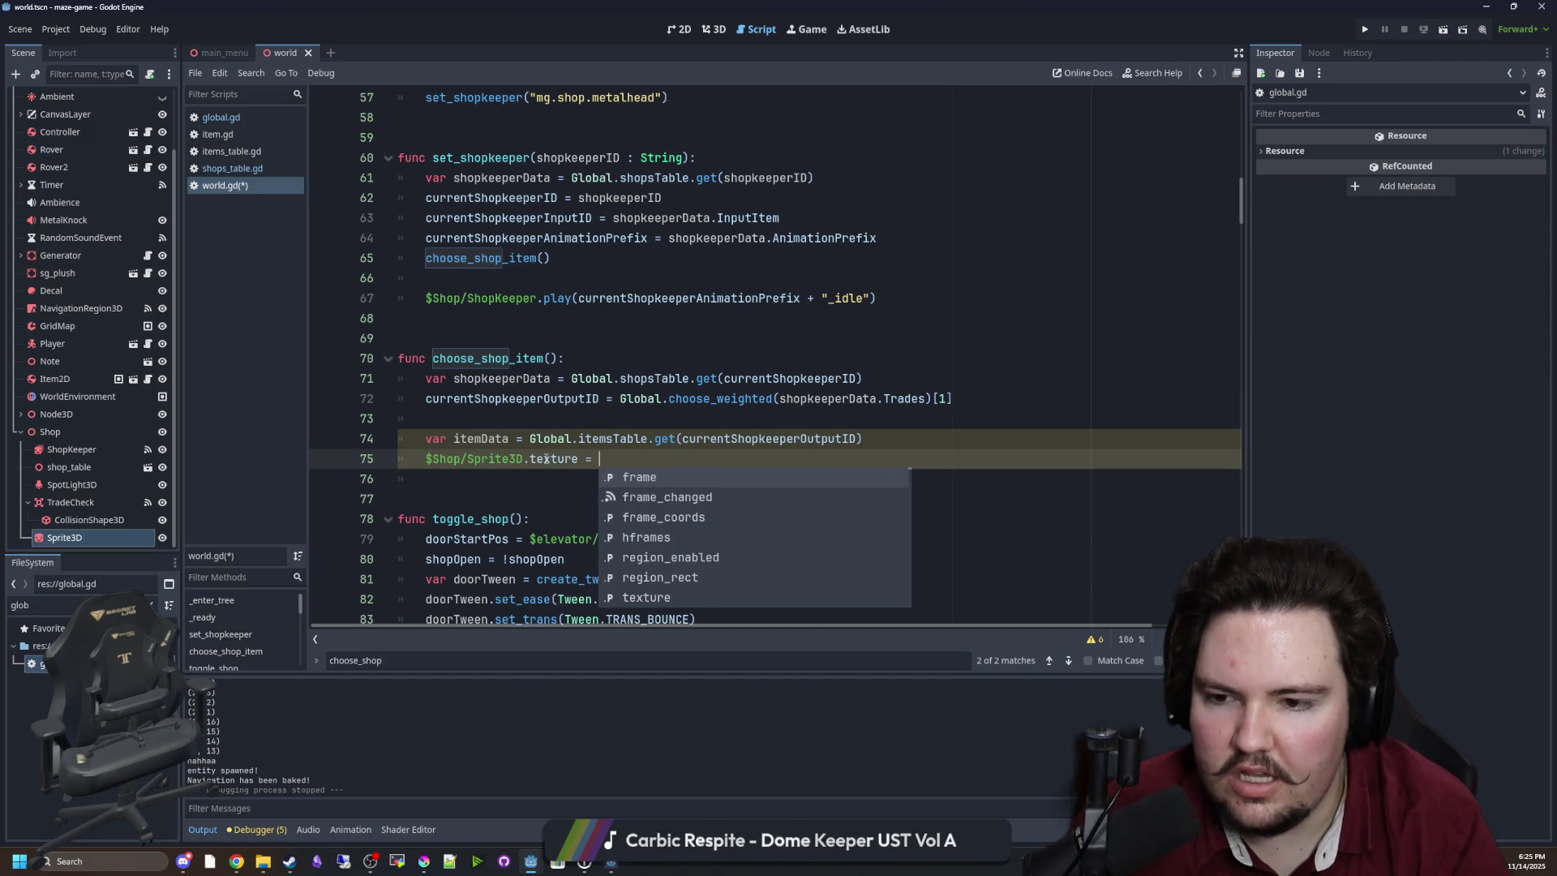
pyautogui.write('itemData.Sprite')
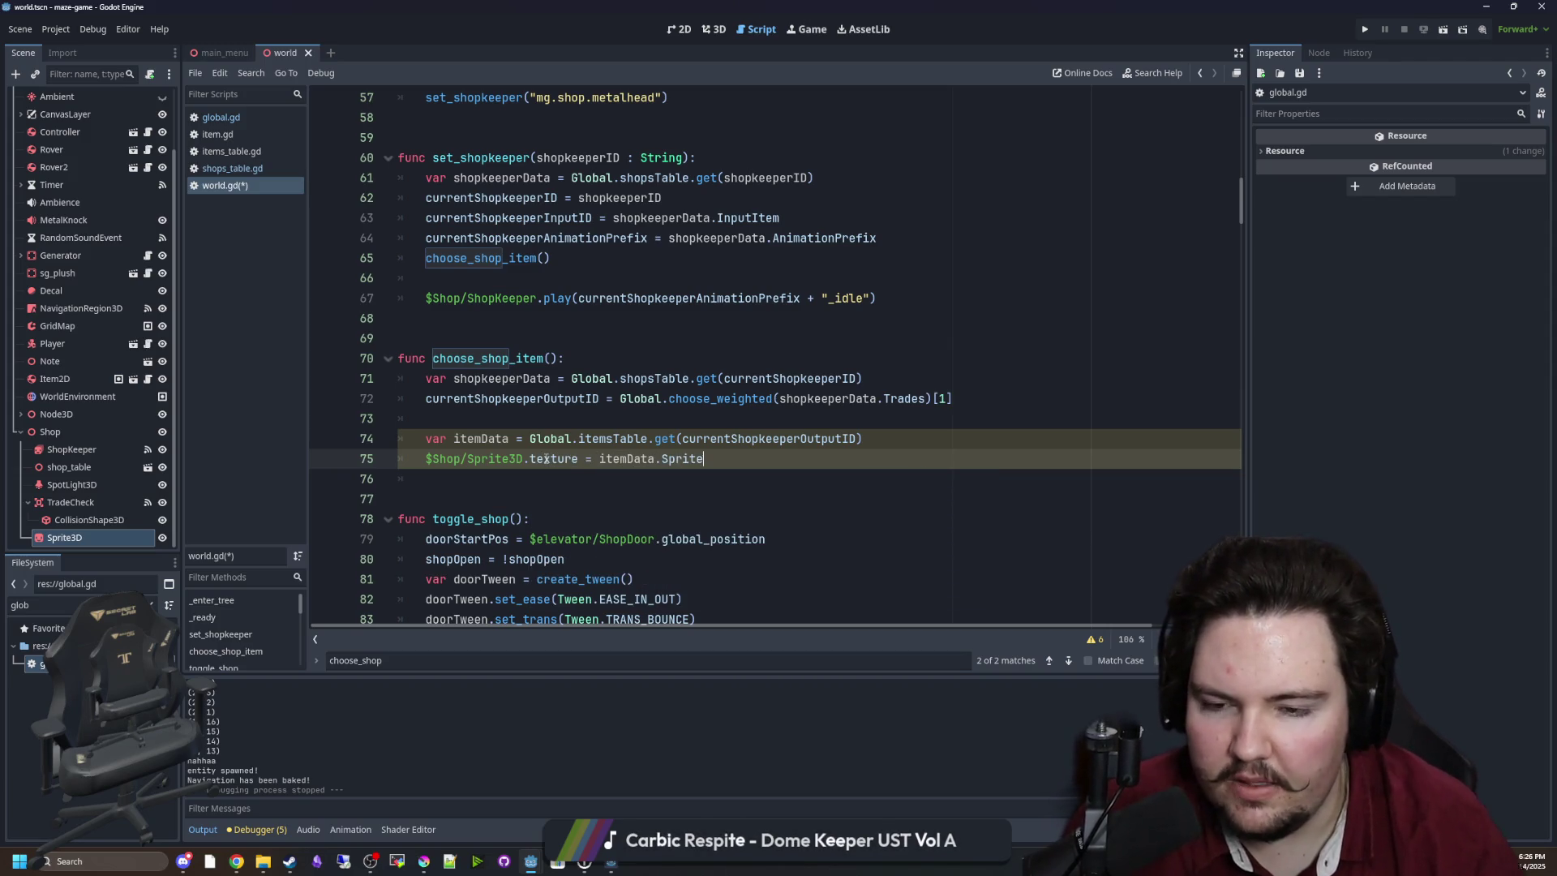
pyautogui.click(662, 416)
pyautogui.click(628, 421)
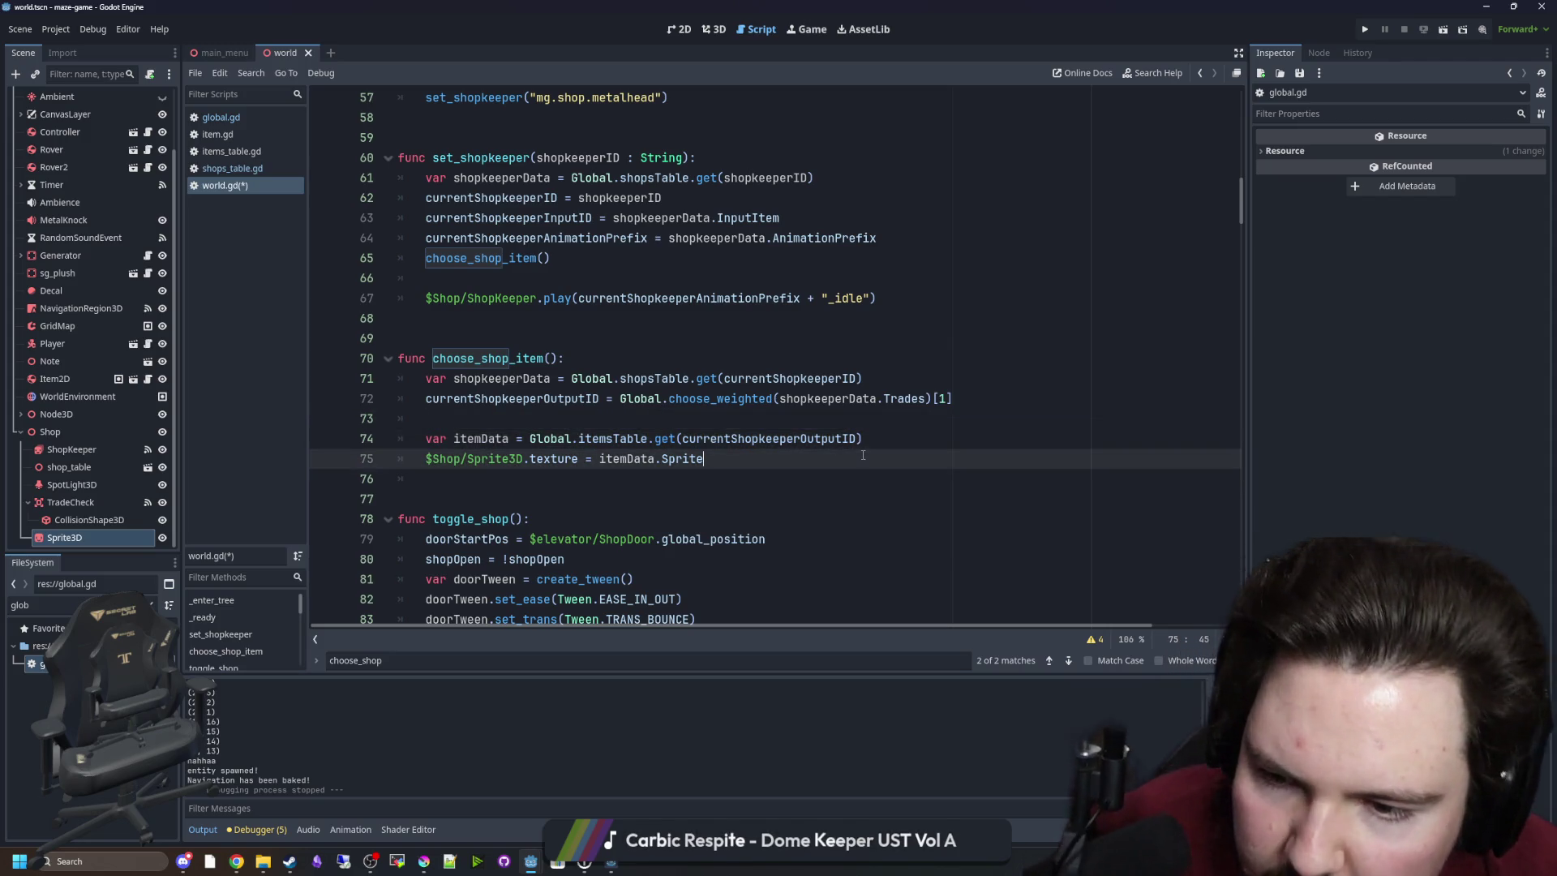
pyautogui.hotkey('ctrl', 's')
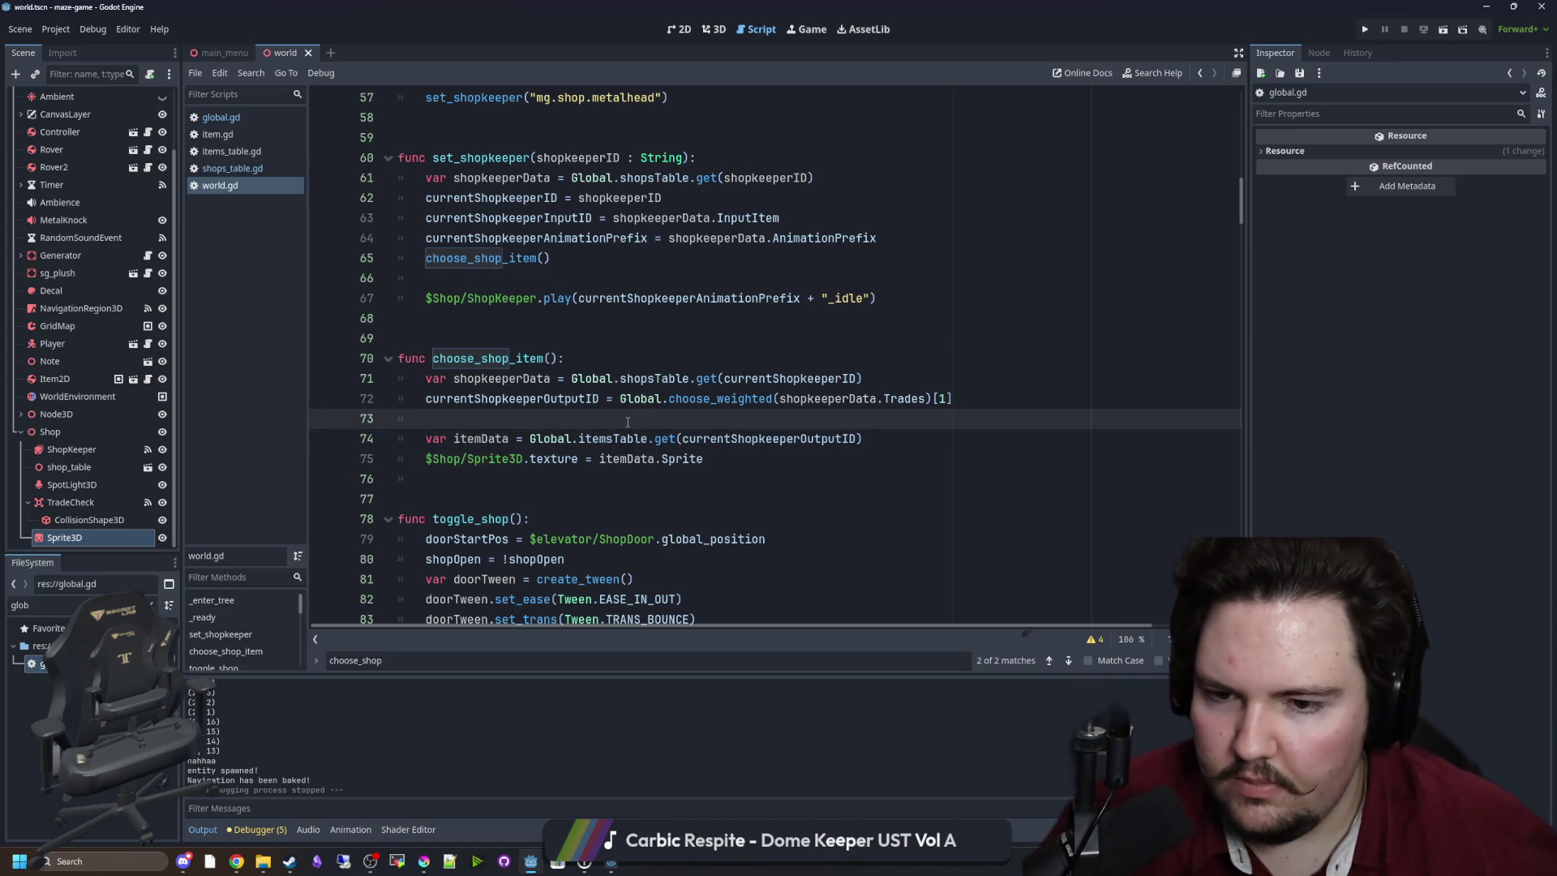
pyautogui.press('Up')
pyautogui.press('Up')
pyautogui.press('Up')
# Run the game, walk to the shop window to see the nut butter sprite on the counter, then stop.
pyautogui.click(1365, 30)
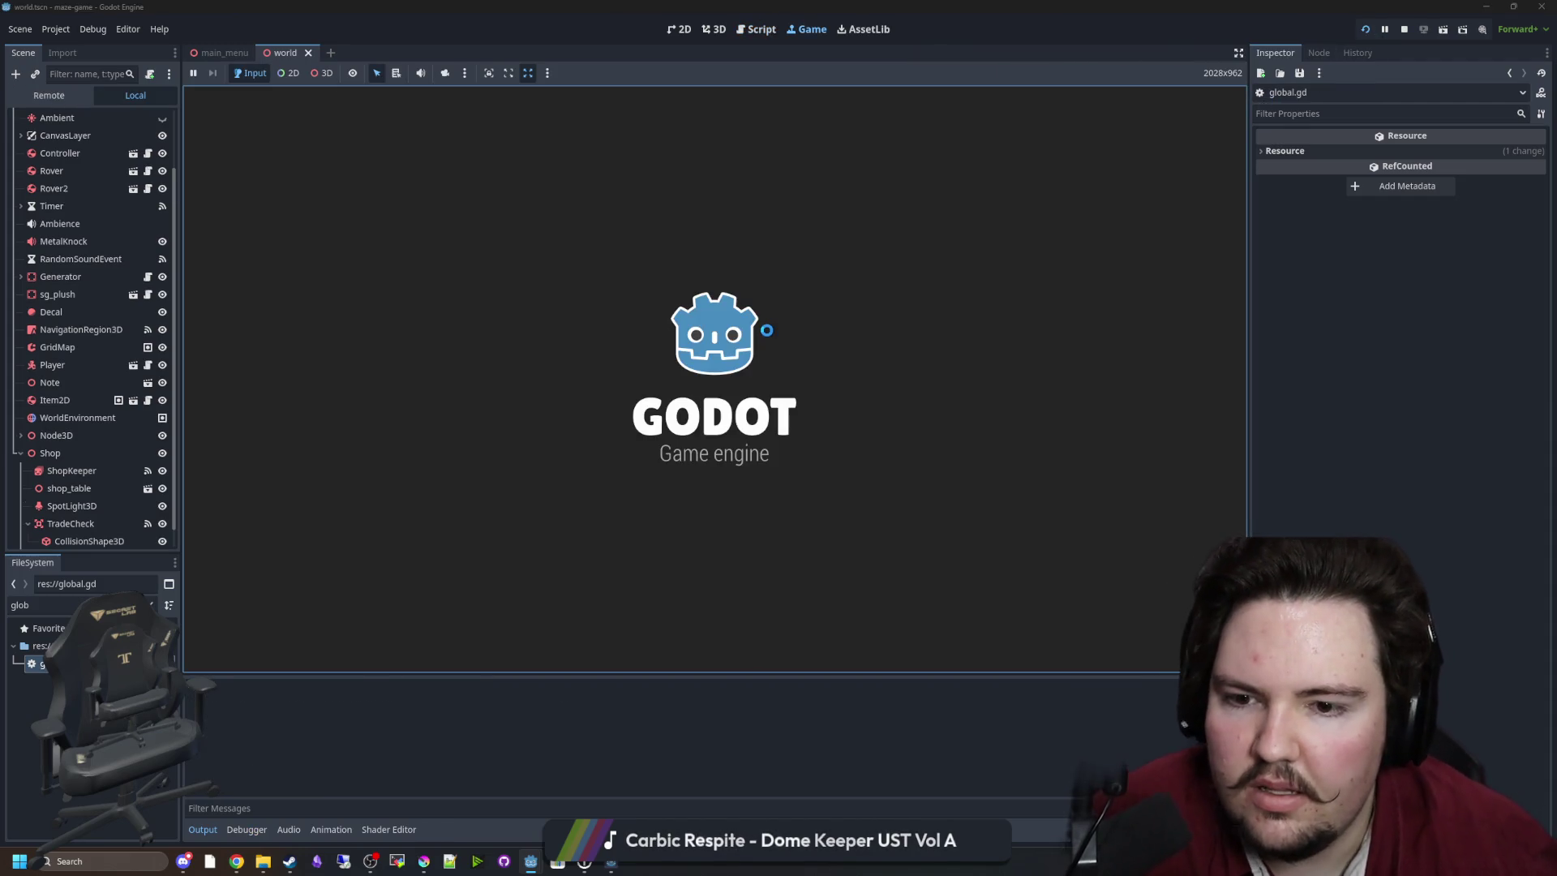
pyautogui.press('w')
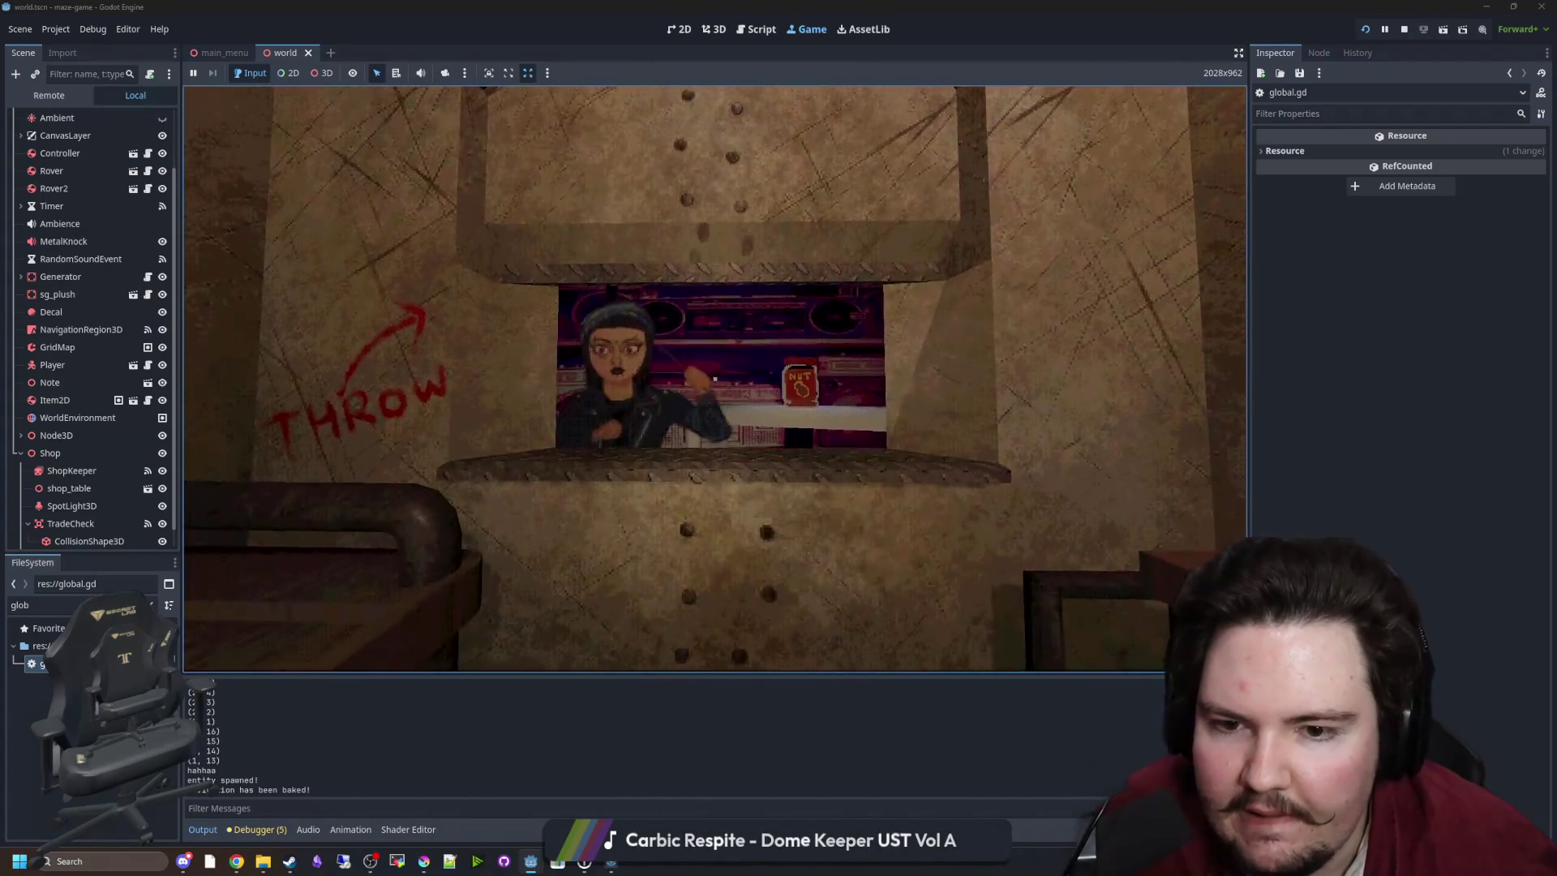
pyautogui.press('d')
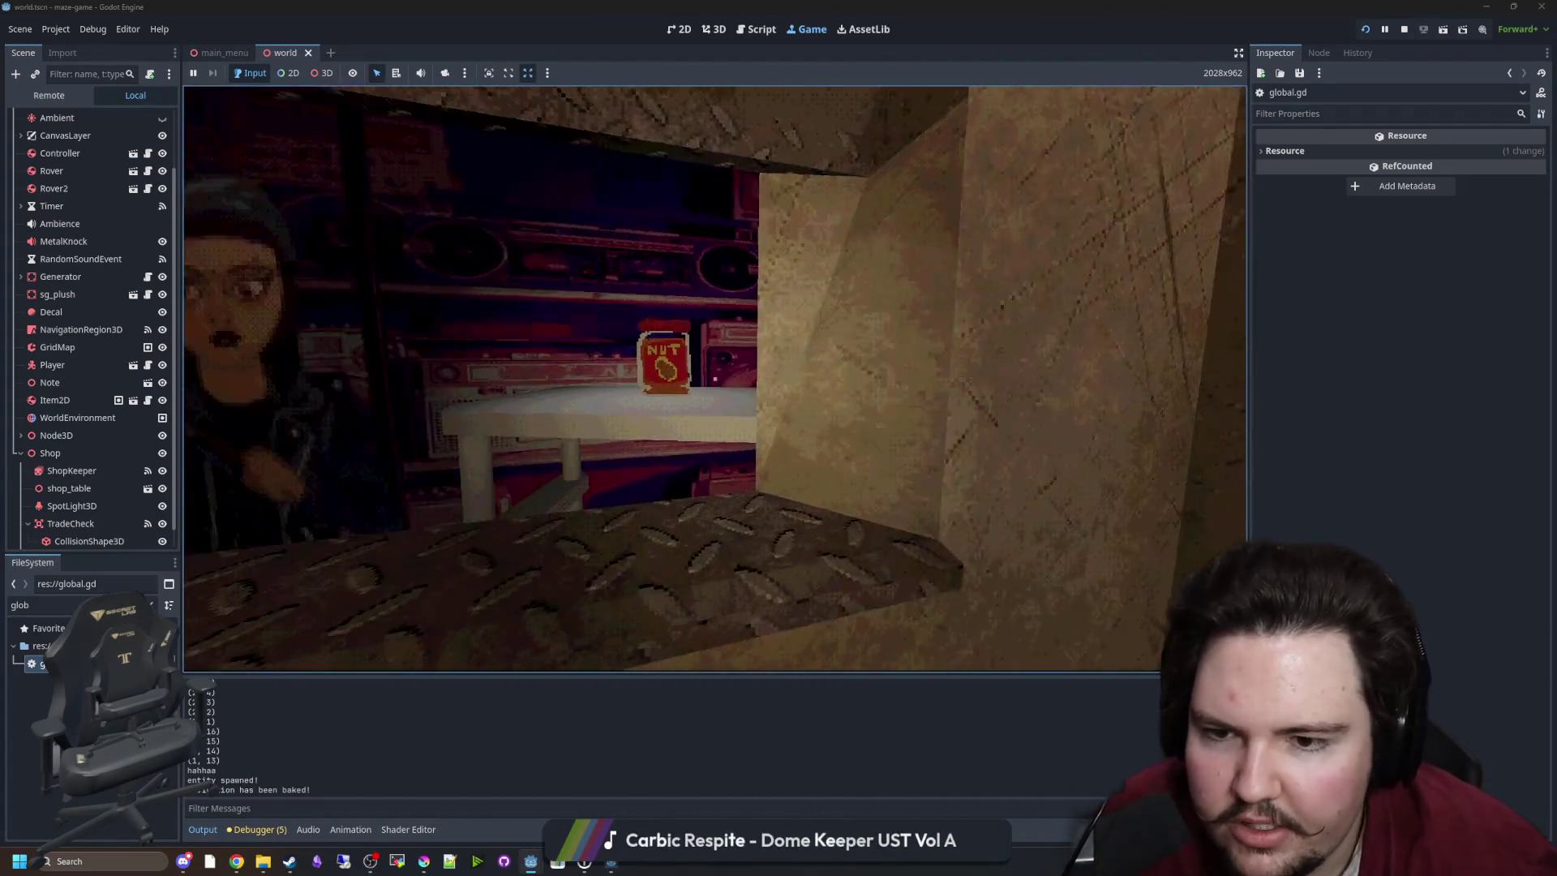
pyautogui.press('w')
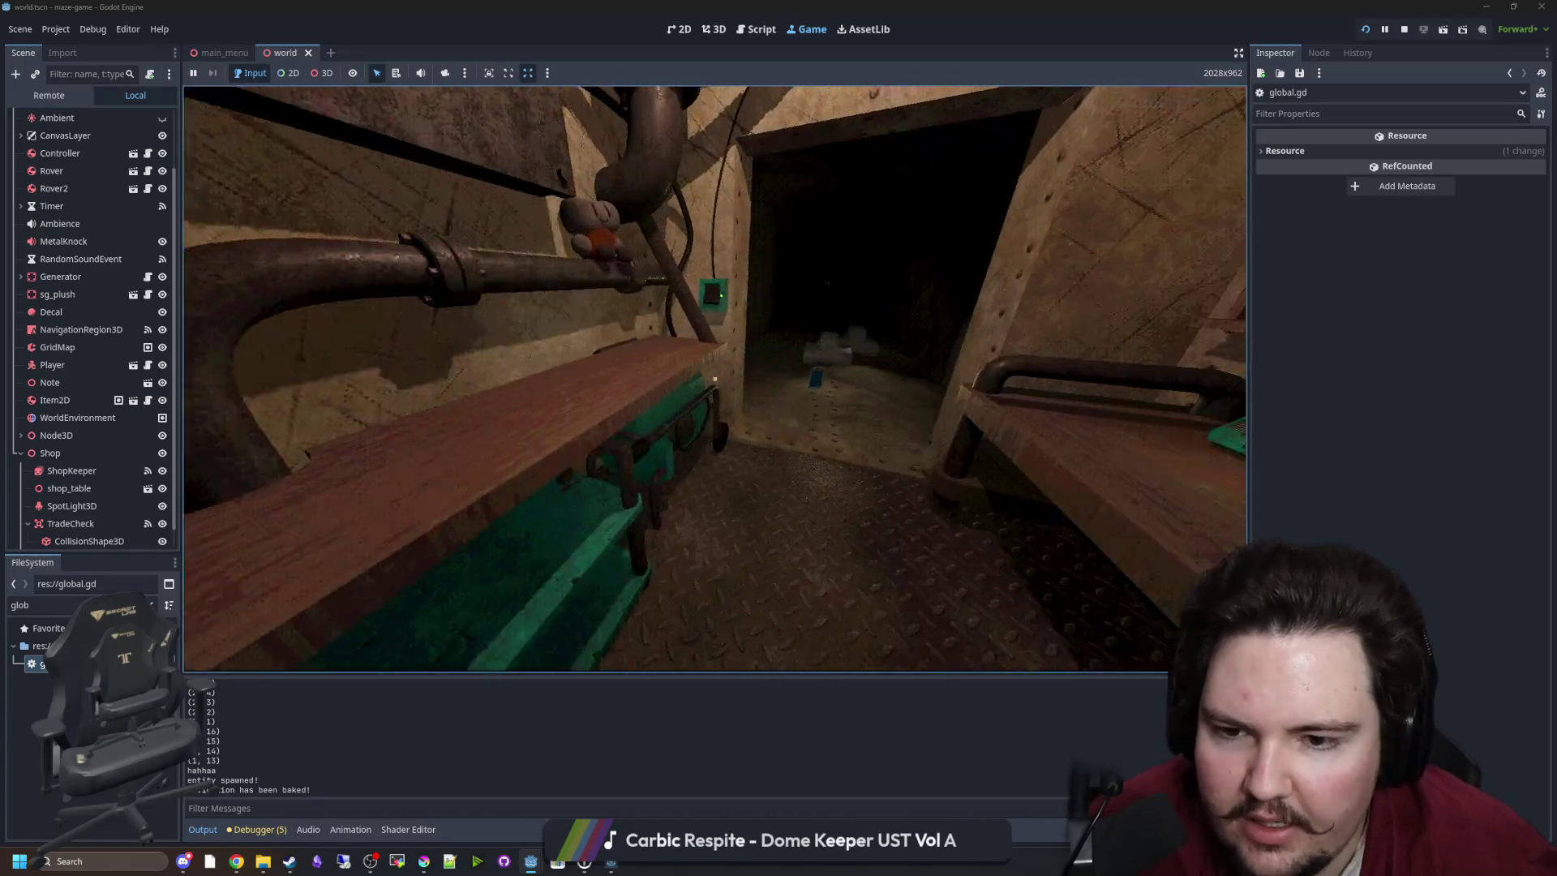
pyautogui.press('w')
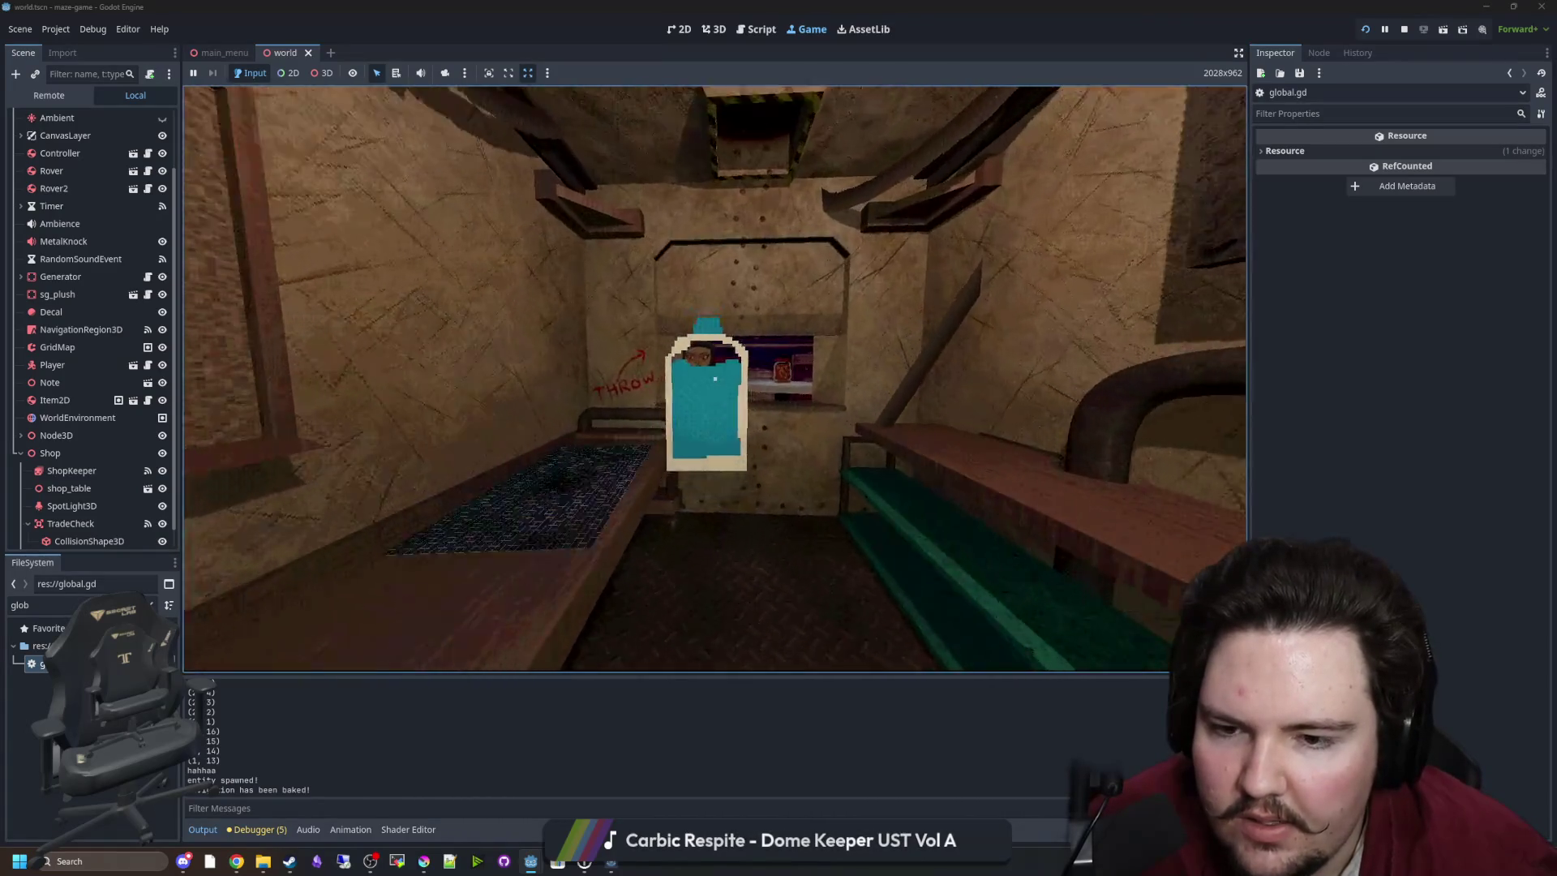
pyautogui.press('s')
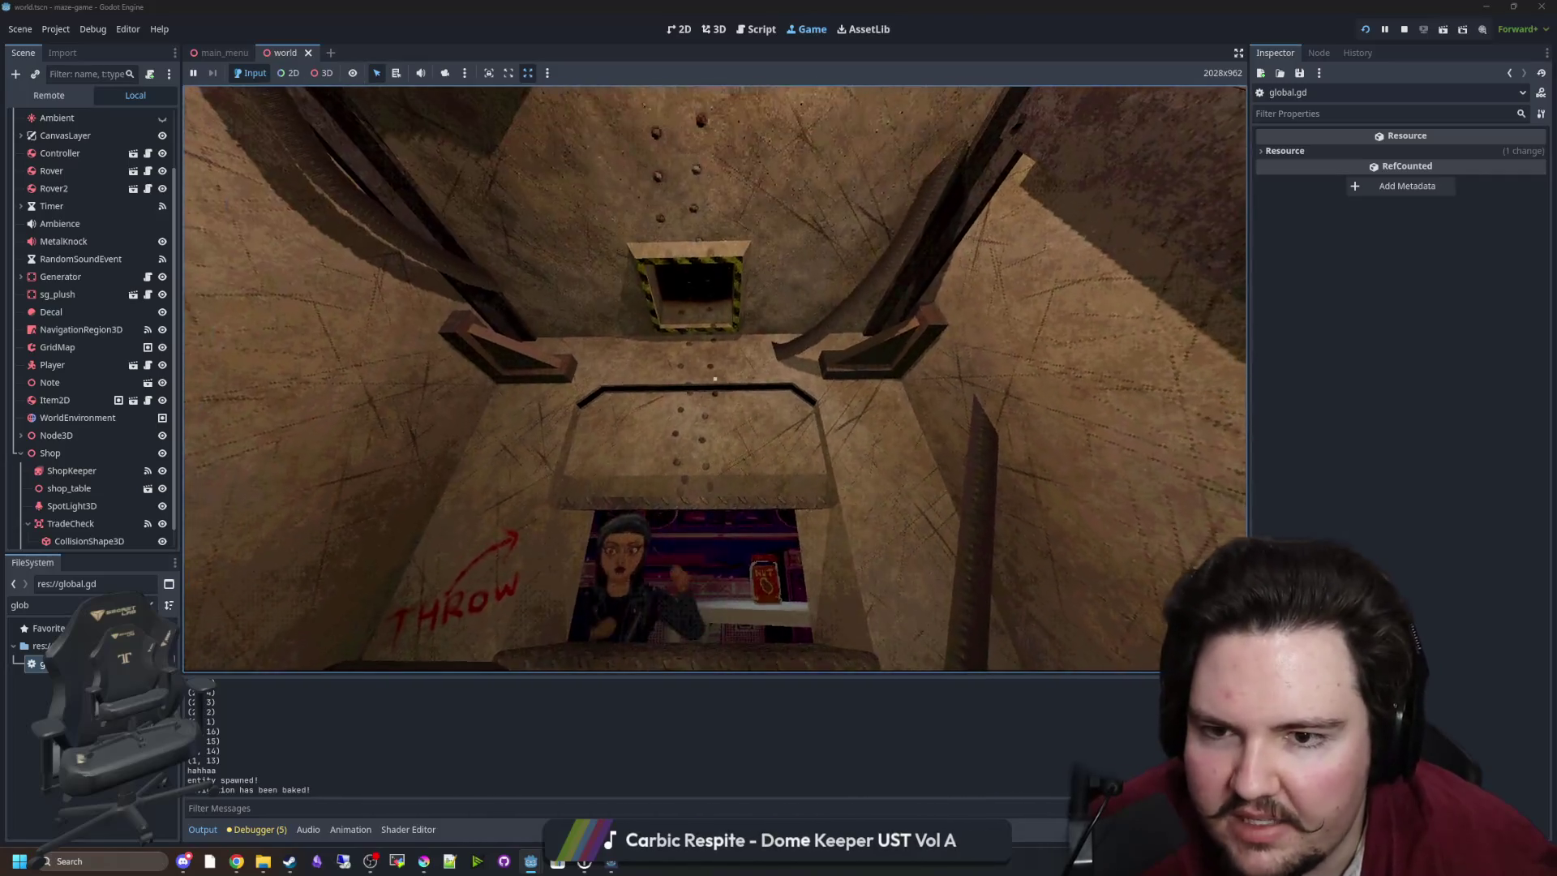
pyautogui.press('Escape')
pyautogui.press('super')
pyautogui.press('super')
pyautogui.press('F8')
pyautogui.hotkey('ctrl', 's')
# Scroll through world.gd to review the trade check handler code.
pyautogui.click(731, 356)
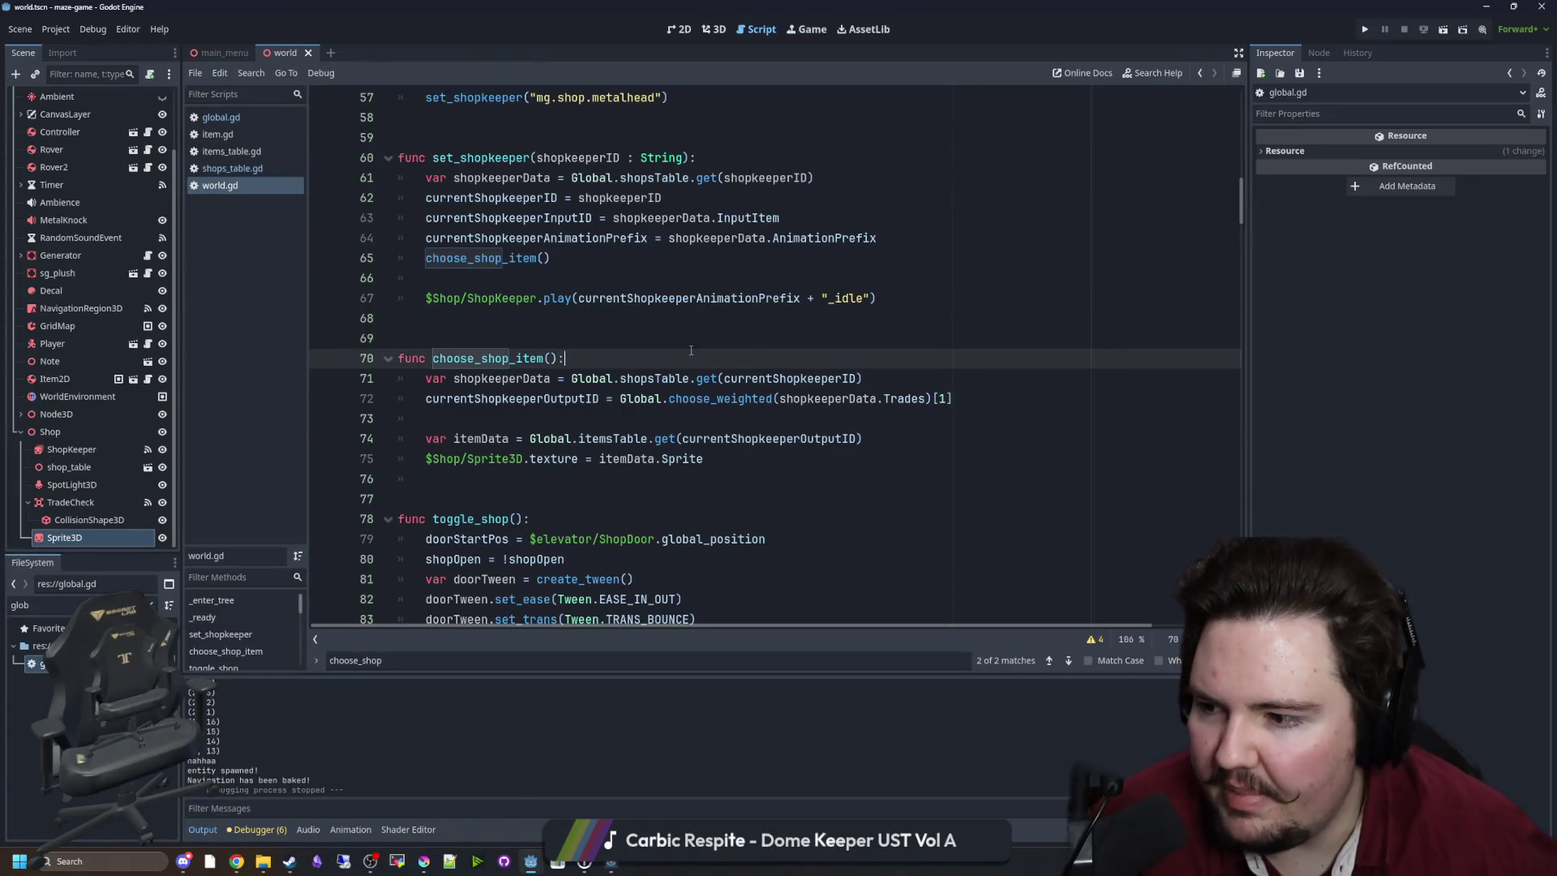
pyautogui.scroll(-2, 561, 368)
pyautogui.scroll(-5, 560, 368)
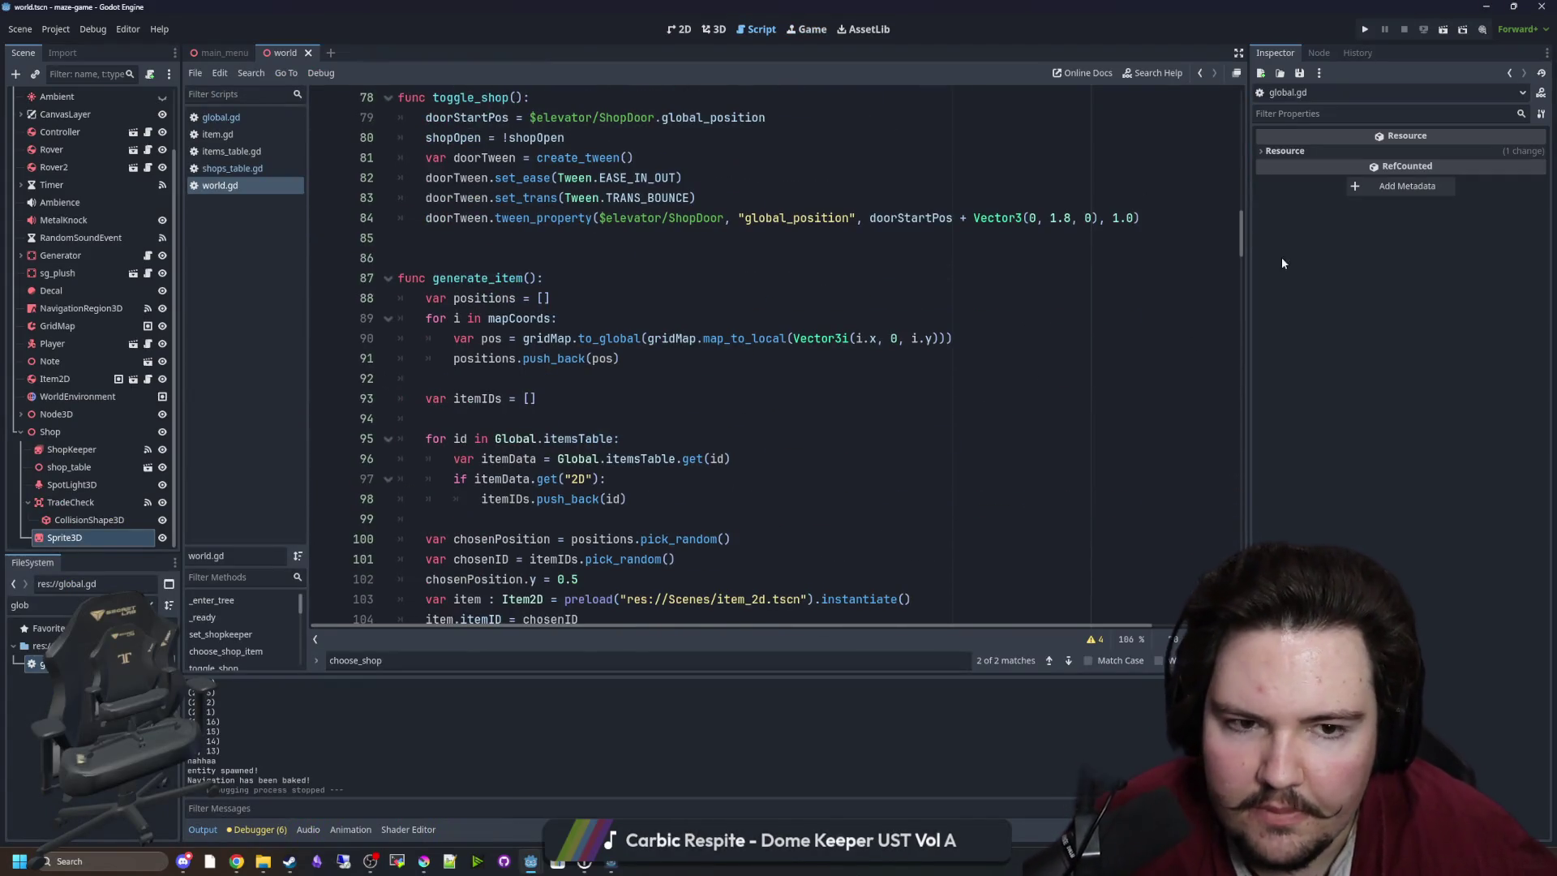
pyautogui.scroll(-20, 691, 557)
pyautogui.click(673, 518)
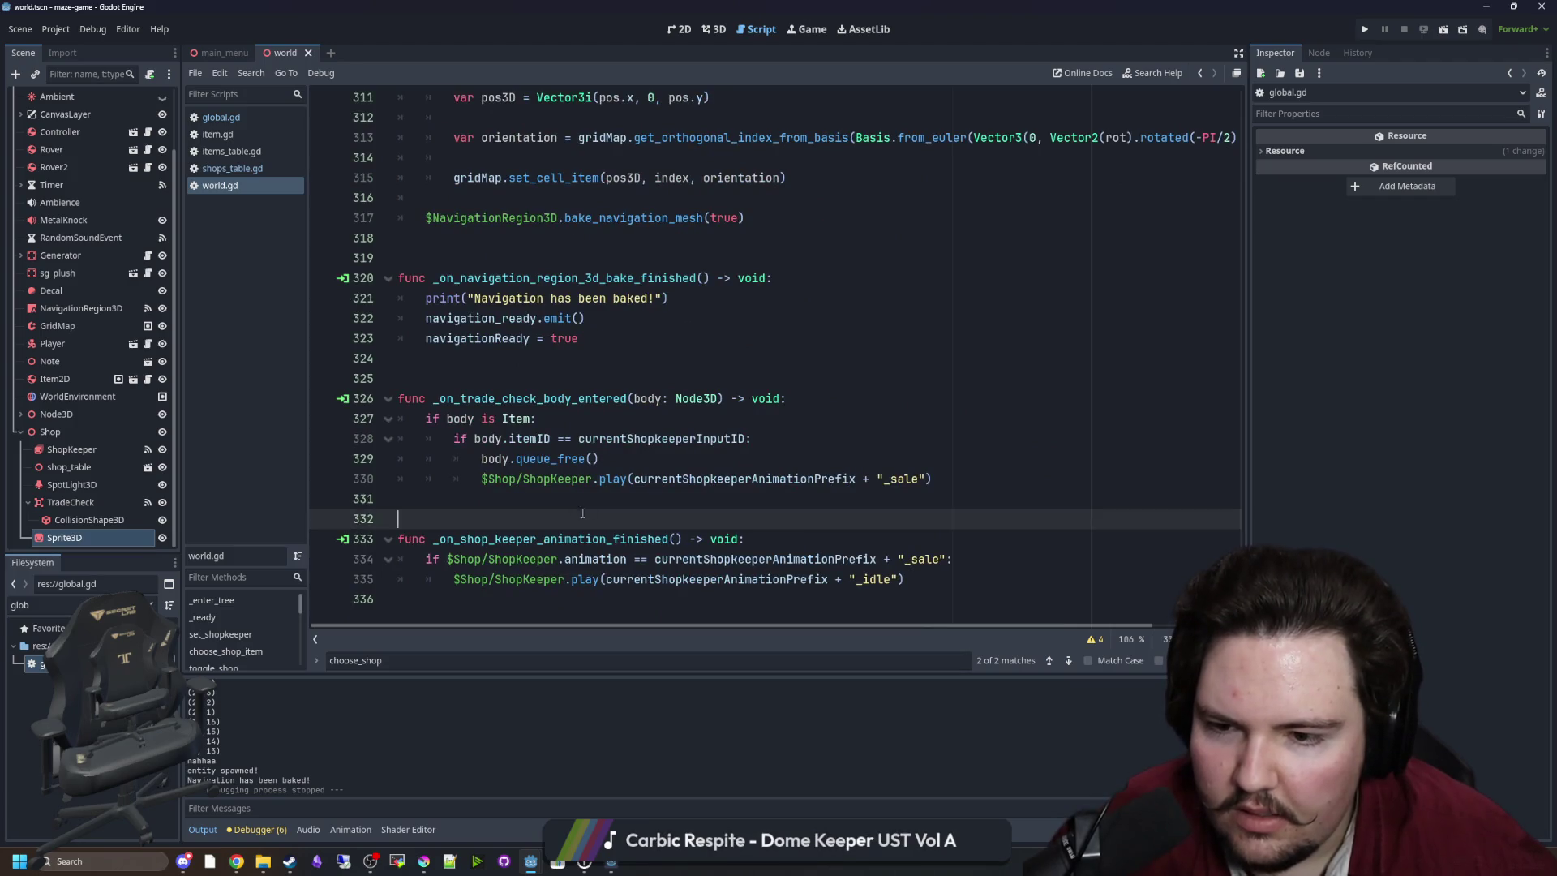
pyautogui.click(656, 479)
pyautogui.click(653, 460)
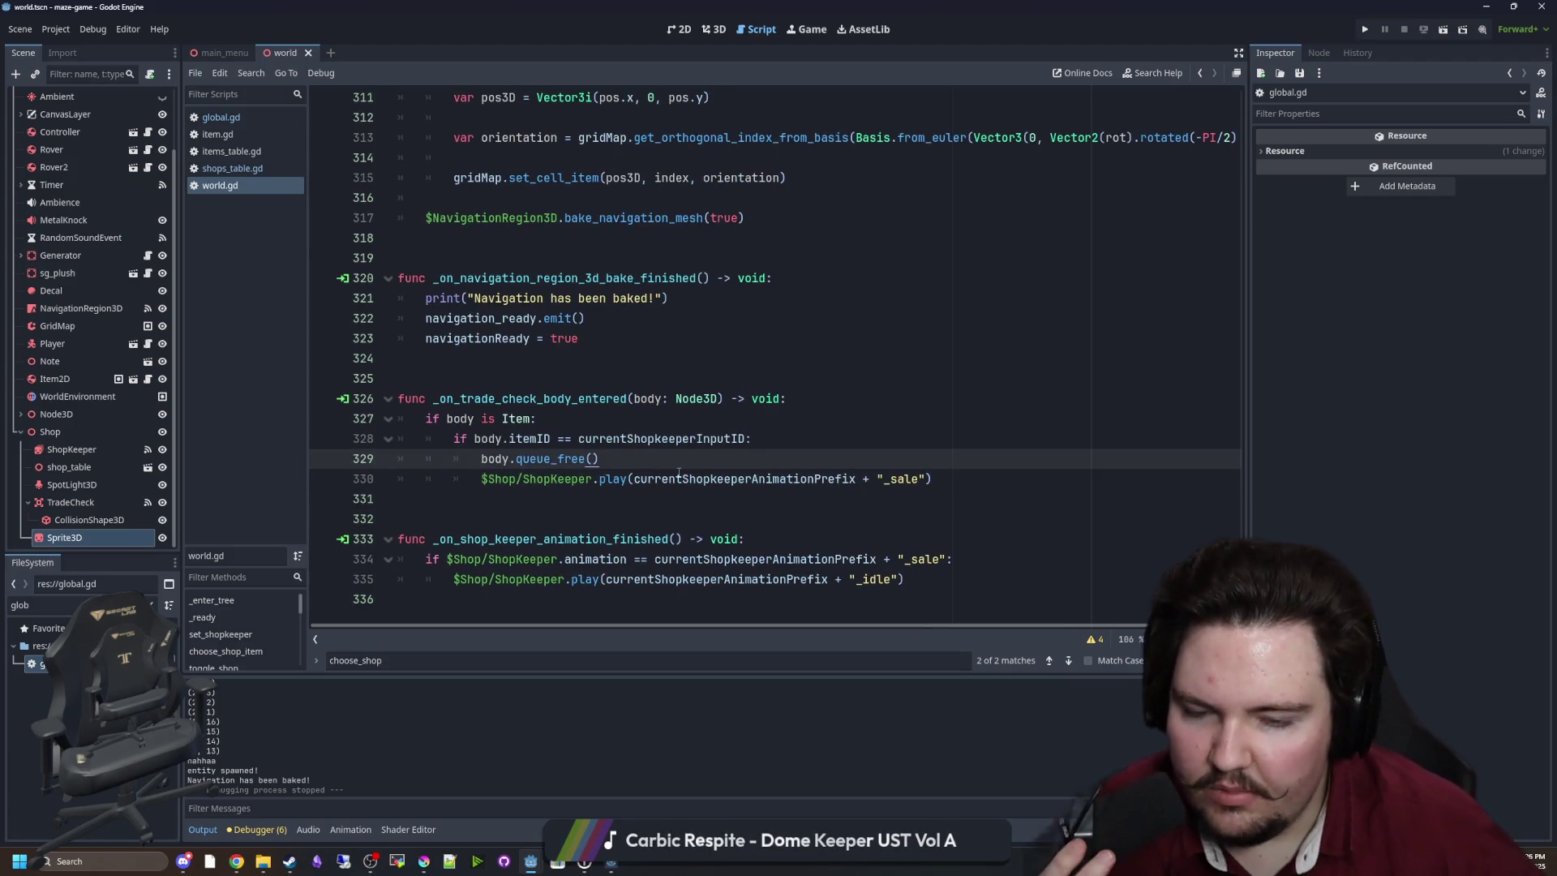
pyautogui.press('Up')
pyautogui.press('Up')
pyautogui.click(633, 455)
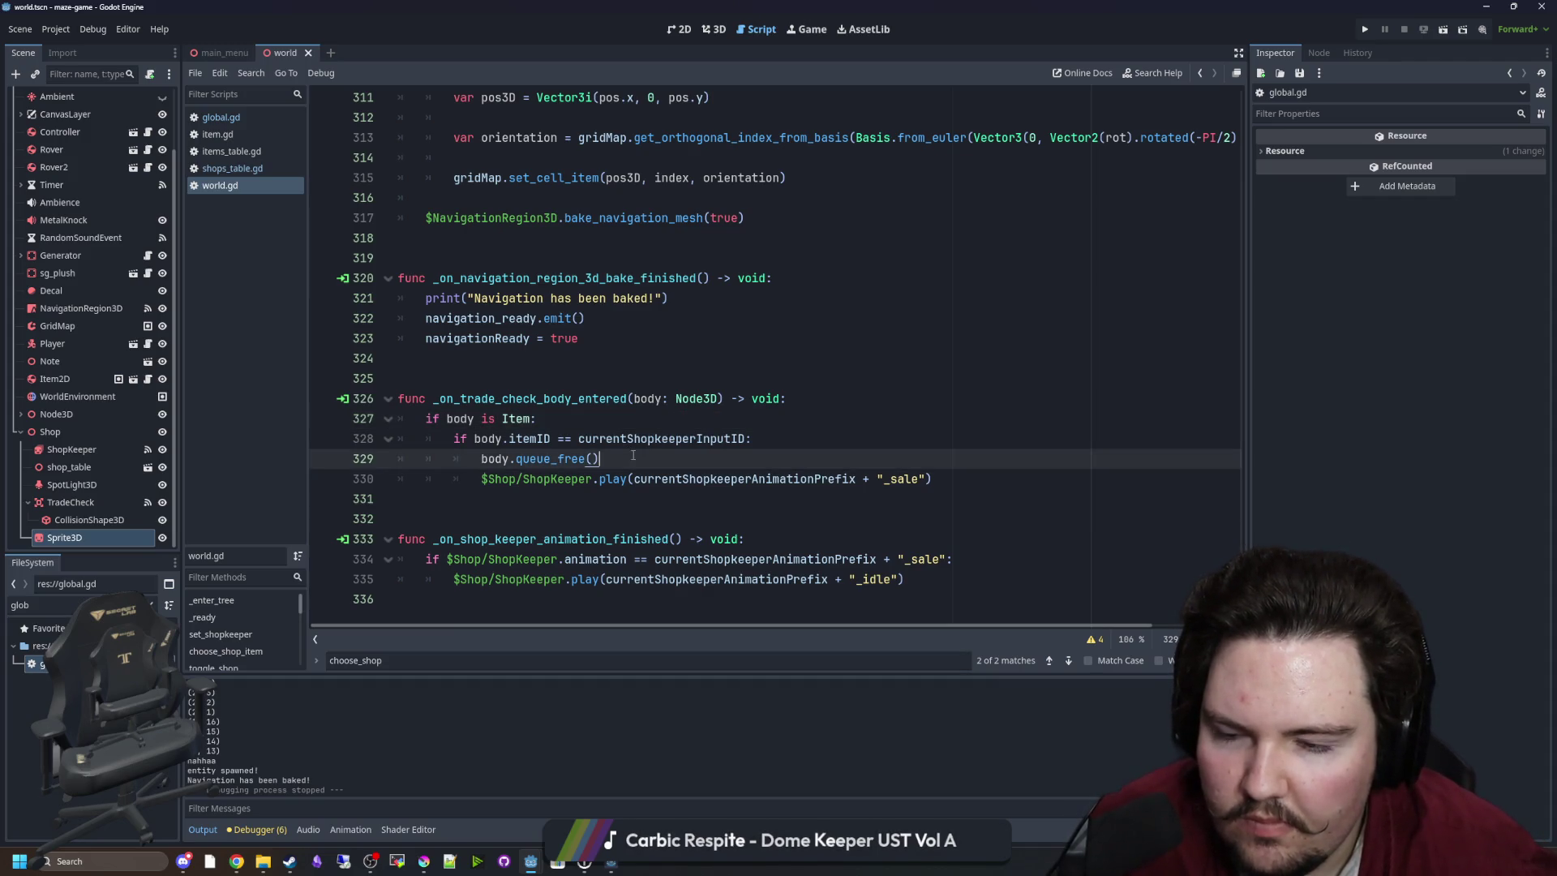
pyautogui.moveTo(1242, 560)
pyautogui.mouseDown()
pyautogui.moveTo(1262, 226)
pyautogui.moveTo(1260, 328)
pyautogui.mouseUp()
pyautogui.click(1050, 358)
# Find choose_shop_item and add an 'empty : bool = false' parameter to it.
pyautogui.hotkey('ctrl', 'f')
pyautogui.write('set_shop')
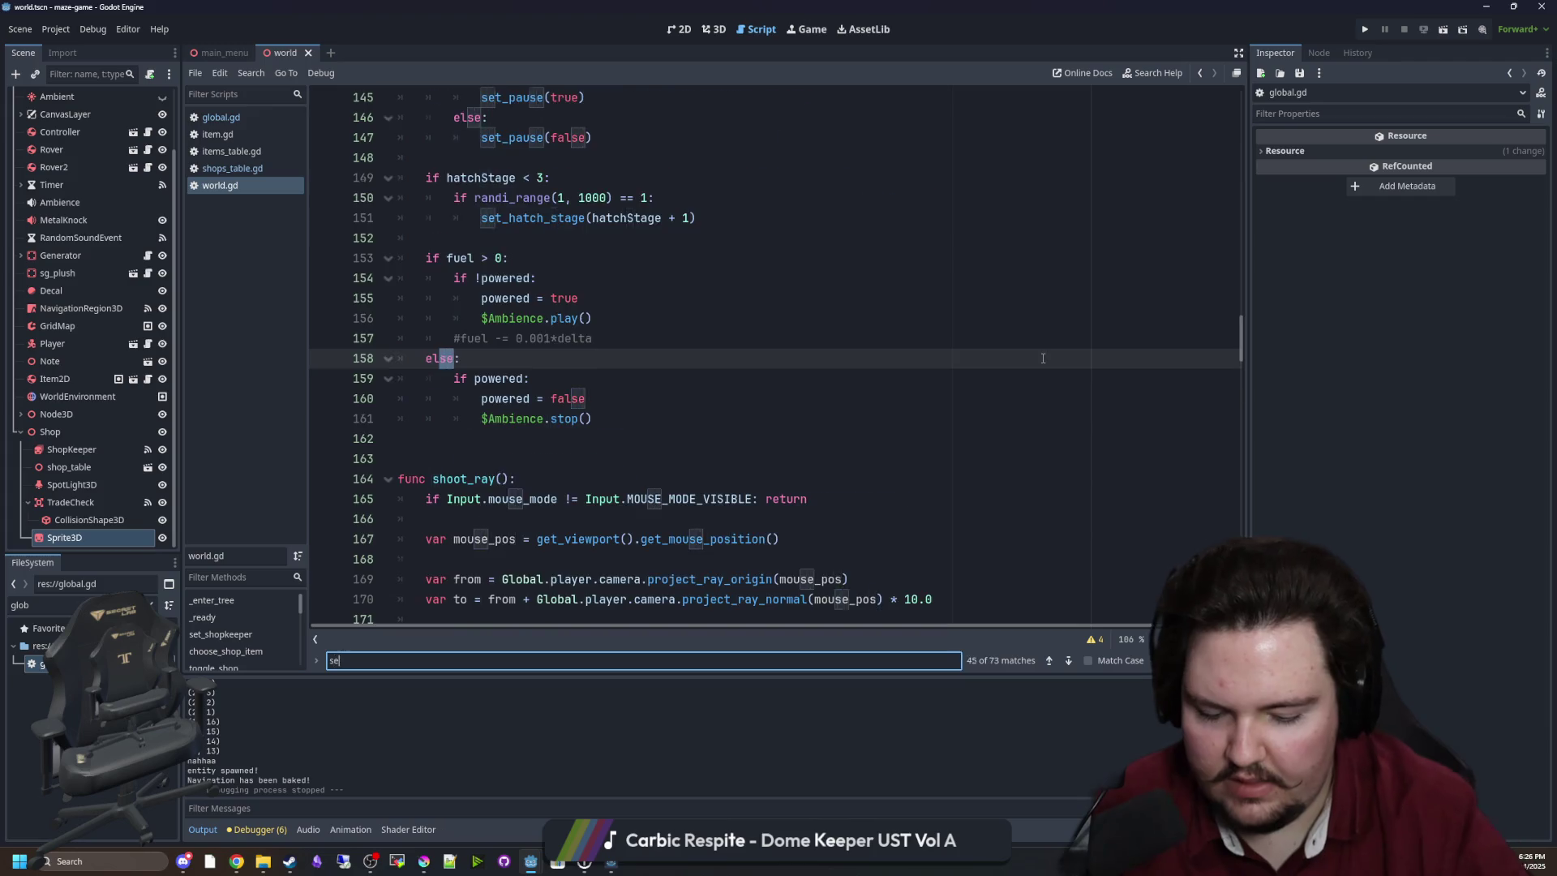
pyautogui.scroll(-4, 1043, 358)
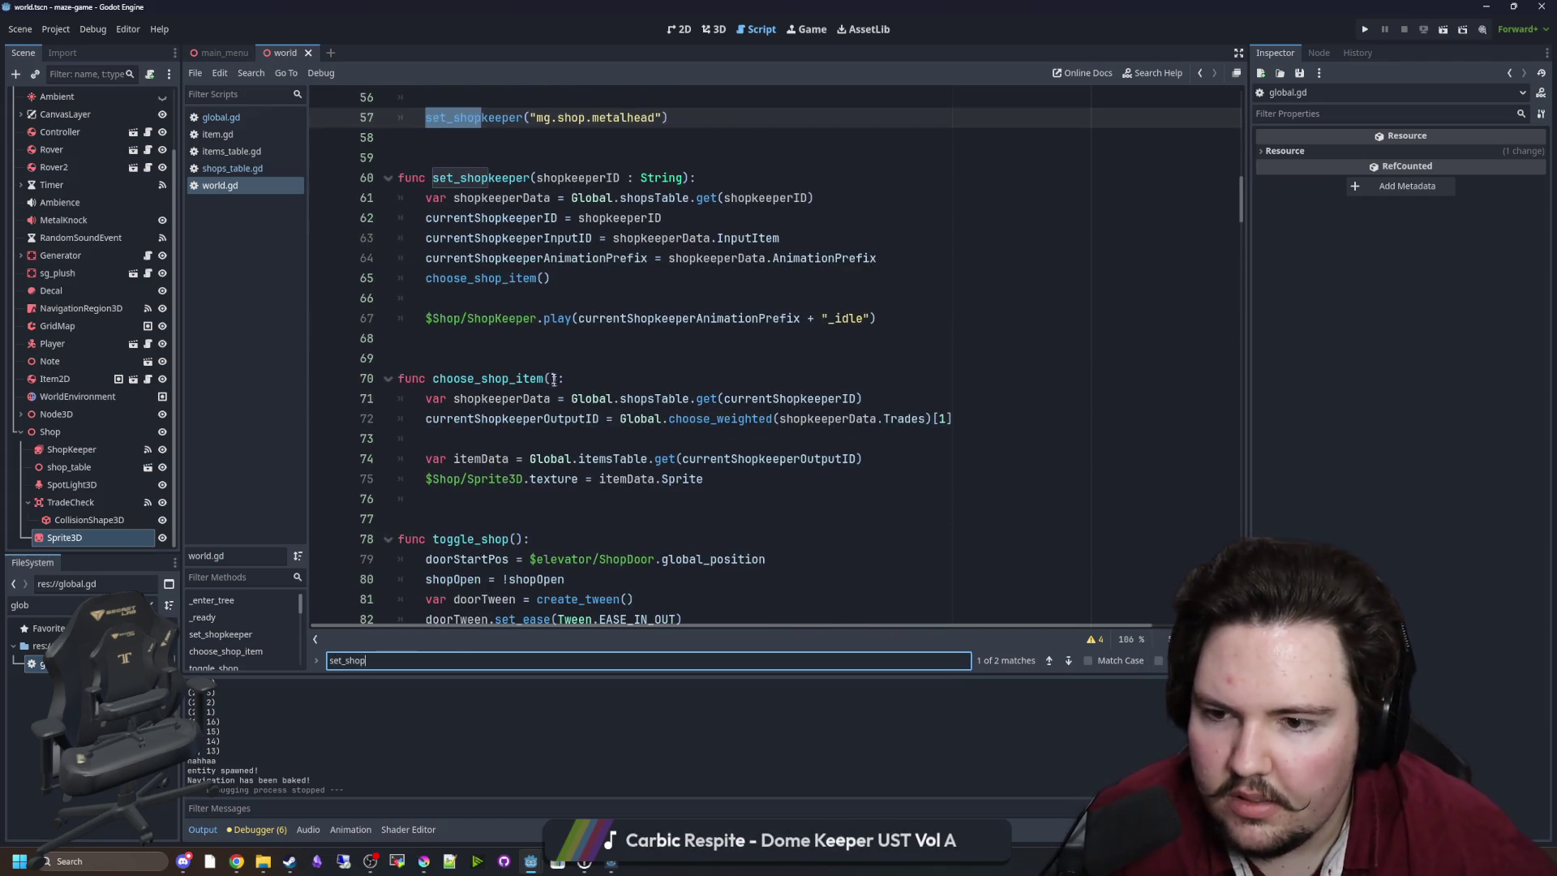
pyautogui.click(608, 377)
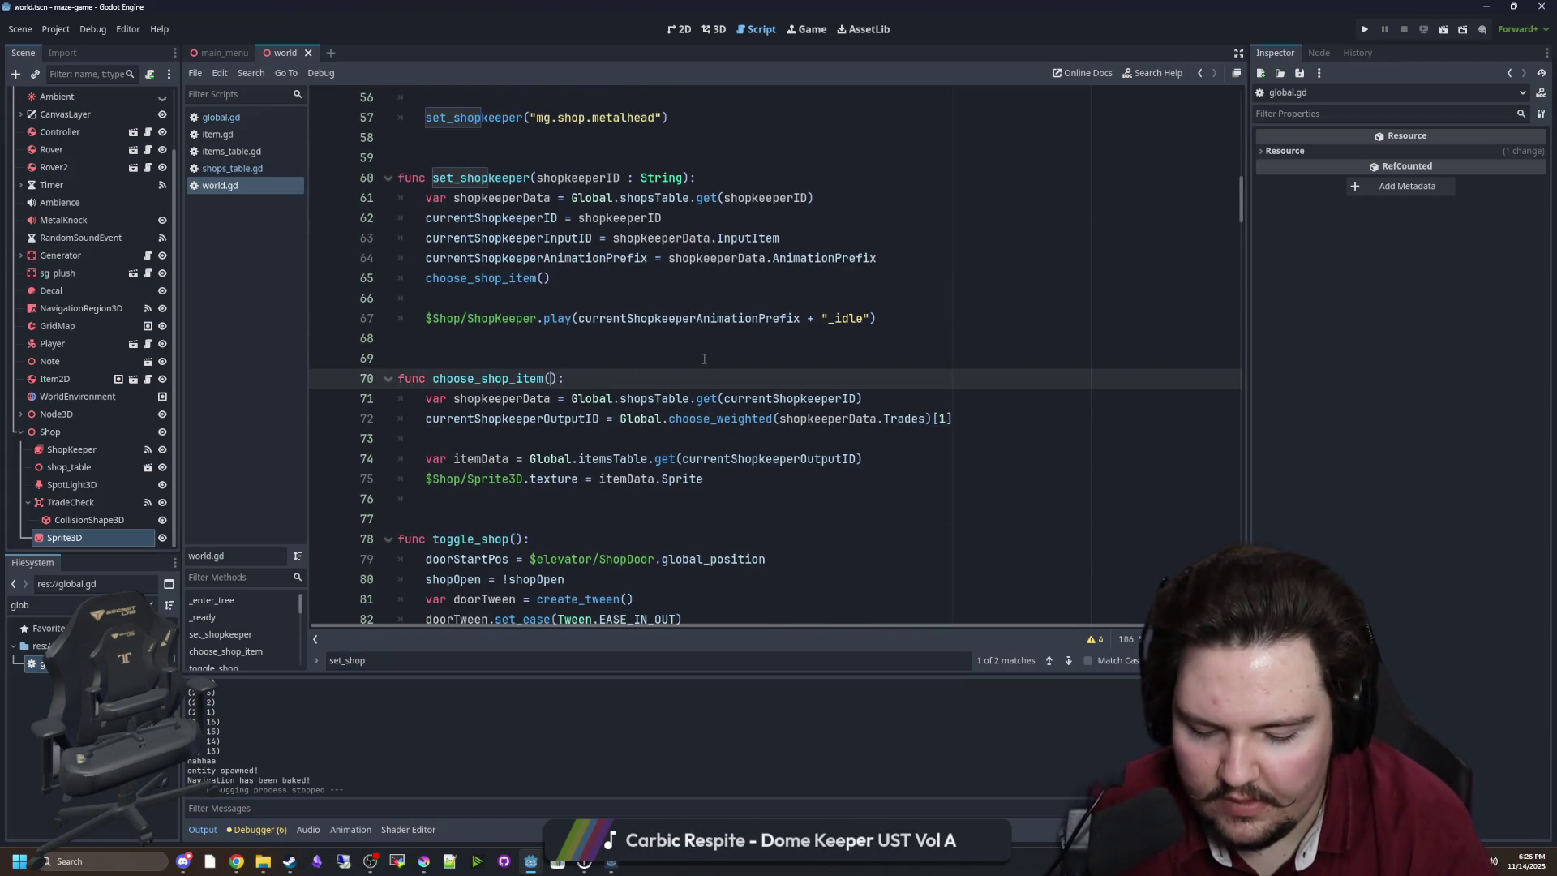
pyautogui.write('id : String')
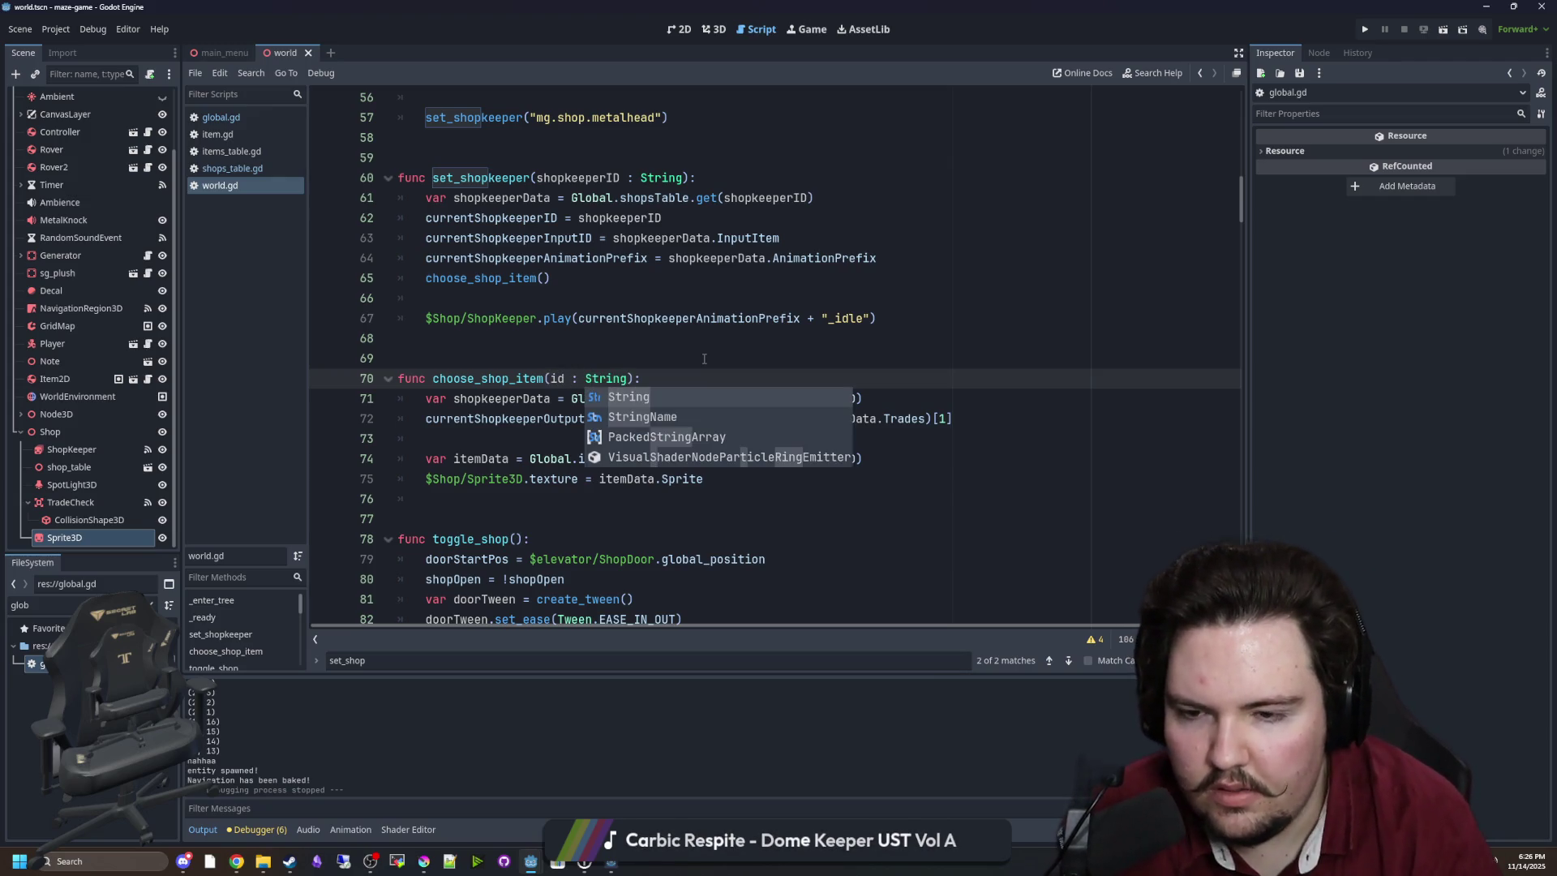
pyautogui.write(' =')
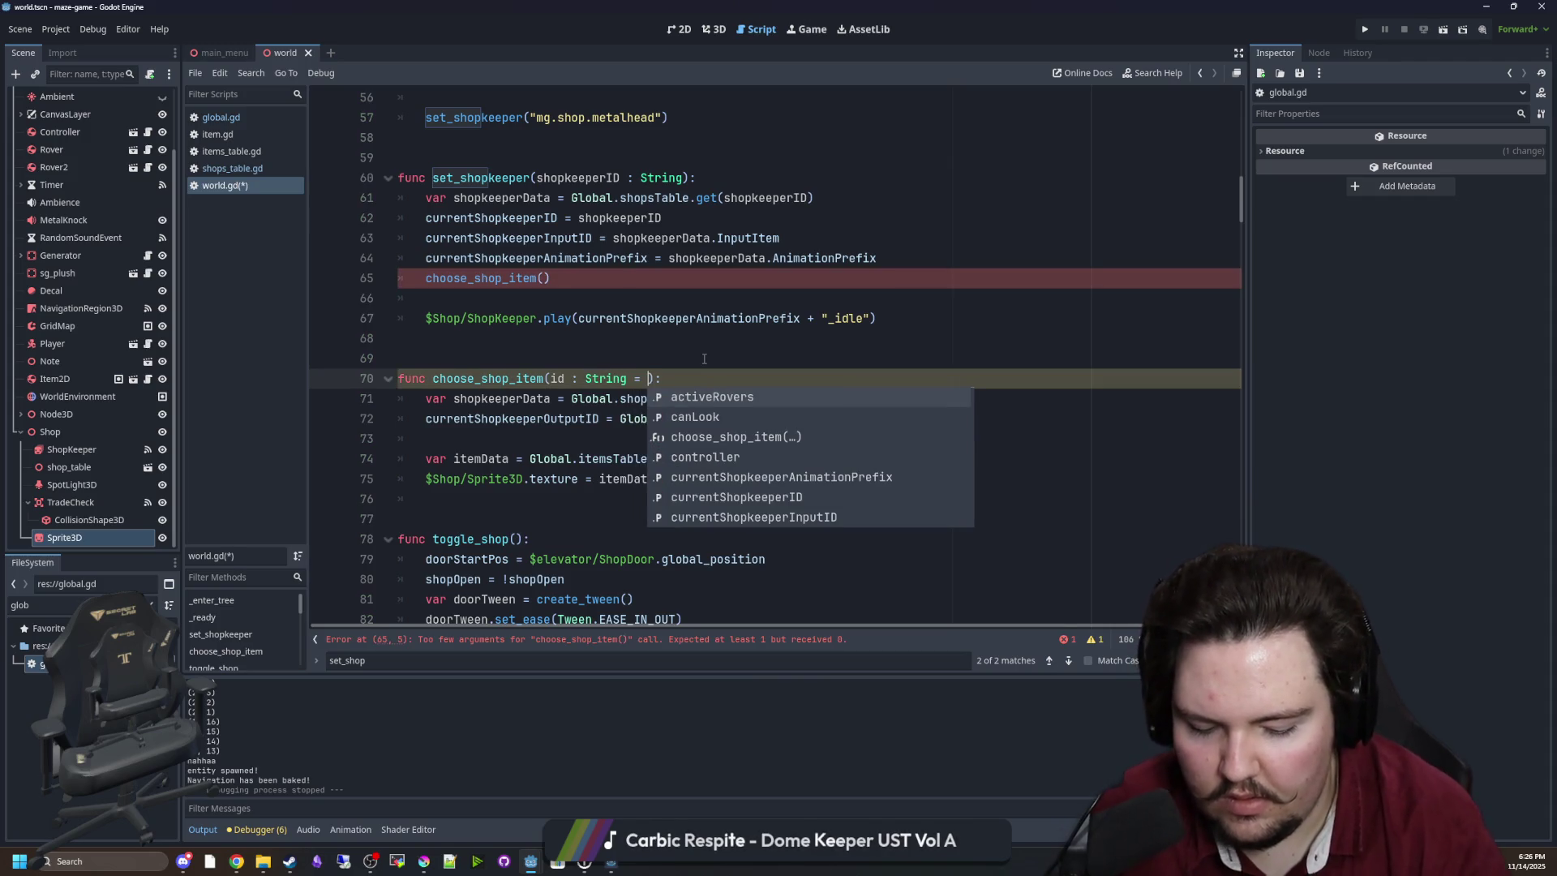
pyautogui.press('BackSpace')
pyautogui.press('BackSpace')
pyautogui.press('BackSpace')
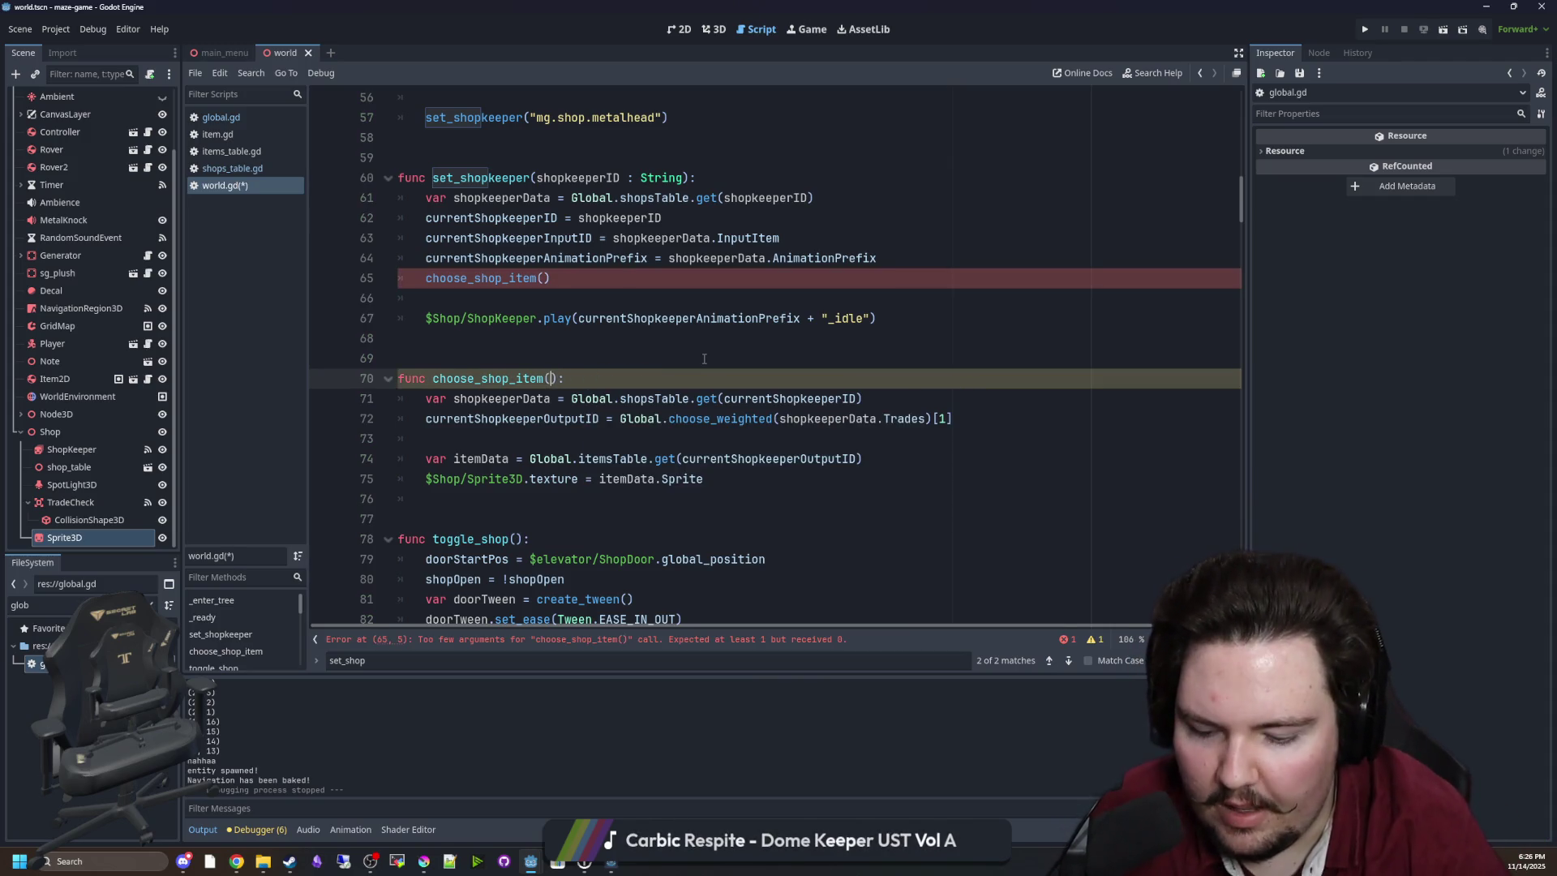
pyautogui.write('empty : bool = false')
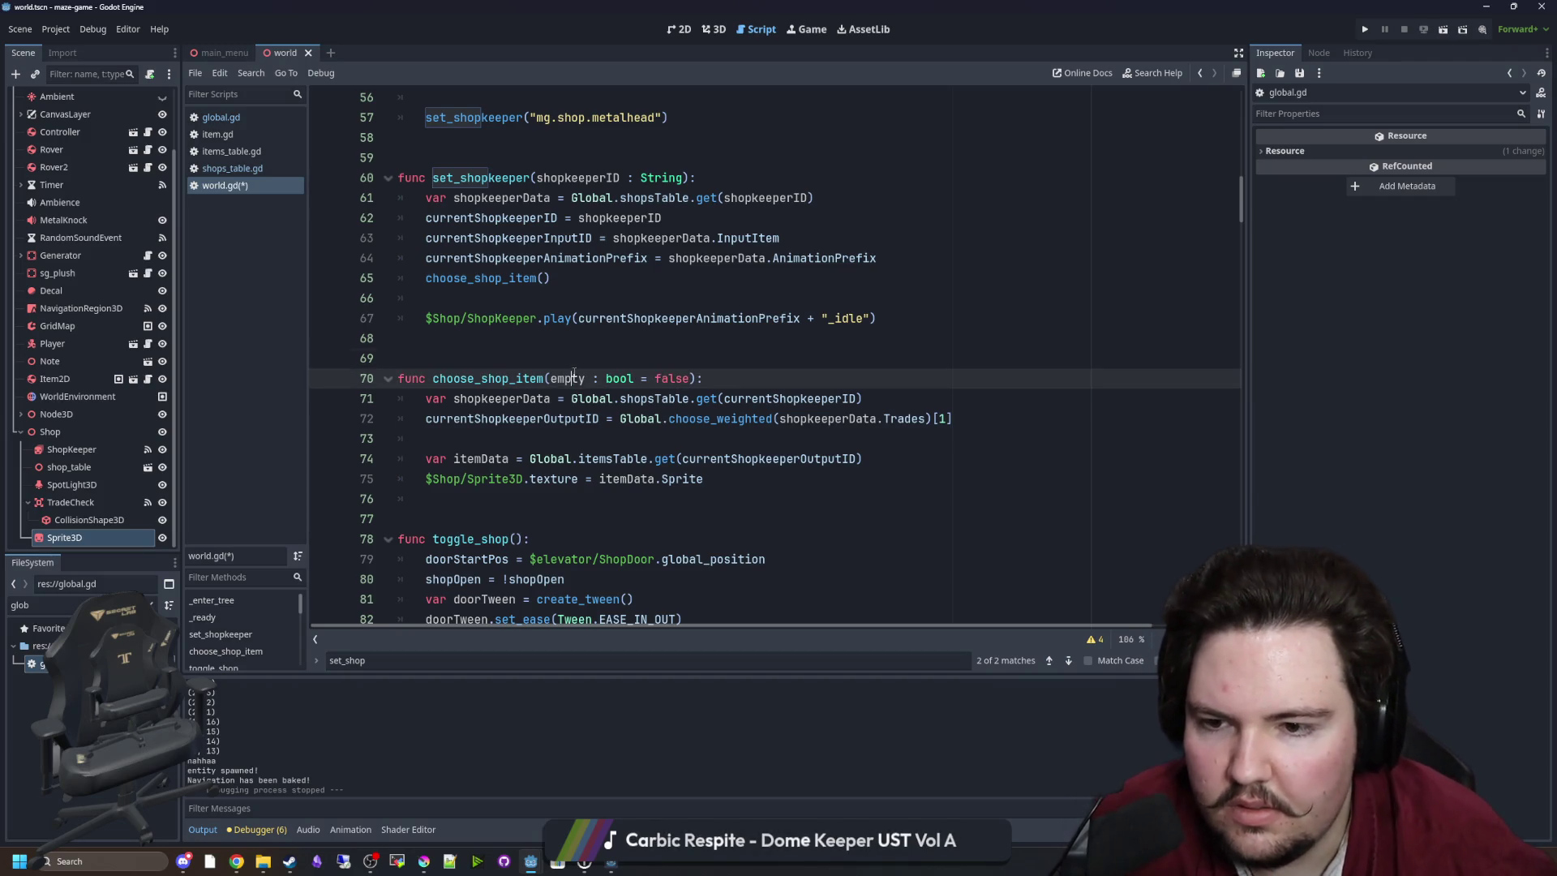
# Add if/else branches and indent the original item-picking code under else.
pyautogui.click(735, 375)
pyautogui.press('Return')
pyautogui.write('if empty:')
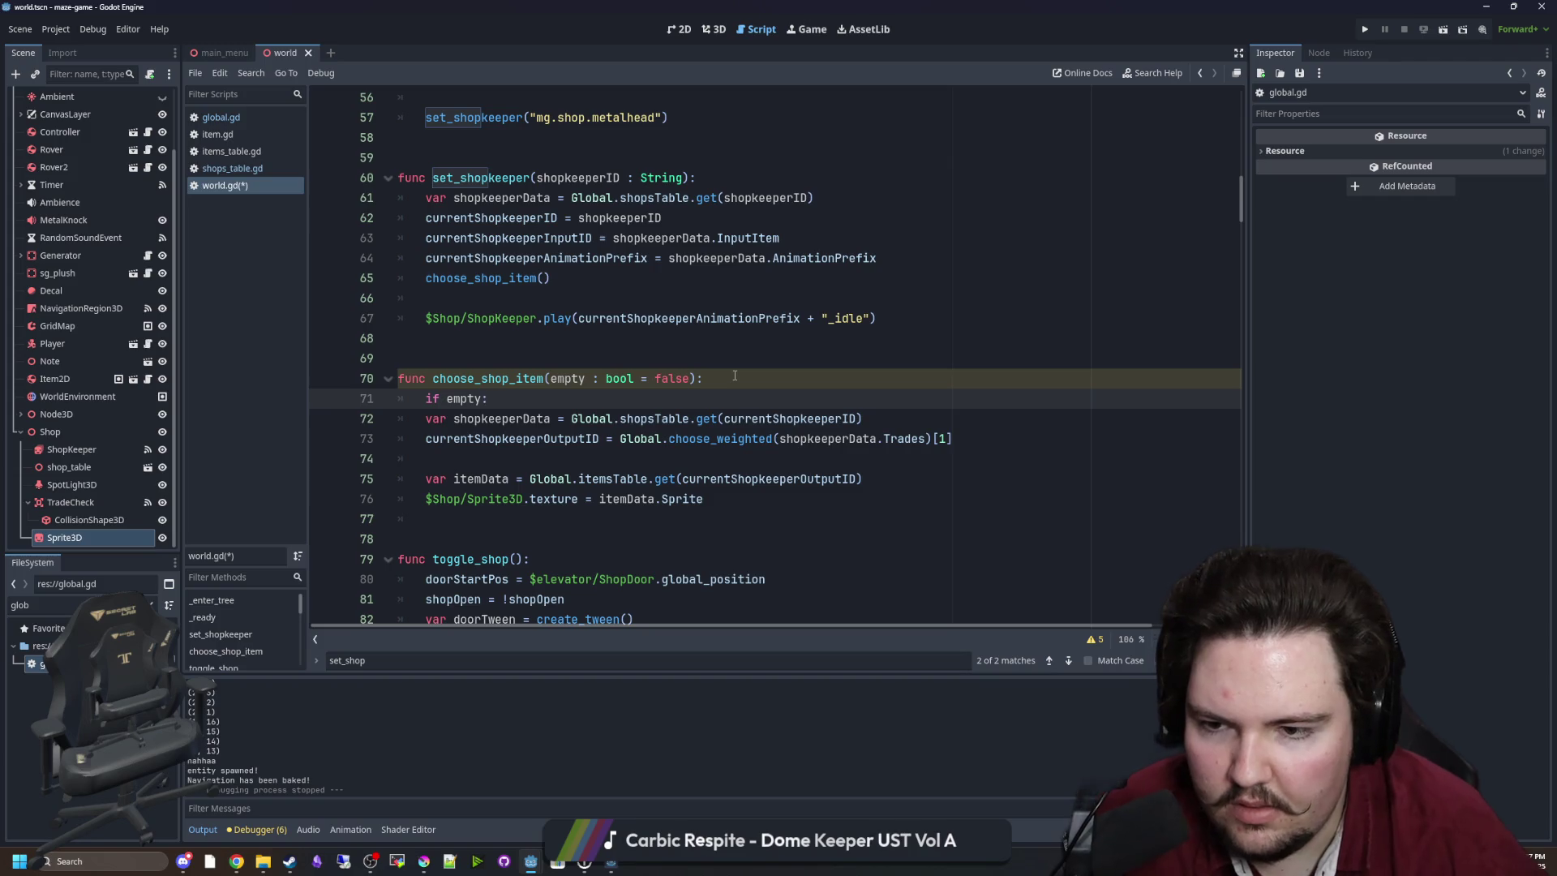
pyautogui.press('Return')
pyautogui.press('Return')
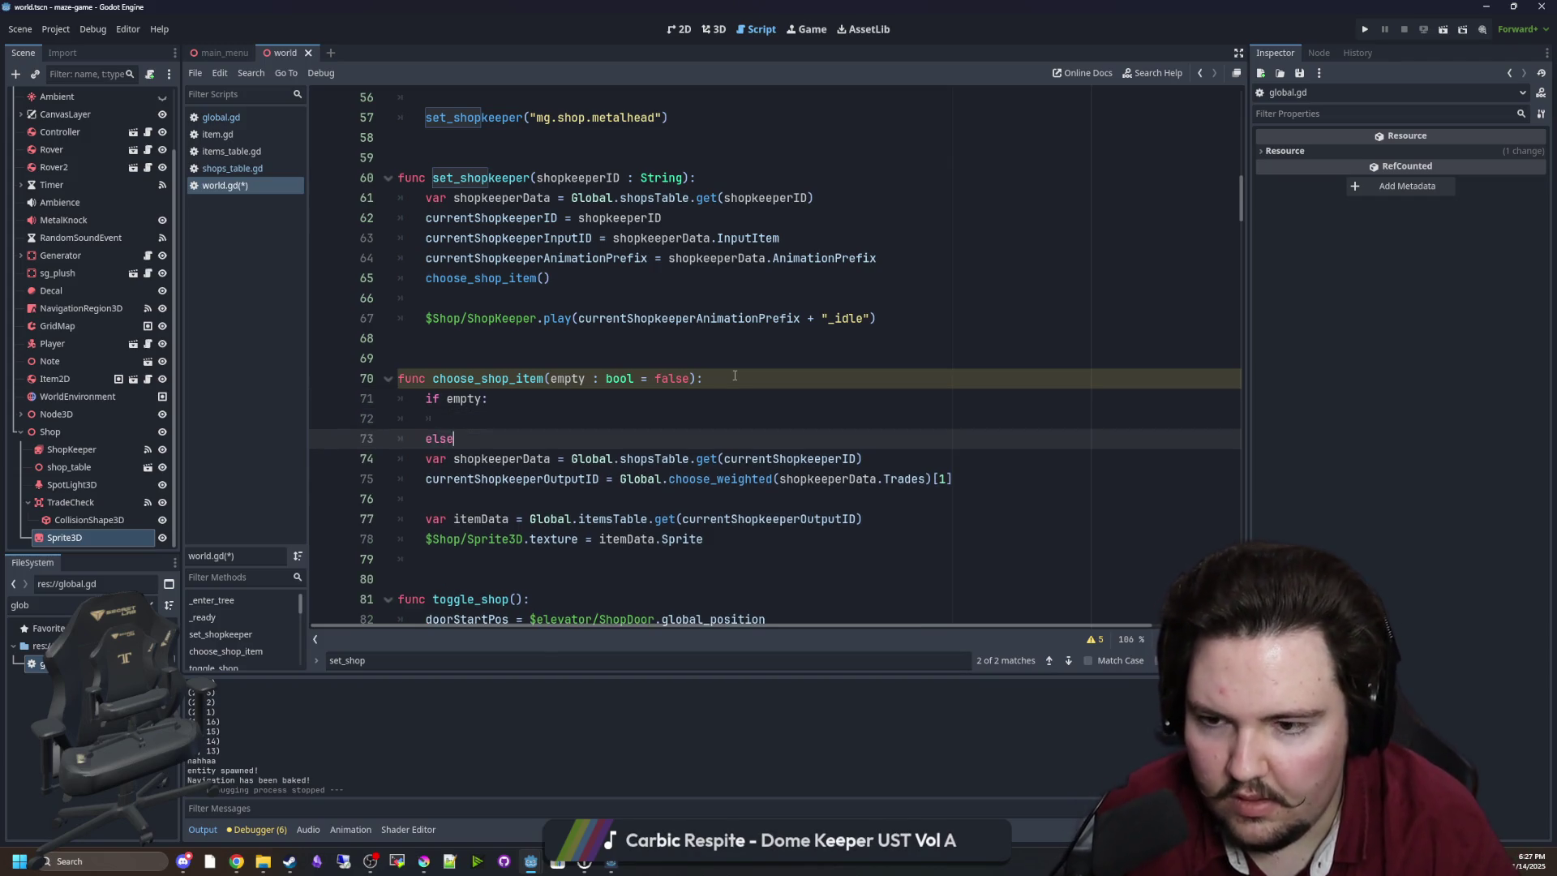
pyautogui.moveTo(716, 549); pyautogui.dragTo(426, 458)
pyautogui.press('Tab')
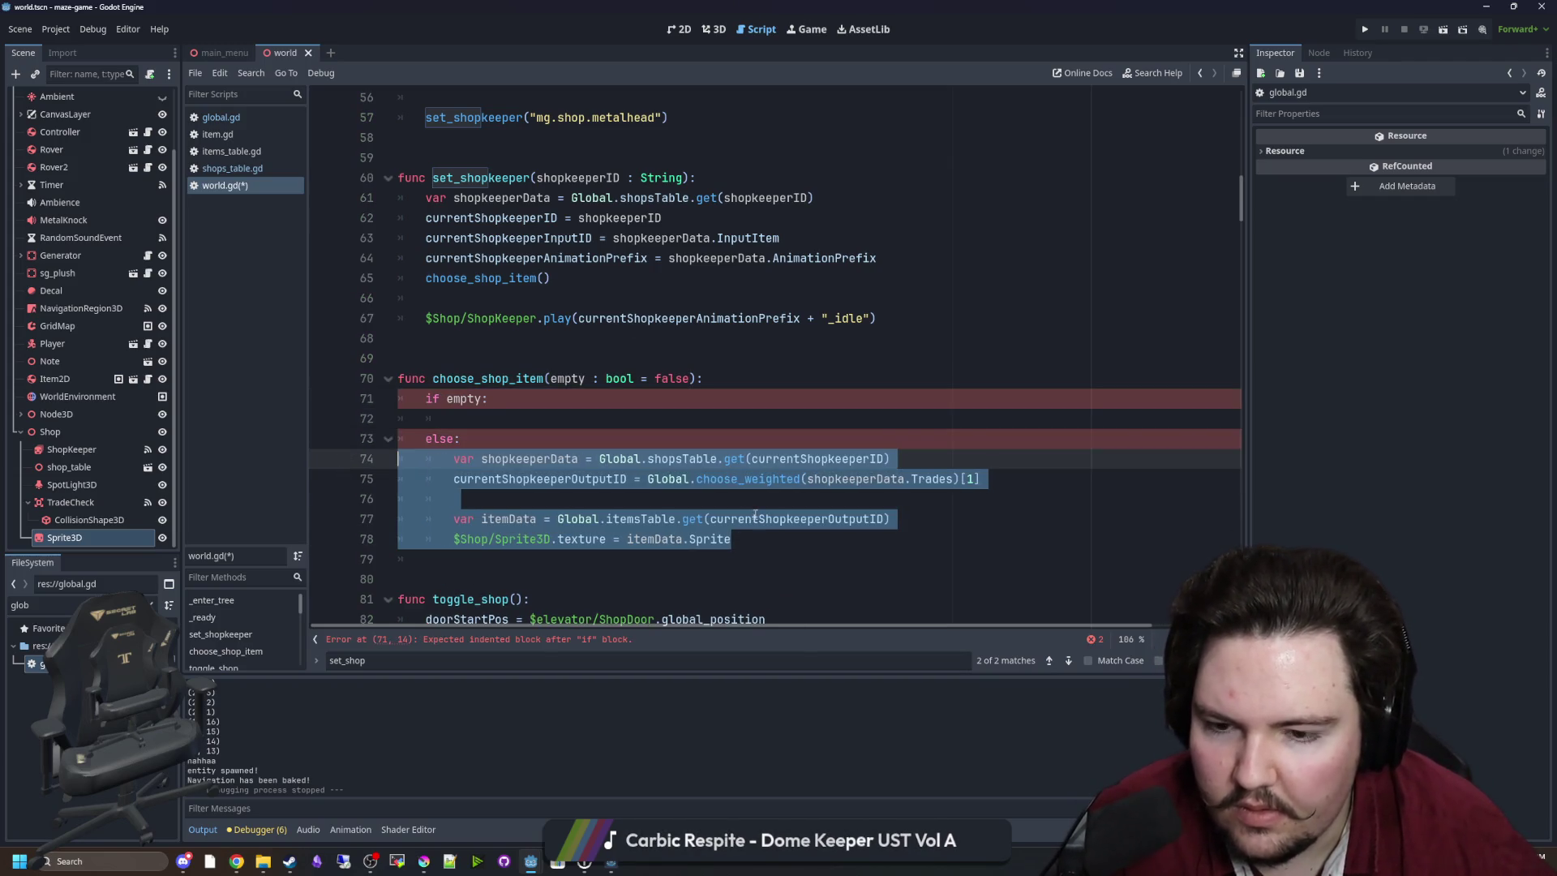
# In the if empty branch, set $Shop/Sprite3D.texture = null and save world.gd.
pyautogui.moveTo(730, 538); pyautogui.dragTo(487, 539)
pyautogui.moveTo(606, 538); pyautogui.dragTo(487, 538)
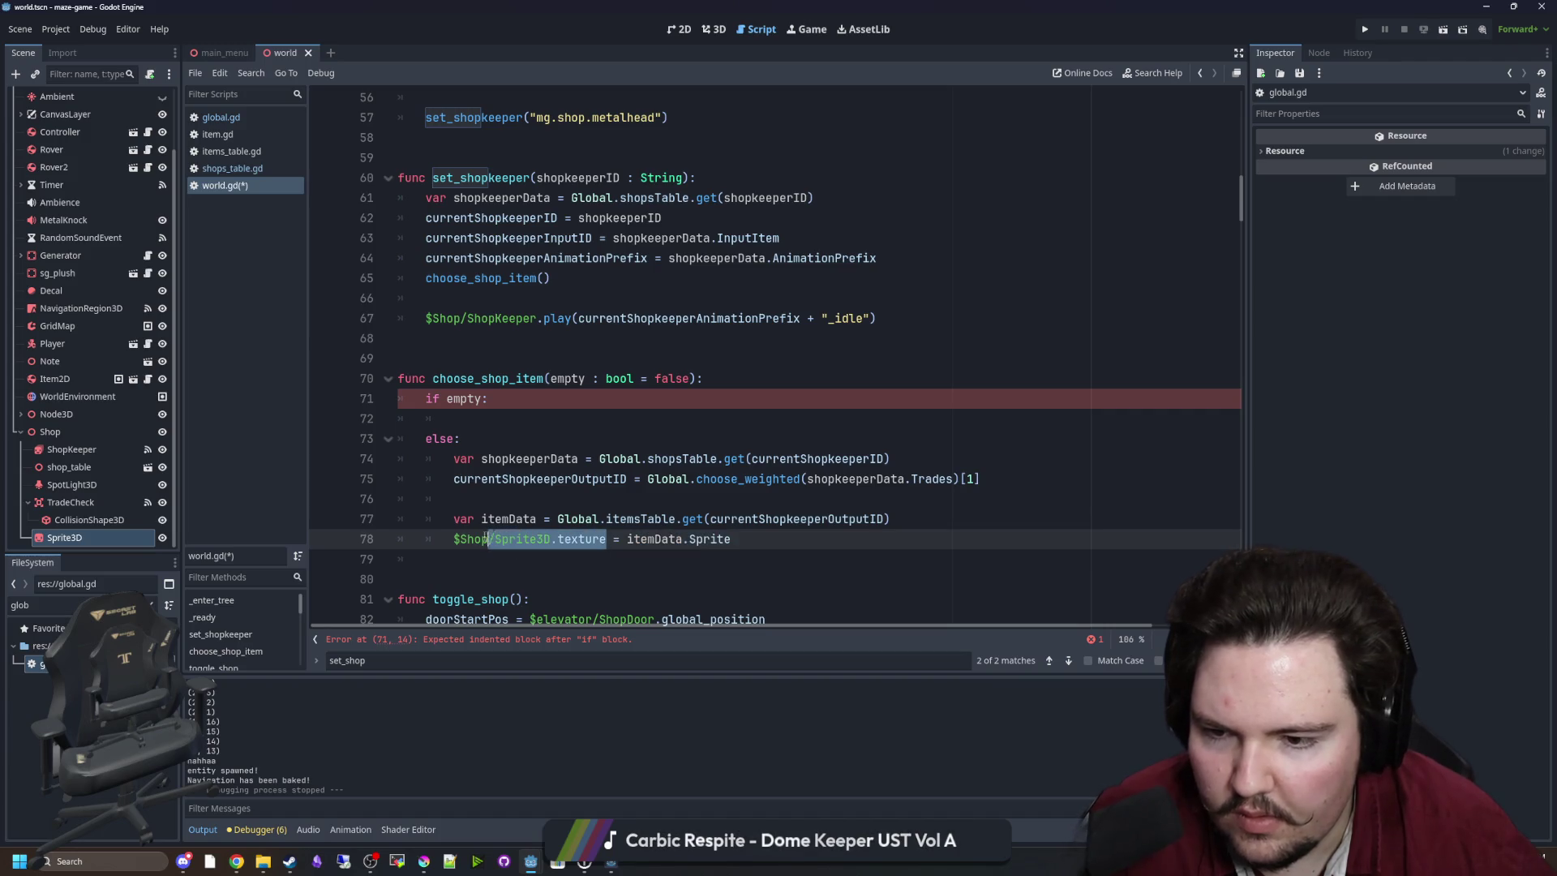
pyautogui.hotkey('ctrl', 'c')
pyautogui.click(472, 418)
pyautogui.hotkey('ctrl', 'v')
pyautogui.write('= ')
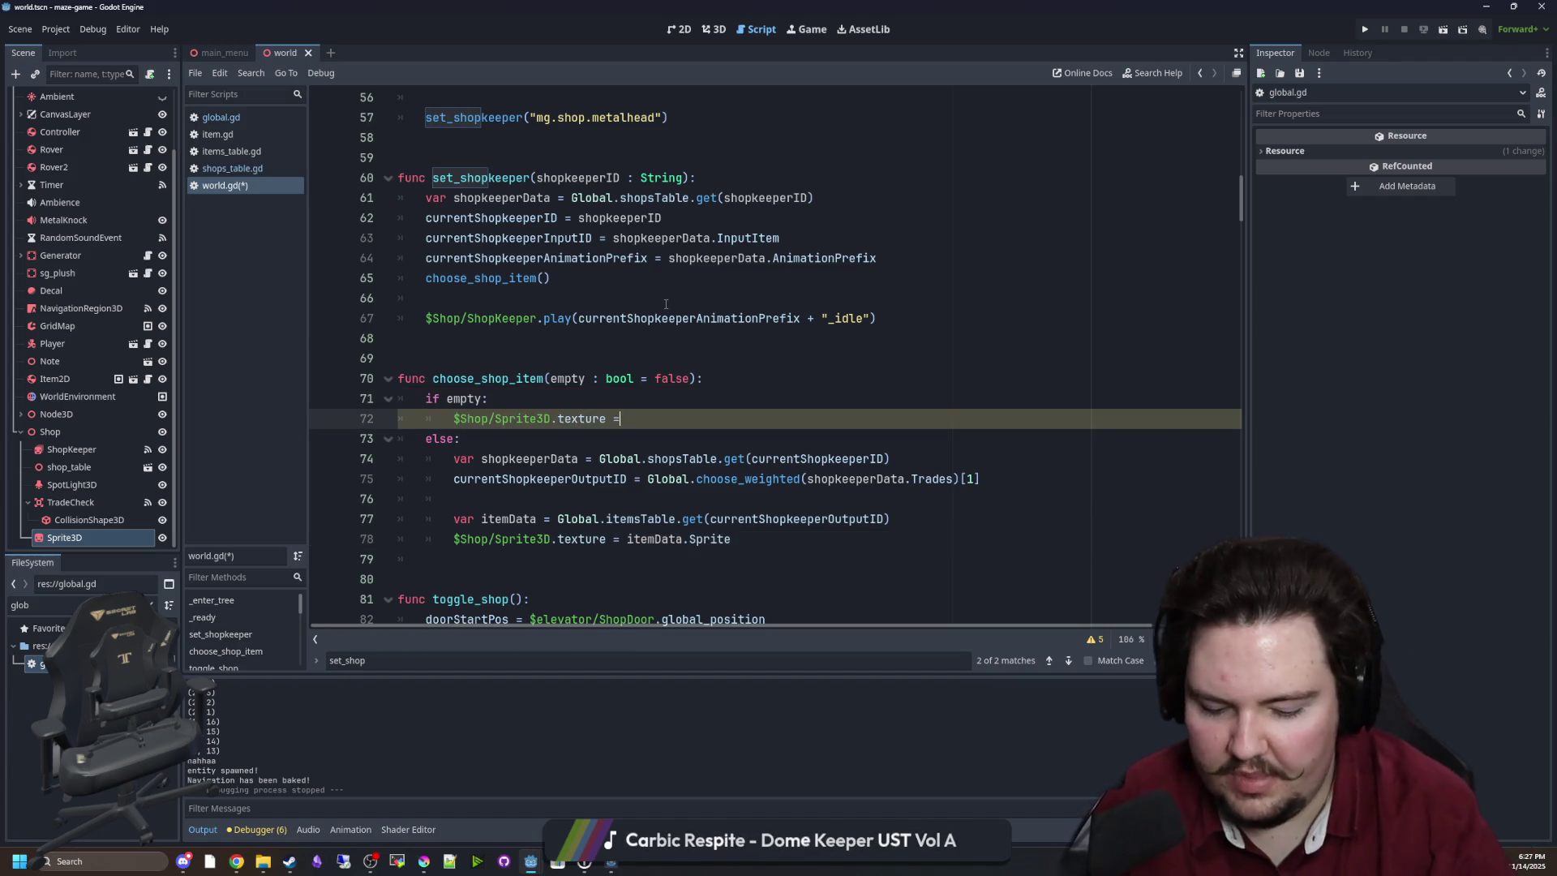
pyautogui.write('null')
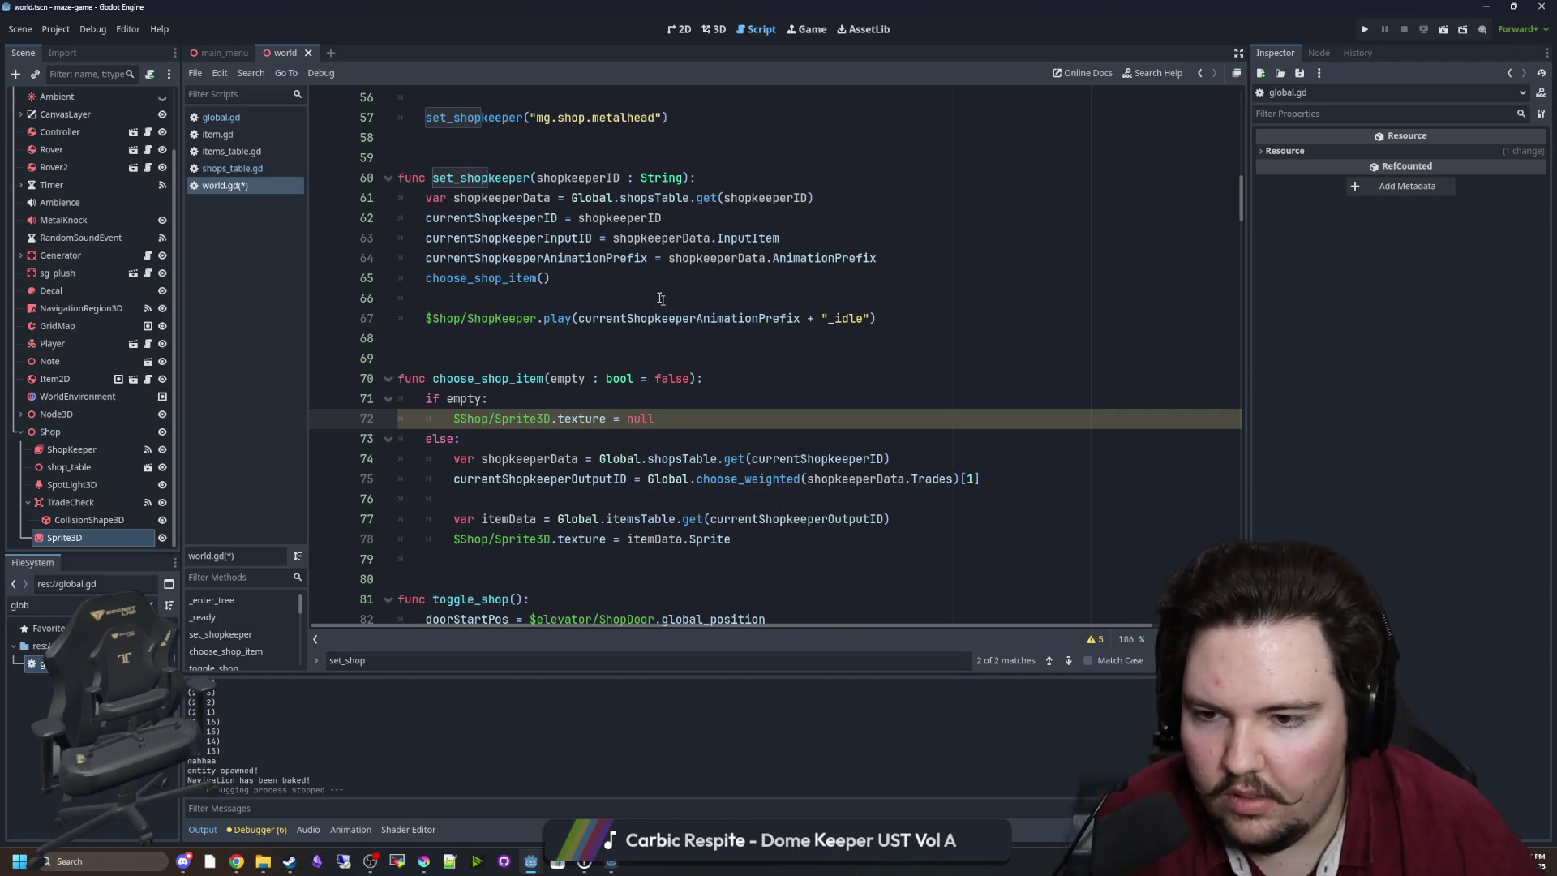
pyautogui.click(539, 359)
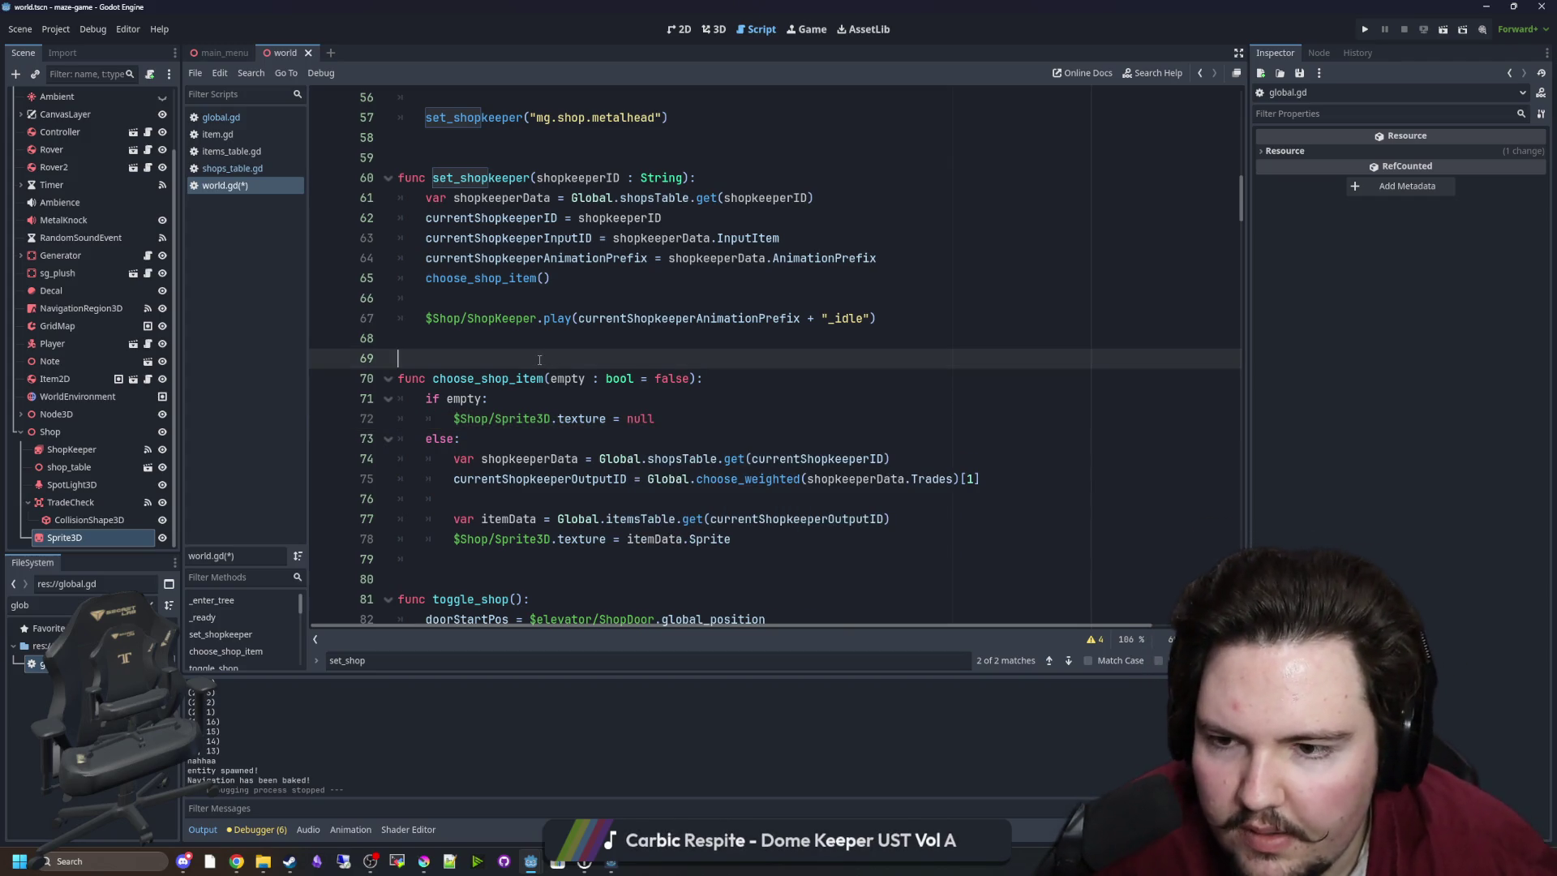
pyautogui.hotkey('ctrl', 's')
# Select choose_shop_item and scroll to see where it is called.
pyautogui.press('Up')
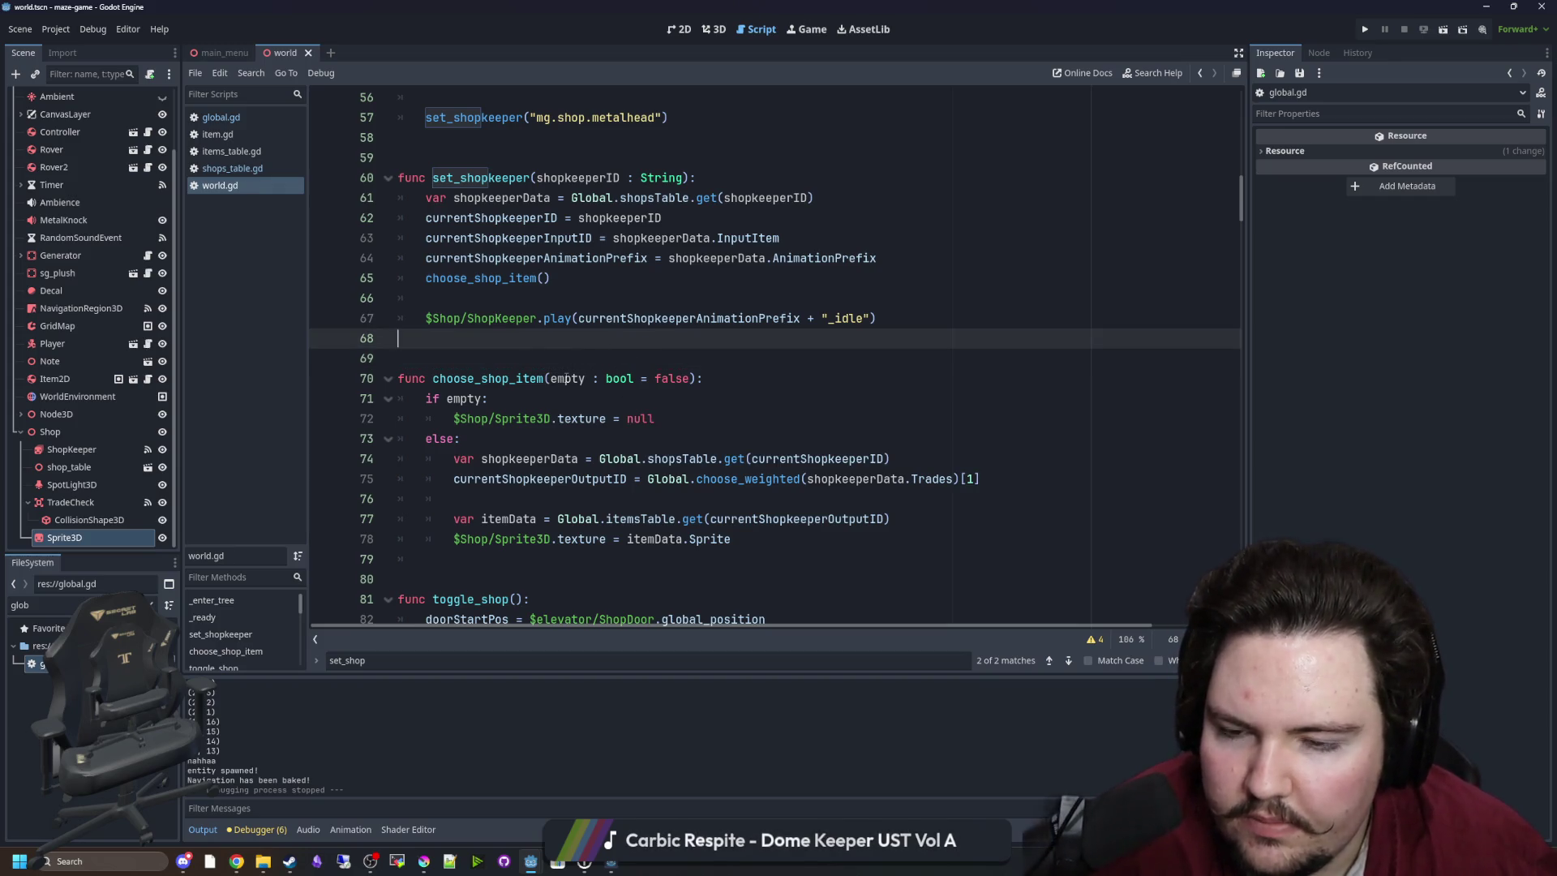
pyautogui.scroll(-1, 566, 378)
pyautogui.press('Down')
pyautogui.doubleClick(487, 318)
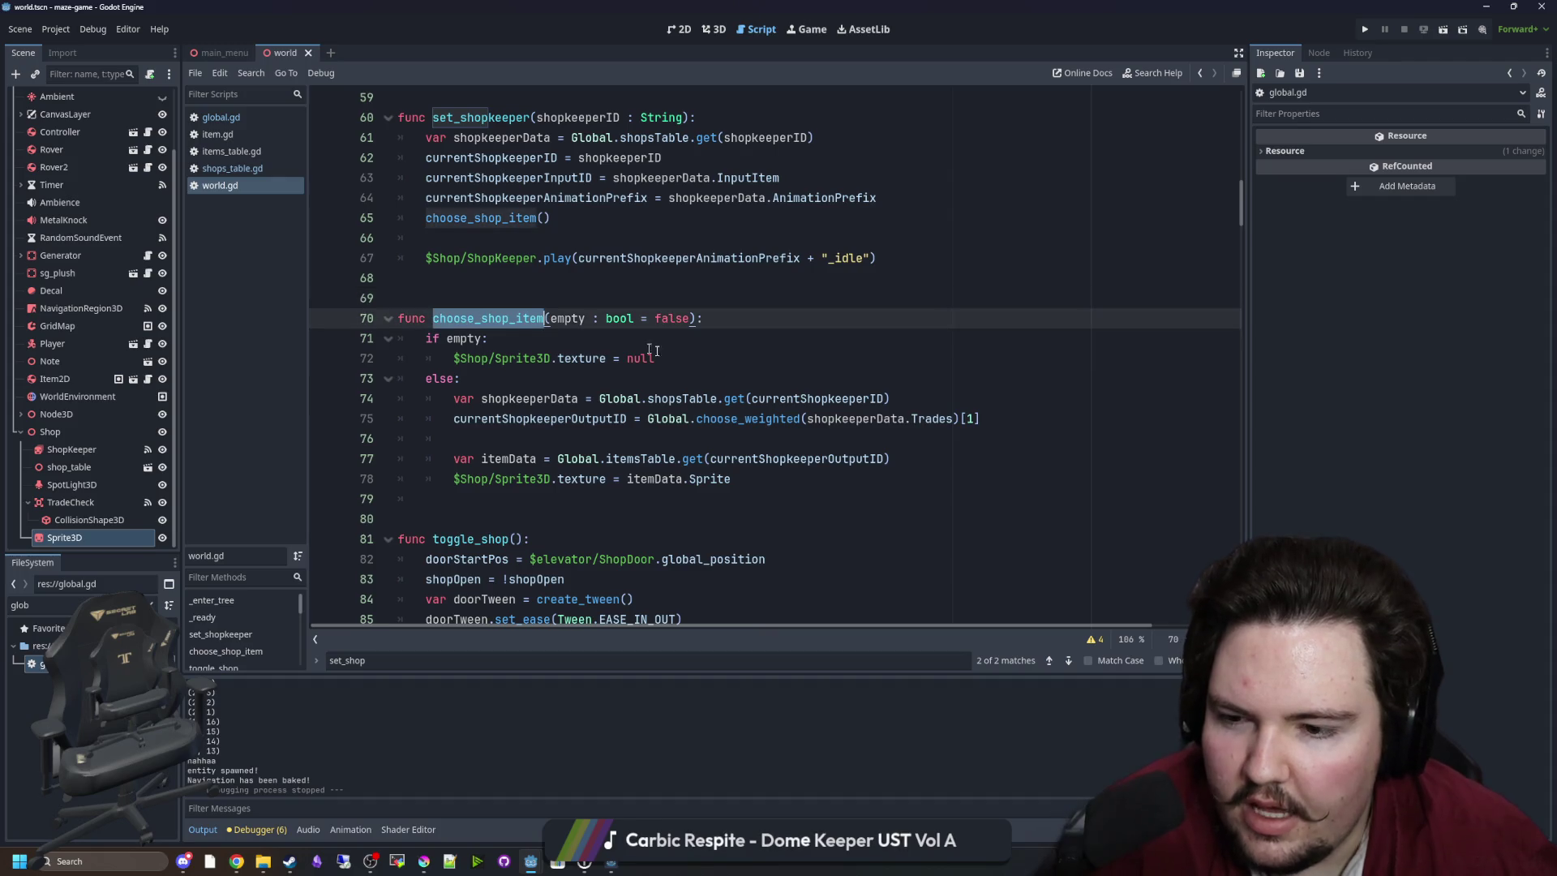
pyautogui.scroll(-5, 655, 351)
pyautogui.moveTo(1243, 229); pyautogui.dragTo(1243, 572)
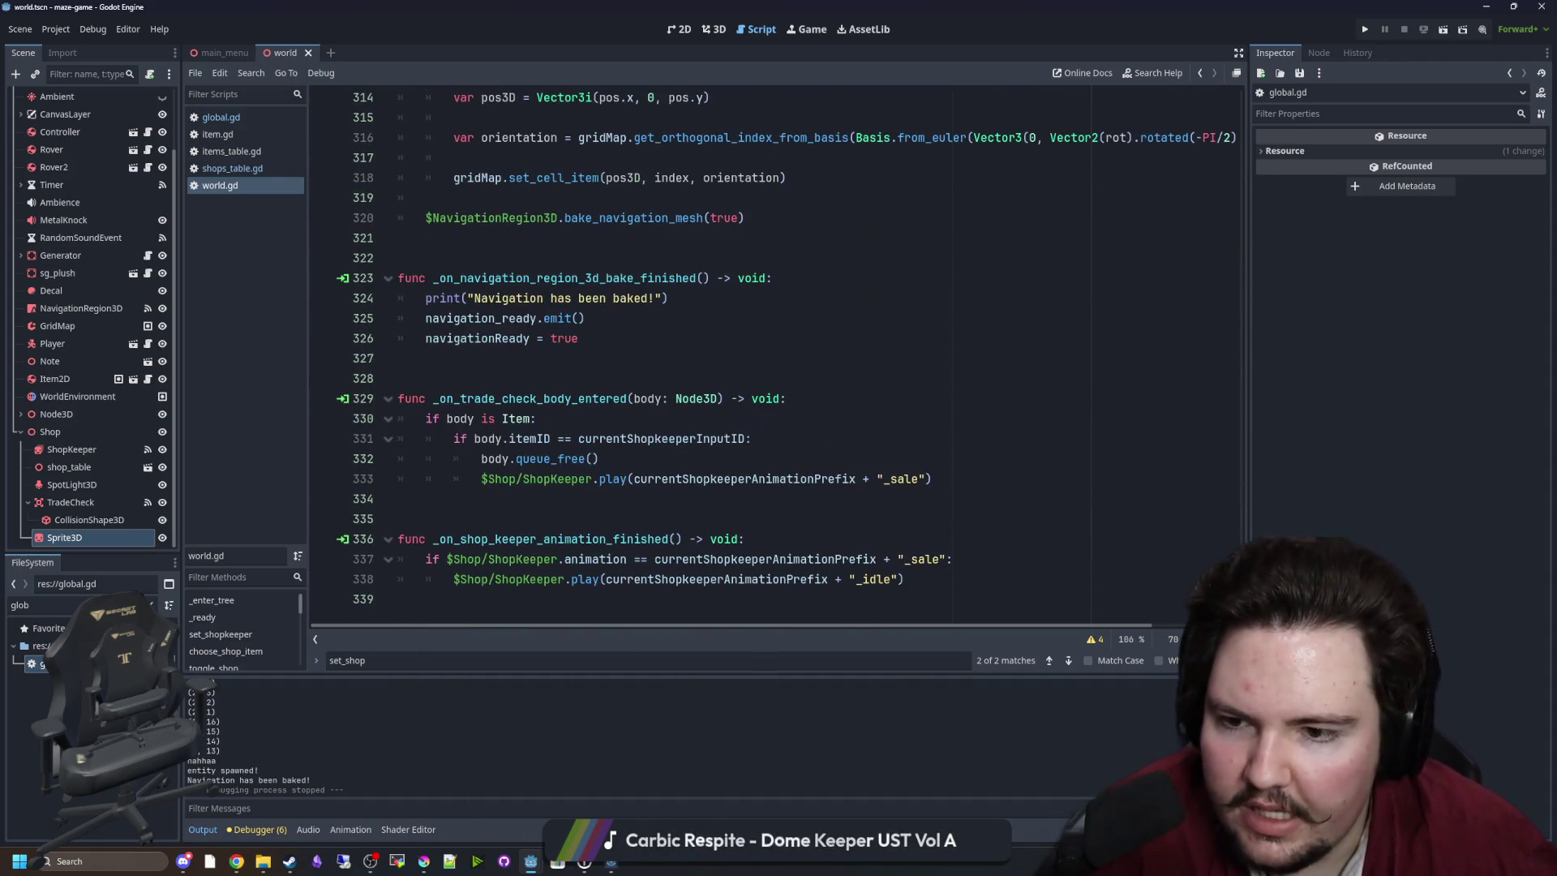
# Add a choose_shop_item(true) call right after the sale animation in the trade check handler.
pyautogui.click(637, 514)
pyautogui.click(626, 498)
pyautogui.click(616, 462)
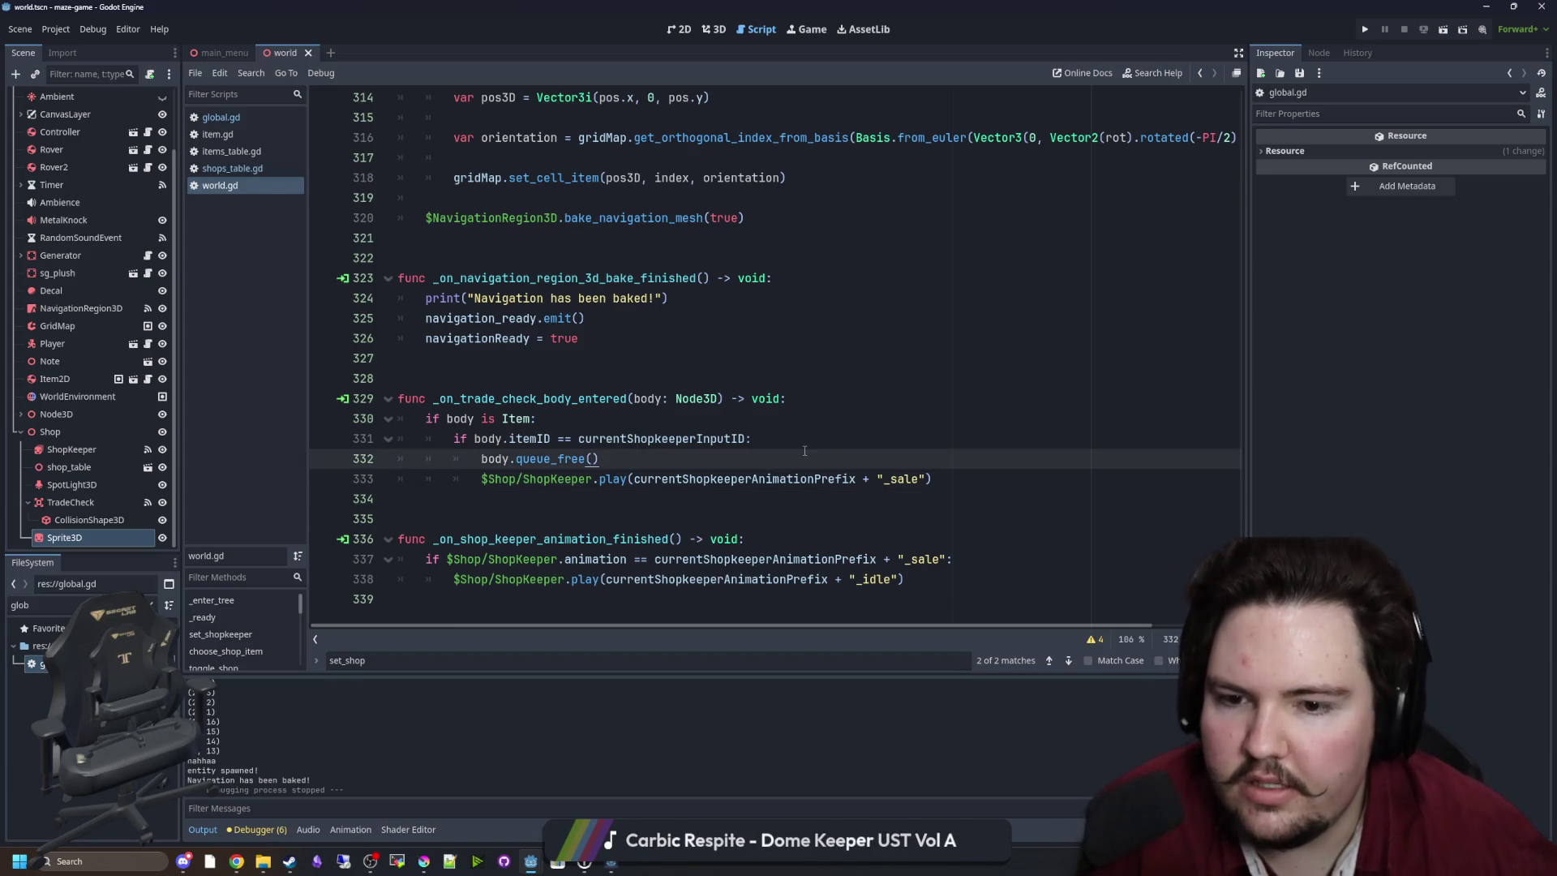
pyautogui.click(857, 446)
pyautogui.click(959, 478)
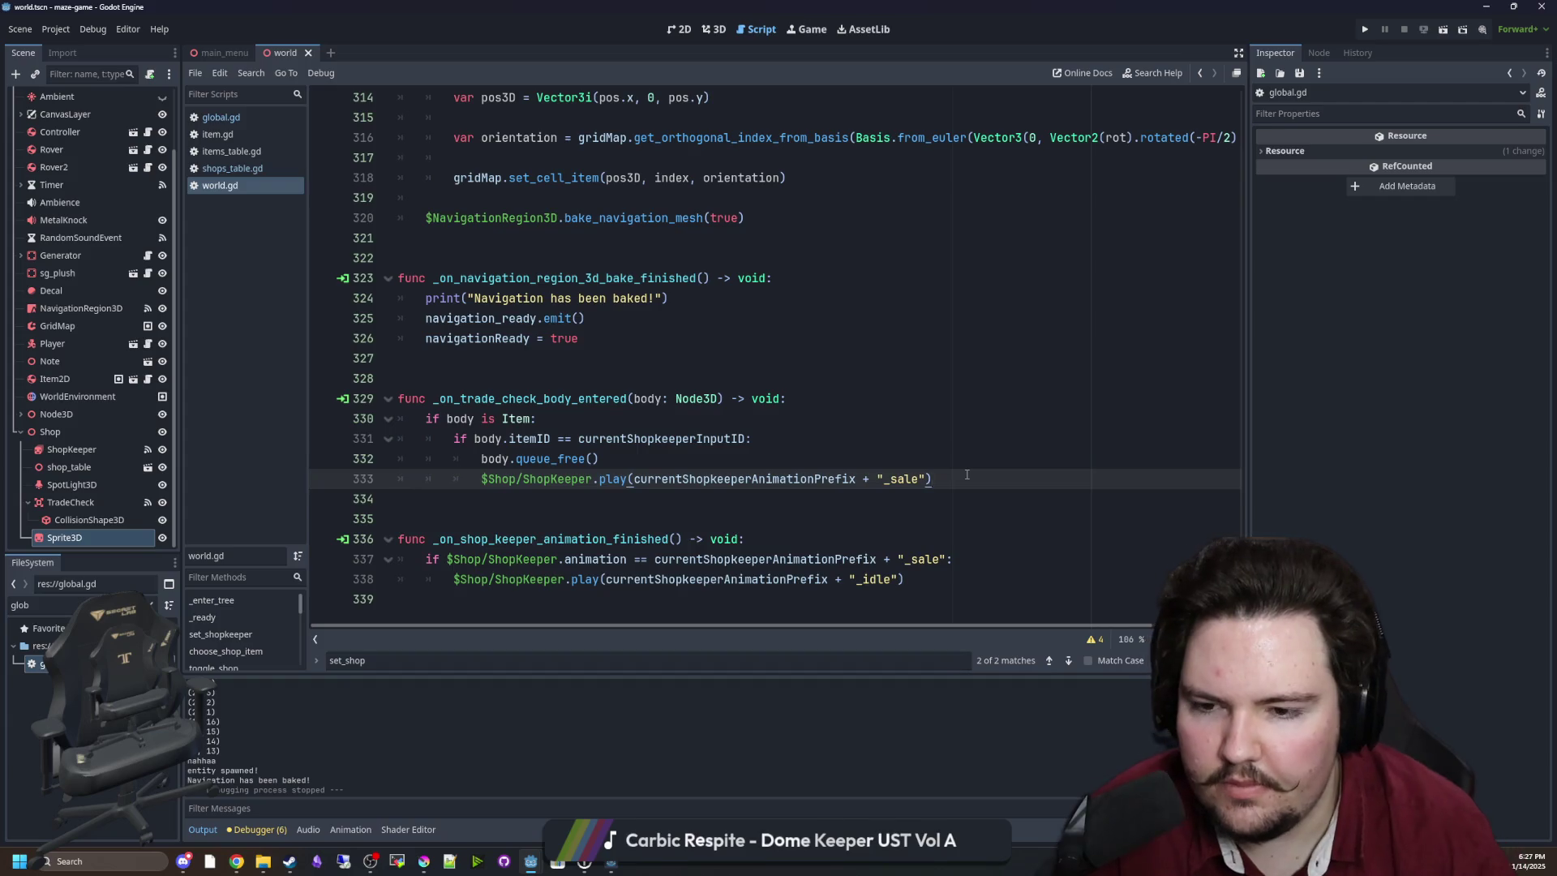
pyautogui.press('Return')
pyautogui.write('choose_shop_item(true')
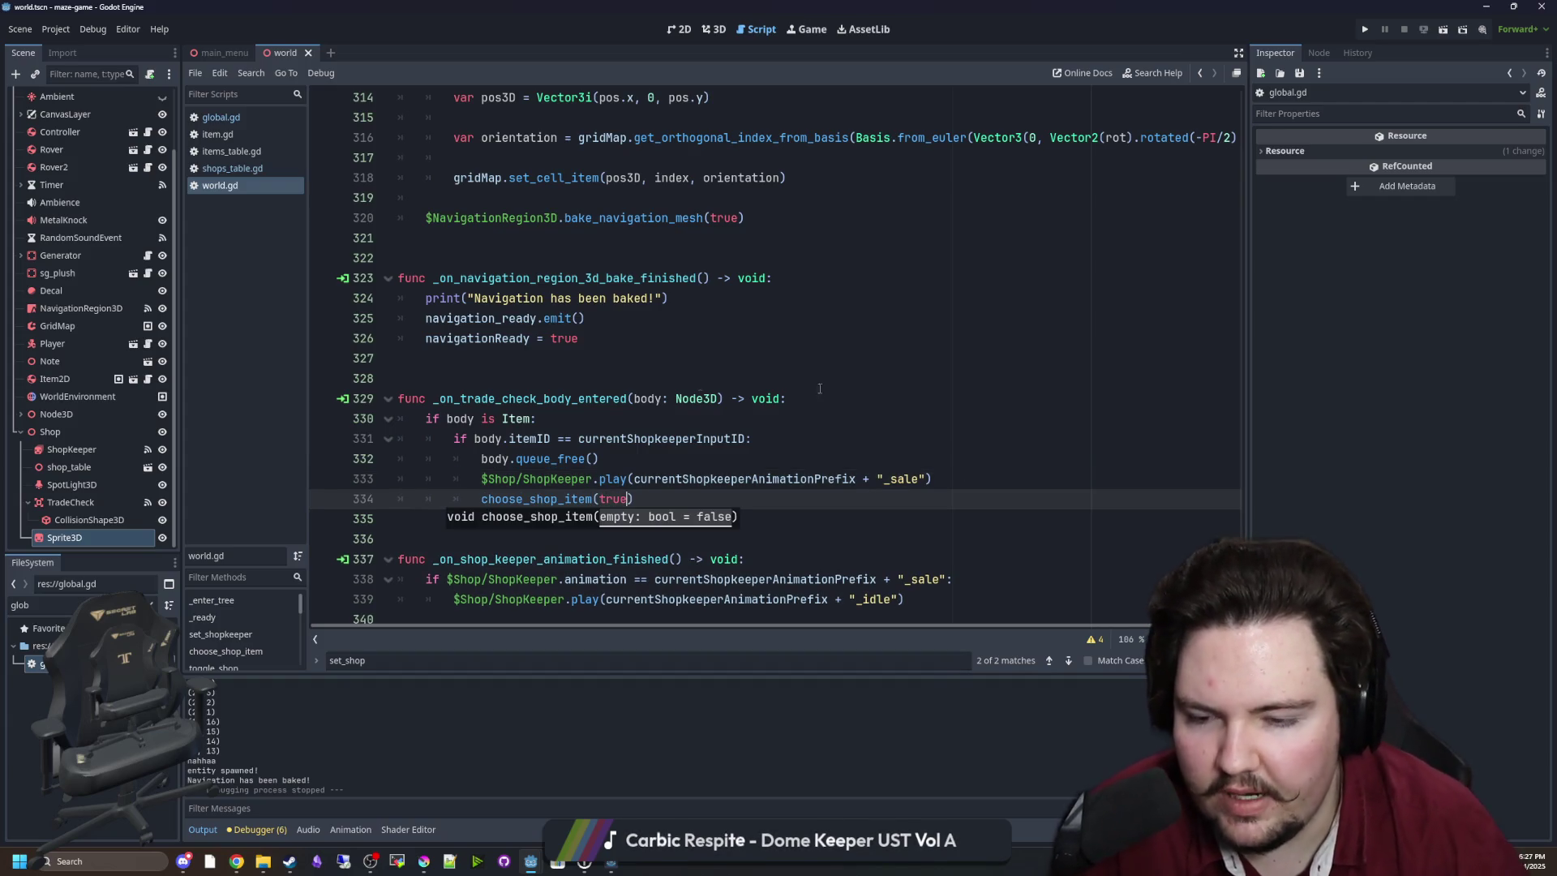
pyautogui.click(819, 388)
pyautogui.moveTo(633, 499); pyautogui.dragTo(484, 499)
pyautogui.hotkey('ctrl', 'c')
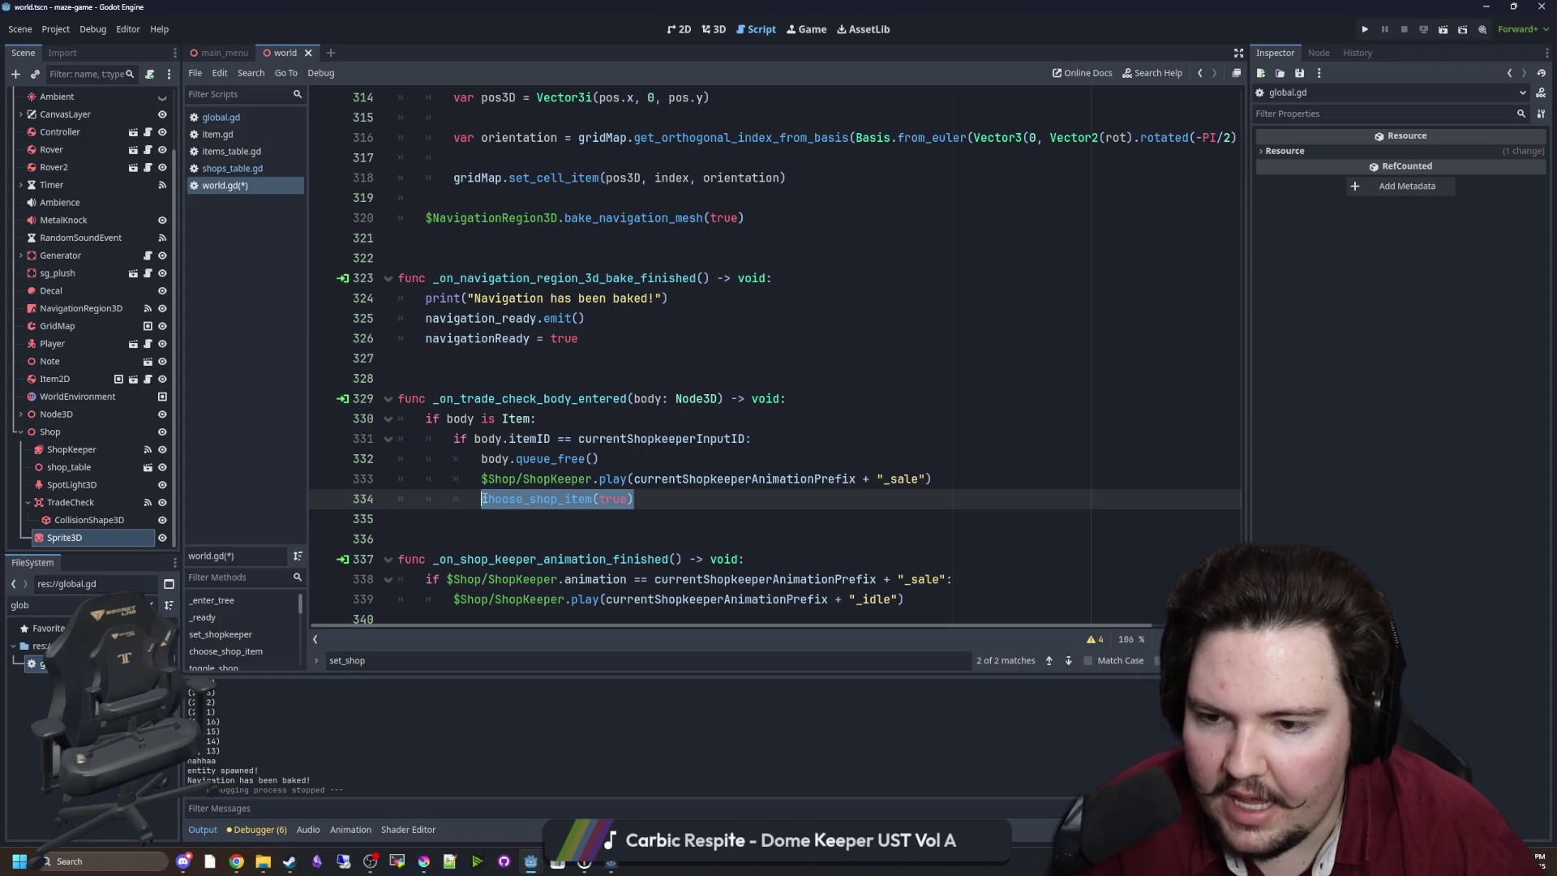
pyautogui.click(708, 497)
# Paste the call after the idle animation as choose_shop_item(false) and save.
pyautogui.scroll(-1, 790, 551)
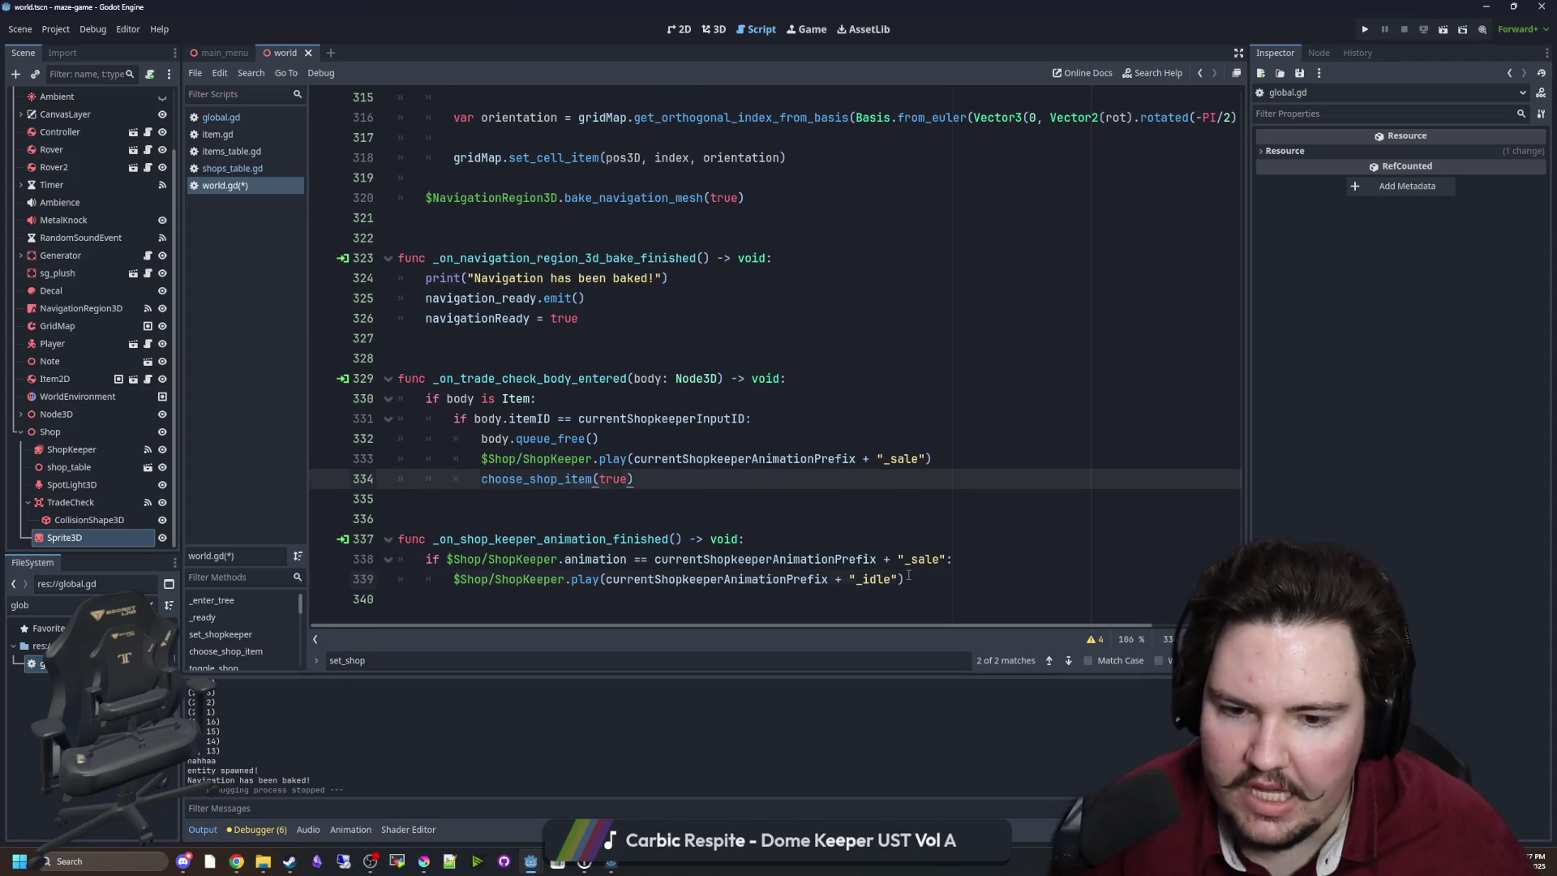
pyautogui.click(908, 575)
pyautogui.press('Return')
pyautogui.hotkey('ctrl', 'v')
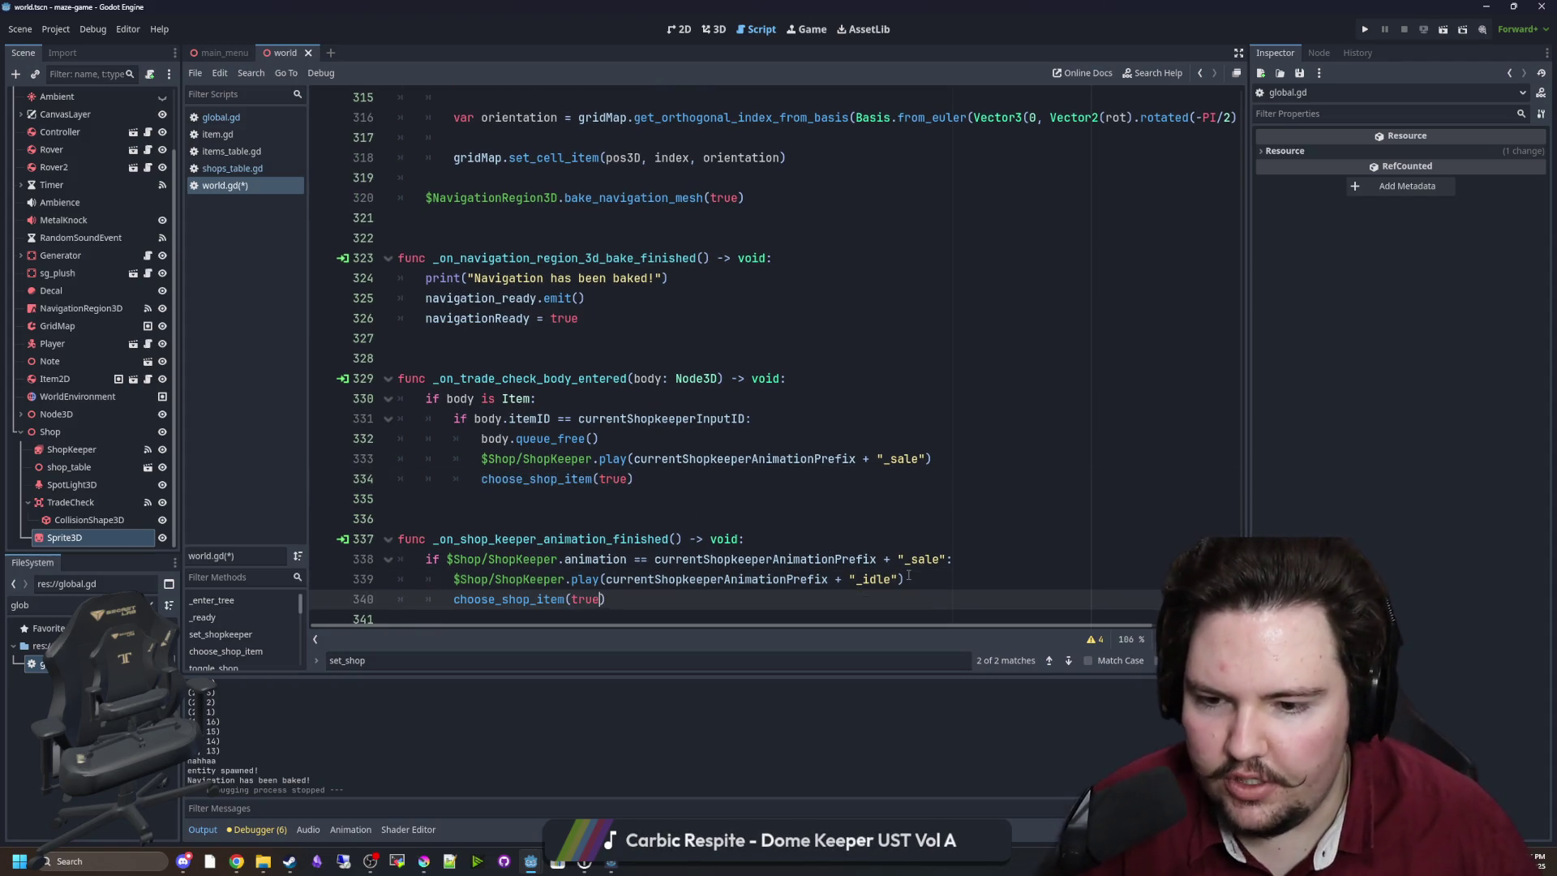
pyautogui.write('se')
pyautogui.click(509, 519)
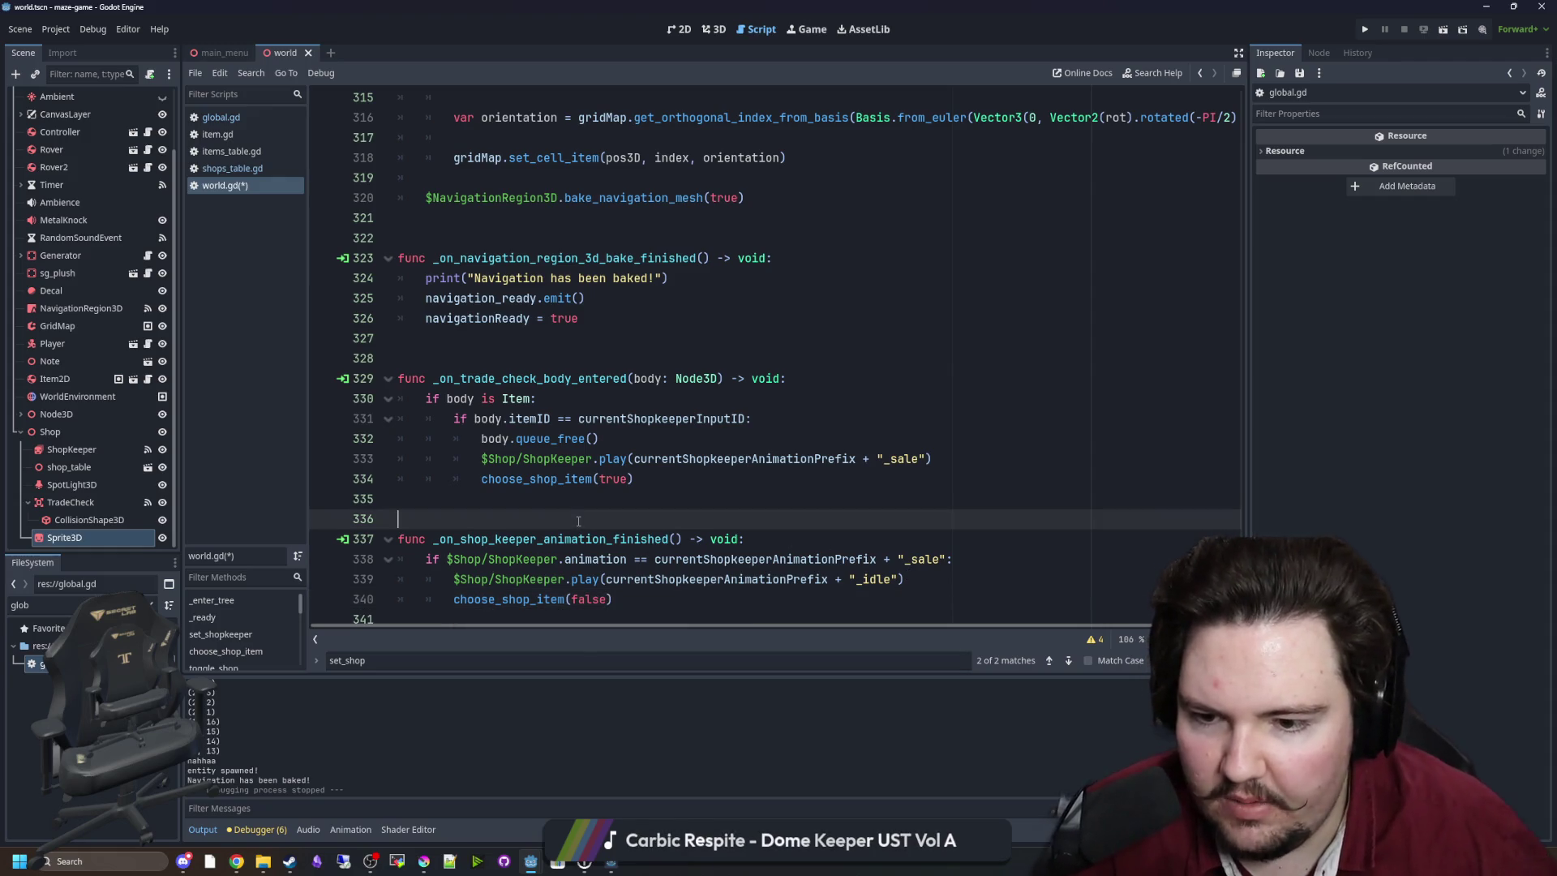
pyautogui.scroll(-1, 510, 511)
pyautogui.hotkey('ctrl', 's')
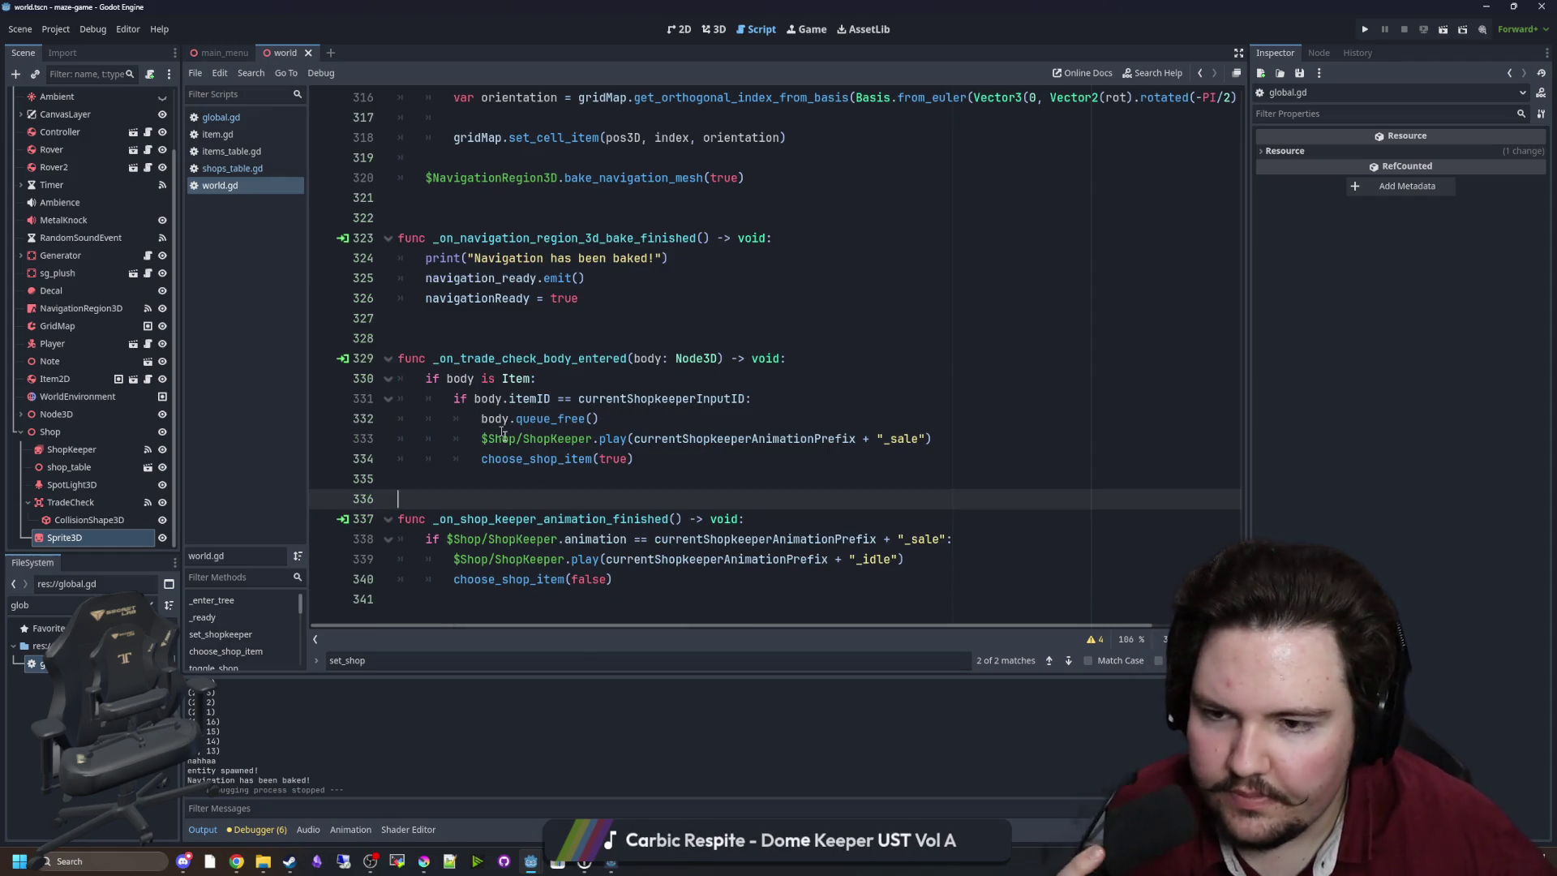
# Add var newItem = preload("res://Scenes/item_2d.tscn") below choose_shop_item(true), then view the 3D scene.
pyautogui.scroll(1, 607, 469)
pyautogui.click(617, 519)
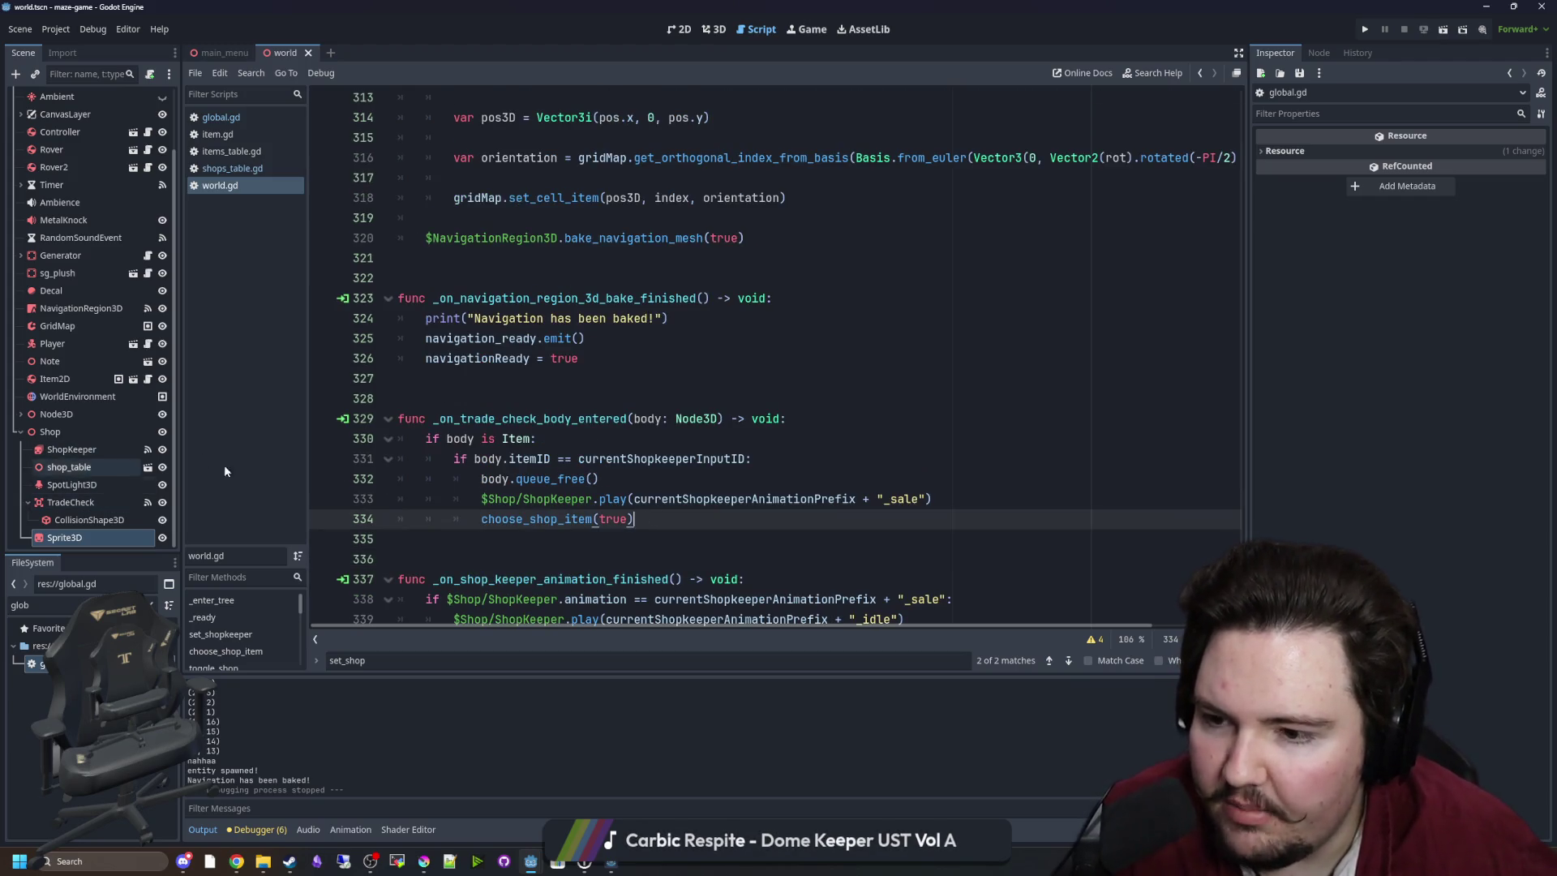
pyautogui.press('Return')
pyautogui.write('var newItem = preload(')
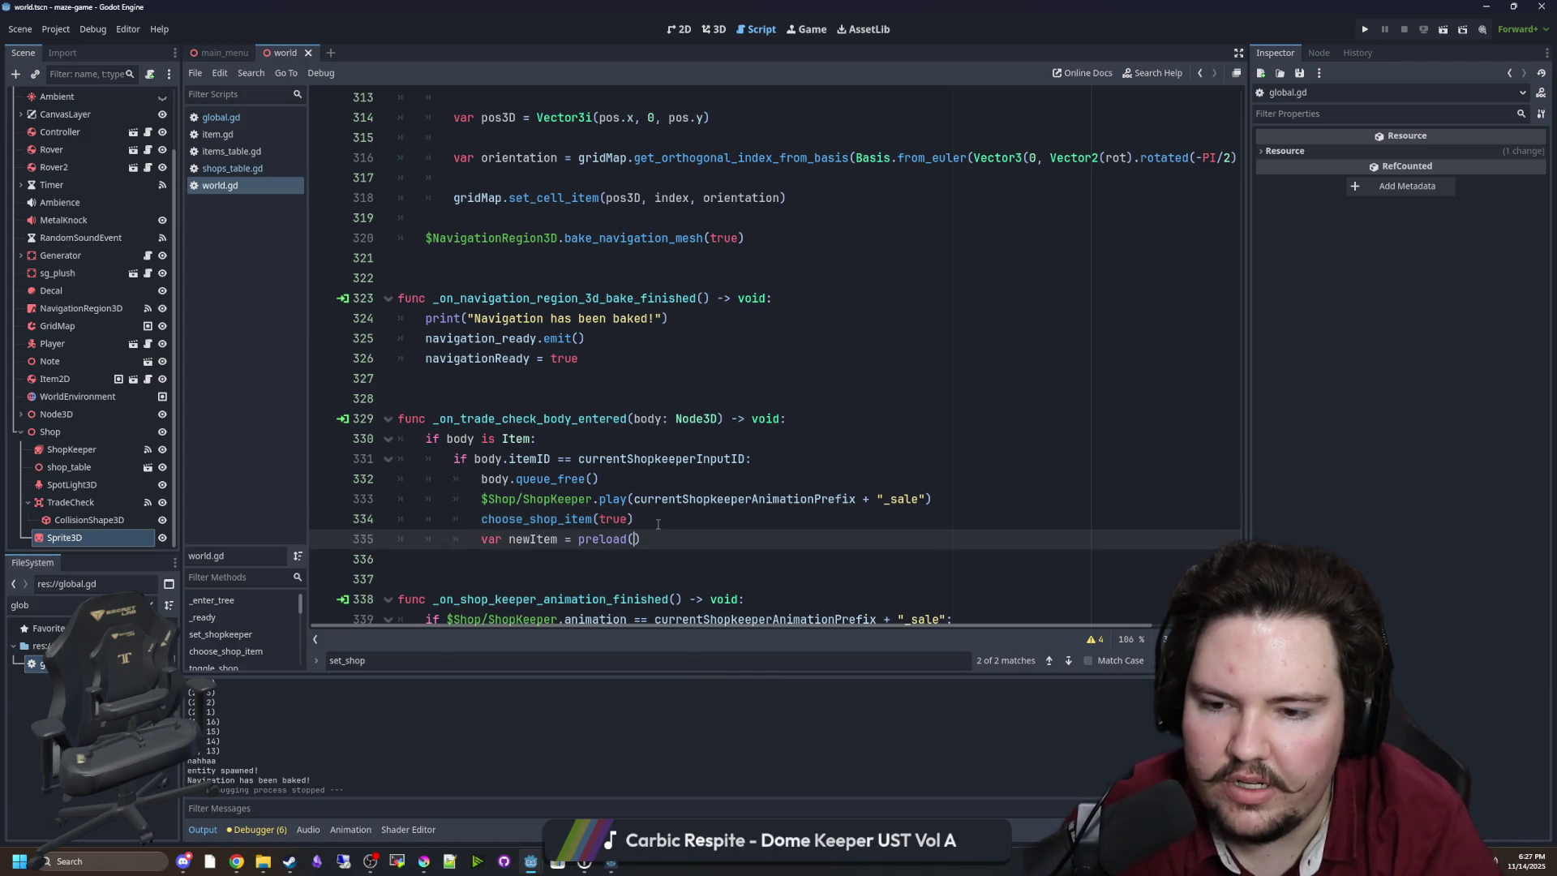
pyautogui.write('"item')
pyautogui.press('Down')
pyautogui.press('Down')
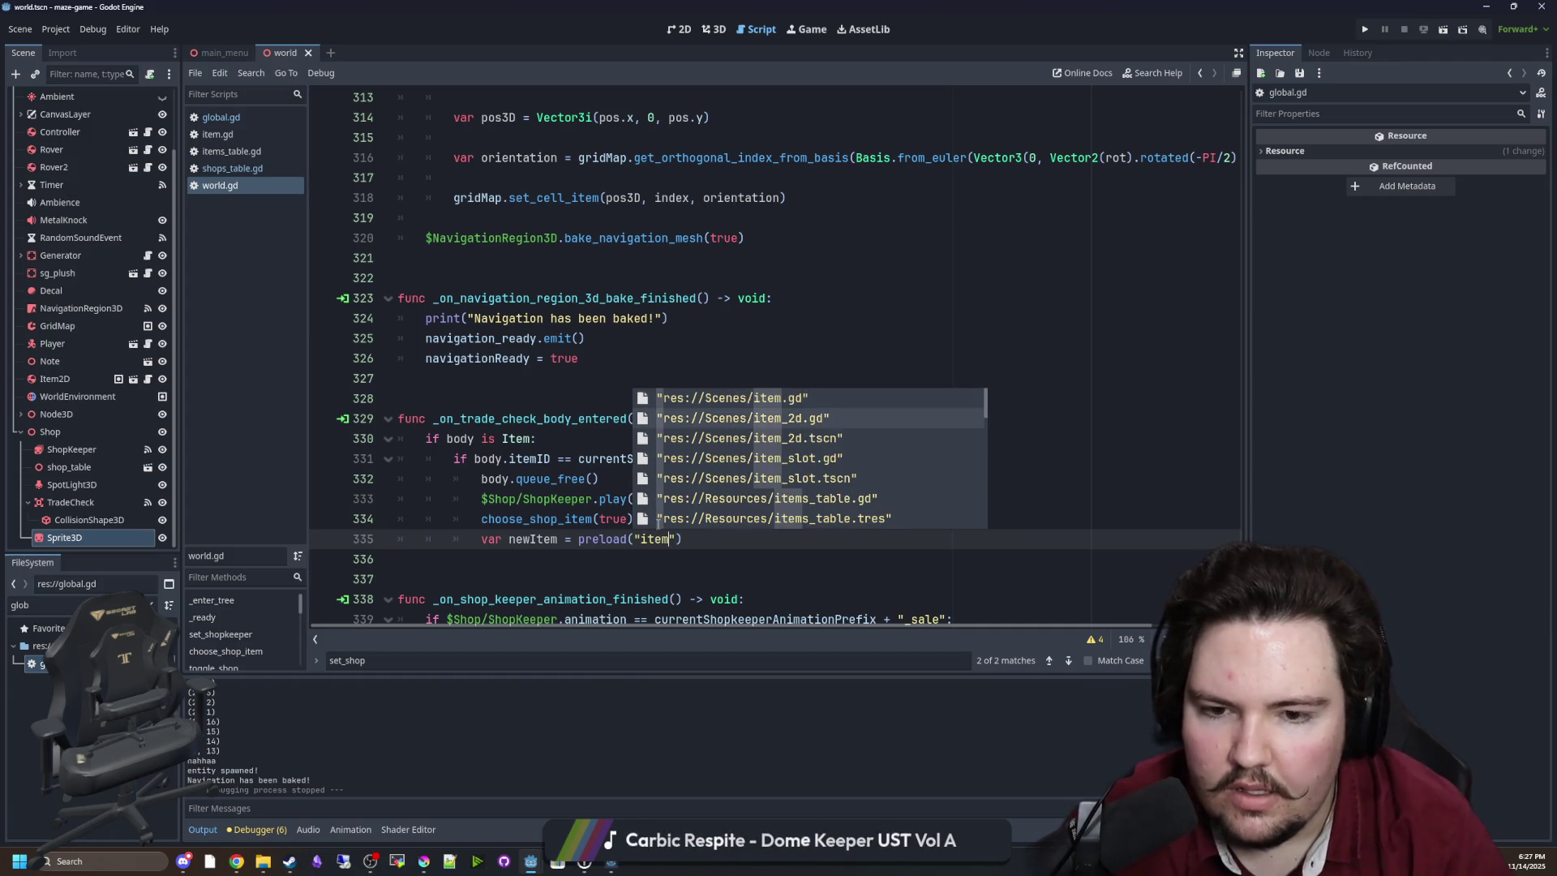
pyautogui.press('Return')
pyautogui.press('Return')
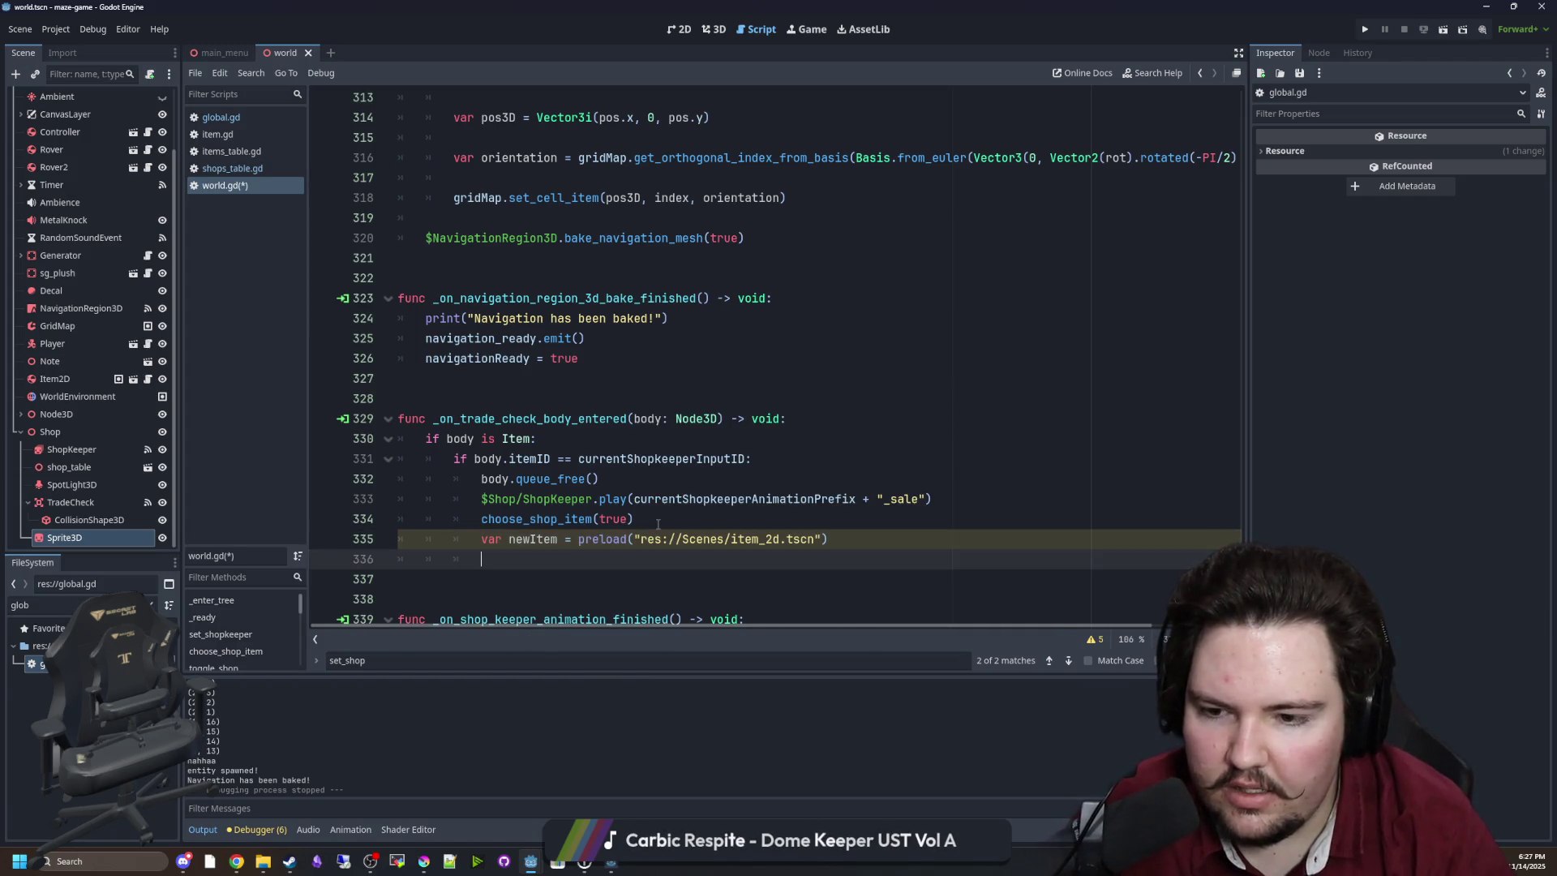
pyautogui.write('newItem.')
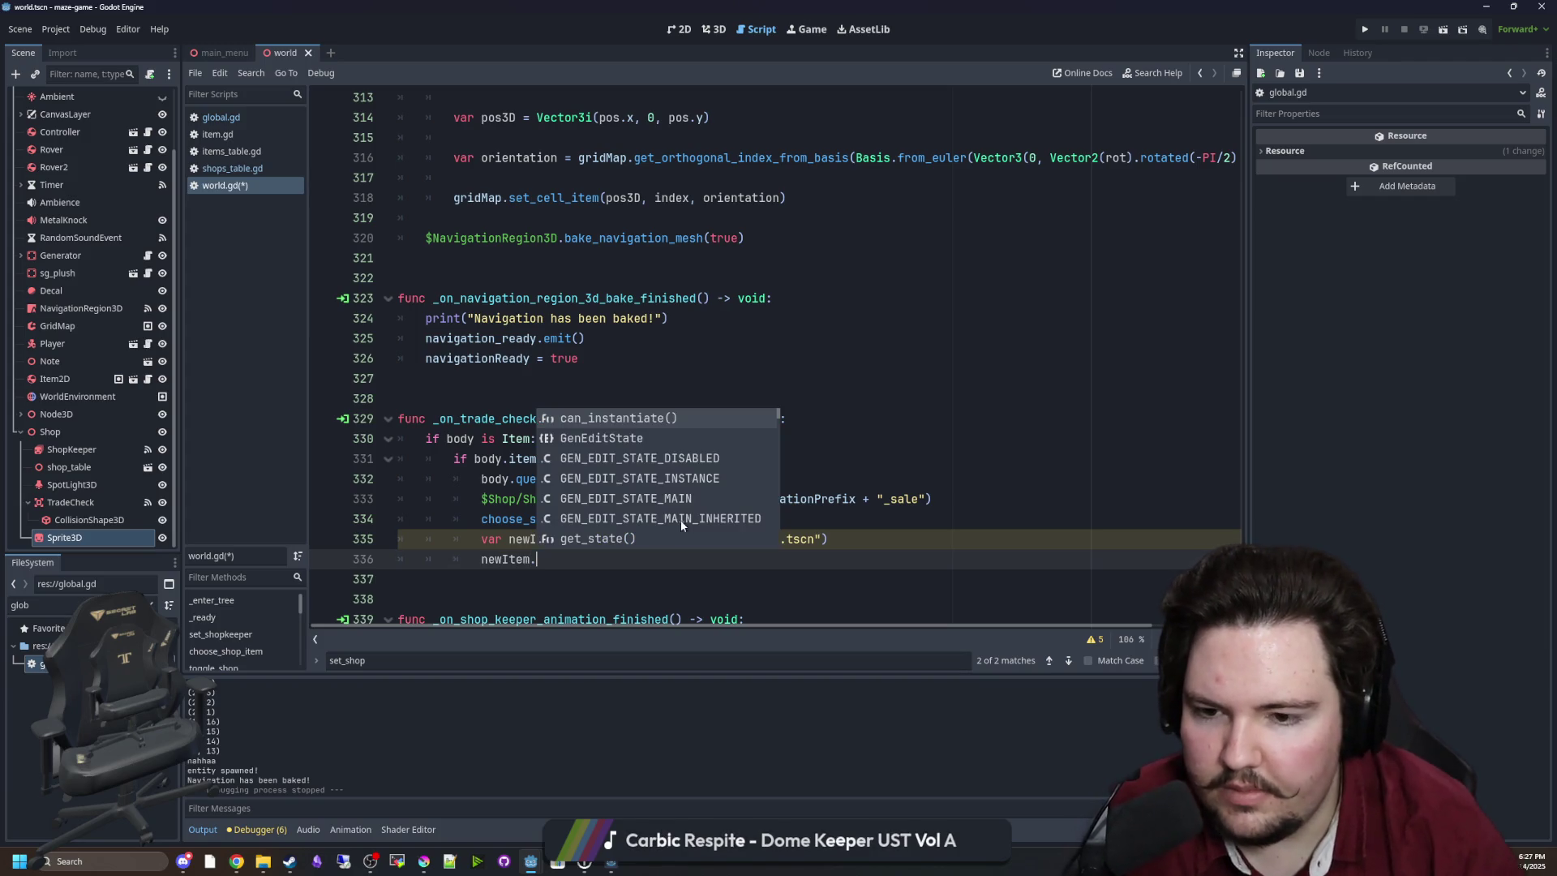
pyautogui.click(713, 30)
pyautogui.moveTo(731, 357)
pyautogui.mouseDown()
pyautogui.moveTo(1029, 456)
pyautogui.moveTo(56, 442)
pyautogui.mouseUp()
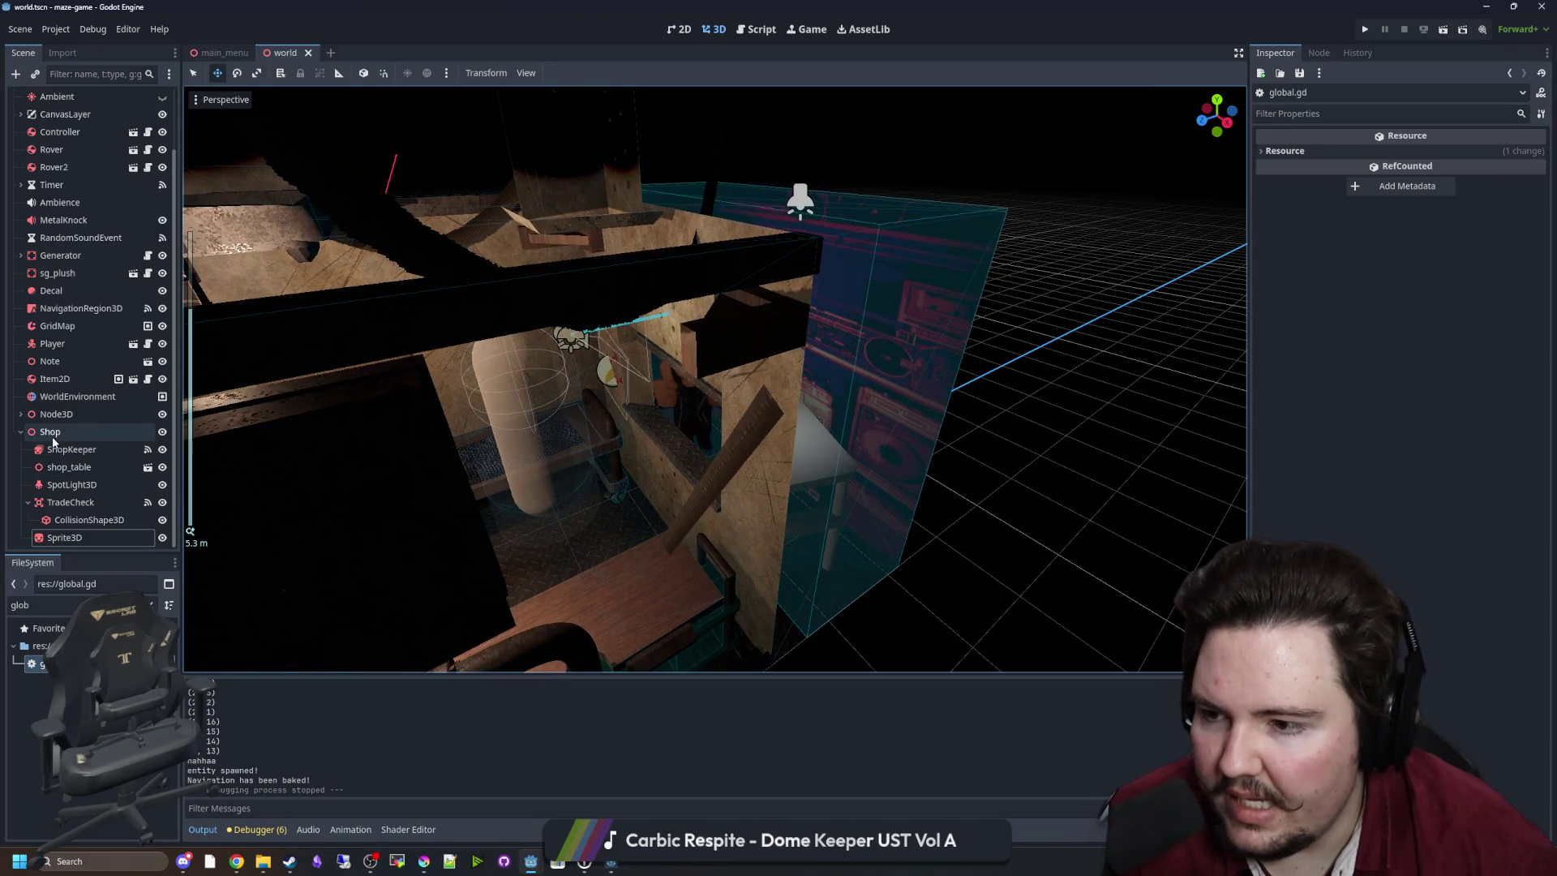
# Add a Node3D child under the Shop node.
pyautogui.rightClick(53, 438)
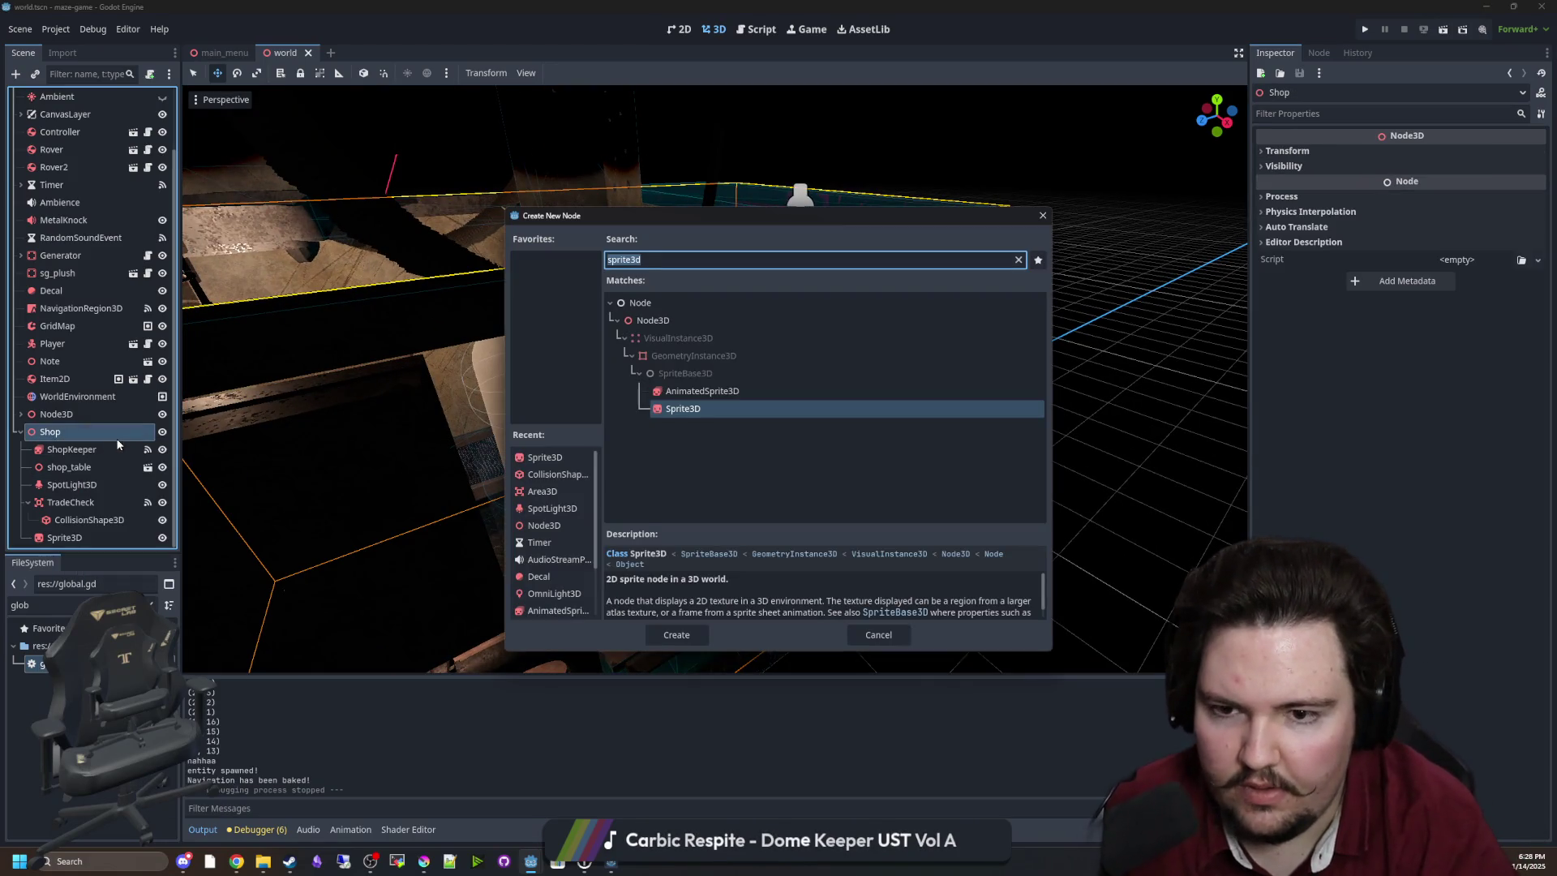
pyautogui.write('node3d')
pyautogui.press('Return')
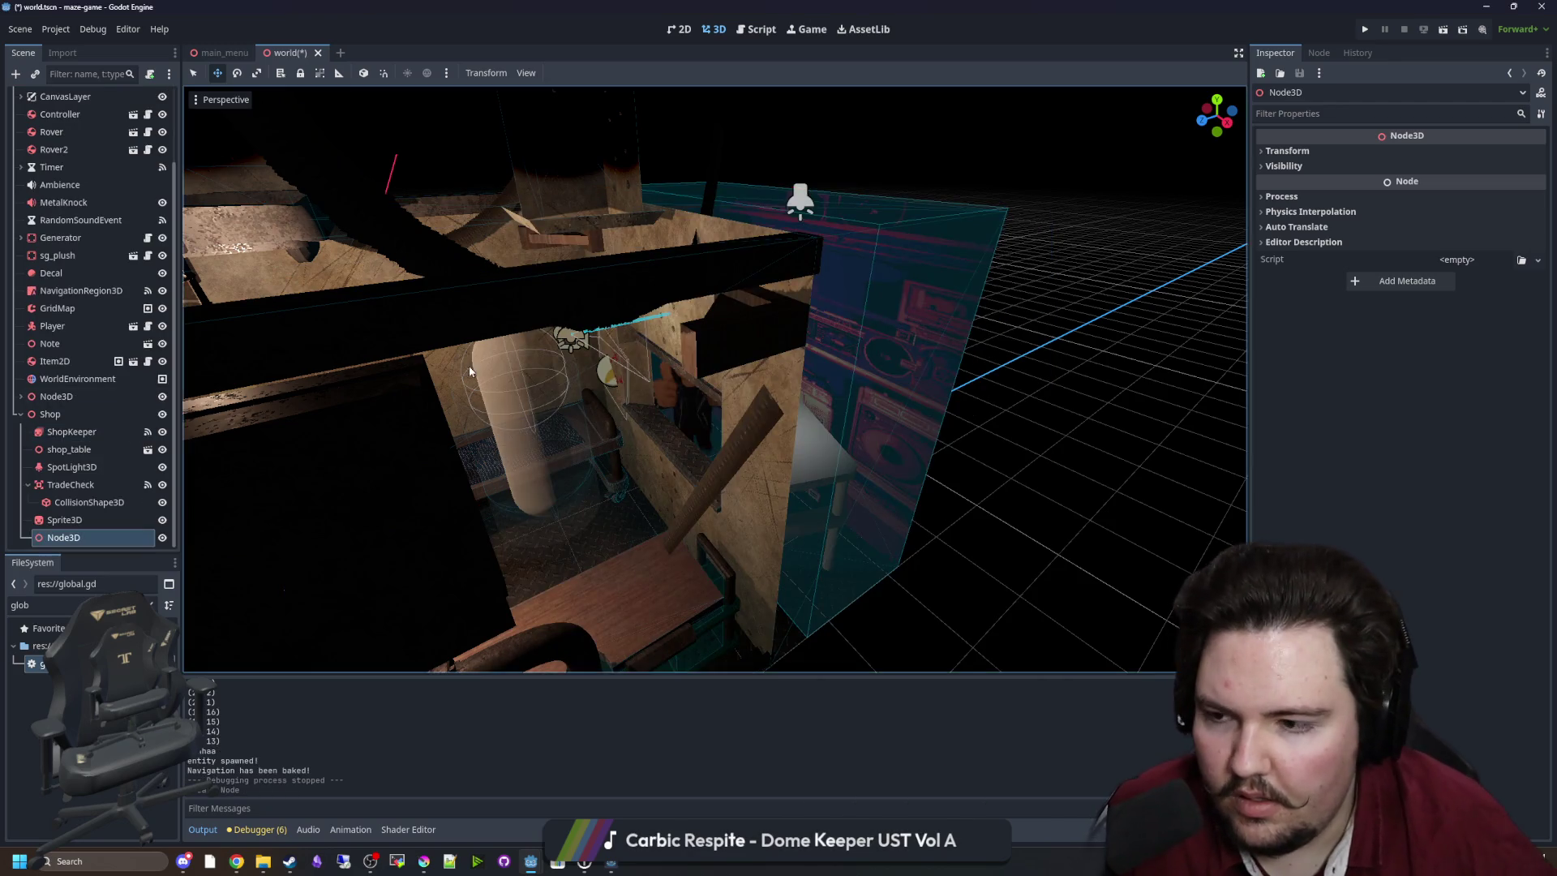
pyautogui.scroll(-5, 621, 403)
# Move the new Node3D up into the shop, checking it from top and front views.
pyautogui.moveTo(528, 454); pyautogui.dragTo(641, 429)
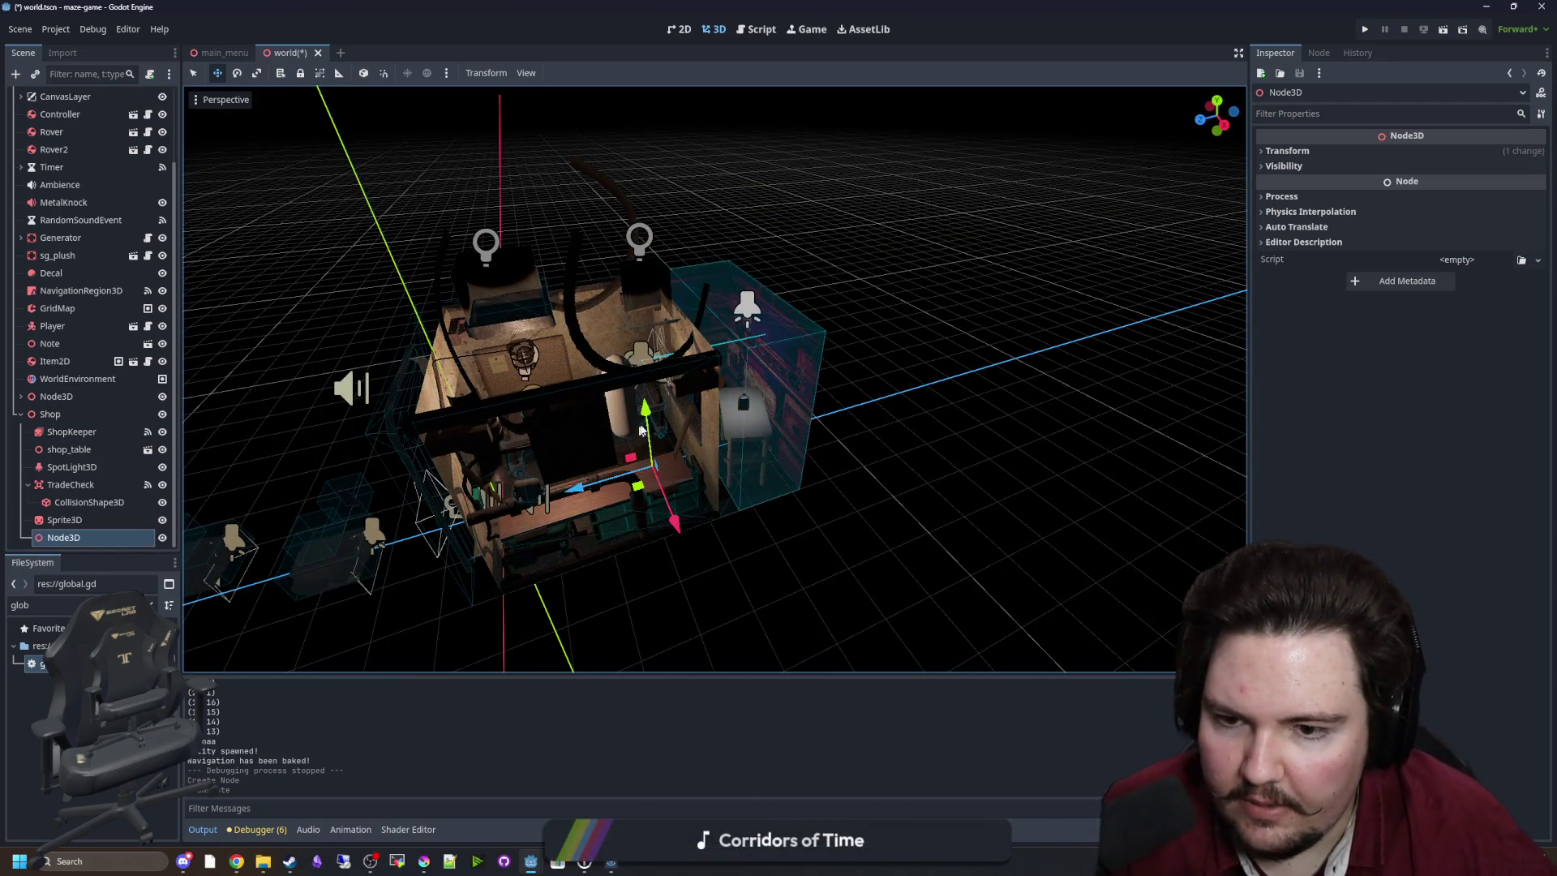
pyautogui.moveTo(660, 257); pyautogui.dragTo(661, 243)
pyautogui.scroll(5, 726, 599)
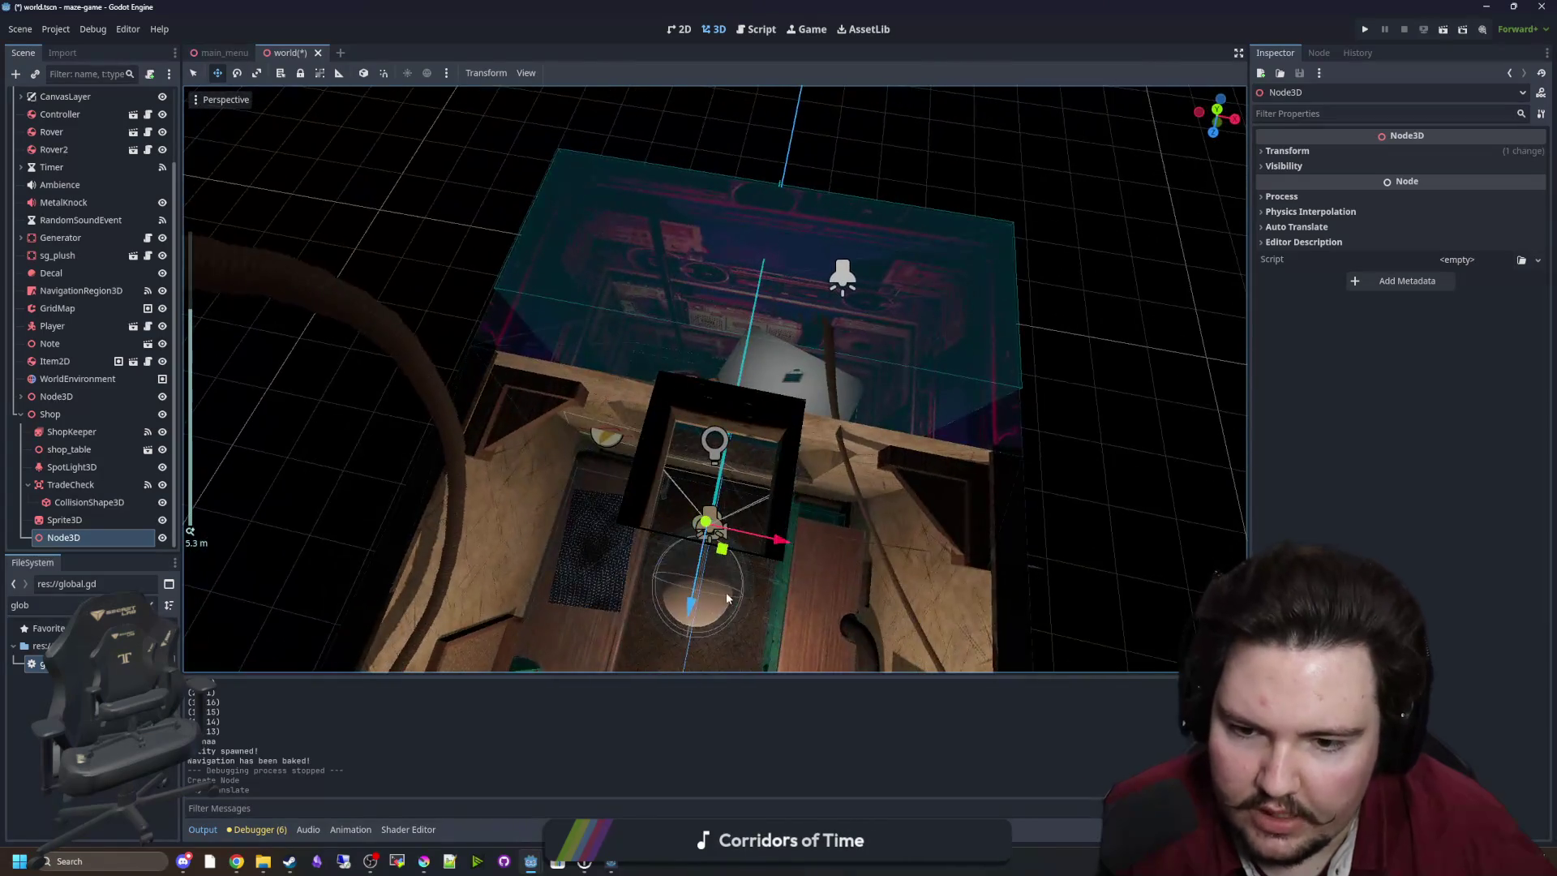
pyautogui.moveTo(864, 461); pyautogui.dragTo(960, 358)
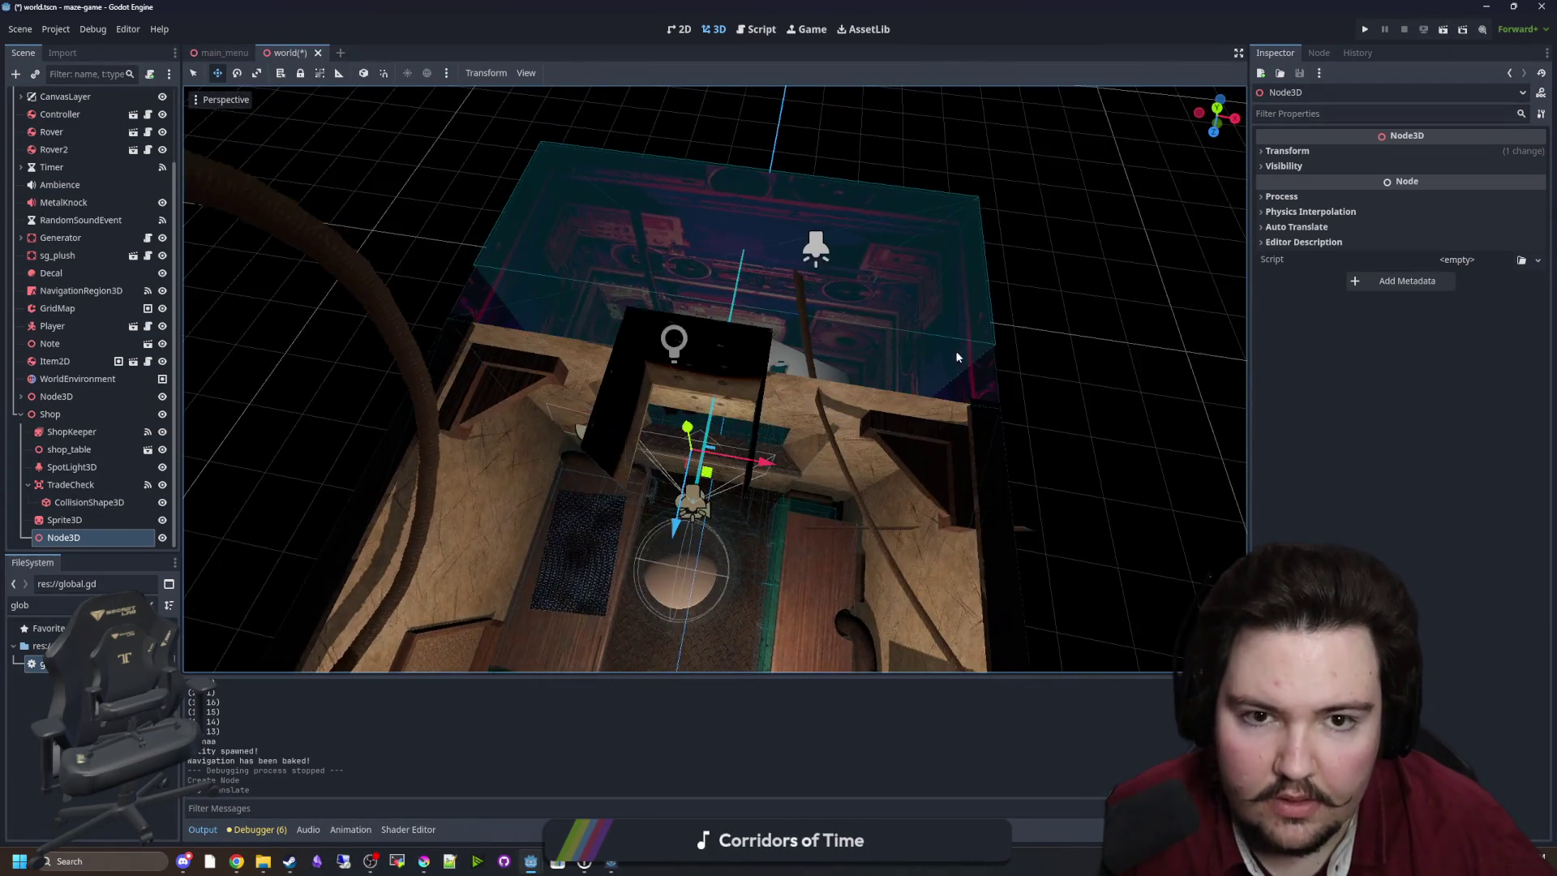
pyautogui.click(1217, 109)
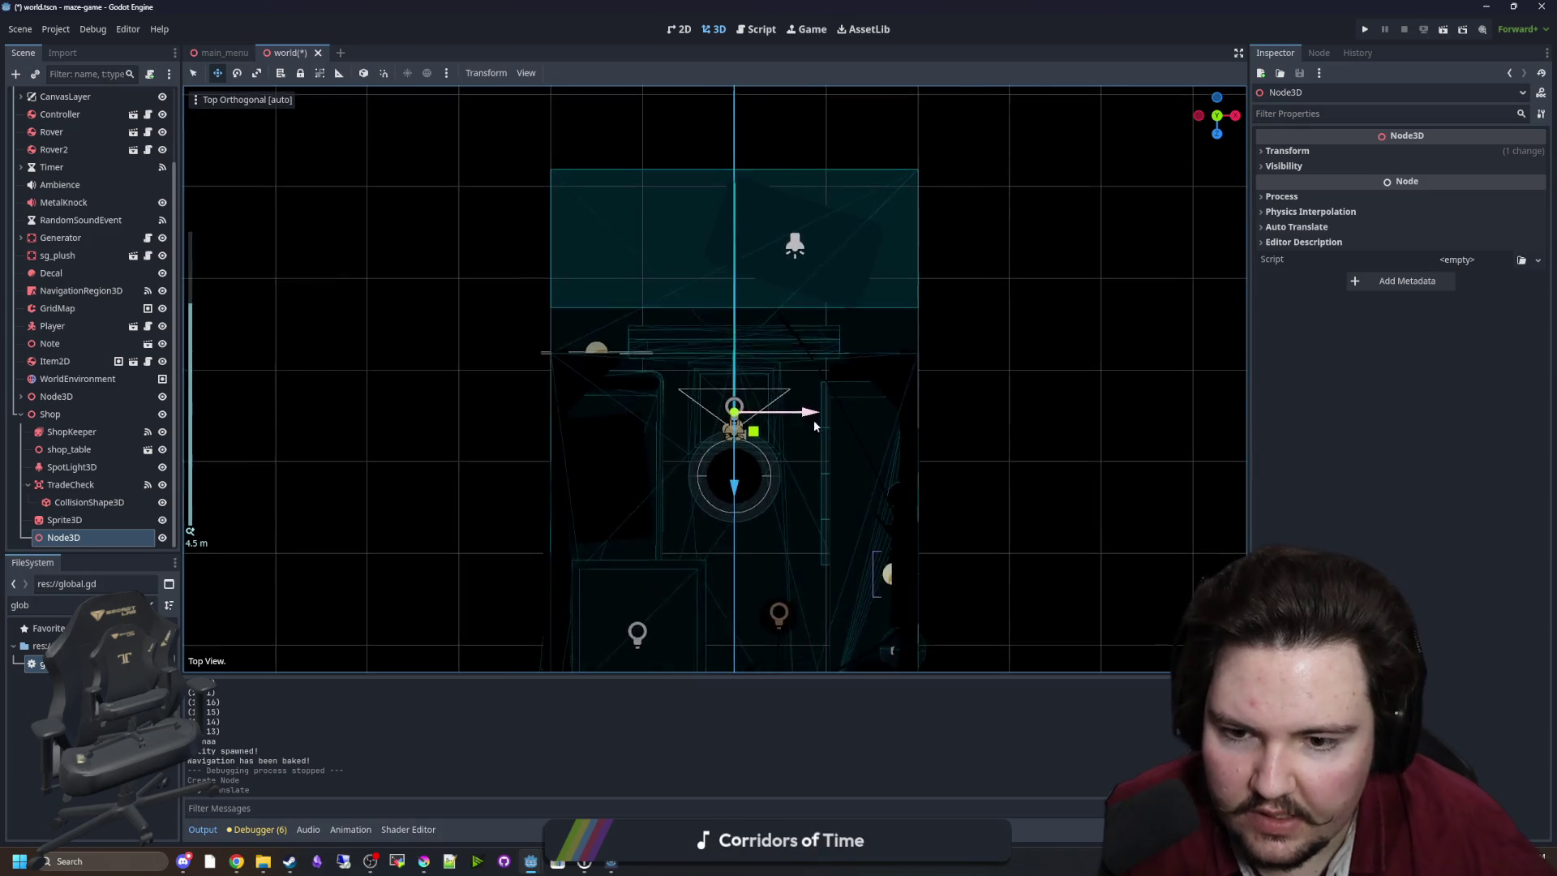
pyautogui.click(1219, 135)
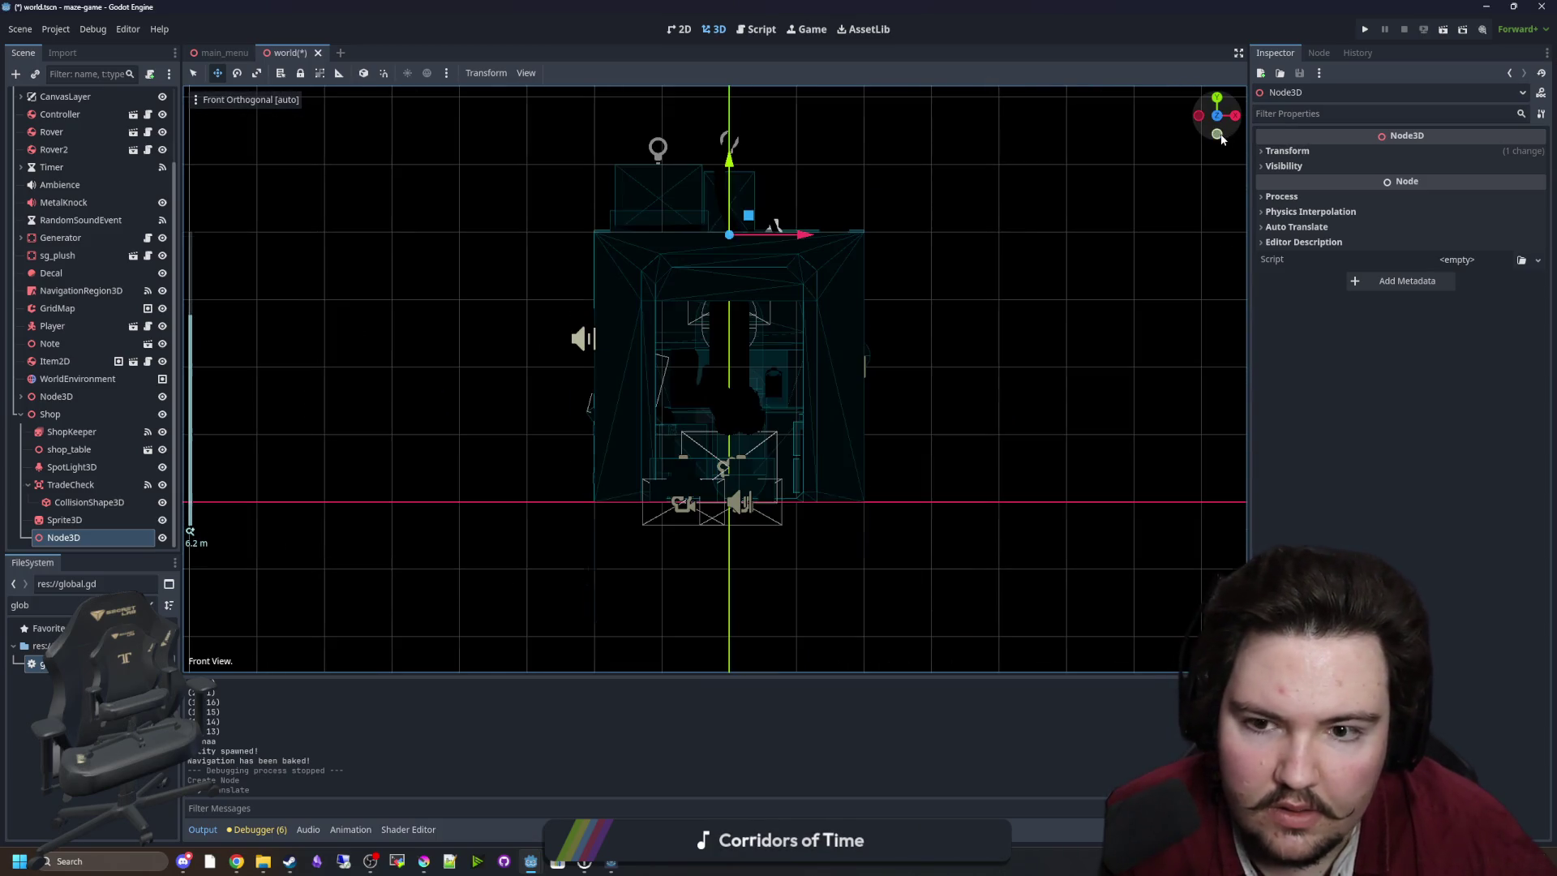
pyautogui.click(1217, 97)
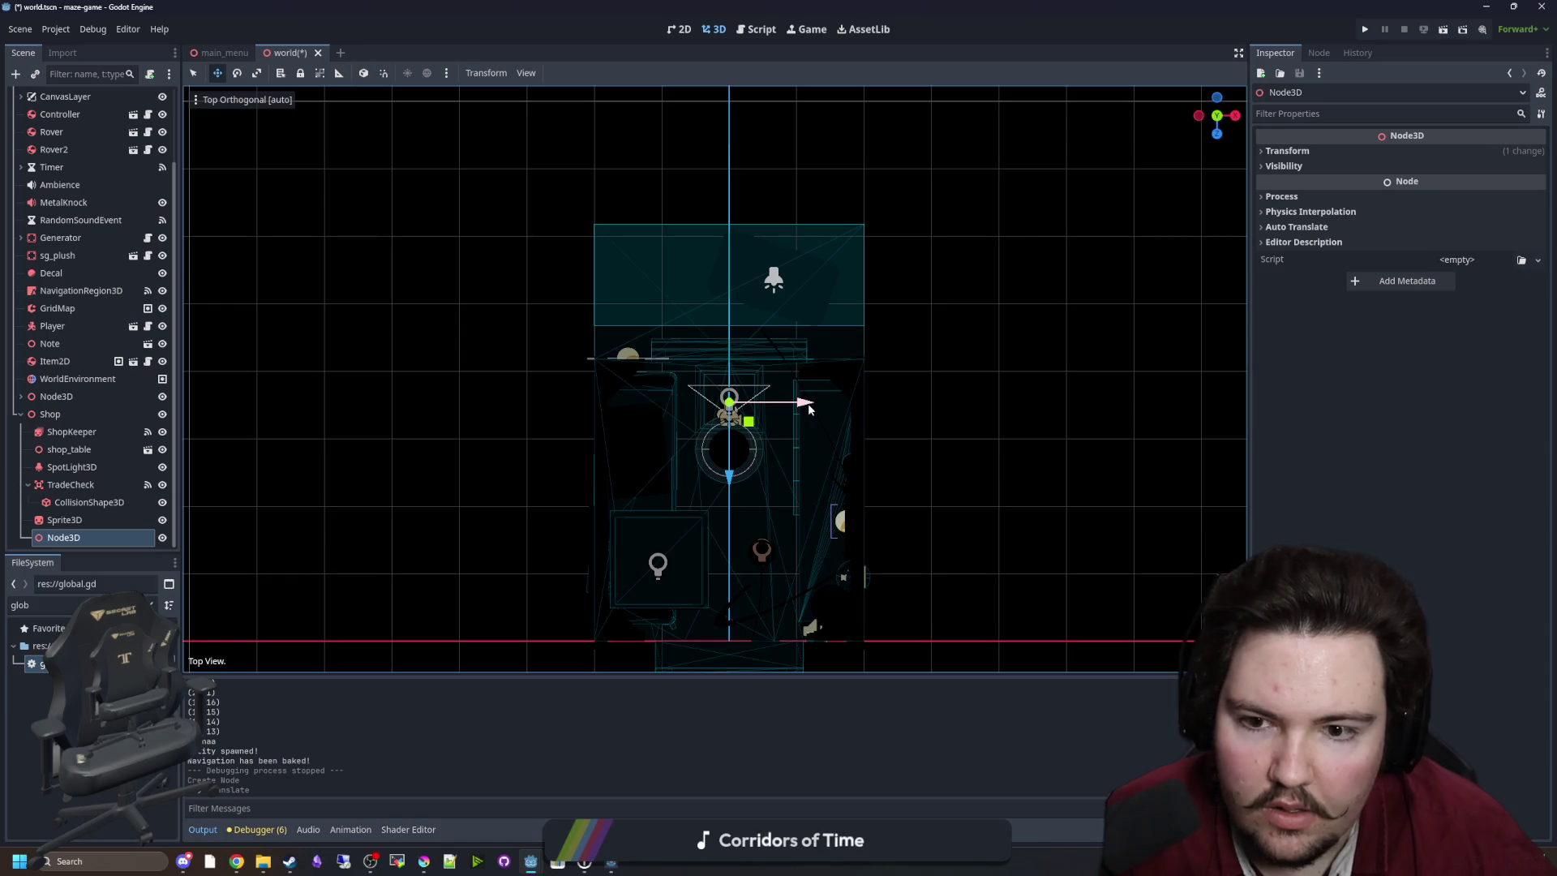
pyautogui.scroll(8, 808, 408)
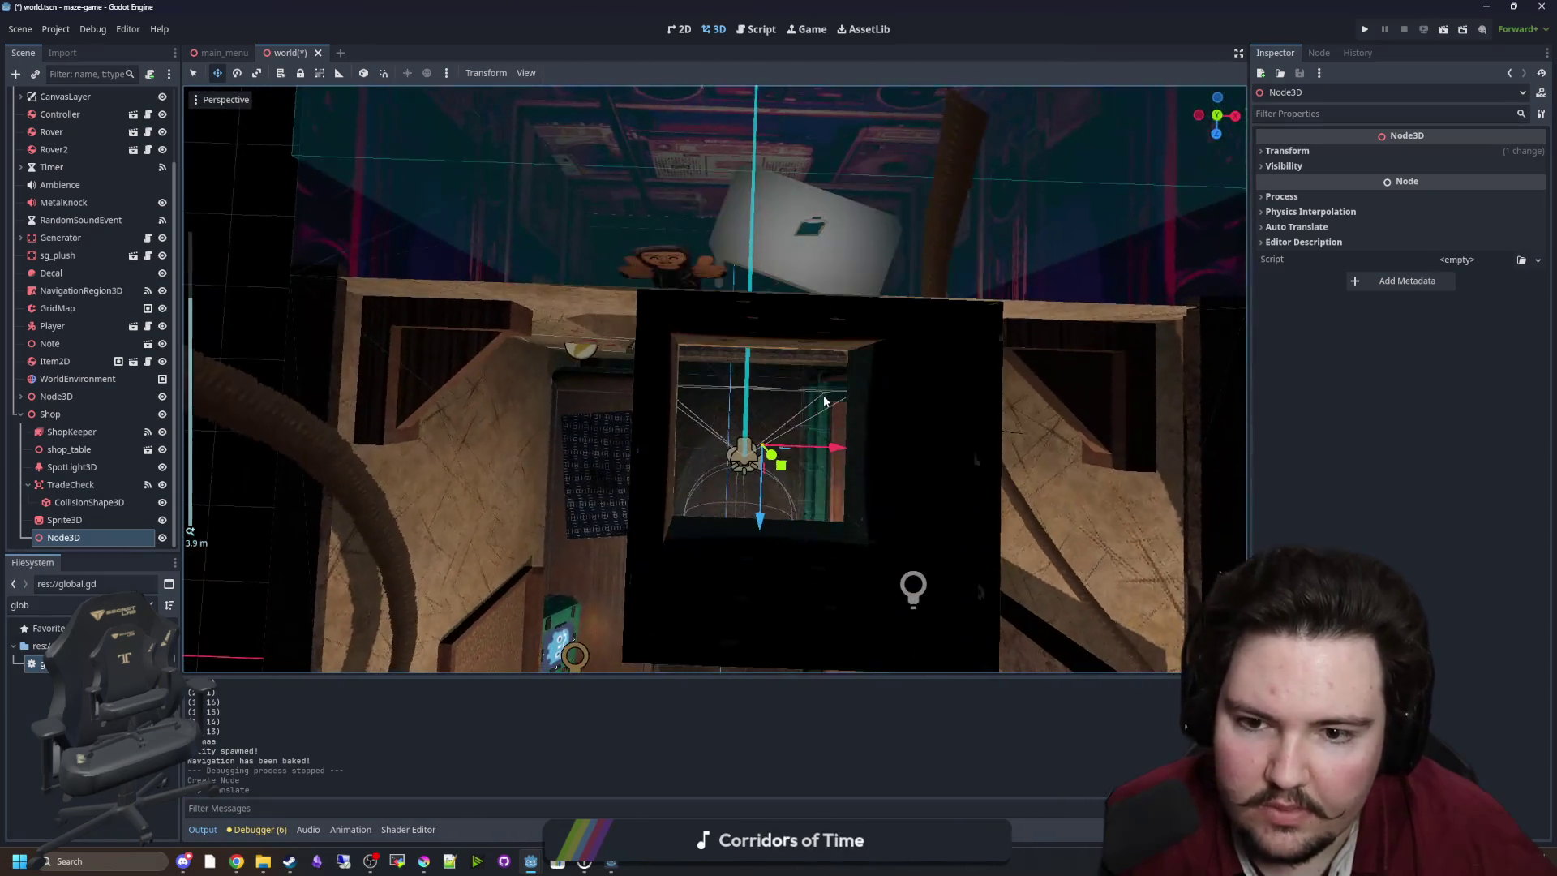
pyautogui.scroll(-3, 824, 400)
# Refine the node's position inside the shop room from side and front views.
pyautogui.moveTo(756, 451)
pyautogui.mouseDown()
pyautogui.moveTo(737, 269)
pyautogui.moveTo(757, 460)
pyautogui.mouseUp()
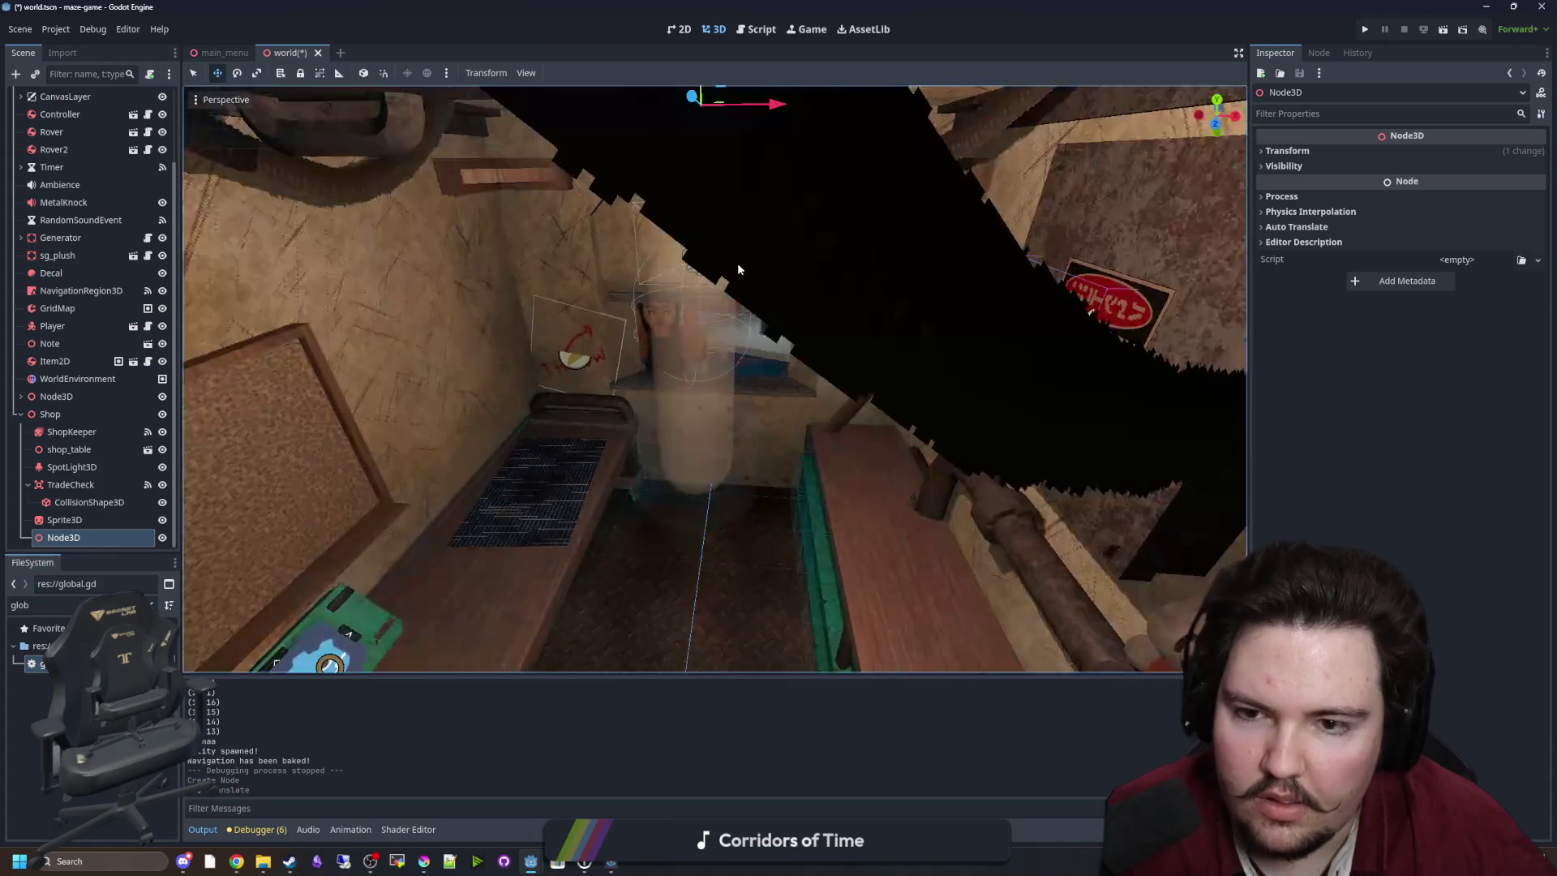
pyautogui.scroll(-5, 809, 439)
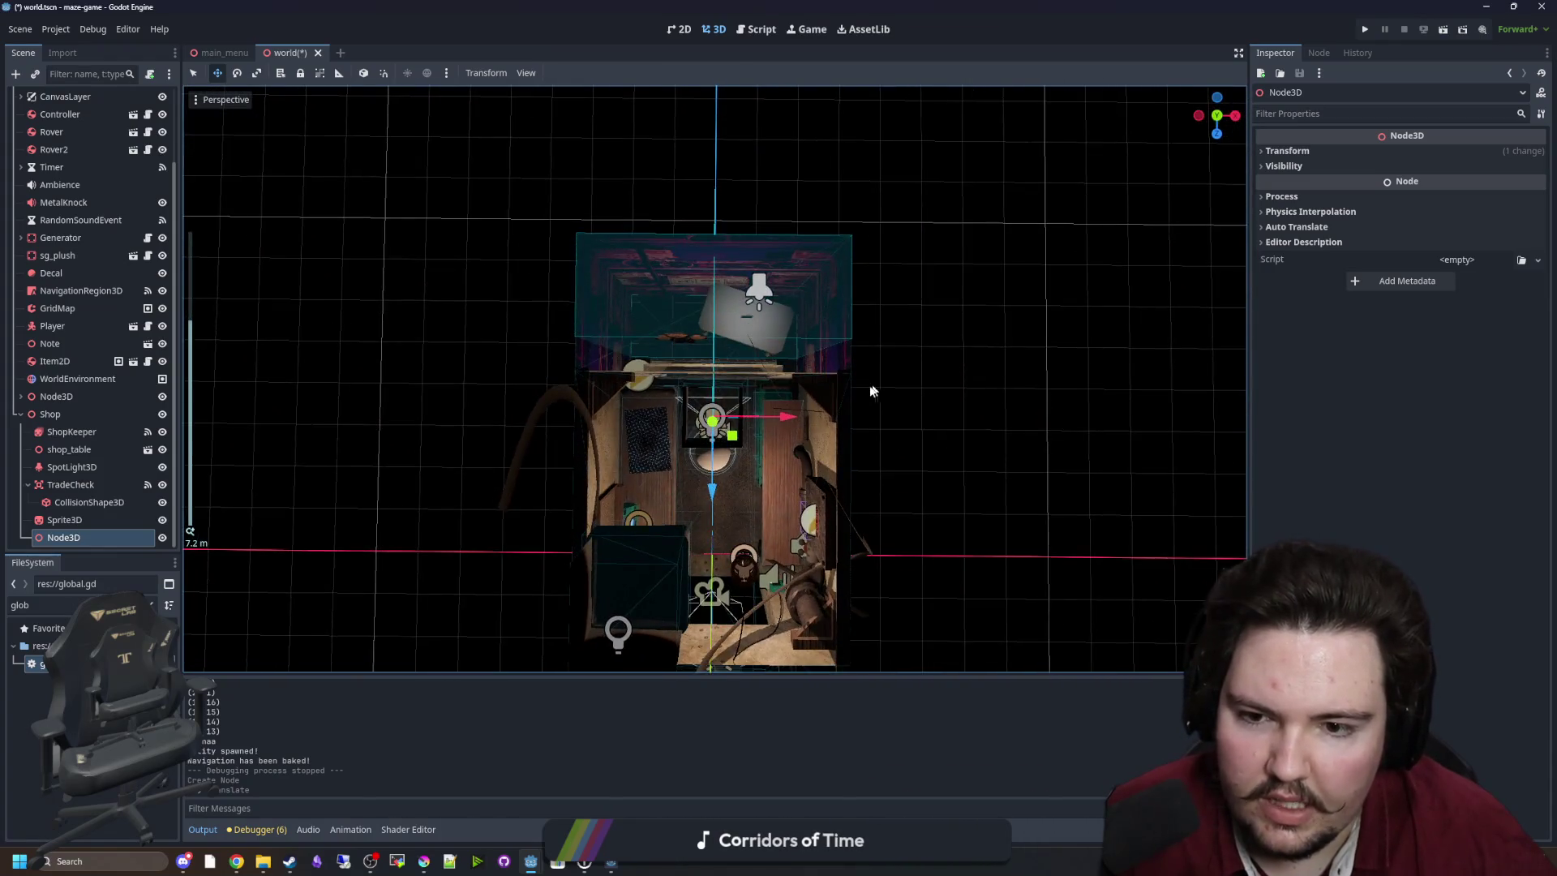
pyautogui.scroll(5, 871, 391)
pyautogui.moveTo(871, 391)
pyautogui.mouseDown()
pyautogui.moveTo(778, 341)
pyautogui.moveTo(701, 266)
pyautogui.moveTo(690, 381)
pyautogui.moveTo(748, 383)
pyautogui.mouseUp()
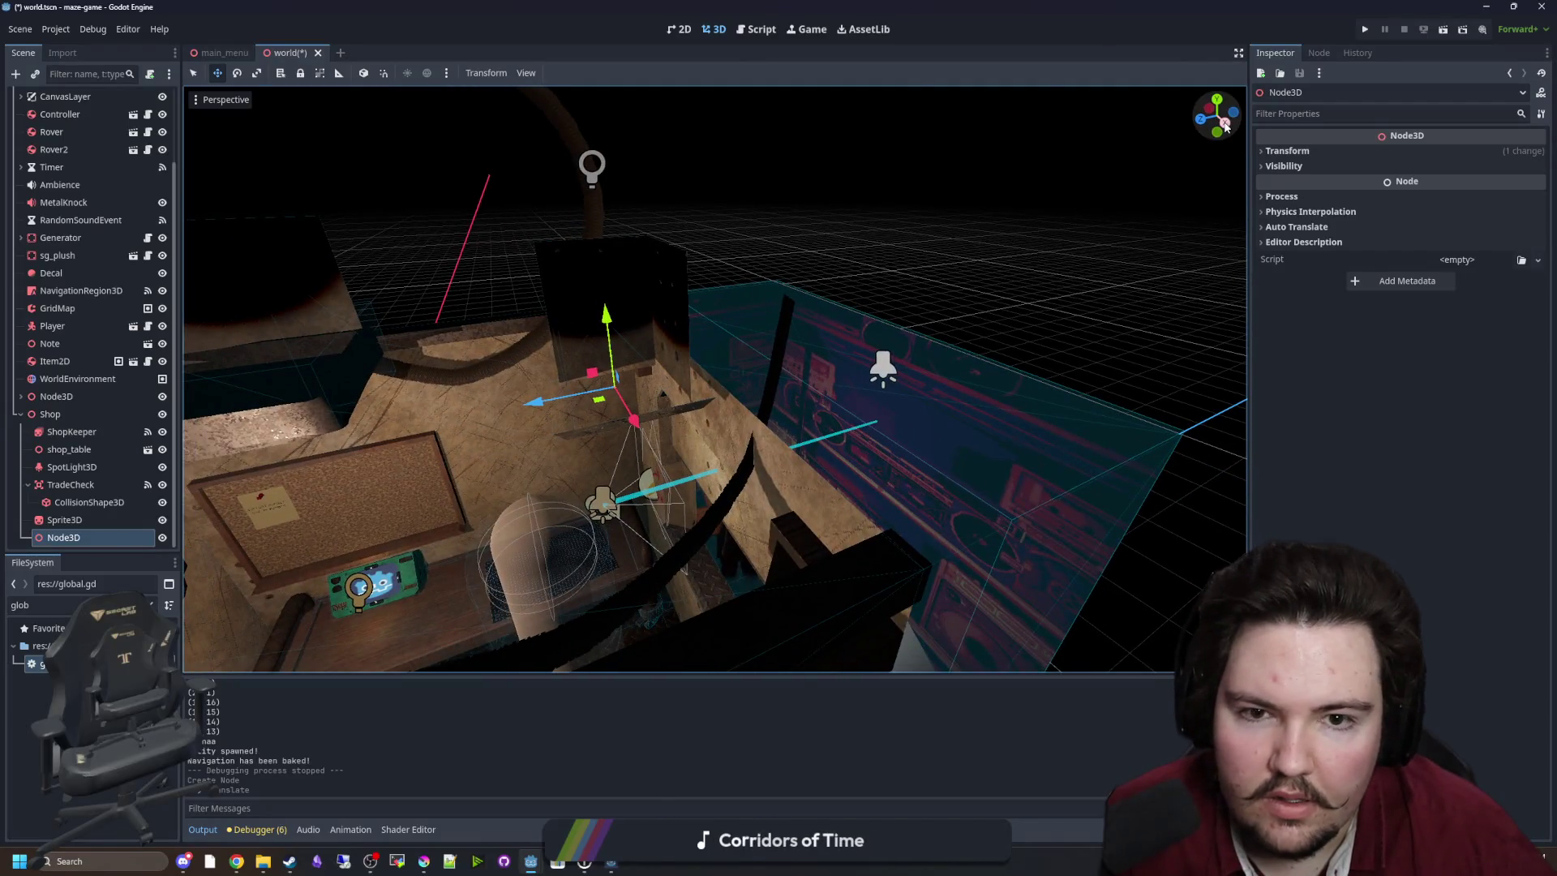
pyautogui.click(1225, 126)
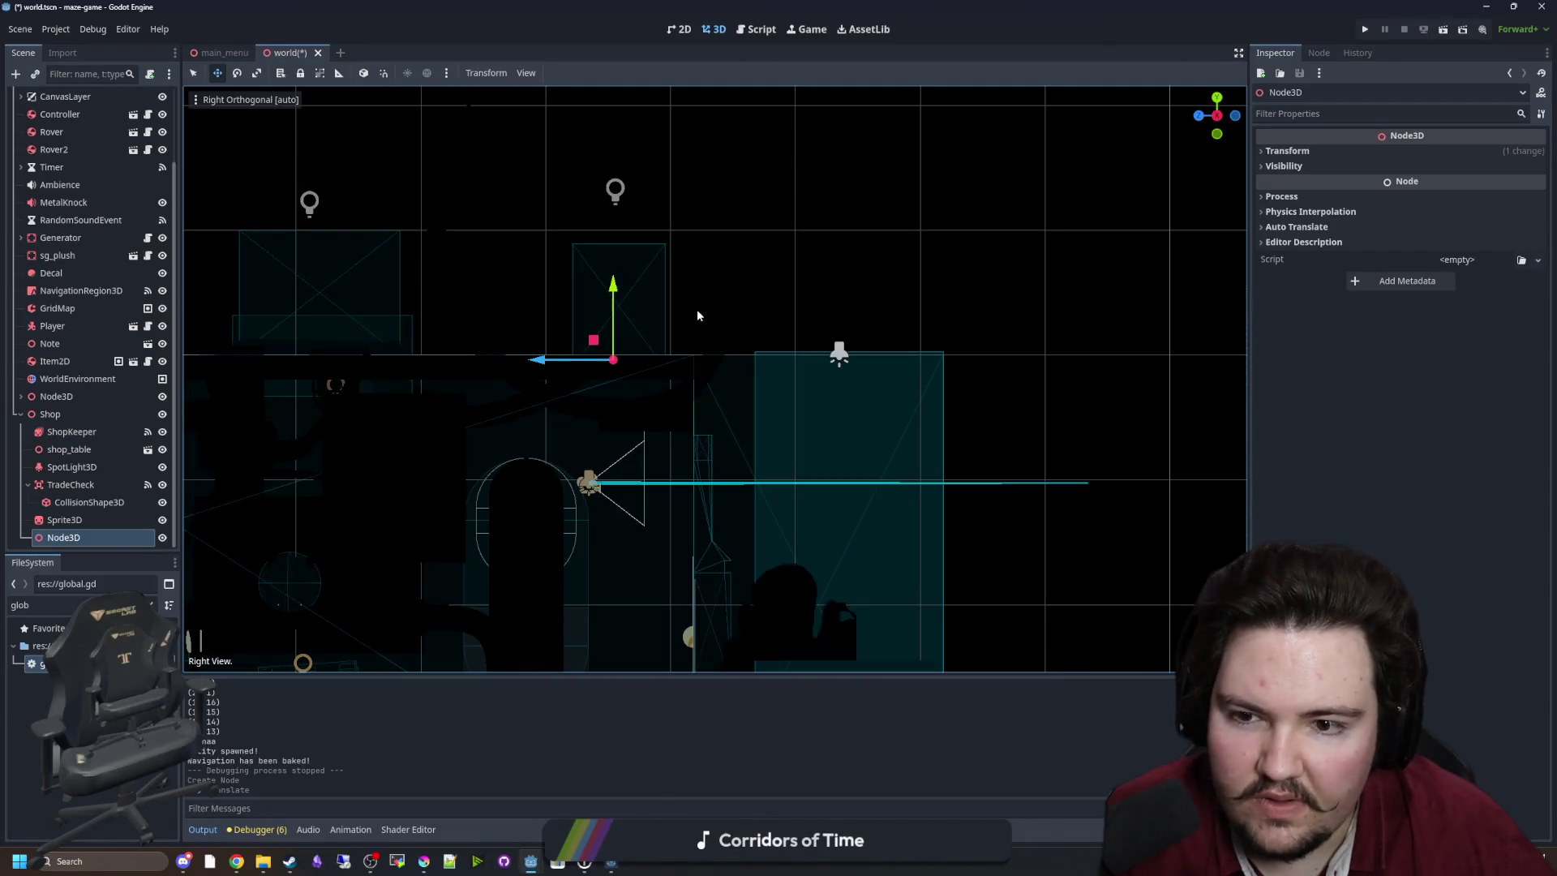
pyautogui.scroll(5, 714, 294)
pyautogui.moveTo(559, 461); pyautogui.dragTo(575, 452)
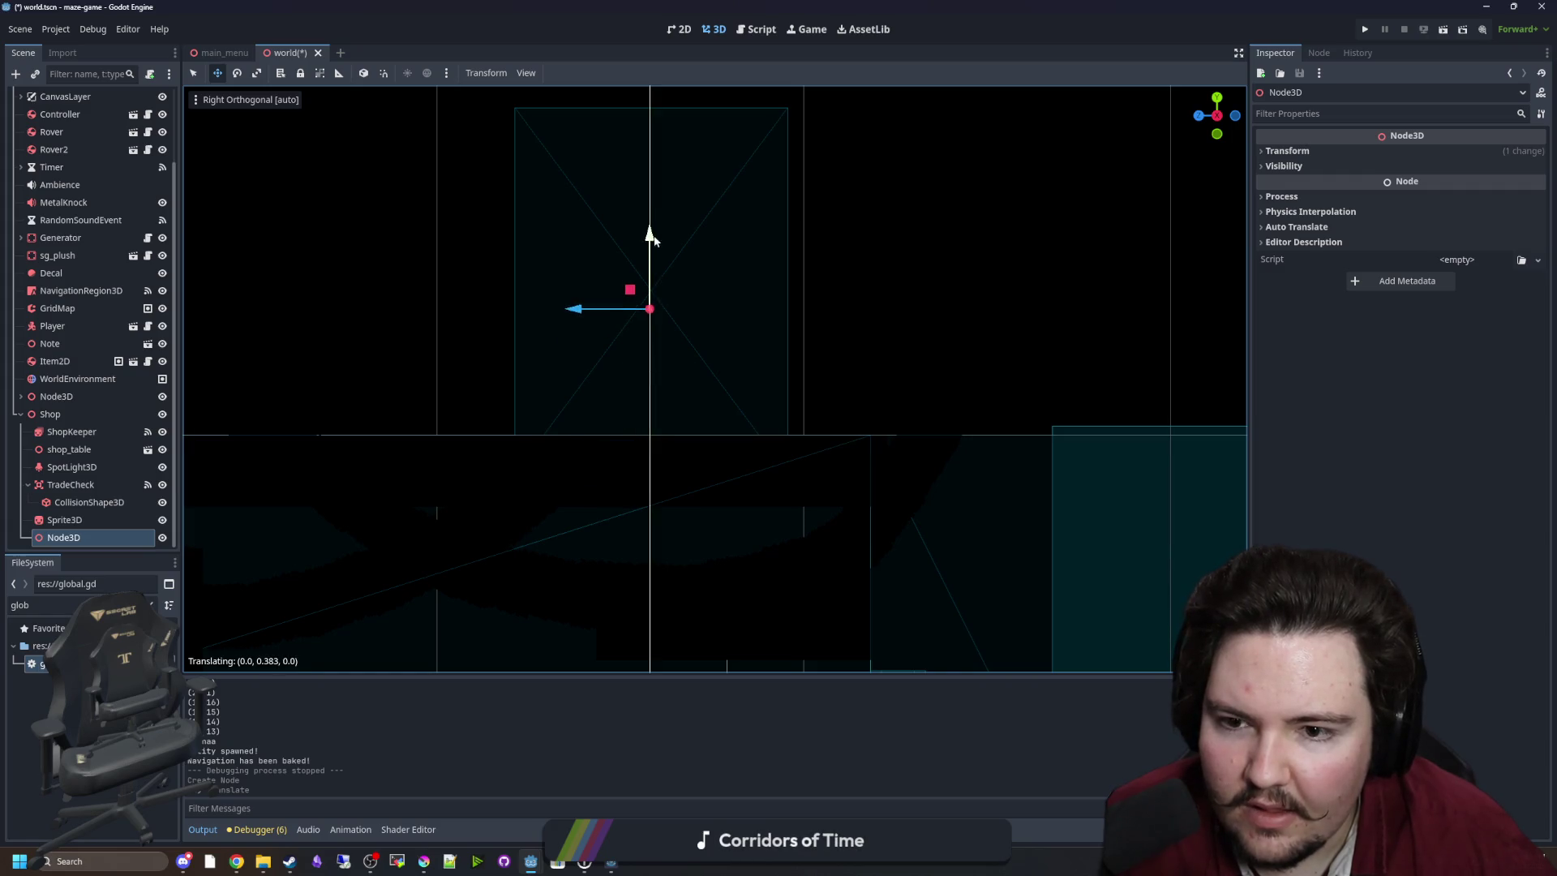
pyautogui.moveTo(652, 235); pyautogui.dragTo(655, 217)
pyautogui.click(1199, 116)
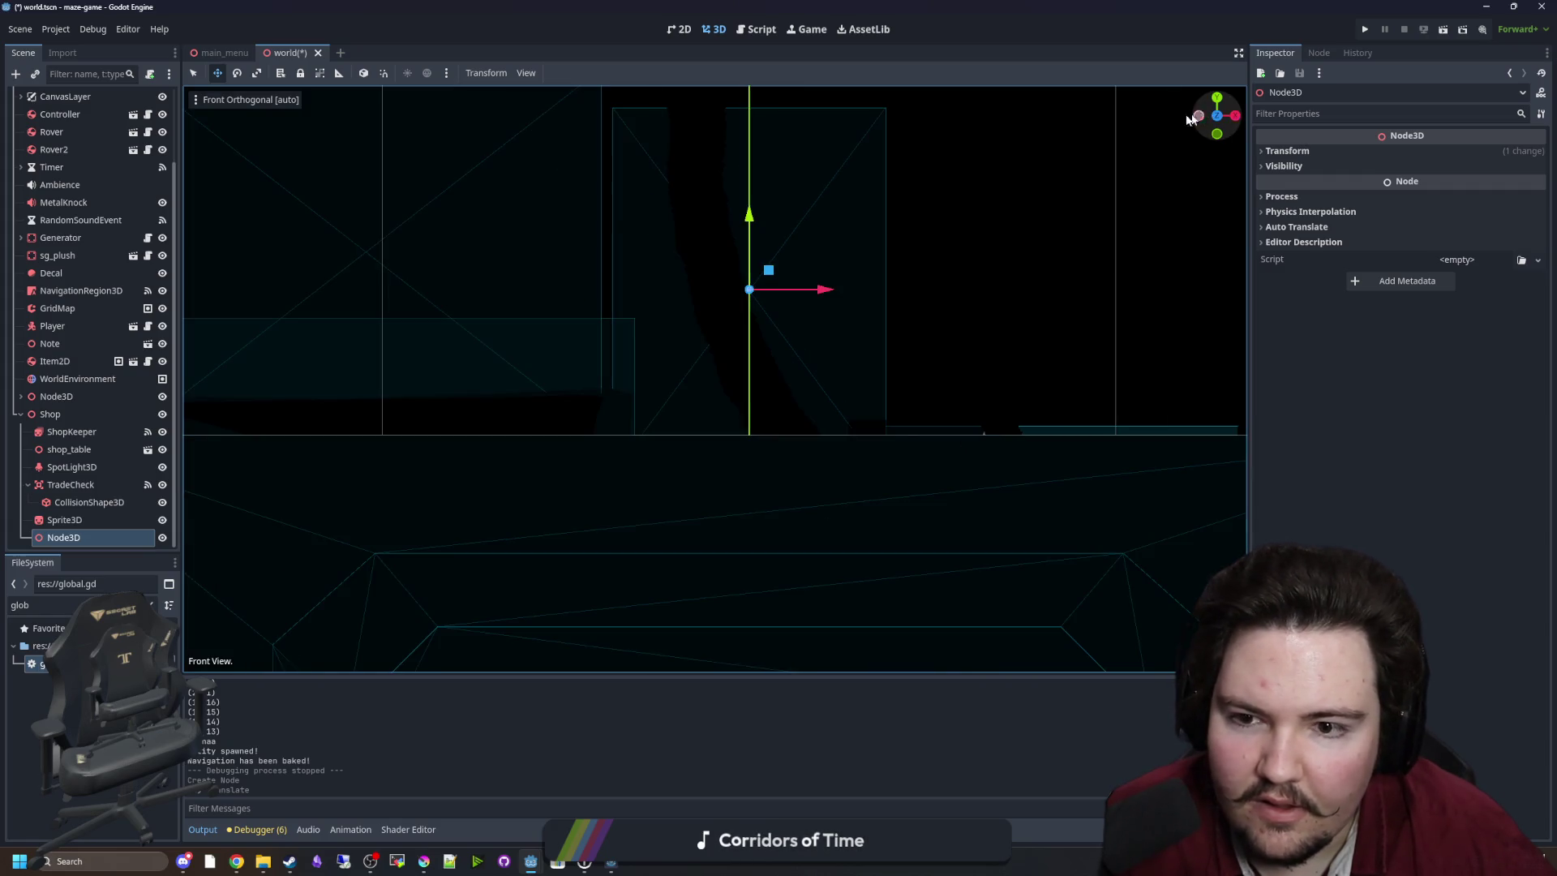
pyautogui.scroll(5, 770, 429)
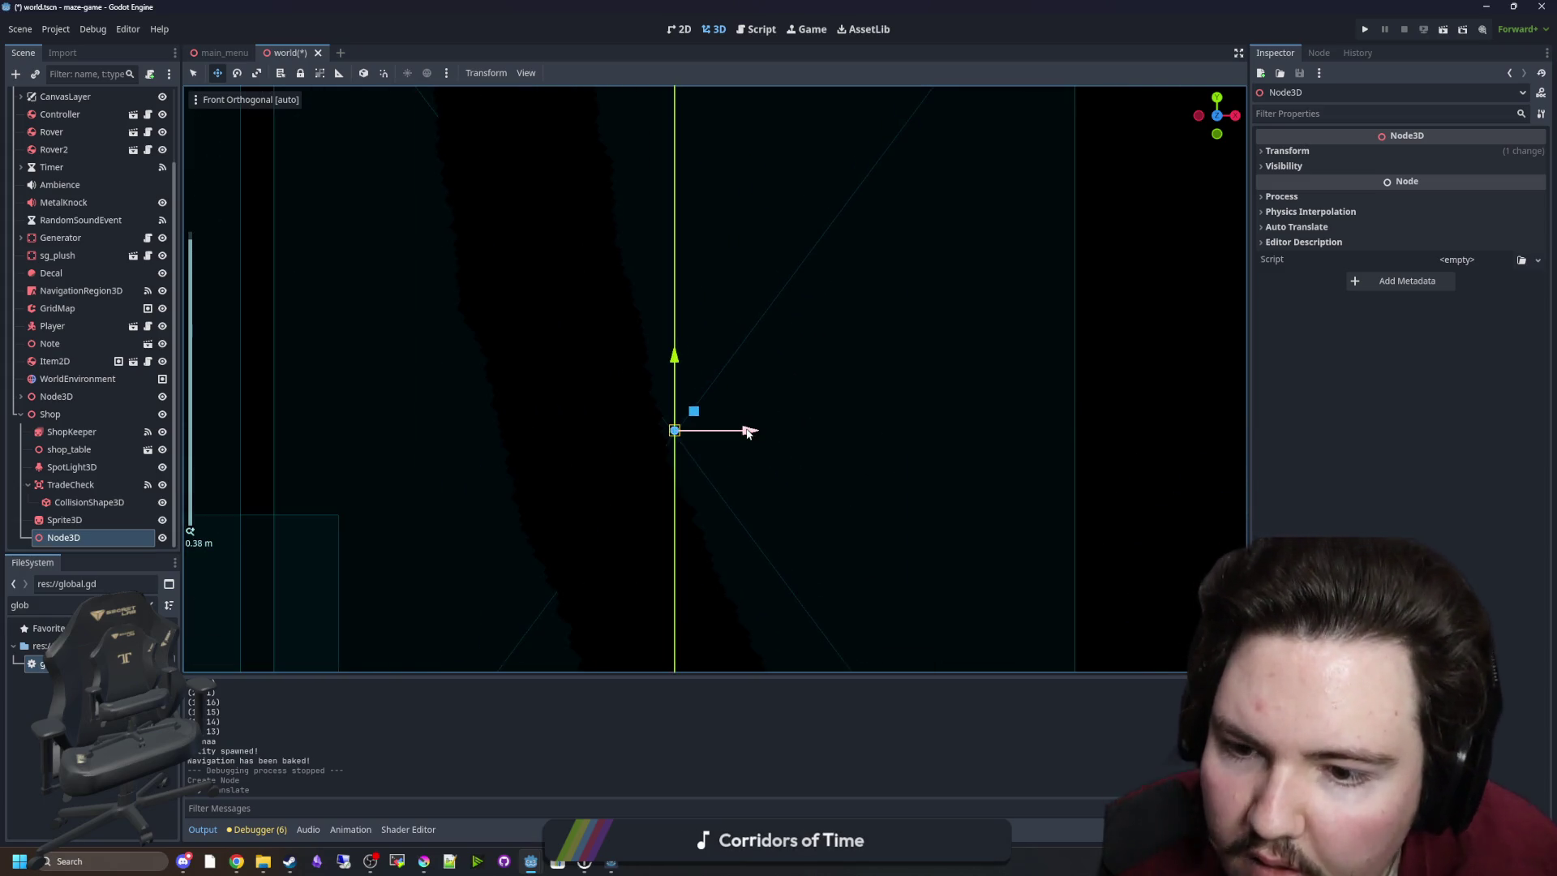
pyautogui.moveTo(676, 356); pyautogui.dragTo(674, 359)
pyautogui.scroll(-5, 808, 289)
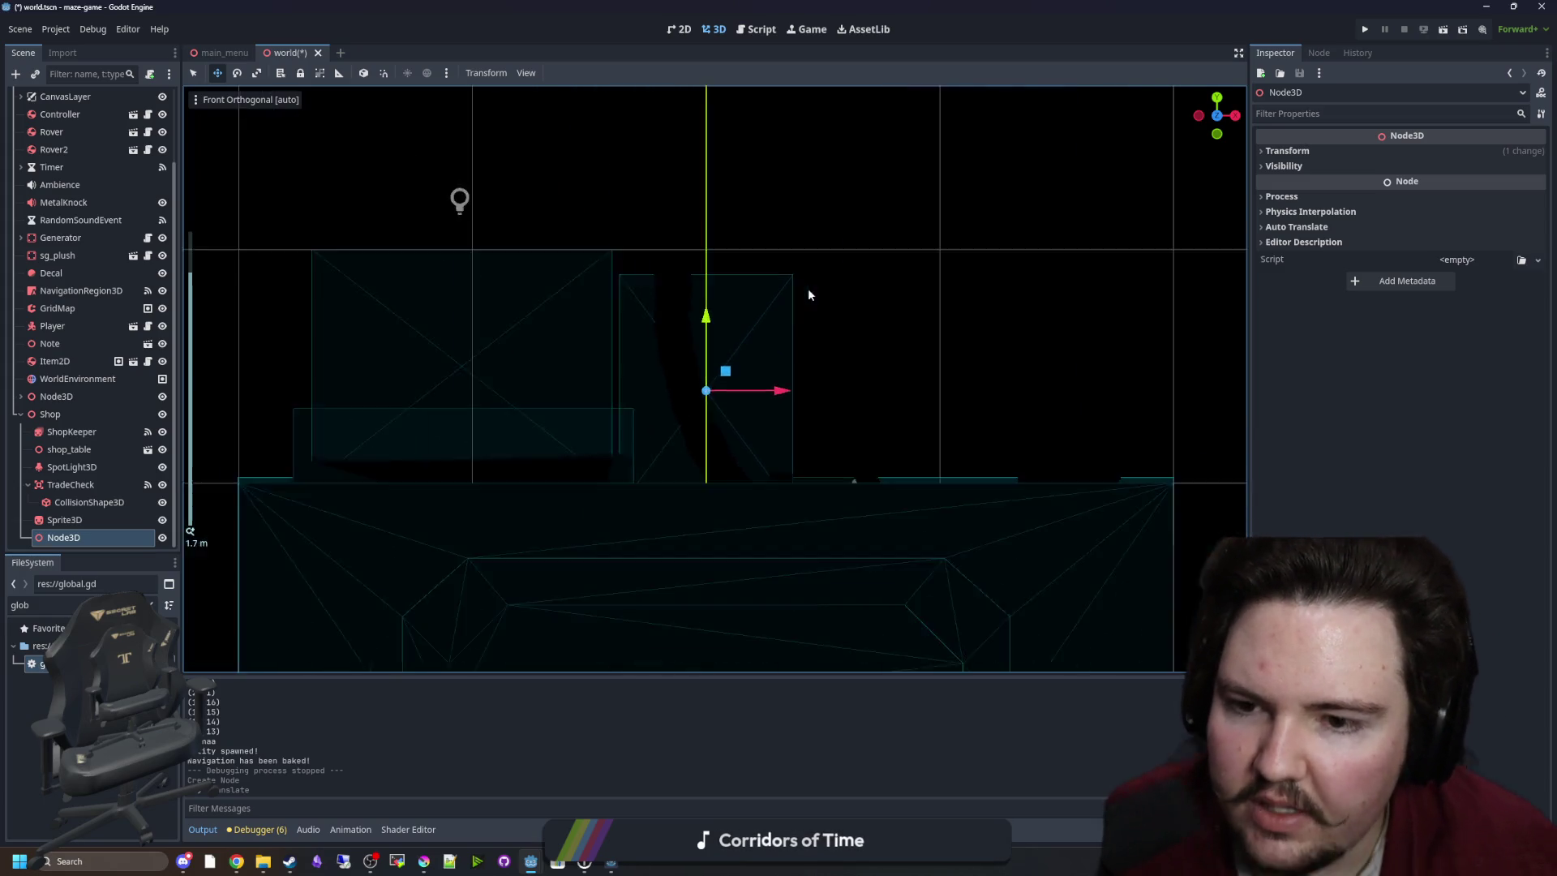
pyautogui.moveTo(808, 289)
pyautogui.mouseDown()
pyautogui.moveTo(771, 378)
pyautogui.moveTo(649, 366)
pyautogui.moveTo(647, 332)
pyautogui.moveTo(684, 307)
pyautogui.moveTo(684, 280)
pyautogui.mouseUp()
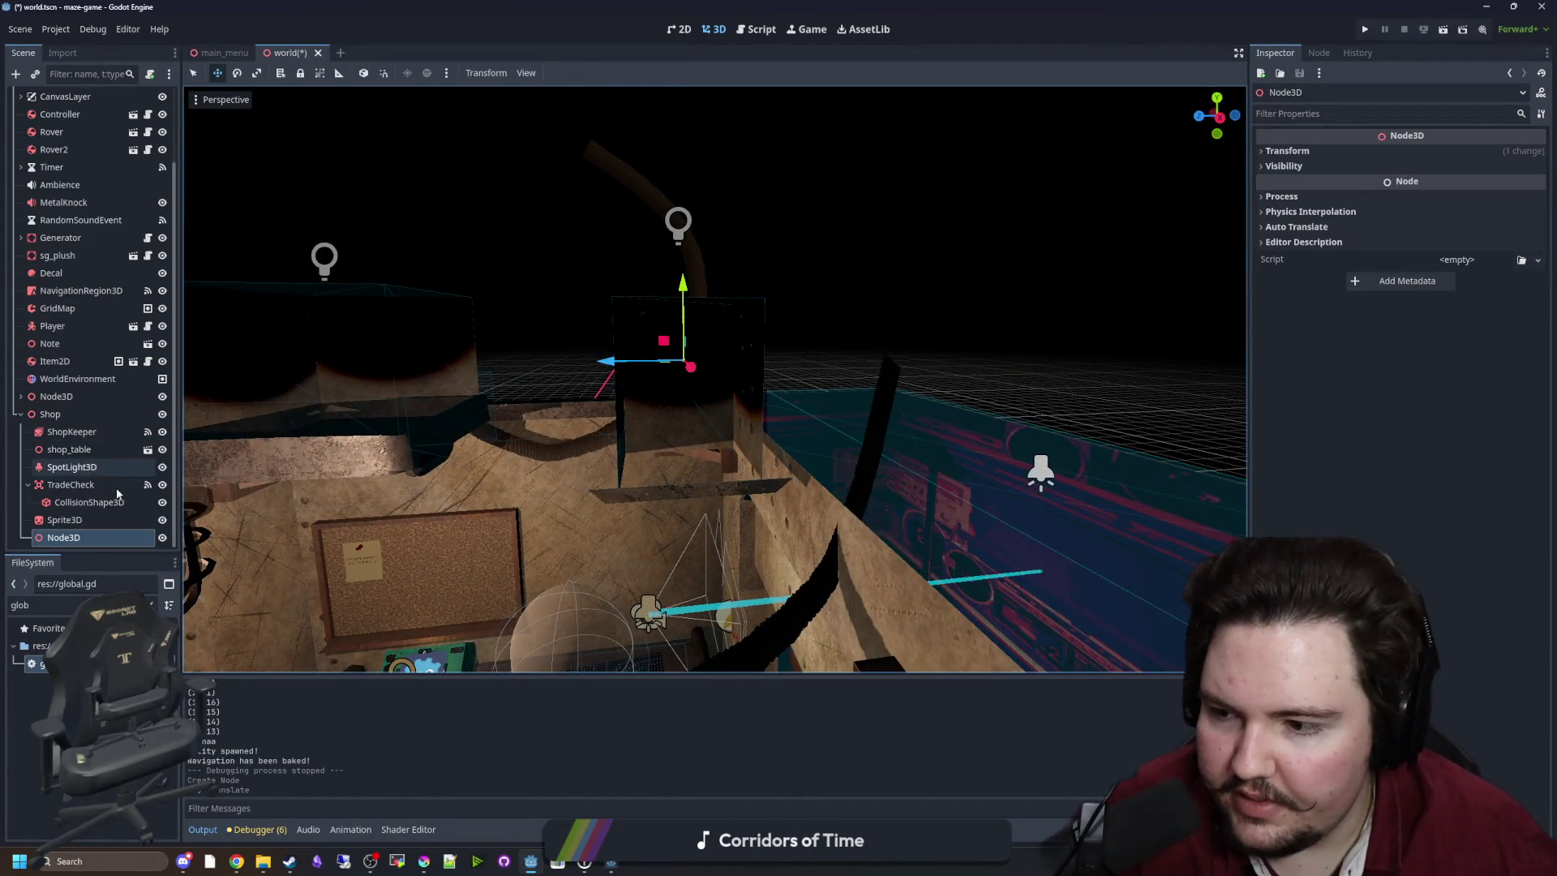
# Rename the new Node3D to SpawnPoint.
pyautogui.click(101, 535)
pyautogui.write('SpawnPoint')
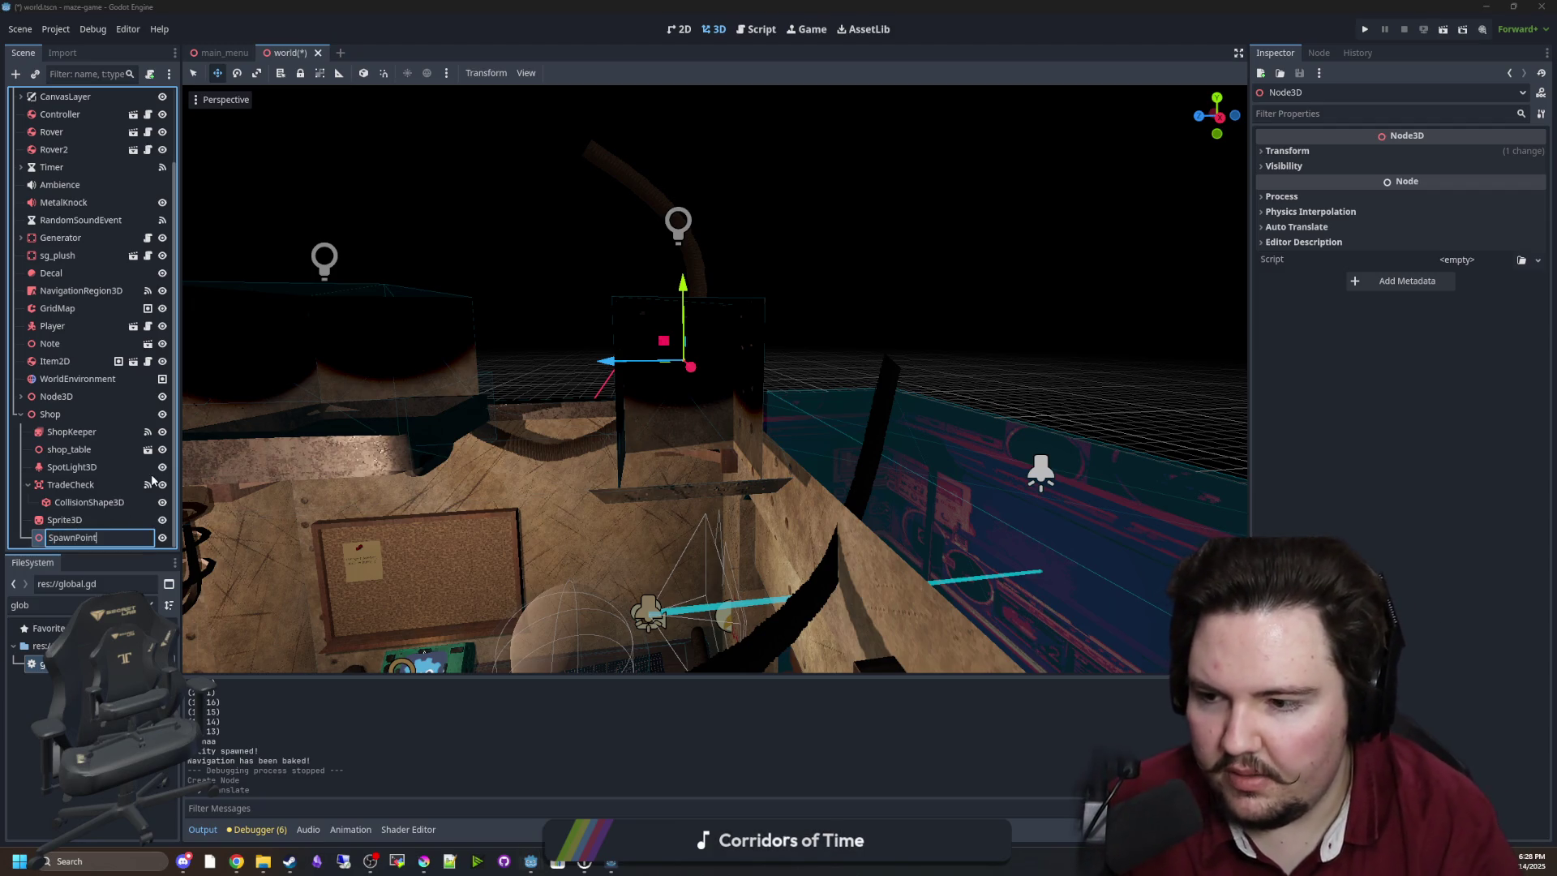
pyautogui.press('Return')
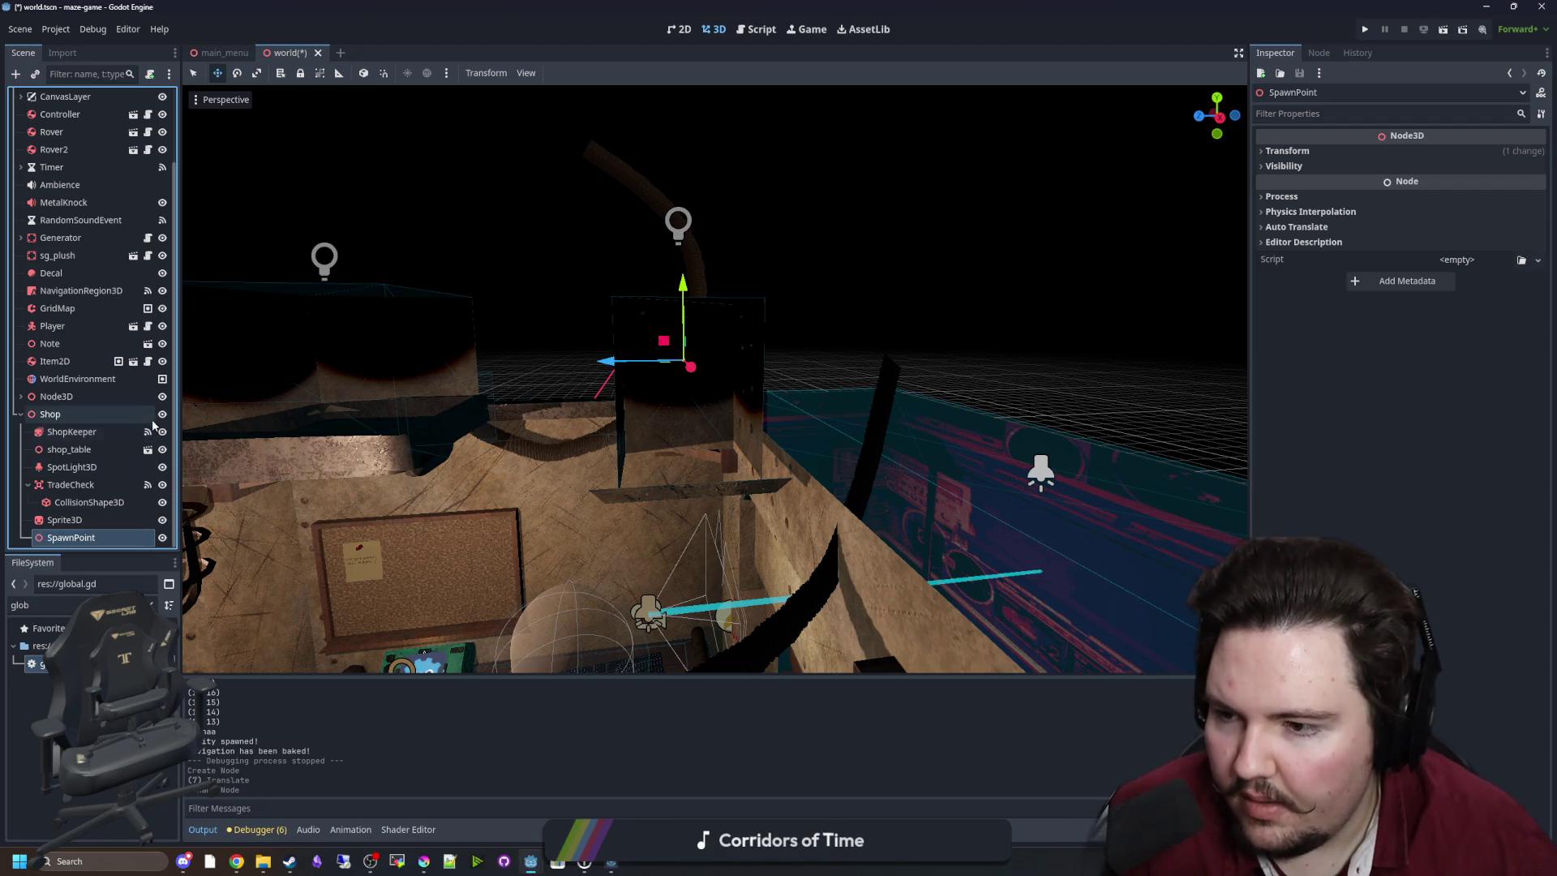
pyautogui.scroll(3, 148, 132)
# In world.gd, set newItem.global_position to $Shop/SpawnPoint.global_position.
pyautogui.click(147, 97)
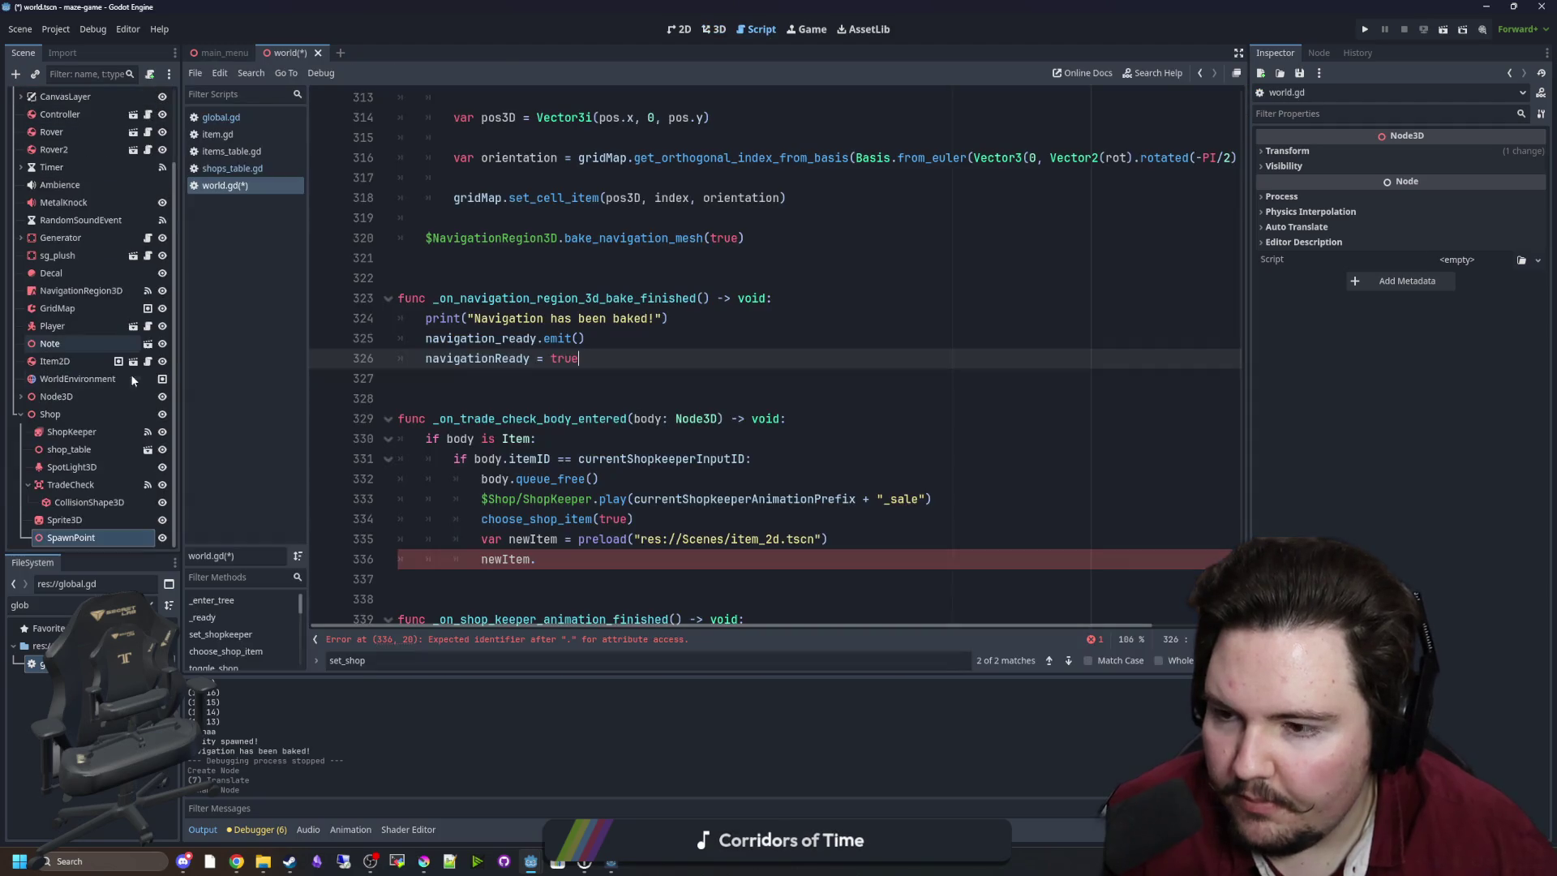
pyautogui.moveTo(70, 538); pyautogui.dragTo(545, 566)
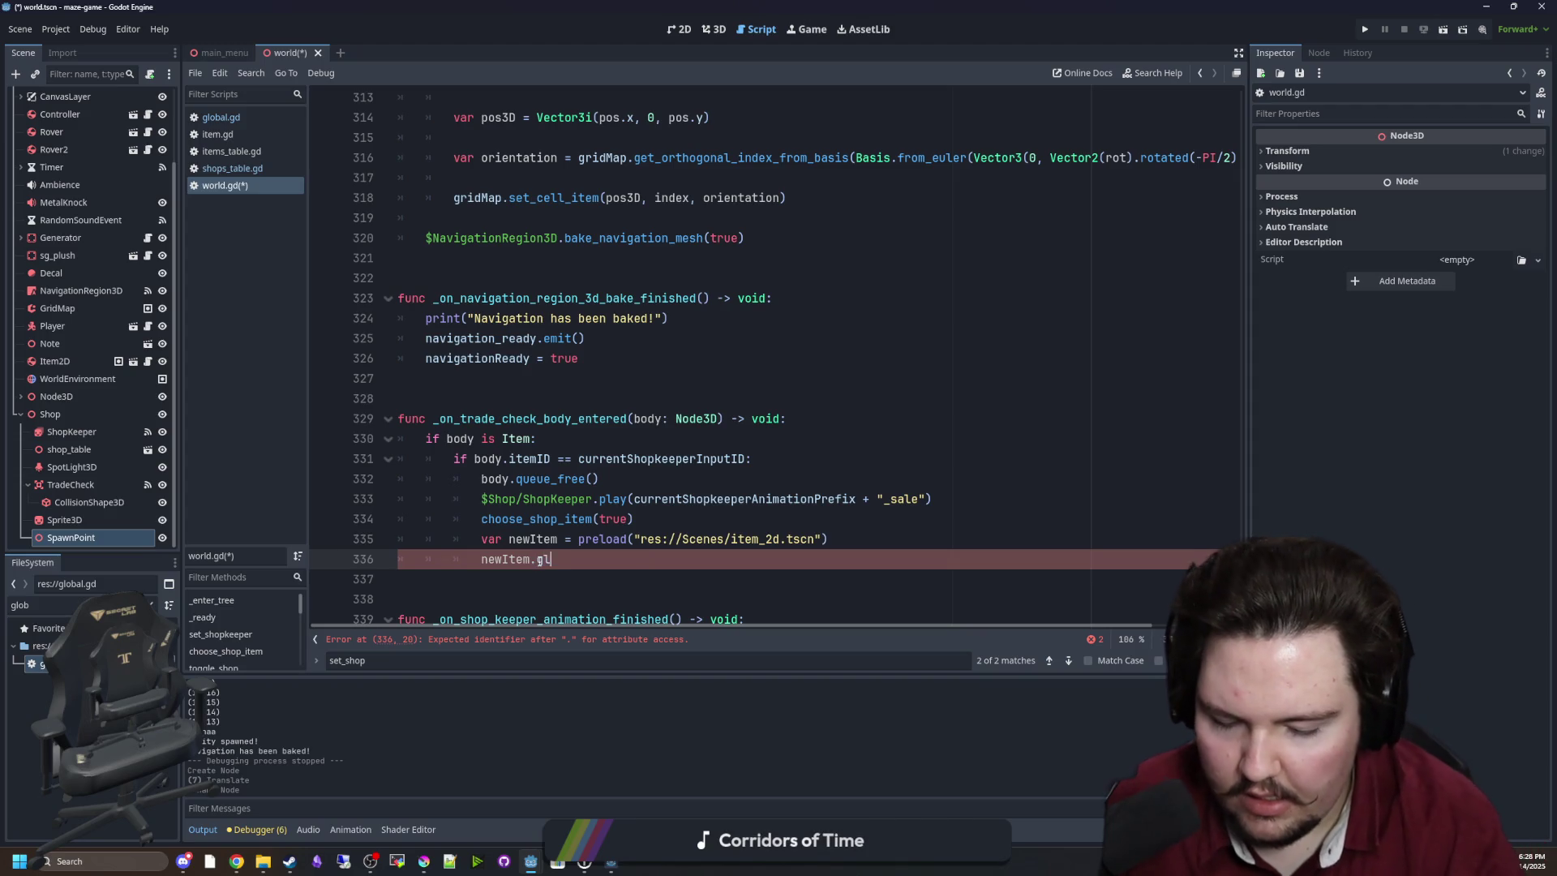
pyautogui.write('ti')
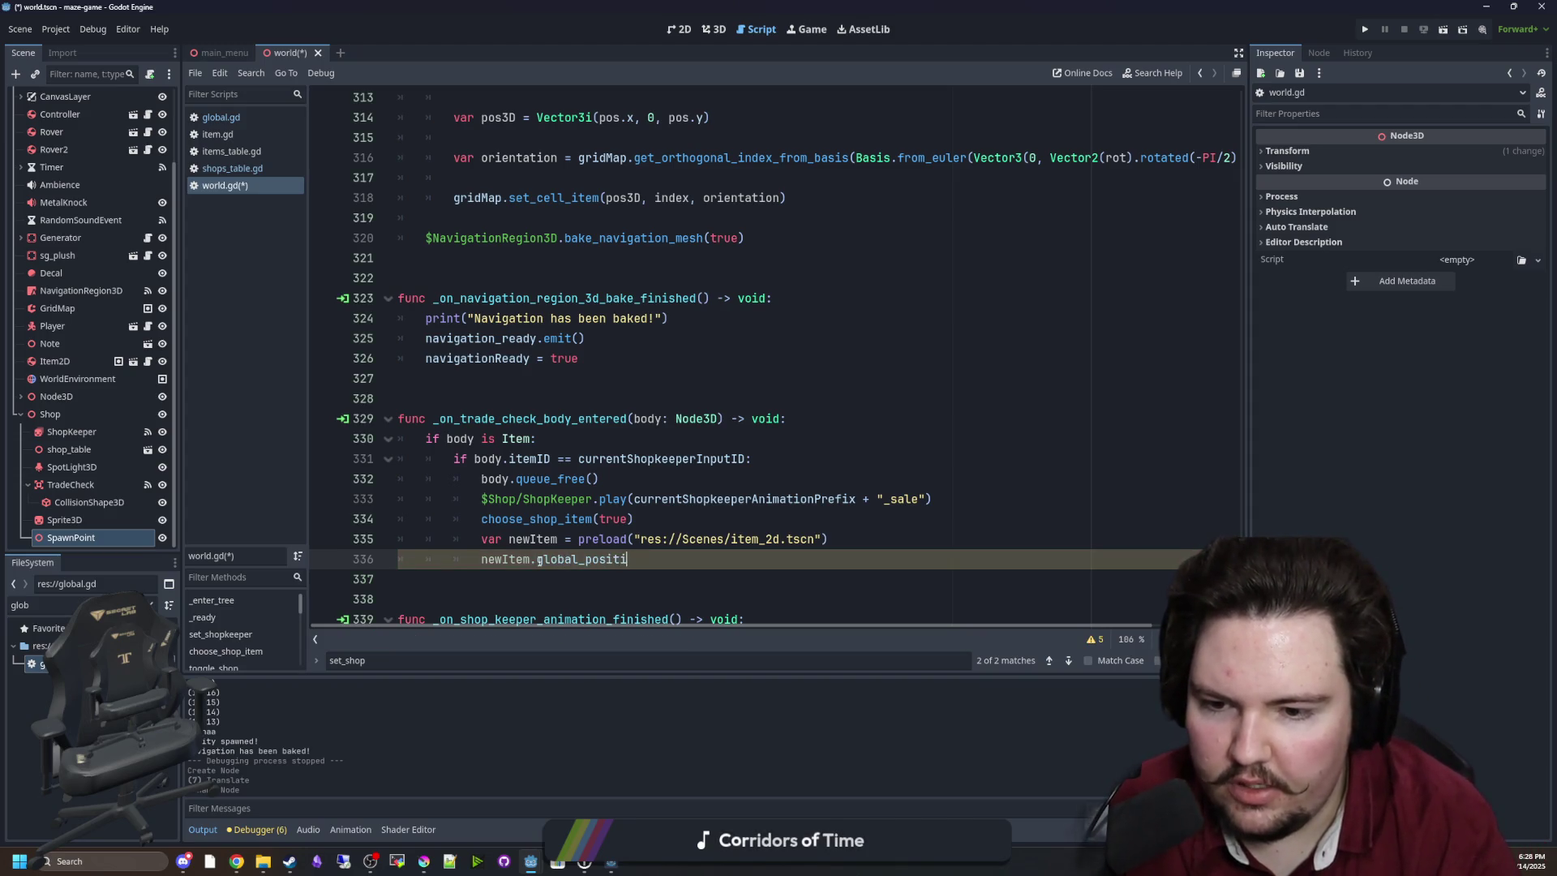
pyautogui.write('on = $Shop/SpawnPoint.global_position')
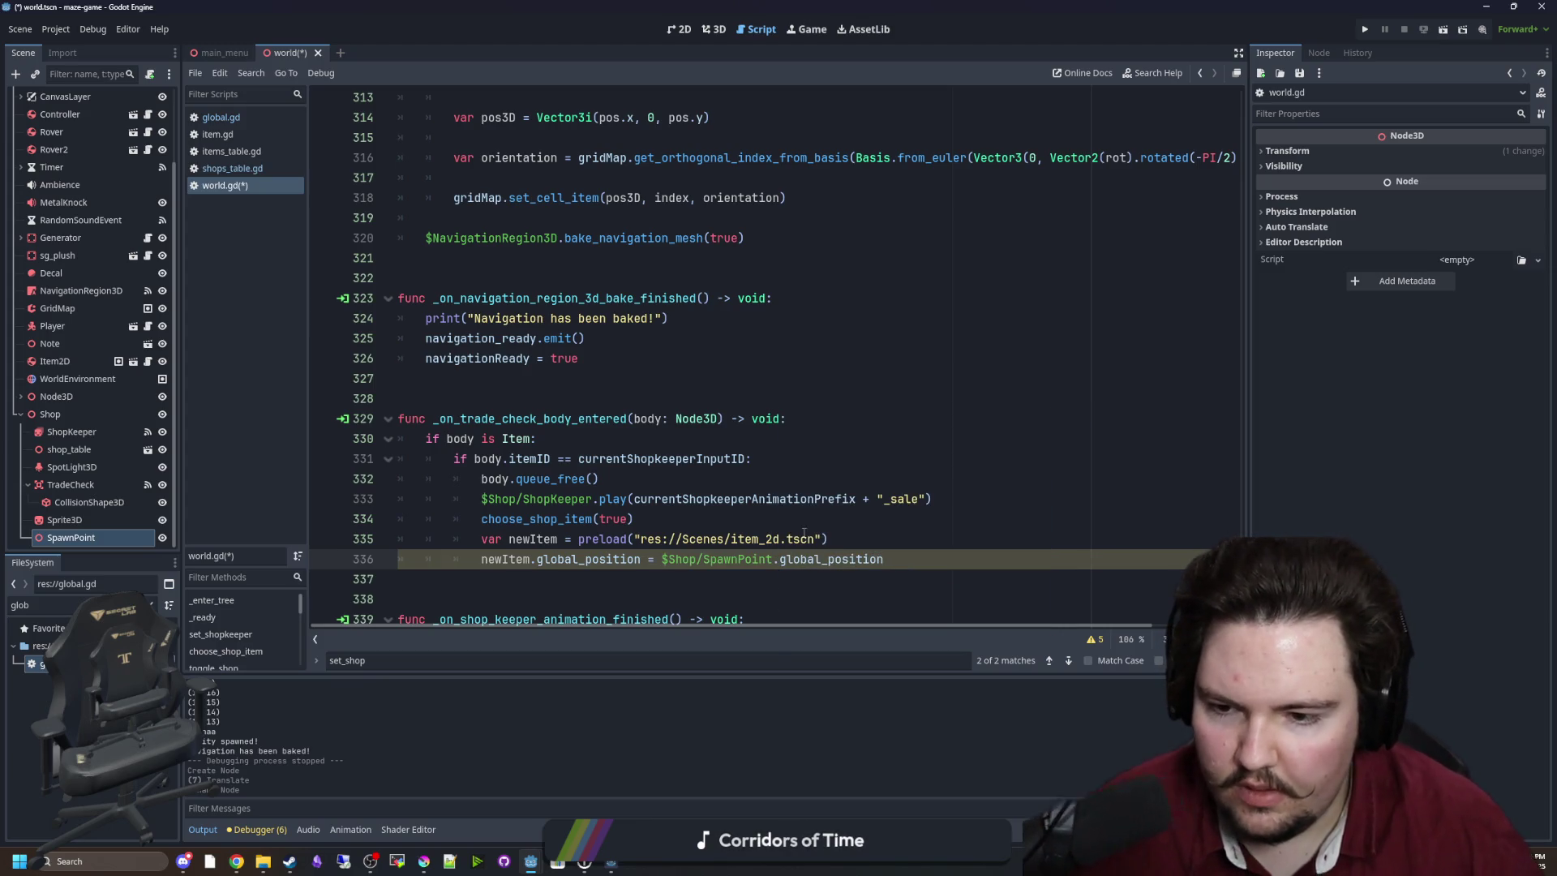
# Add newItem.itemID = currentShopkeeperOutputID after the preload line and save world.gd.
pyautogui.click(853, 531)
pyautogui.press('Return')
pyautogui.write('add_child(newItem)')
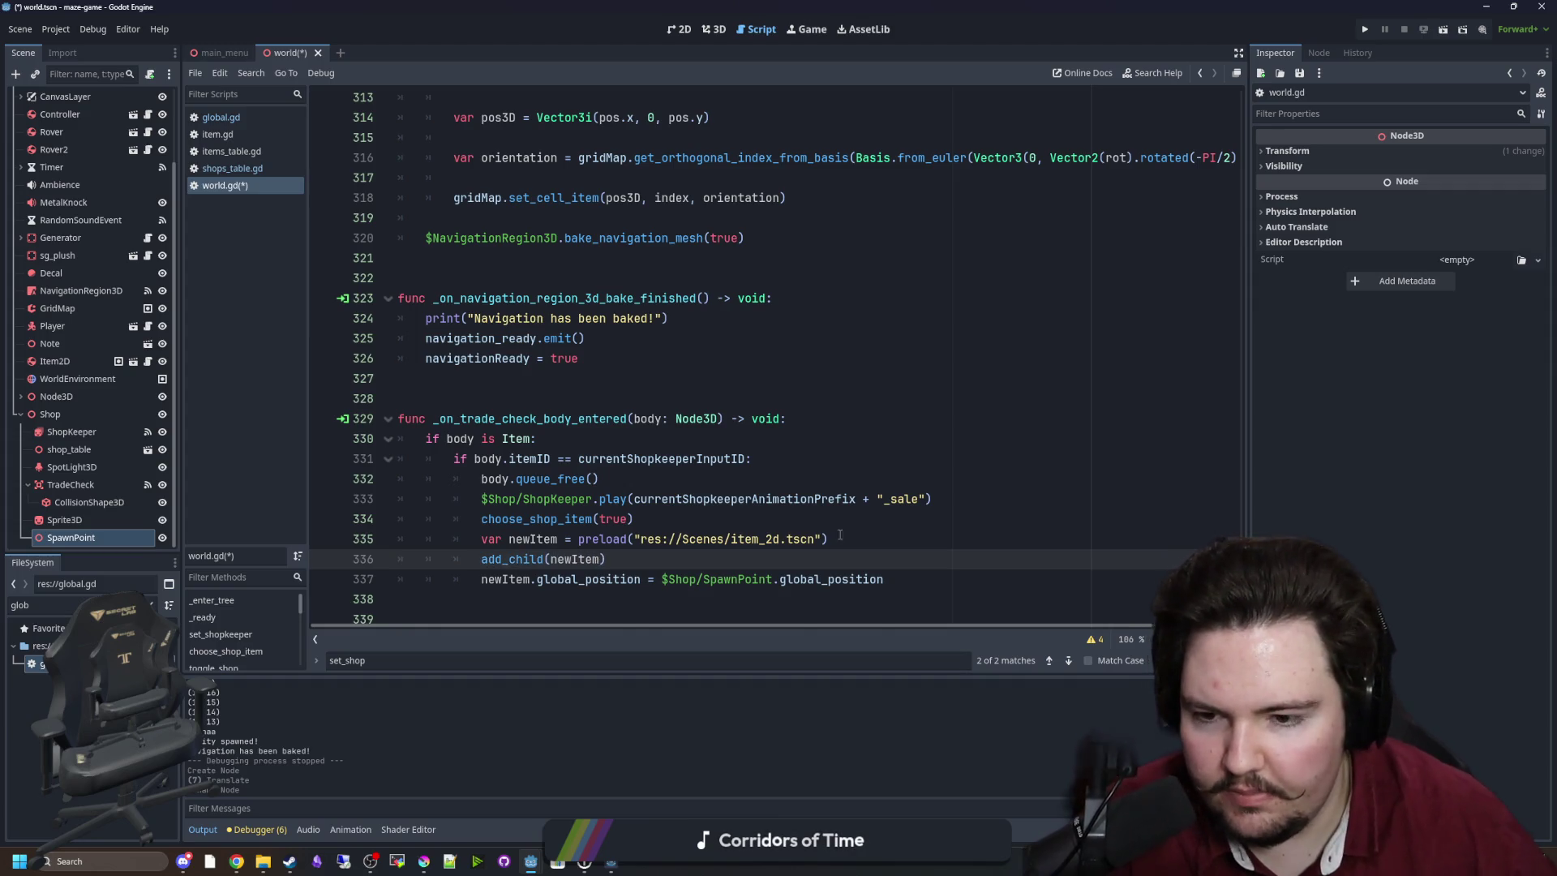
pyautogui.scroll(-1, 510, 541)
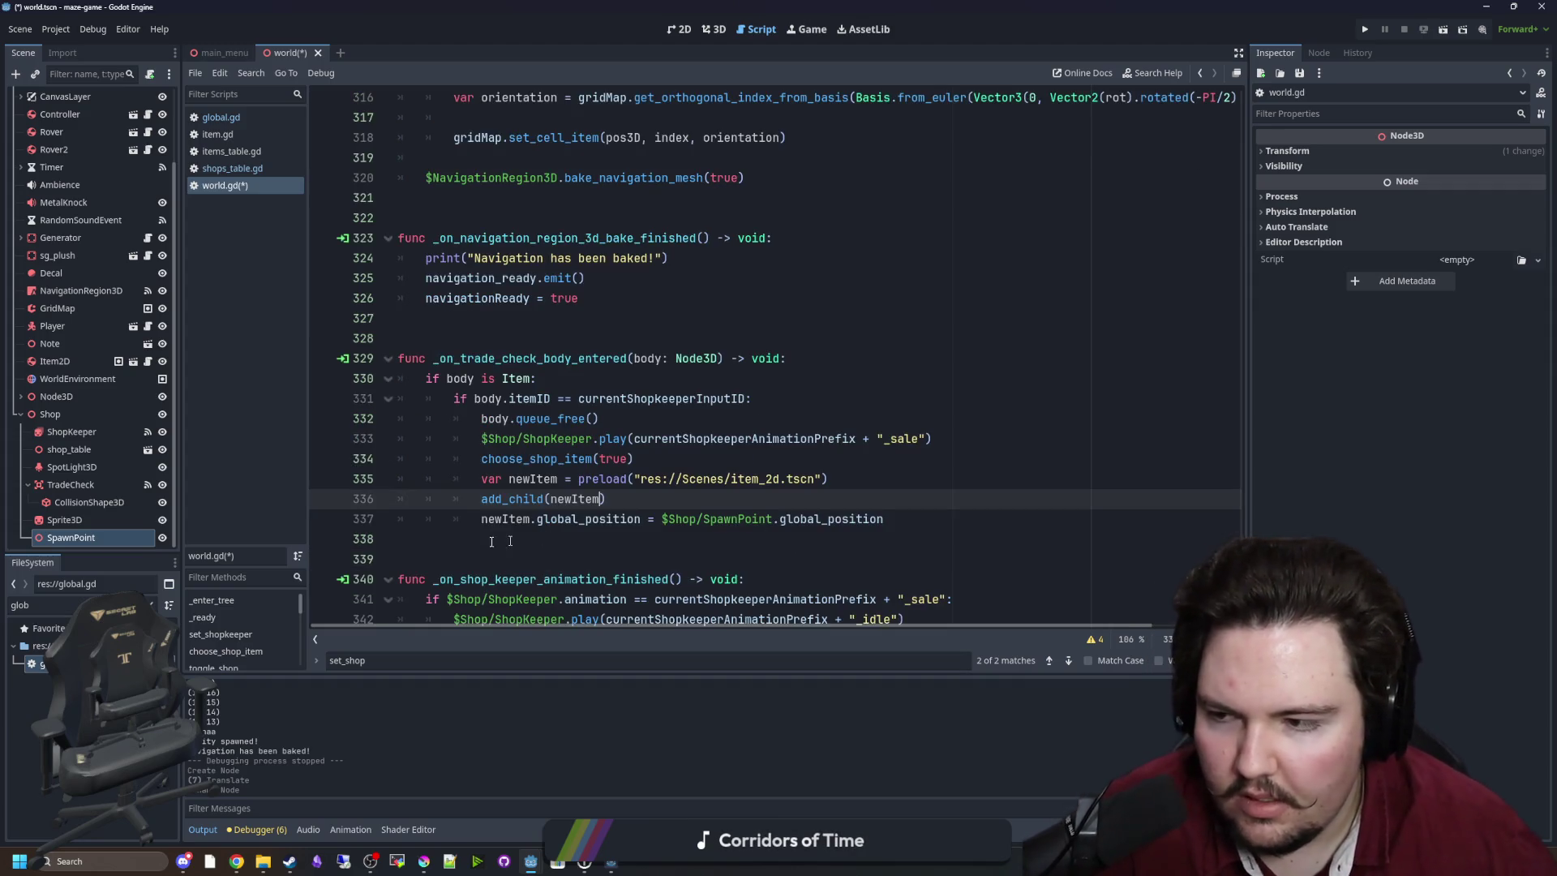
pyautogui.scroll(-1, 554, 465)
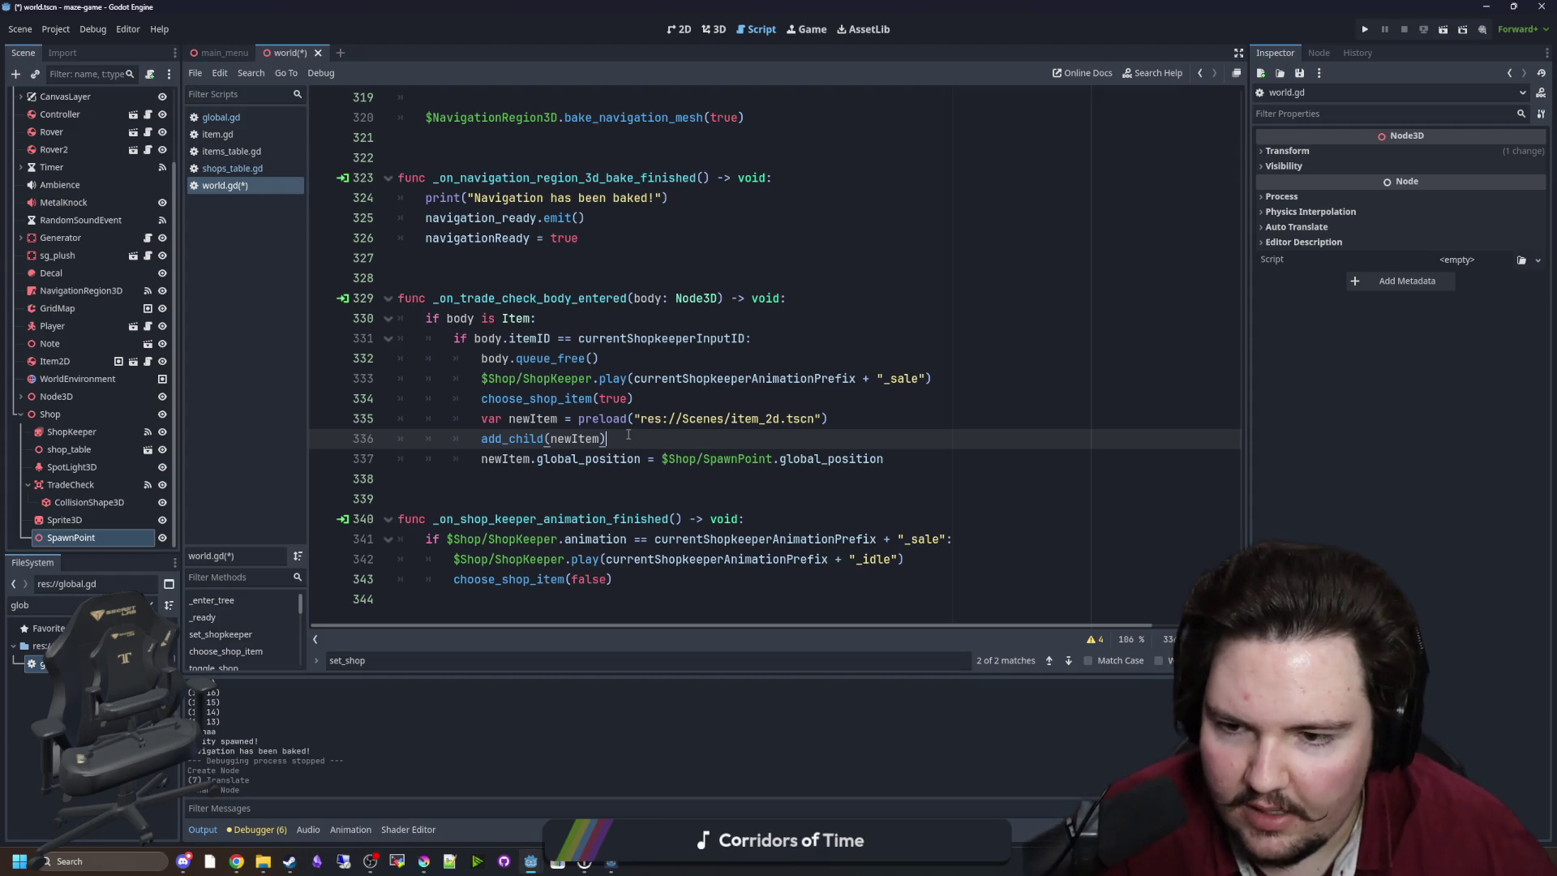
pyautogui.click(857, 423)
pyautogui.press('Return')
pyautogui.write('newItem.itemID')
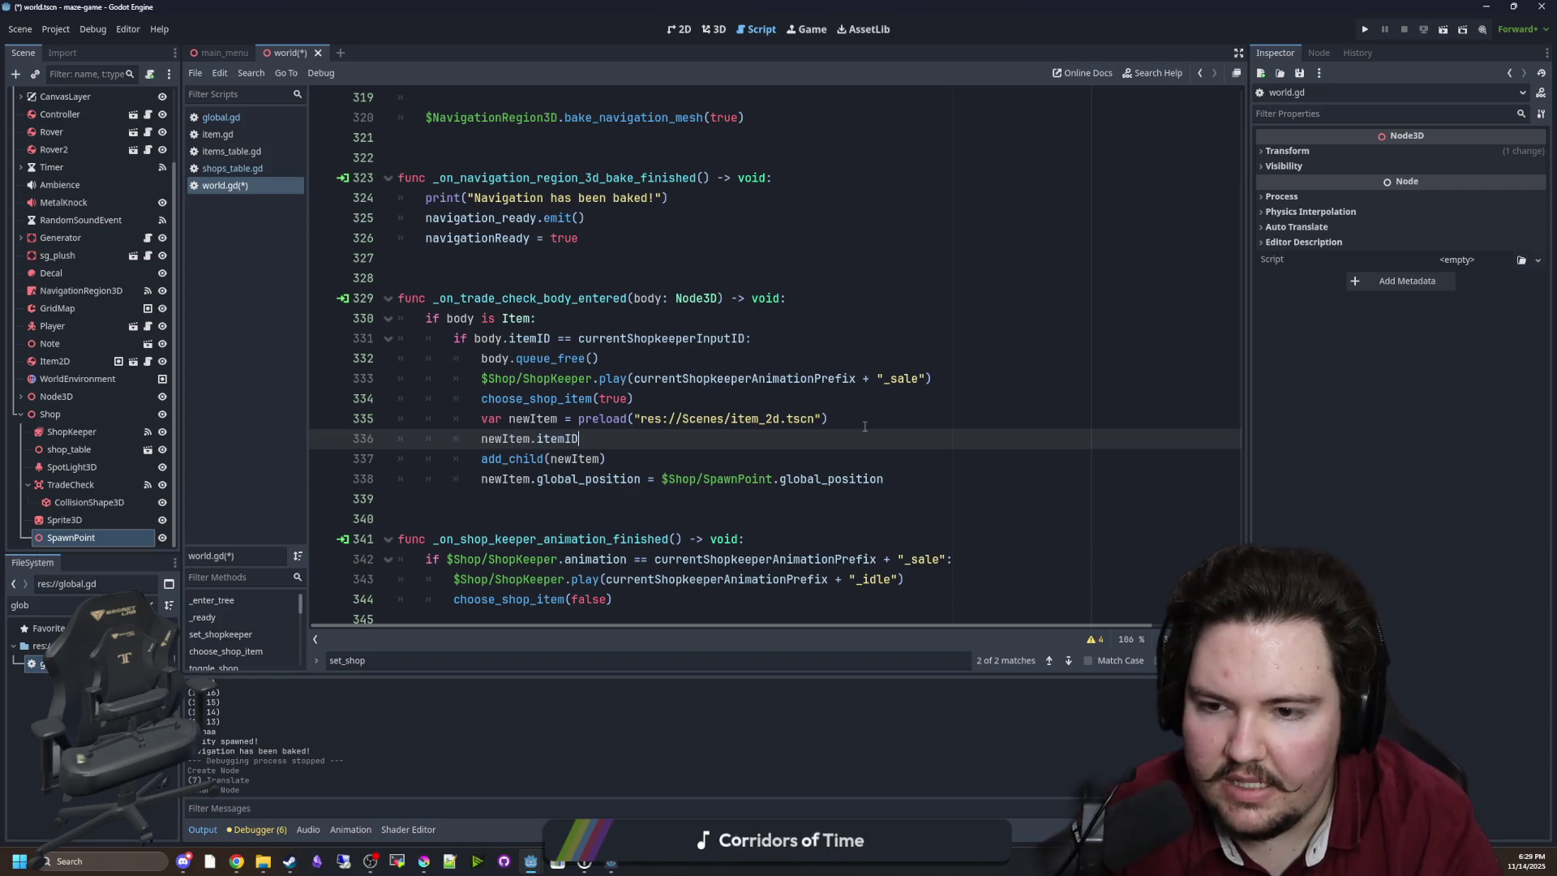
pyautogui.write('=')
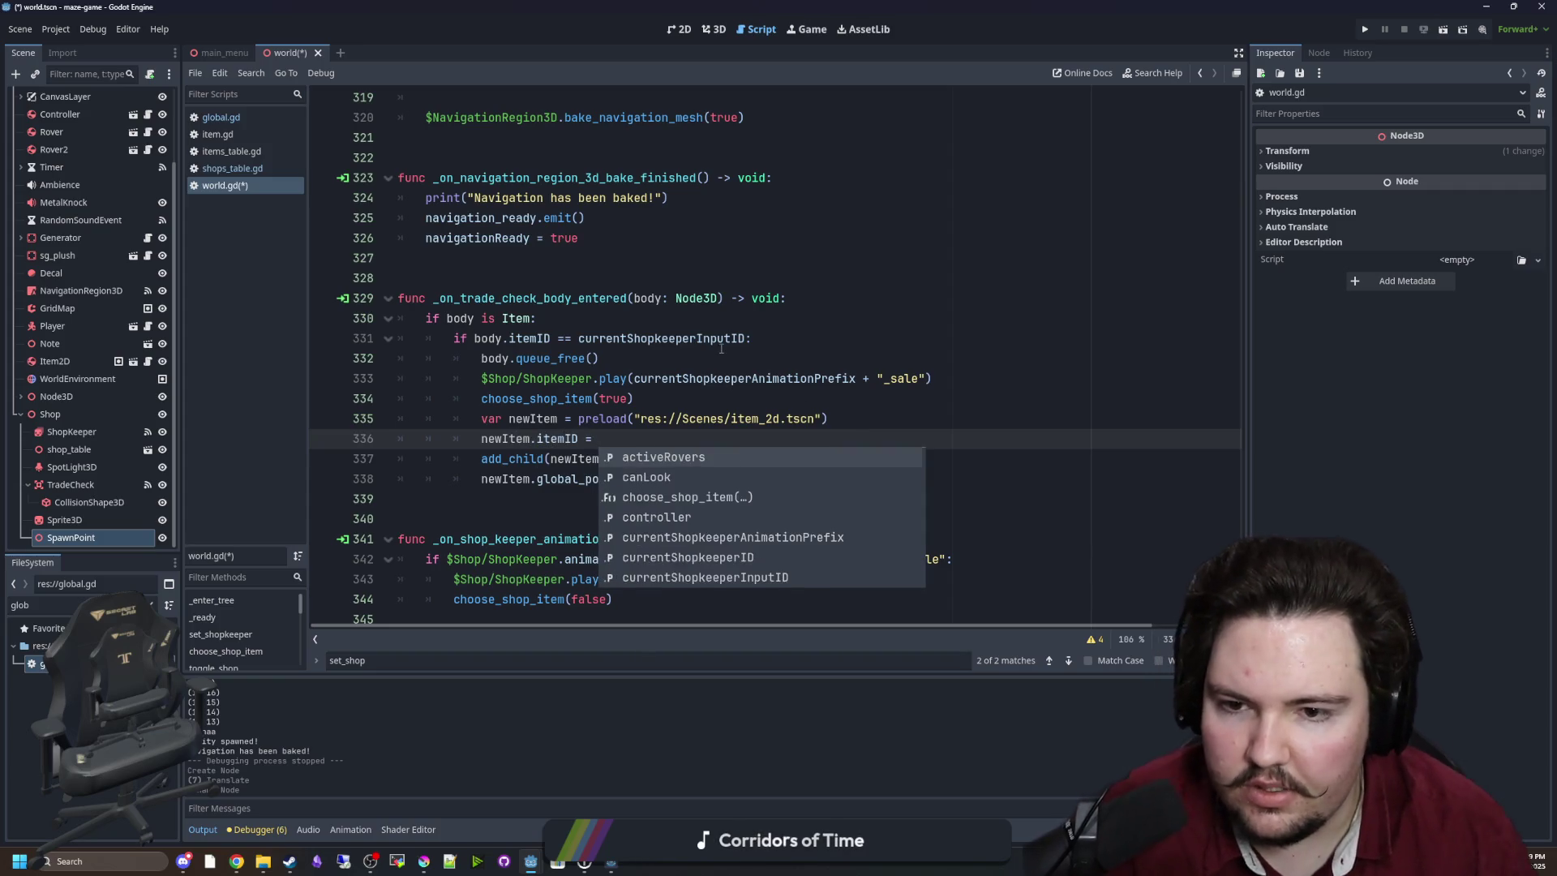
pyautogui.click(623, 440)
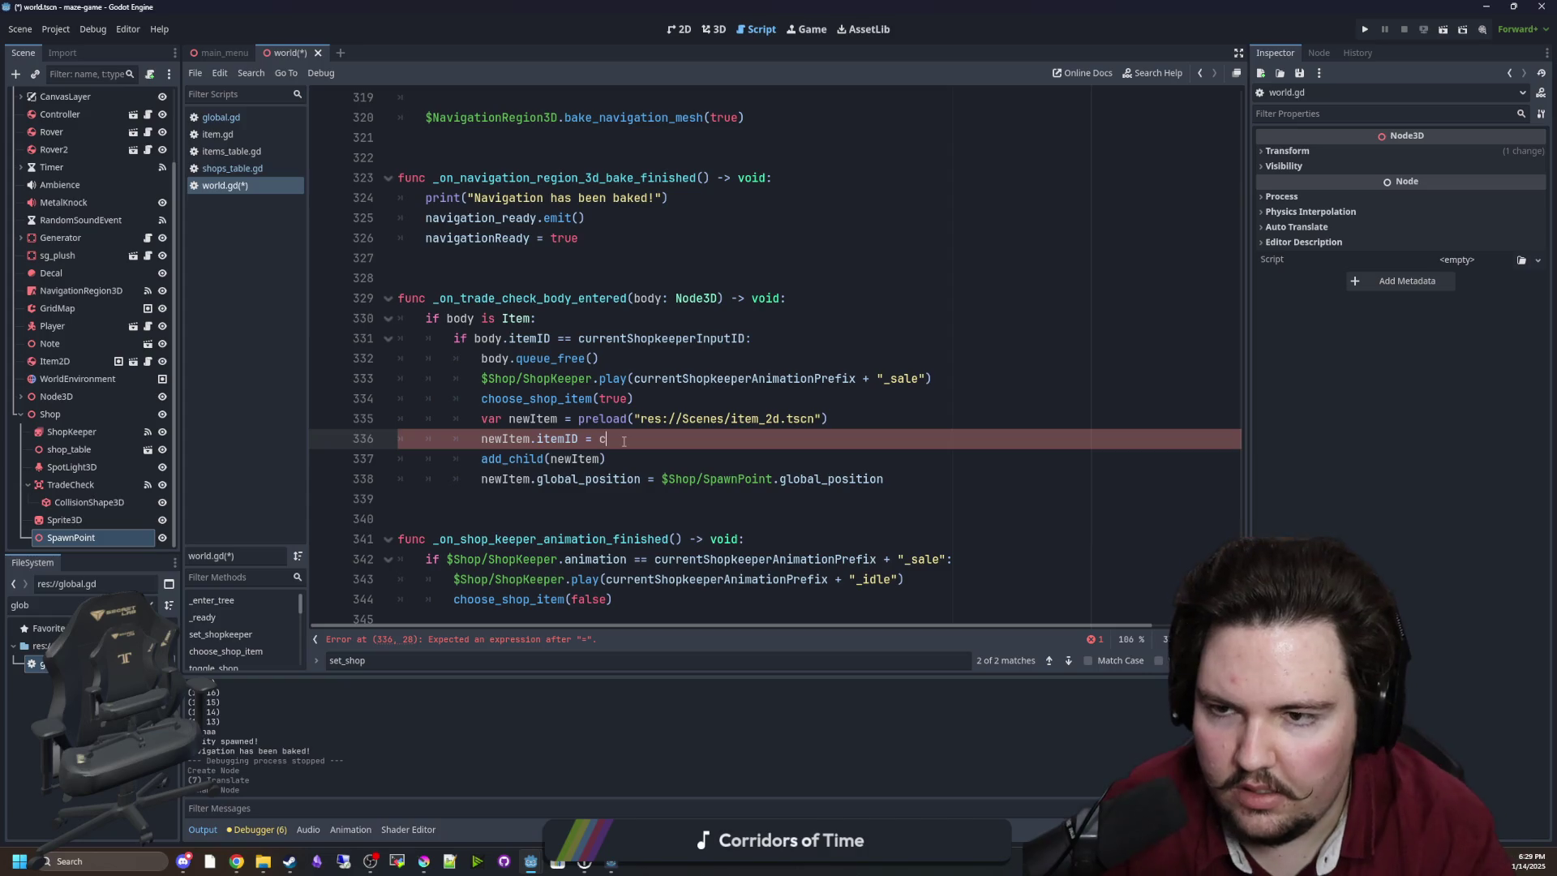
pyautogui.write('urrent')
pyautogui.press('Return')
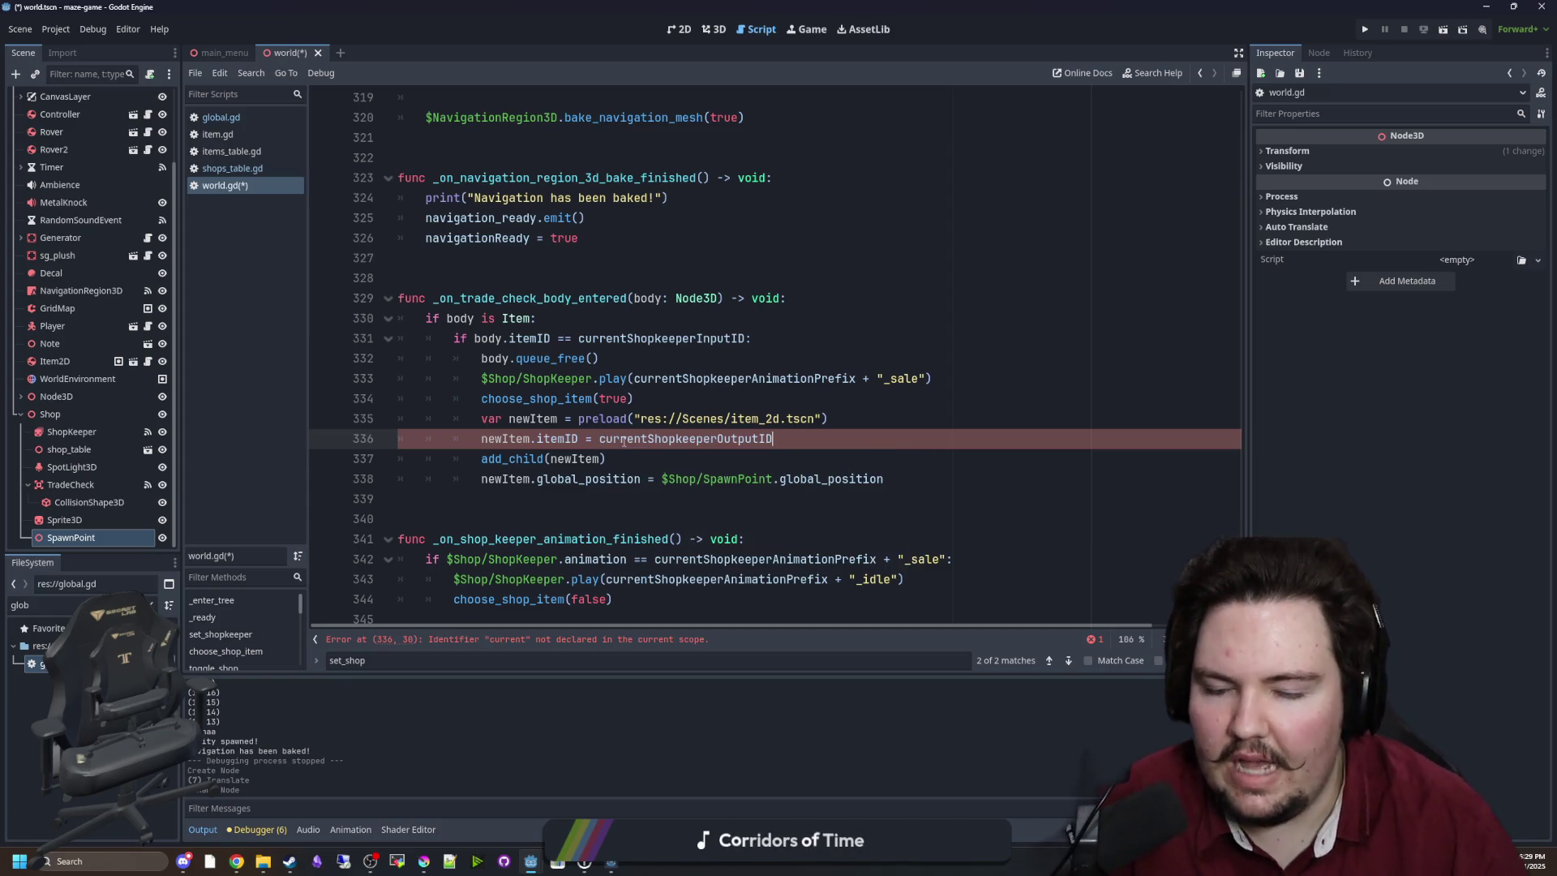
pyautogui.hotkey('ctrl', 's')
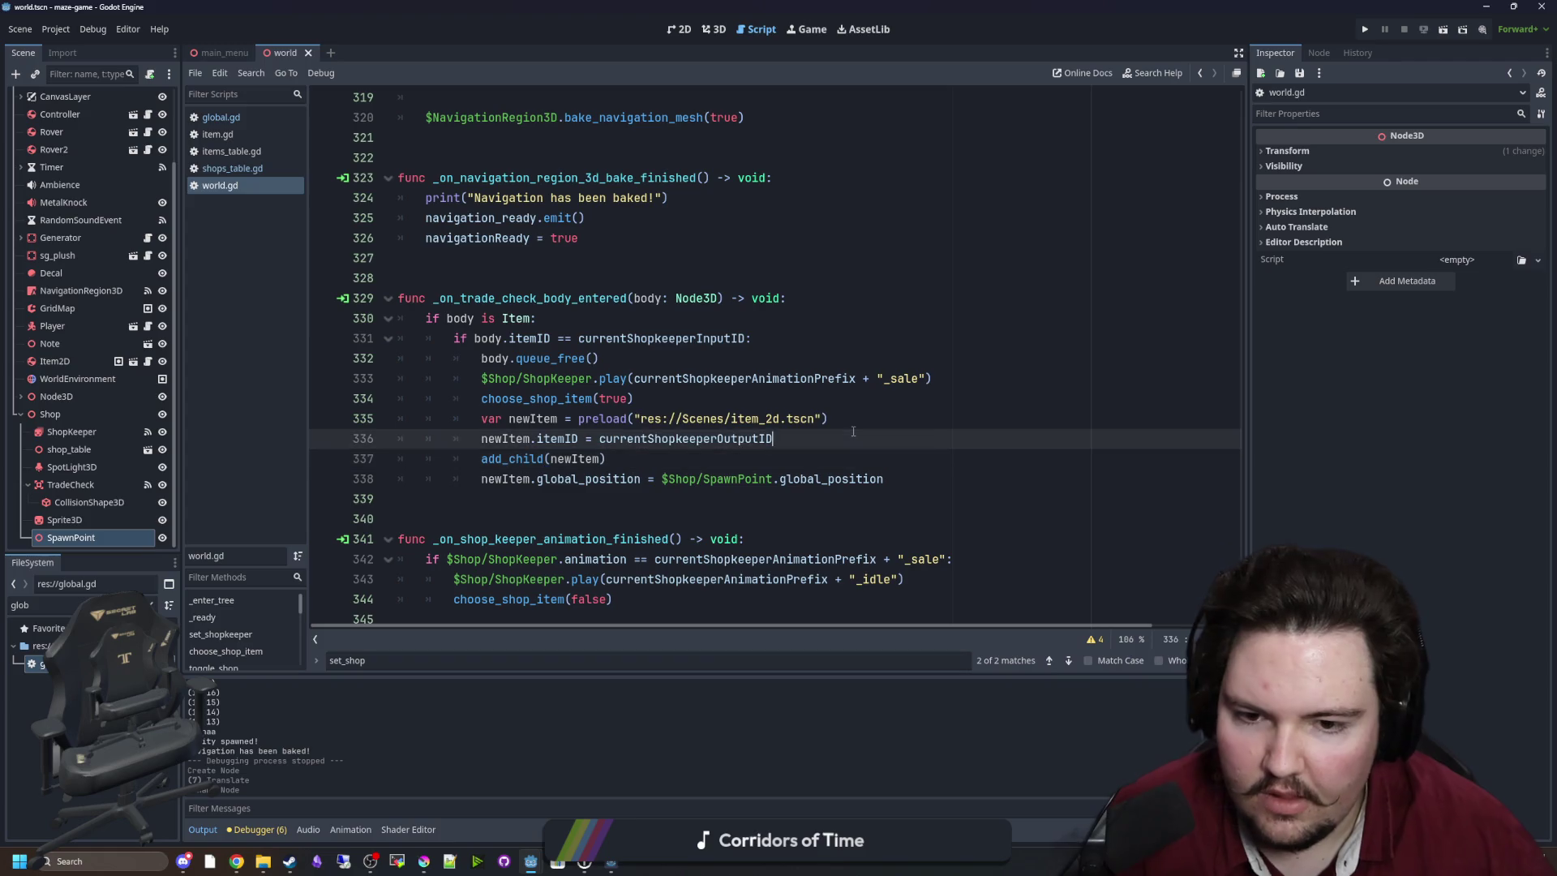
# Run the game, grab the bottle from the bench and throw it to the shopkeeper.
pyautogui.click(1369, 30)
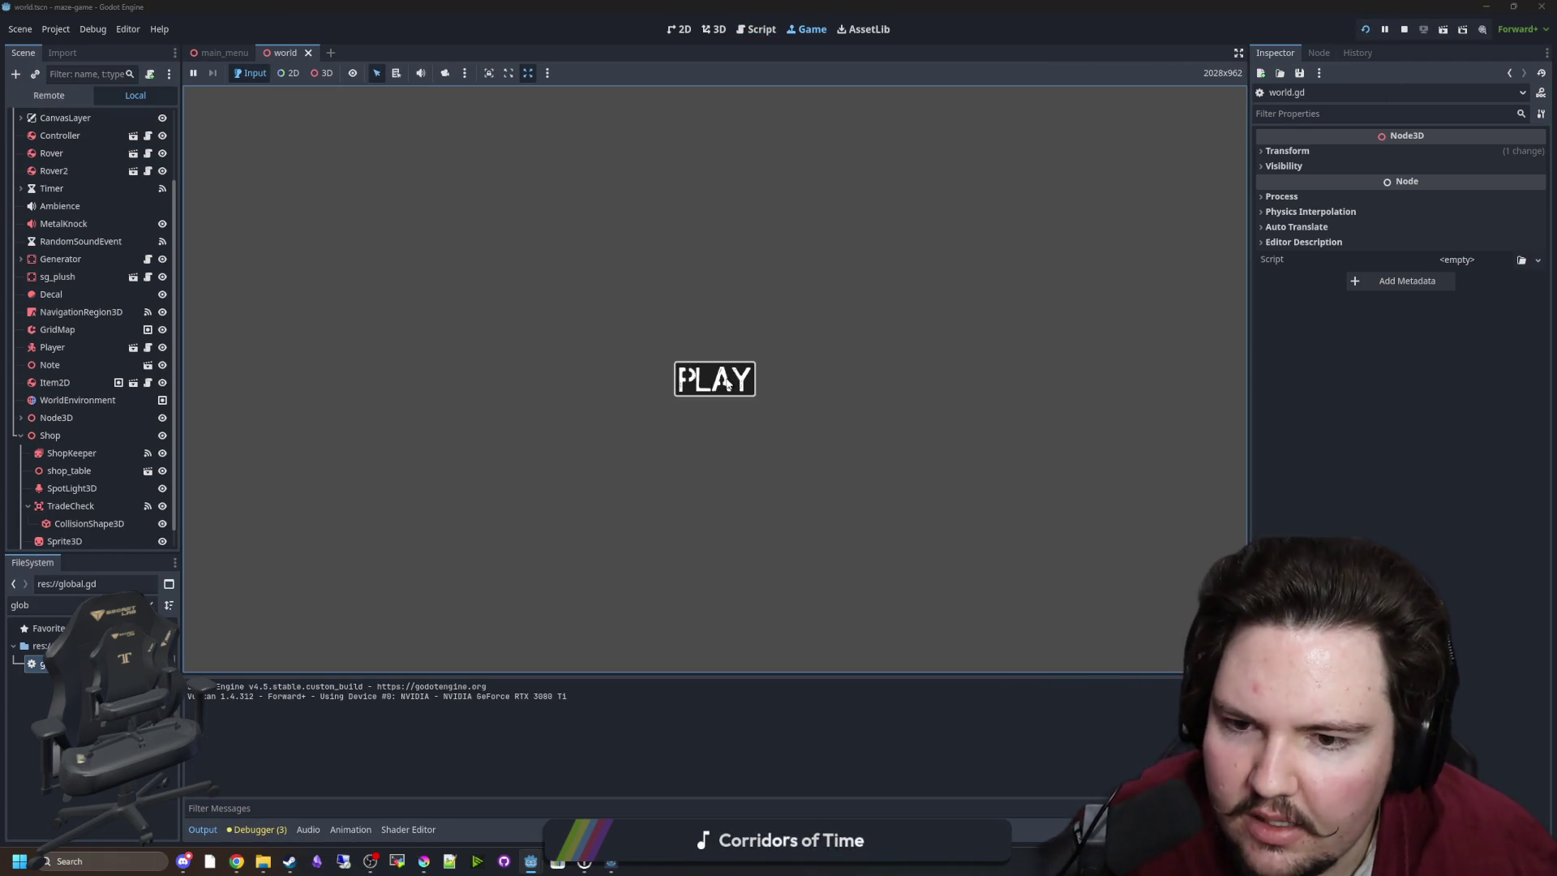
pyautogui.click(737, 390)
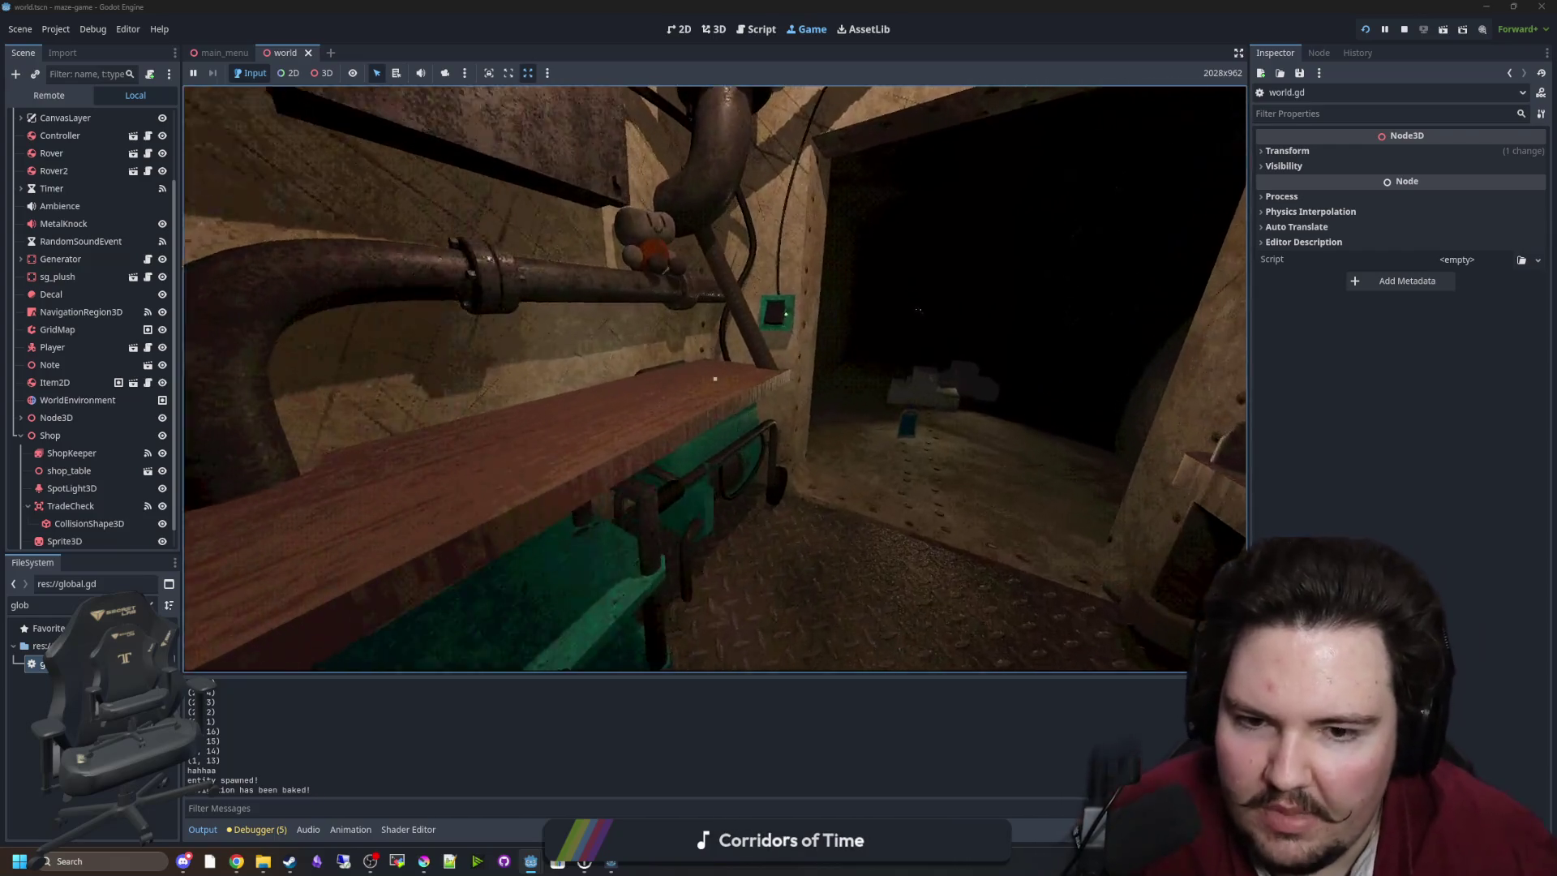
pyautogui.press('w')
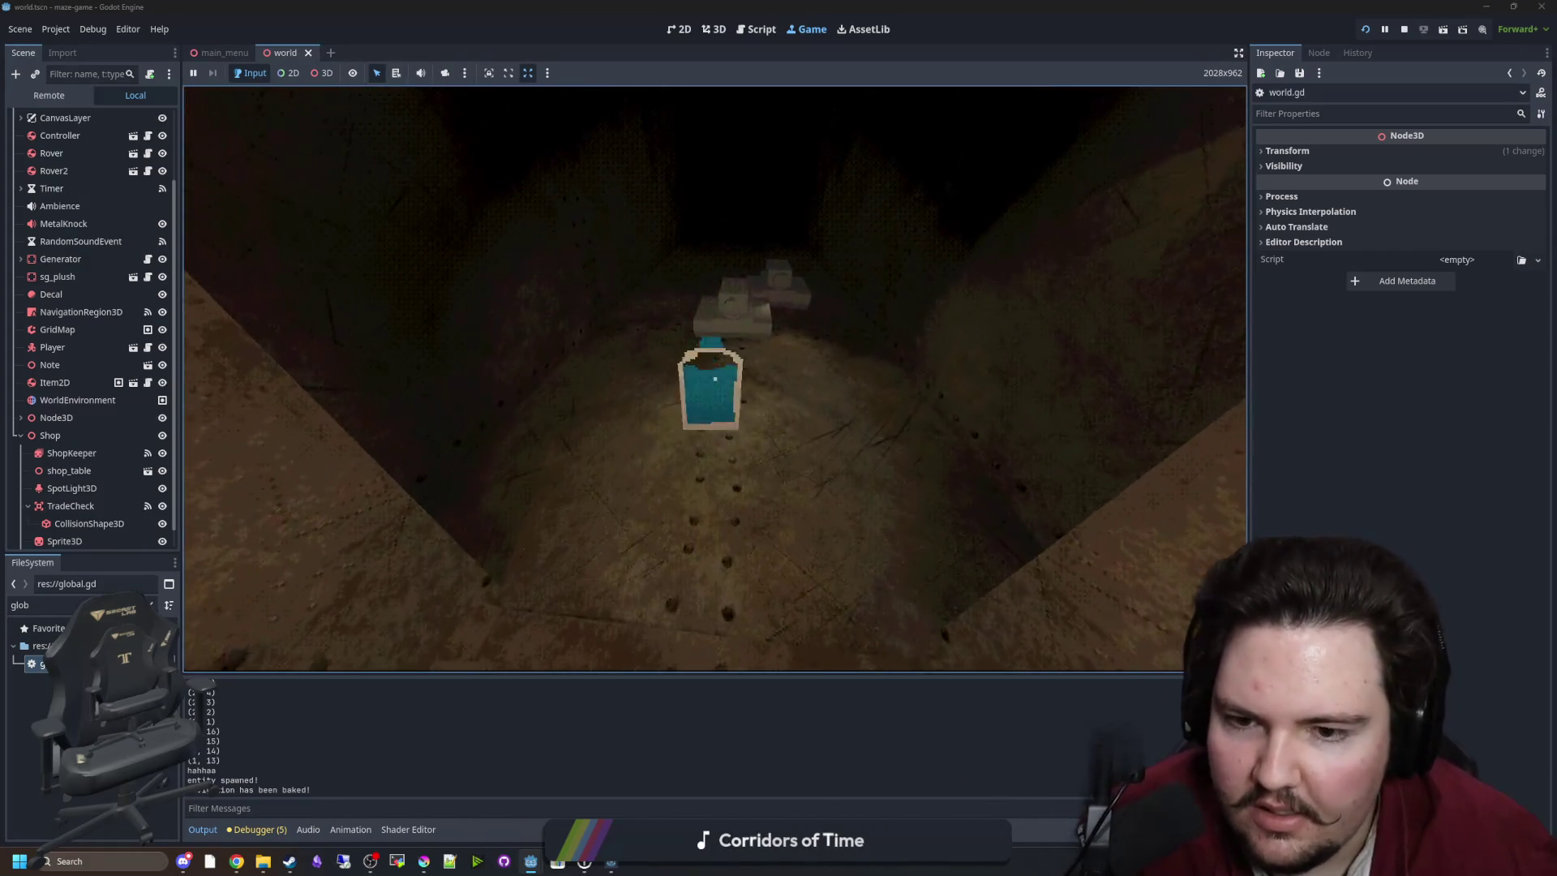
pyautogui.press('e')
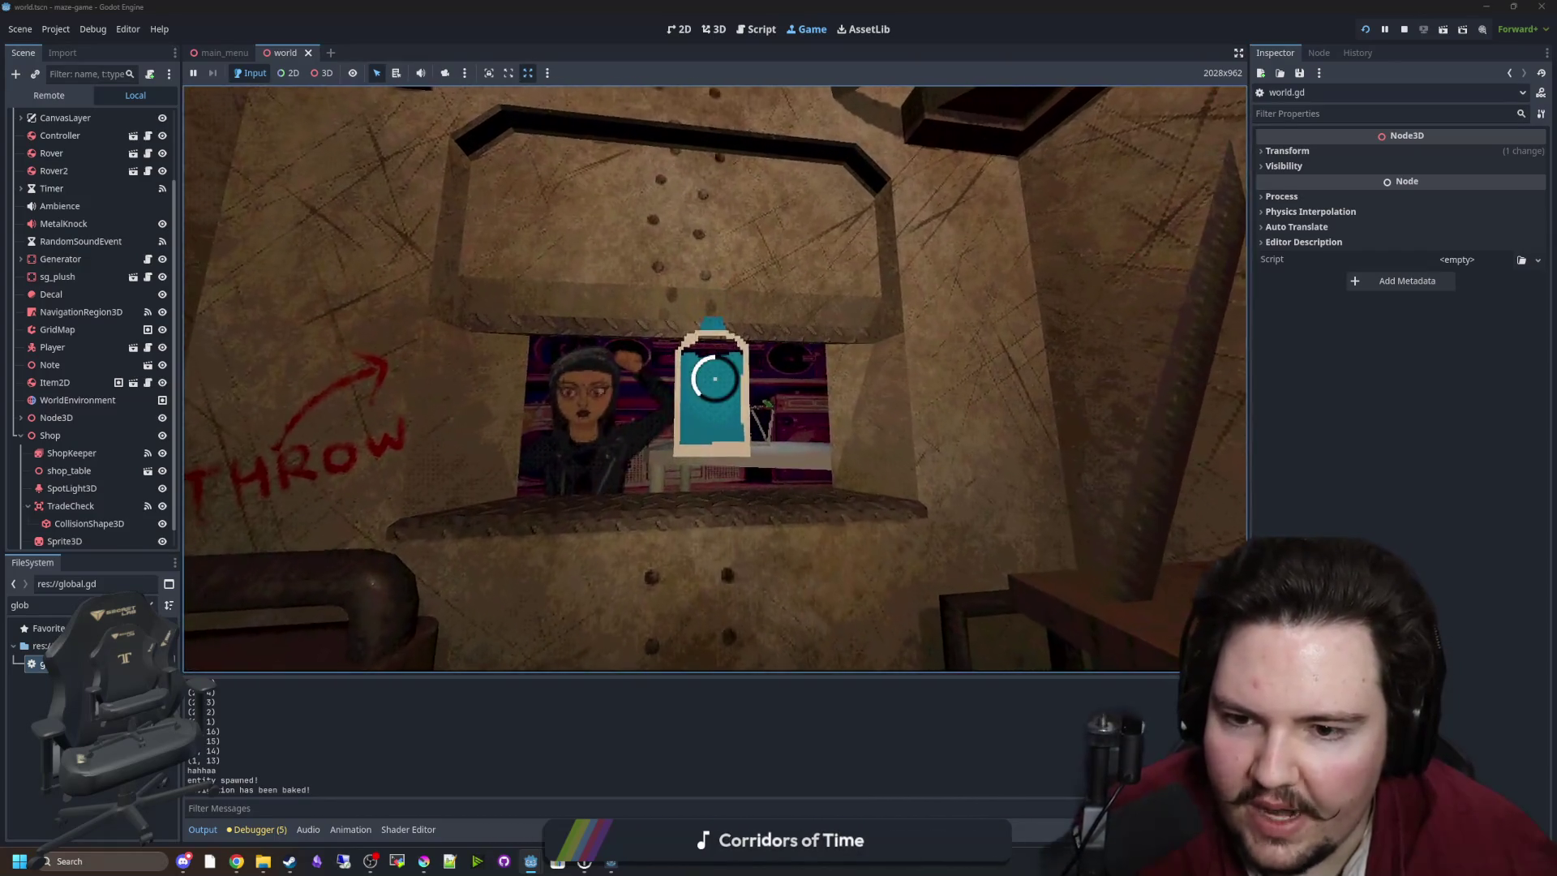
pyautogui.click(715, 378)
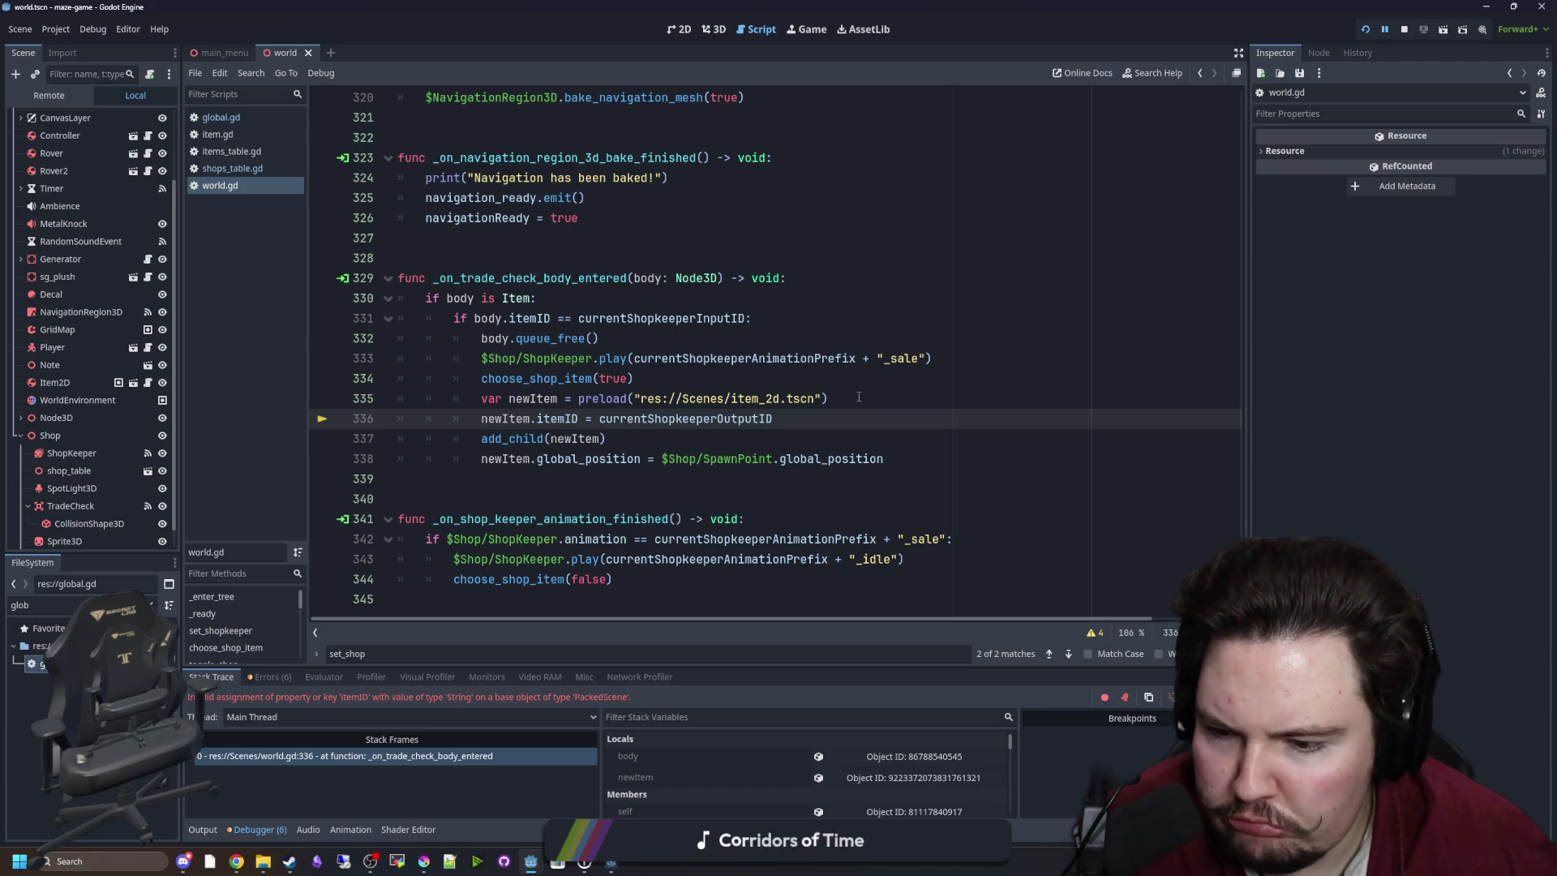
# Append .instantiate() to the preload line and rerun the game, trading the bottle for food.
pyautogui.click(831, 398)
pyautogui.write('.instantiate()')
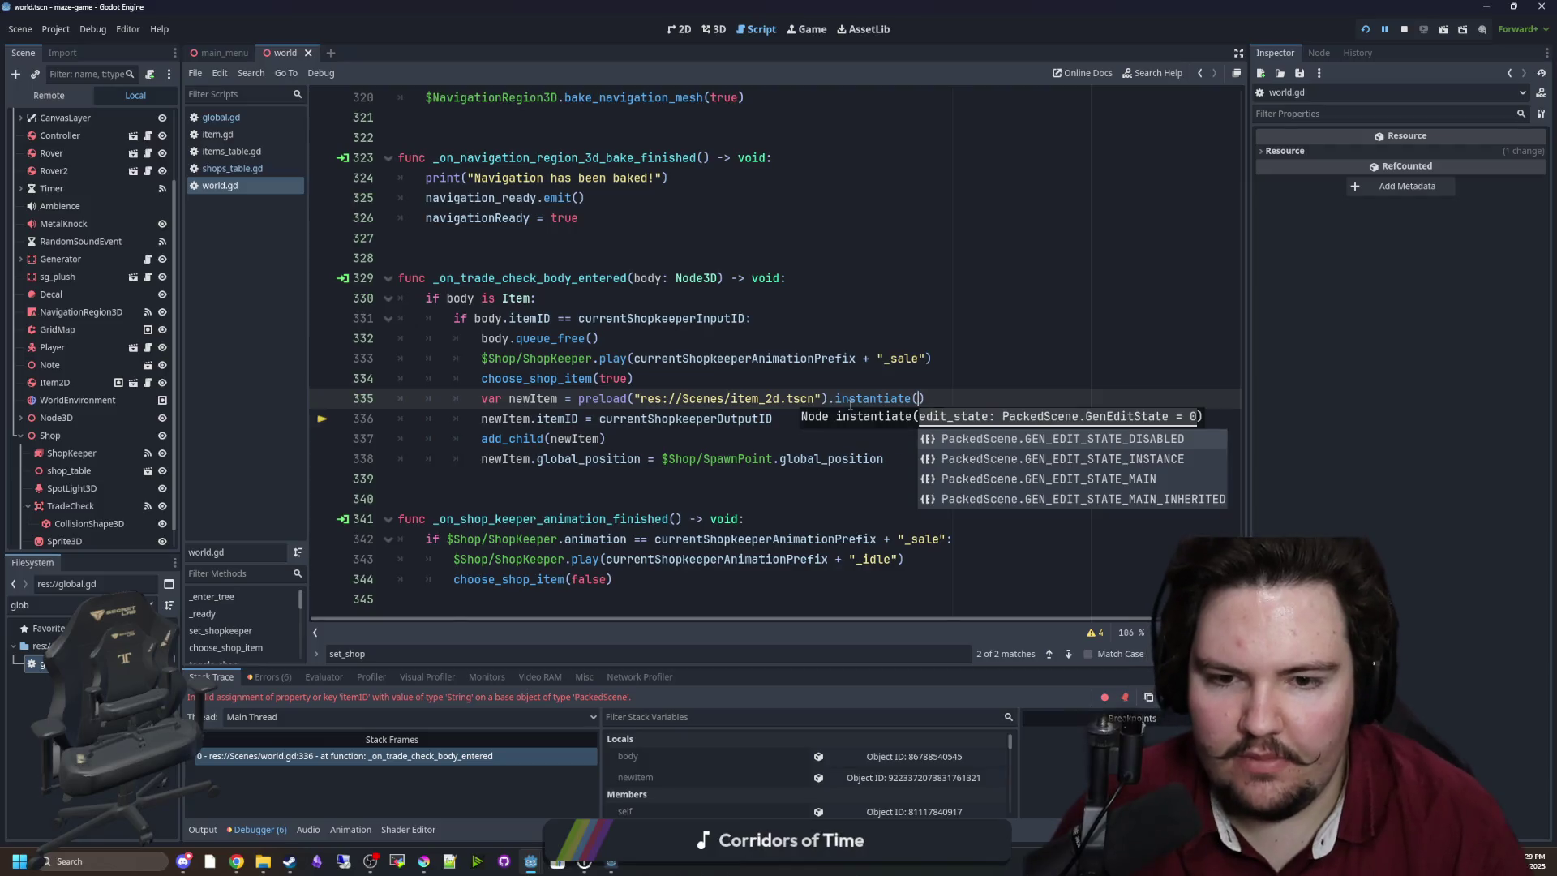
pyautogui.click(634, 378)
pyautogui.click(1406, 30)
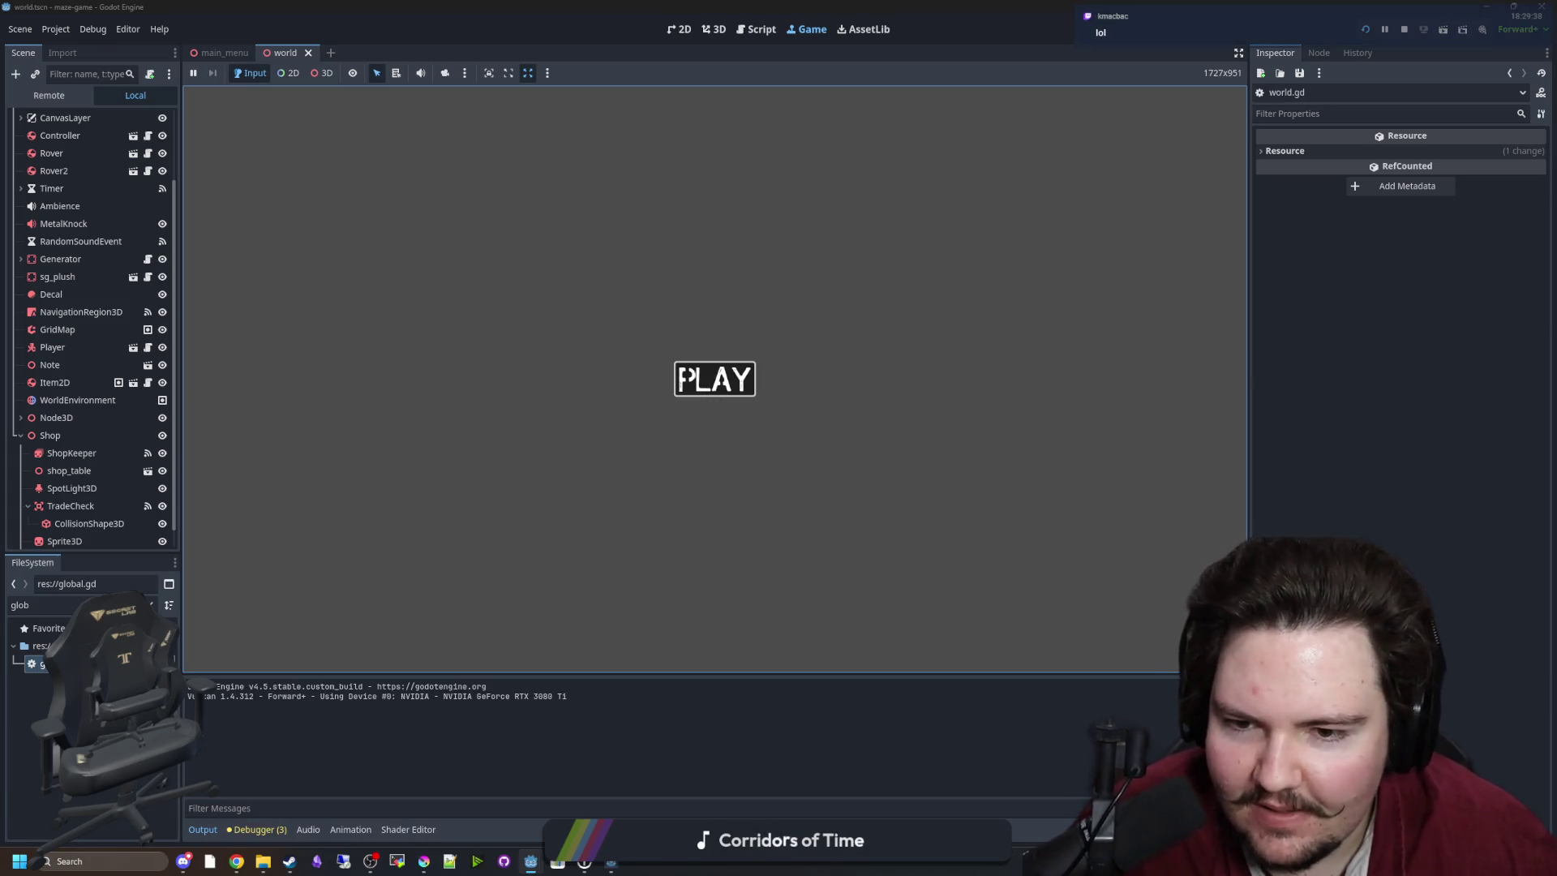
pyautogui.click(715, 379)
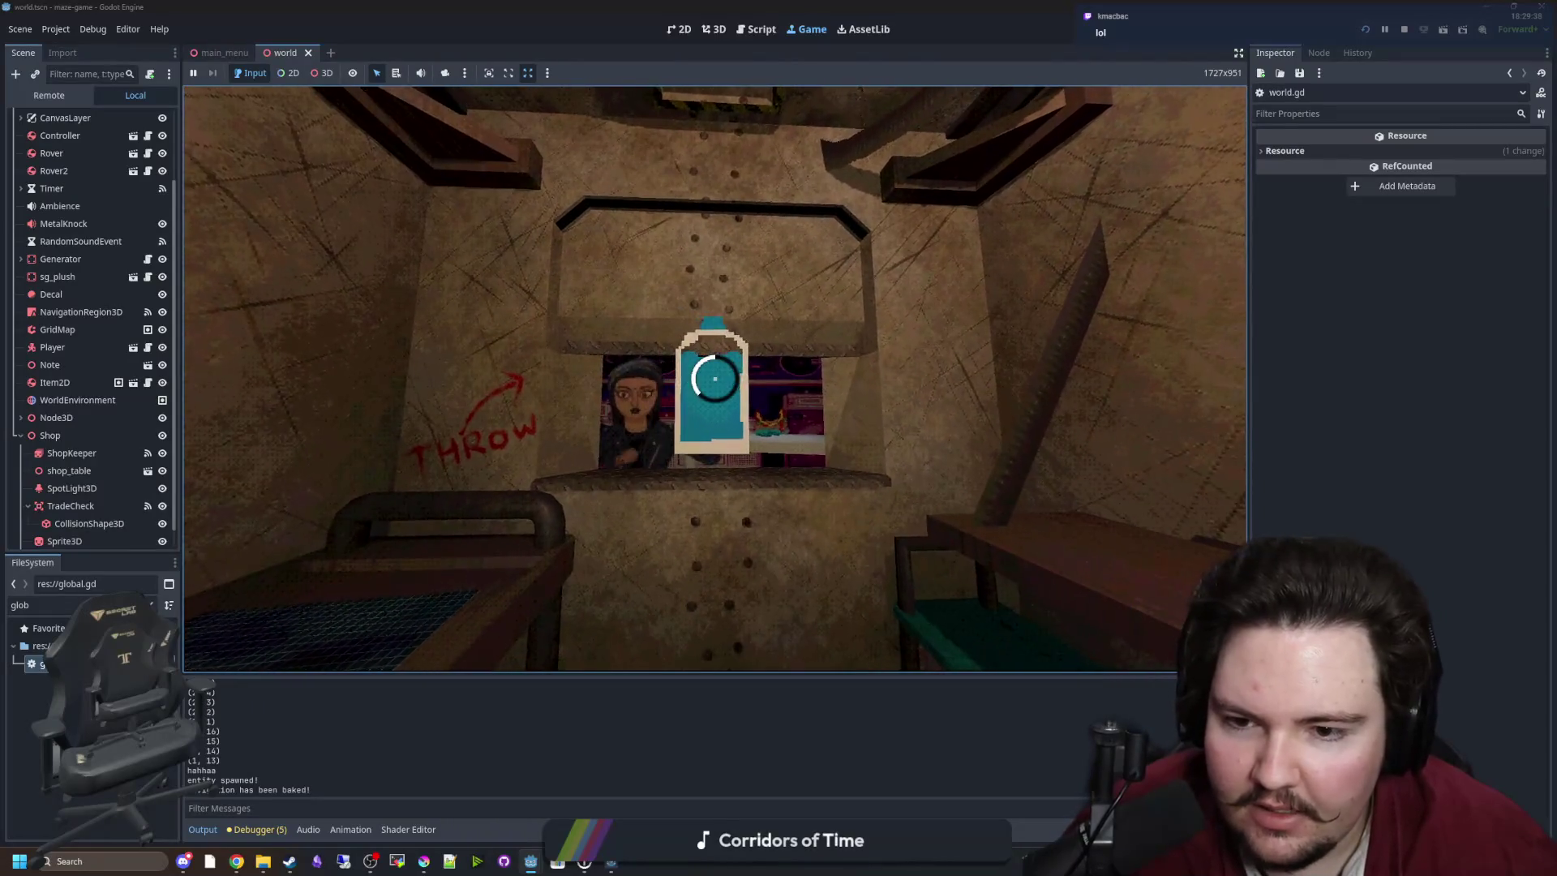
pyautogui.click(715, 379)
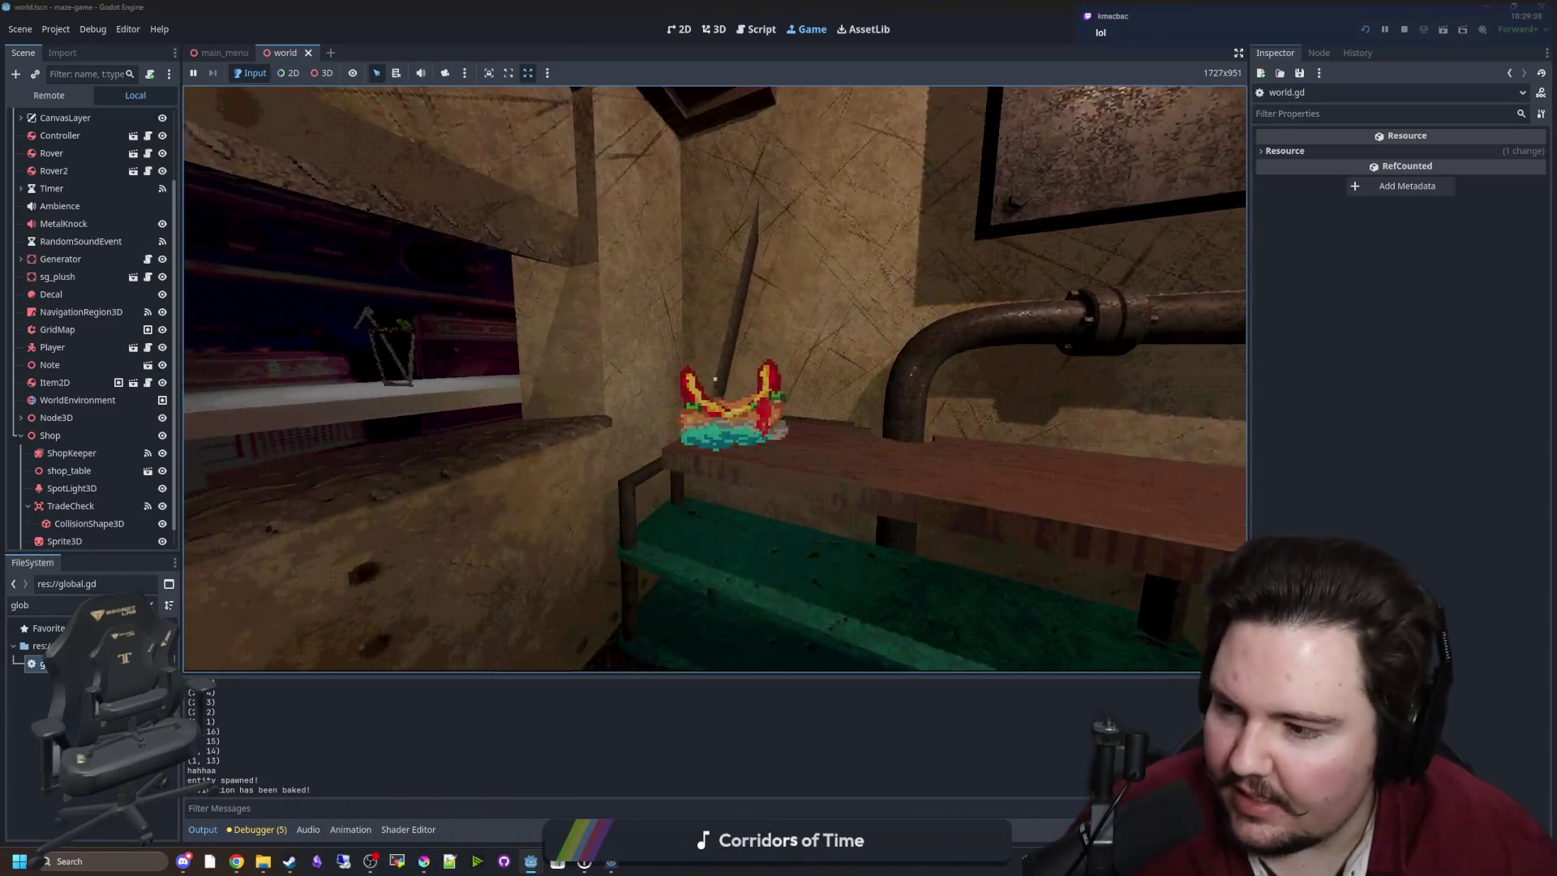
pyautogui.click(715, 379)
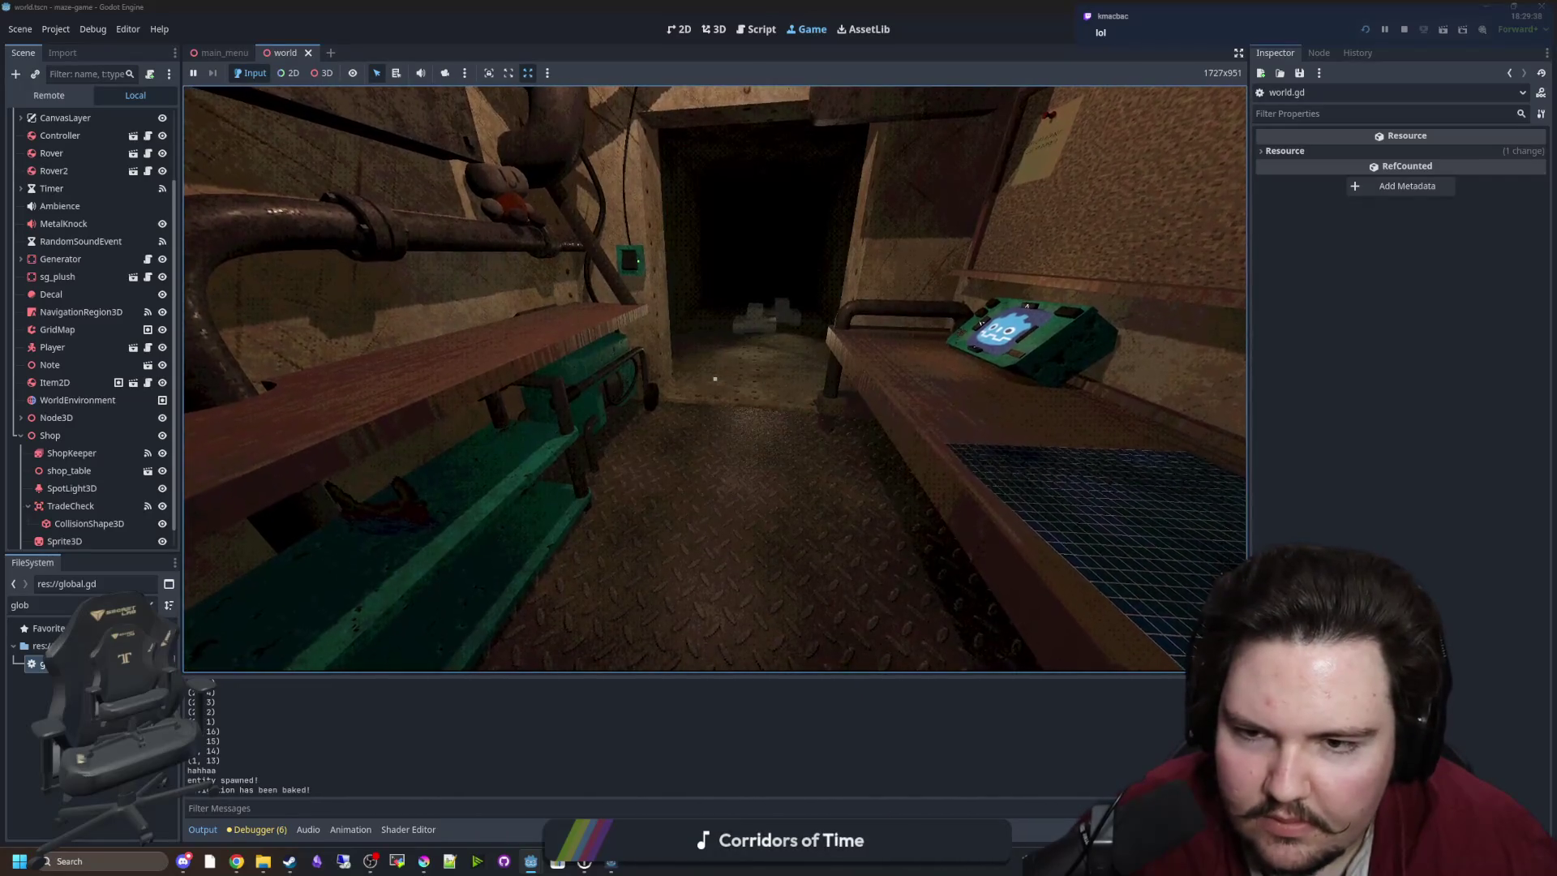
# Restart the game and trade the bottle, then the sandwich, at the shop window.
pyautogui.press('super')
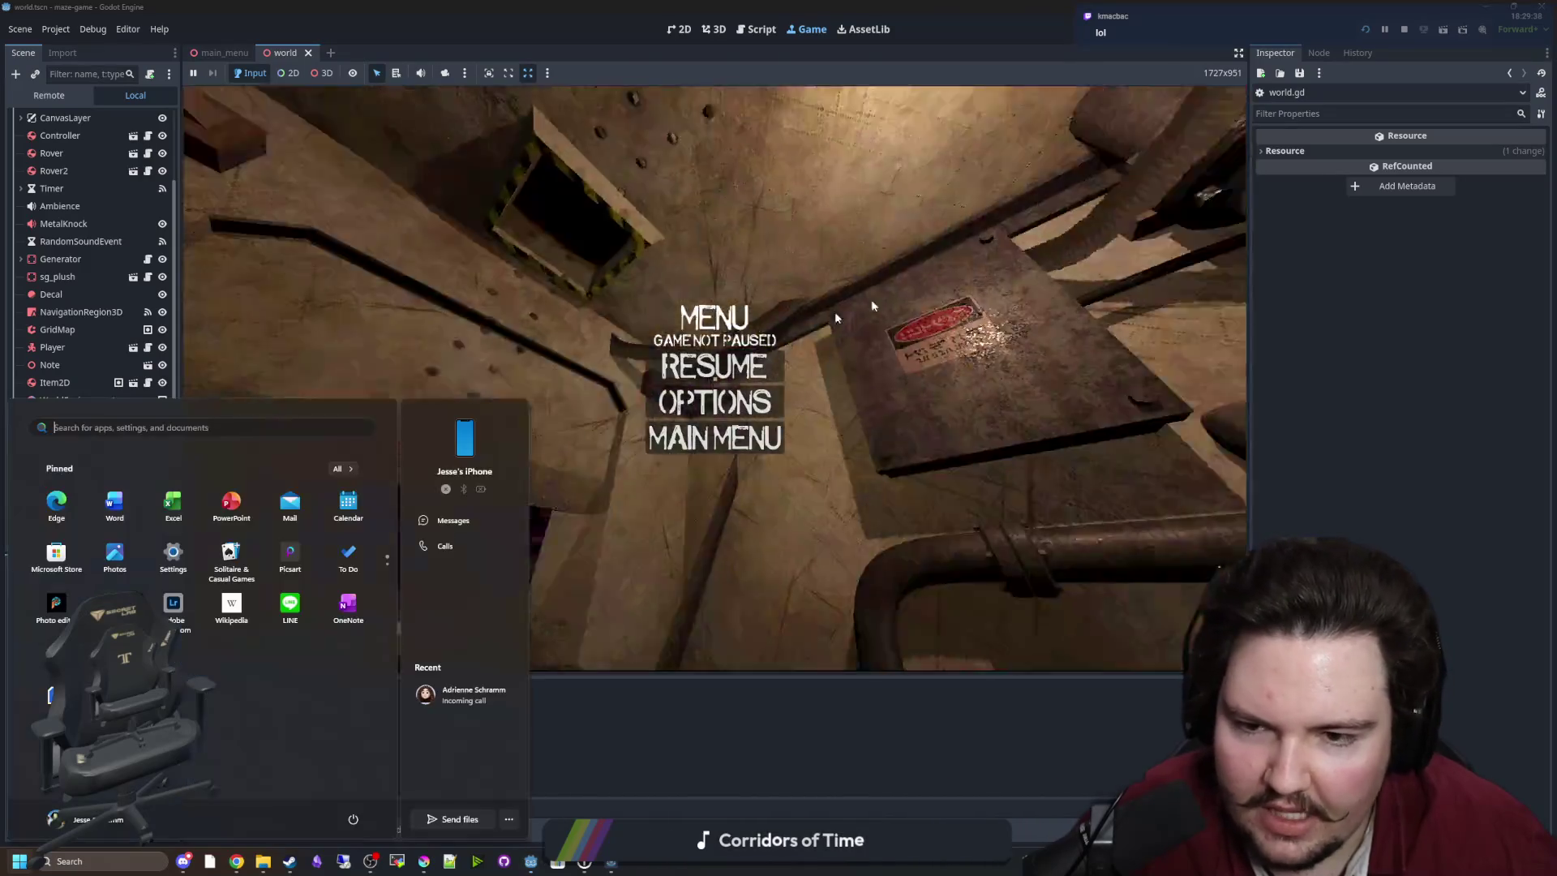
pyautogui.press('F5')
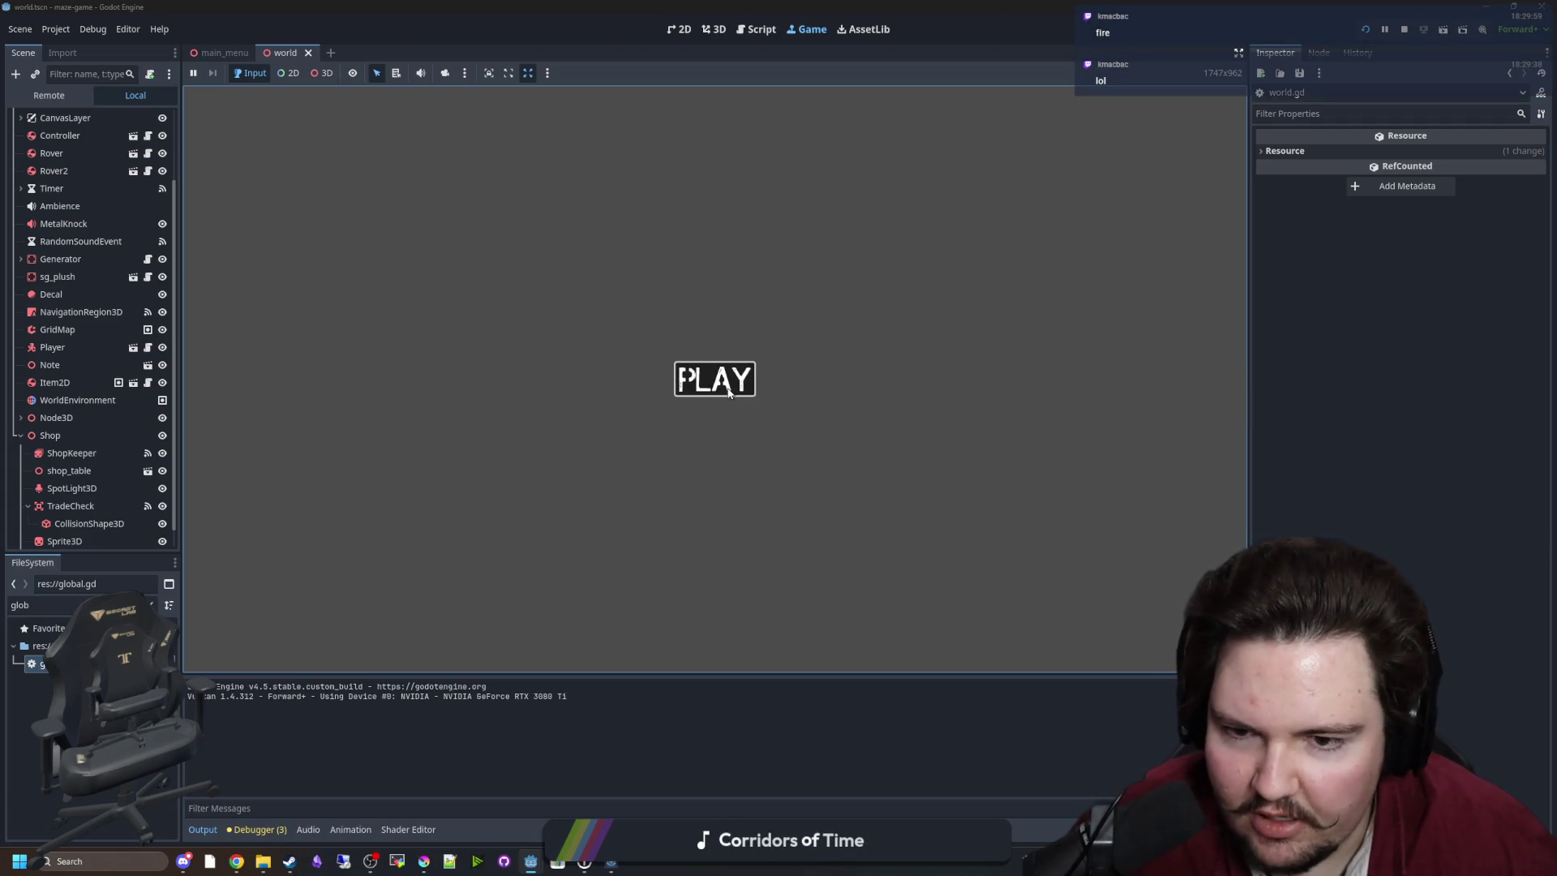
pyautogui.click(715, 379)
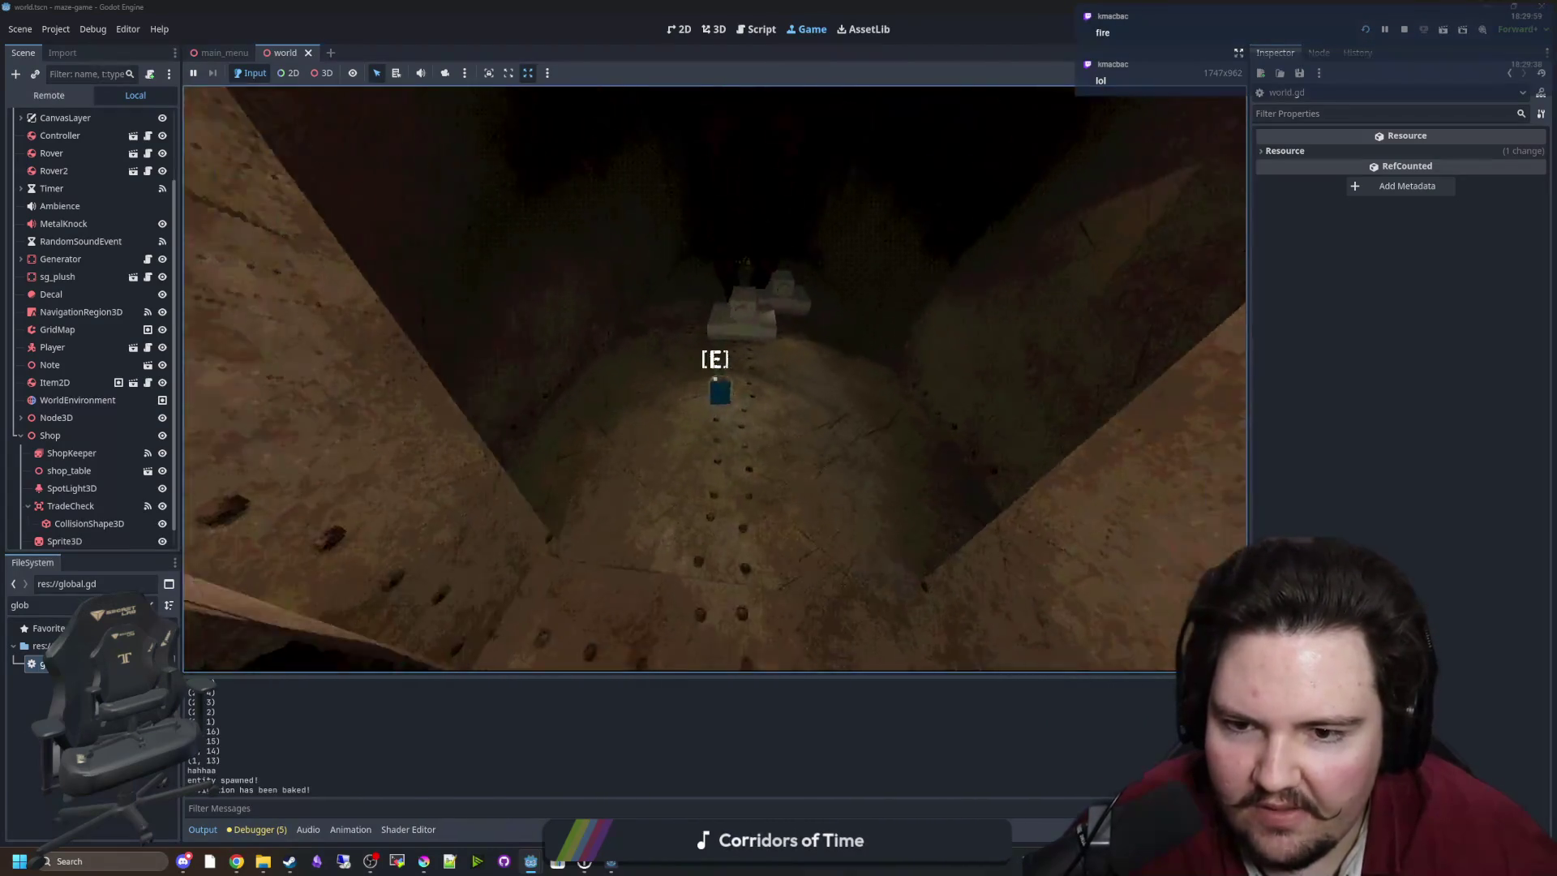
pyautogui.press('w')
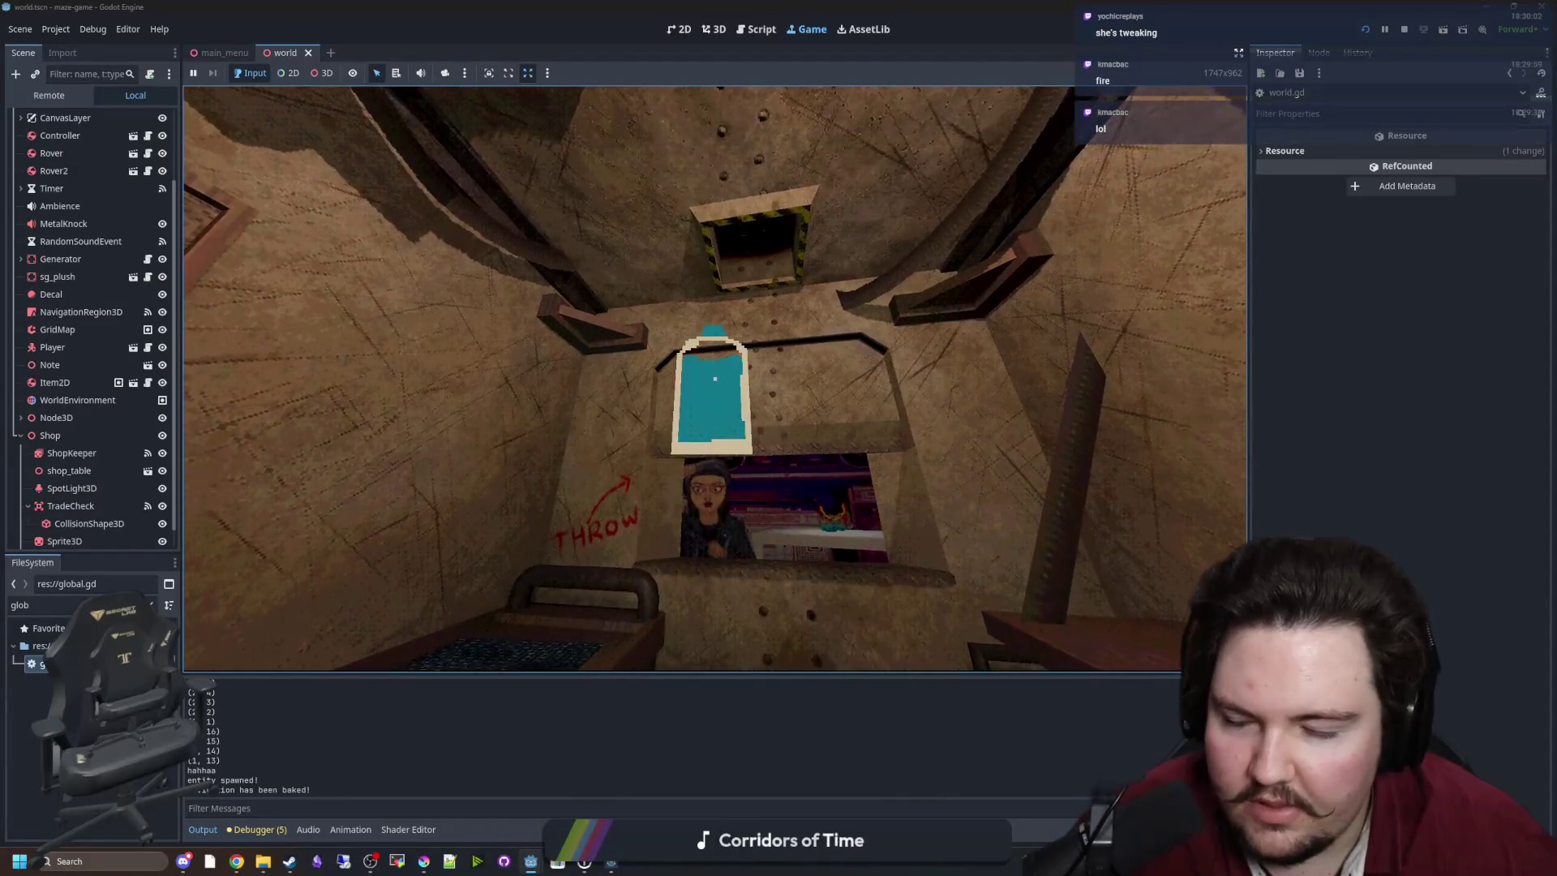
pyautogui.press('e')
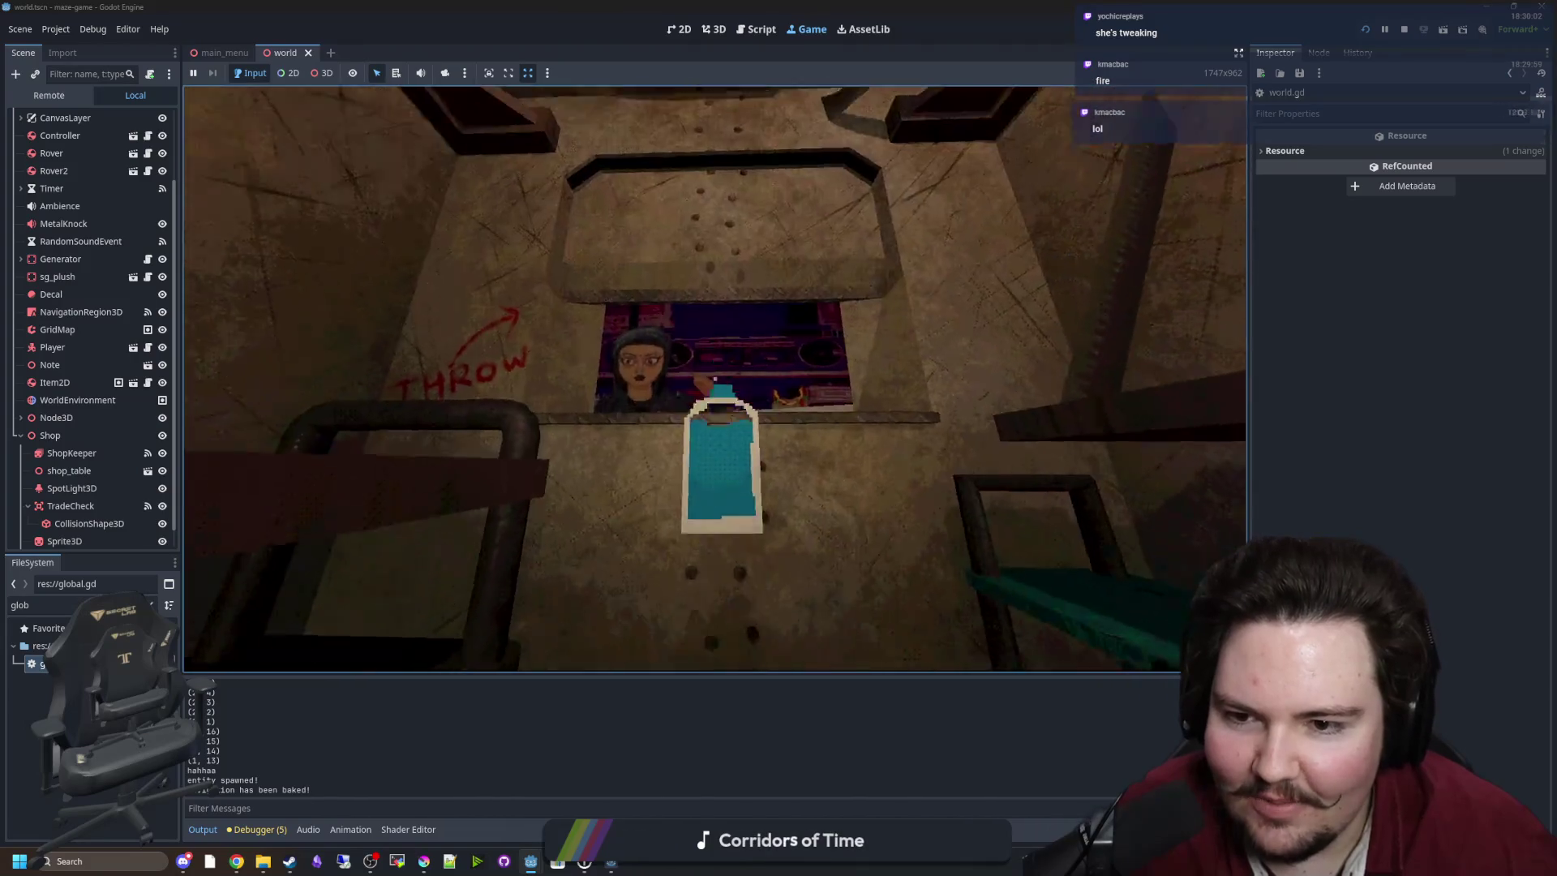
pyautogui.press('e')
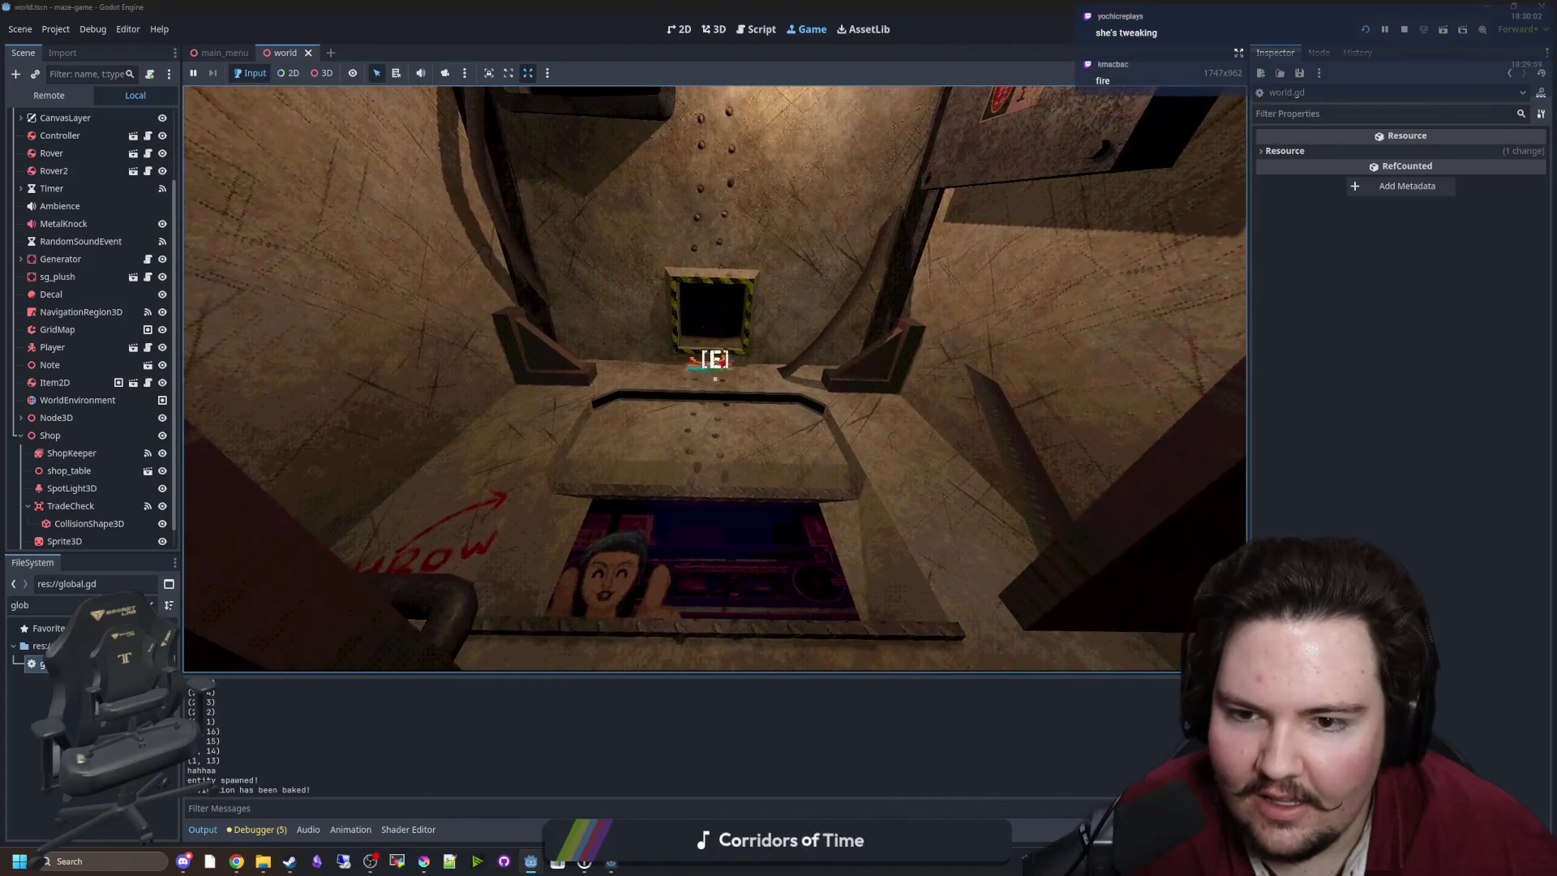
pyautogui.press('e')
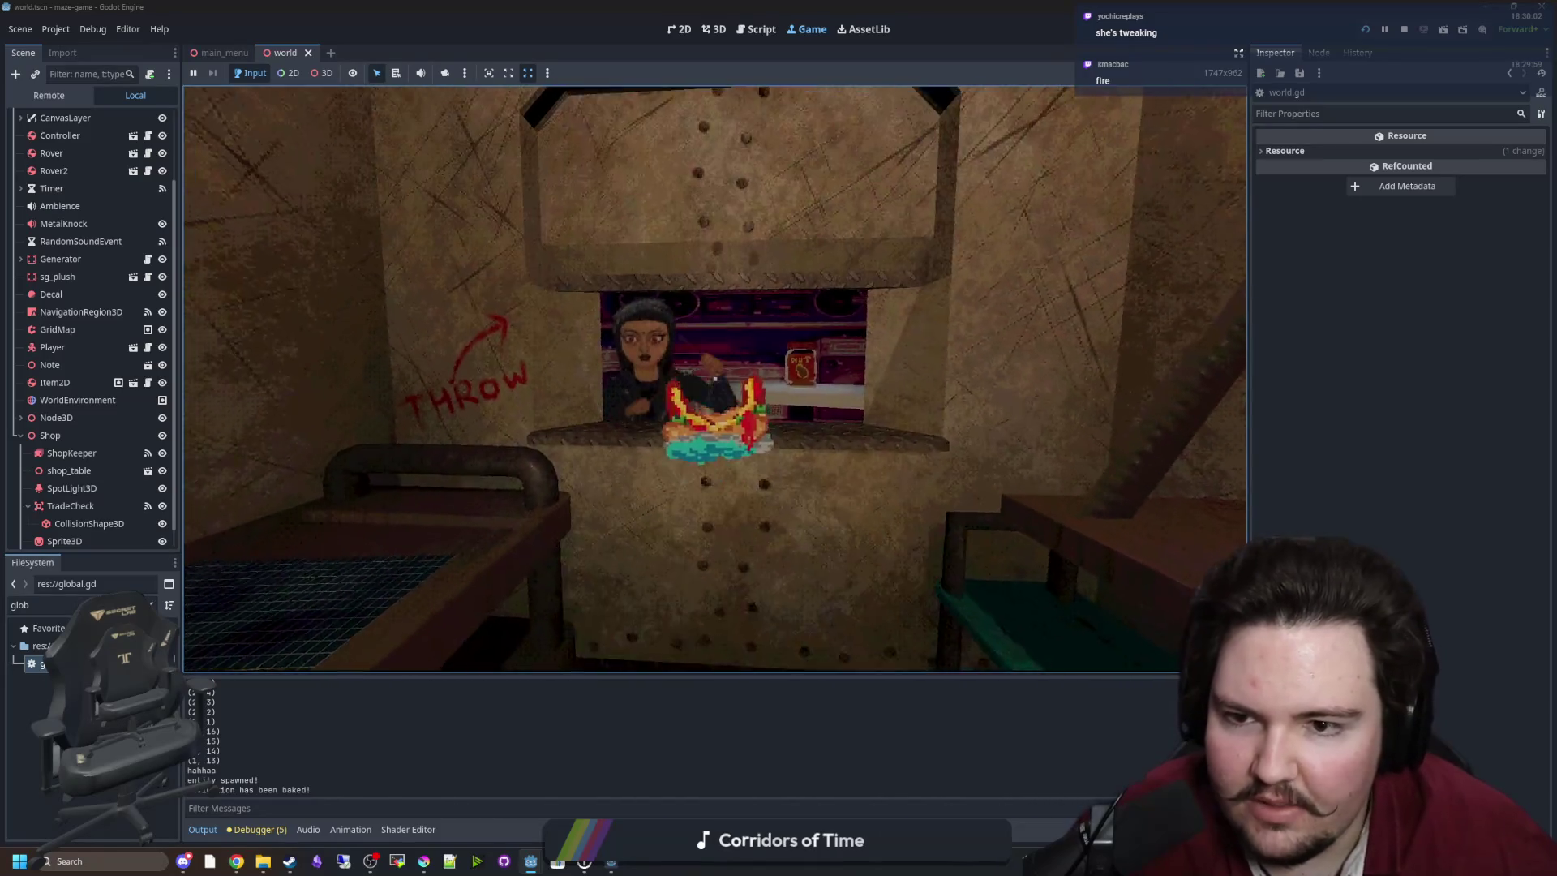
pyautogui.press('s')
pyautogui.press('e')
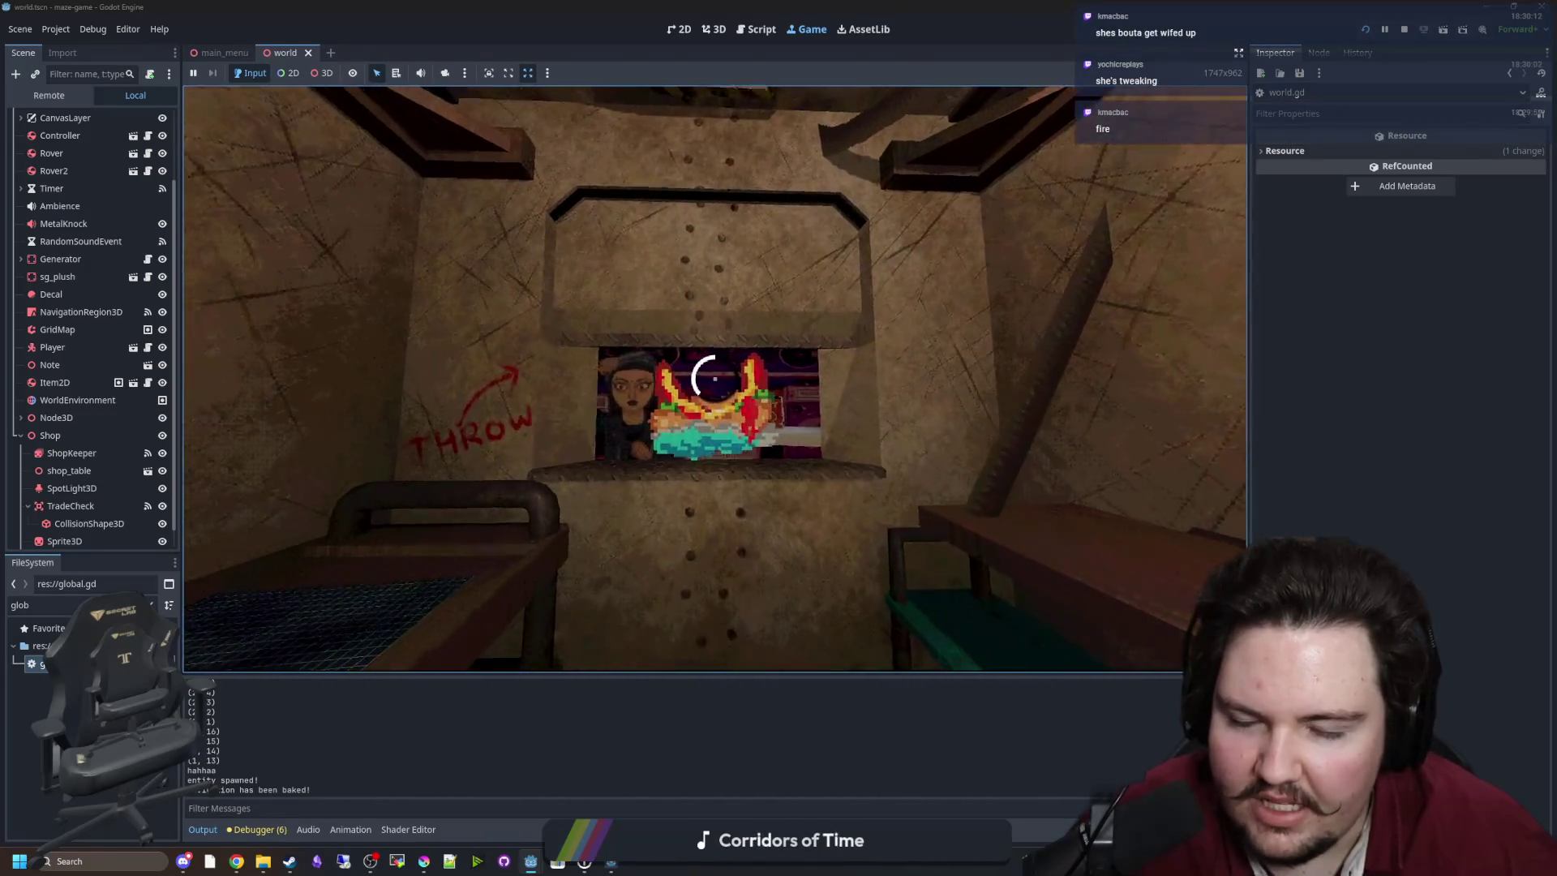
# Pause and stop the running game, then save the scene.
pyautogui.press('w')
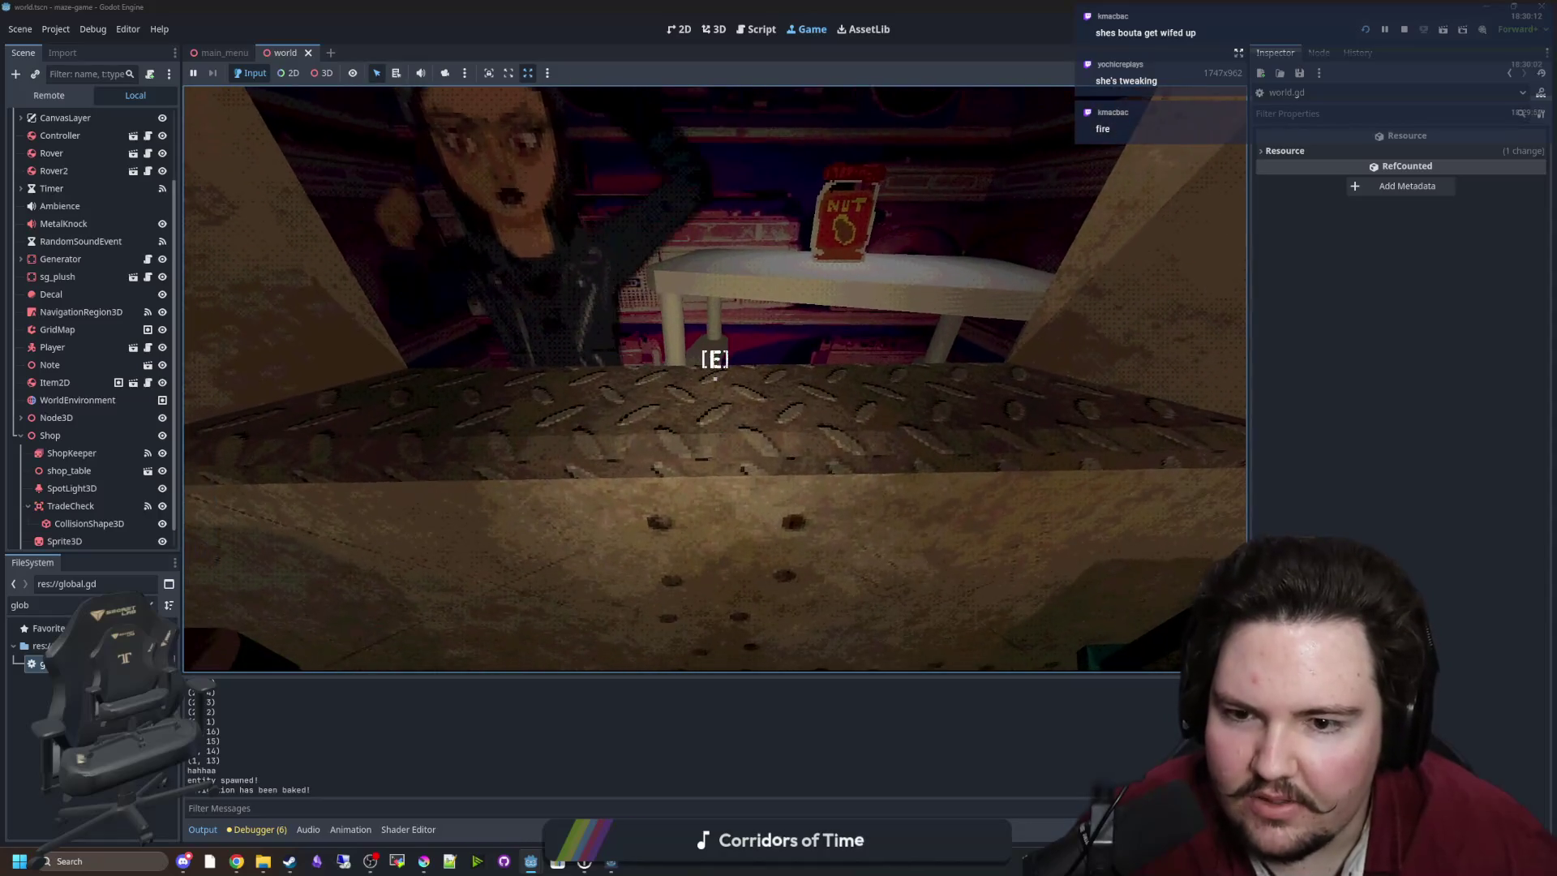
pyautogui.press('s')
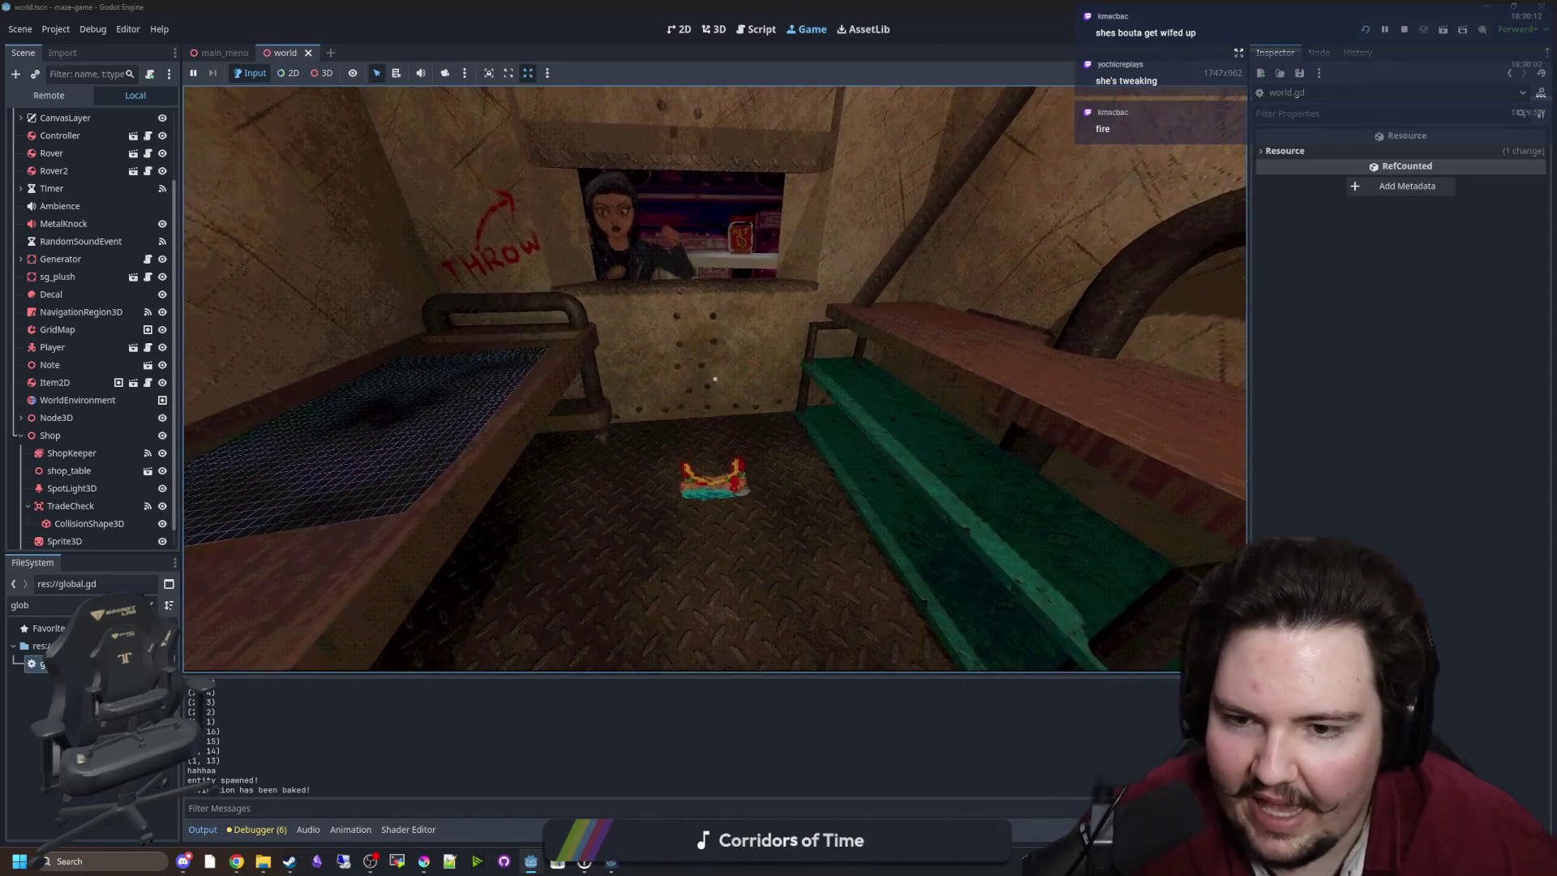
pyautogui.press('super')
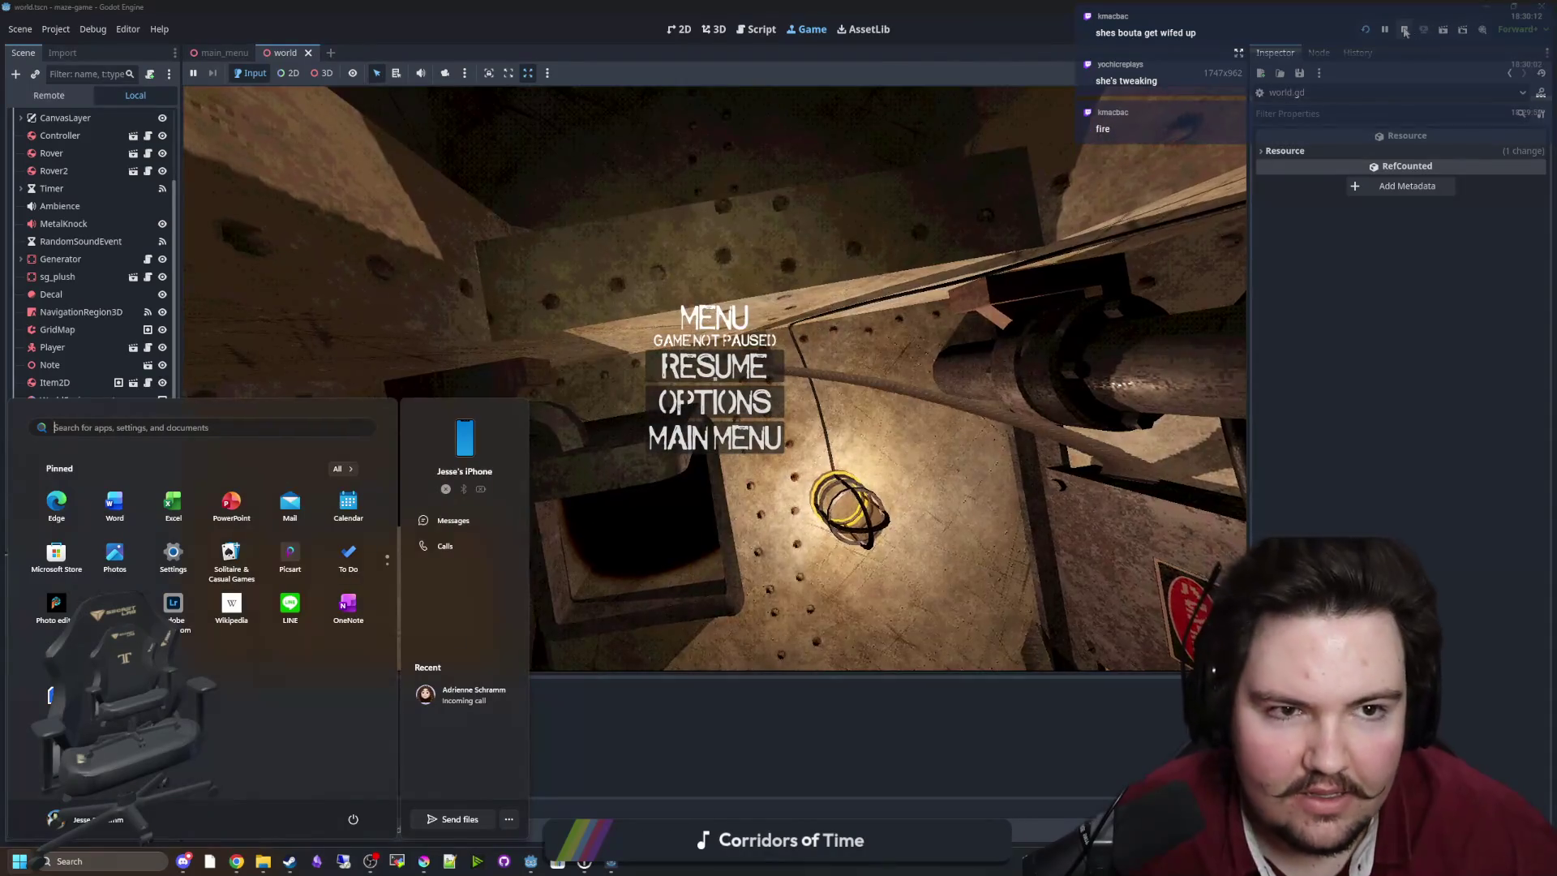
pyautogui.click(1406, 30)
pyautogui.click(704, 318)
pyautogui.hotkey('ctrl', 's')
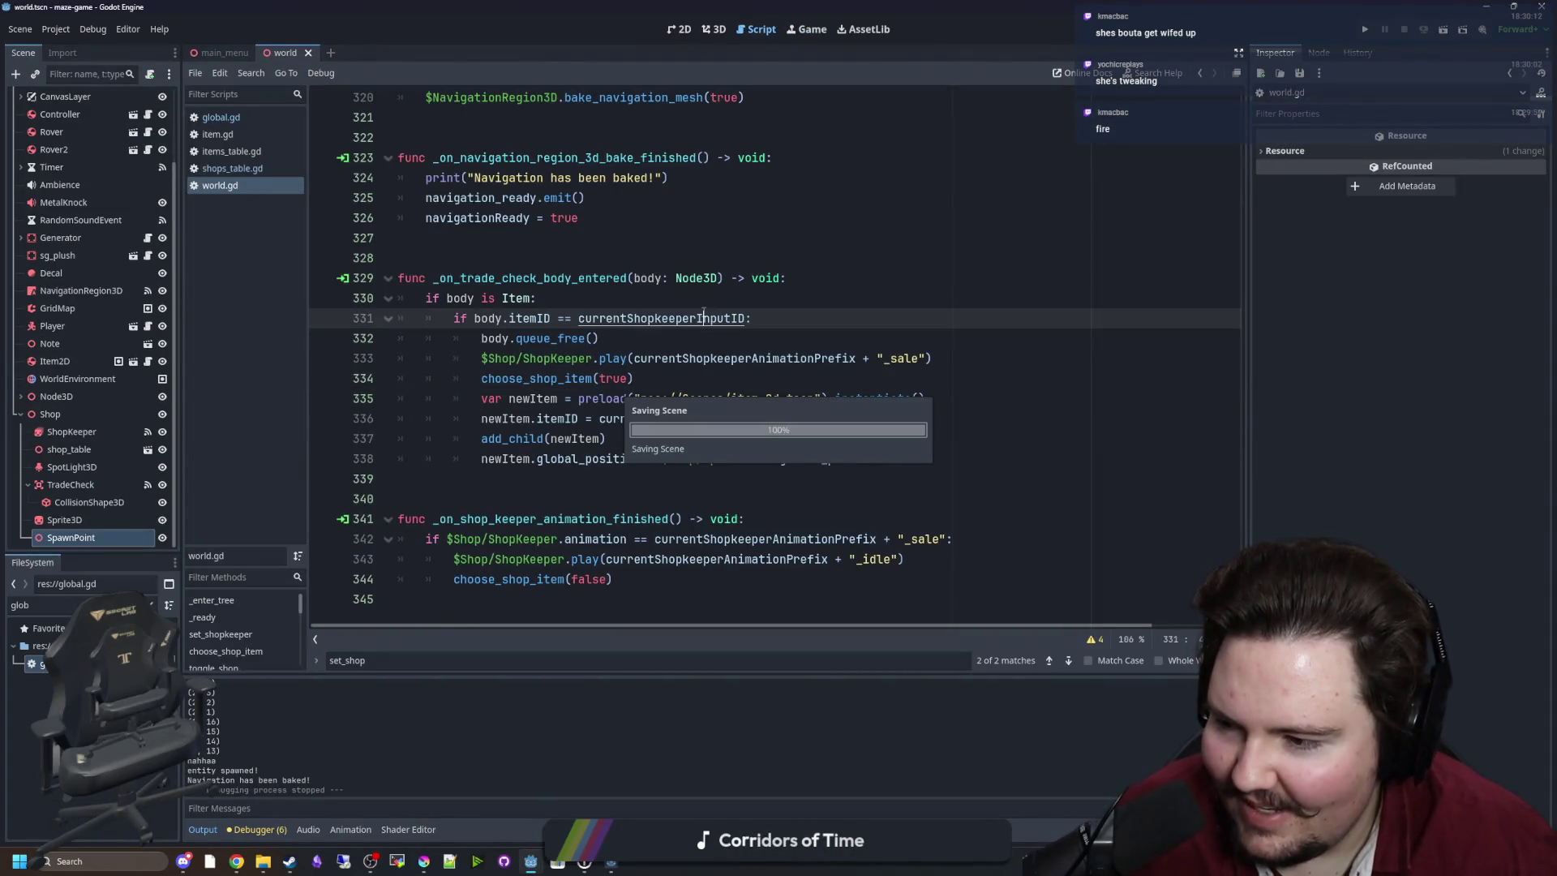
# Save repeatedly while inspecting lines around the trade check function in world.gd.
pyautogui.click(597, 482)
pyautogui.hotkey('ctrl', 's')
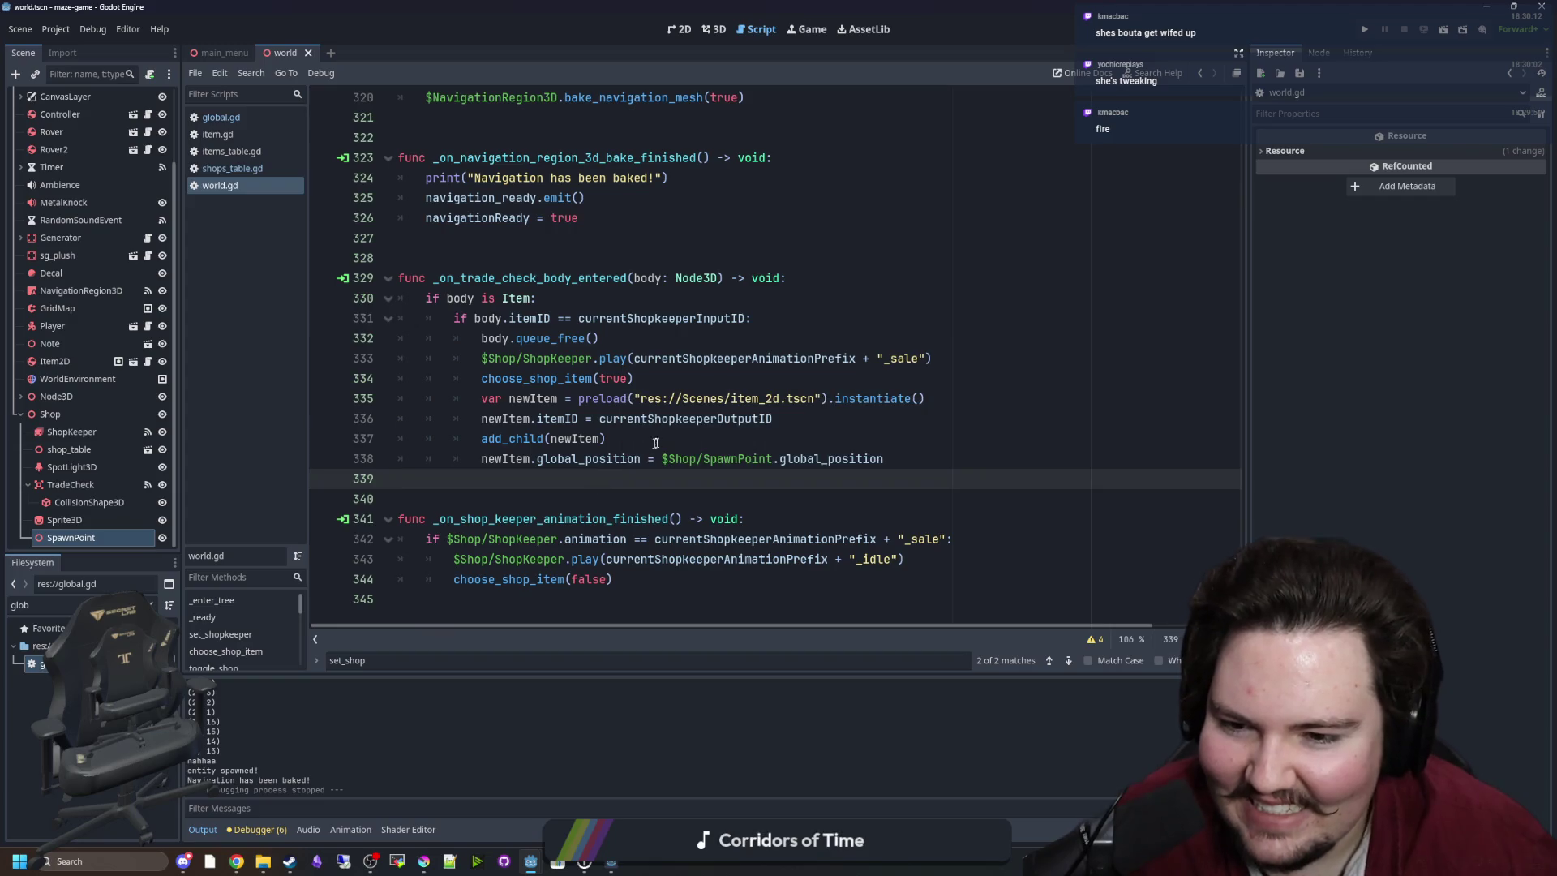
pyautogui.click(653, 445)
pyautogui.hotkey('ctrl', 's')
pyautogui.click(639, 298)
pyautogui.click(633, 259)
pyautogui.hotkey('ctrl', 's')
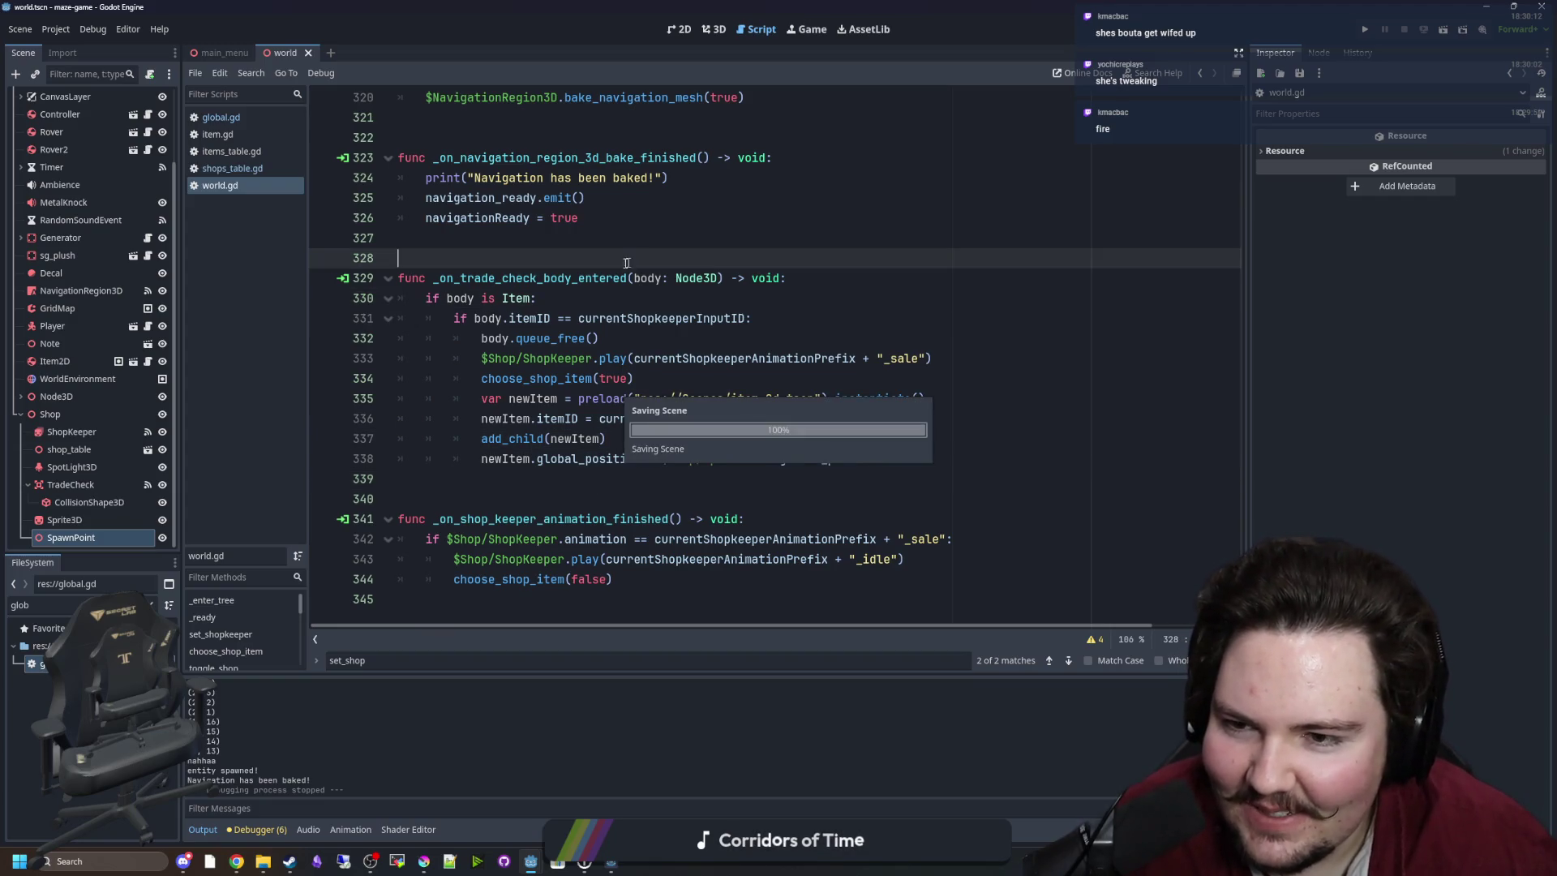
pyautogui.click(580, 494)
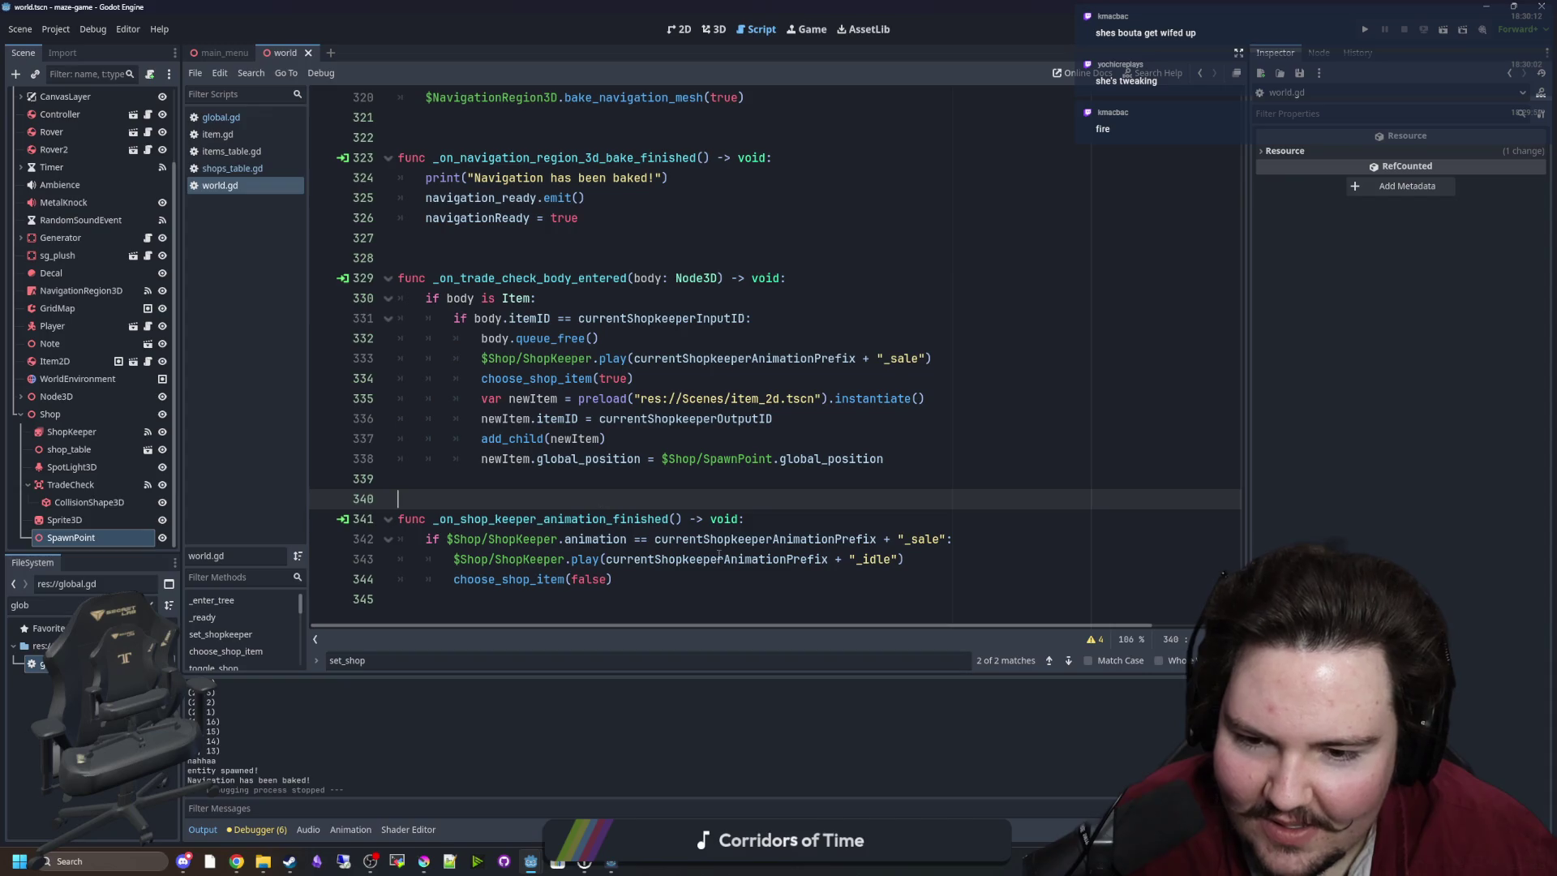
pyautogui.click(823, 299)
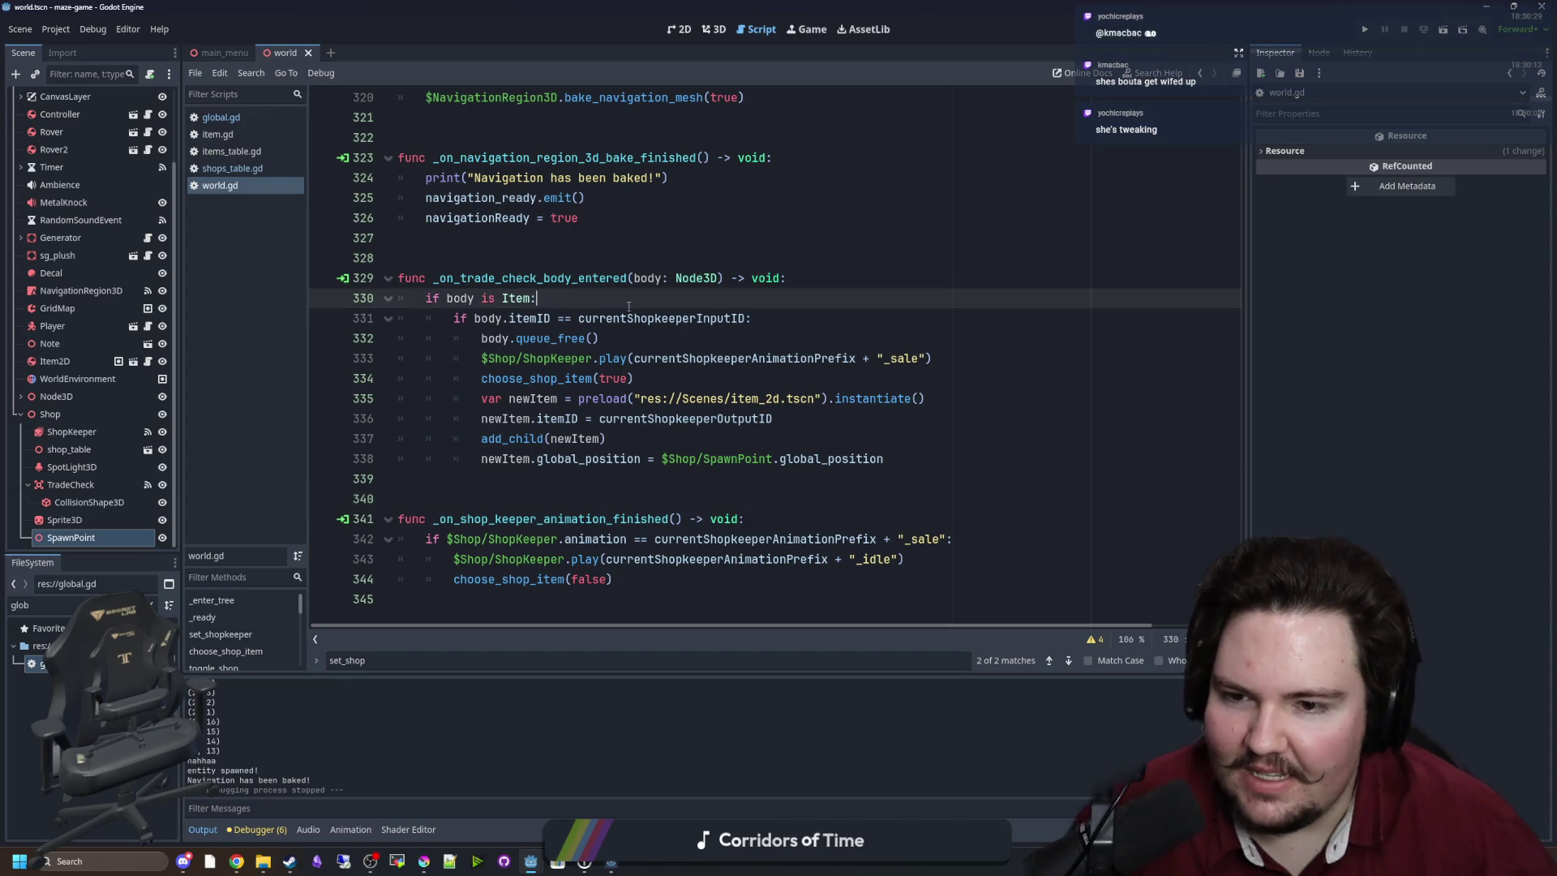
# Add an else: branch holding pass after the spawn position line and save world.gd.
pyautogui.click(922, 459)
pyautogui.press('Return')
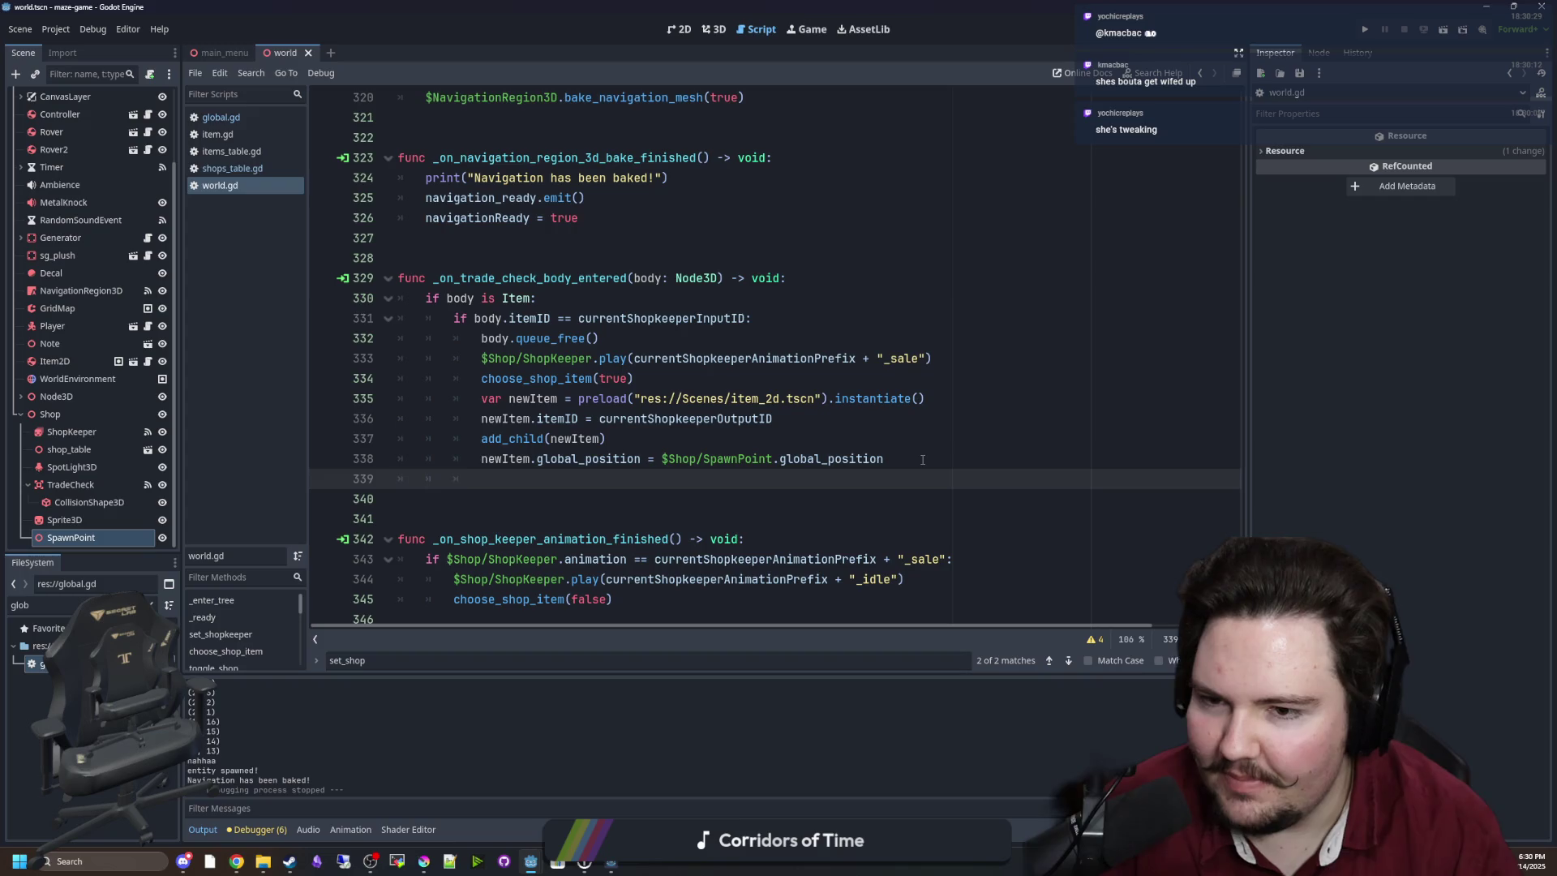
pyautogui.write('else:')
pyautogui.press('Return')
pyautogui.write('pass')
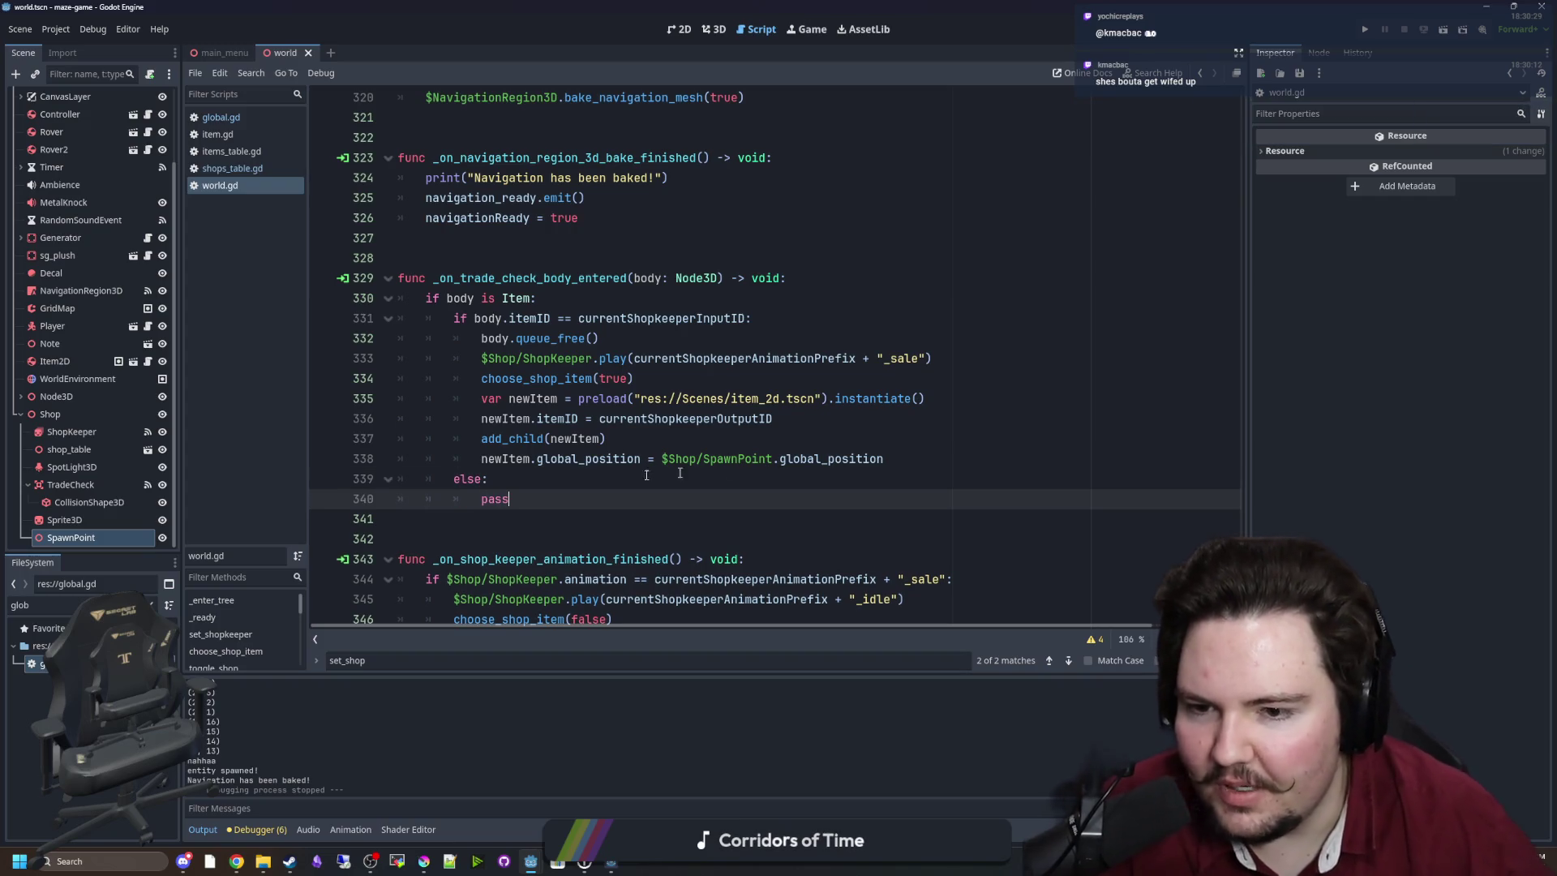
pyautogui.hotkey('ctrl', 'shift', 'Return')
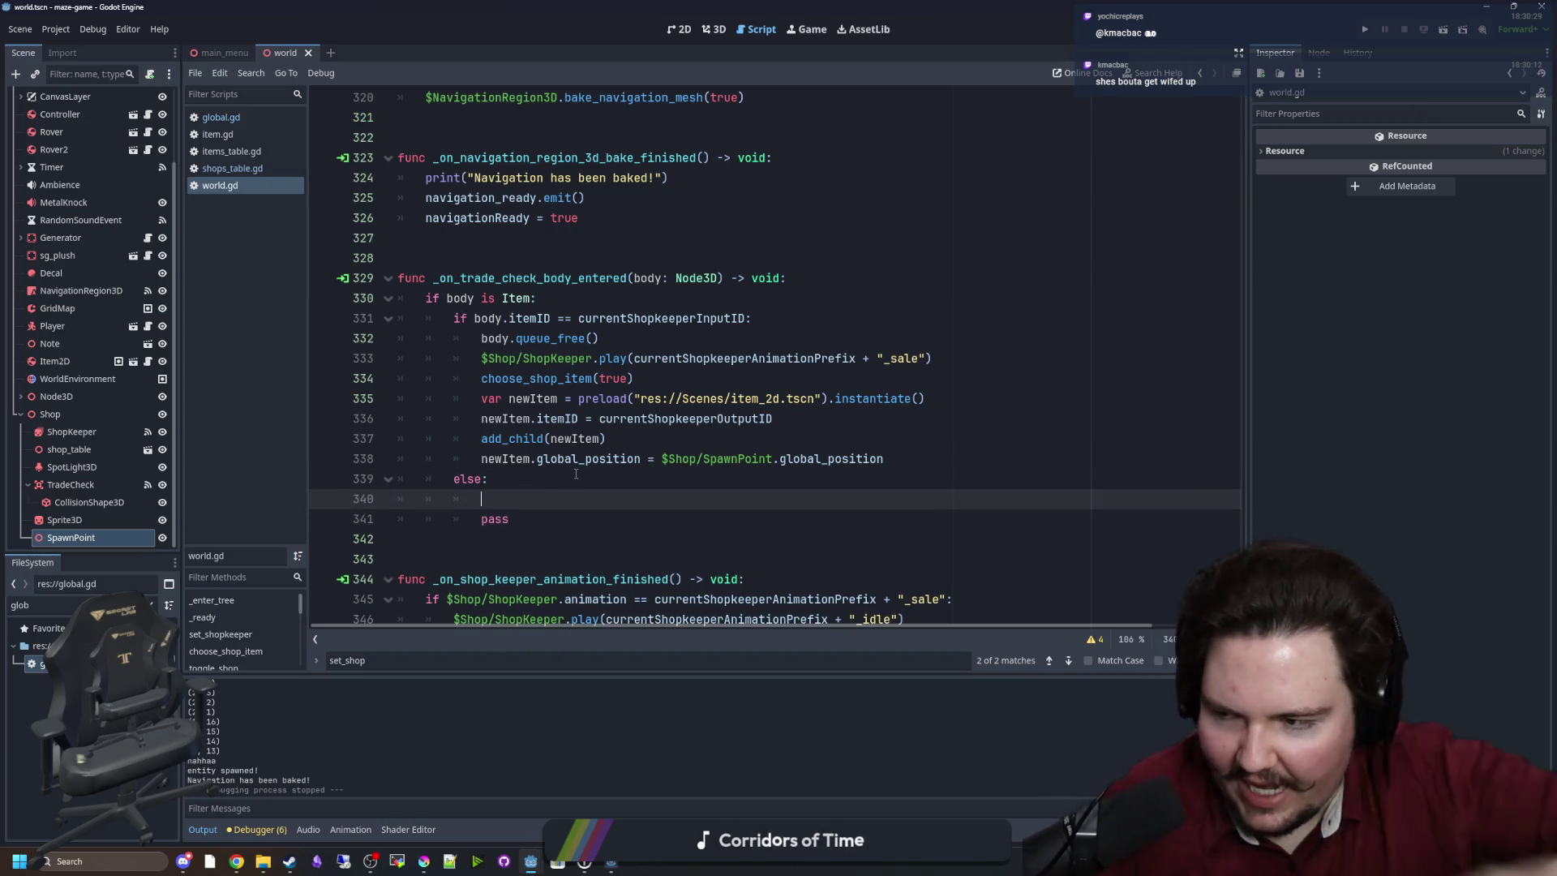
pyautogui.hotkey('ctrl', 's')
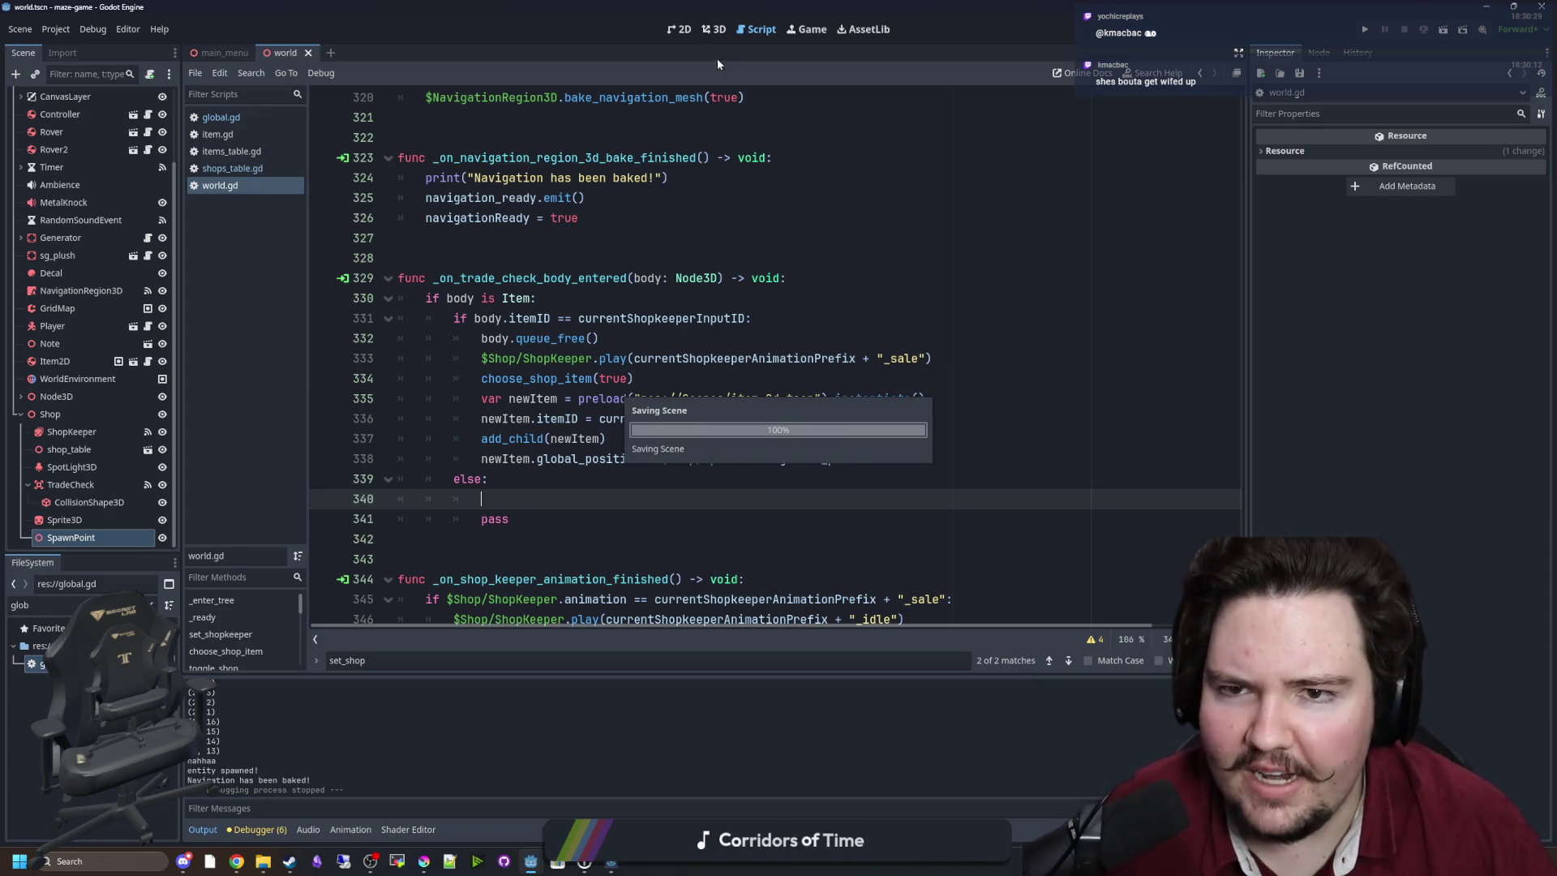
# In the 3D view, select the Shop node and copy the SpawnPoint node.
pyautogui.click(711, 30)
pyautogui.scroll(8, 743, 353)
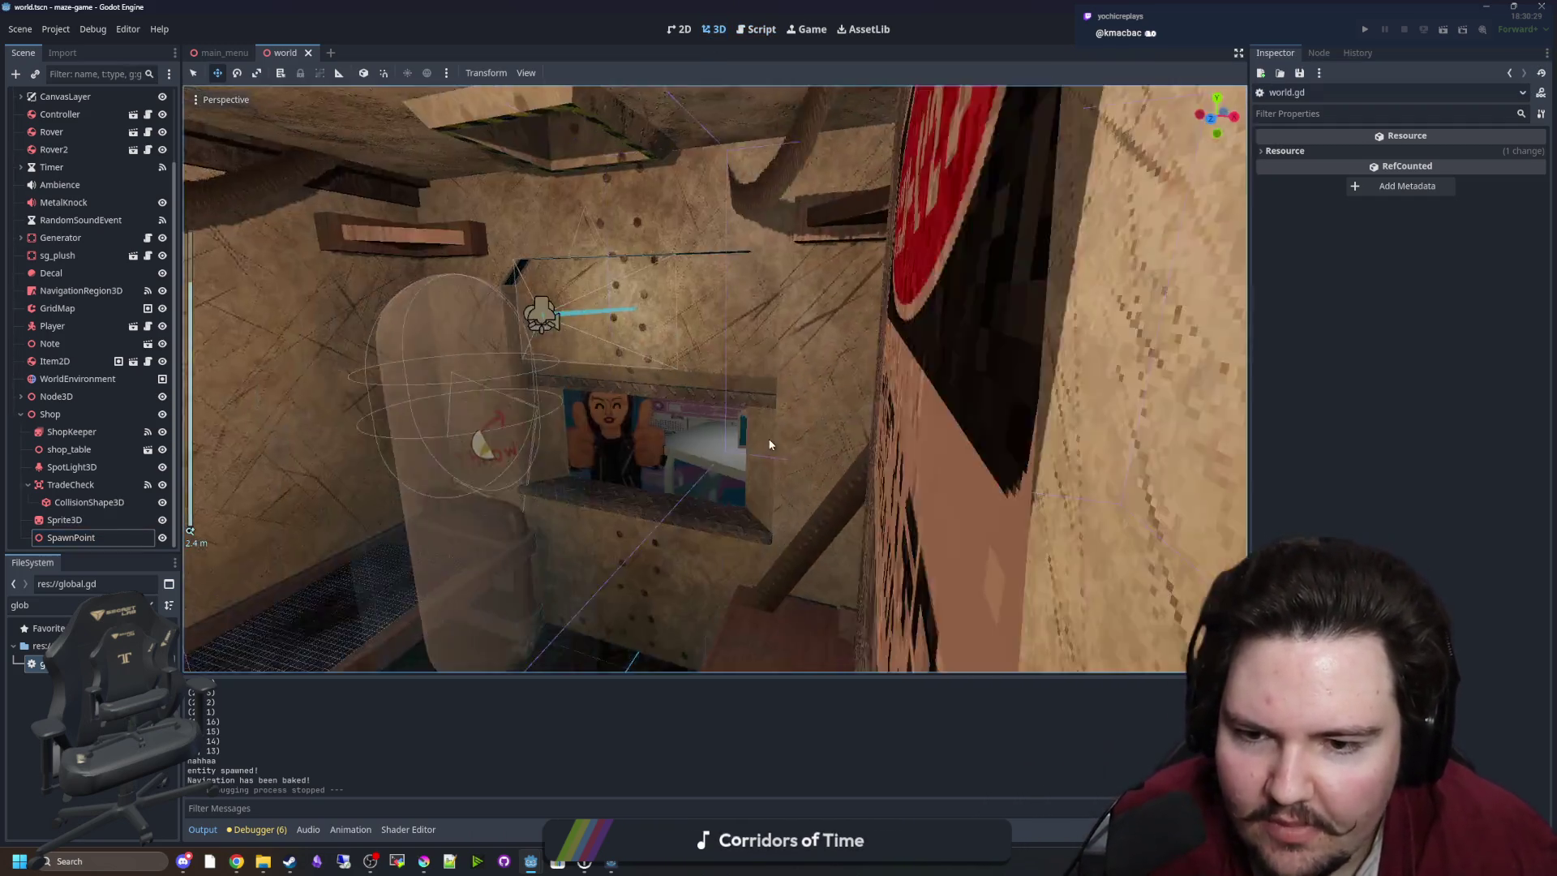
pyautogui.scroll(5, 738, 356)
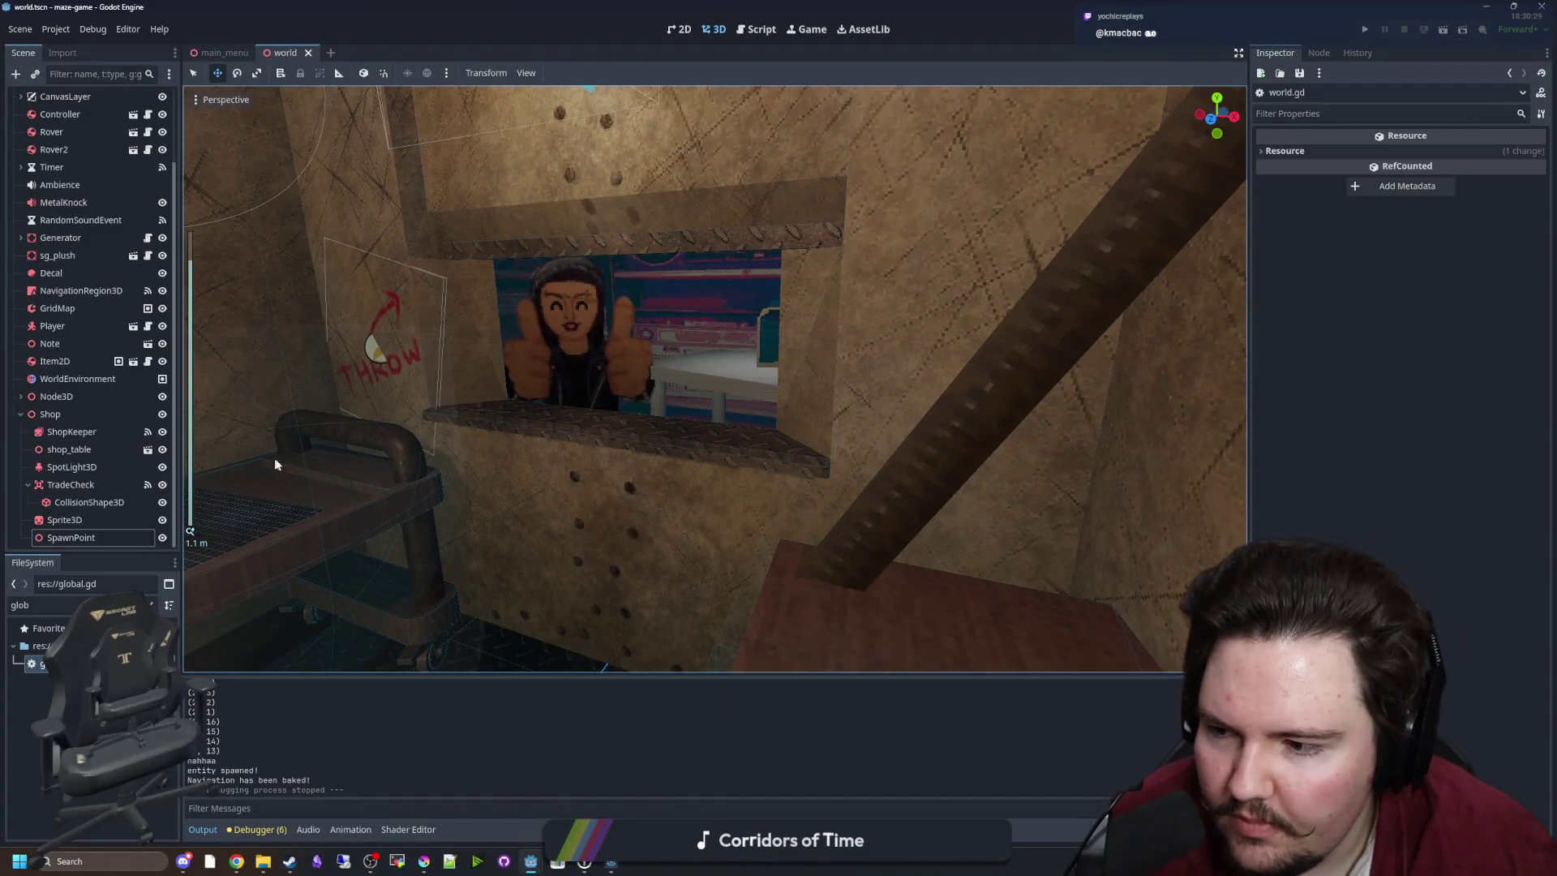
pyautogui.moveTo(276, 464)
pyautogui.mouseDown()
pyautogui.moveTo(406, 445)
pyautogui.moveTo(669, 470)
pyautogui.moveTo(552, 475)
pyautogui.moveTo(566, 518)
pyautogui.moveTo(405, 505)
pyautogui.mouseUp()
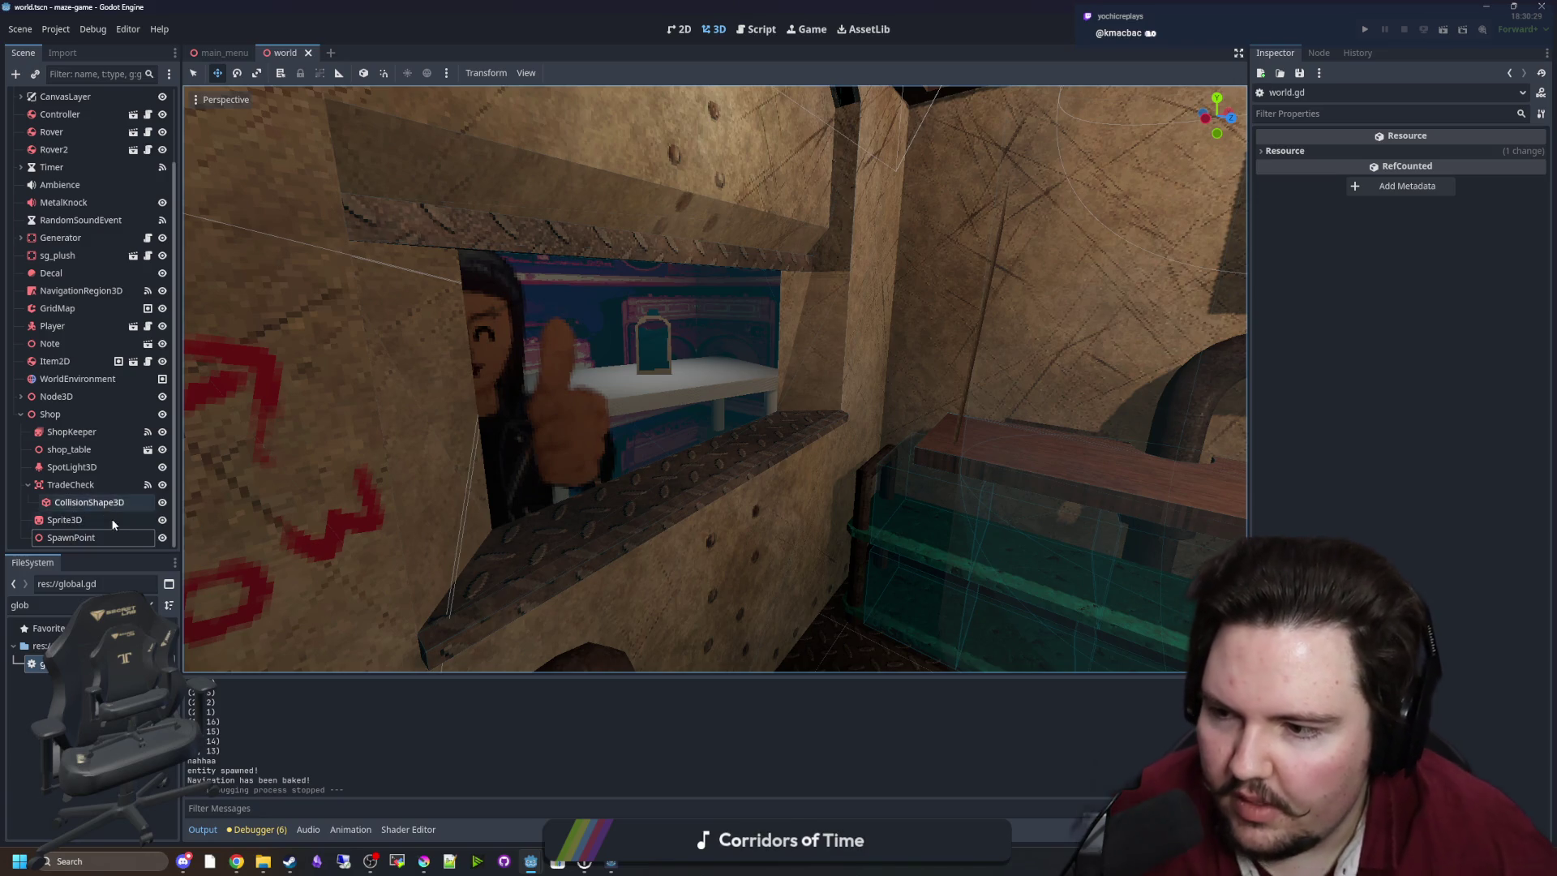
pyautogui.rightClick(81, 412)
pyautogui.click(60, 535)
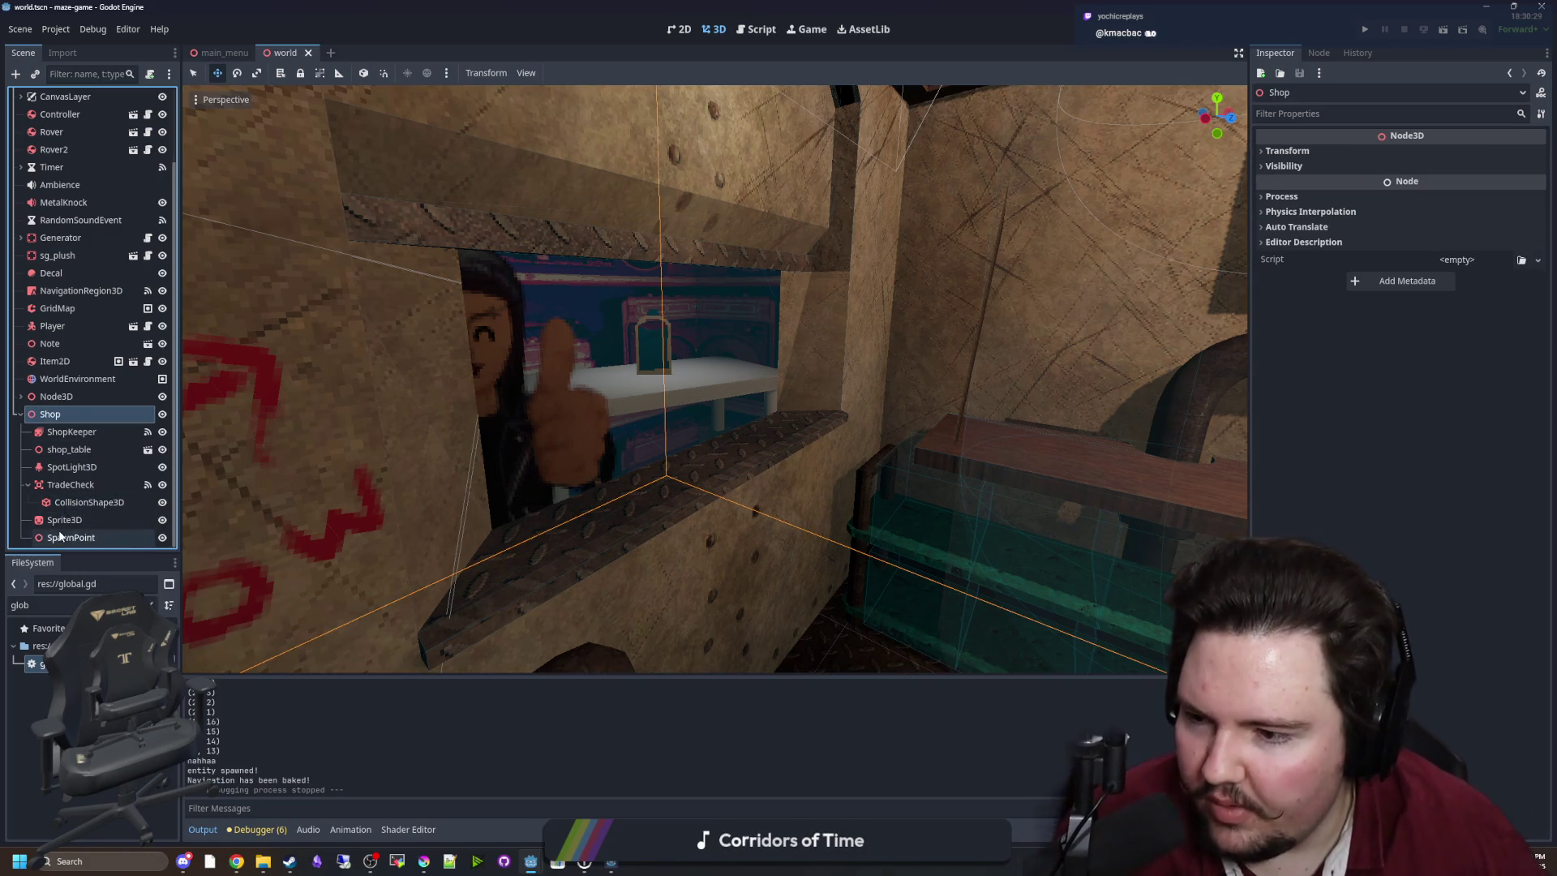
pyautogui.rightClick(60, 535)
pyautogui.click(103, 556)
# Add a new Node3D under Shop and move it to the shop window.
pyautogui.rightClick(69, 417)
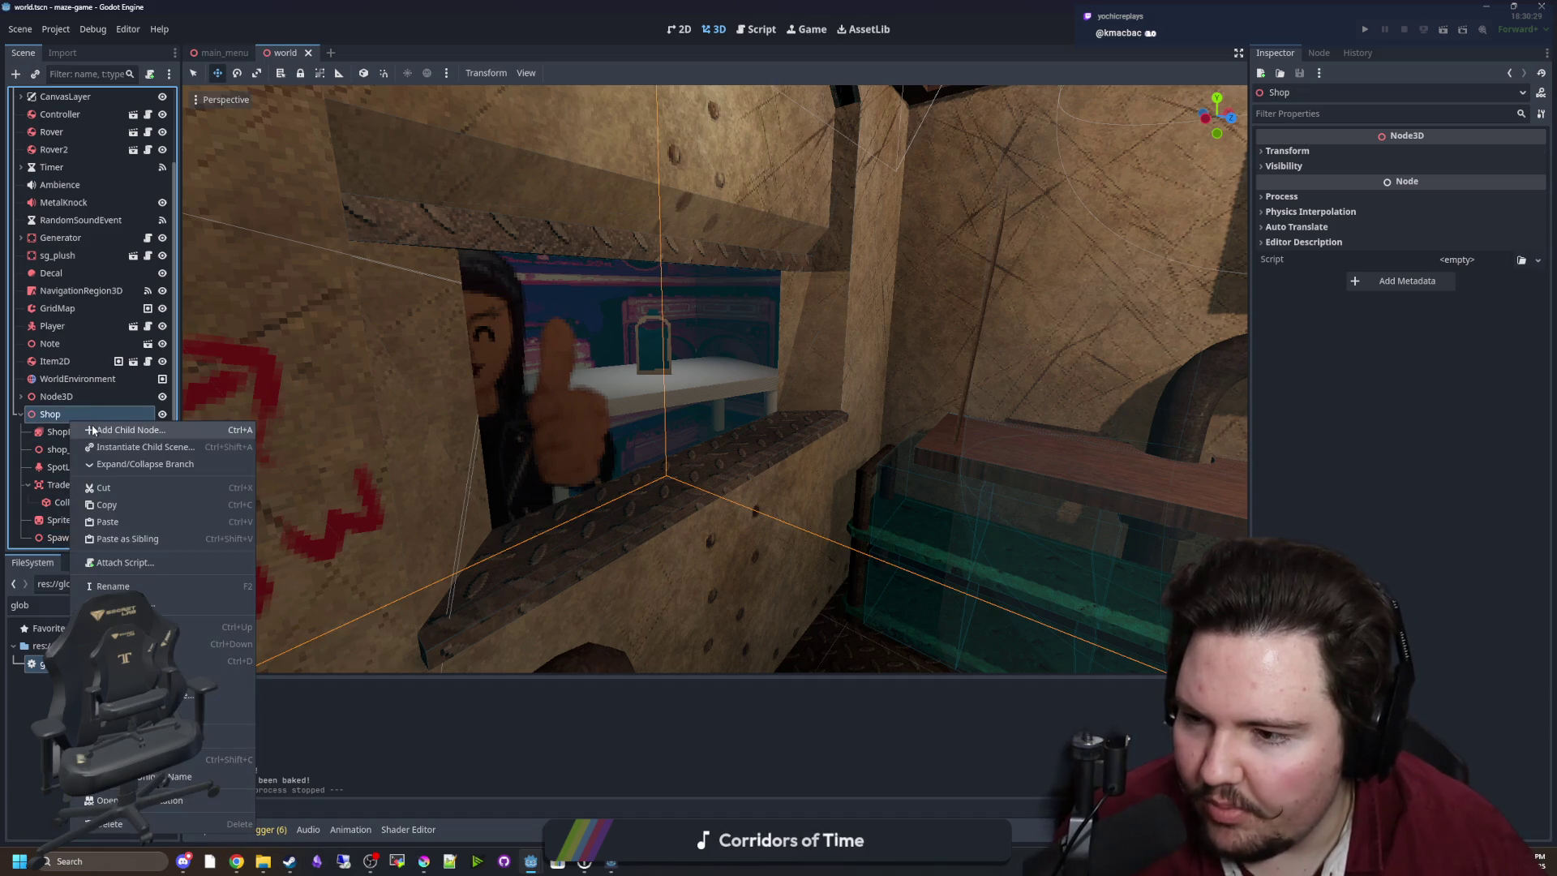
pyautogui.click(94, 426)
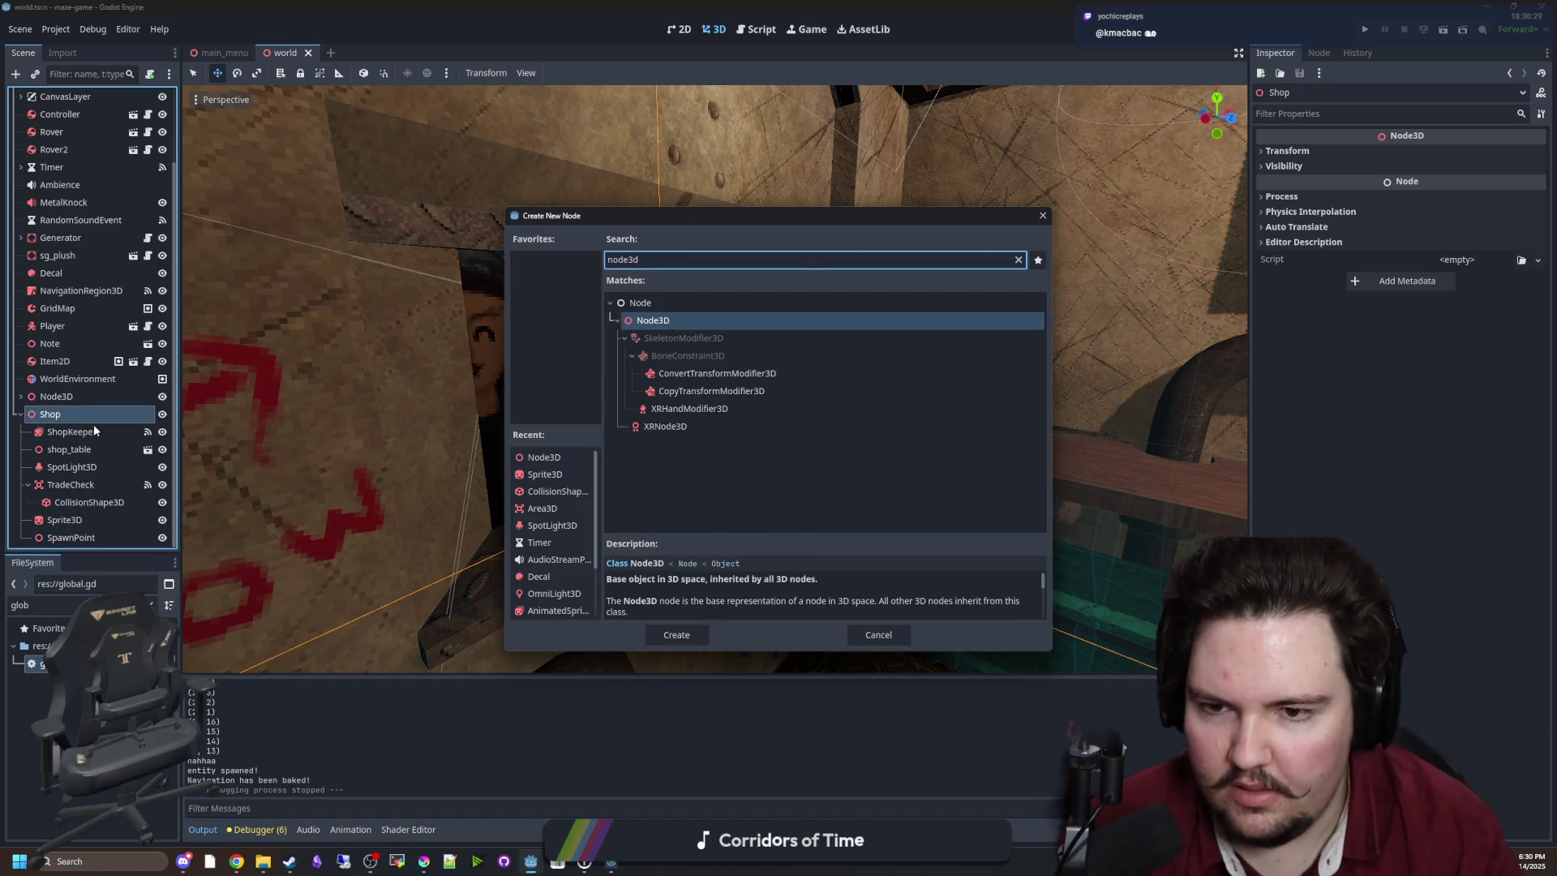
pyautogui.press('Return')
pyautogui.scroll(-3, 772, 408)
pyautogui.moveTo(772, 408)
pyautogui.mouseDown()
pyautogui.moveTo(1032, 469)
pyautogui.moveTo(604, 485)
pyautogui.moveTo(580, 464)
pyautogui.mouseUp()
pyautogui.press('f')
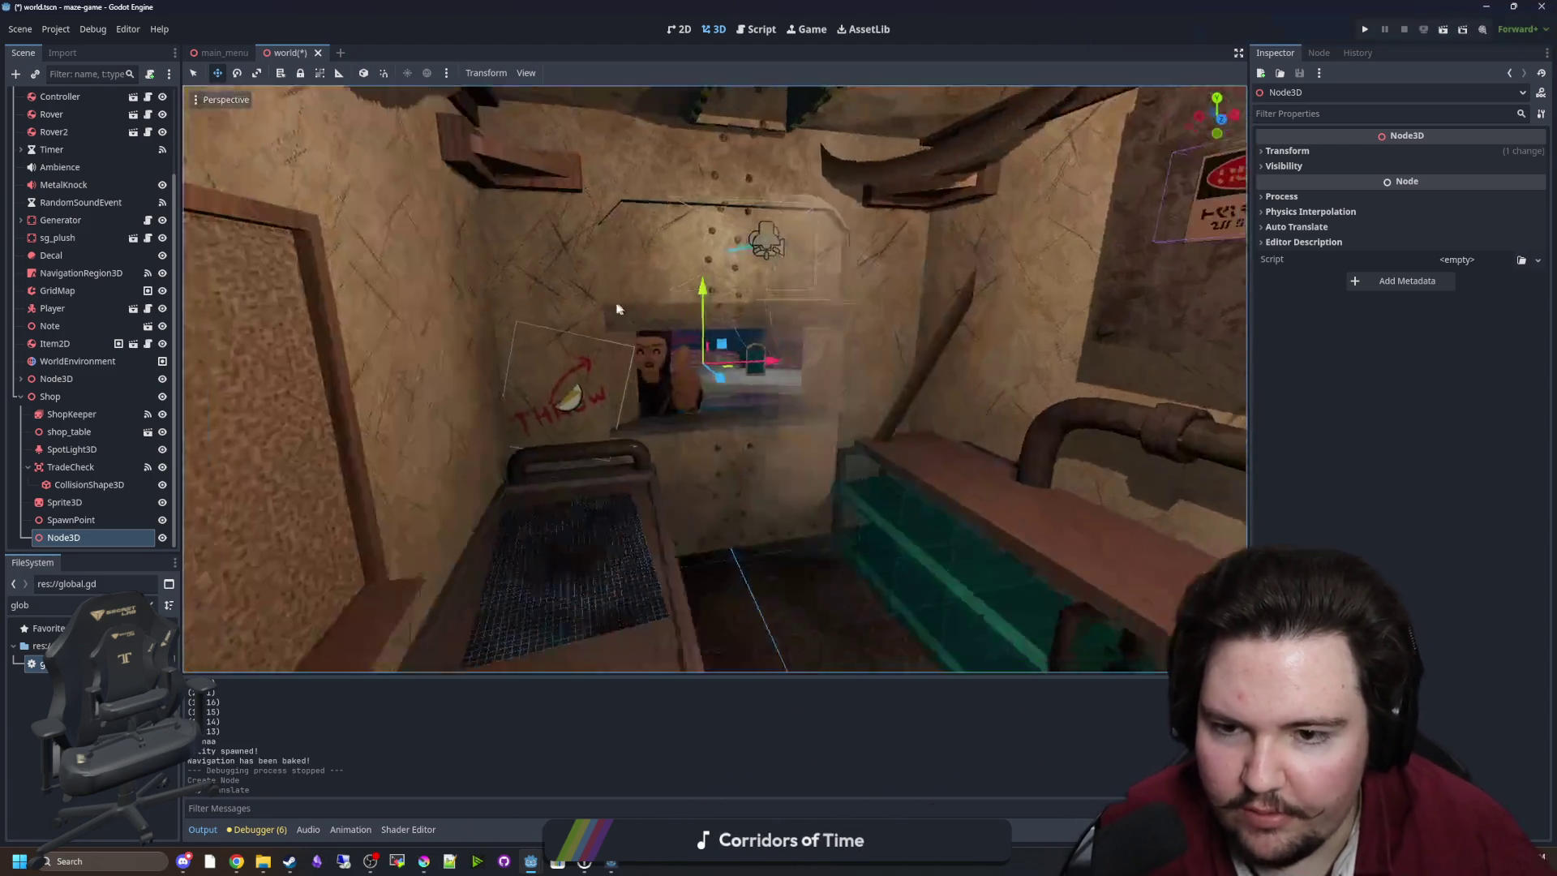
pyautogui.scroll(5, 627, 310)
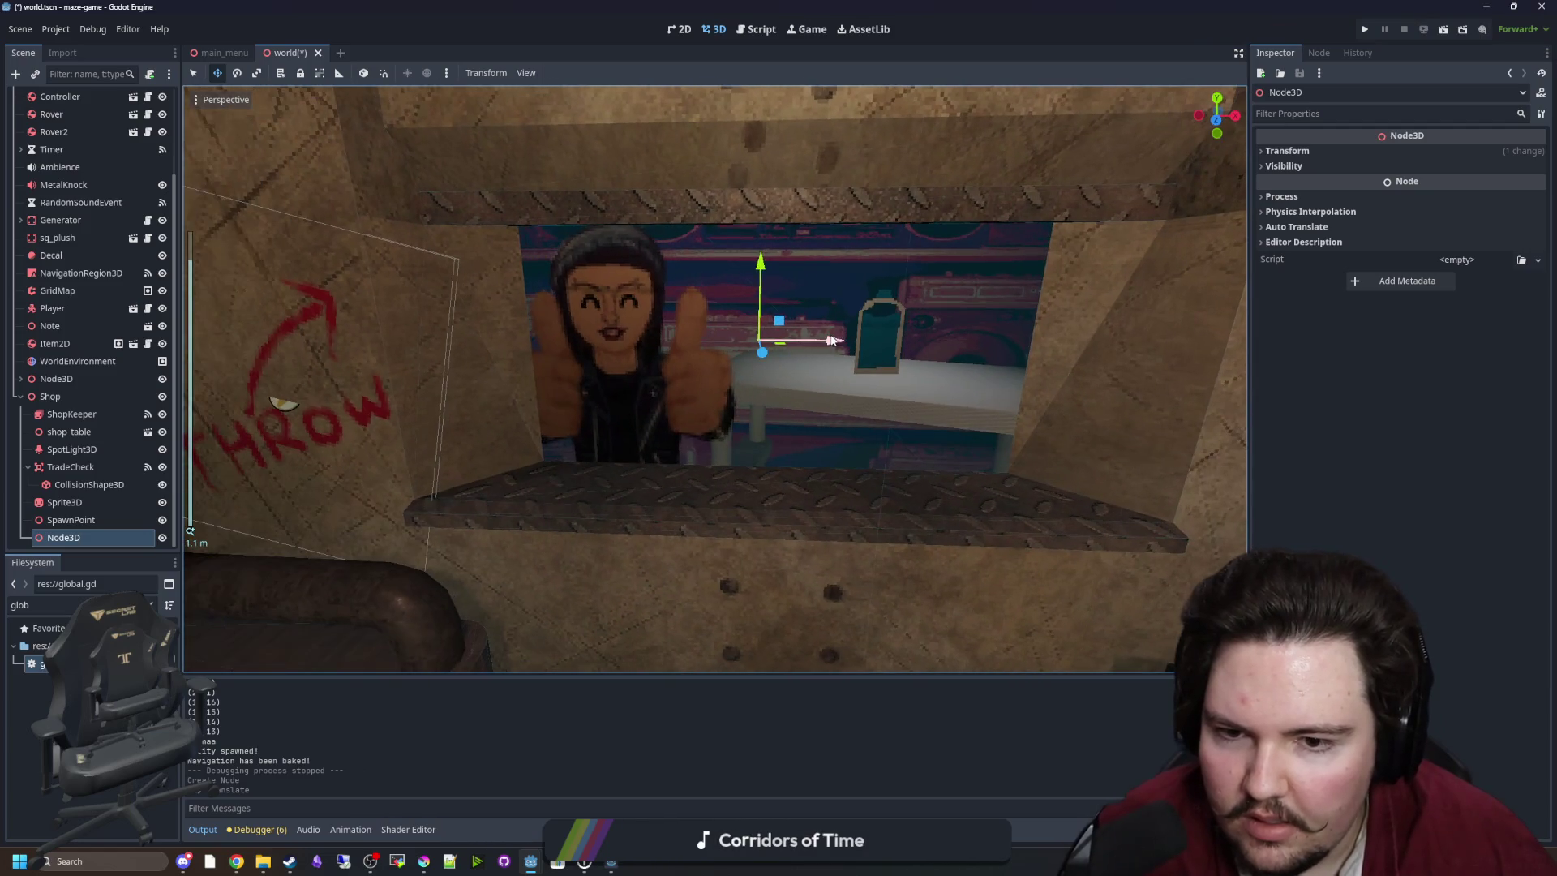
pyautogui.click(813, 337)
pyautogui.click(77, 538)
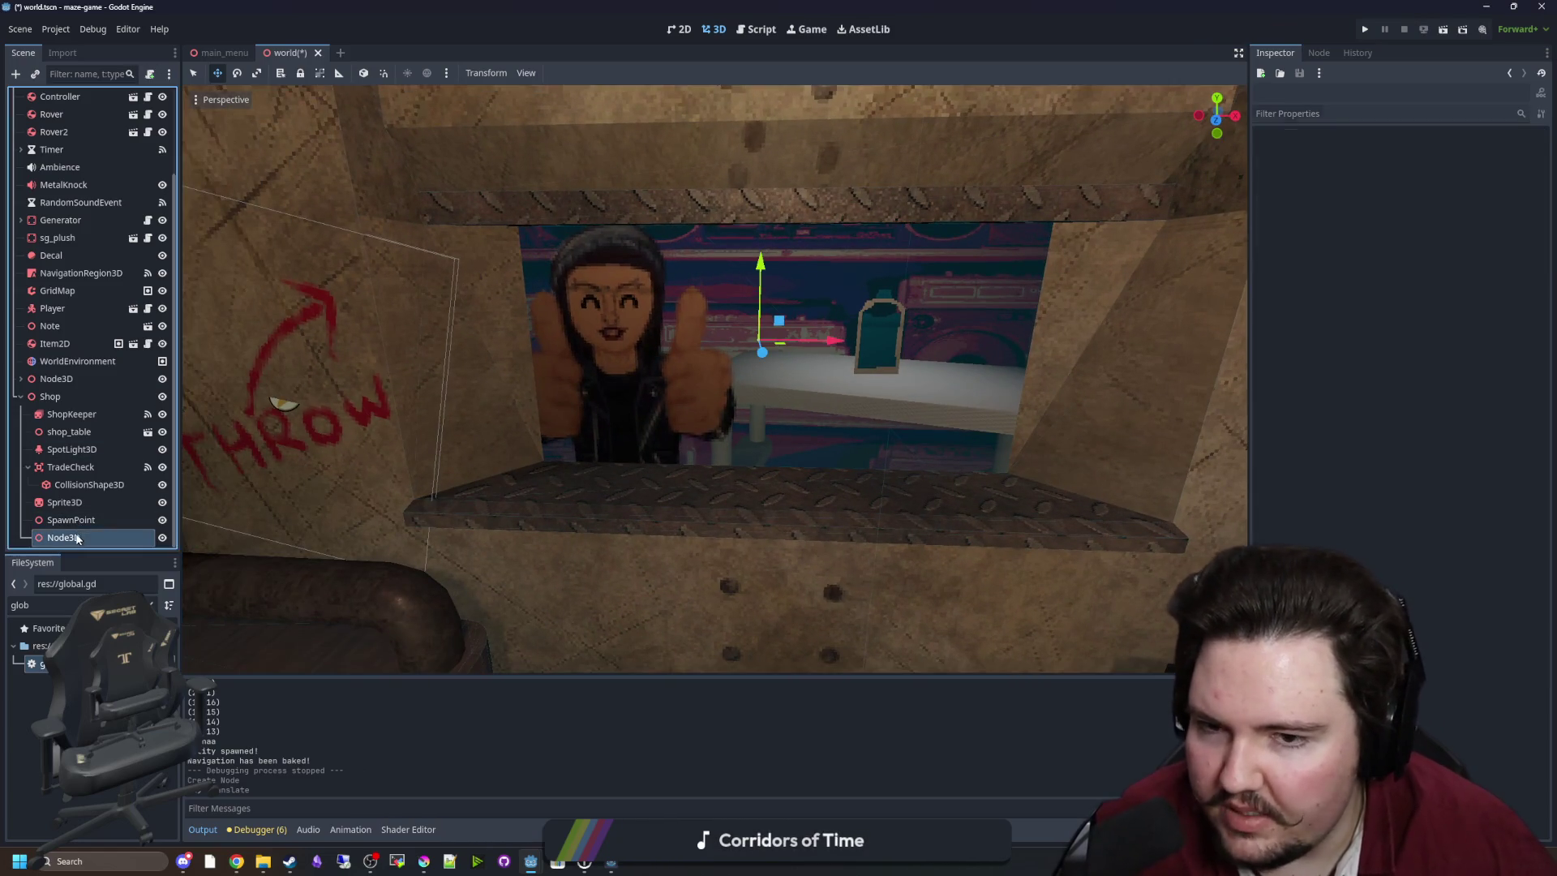
# Set the node's Position X to 0 and raise it slightly to Y 1.815.
pyautogui.moveTo(837, 347)
pyautogui.mouseDown()
pyautogui.moveTo(879, 459)
pyautogui.moveTo(698, 407)
pyautogui.moveTo(632, 431)
pyautogui.moveTo(830, 419)
pyautogui.moveTo(842, 392)
pyautogui.moveTo(745, 387)
pyautogui.moveTo(811, 398)
pyautogui.mouseUp()
pyautogui.scroll(-2, 726, 436)
pyautogui.scroll(-2, 819, 411)
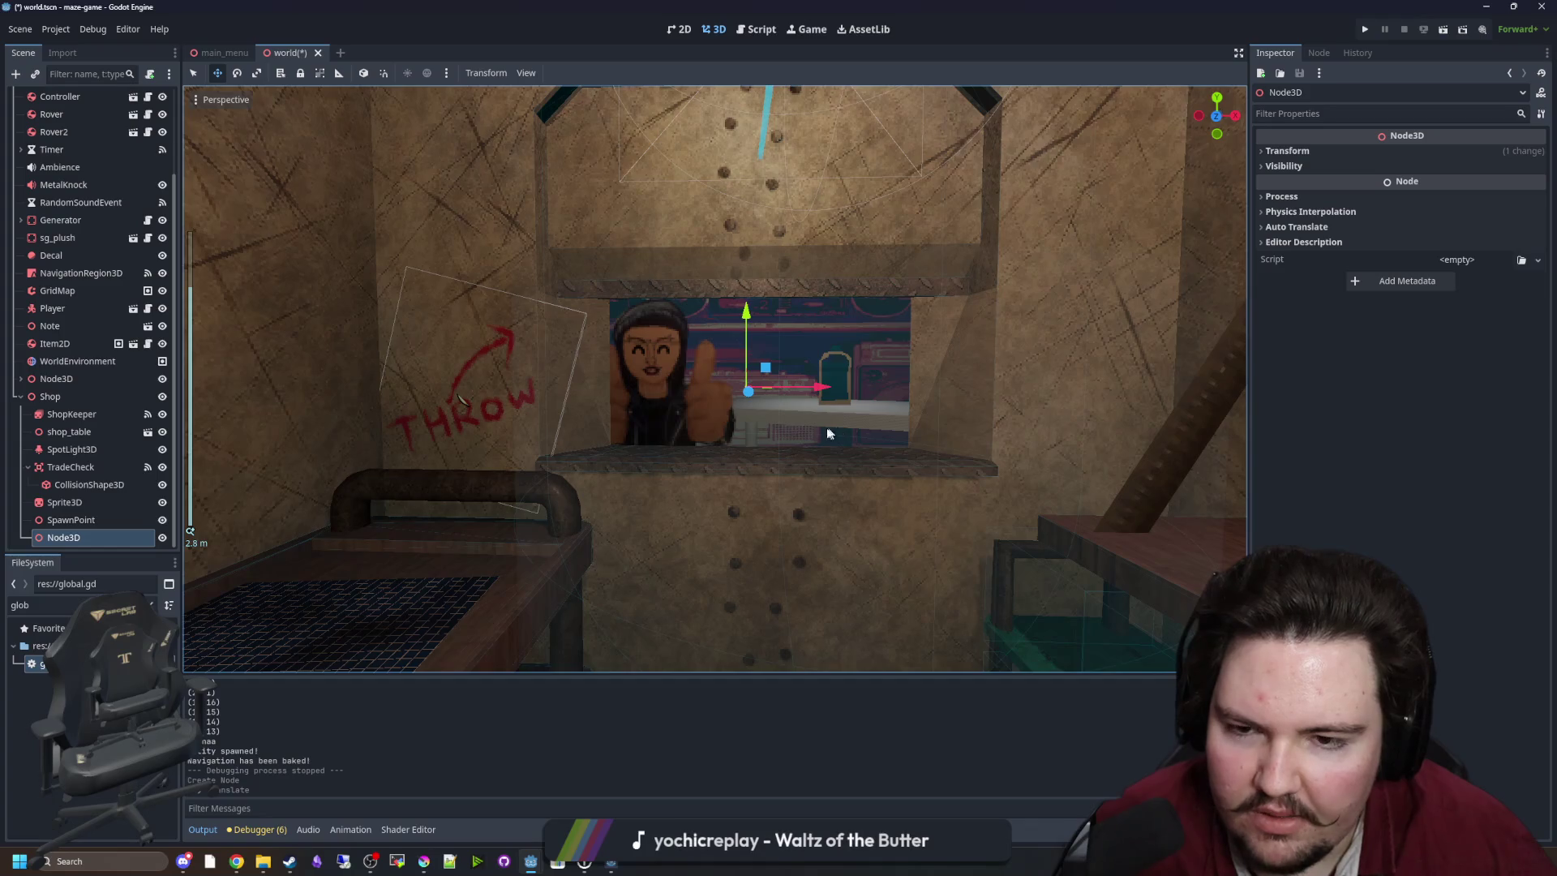
pyautogui.scroll(-1, 835, 426)
pyautogui.click(1307, 150)
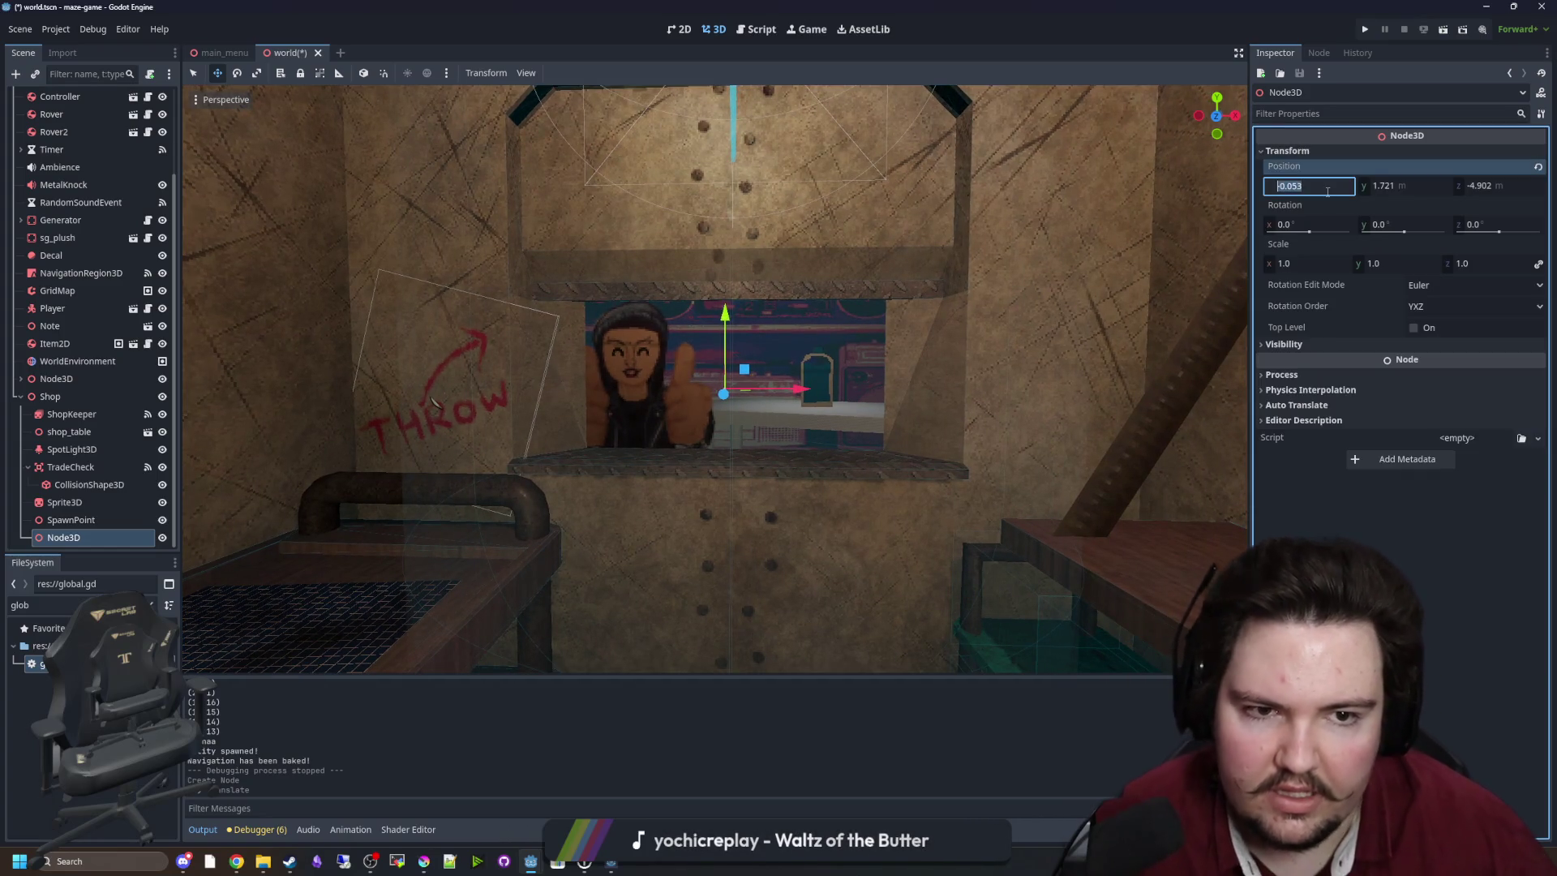
pyautogui.write('0')
pyautogui.press('Return')
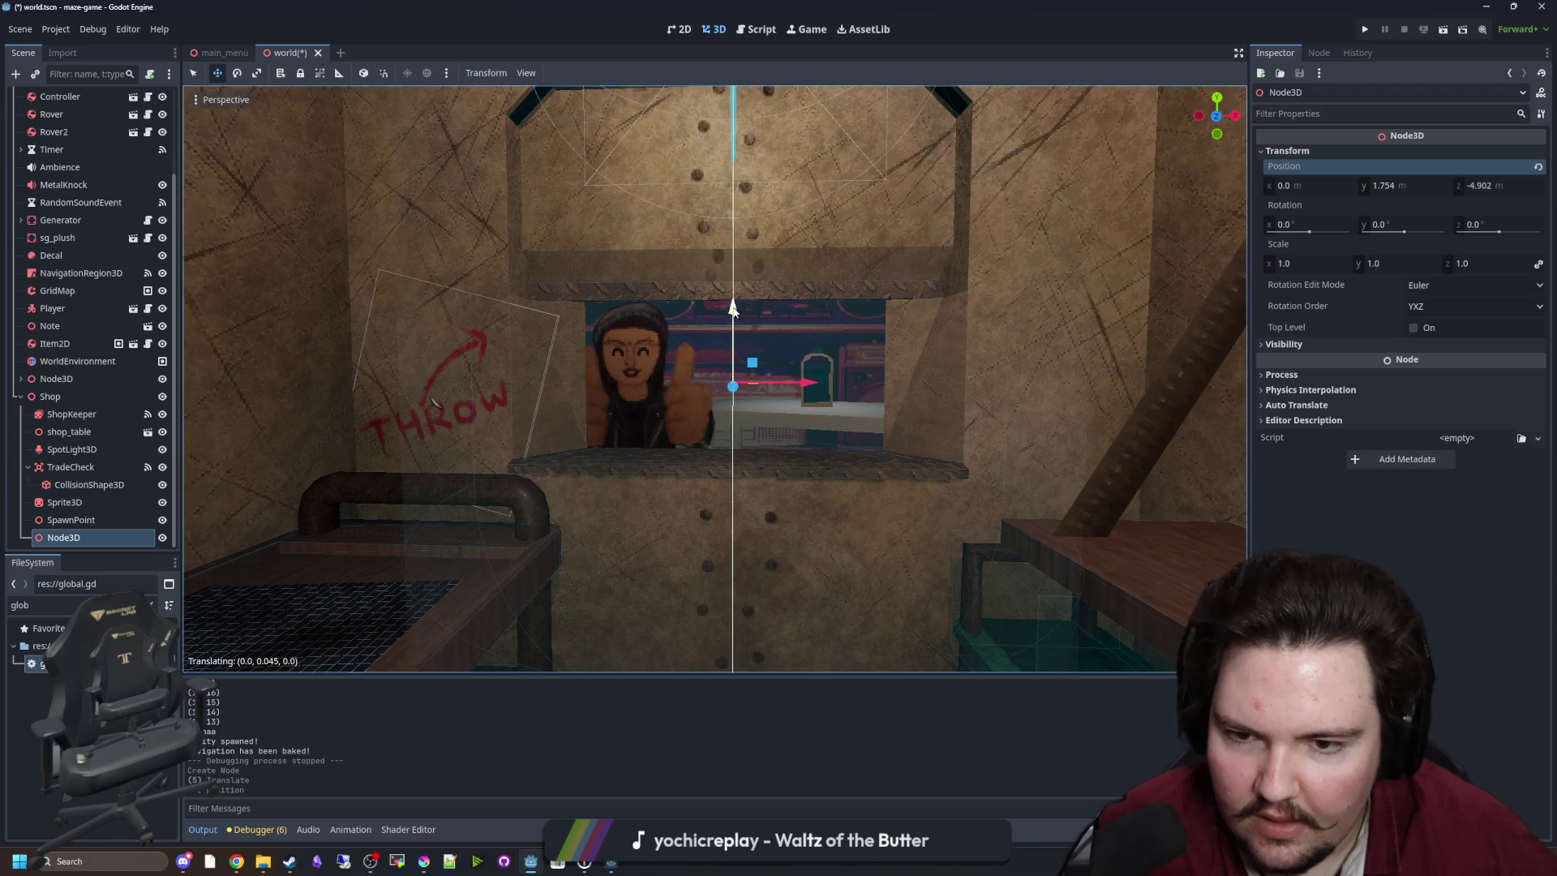
pyautogui.moveTo(731, 301); pyautogui.dragTo(732, 300)
# Rename the node ThrowPoint and return to world.gd.
pyautogui.doubleClick(86, 537)
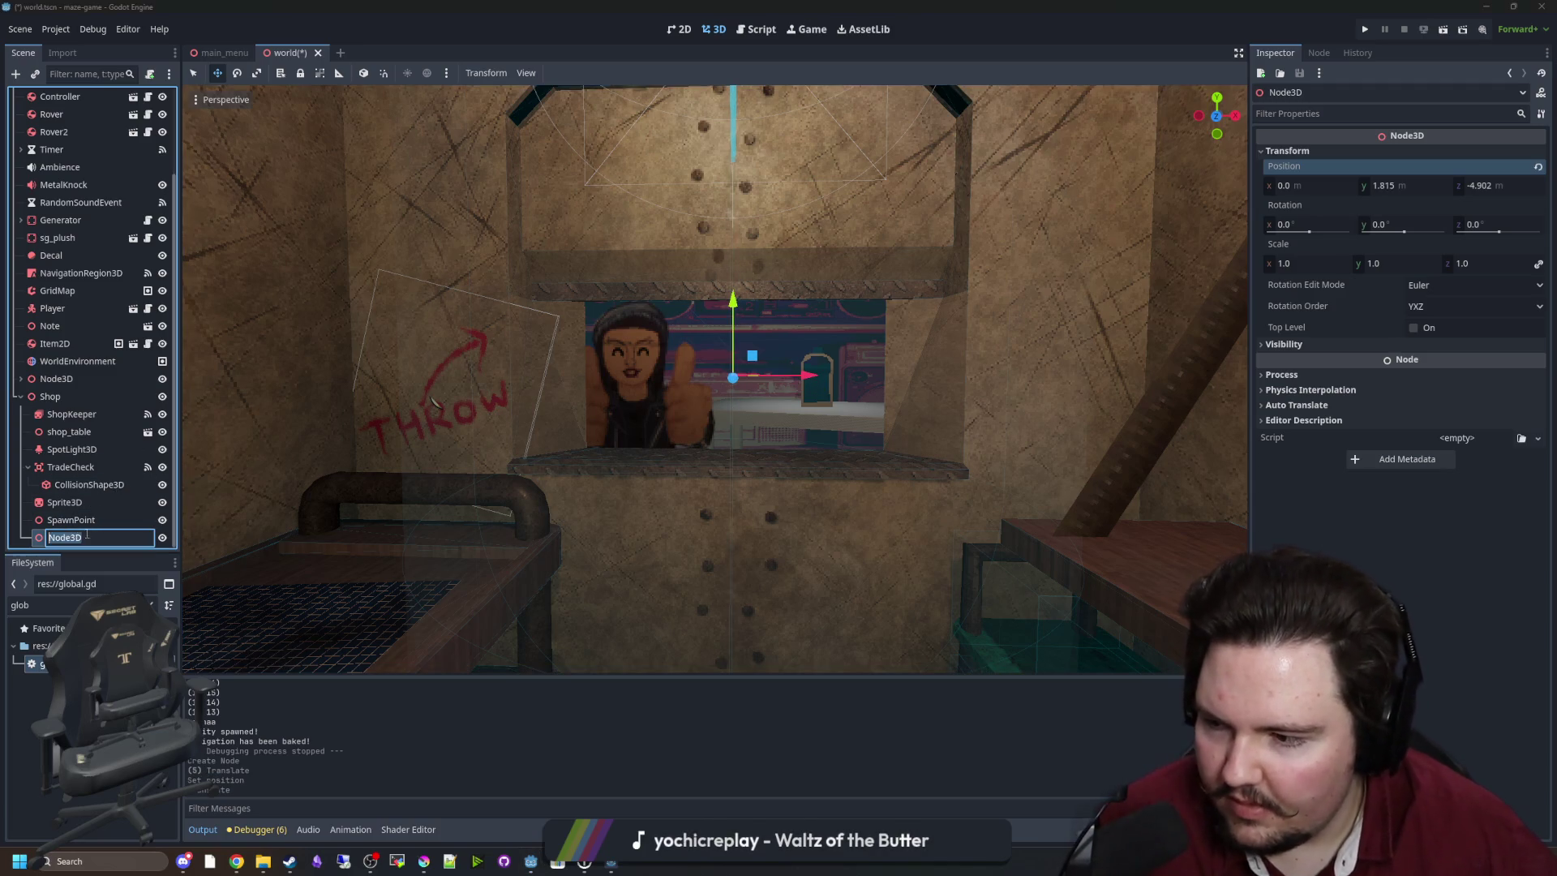
pyautogui.write('ThrowPoint')
pyautogui.press('Return')
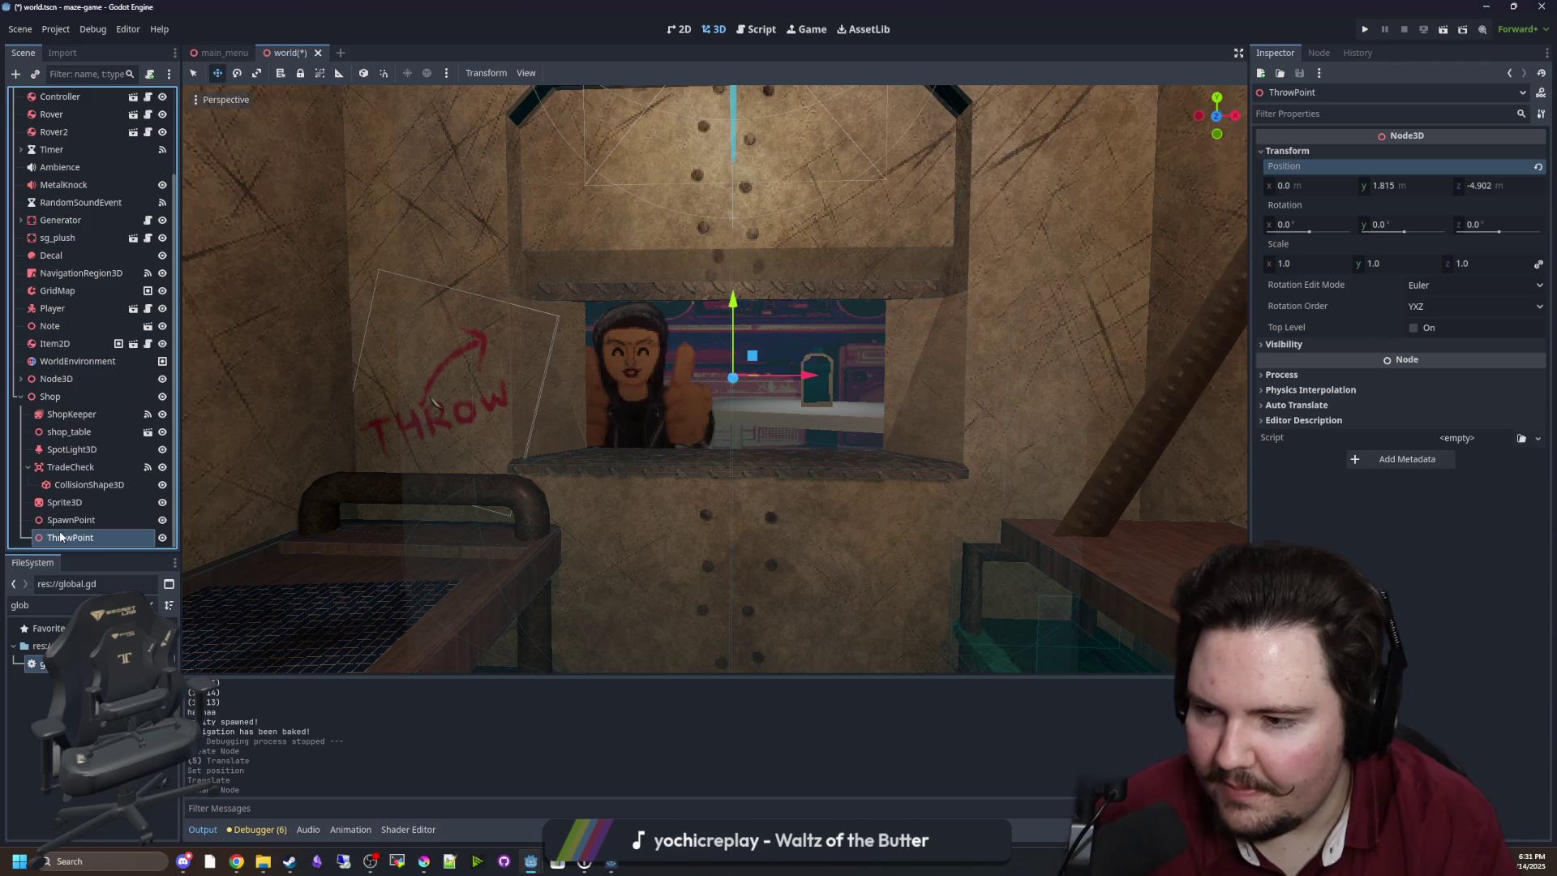
pyautogui.scroll(5, 105, 405)
pyautogui.hotkey('ctrl', 'F3')
pyautogui.scroll(-5, 115, 342)
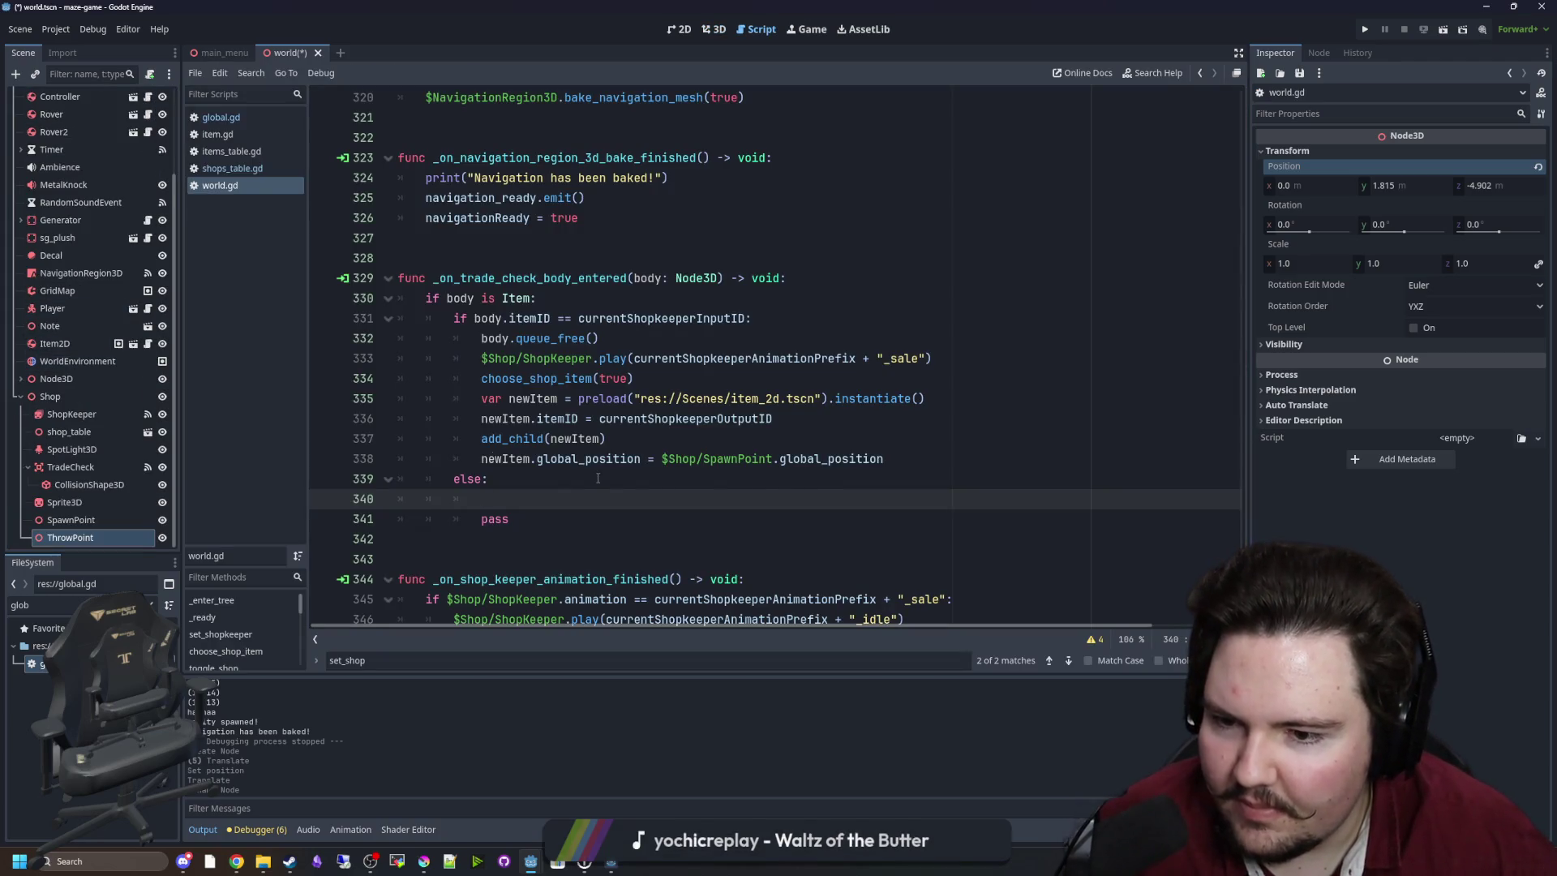
# In the else branch, set global_position from $Shop/ThrowPoint, replacing the pass line.
pyautogui.moveTo(71, 537); pyautogui.dragTo(531, 497)
pyautogui.click(541, 479)
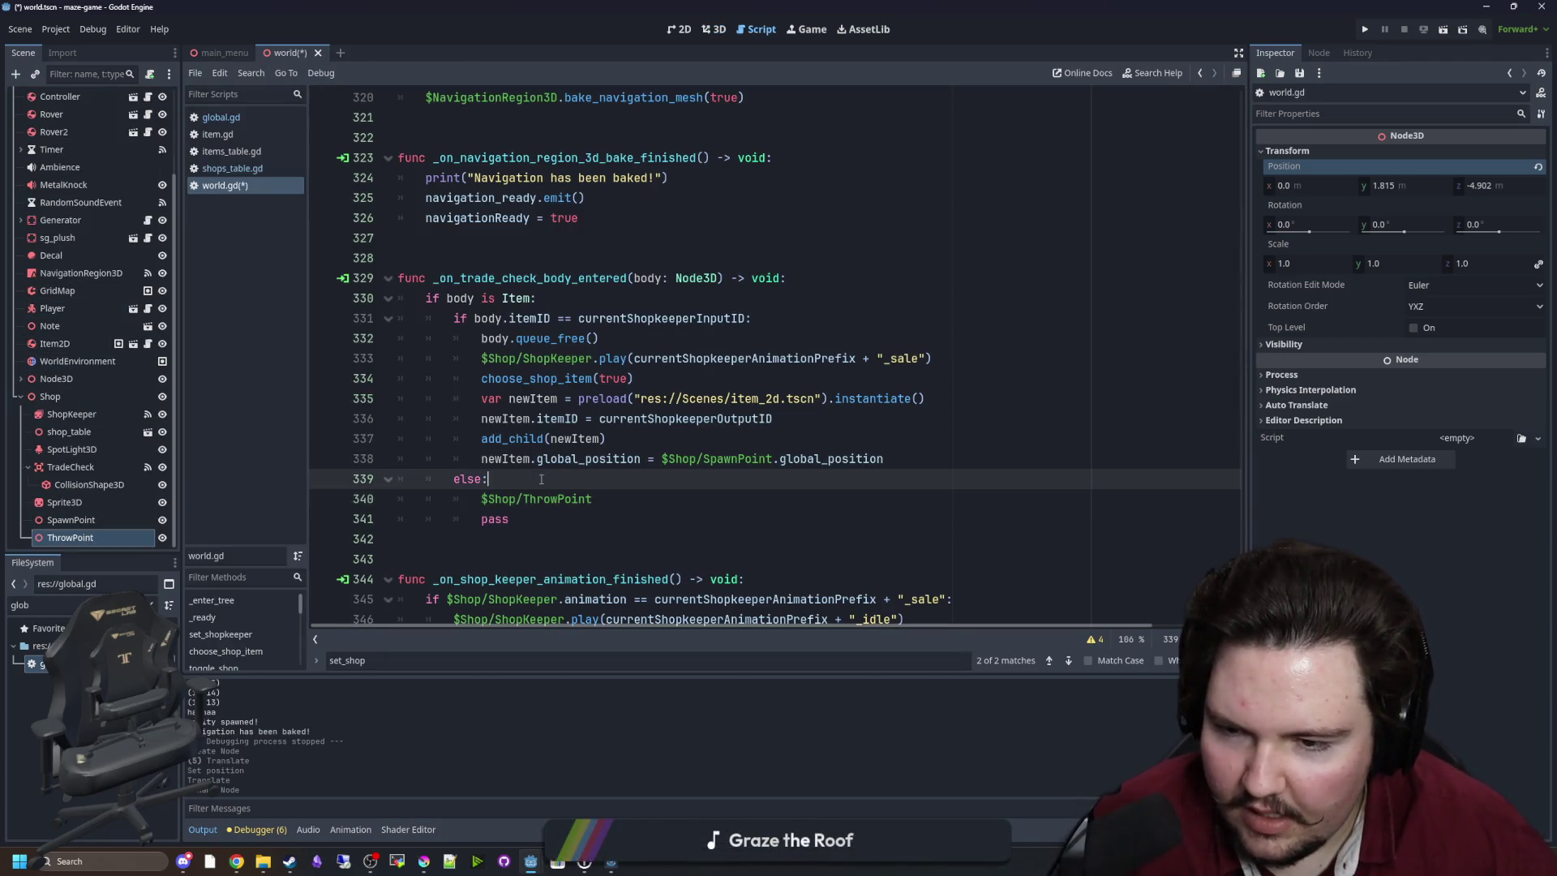
pyautogui.scroll(-1, 537, 418)
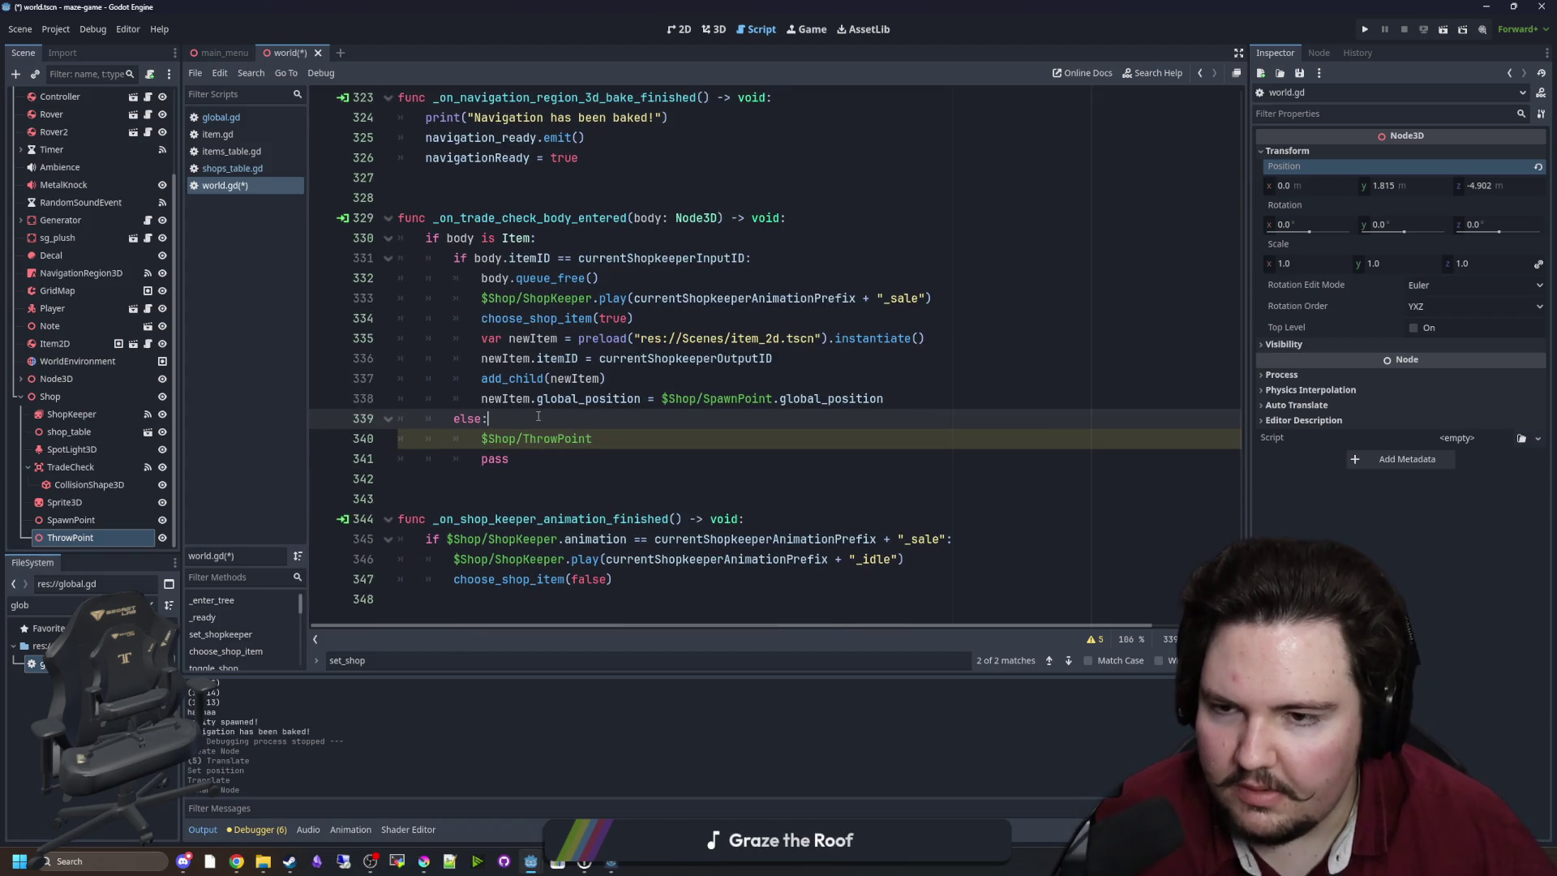
pyautogui.press('Return')
pyautogui.write('body.global_position = ')
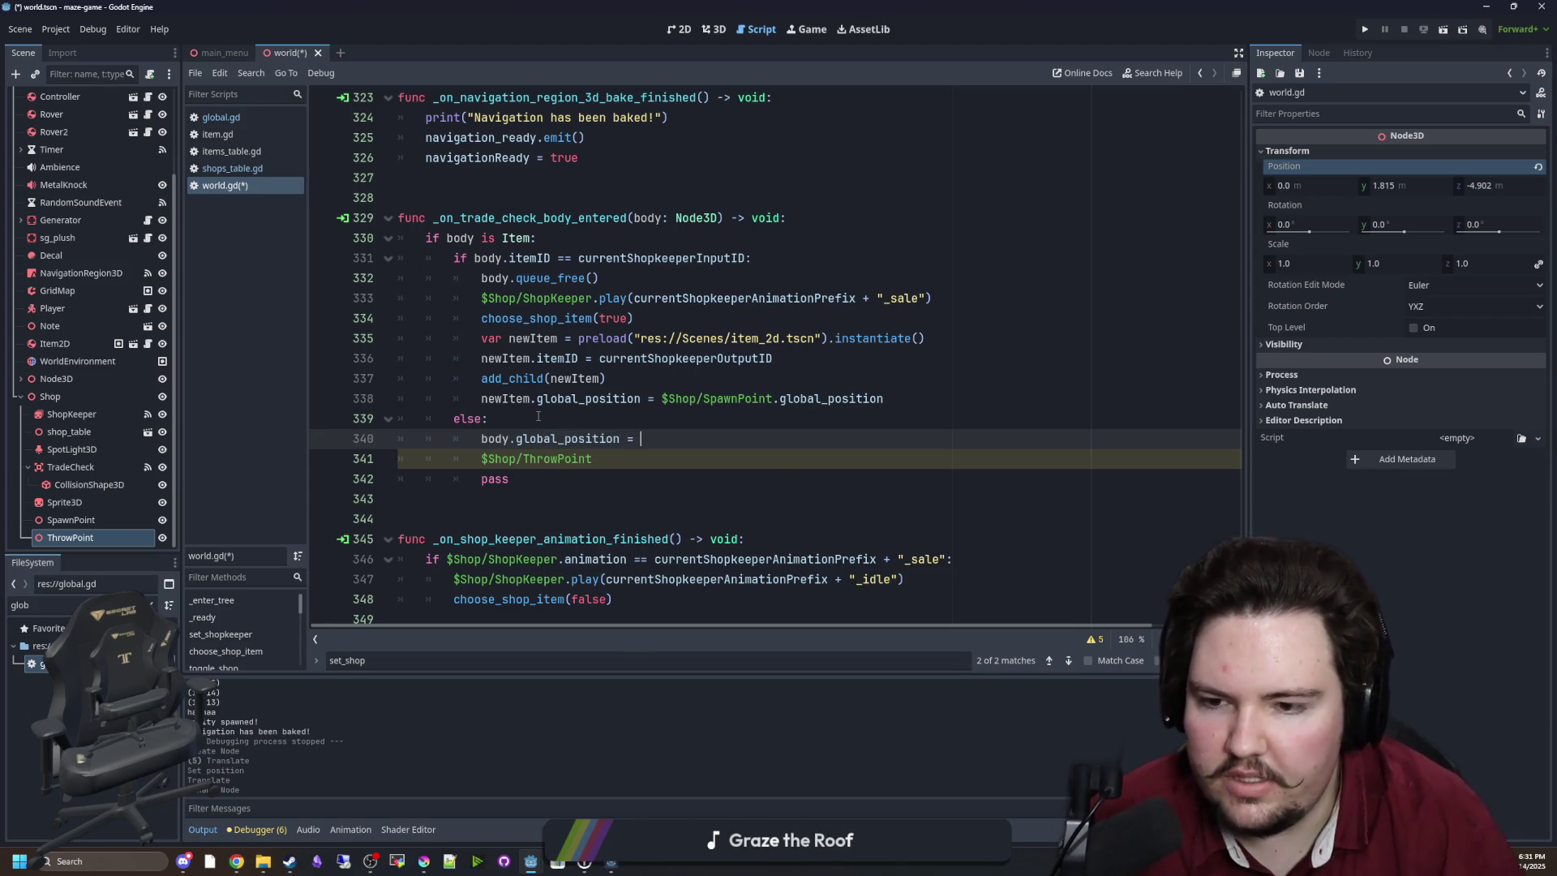
pyautogui.write('$Shop/ThrowPoint.global_positio')
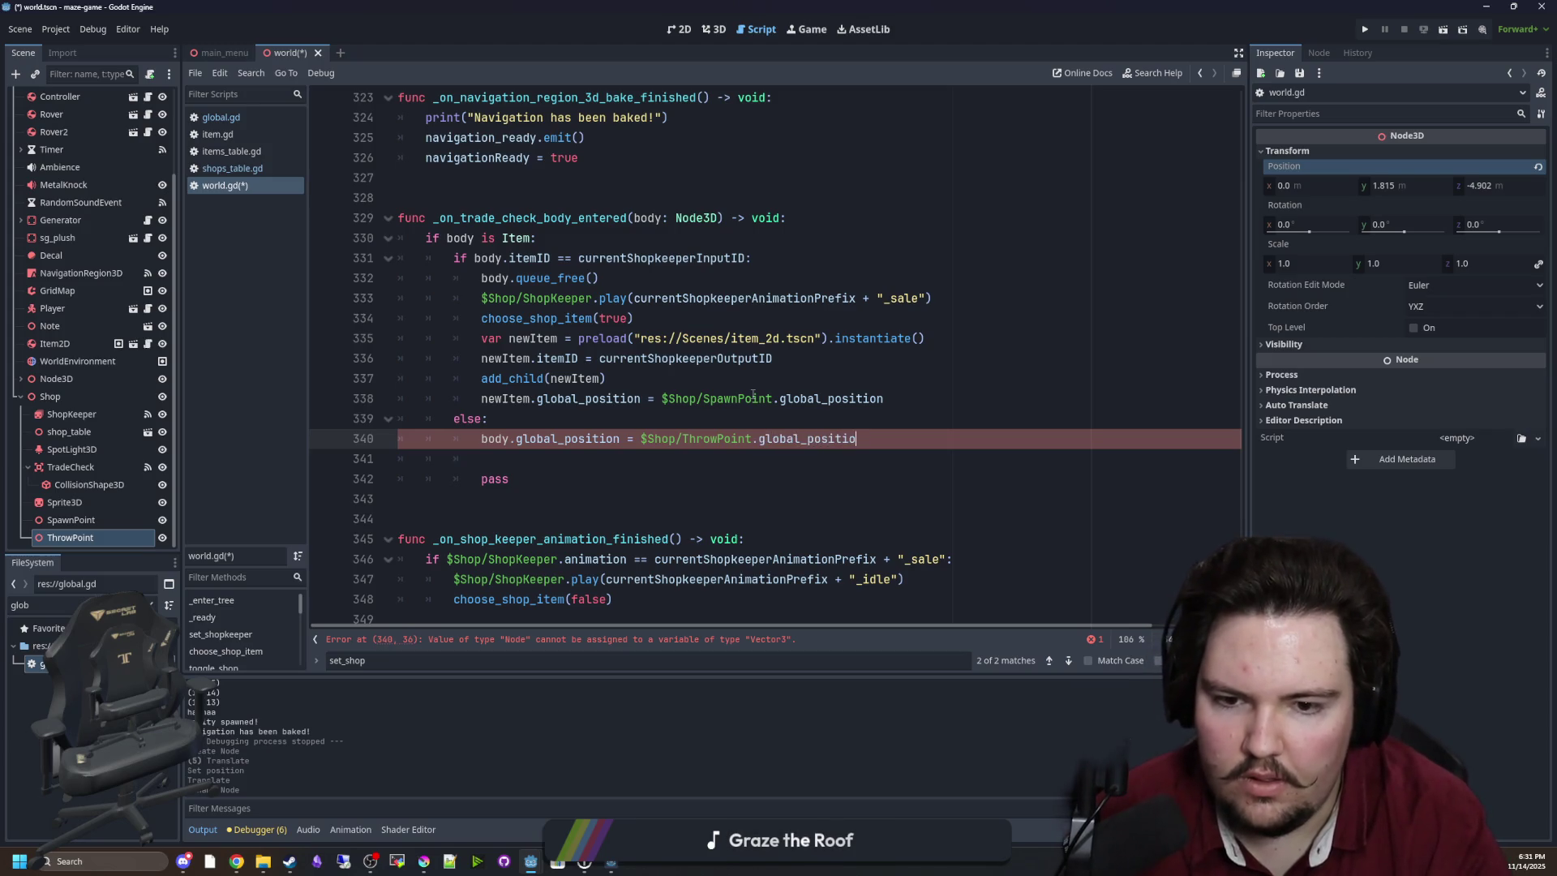
pyautogui.press('Down')
pyautogui.press('Down')
pyautogui.press('Down')
pyautogui.hotkey('shift', 'Up')
pyautogui.hotkey('shift', 'Up')
pyautogui.press('BackSpace')
pyautogui.press('Up')
pyautogui.press('Up')
pyautogui.press('Up')
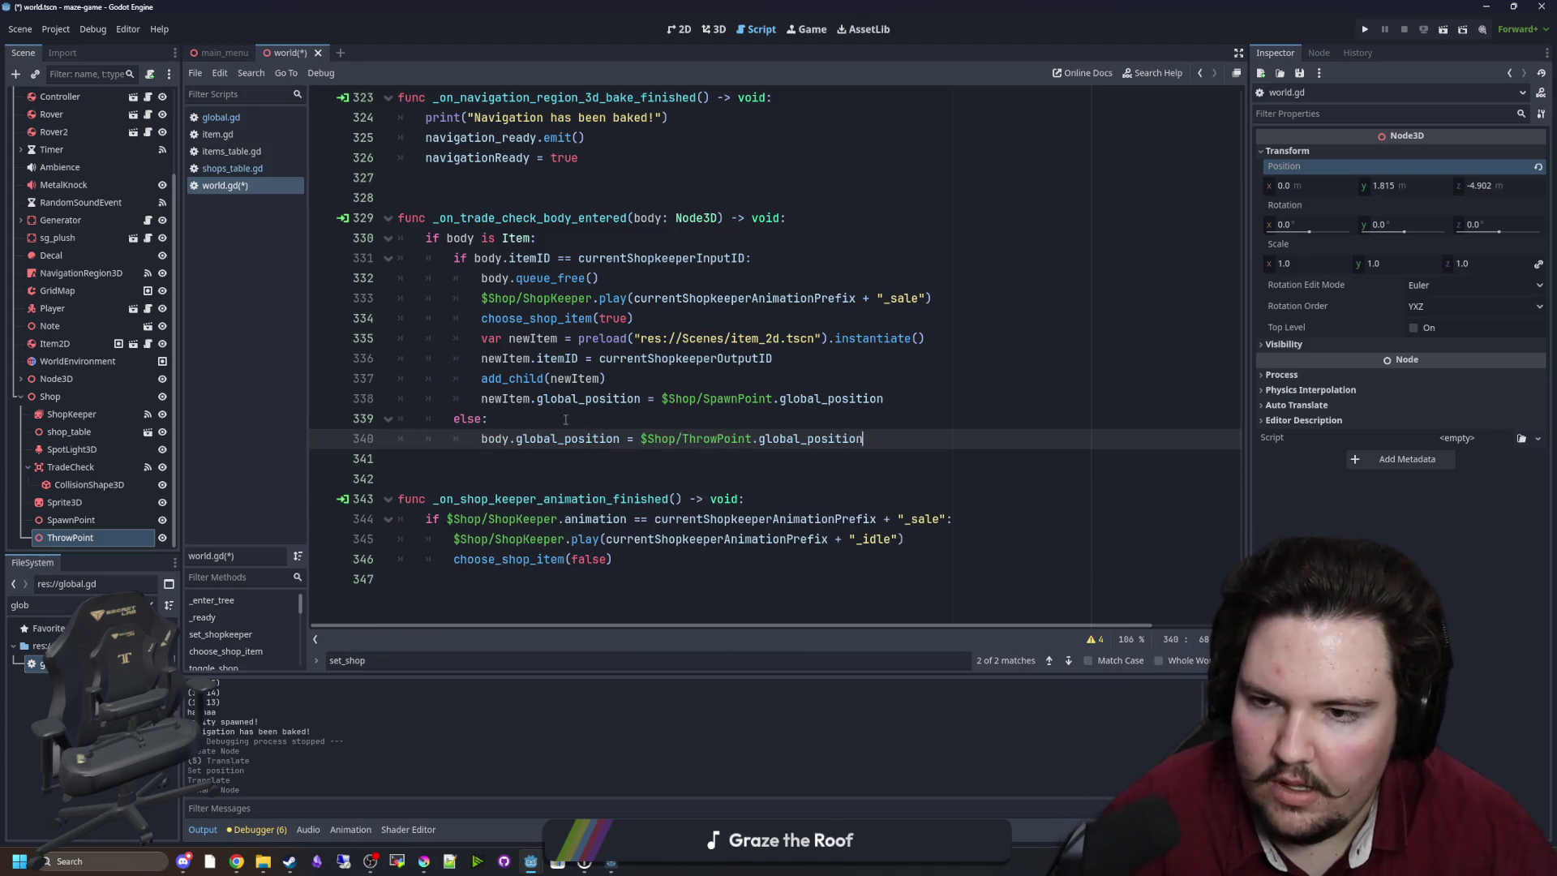
# Copy the ShopKeeper _sale animation call into the else branch.
pyautogui.moveTo(932, 299); pyautogui.dragTo(477, 301)
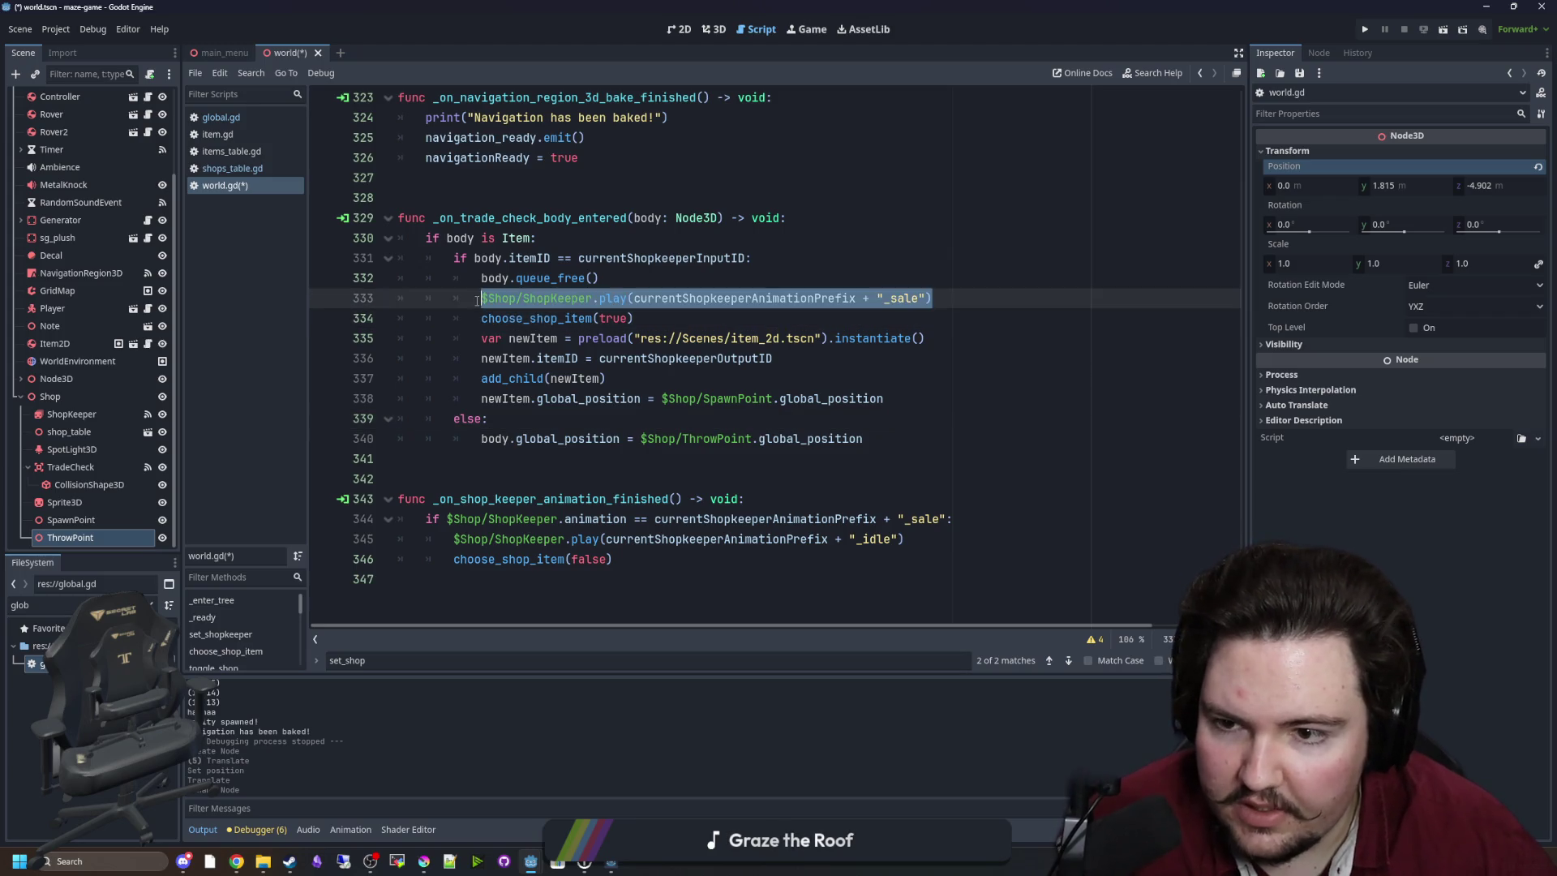
pyautogui.hotkey('ctrl', 'c')
pyautogui.click(524, 420)
pyautogui.press('Return')
pyautogui.hotkey('ctrl', 'v')
pyautogui.press('Up')
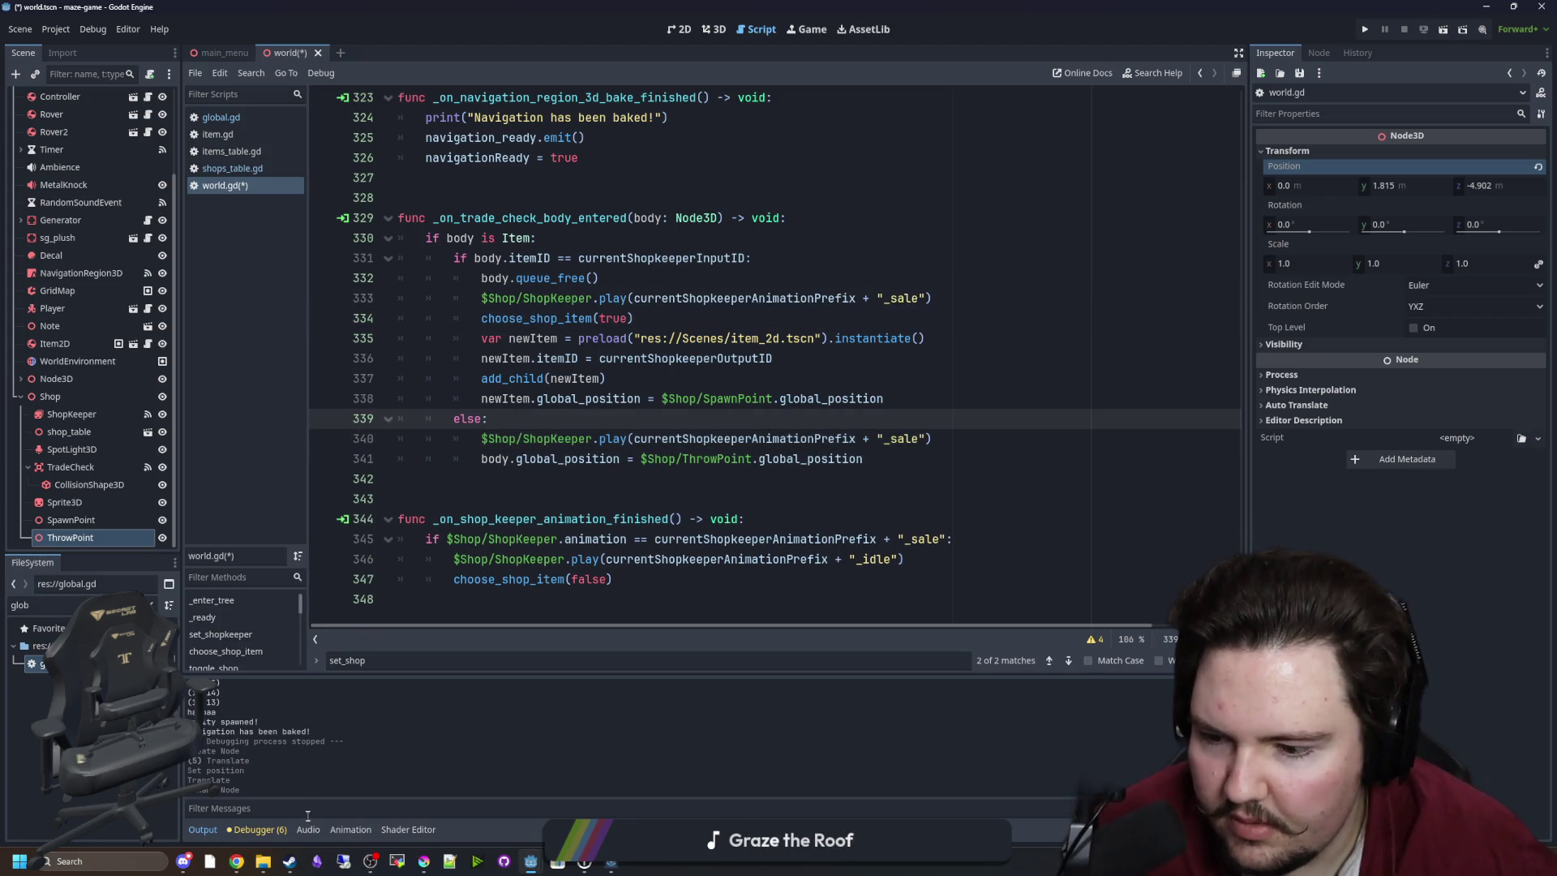
# Show the debugger's Errors list and select the TradeCheck node.
pyautogui.click(285, 827)
pyautogui.click(269, 680)
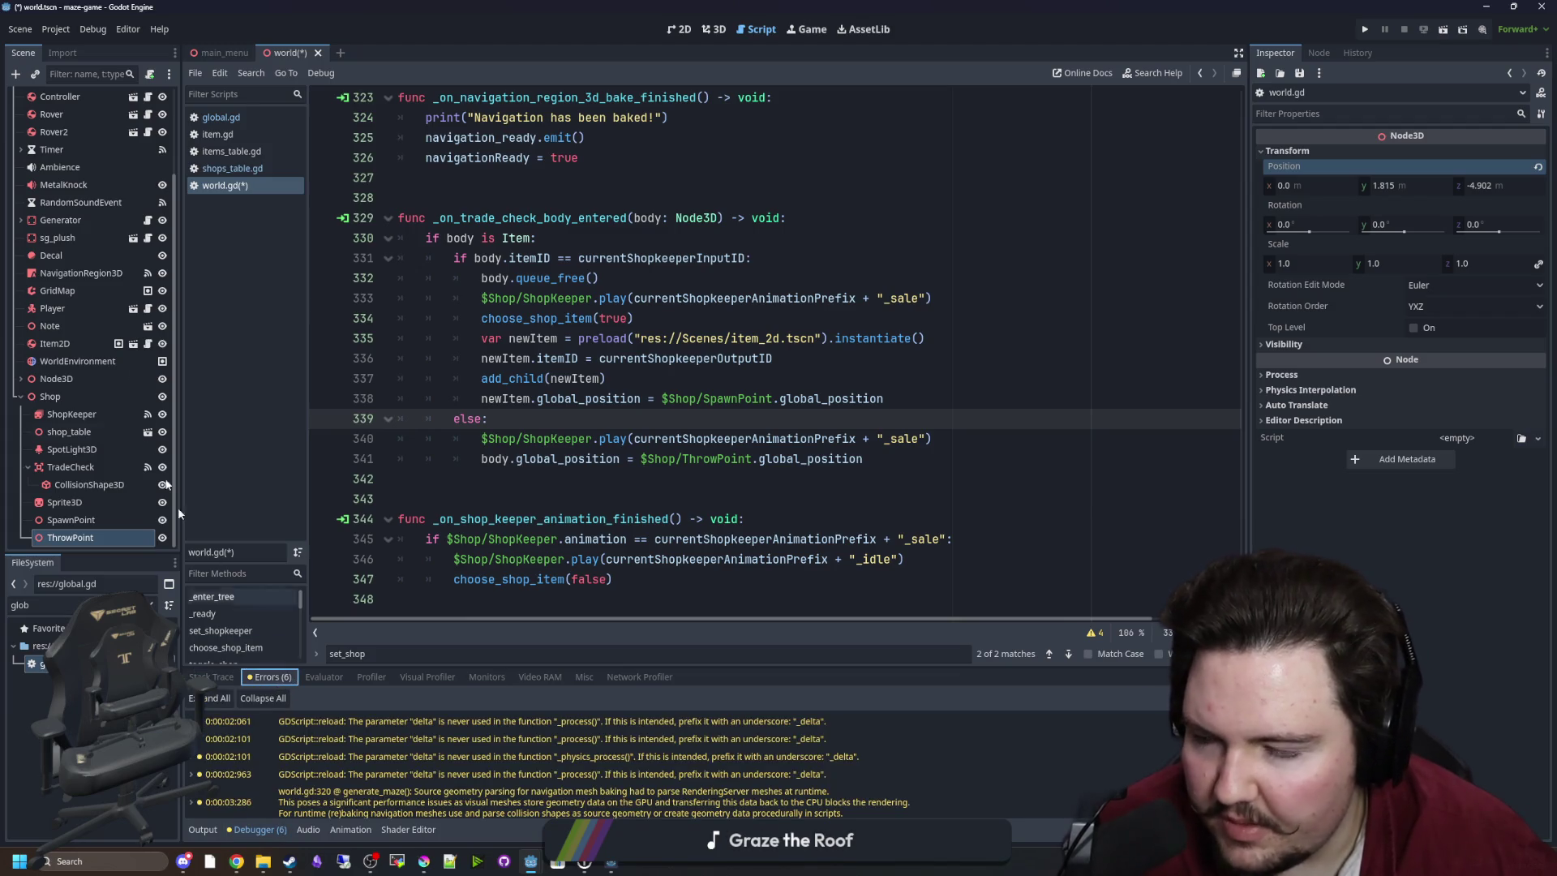
pyautogui.click(73, 468)
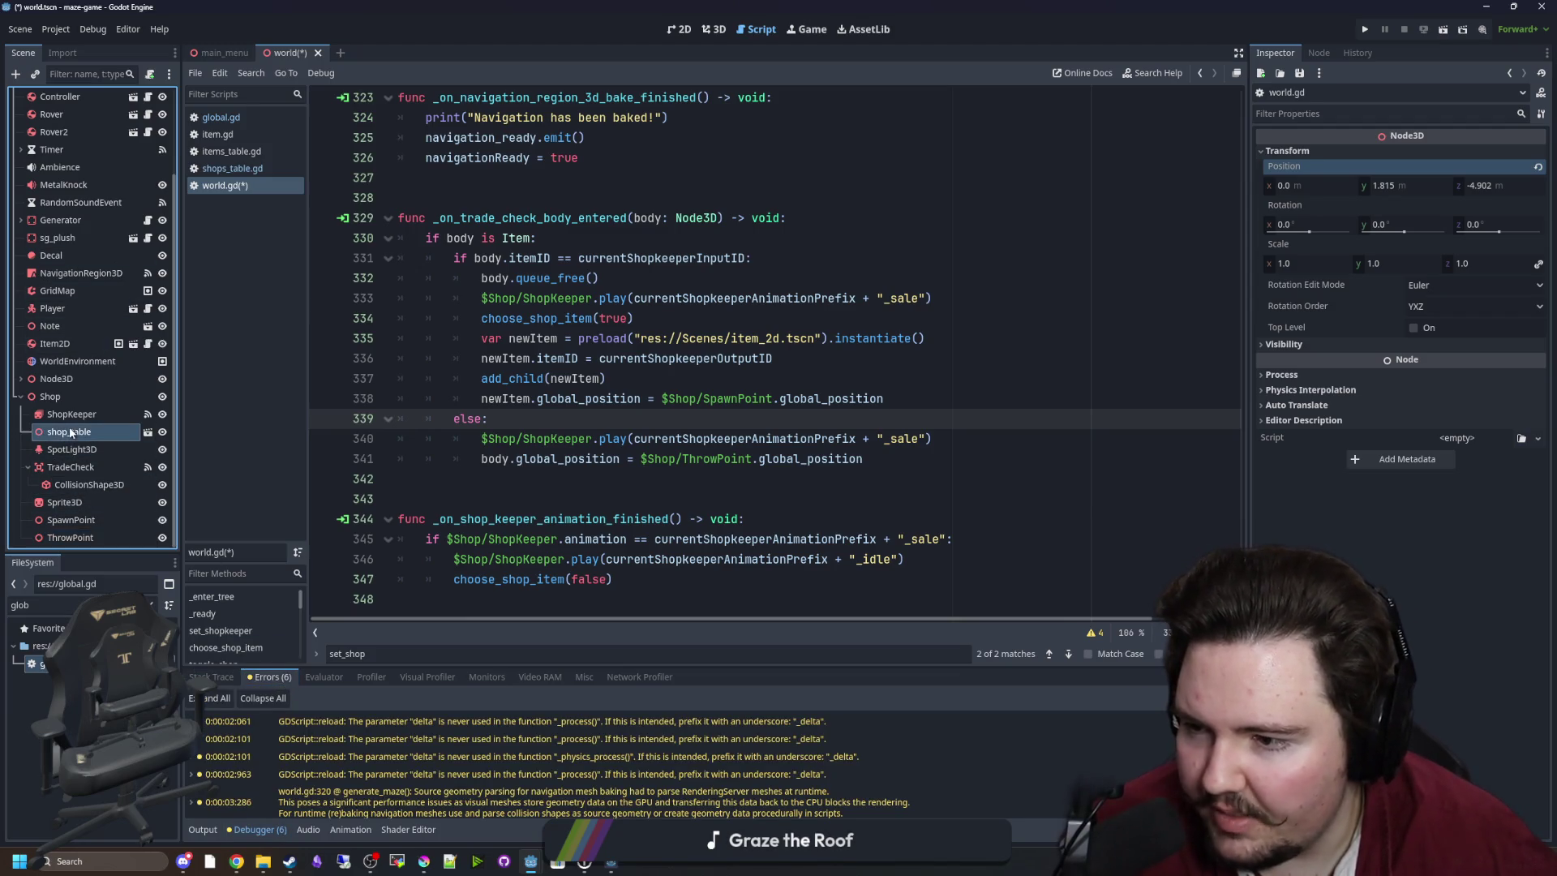
# Rename the ShopKeeper's metalhead_wrong animation to metalhead_talk.
pyautogui.click(71, 415)
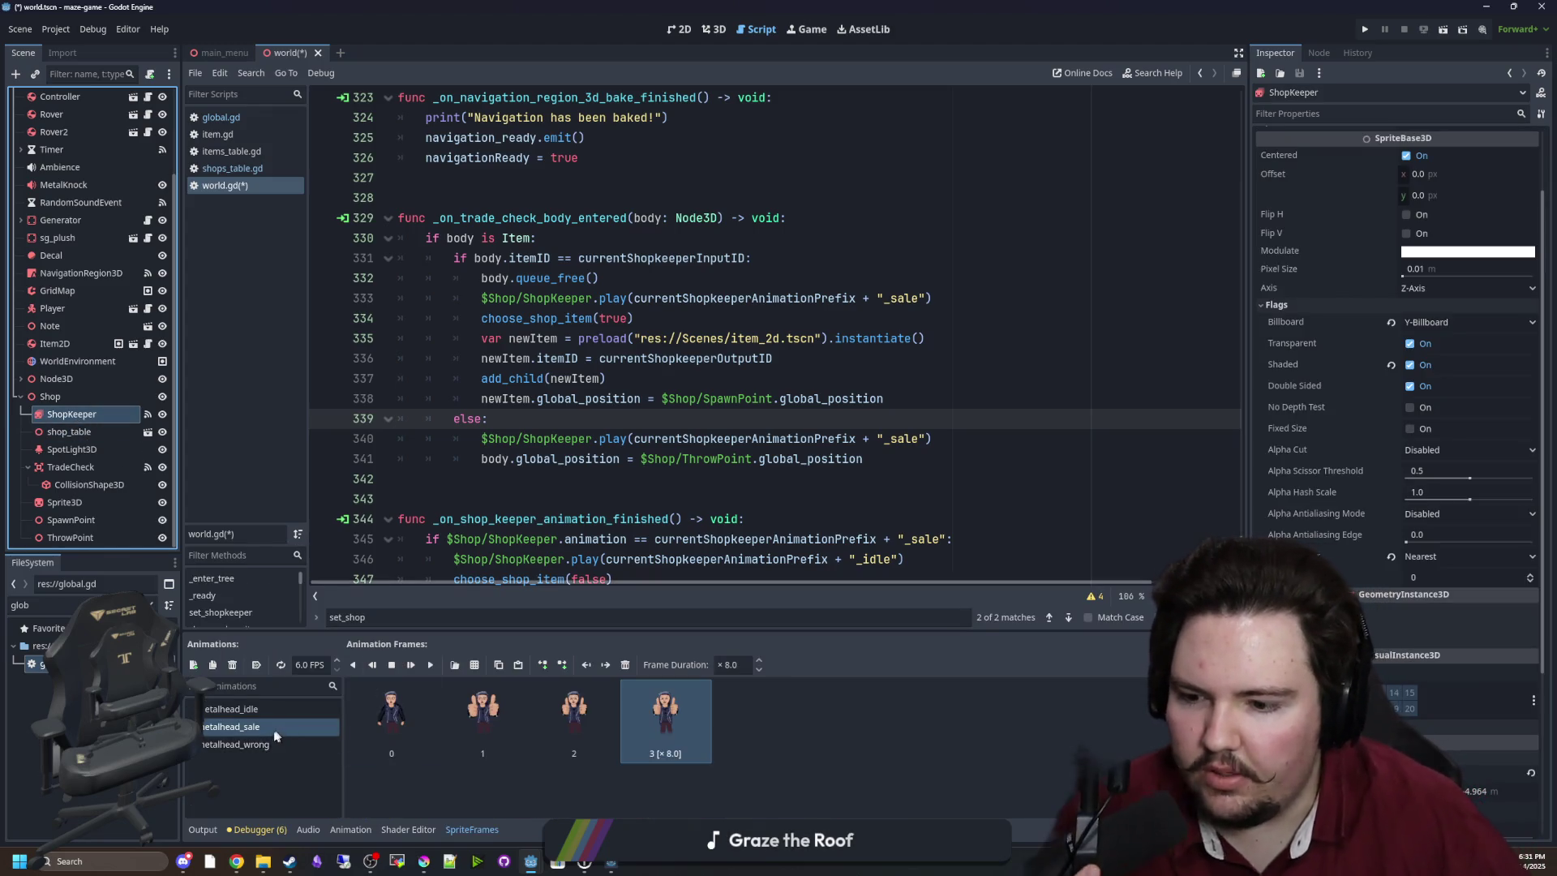
pyautogui.click(243, 744)
pyautogui.doubleClick(279, 745)
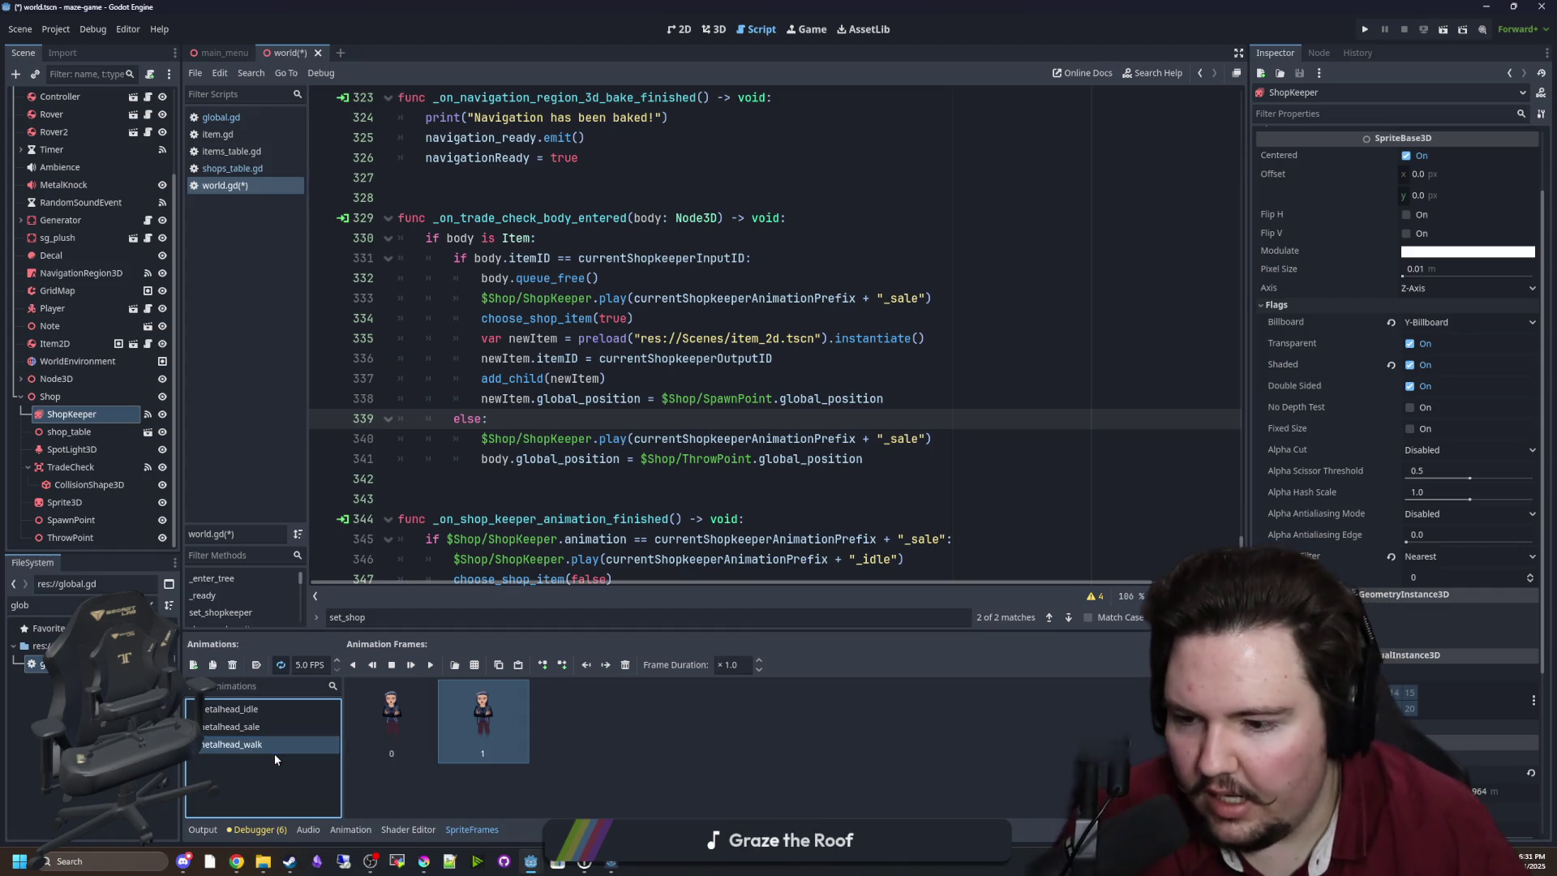
pyautogui.write('w')
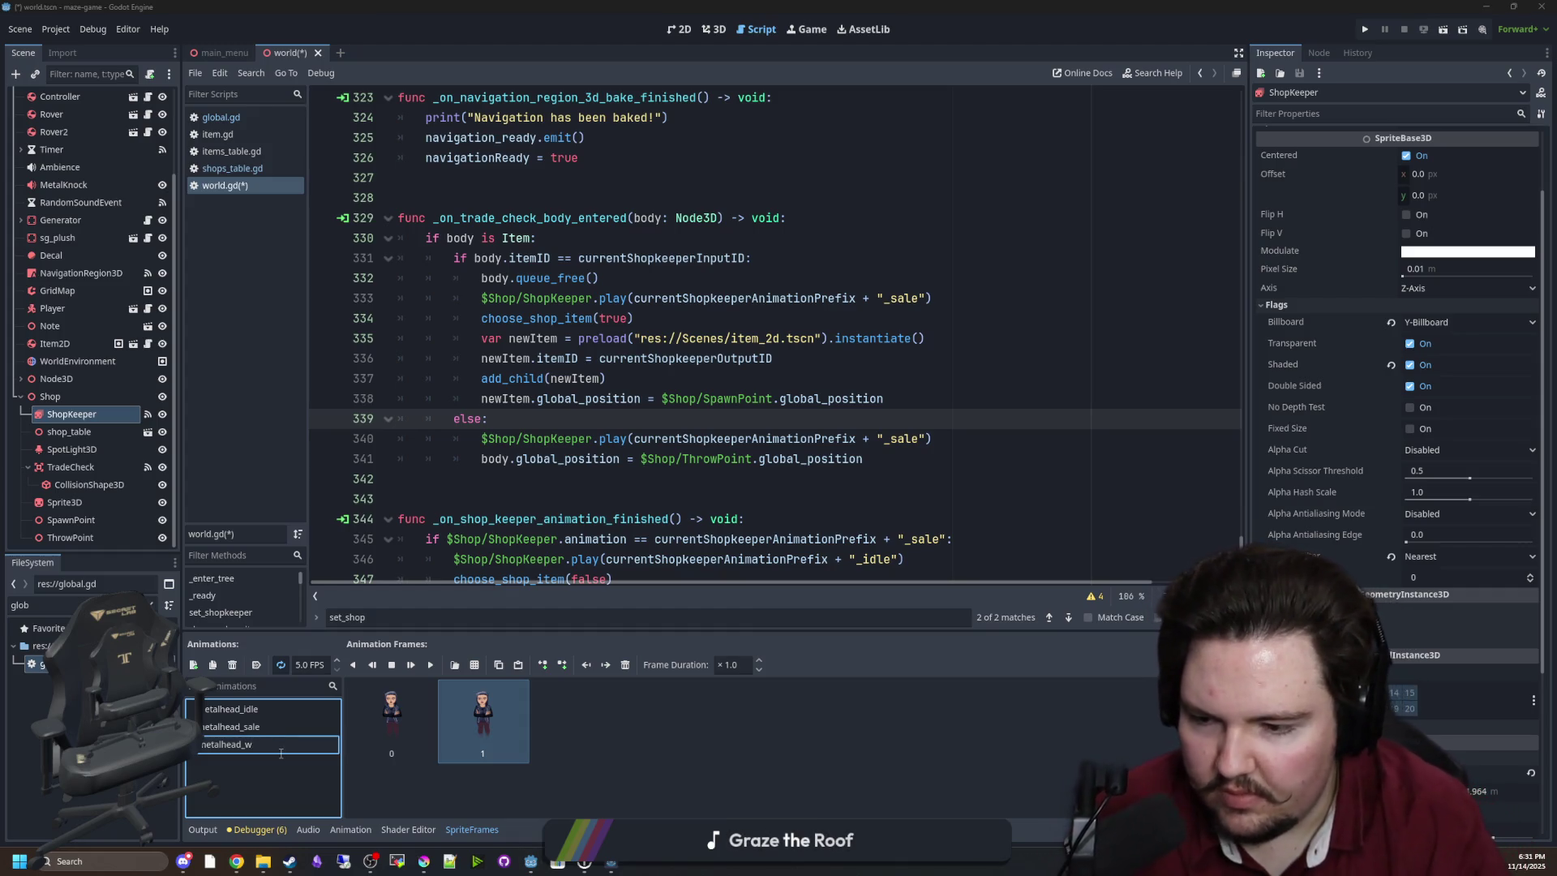
pyautogui.write('alkalk')
pyautogui.click(892, 398)
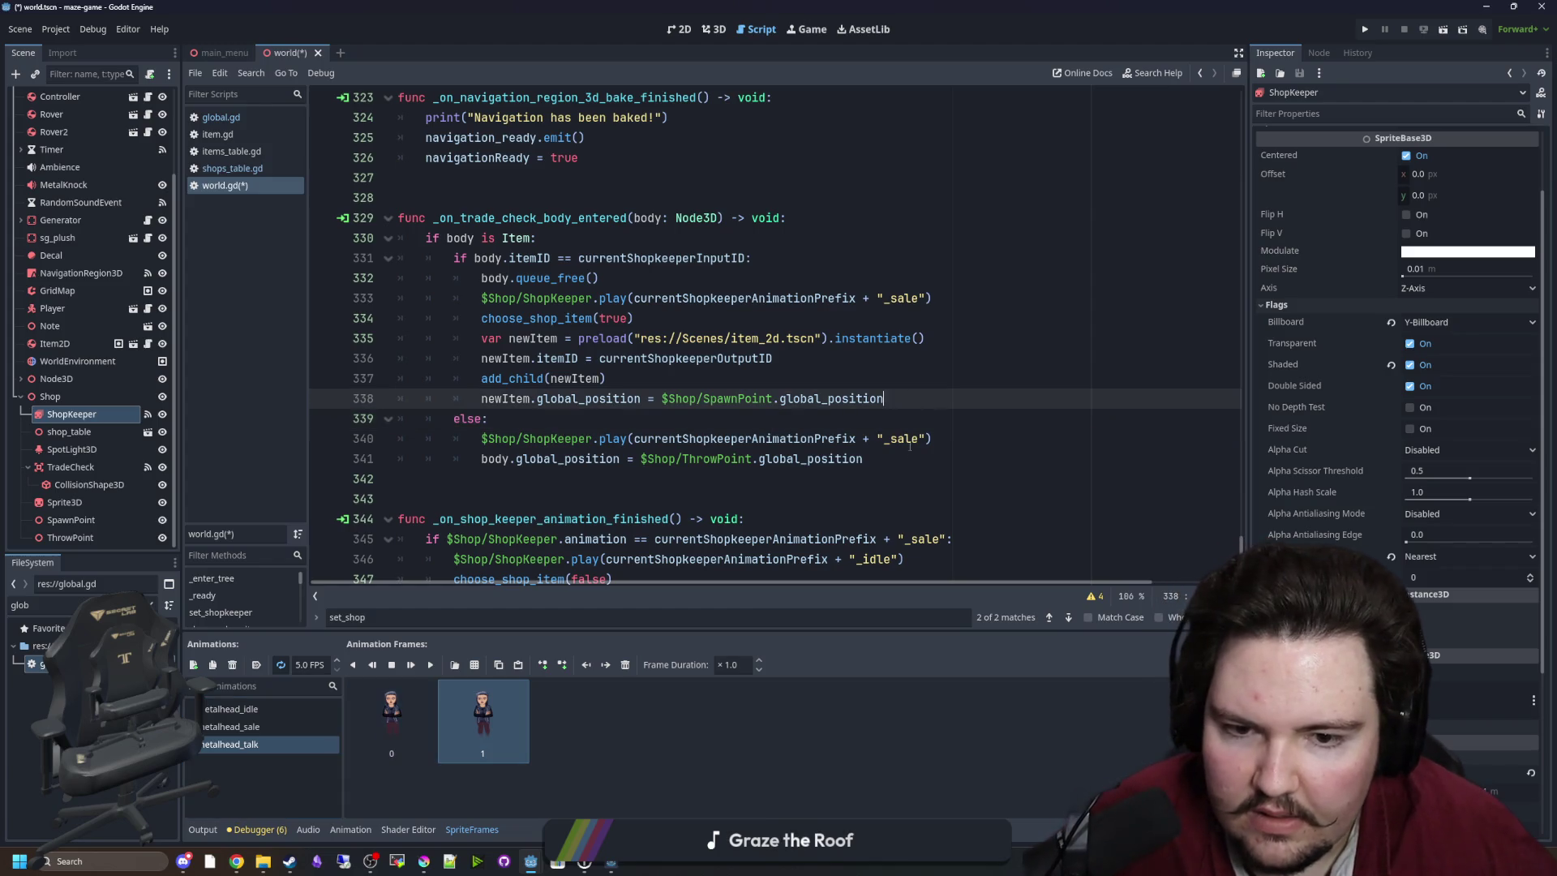
# Change the else branch's "_sale" to "_talk" on line 340 and save world.gd.
pyautogui.scroll(-2, 902, 485)
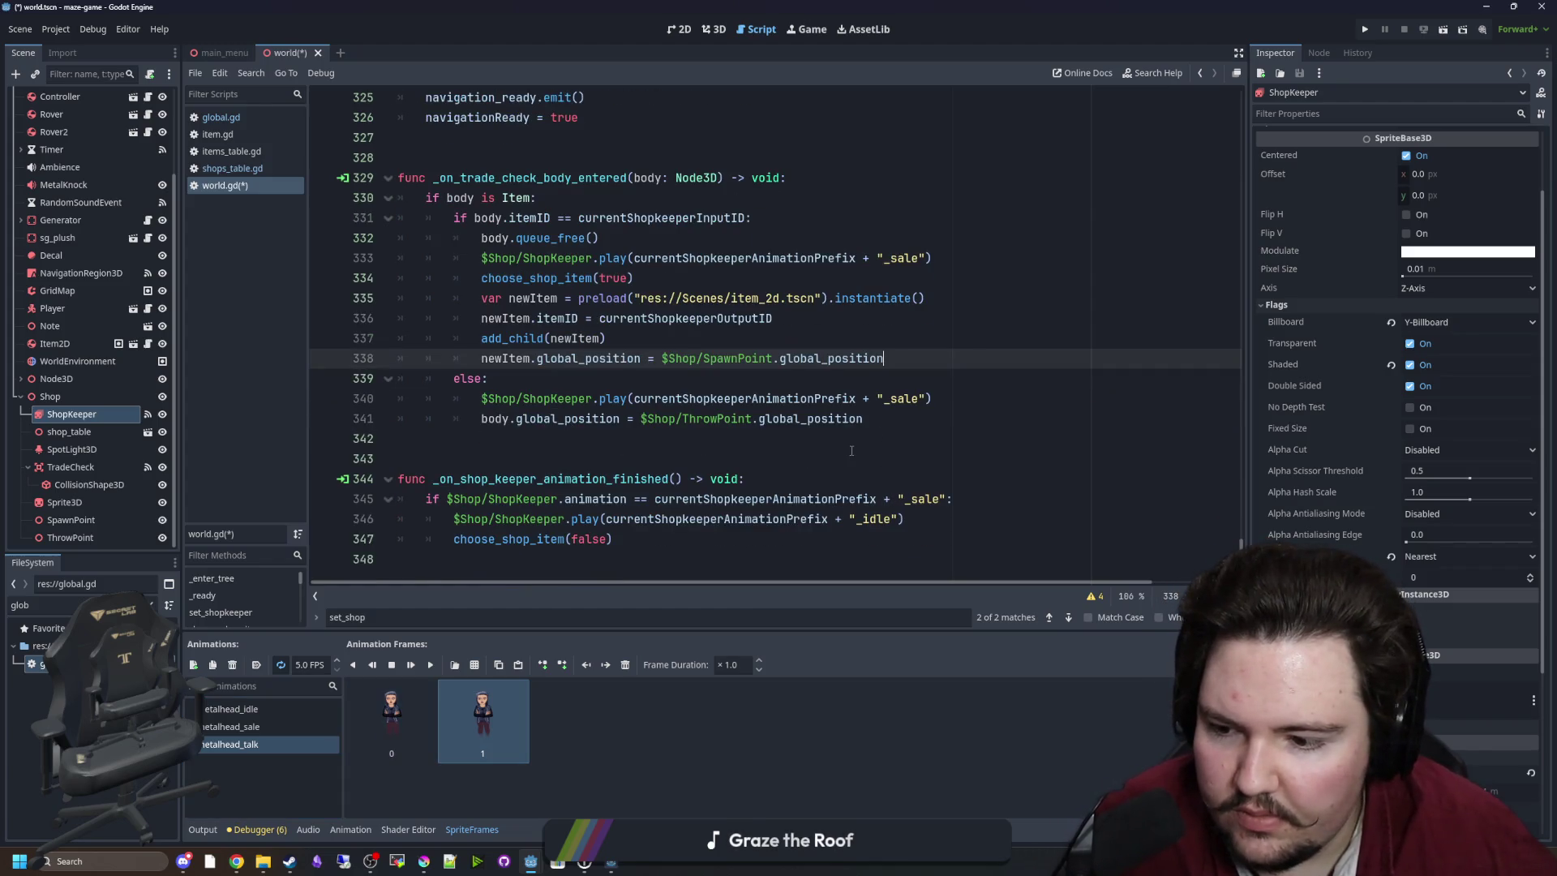
pyautogui.click(892, 418)
pyautogui.doubleClick(904, 398)
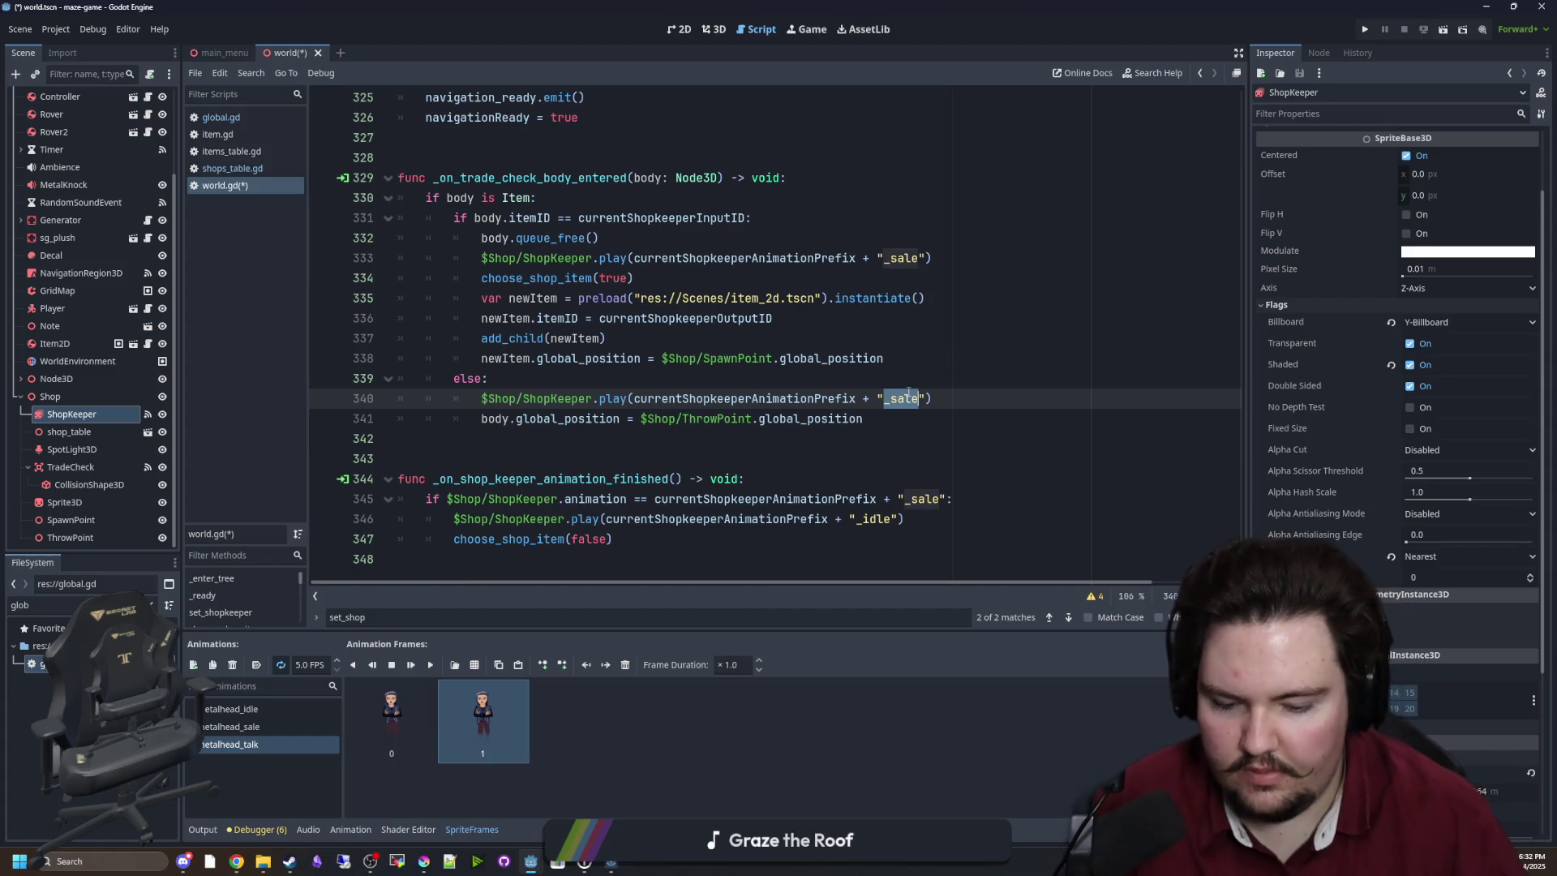
pyautogui.press('Right')
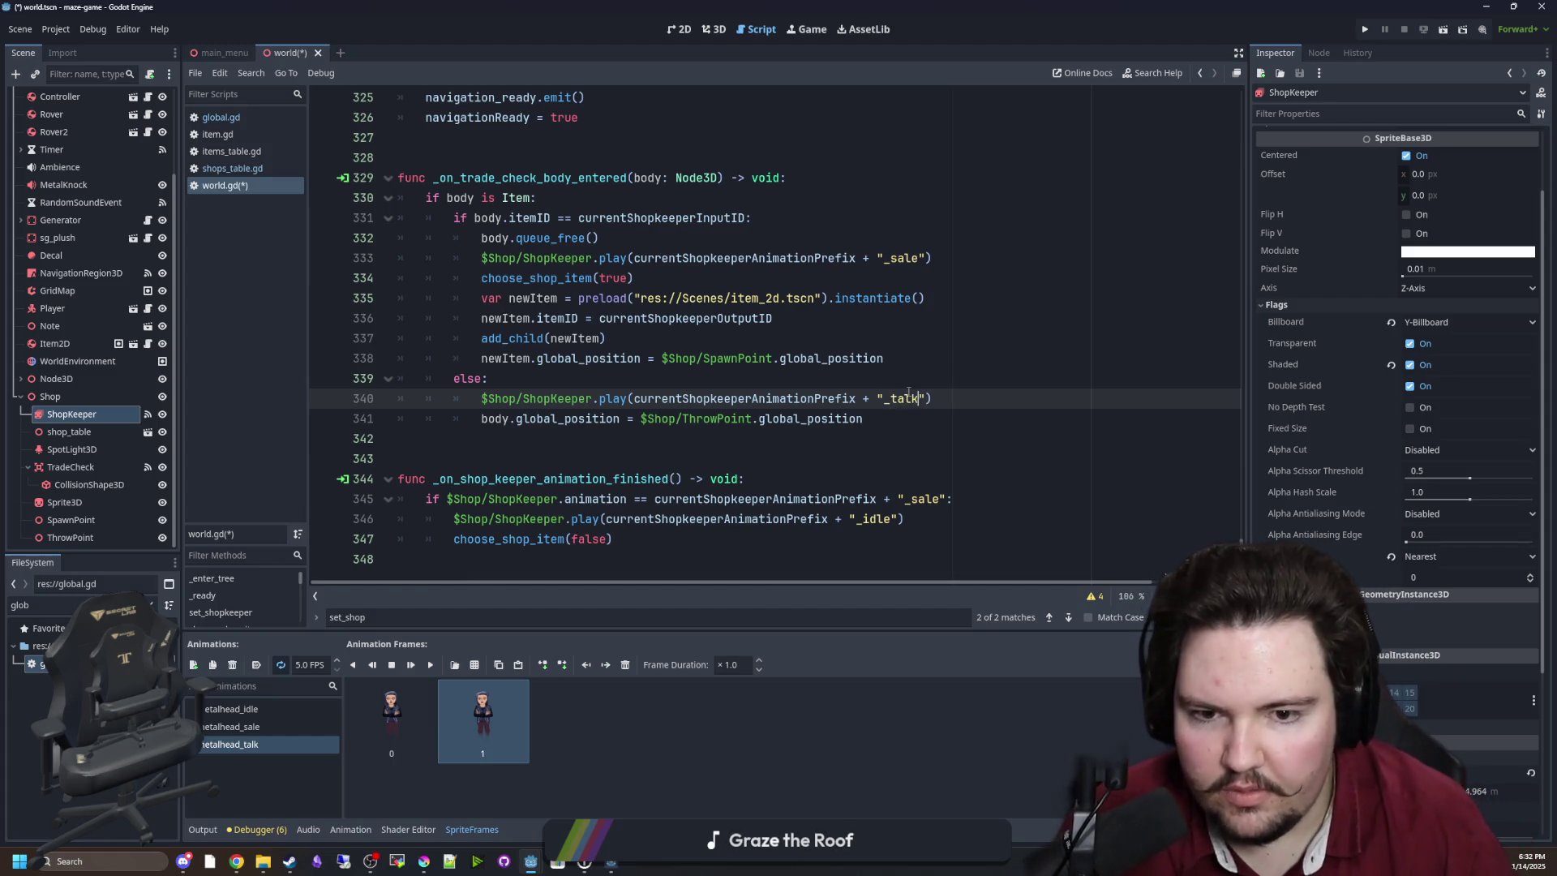
pyautogui.click(822, 453)
pyautogui.hotkey('ctrl', 's')
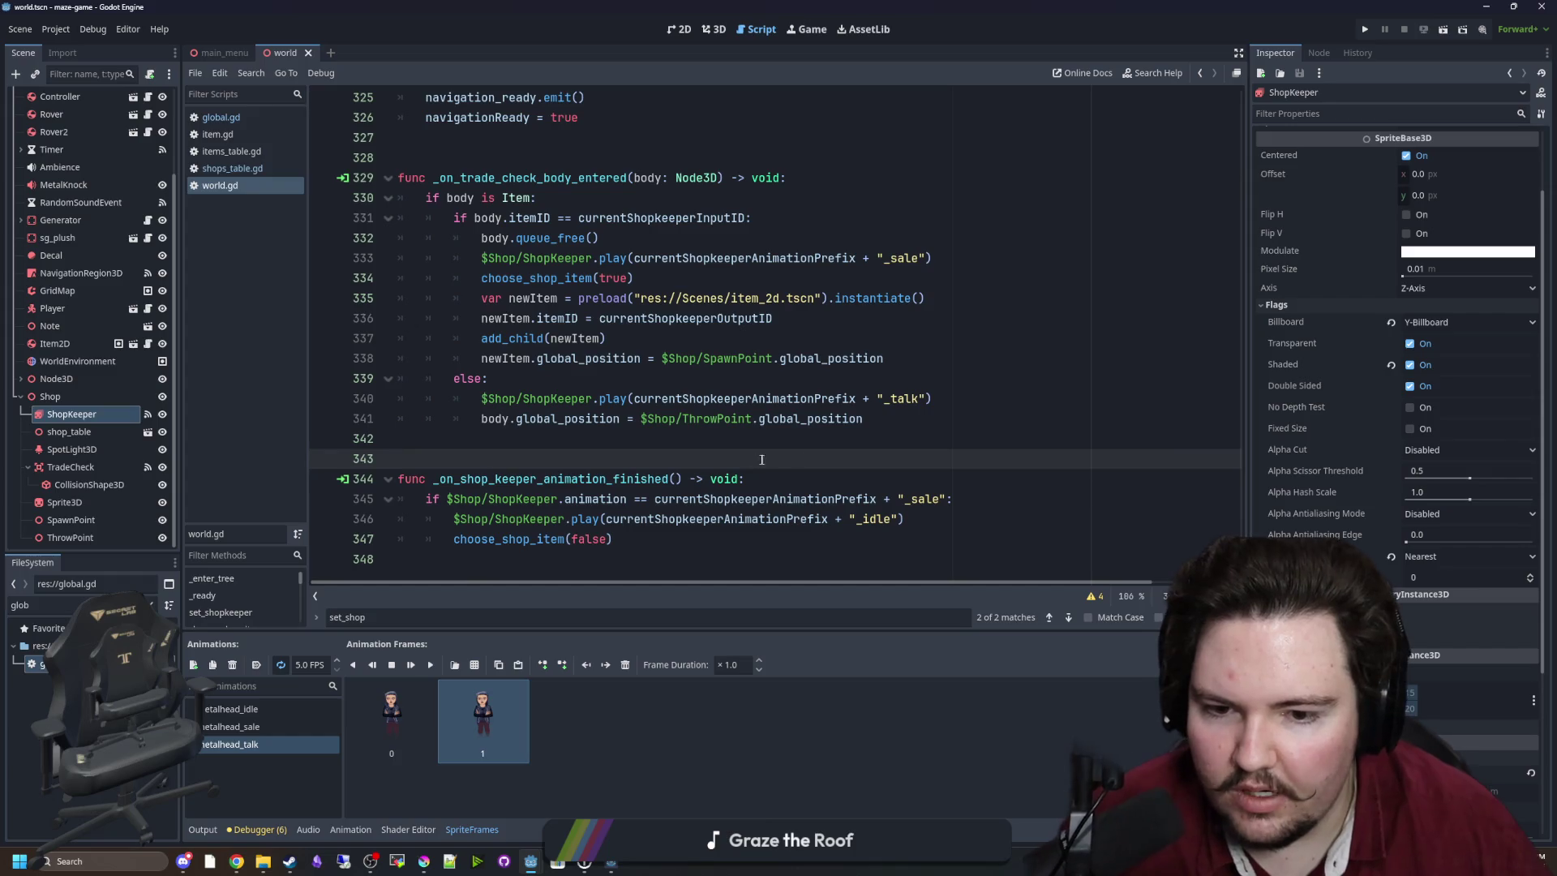
# Turn off looping for metalhead_talk and paste a copy of the _sale animation check below the handler.
pyautogui.click(280, 664)
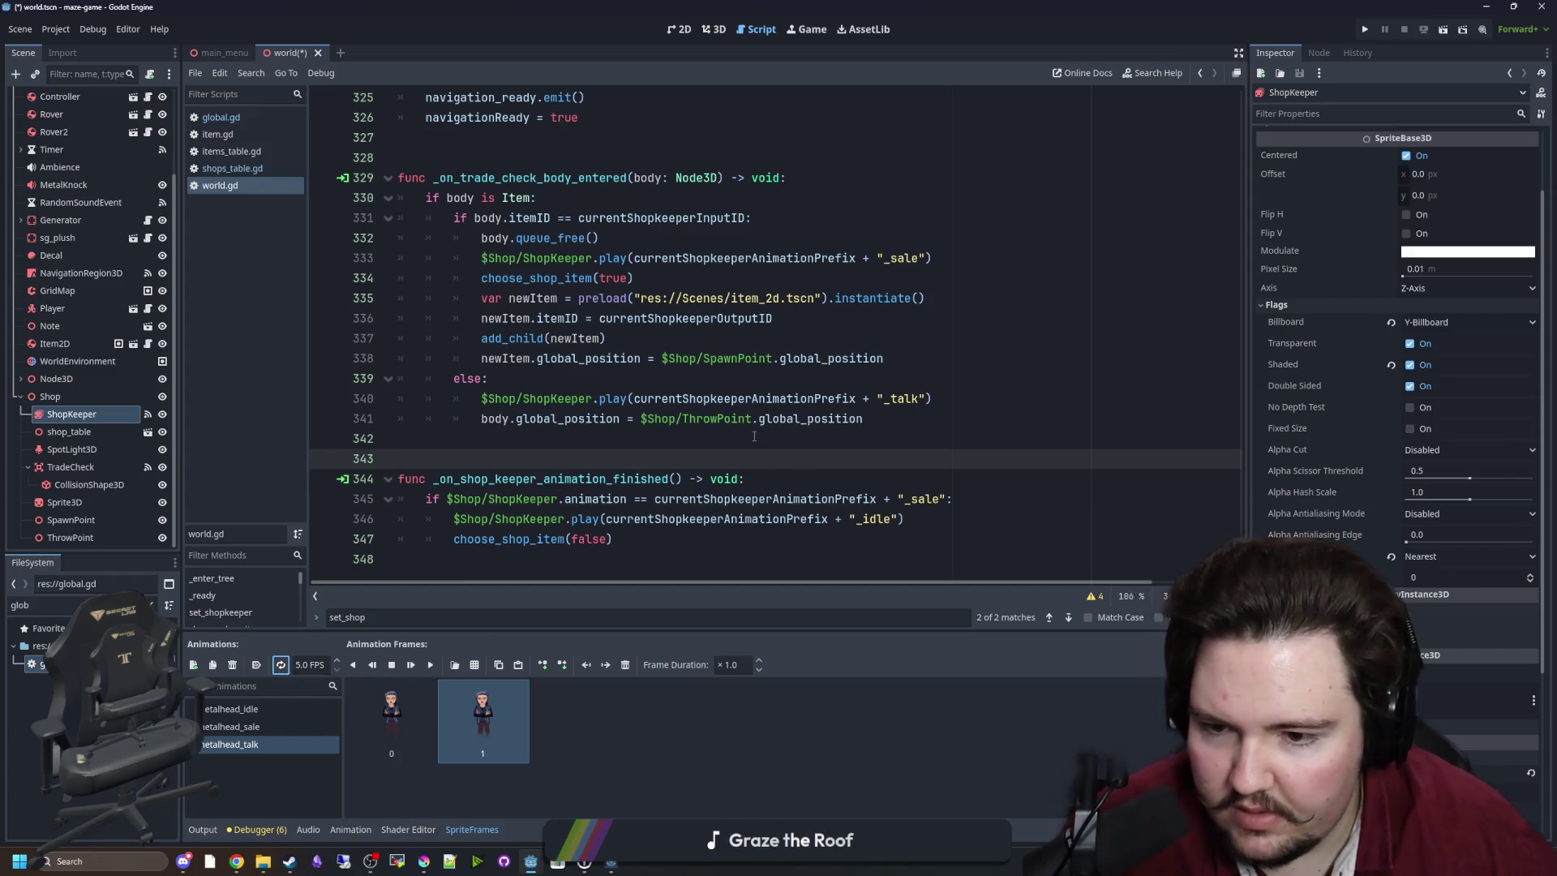
pyautogui.click(699, 438)
pyautogui.moveTo(973, 501); pyautogui.dragTo(411, 501)
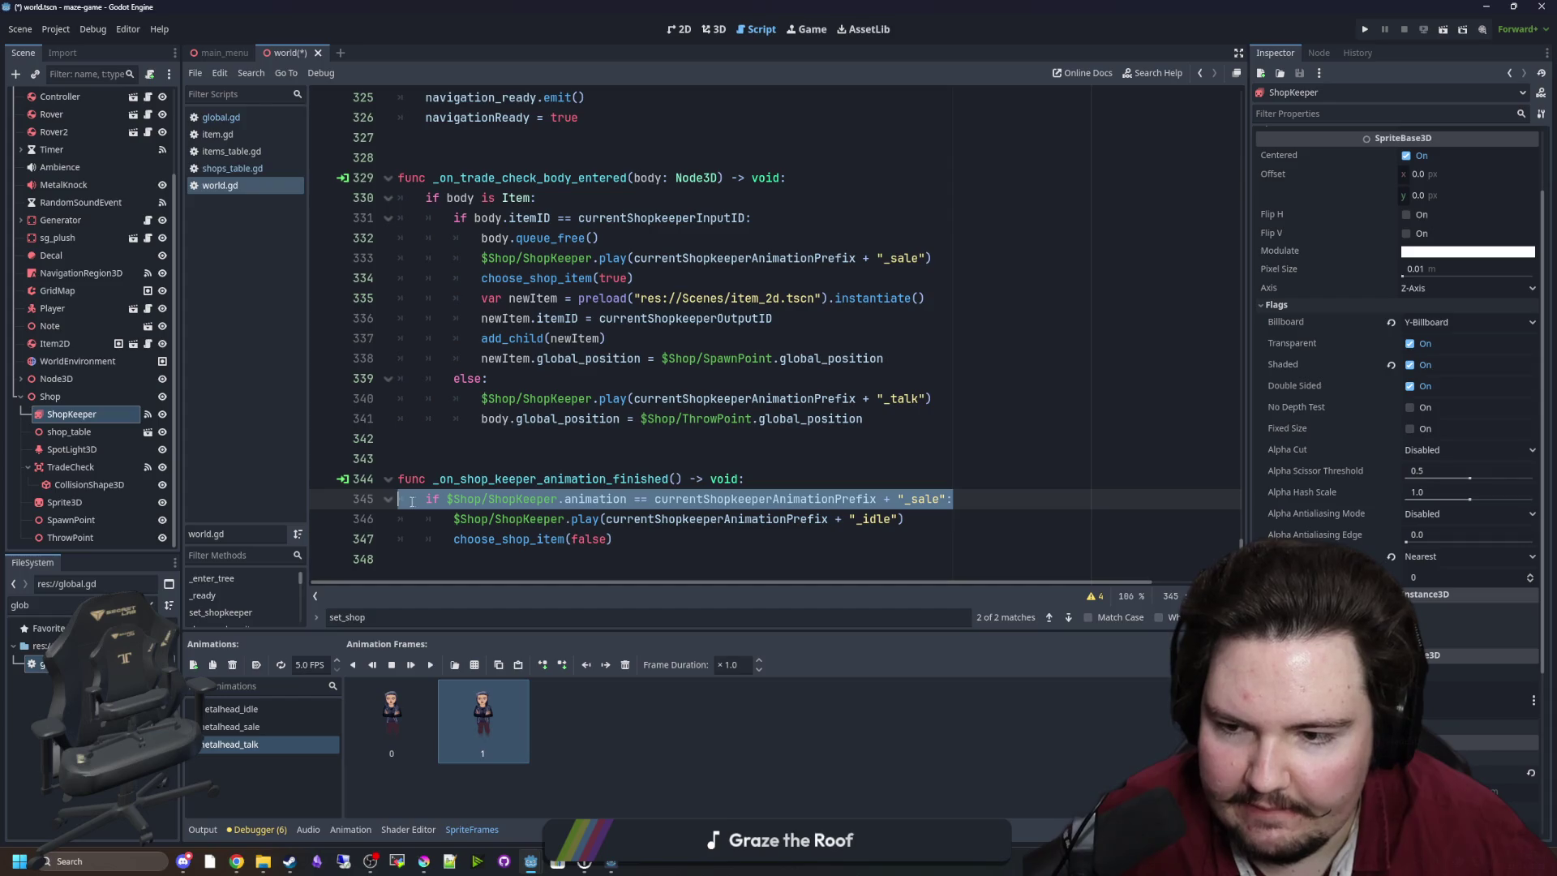
pyautogui.hotkey('ctrl', 'c')
pyautogui.click(653, 541)
pyautogui.press('Return')
pyautogui.press('BackSpace')
pyautogui.press('Return')
pyautogui.hotkey('ctrl', 'v')
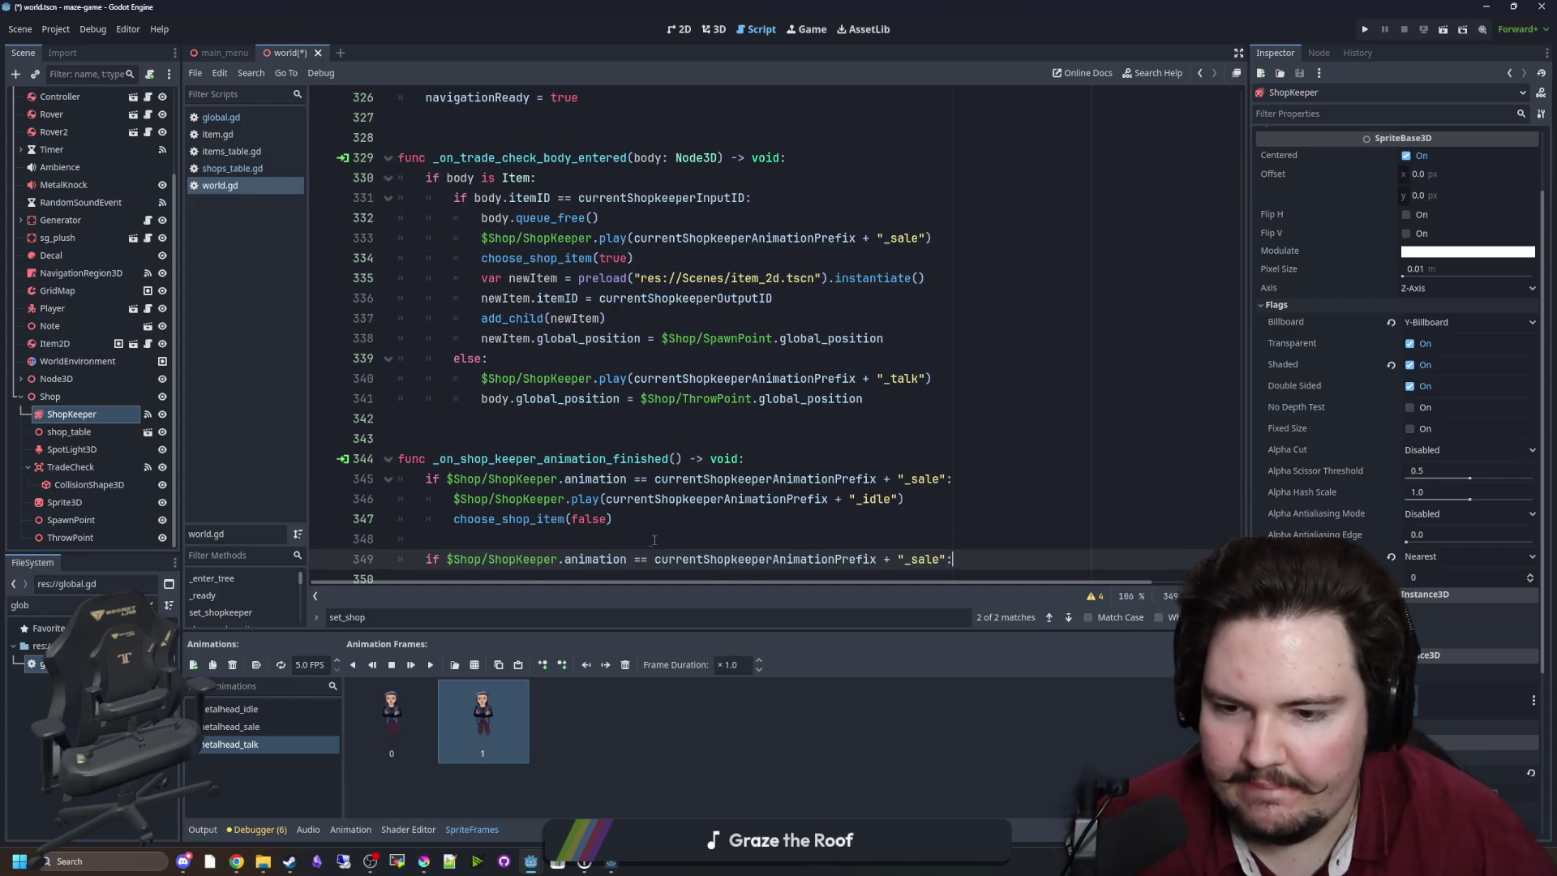
# Make the copied check test _talk and play the _idle animation inside it.
pyautogui.doubleClick(925, 533)
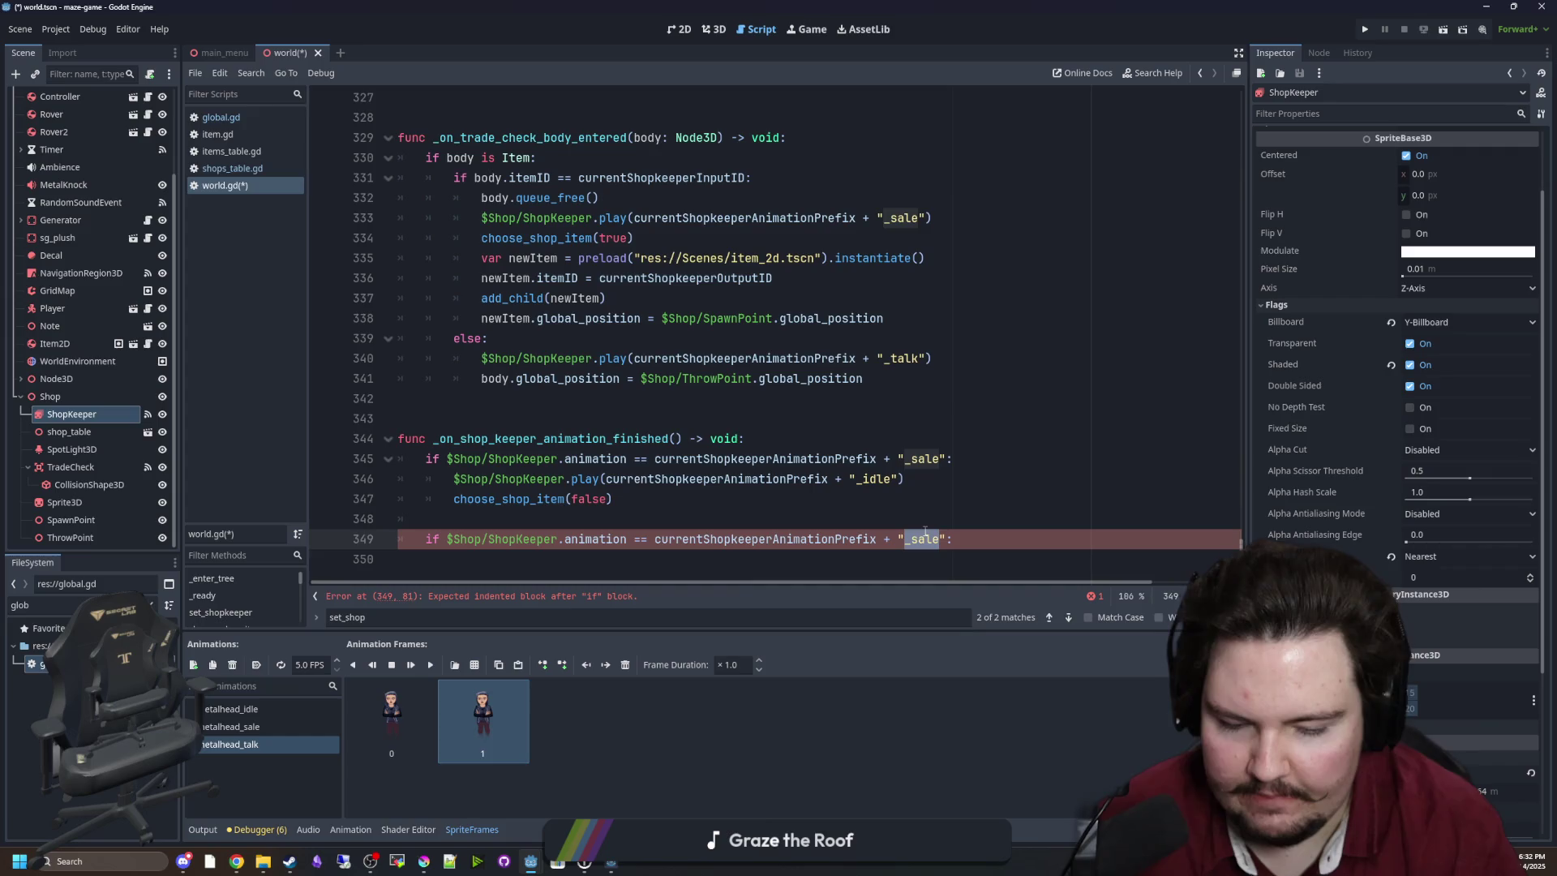
pyautogui.write('_sal')
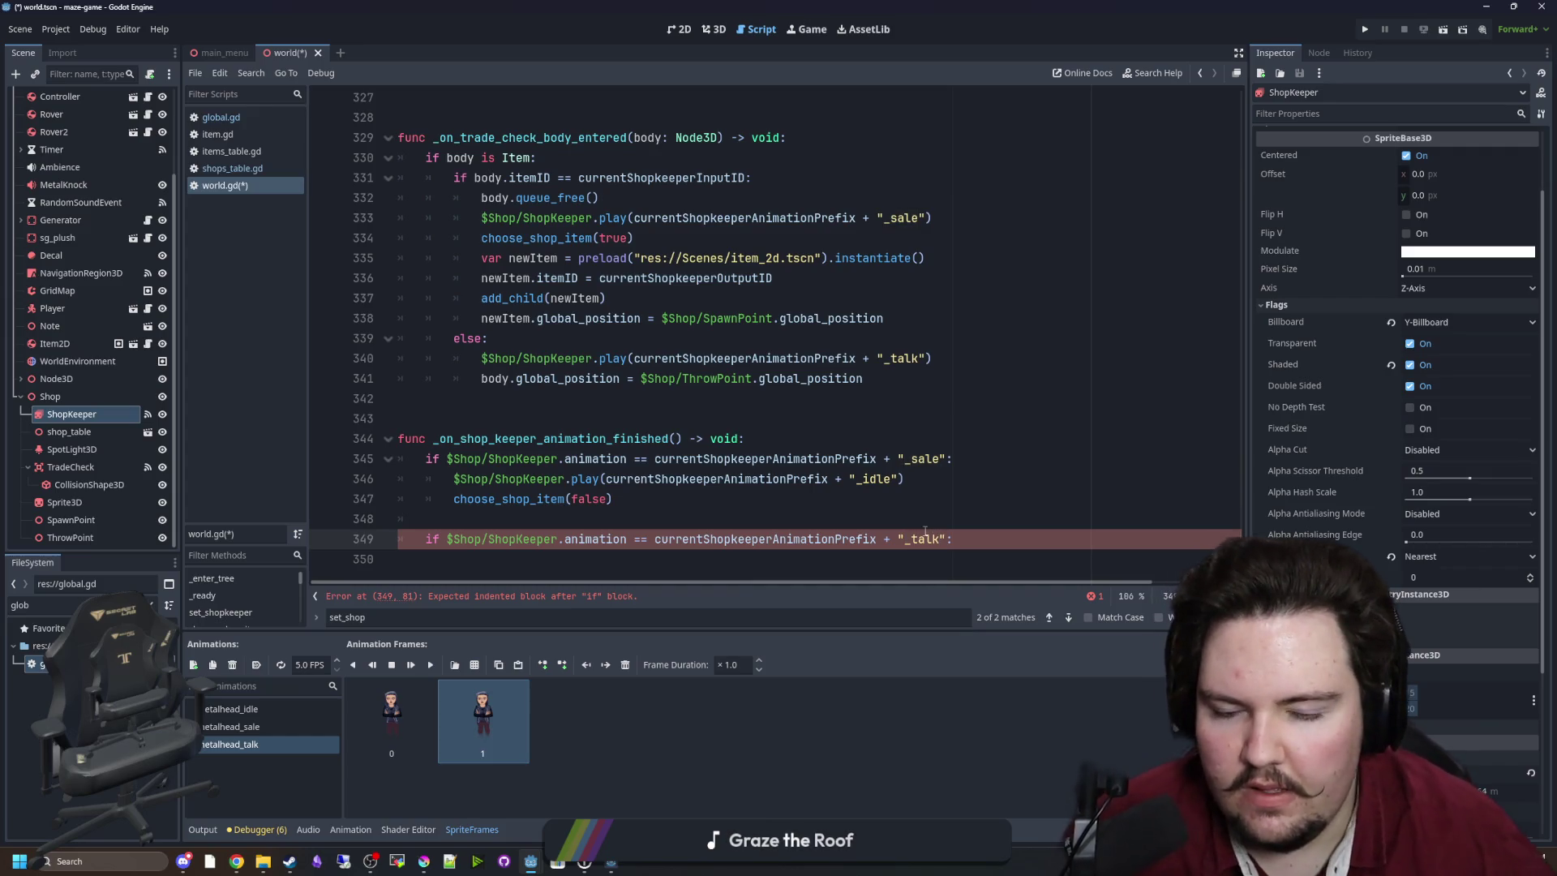
pyautogui.click(838, 512)
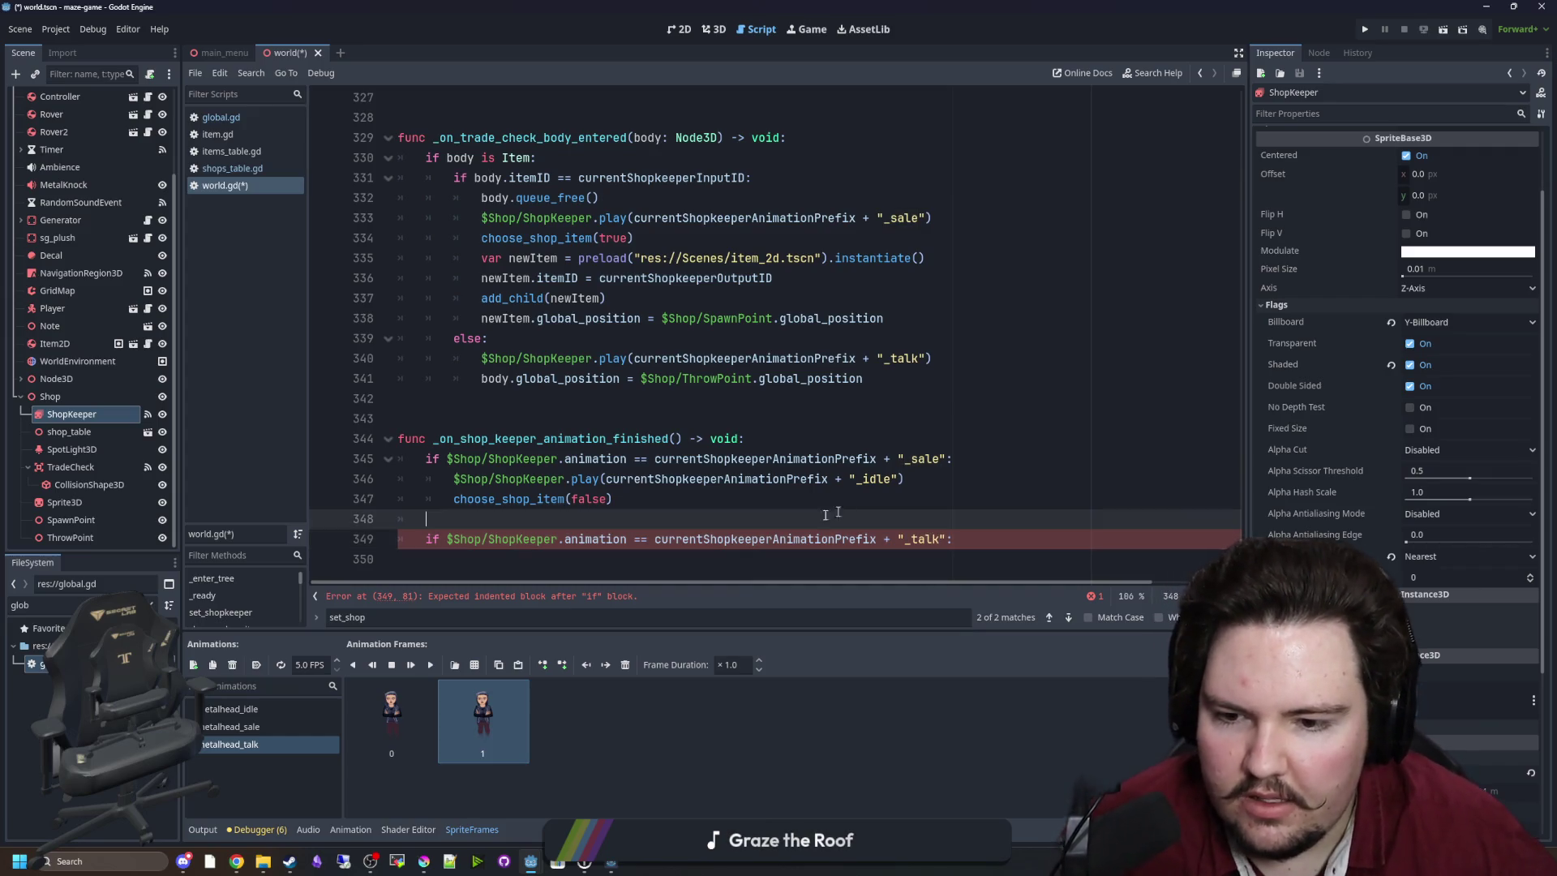
pyautogui.click(1001, 538)
pyautogui.press('Return')
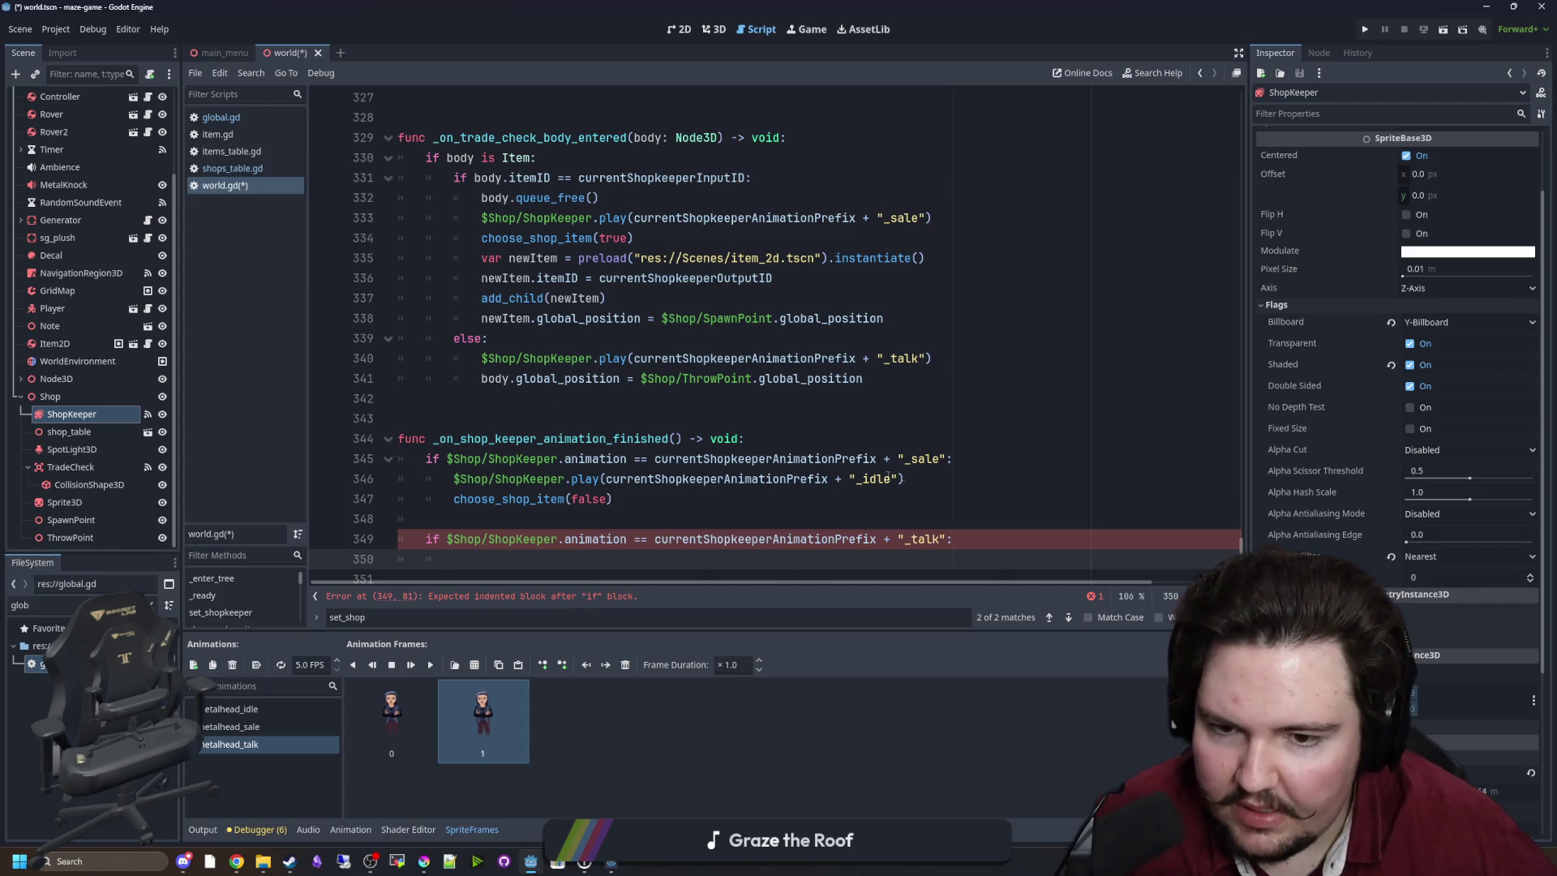
pyautogui.tripleClick(859, 478)
pyautogui.hotkey('ctrl', 'c')
pyautogui.click(519, 558)
pyautogui.hotkey('ctrl', 'v')
# Insert a new line after the ThrowPoint positioning line in the wrong-item branch.
pyautogui.click(514, 519)
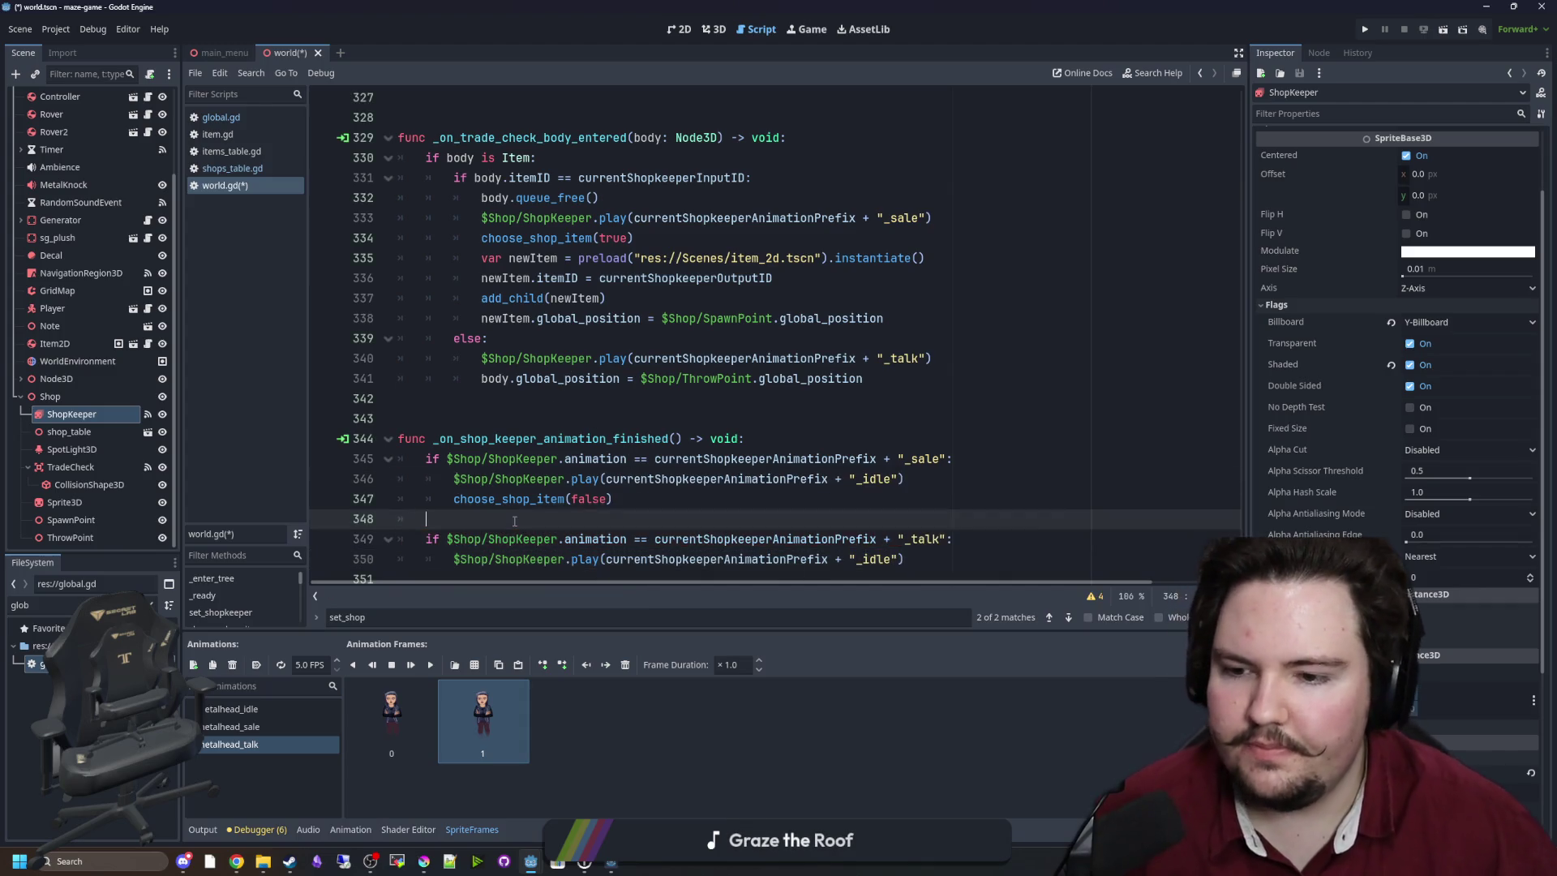
pyautogui.scroll(2, 514, 521)
pyautogui.click(713, 454)
pyautogui.press('Down')
pyautogui.press('Down')
pyautogui.press('Down')
pyautogui.scroll(-1, 583, 456)
pyautogui.click(868, 437)
pyautogui.press('Return')
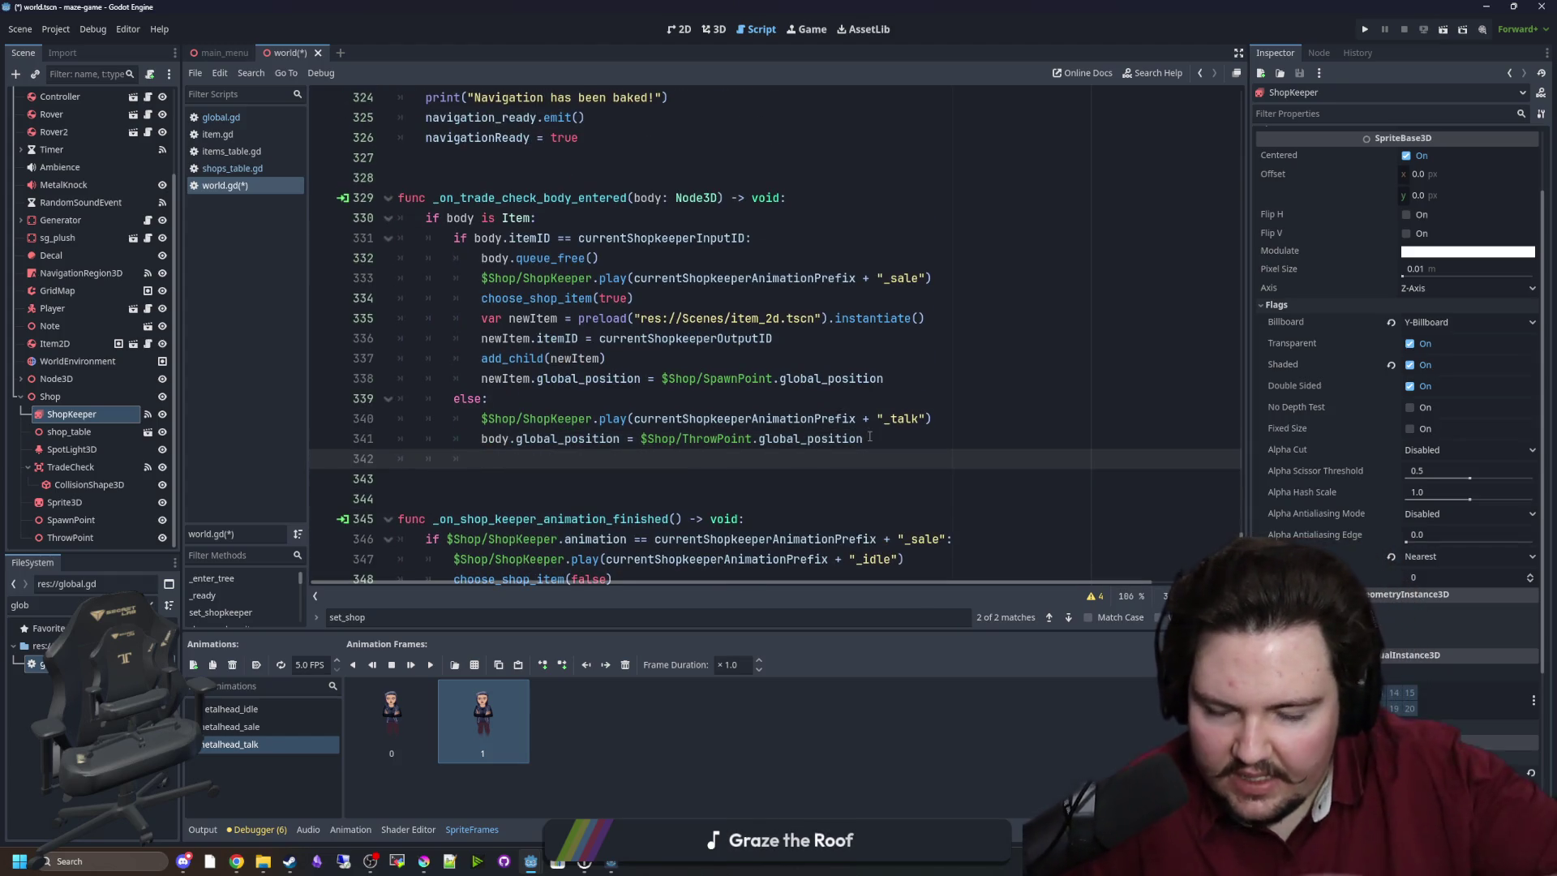
# Add body.linear_velocity = Vector3(0, 0, -10) after the ThrowPoint line.
pyautogui.write('body.vel')
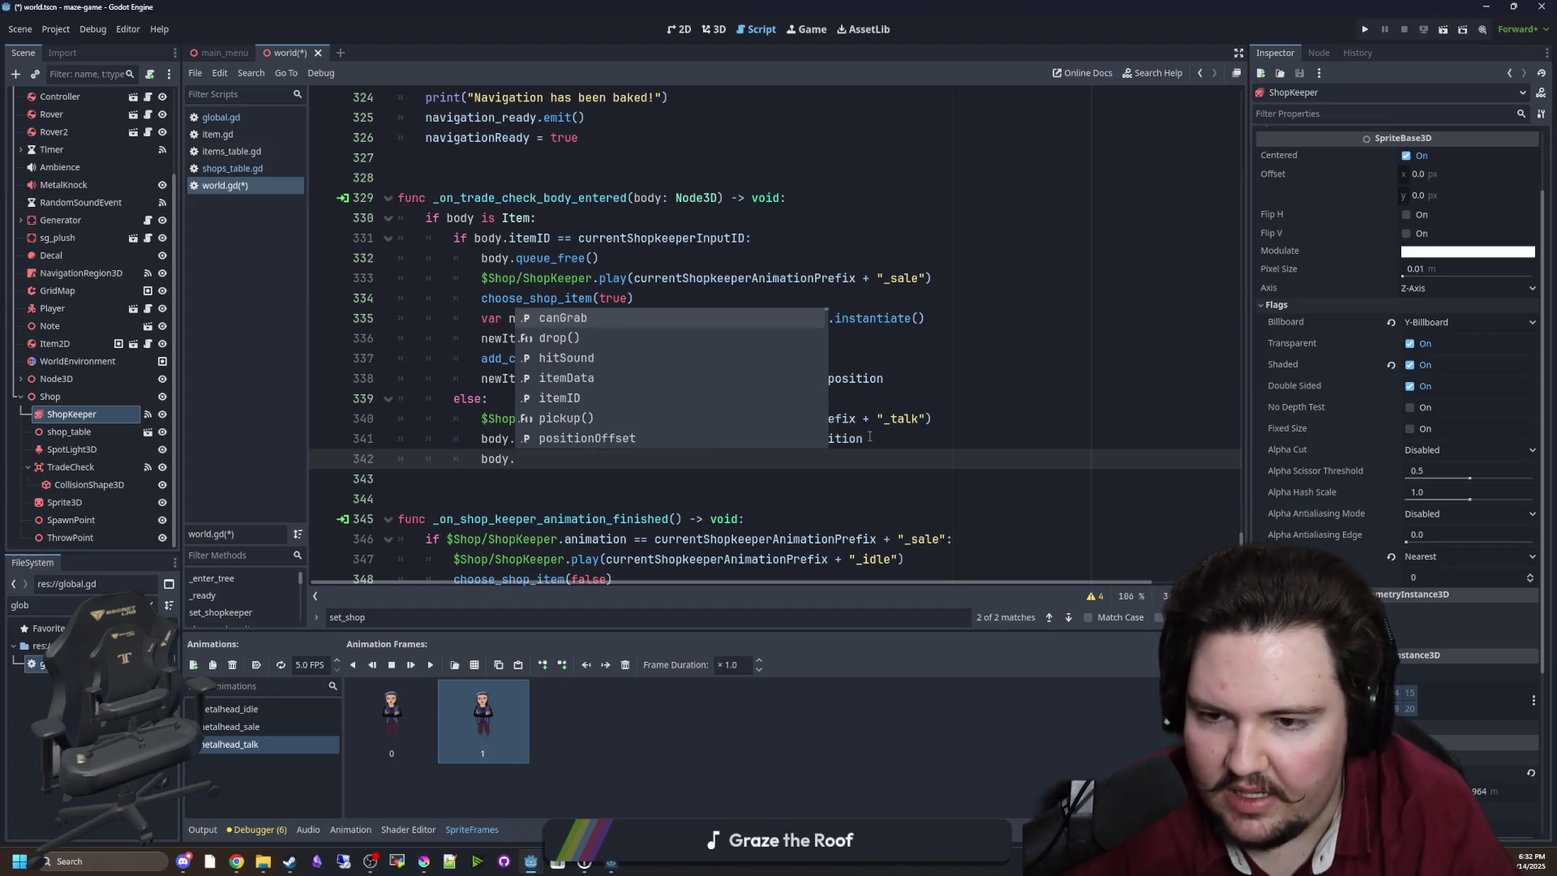
pyautogui.press('Return')
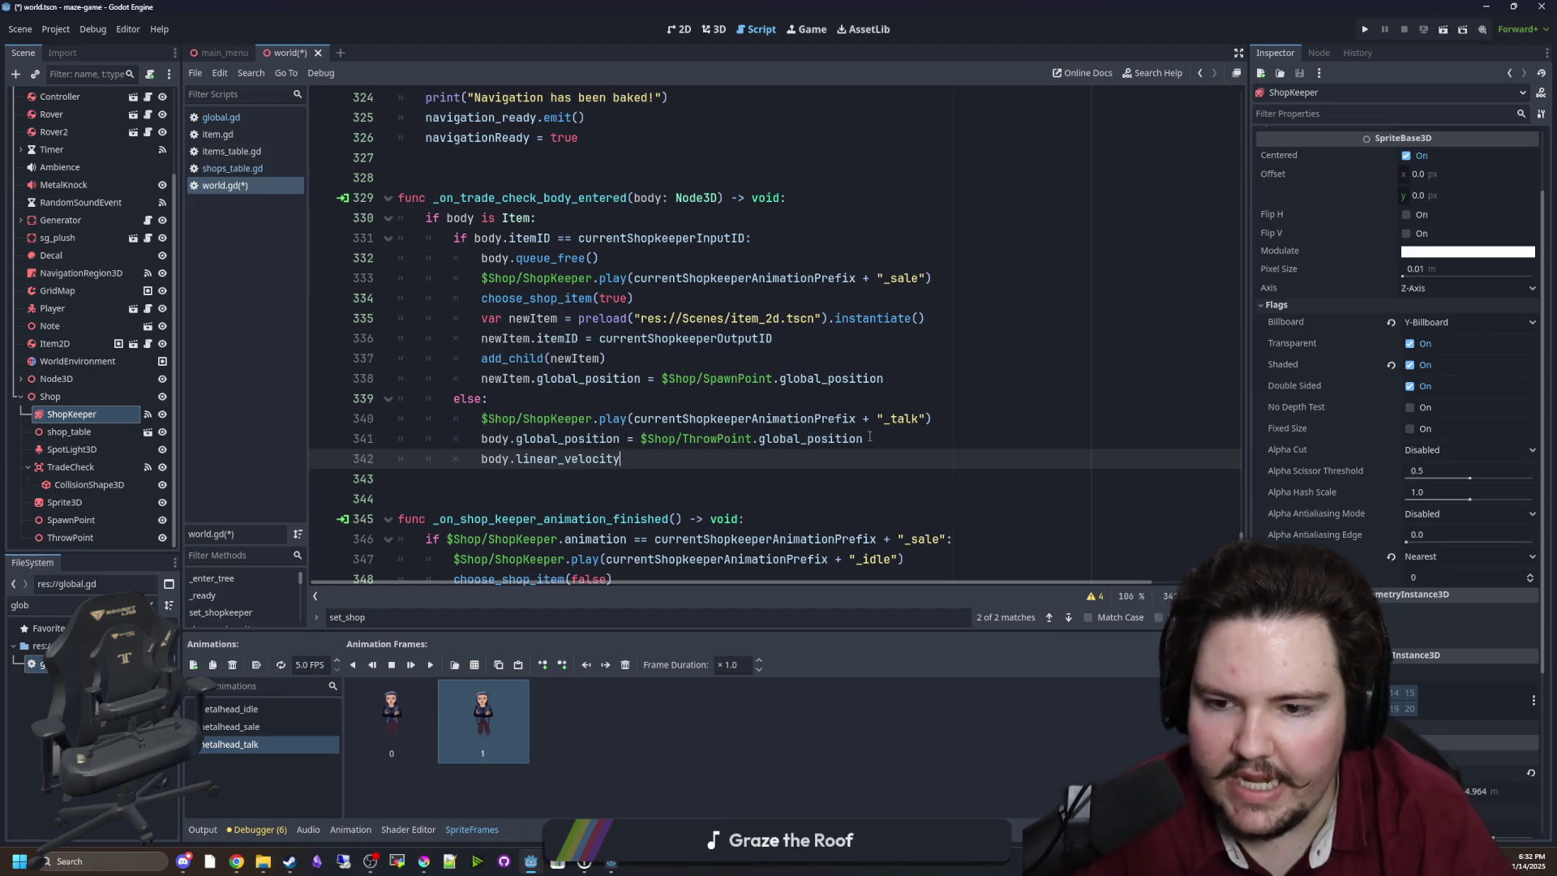
pyautogui.write('(0, 0, -')
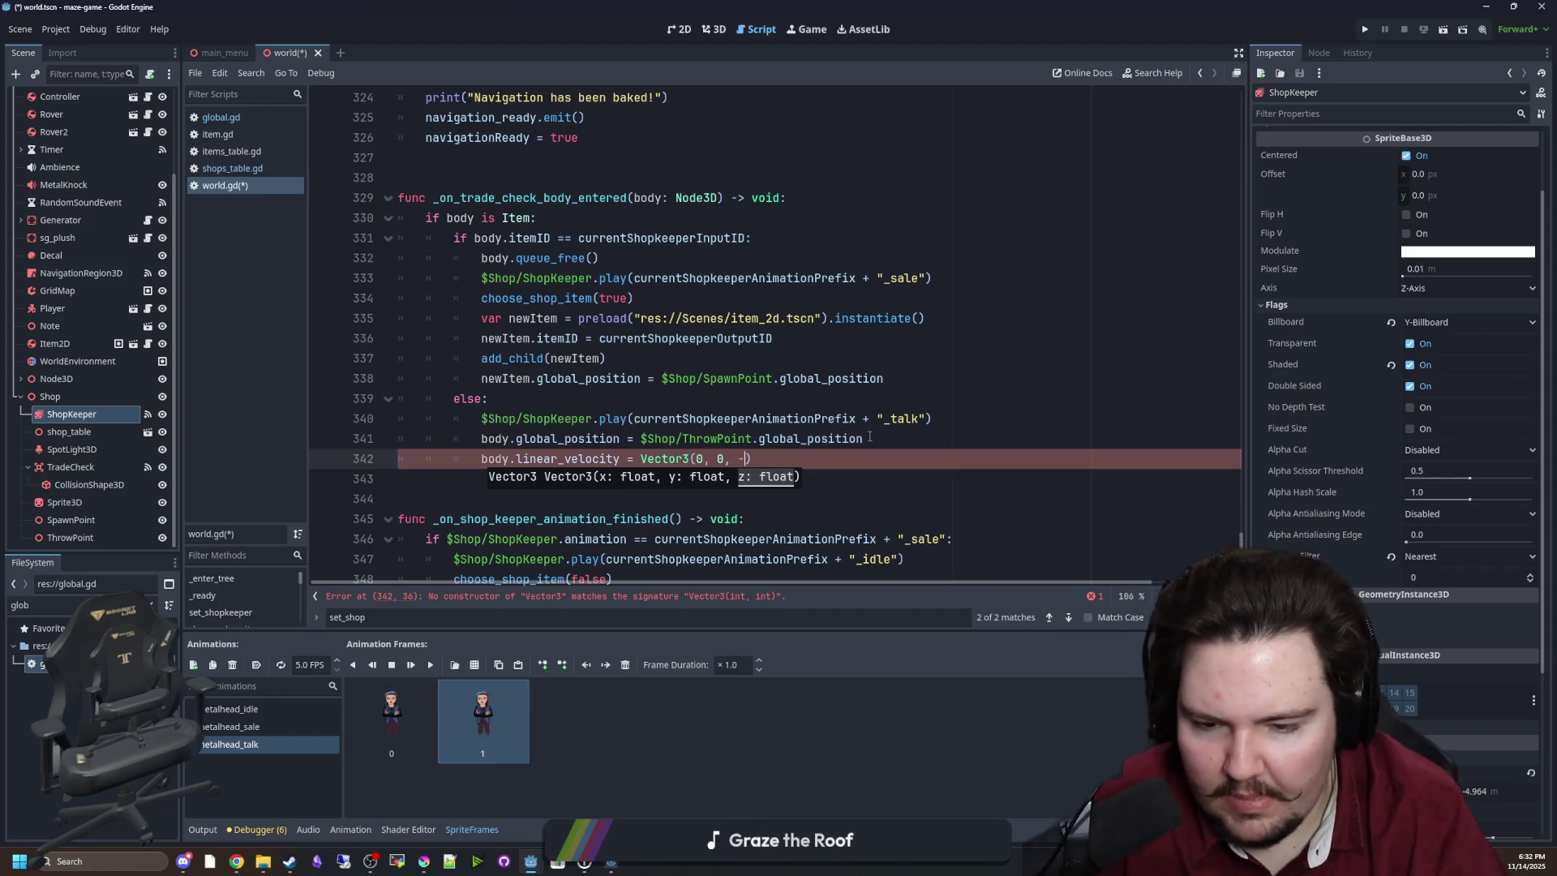
pyautogui.write('10')
# Delete the stray unfinished duplicate velocity line and save world.gd.
pyautogui.click(888, 437)
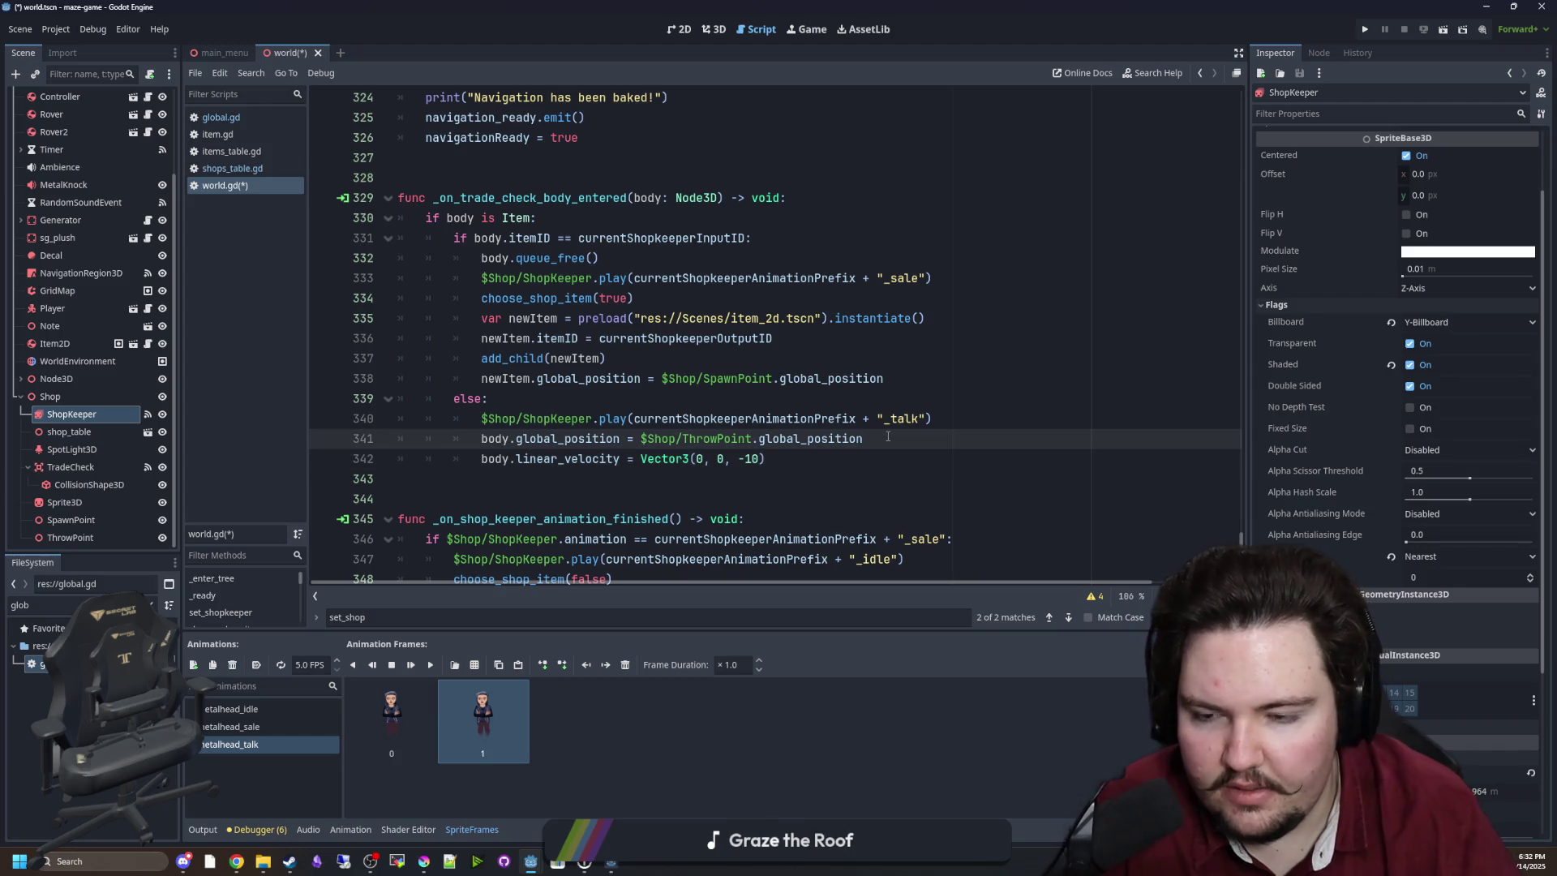
pyautogui.press('Return')
pyautogui.write('body.linea')
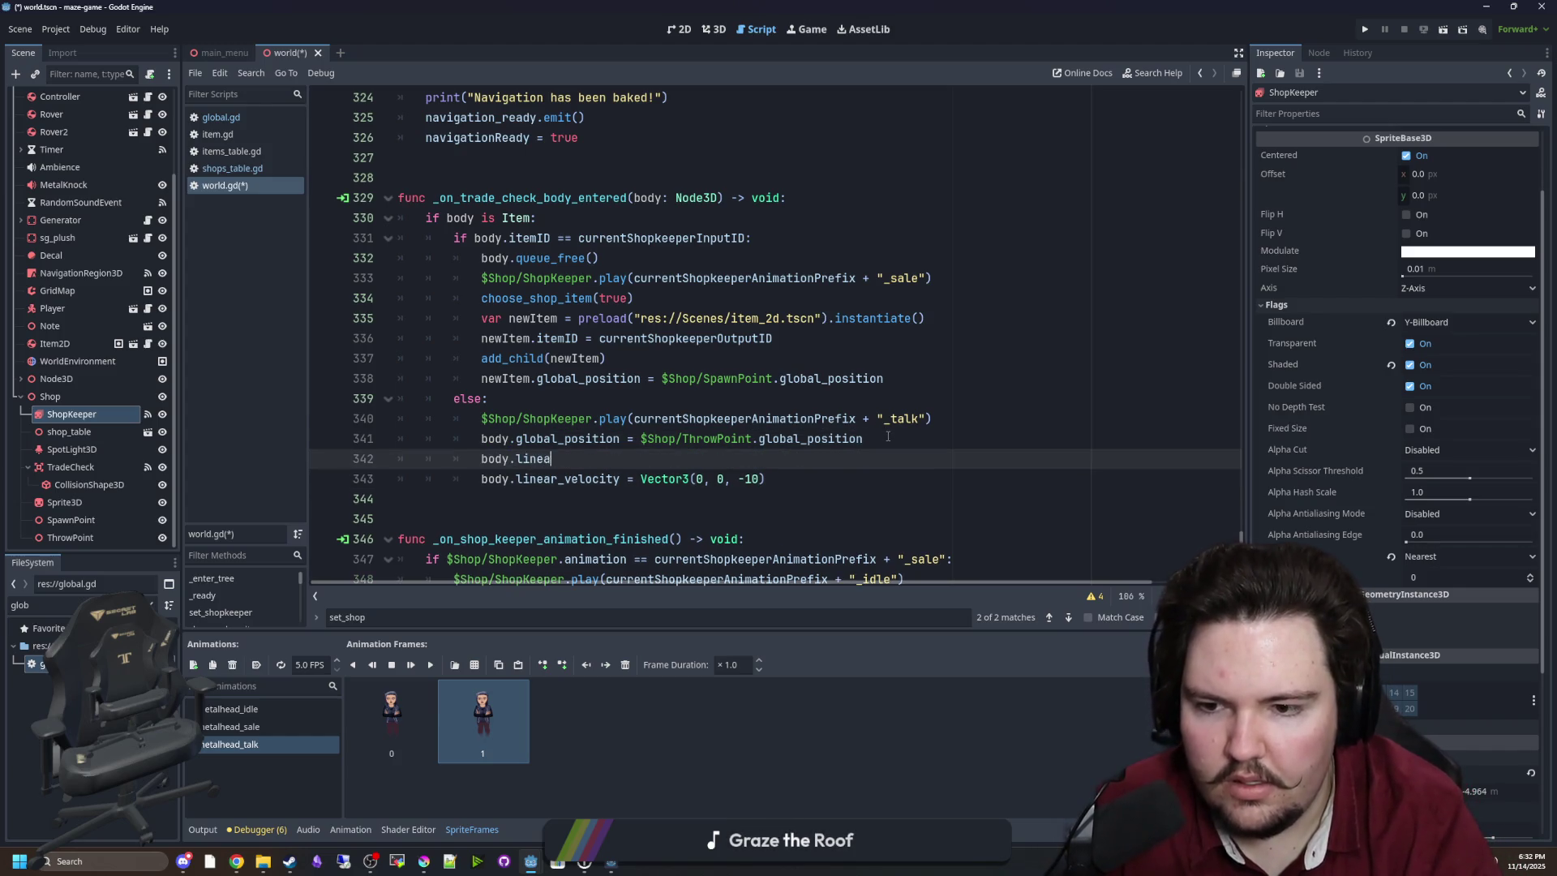
pyautogui.write('Vector')
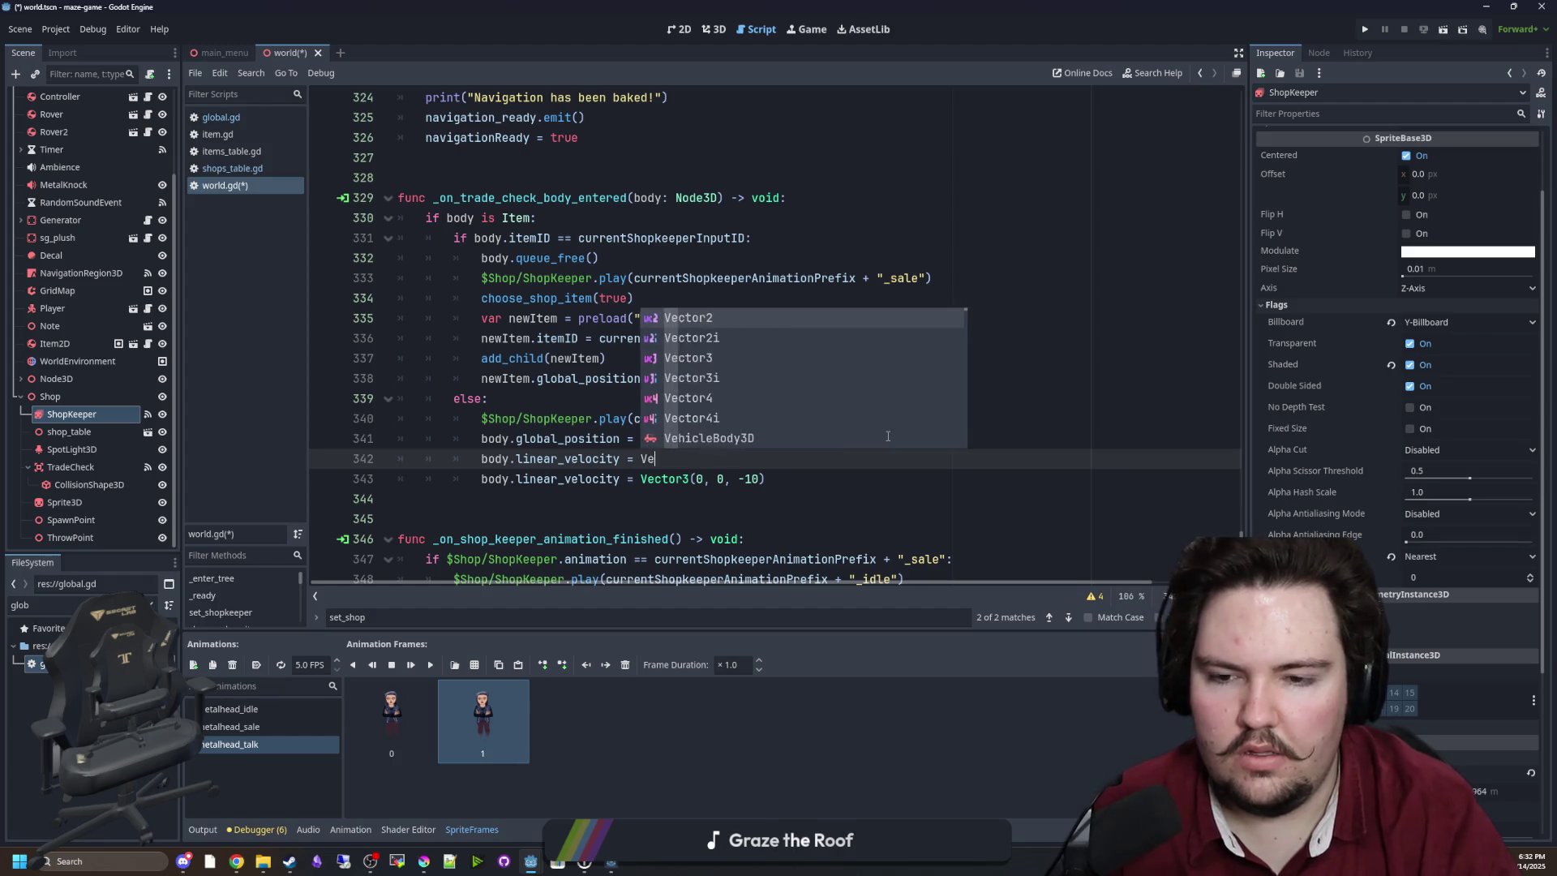
pyautogui.press('Escape')
pyautogui.hotkey('shift', 'Home')
pyautogui.press('BackSpace')
pyautogui.press('BackSpace')
pyautogui.press('BackSpace')
pyautogui.click(815, 398)
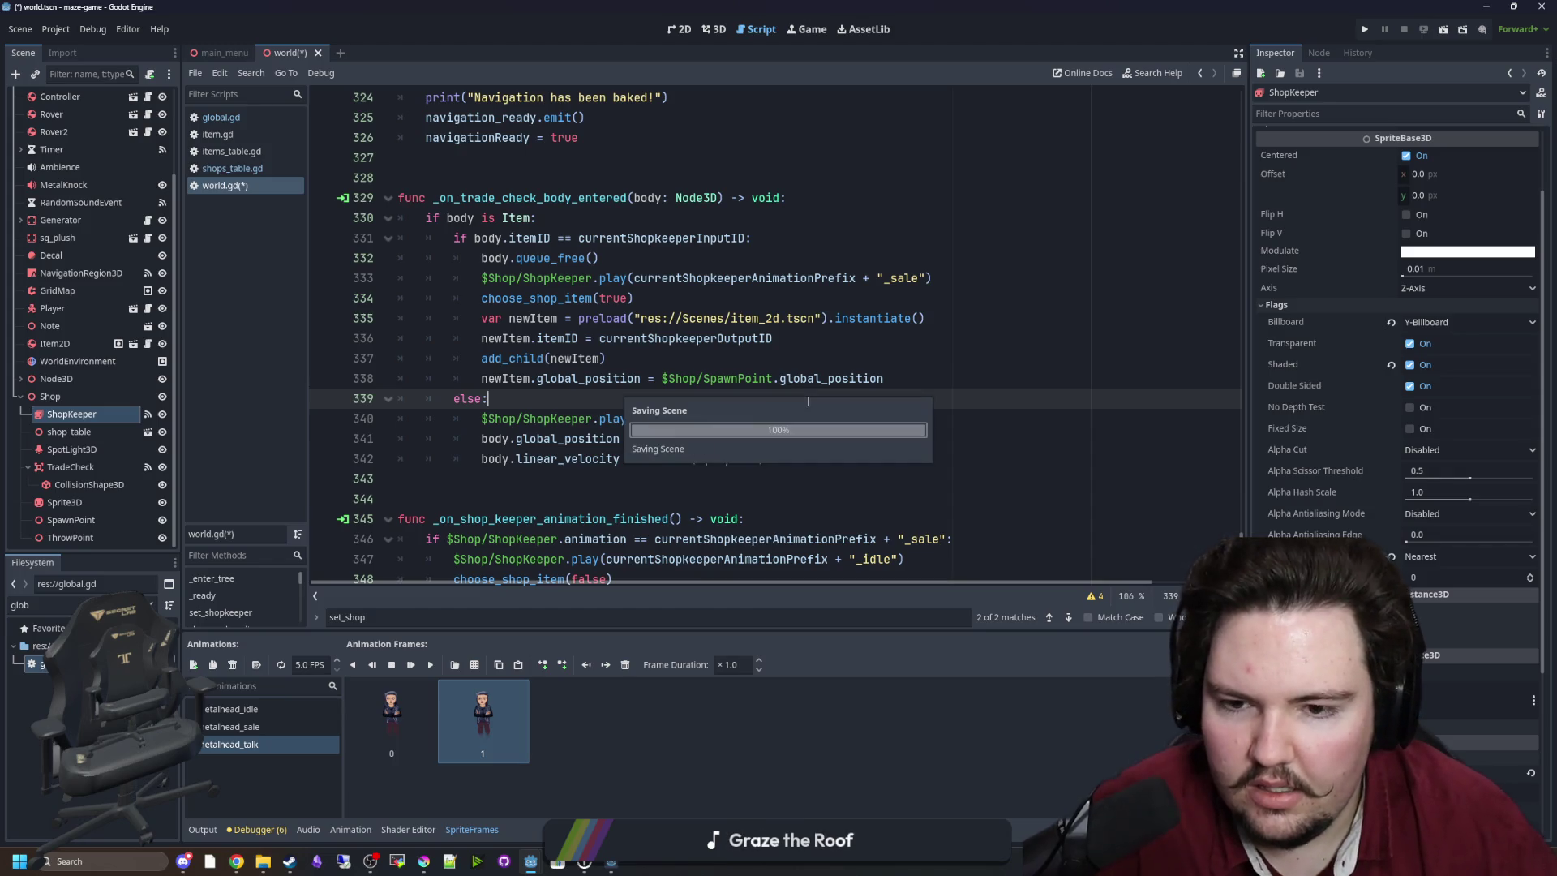
pyautogui.hotkey('ctrl', 's')
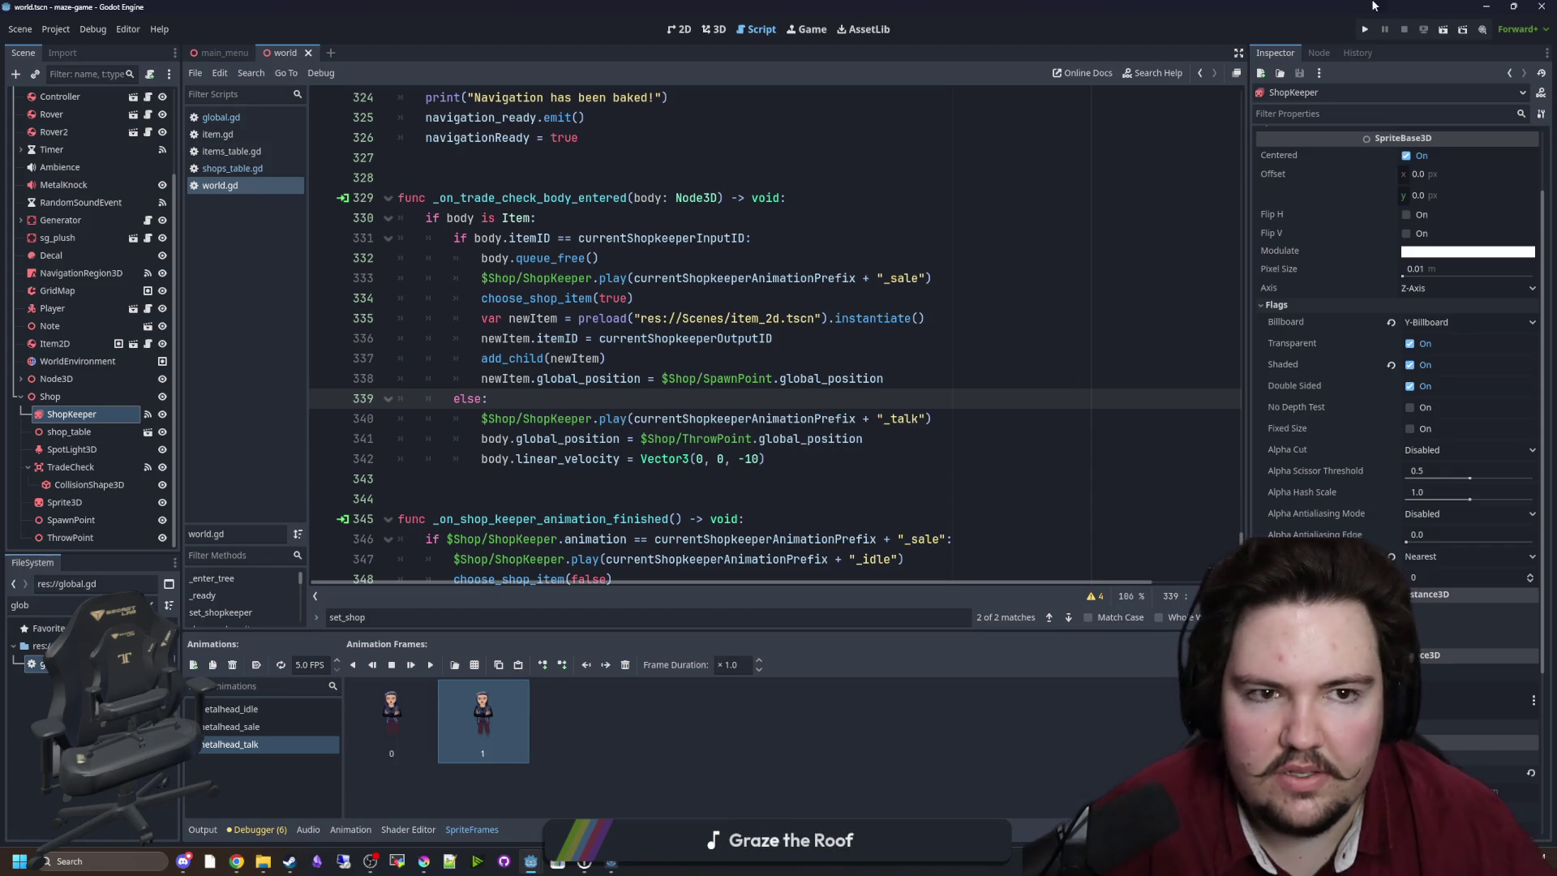
# Run the project, start play, and walk up to the shopkeeper's window.
pyautogui.click(1365, 29)
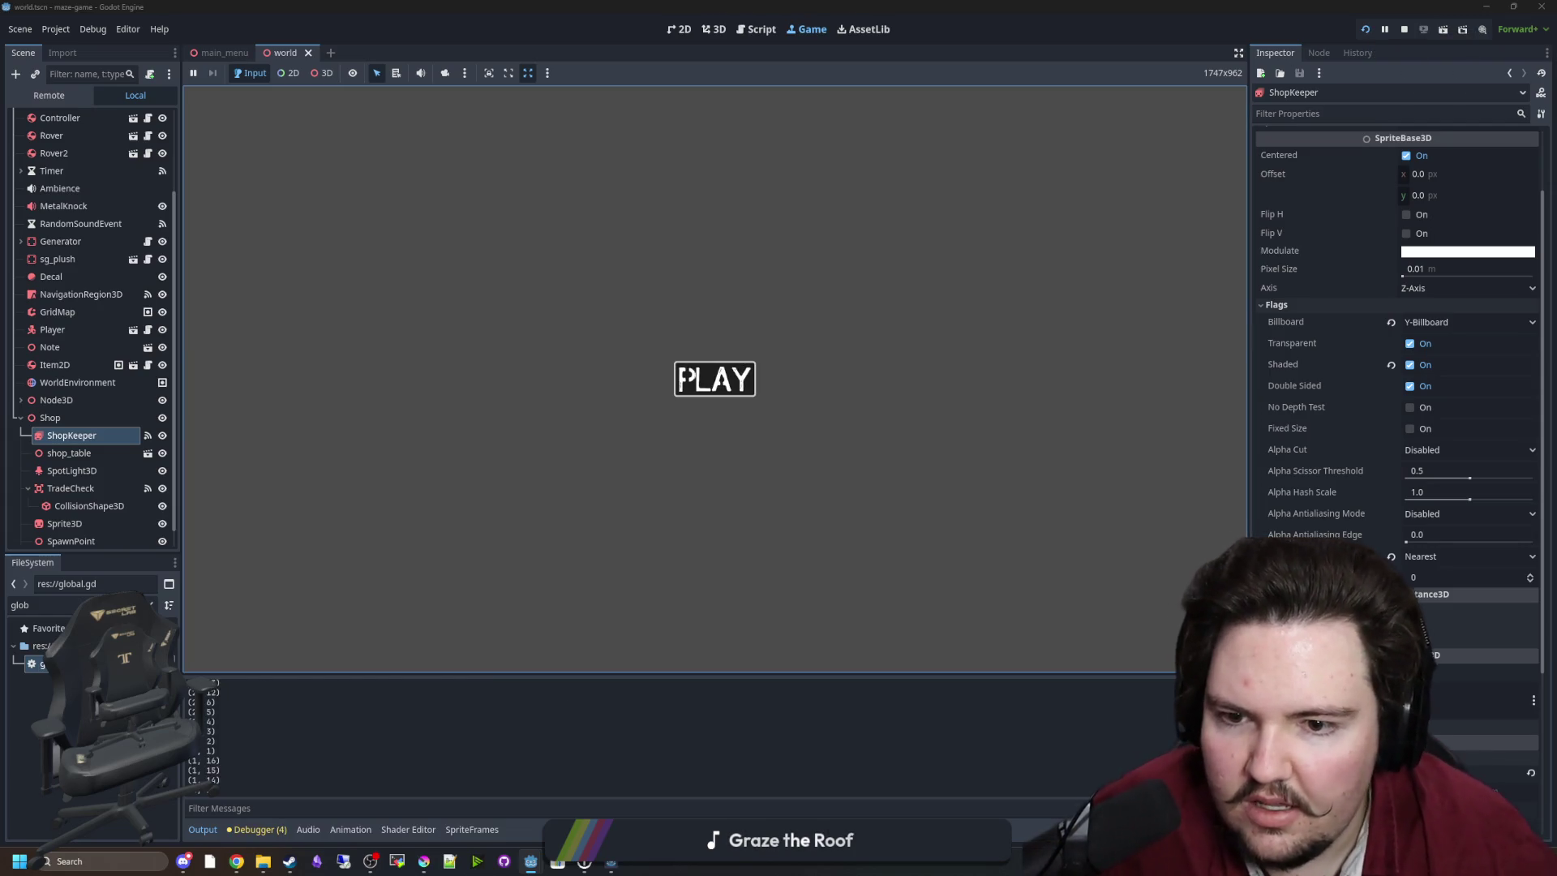
pyautogui.click(714, 379)
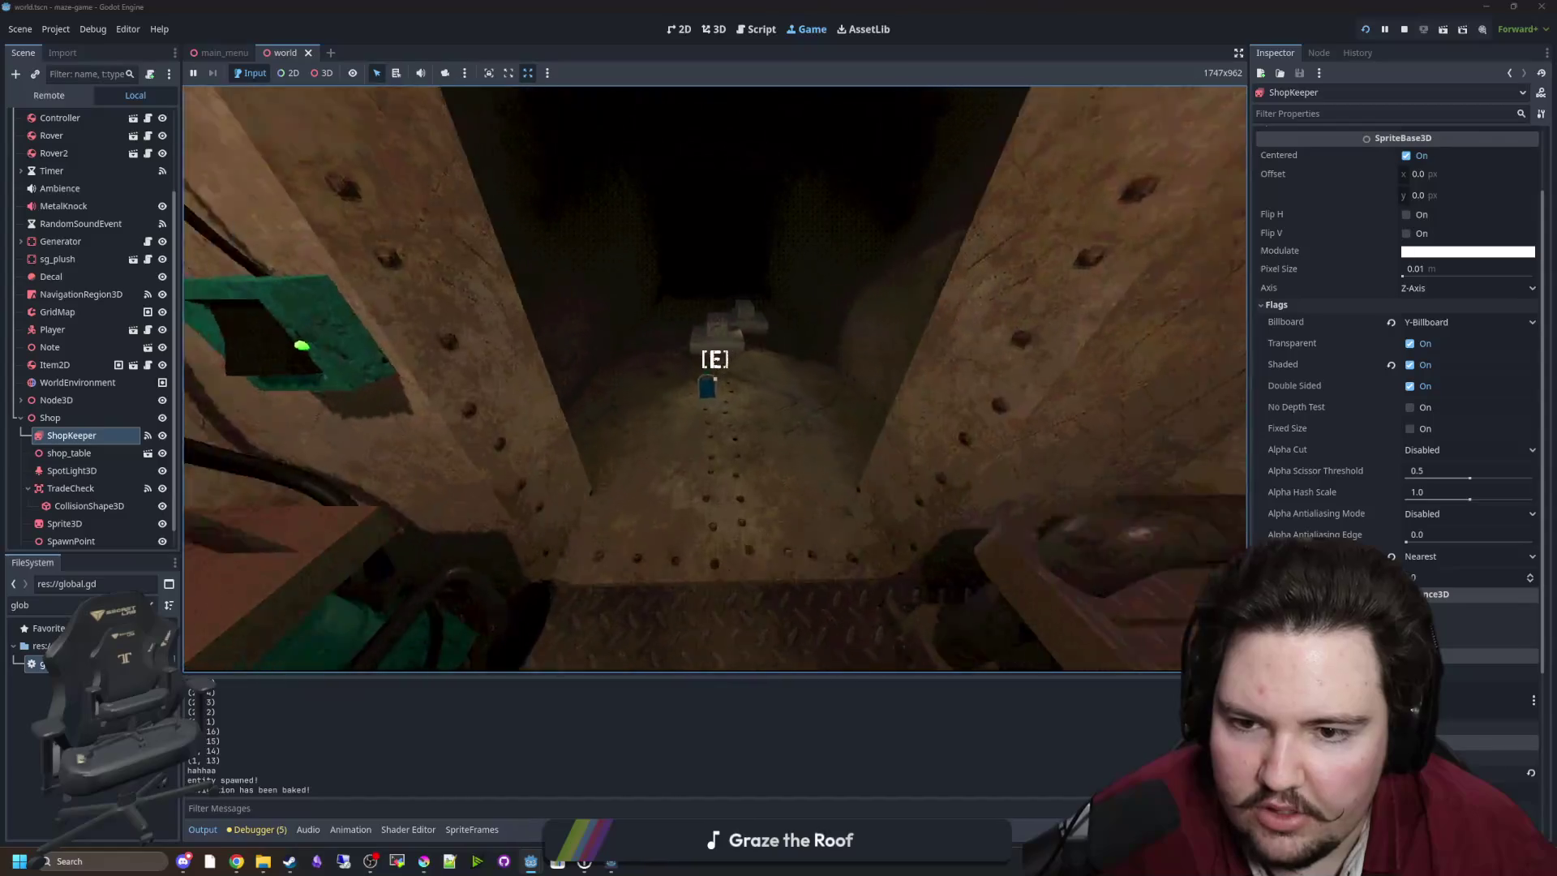
pyautogui.press('w')
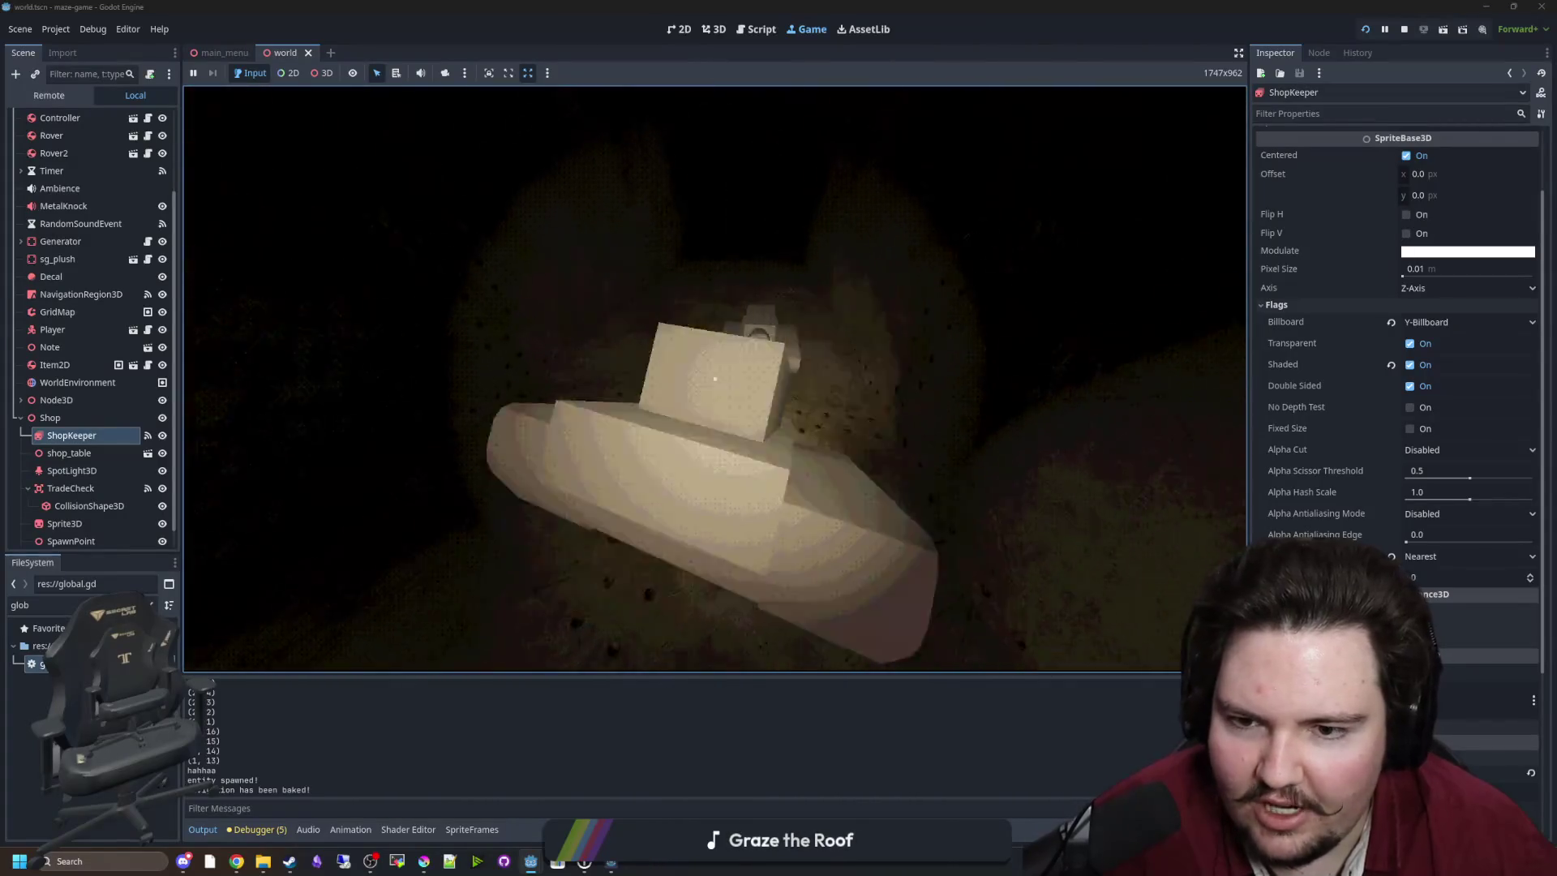
pyautogui.press('s')
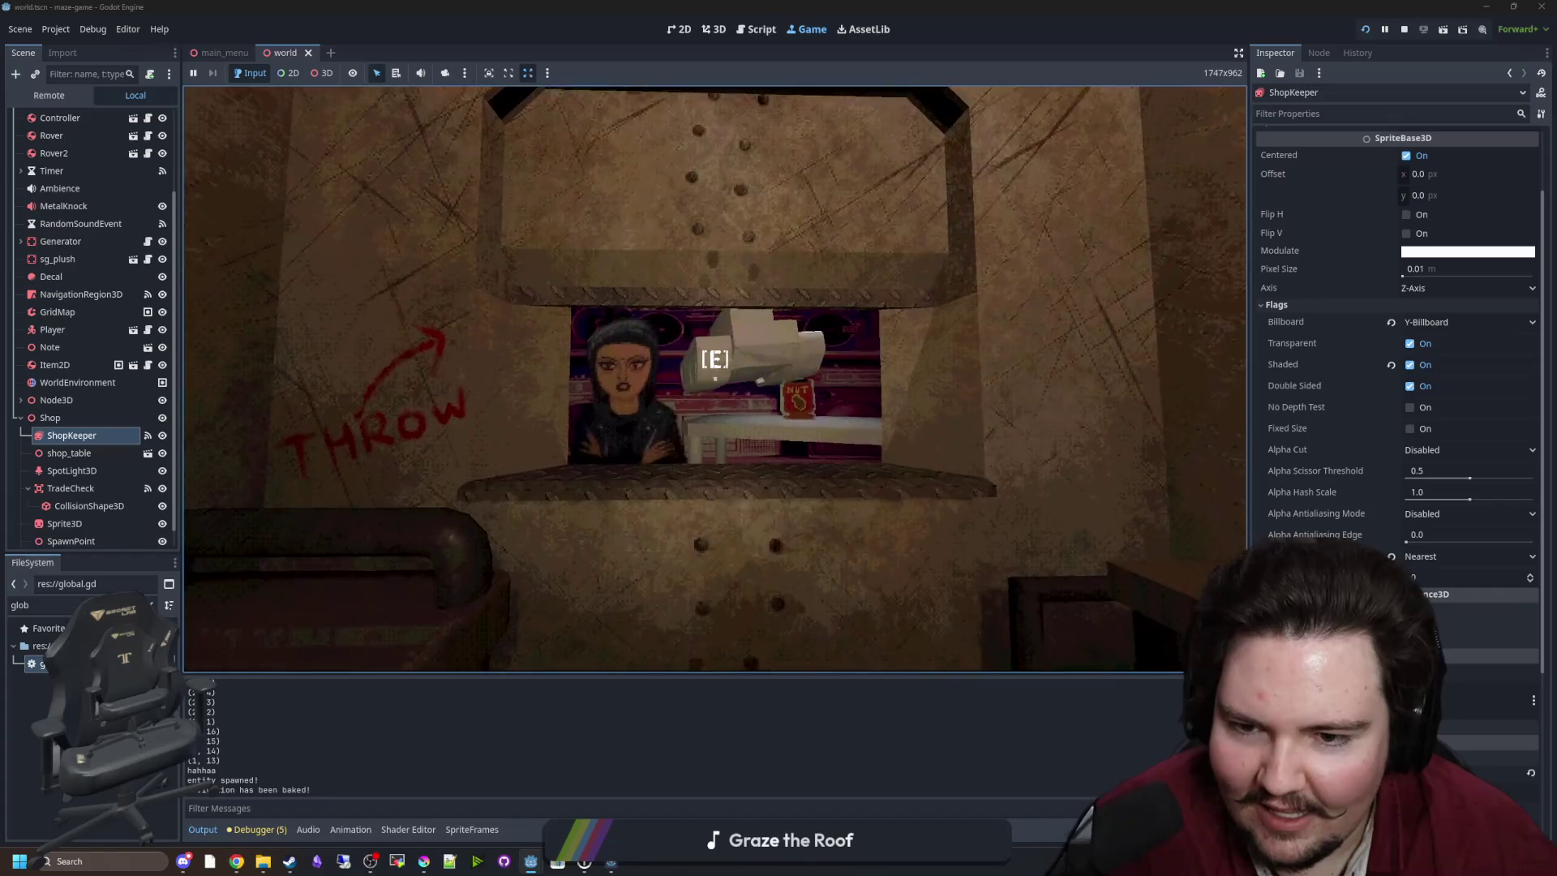
pyautogui.press('s')
pyautogui.press('w')
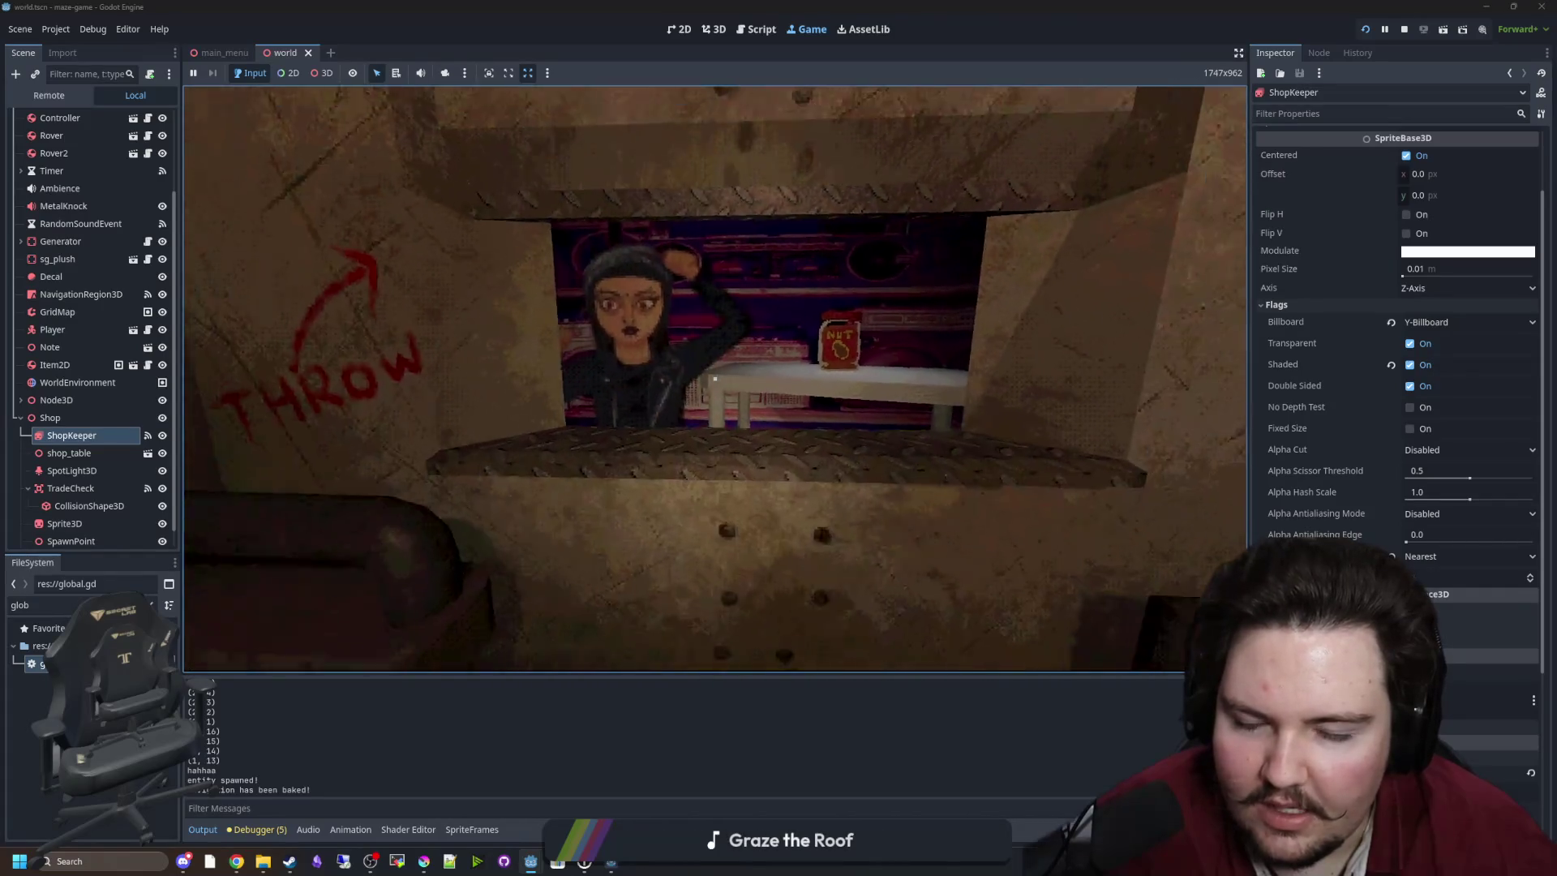
pyautogui.press('s')
# Throw the teal spray can and NUT packet into the shop window, then stop the game.
pyautogui.press('e')
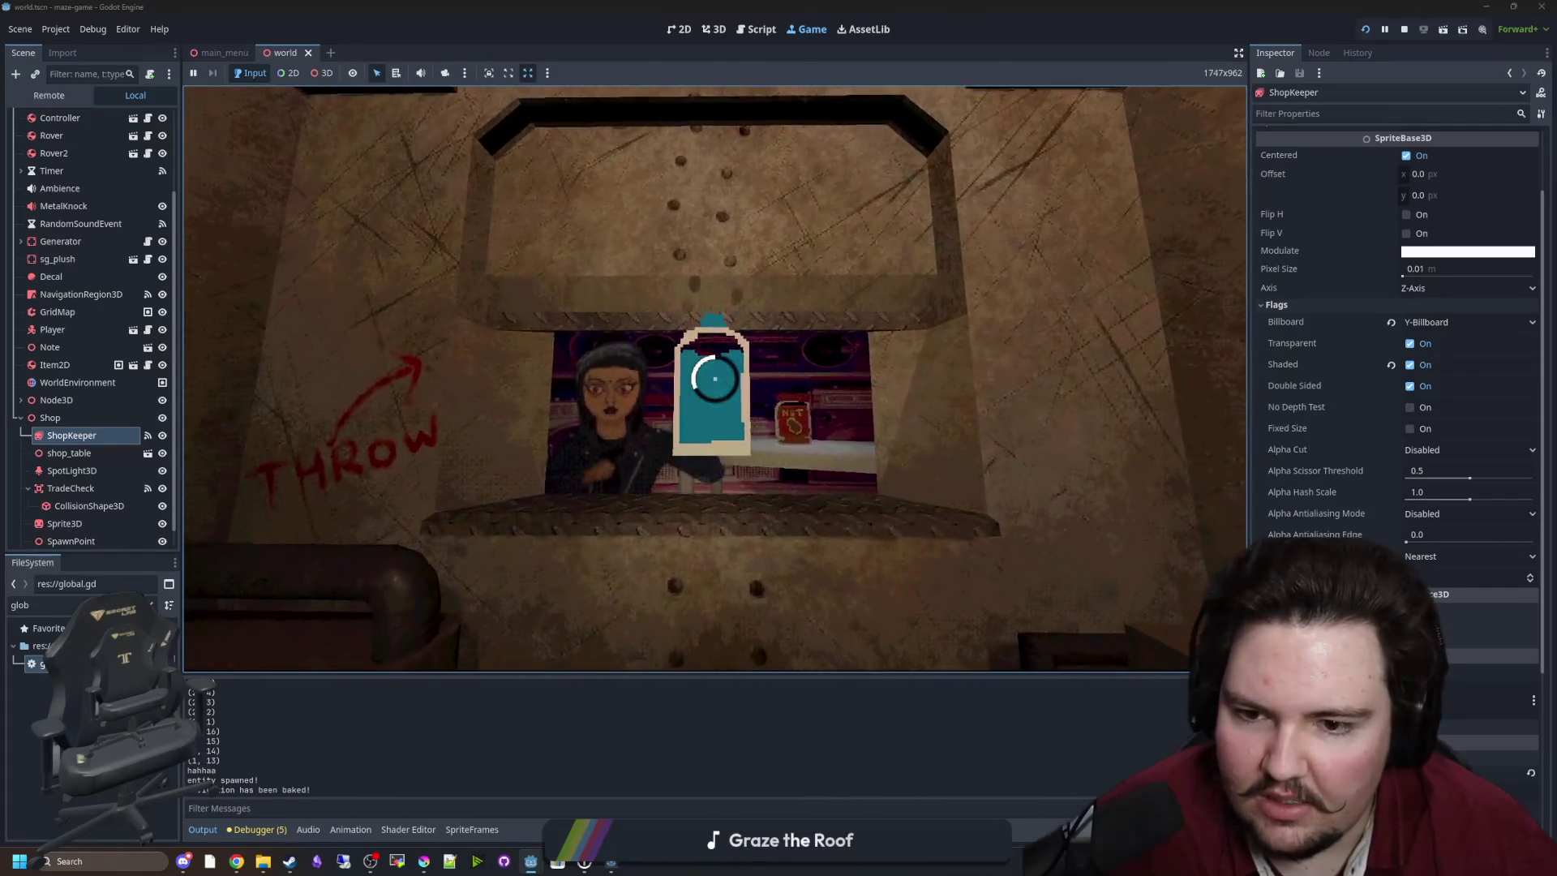
pyautogui.click(715, 378)
pyautogui.press('e')
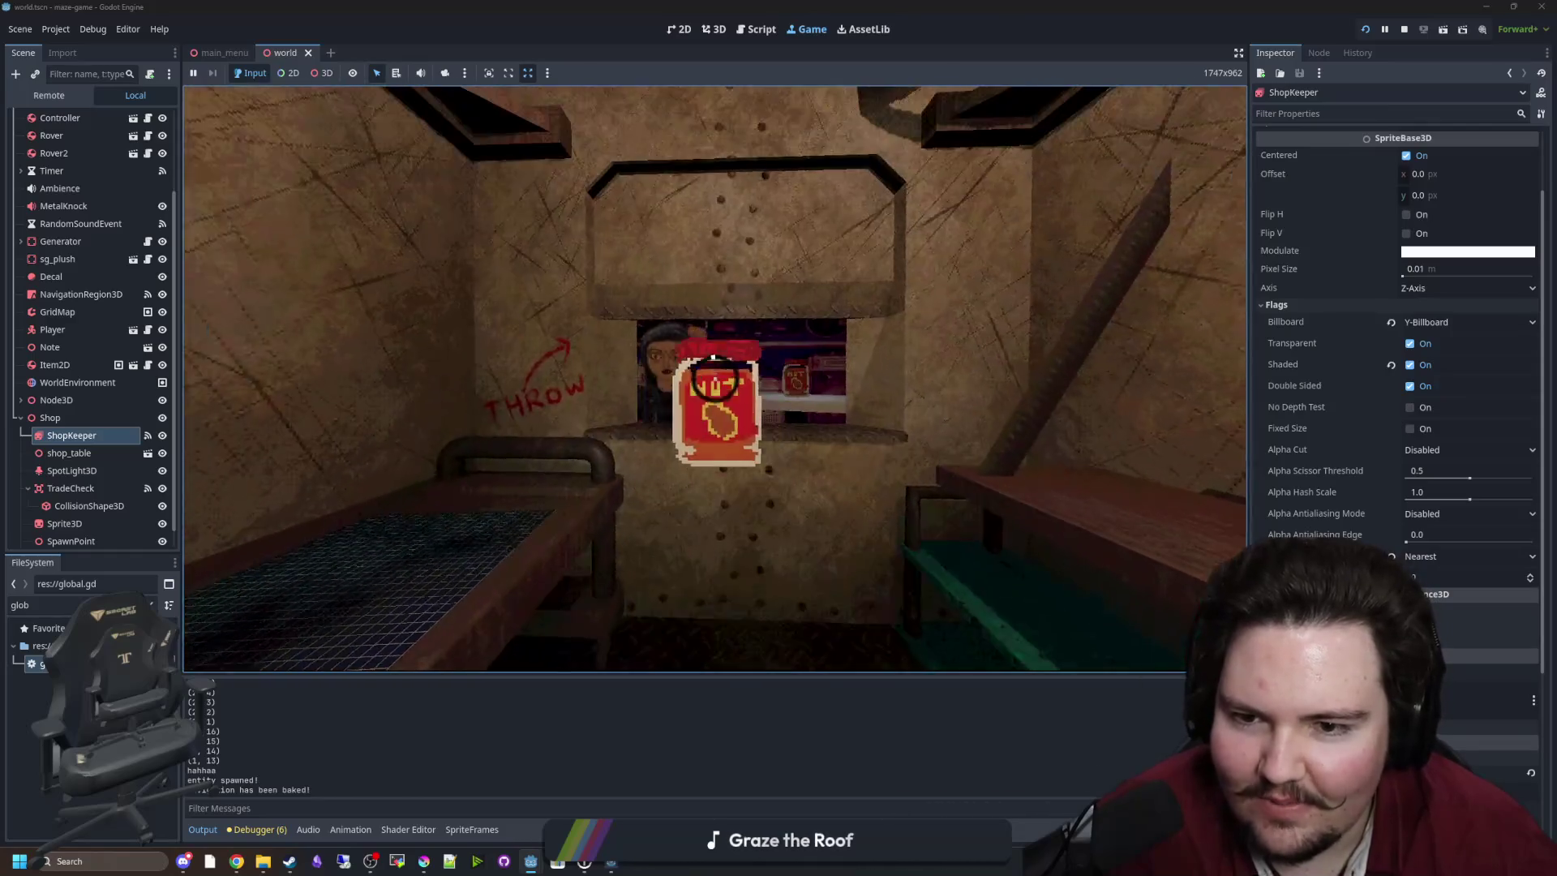
pyautogui.click(713, 359)
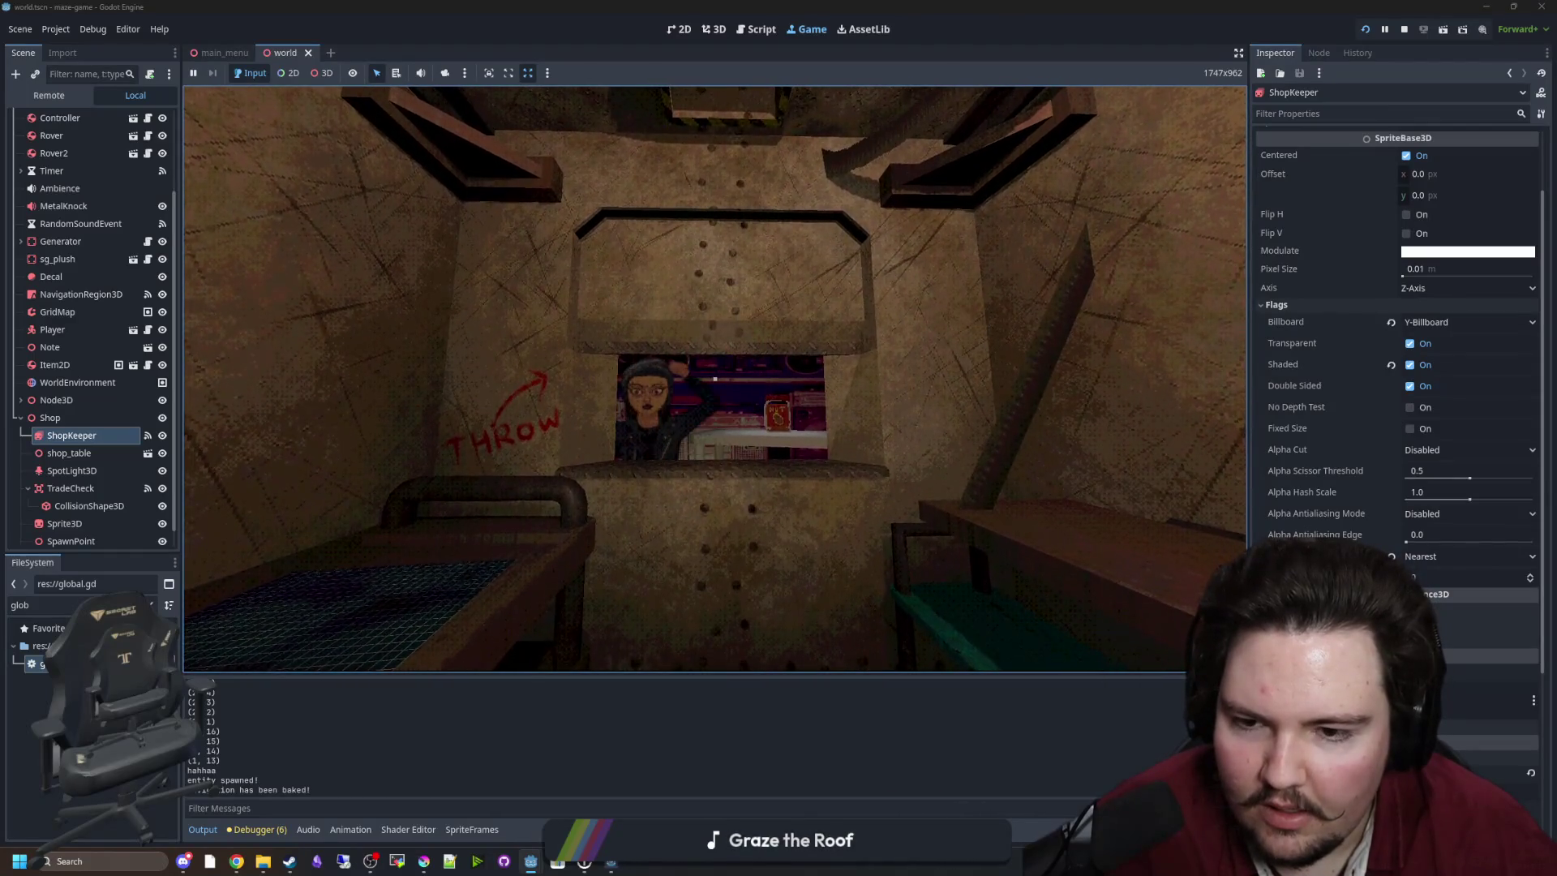
pyautogui.press('Escape')
pyautogui.press('super')
pyautogui.press('F8')
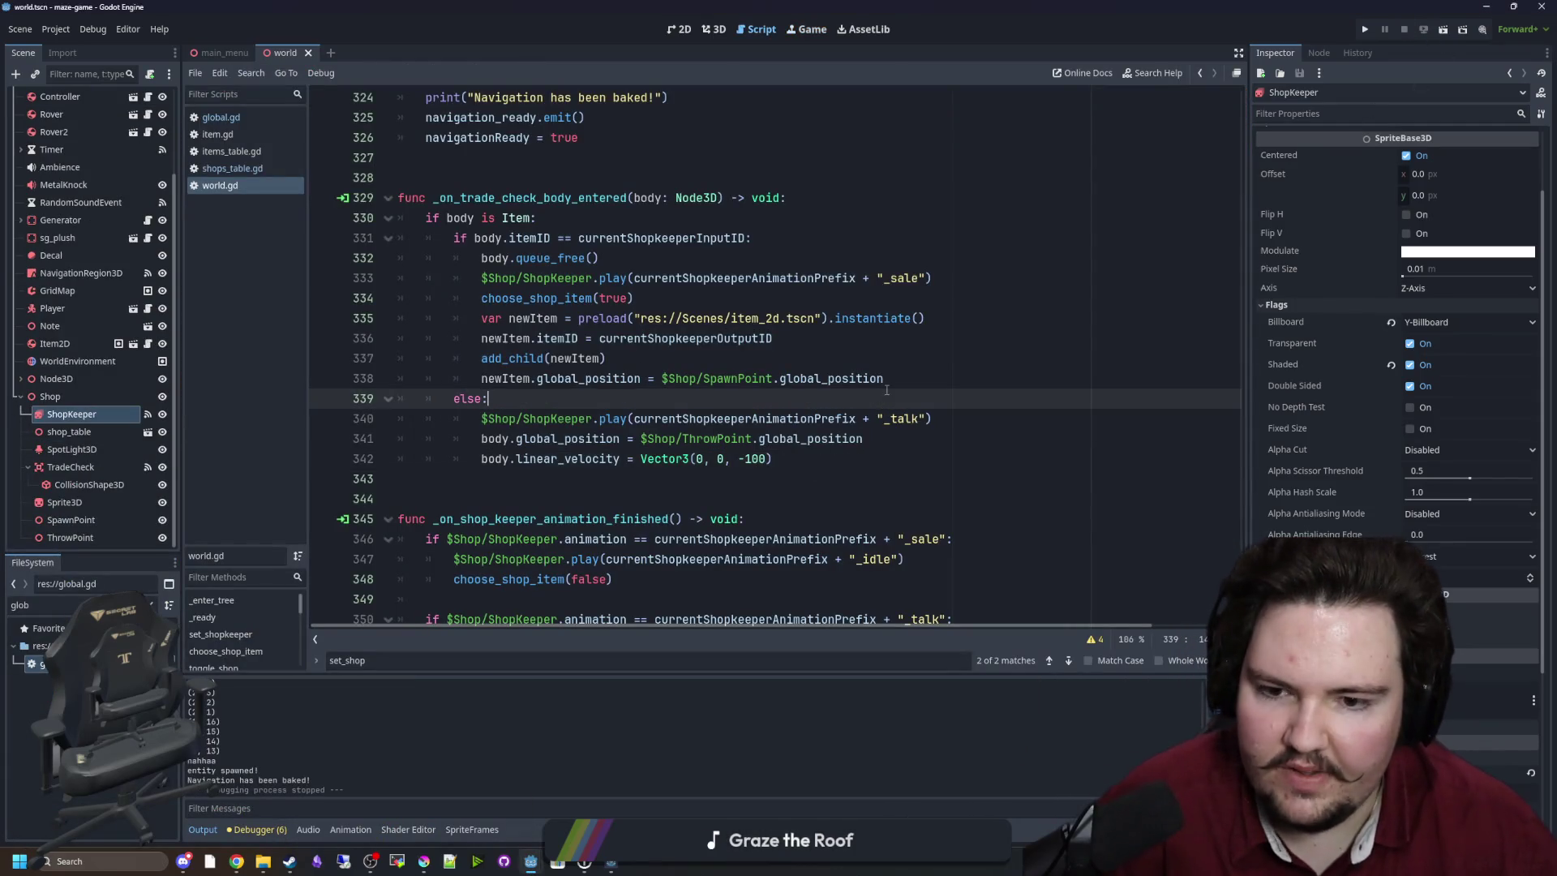
# Relaunch the game, toss the NUT jar from the floor into the shop window, and pause.
pyautogui.click(1364, 33)
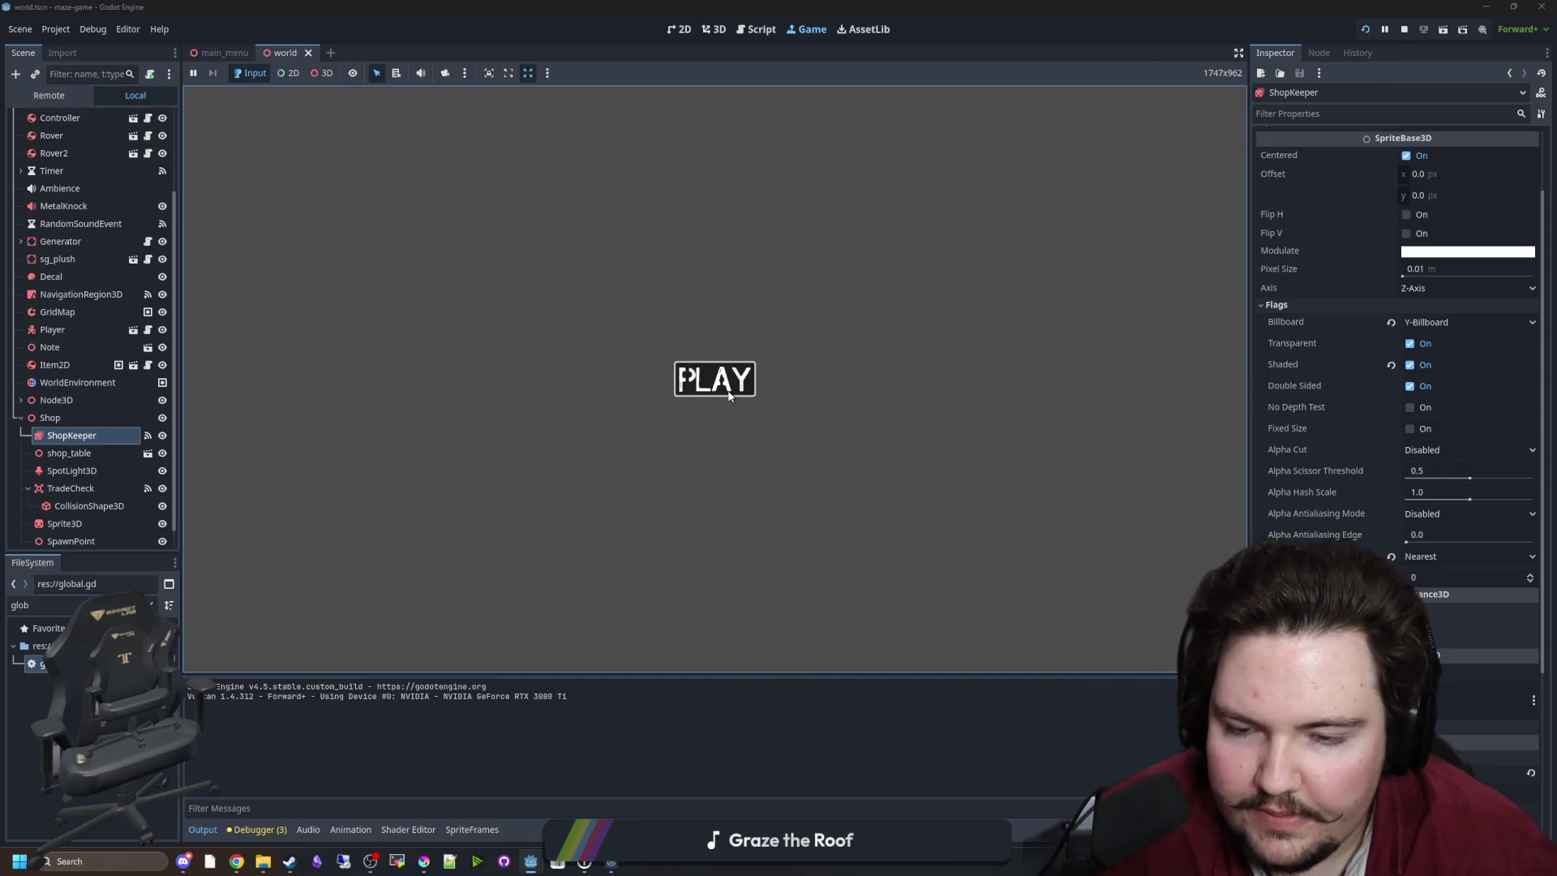
pyautogui.click(729, 395)
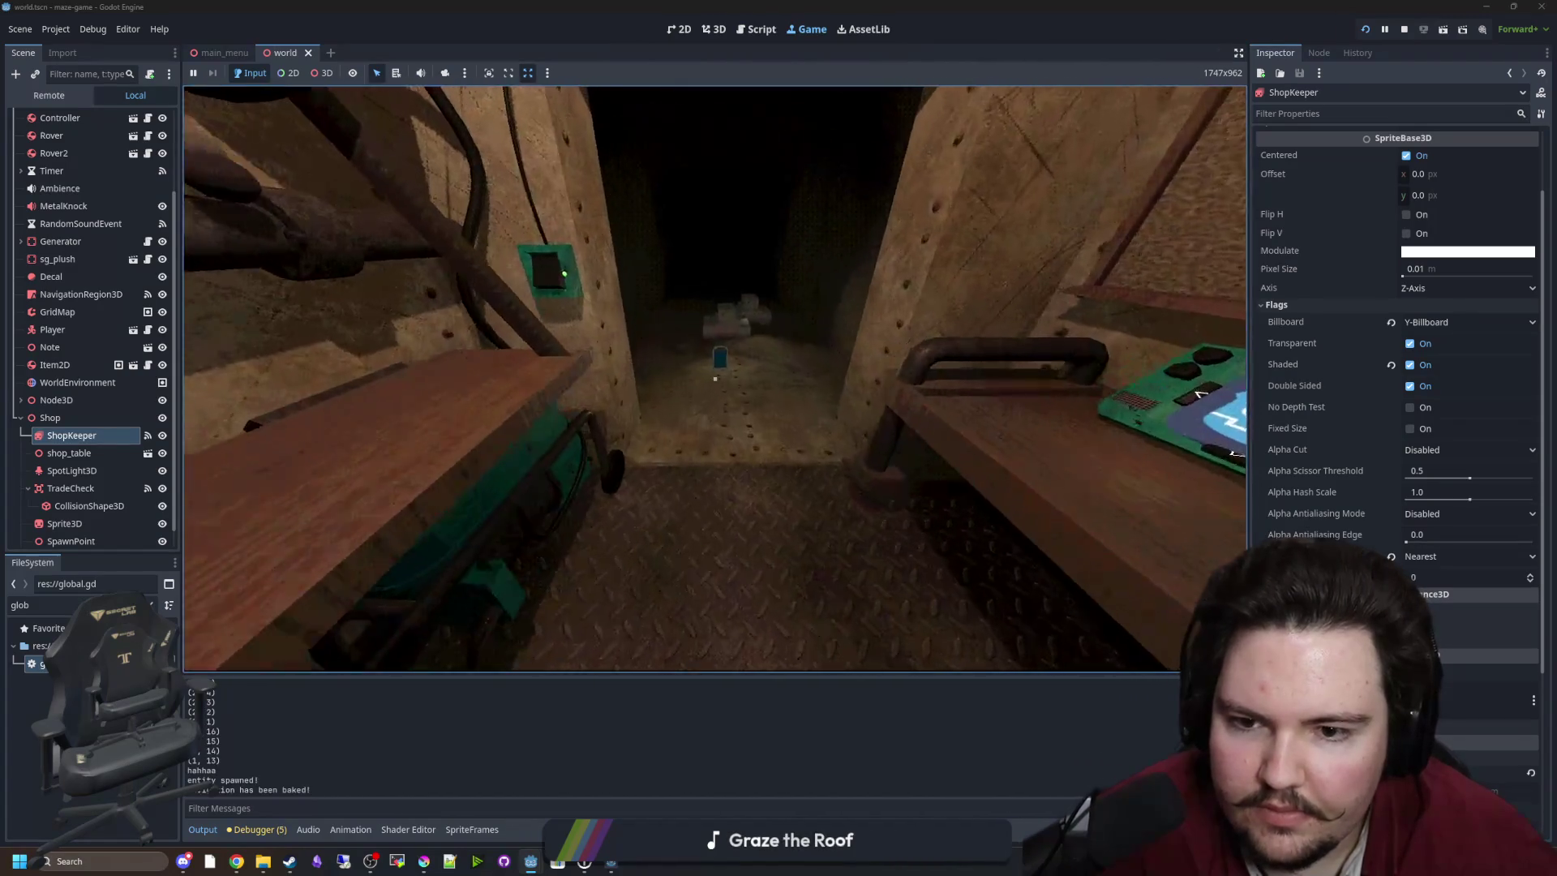
pyautogui.press('w')
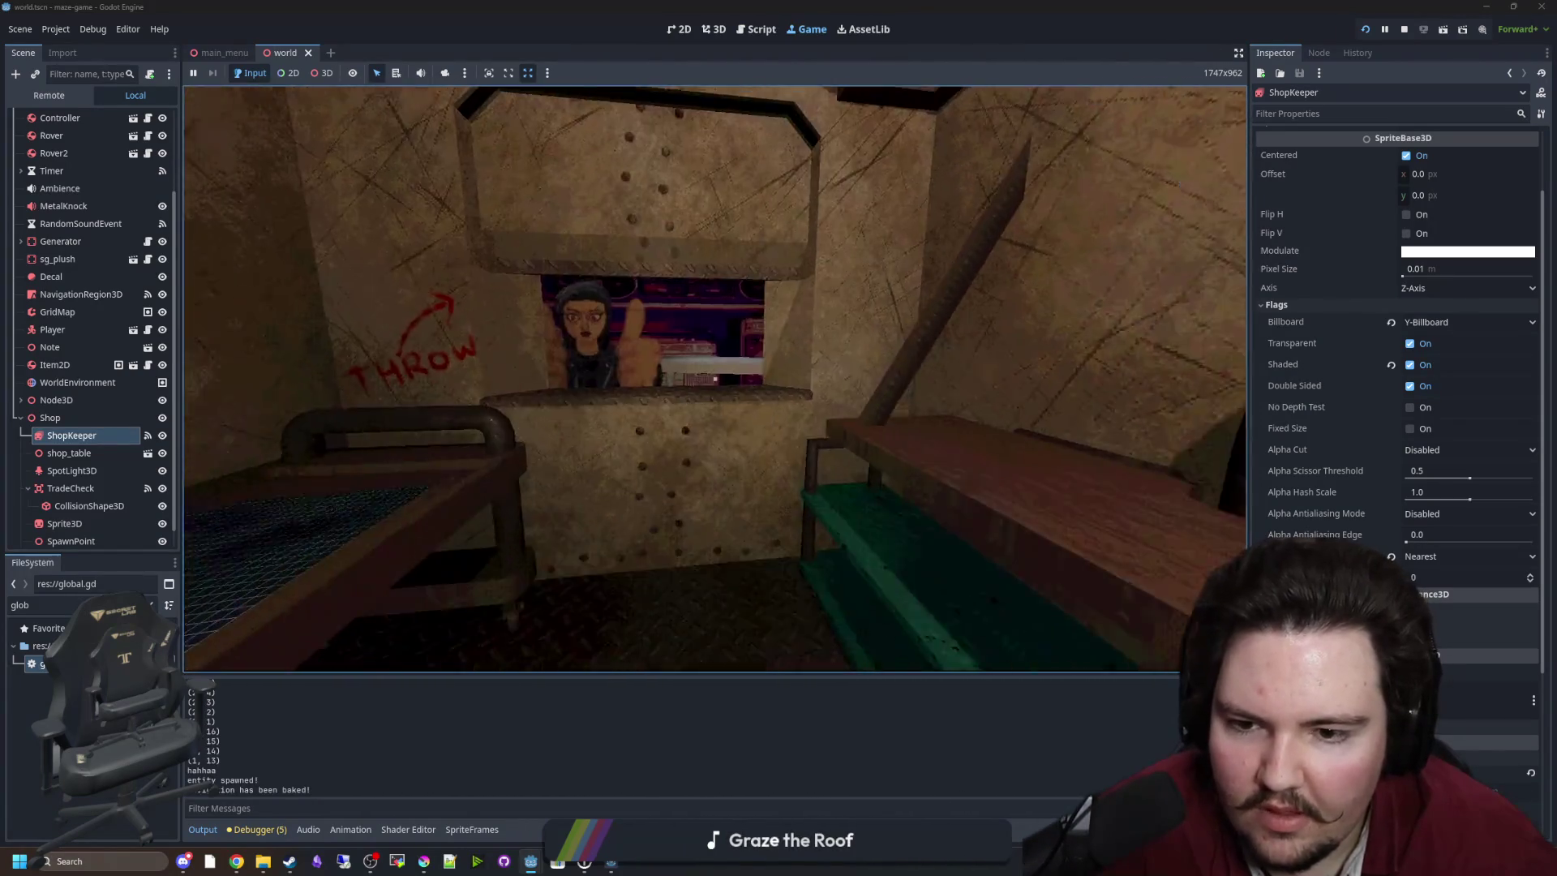
pyautogui.press('s')
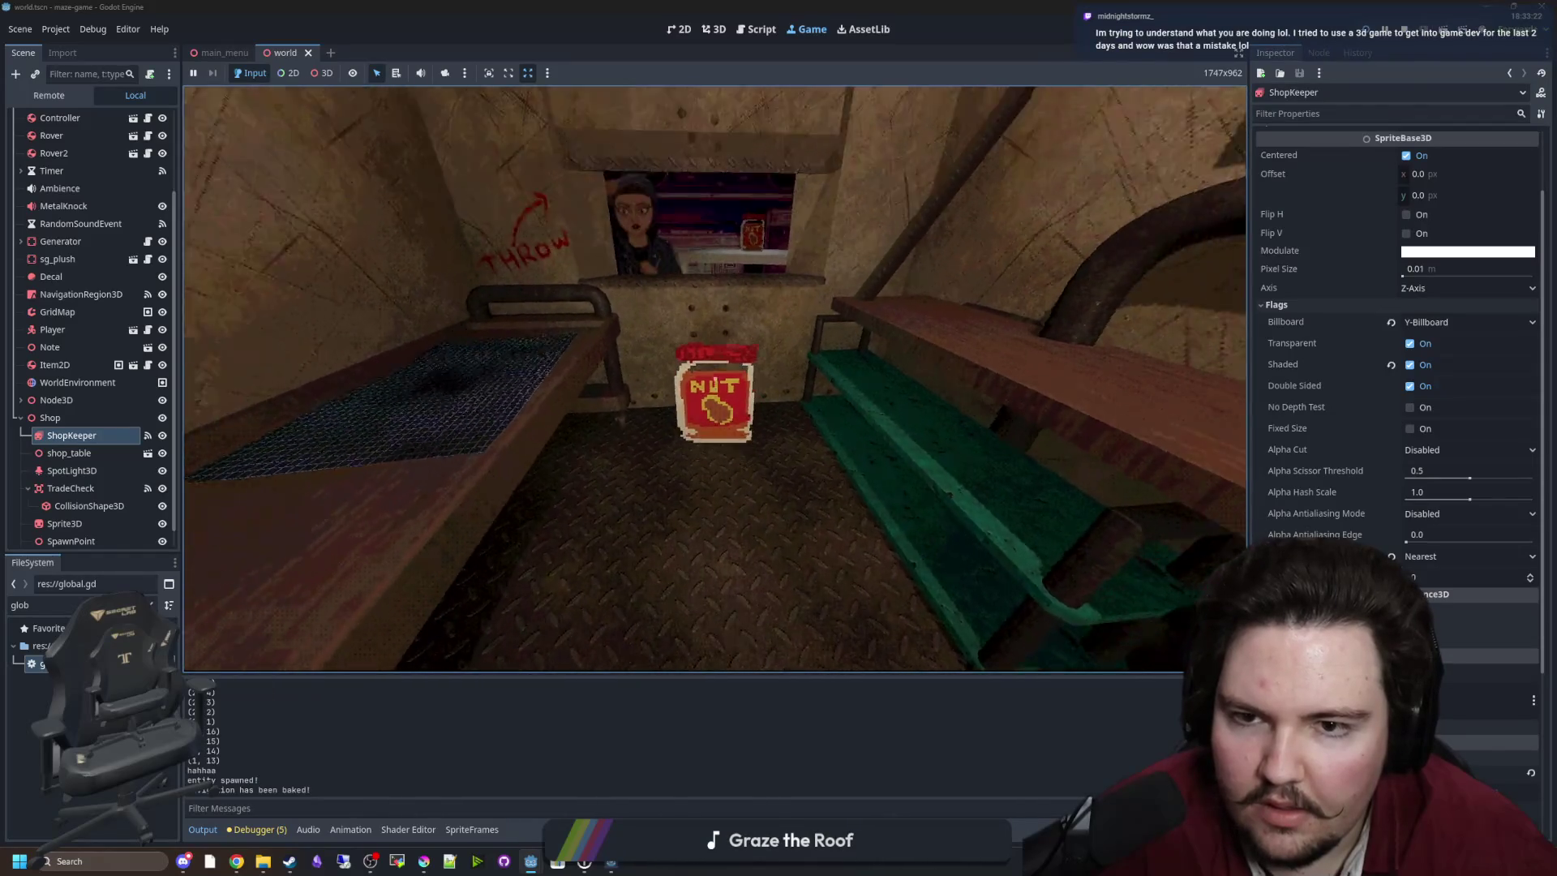
pyautogui.press('w')
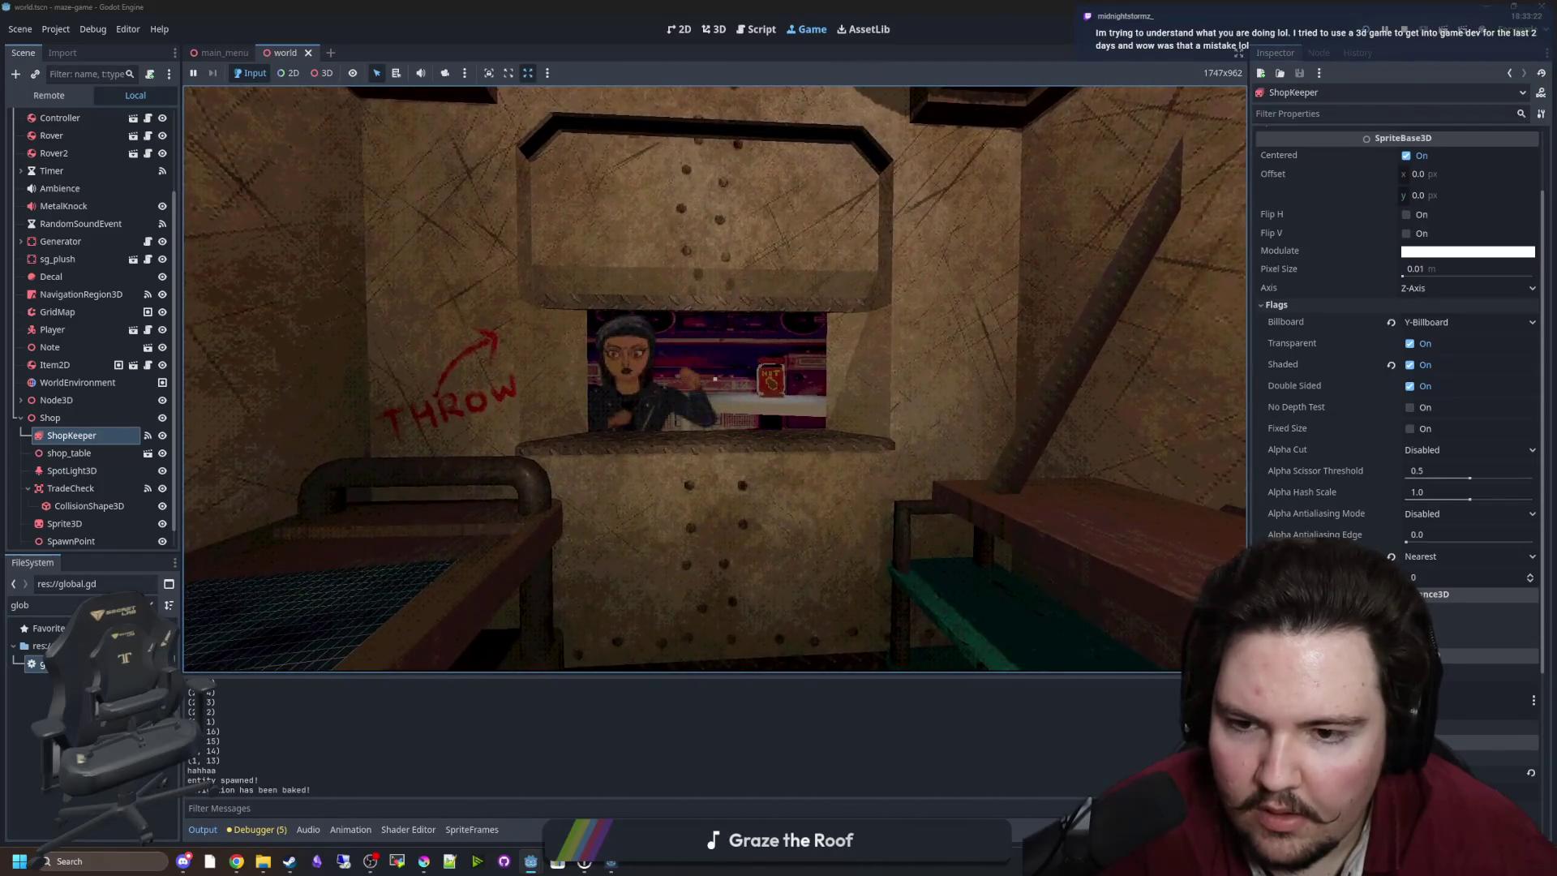
pyautogui.press('w')
pyautogui.press('super')
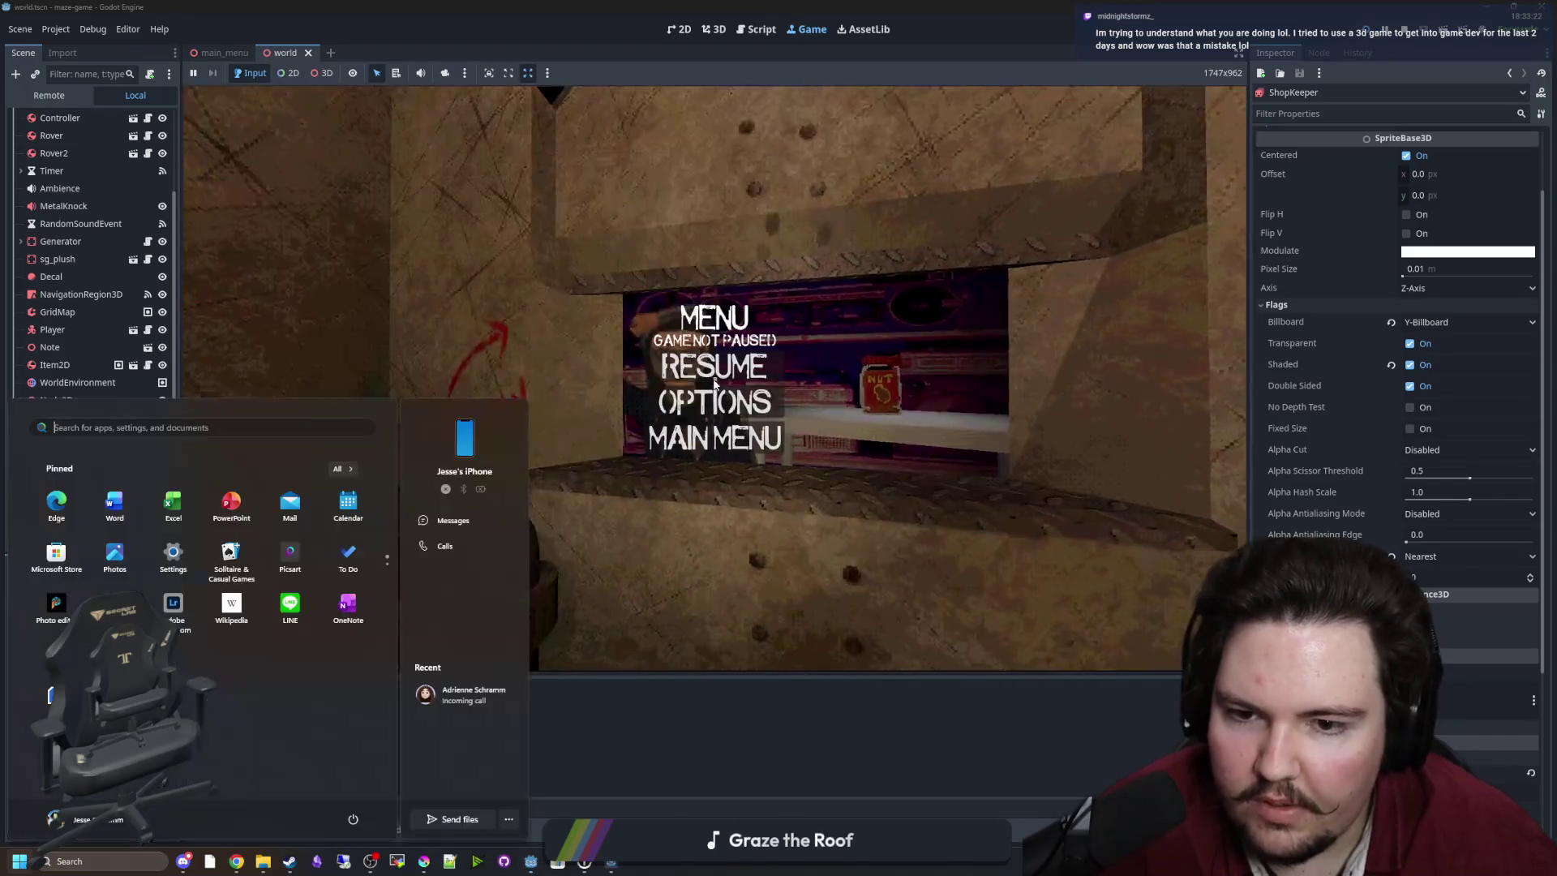
# Stop the game and go to the line below the -100 throw velocity.
pyautogui.press('F8')
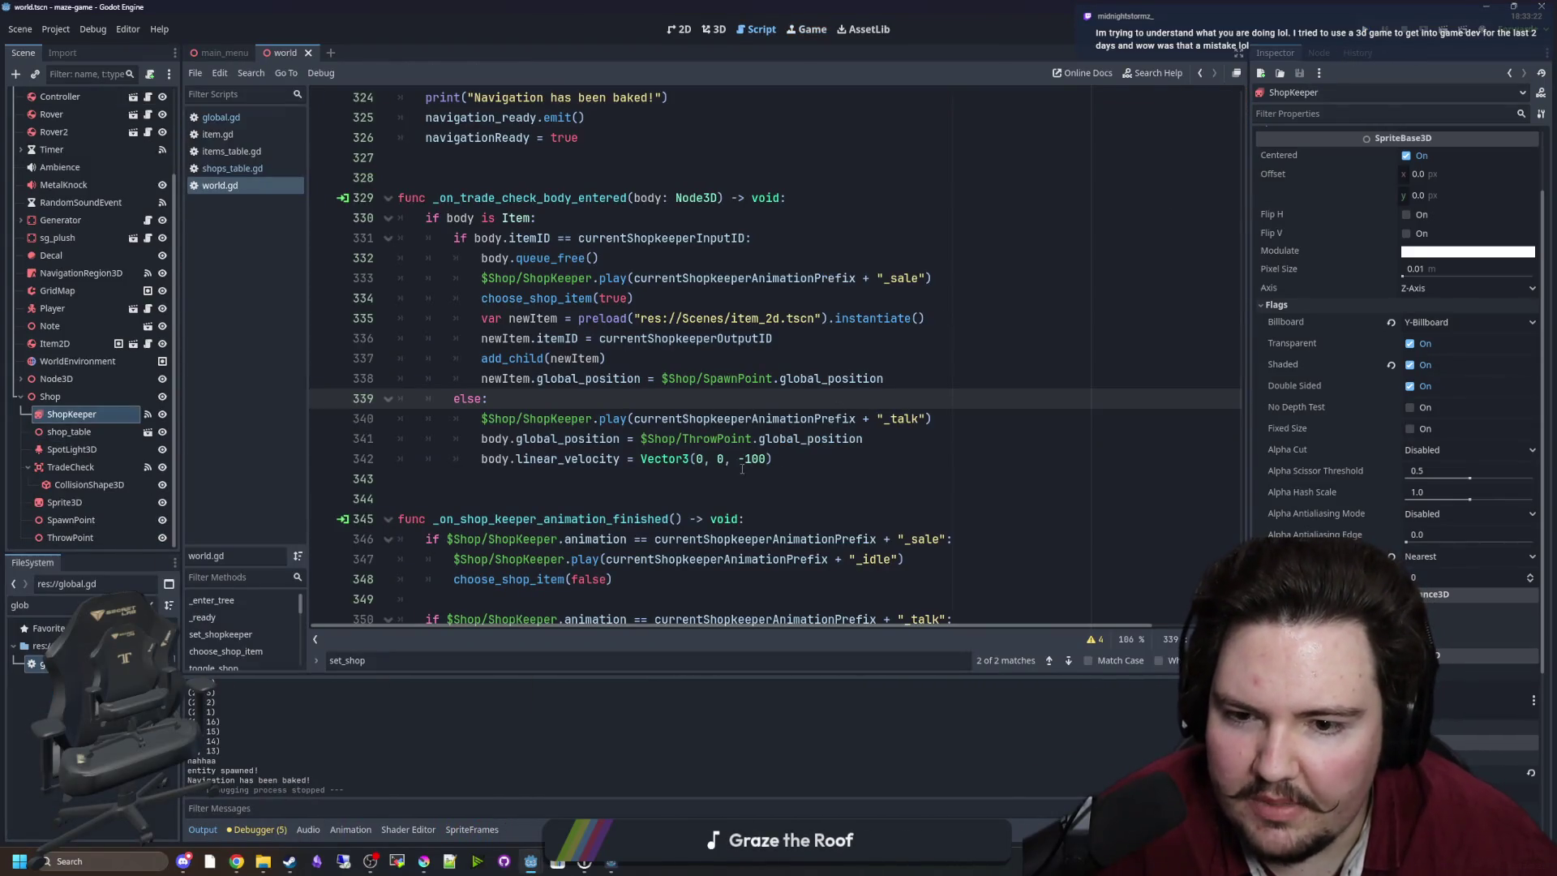
pyautogui.click(748, 459)
pyautogui.press('Down')
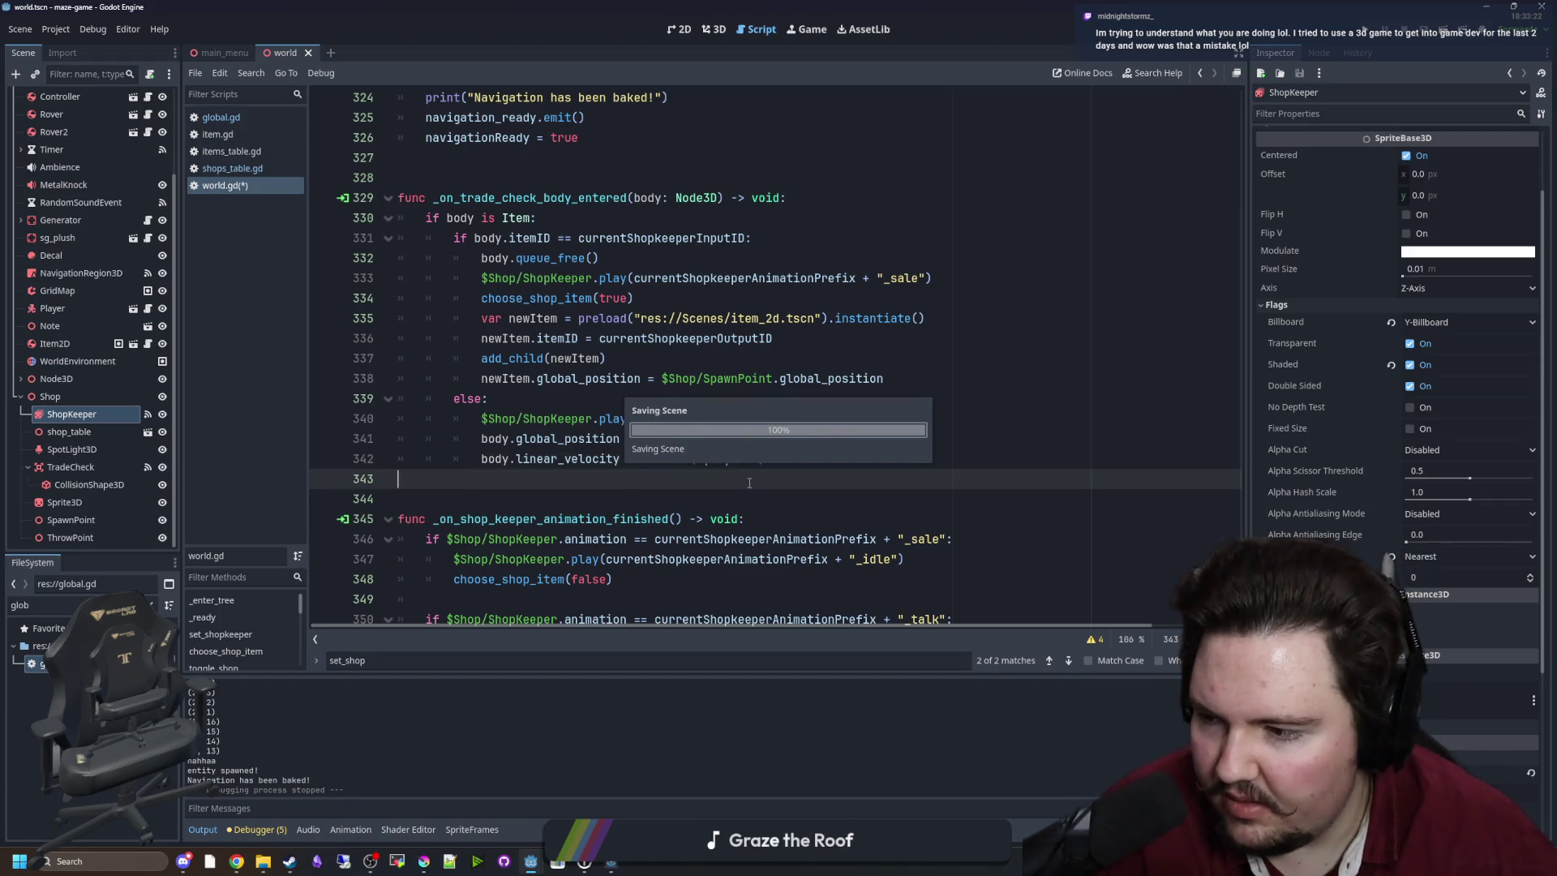
# Relaunch the game, explore the dark corridor past the shop window, then pause.
pyautogui.press('F5')
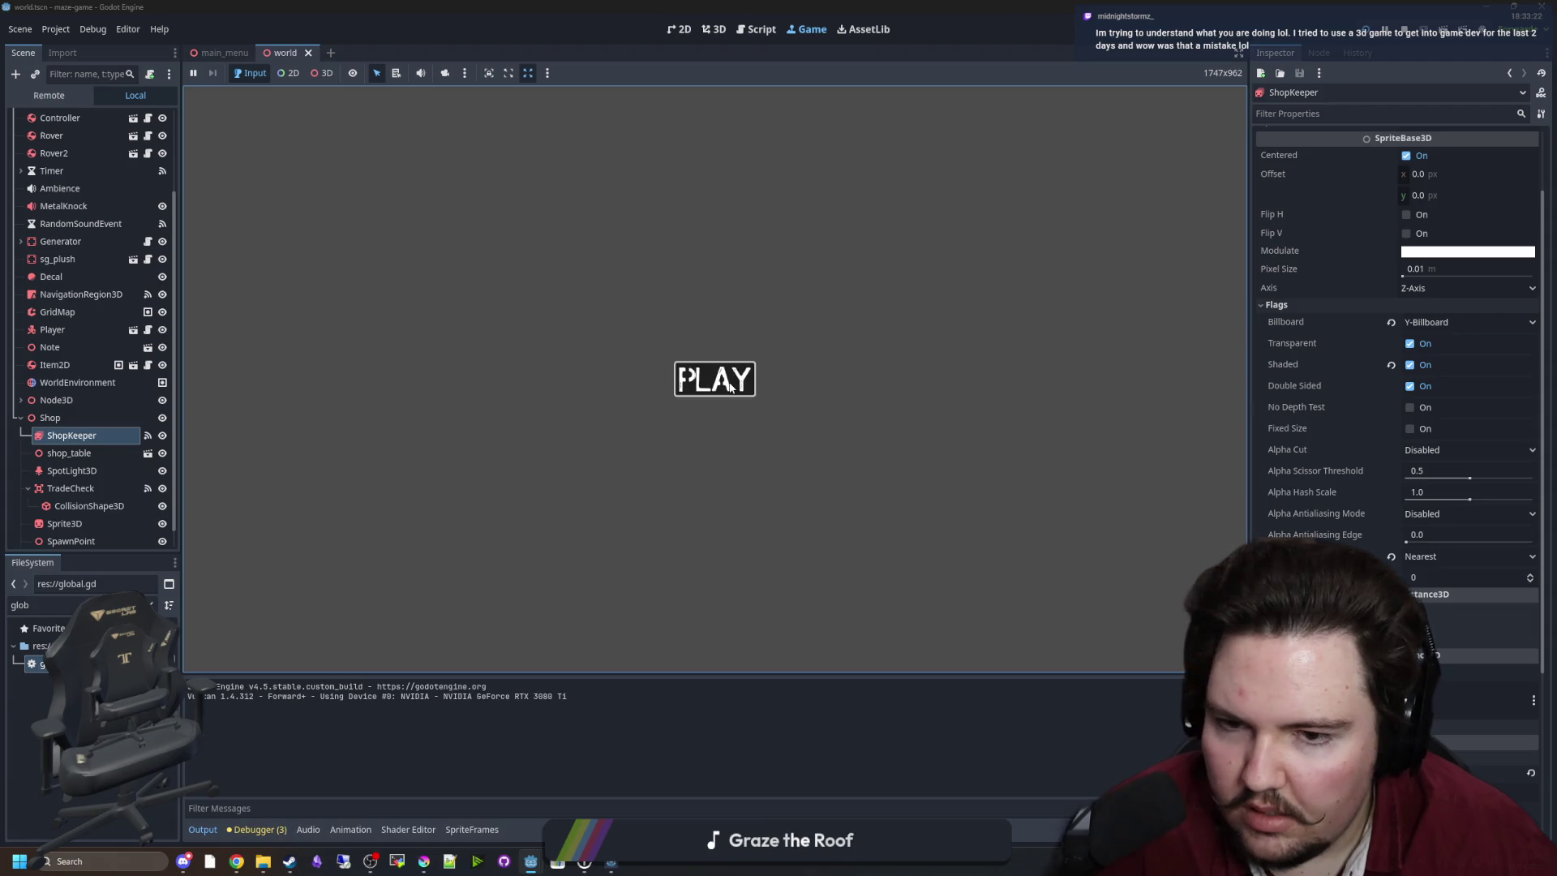
pyautogui.click(729, 387)
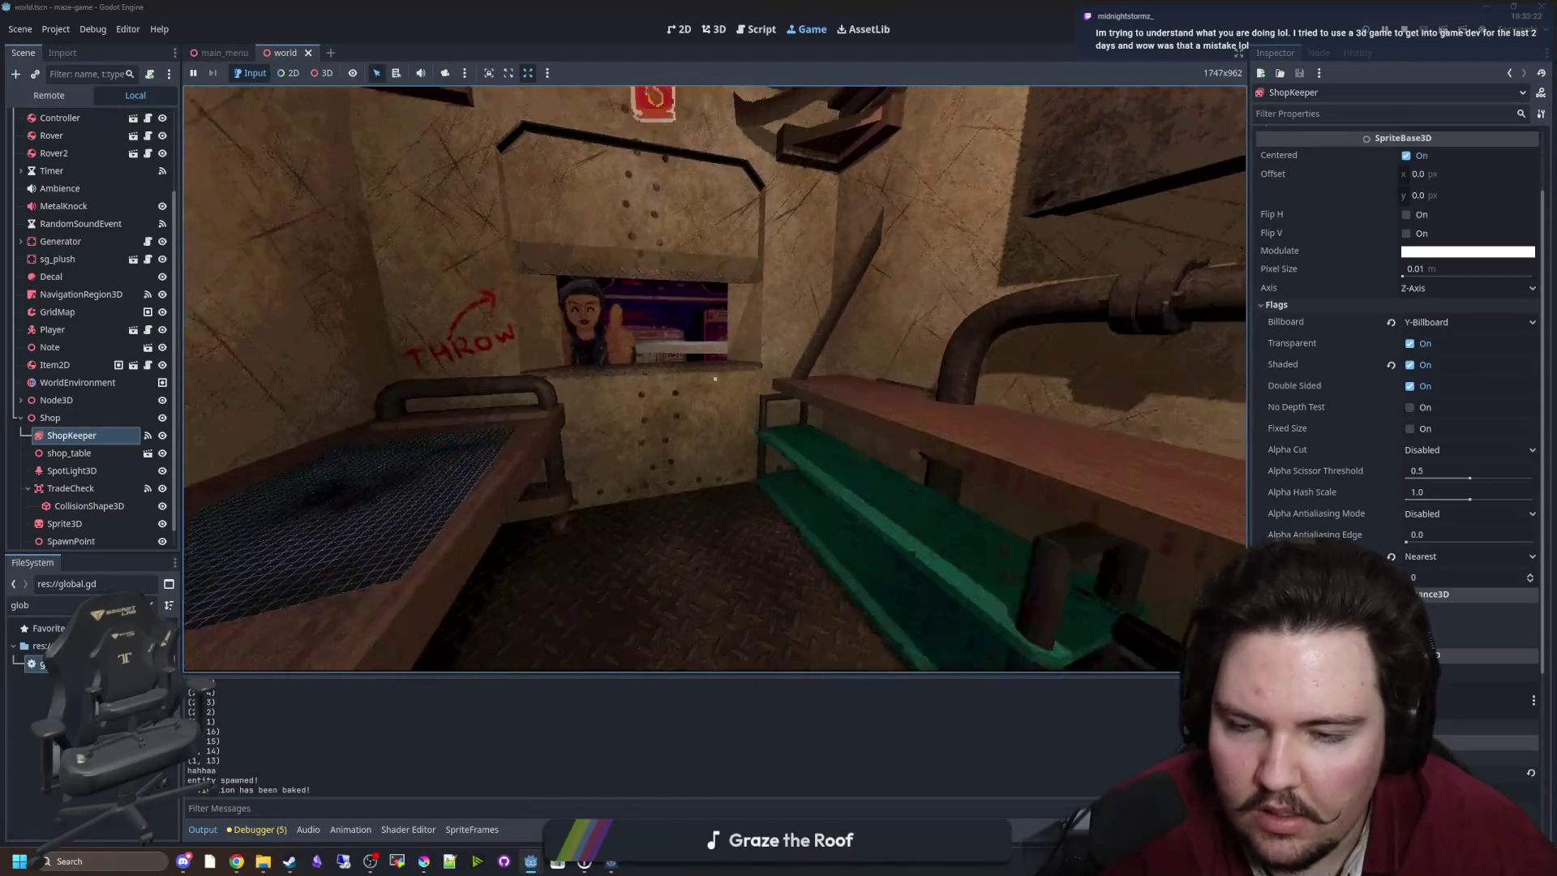
pyautogui.press('w')
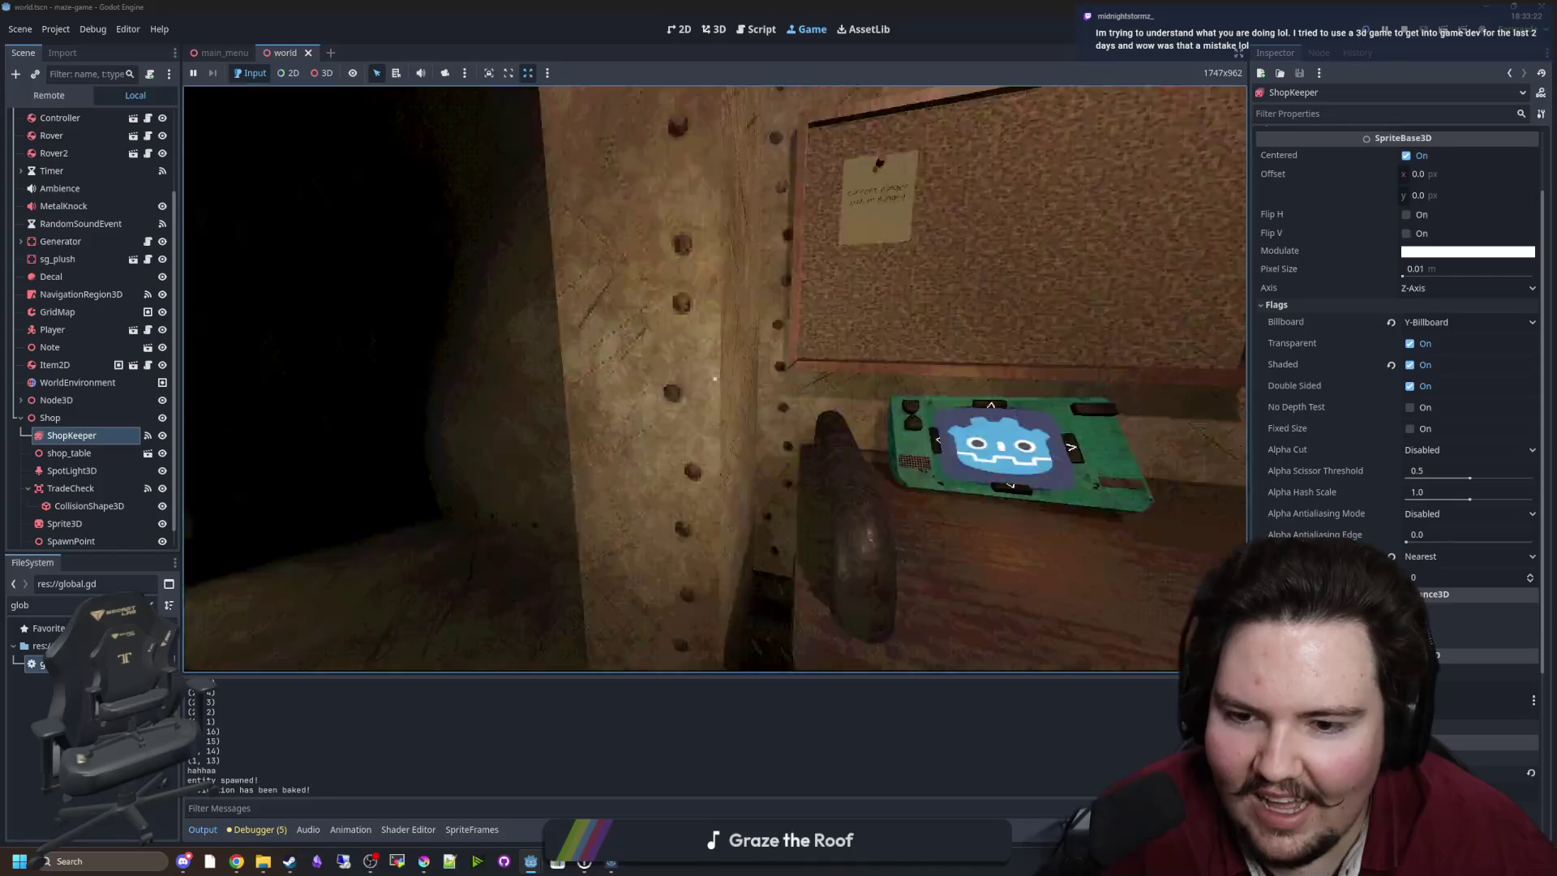
pyautogui.press('w')
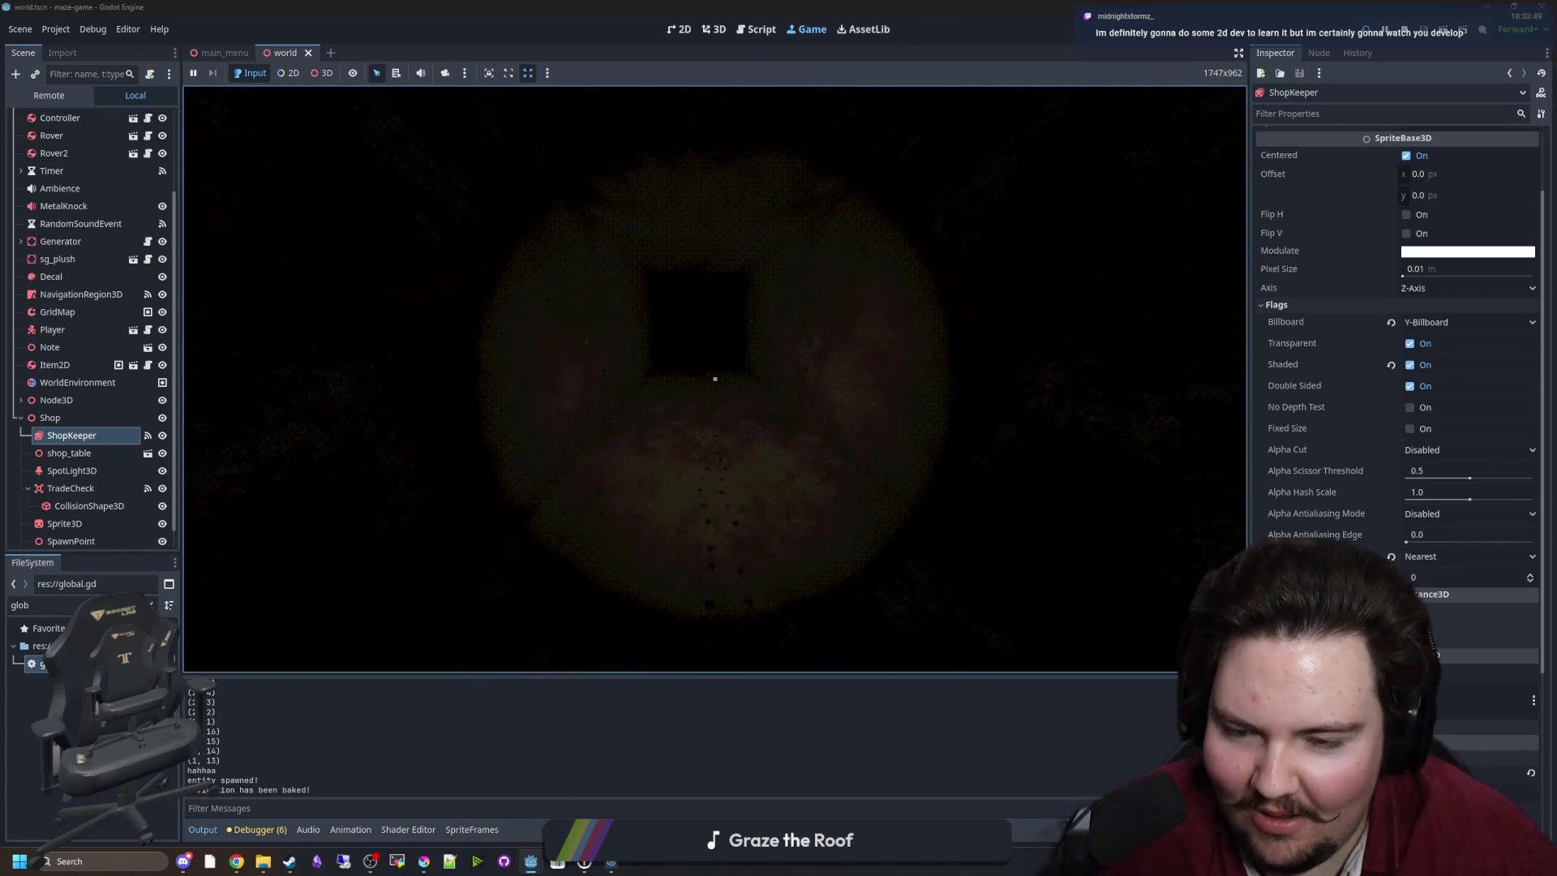
pyautogui.press('w')
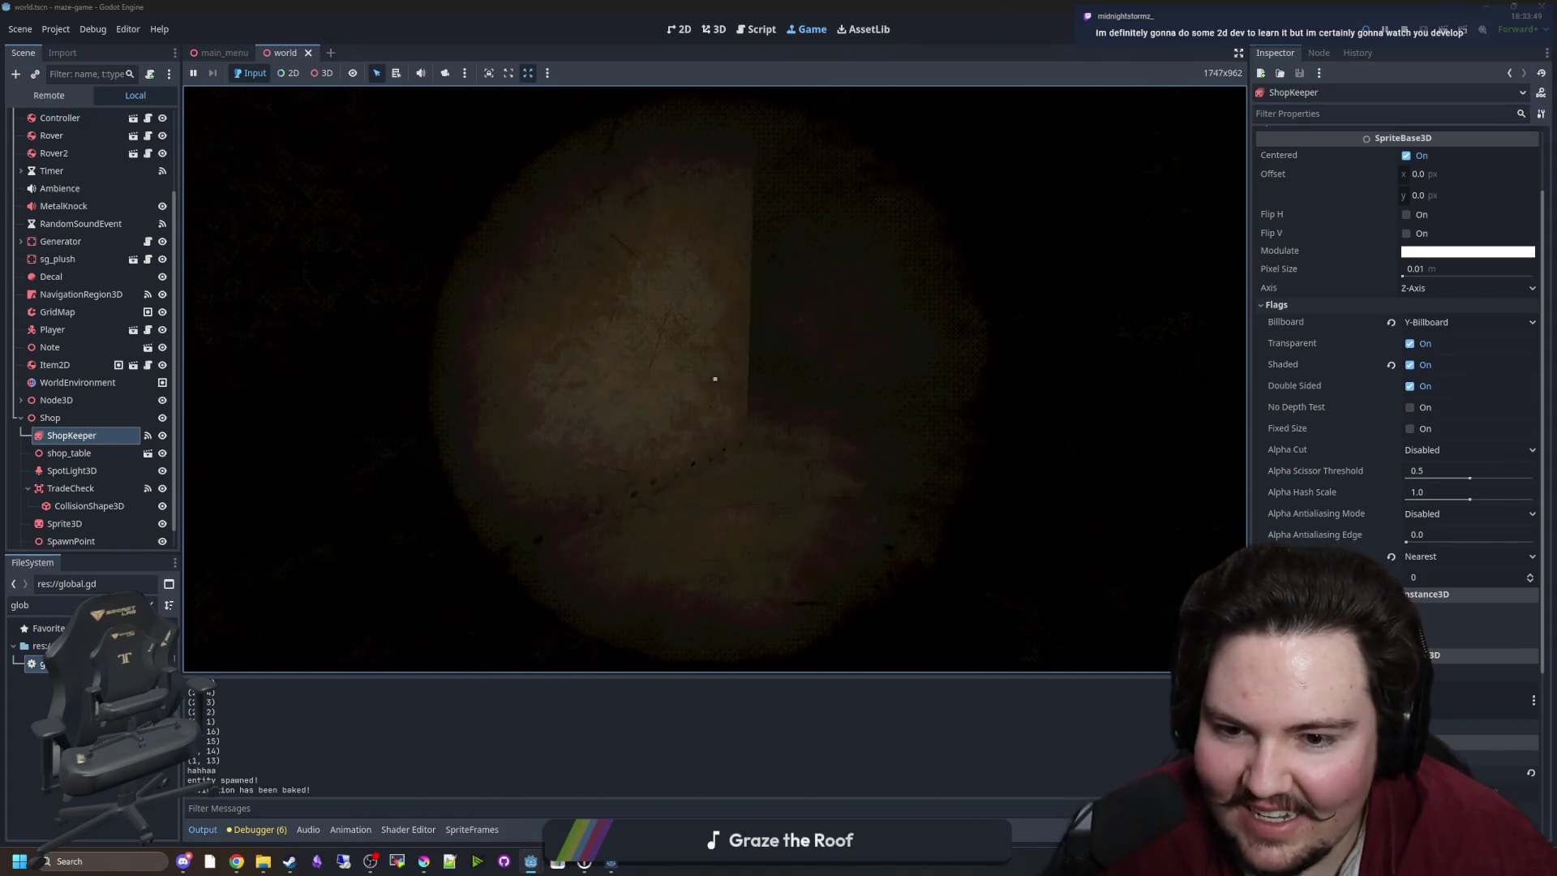
pyautogui.press('w')
pyautogui.press('w')
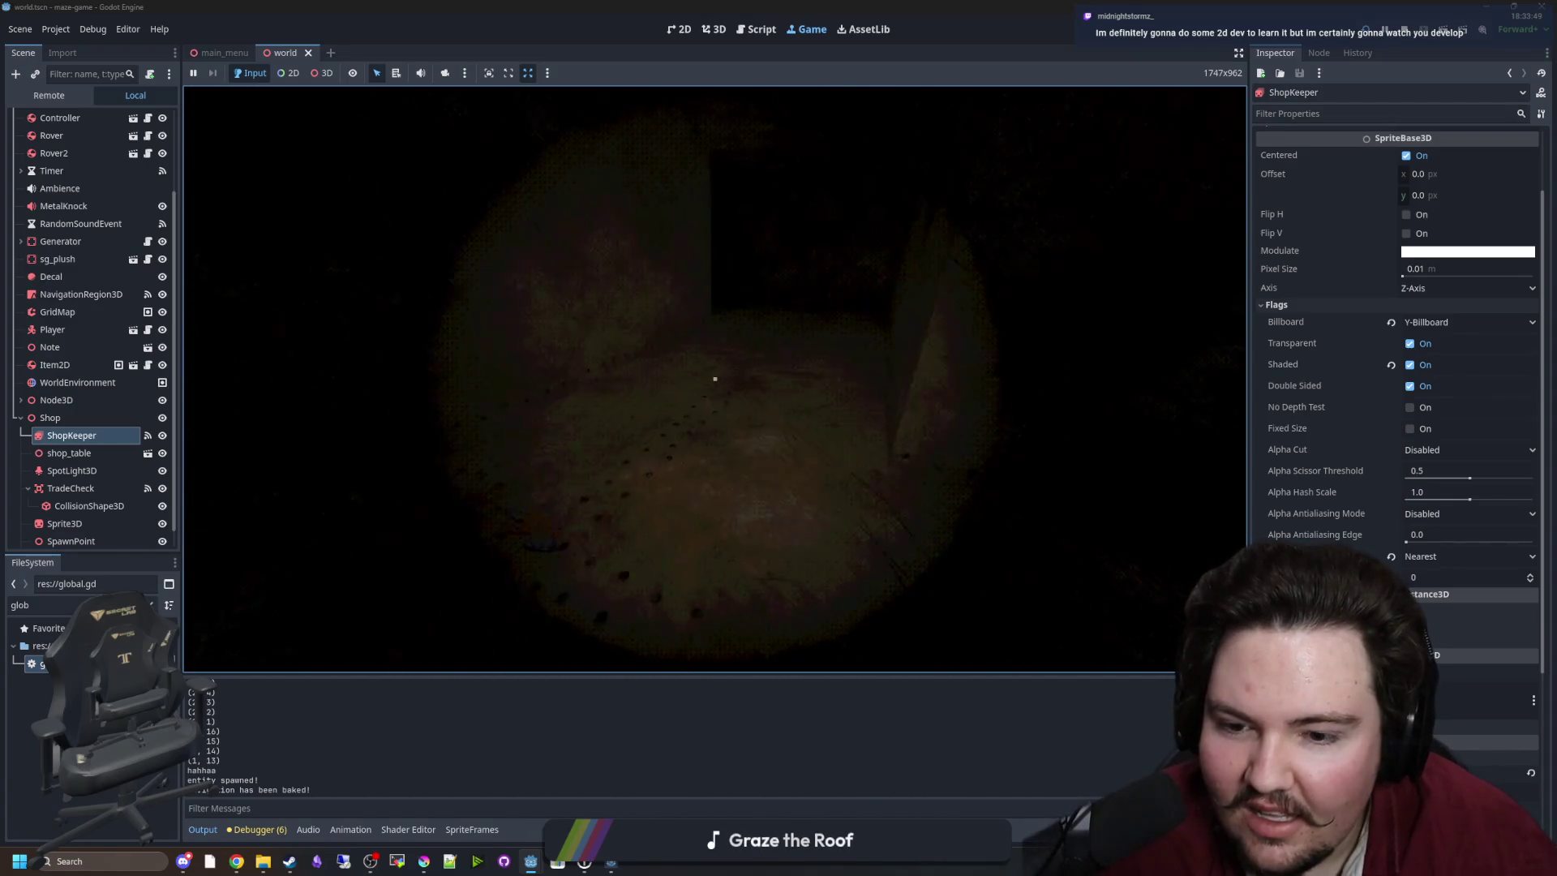
pyautogui.hotkey('ctrl', 'Escape')
pyautogui.press('Escape')
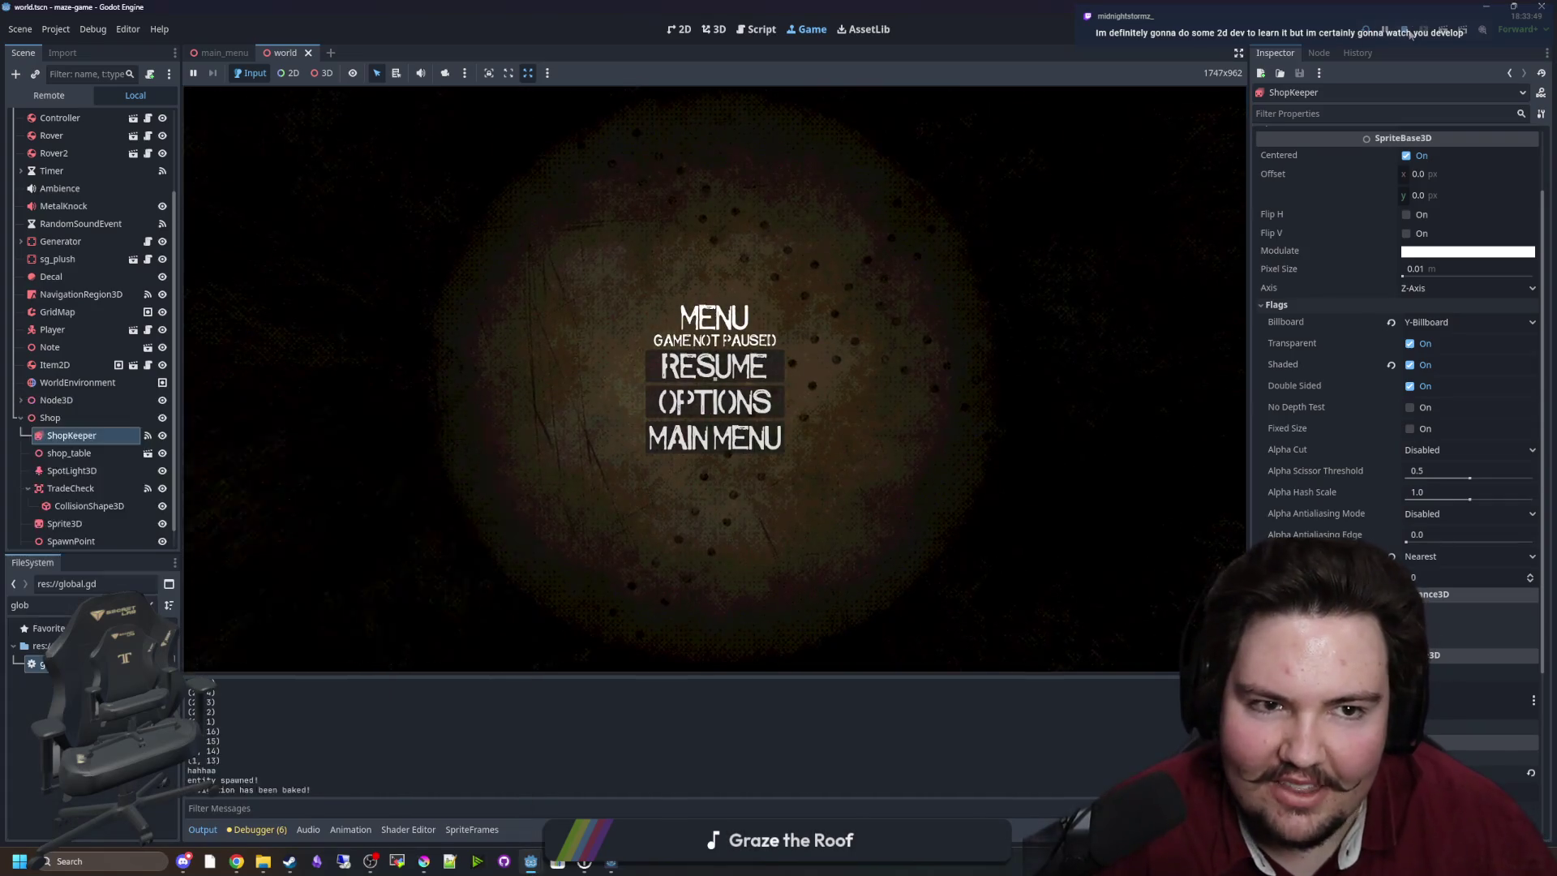
# Stop the game and save world.gd at velocity line 342.
pyautogui.press('F8')
pyautogui.click(757, 459)
pyautogui.hotkey('ctrl', 's')
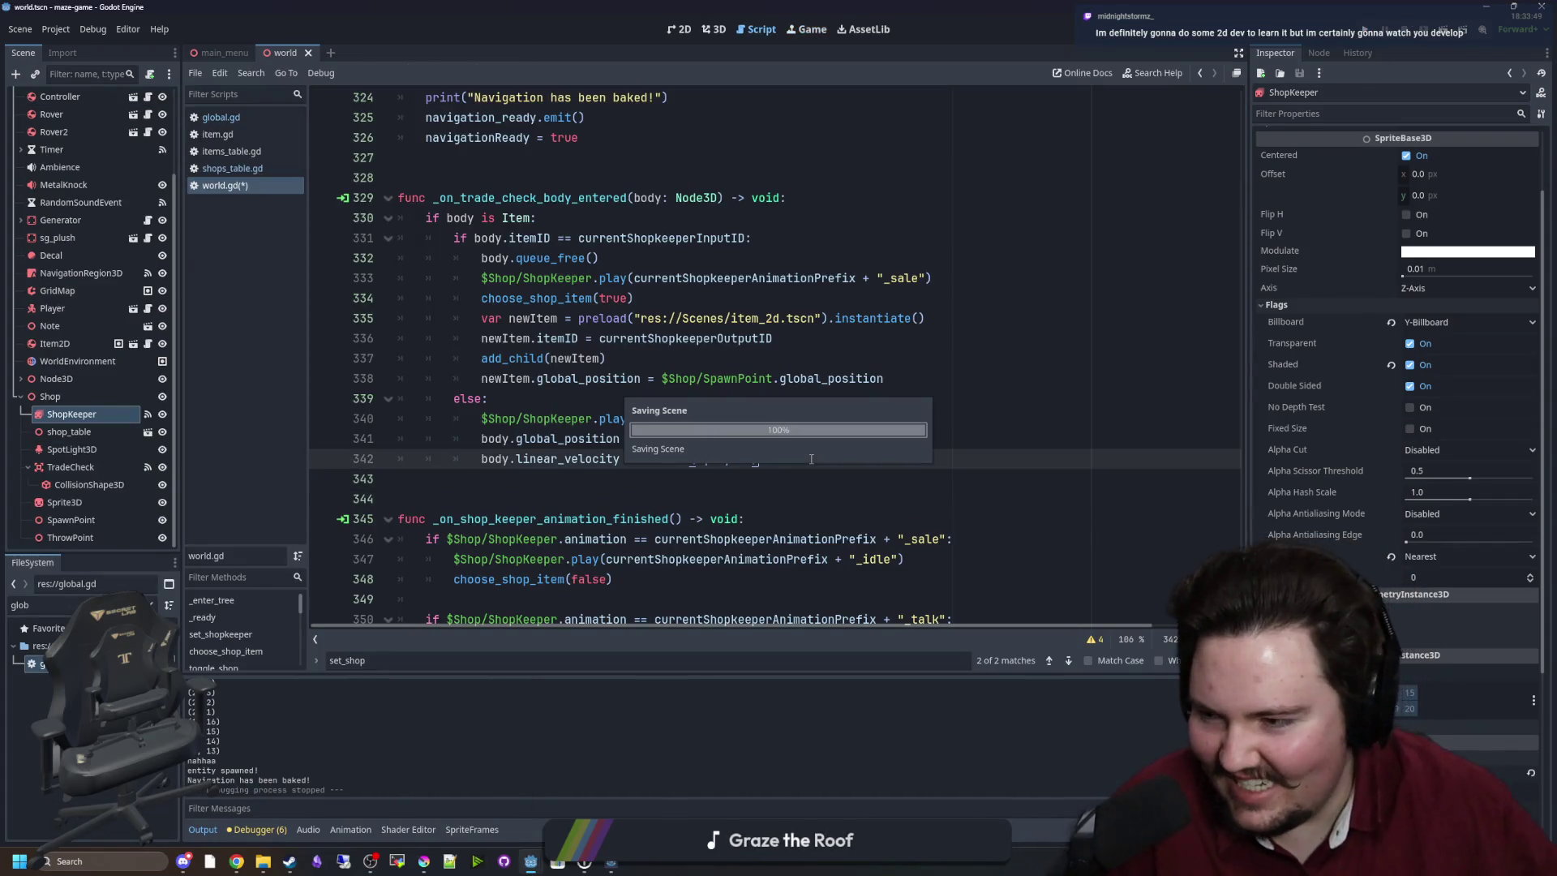
# Save the Vector3(0, 0, 10) velocity, move the other Godot window aside, and relaunch the game.
pyautogui.hotkey('ctrl', 's')
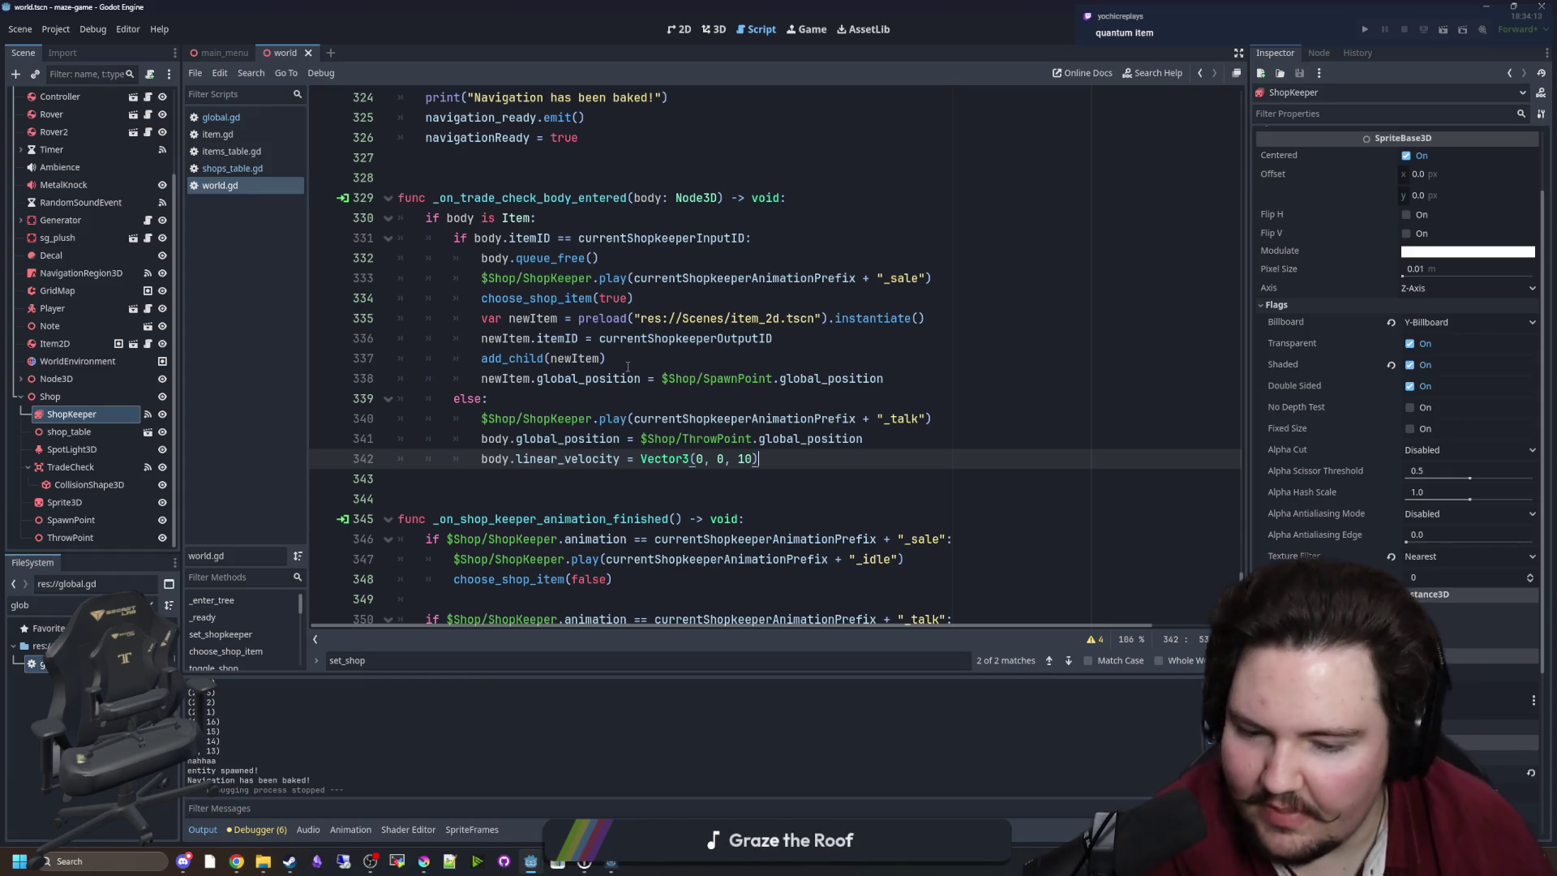
pyautogui.moveTo(531, 861)
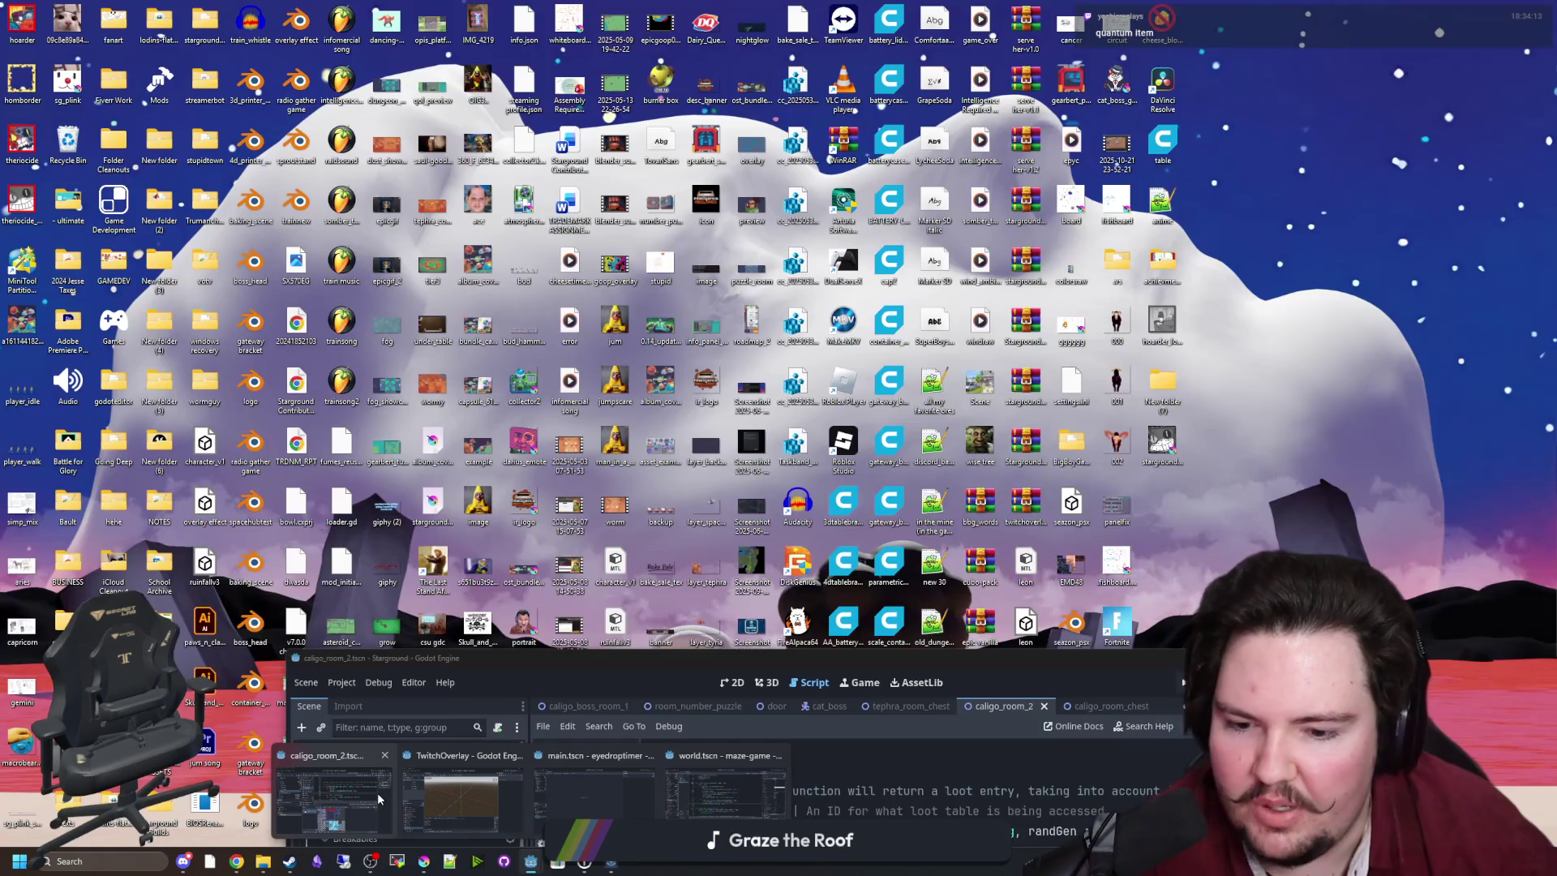
pyautogui.click(377, 791)
pyautogui.moveTo(910, 651)
pyautogui.mouseDown()
pyautogui.moveTo(809, 125)
pyautogui.moveTo(799, 417)
pyautogui.mouseUp()
pyautogui.click(759, 458)
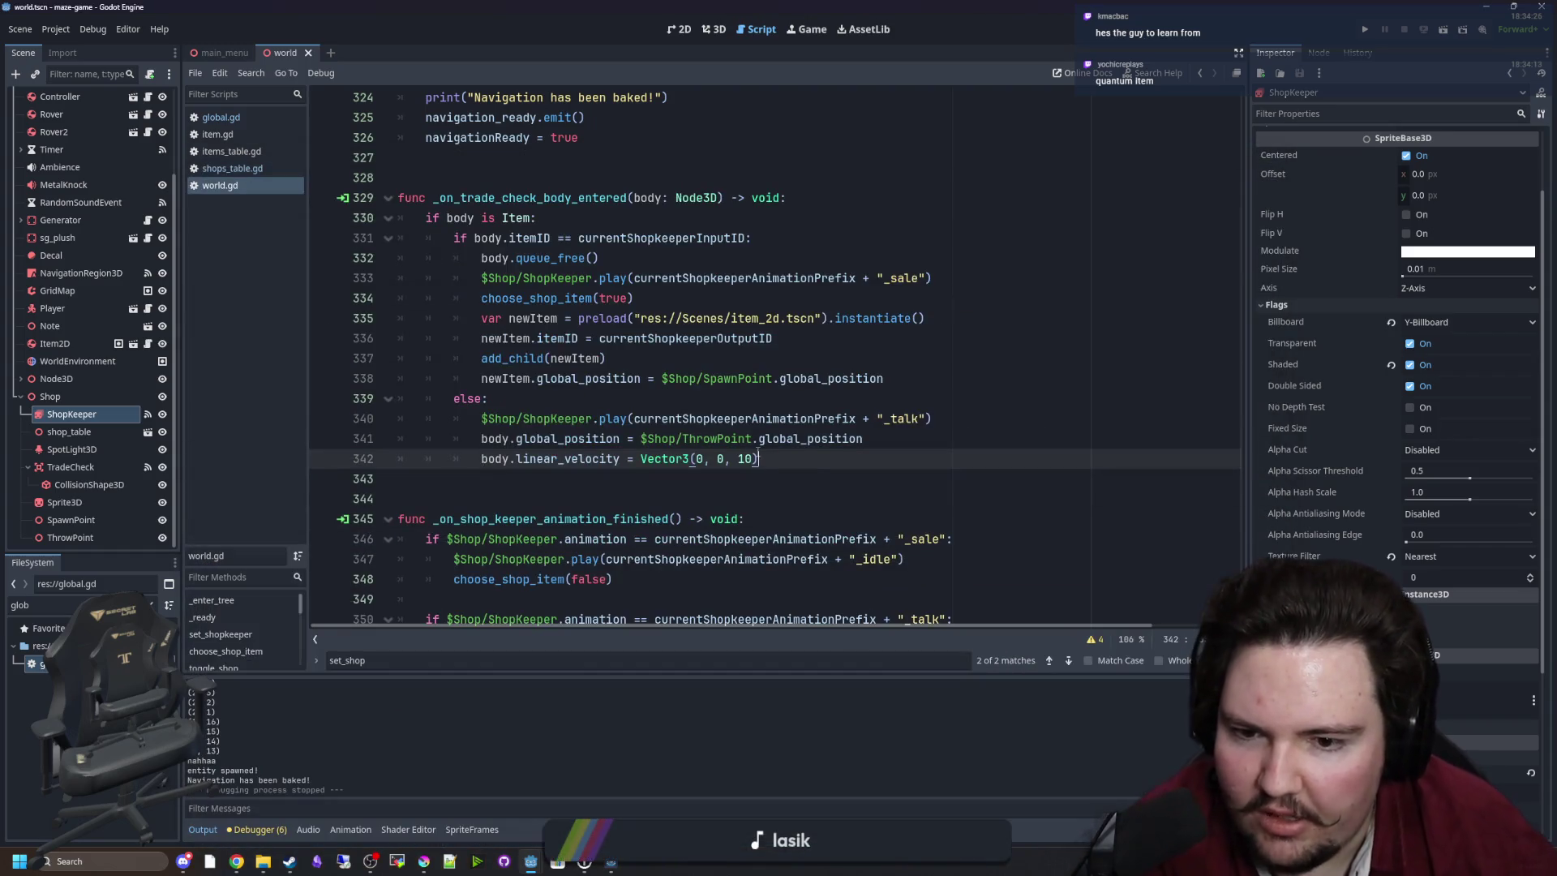
pyautogui.click(745, 474)
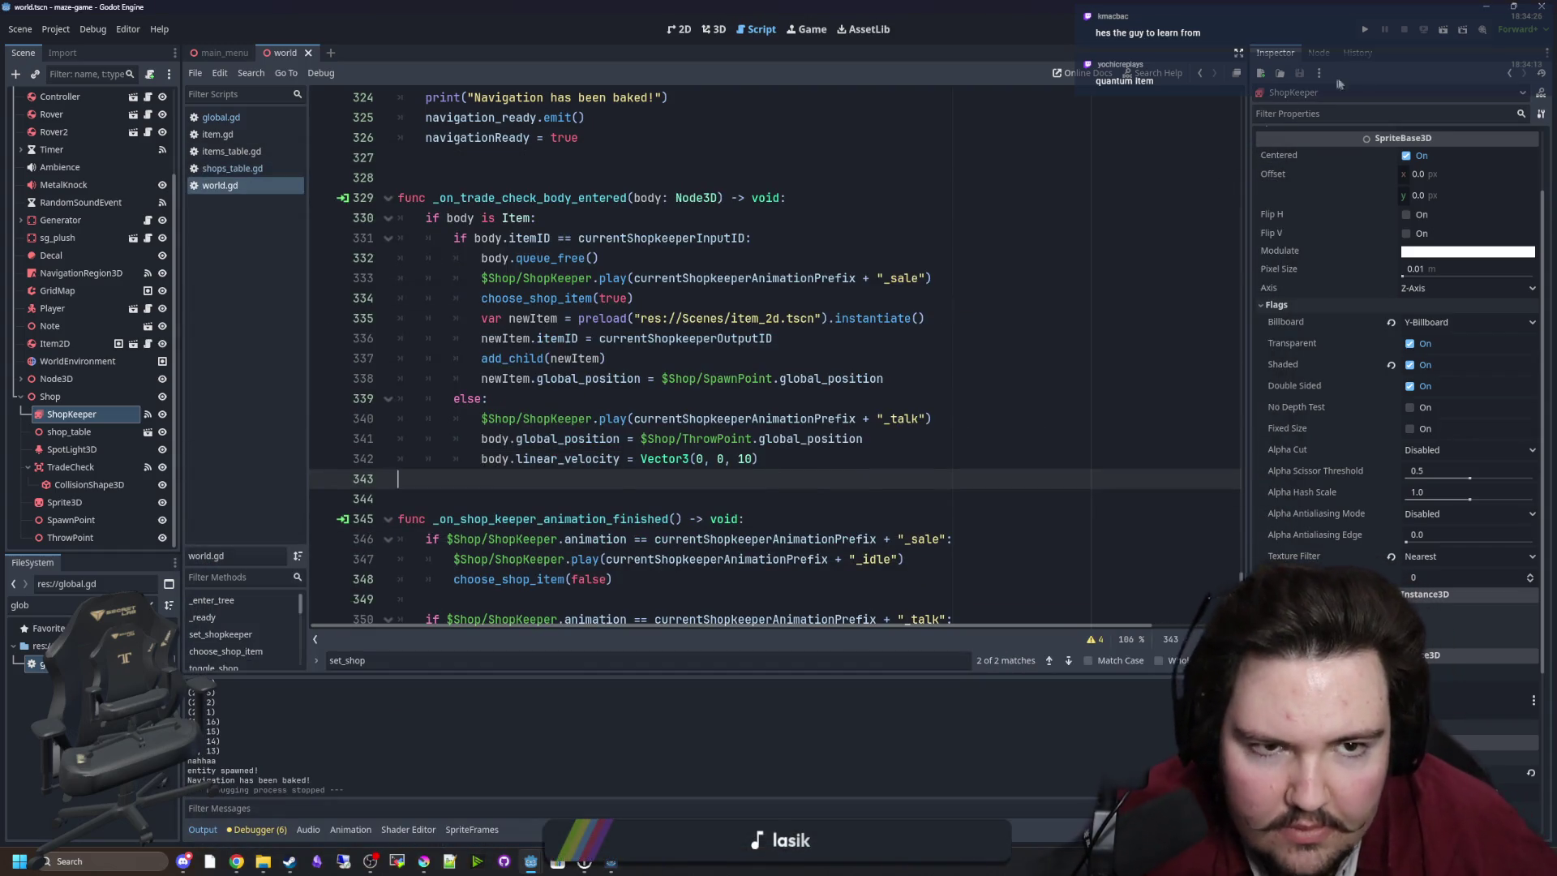
pyautogui.click(1364, 32)
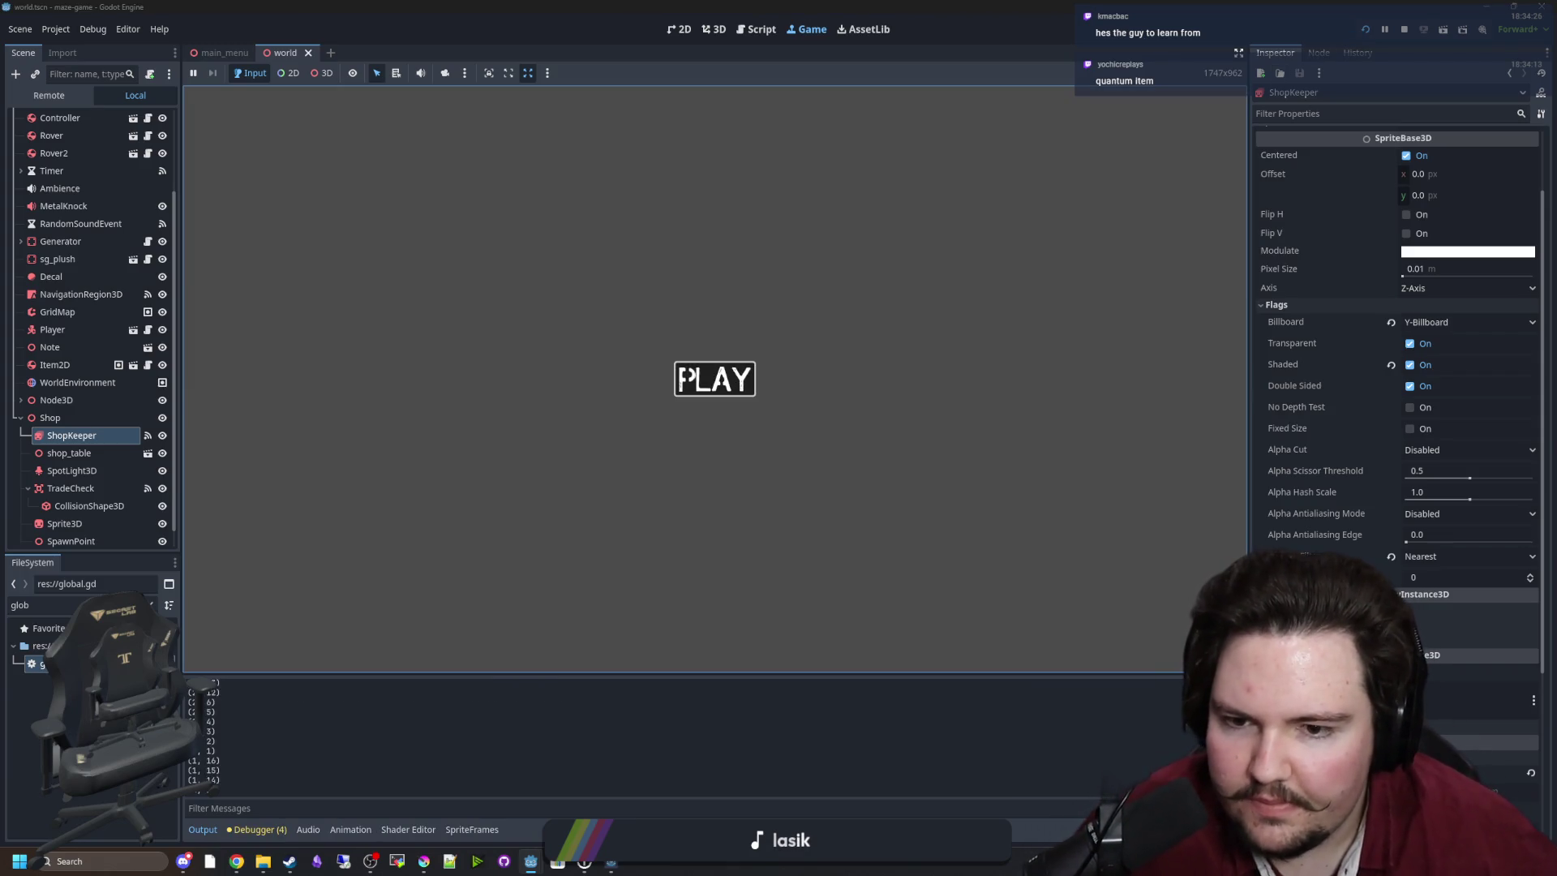
# Start play, pick up the blue potion, and hand it to the shopkeeper.
pyautogui.click(711, 376)
pyautogui.press('w')
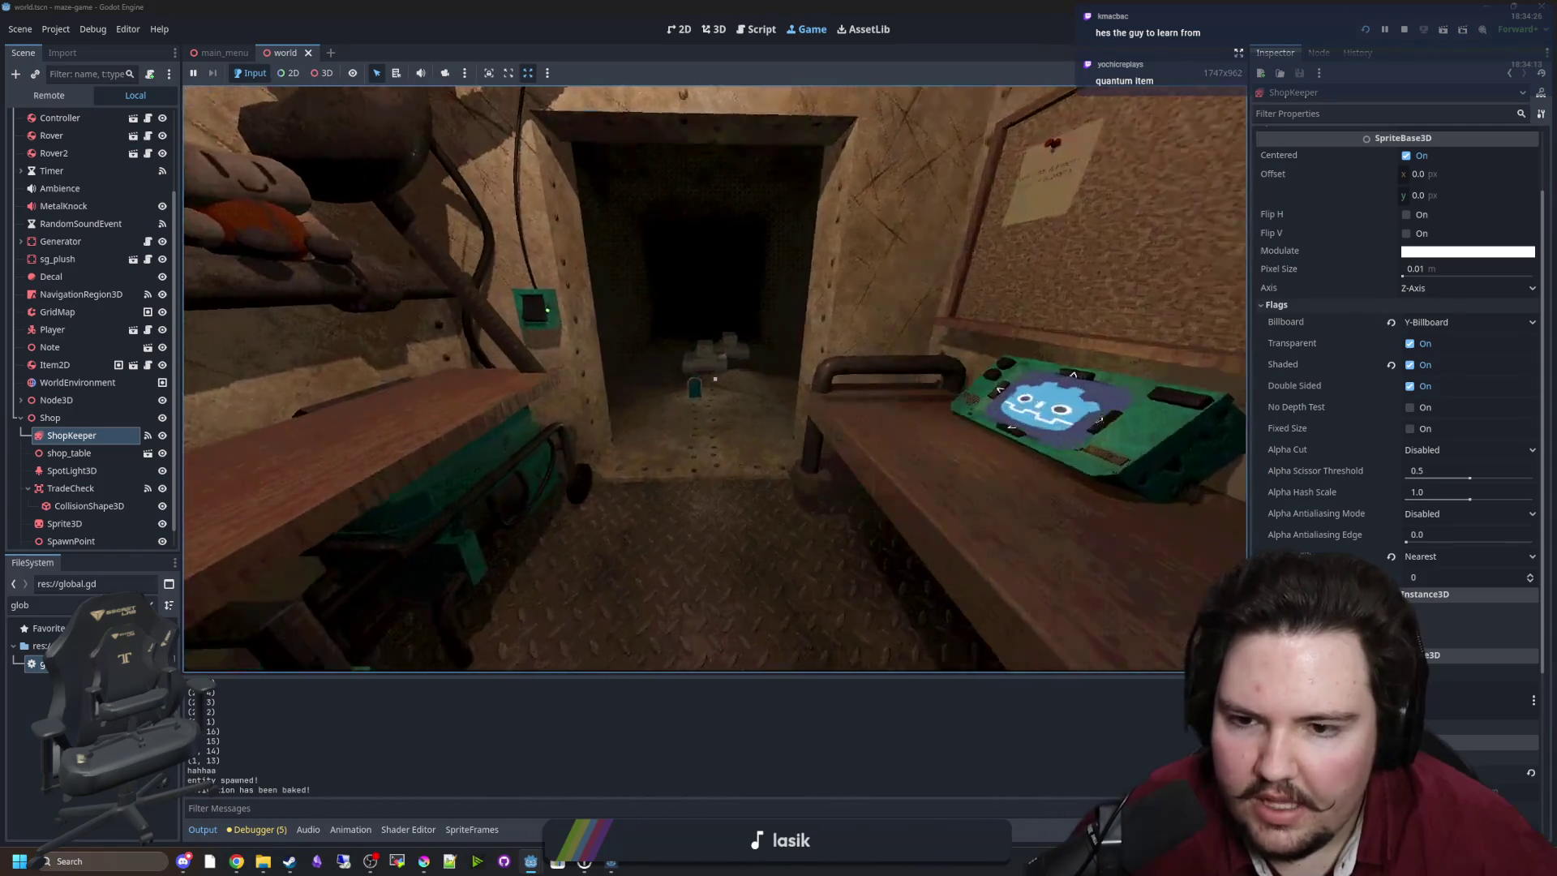
pyautogui.press('e')
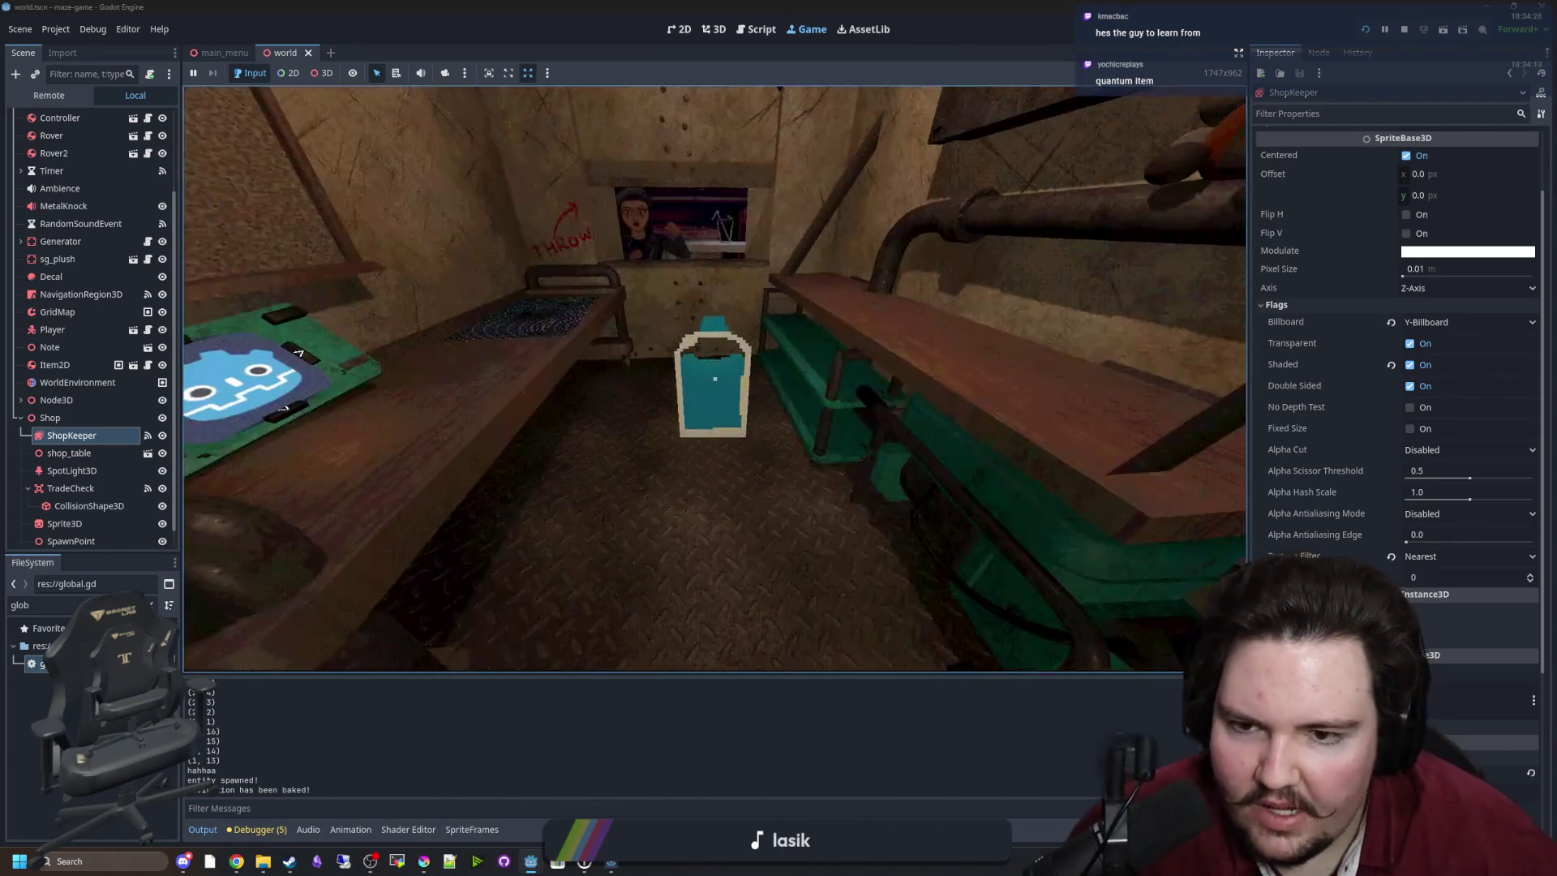
pyautogui.press('w')
pyautogui.press('e')
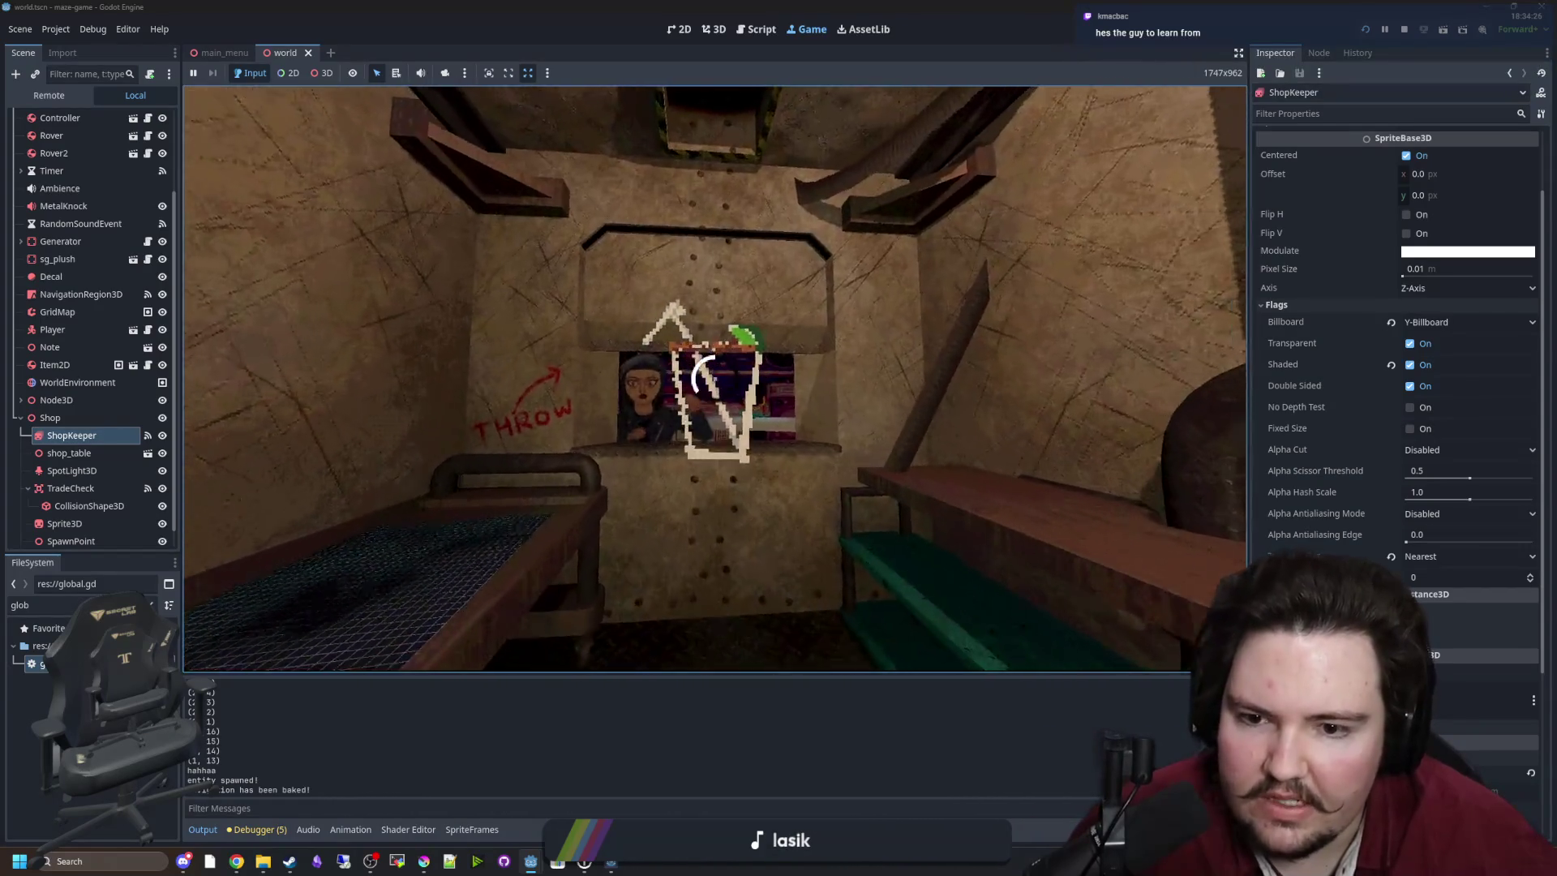
# Grab the thrown-back cup, stop the game, and return to velocity line 342.
pyautogui.press('w')
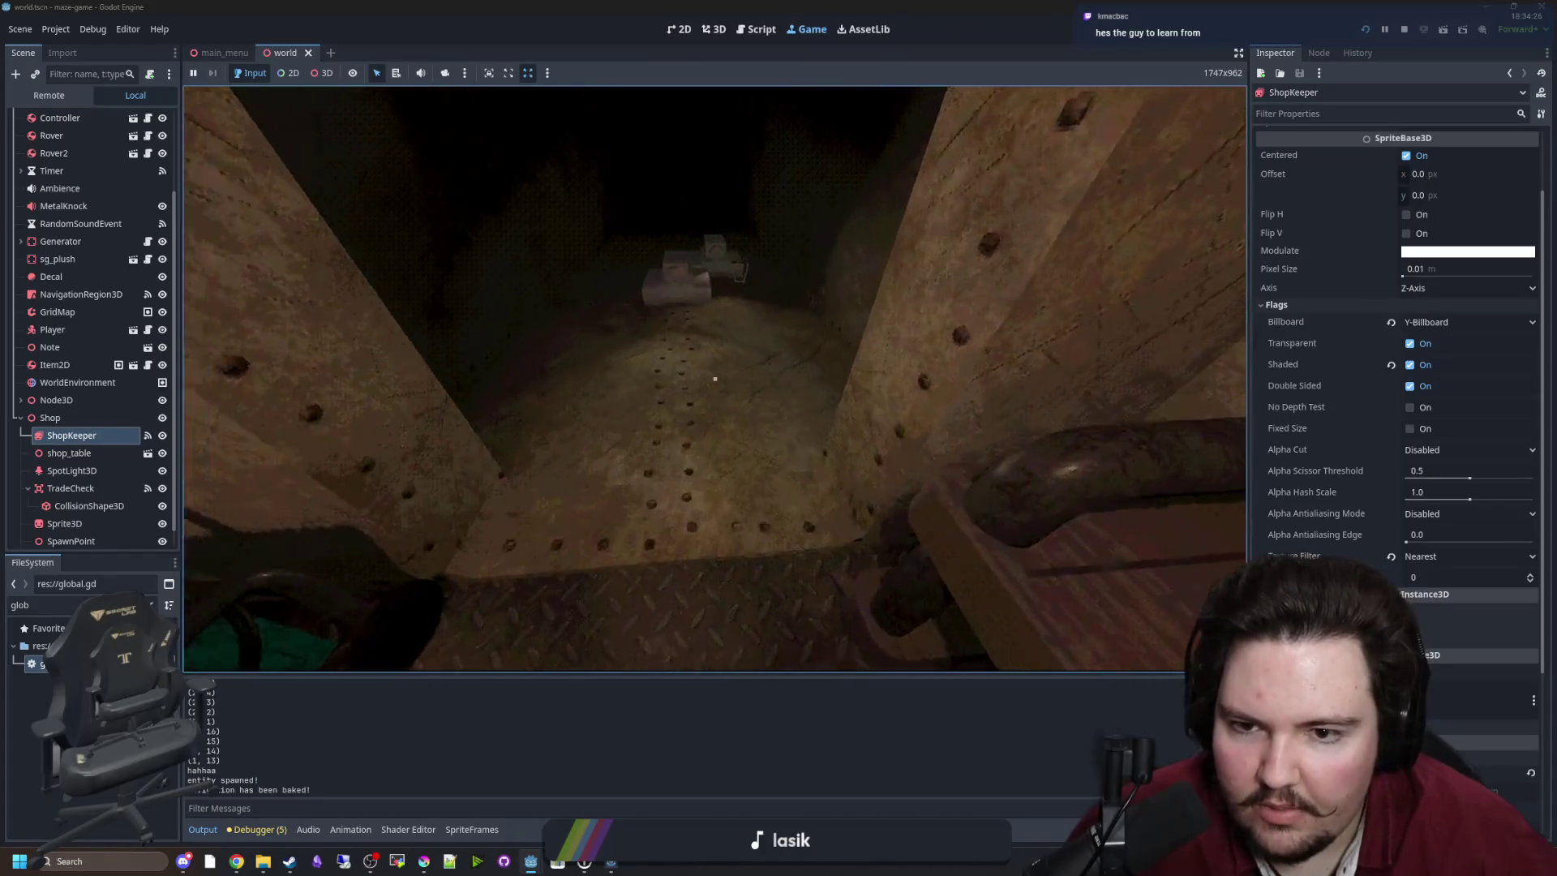
pyautogui.press('w')
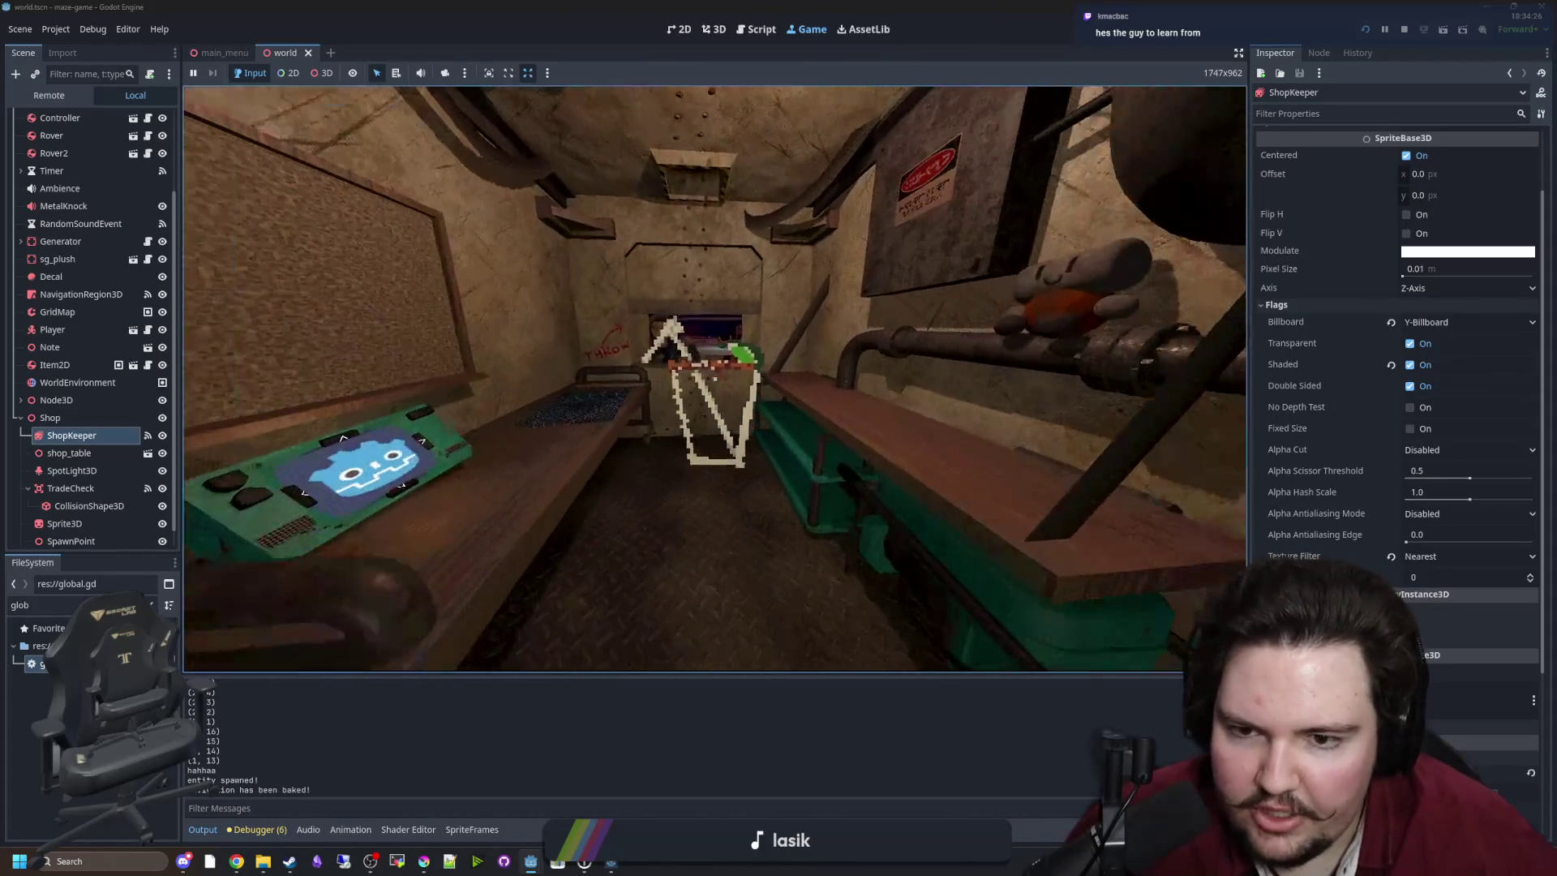
pyautogui.press('w')
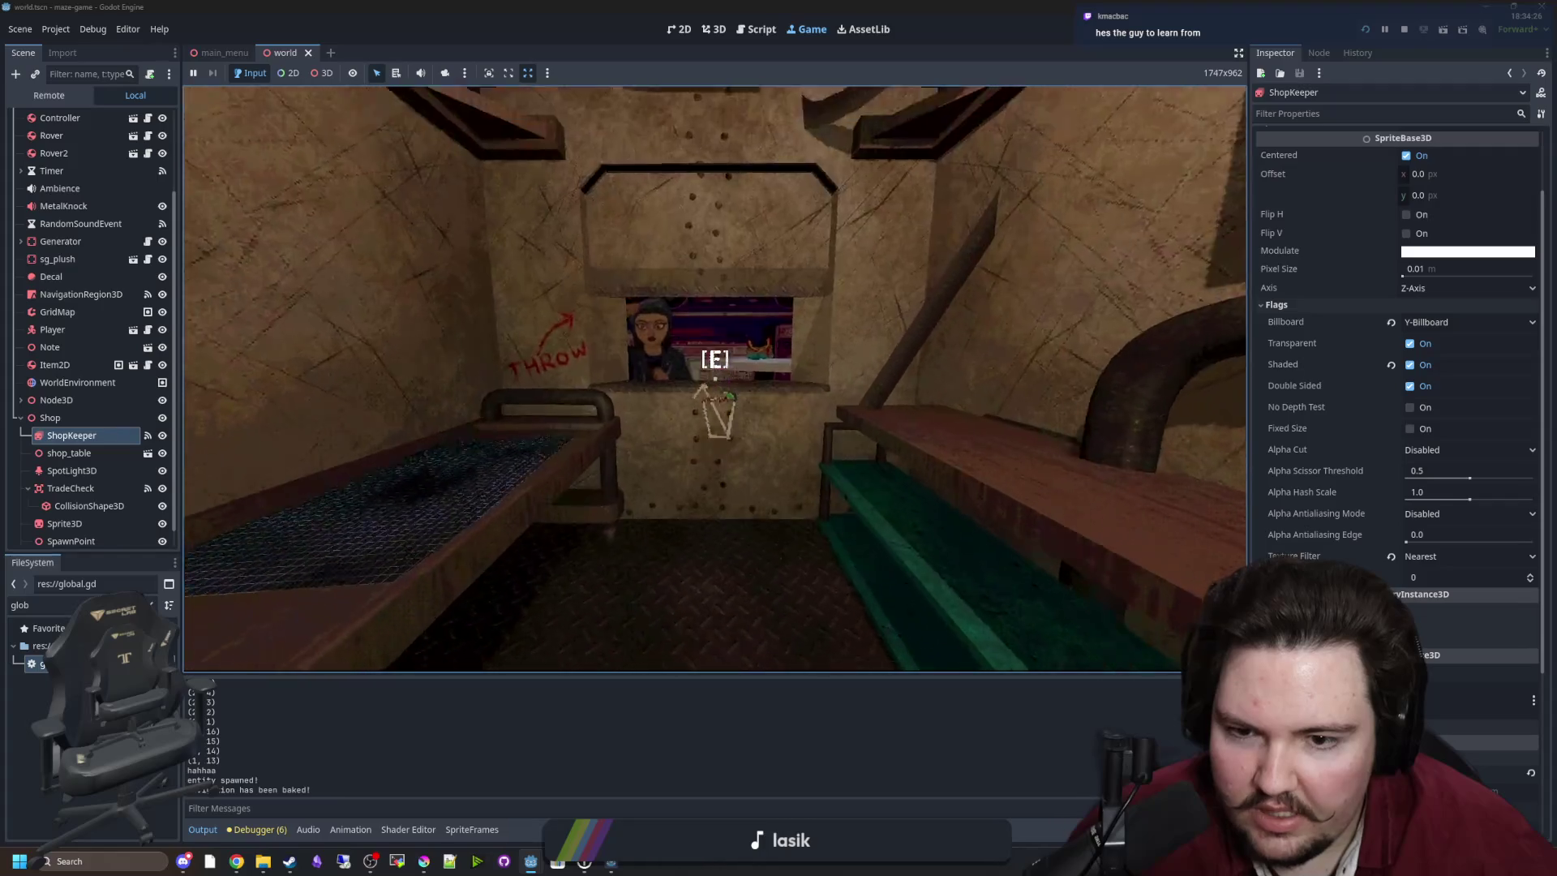
pyautogui.press('s')
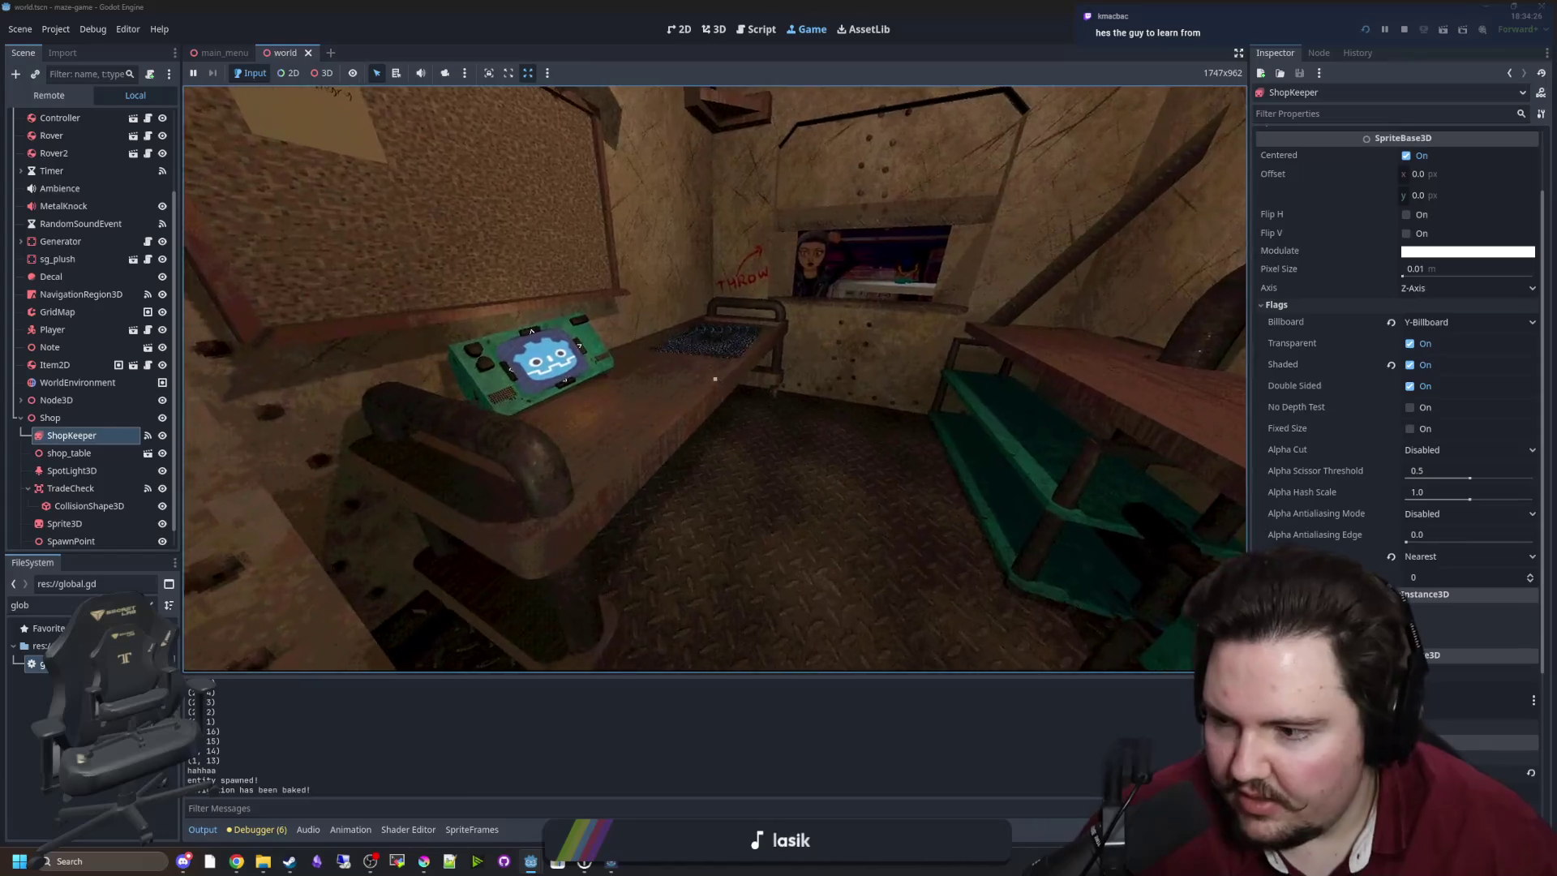
pyautogui.press('super')
pyautogui.click(695, 690)
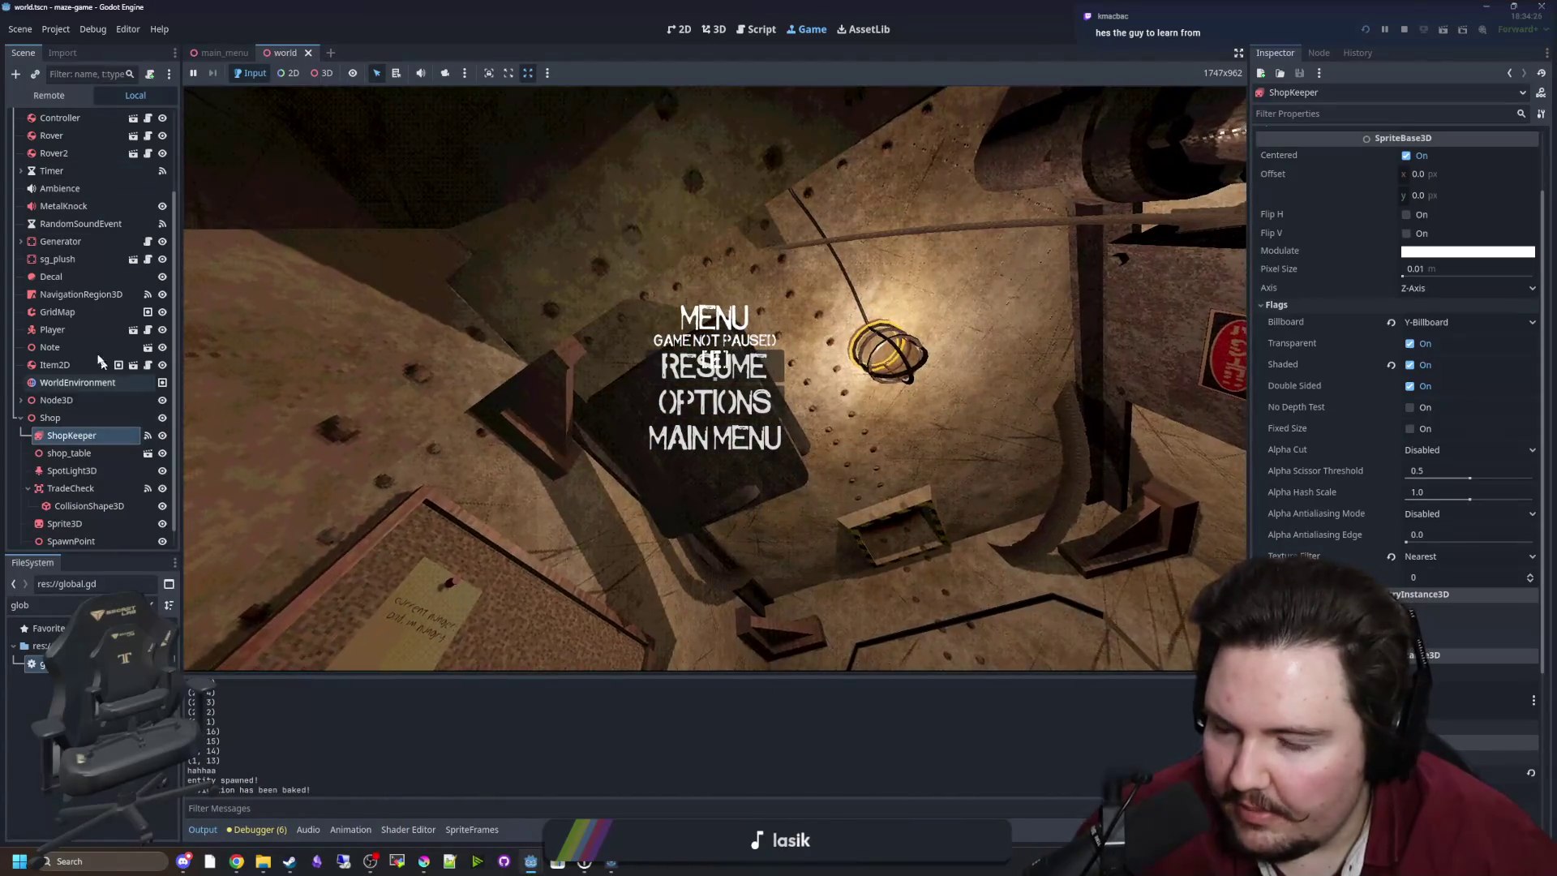
pyautogui.press('F8')
pyautogui.click(781, 459)
# Change the throw velocity to Vector3(0, 1, 3) and run the game.
pyautogui.press('Left')
pyautogui.press('BackSpace')
pyautogui.press('BackSpace')
pyautogui.write('3')
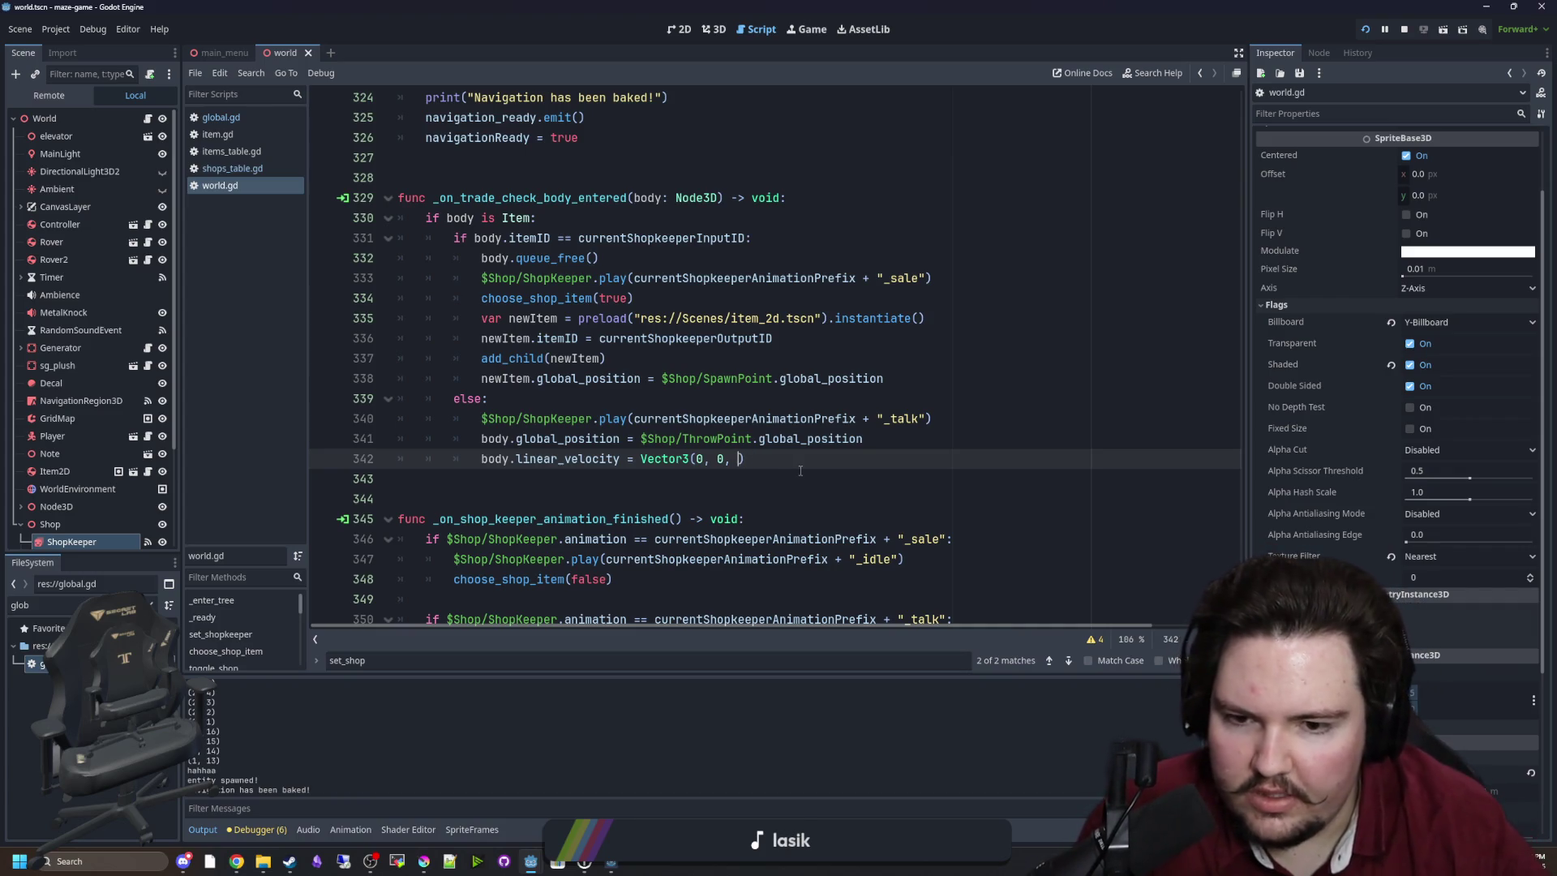
pyautogui.press('Left')
pyautogui.press('Left')
pyautogui.press('Left')
pyautogui.press('BackSpace')
pyautogui.write('1')
pyautogui.press('F5')
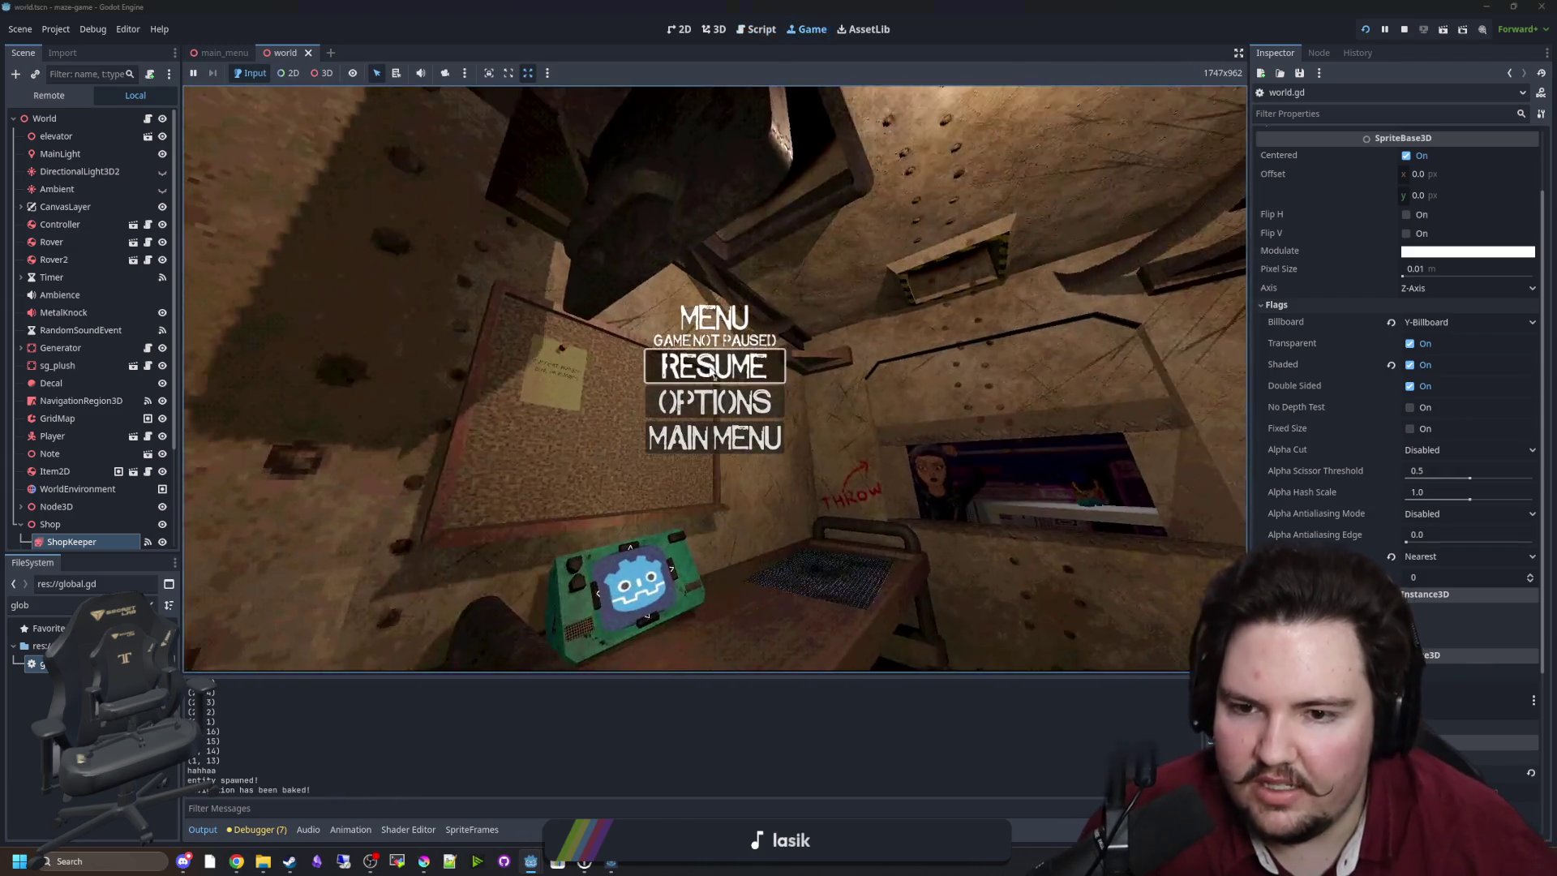
# Offer the held item at the shop window several times, then stop the game.
pyautogui.click(714, 369)
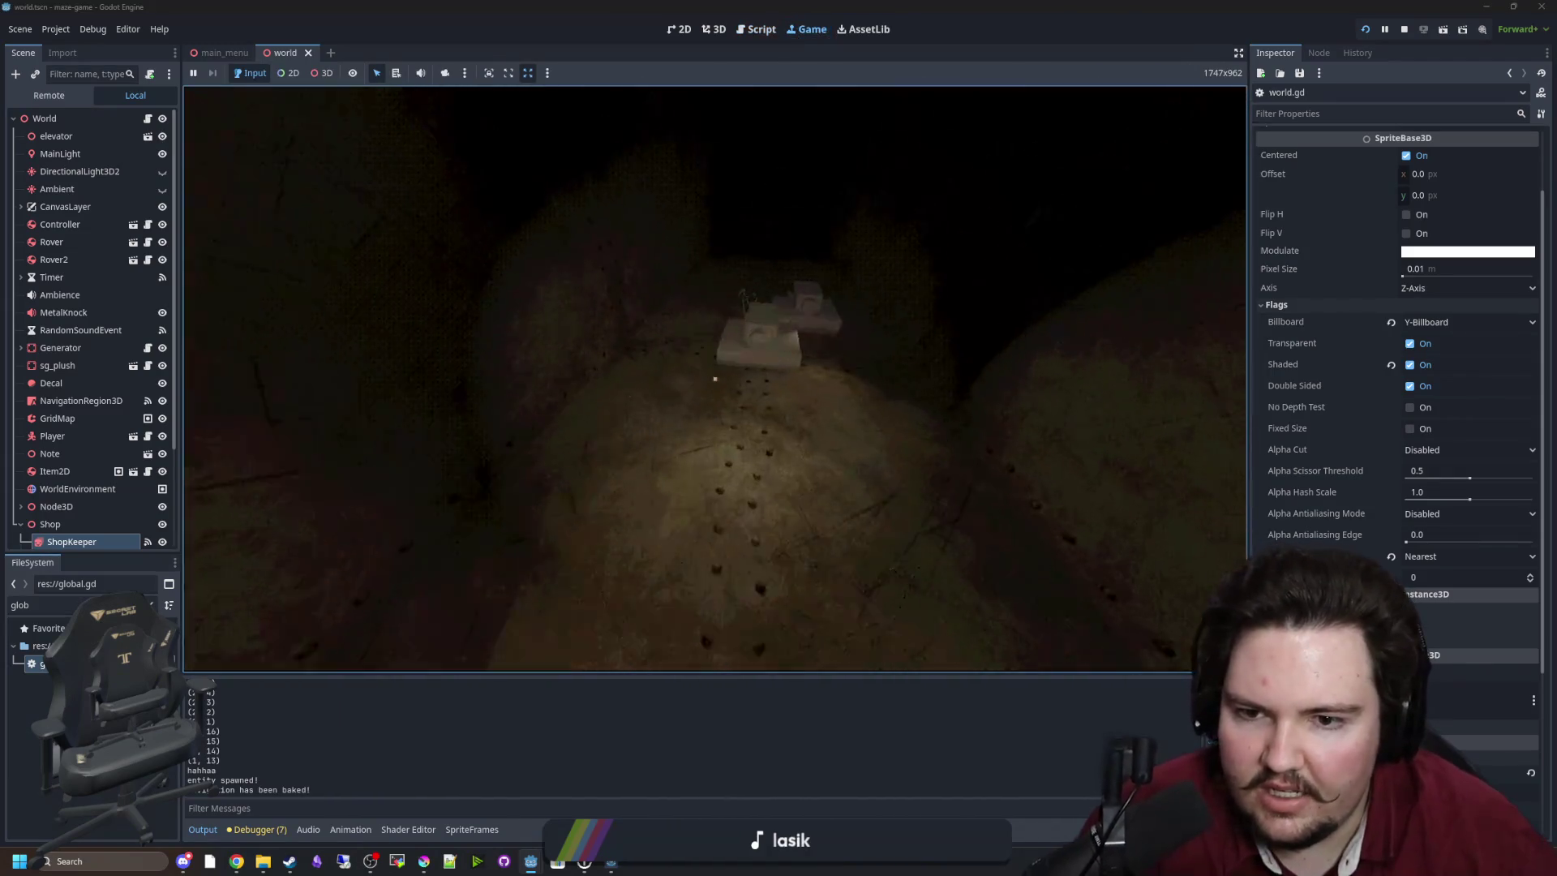
pyautogui.press('w')
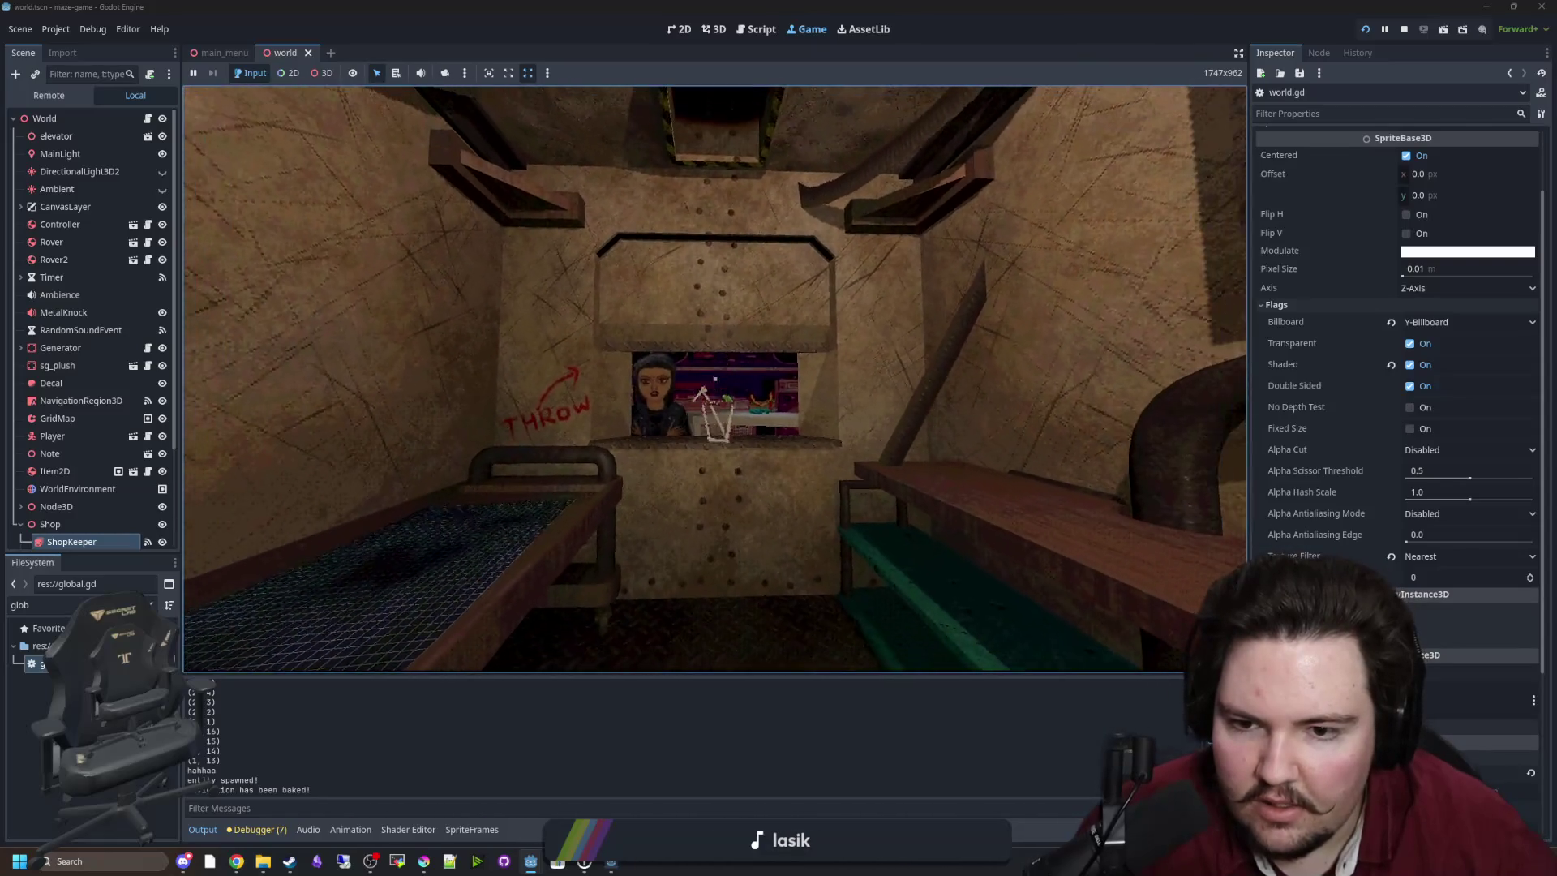
pyautogui.press('e')
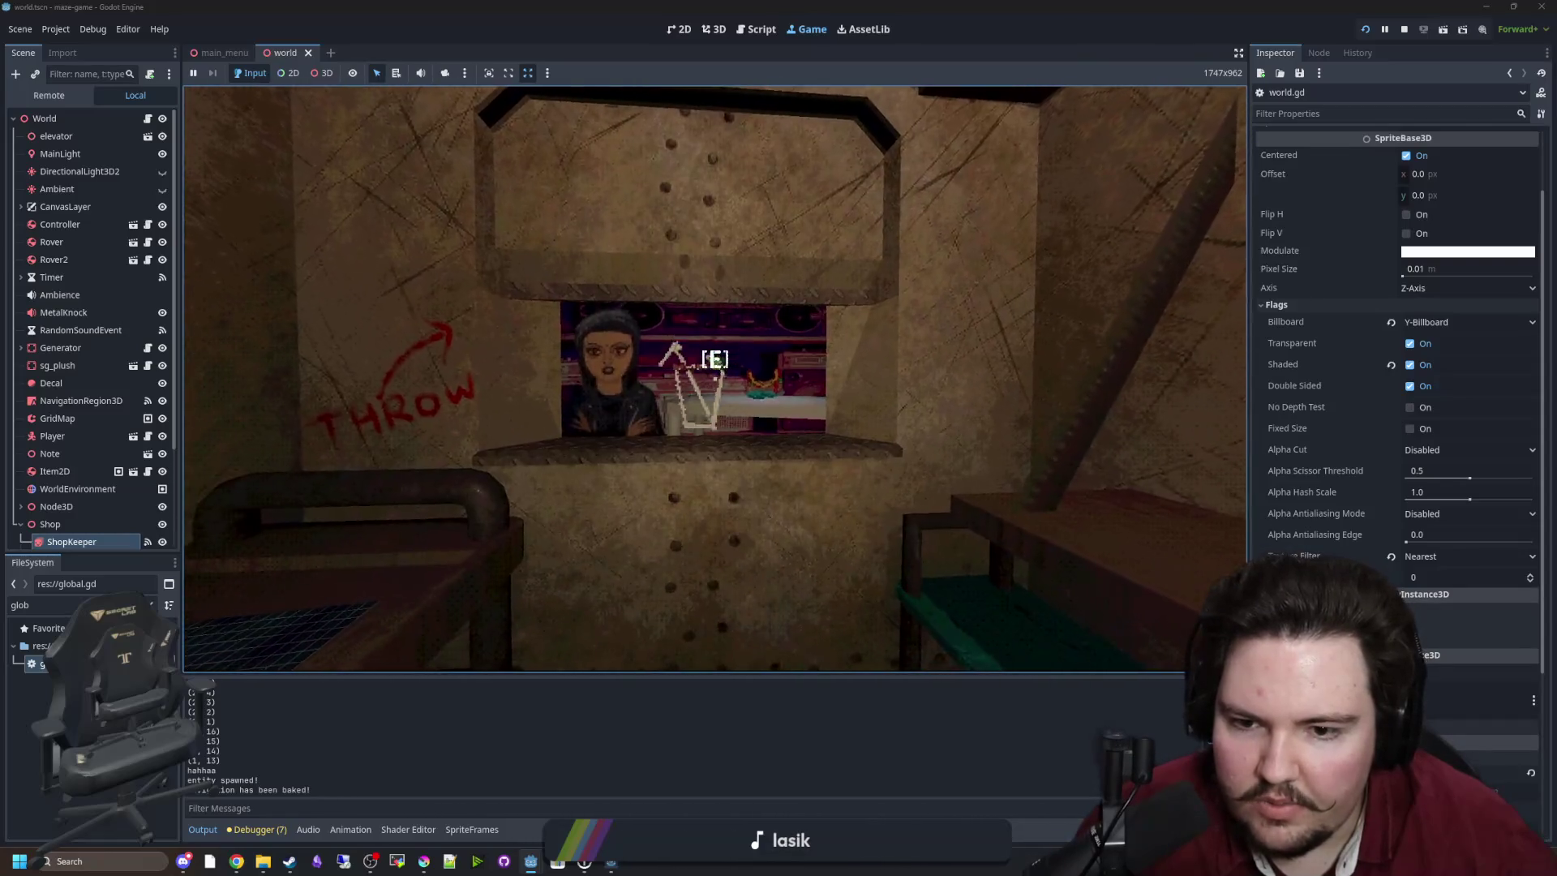
pyautogui.press('e')
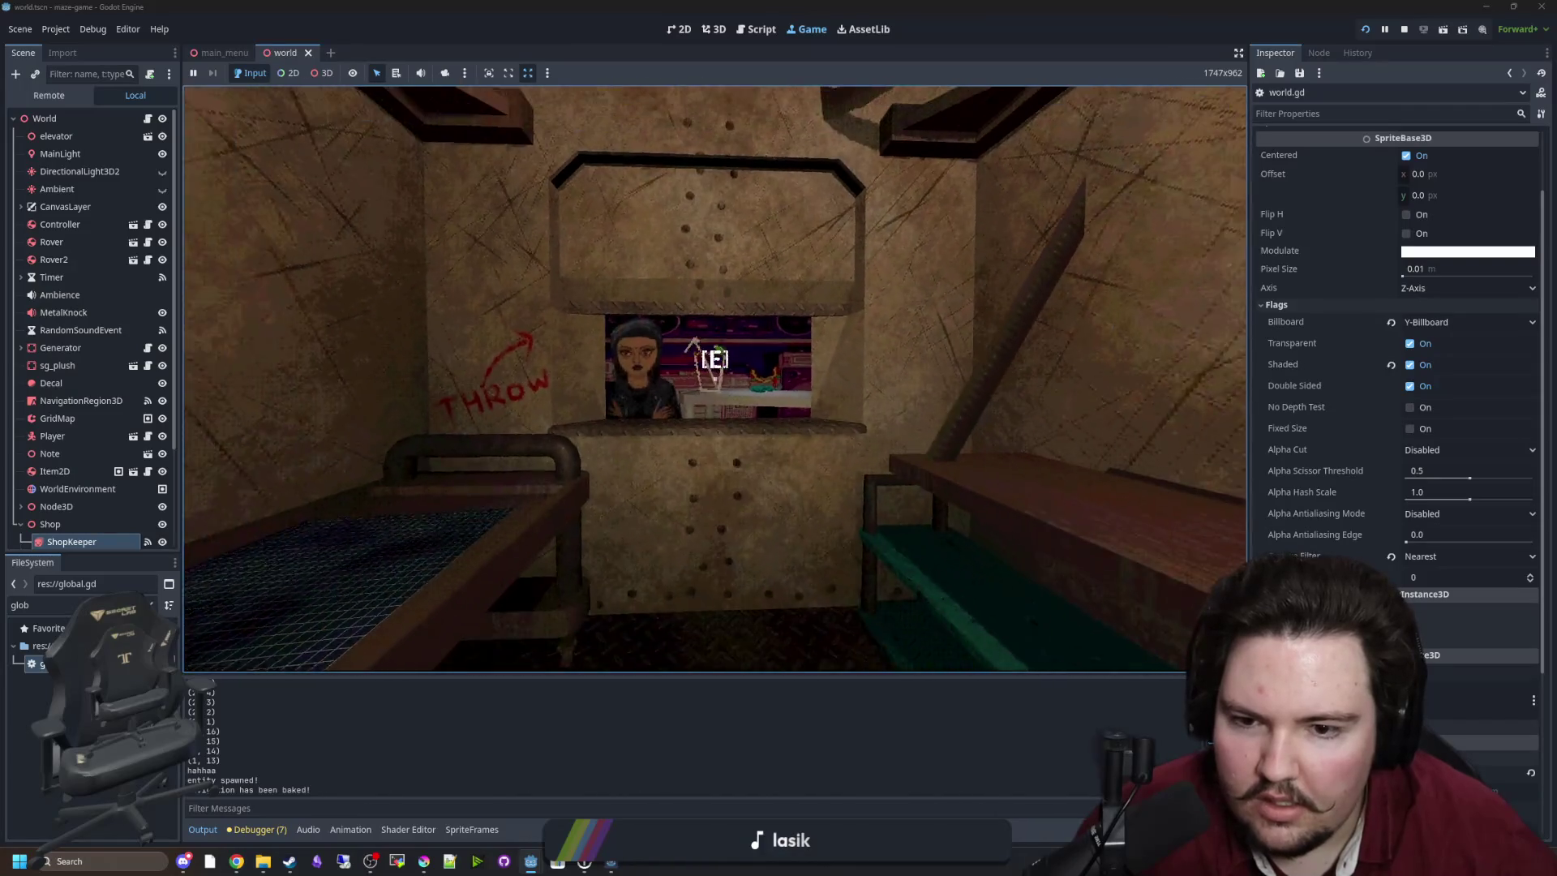
pyautogui.press('e')
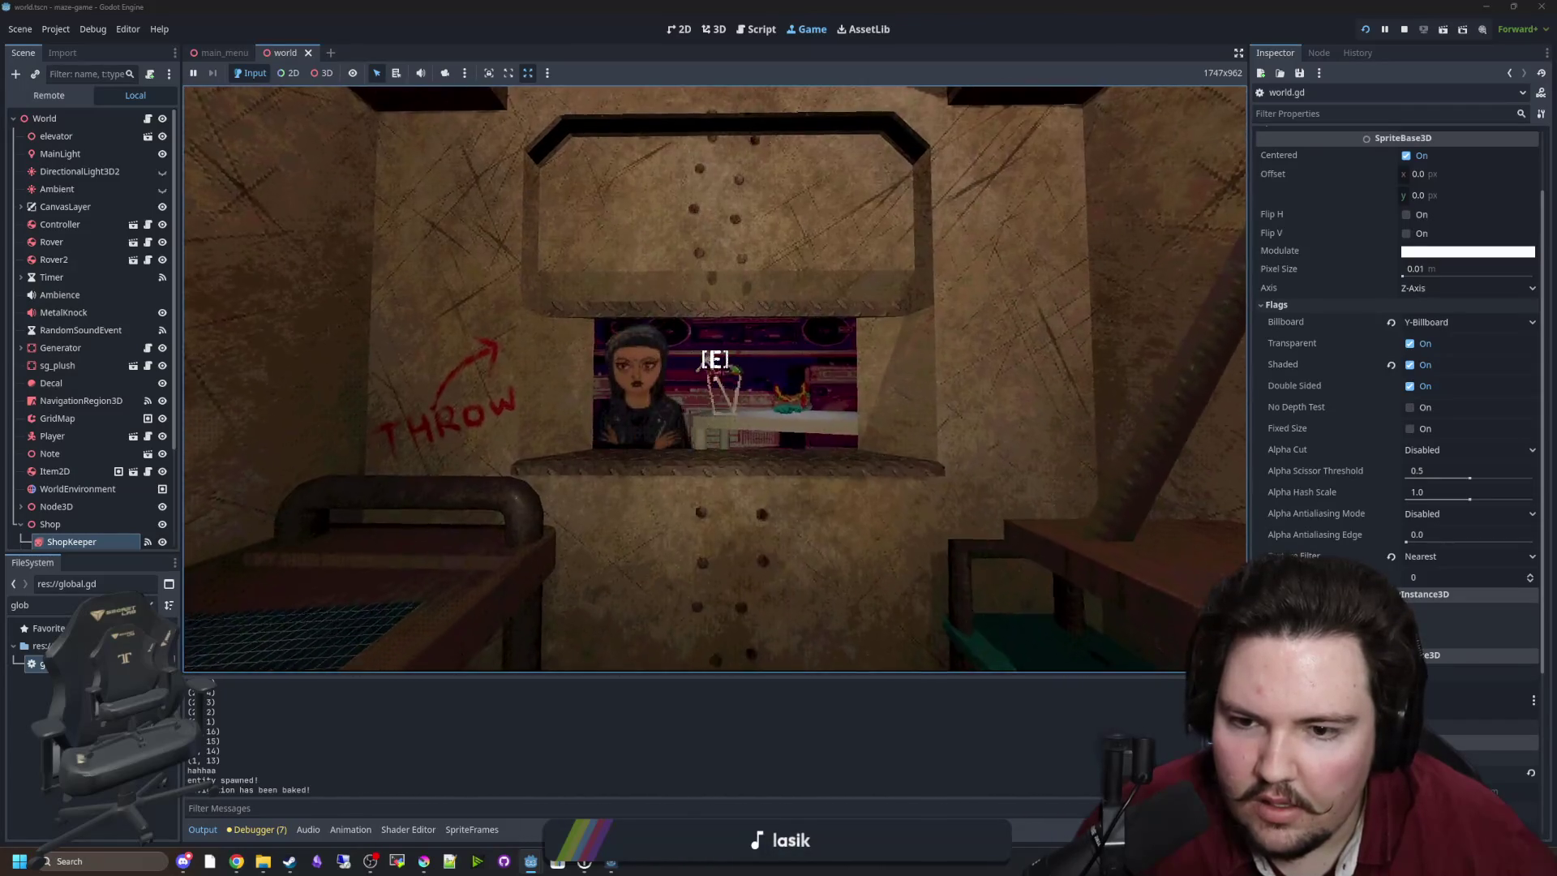
pyautogui.press('Escape')
pyautogui.press('super')
pyautogui.click(1404, 29)
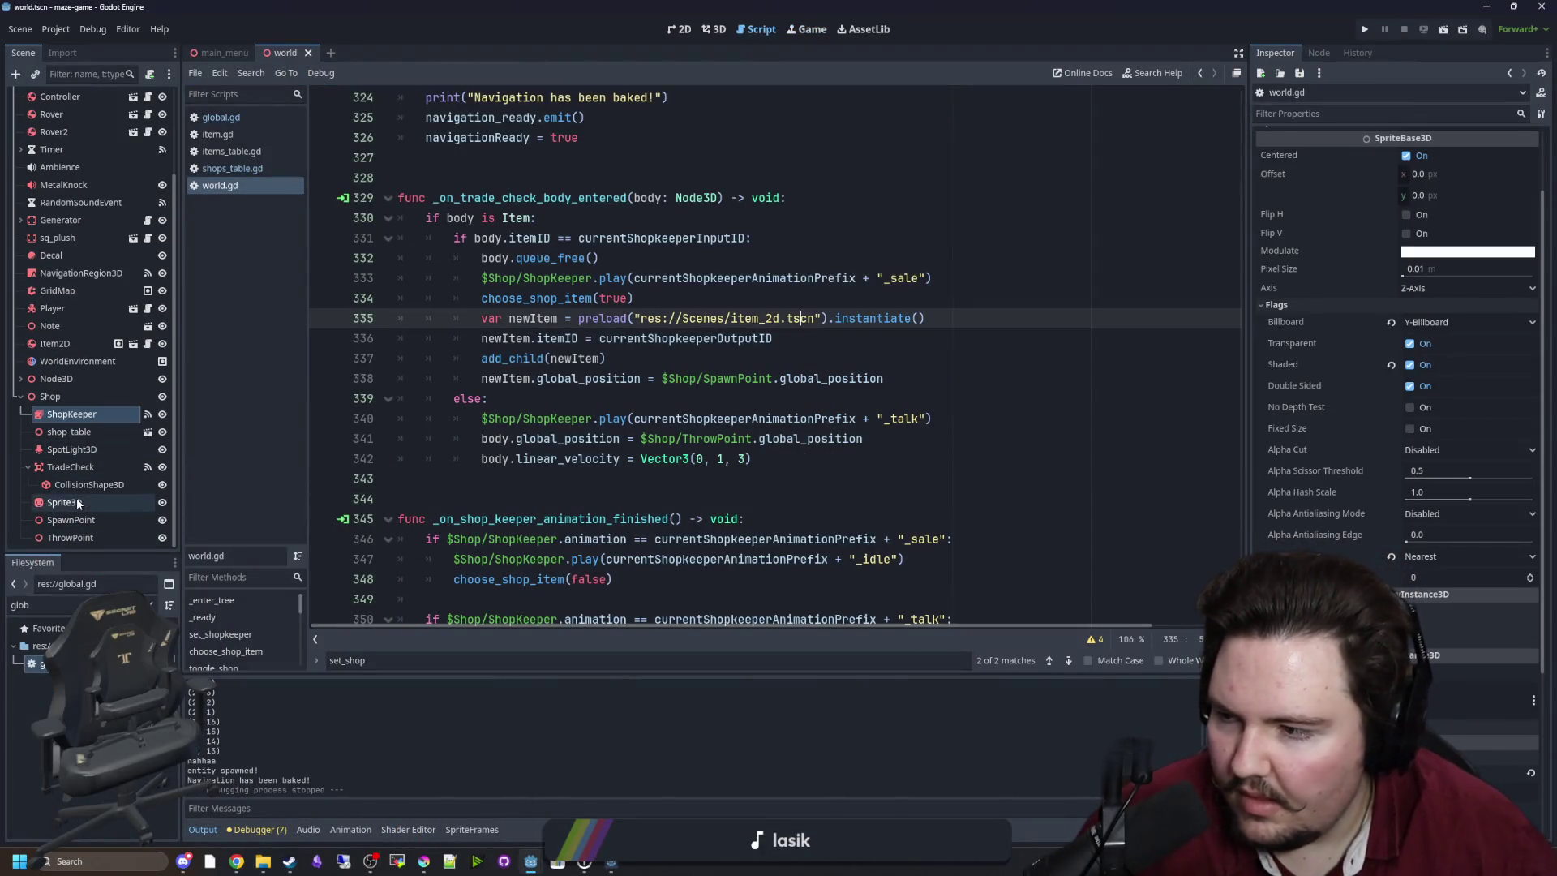
# Save, set the second metalhead_talk frame's duration to 20, and relaunch the game.
pyautogui.click(588, 459)
pyautogui.hotkey('ctrl', 's')
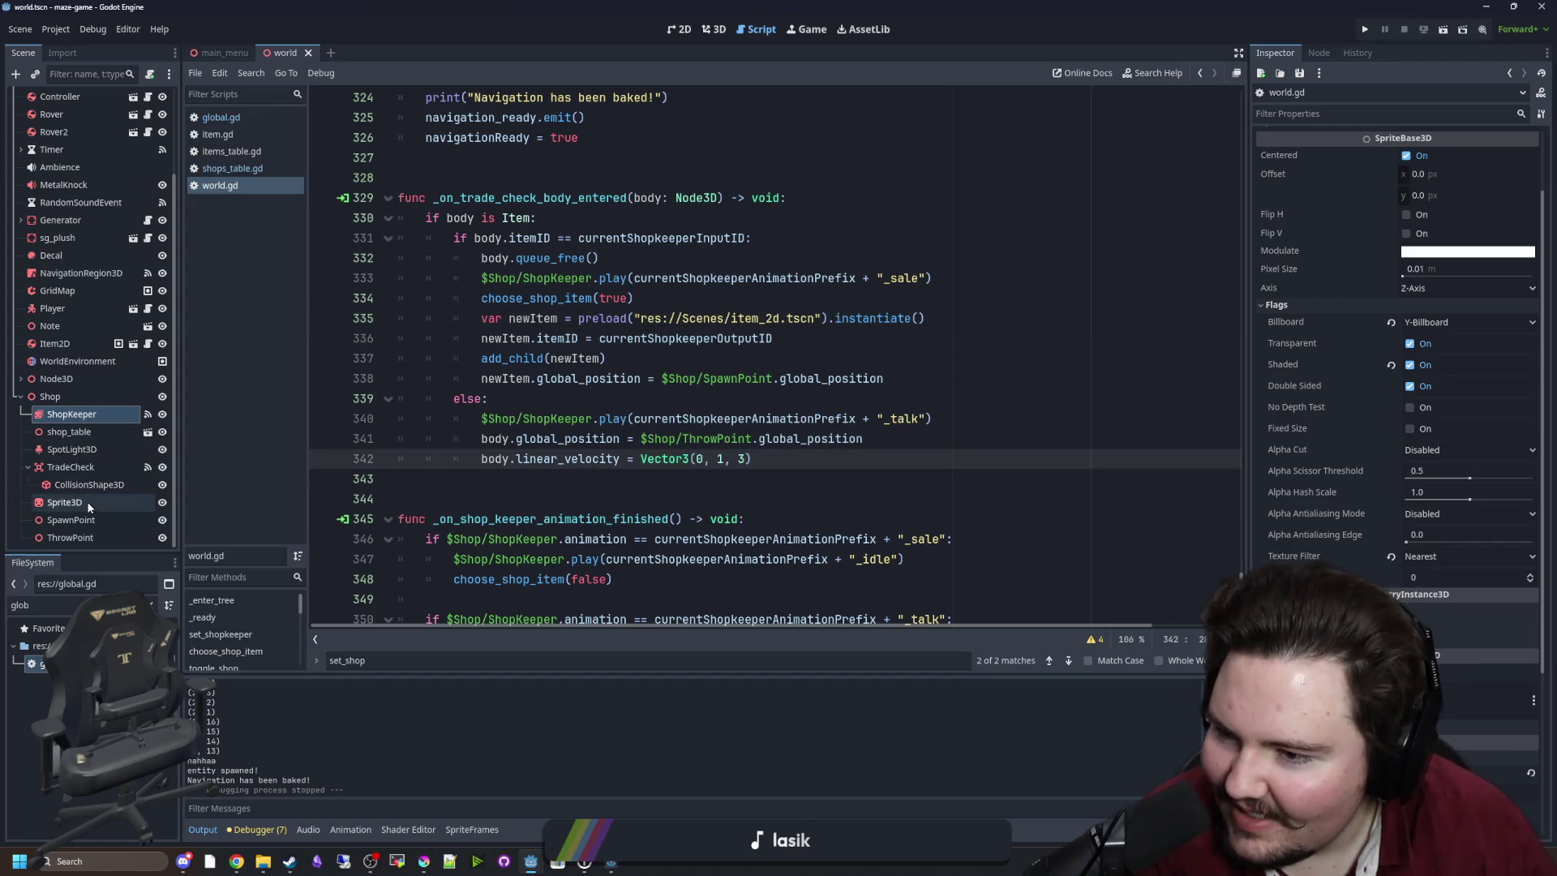
pyautogui.click(85, 415)
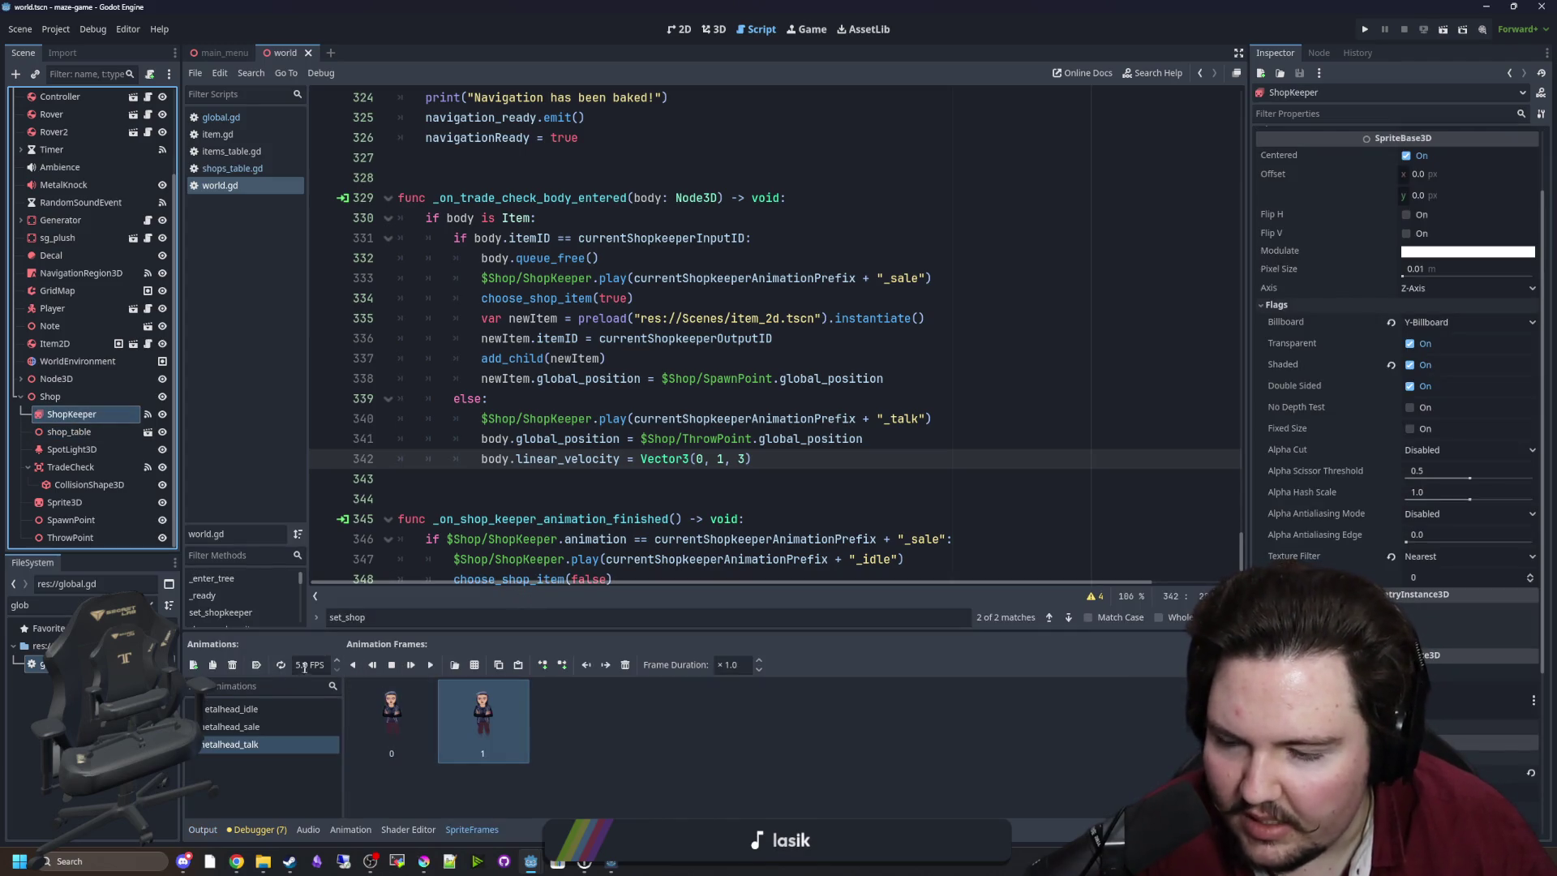
pyautogui.click(751, 664)
pyautogui.write('20')
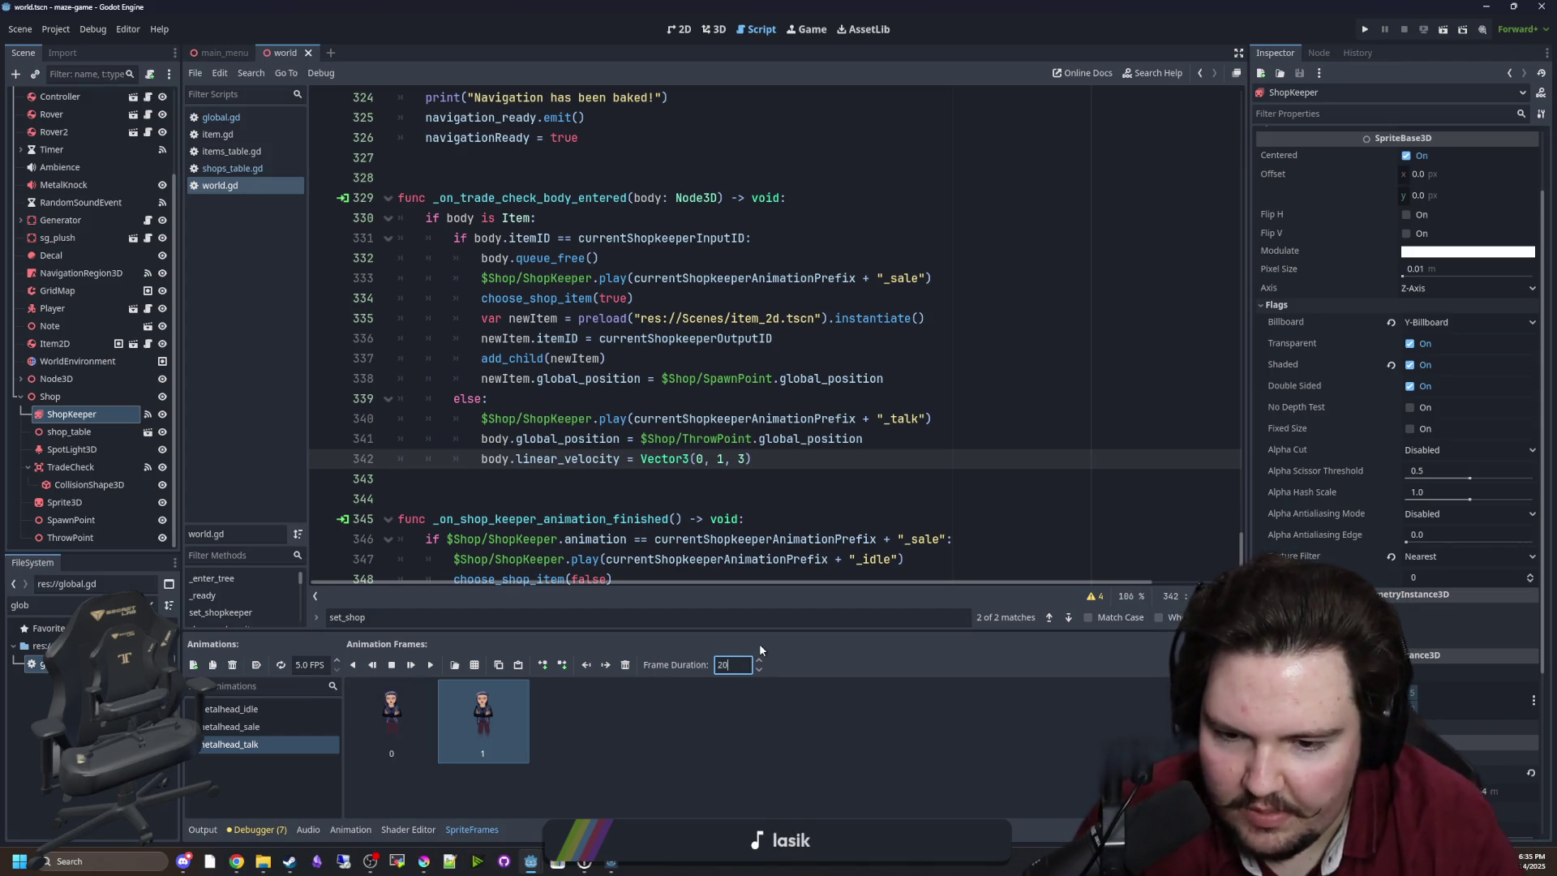
pyautogui.press('Return')
pyautogui.click(1364, 30)
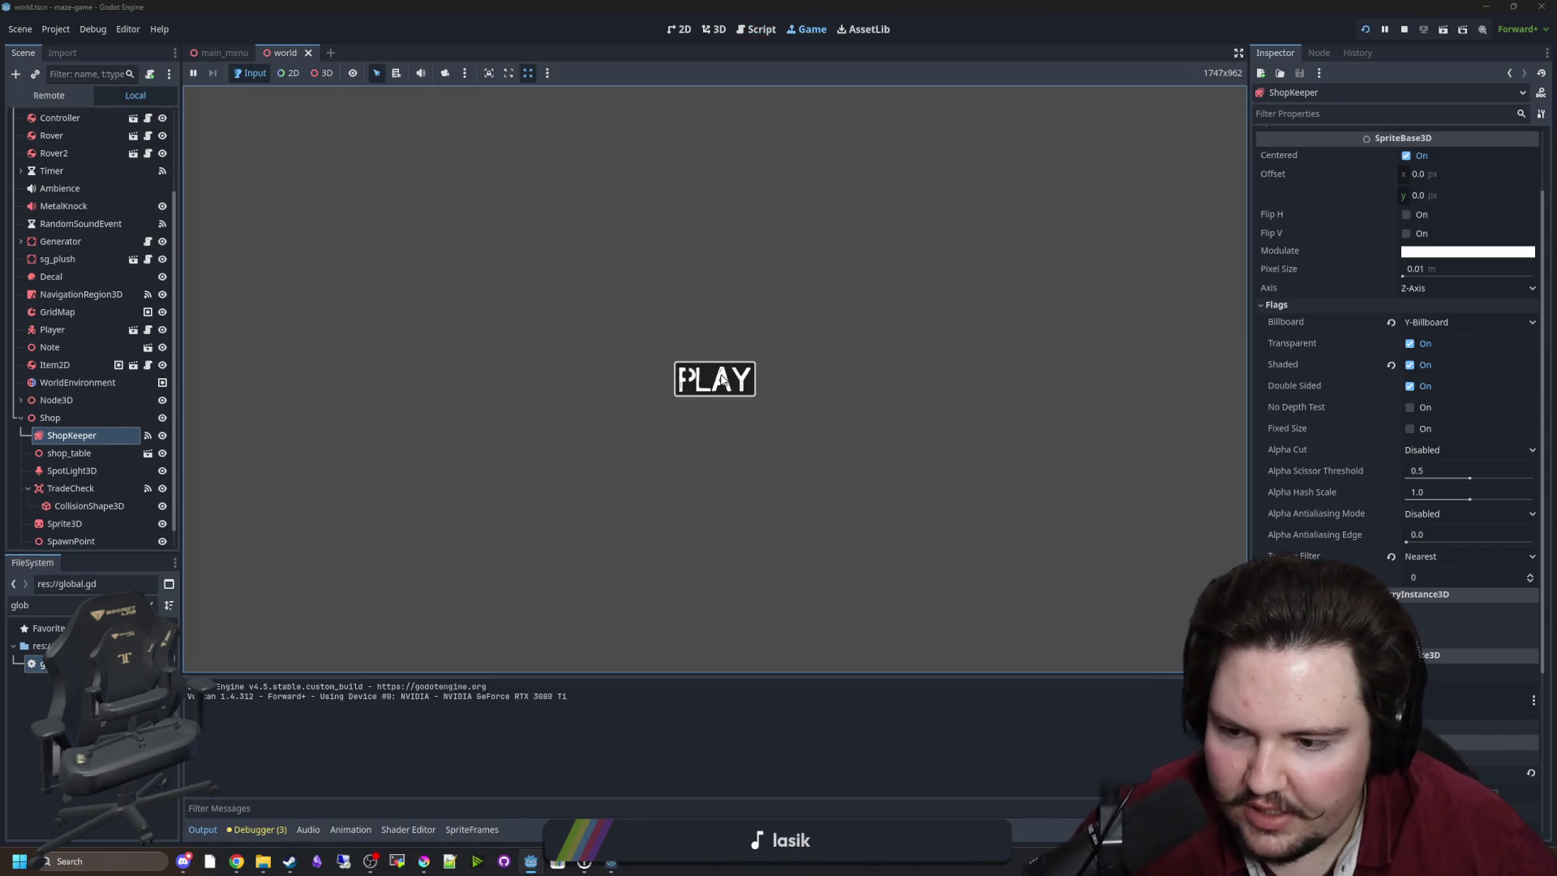
# Start the game from the main menu and offer the held wrong item at the shop window.
pyautogui.click(711, 379)
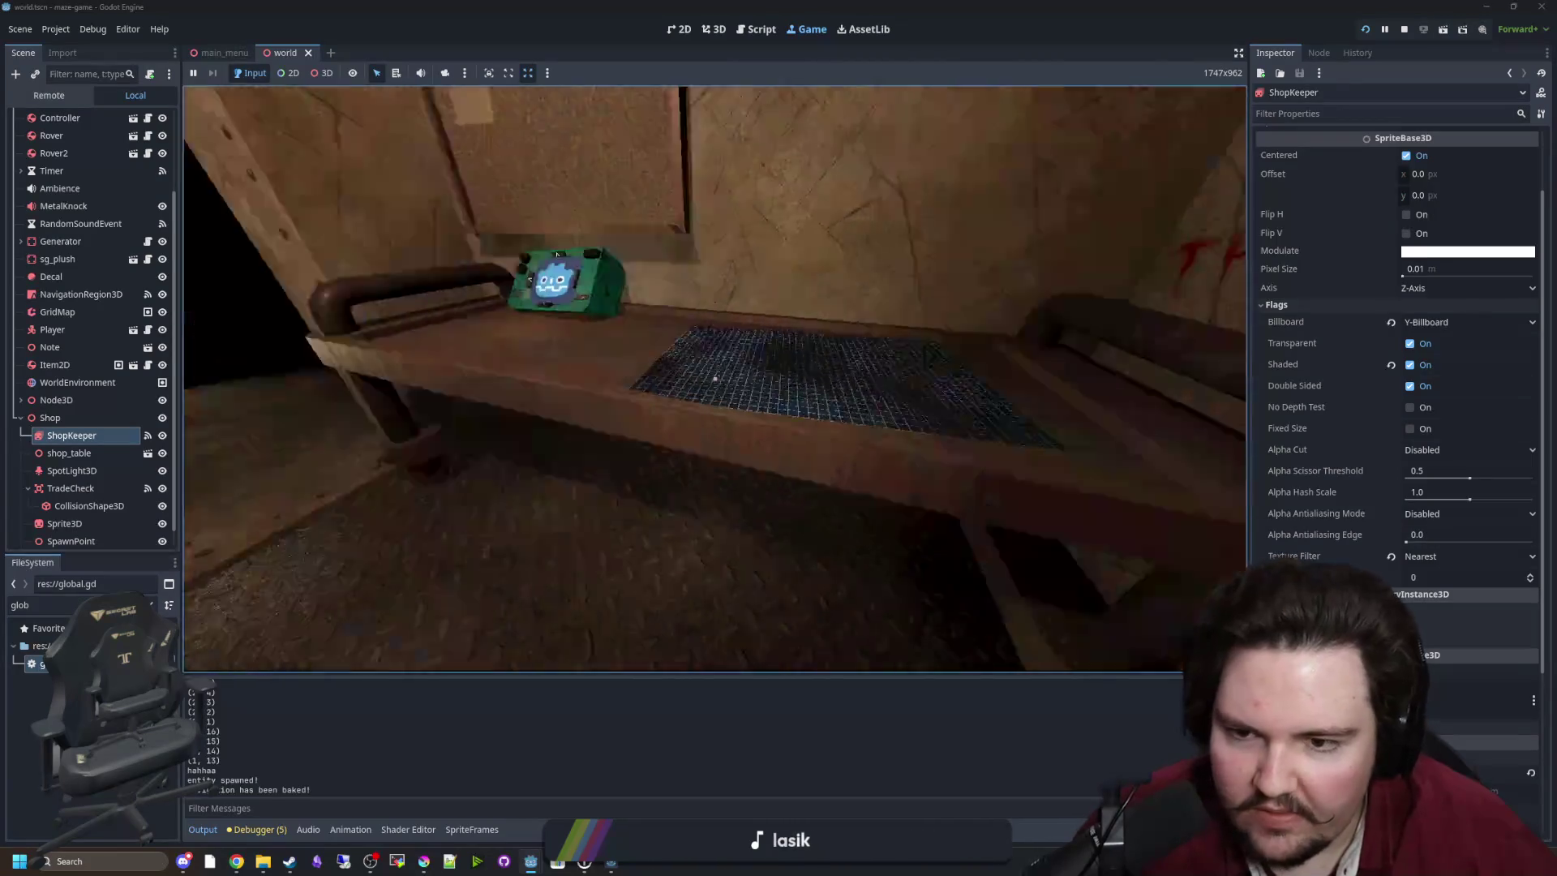
pyautogui.press('e')
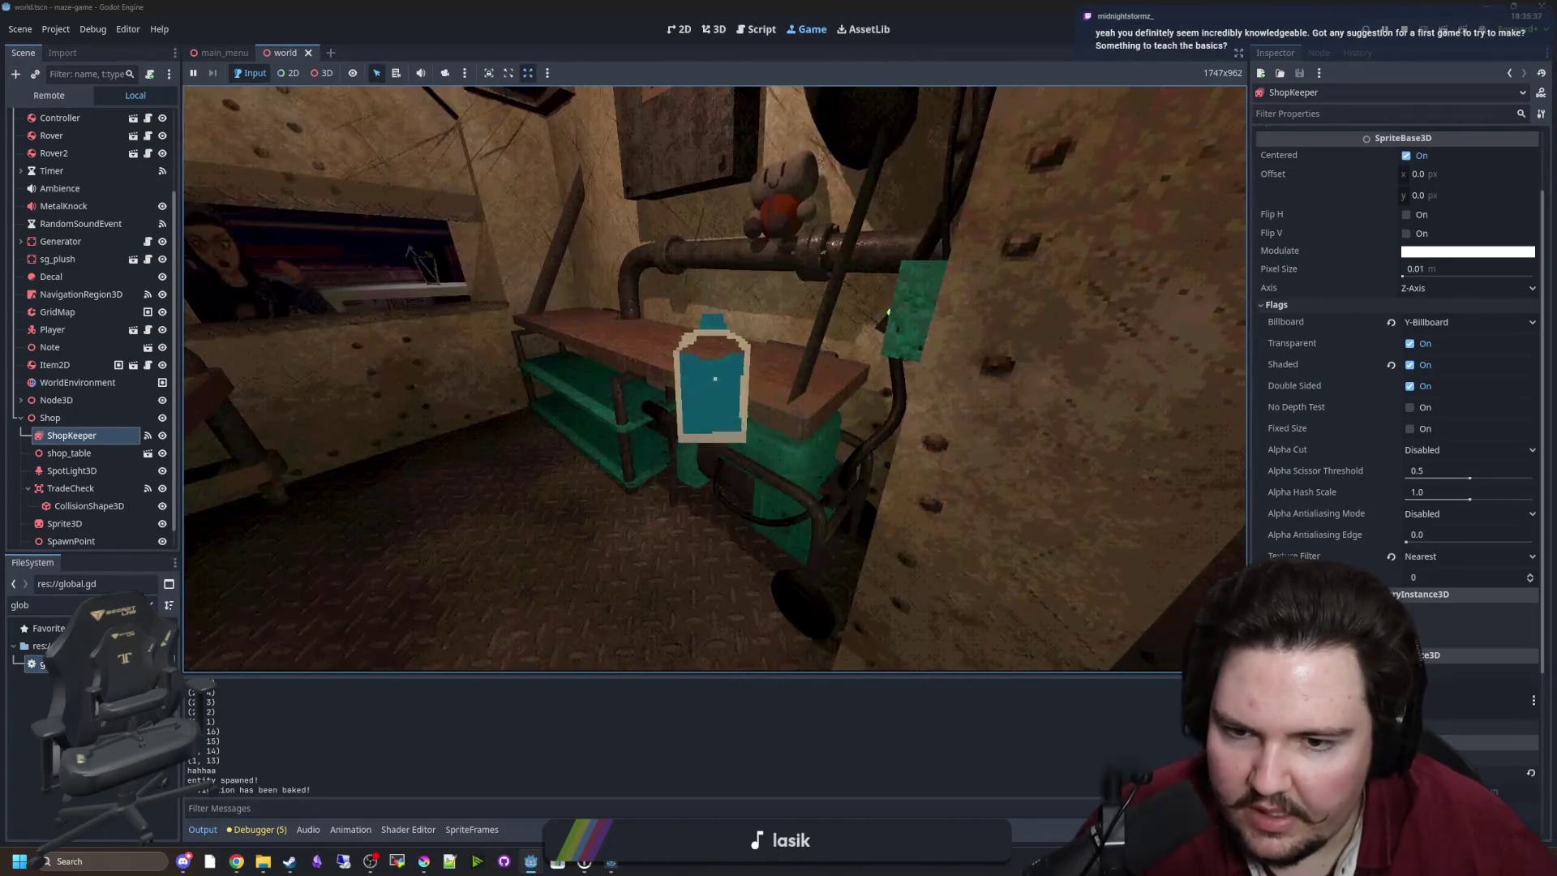
pyautogui.press('s')
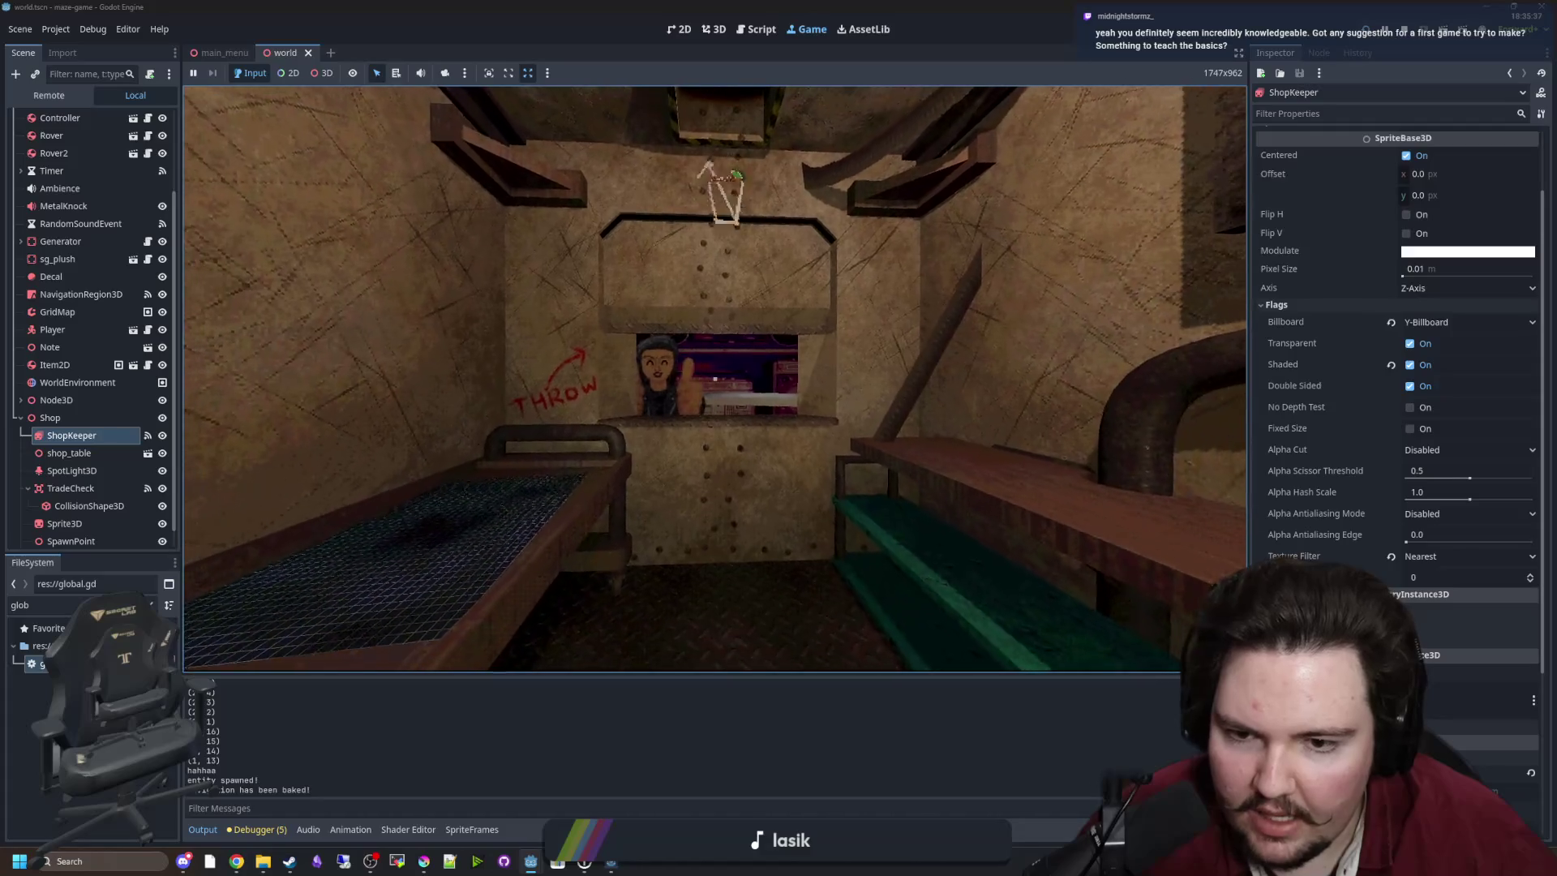
pyautogui.press('w')
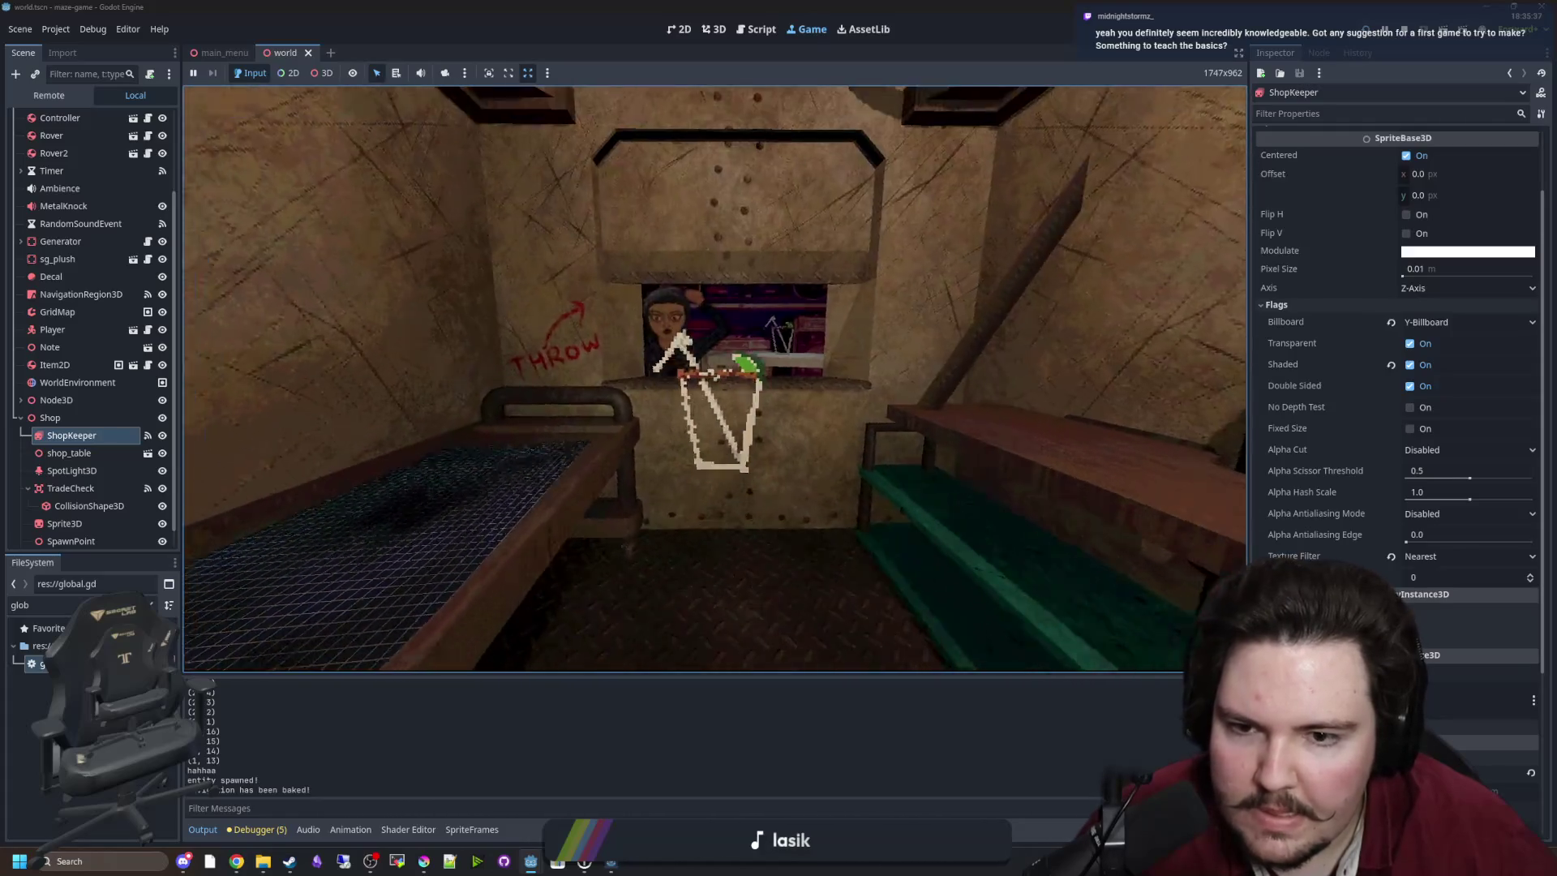
# Step back to watch the cup thrown back, then pick it up off the floor.
pyautogui.press('s')
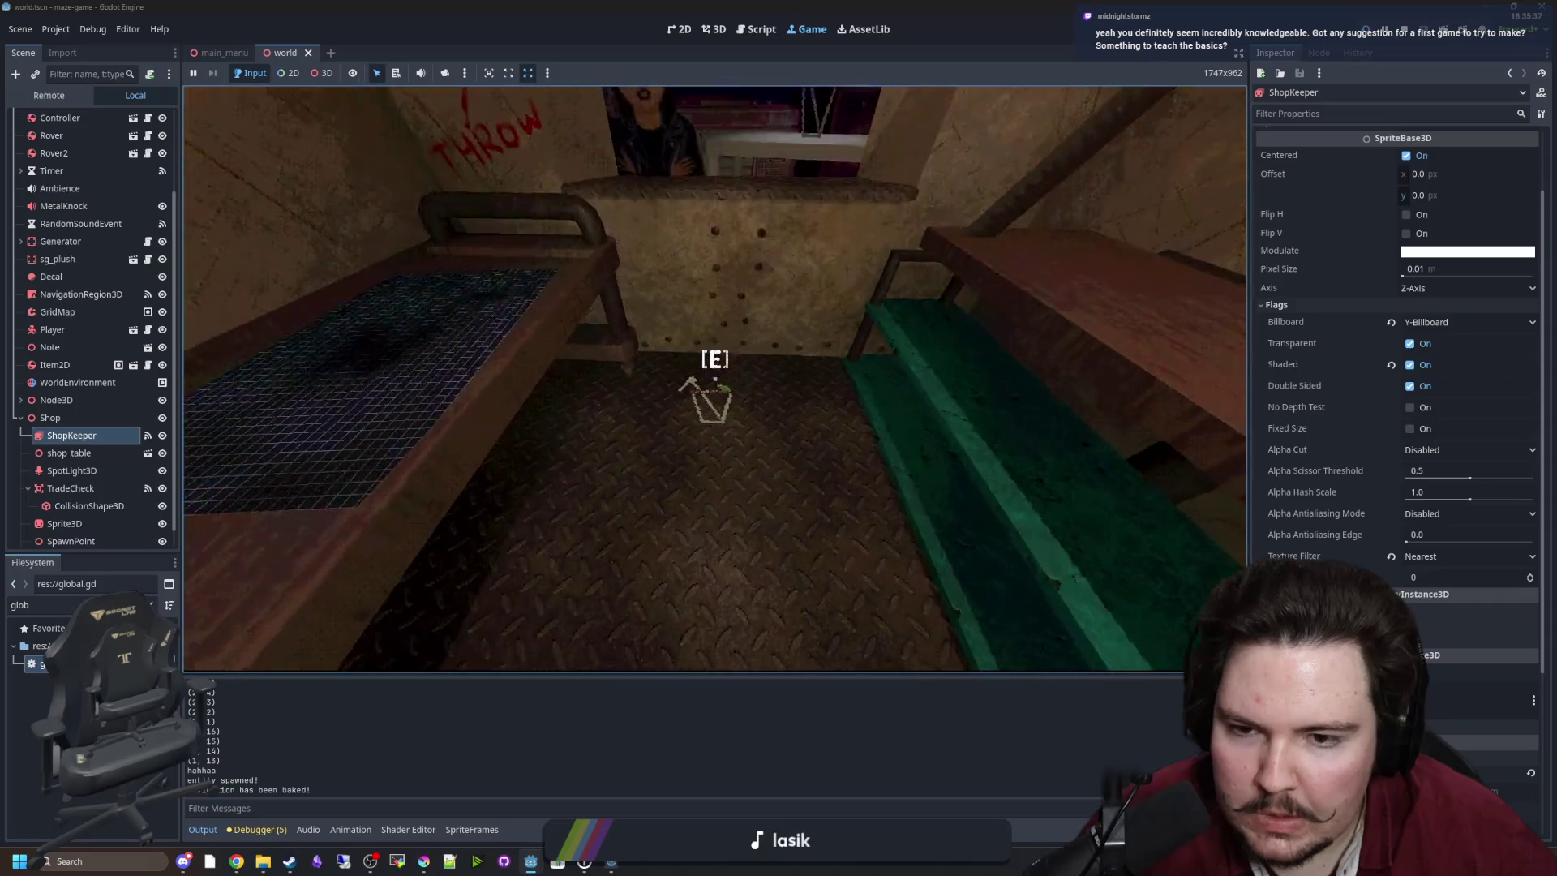
pyautogui.press('w')
pyautogui.press('s')
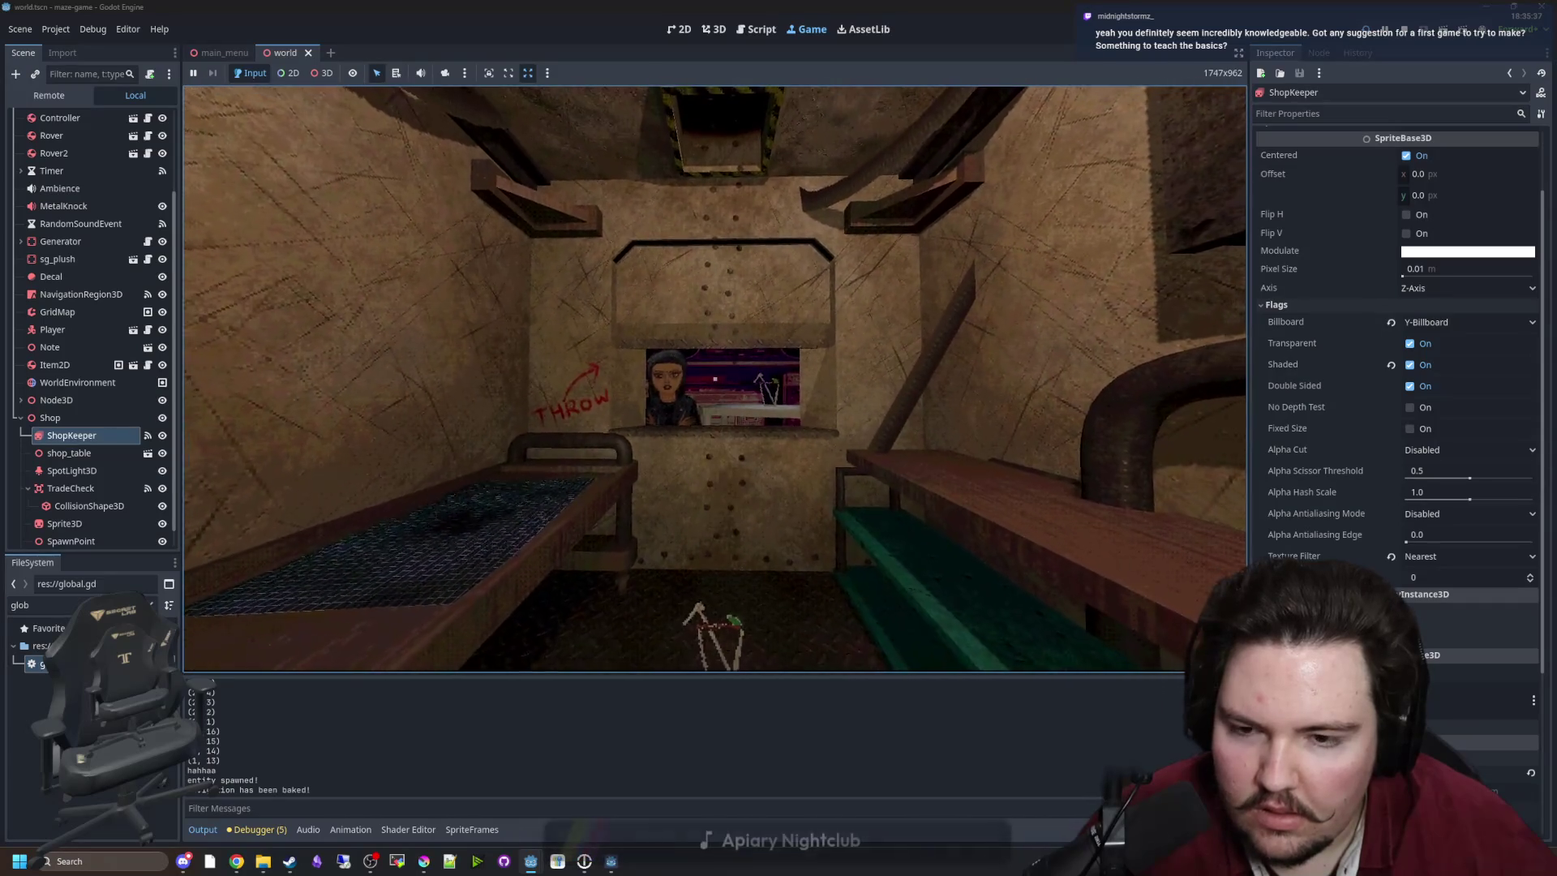
pyautogui.press('w')
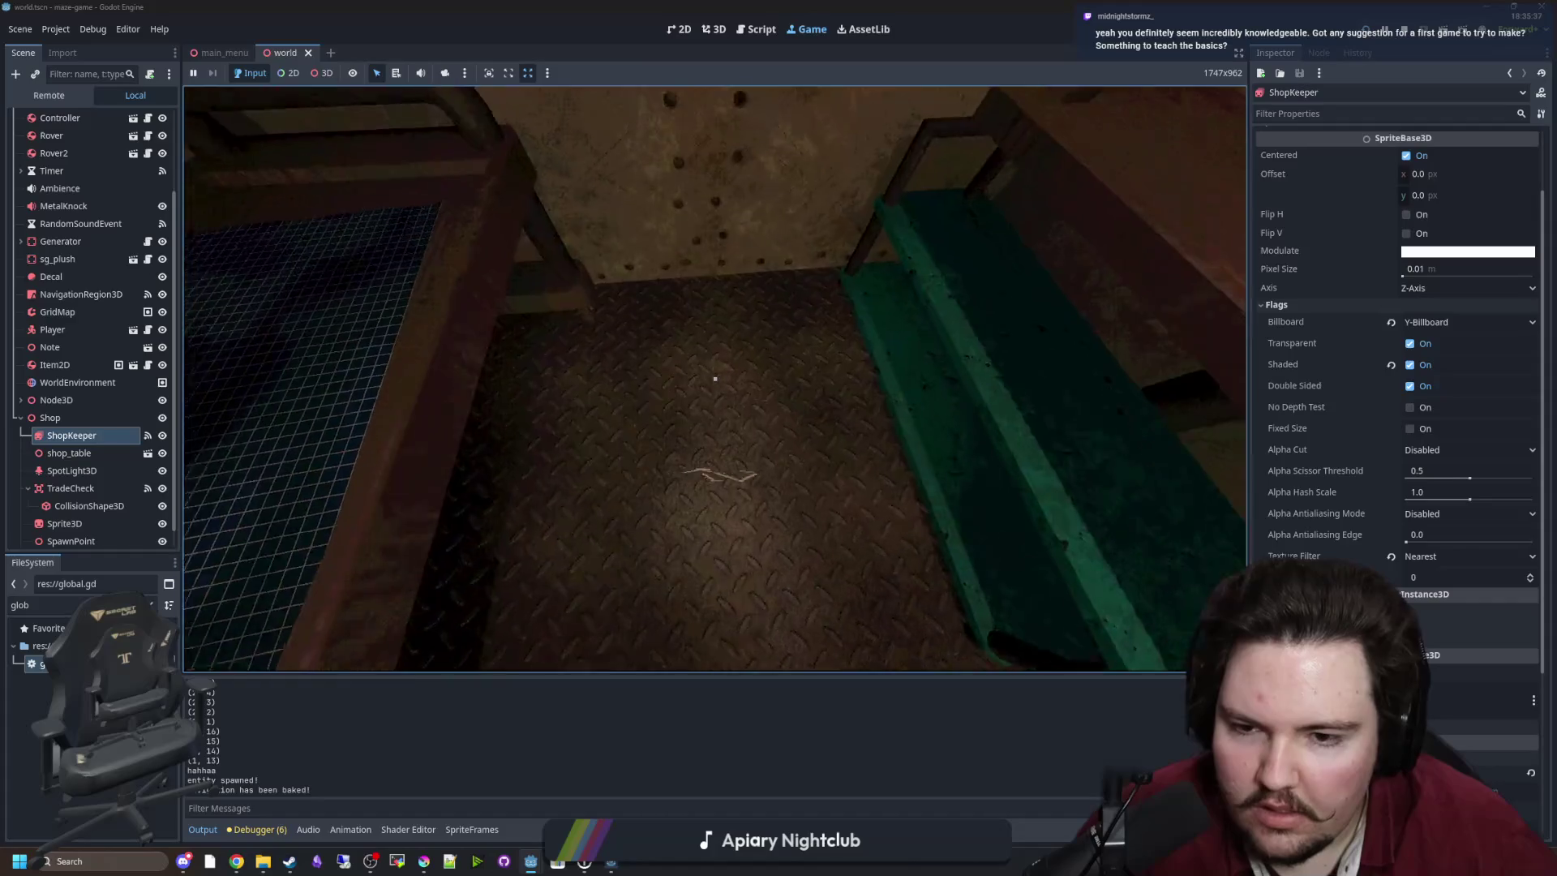
pyautogui.press('e')
pyautogui.press('w')
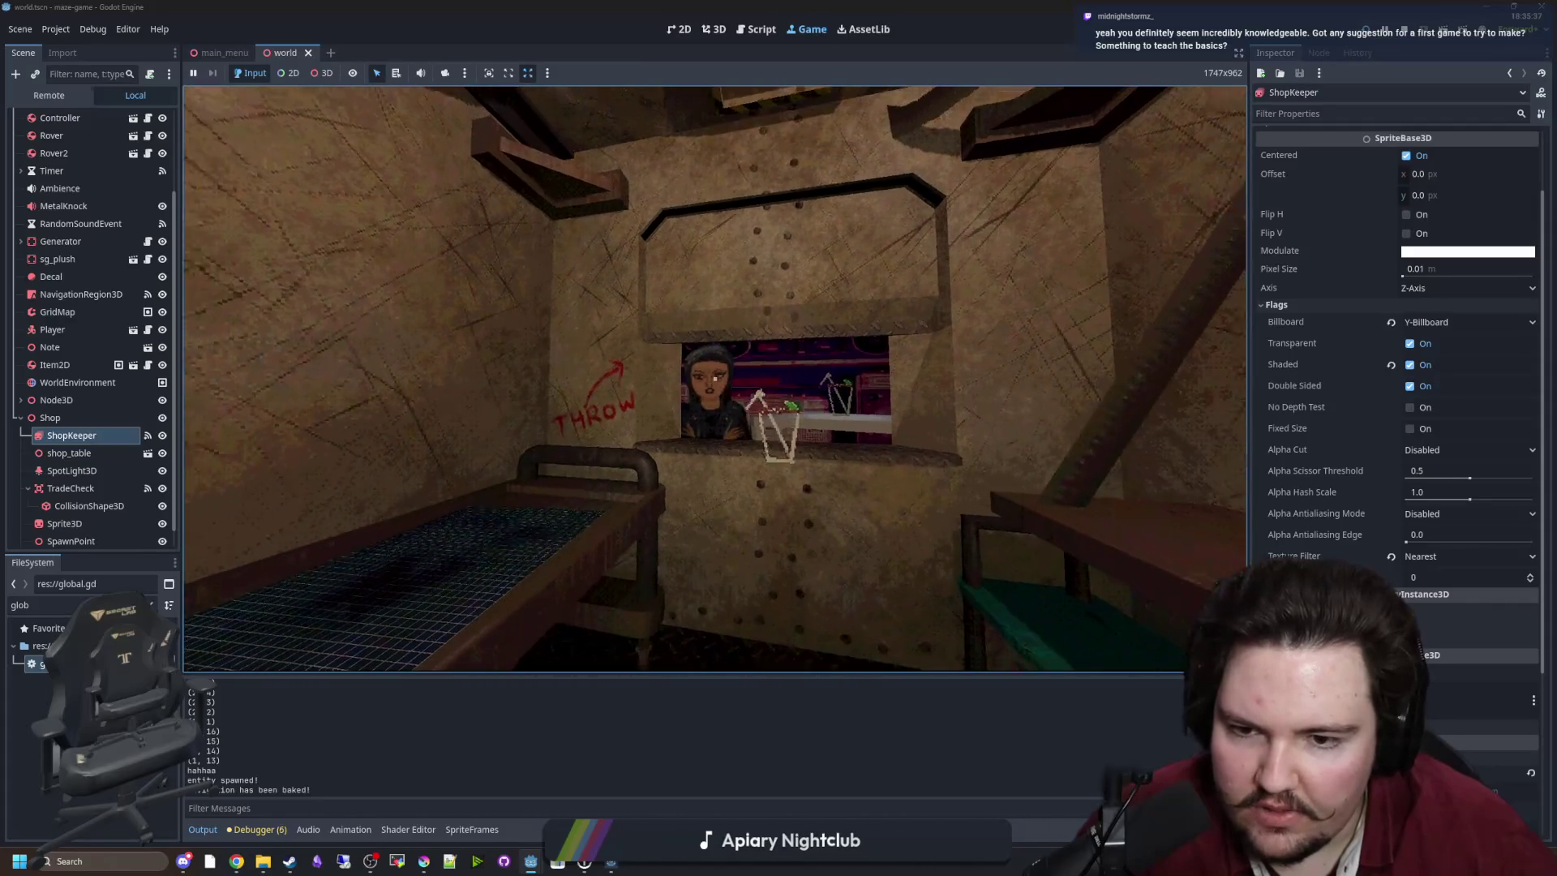
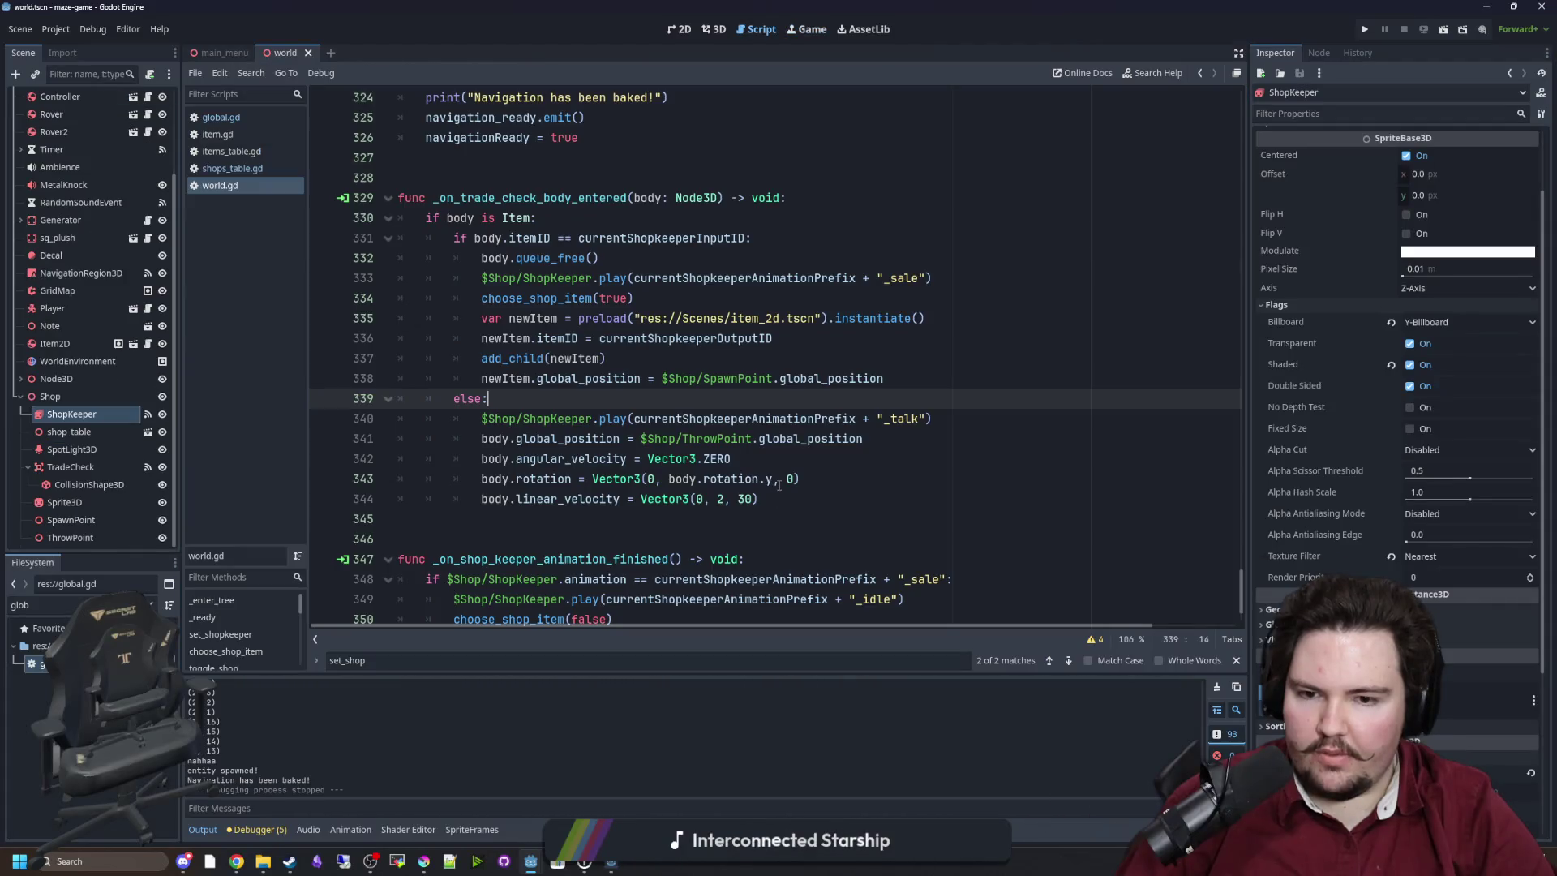
# On line 343, replace body.rotation.y with 0 so thrown-back items get rotation Vector3(0, 0, 0).
pyautogui.moveTo(774, 479); pyautogui.dragTo(669, 479)
pyautogui.write('0')
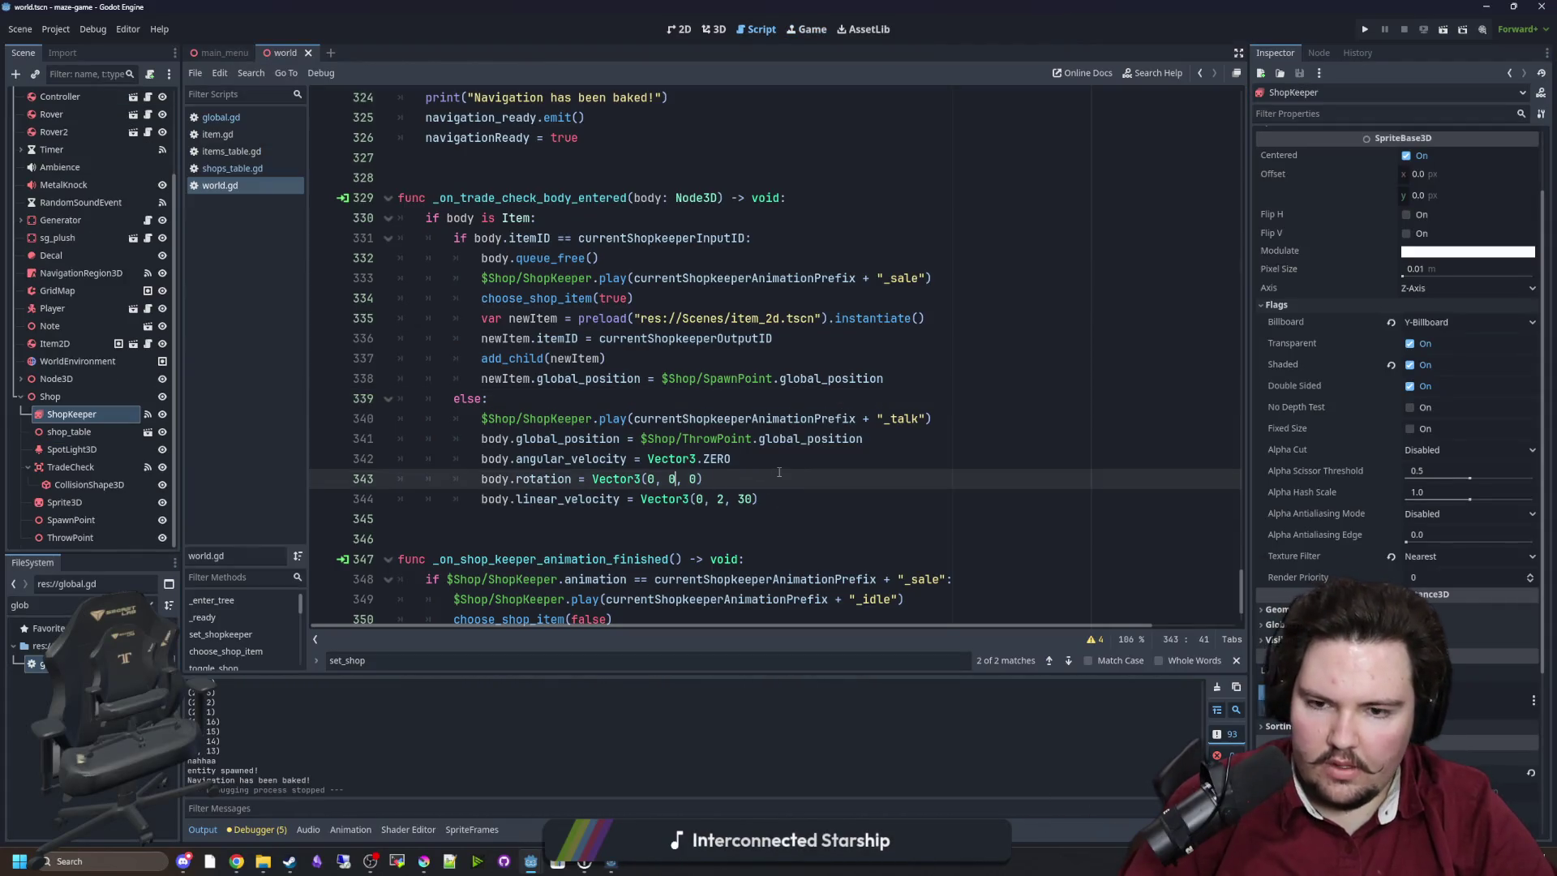
pyautogui.press('End')
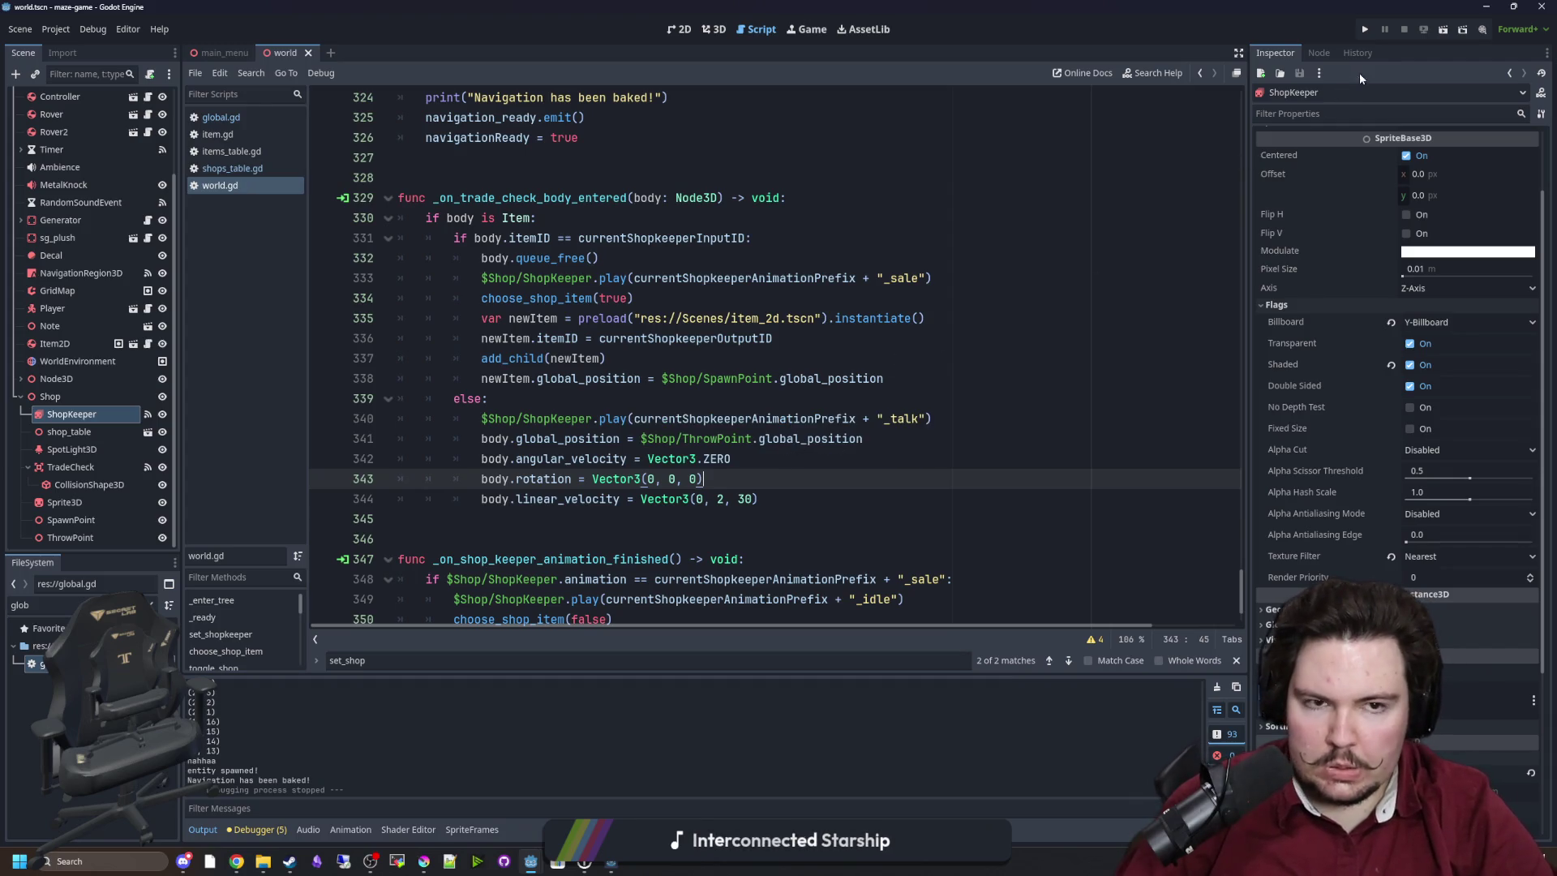
# Run the game, start play from the title screen, walk to the shop and throw an item.
pyautogui.click(1367, 30)
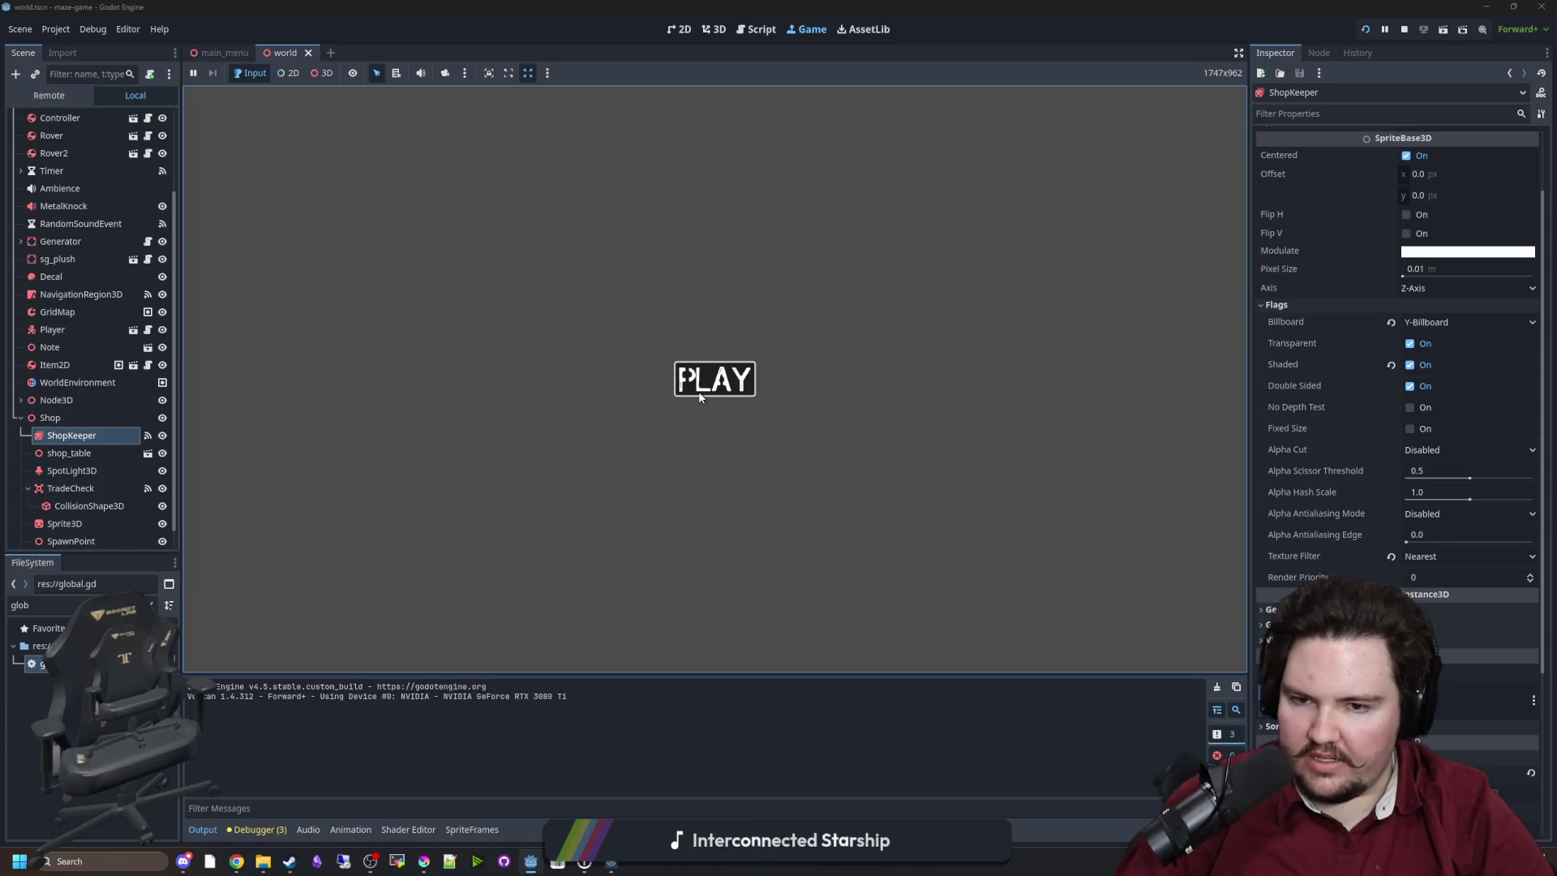
pyautogui.click(715, 379)
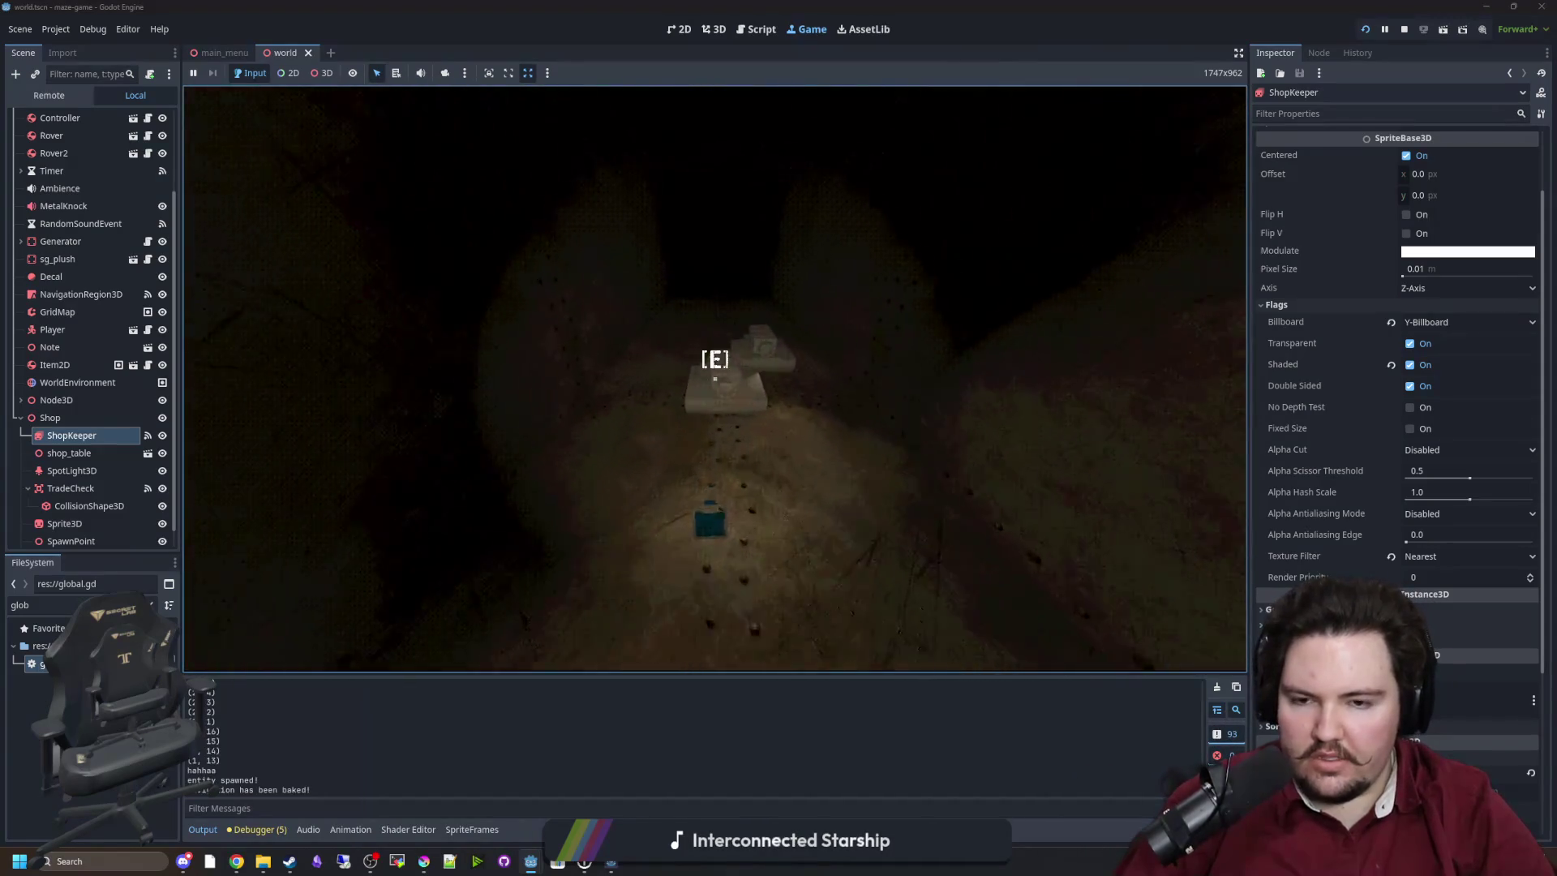
pyautogui.press('w')
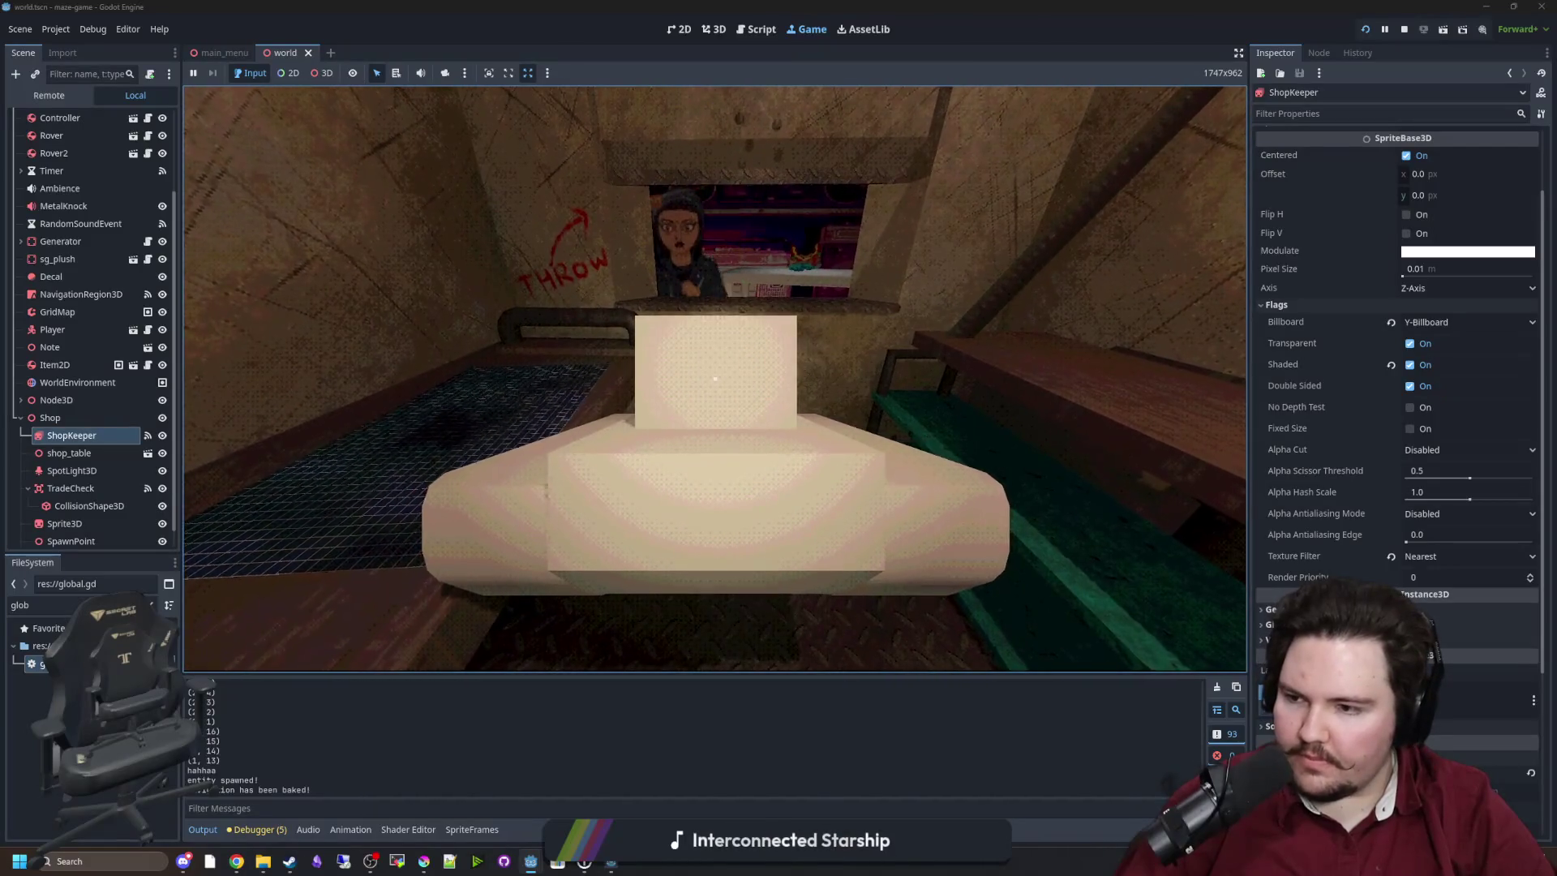
pyautogui.press('w')
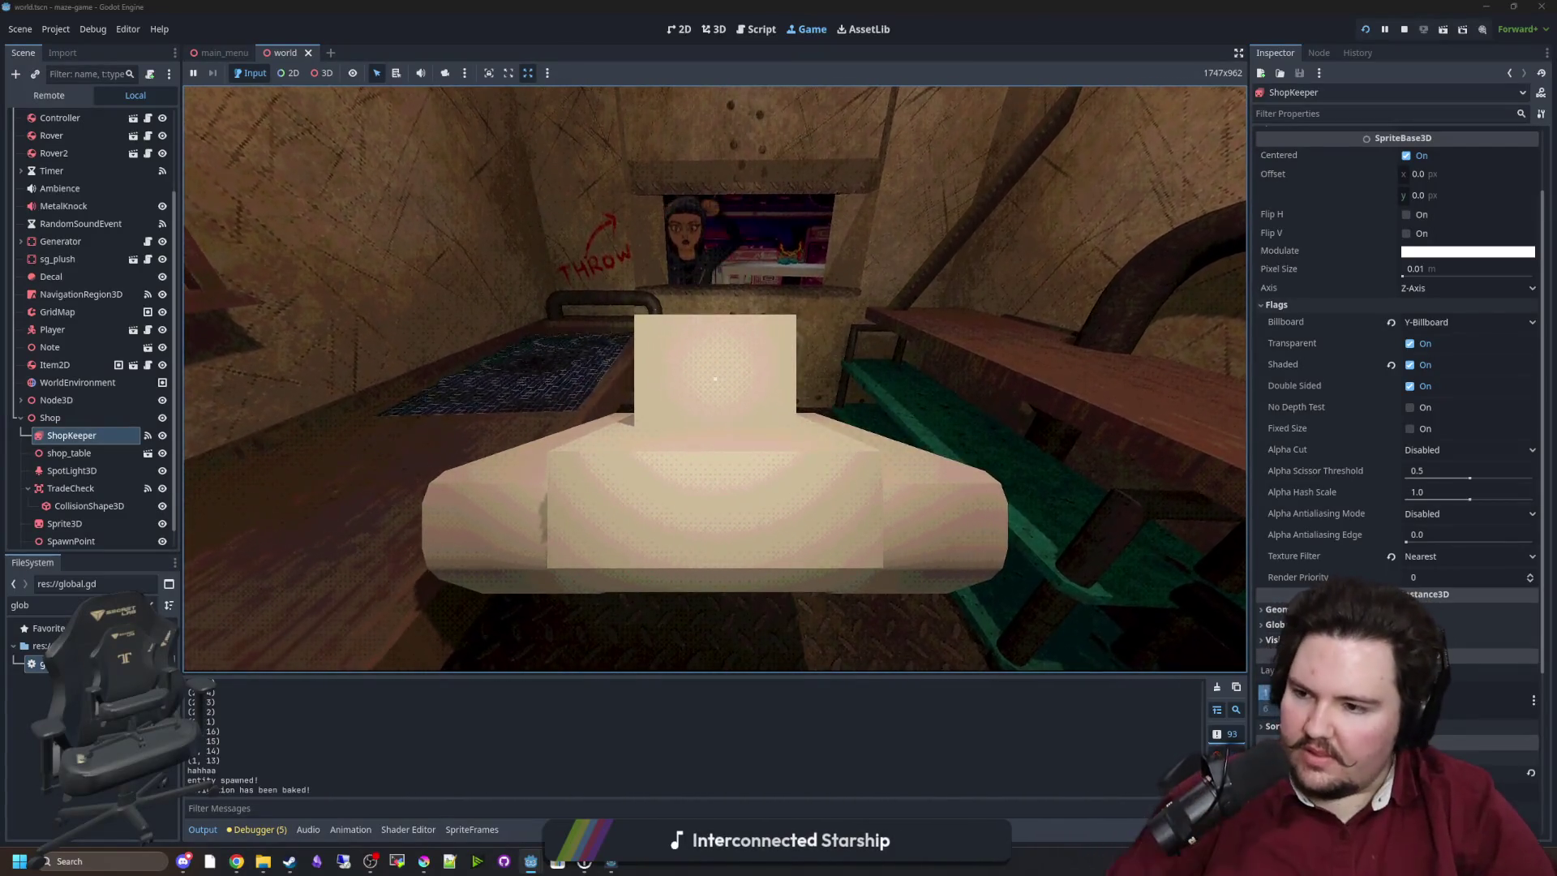
pyautogui.moveTo(715, 379); pyautogui.dragTo(714, 378)
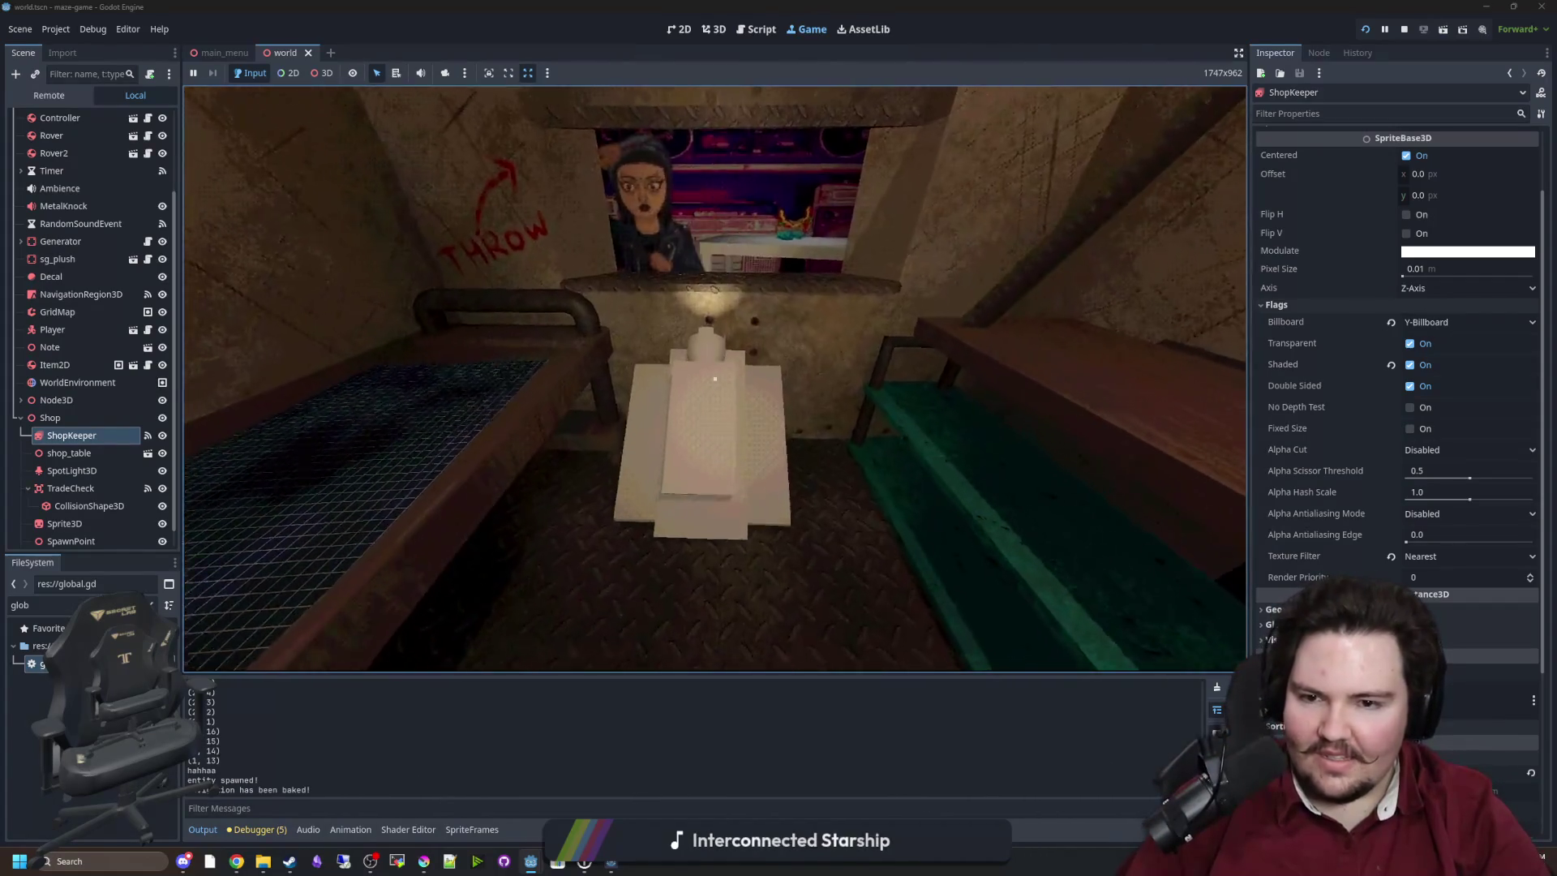
pyautogui.moveTo(715, 378)
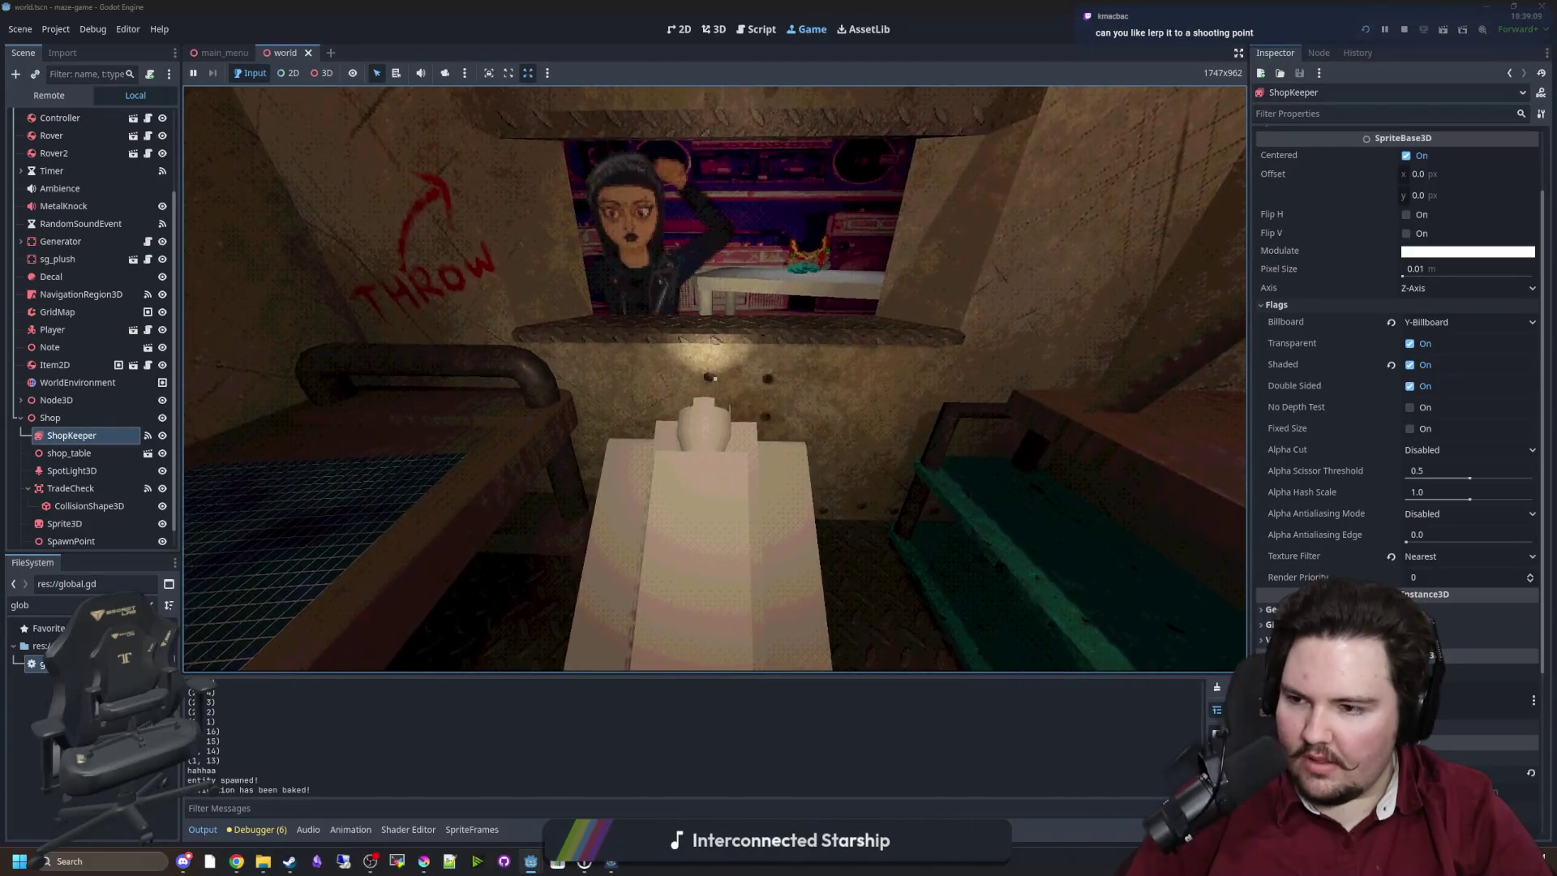
# Throw at the white item on the shop table, back away, then stop the game.
pyautogui.press('w')
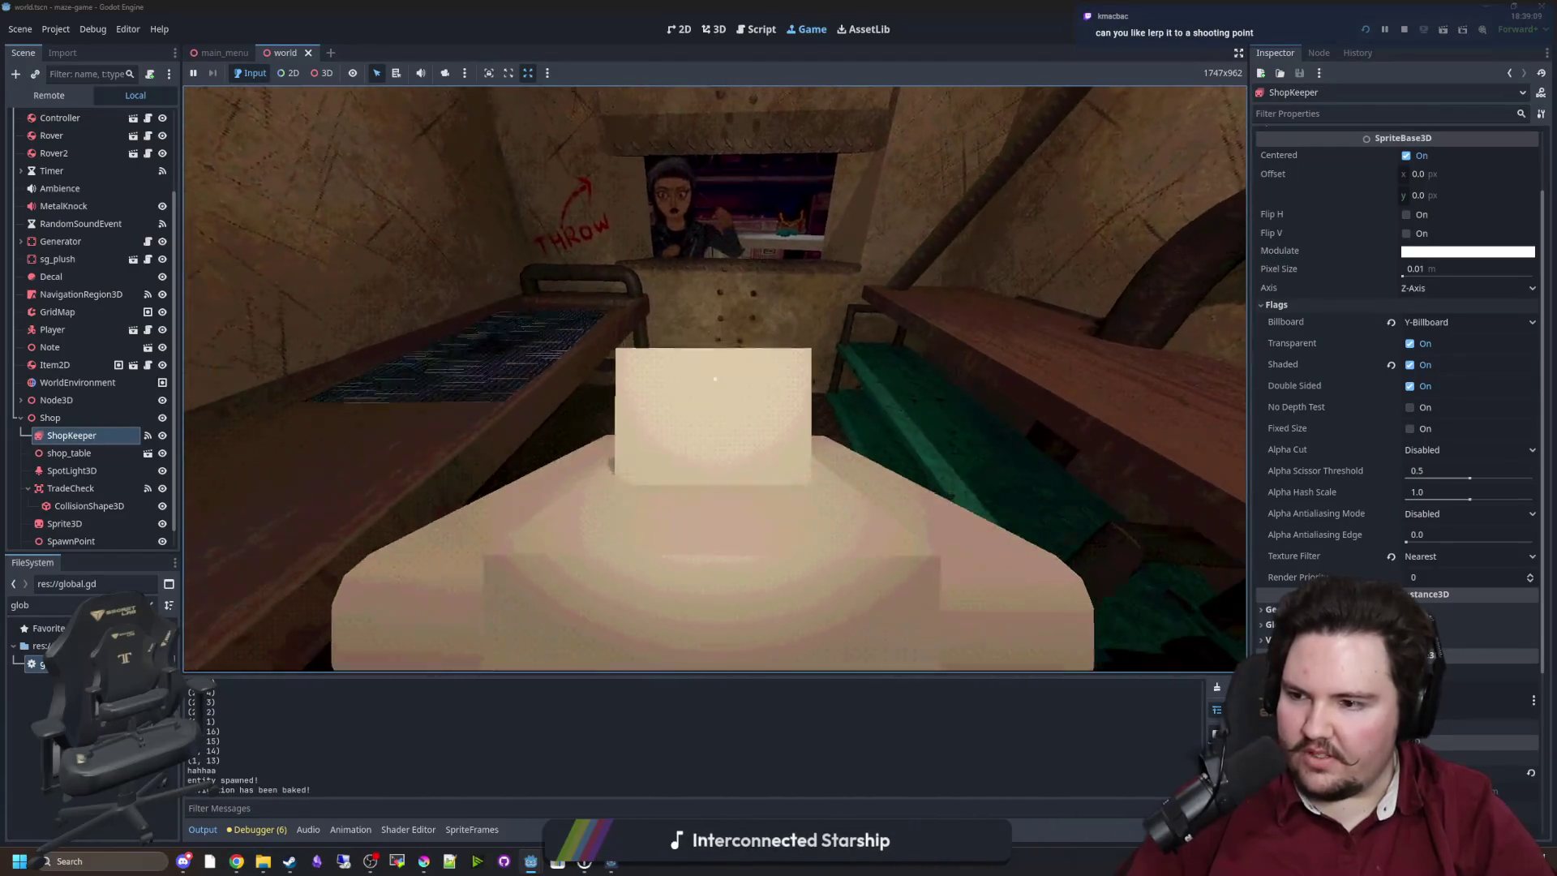
pyautogui.moveTo(715, 378); pyautogui.dragTo(714, 378)
pyautogui.press('s')
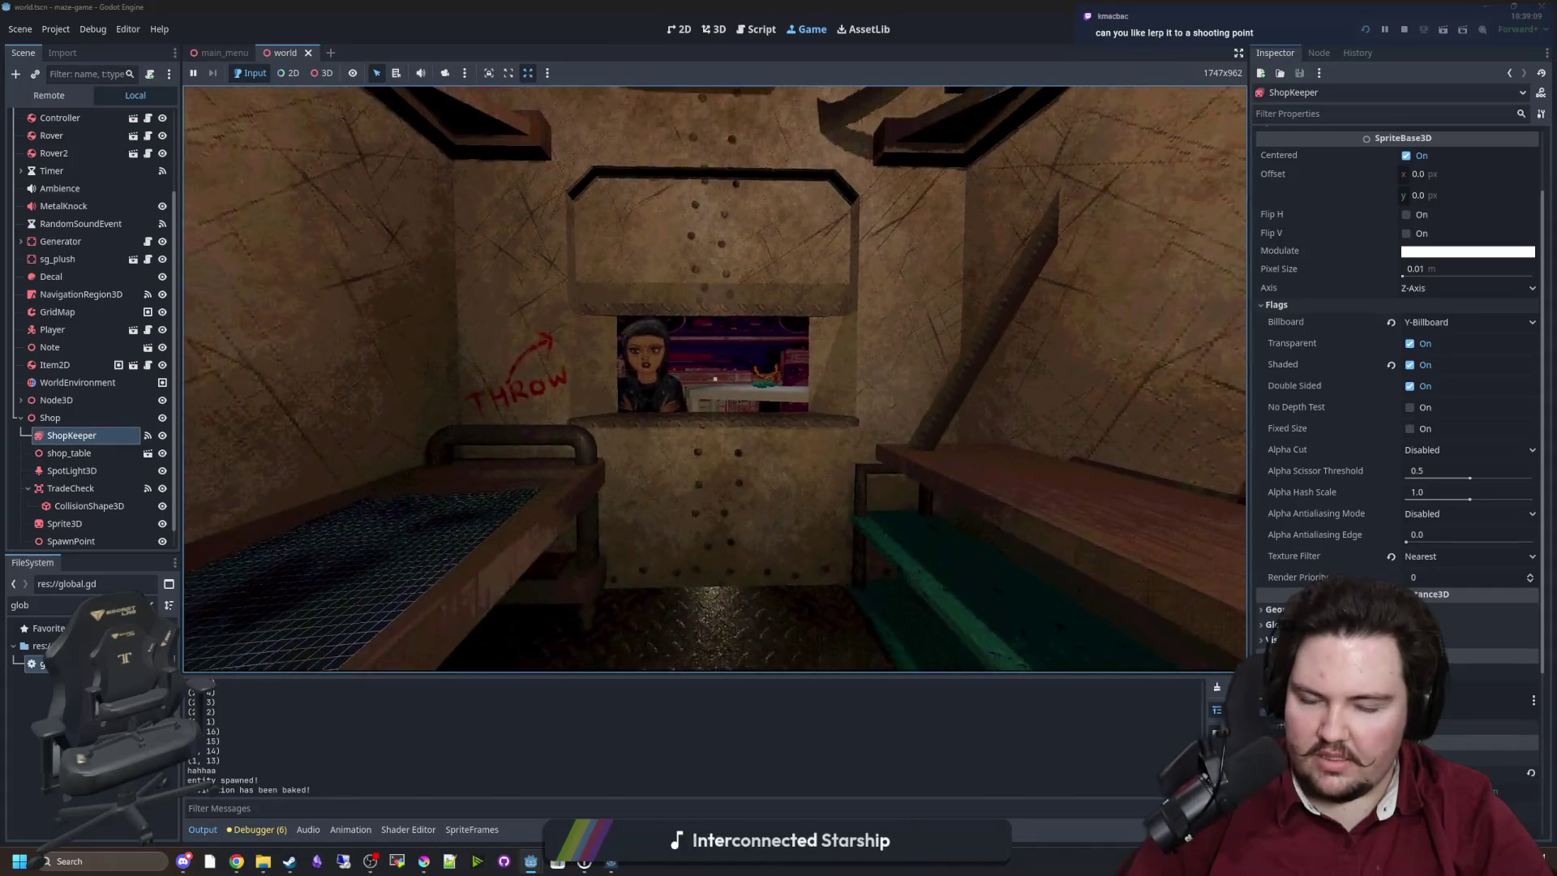
pyautogui.press('Escape')
pyautogui.press('super')
pyautogui.click(1403, 30)
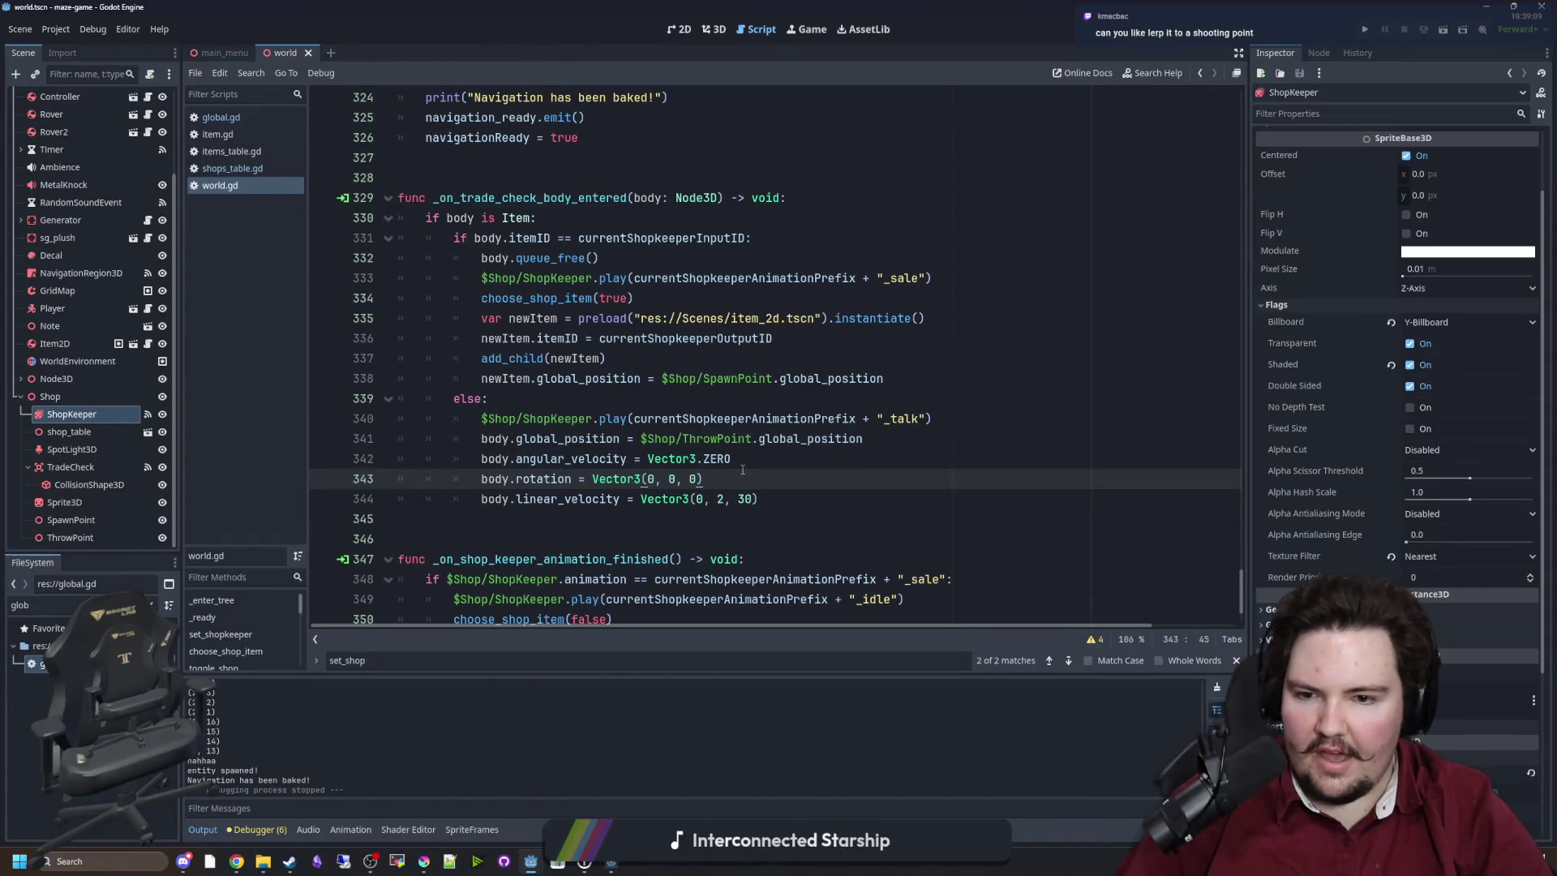
pyautogui.click(691, 479)
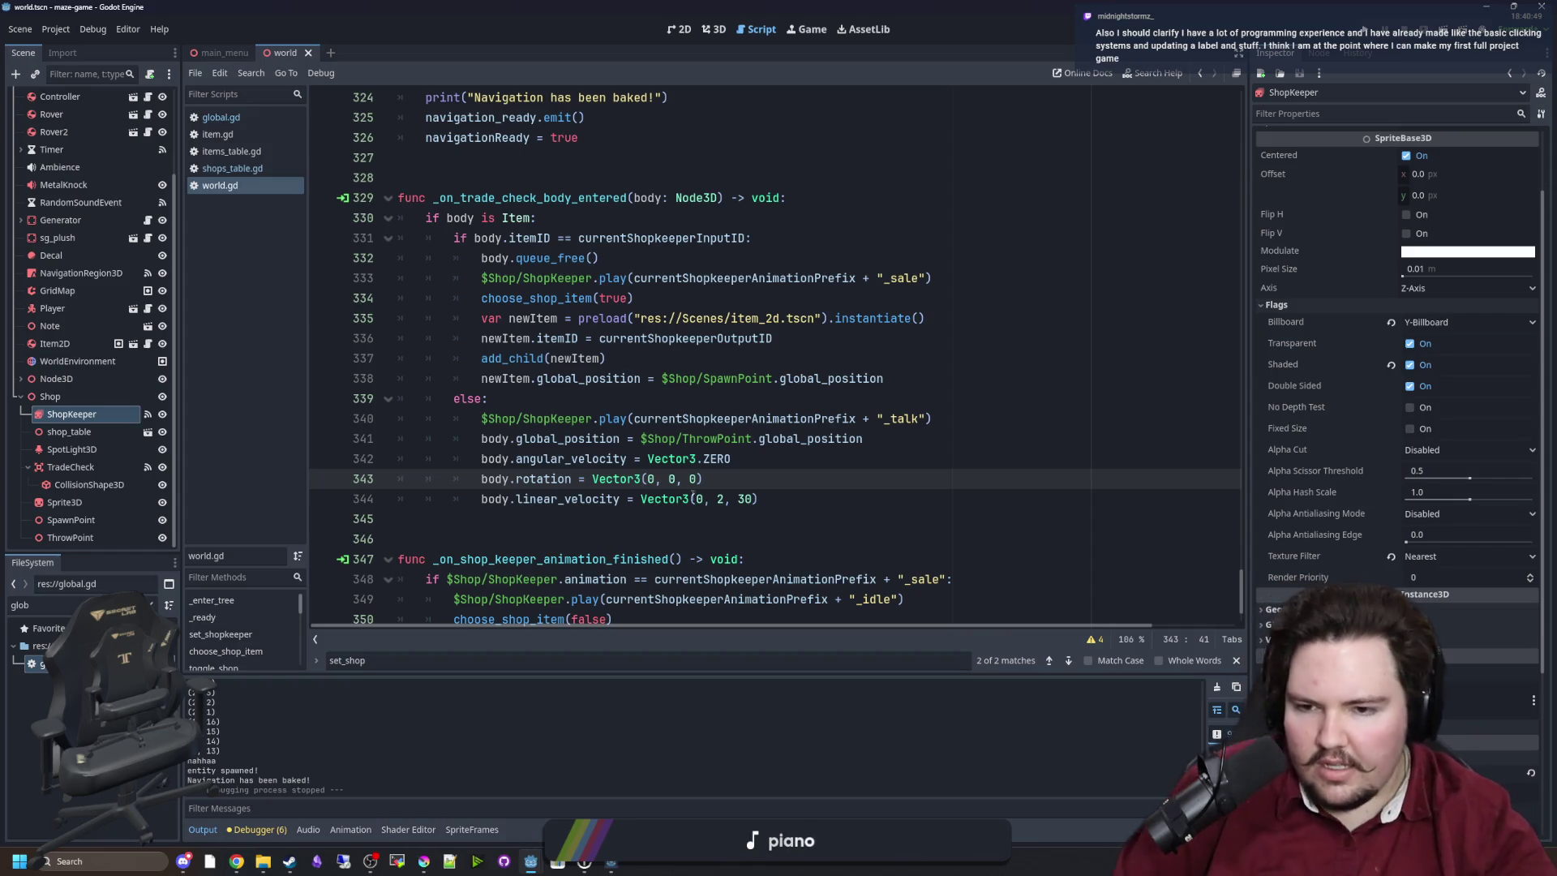
pyautogui.scroll(-1, 525, 463)
pyautogui.click(520, 460)
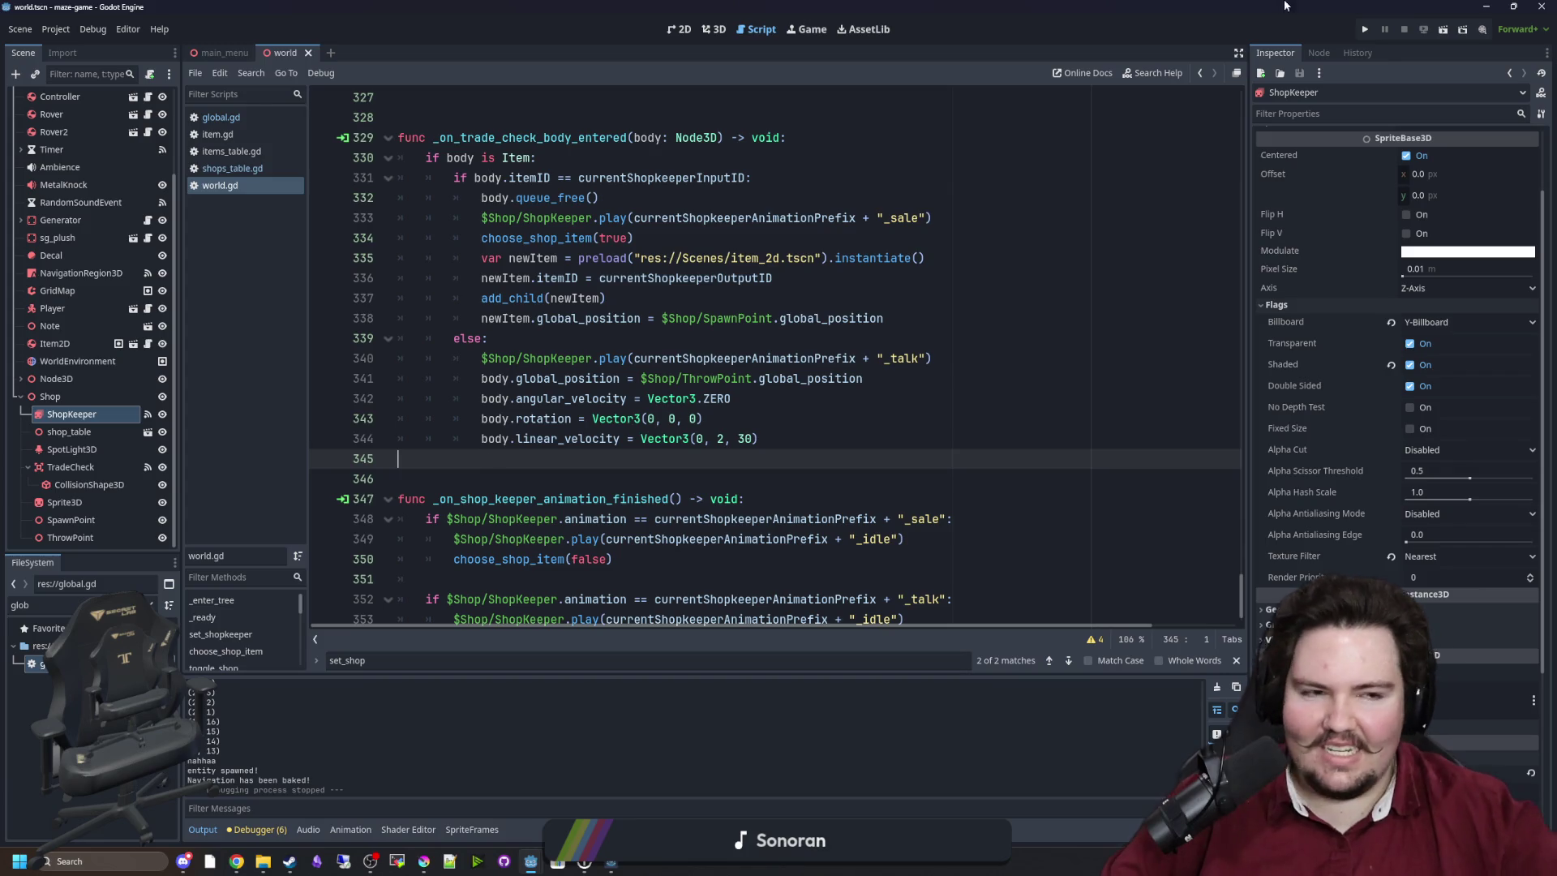
pyautogui.hotkey('alt', 'Tab')
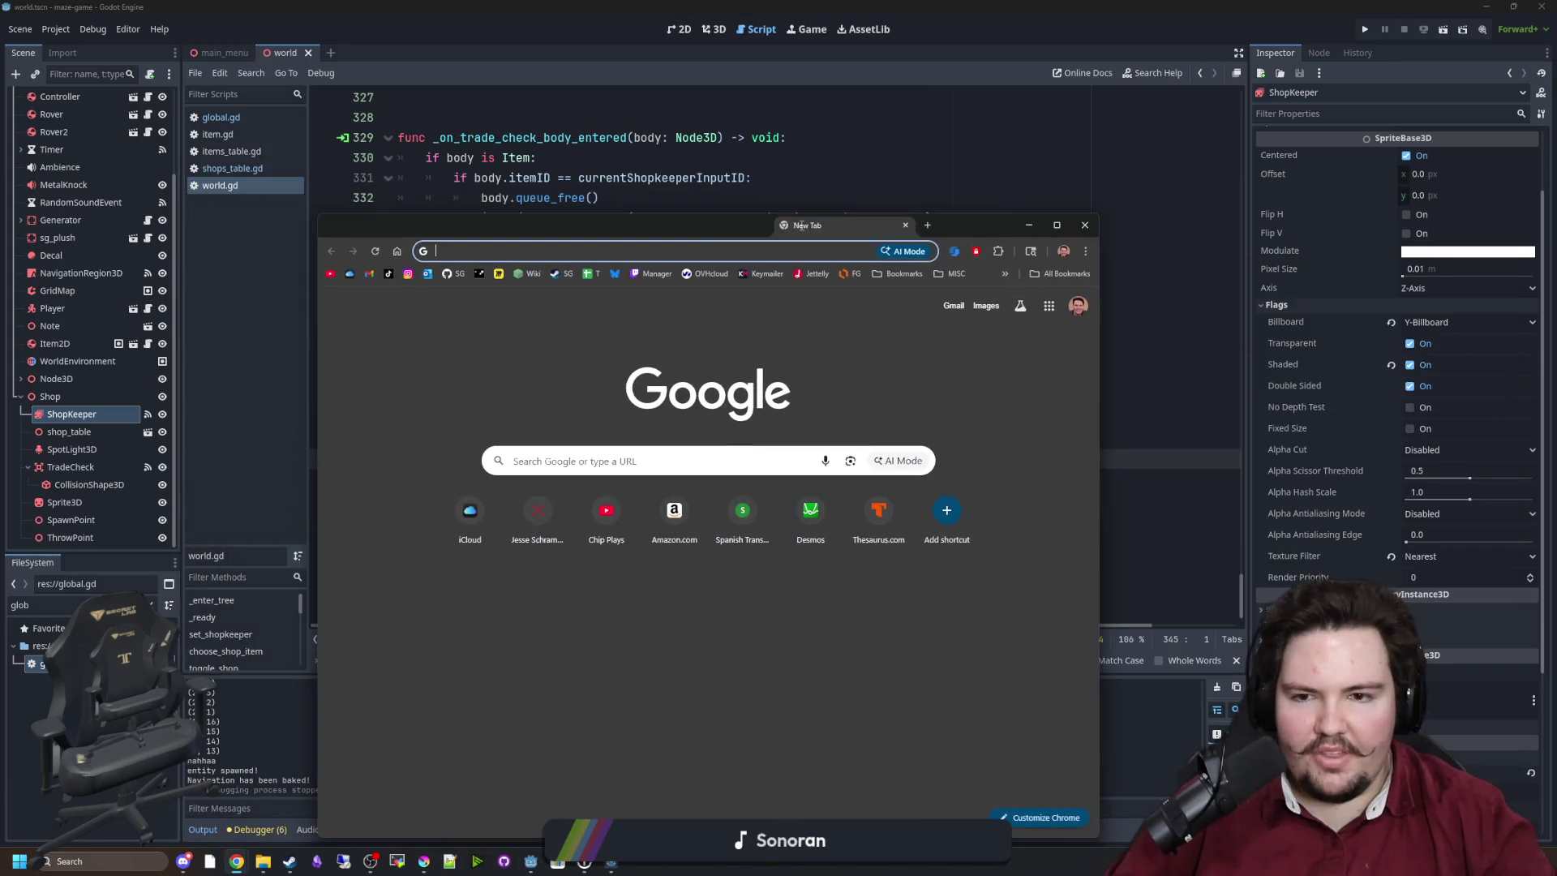
# Maximize Chrome and search the web for 'godot shaders'.
pyautogui.moveTo(851, 235); pyautogui.dragTo(922, 5)
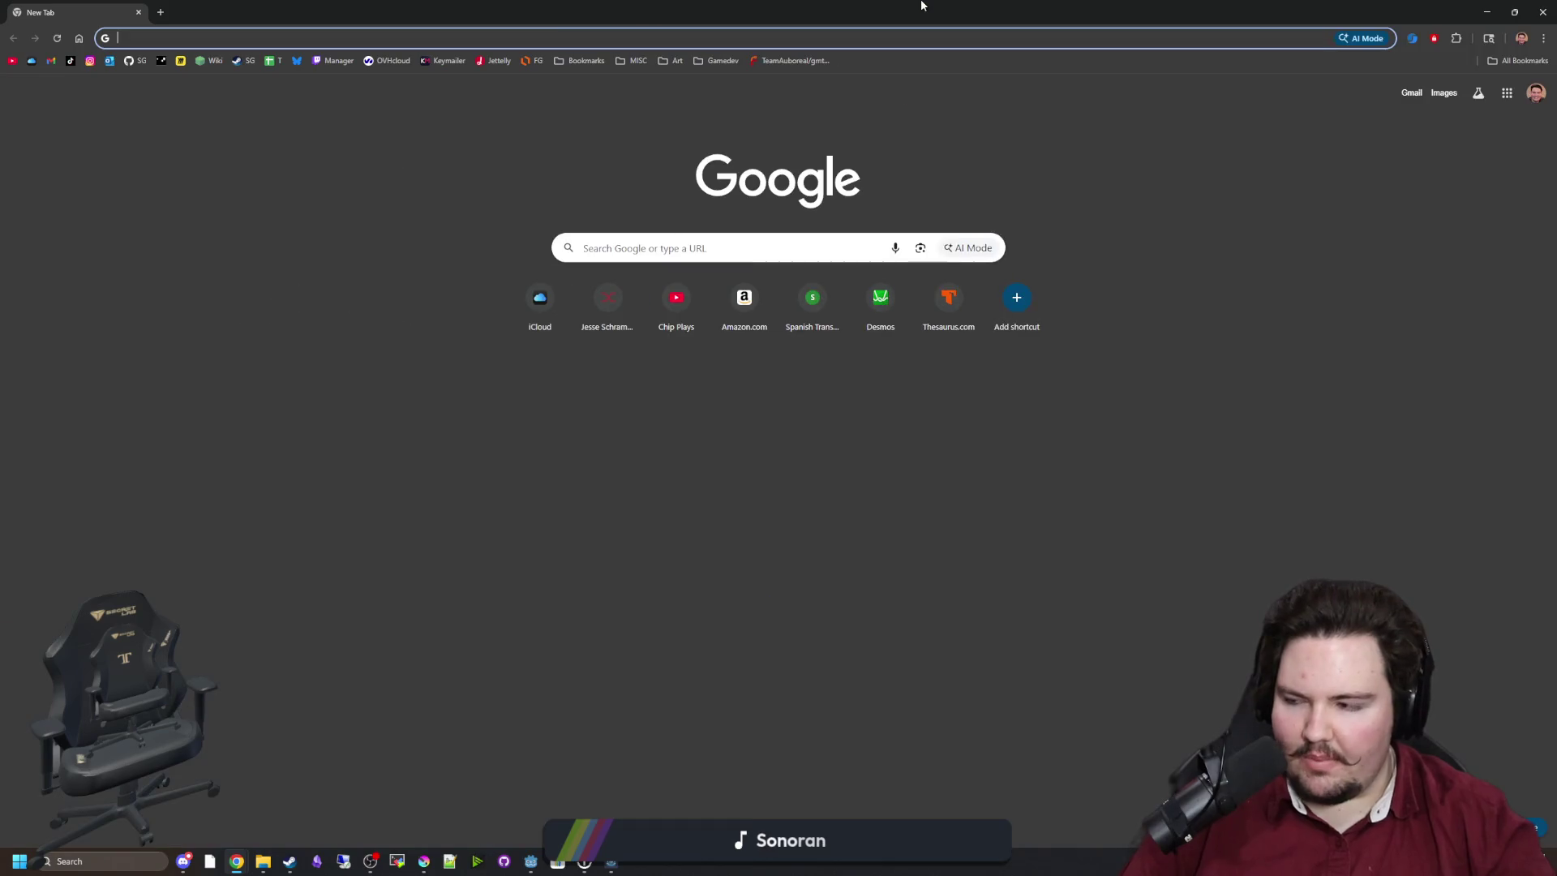
pyautogui.write('god')
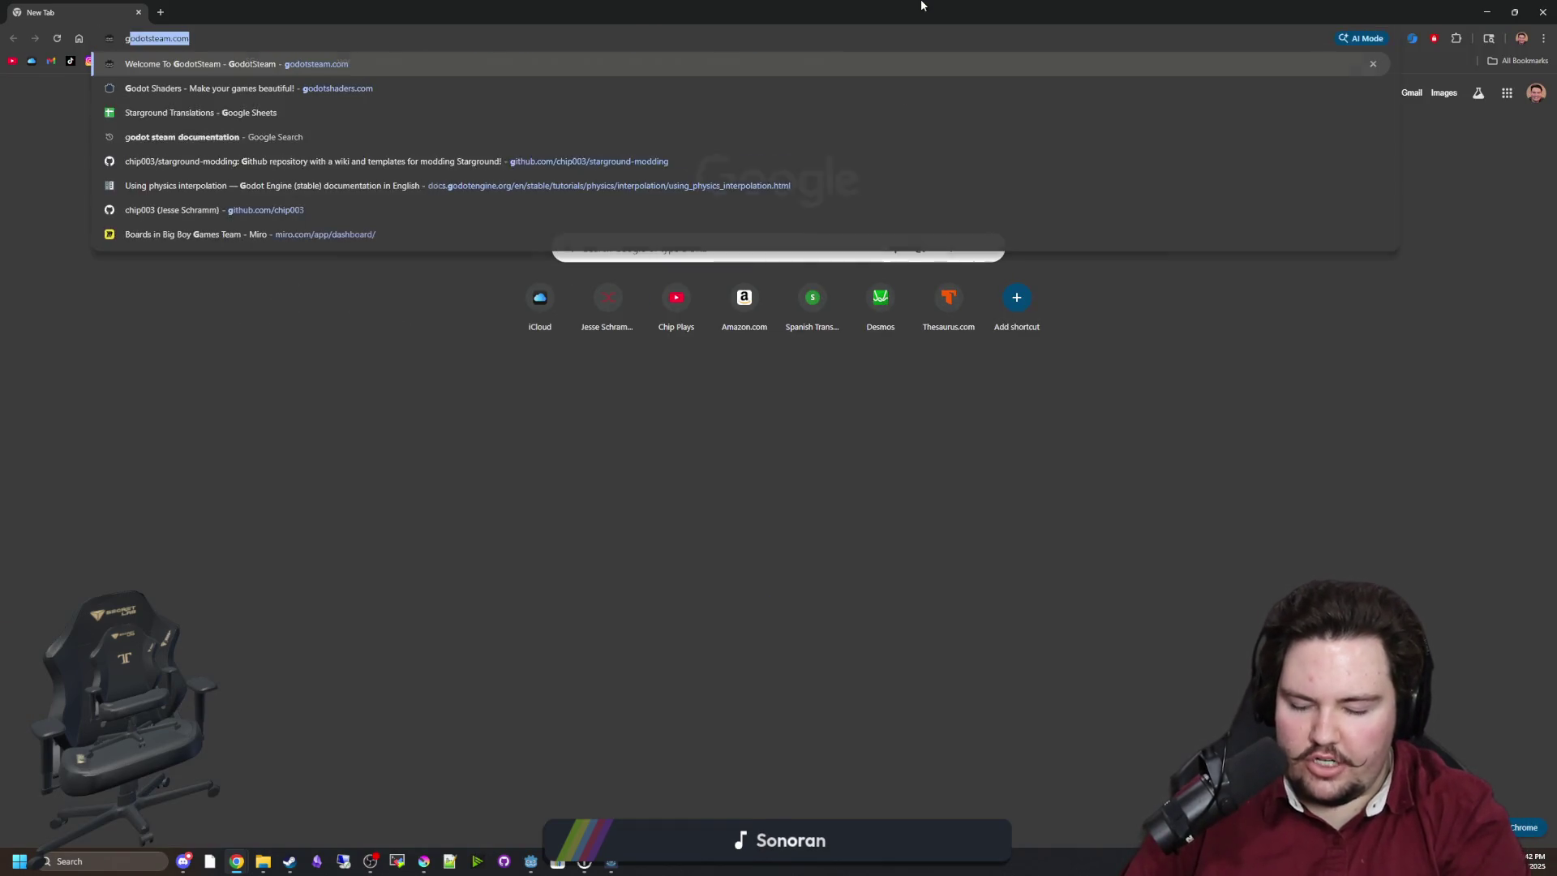
pyautogui.write('ot shaders')
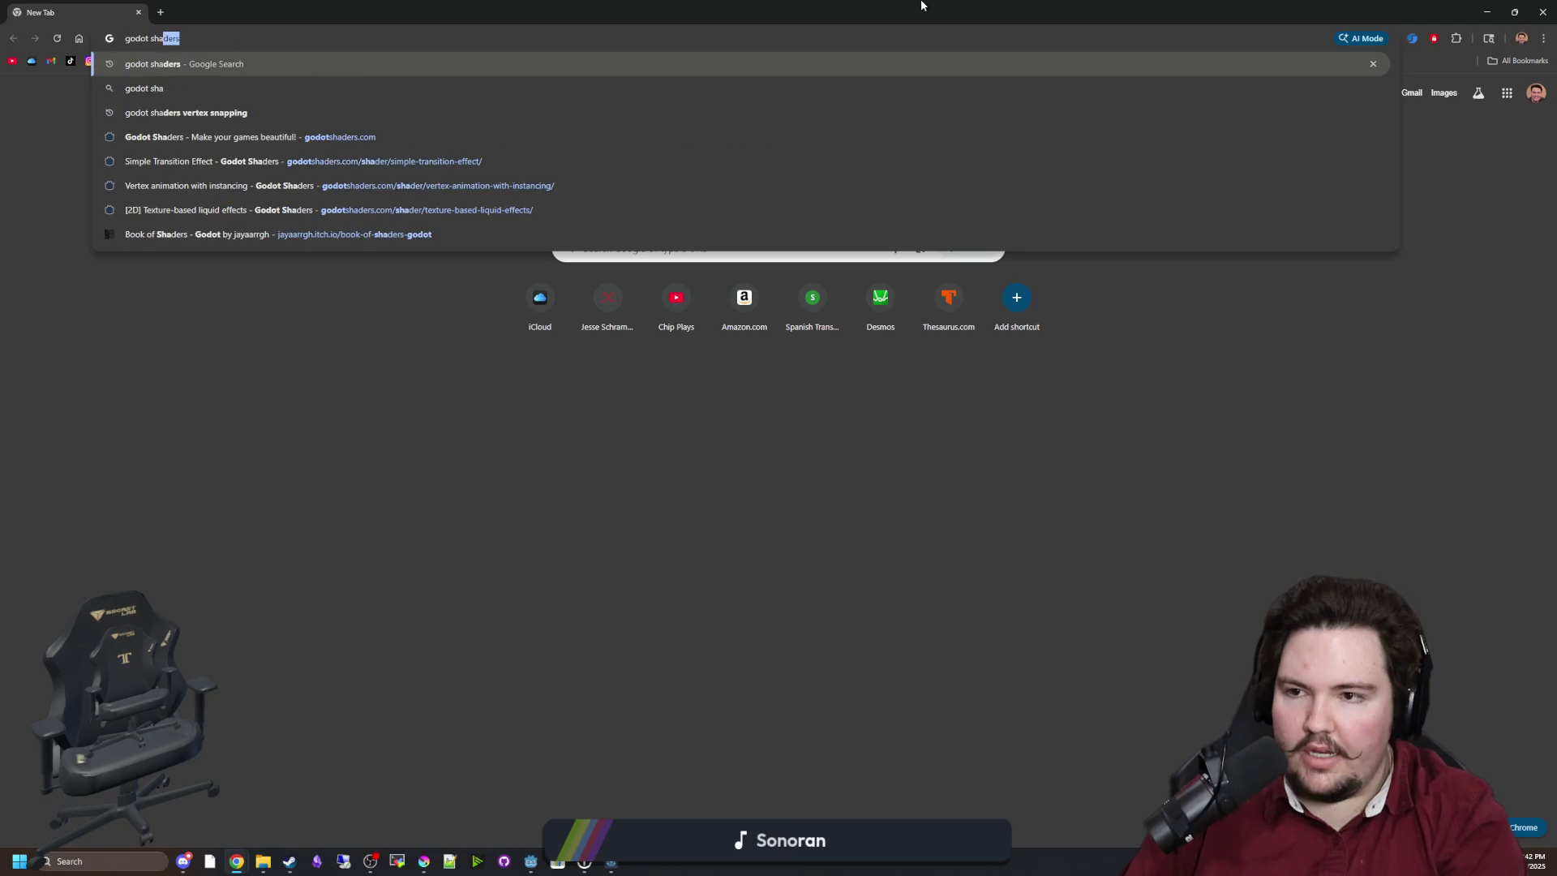
pyautogui.press('Return')
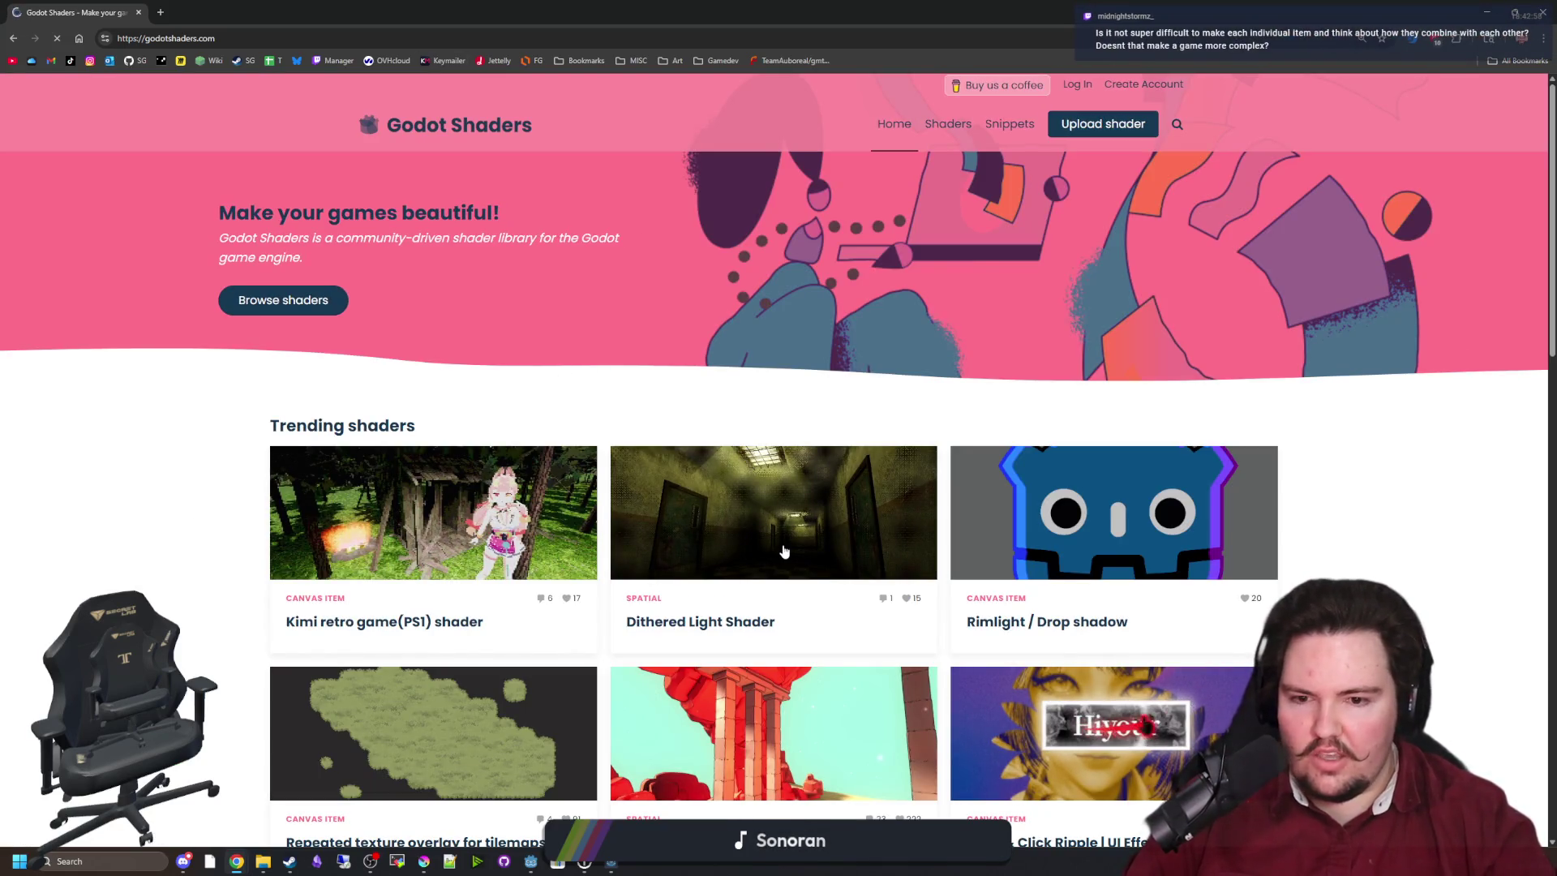
pyautogui.scroll(-2, 814, 509)
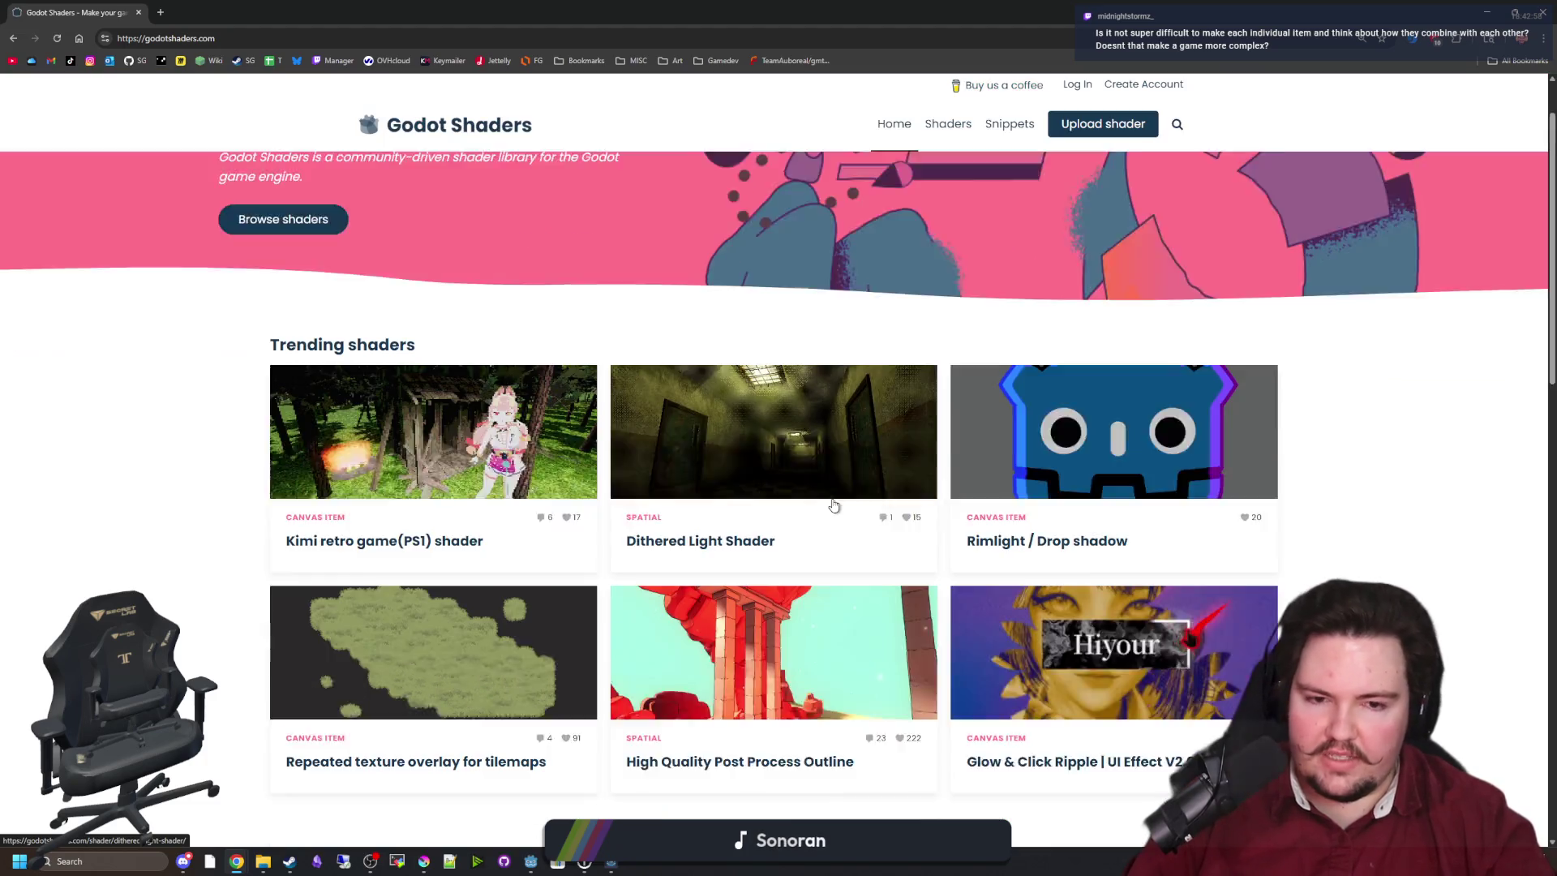
pyautogui.scroll(-1, 729, 659)
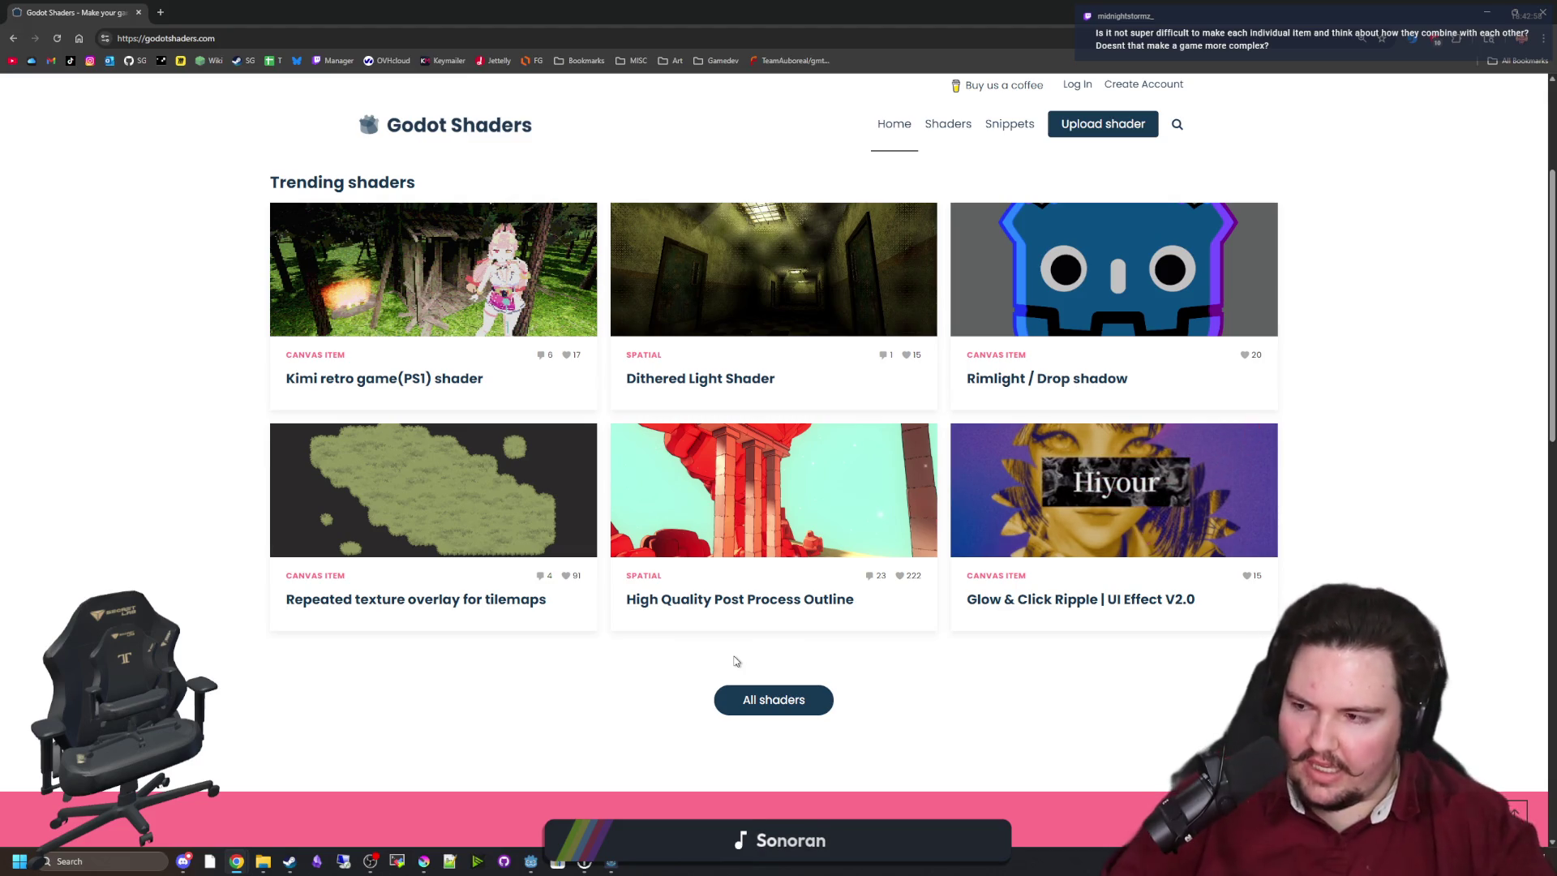
# On godotshaders.com, browse all shaders and open the Pixelated Warped Fractal Noise shader.
pyautogui.click(773, 707)
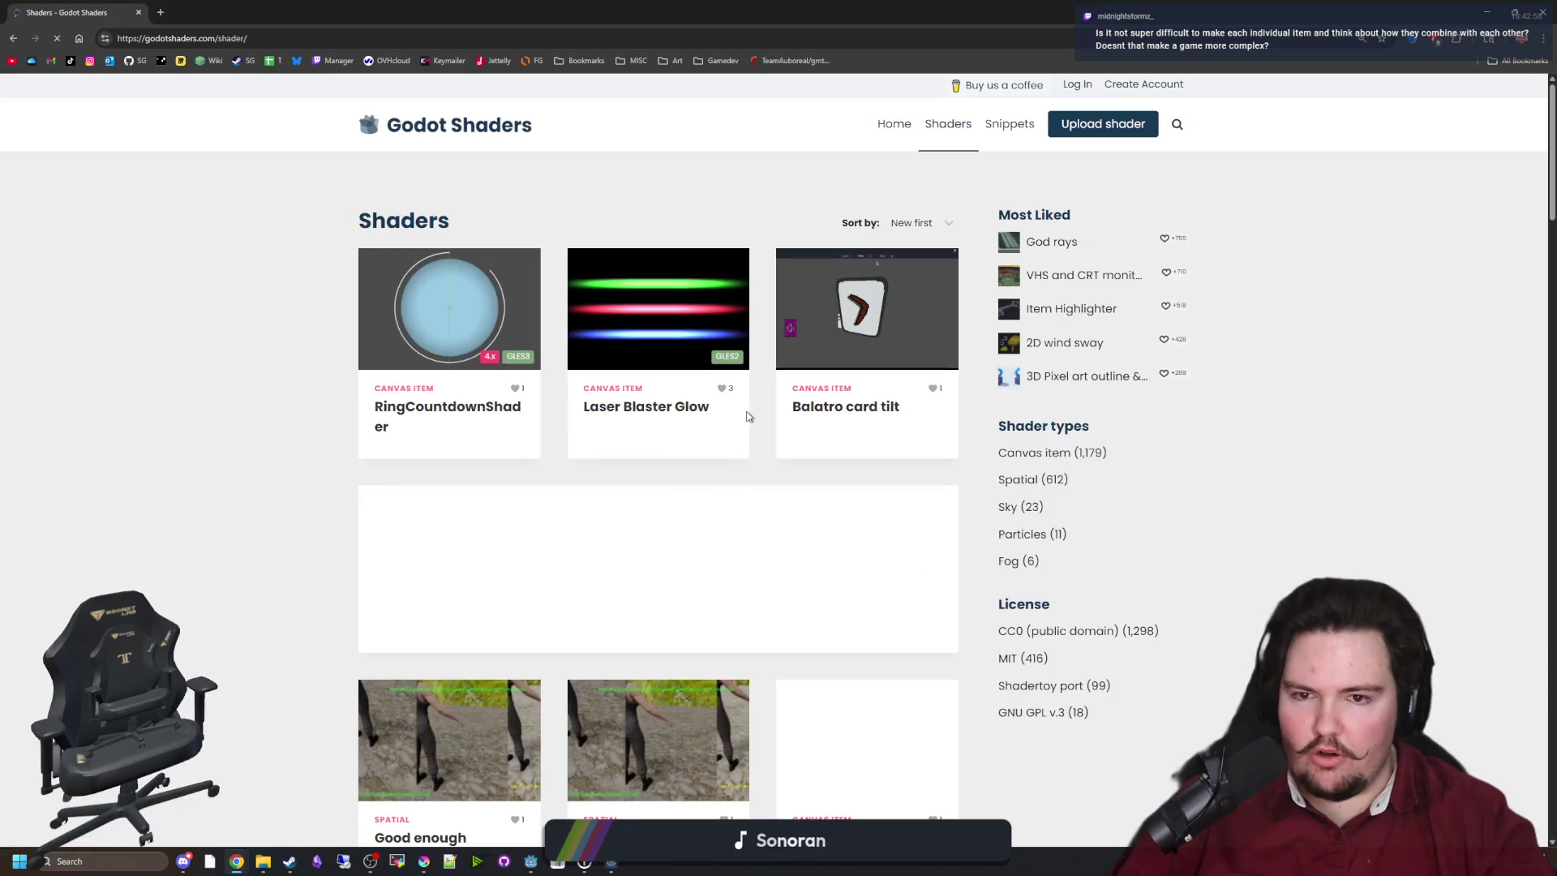
pyautogui.scroll(-15, 853, 411)
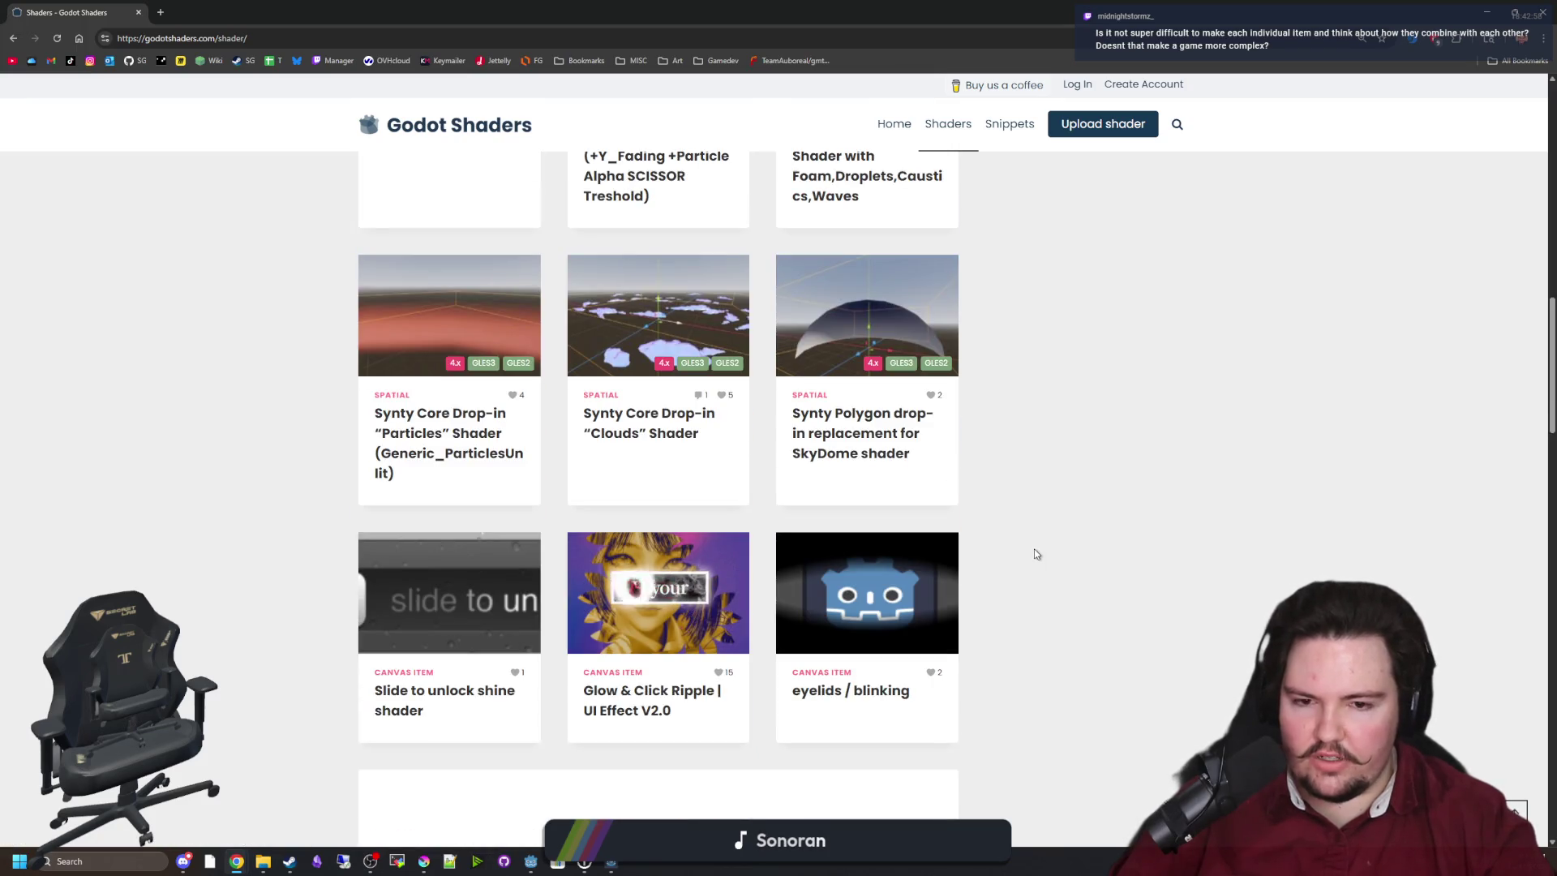
pyautogui.scroll(10, 1033, 549)
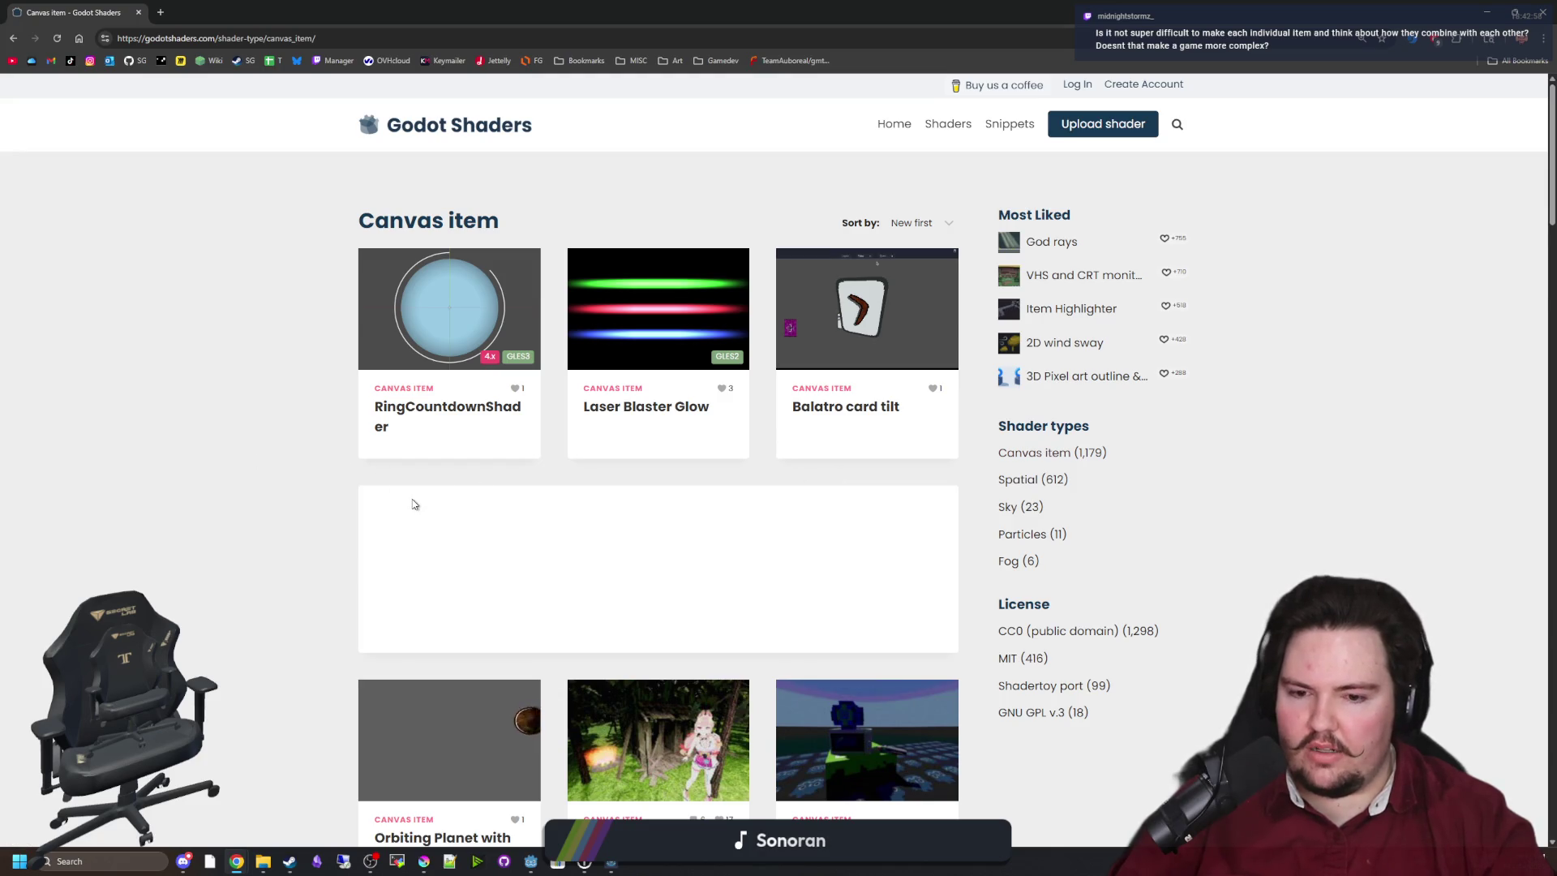
pyautogui.scroll(-10, 415, 504)
pyautogui.scroll(-4, 669, 560)
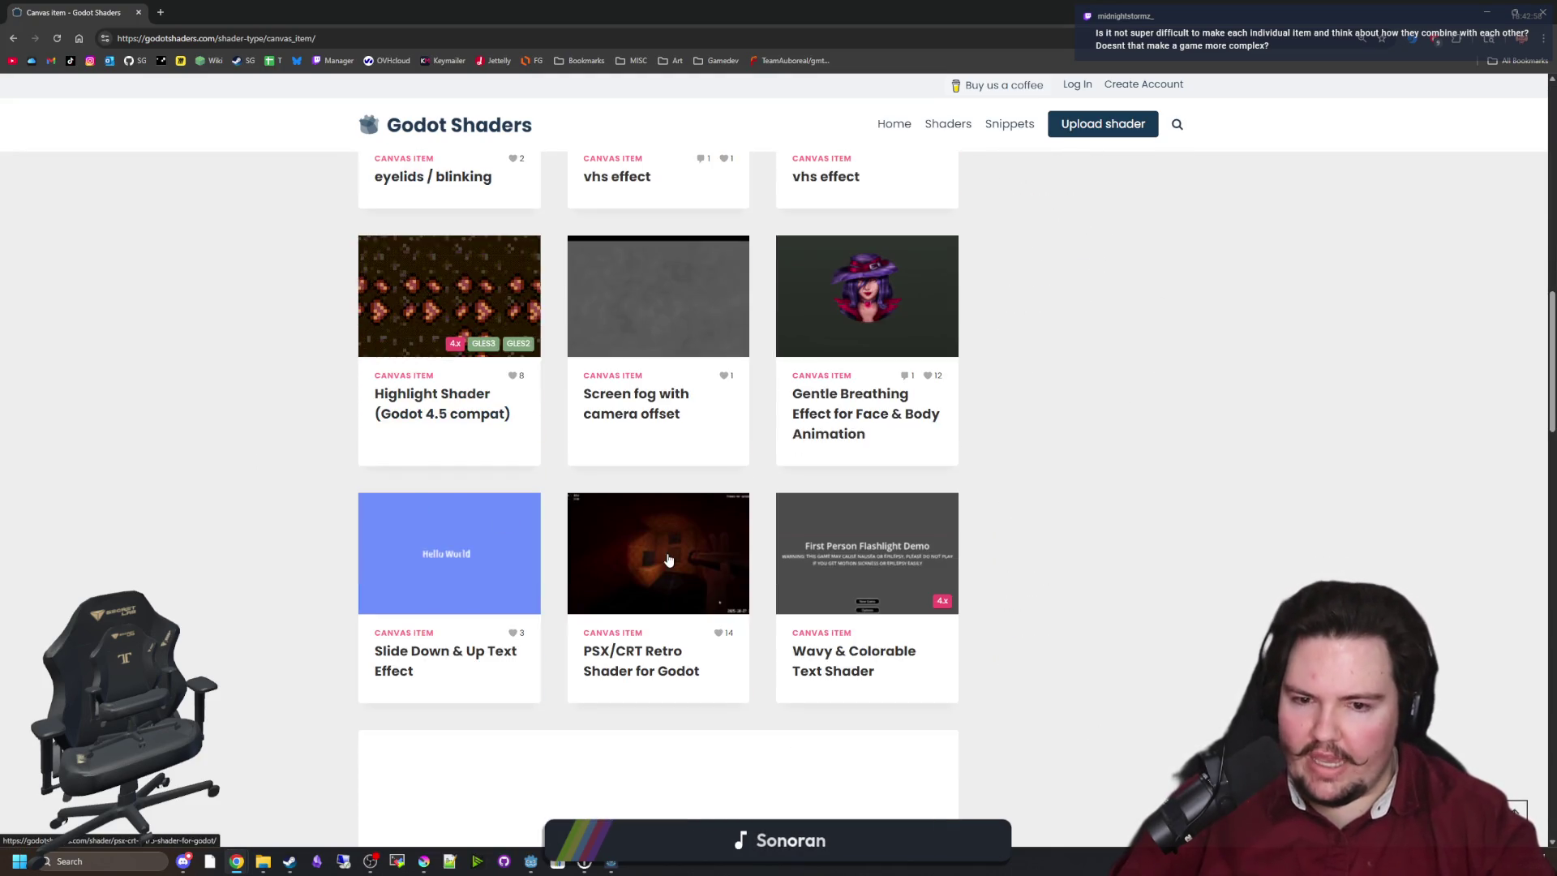
pyautogui.scroll(-4, 527, 419)
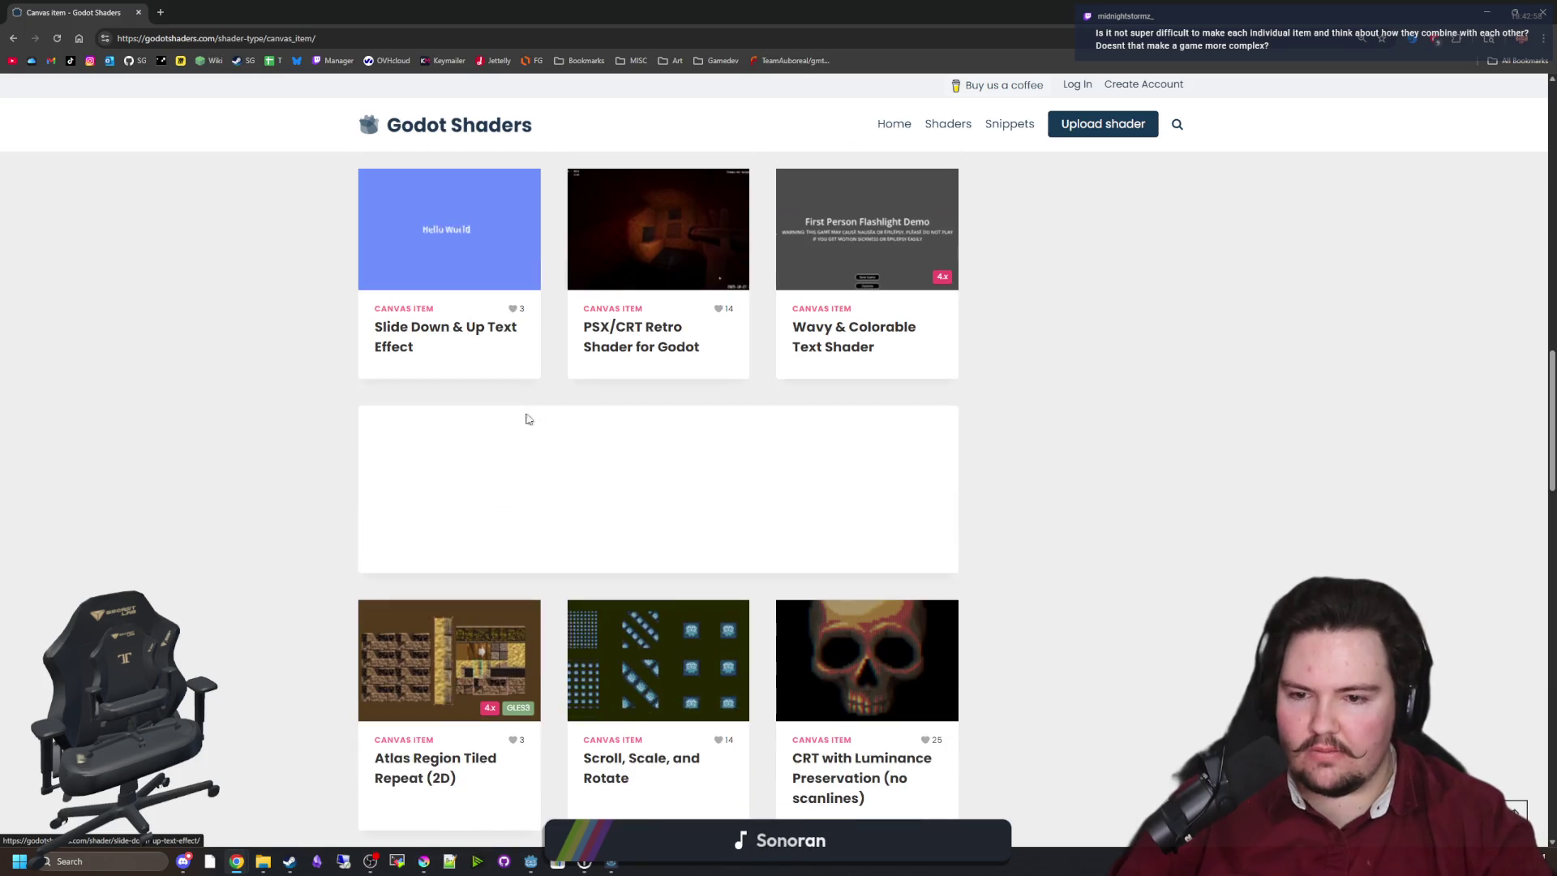
pyautogui.scroll(-4, 527, 418)
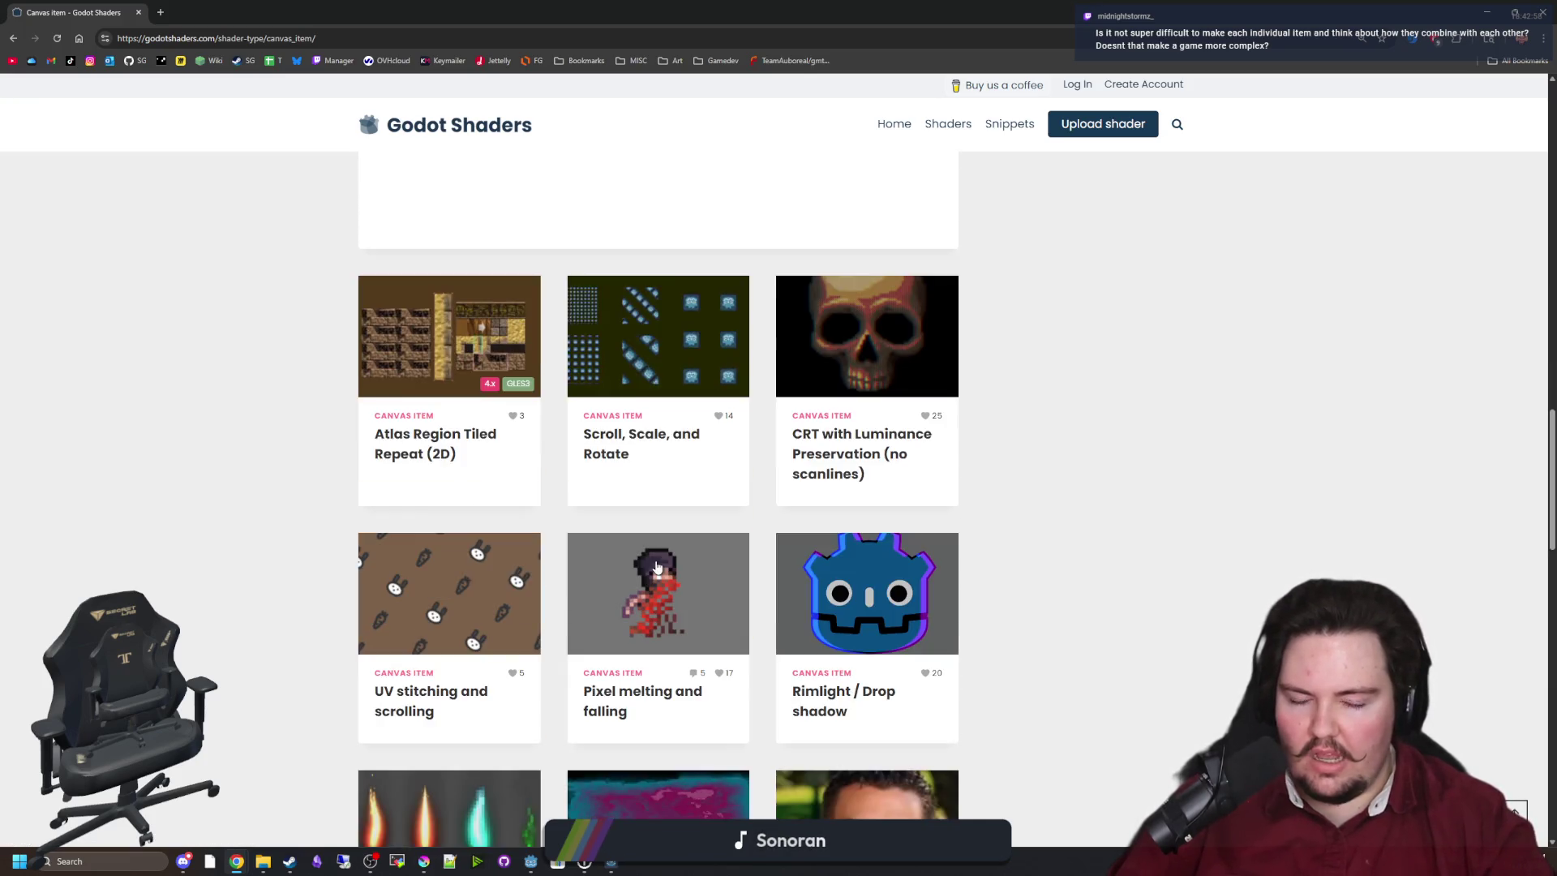
pyautogui.scroll(-4, 657, 567)
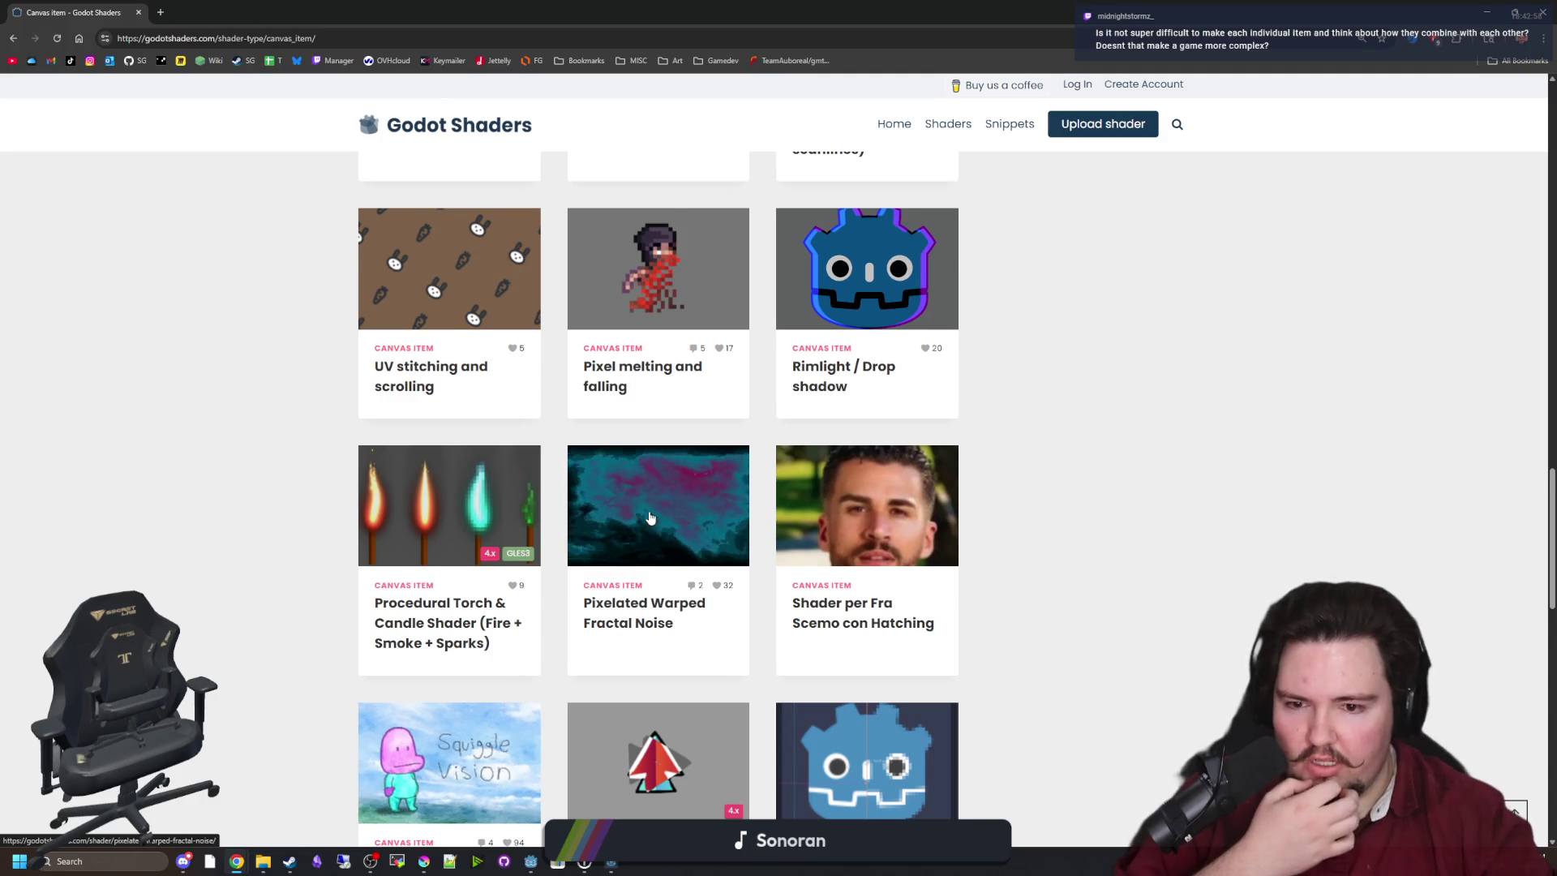
pyautogui.click(649, 517)
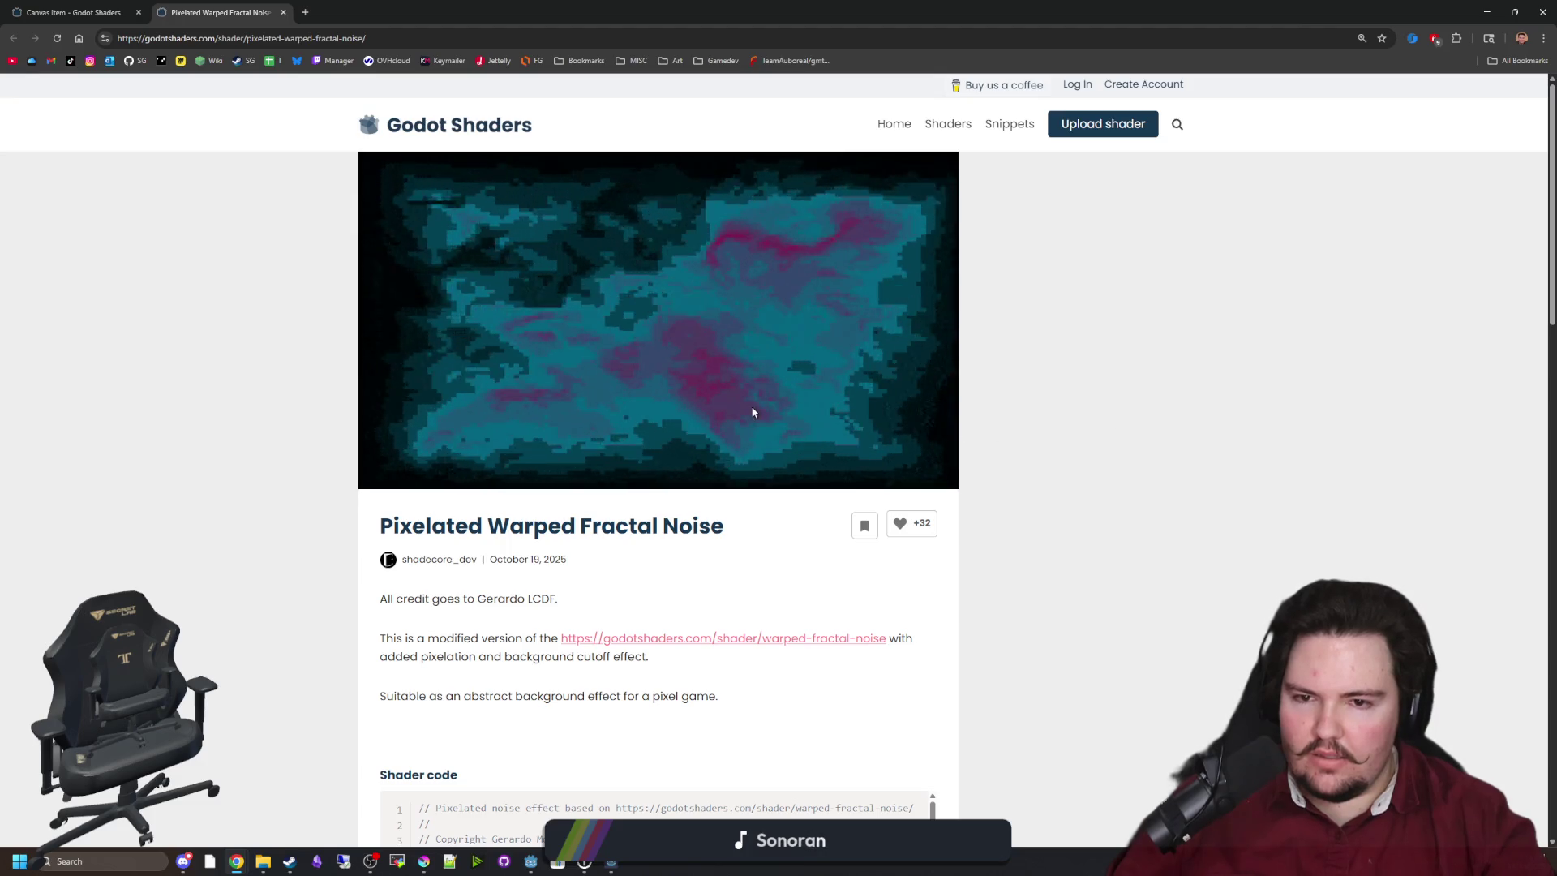
# Go back to the Canvas item shader list, then minimize Chrome to reveal world.gd in Godot.
pyautogui.click(105, 10)
pyautogui.scroll(-5, 331, 486)
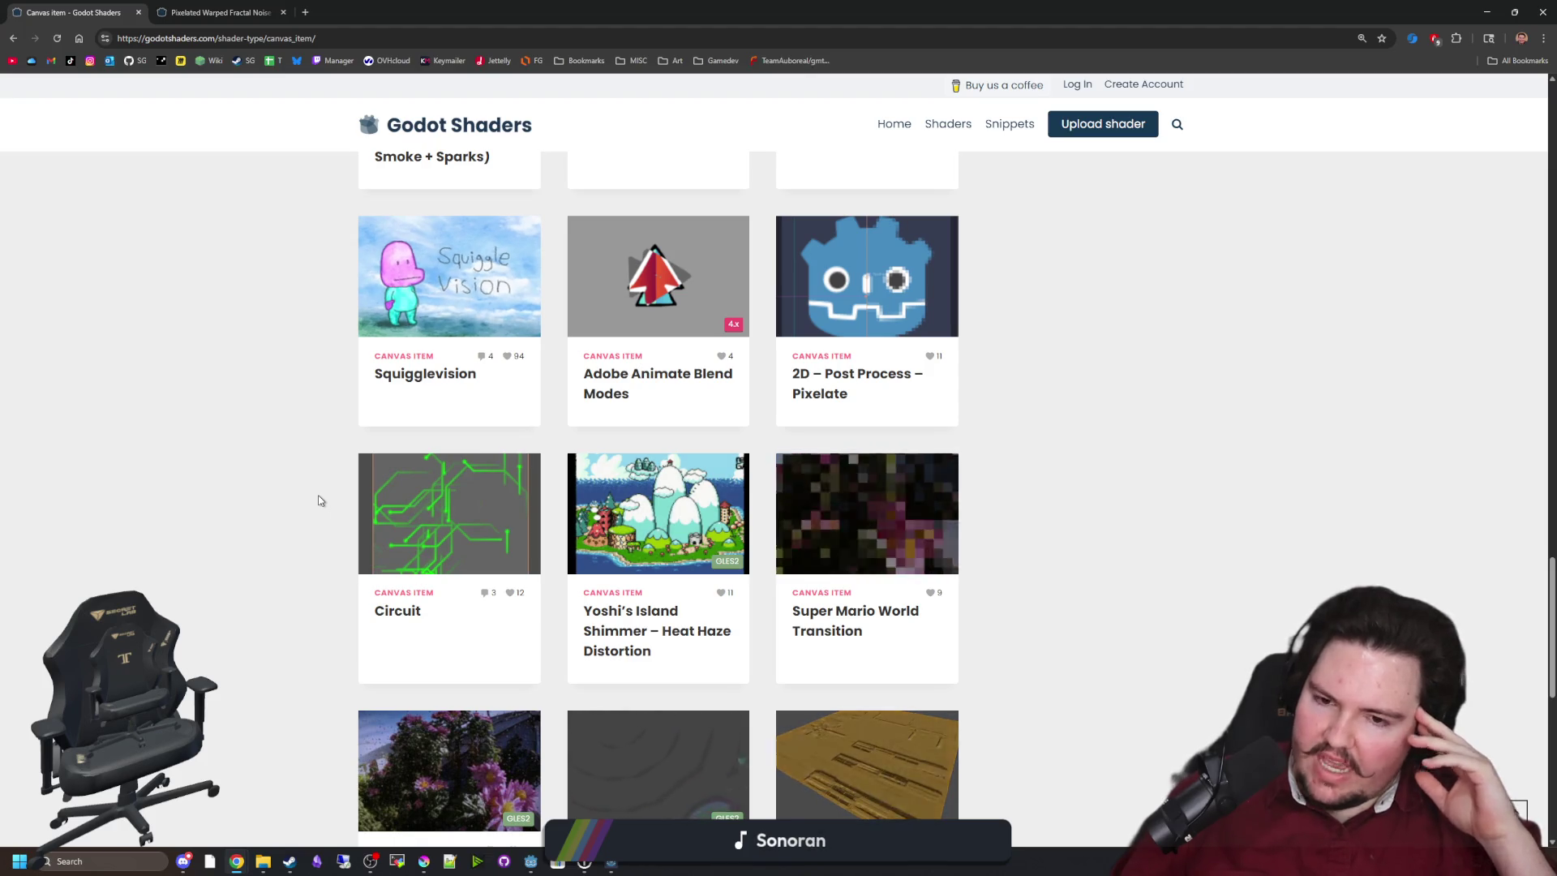
pyautogui.press('super+Down')
pyautogui.press('super+Down')
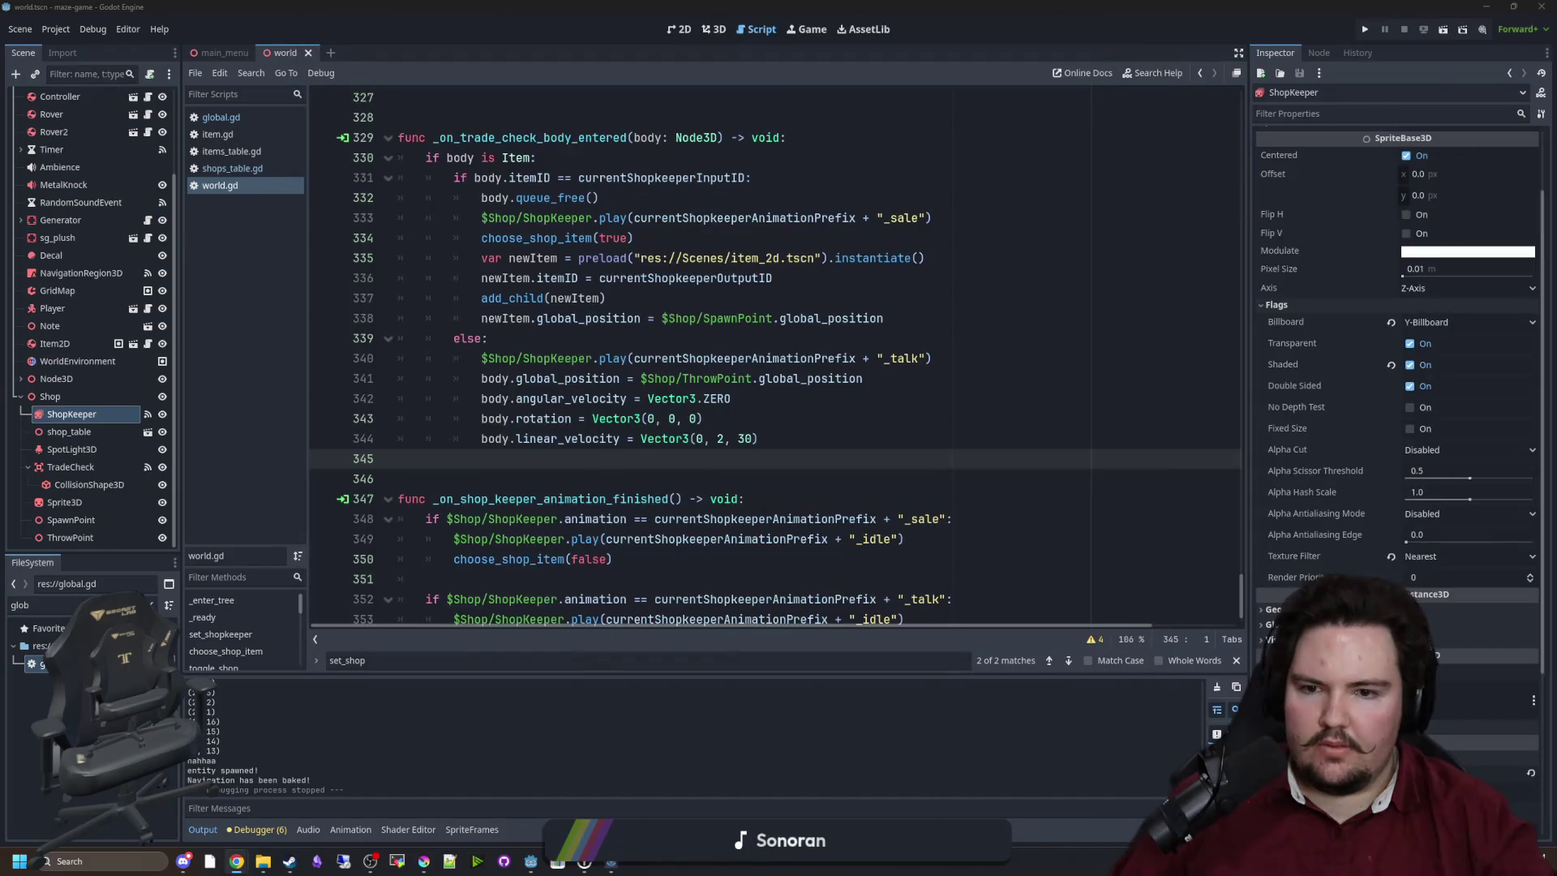
# In the Game view, run the maze game, start play and walk back and forth at the shopkeeper's window.
pyautogui.click(806, 29)
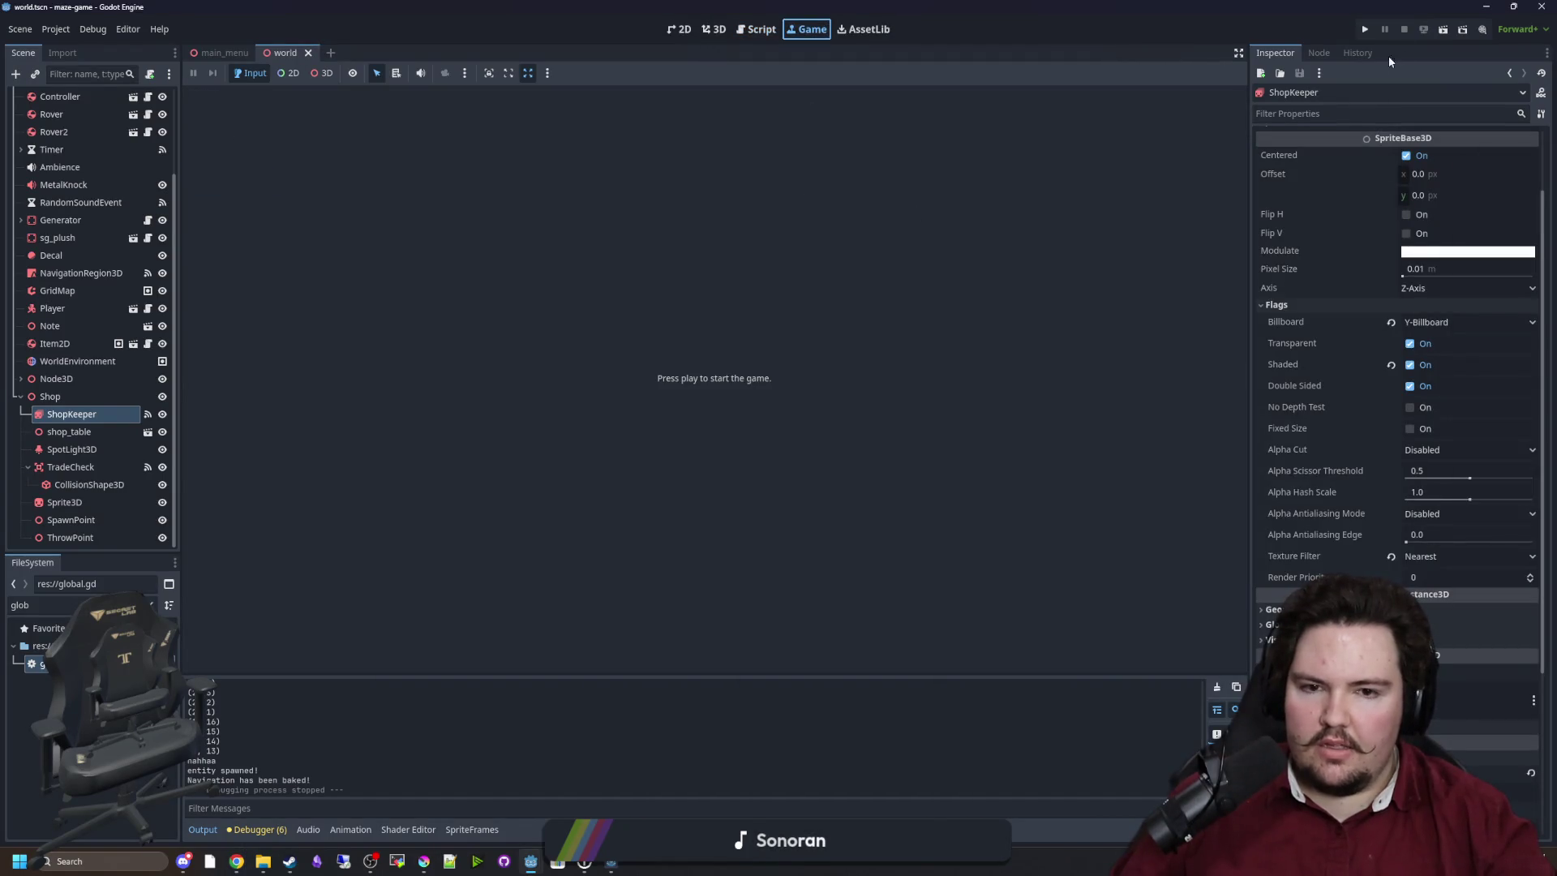
pyautogui.click(1366, 31)
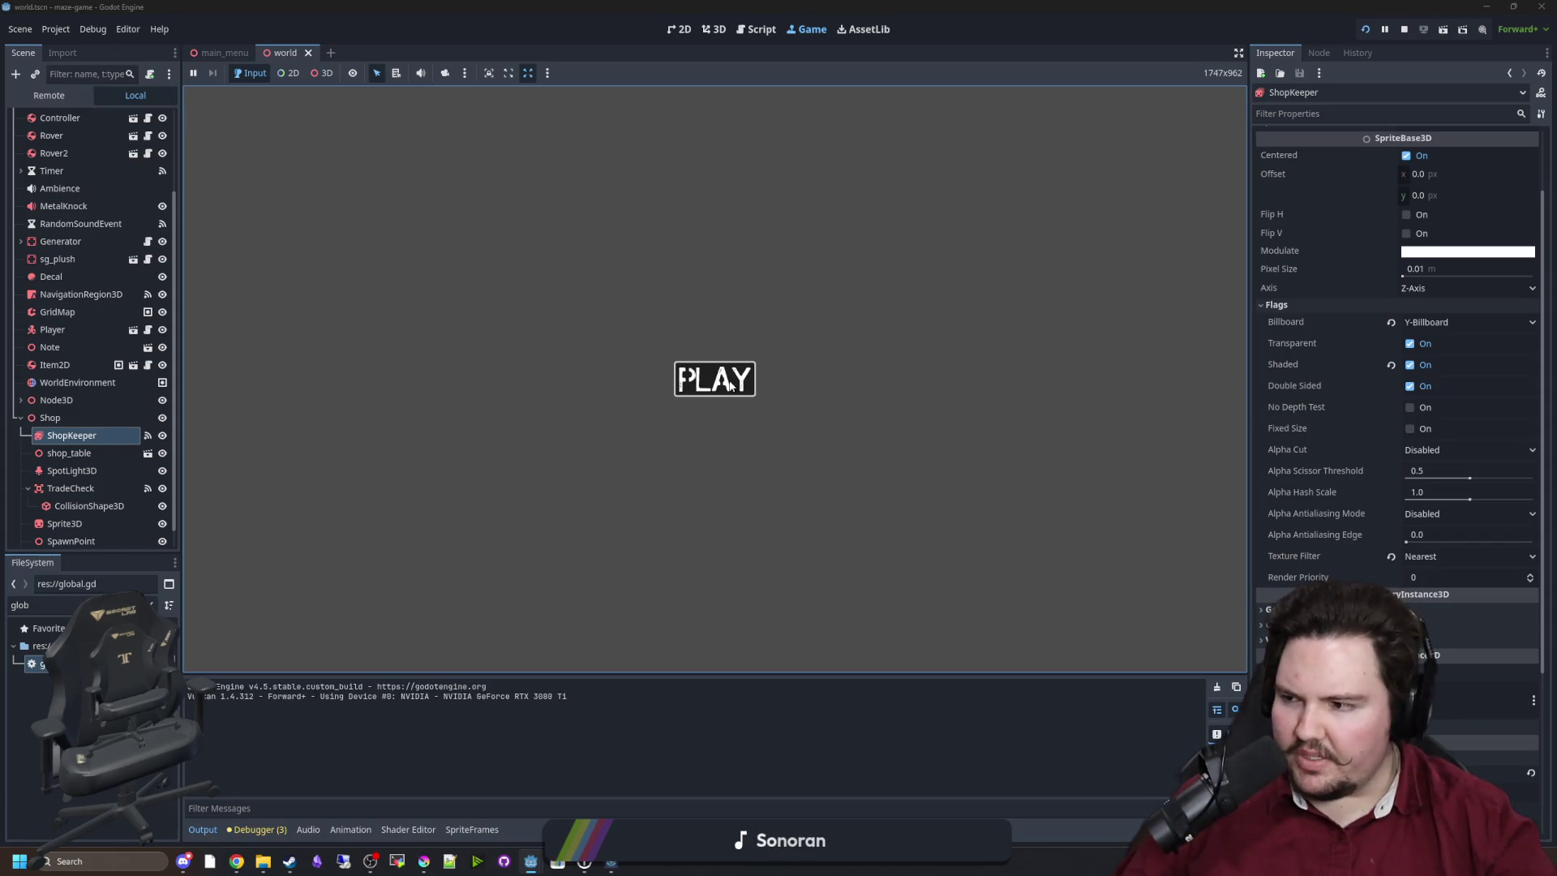
pyautogui.click(729, 385)
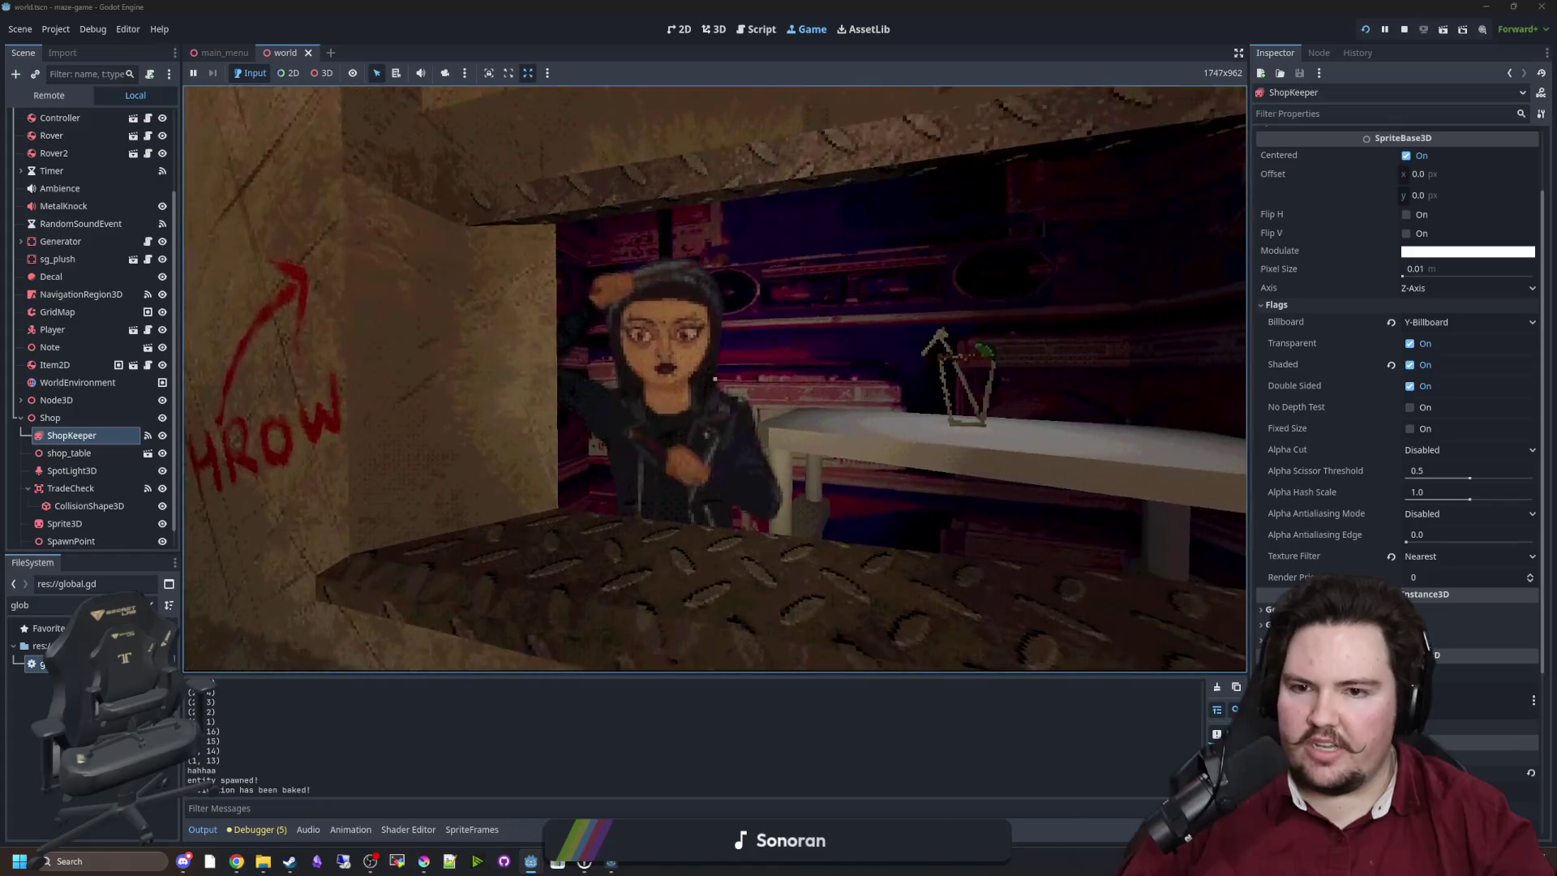
pyautogui.press('s')
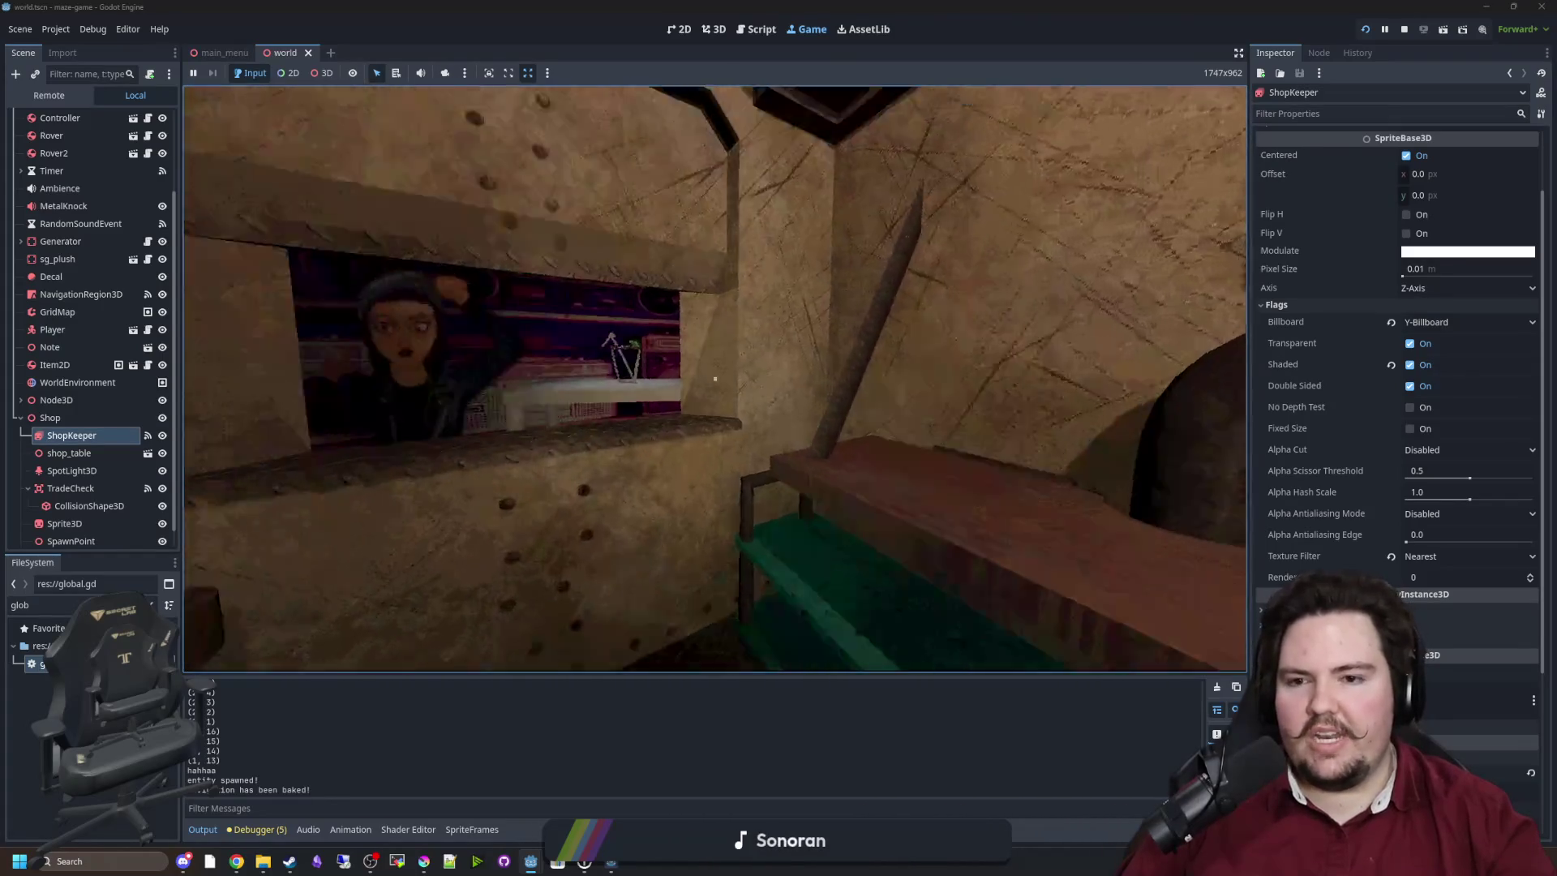
pyautogui.press('w')
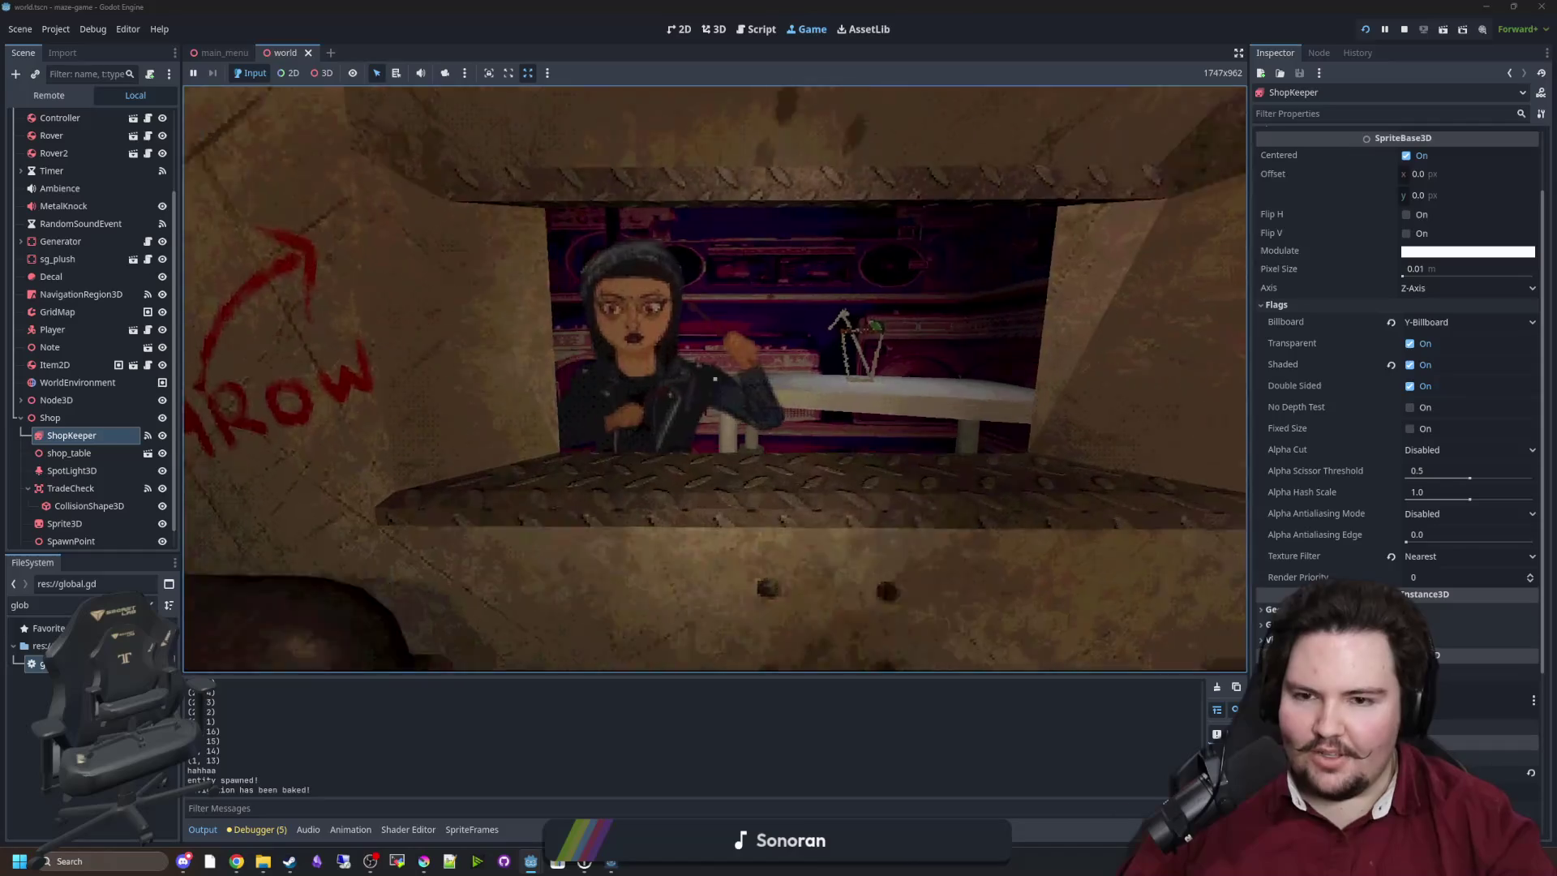
pyautogui.press('s')
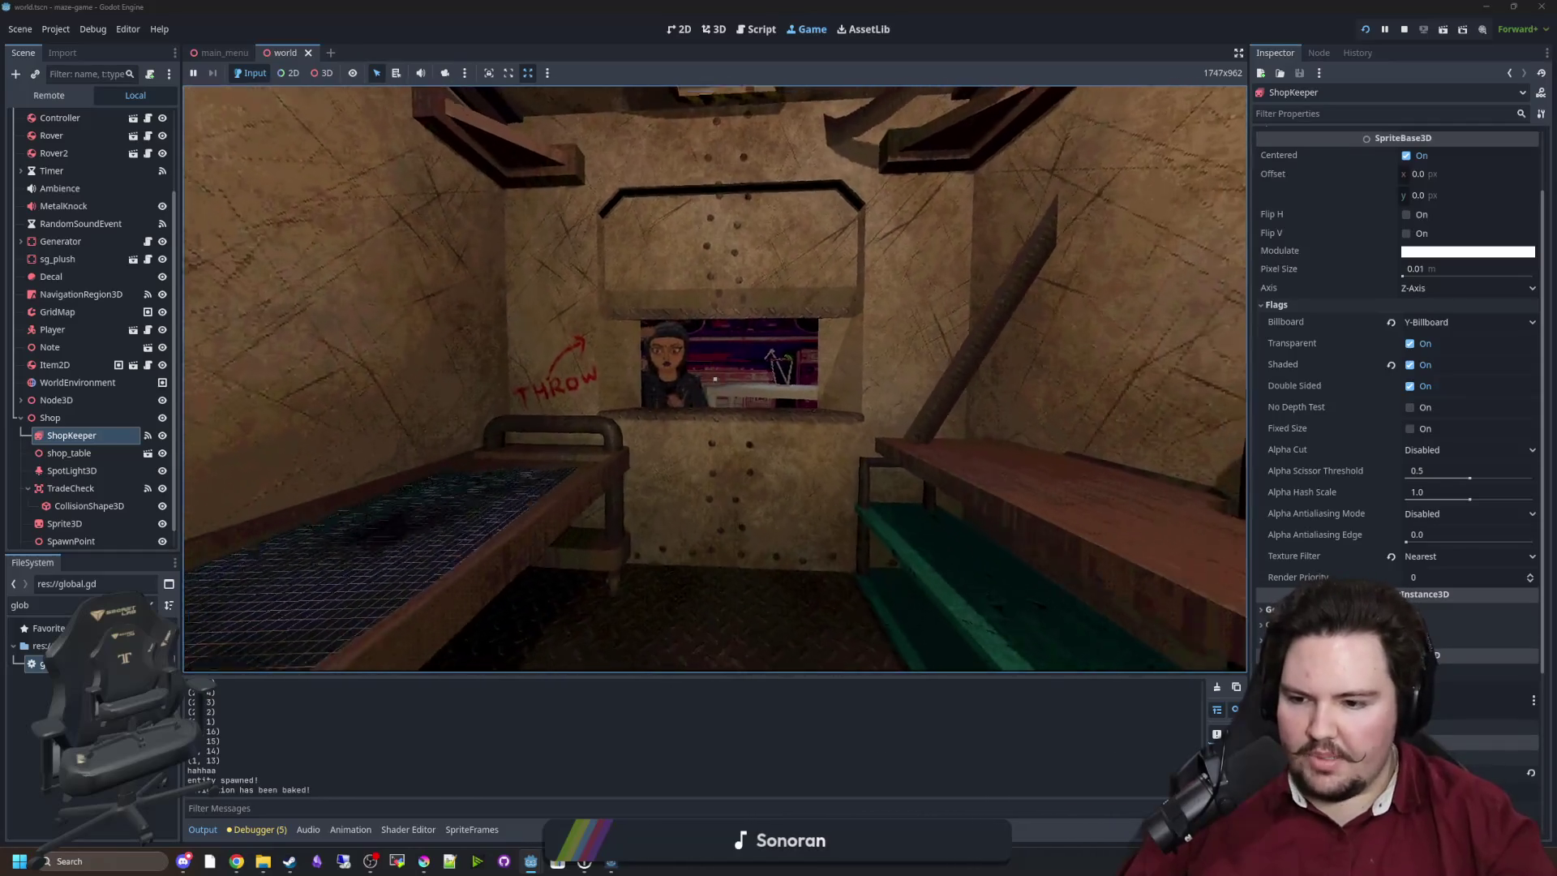
pyautogui.press('w')
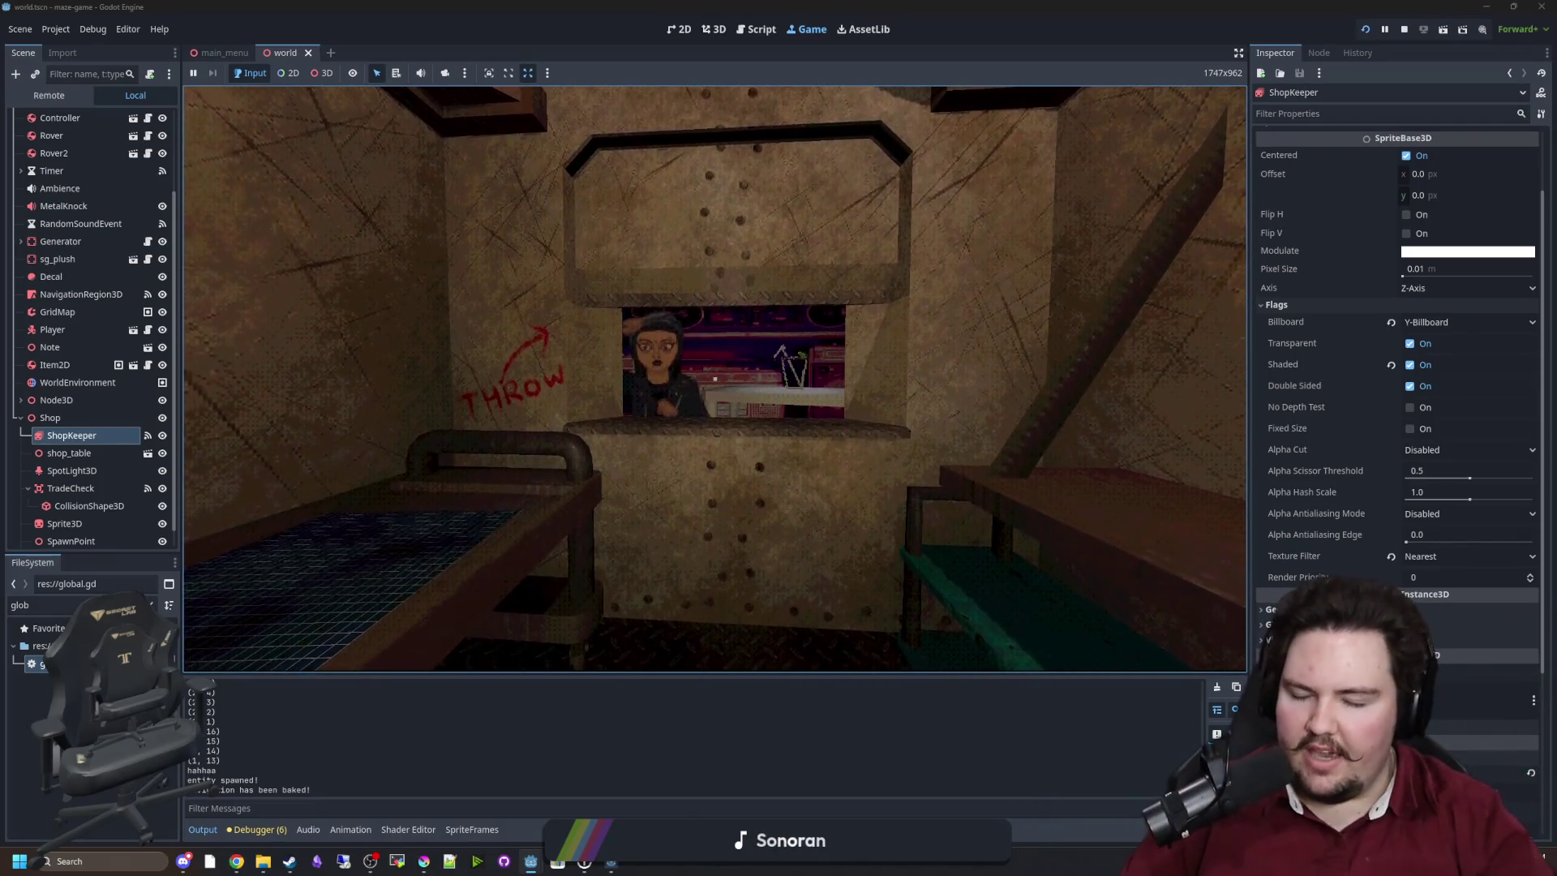
pyautogui.moveTo(714, 379)
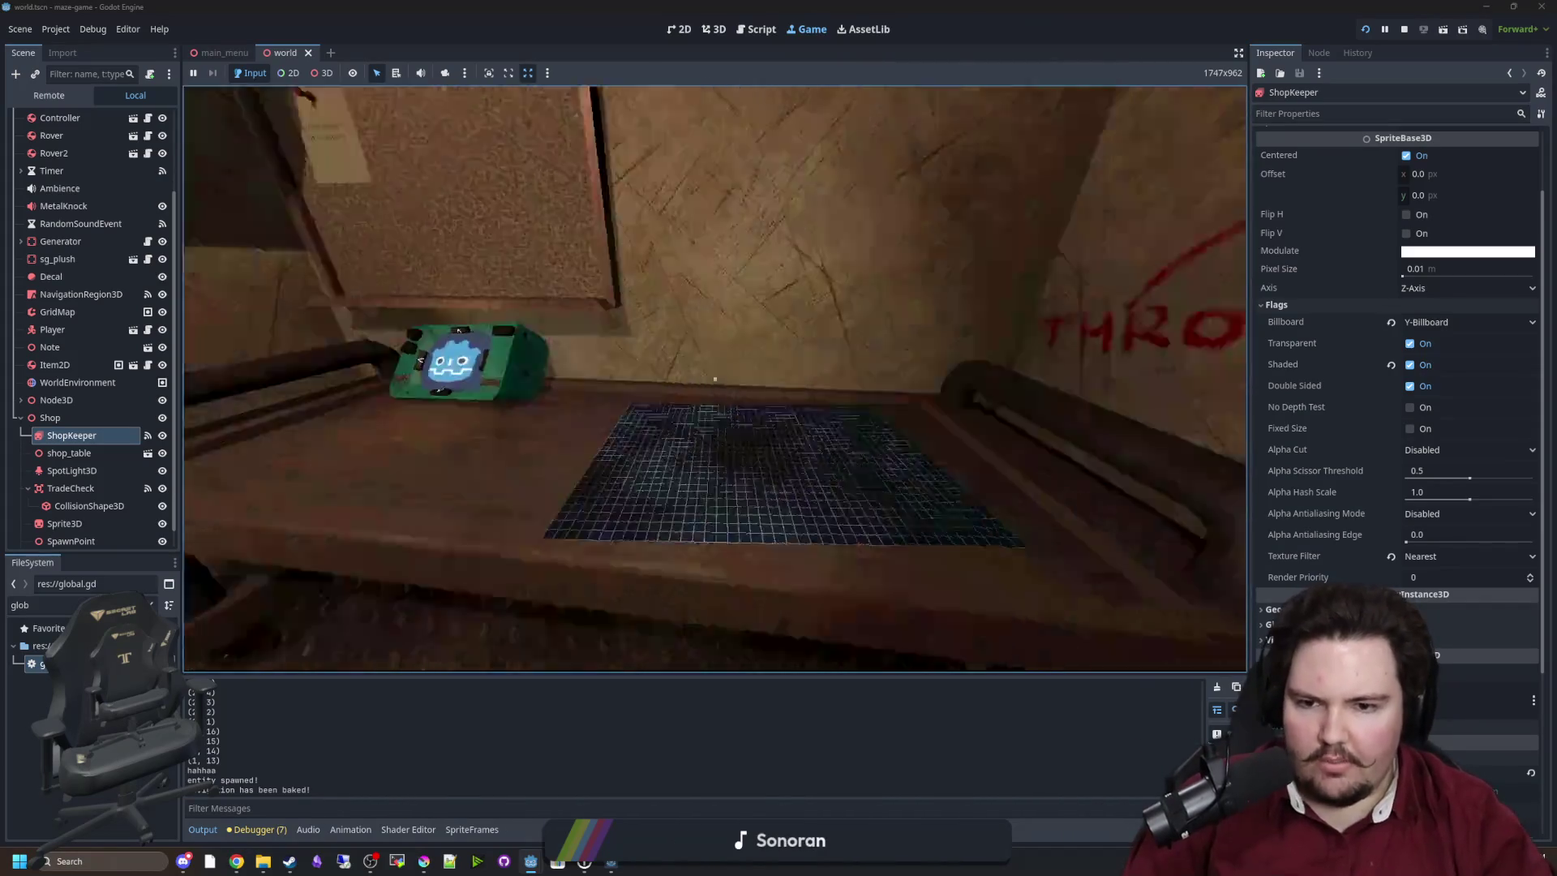
# Walk up to the shopkeeper at the counter, look around, pause the game and switch to Miro.
pyautogui.press('w')
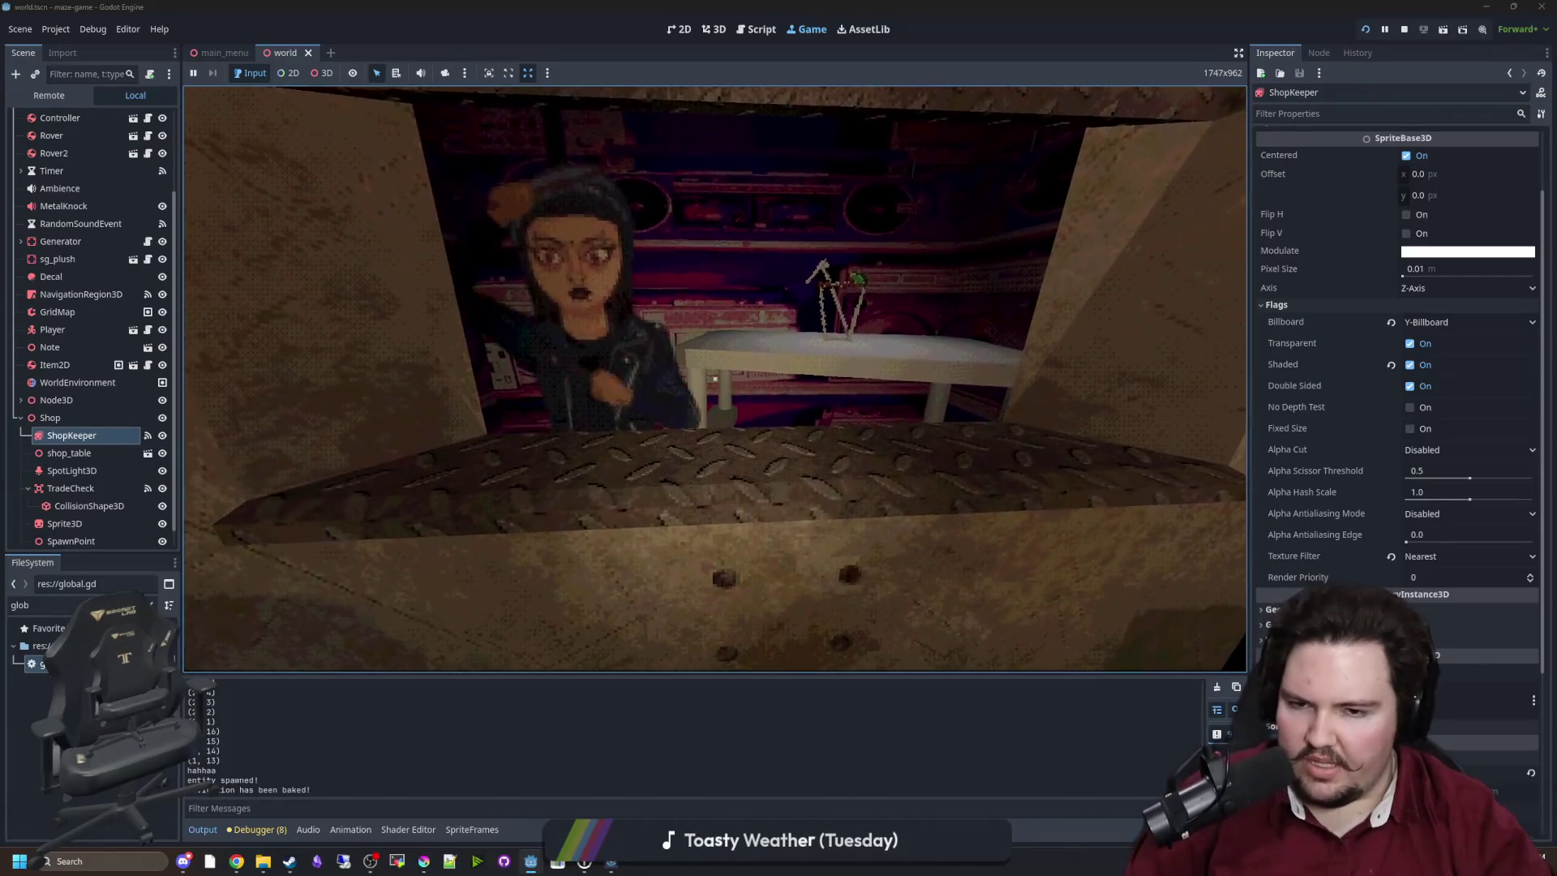
pyautogui.press('s')
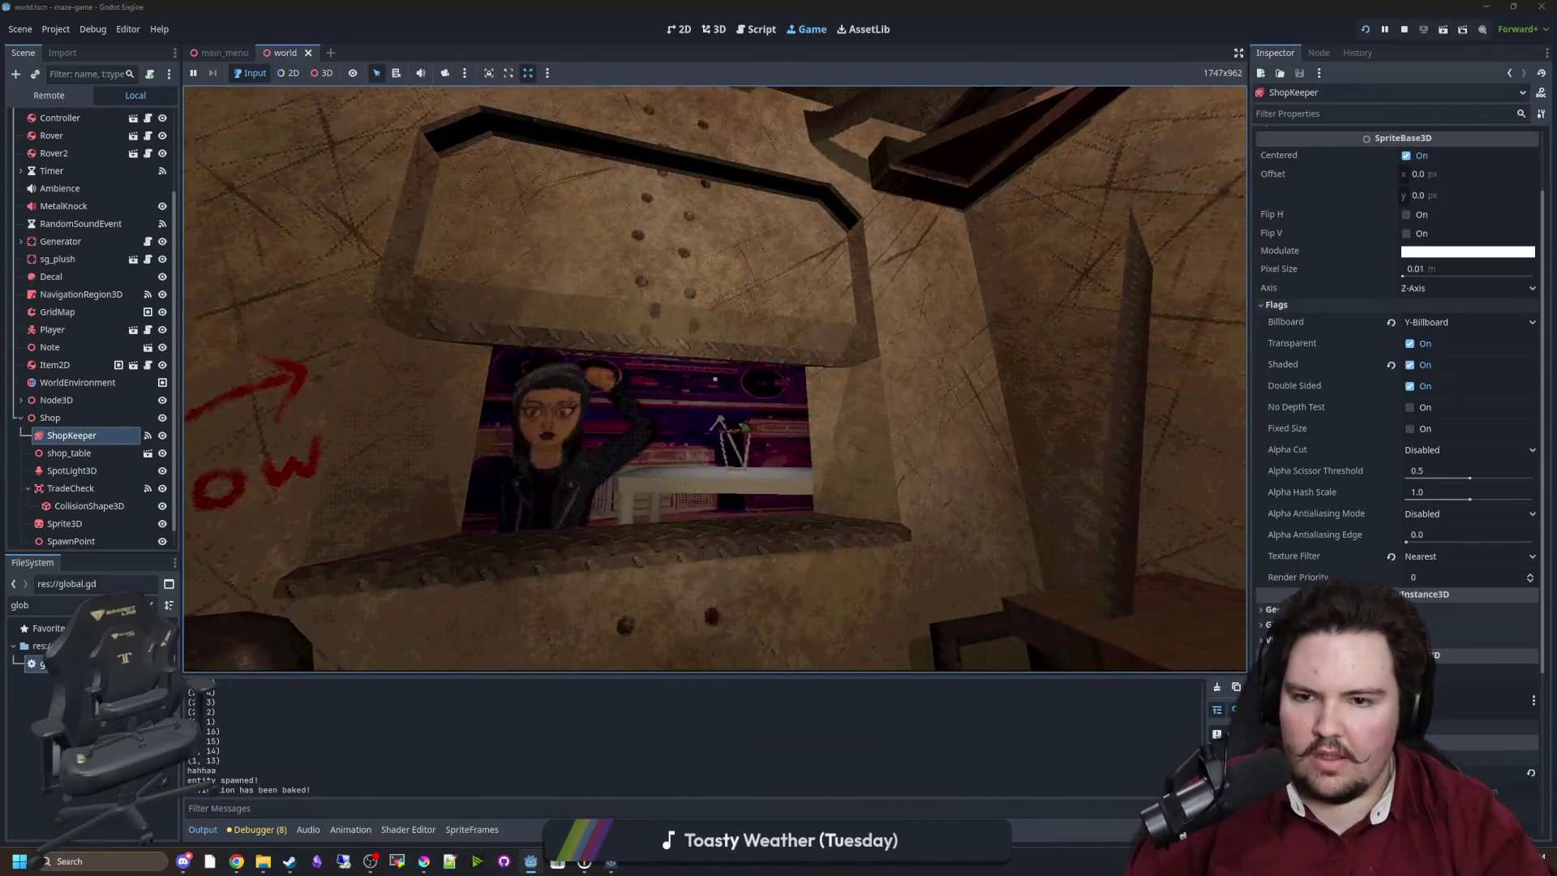
pyautogui.press('w')
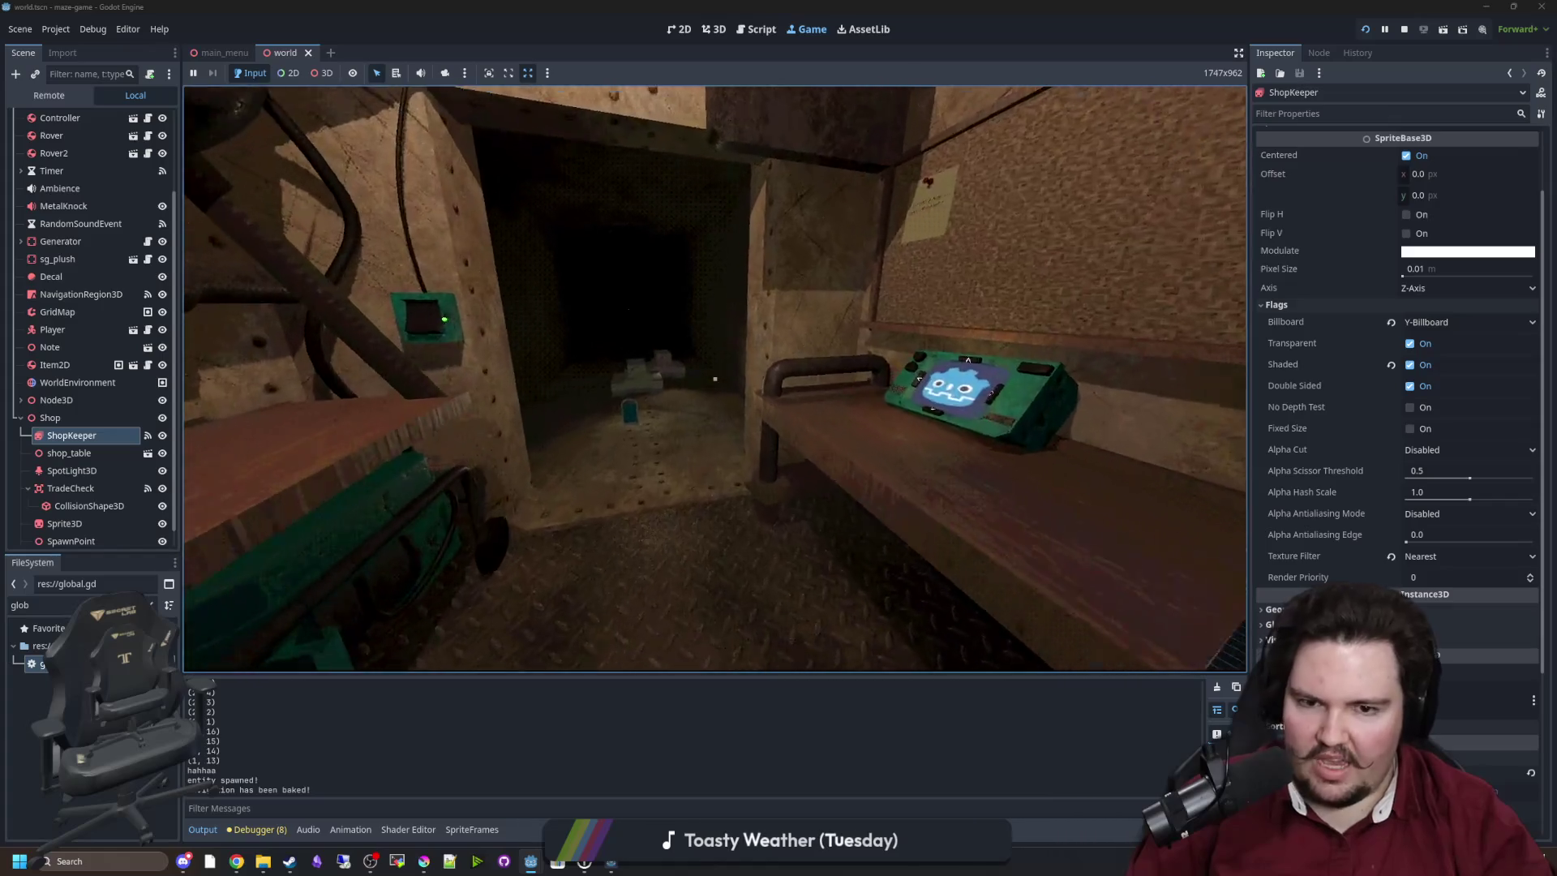
pyautogui.press('w')
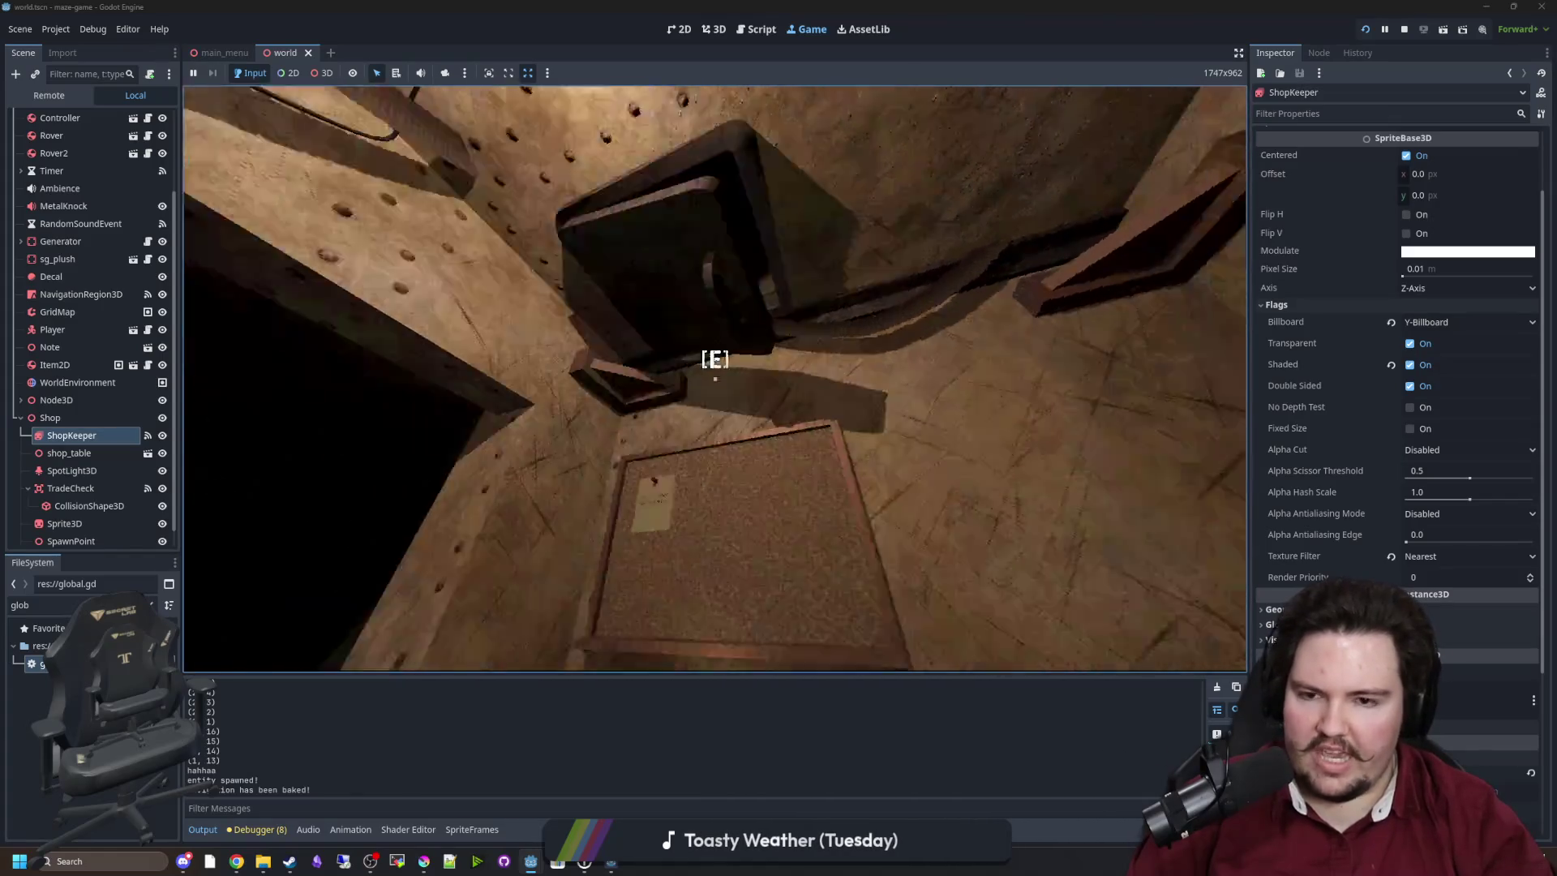
pyautogui.press('w')
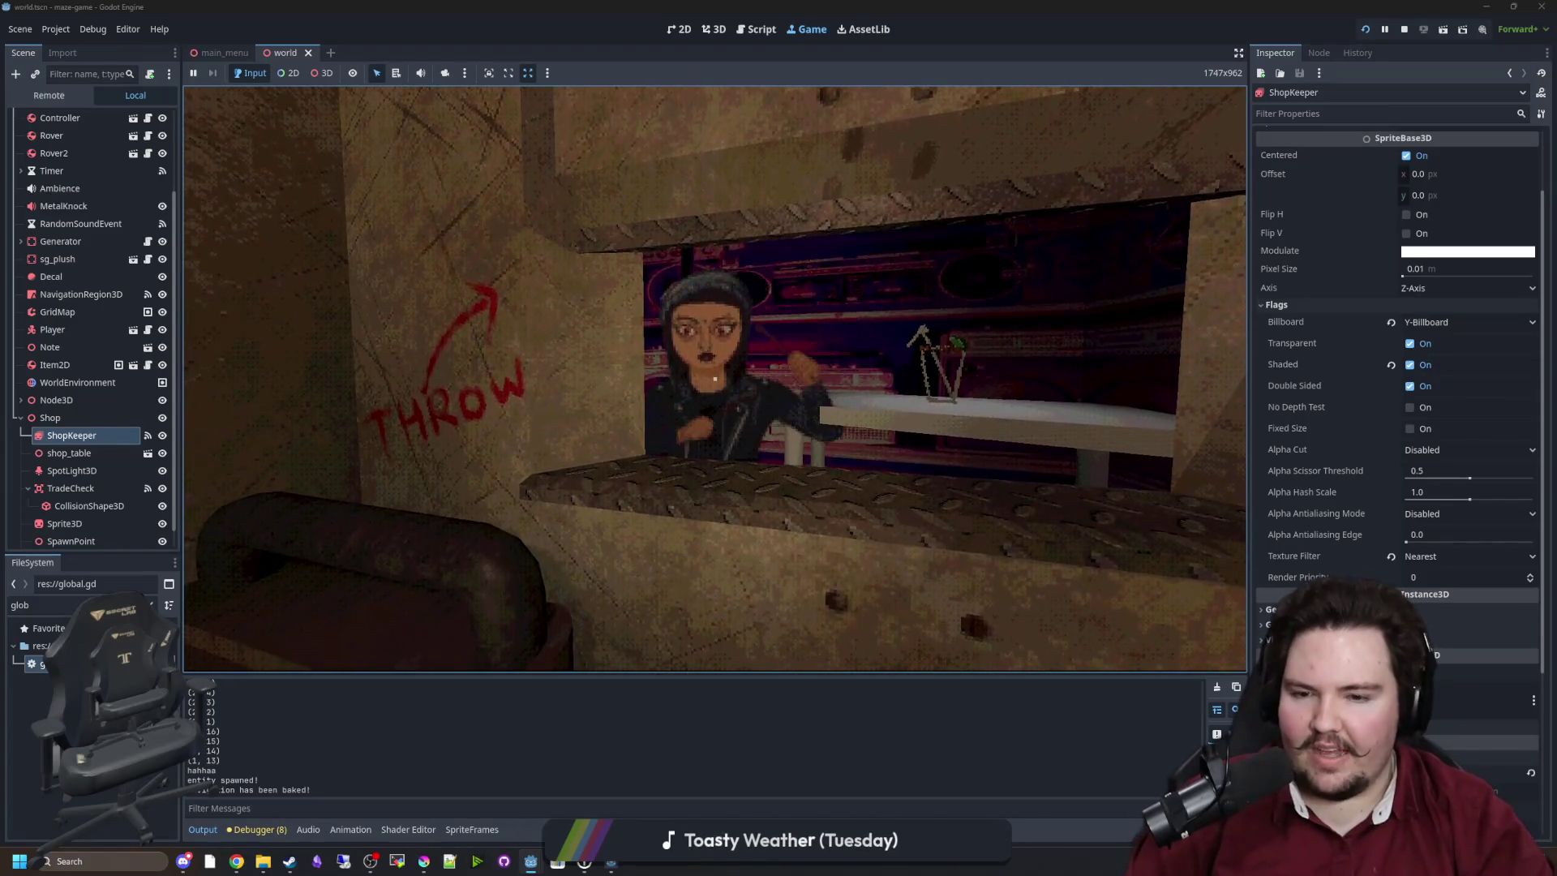
pyautogui.press('w')
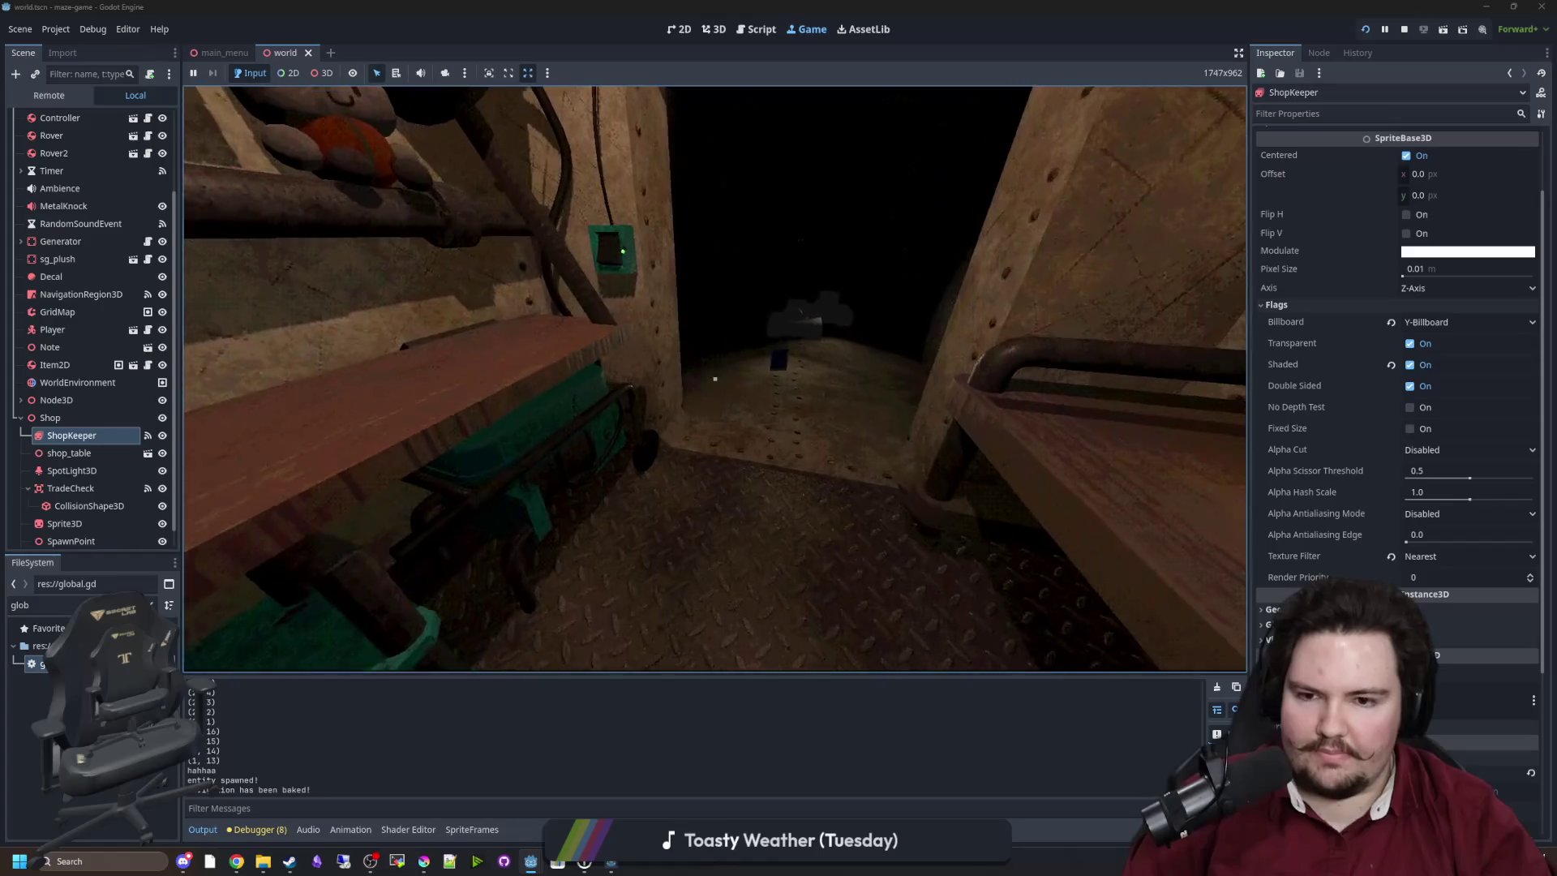
pyautogui.press('Escape')
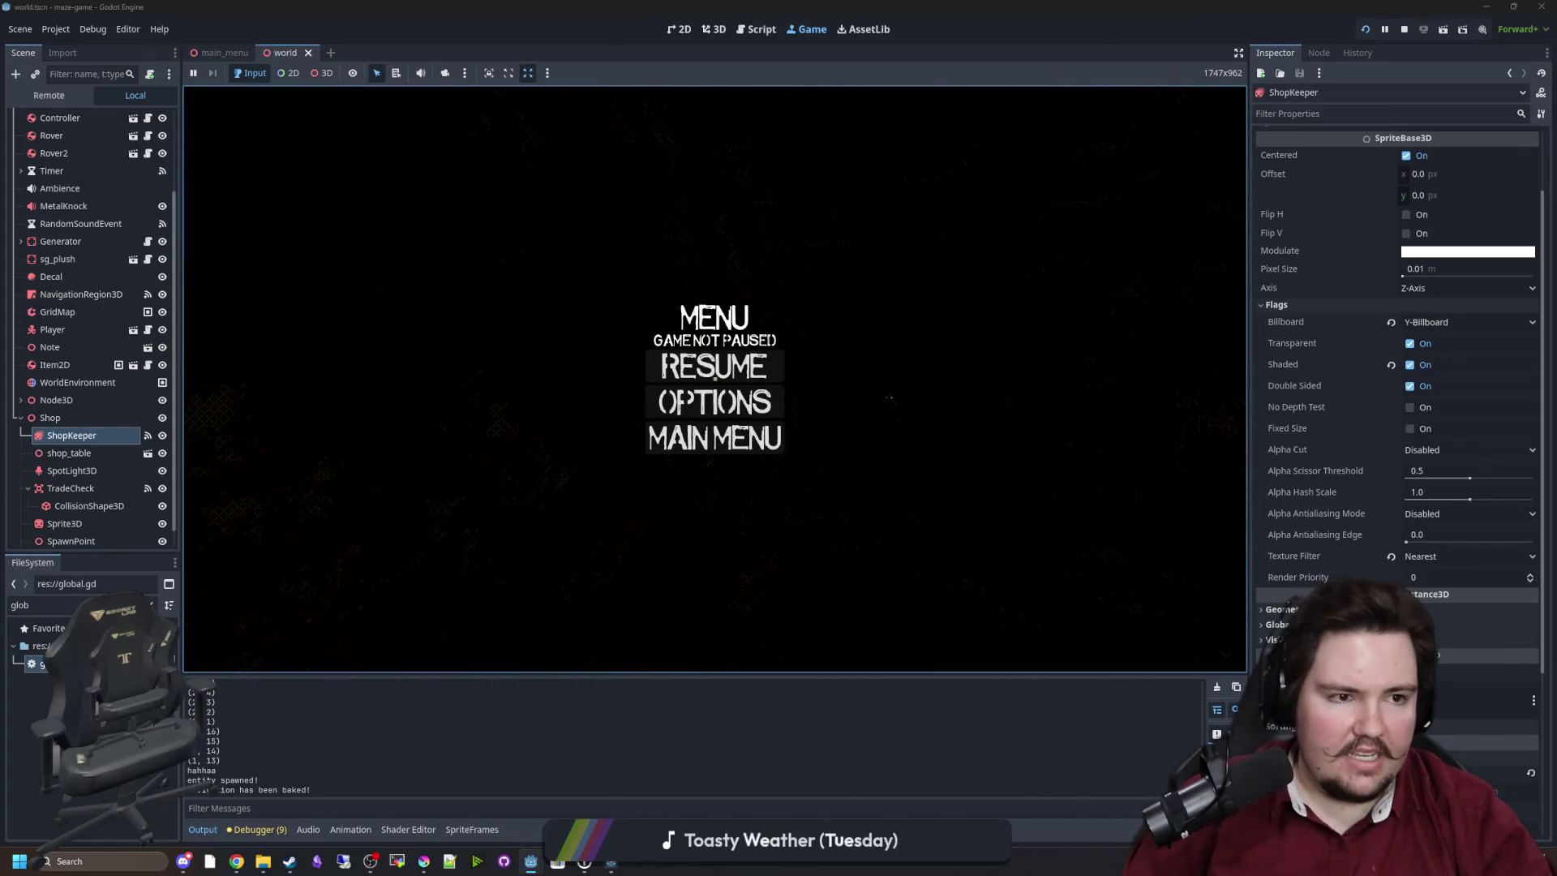
pyautogui.hotkey('alt', 'Tab')
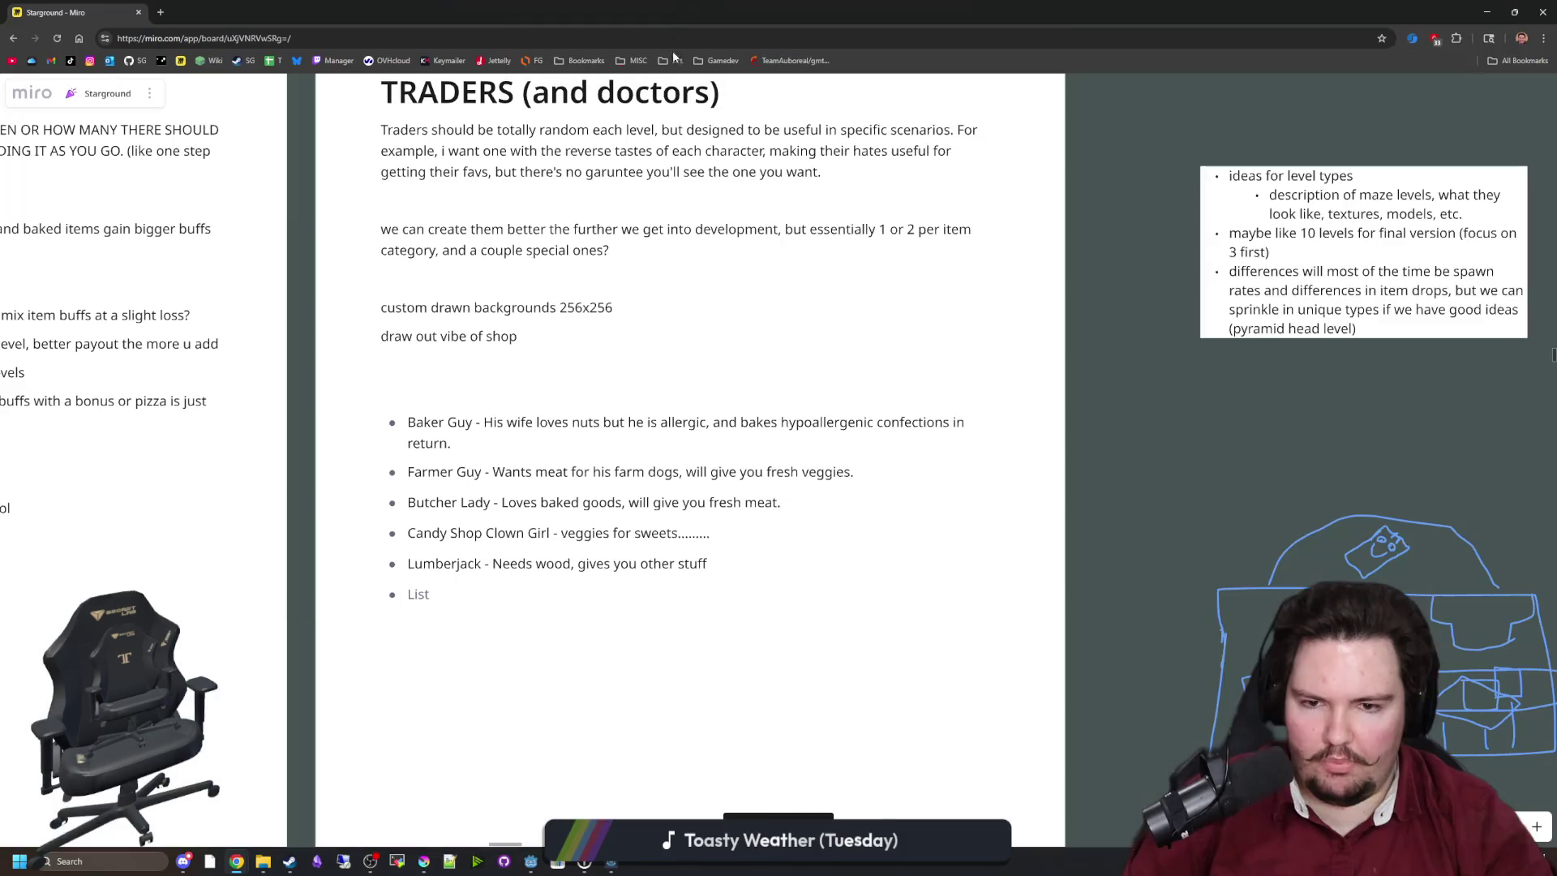
# Pan to the enemy sketches on the Miro board and inspect the screaming-enemy and creature sketches.
pyautogui.scroll(-10, 605, 468)
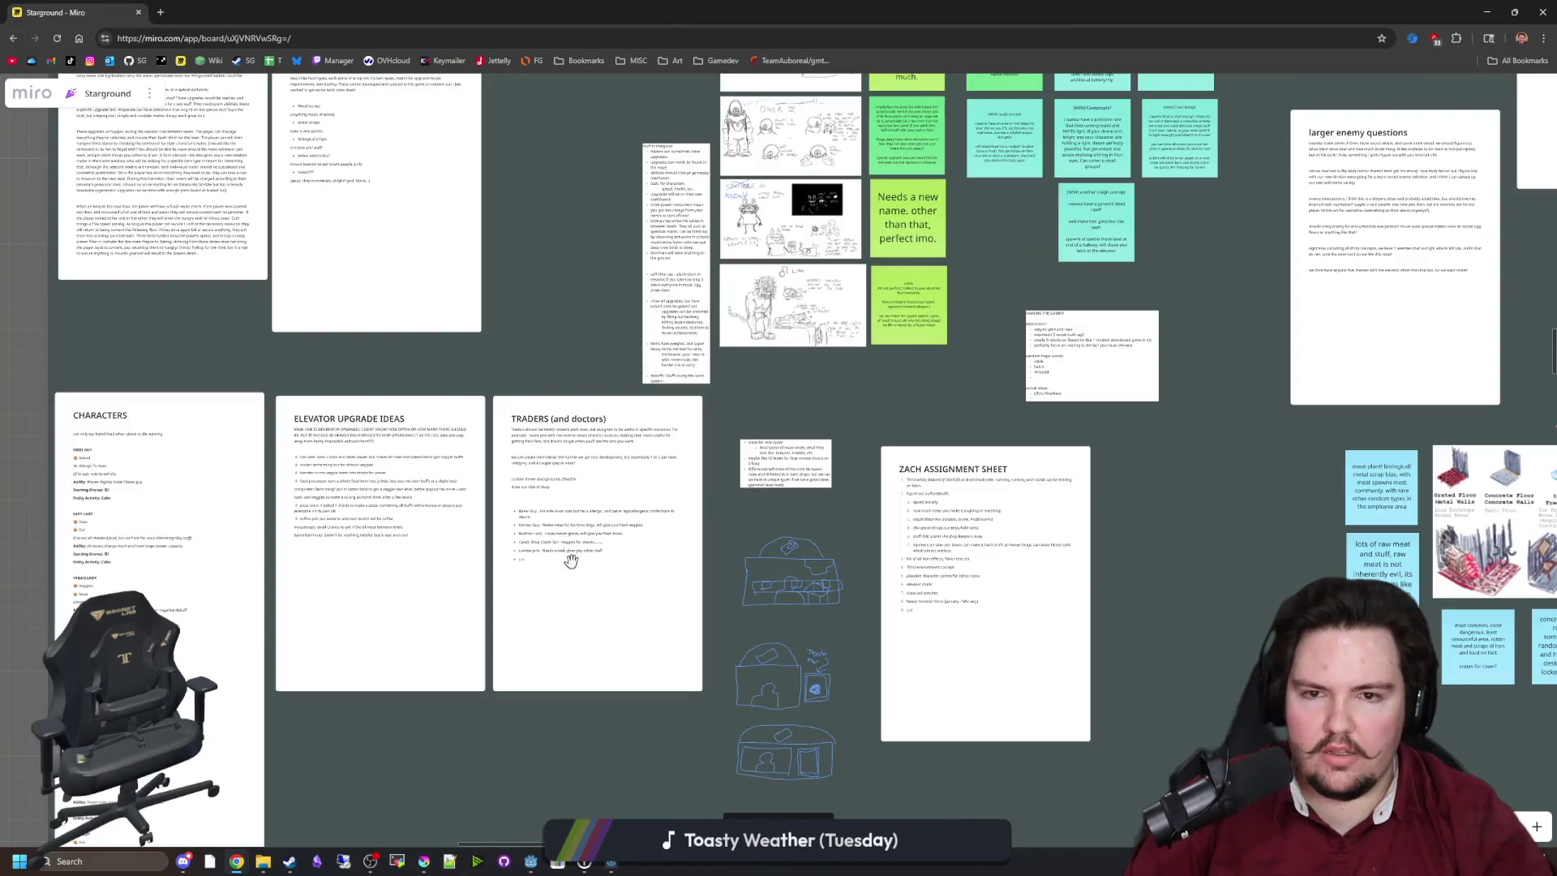
pyautogui.scroll(-5, 1096, 487)
pyautogui.scroll(10, 938, 291)
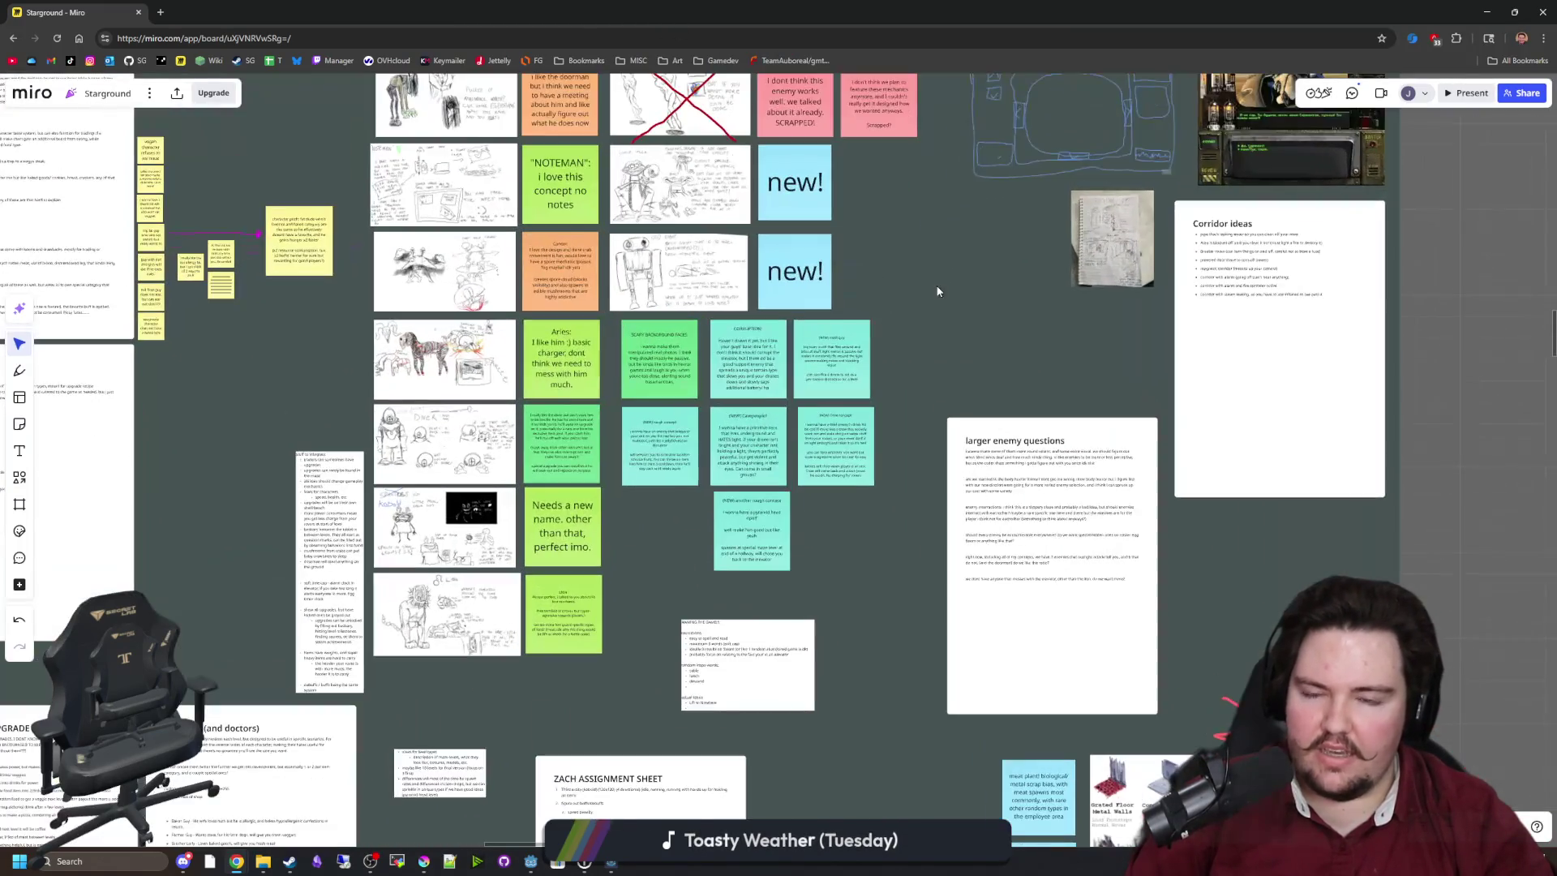
pyautogui.scroll(10, 609, 368)
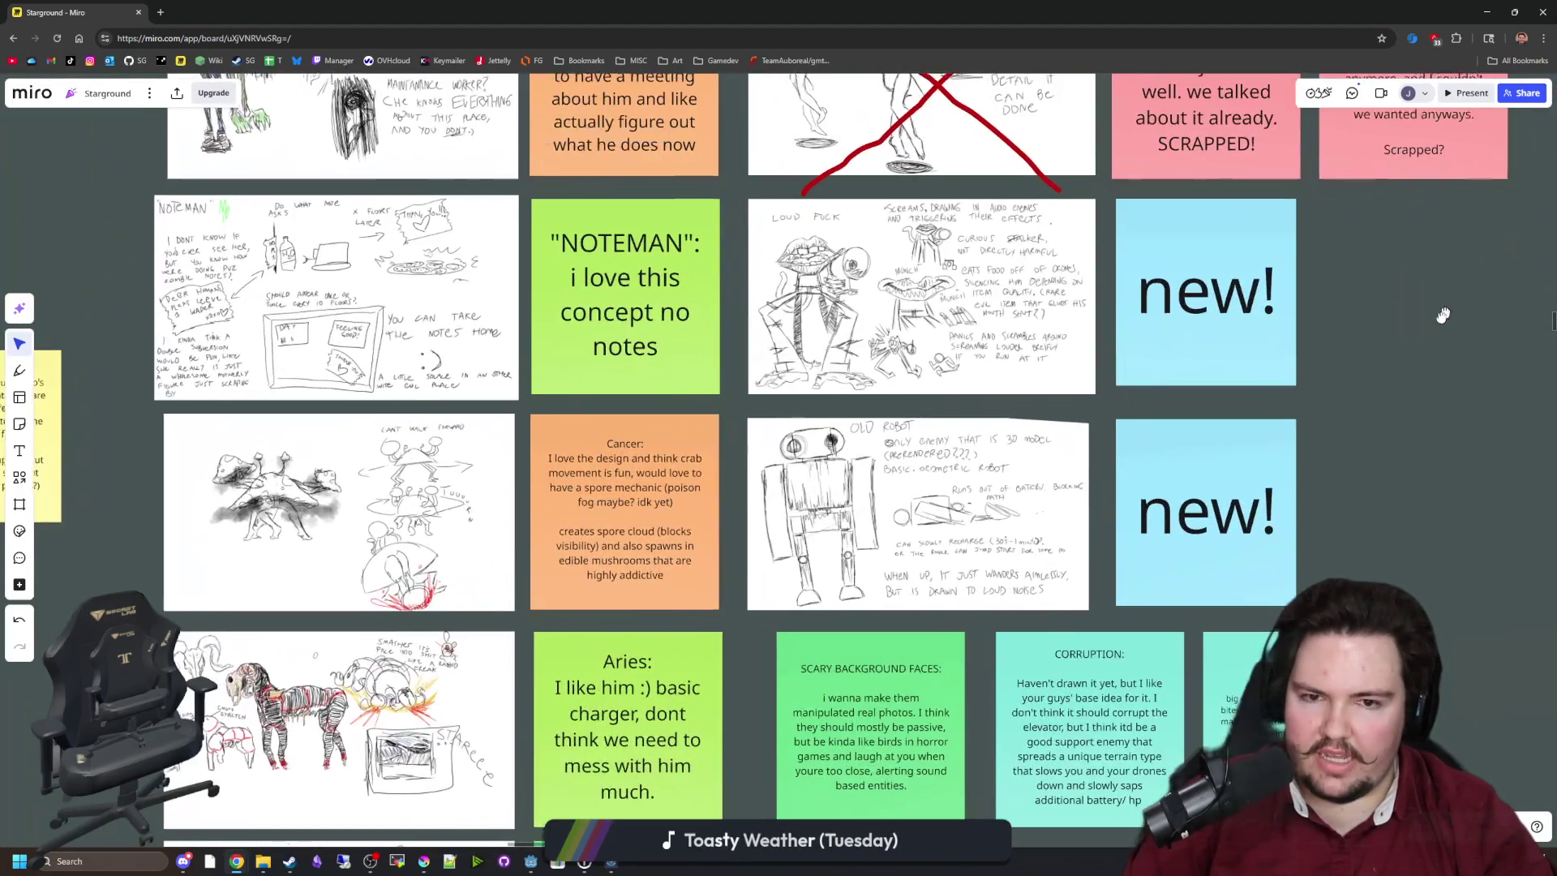
pyautogui.moveTo(1443, 315); pyautogui.dragTo(1337, 415)
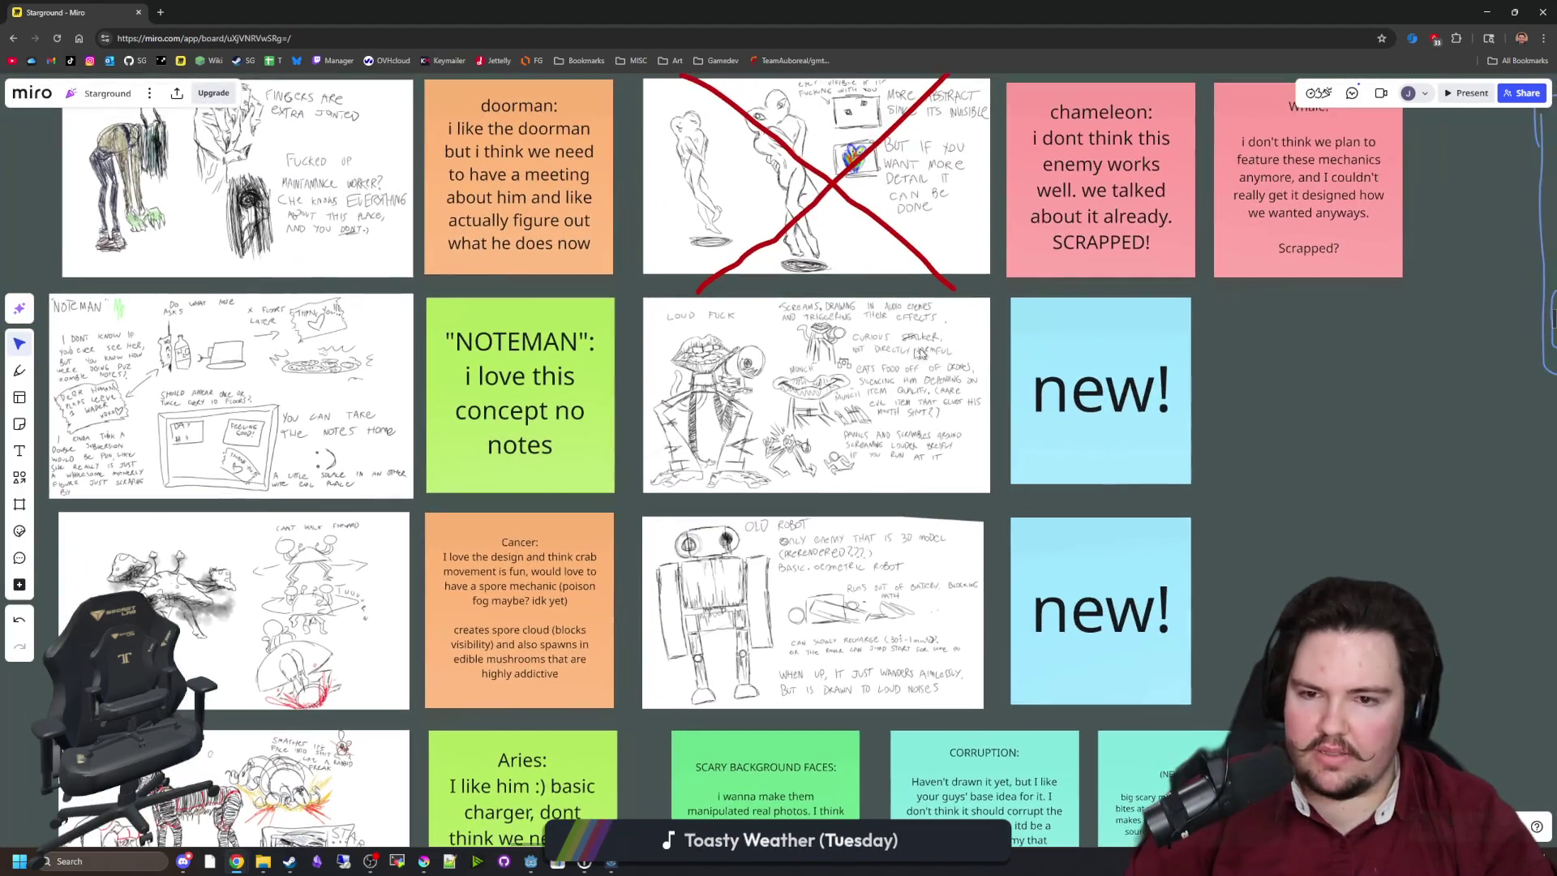
pyautogui.scroll(8, 895, 368)
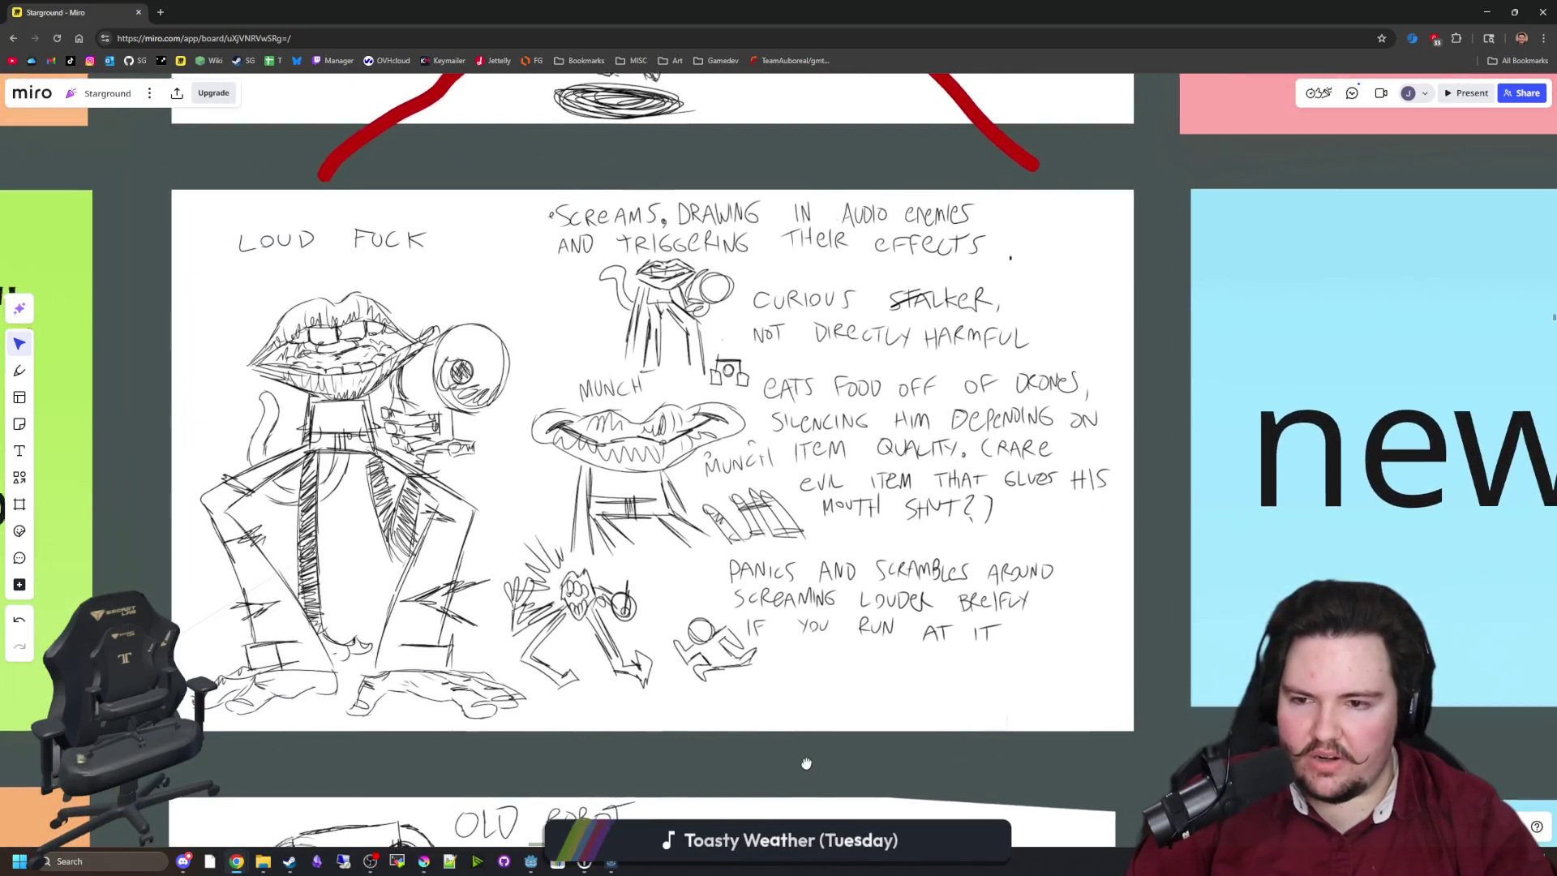
pyautogui.click(507, 416)
pyautogui.scroll(-3, 716, 428)
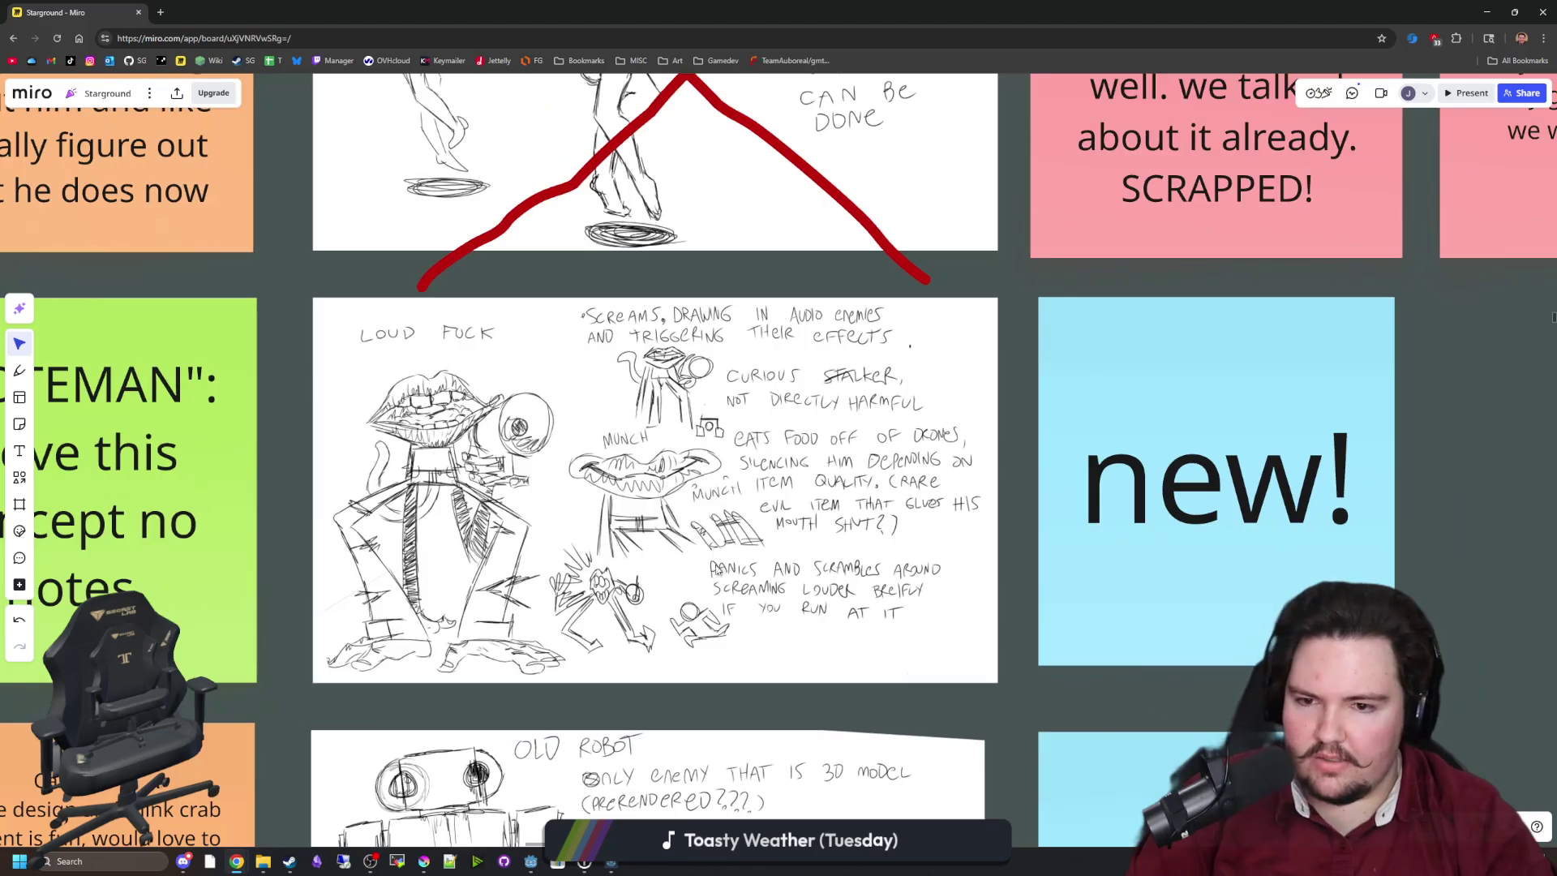
pyautogui.scroll(-5, 1040, 592)
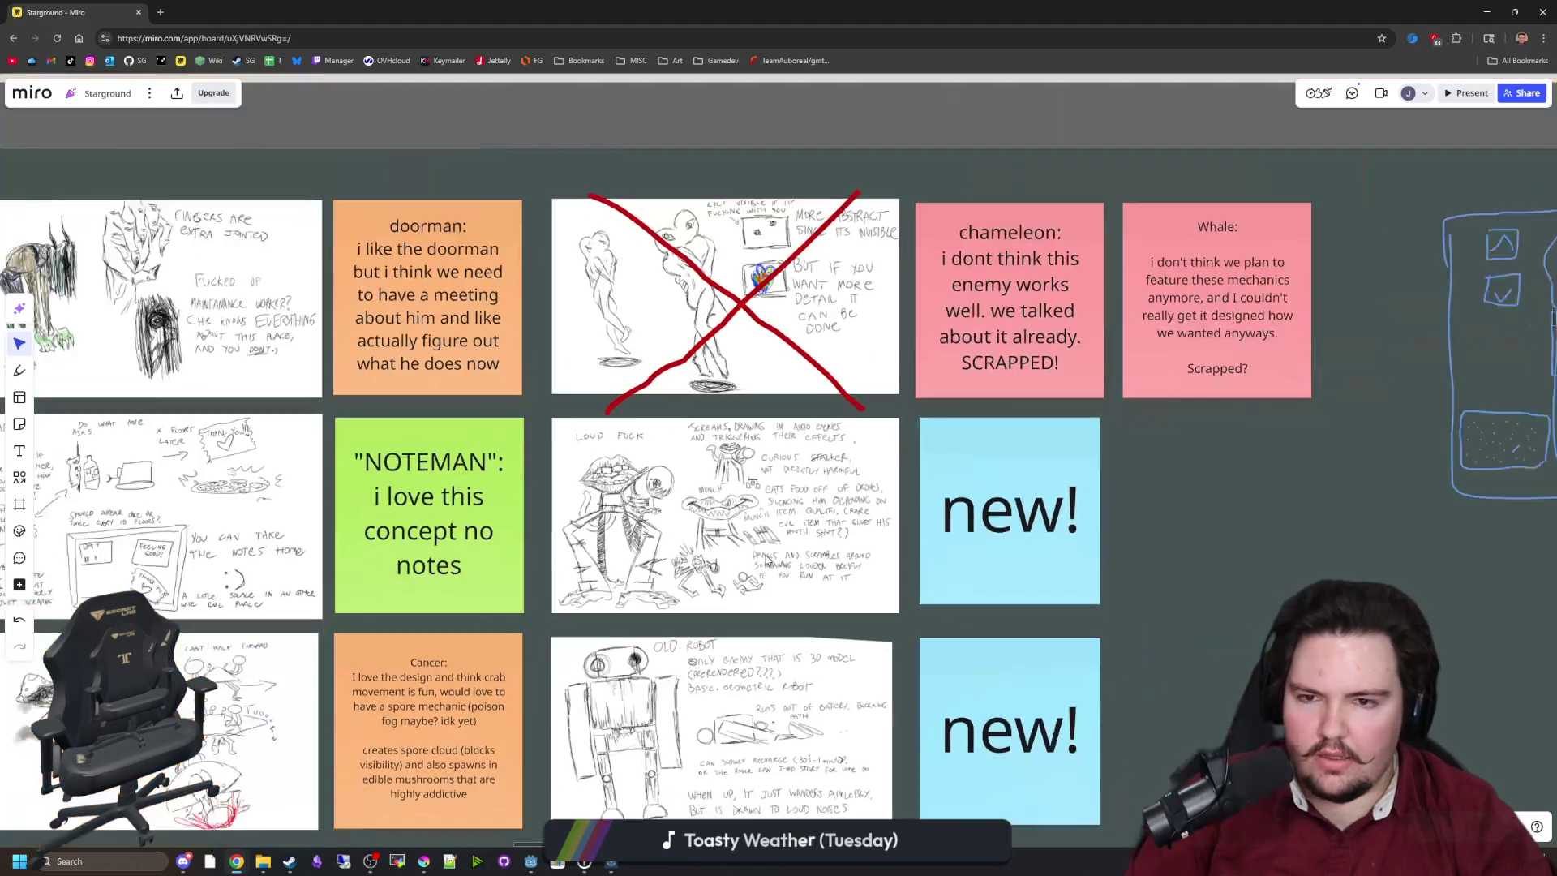
pyautogui.scroll(3, 329, 475)
pyautogui.click(556, 276)
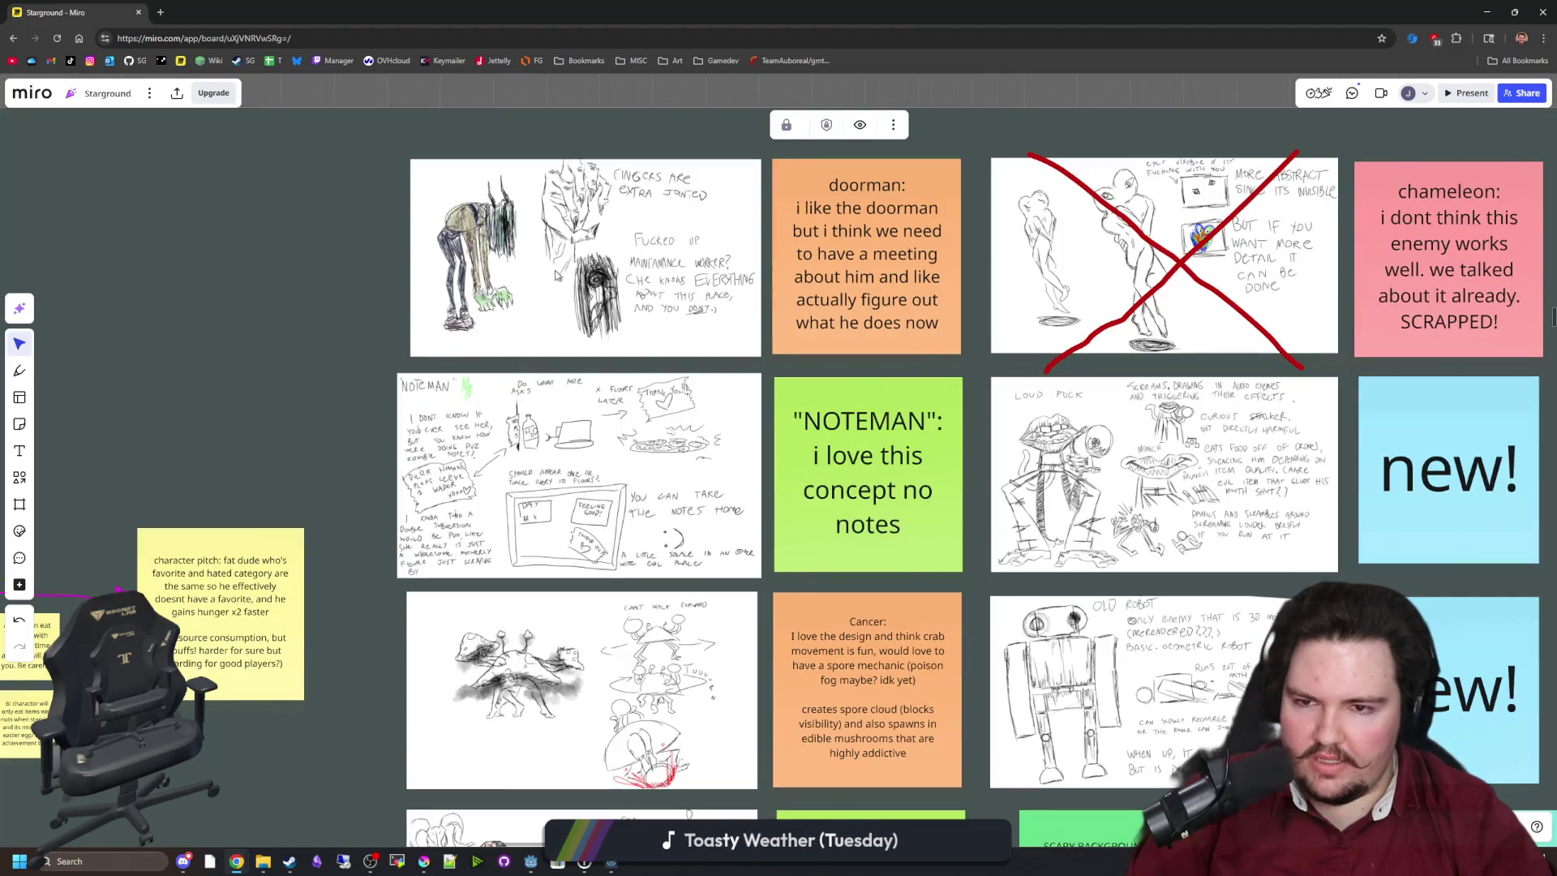
pyautogui.scroll(-5, 387, 620)
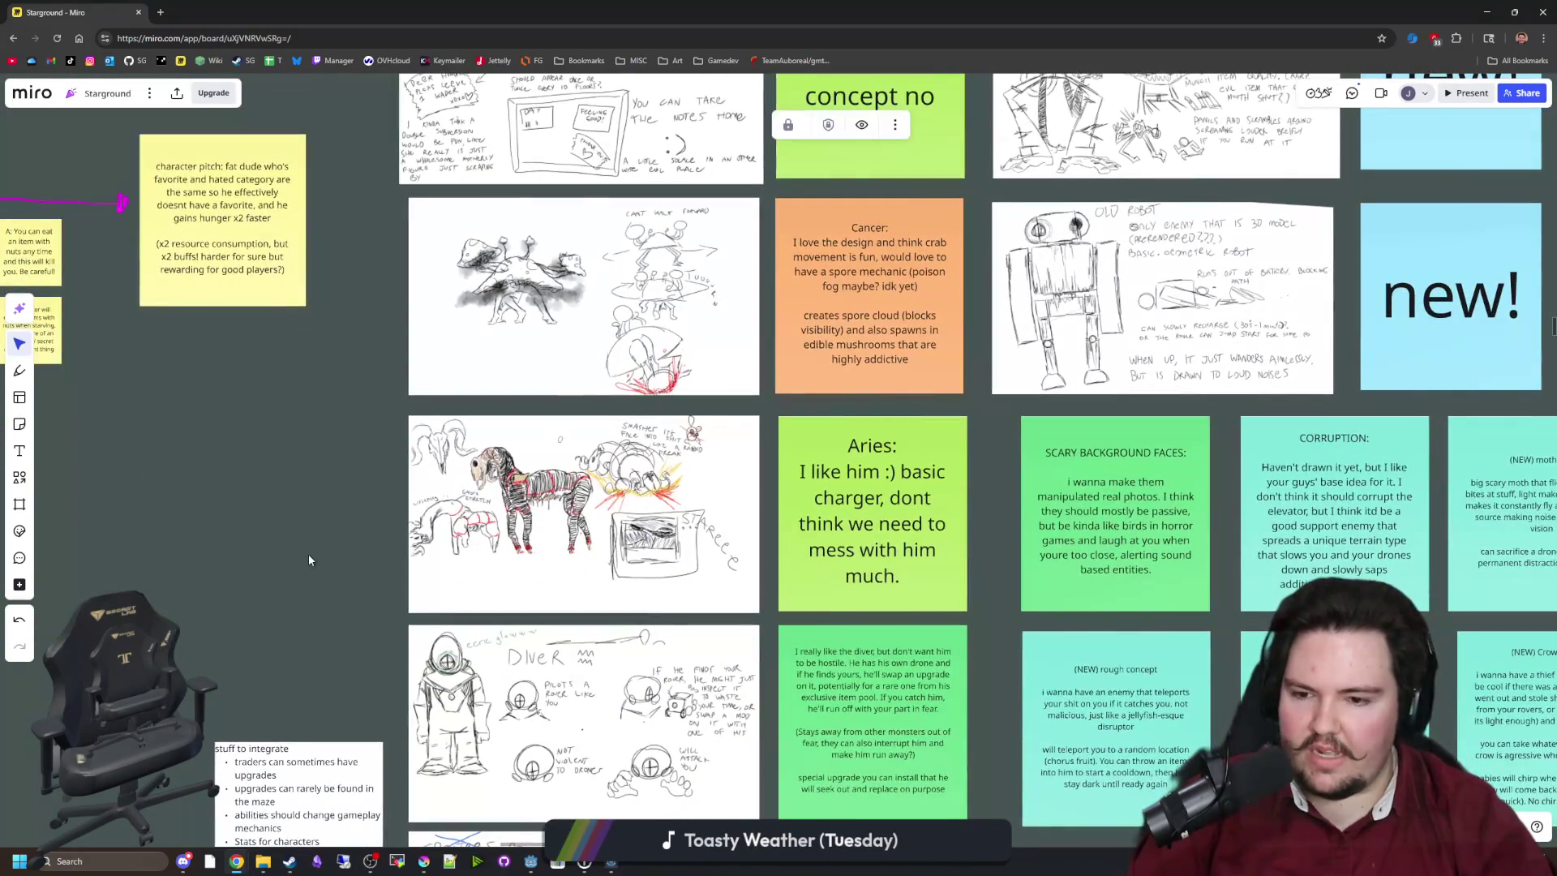
pyautogui.scroll(-5, 179, 459)
pyautogui.scroll(2, 287, 432)
pyautogui.scroll(2, 255, 397)
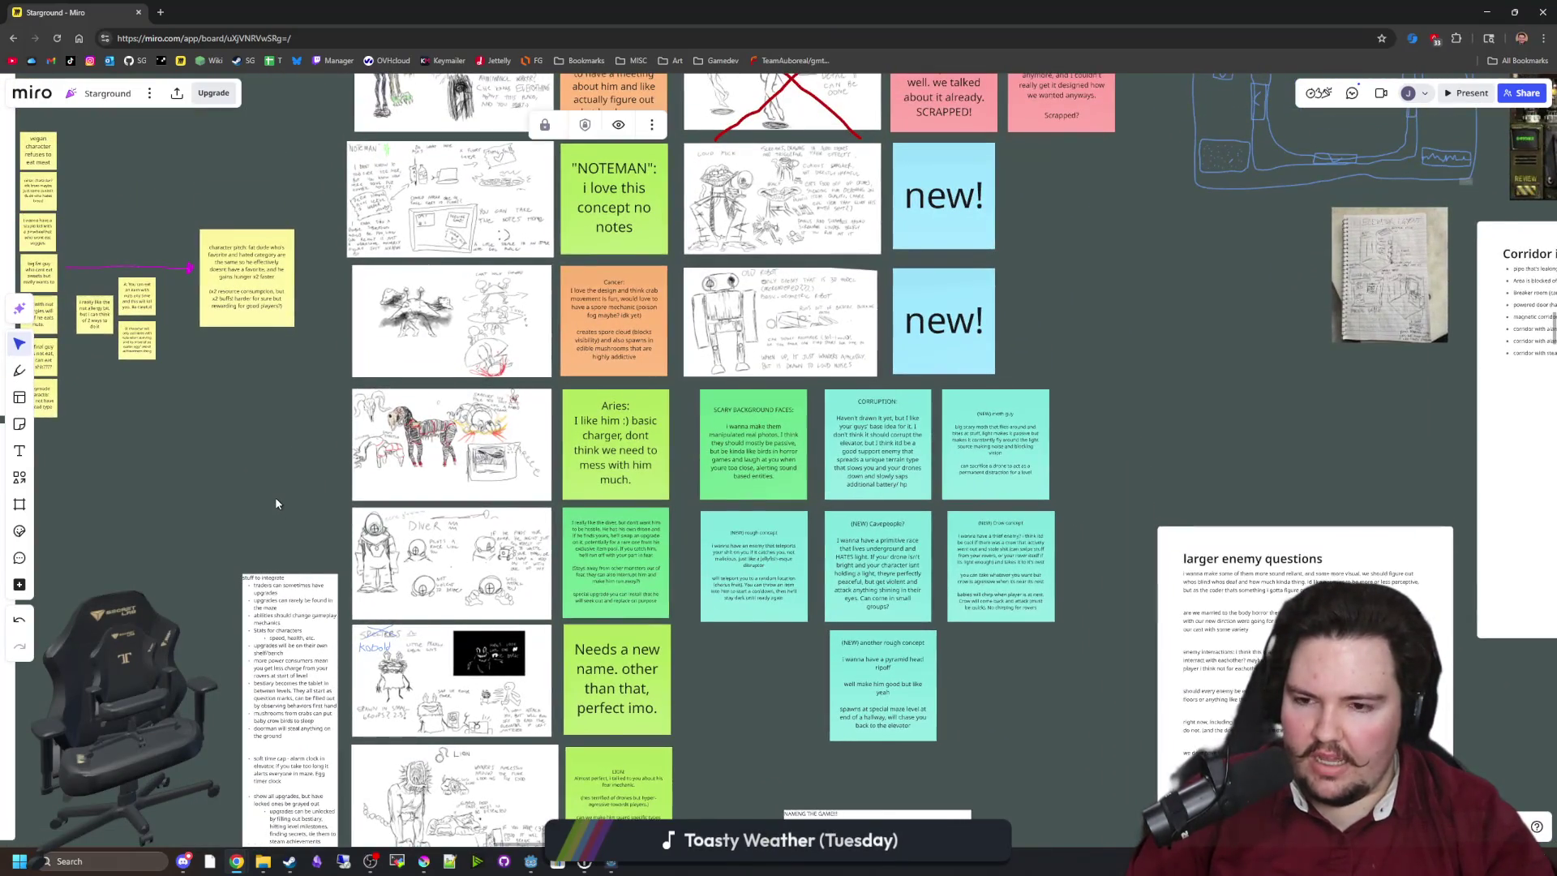
pyautogui.scroll(1, 322, 405)
pyautogui.click(769, 750)
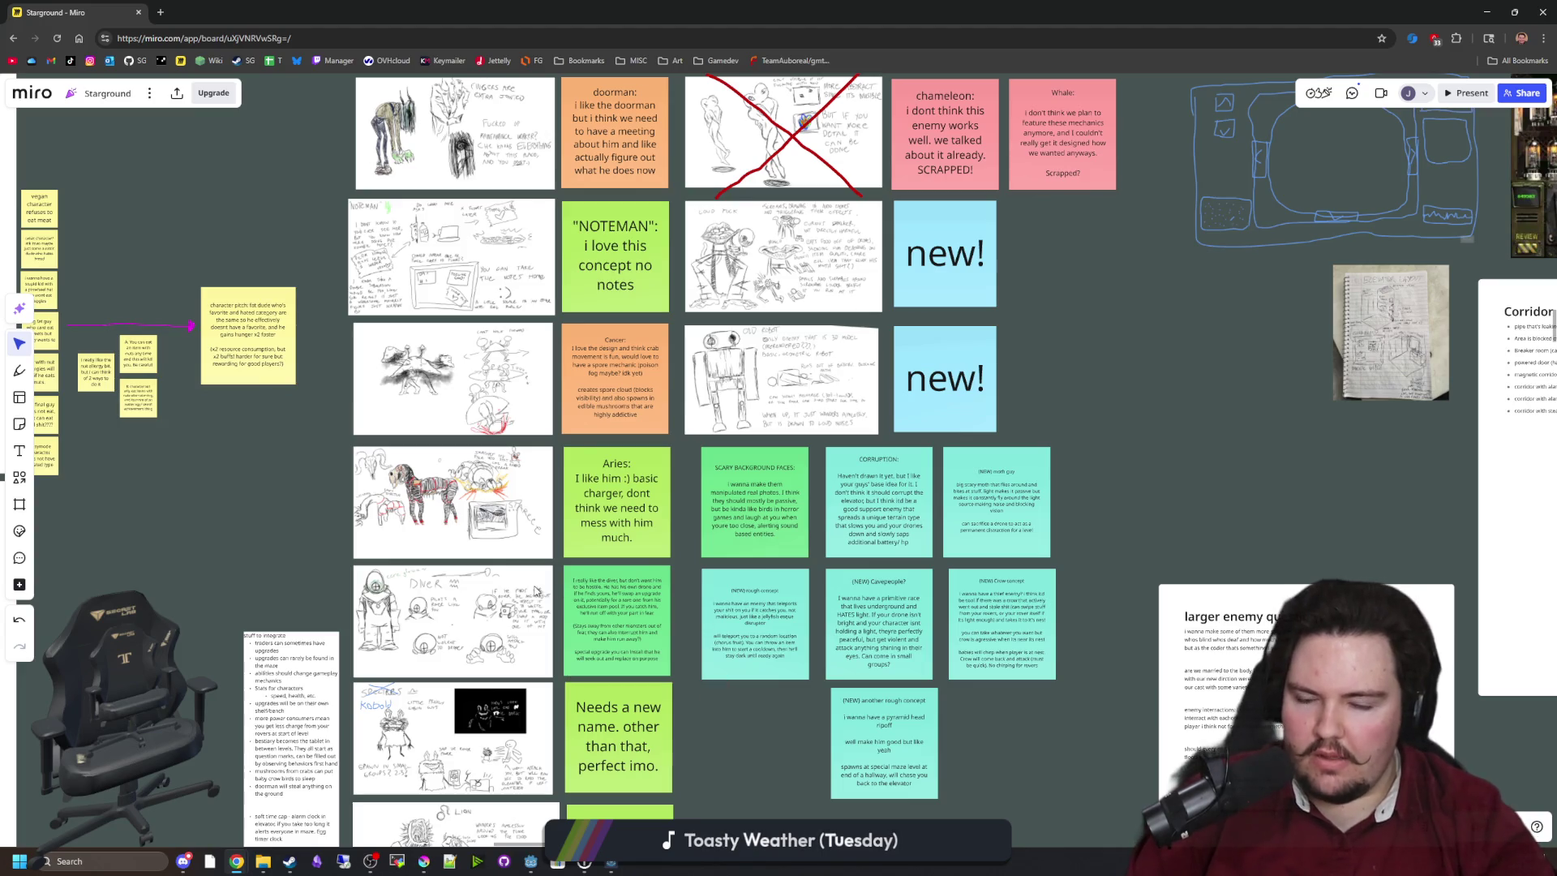
# Zoom and pan down to the (NEW) Cavepeople? and (NEW) Crow concept notes.
pyautogui.scroll(5, 816, 283)
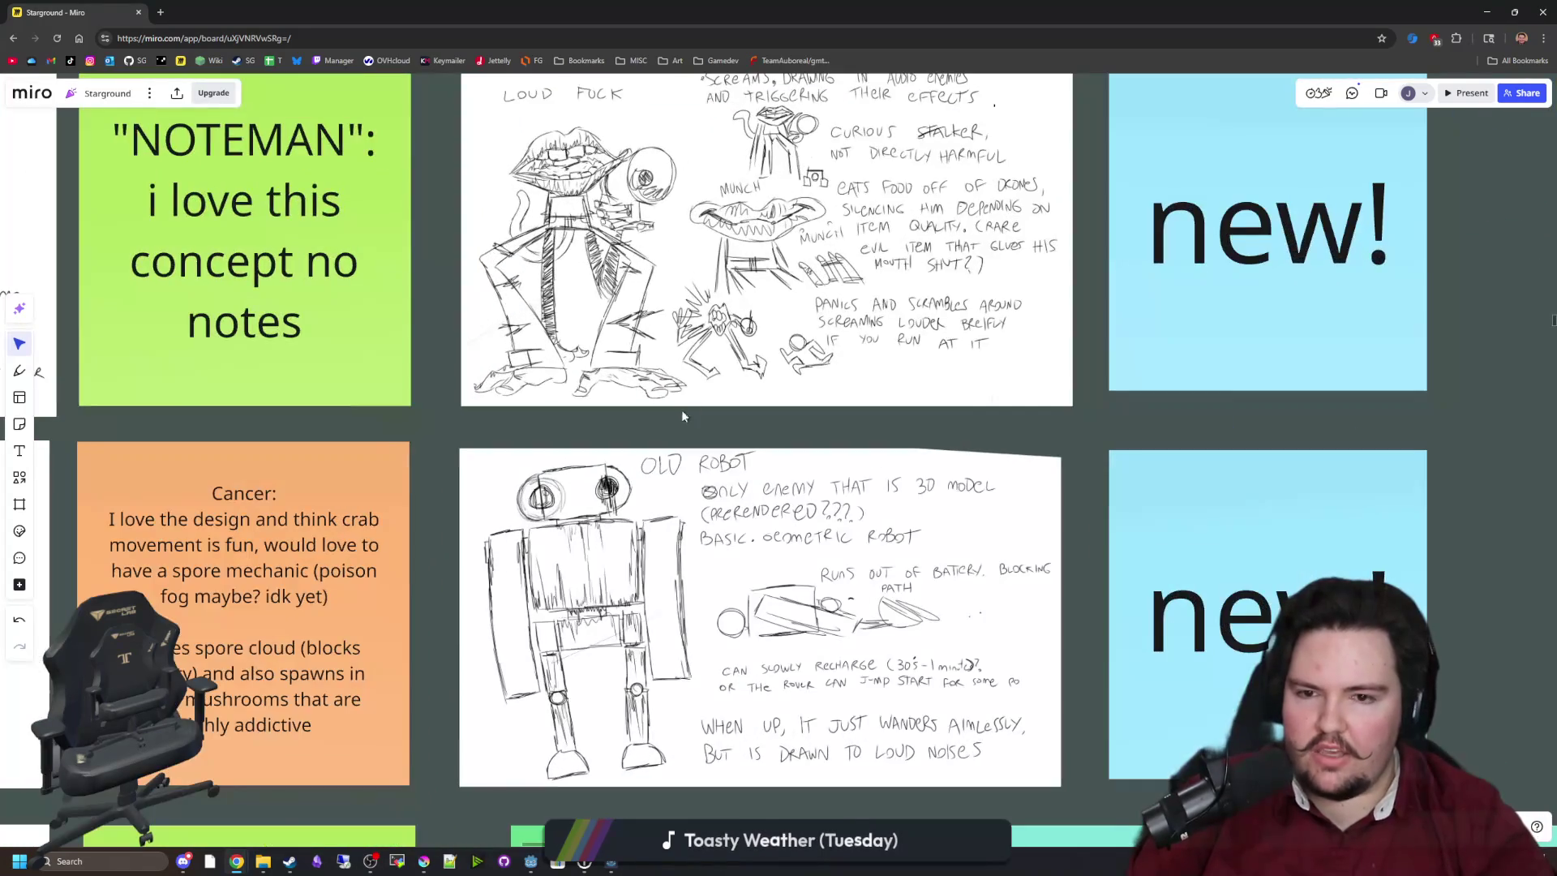
pyautogui.scroll(-5, 696, 414)
pyautogui.scroll(5, 858, 445)
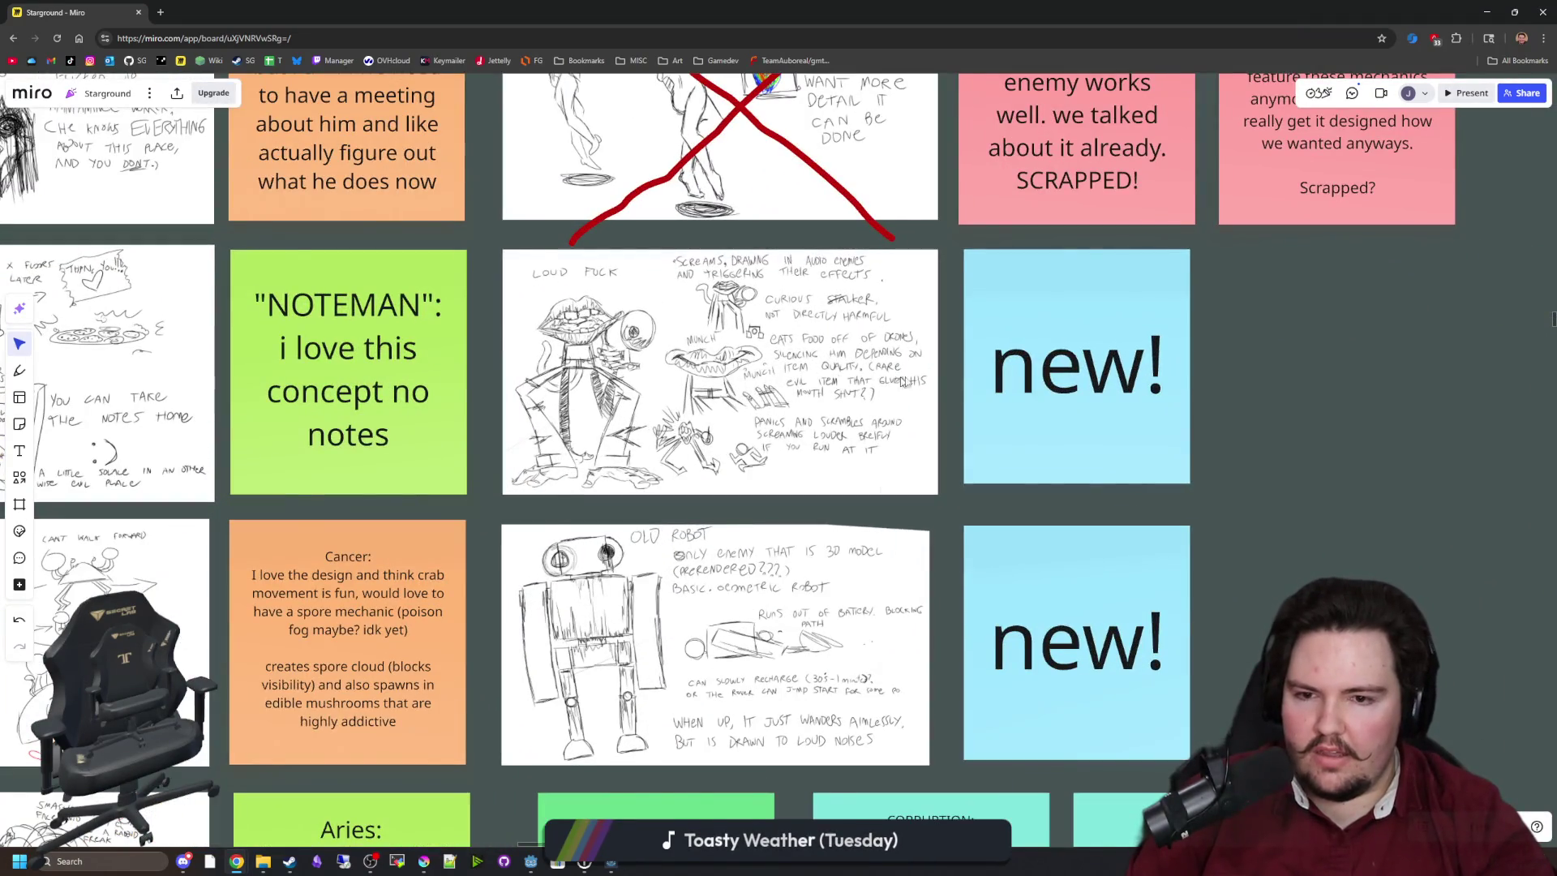
pyautogui.scroll(-3, 895, 381)
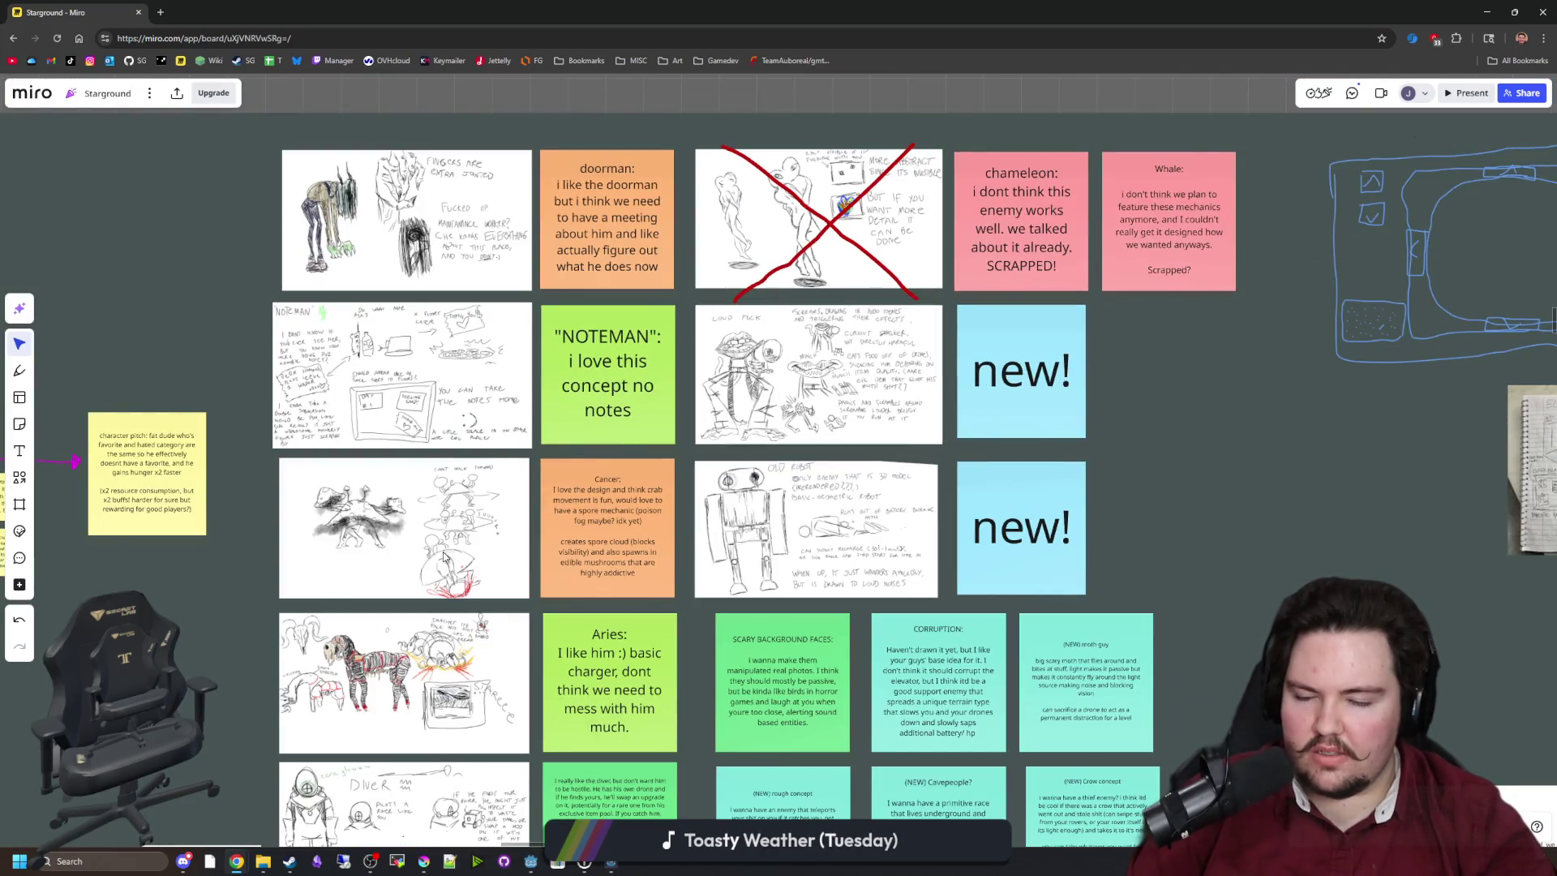
pyautogui.scroll(-3, 445, 556)
pyautogui.scroll(-2, 241, 456)
pyautogui.scroll(-3, 655, 699)
pyautogui.scroll(4, 905, 520)
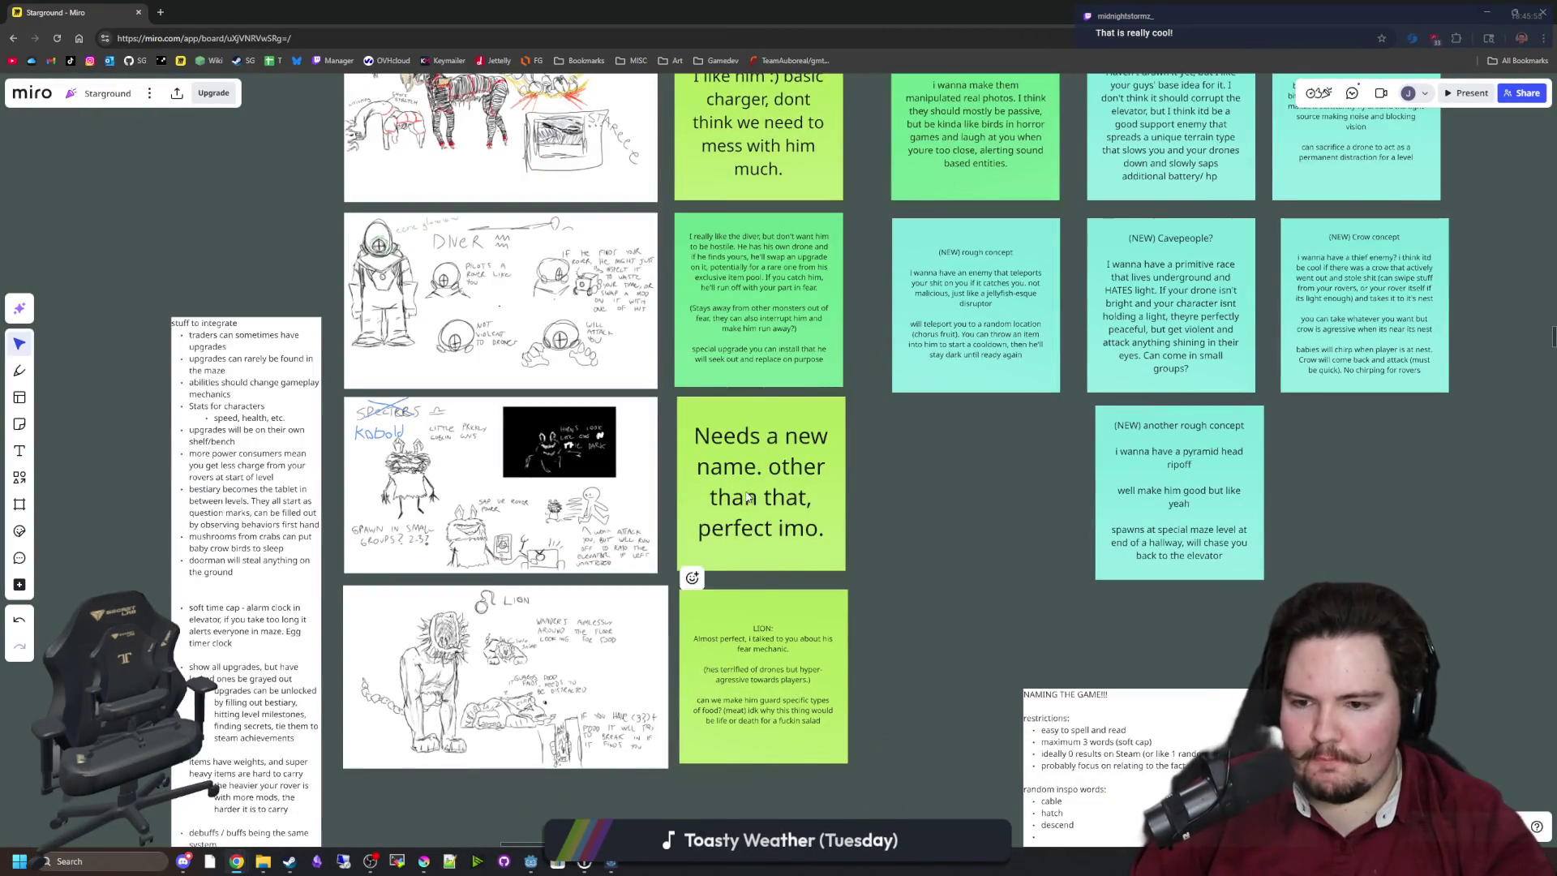
pyautogui.scroll(3, 400, 499)
pyautogui.scroll(-3, 383, 566)
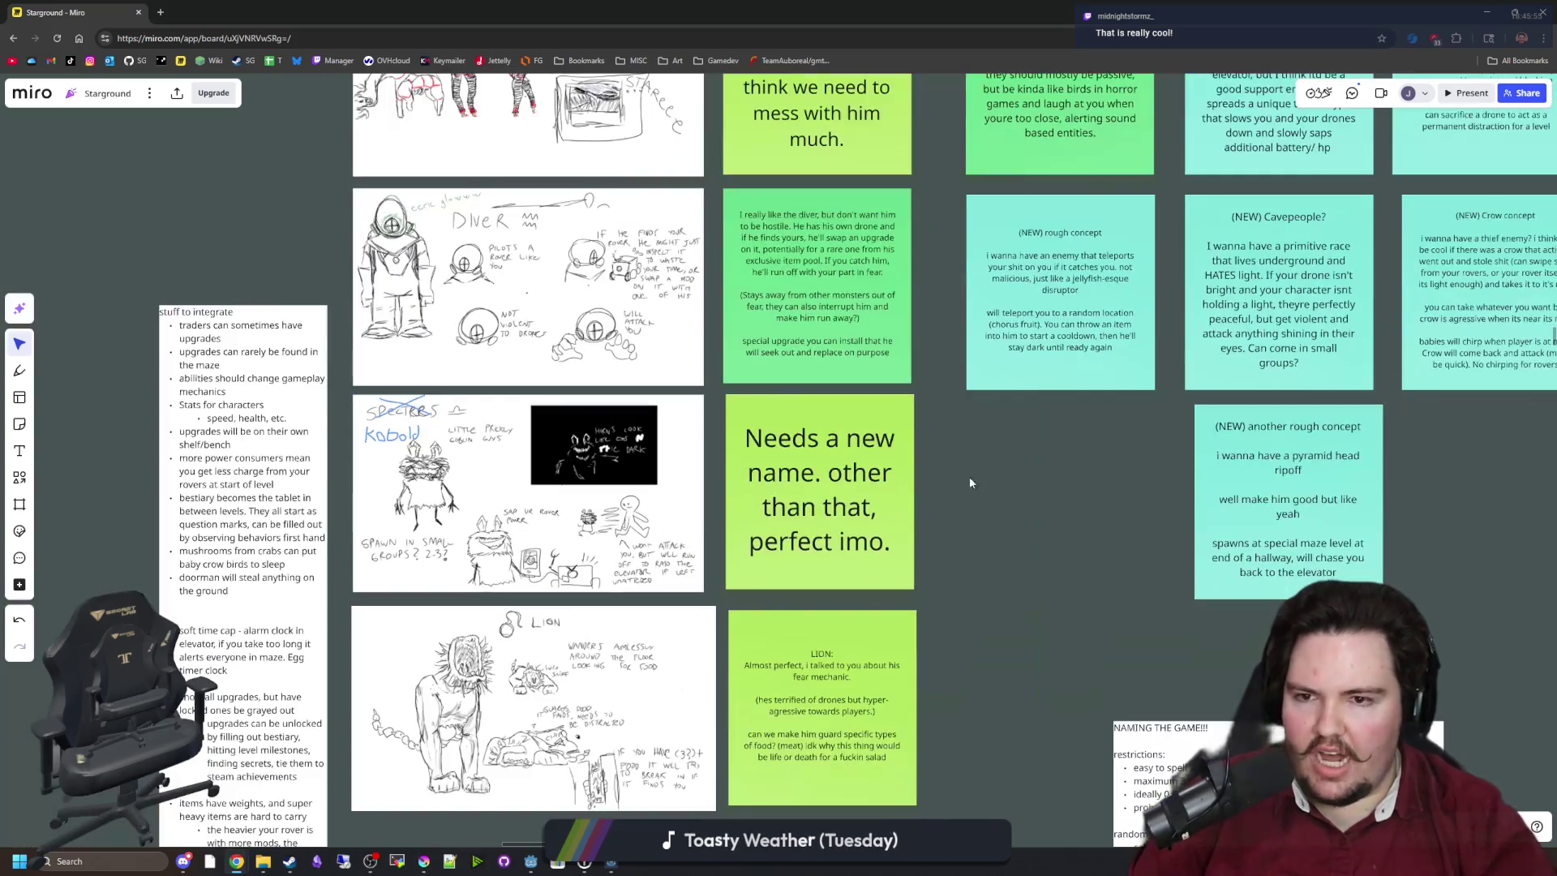
pyautogui.scroll(3, 1016, 634)
pyautogui.scroll(4, 866, 627)
pyautogui.scroll(2, 865, 627)
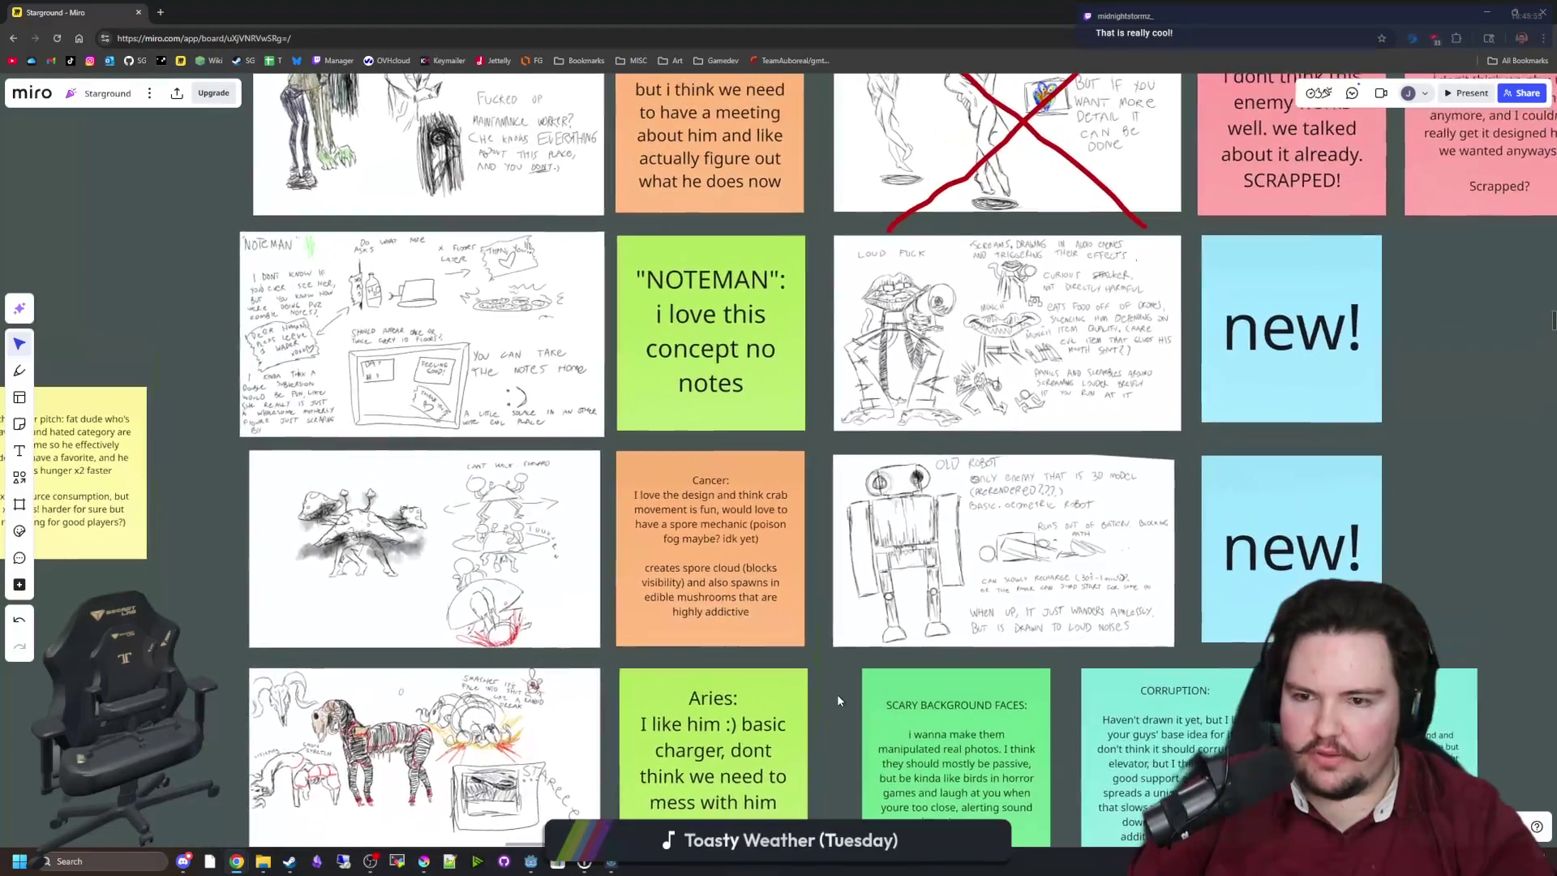
pyautogui.scroll(1, 373, 568)
pyautogui.scroll(-2, 370, 560)
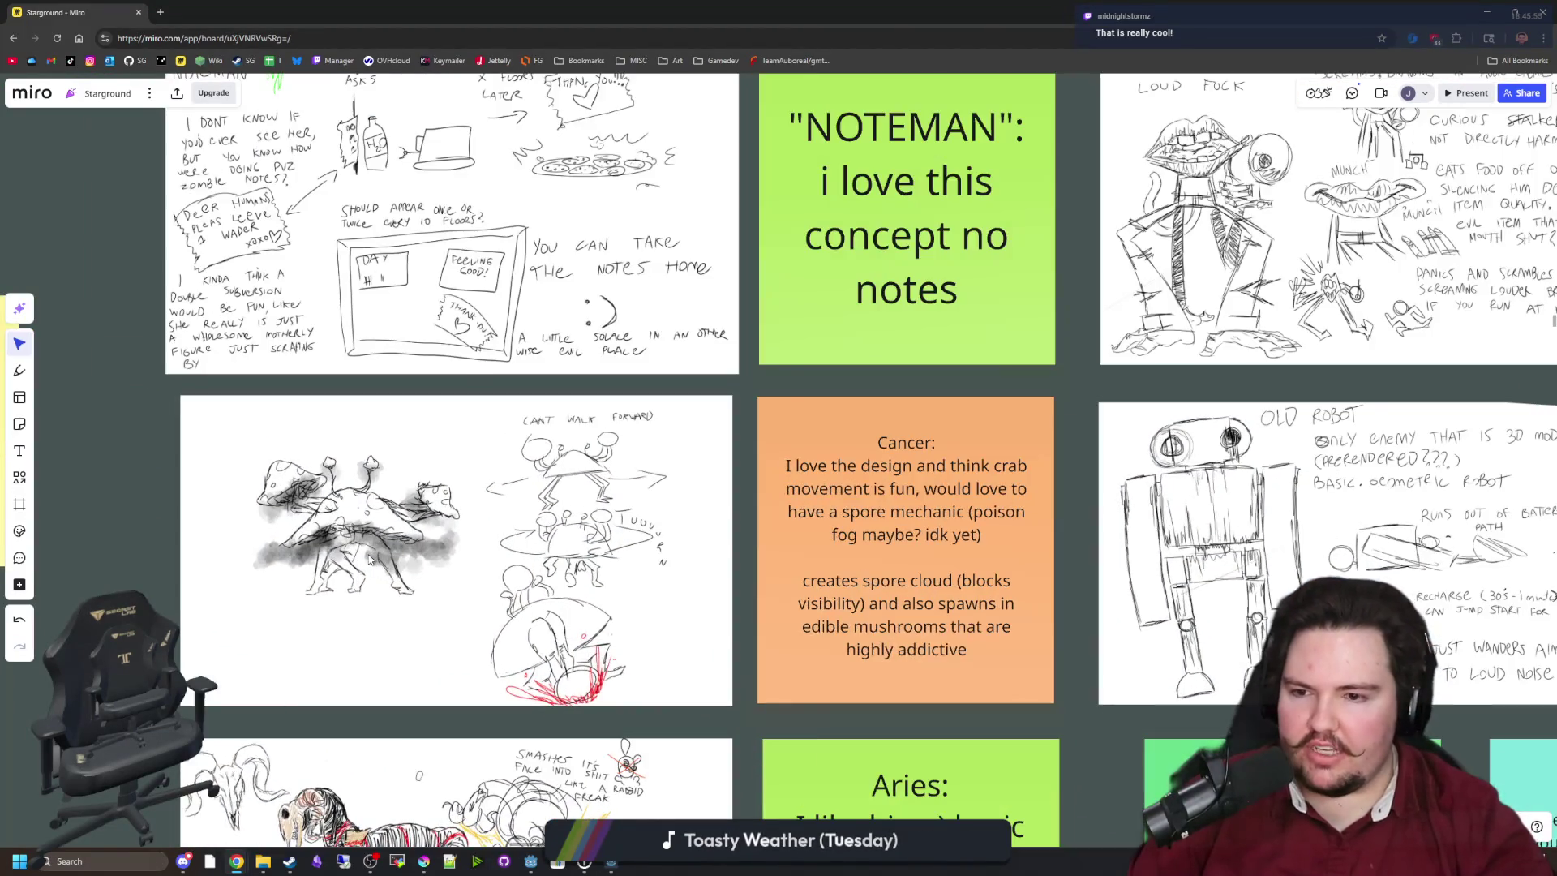
pyautogui.scroll(3, 370, 559)
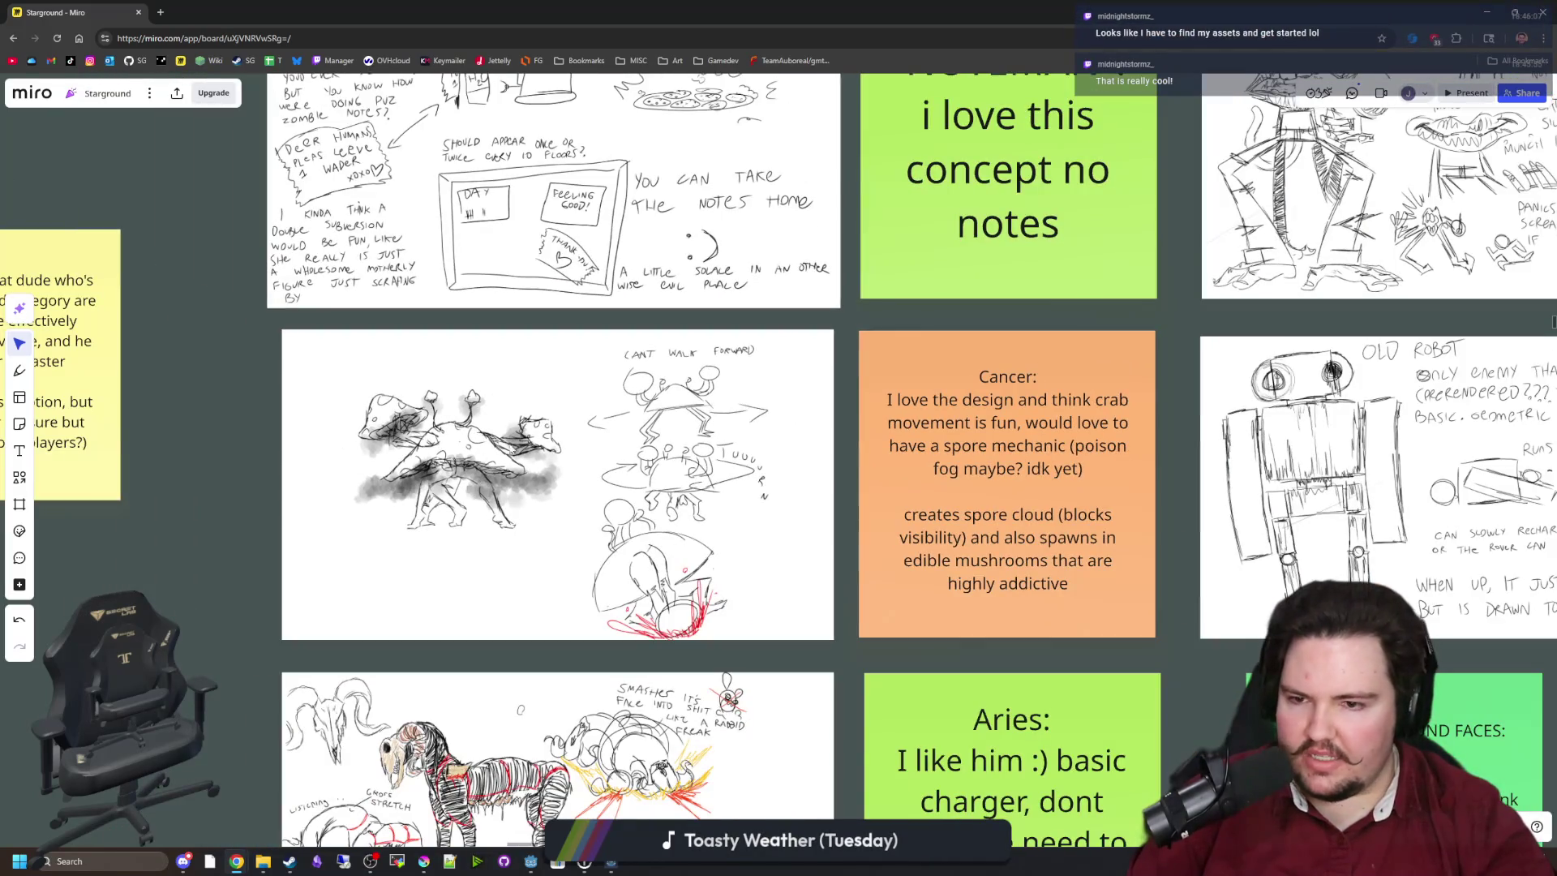
pyautogui.scroll(3, 438, 496)
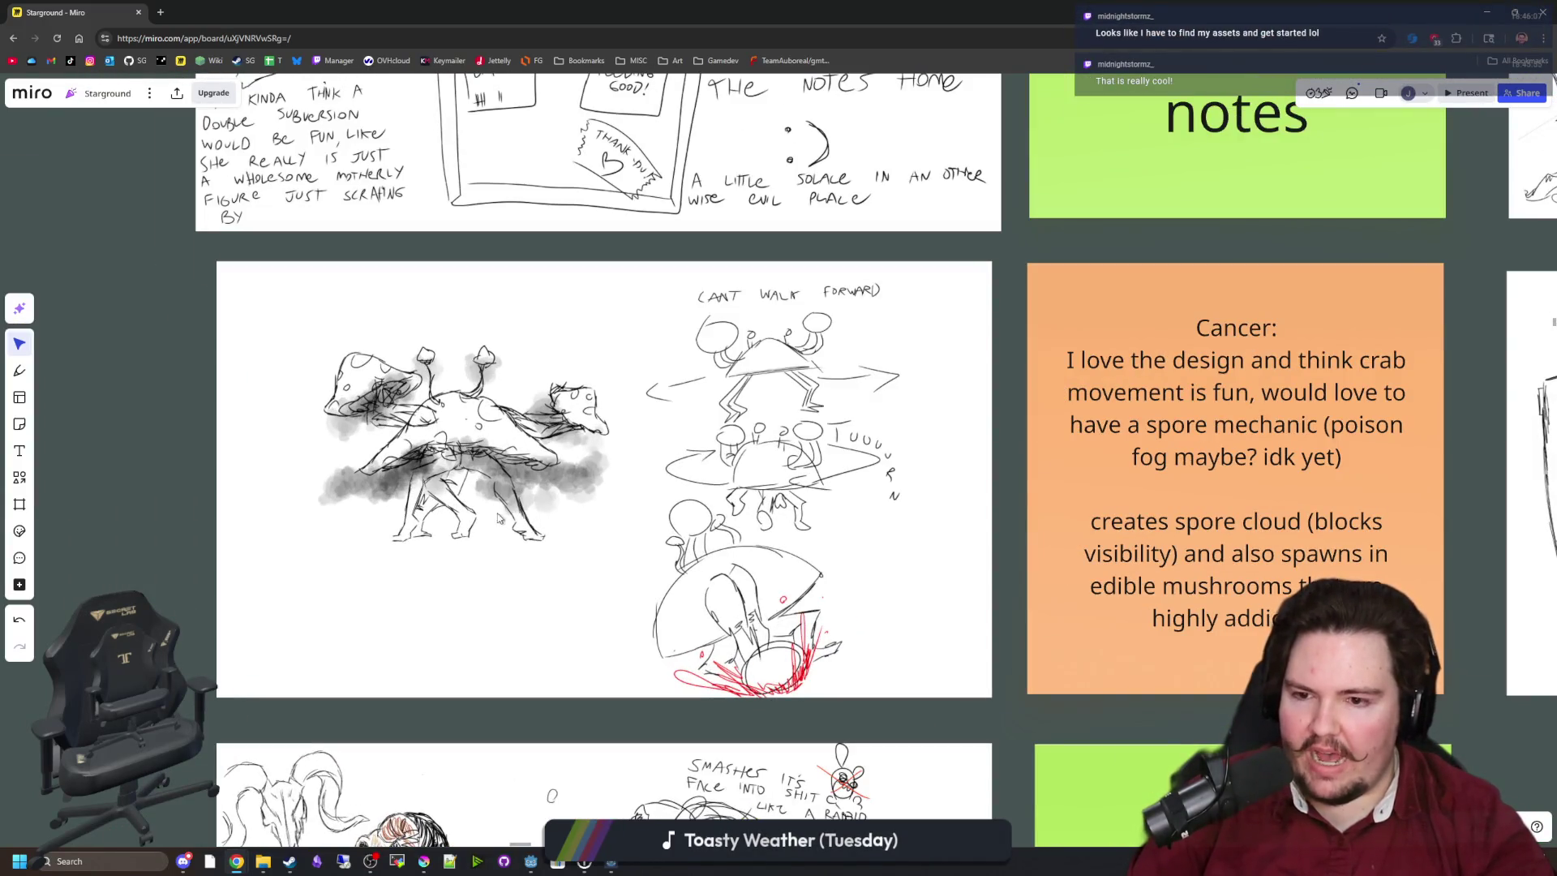
pyautogui.scroll(-3, 581, 535)
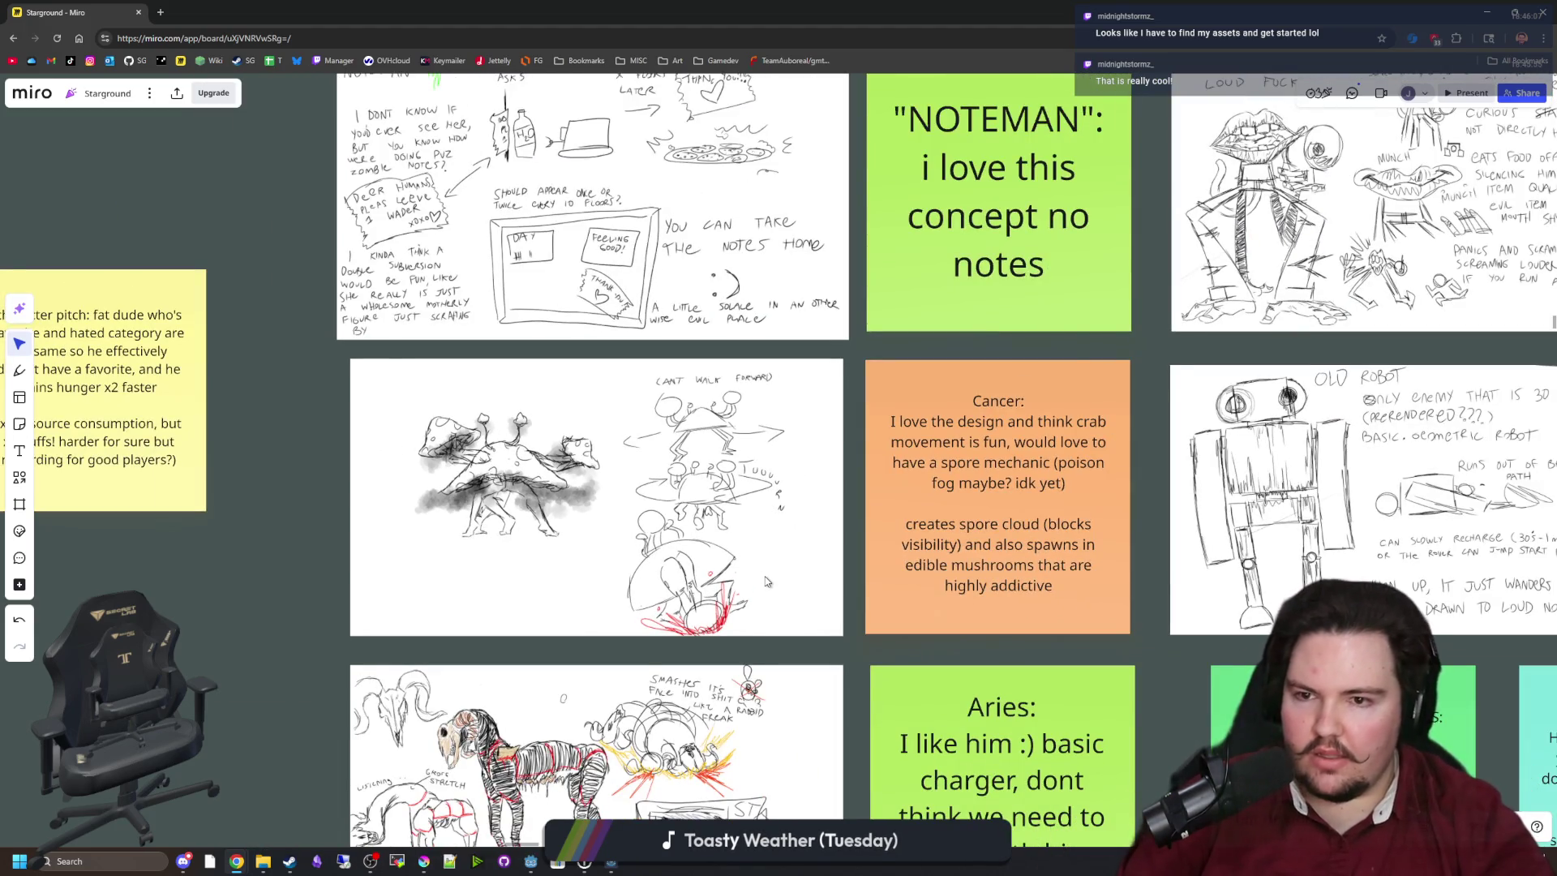
pyautogui.scroll(-2, 766, 582)
pyautogui.scroll(1, 811, 573)
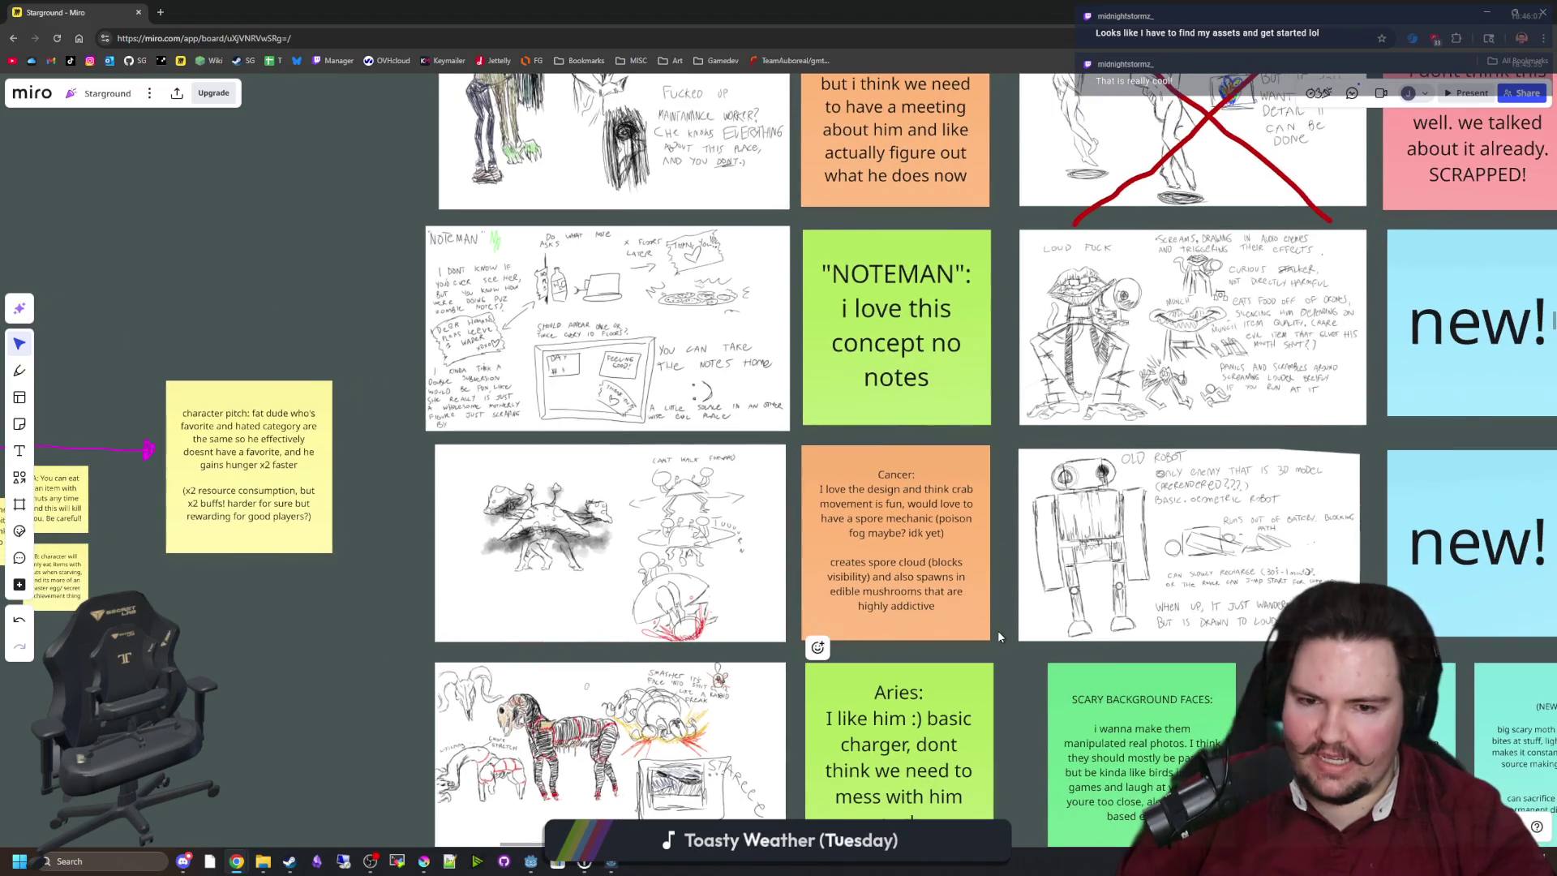
pyautogui.scroll(-3, 1012, 643)
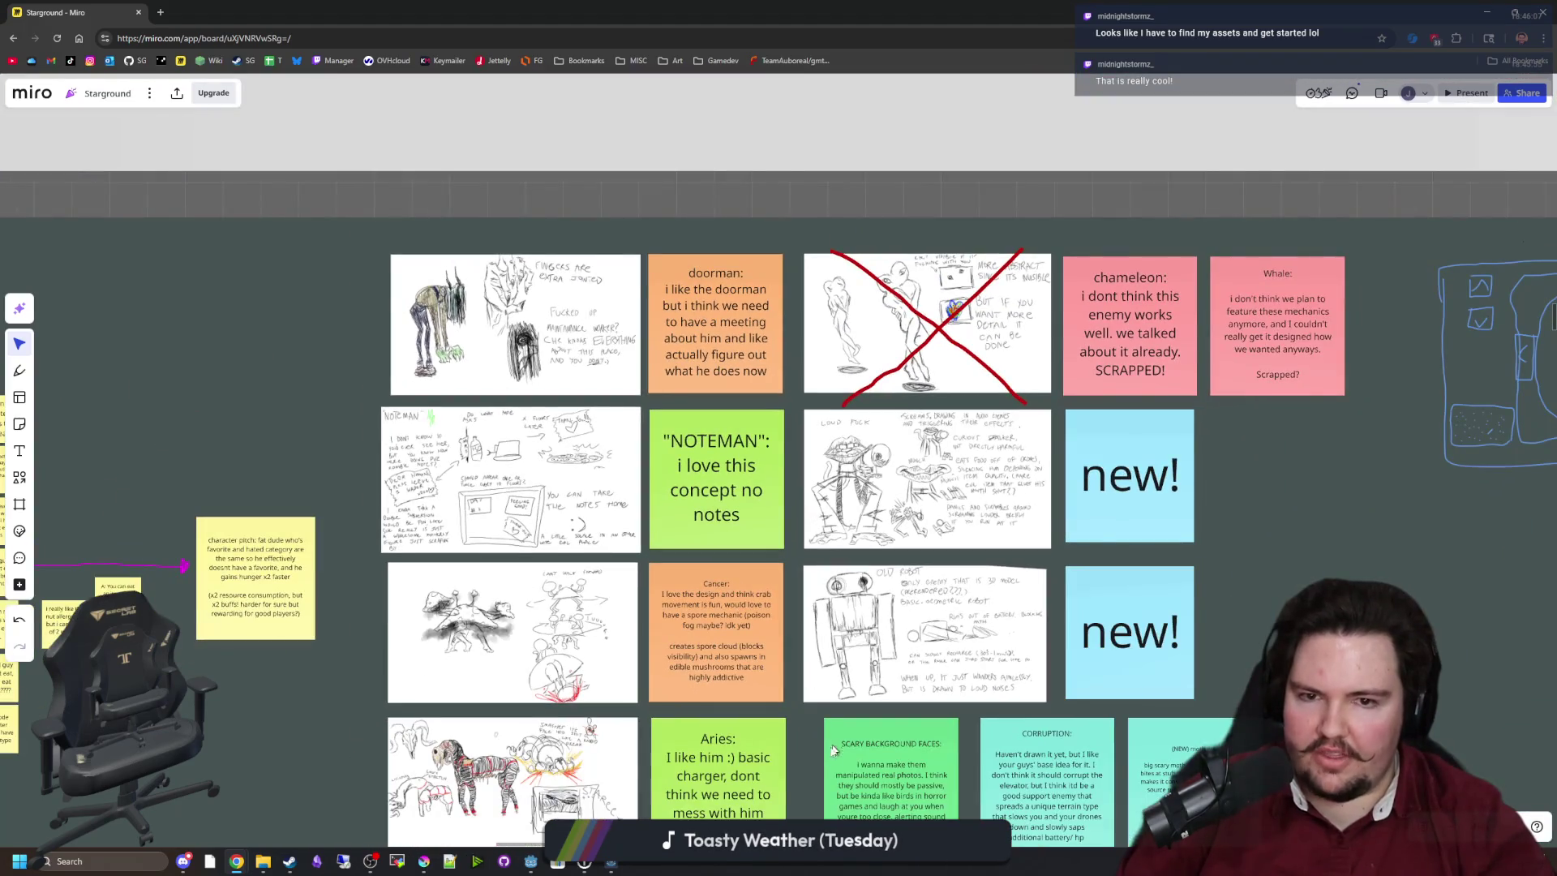
pyautogui.moveTo(832, 750)
pyautogui.mouseDown()
pyautogui.moveTo(872, 649)
pyautogui.moveTo(933, 568)
pyautogui.moveTo(998, 522)
pyautogui.moveTo(774, 772)
pyautogui.mouseUp()
pyautogui.moveTo(1155, 343); pyautogui.dragTo(1086, 275)
pyautogui.scroll(2, 815, 665)
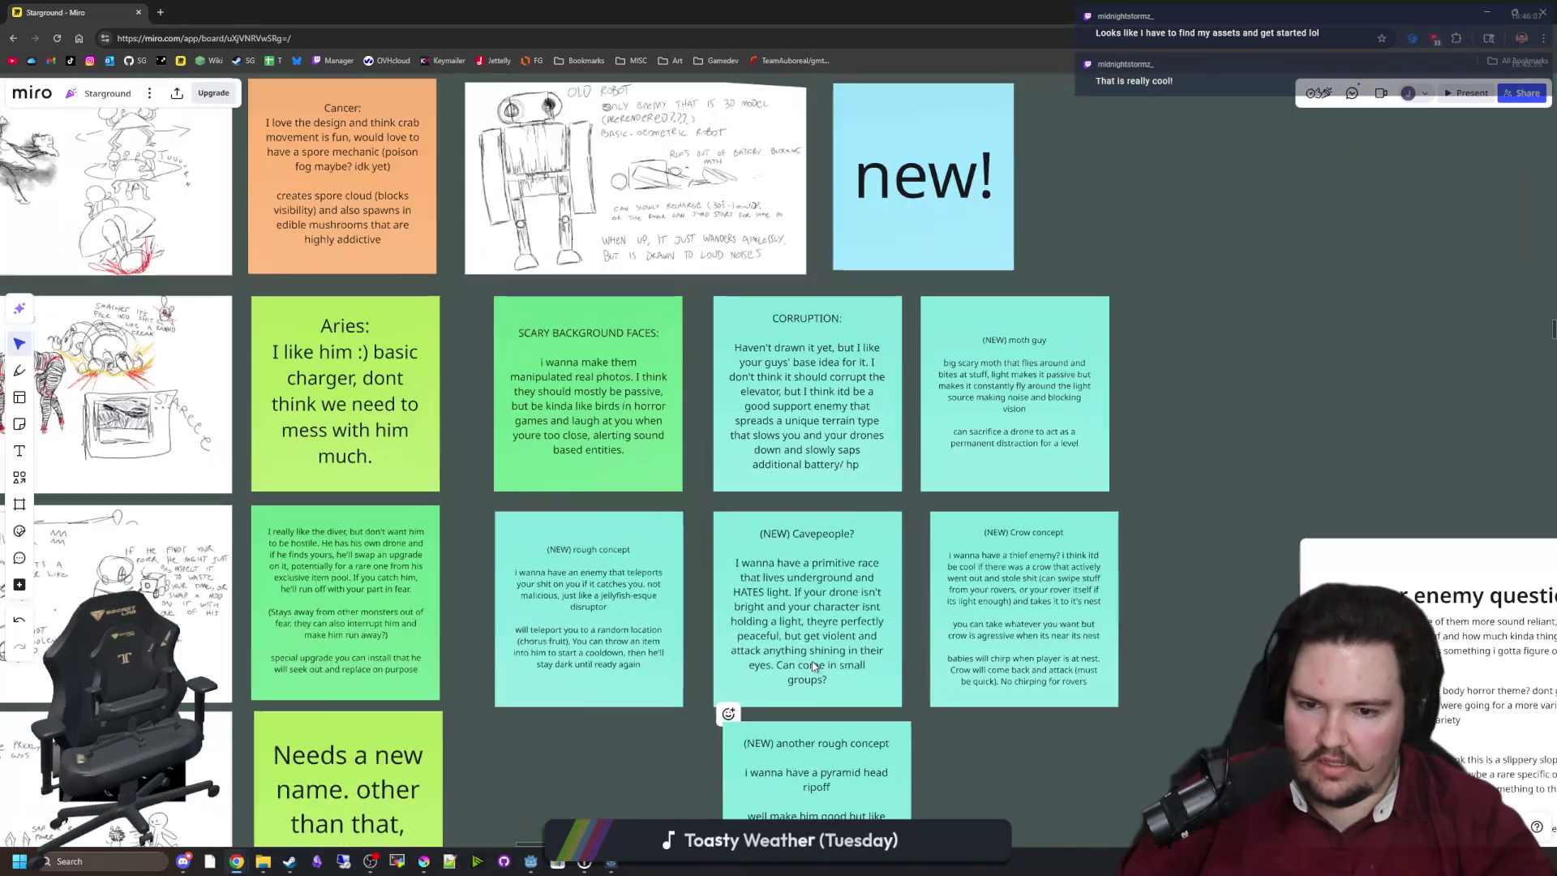
pyautogui.scroll(5, 1161, 623)
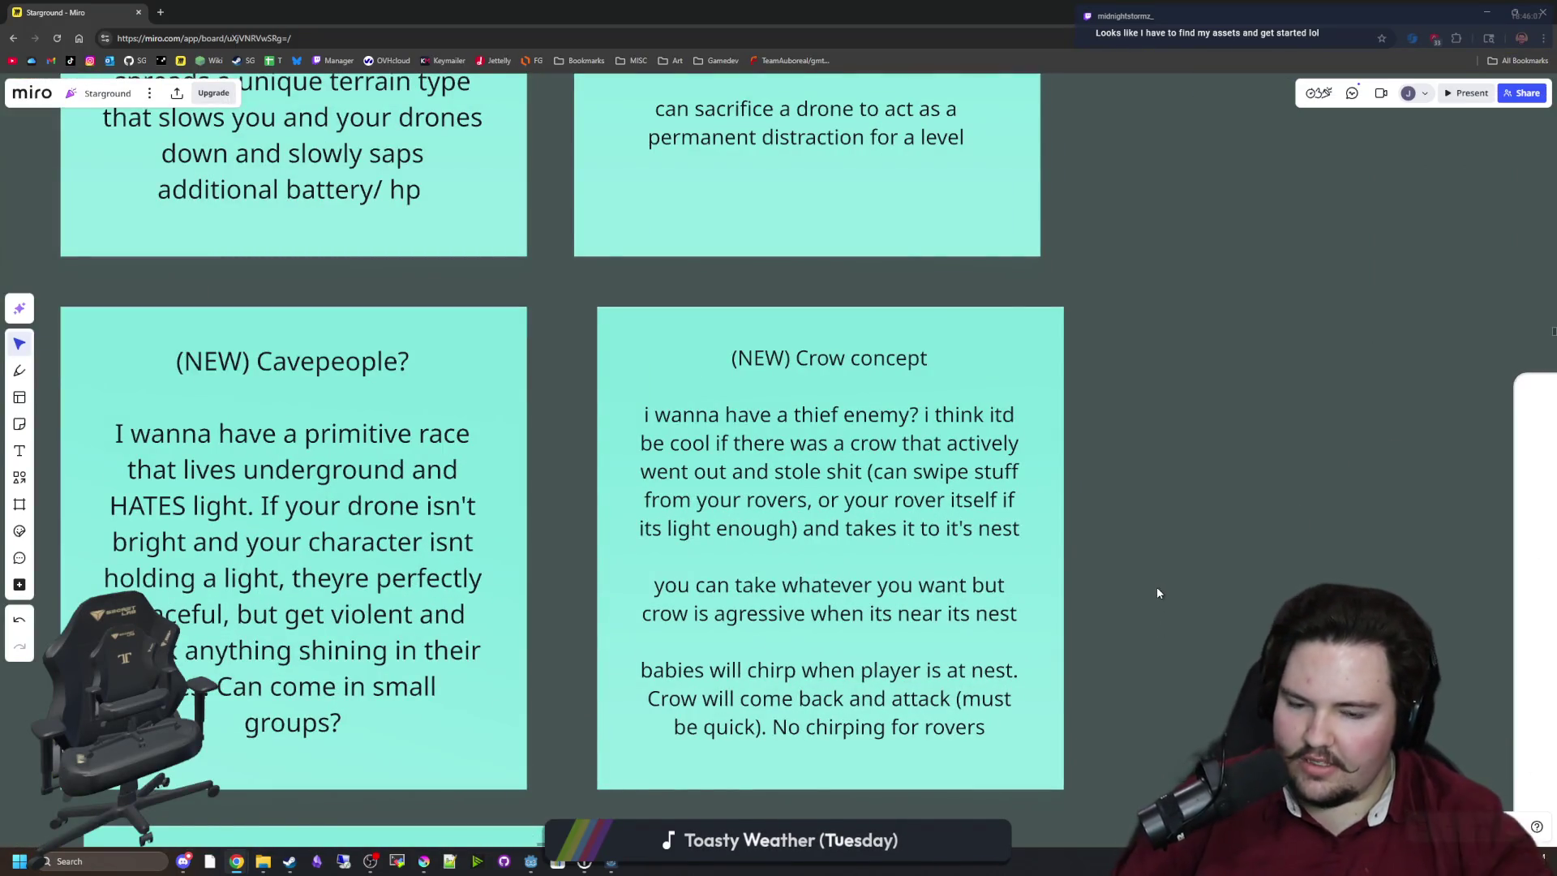
# With the pen, draw a red arrow from the (NEW) Crow note to the crab and mushroom sketch.
pyautogui.click(973, 741)
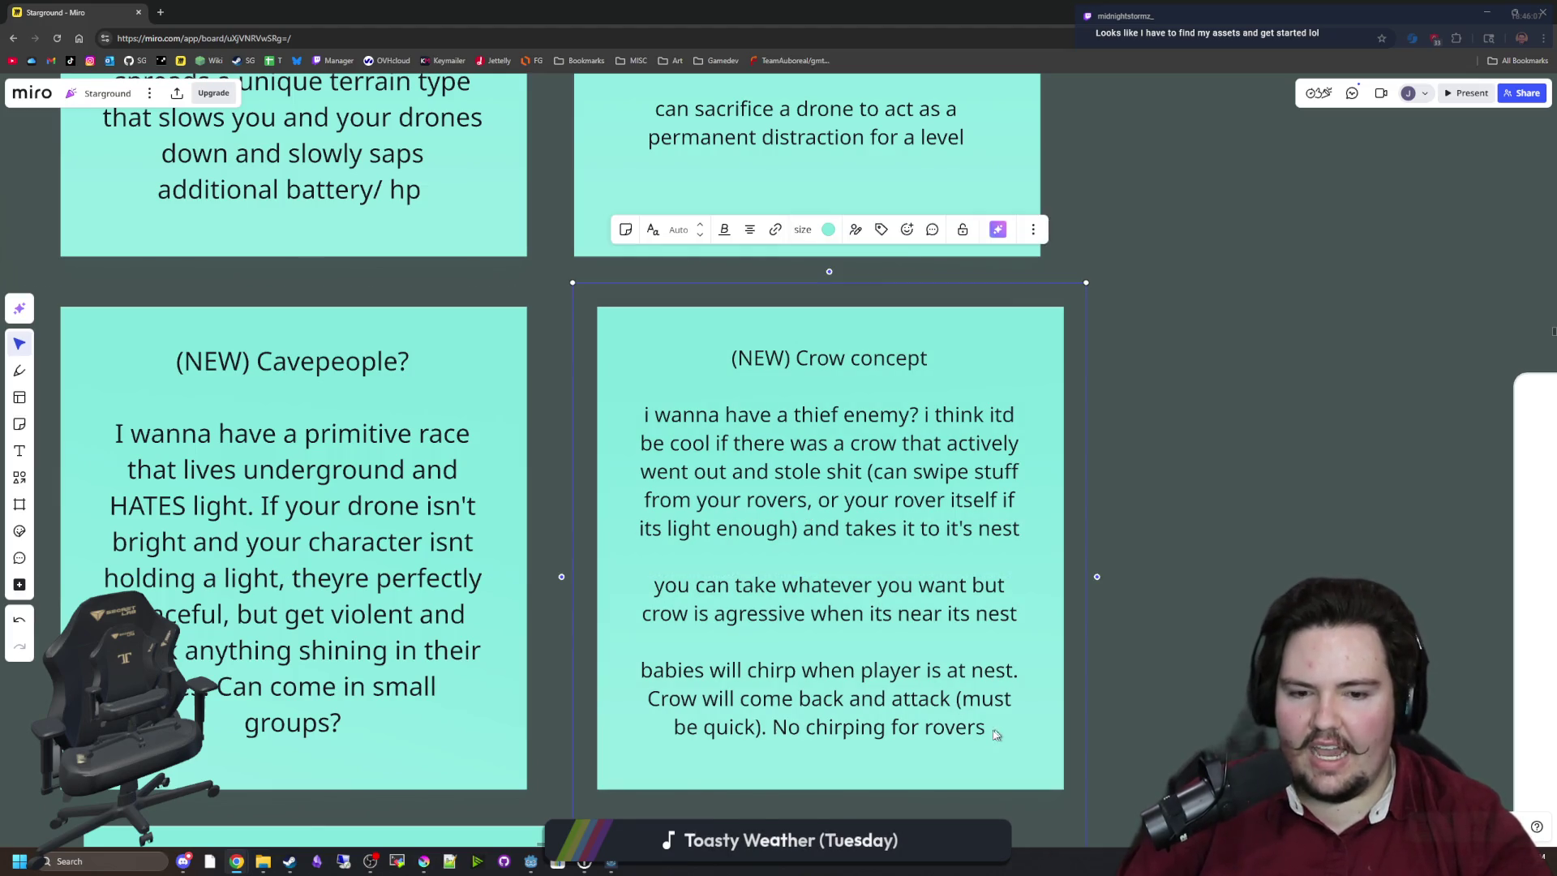
pyautogui.scroll(-1, 778, 398)
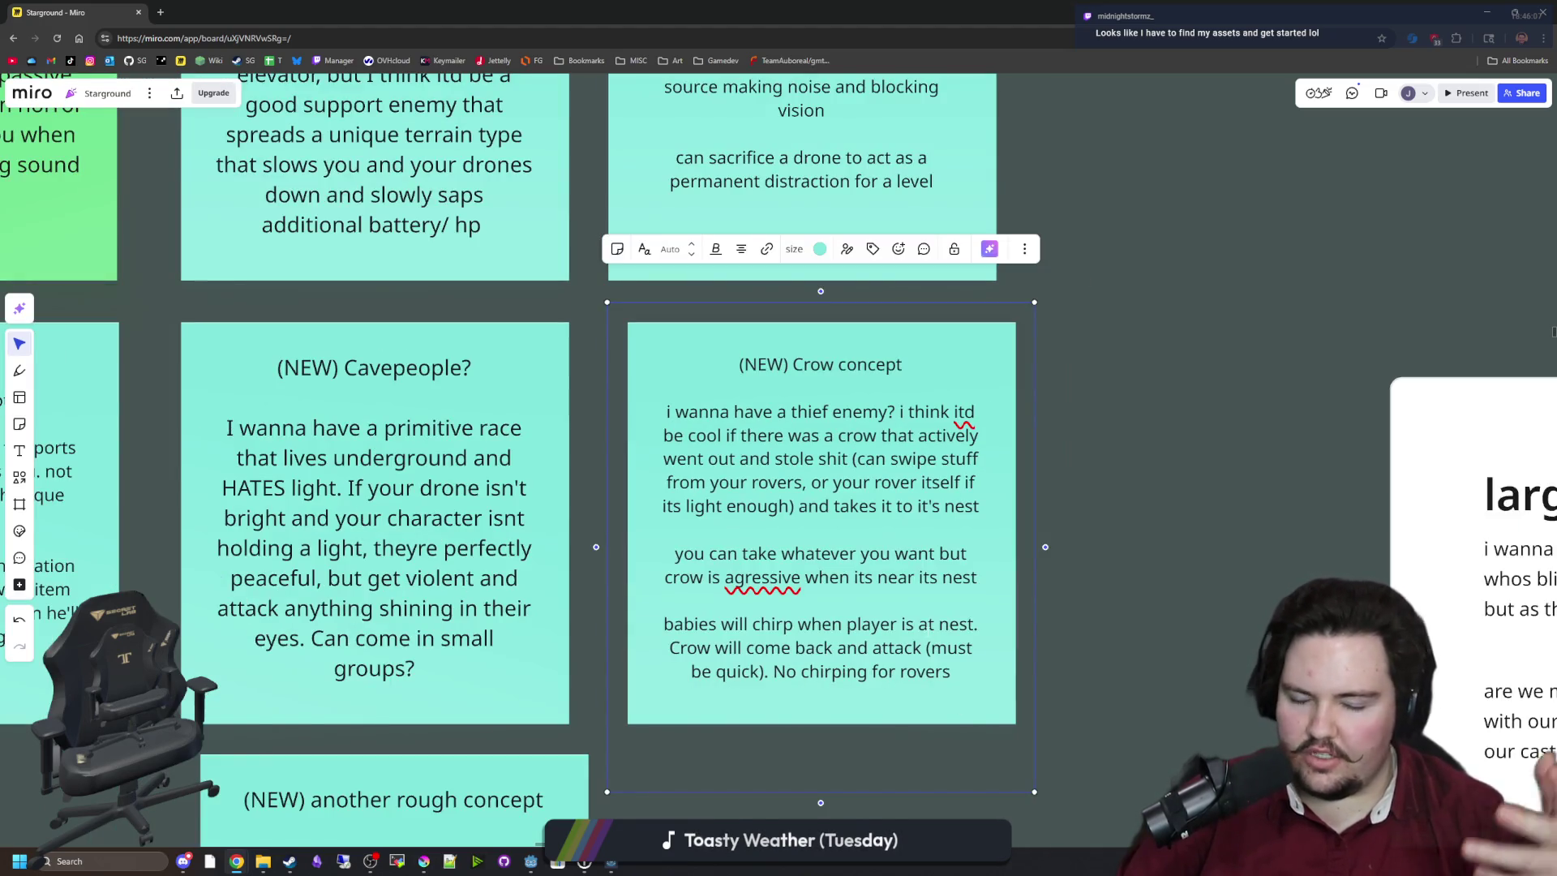
pyautogui.click(740, 364)
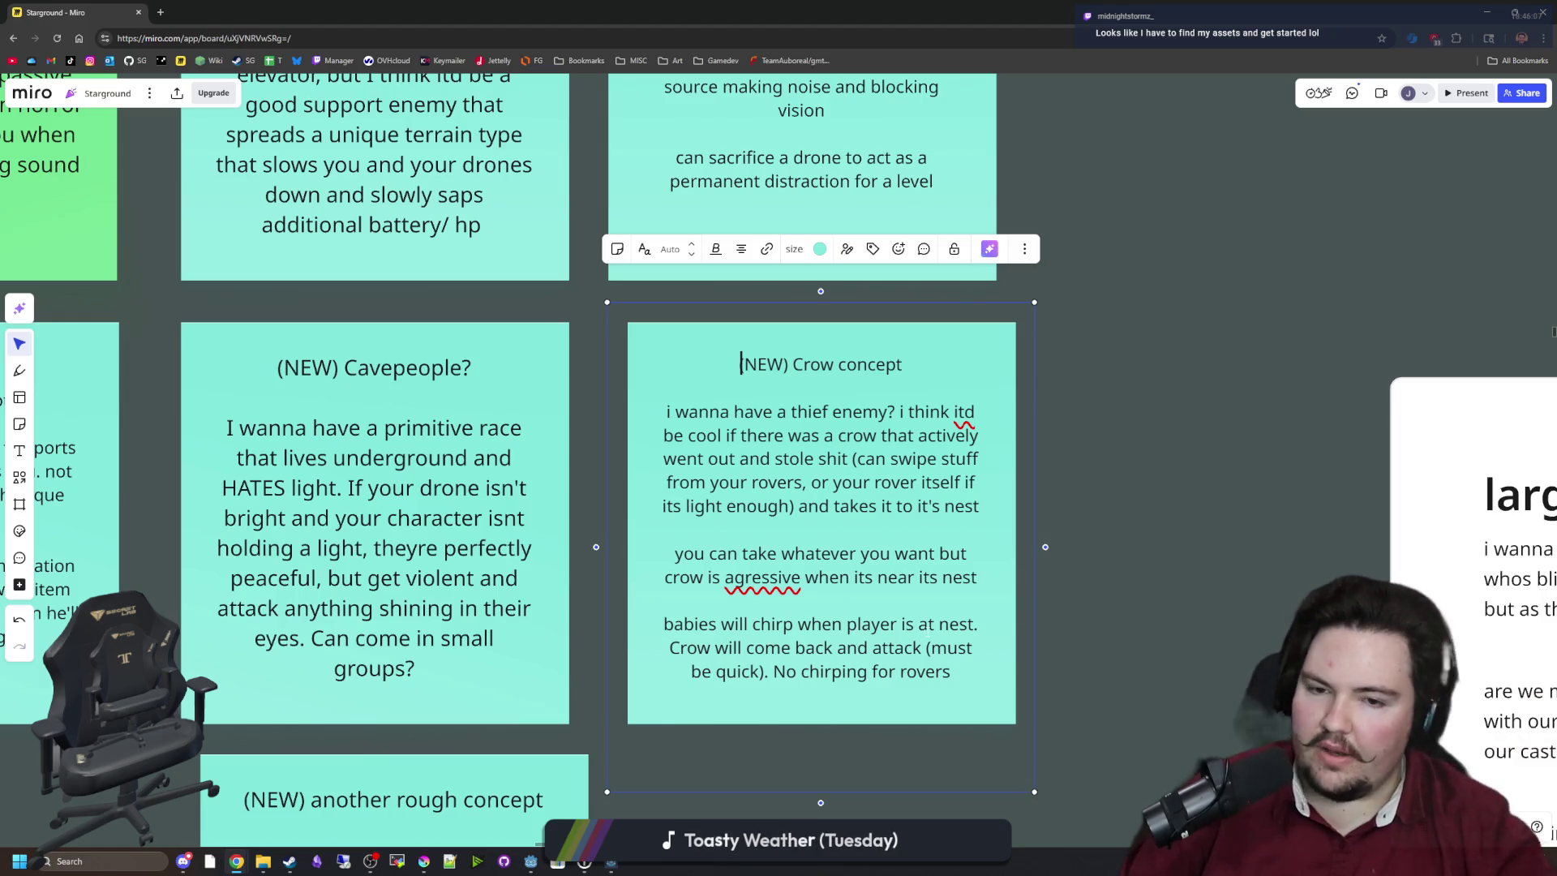
pyautogui.scroll(-6, 1140, 594)
pyautogui.press('p')
pyautogui.moveTo(1052, 562)
pyautogui.mouseDown()
pyautogui.moveTo(398, 294)
pyautogui.moveTo(407, 321)
pyautogui.mouseUp()
pyautogui.moveTo(1054, 566); pyautogui.dragTo(998, 585)
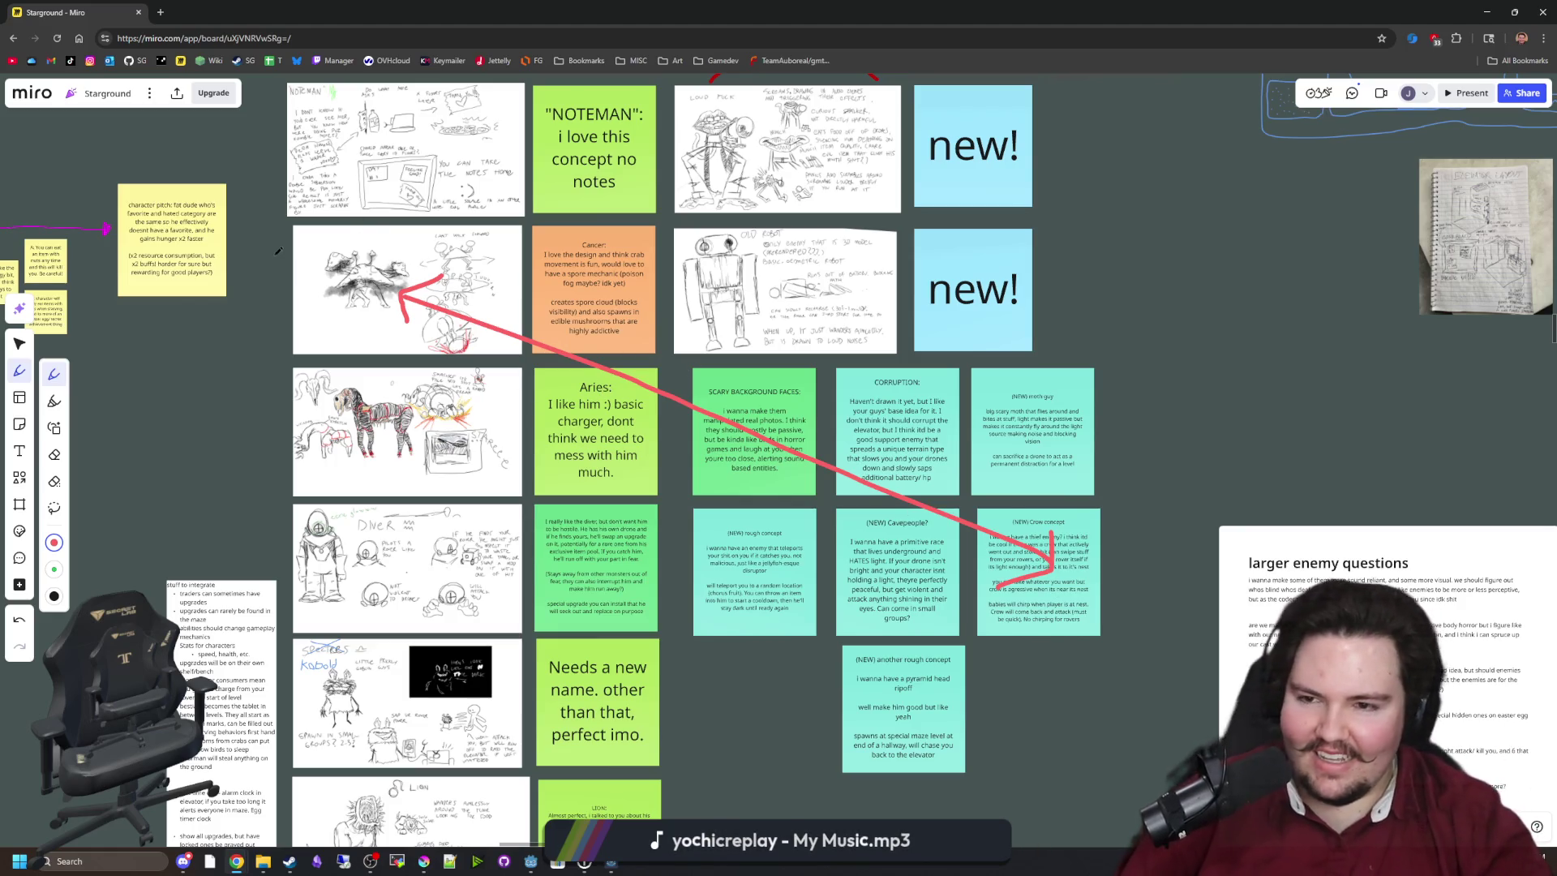
# Return to the Select tool and switch back to the running game in Godot.
pyautogui.scroll(5, 278, 251)
pyautogui.scroll(-5, 279, 252)
pyautogui.scroll(4, 1157, 614)
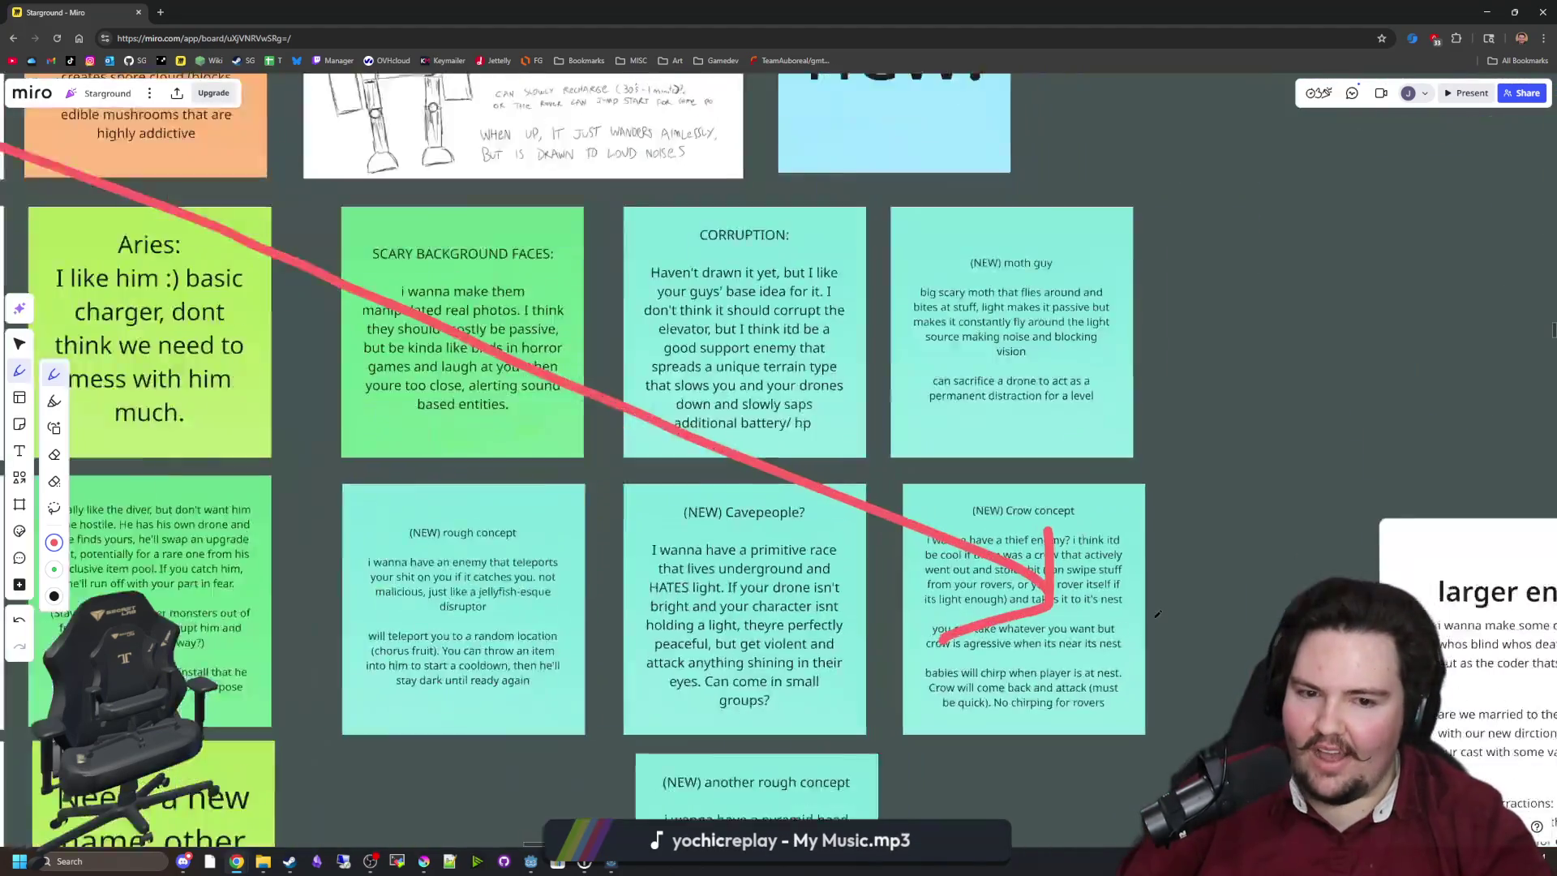
pyautogui.scroll(3, 1158, 614)
pyautogui.scroll(-8, 1157, 614)
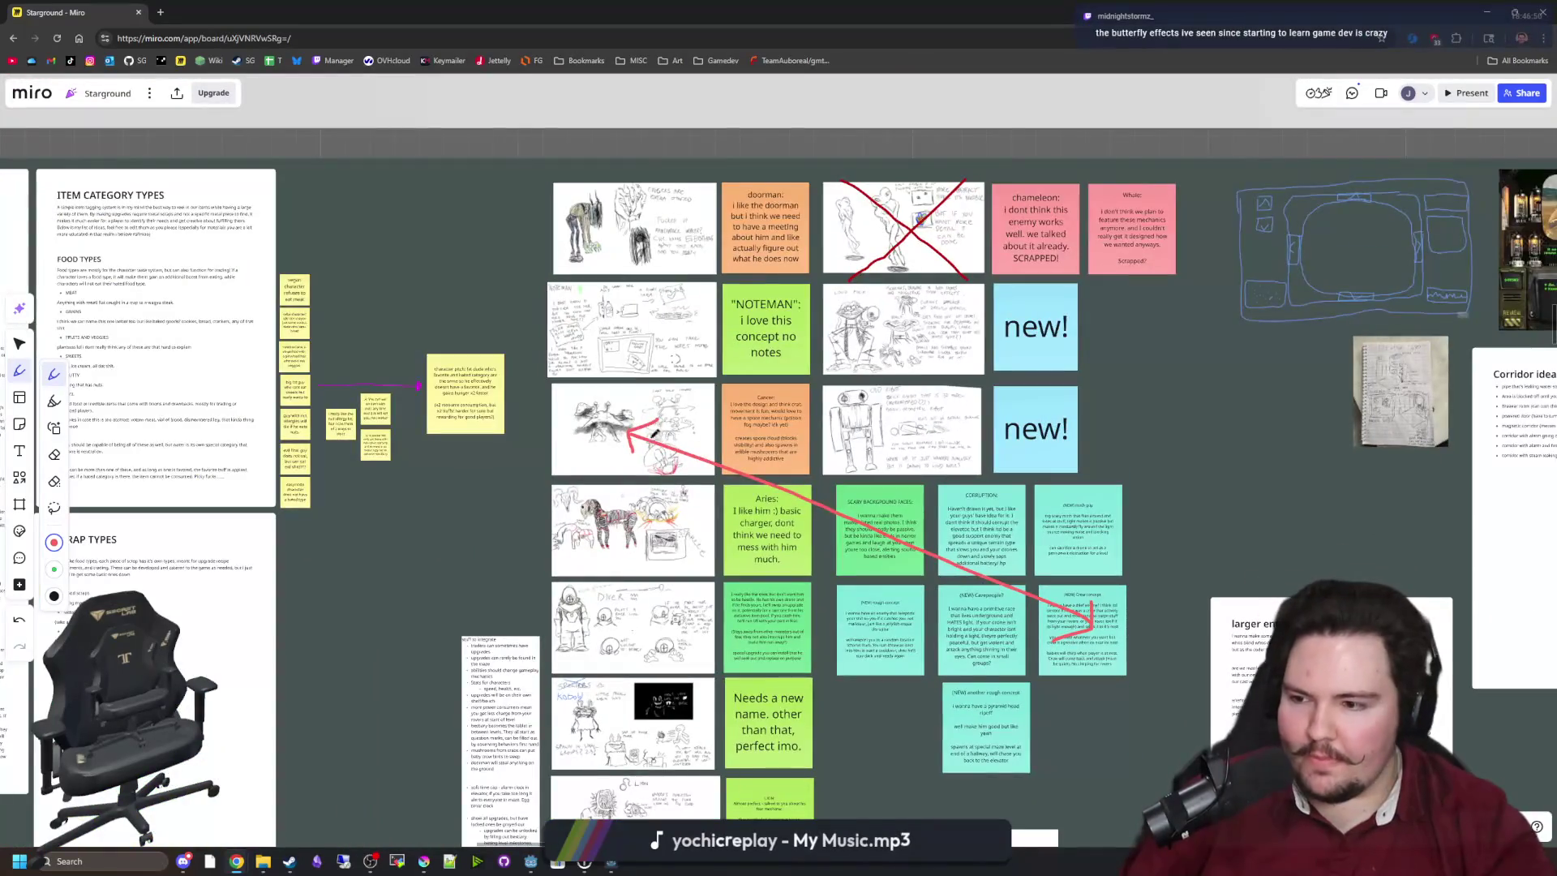
pyautogui.scroll(5, 682, 436)
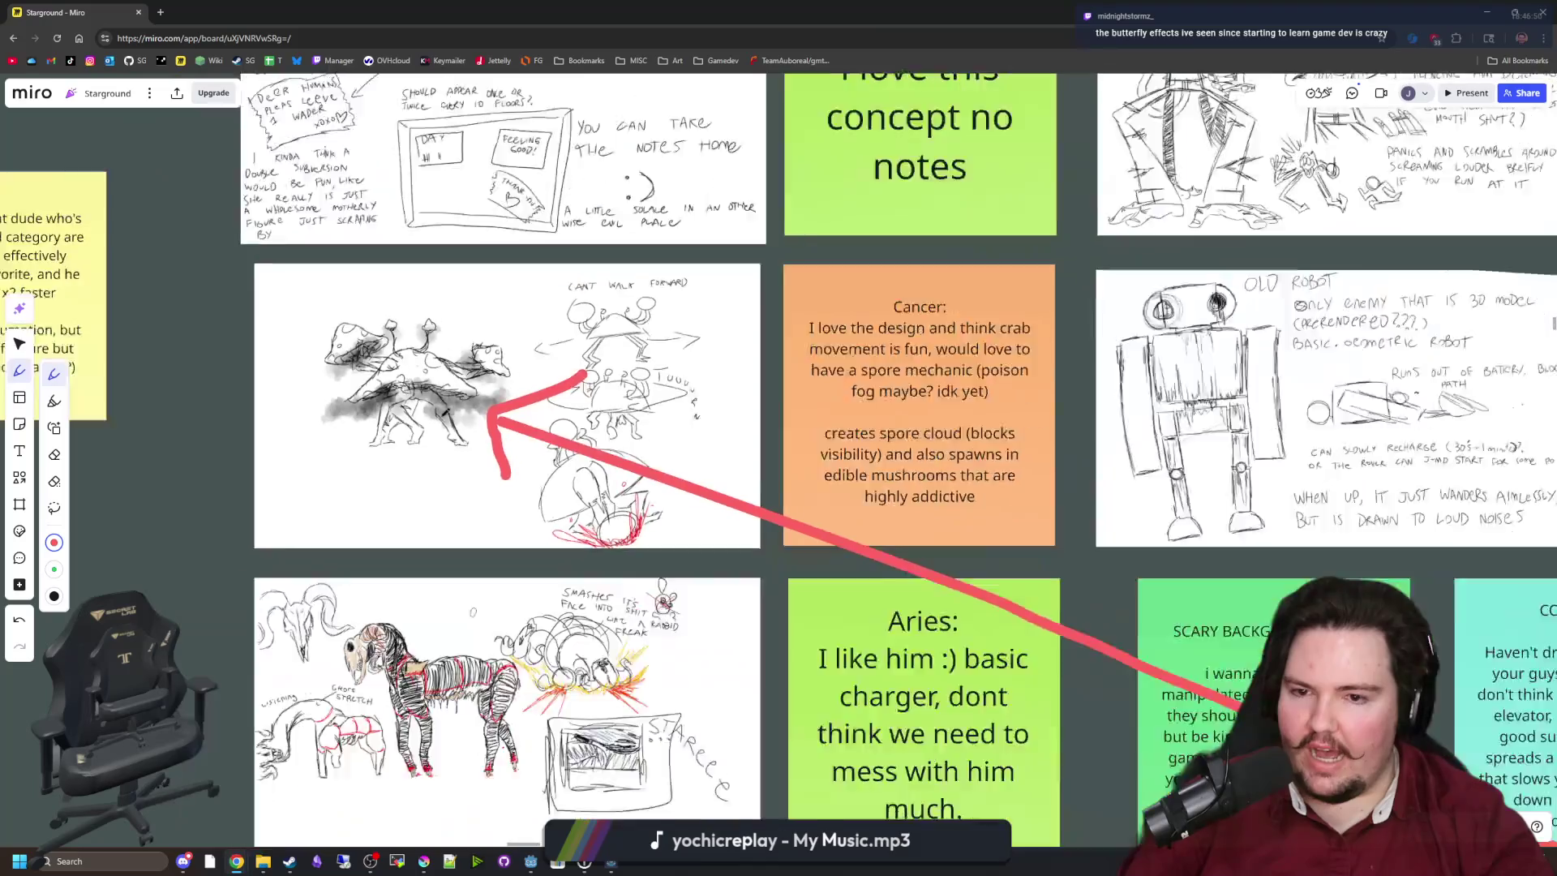
pyautogui.scroll(-3, 436, 411)
pyautogui.scroll(-5, 435, 414)
pyautogui.scroll(5, 657, 492)
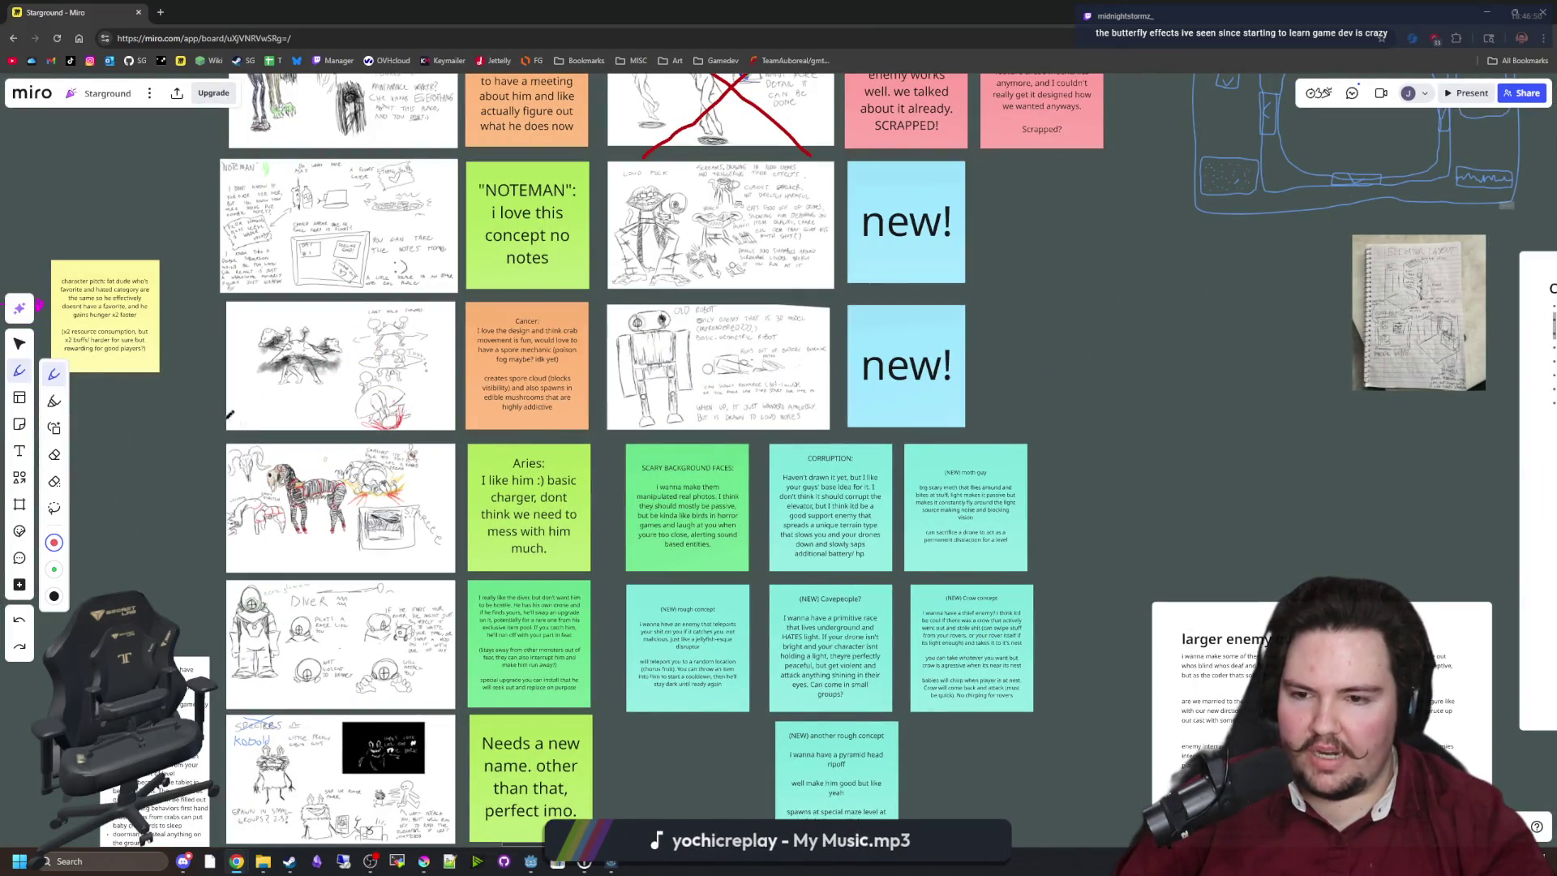
pyautogui.click(20, 344)
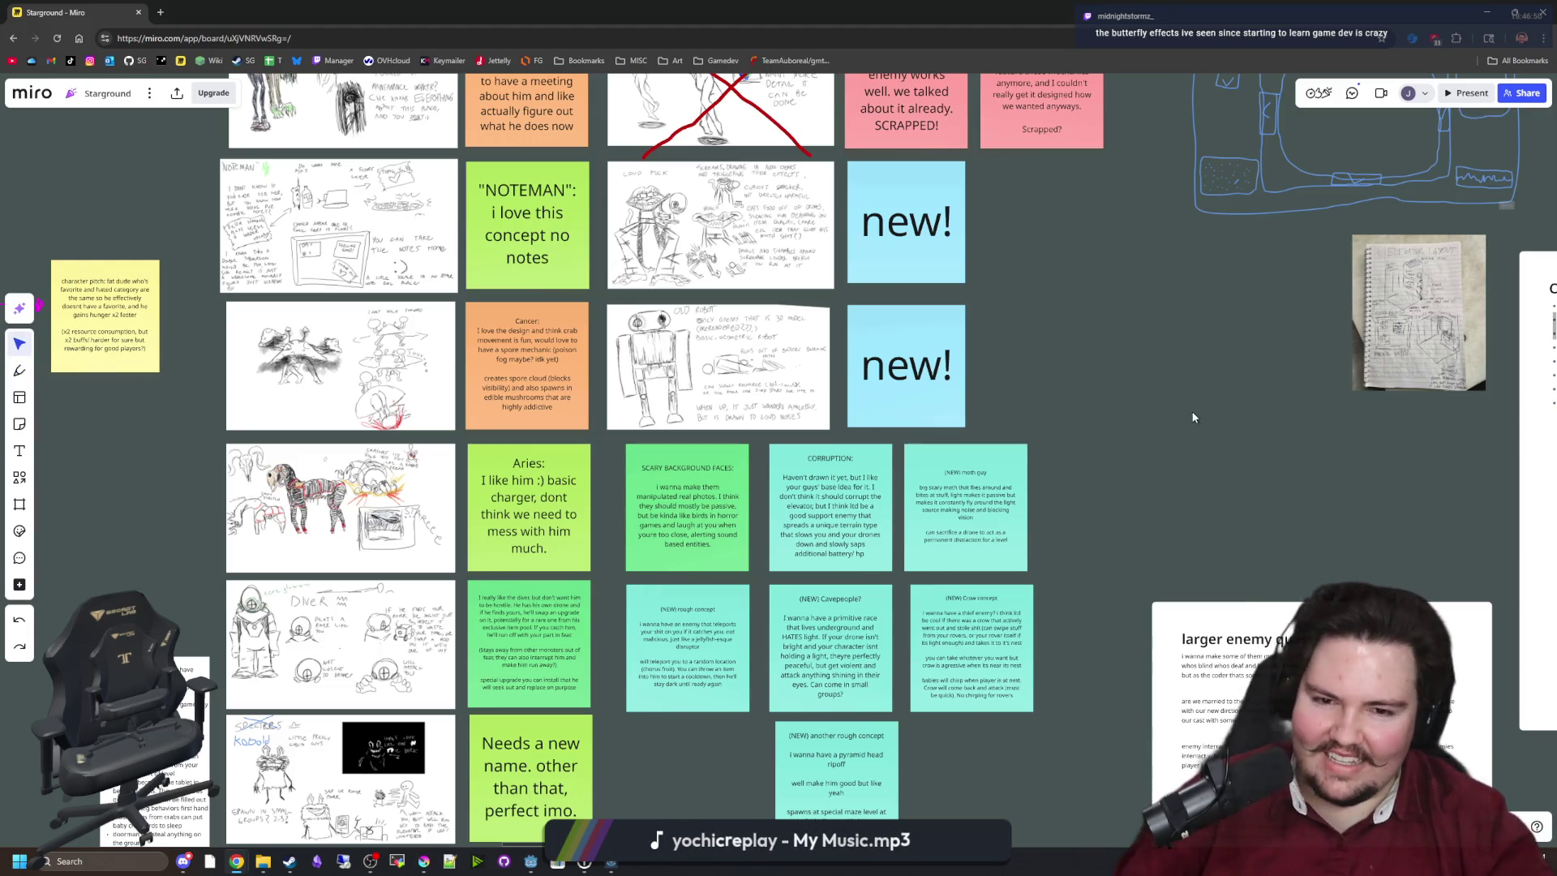
pyautogui.scroll(-5, 1190, 411)
pyautogui.scroll(2, 637, 528)
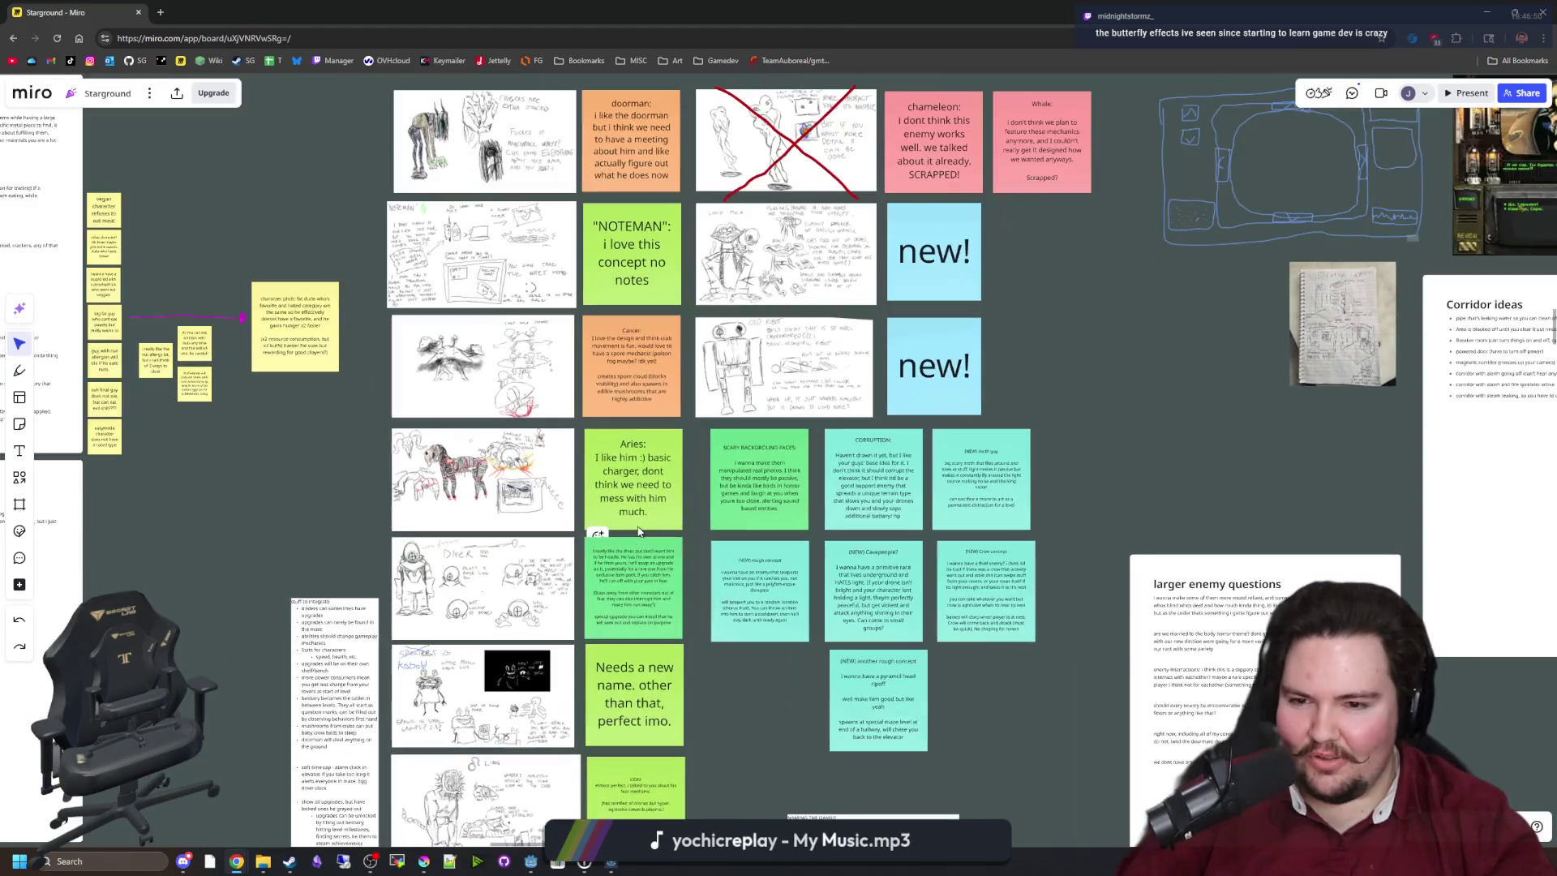
pyautogui.hotkey('alt', 'Tab')
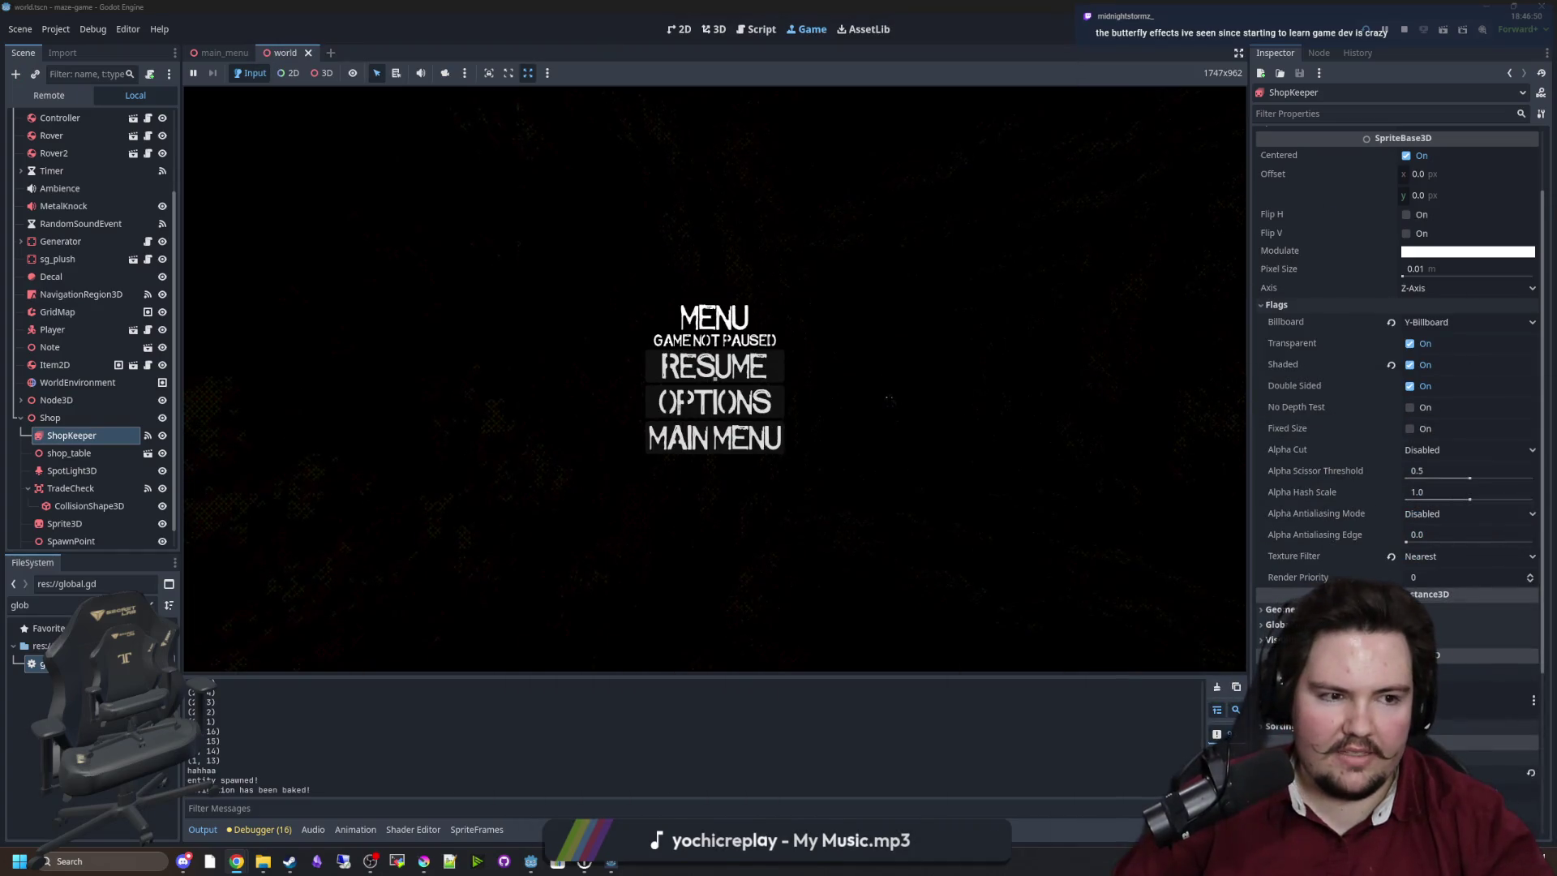
# Resume the game and walk the player down the corridor back into the shop.
pyautogui.press('Escape')
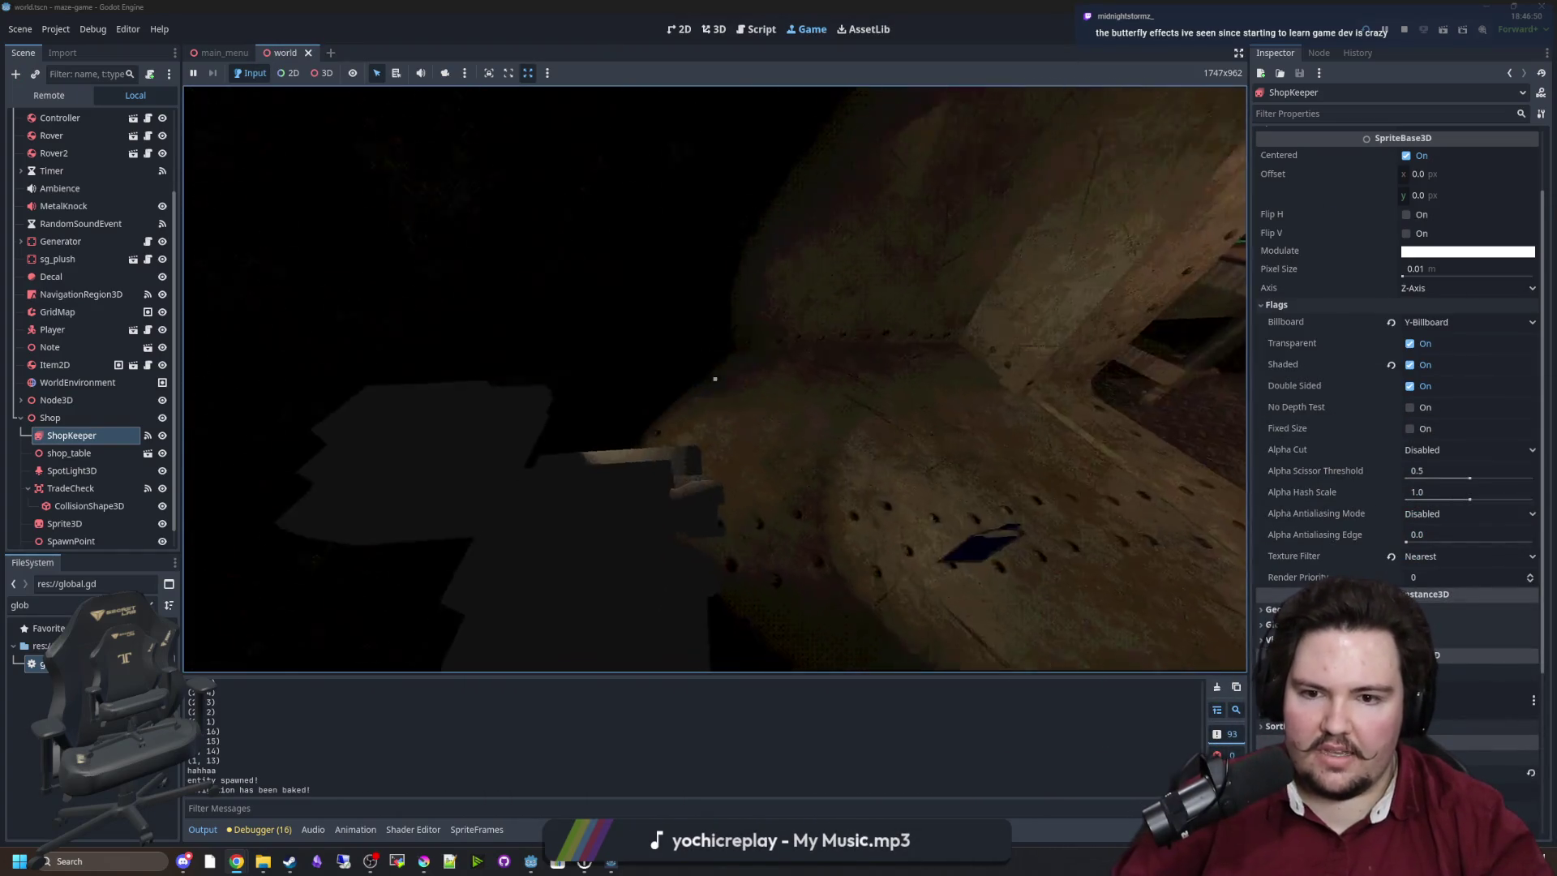
pyautogui.press('w')
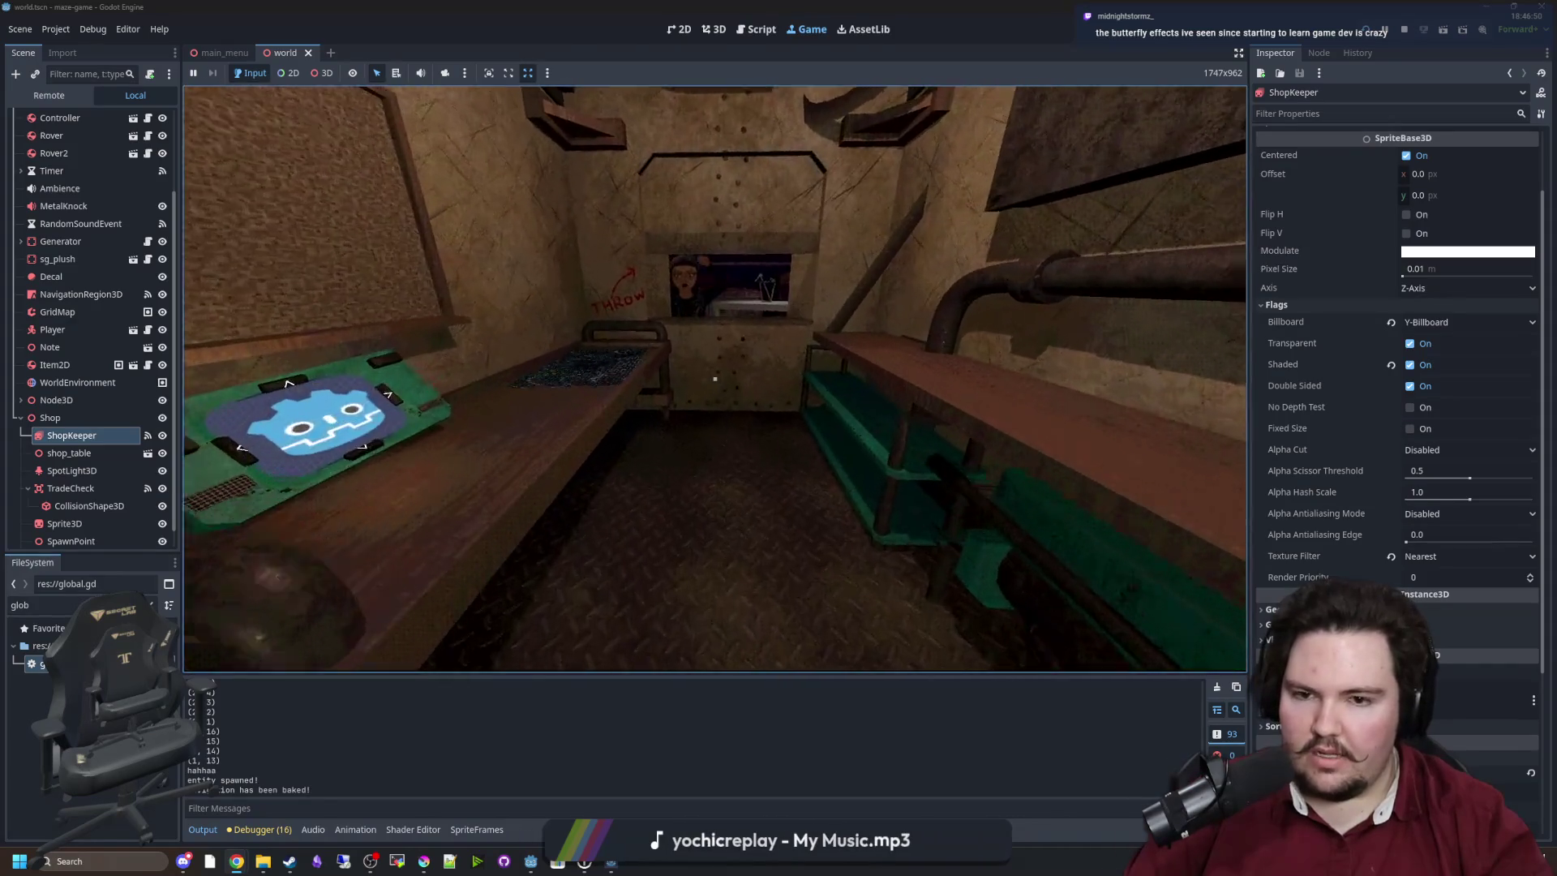
pyautogui.press('s')
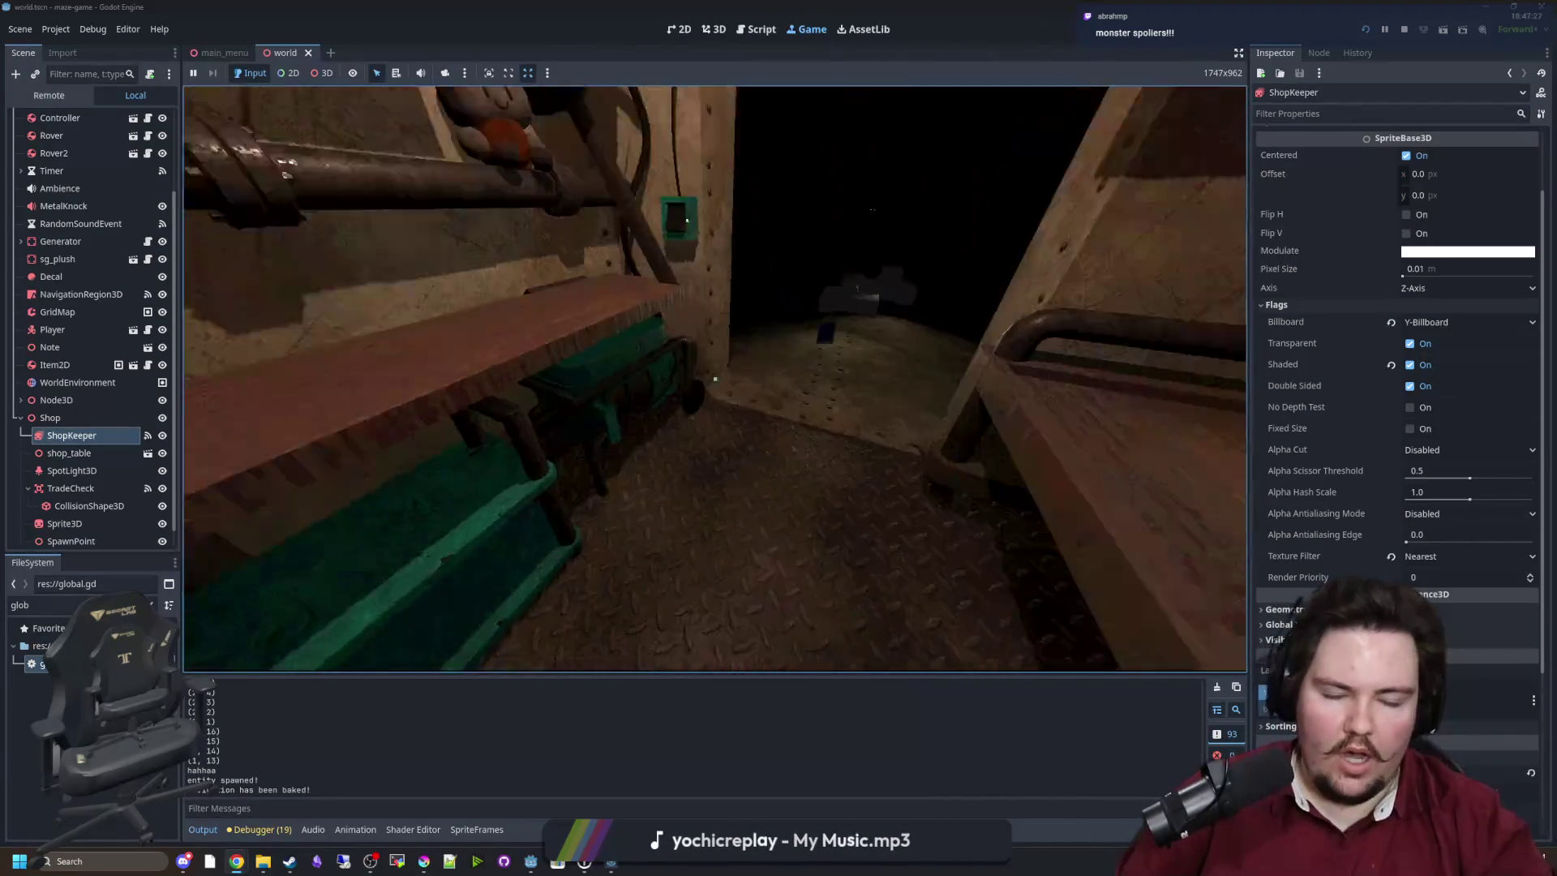
pyautogui.press('Escape')
pyautogui.press('super')
pyautogui.press('Escape')
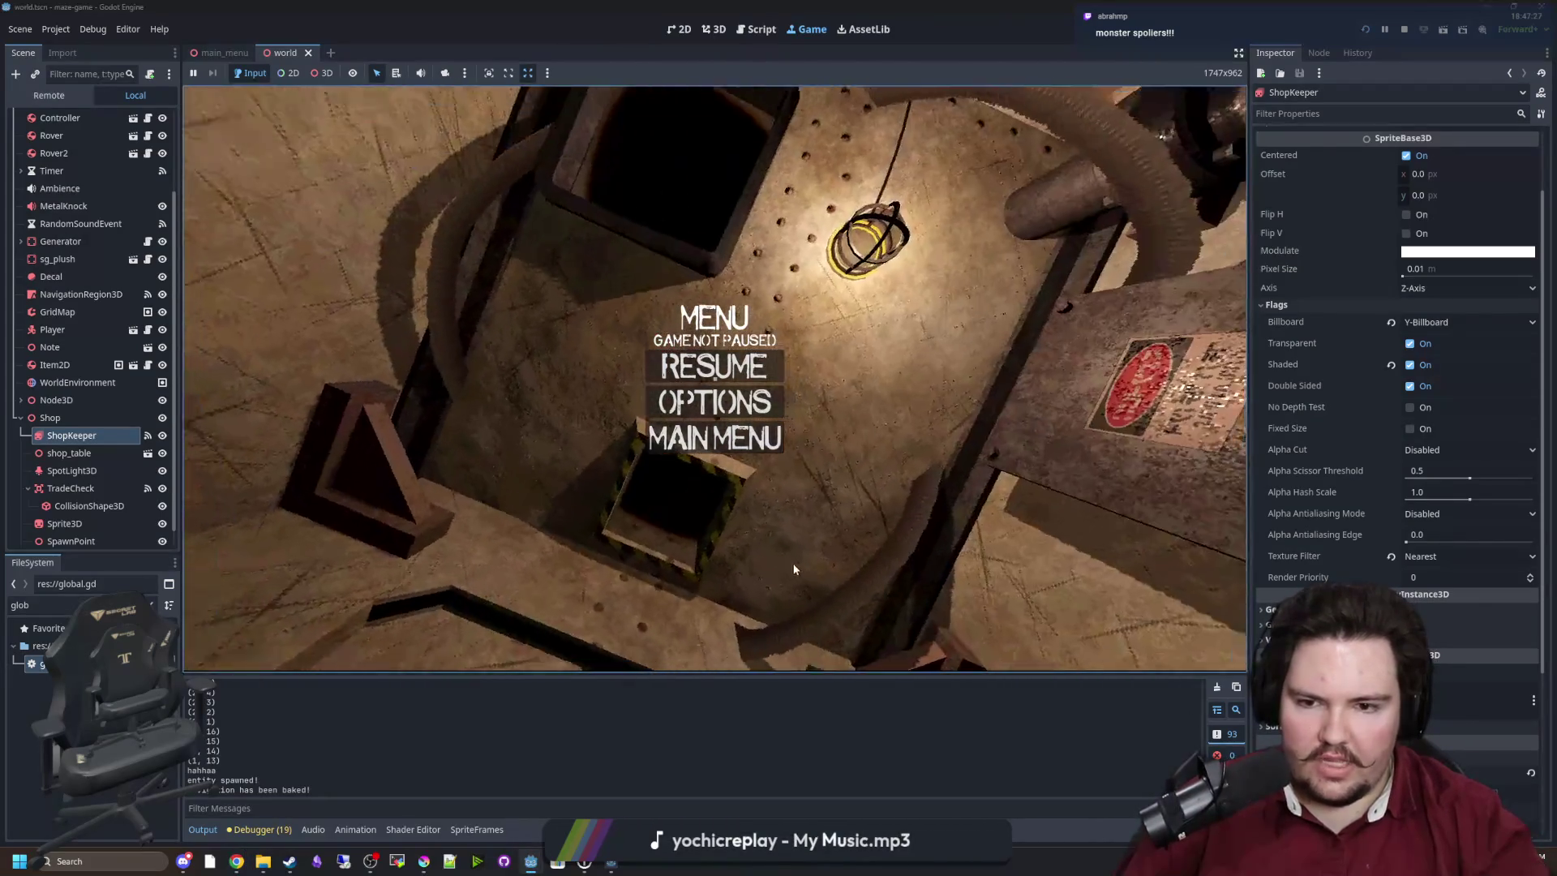
pyautogui.press('Escape')
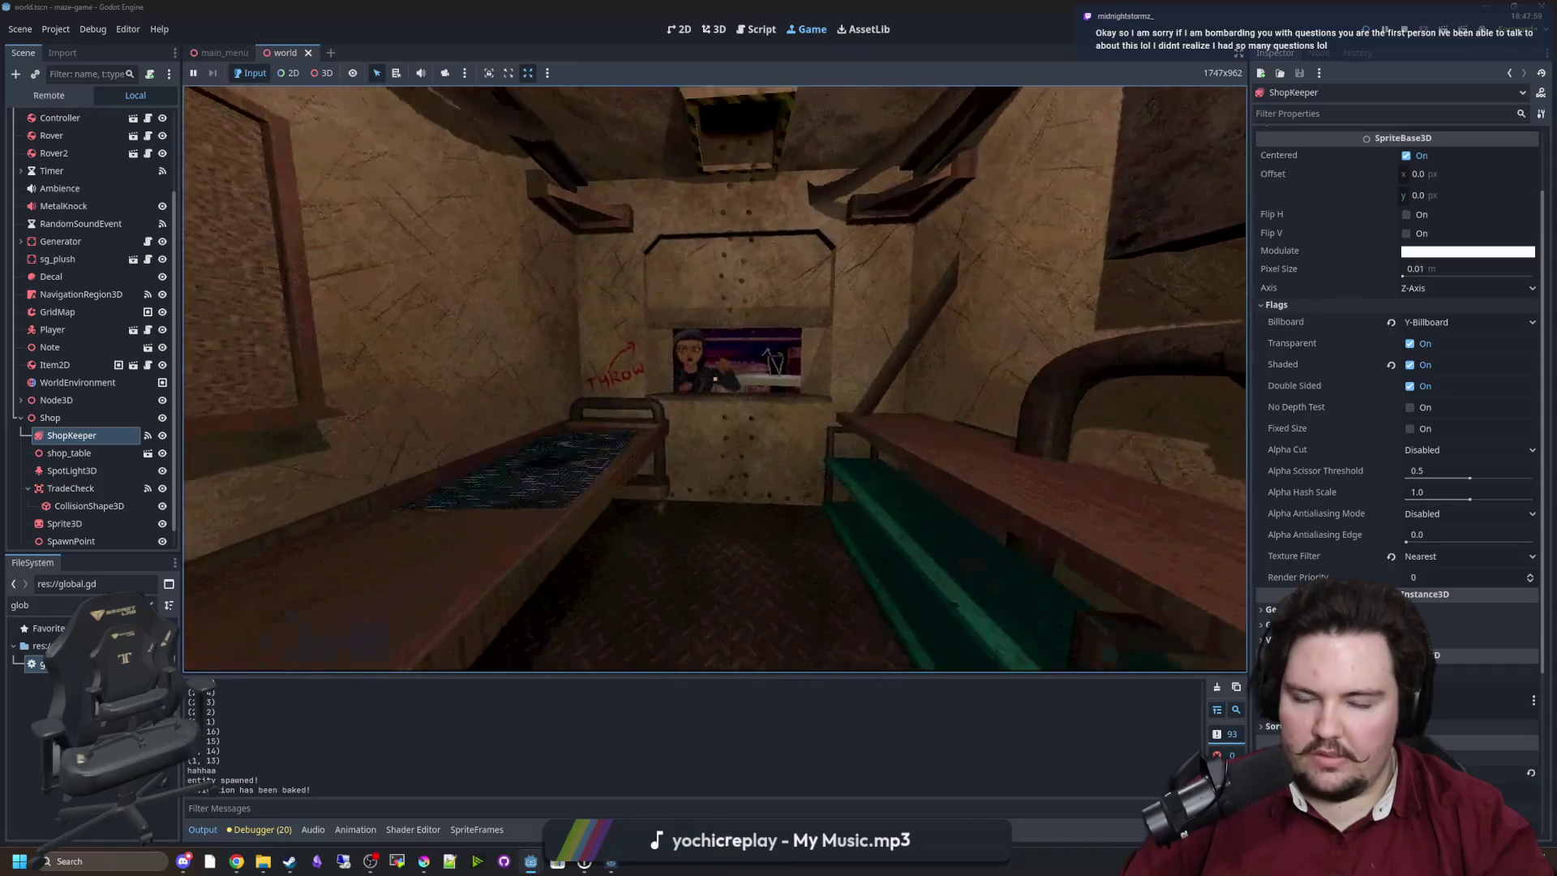
pyautogui.press('w')
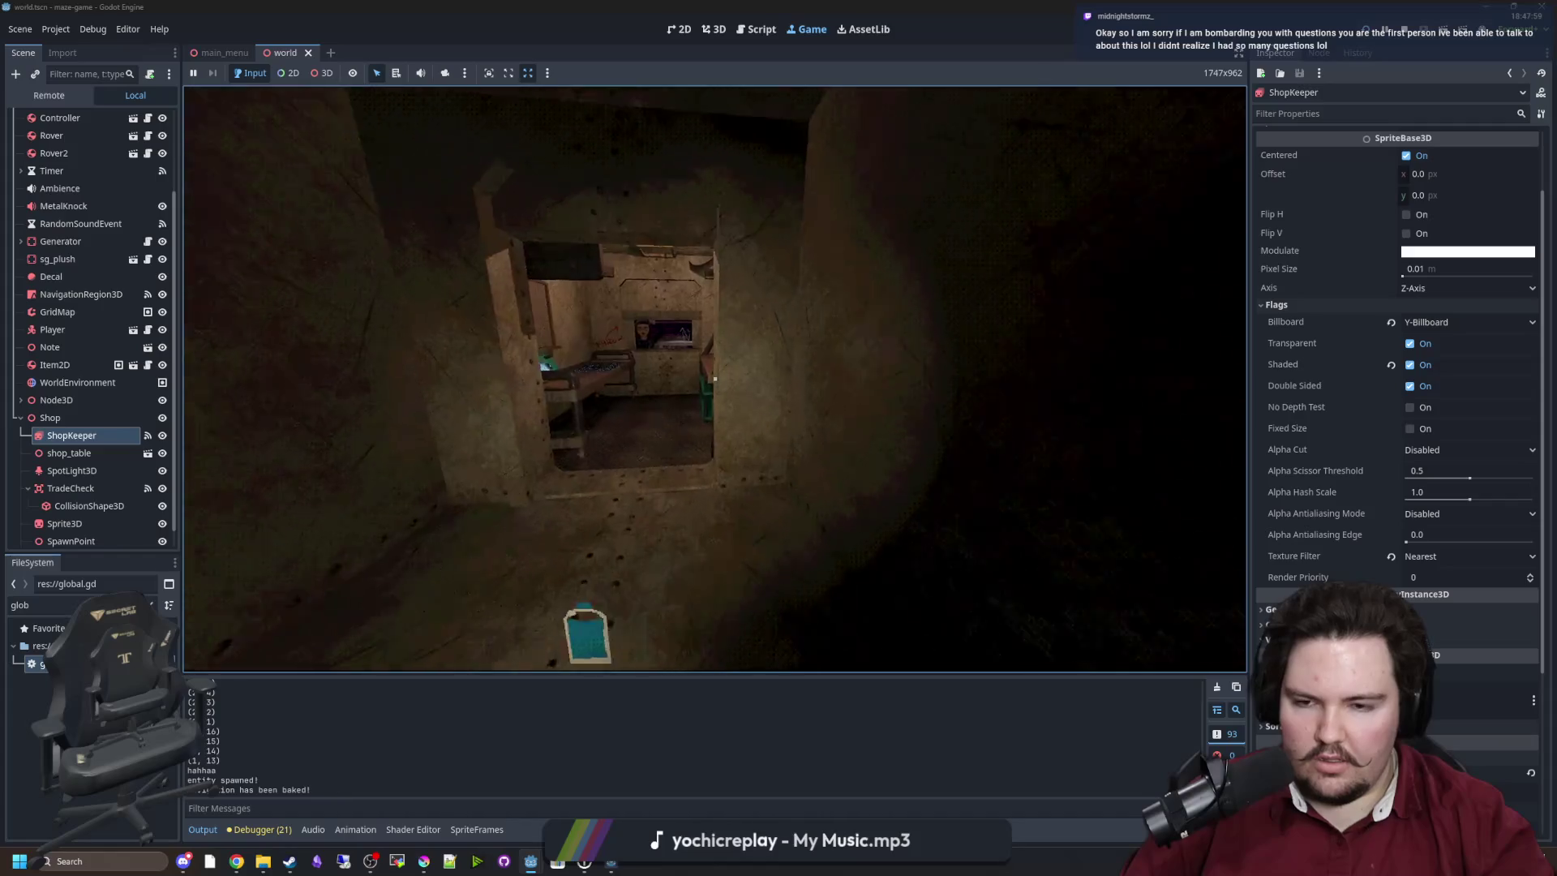
pyautogui.press('w')
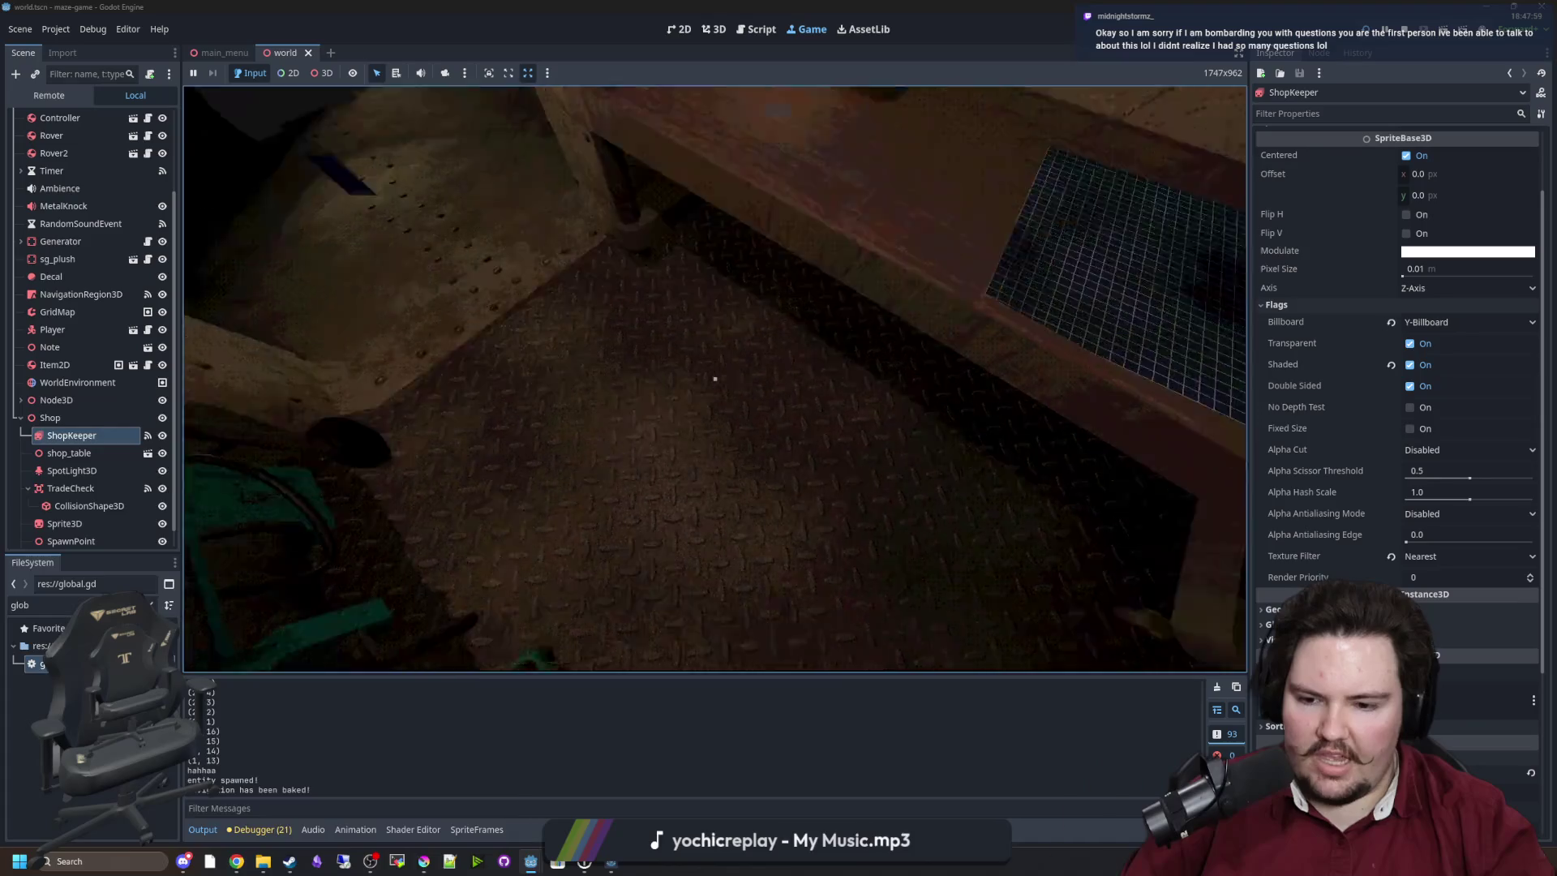
# Release the game's control and open a new Chrome window from the taskbar beside it.
pyautogui.press('super')
pyautogui.press('Escape')
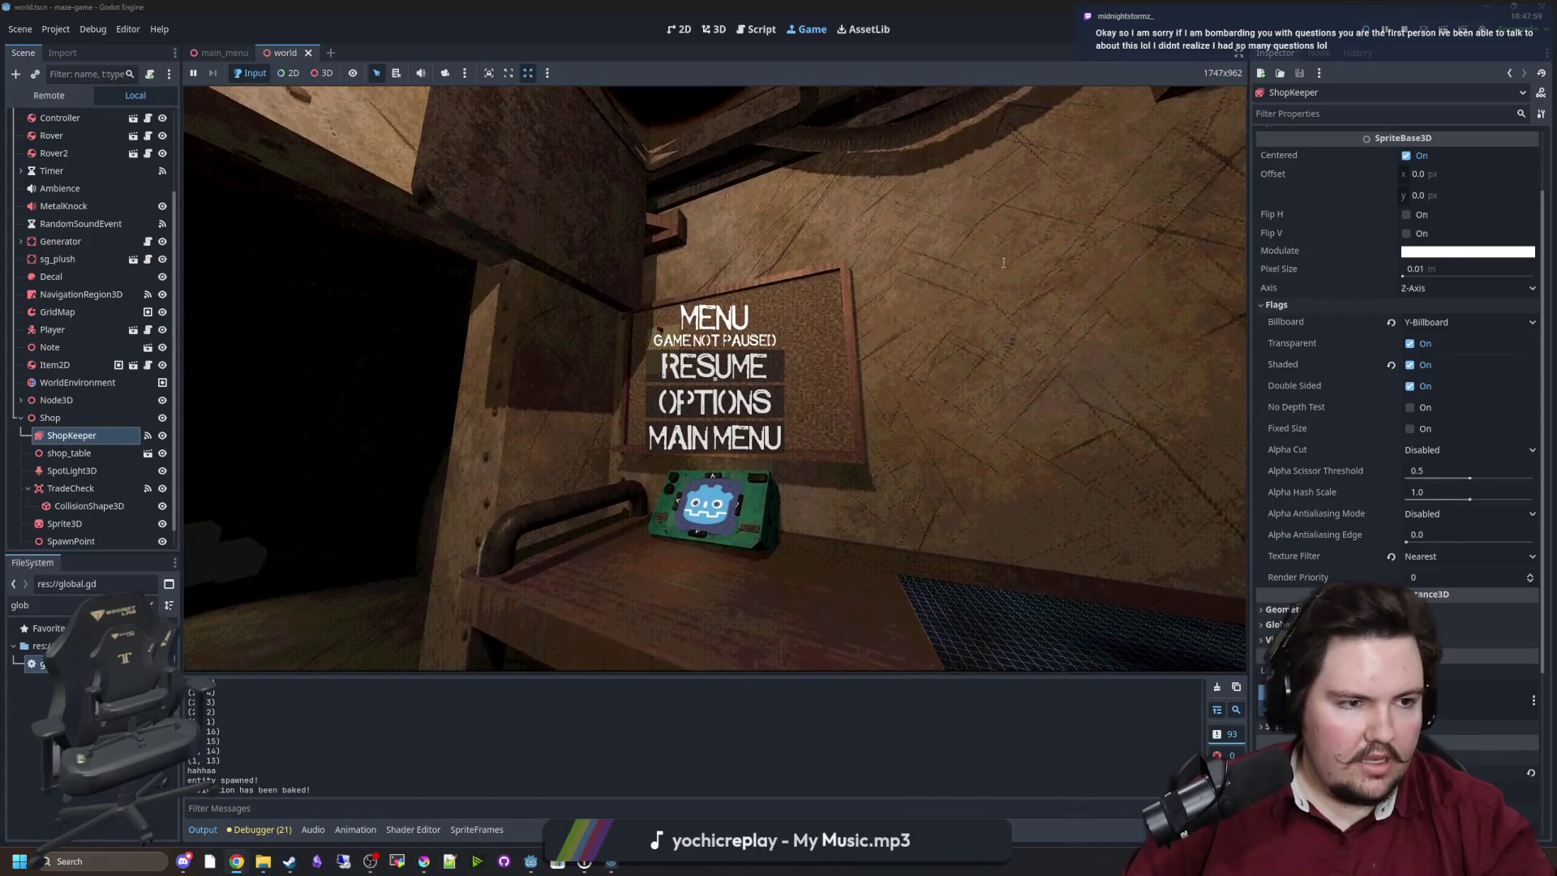
pyautogui.click(236, 861)
pyautogui.moveTo(544, 247)
pyautogui.mouseDown()
pyautogui.moveTo(637, 453)
pyautogui.moveTo(571, 242)
pyautogui.mouseUp()
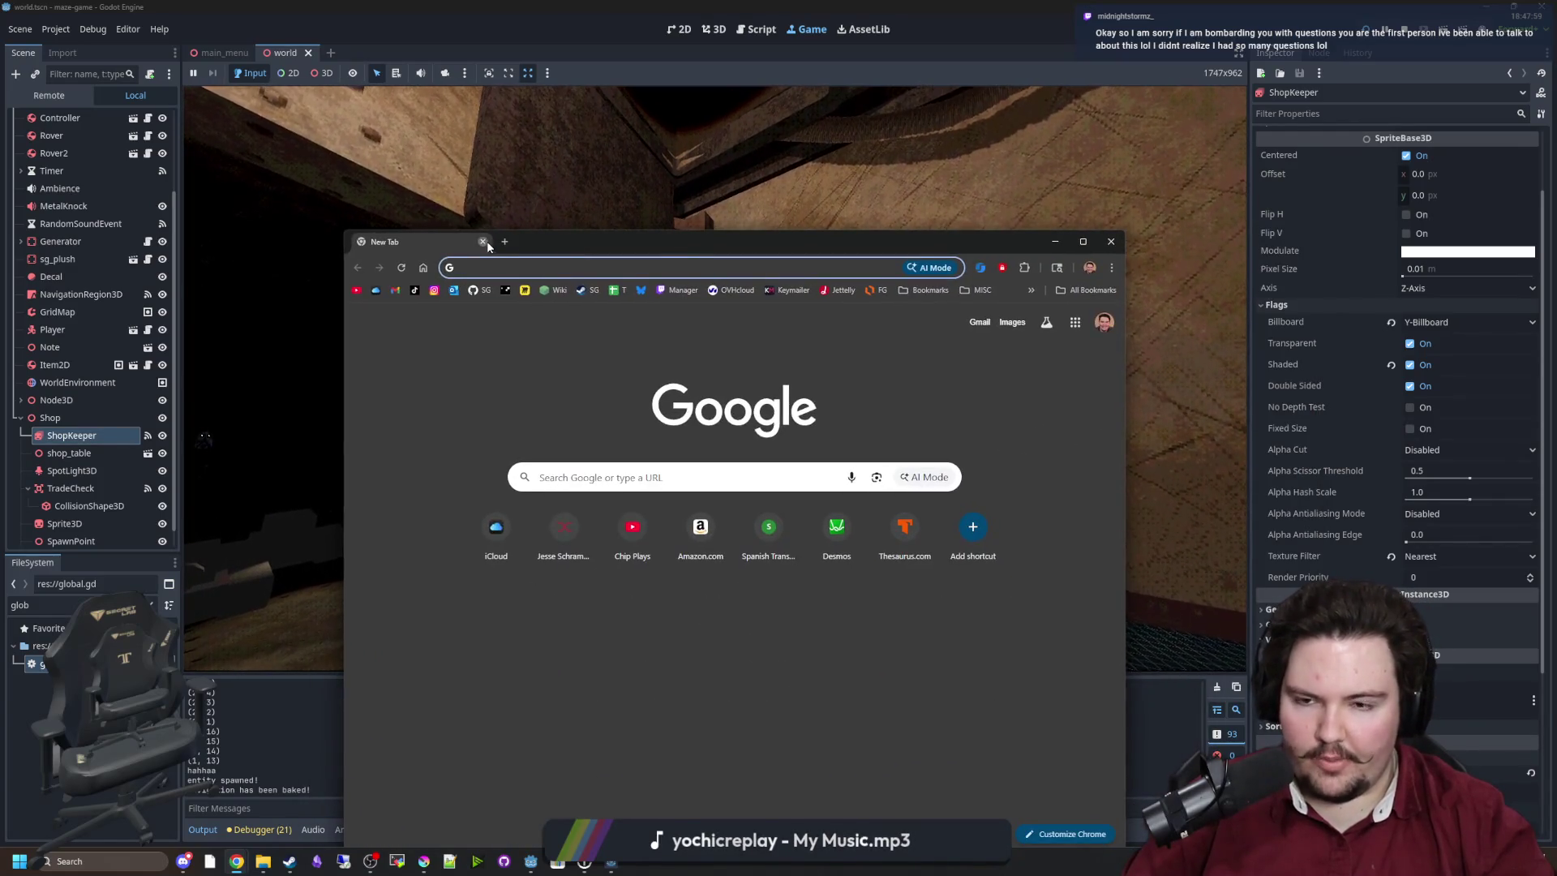
# Close the blank Chrome window, resume the game and walk up to the shopkeeper's window.
pyautogui.click(484, 242)
pyautogui.click(714, 369)
pyautogui.press('w')
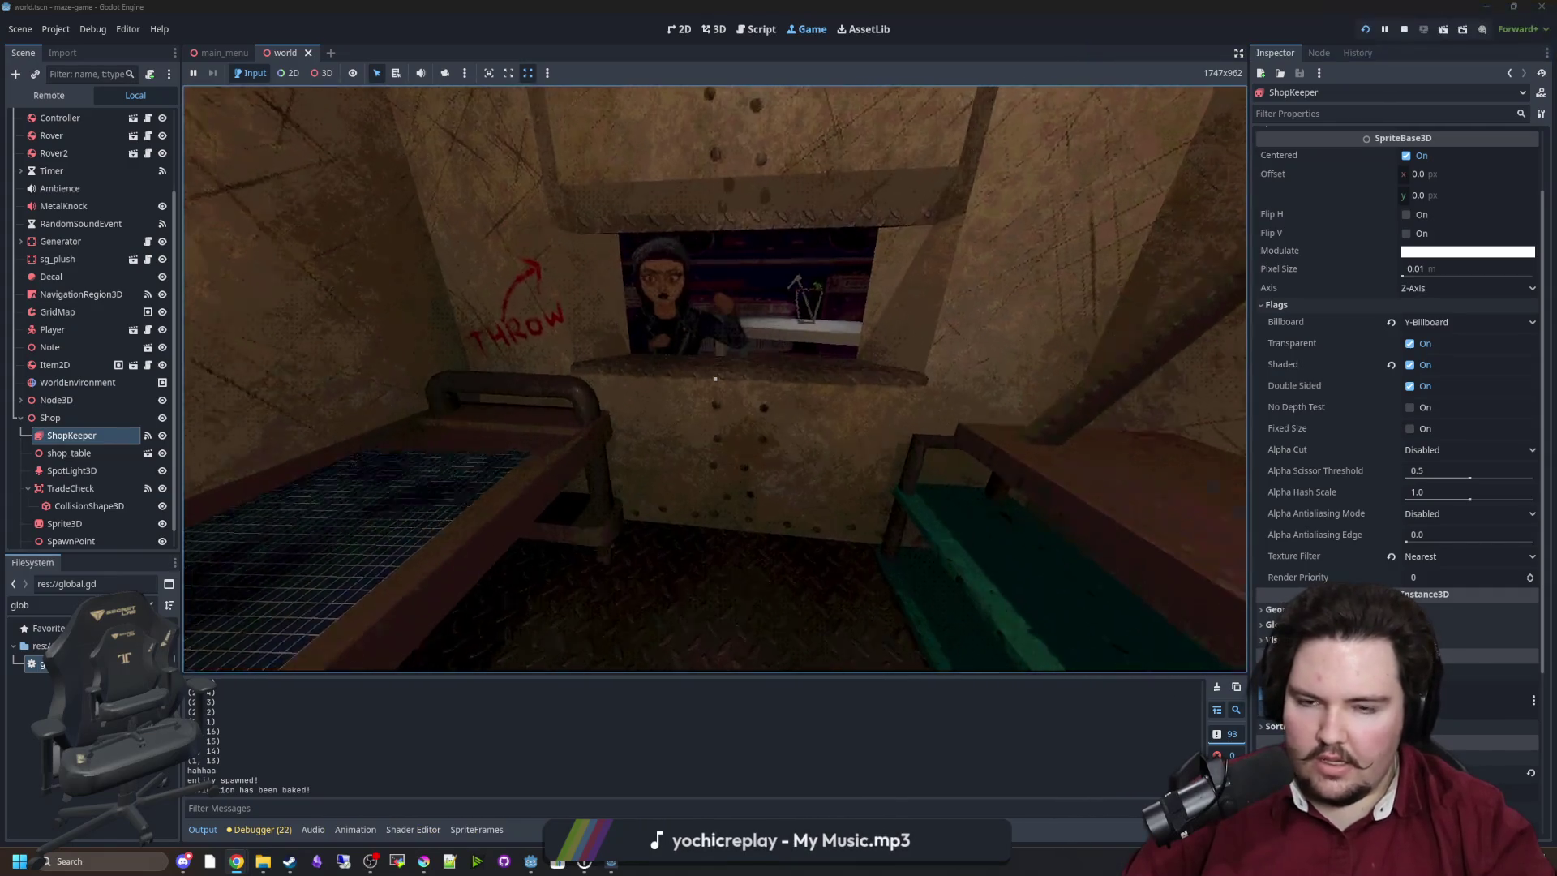
pyautogui.press('a')
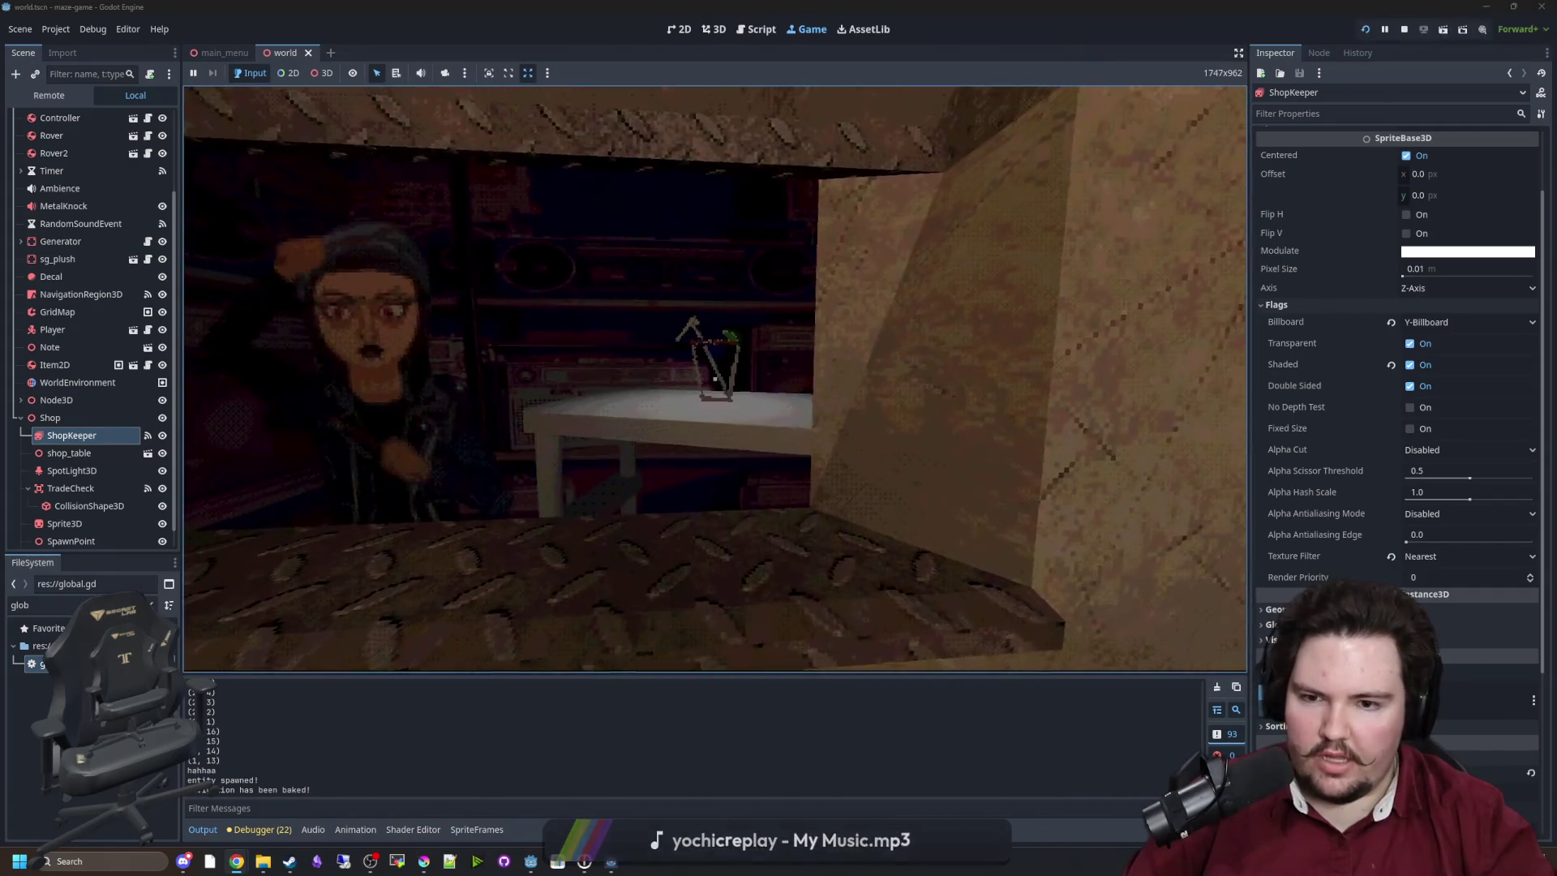
pyautogui.moveTo(714, 379)
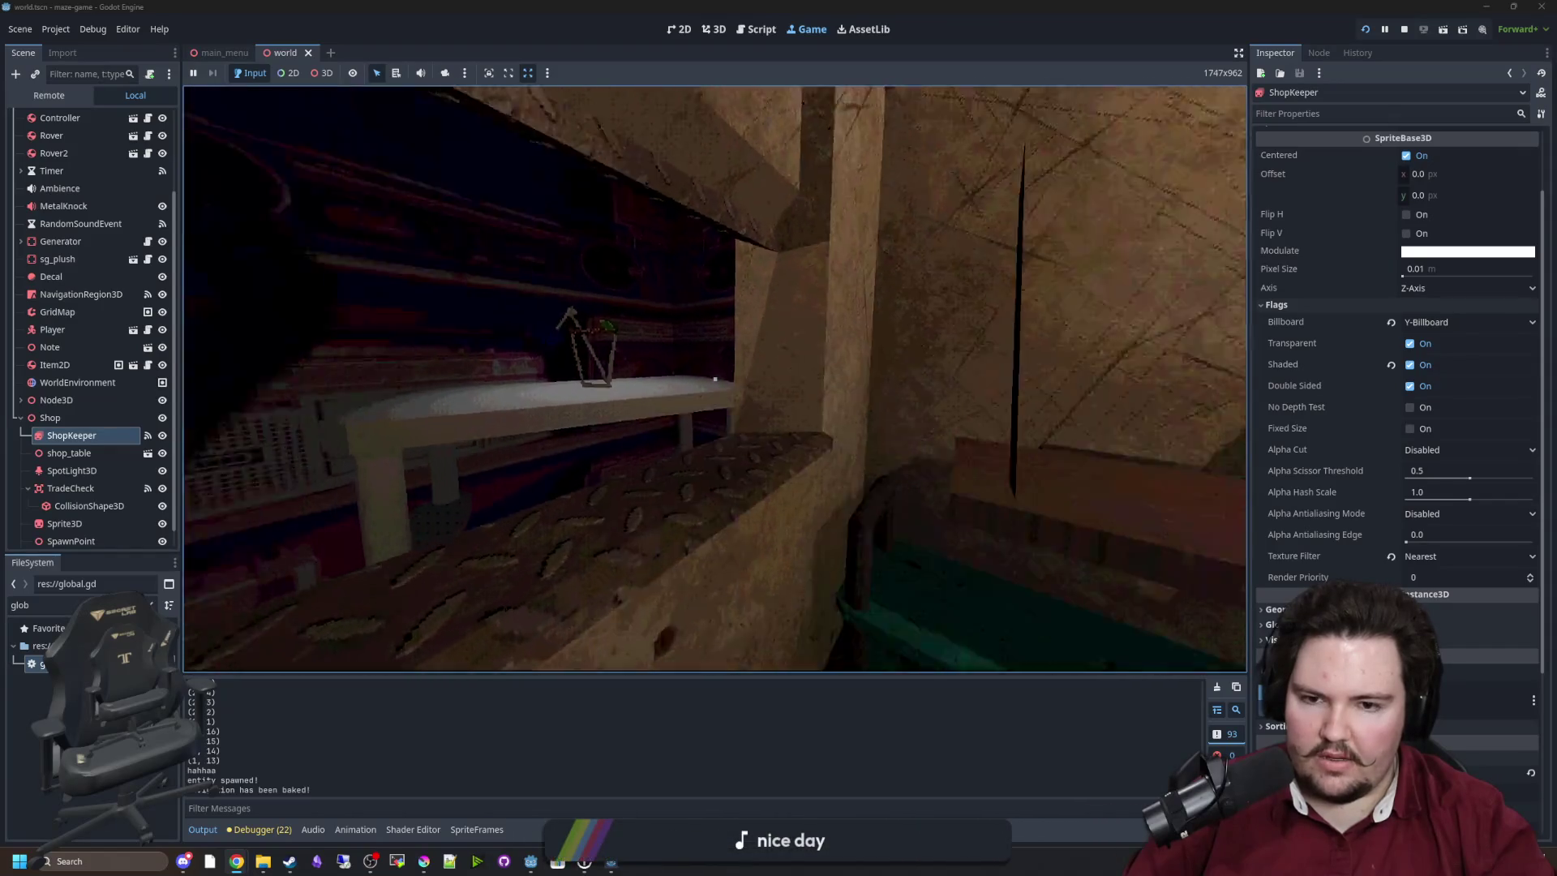
pyautogui.press('w')
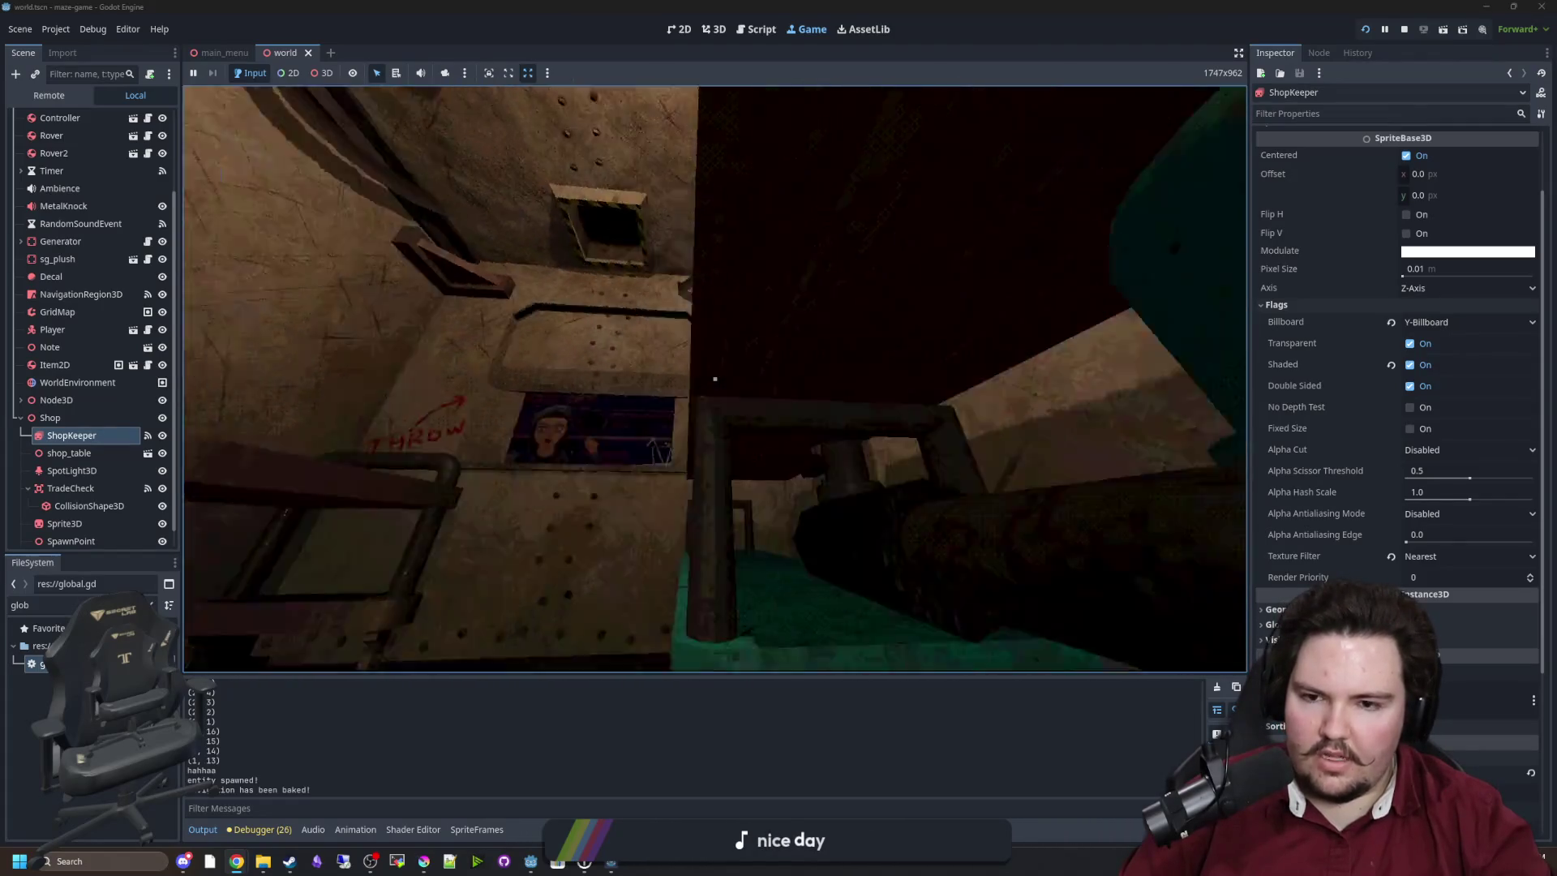
# Approach the counter, back away to watch the rejected item thrown back, then stop the game.
pyautogui.press('w')
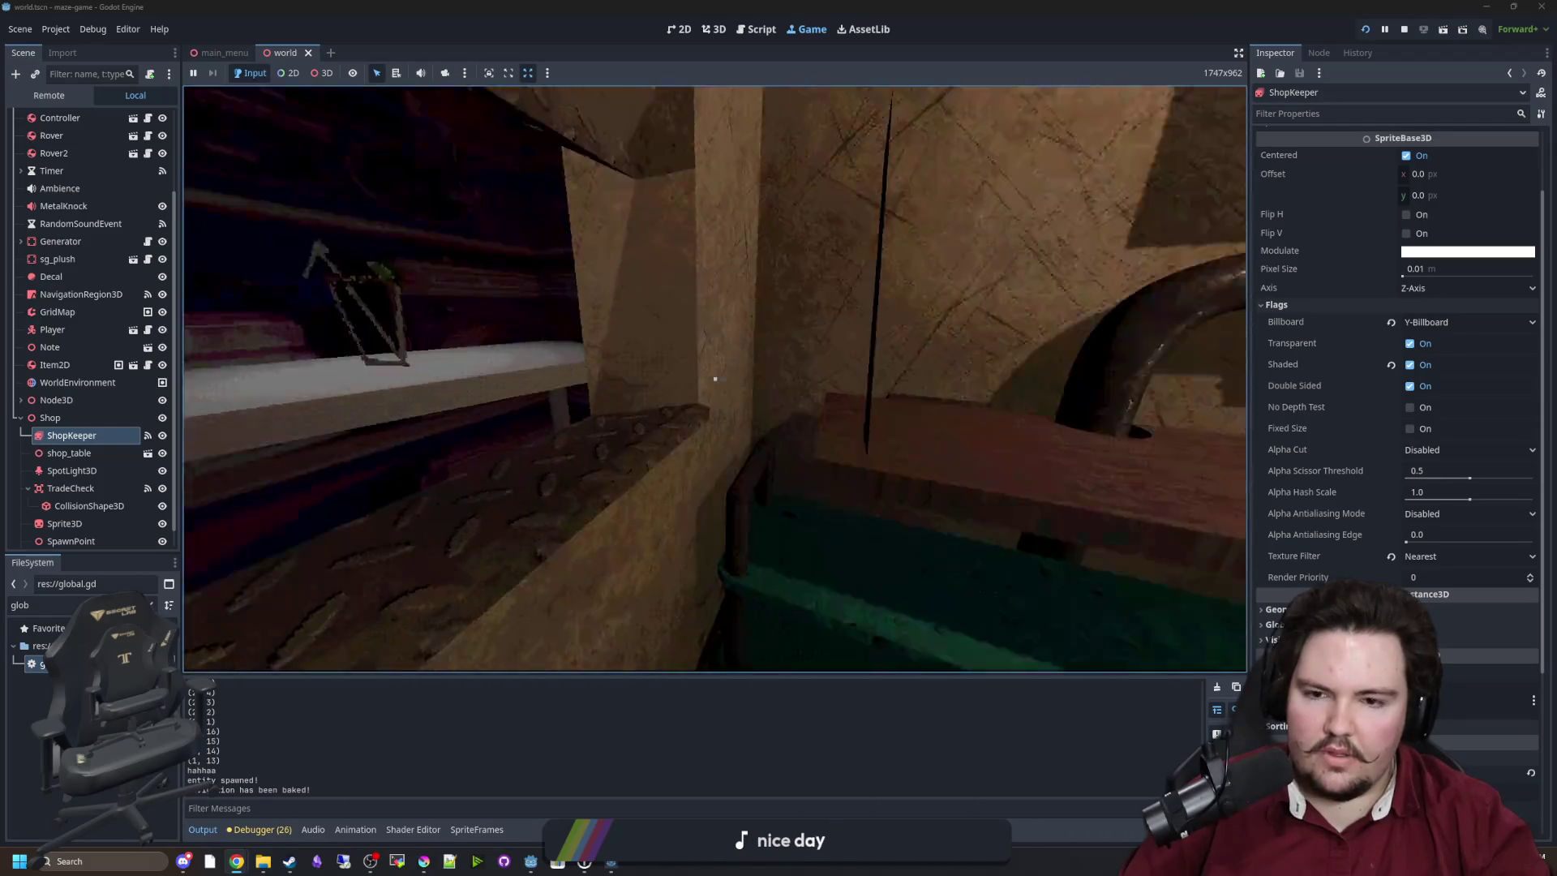
pyautogui.press('w')
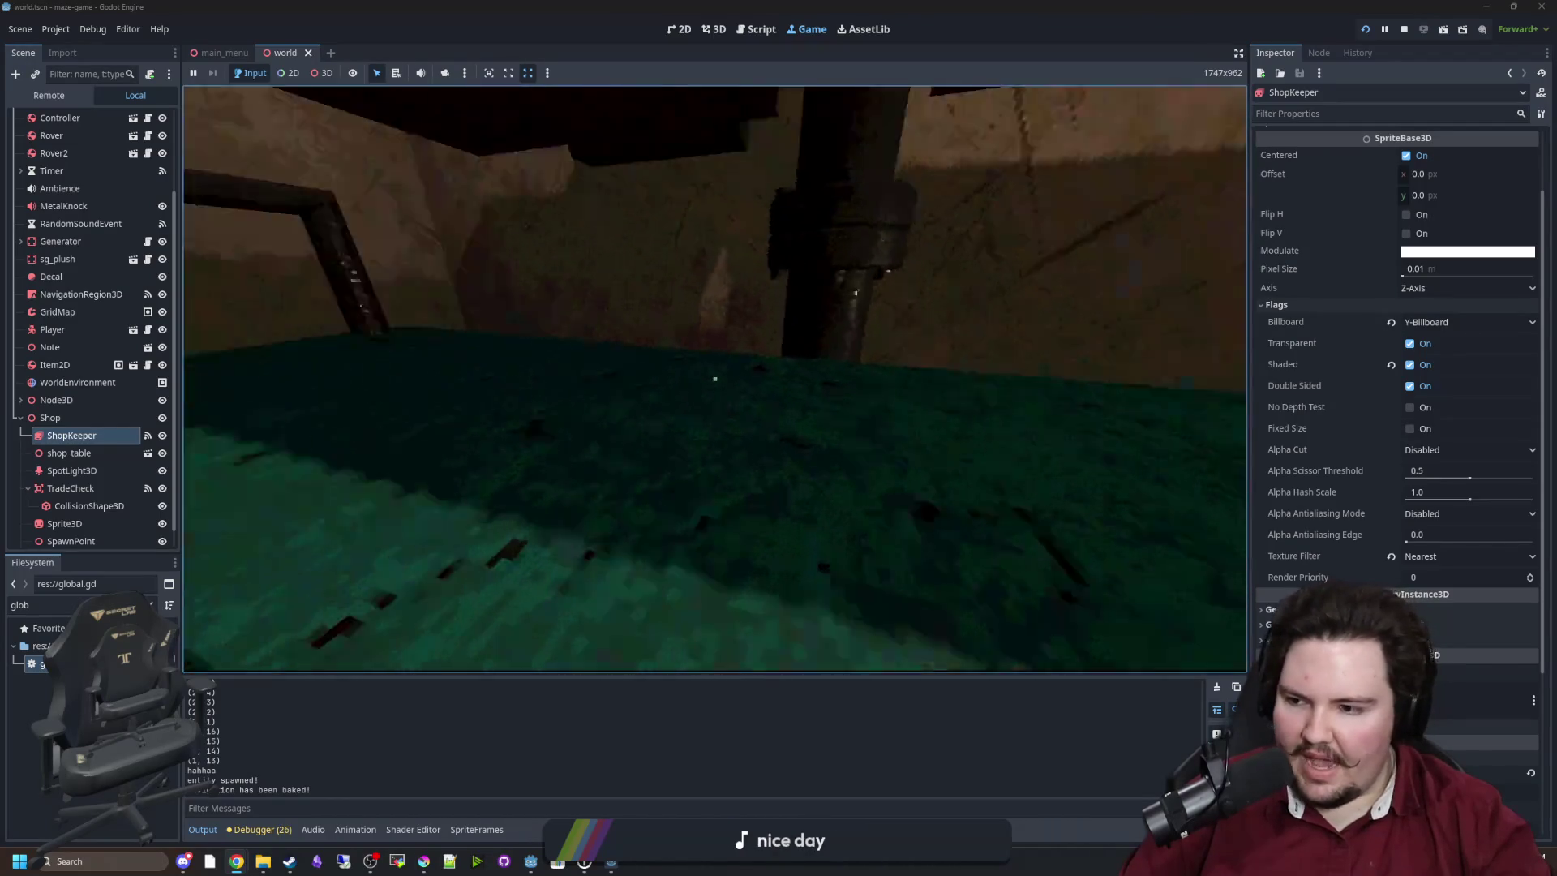
pyautogui.press('w')
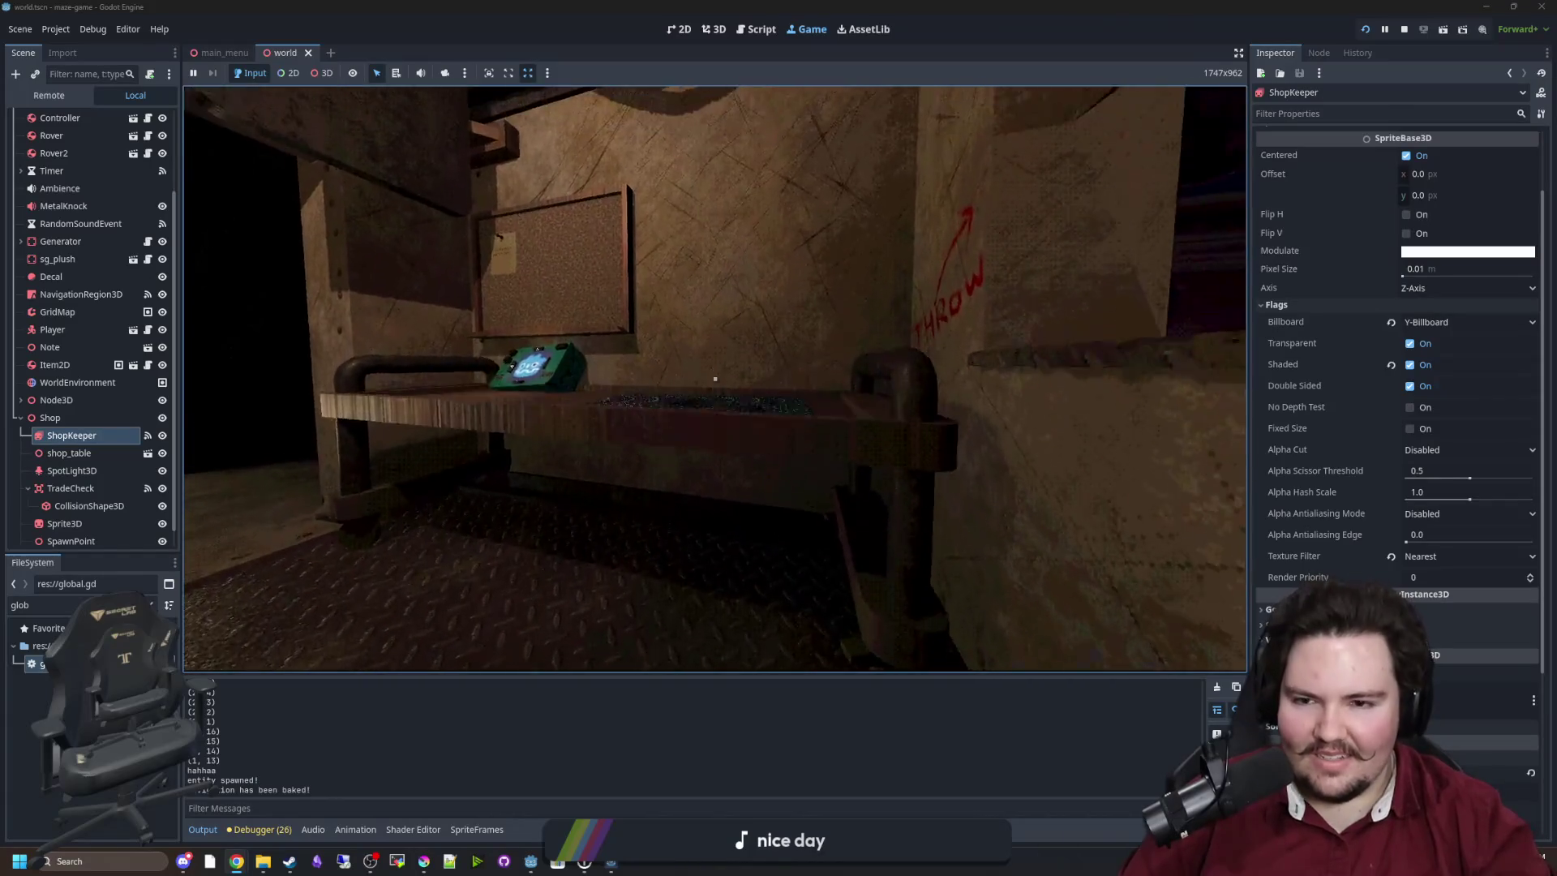
pyautogui.press('w')
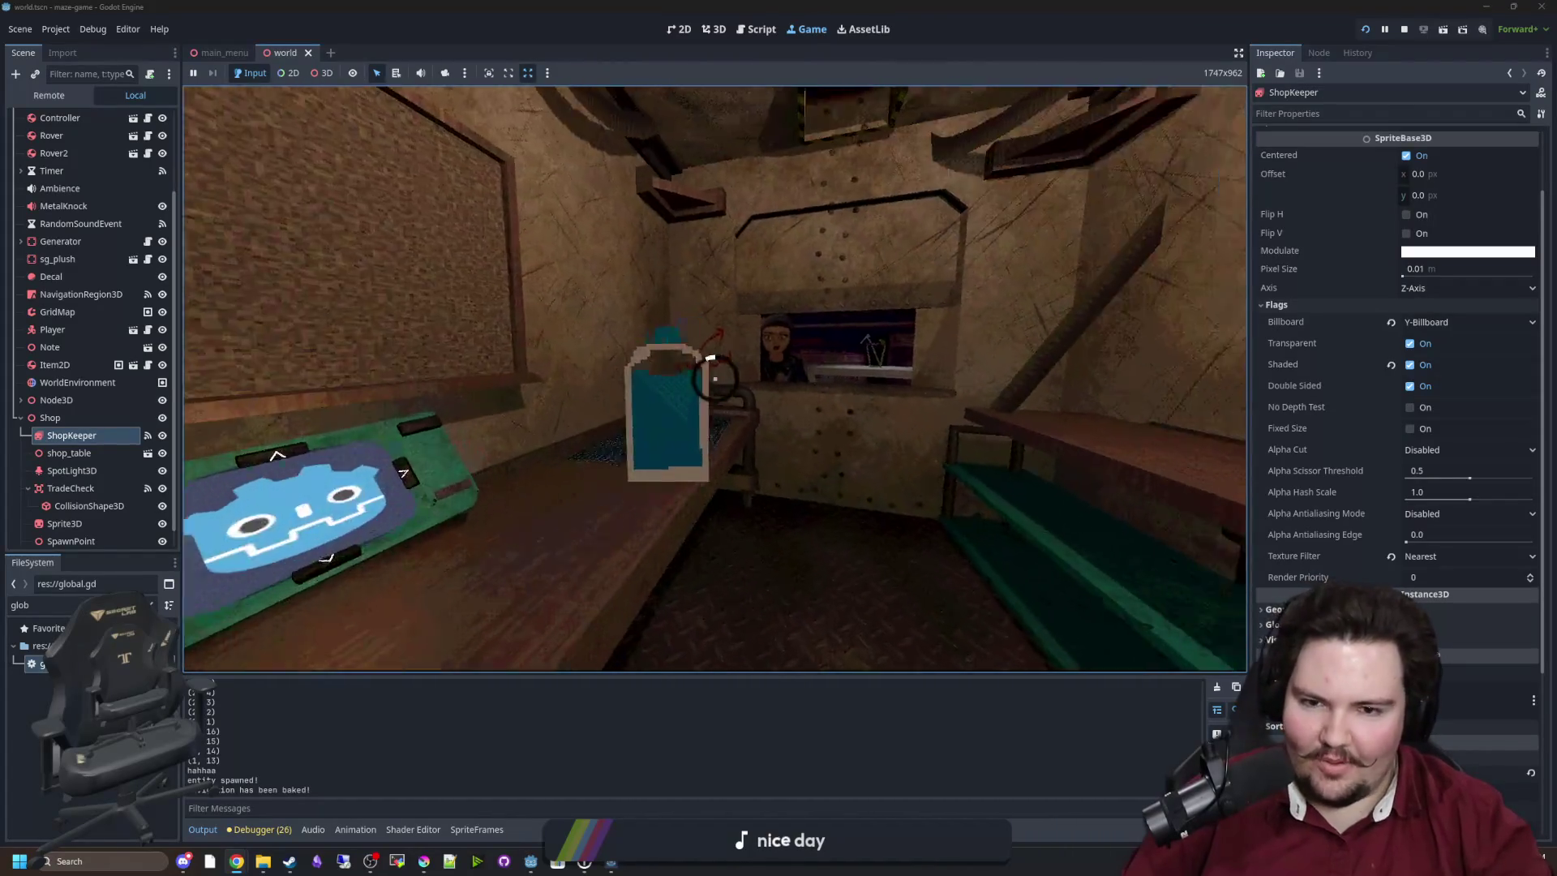
pyautogui.press('s')
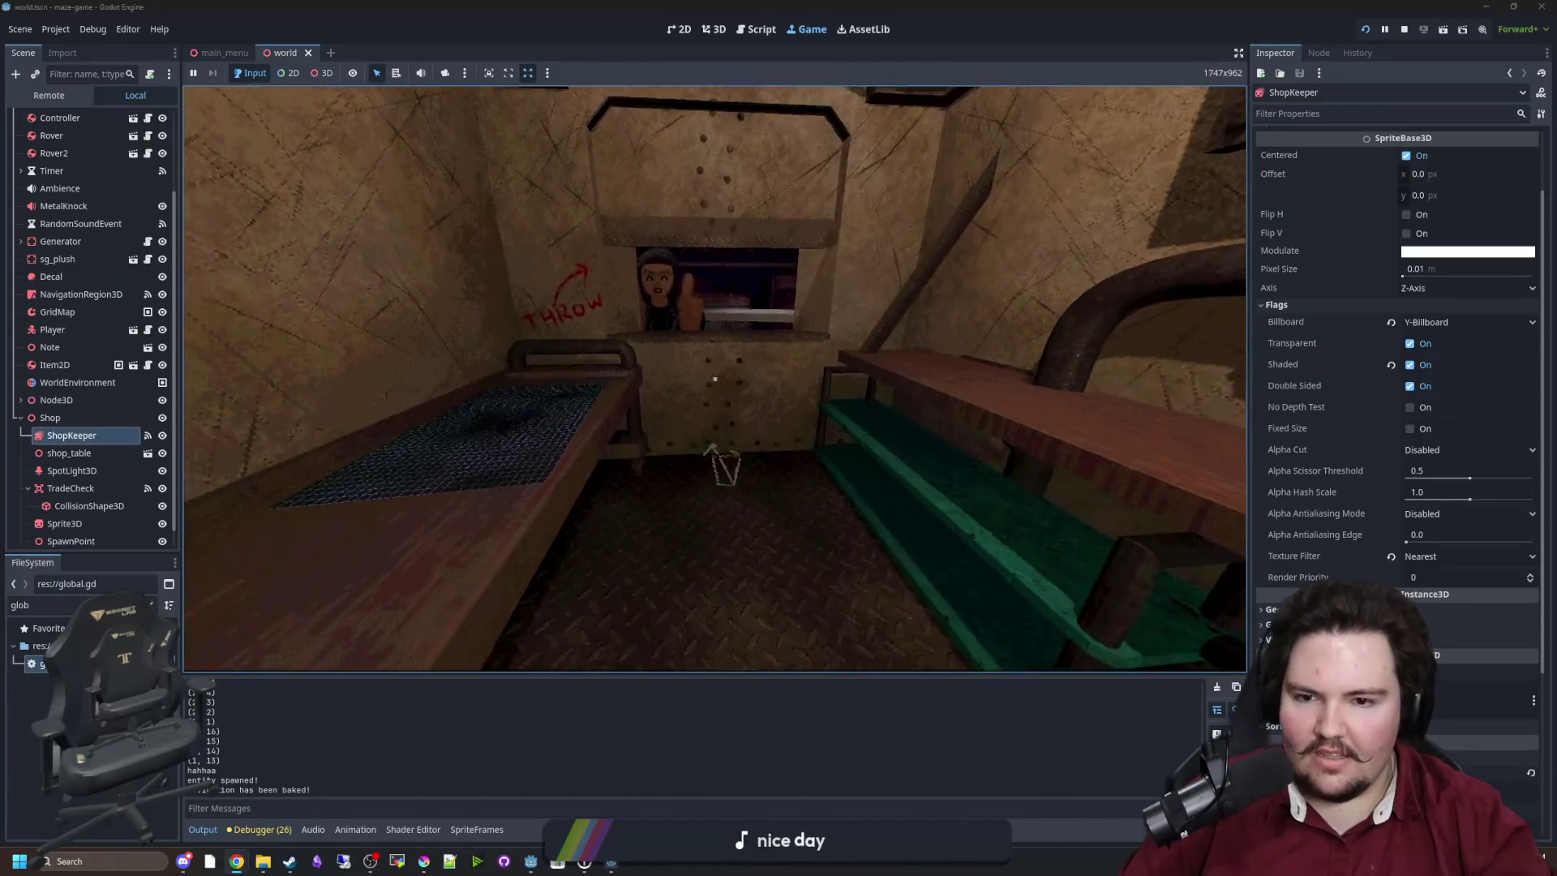
pyautogui.press('s')
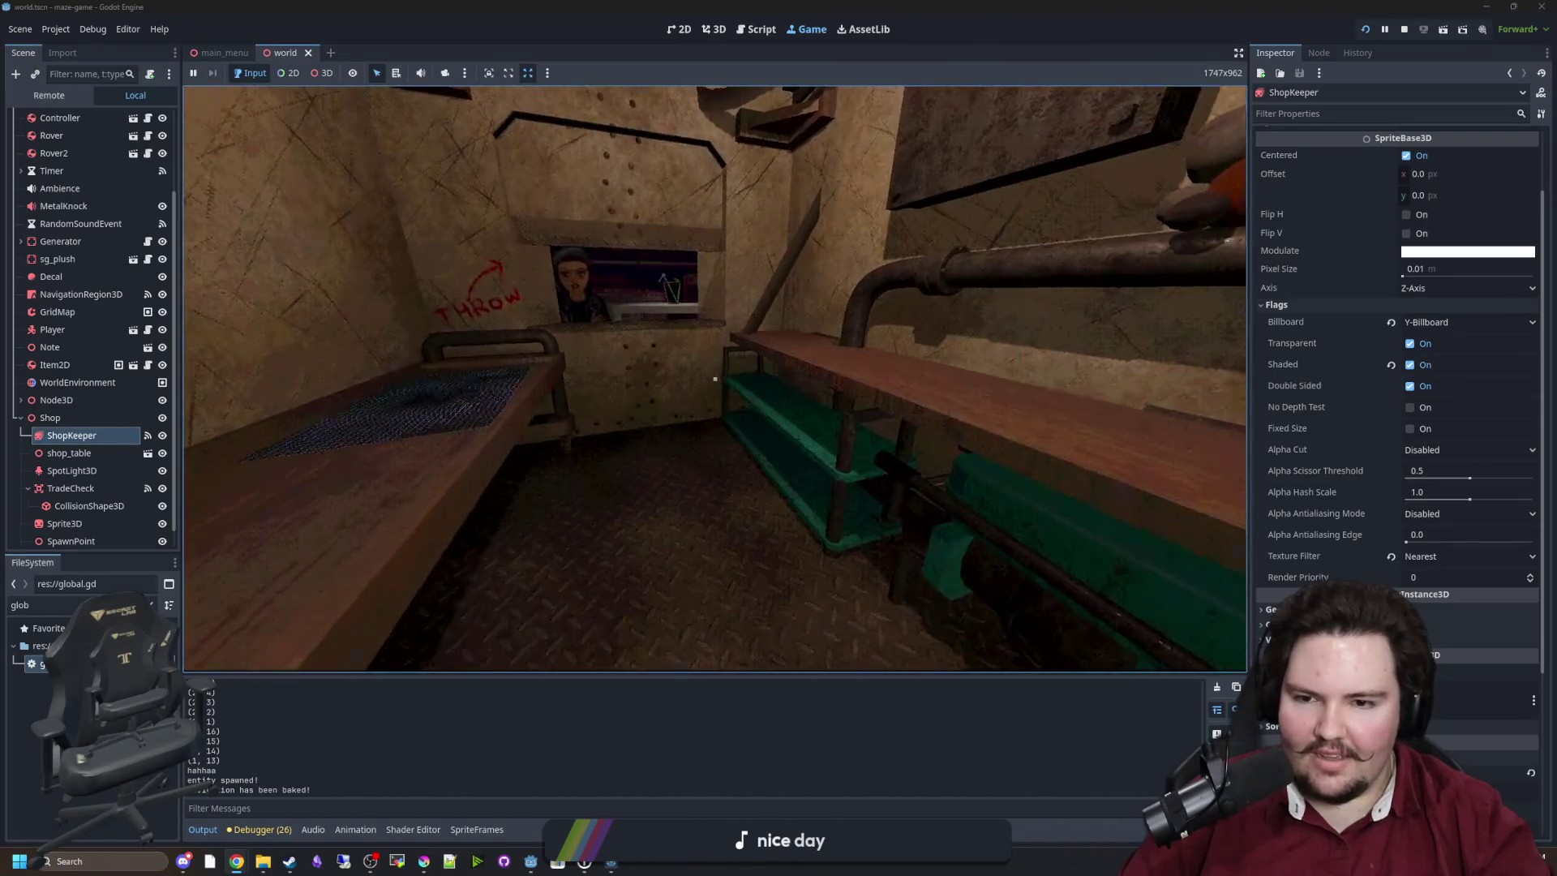
pyautogui.press('Escape')
pyautogui.press('super')
pyautogui.click(1404, 29)
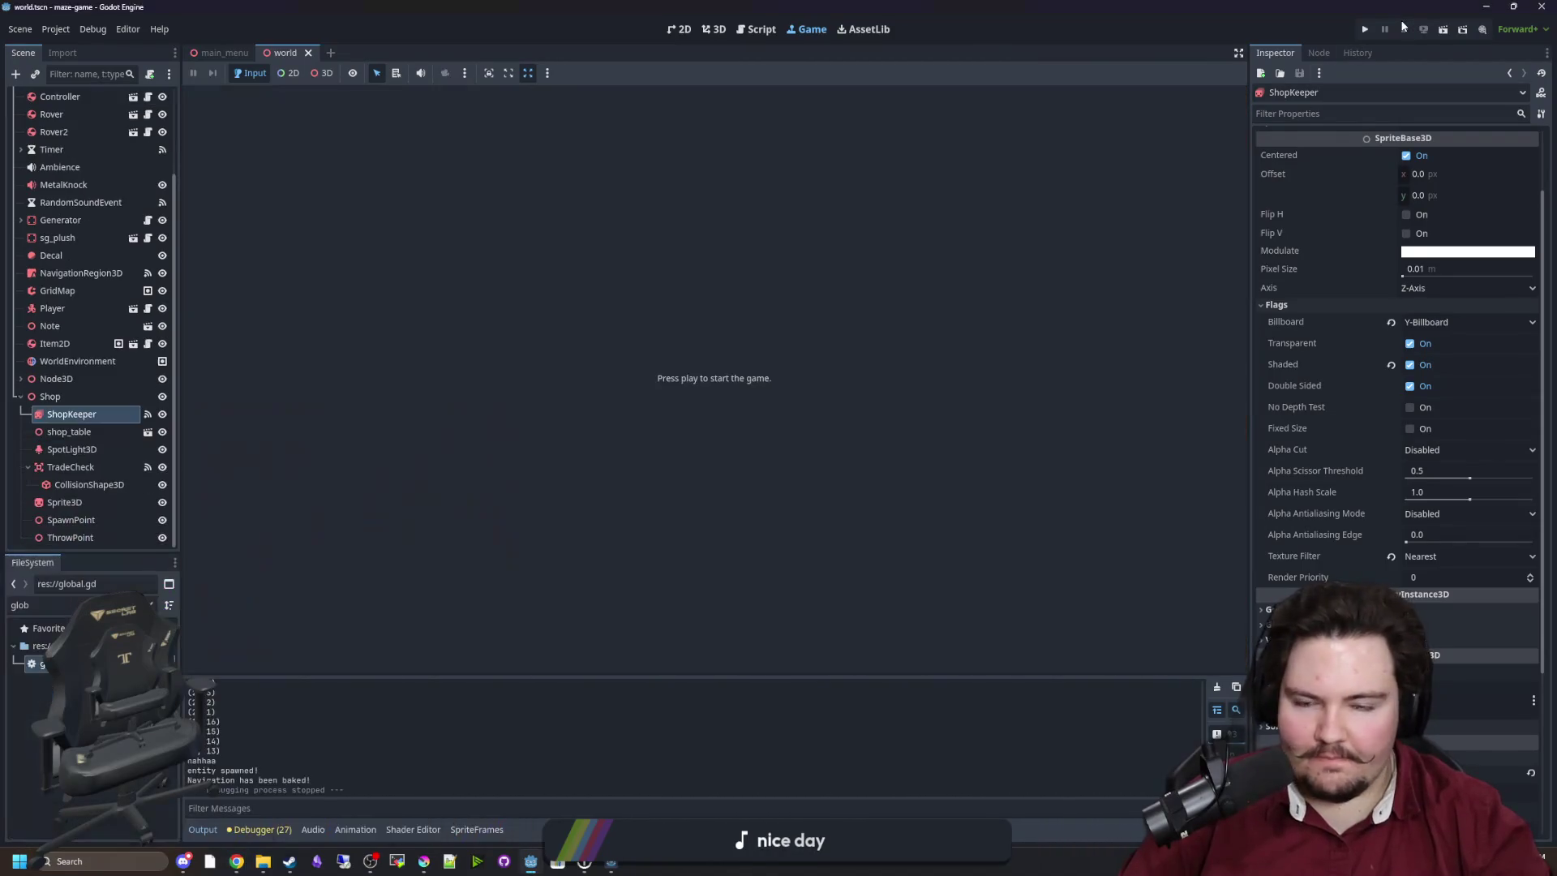
# In world.gd, cut the throw velocity from Vector3(0, 2, 30) to Vector3(0, 2, 3) and save.
pyautogui.scroll(5, 94, 334)
pyautogui.click(148, 97)
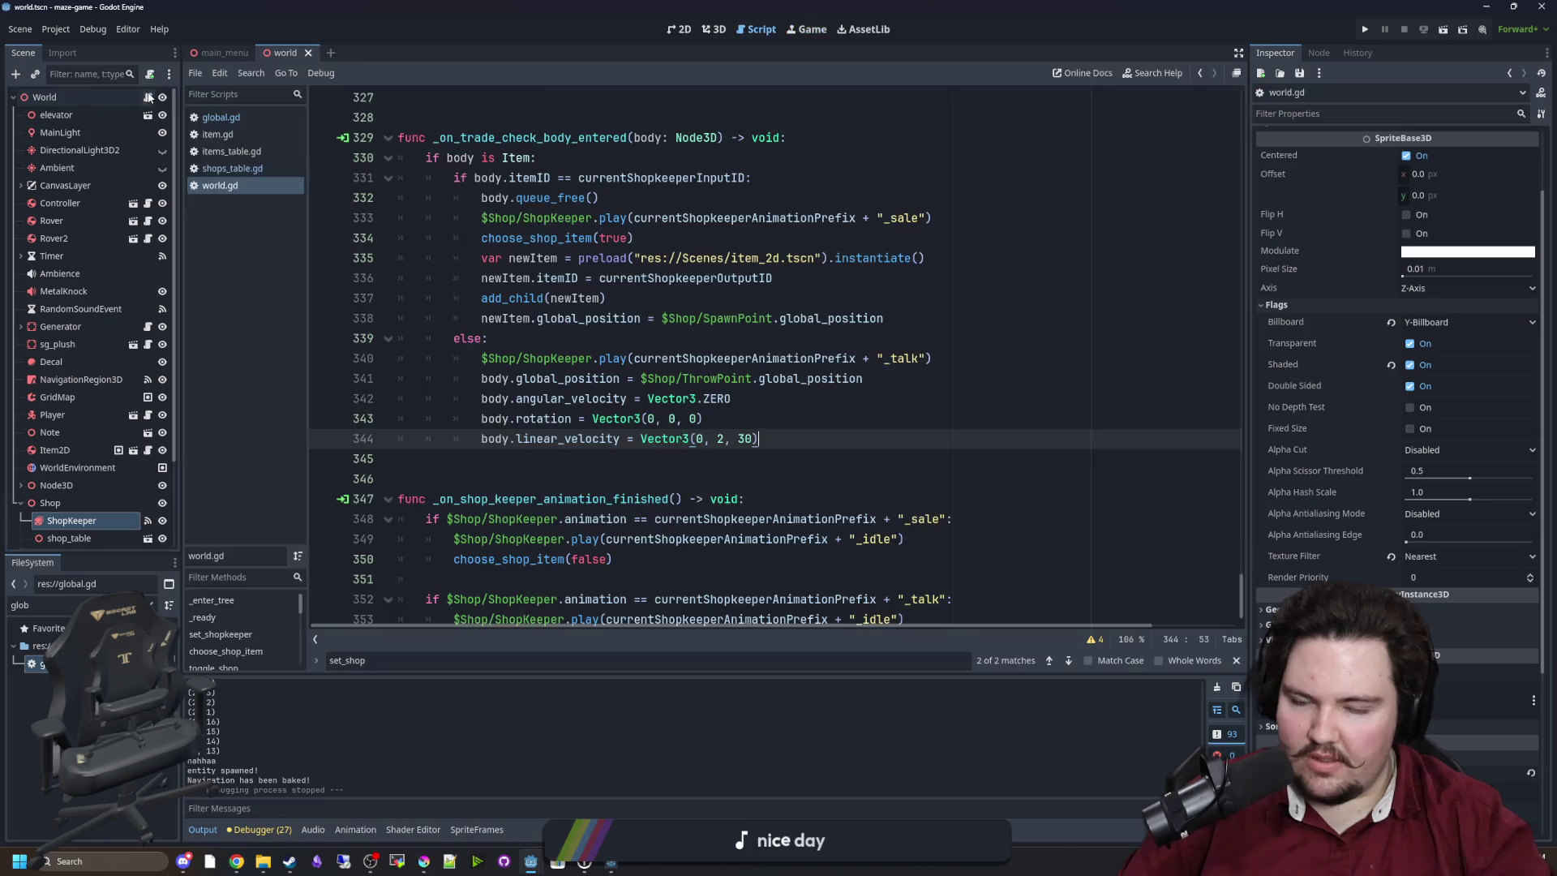
pyautogui.scroll(-1, 788, 414)
pyautogui.press('Left')
pyautogui.press('BackSpace')
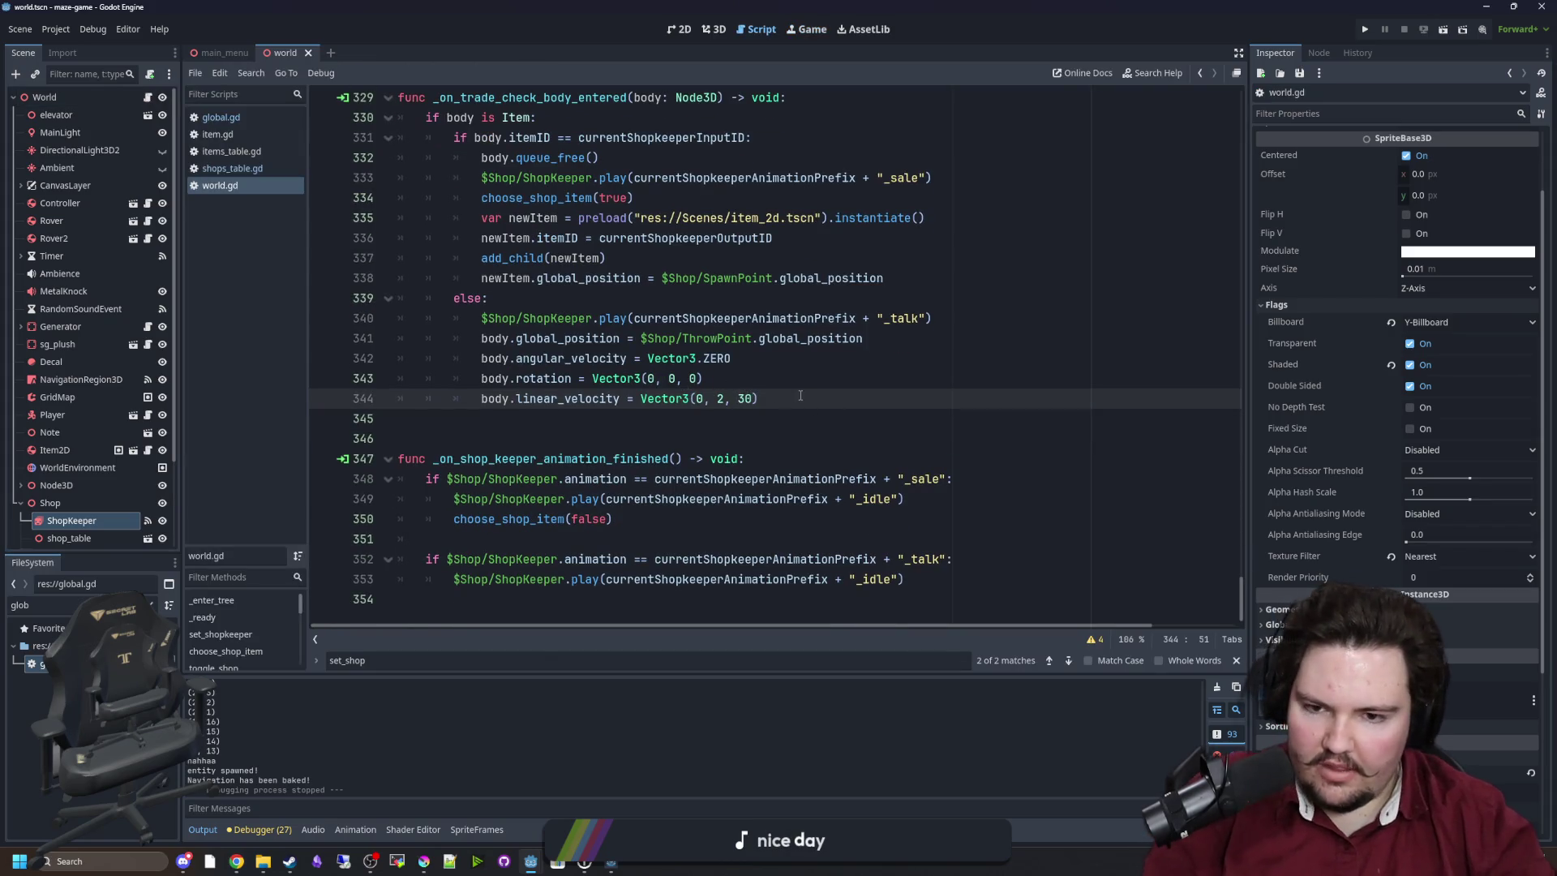
pyautogui.hotkey('ctrl', 's')
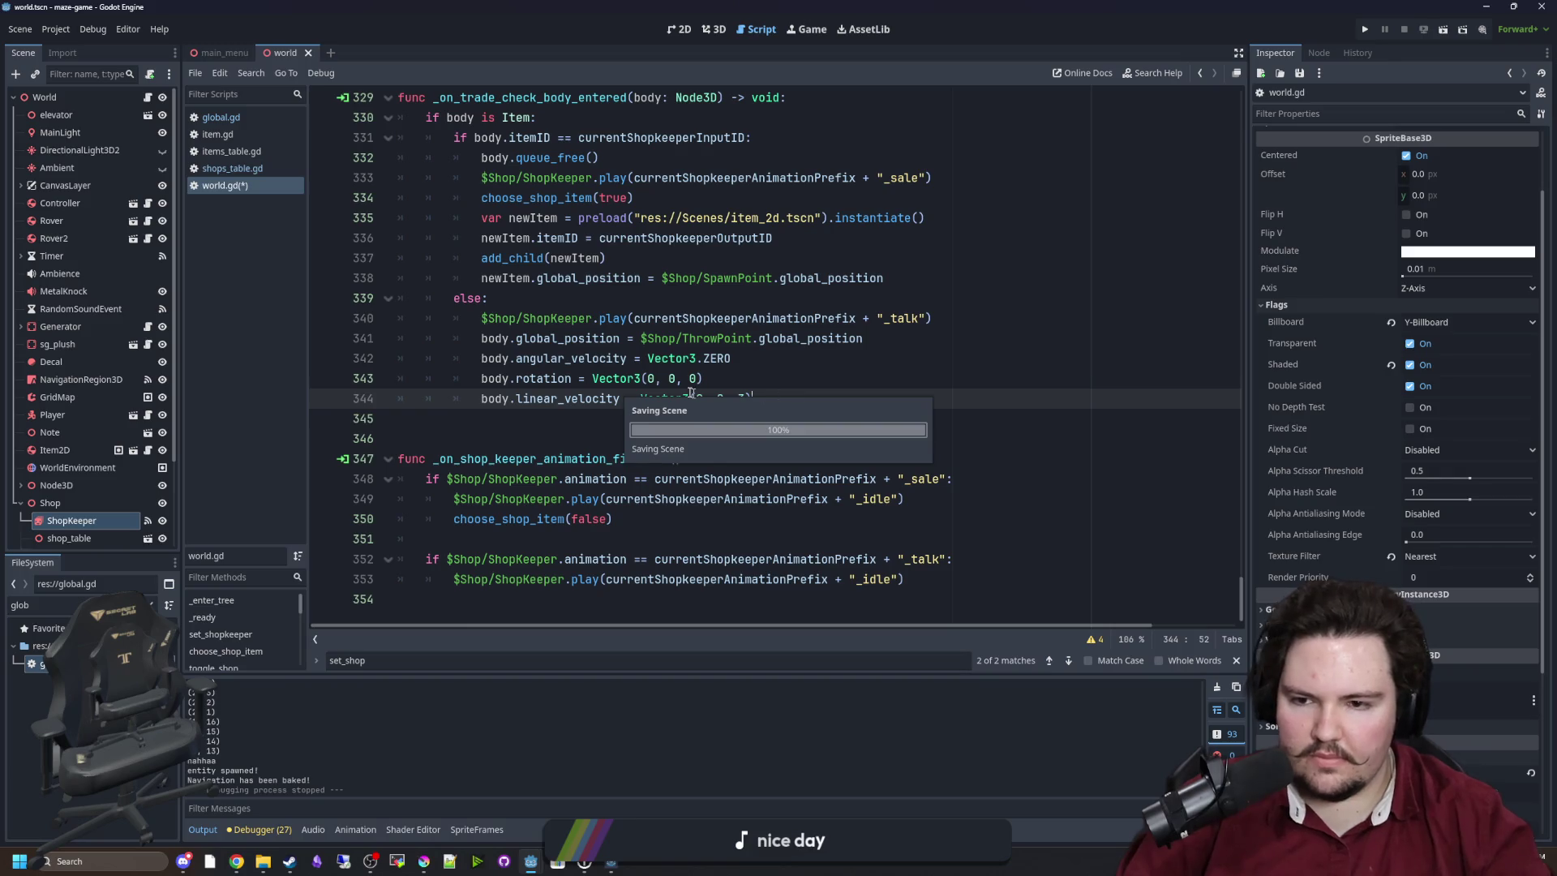
pyautogui.press('Up')
pyautogui.hotkey('ctrl', 's')
# Review the rejected-item else branch and the new-item line in the trade-check handler.
pyautogui.press('Up')
pyautogui.press('Up')
pyautogui.press('Up')
pyautogui.scroll(2, 742, 328)
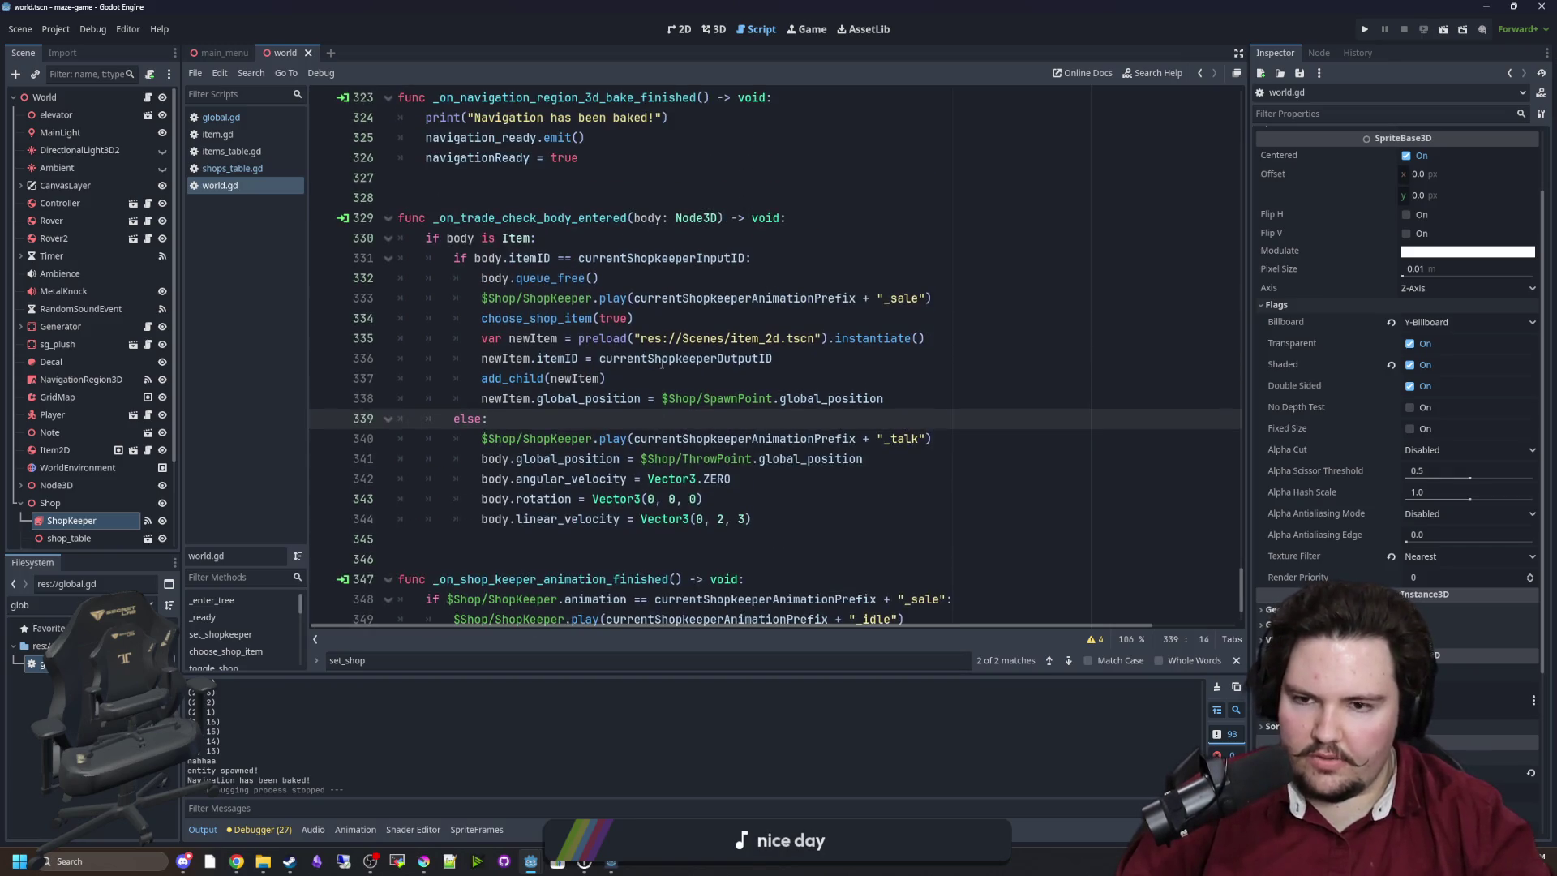
pyautogui.click(640, 372)
pyautogui.hotkey('ctrl', 's')
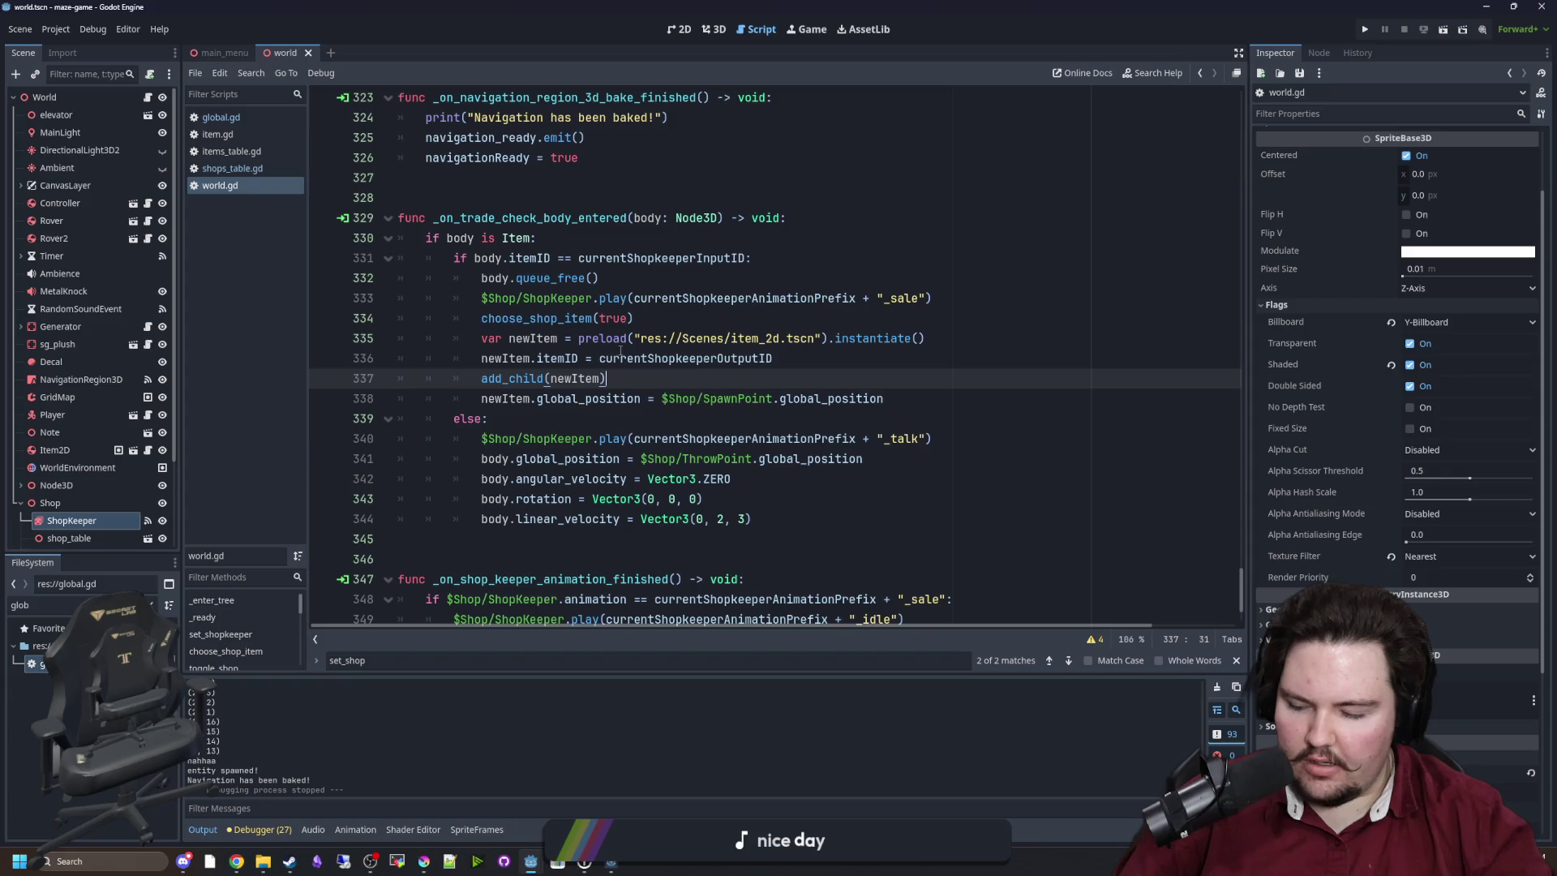
pyautogui.click(557, 416)
pyautogui.click(616, 376)
pyautogui.click(548, 419)
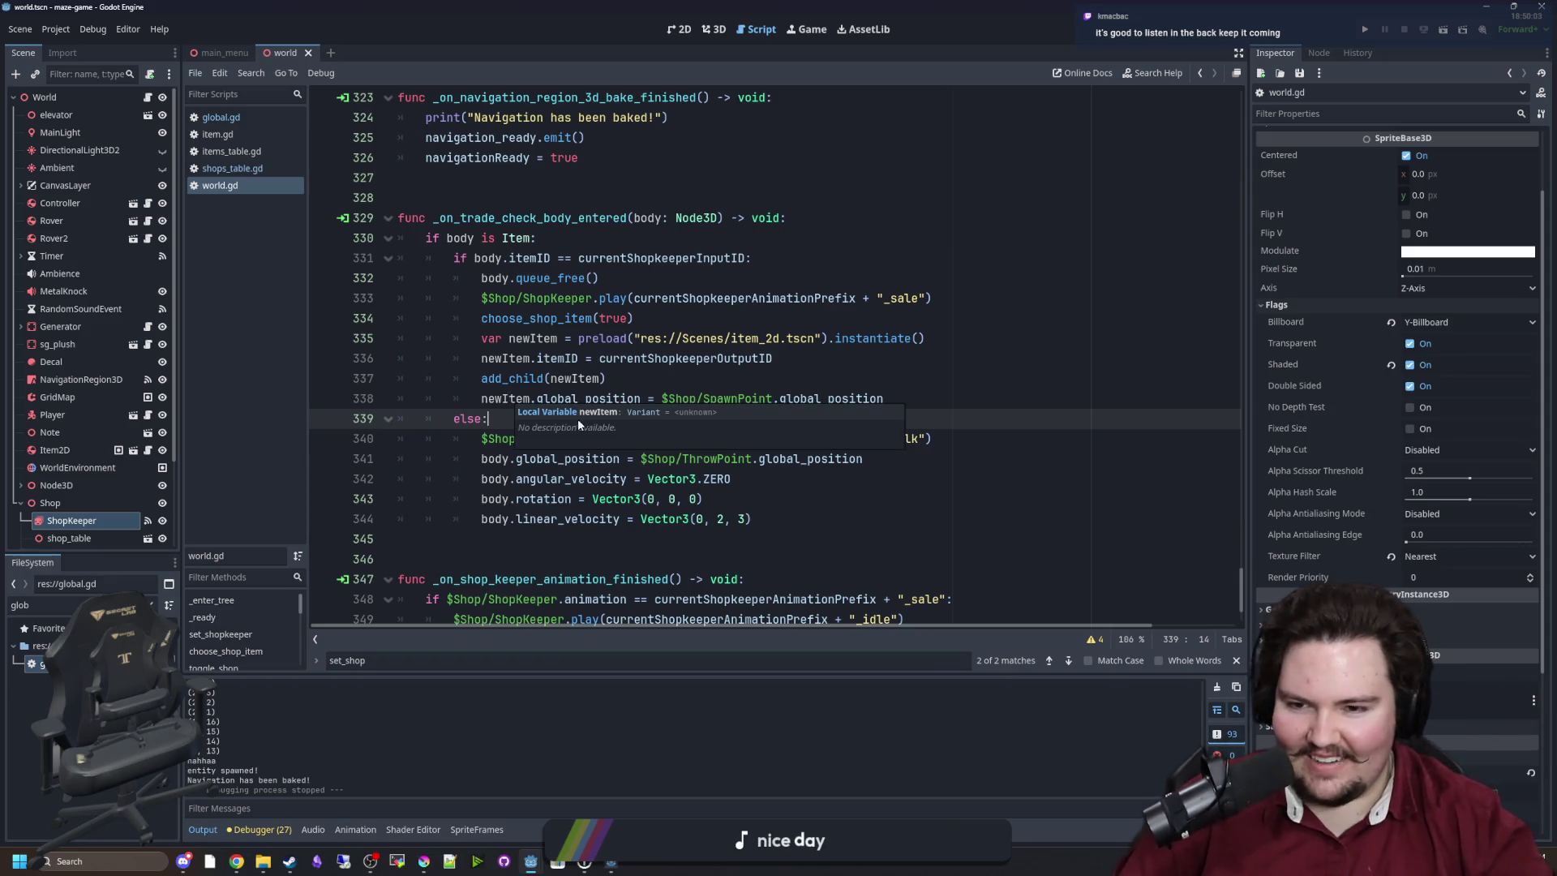
# Review the shopkeeper talk animation, spawn position and end of the trade-check function.
pyautogui.click(504, 439)
pyautogui.click(900, 399)
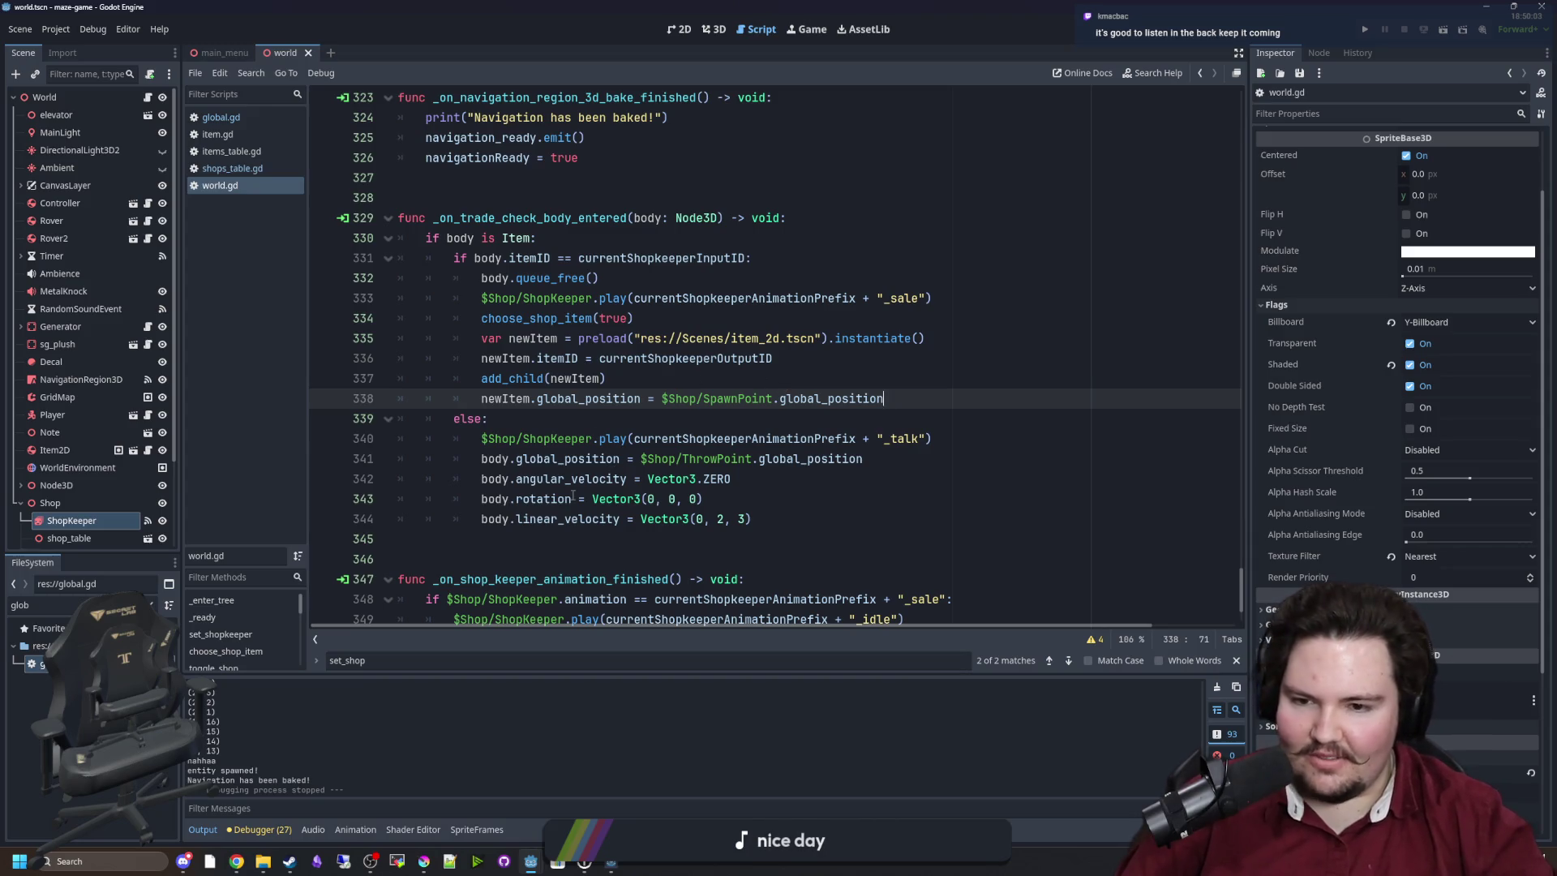
pyautogui.scroll(-2, 577, 437)
pyautogui.click(577, 437)
pyautogui.scroll(2, 577, 437)
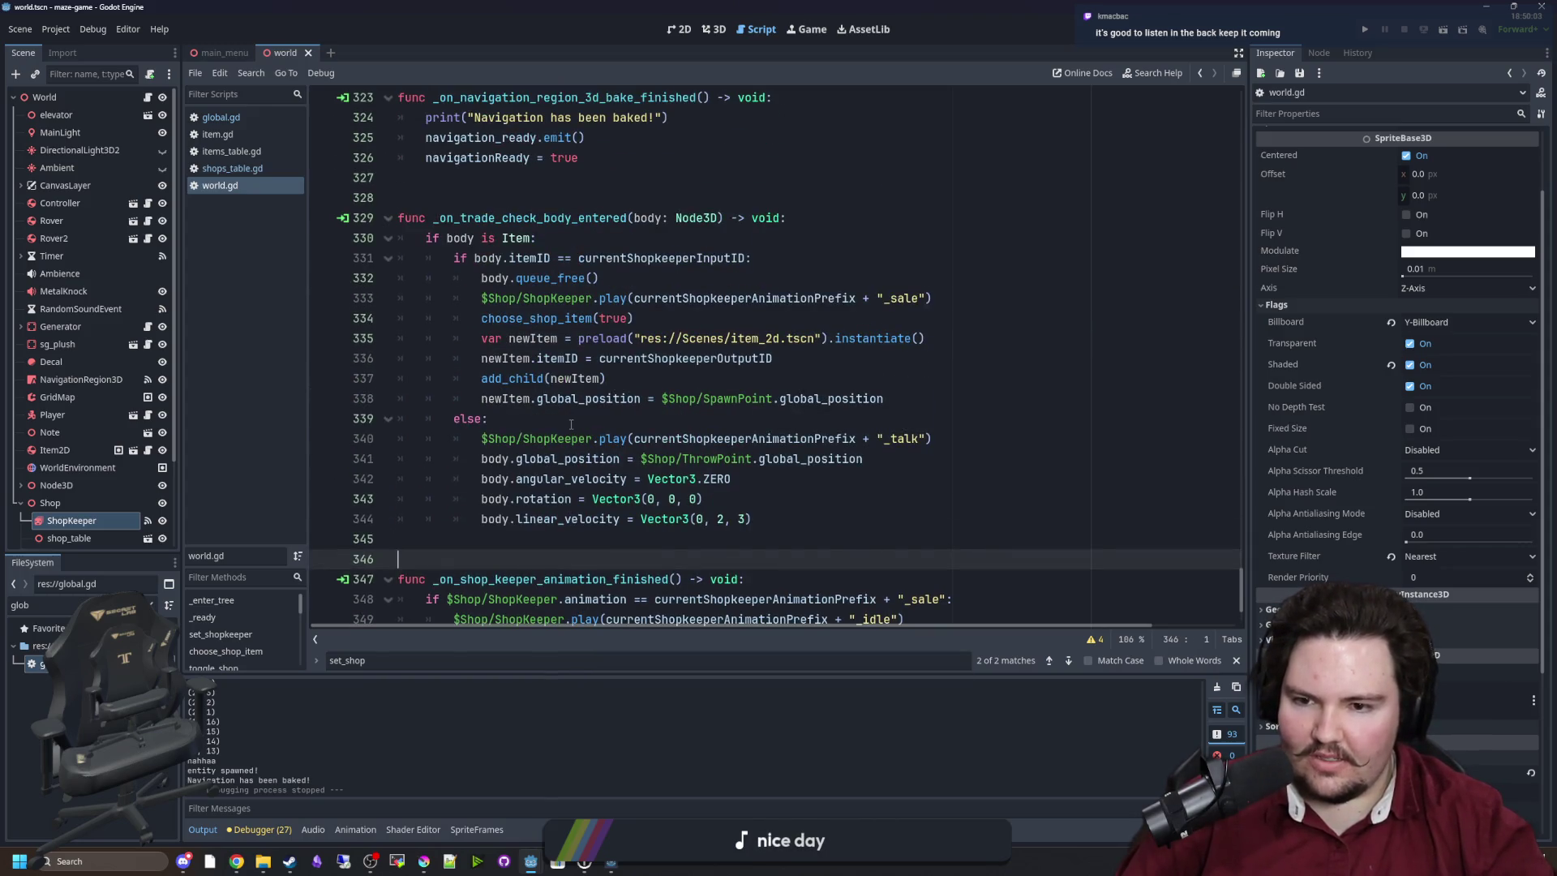
pyautogui.click(570, 424)
pyautogui.scroll(3, 571, 424)
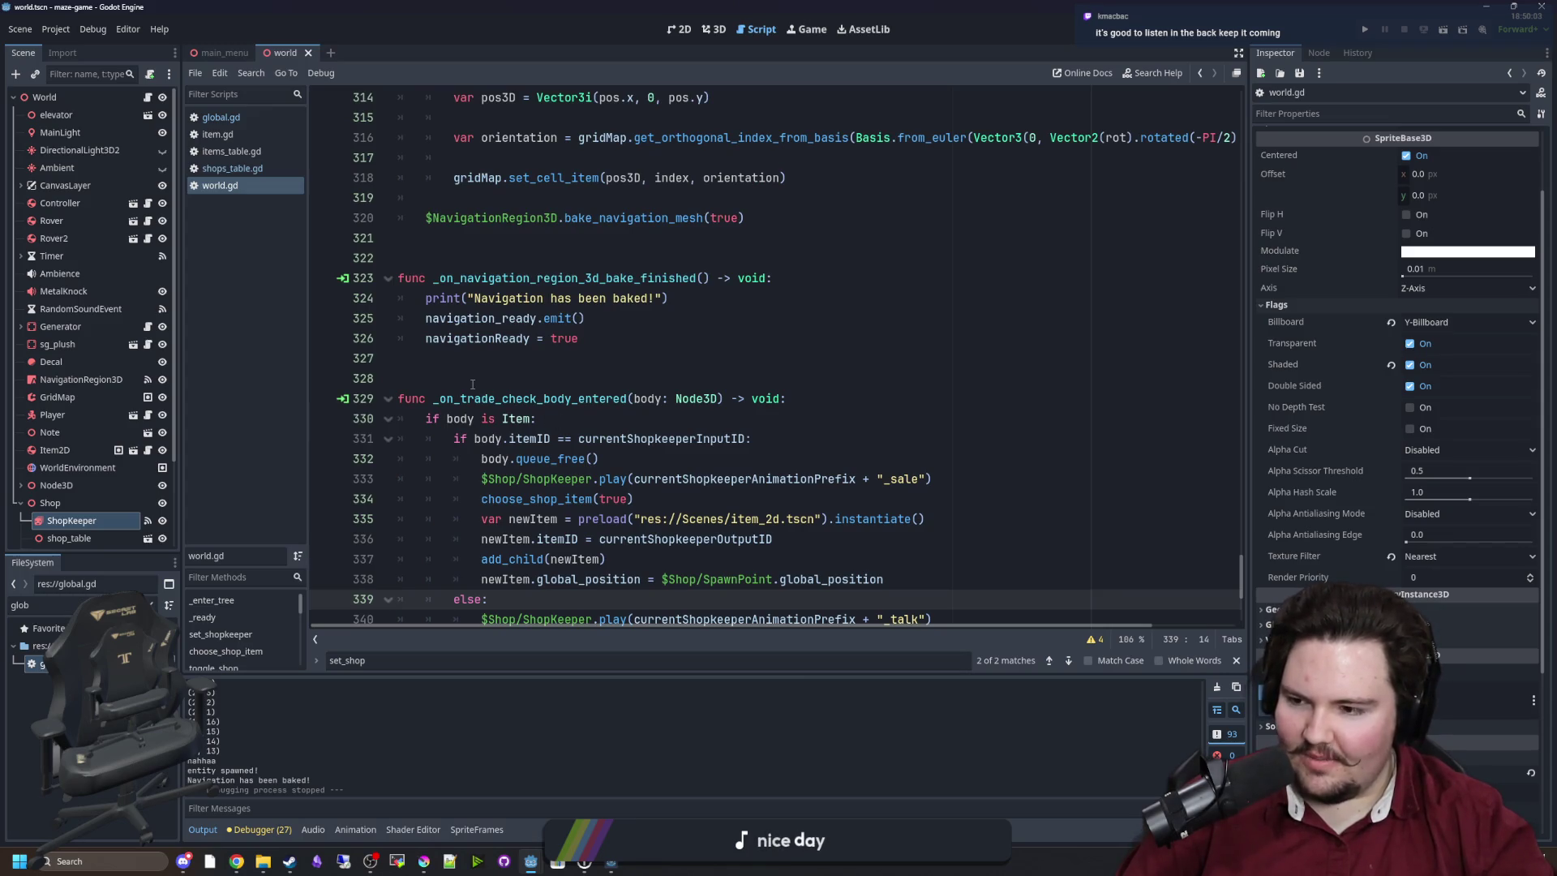
pyautogui.click(473, 383)
pyautogui.scroll(-3, 472, 383)
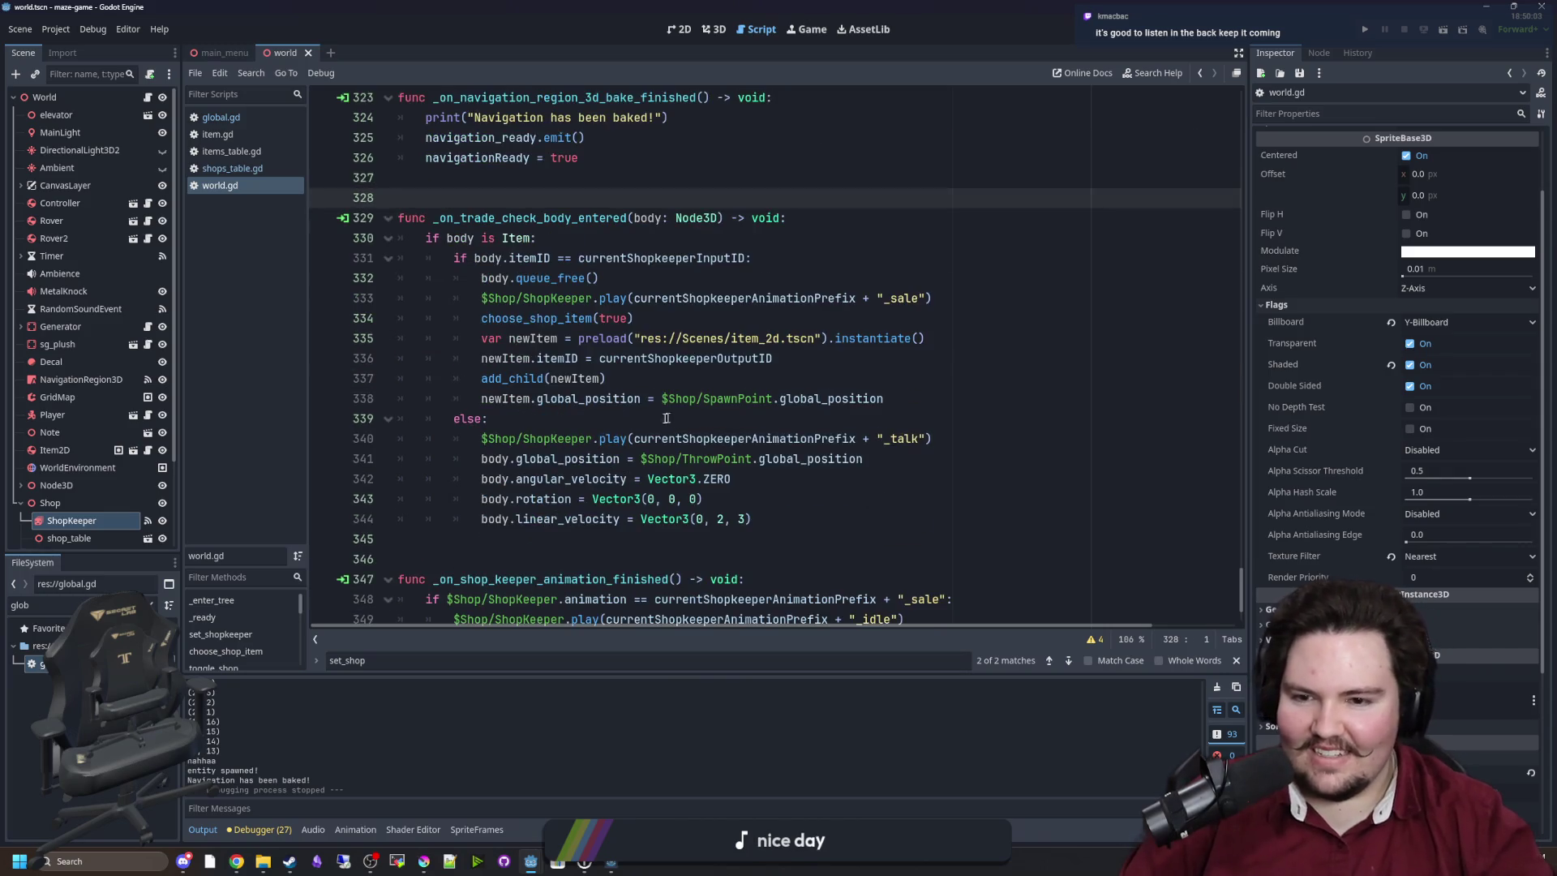
pyautogui.click(666, 418)
pyautogui.click(670, 360)
pyautogui.click(671, 372)
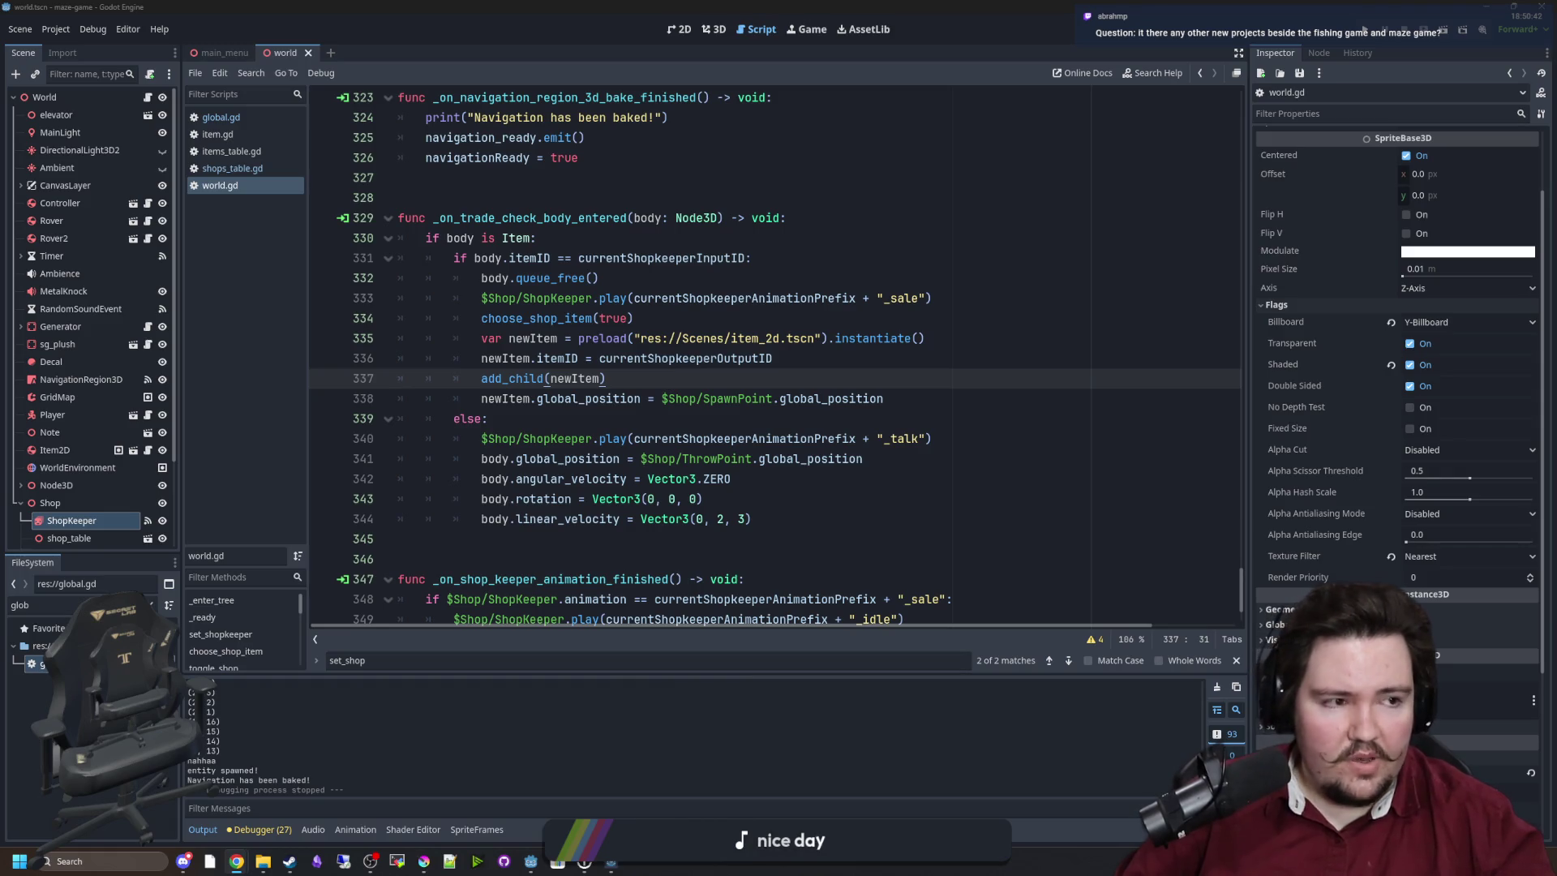
# Switch from the Godot editor to the Chrome window with the Miro boards dashboard.
pyautogui.hotkey('alt', 'Tab')
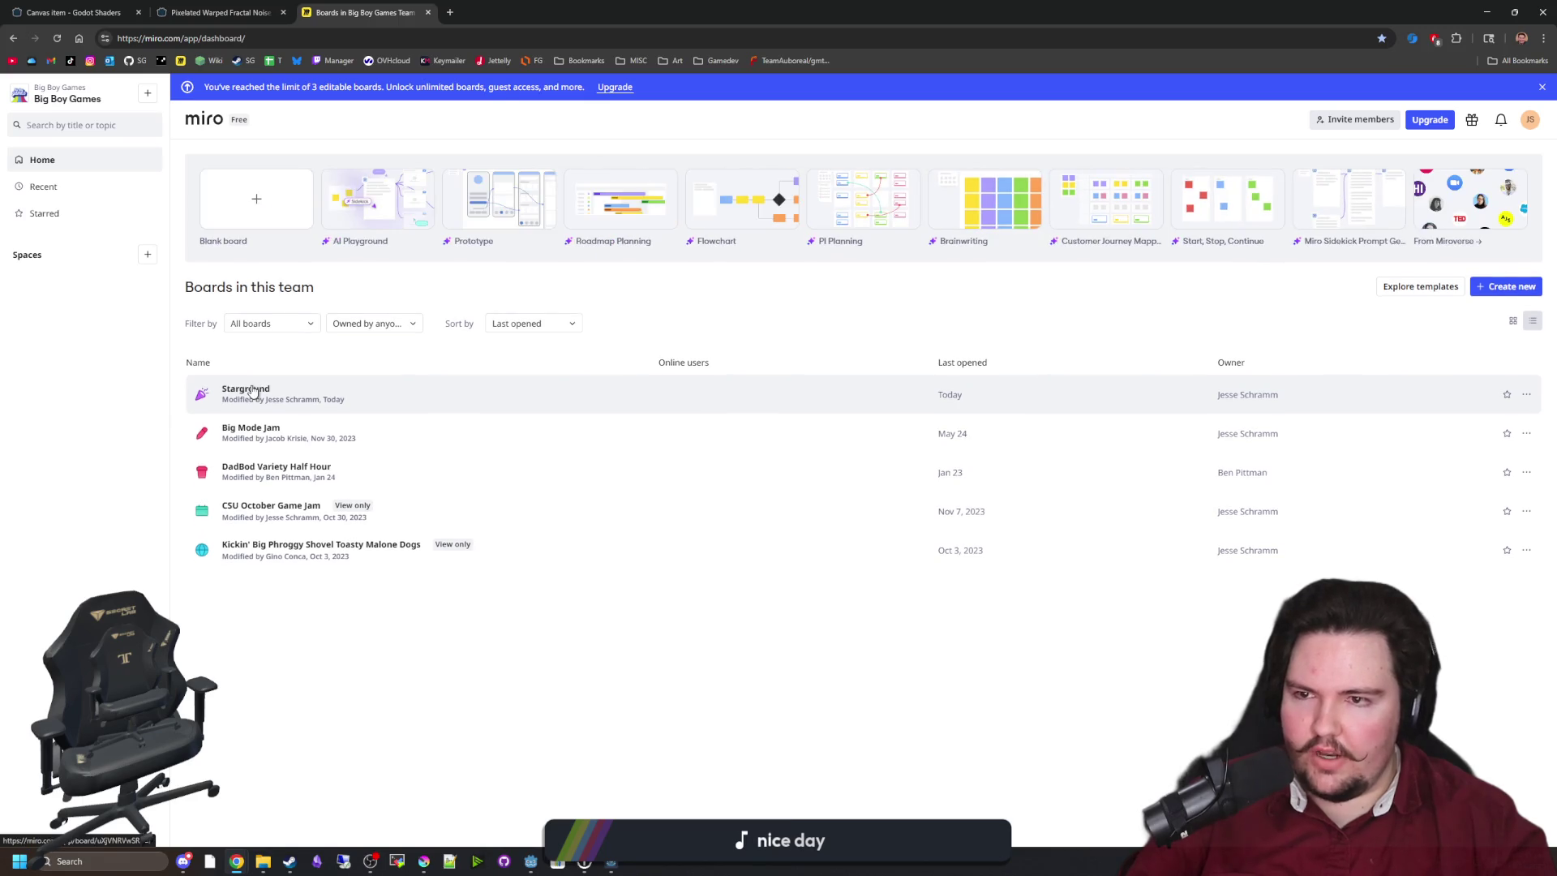
# Open the Starground board and pan to the sketches and game idea notes.
pyautogui.click(253, 393)
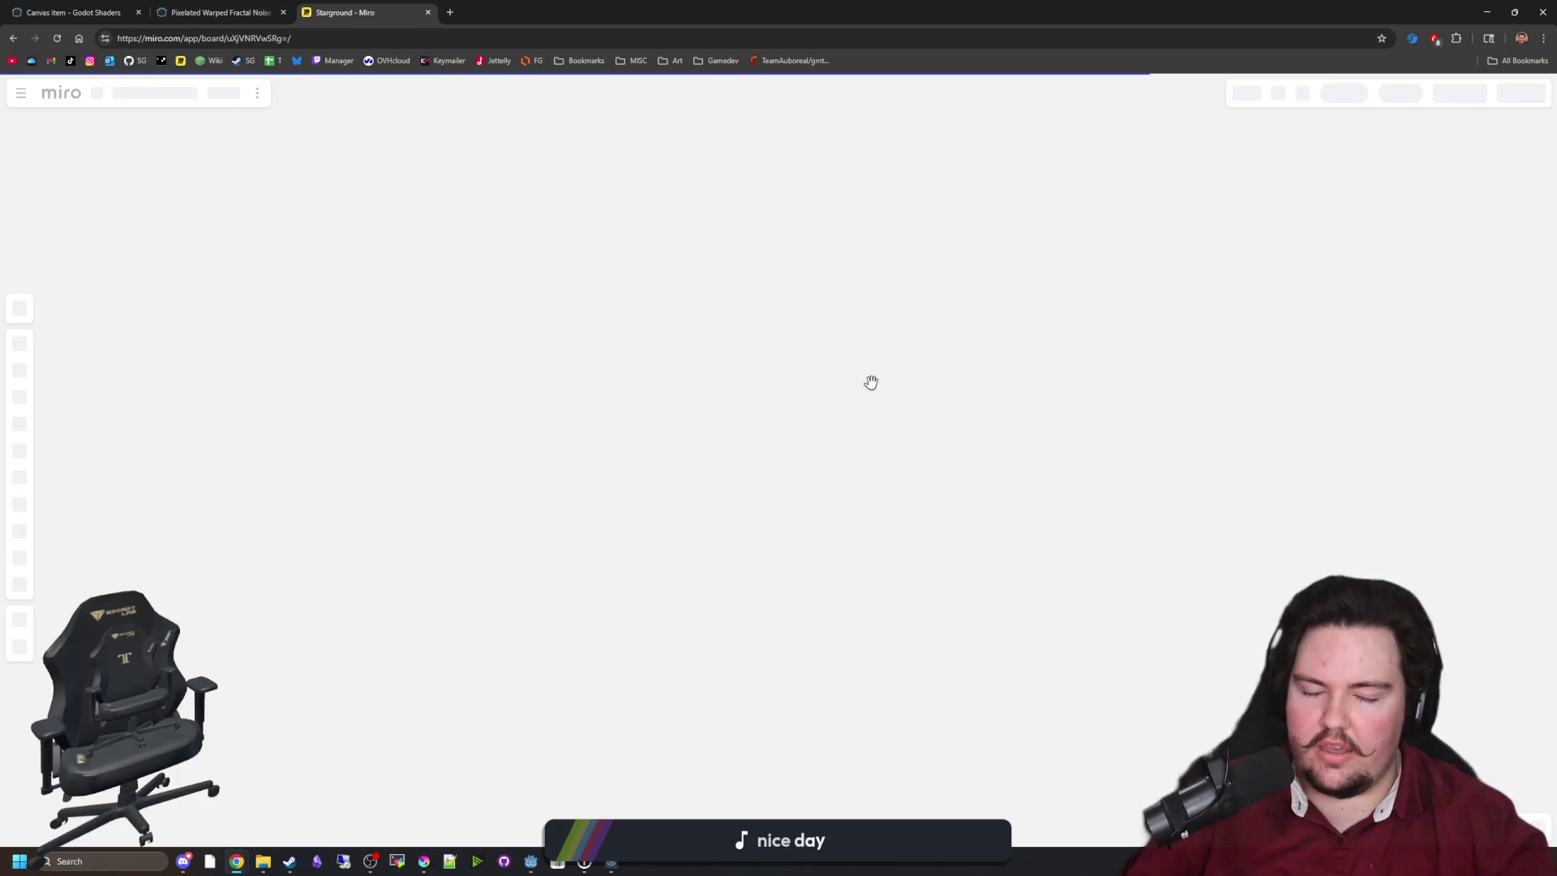
pyautogui.scroll(-5, 747, 609)
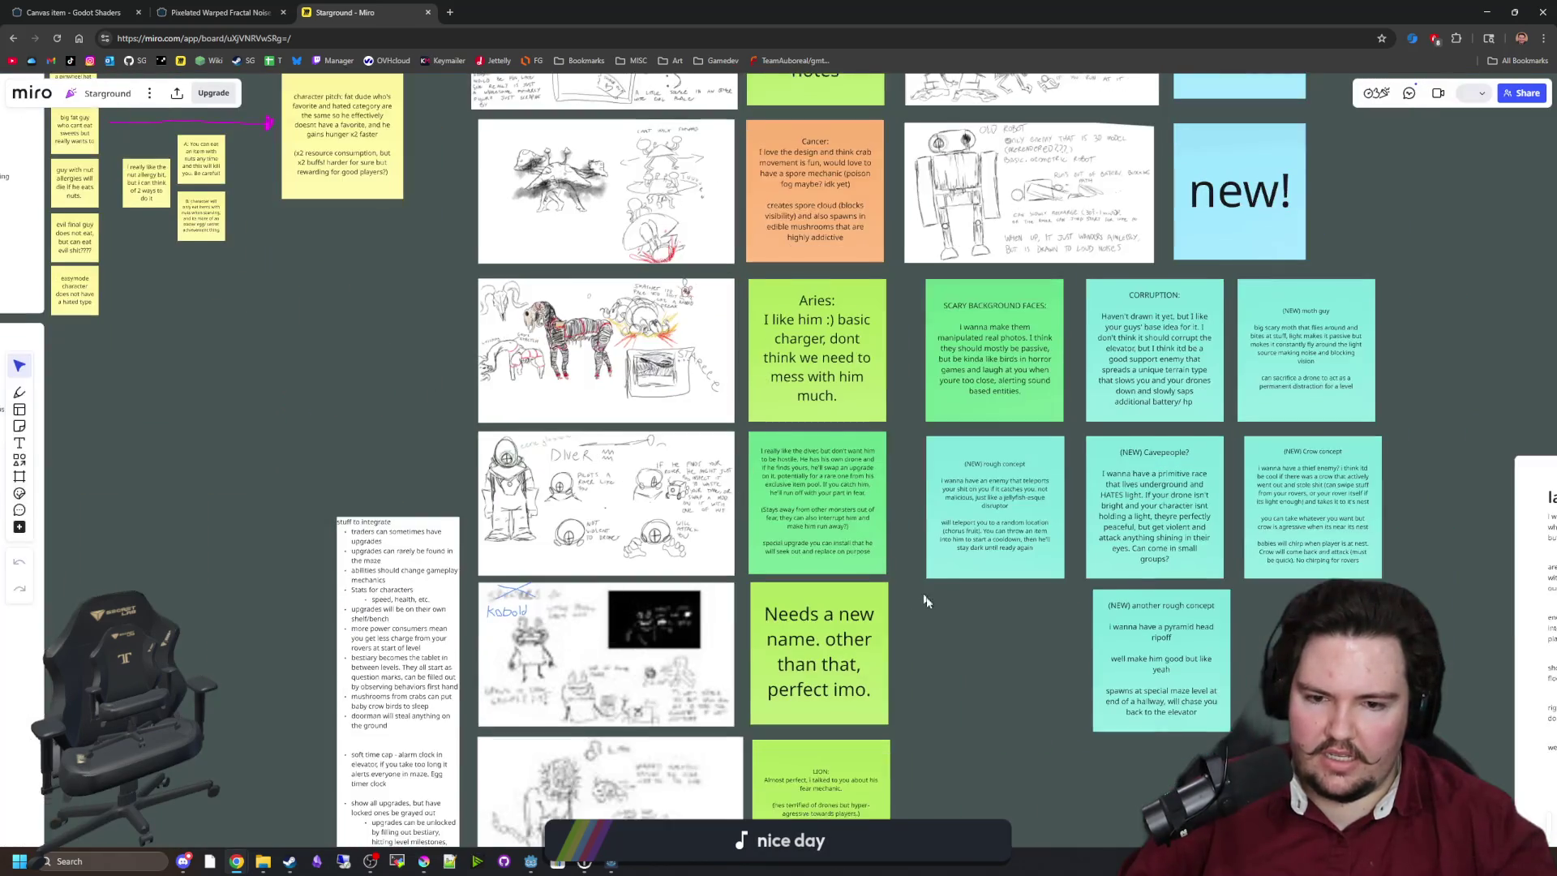
pyautogui.moveTo(979, 691)
pyautogui.mouseDown()
pyautogui.moveTo(381, 351)
pyautogui.moveTo(685, 487)
pyautogui.moveTo(693, 319)
pyautogui.mouseUp()
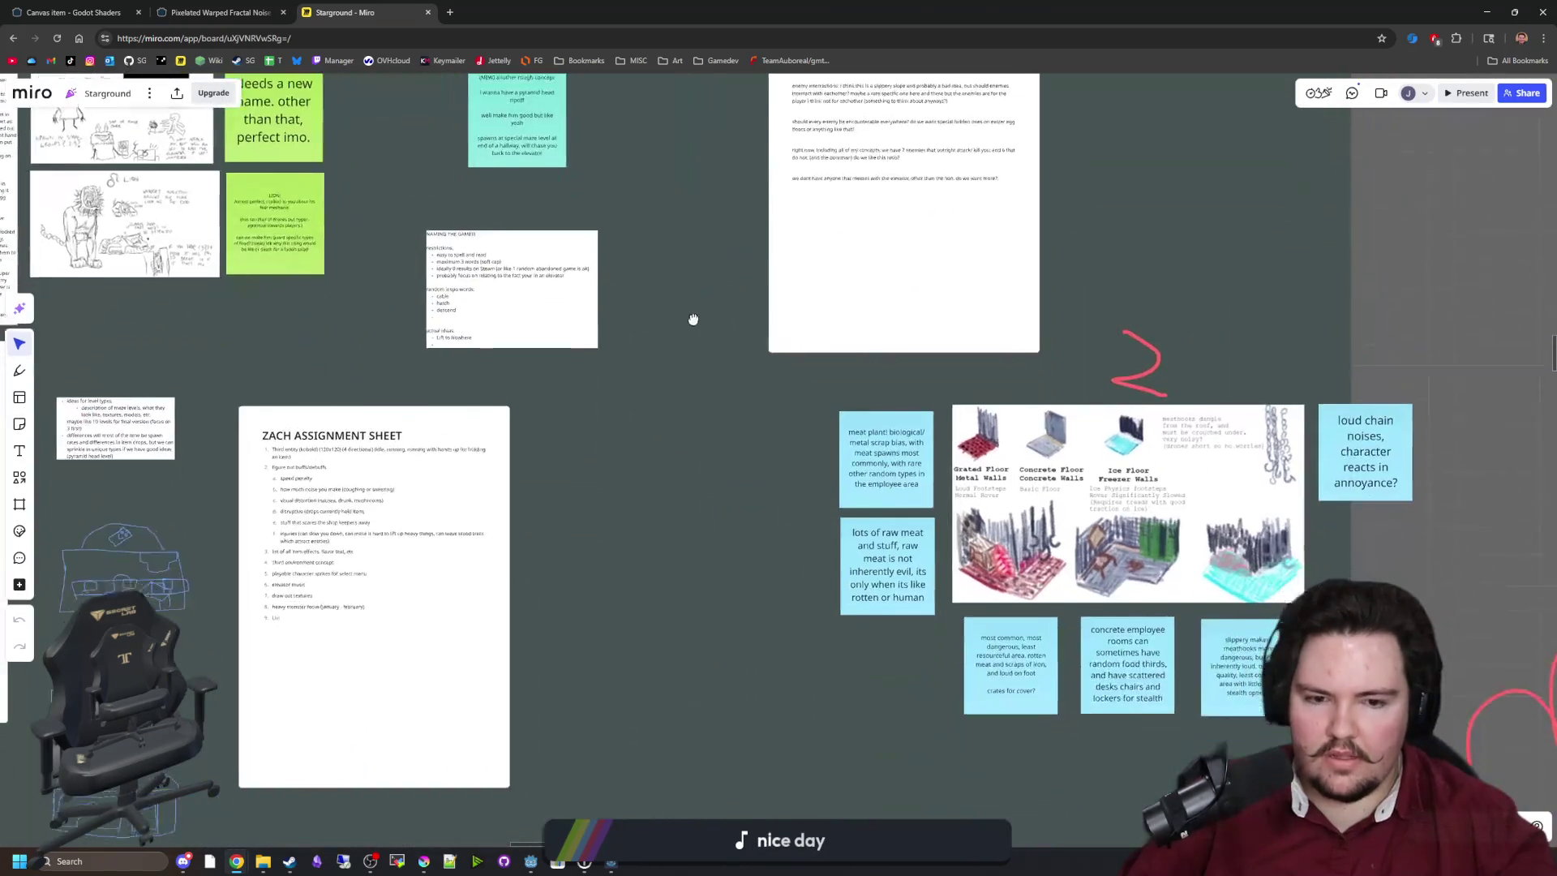
pyautogui.scroll(-10, 693, 320)
pyautogui.scroll(-3, 557, 347)
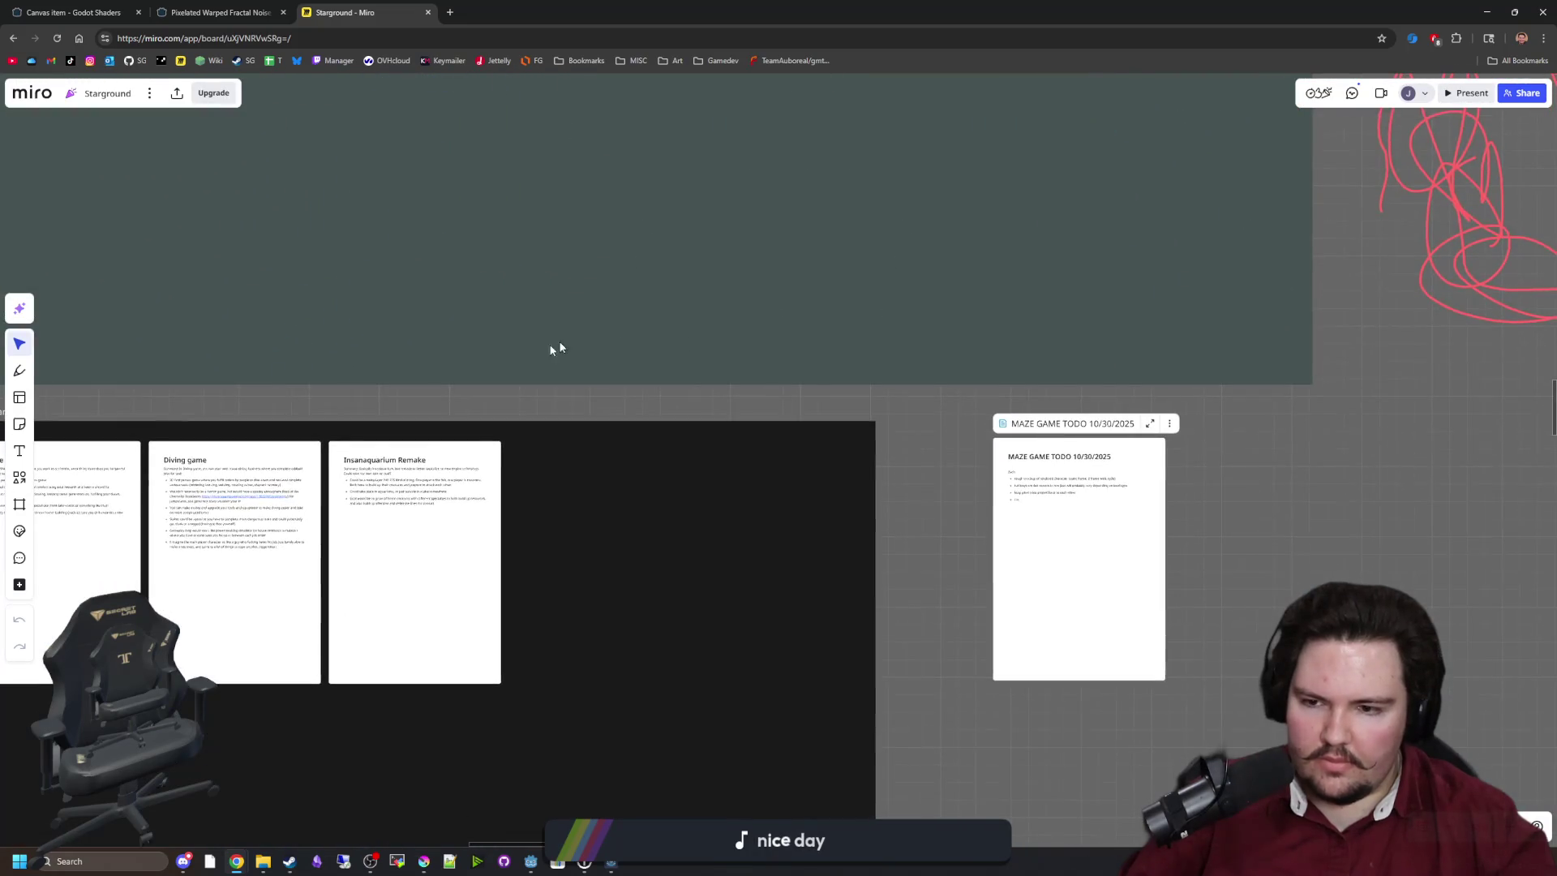
pyautogui.scroll(5, 581, 417)
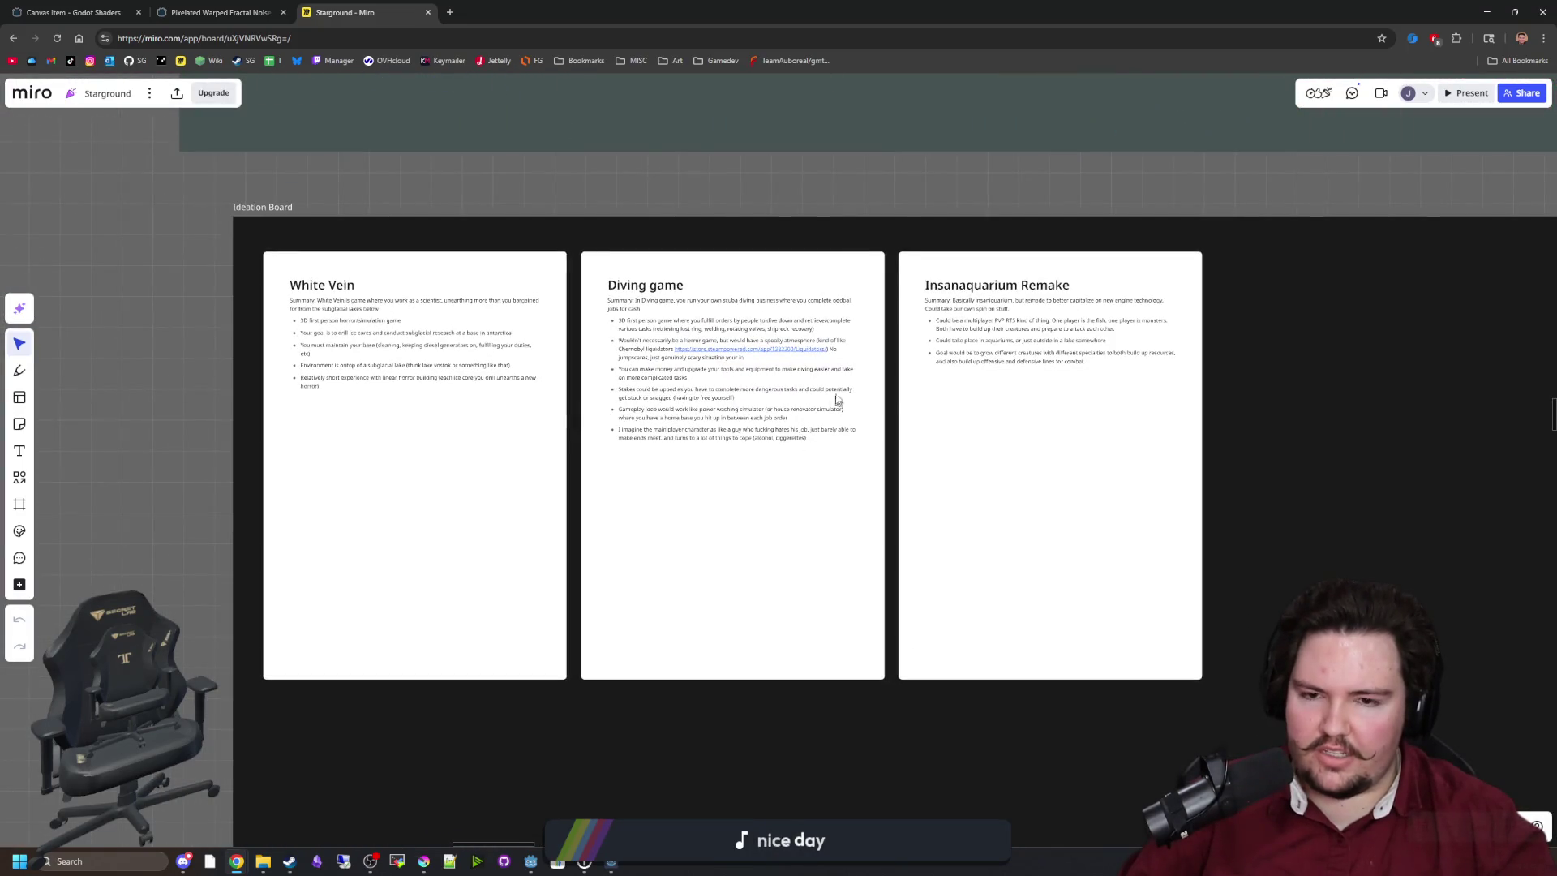
pyautogui.scroll(2, 840, 396)
pyautogui.scroll(2, 893, 463)
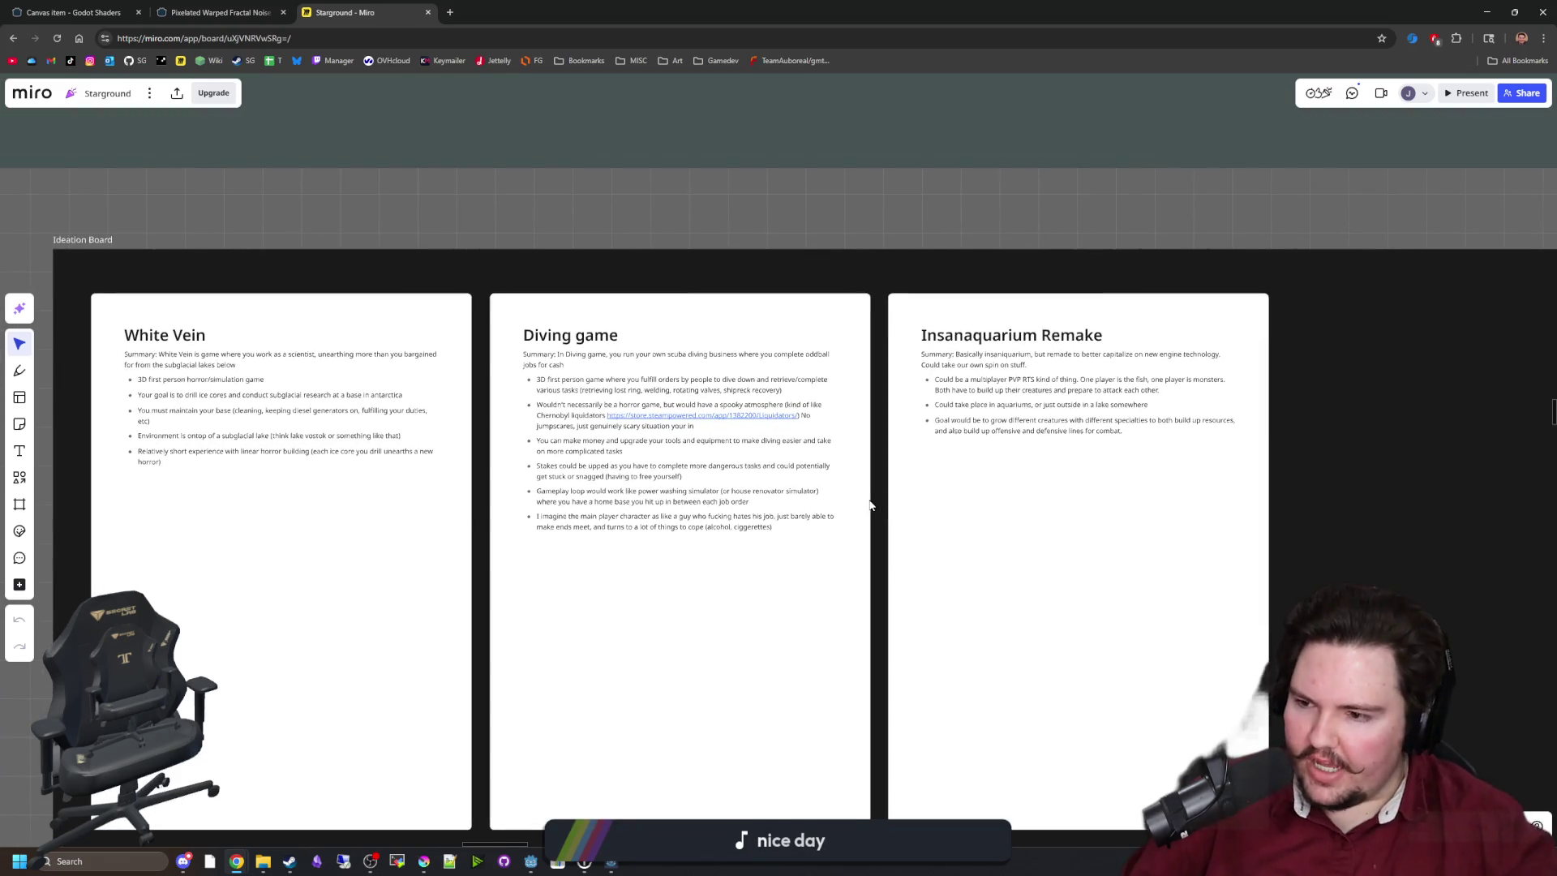
pyautogui.hscroll(3, 712, 217)
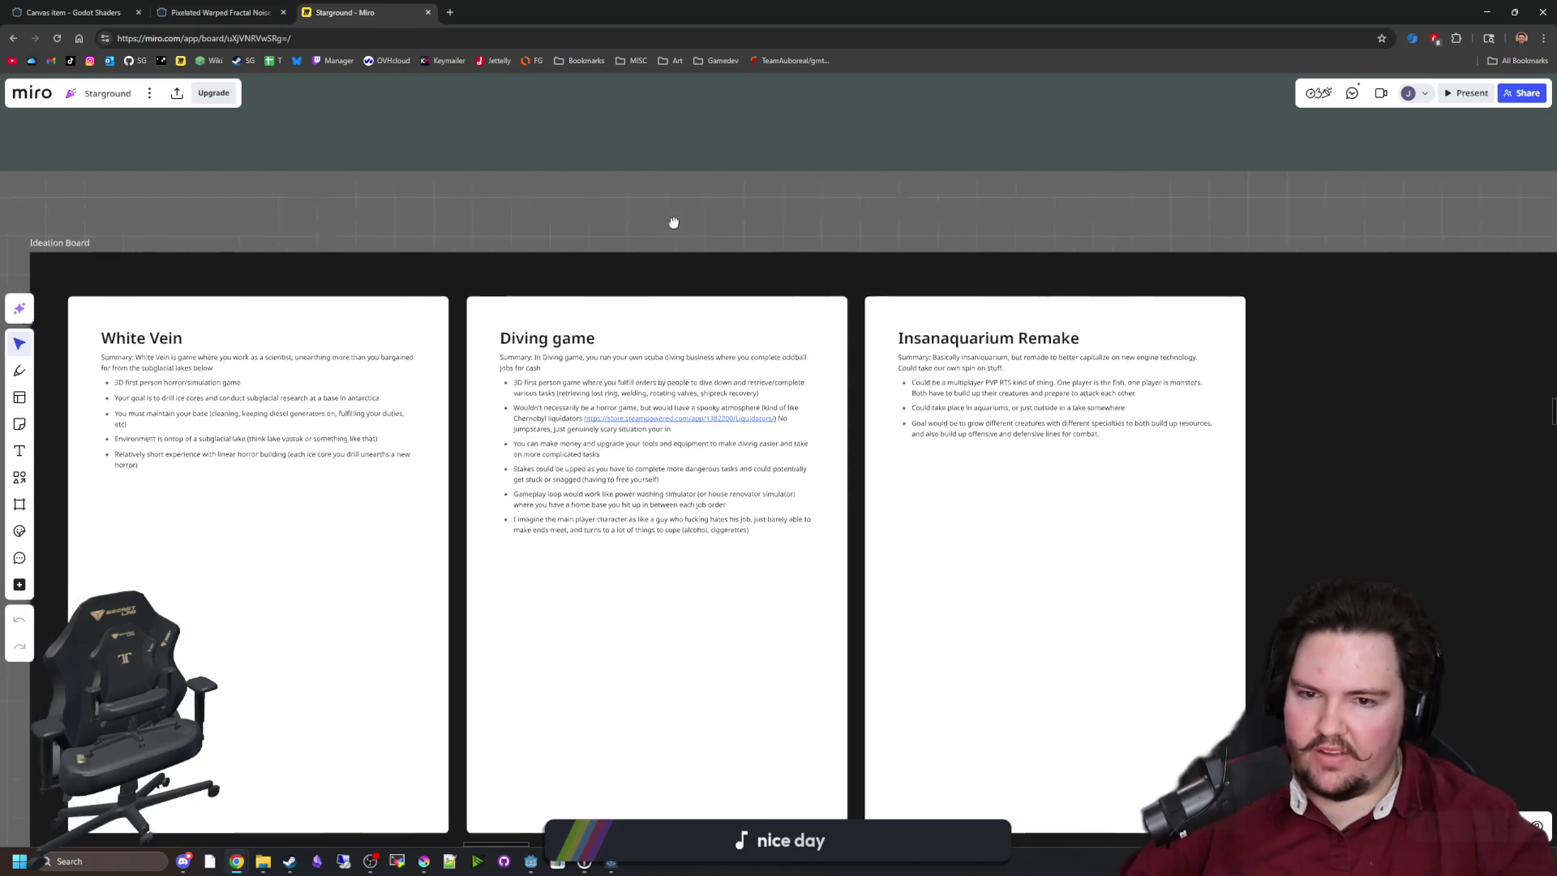
pyautogui.hscroll(-4, 1158, 262)
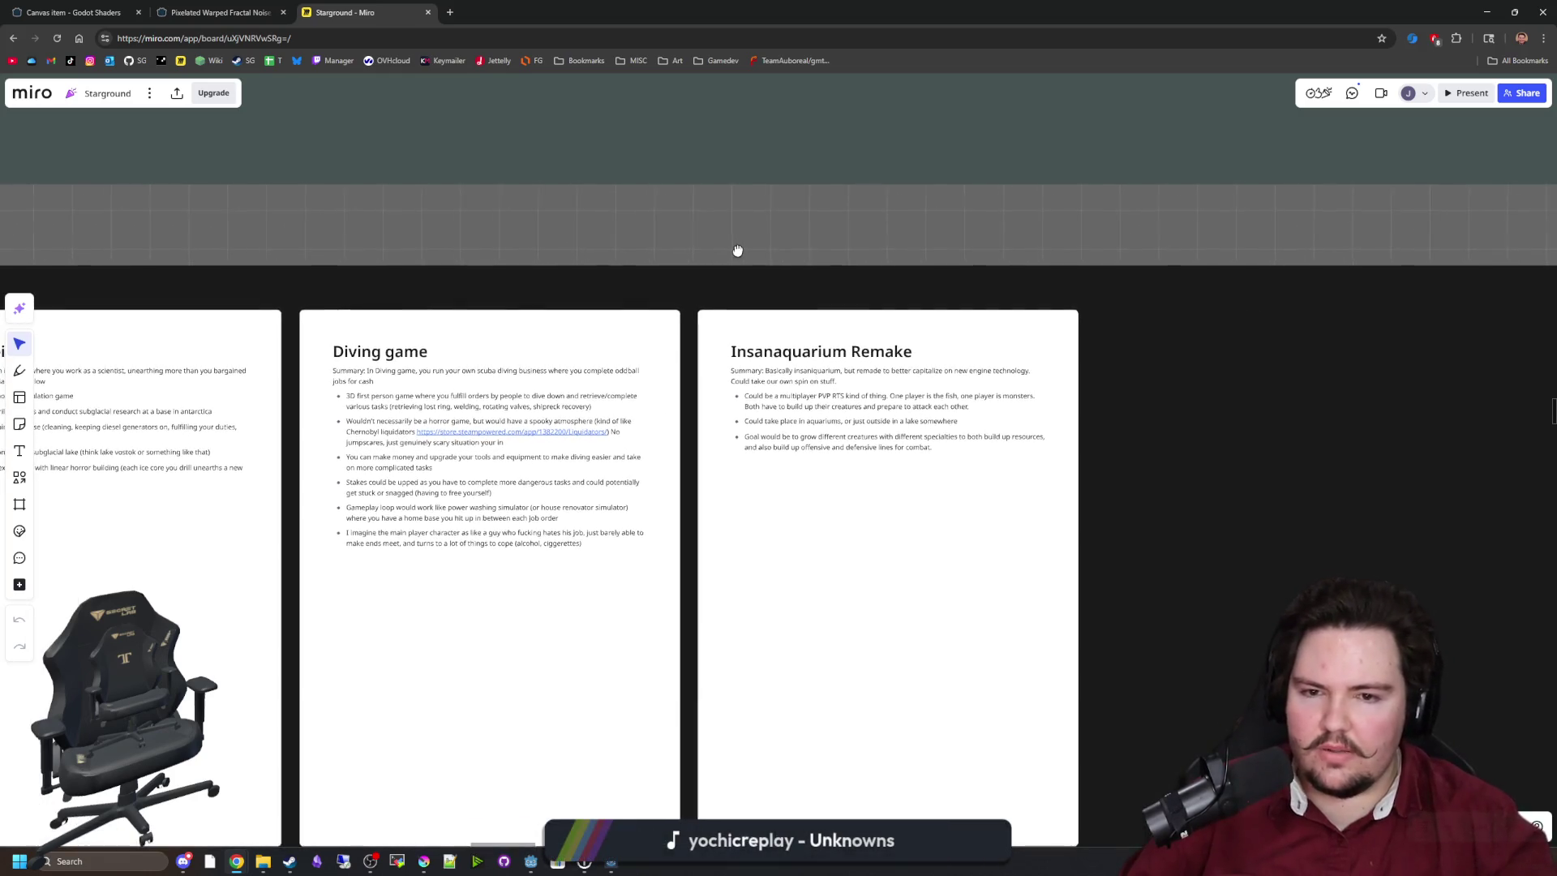
pyautogui.scroll(5, 405, 380)
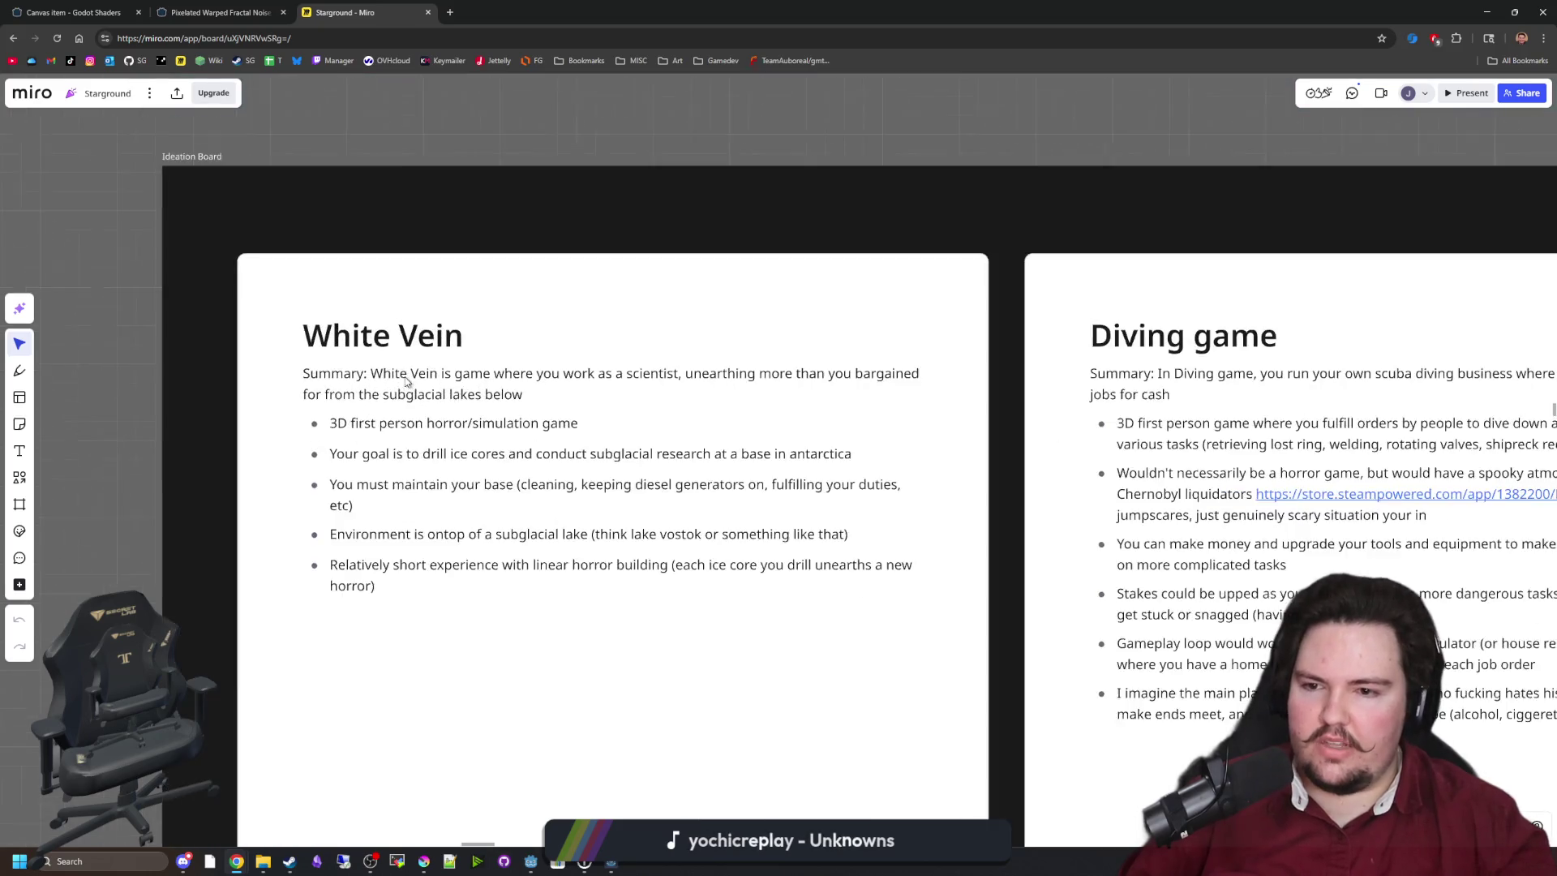
pyautogui.scroll(-3, 235, 271)
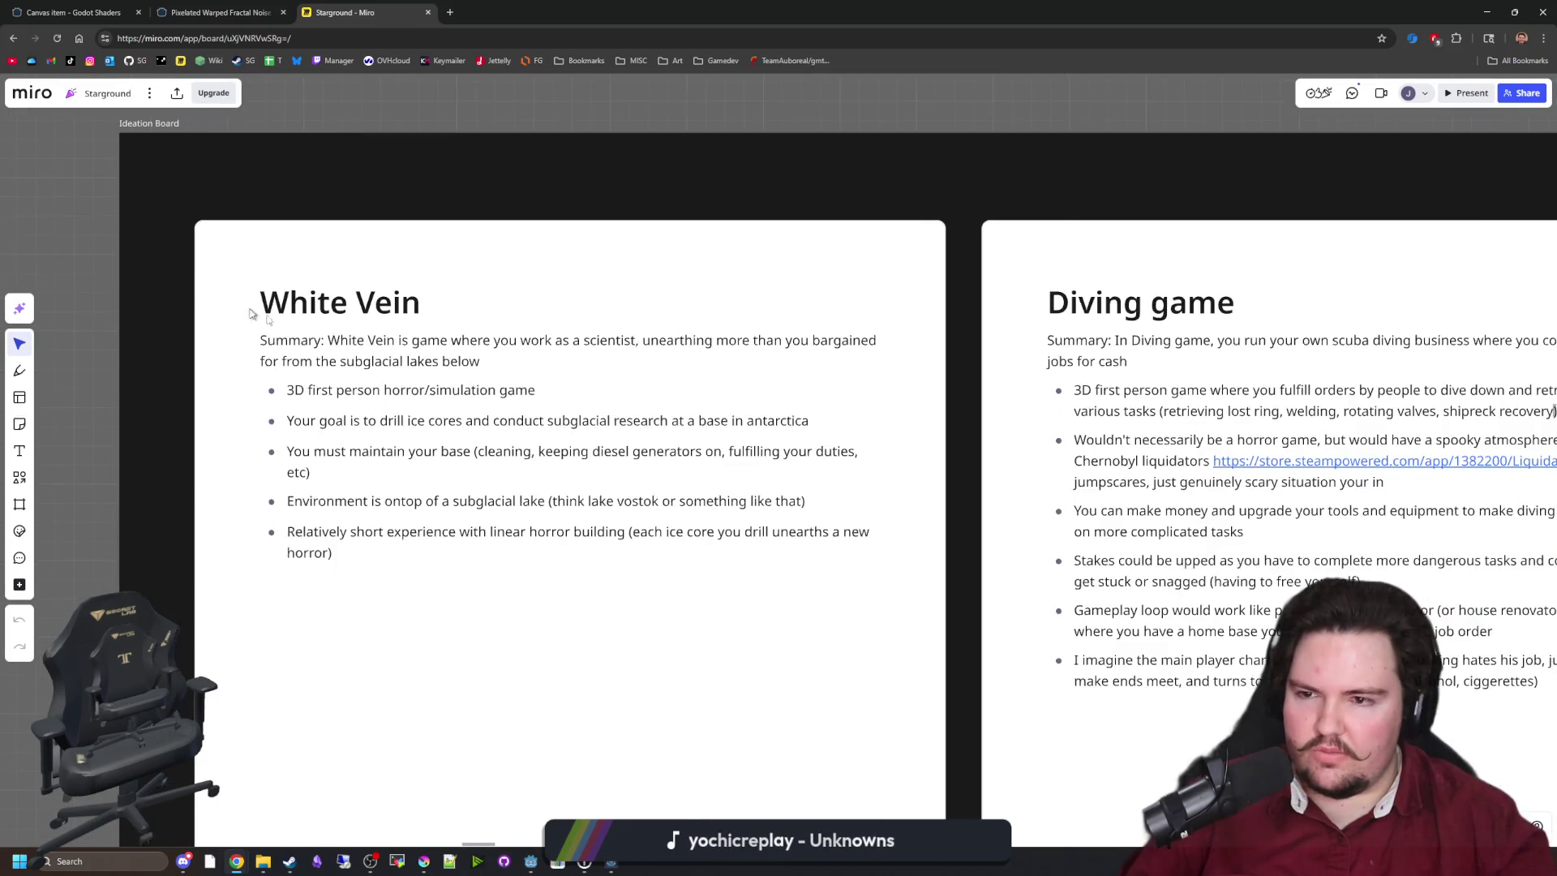
pyautogui.scroll(2, 243, 310)
# Center and zoom the White Vein document in view, briefly entering and leaving its text.
pyautogui.moveTo(513, 231); pyautogui.dragTo(612, 230)
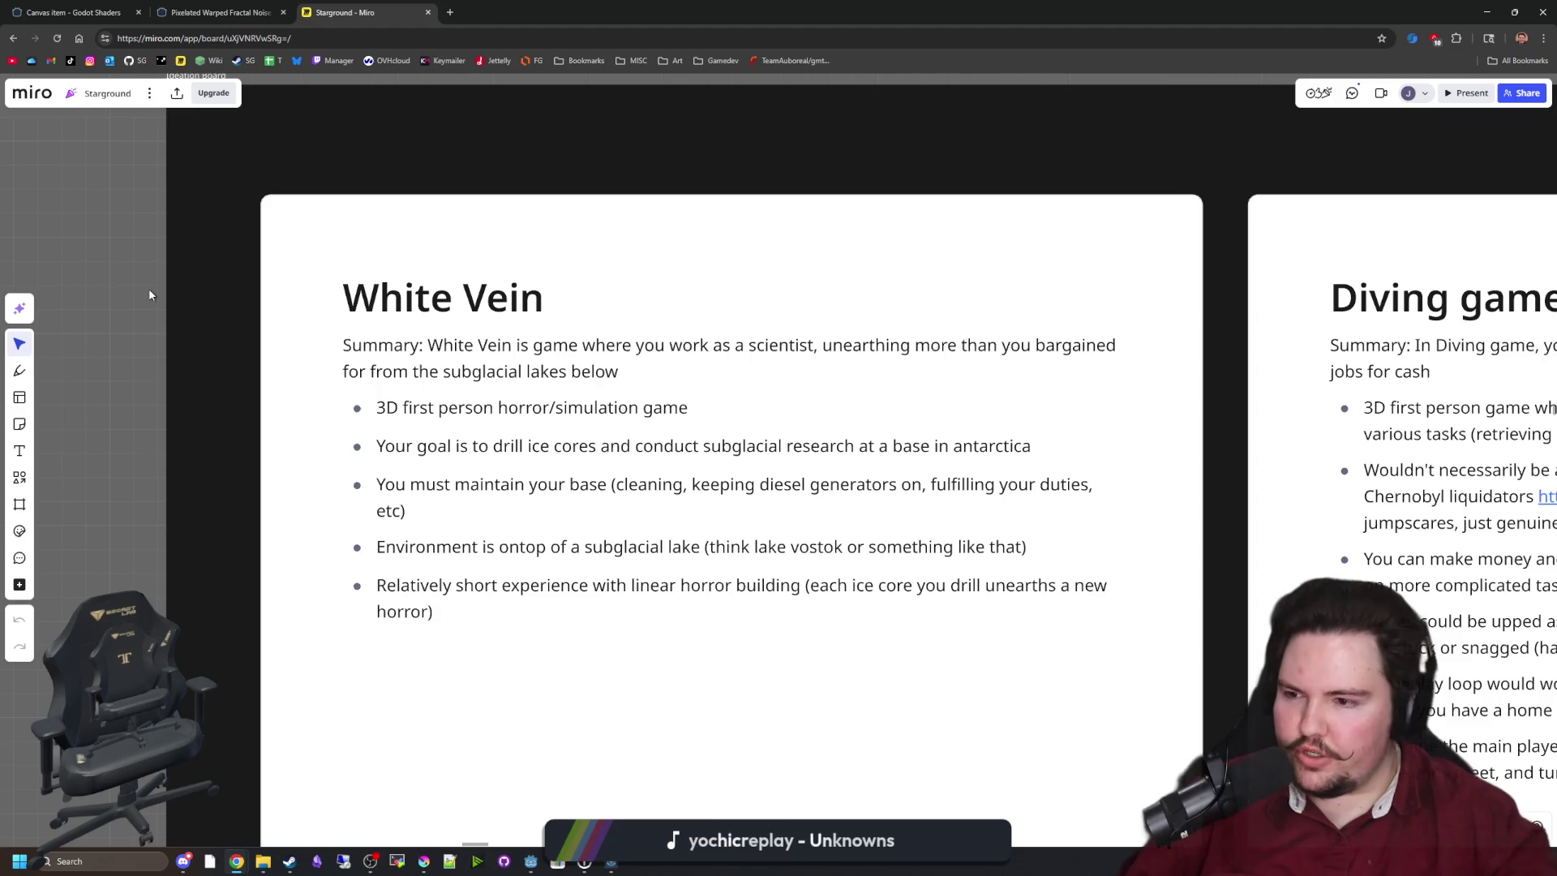
pyautogui.moveTo(149, 290); pyautogui.dragTo(163, 287)
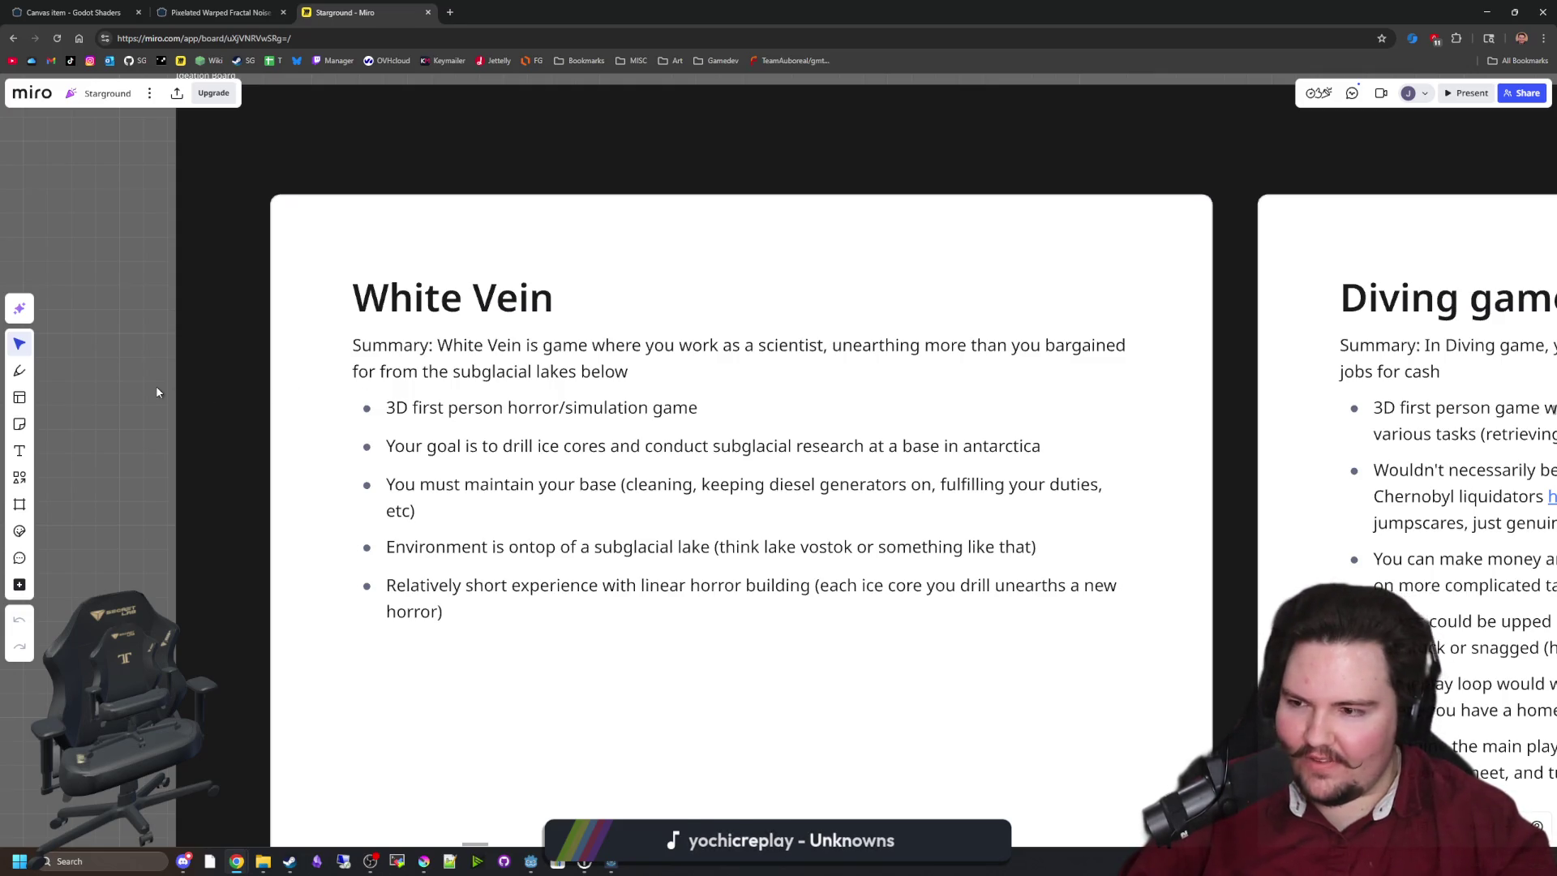
pyautogui.hscroll(1, 146, 395)
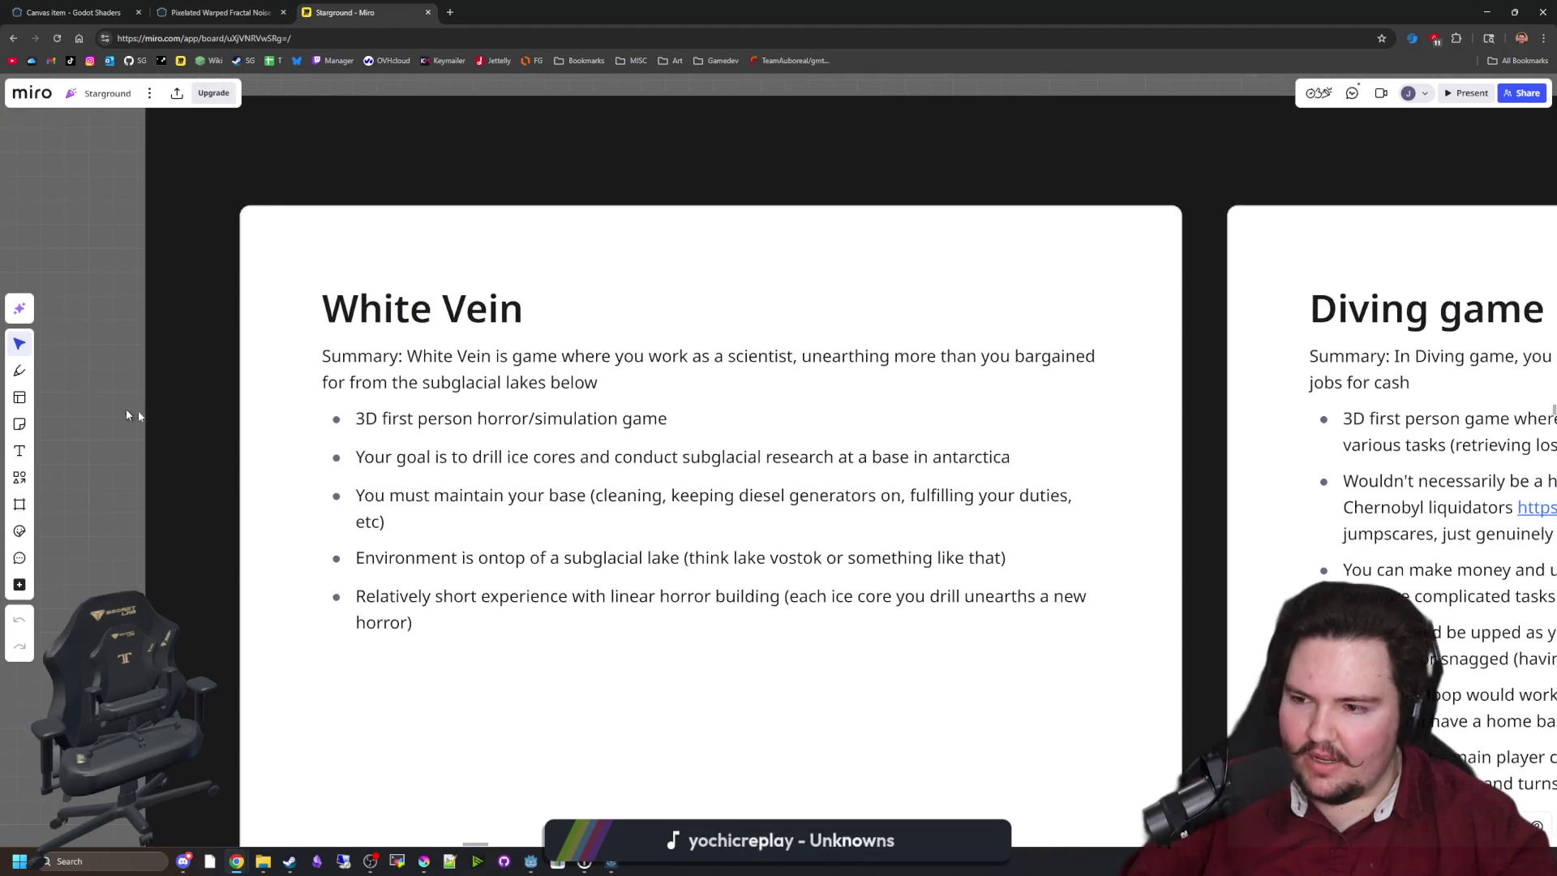
pyautogui.scroll(1, 656, 464)
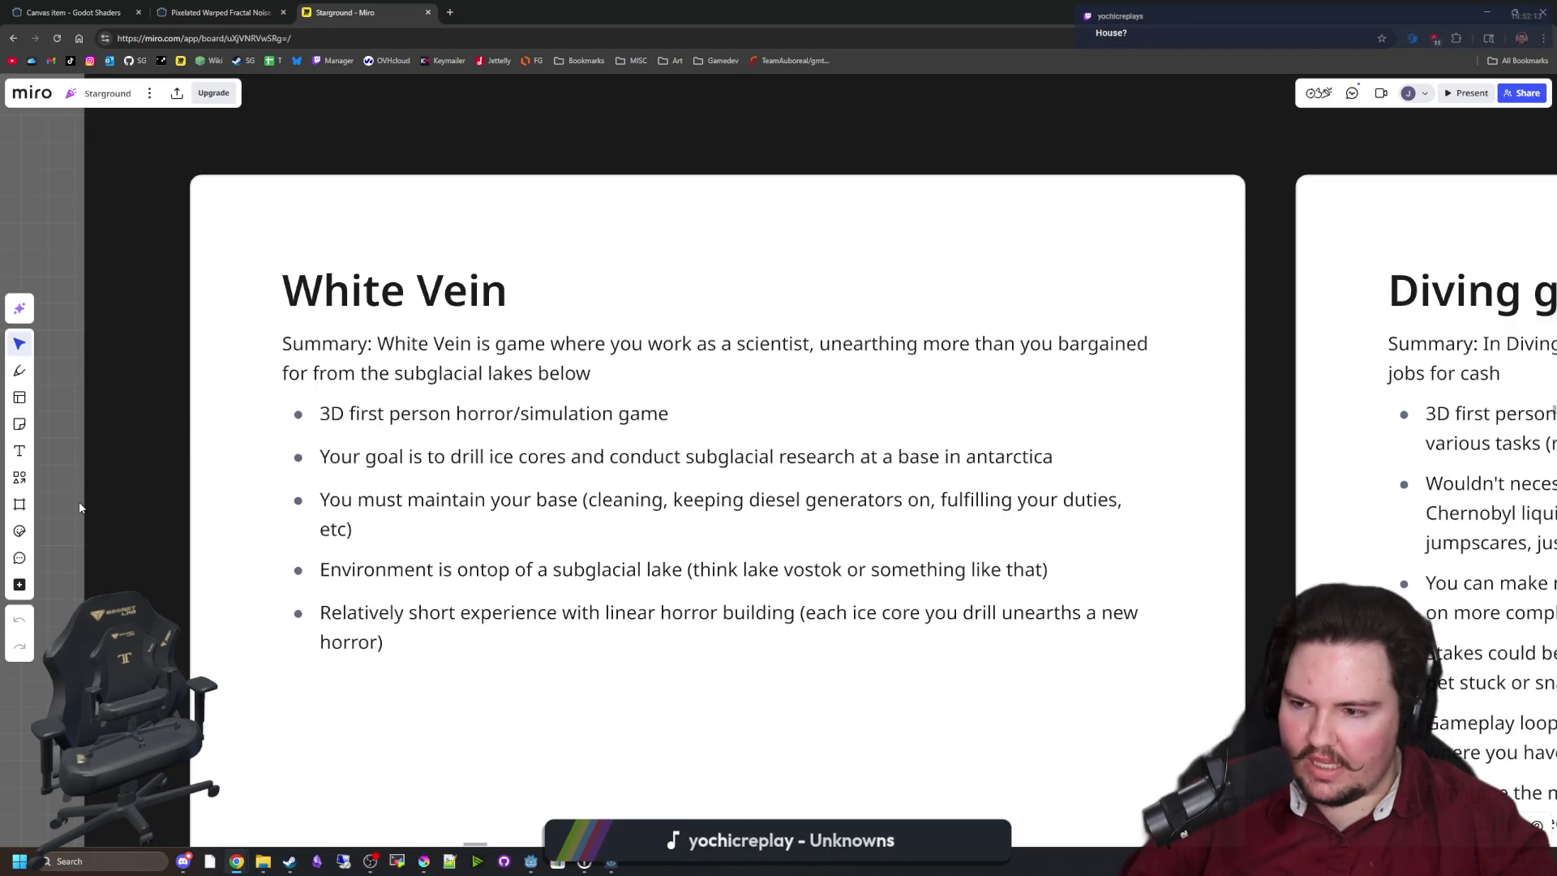
pyautogui.hscroll(1, 72, 495)
pyautogui.moveTo(429, 519); pyautogui.dragTo(451, 498)
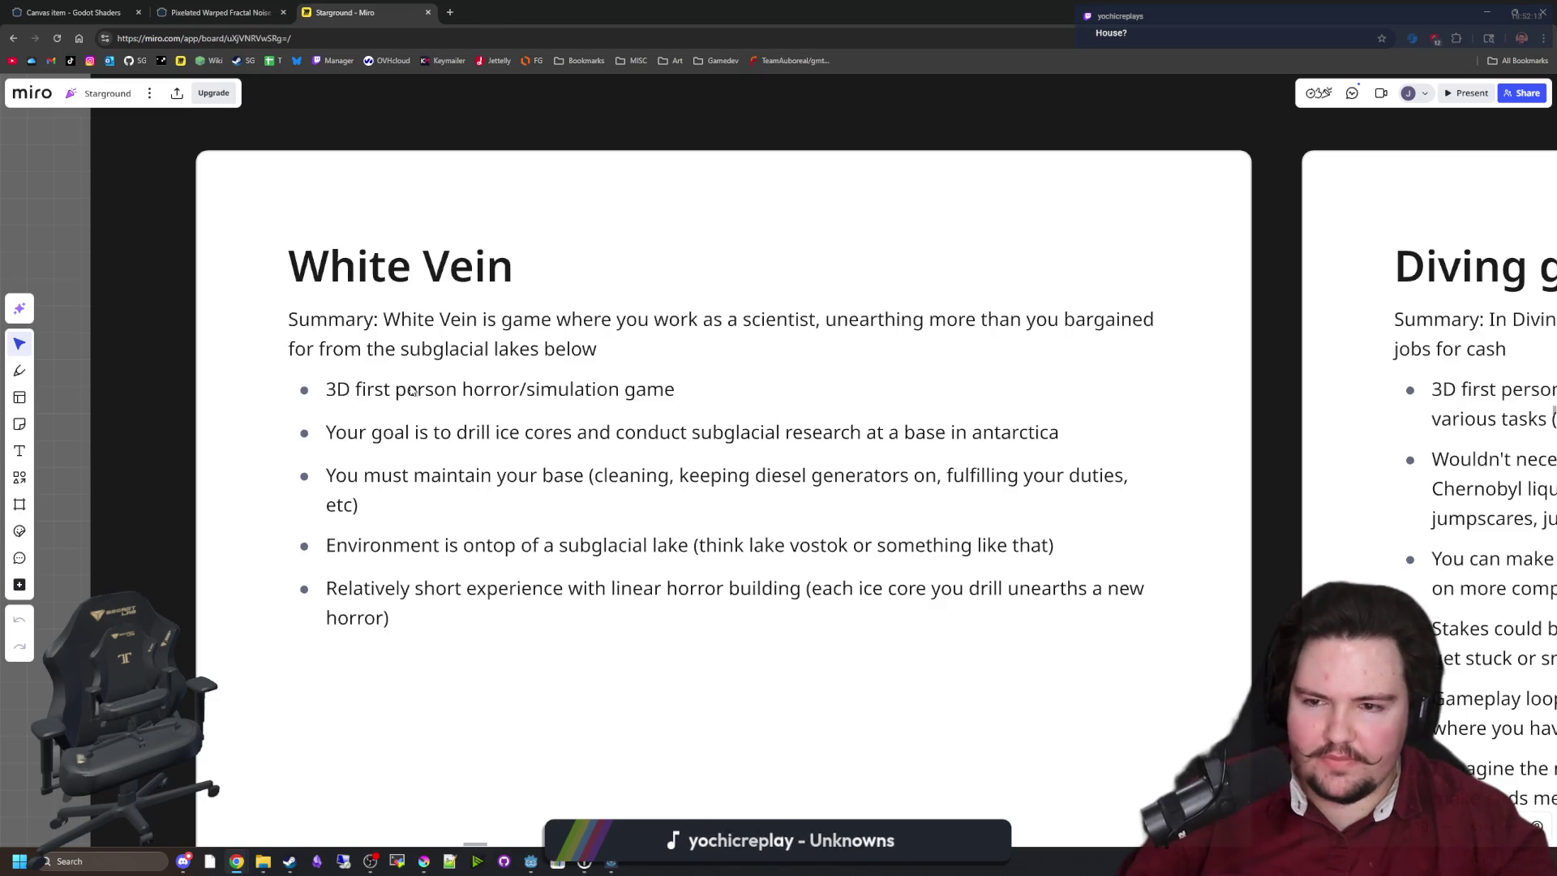
pyautogui.click(541, 389)
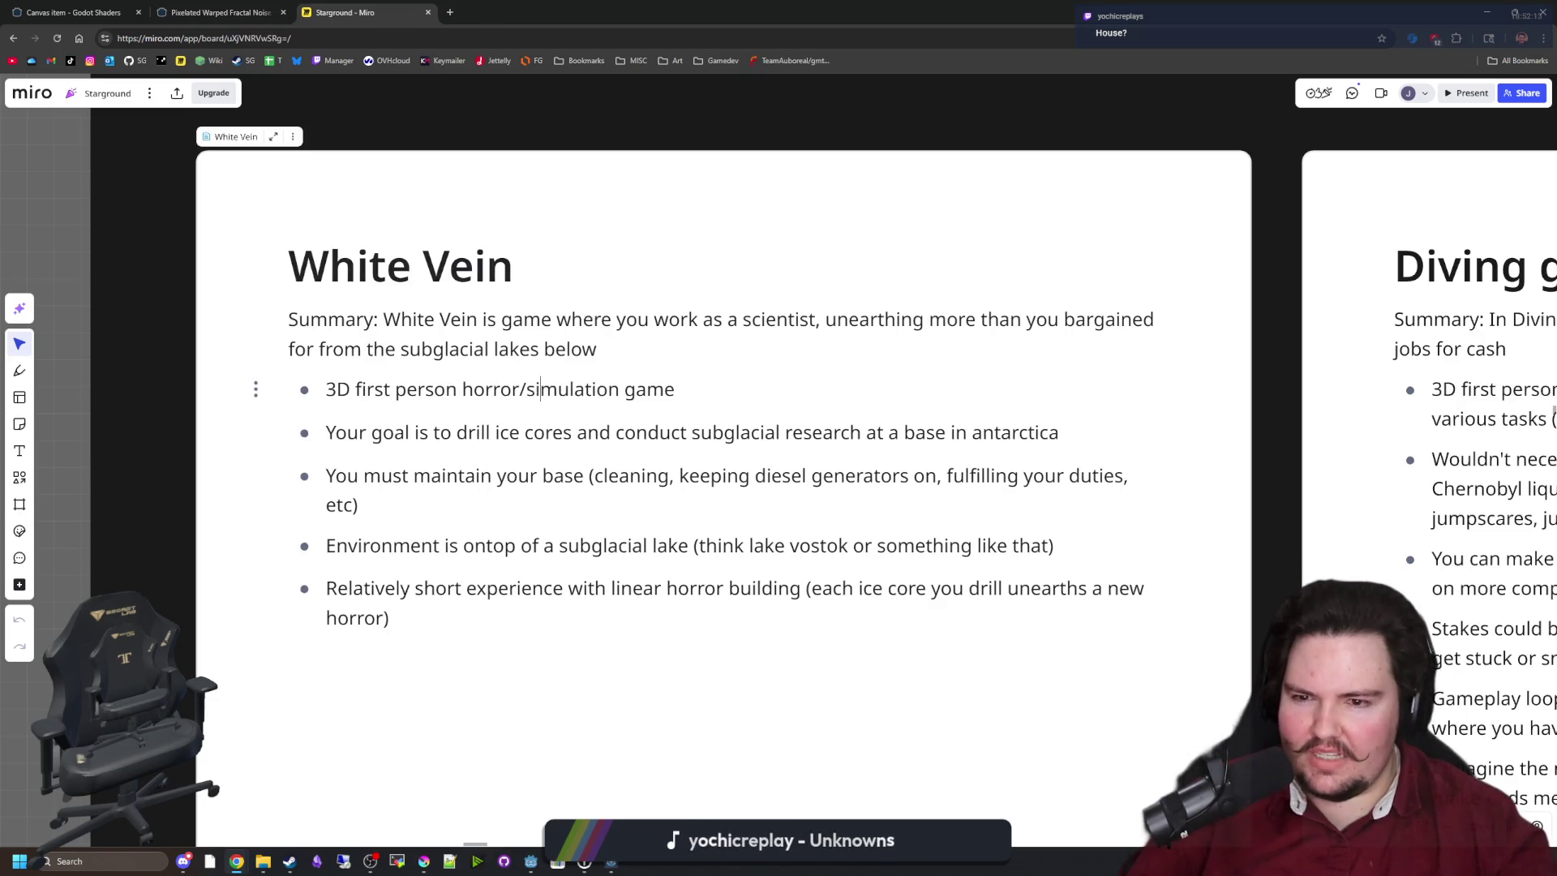
pyautogui.click(62, 376)
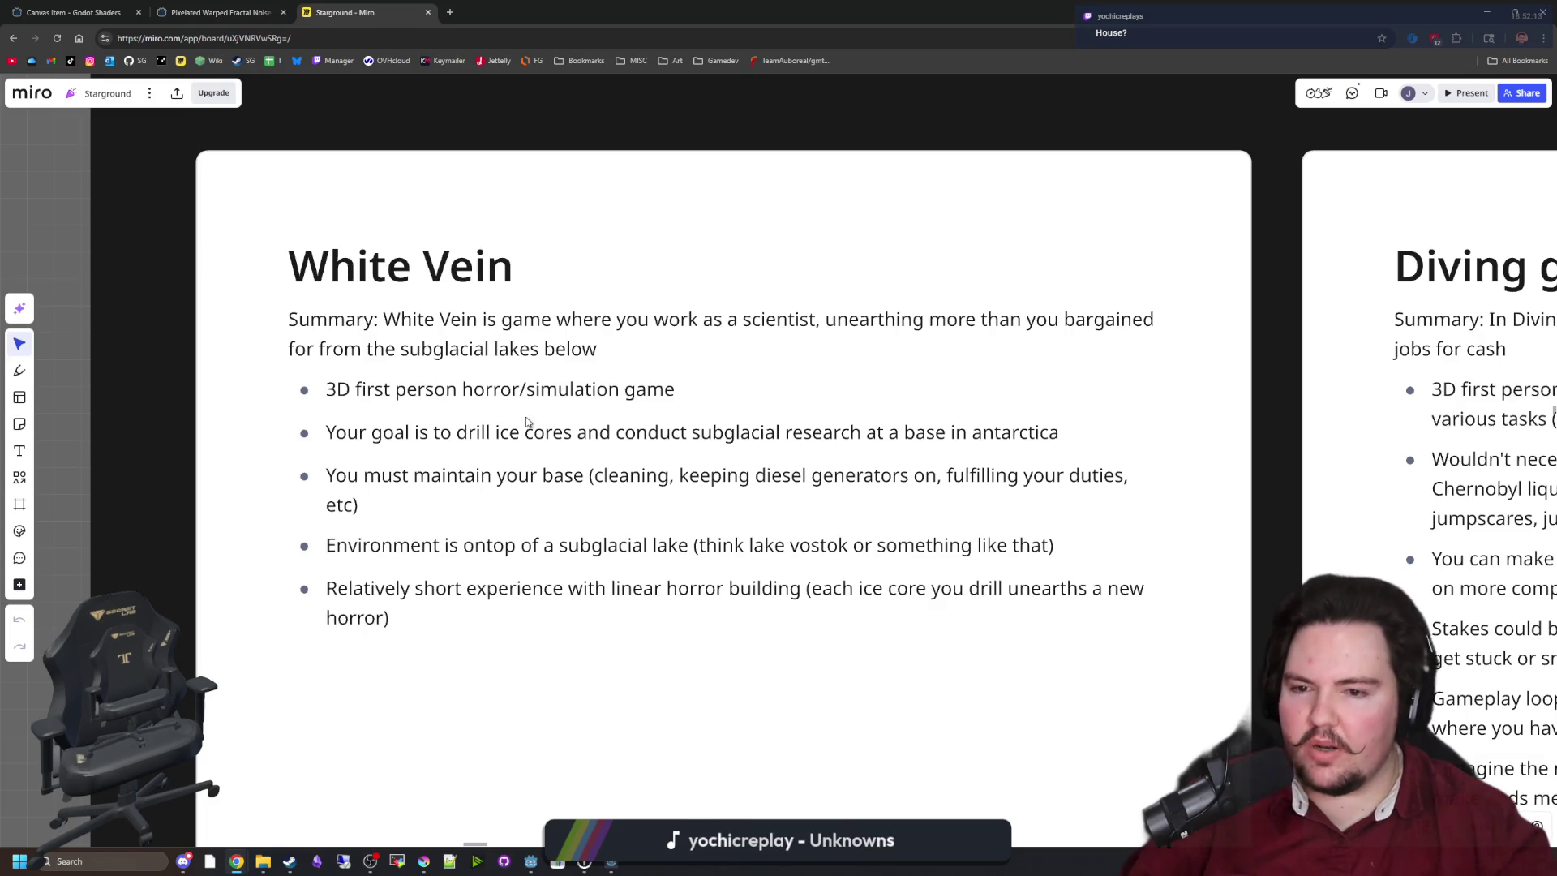
# Read the White Vein text, marking the ice core research goal and base upkeep lines.
pyautogui.click(430, 475)
pyautogui.moveTo(341, 432)
pyautogui.mouseDown()
pyautogui.moveTo(692, 432)
pyautogui.moveTo(326, 432)
pyautogui.moveTo(1058, 433)
pyautogui.mouseUp()
pyautogui.click(1050, 429)
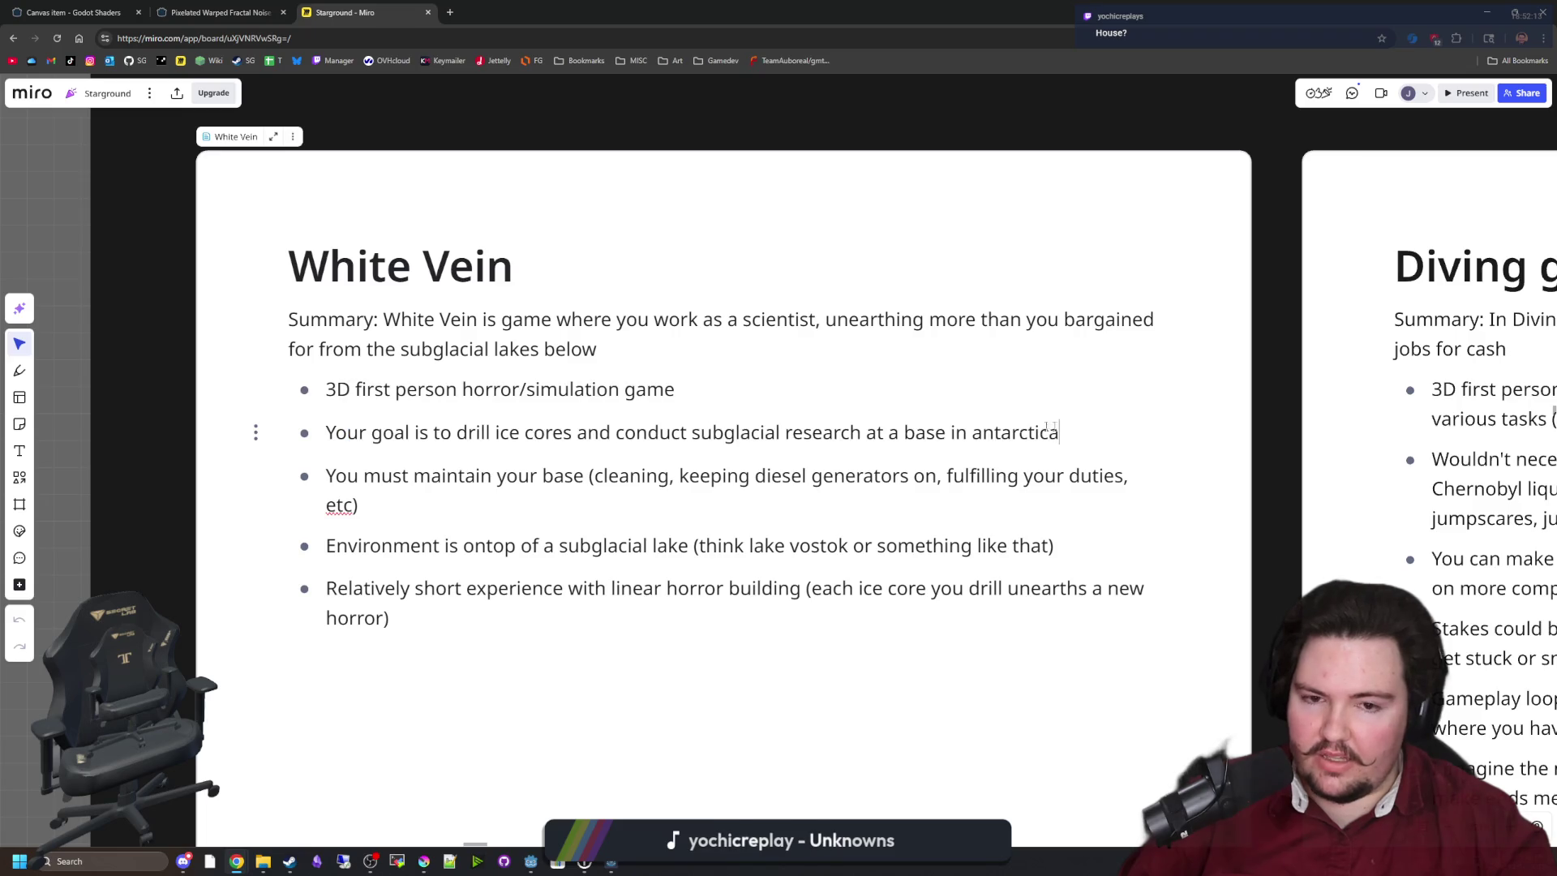
pyautogui.moveTo(372, 432); pyautogui.dragTo(1060, 478)
pyautogui.click(1059, 432)
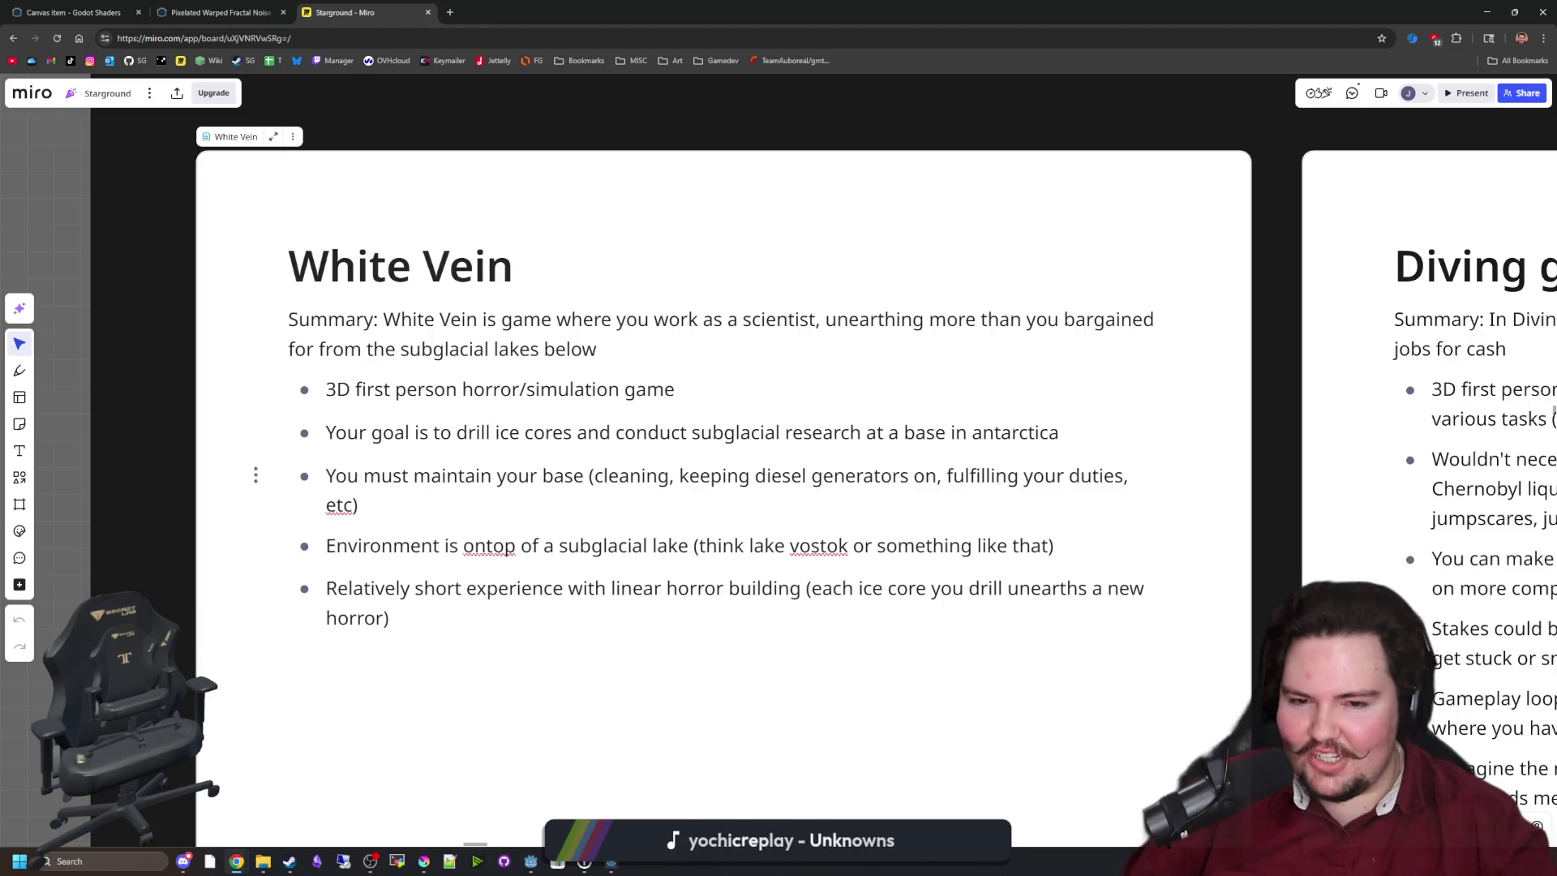
pyautogui.moveTo(957, 588); pyautogui.dragTo(1037, 588)
pyautogui.click(1036, 588)
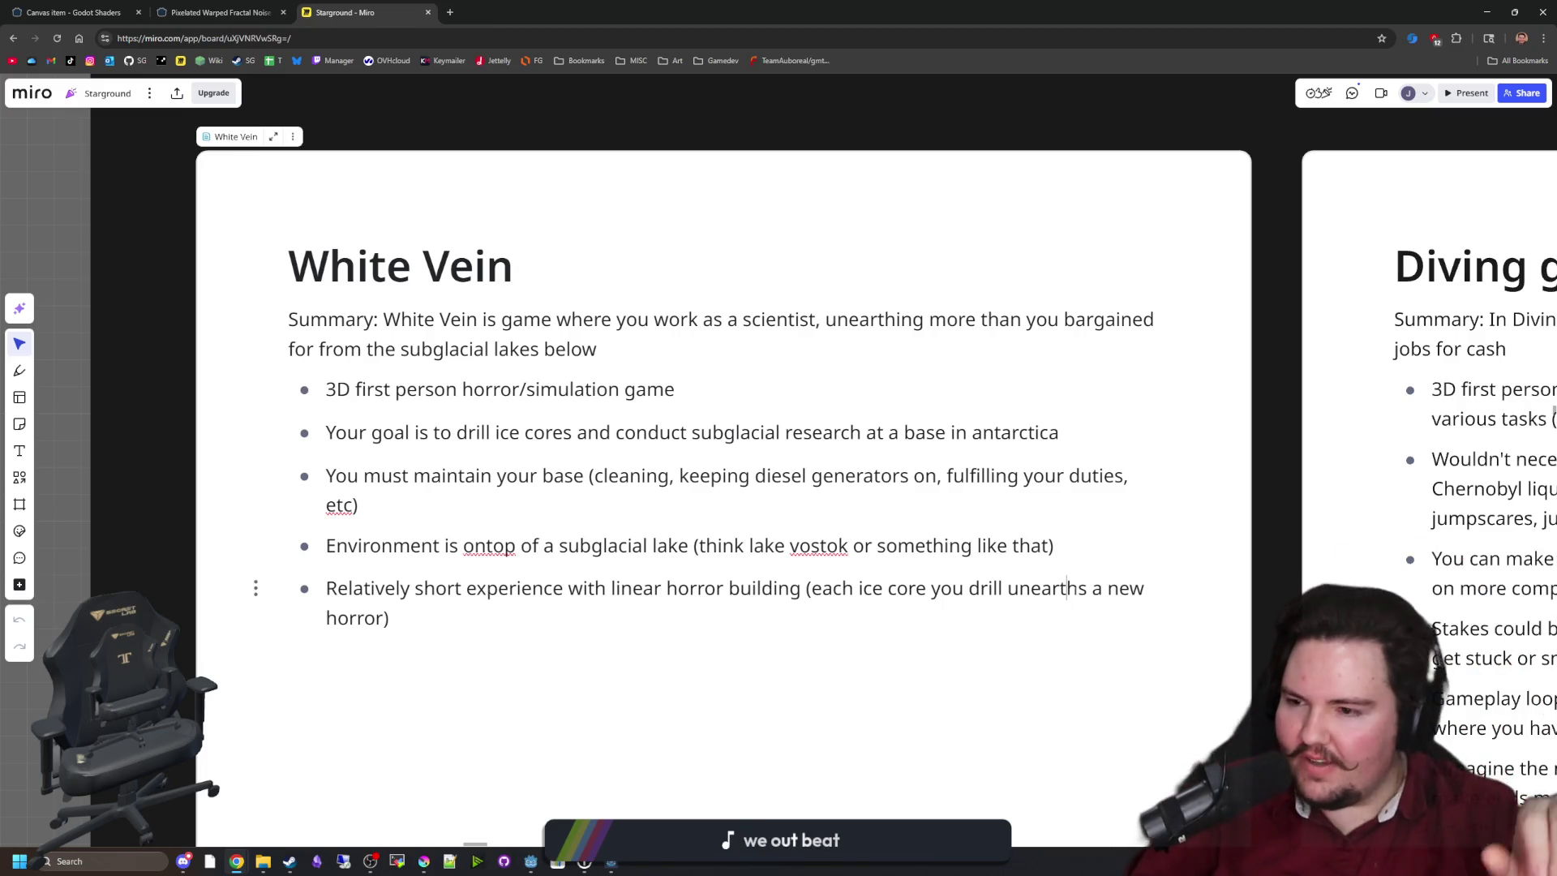
pyautogui.click(49, 208)
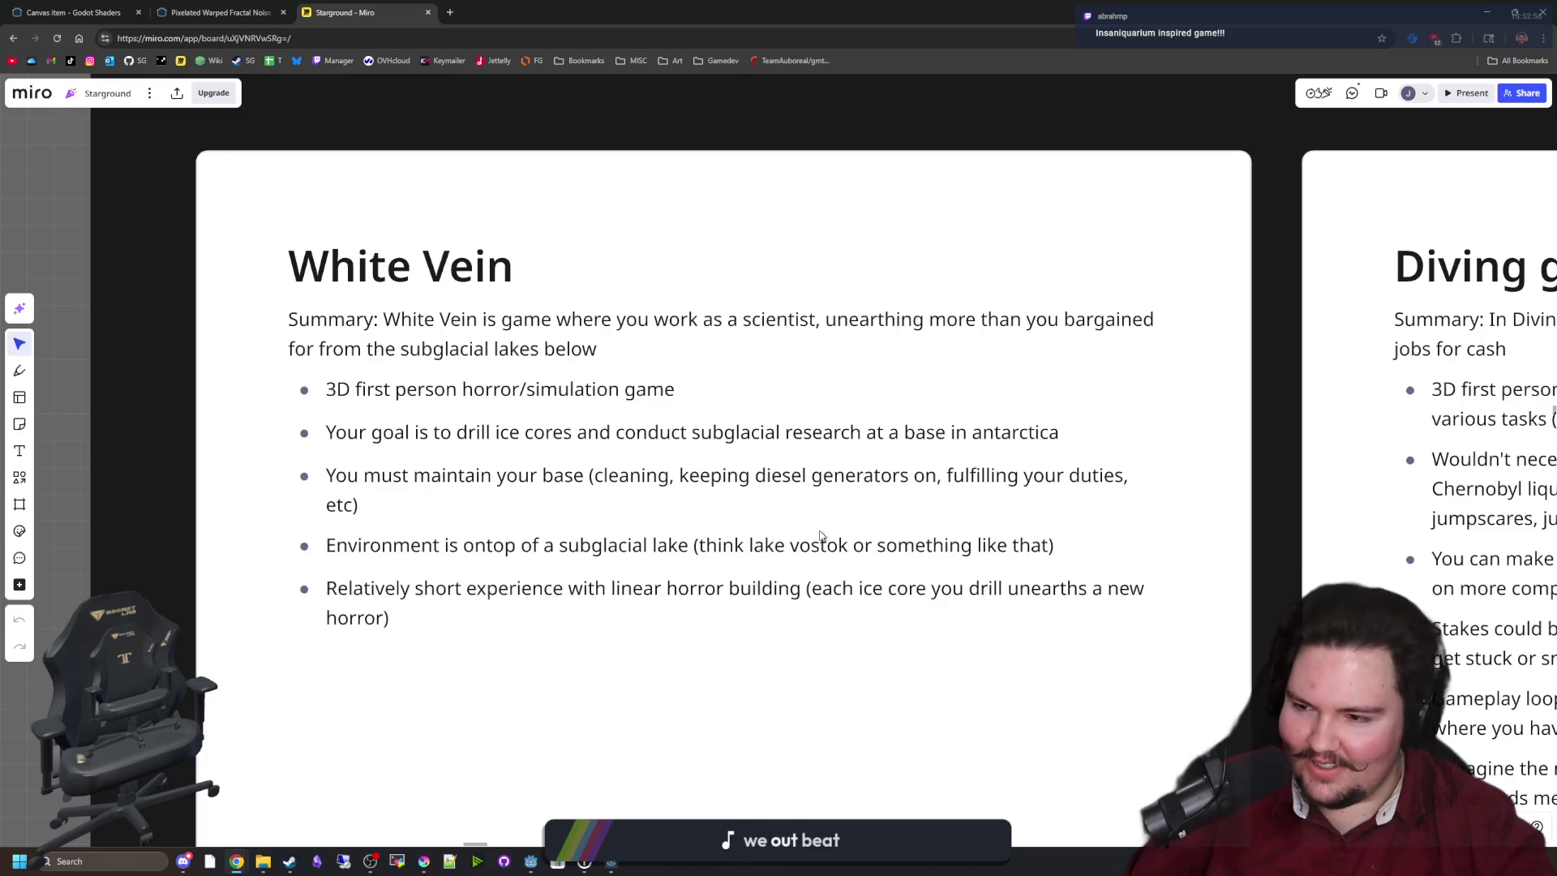
pyautogui.scroll(-1, 877, 456)
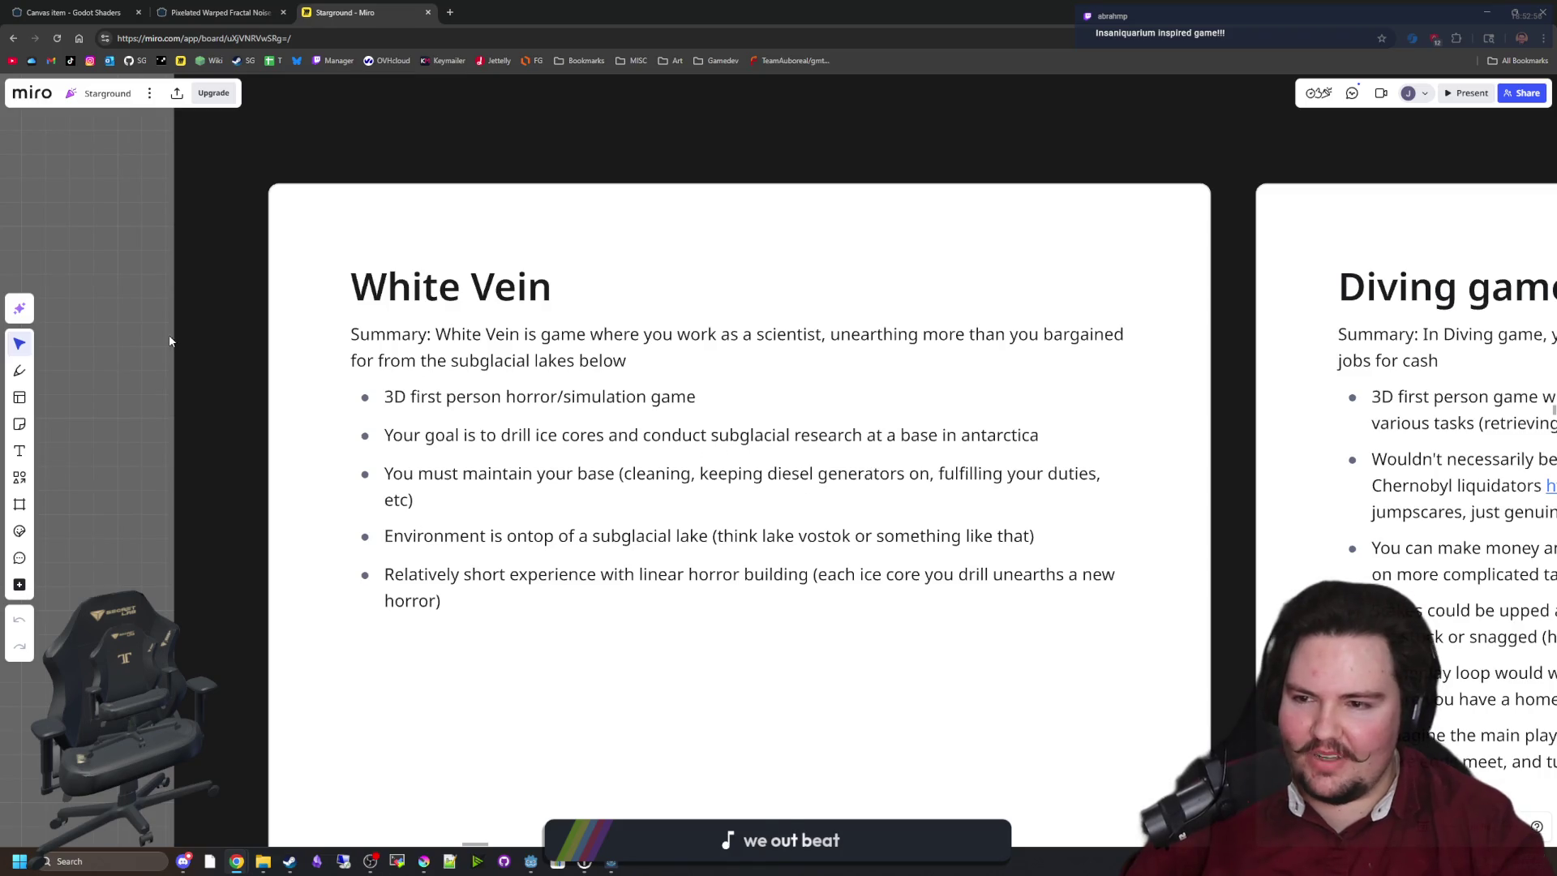
pyautogui.moveTo(954, 441); pyautogui.dragTo(907, 479)
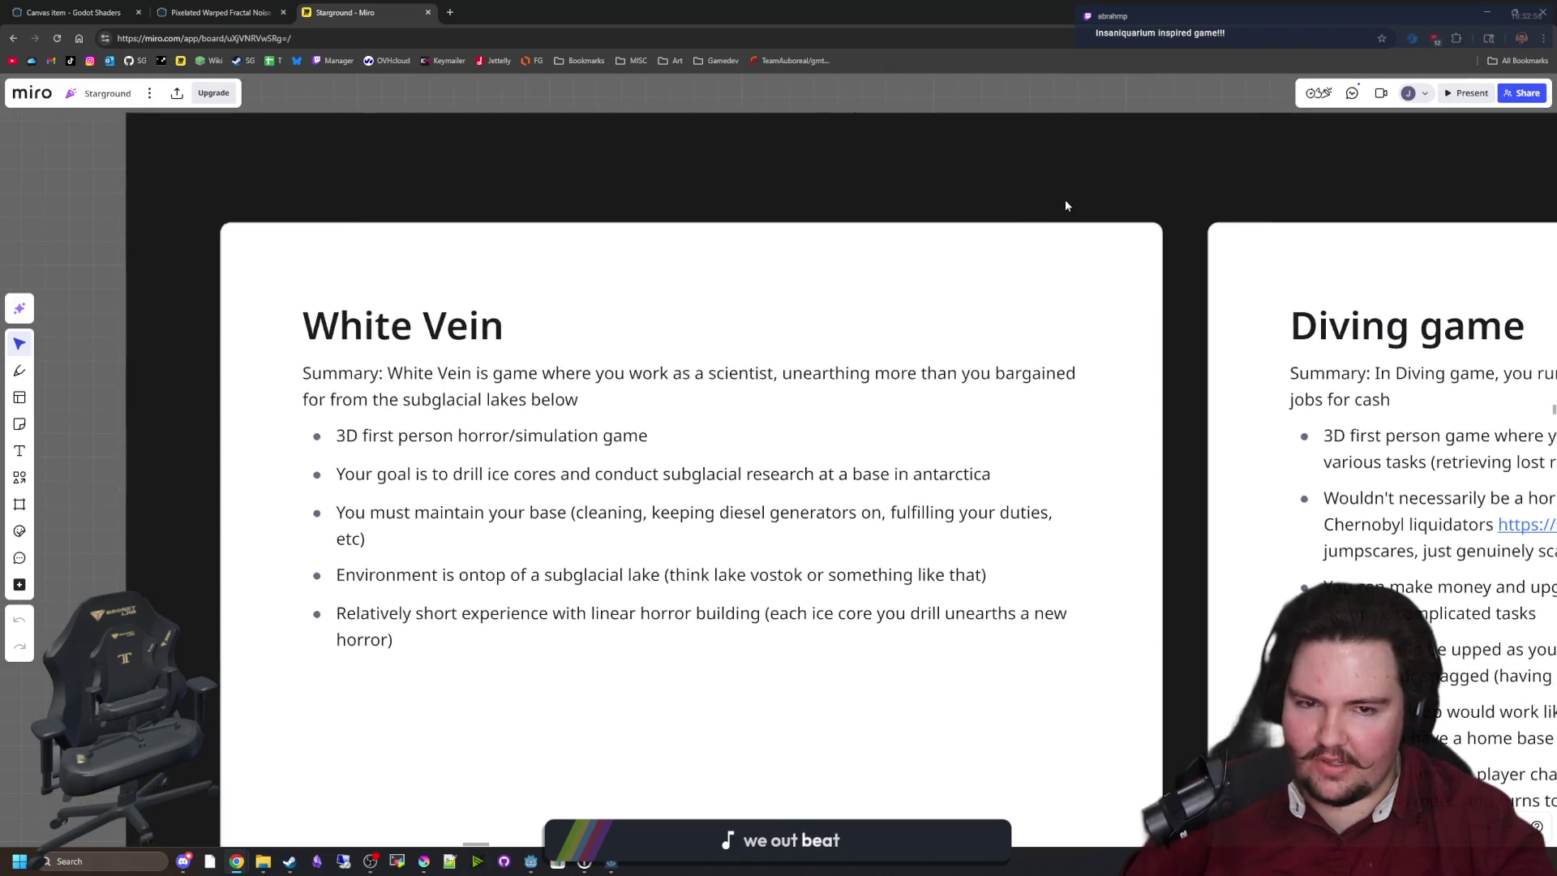
# Move past the Diving doc to the Insanaquarium Remake document and frame it.
pyautogui.press('Right')
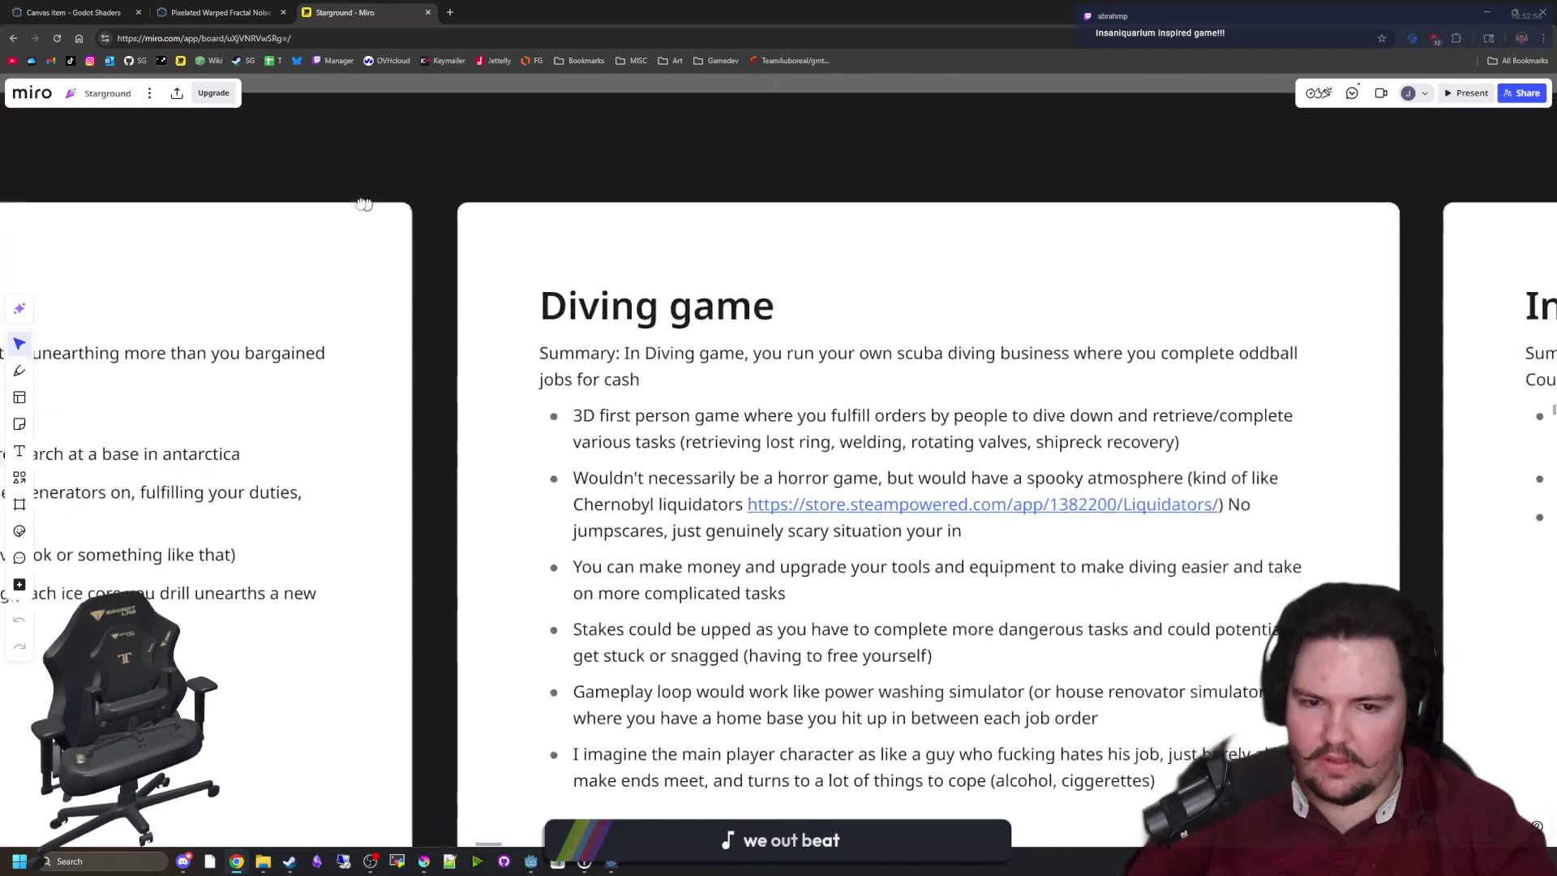
pyautogui.press('Right')
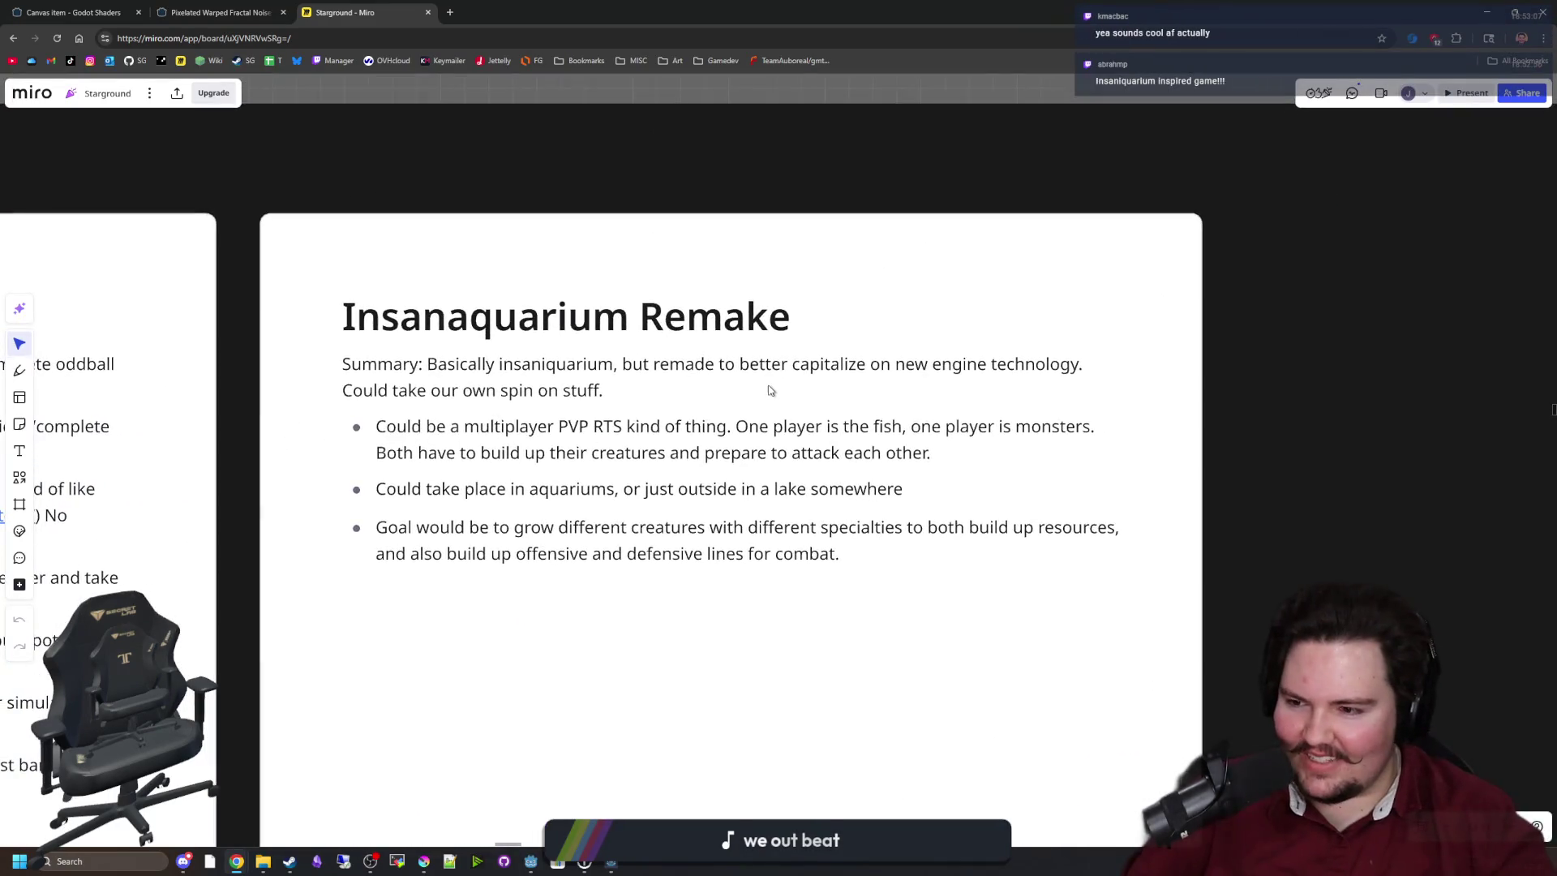
pyautogui.scroll(2, 624, 378)
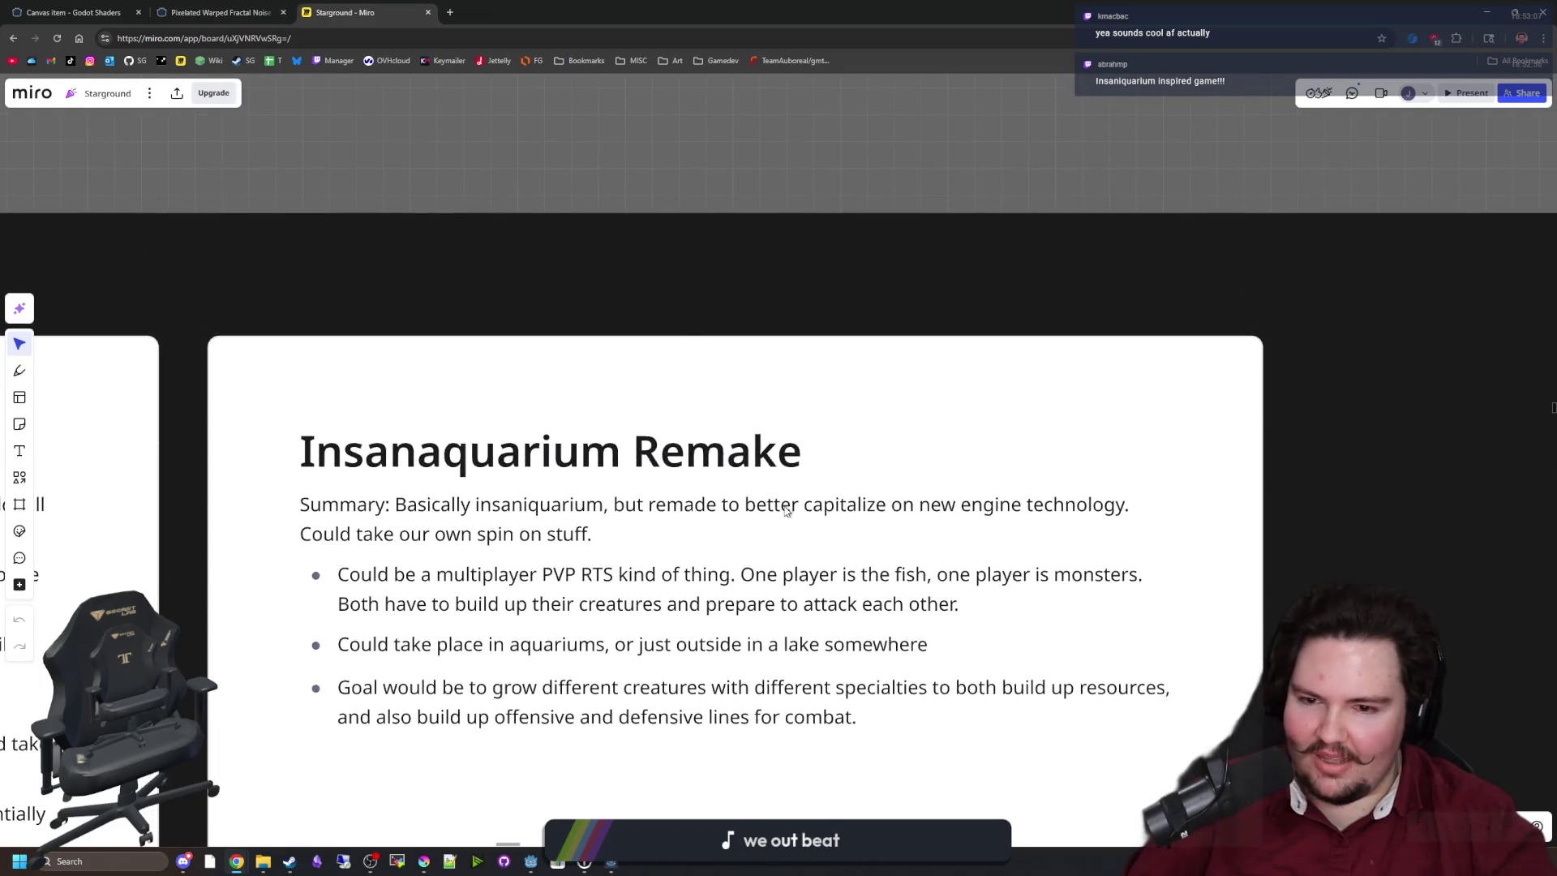
pyautogui.scroll(-2, 786, 511)
pyautogui.scroll(1, 688, 267)
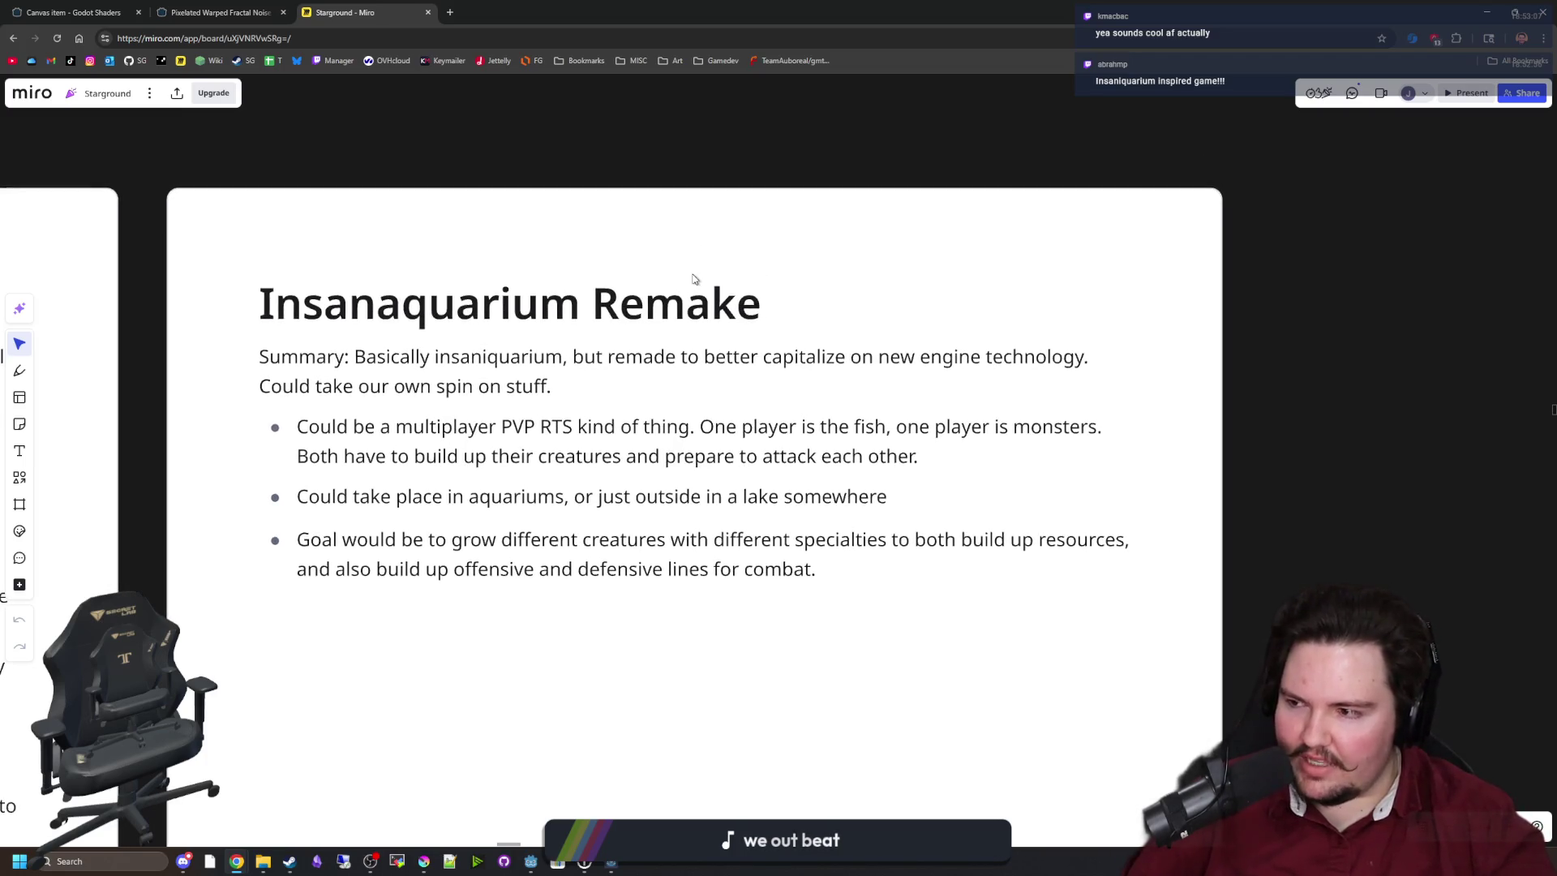
pyautogui.hscroll(-1, 693, 300)
pyautogui.hscroll(-1, 859, 284)
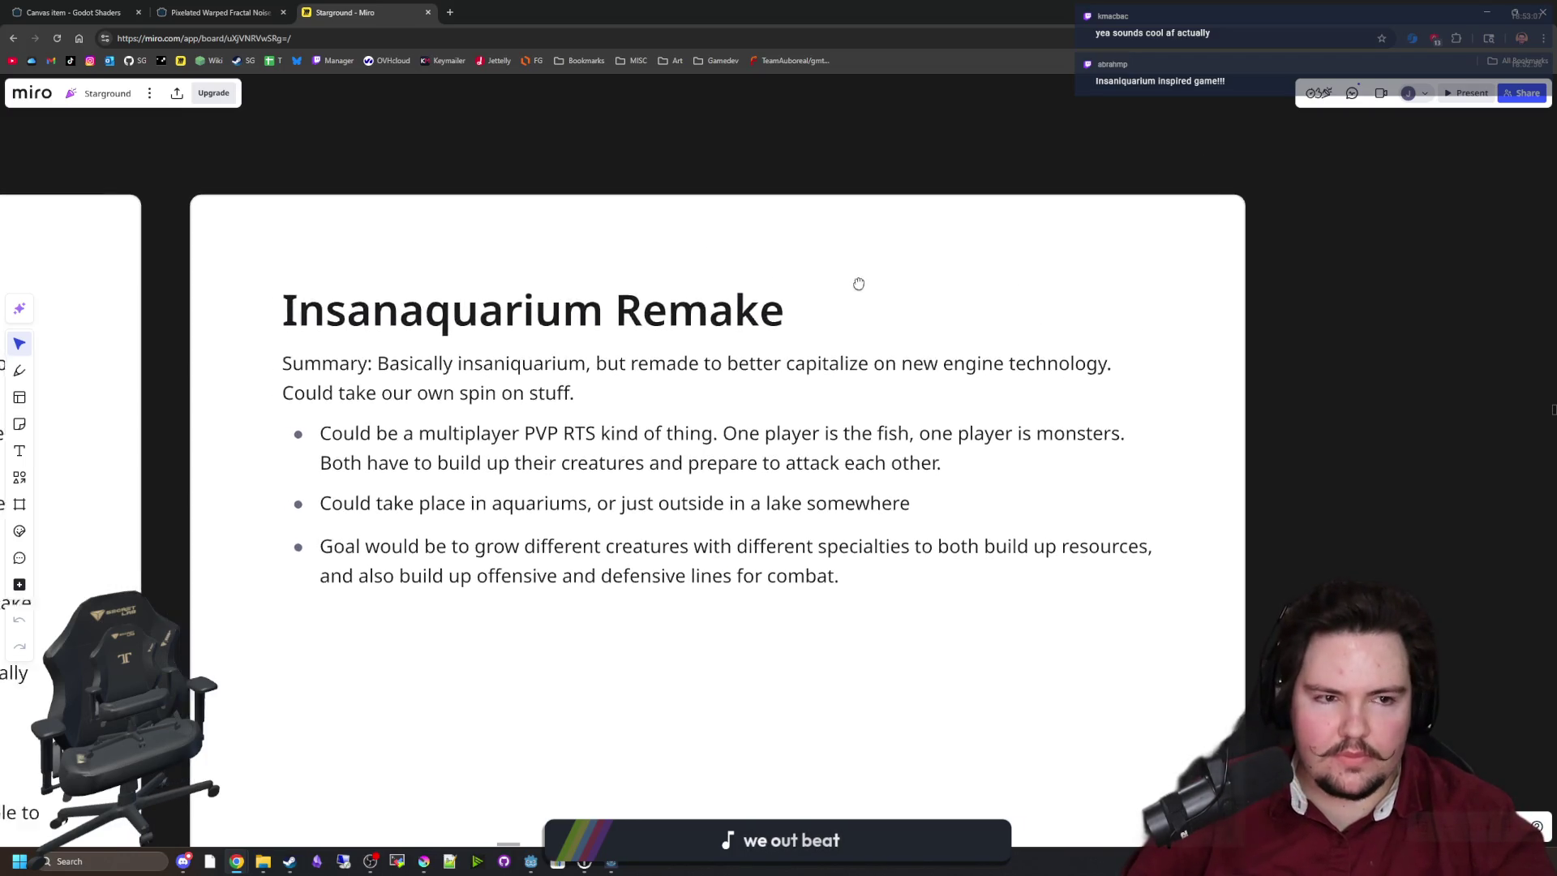
pyautogui.hscroll(-1, 858, 283)
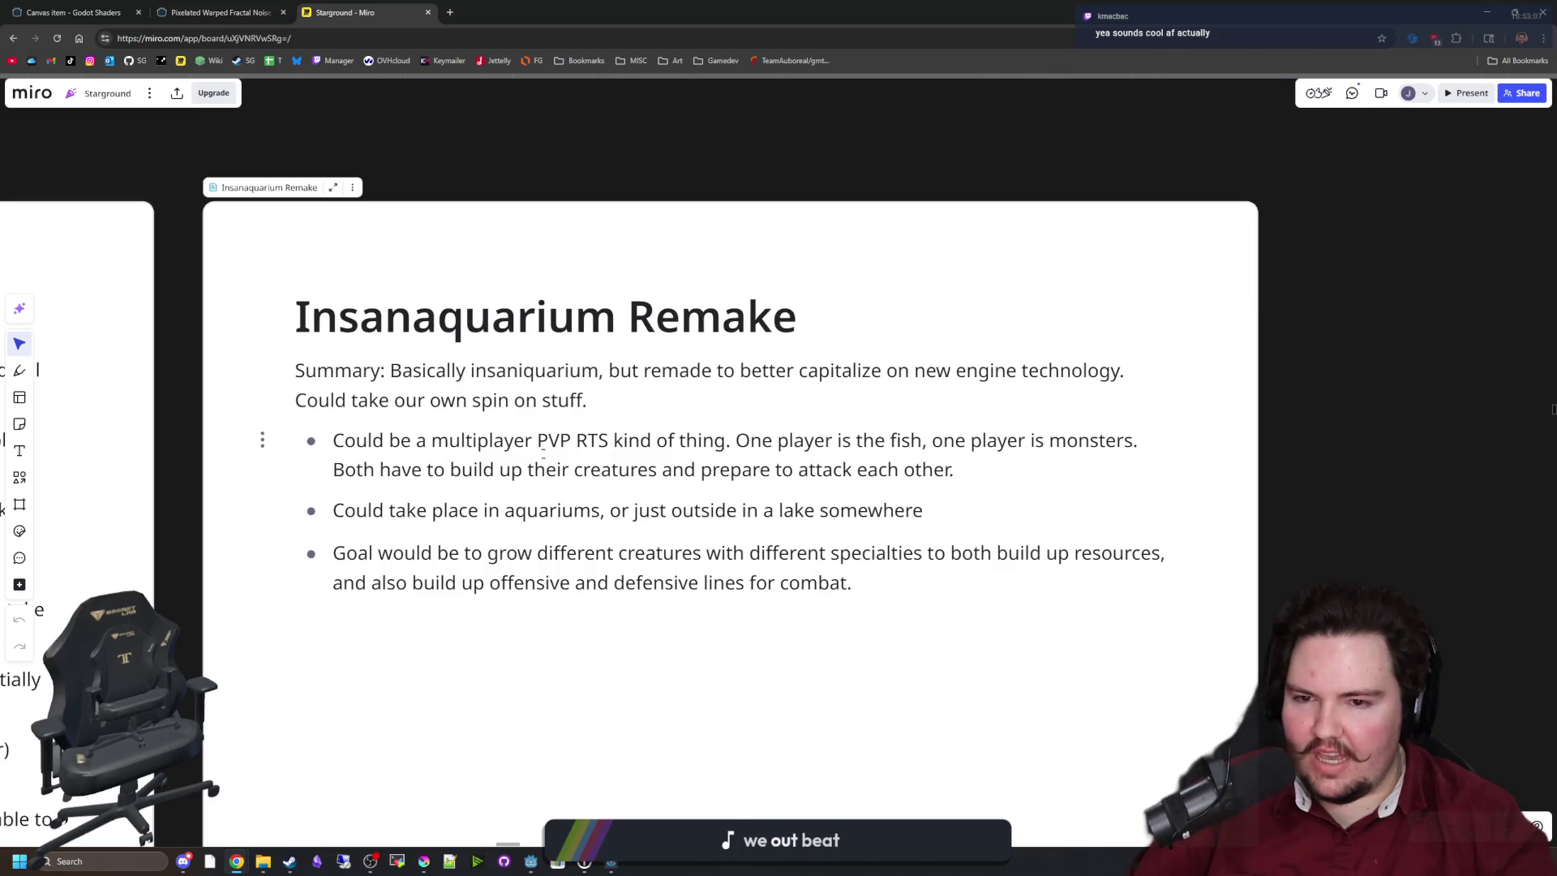
# Highlight 'PVP RTS', the fish versus monsters phrase, and the creature-building sentence while reading.
pyautogui.moveTo(536, 441); pyautogui.dragTo(608, 440)
pyautogui.click(609, 440)
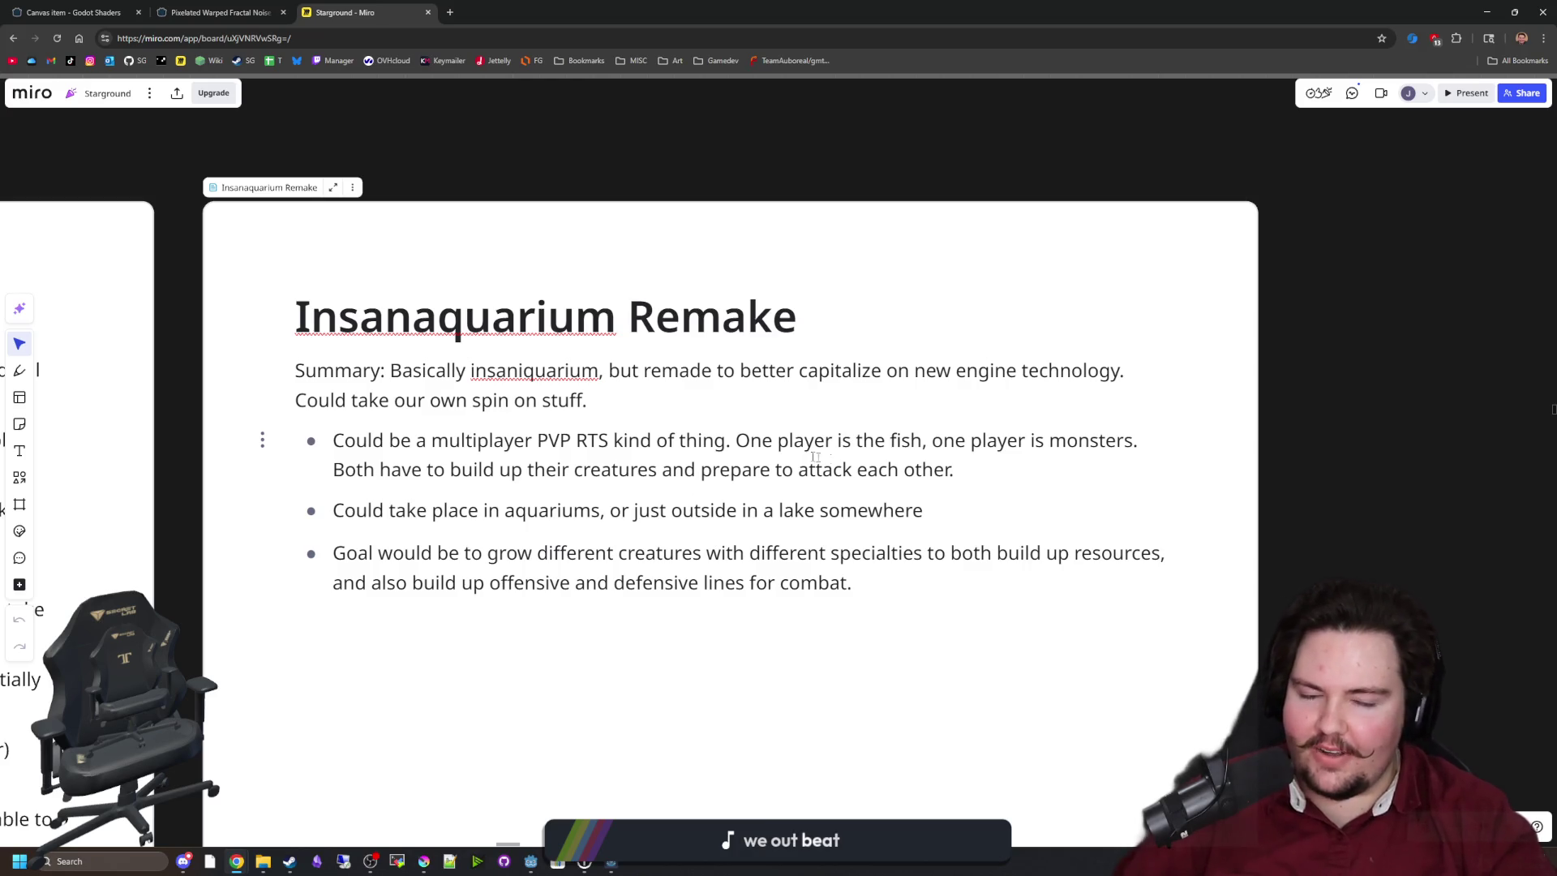
pyautogui.scroll(1, 873, 466)
pyautogui.moveTo(829, 437); pyautogui.dragTo(1170, 437)
pyautogui.click(999, 437)
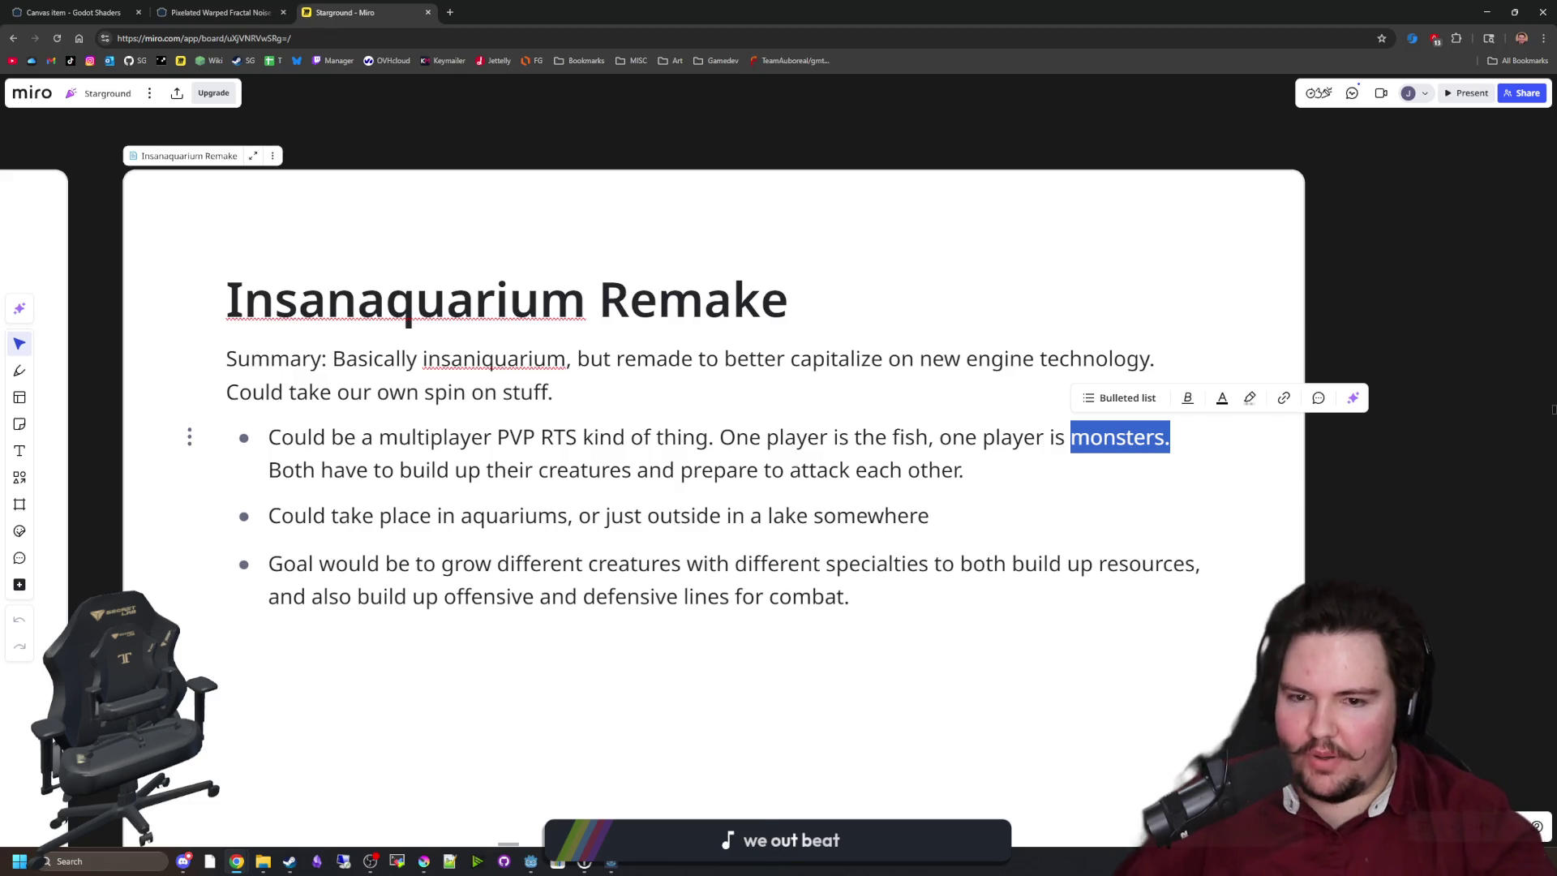
pyautogui.click(491, 364)
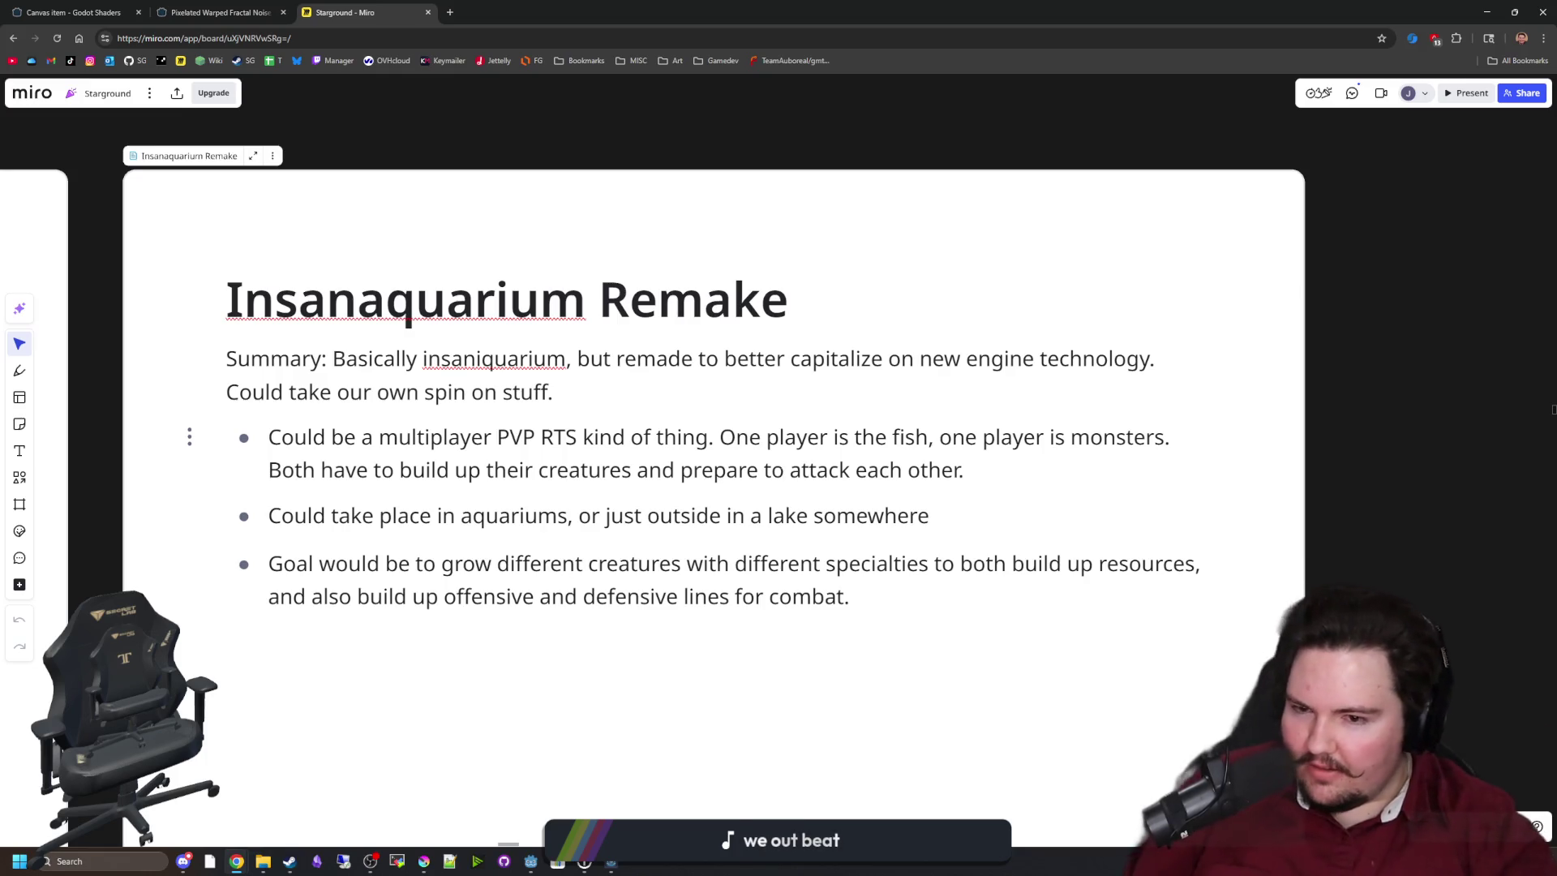
pyautogui.moveTo(294, 470)
pyautogui.mouseDown()
pyautogui.moveTo(720, 437)
pyautogui.moveTo(778, 470)
pyautogui.mouseUp()
pyautogui.click(784, 469)
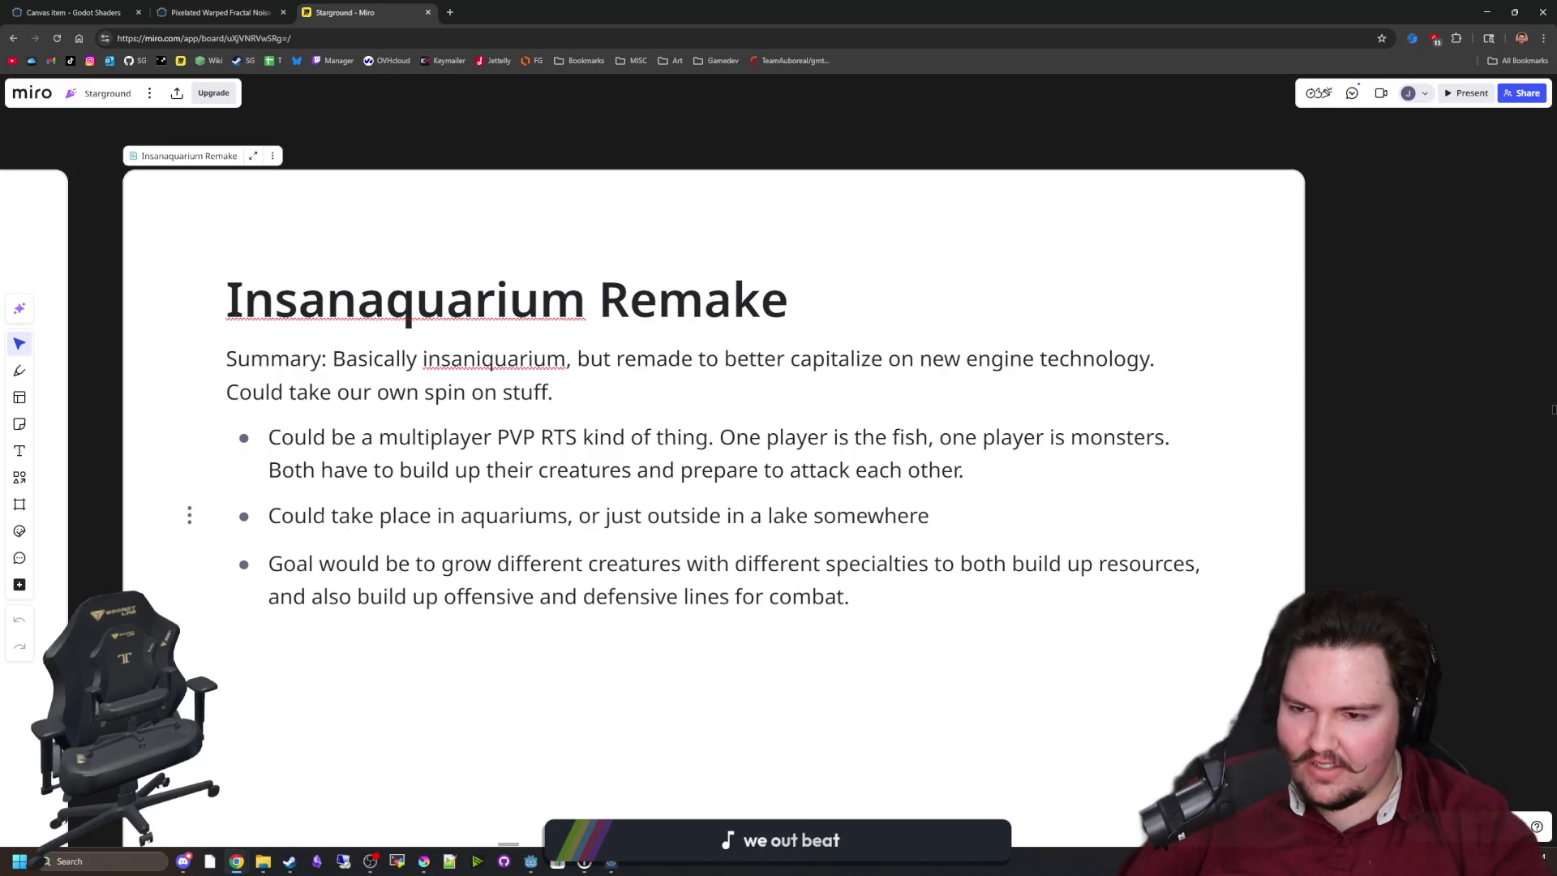
# Read the aquariums-or-lake and goal bullets, then bring the Steam window to the front.
pyautogui.moveTo(312, 515); pyautogui.dragTo(868, 516)
pyautogui.click(526, 516)
pyautogui.click(868, 515)
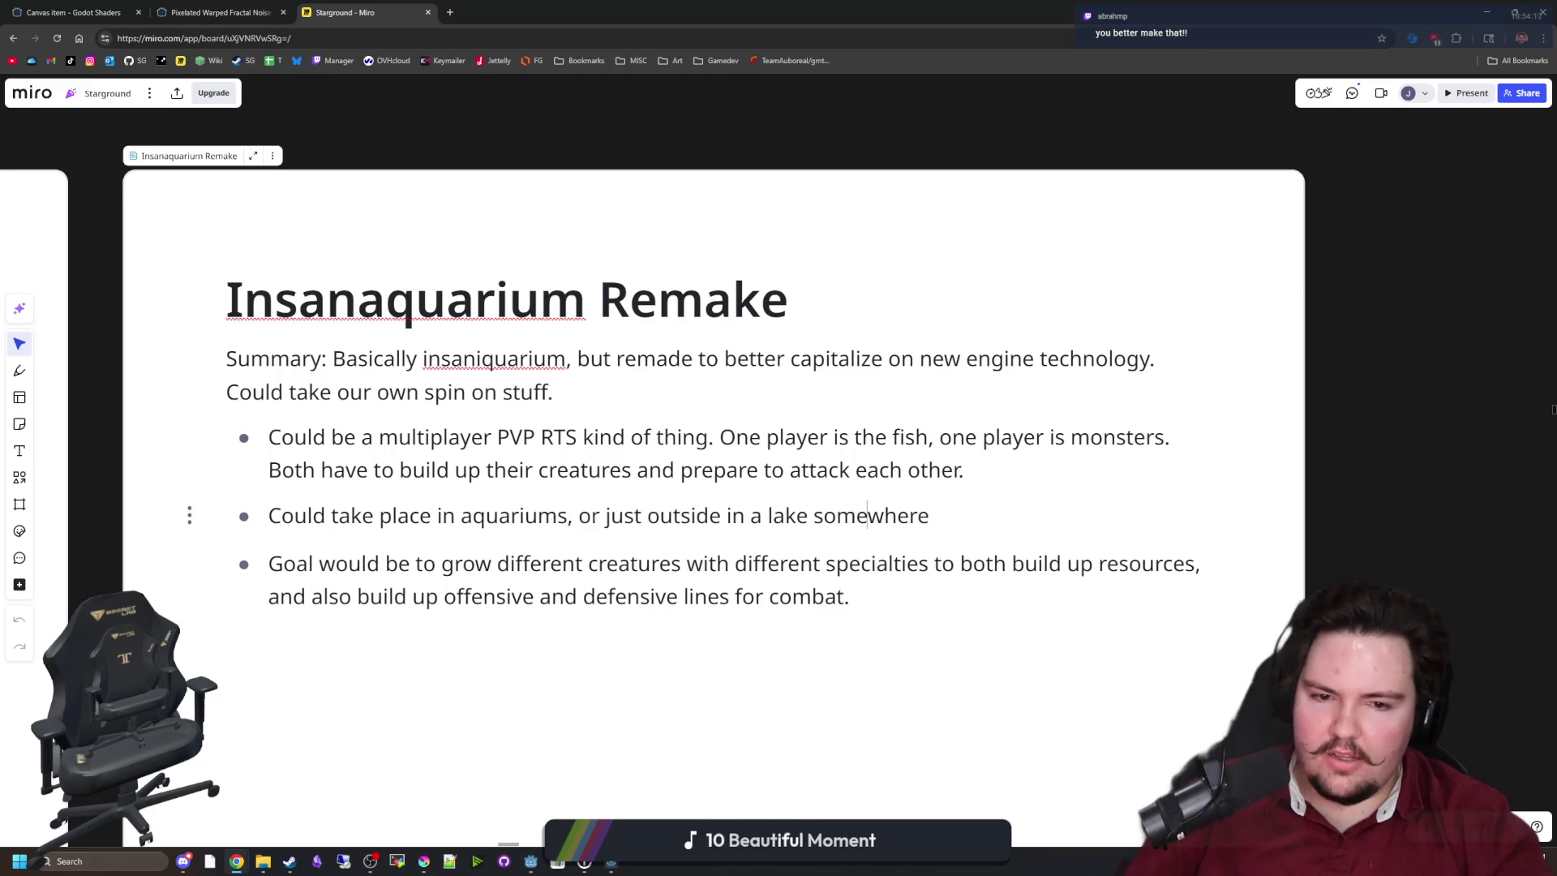
pyautogui.moveTo(361, 563); pyautogui.dragTo(1008, 563)
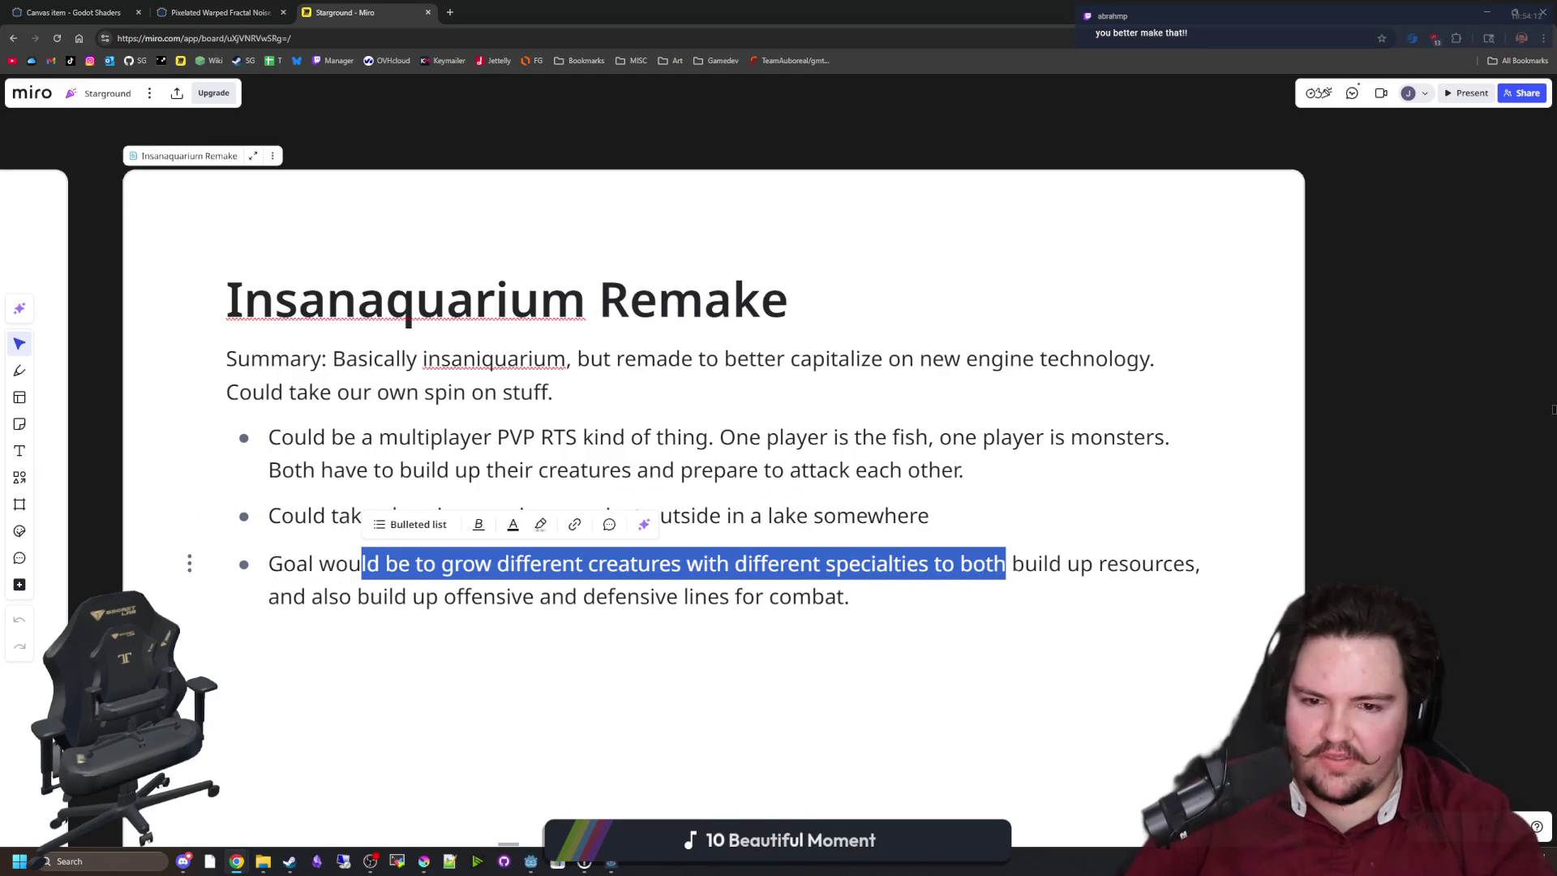
pyautogui.click(1012, 564)
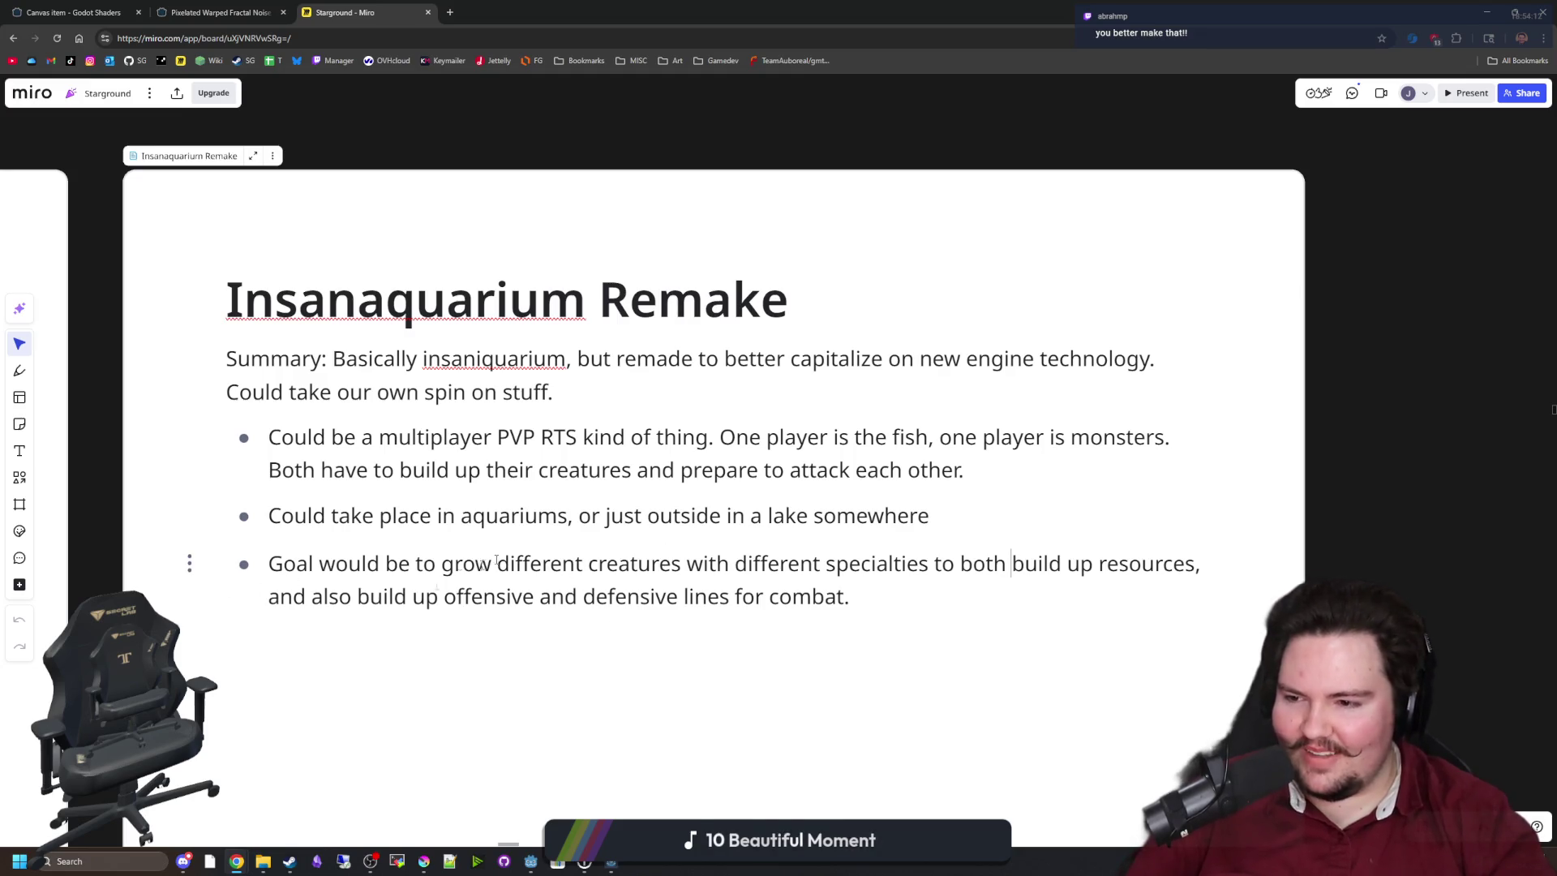
pyautogui.moveTo(289, 861)
pyautogui.click(299, 811)
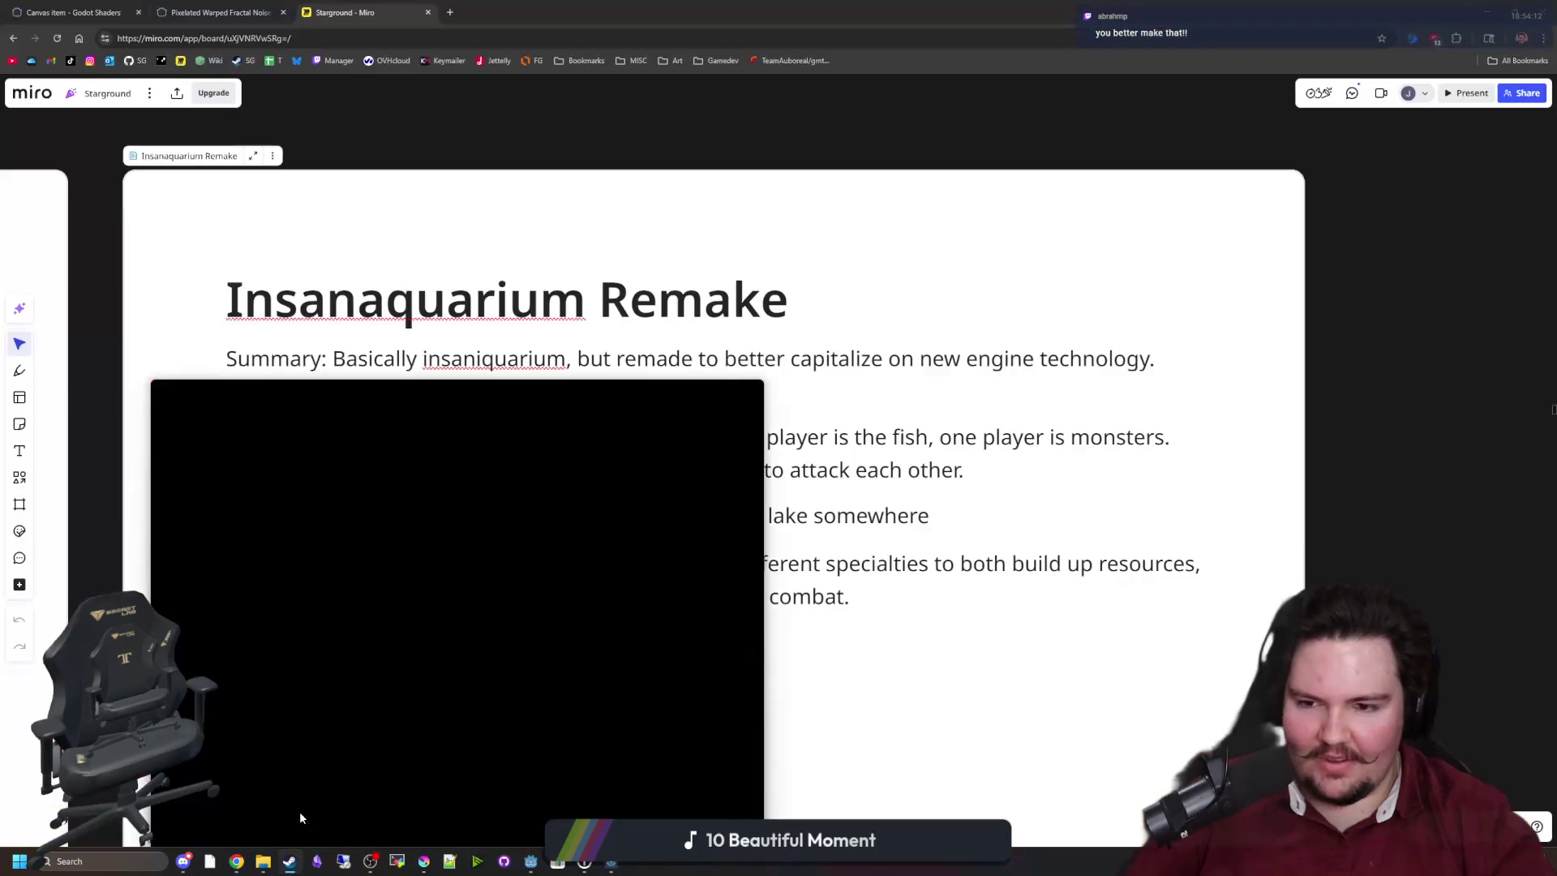
# Search the library for 'total', open Total Annihilation's store page, and view screenshot 2 full size.
pyautogui.moveTo(512, 412)
pyautogui.mouseDown()
pyautogui.moveTo(591, 373)
pyautogui.moveTo(762, 2)
pyautogui.mouseUp()
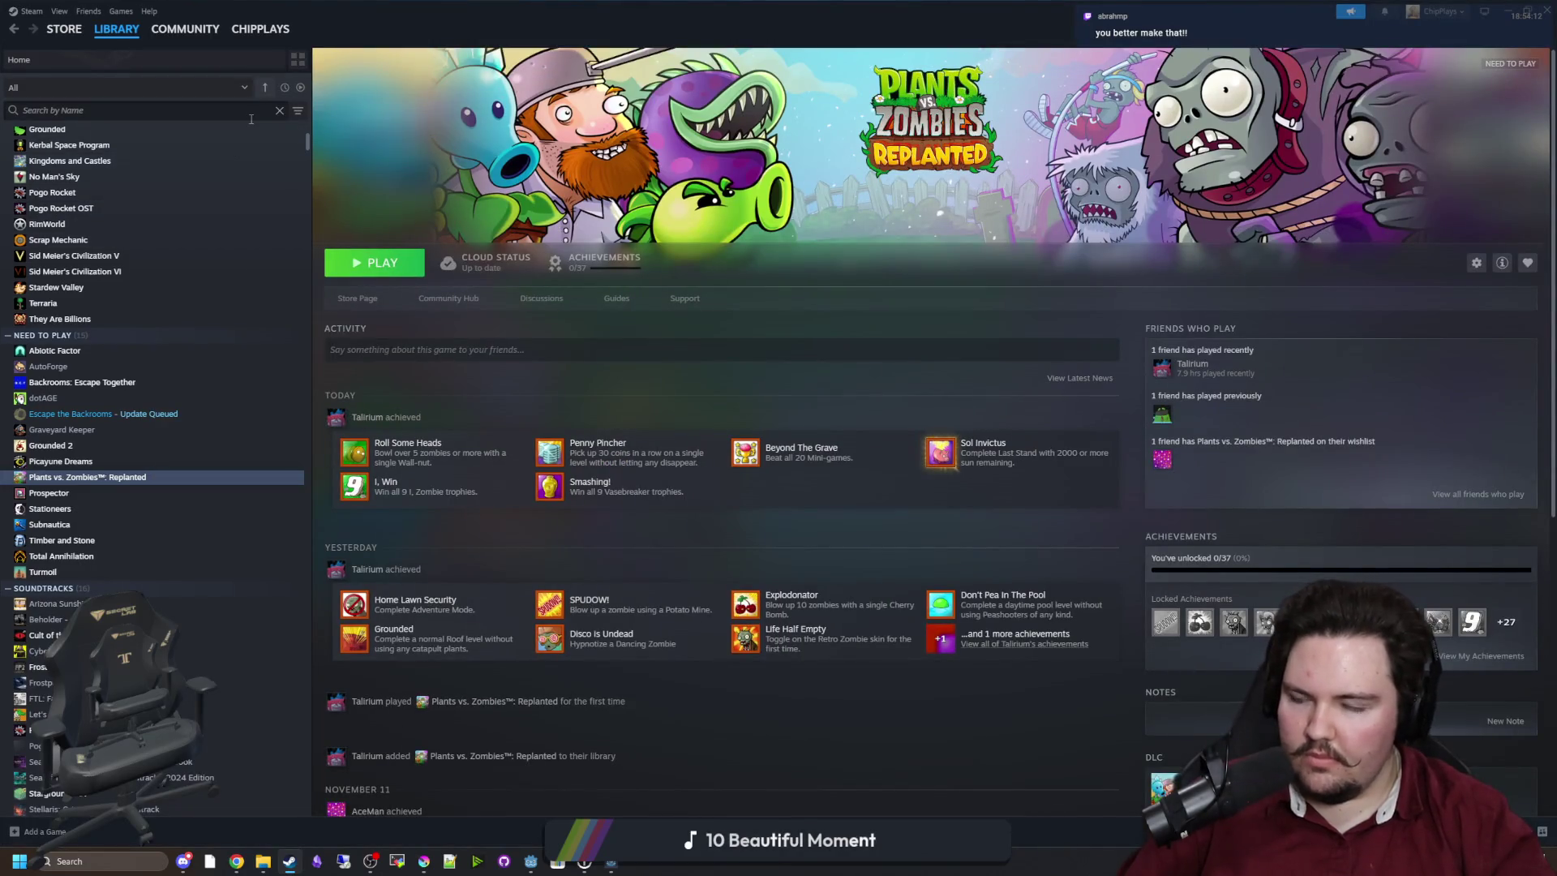
pyautogui.click(251, 119)
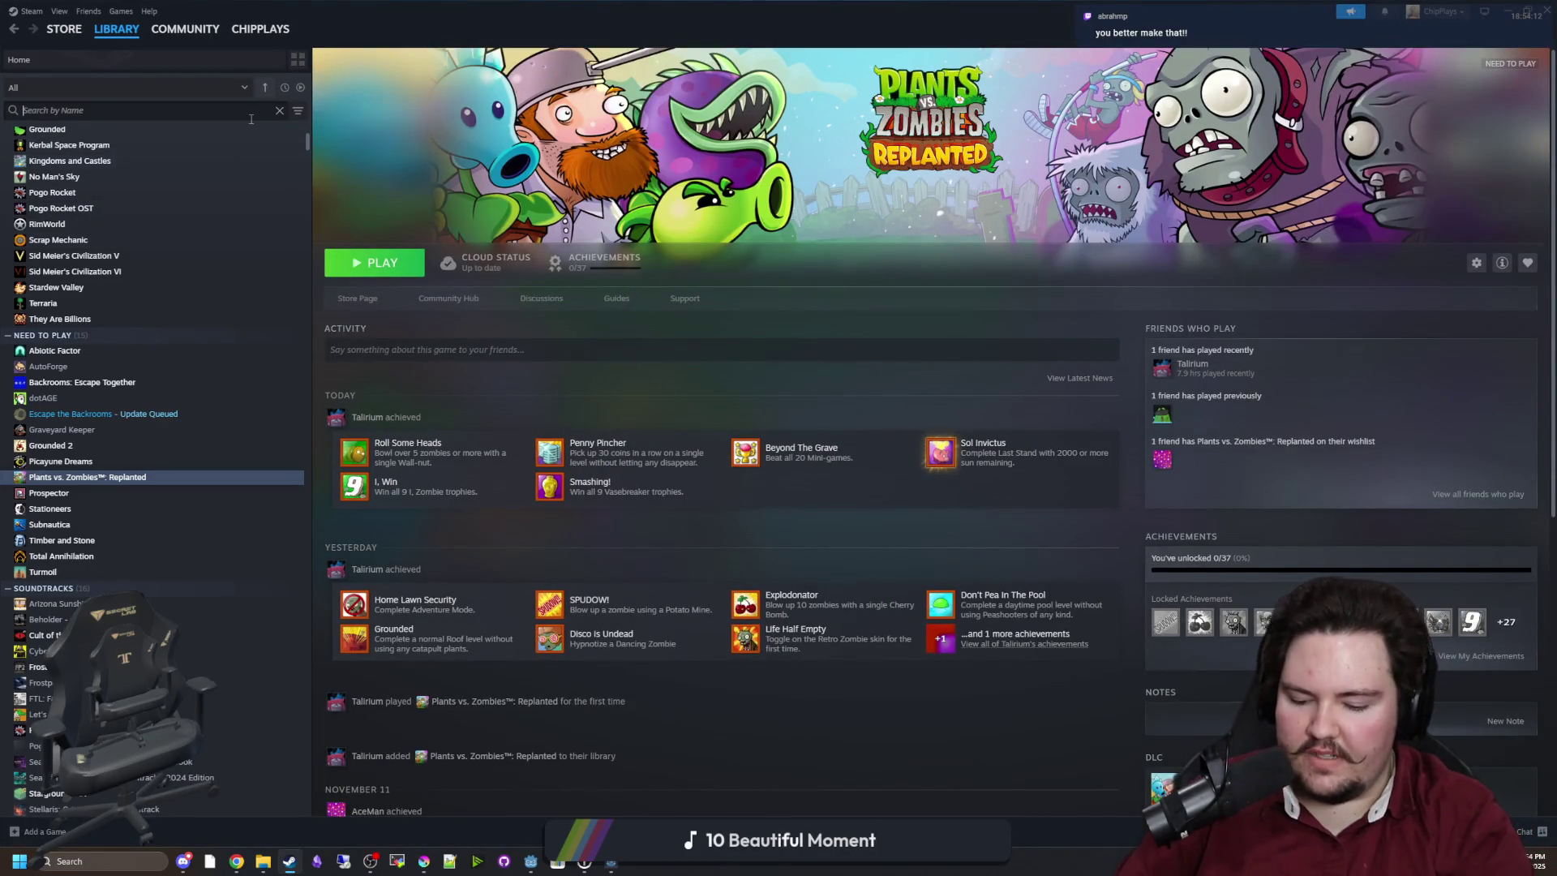
pyautogui.write('total')
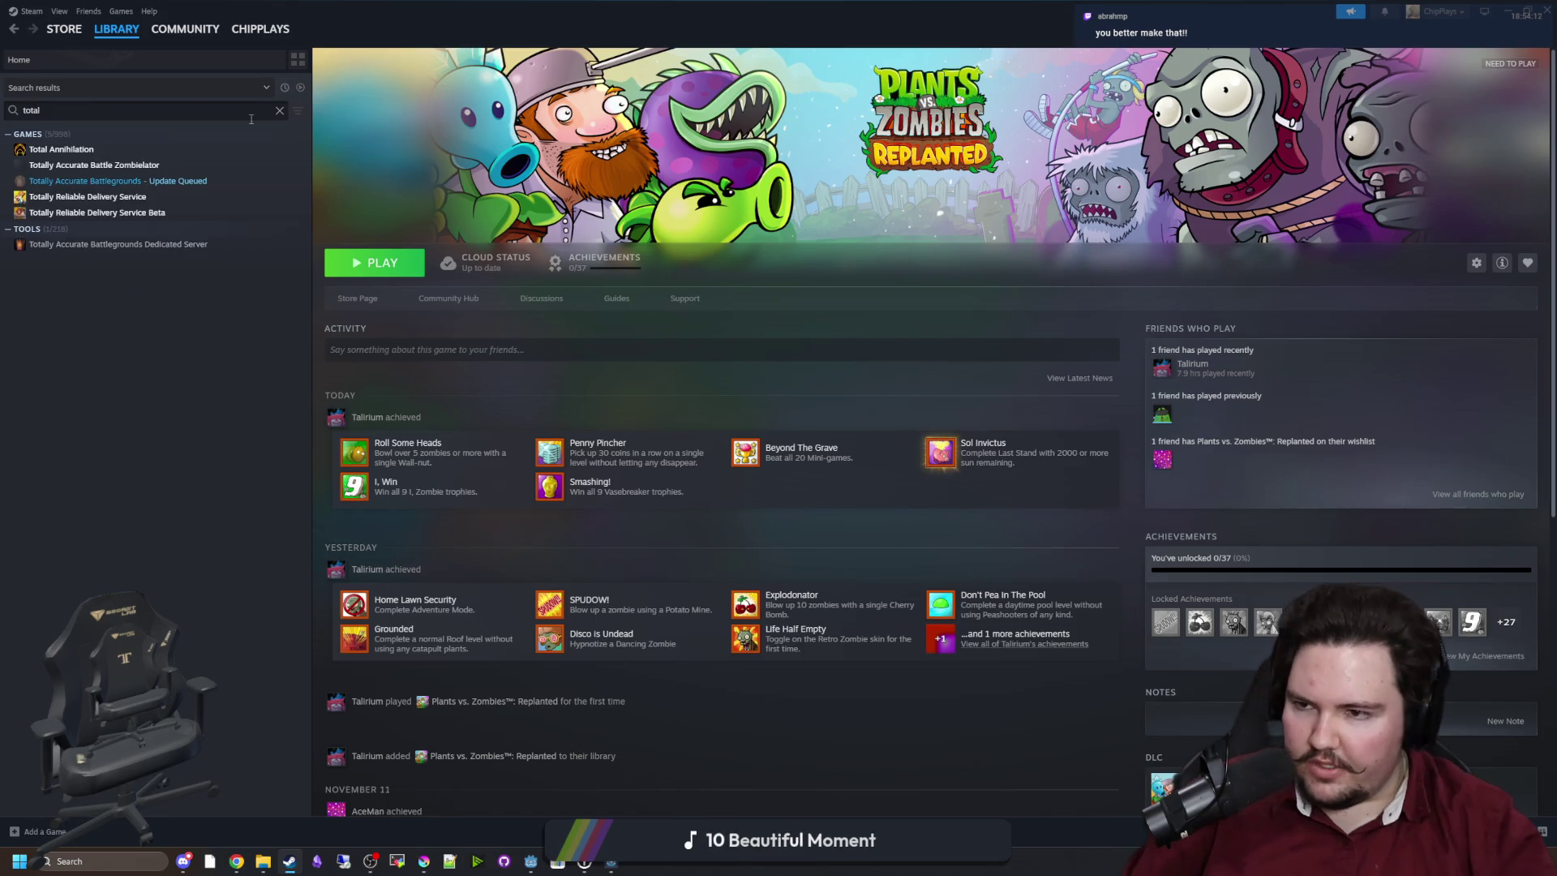
pyautogui.click(106, 149)
pyautogui.click(341, 300)
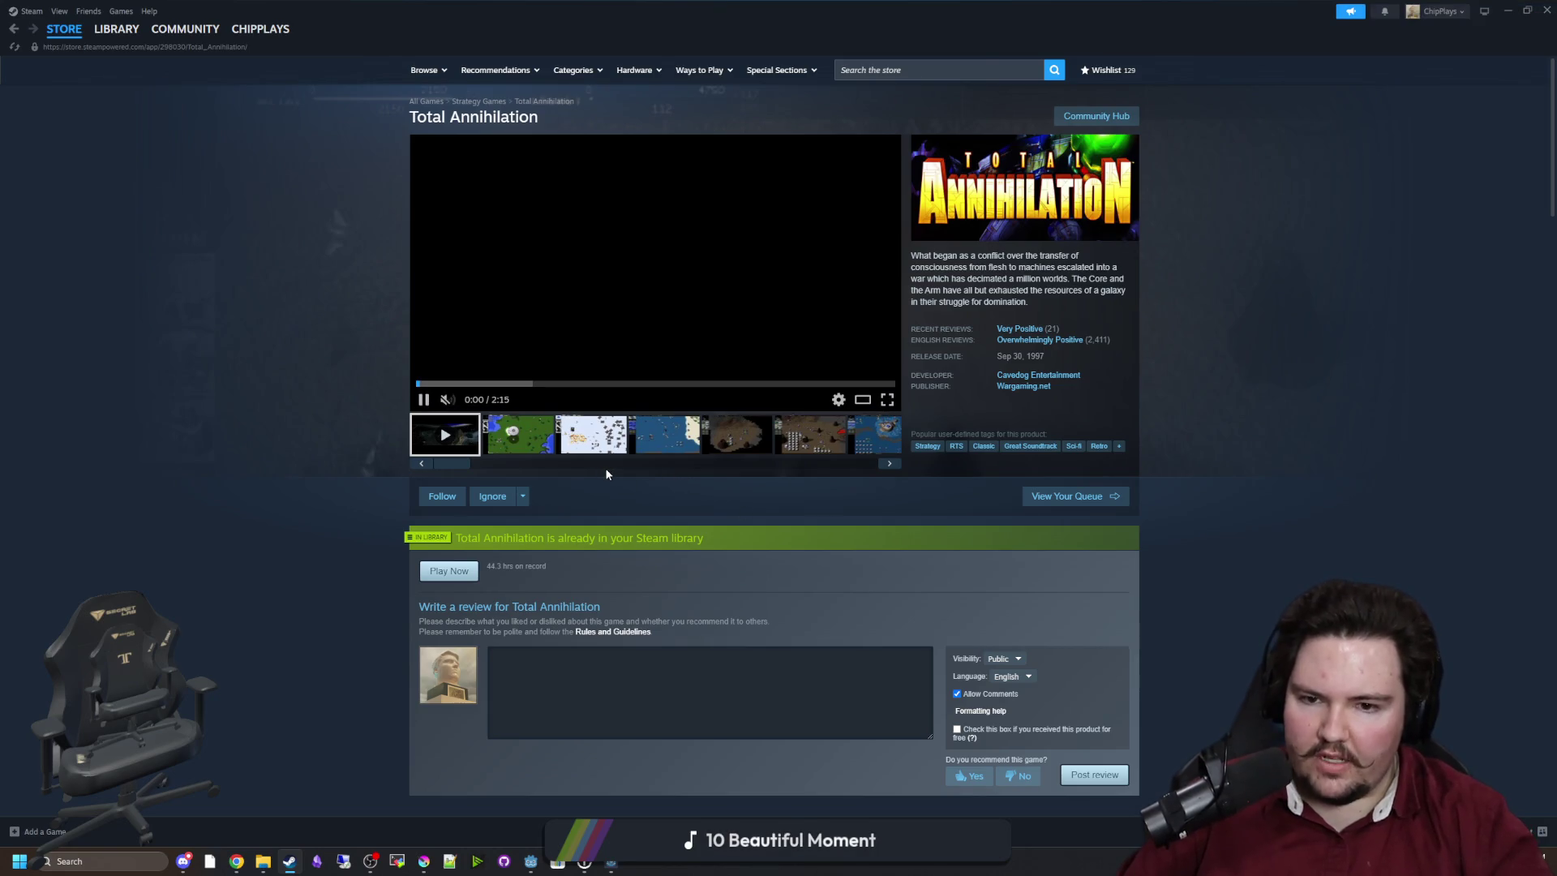
pyautogui.click(526, 454)
pyautogui.click(525, 454)
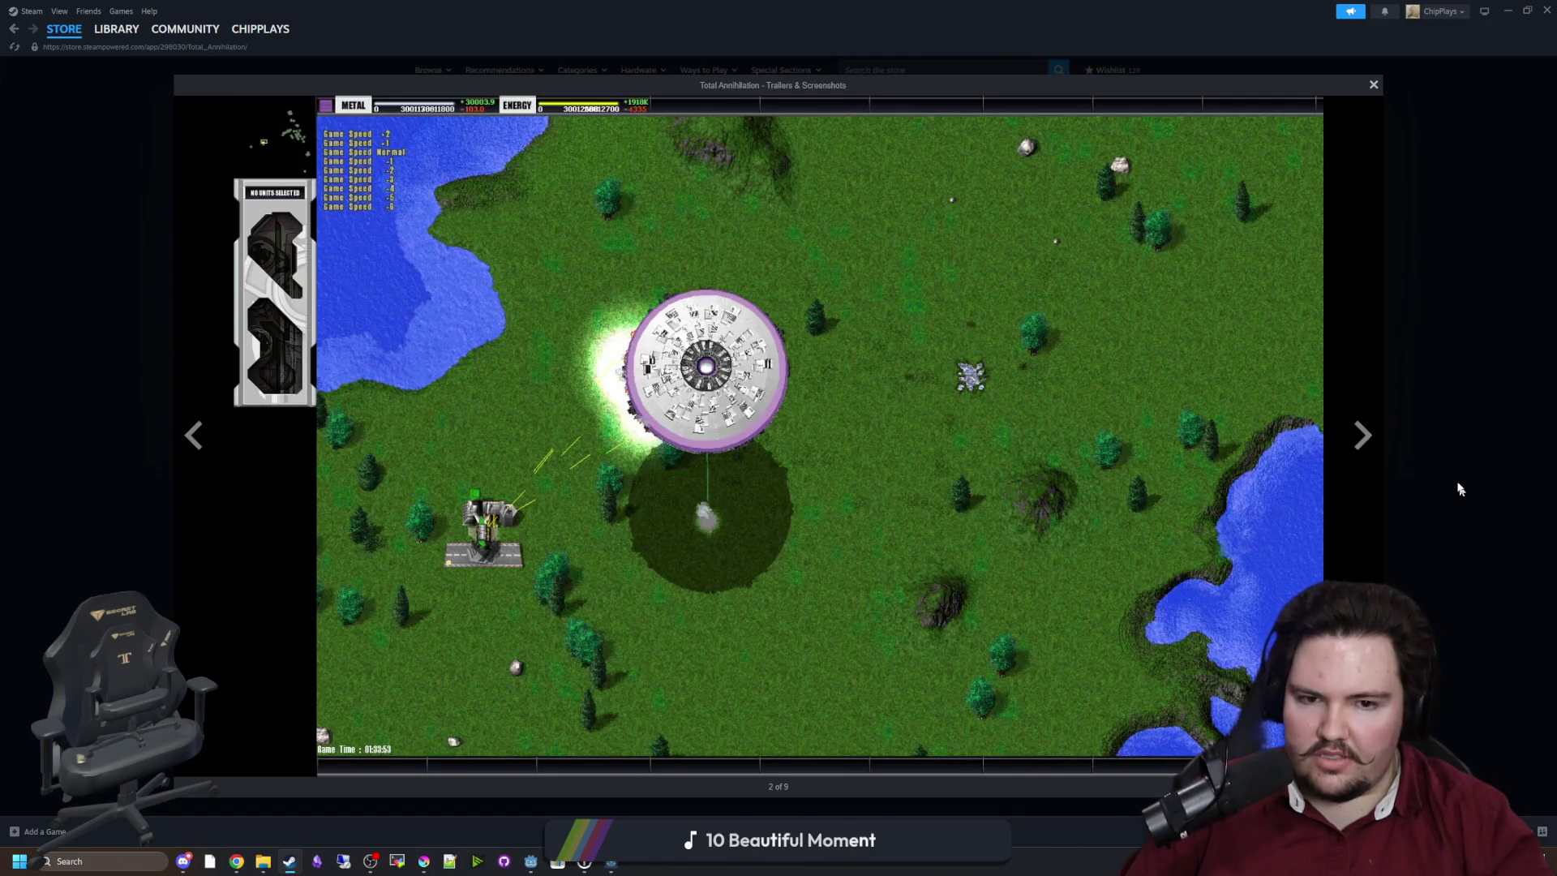
# Flip through screenshots 3 to 9 and the title art, then exit the full-size viewer.
pyautogui.click(1362, 435)
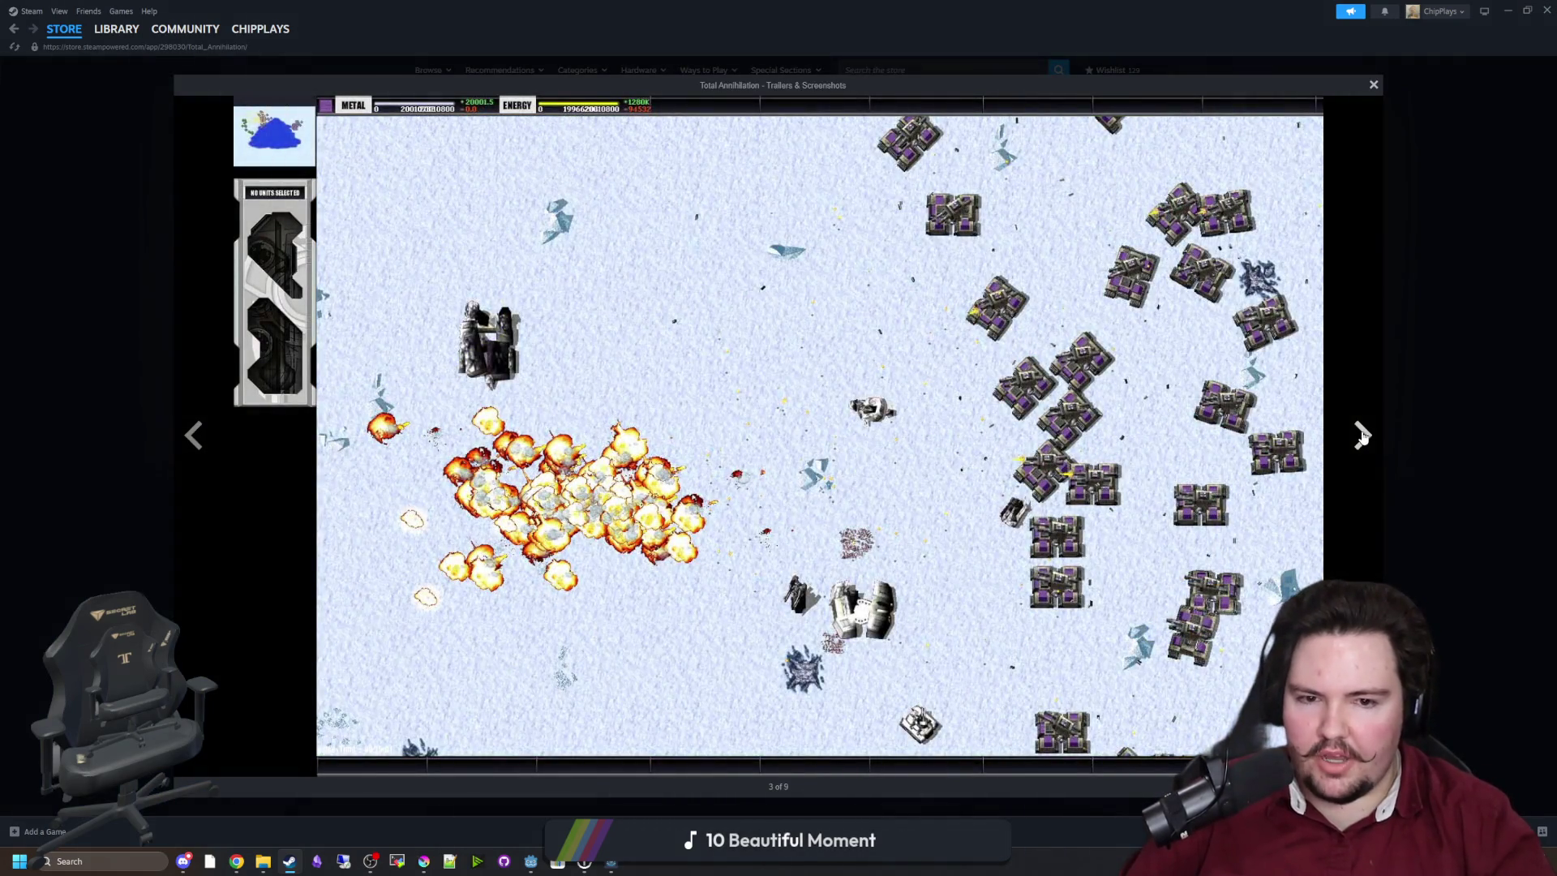
pyautogui.click(1362, 436)
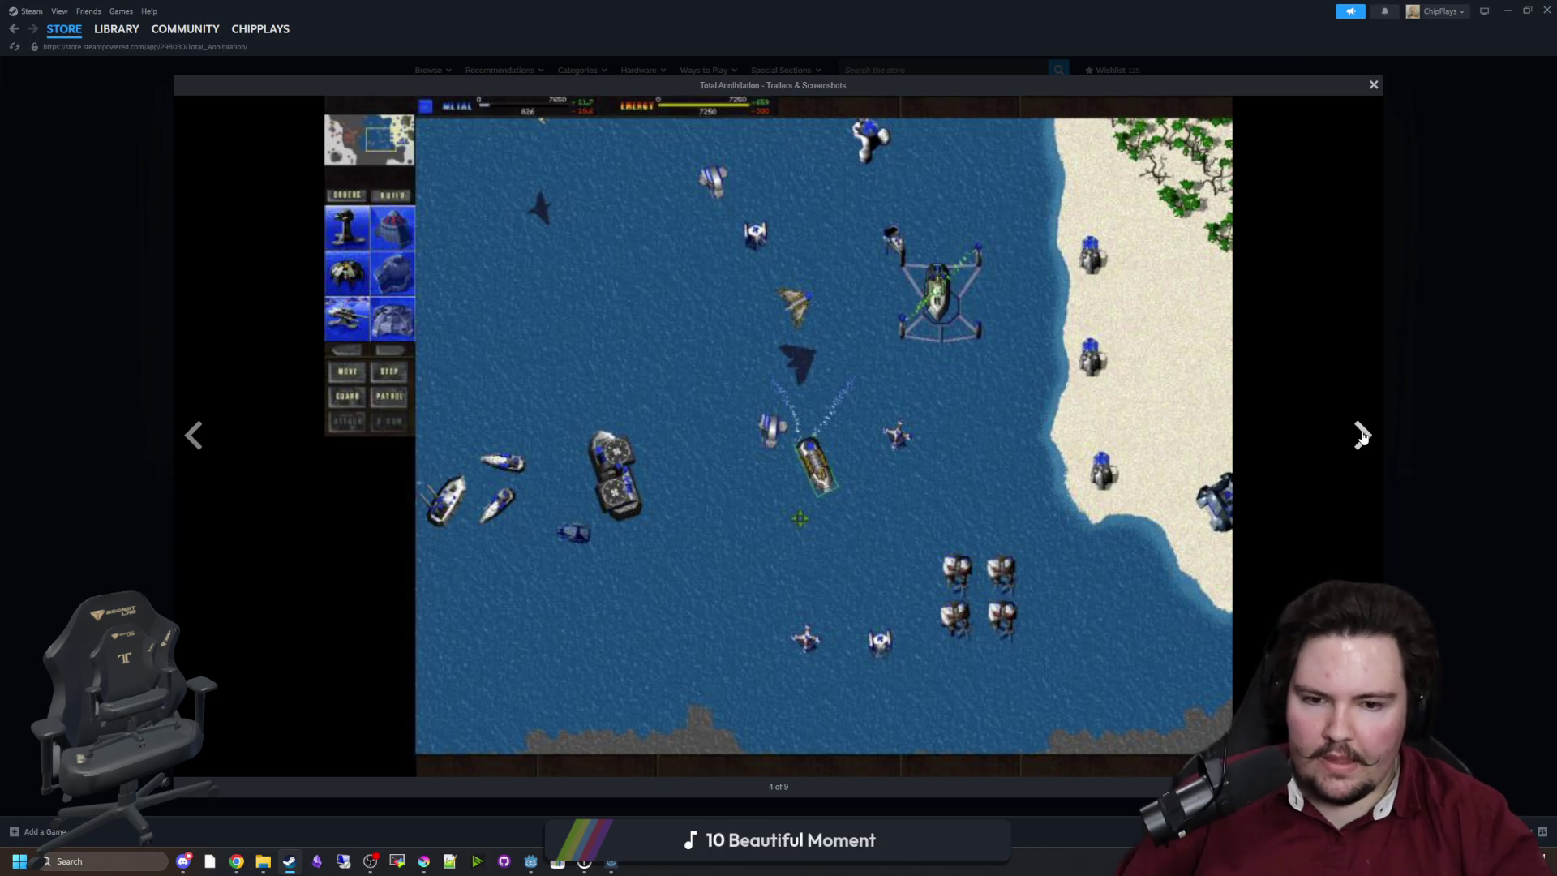
pyautogui.click(1362, 435)
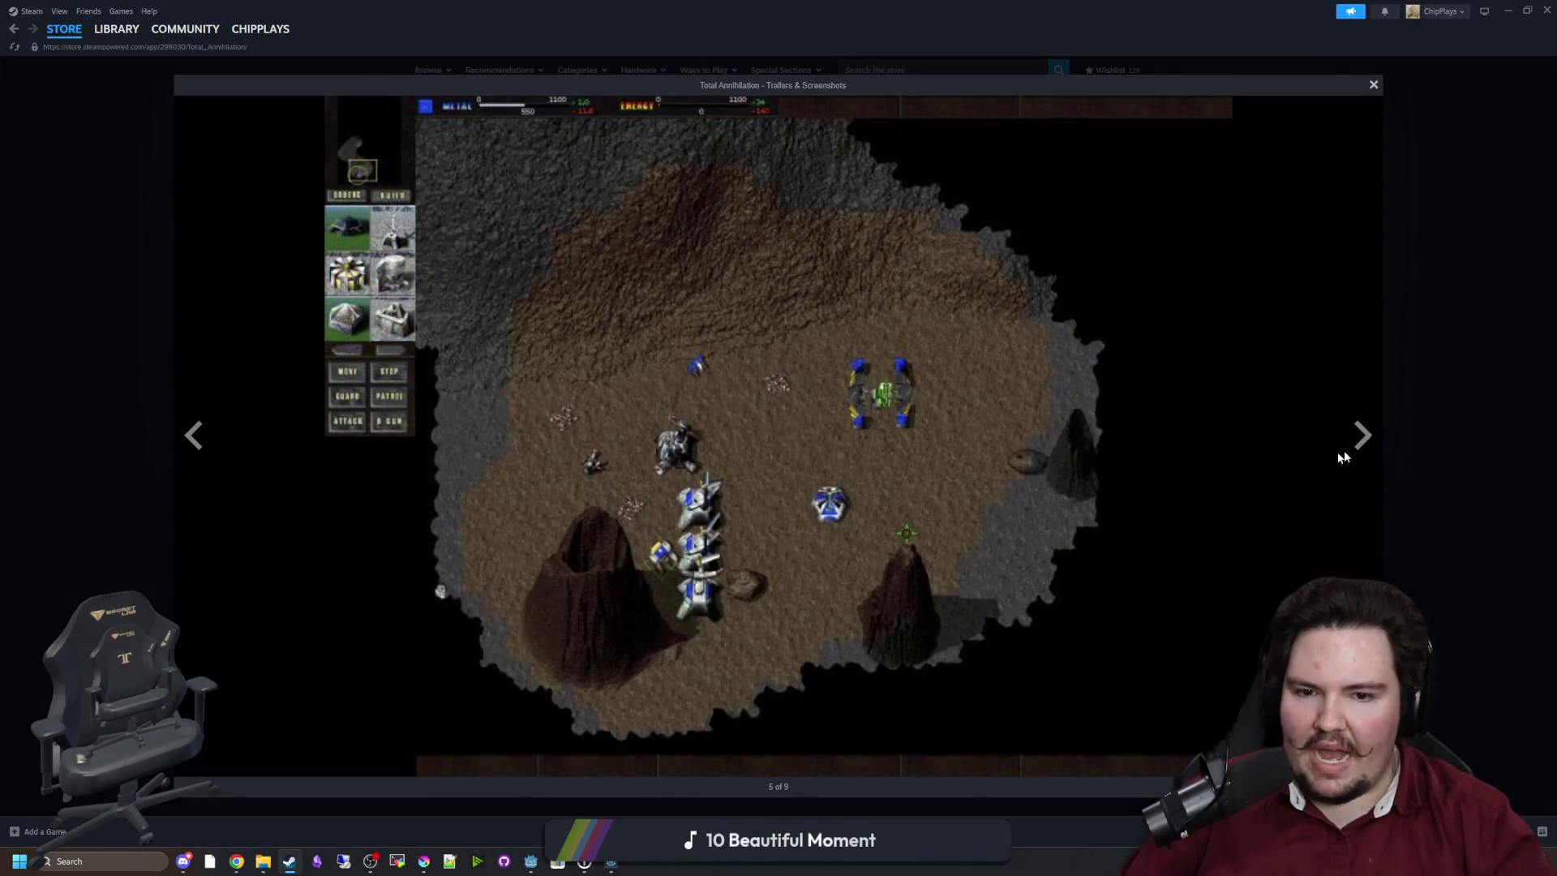
pyautogui.click(1367, 438)
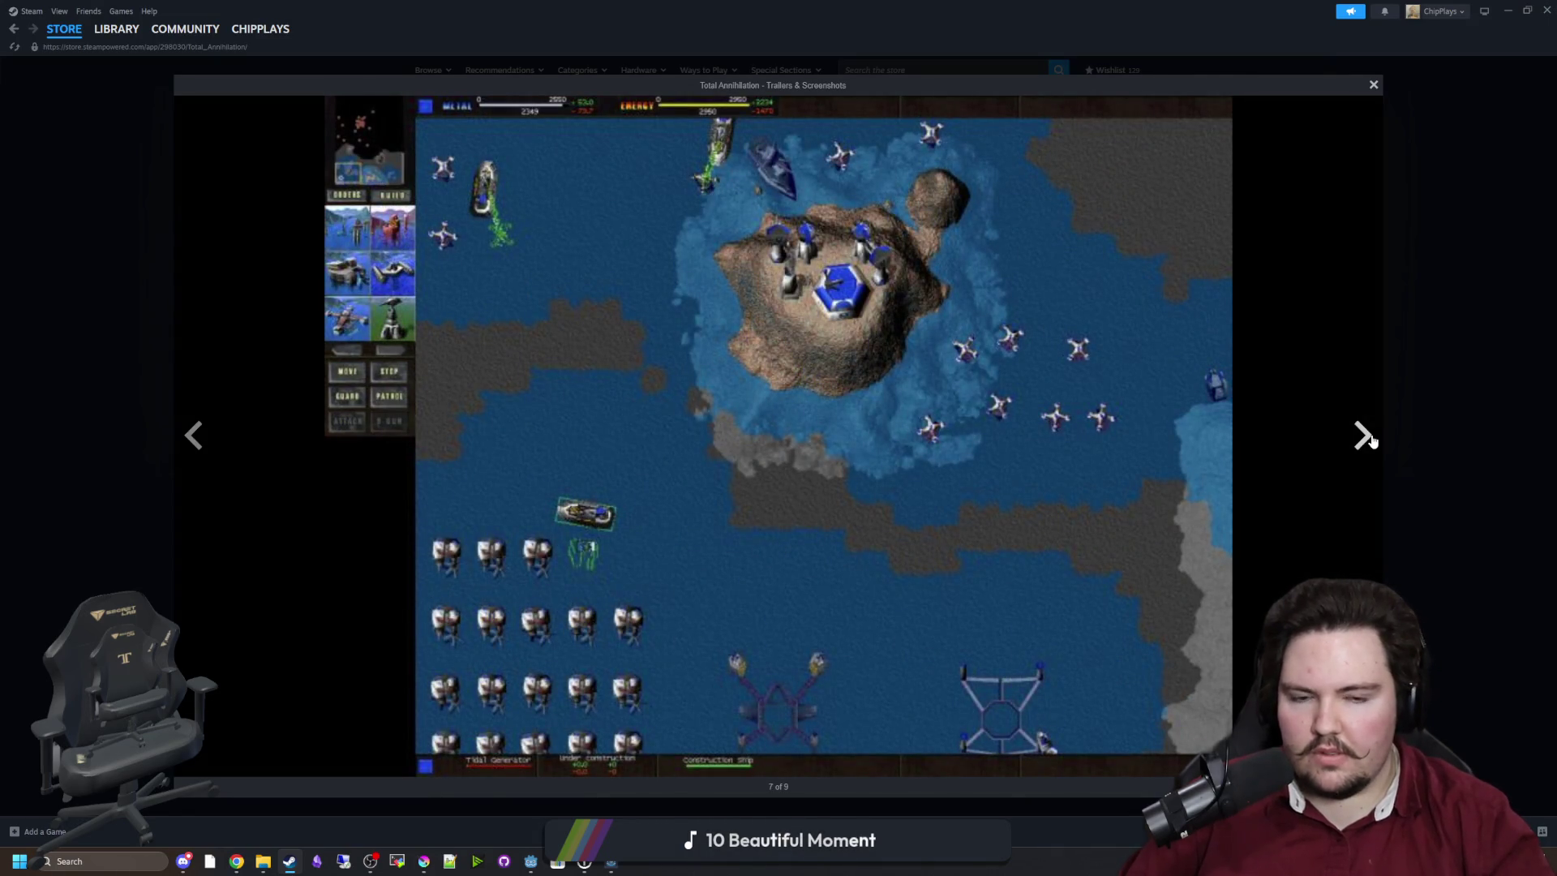
pyautogui.click(1369, 438)
pyautogui.click(1369, 438)
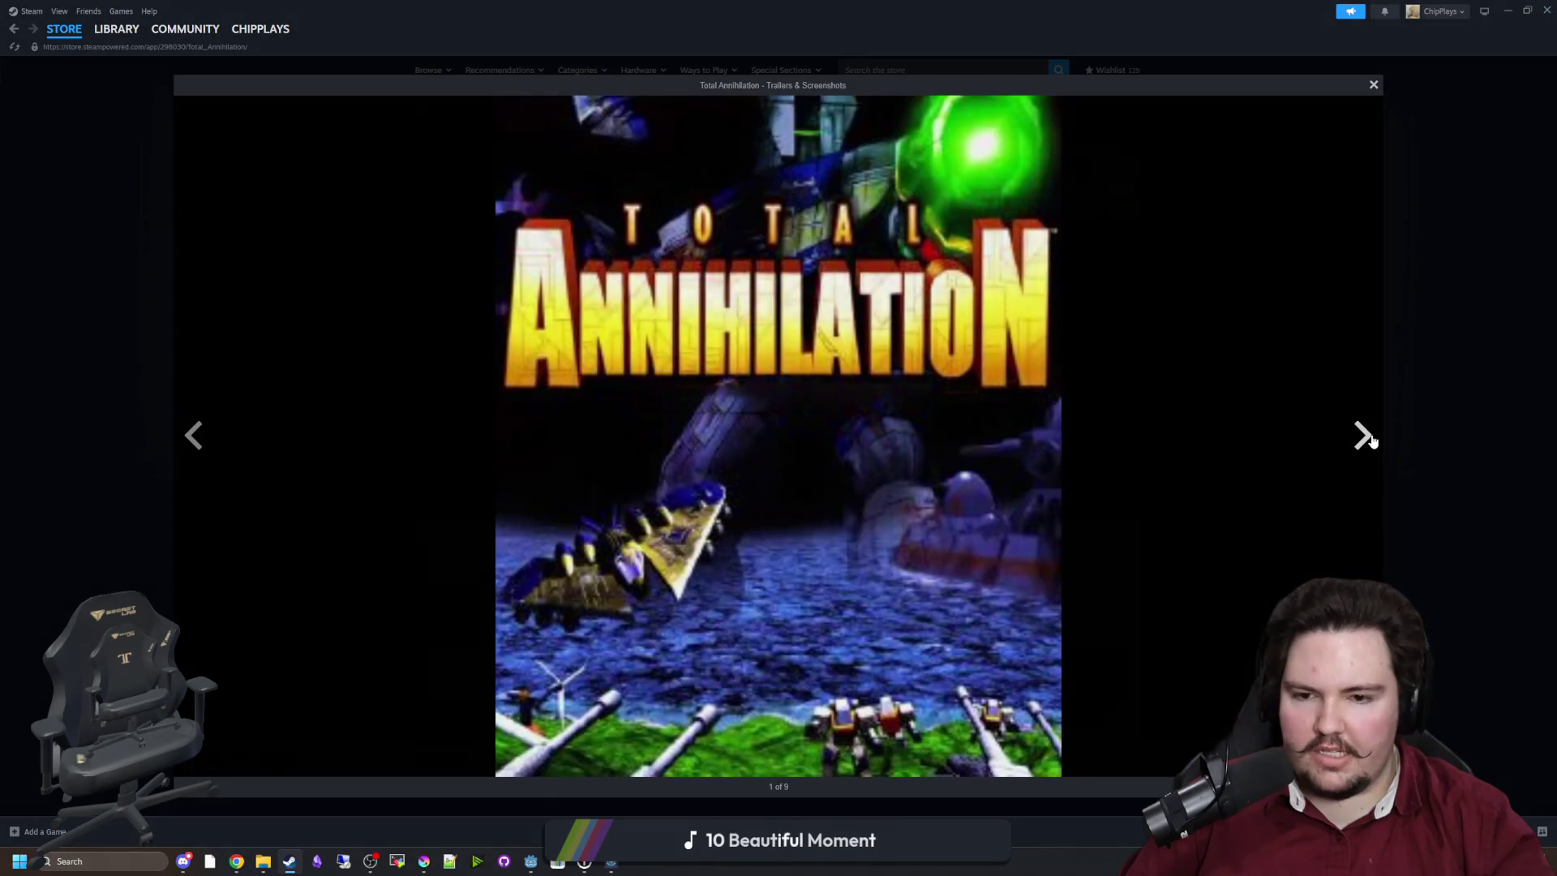
pyautogui.click(1371, 438)
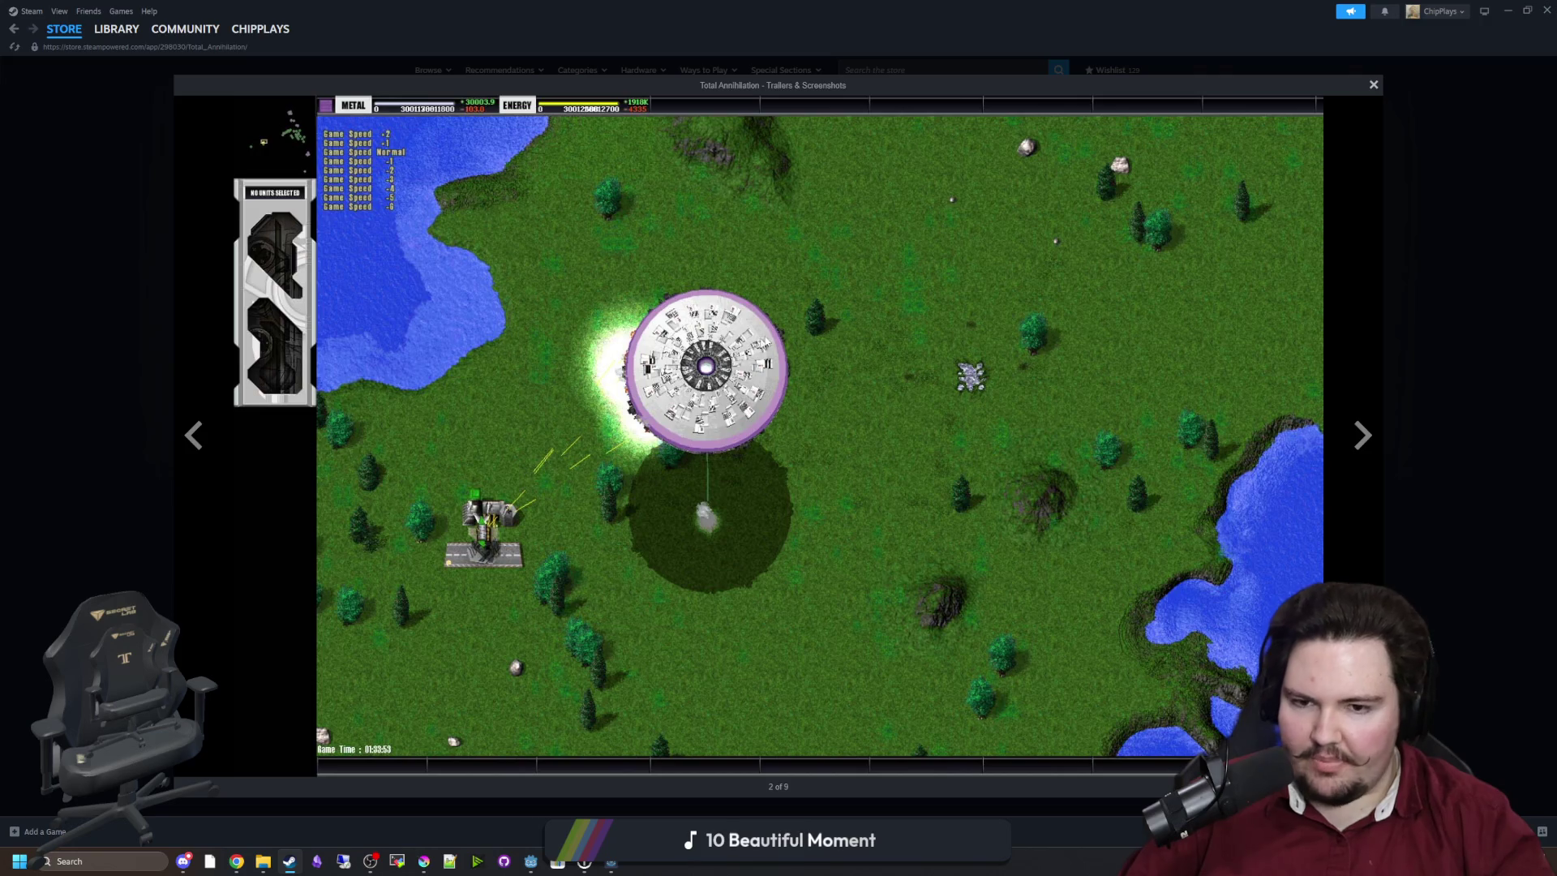
pyautogui.press('Escape')
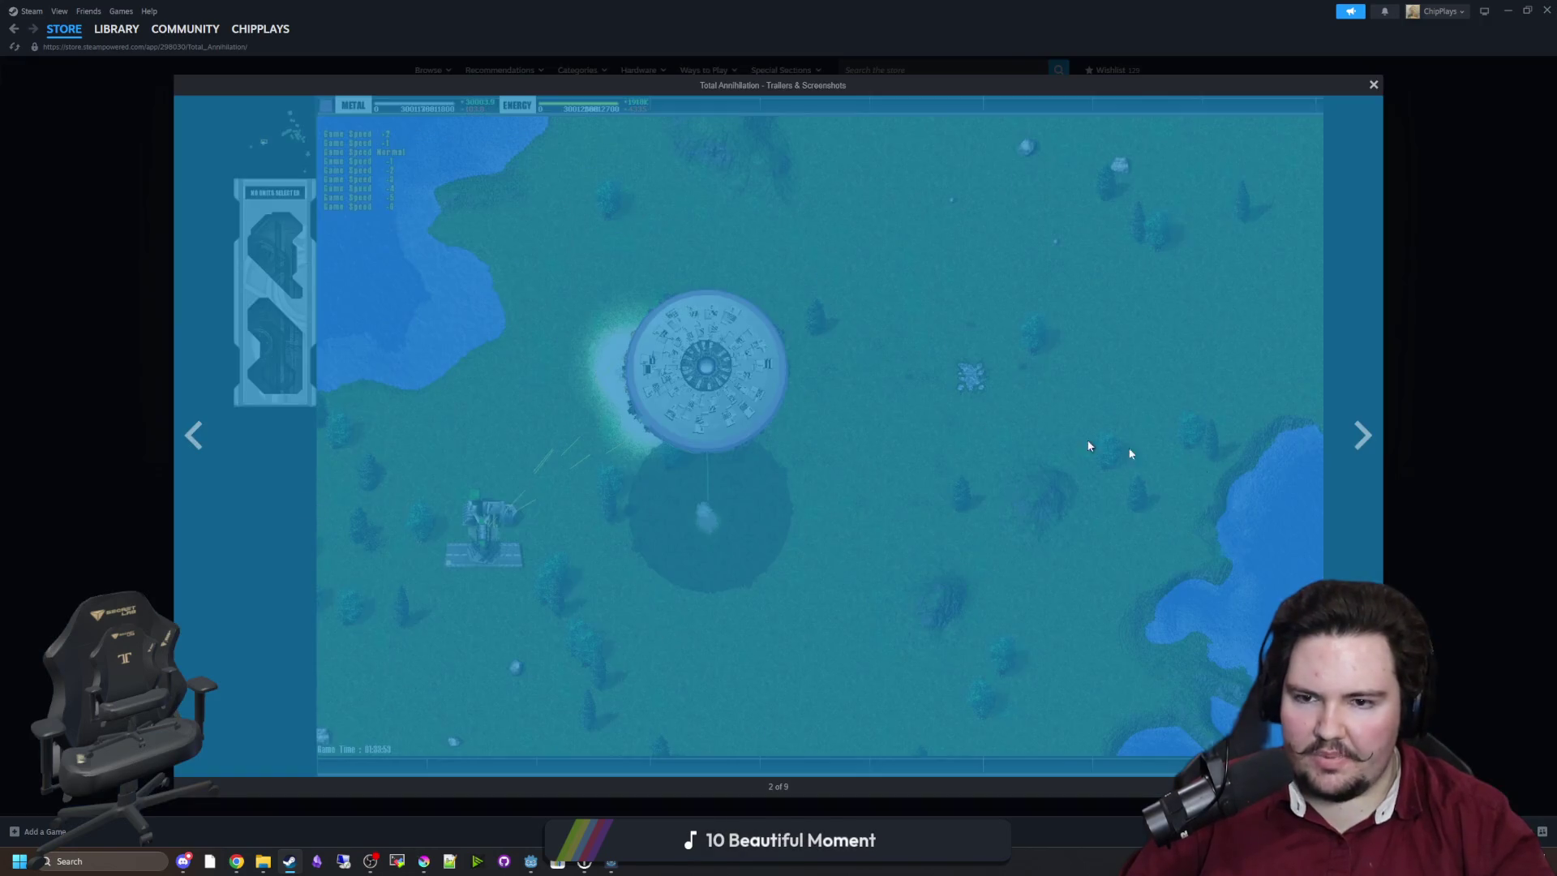
# Step through the snow battle, naval, cave map, mission and cover art screenshots, then close the viewer.
pyautogui.click(1362, 438)
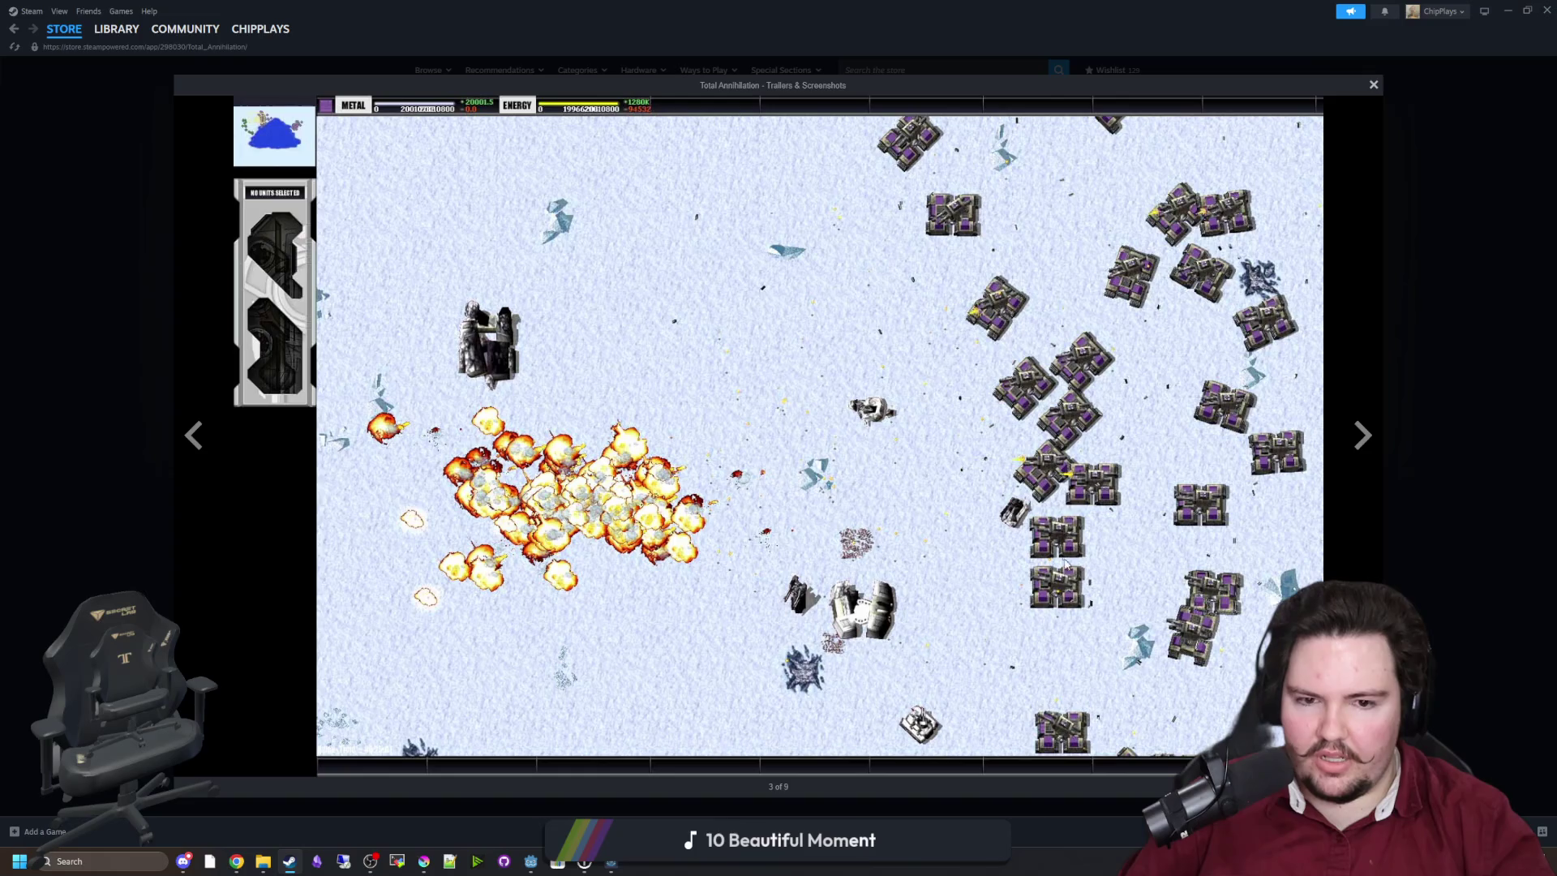
pyautogui.click(1362, 438)
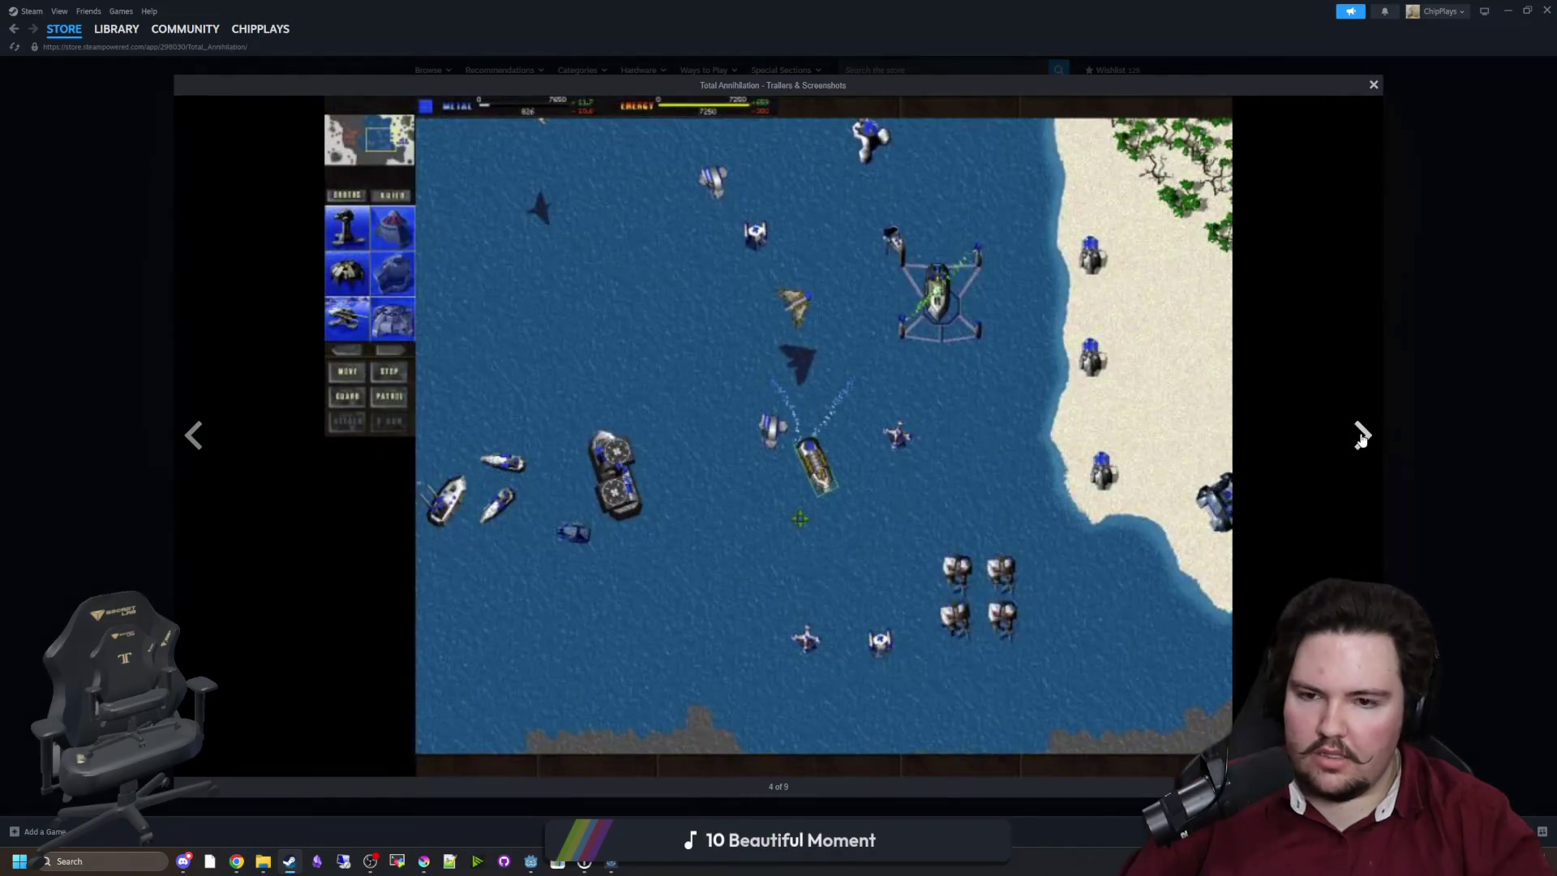
pyautogui.click(207, 434)
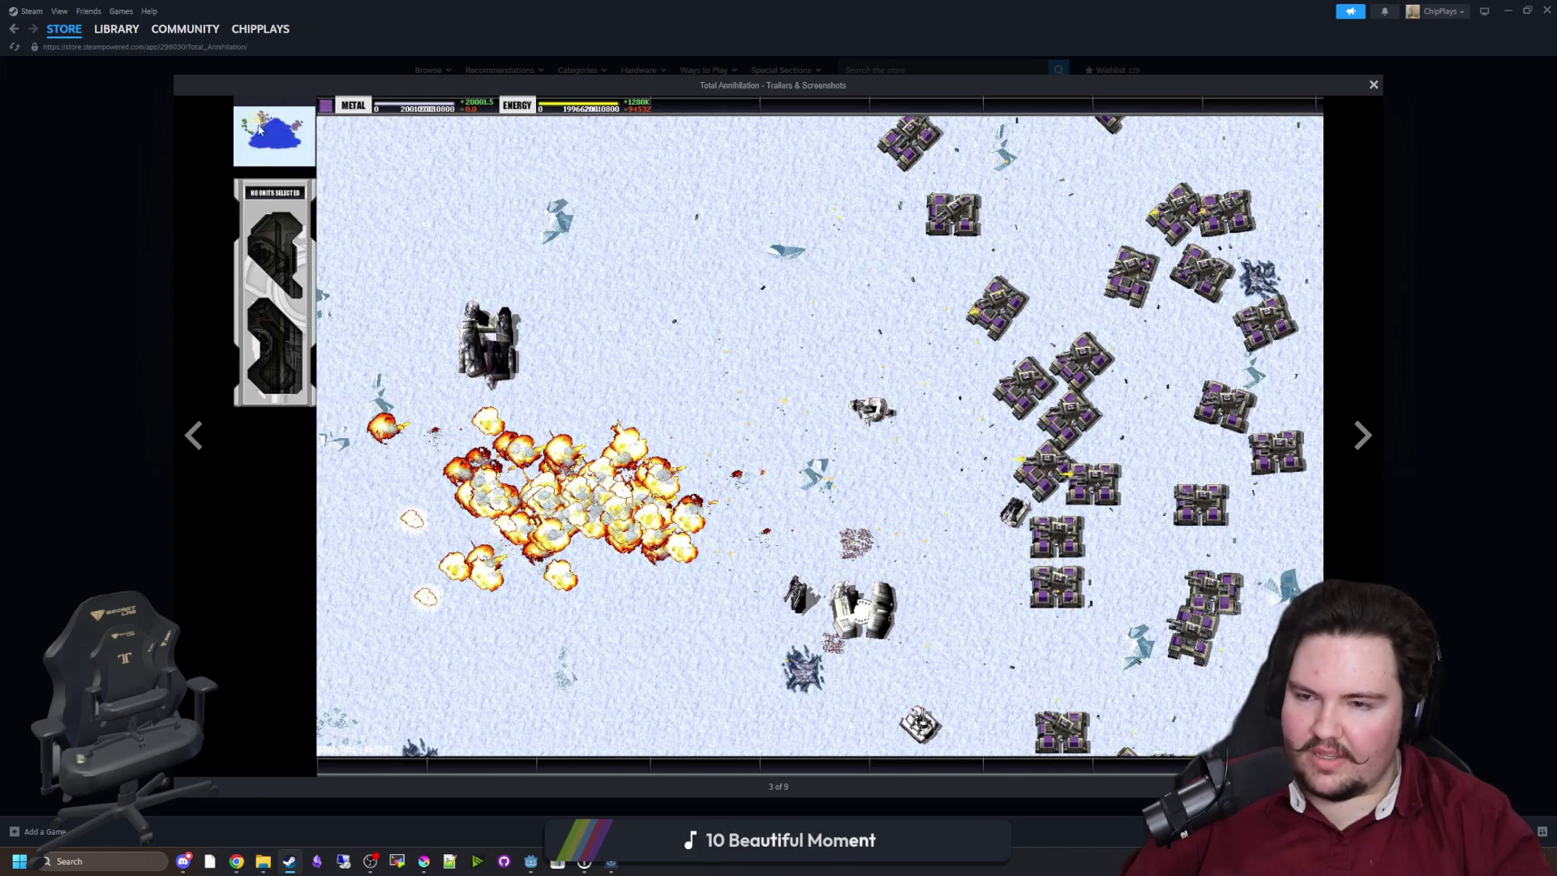
pyautogui.click(1363, 436)
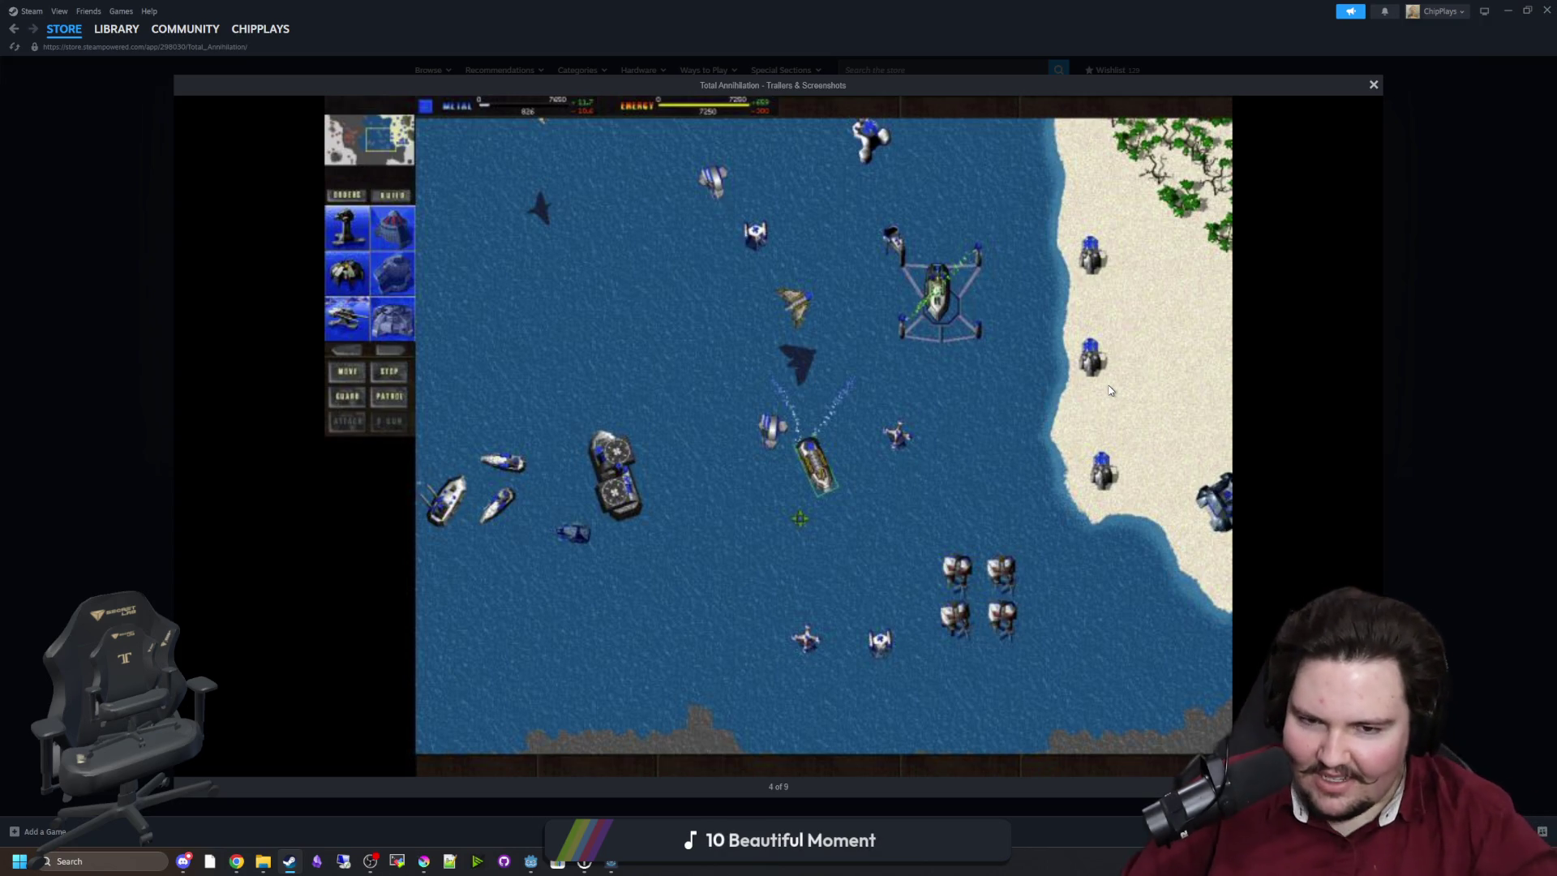
pyautogui.click(1365, 431)
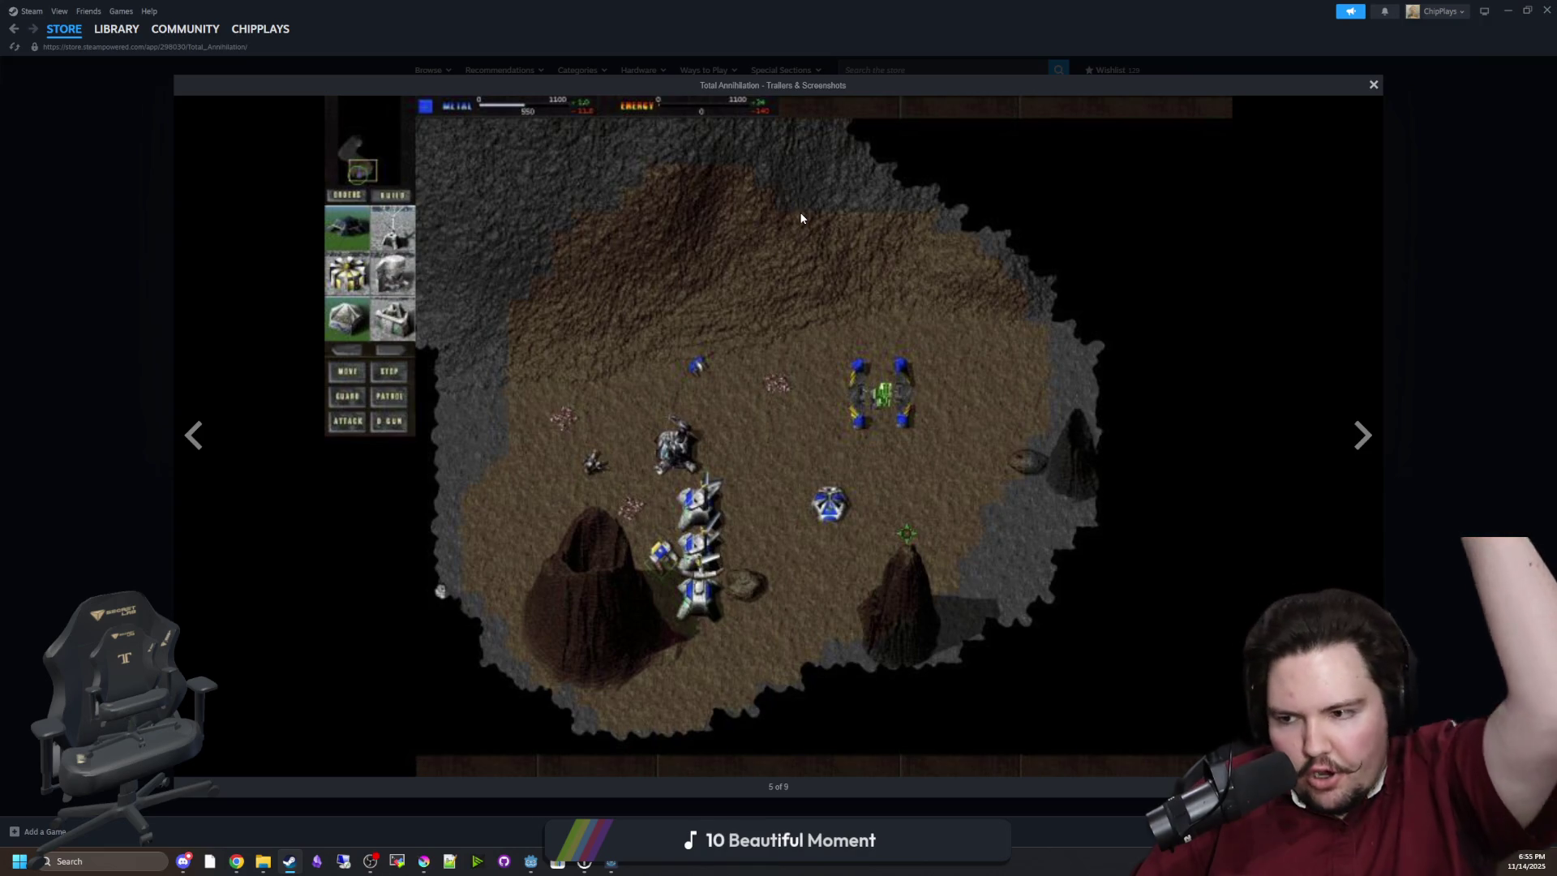
pyautogui.click(1361, 435)
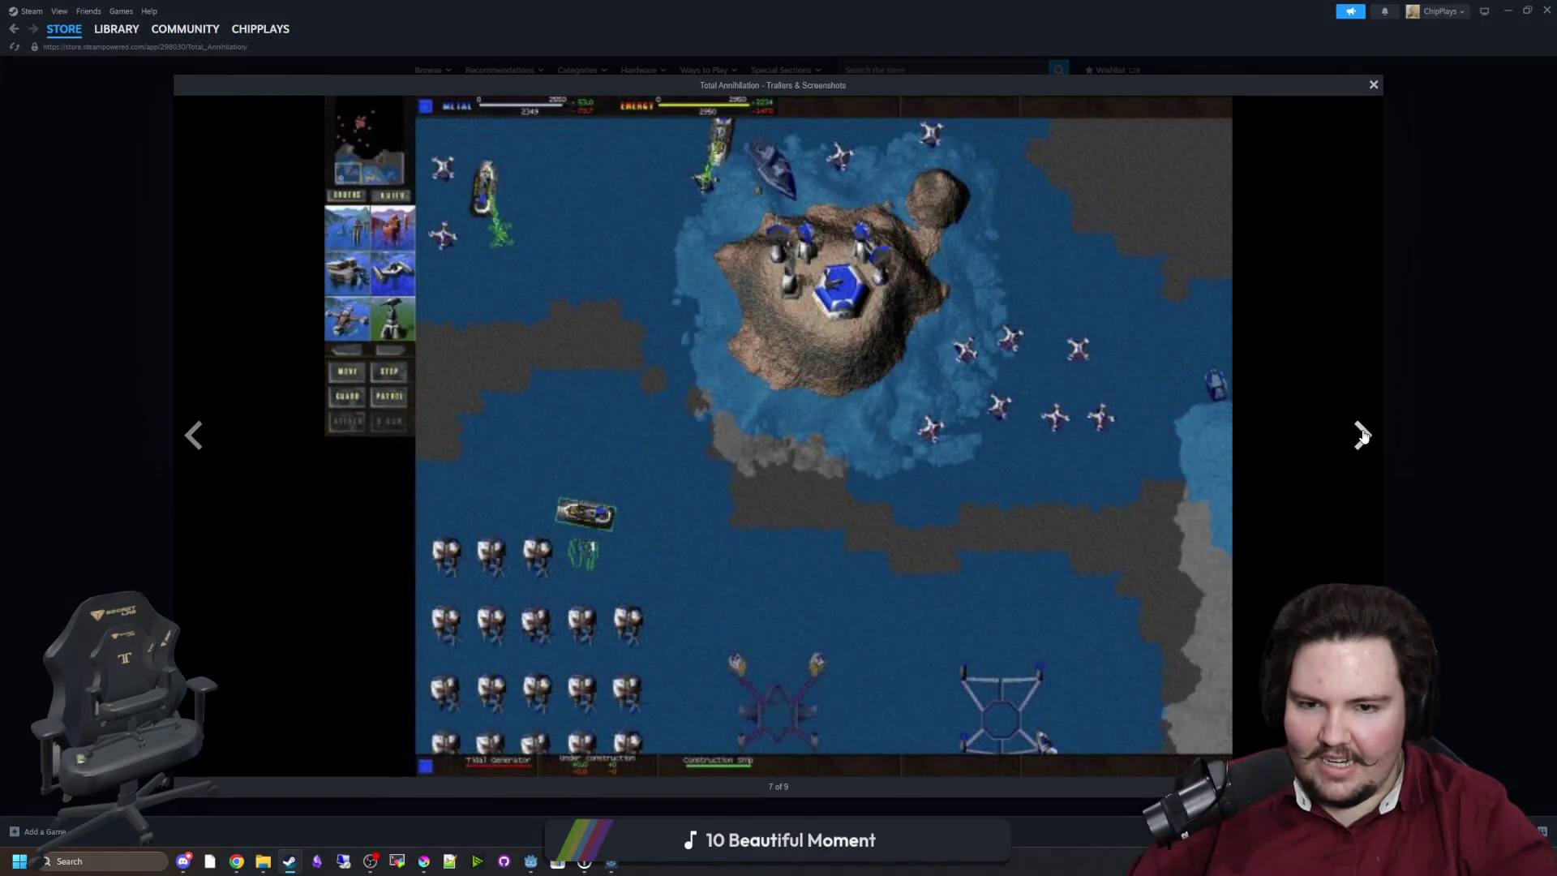
pyautogui.click(1362, 436)
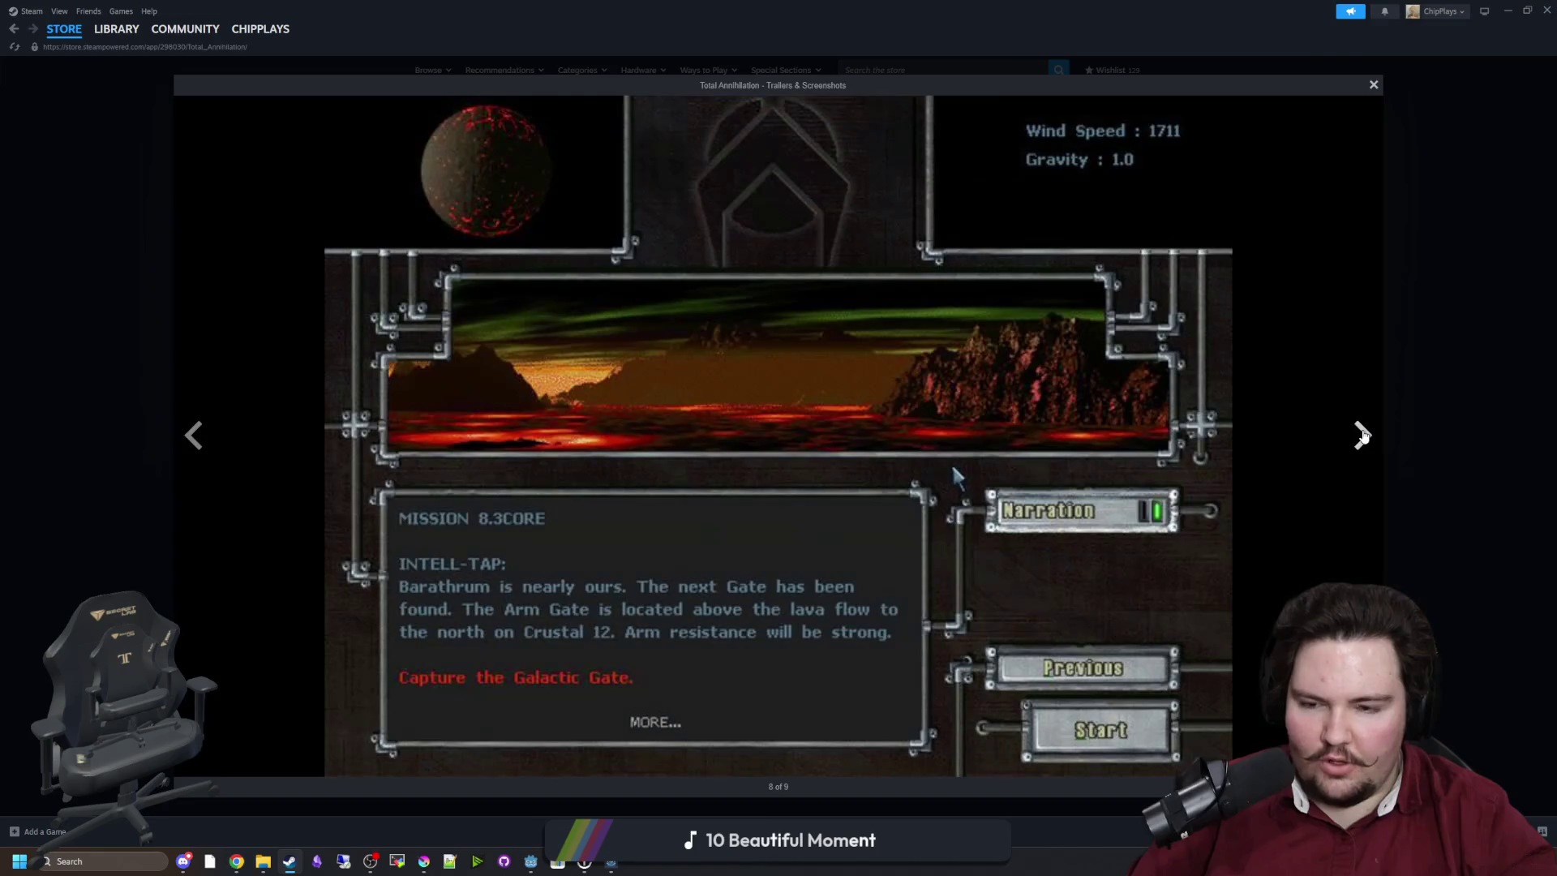
pyautogui.click(1361, 436)
pyautogui.click(1275, 509)
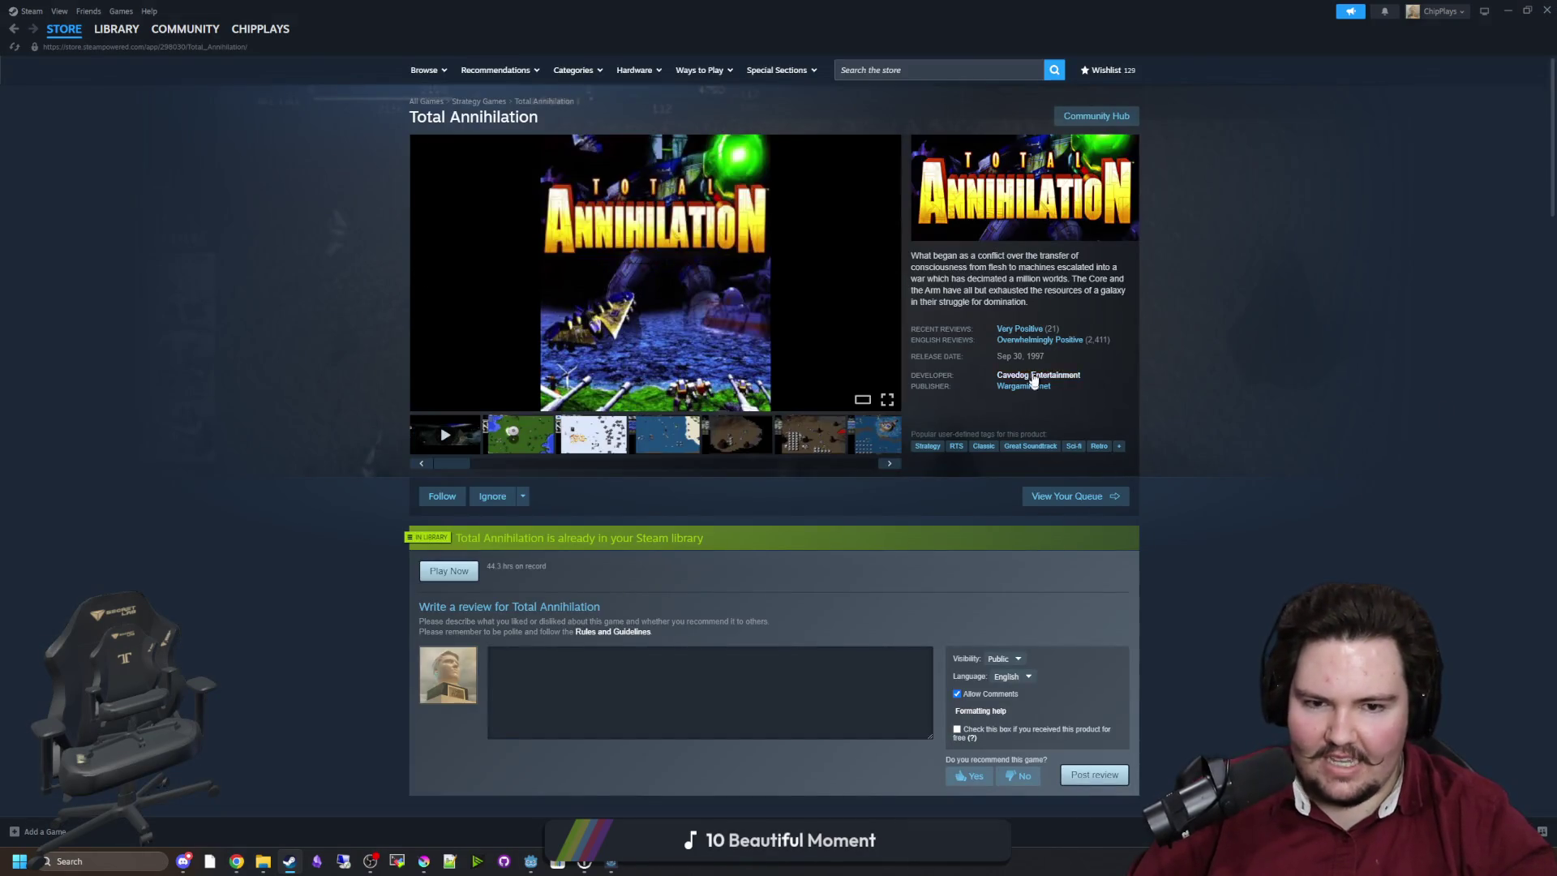
# Reopen the water-map screenshot full size and advance around to the snow battle and ocean naval shots.
pyautogui.click(897, 305)
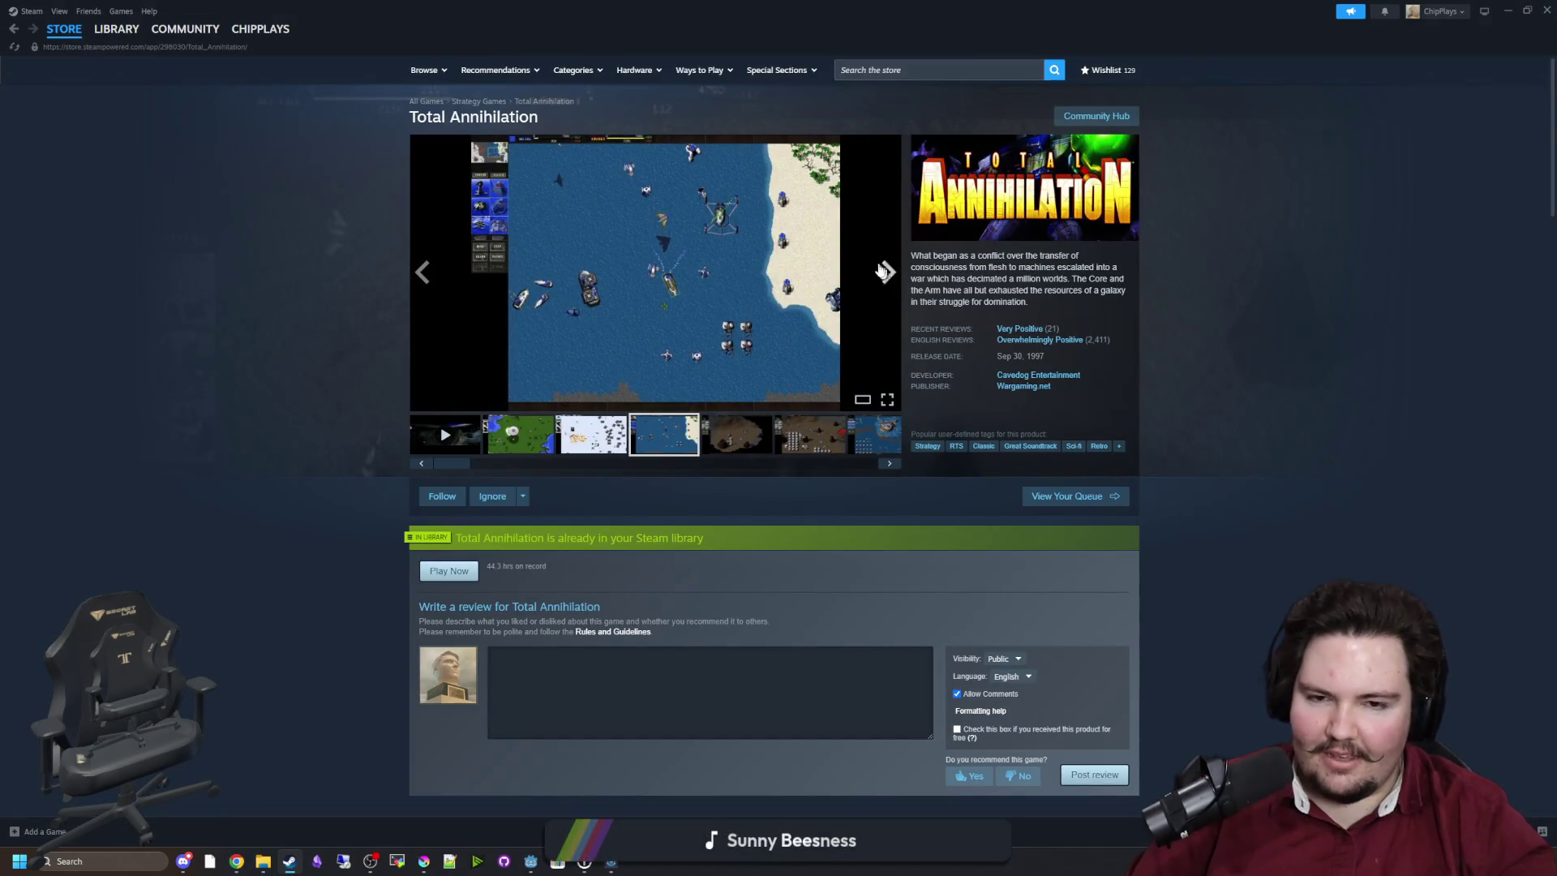
pyautogui.click(883, 270)
pyautogui.click(1345, 437)
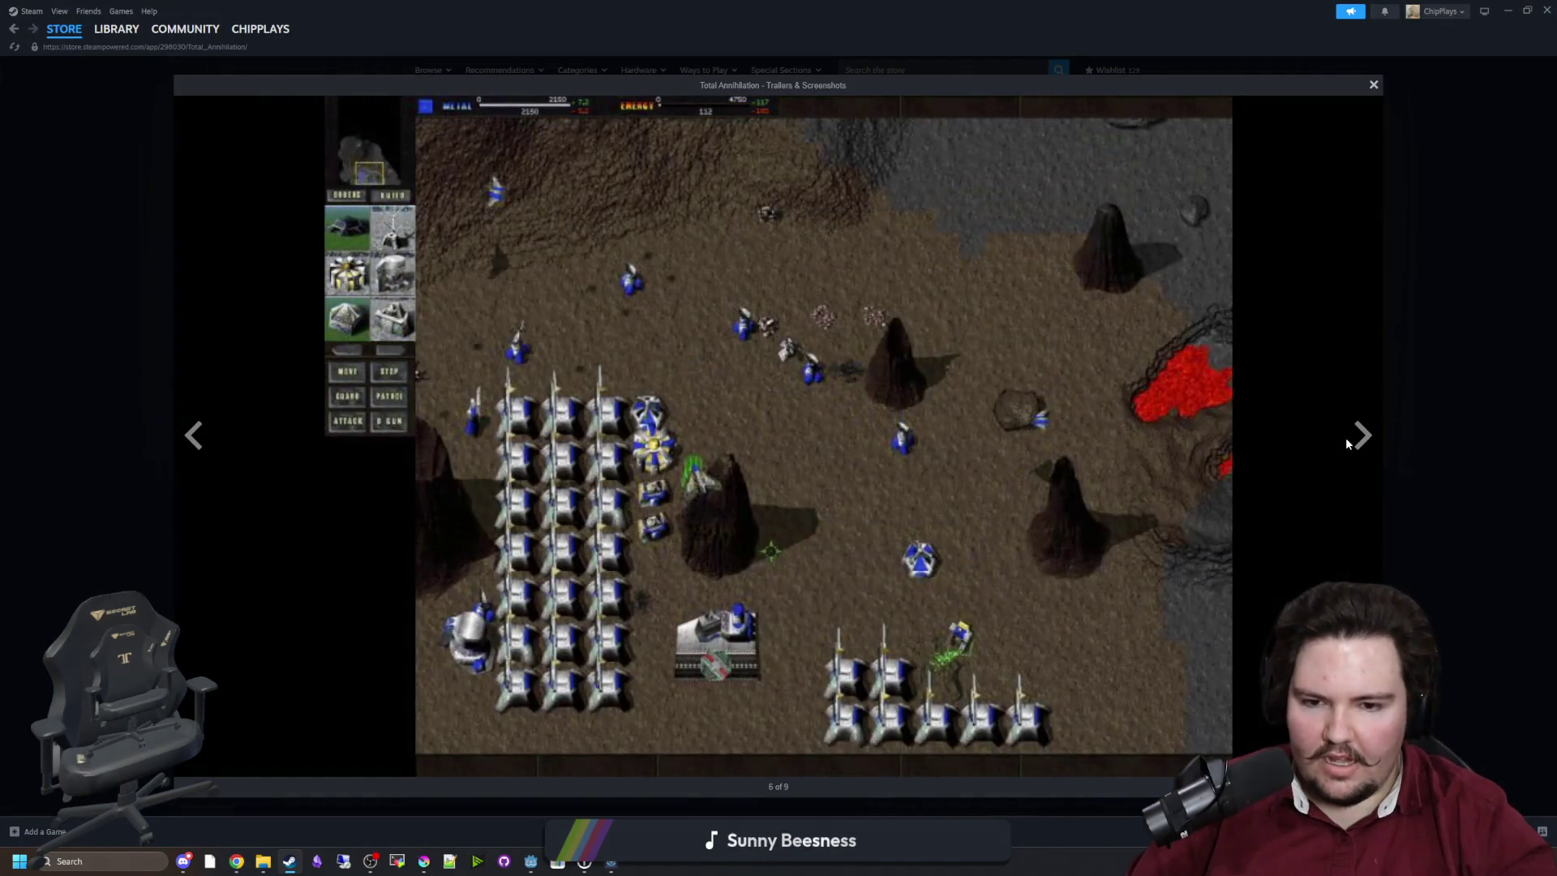
pyautogui.click(1360, 435)
pyautogui.click(1361, 438)
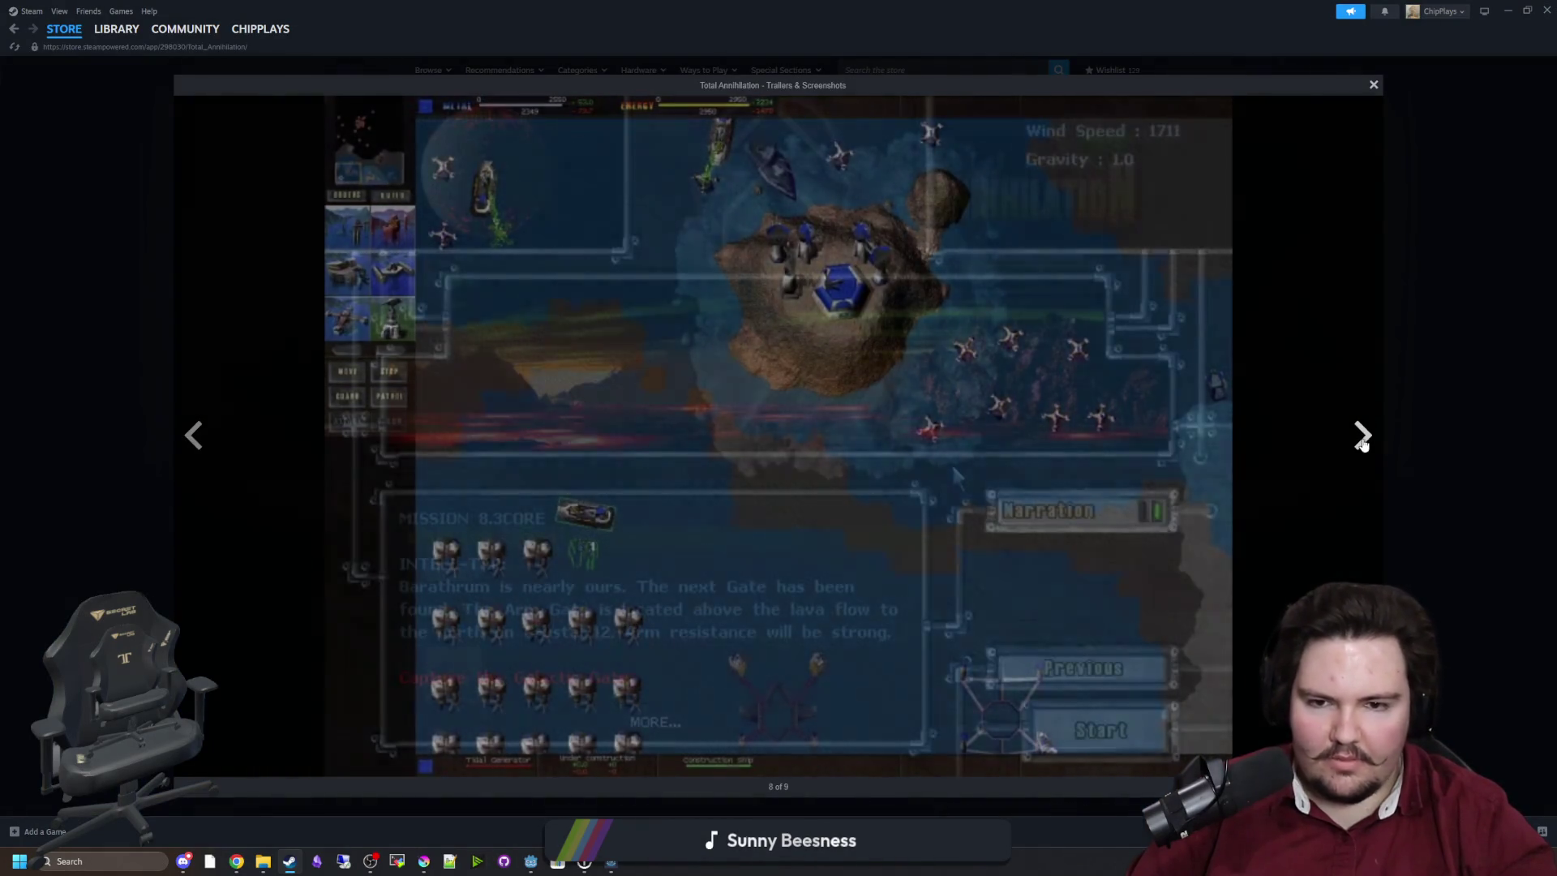
pyautogui.click(1361, 436)
pyautogui.click(1361, 436)
pyautogui.click(1361, 437)
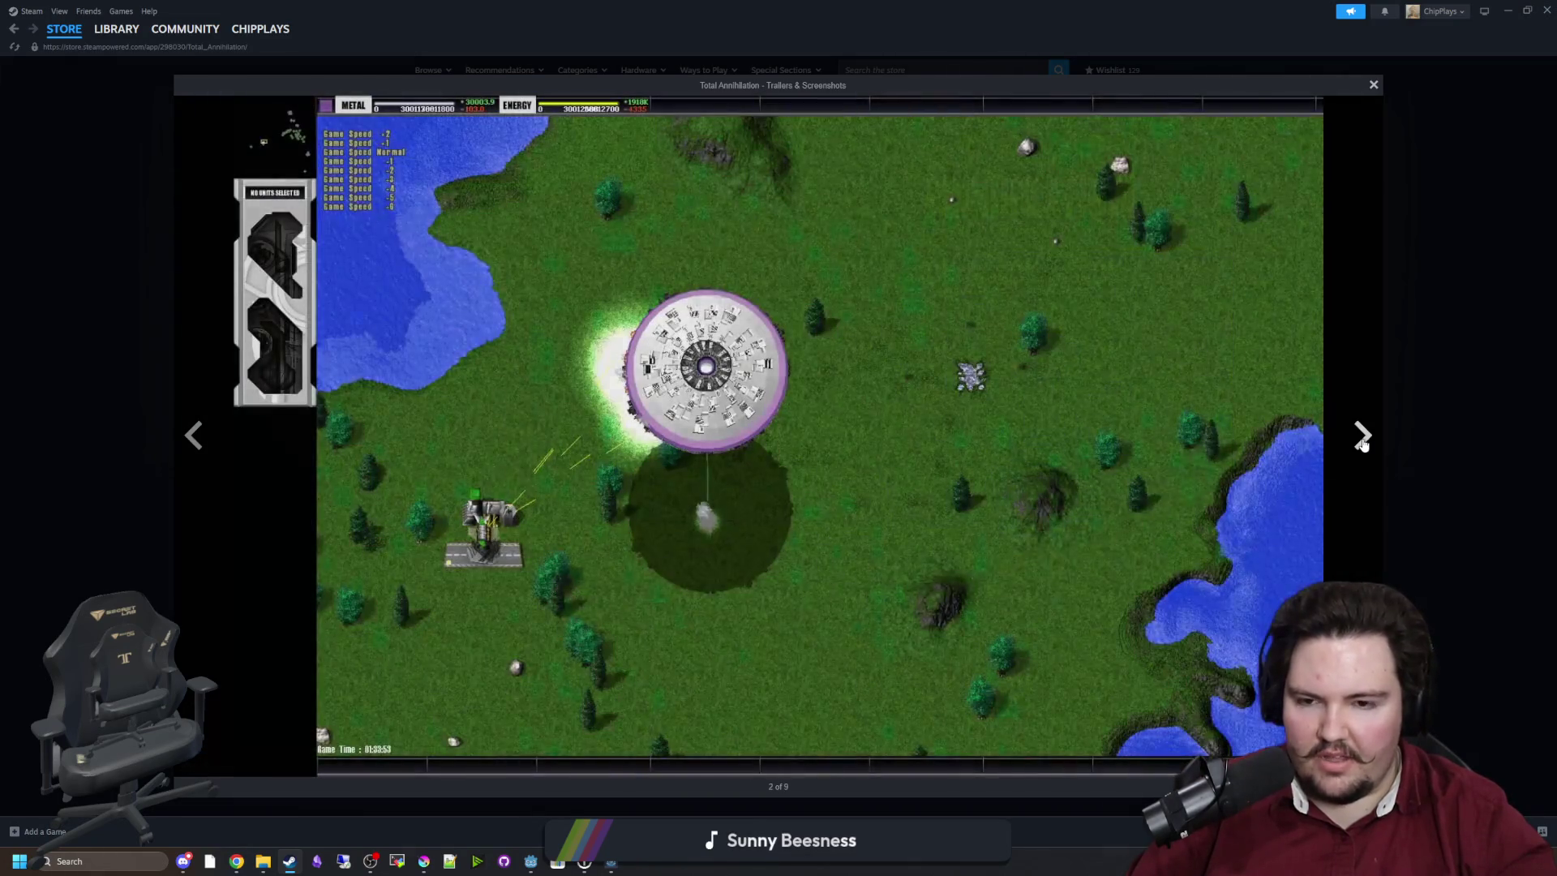
pyautogui.click(1366, 444)
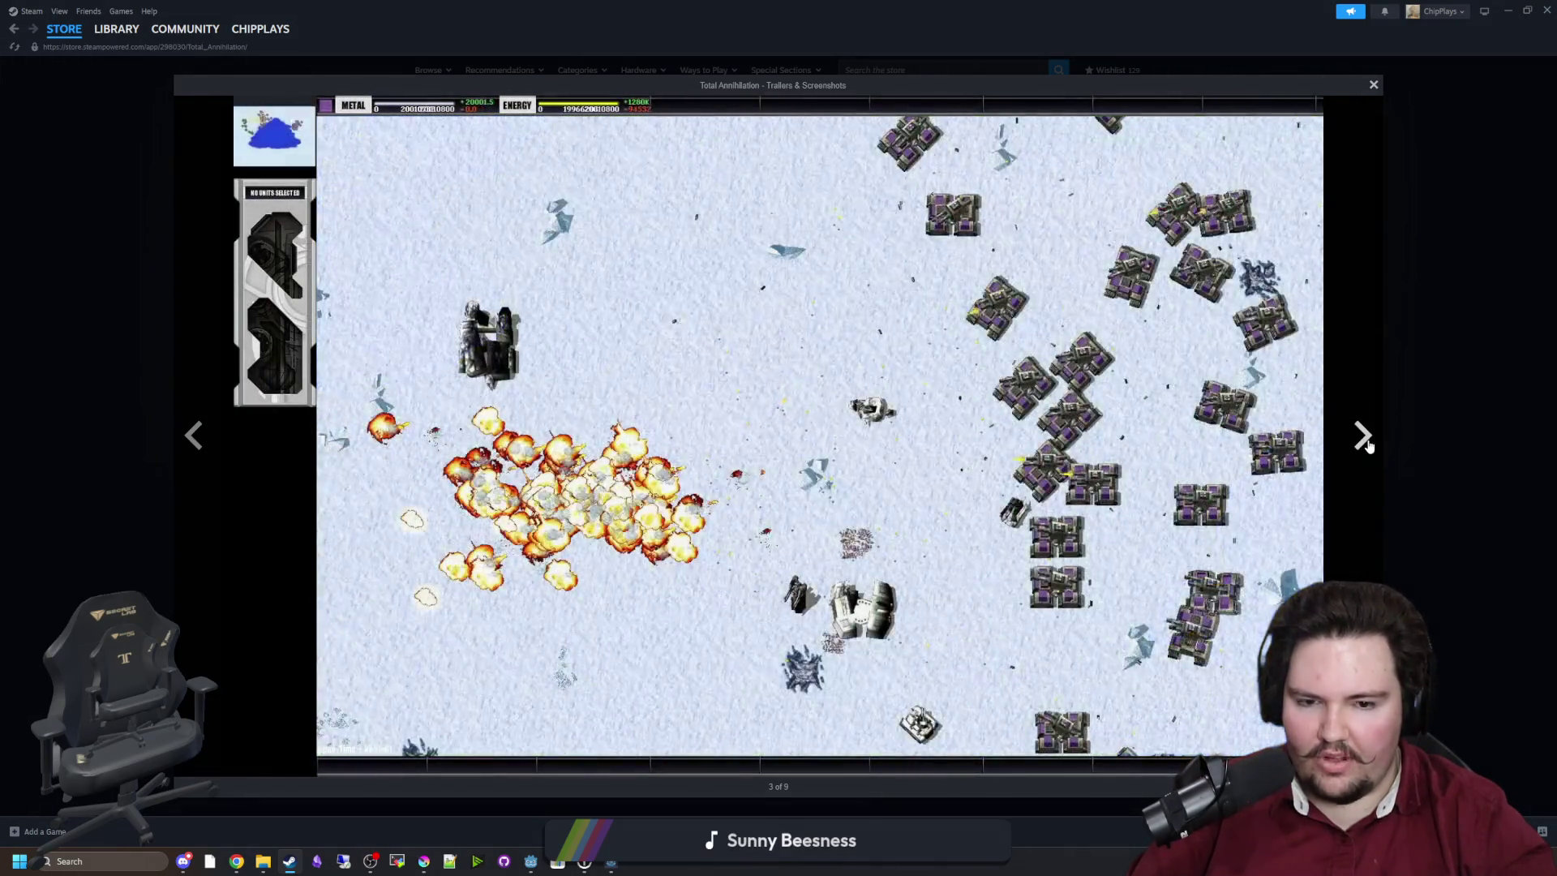
pyautogui.click(1365, 444)
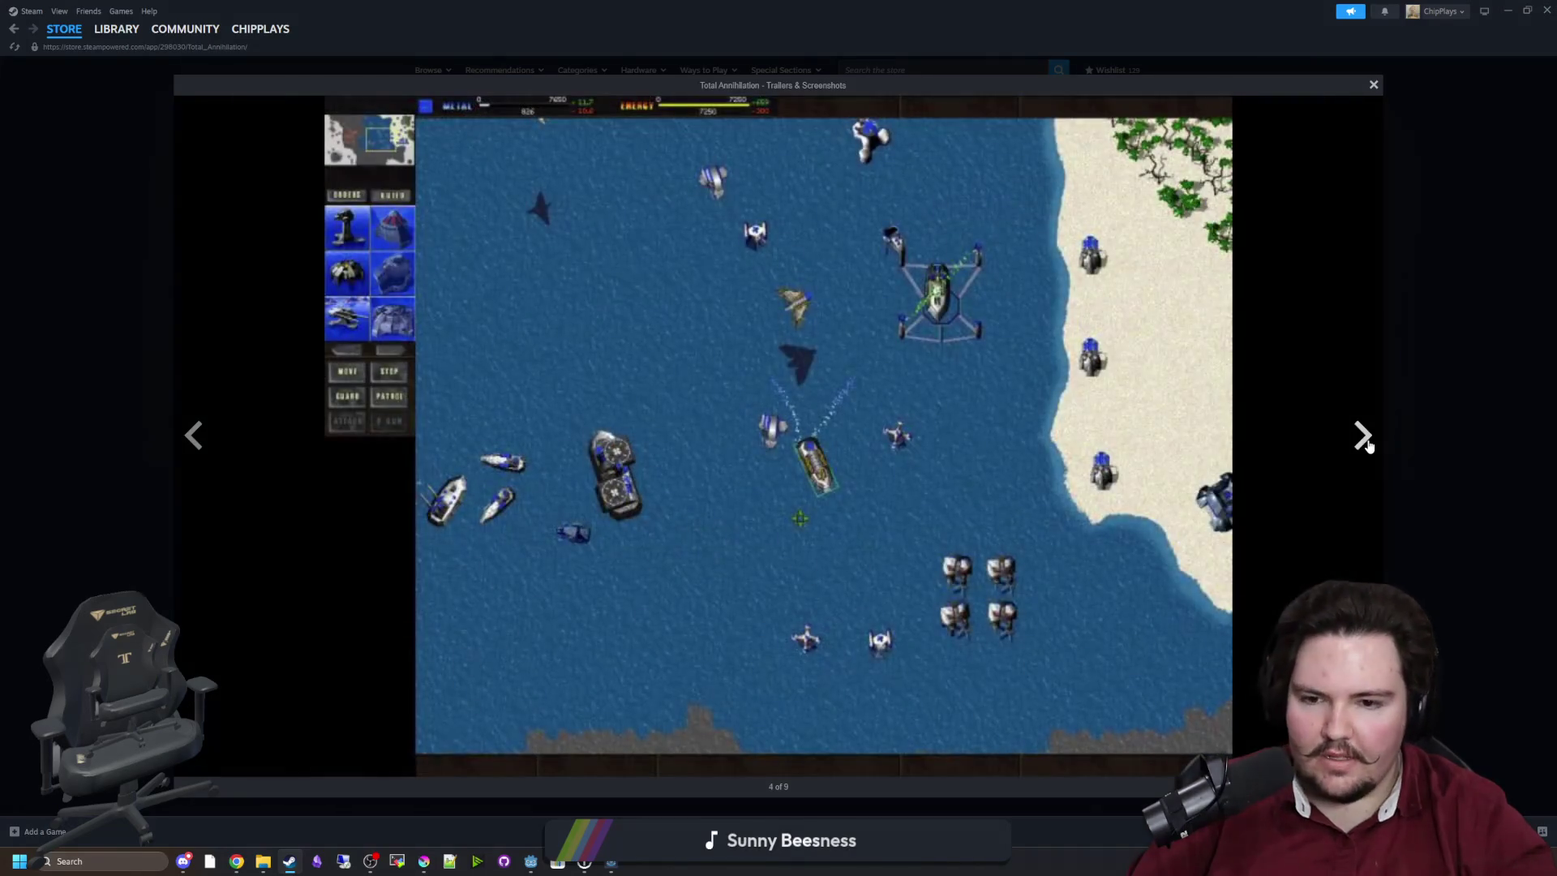
# Cycle past the island naval, briefing, title and trailer to the blue water map, then close the gallery.
pyautogui.click(1365, 444)
pyautogui.click(1365, 443)
pyautogui.click(1365, 444)
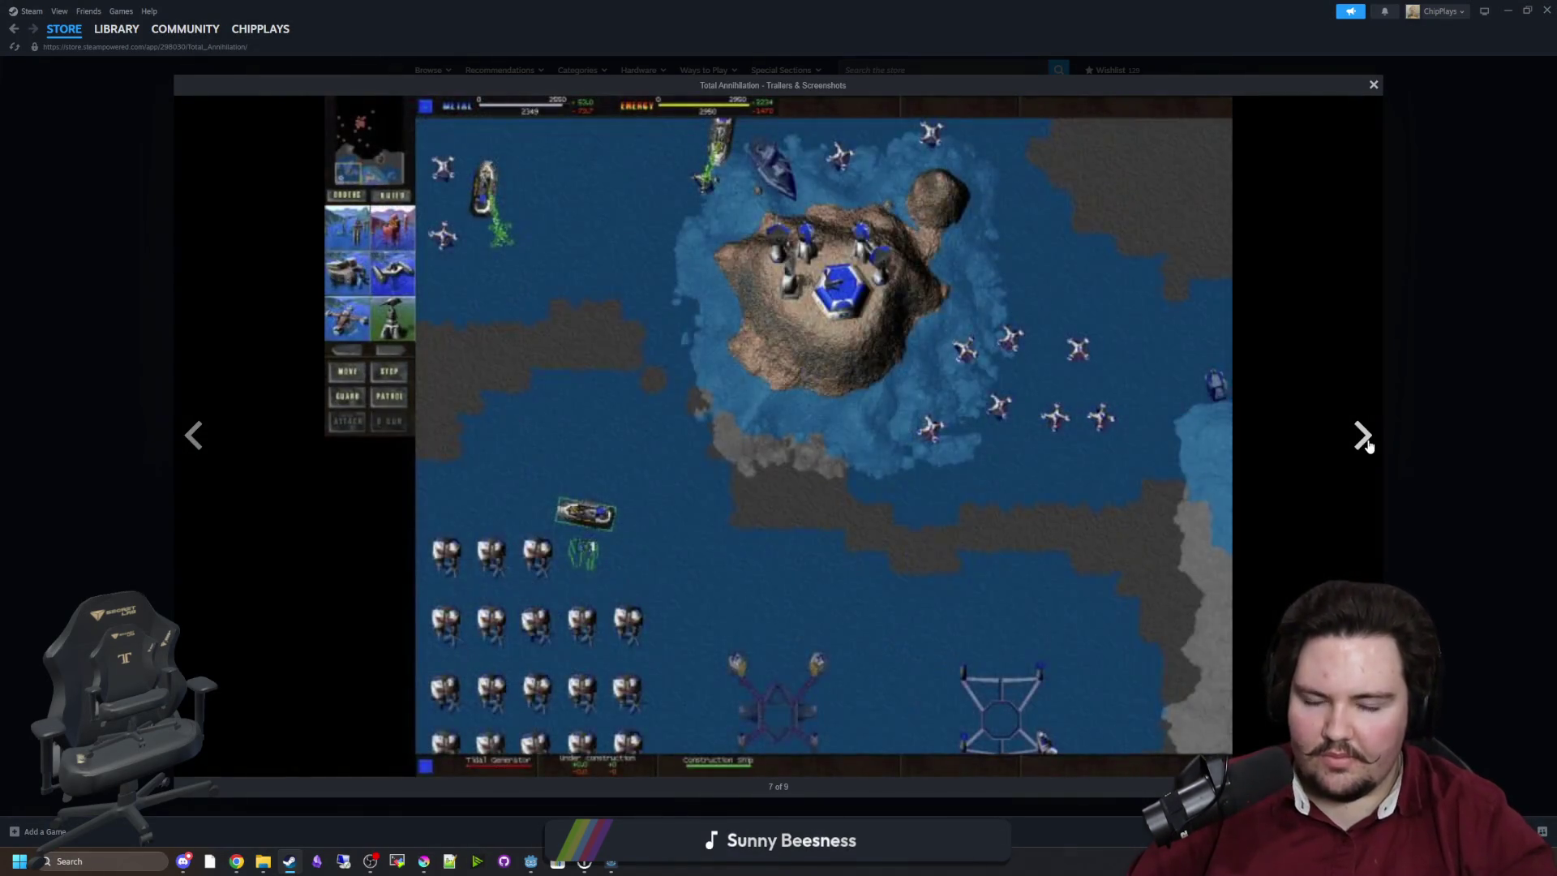
pyautogui.click(1365, 444)
pyautogui.click(1366, 444)
pyautogui.click(1365, 444)
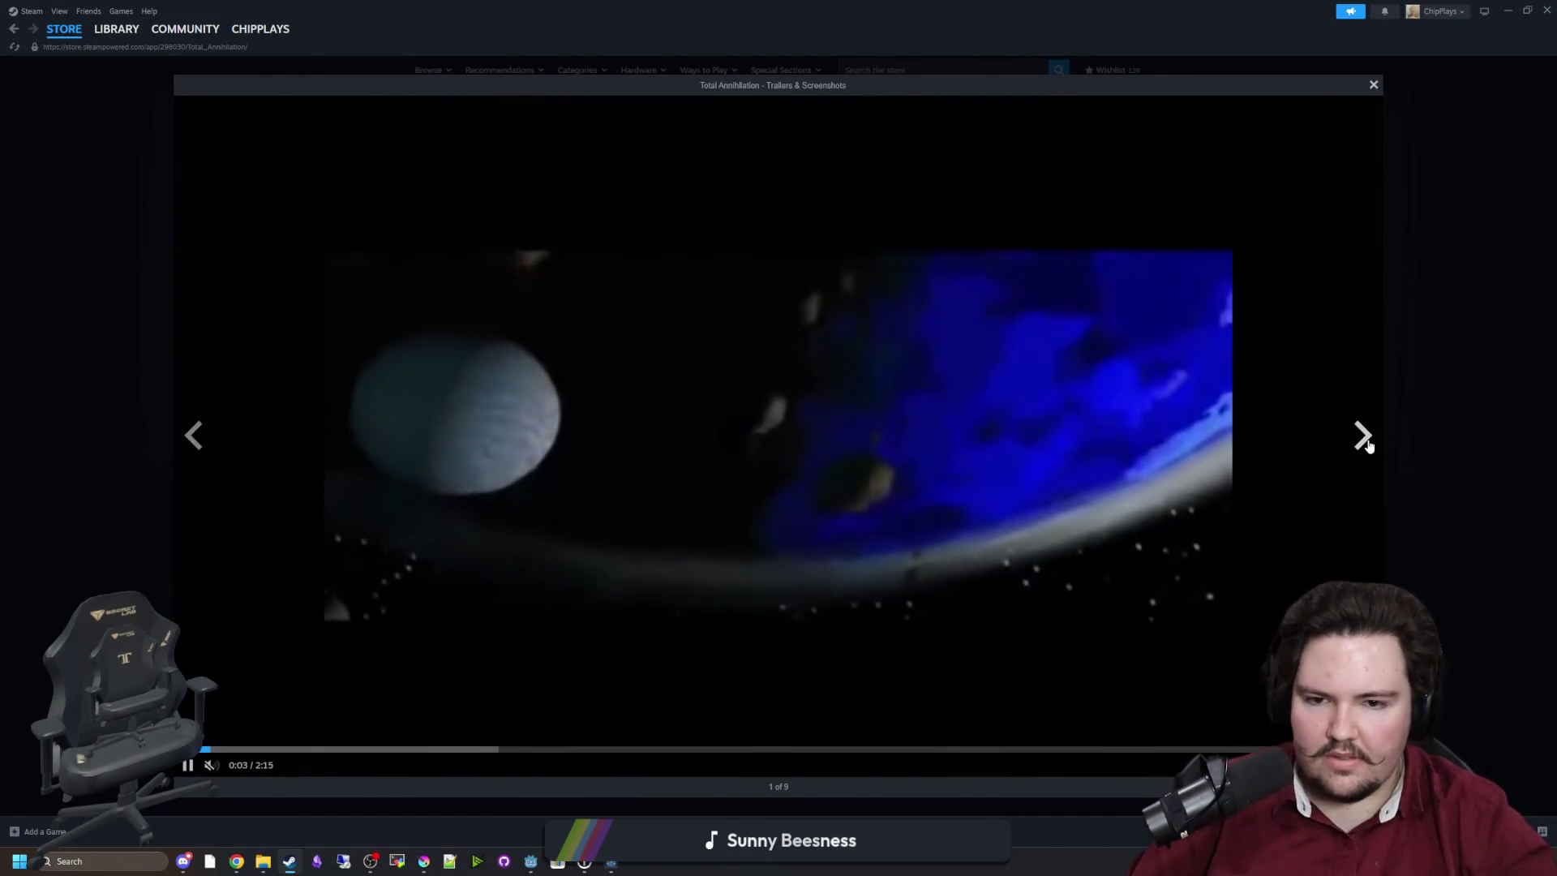
pyautogui.click(1366, 444)
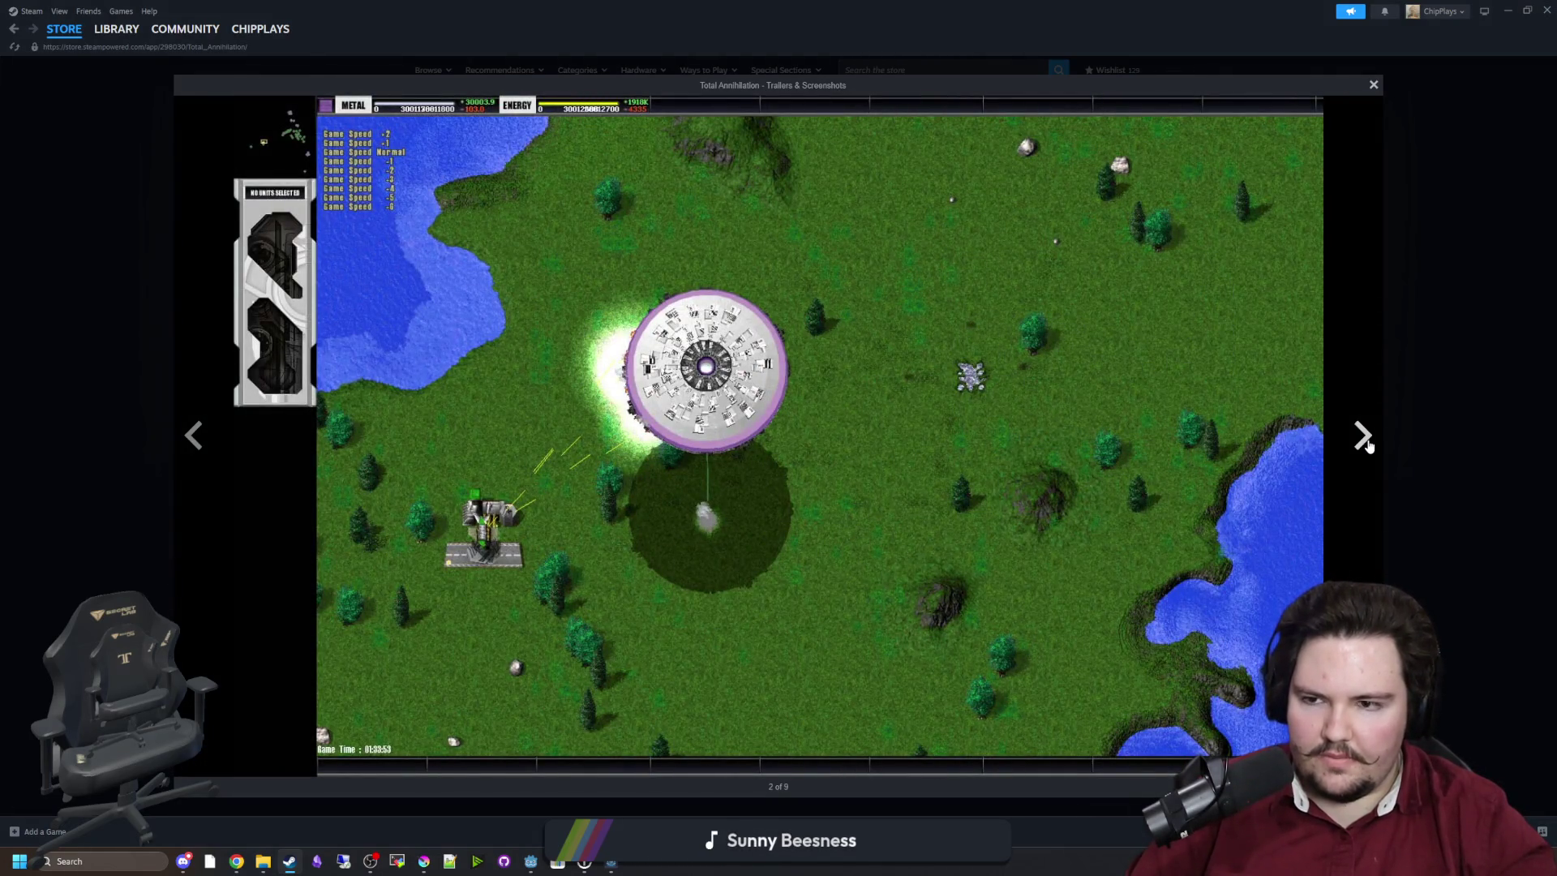
pyautogui.click(1366, 444)
pyautogui.click(1367, 444)
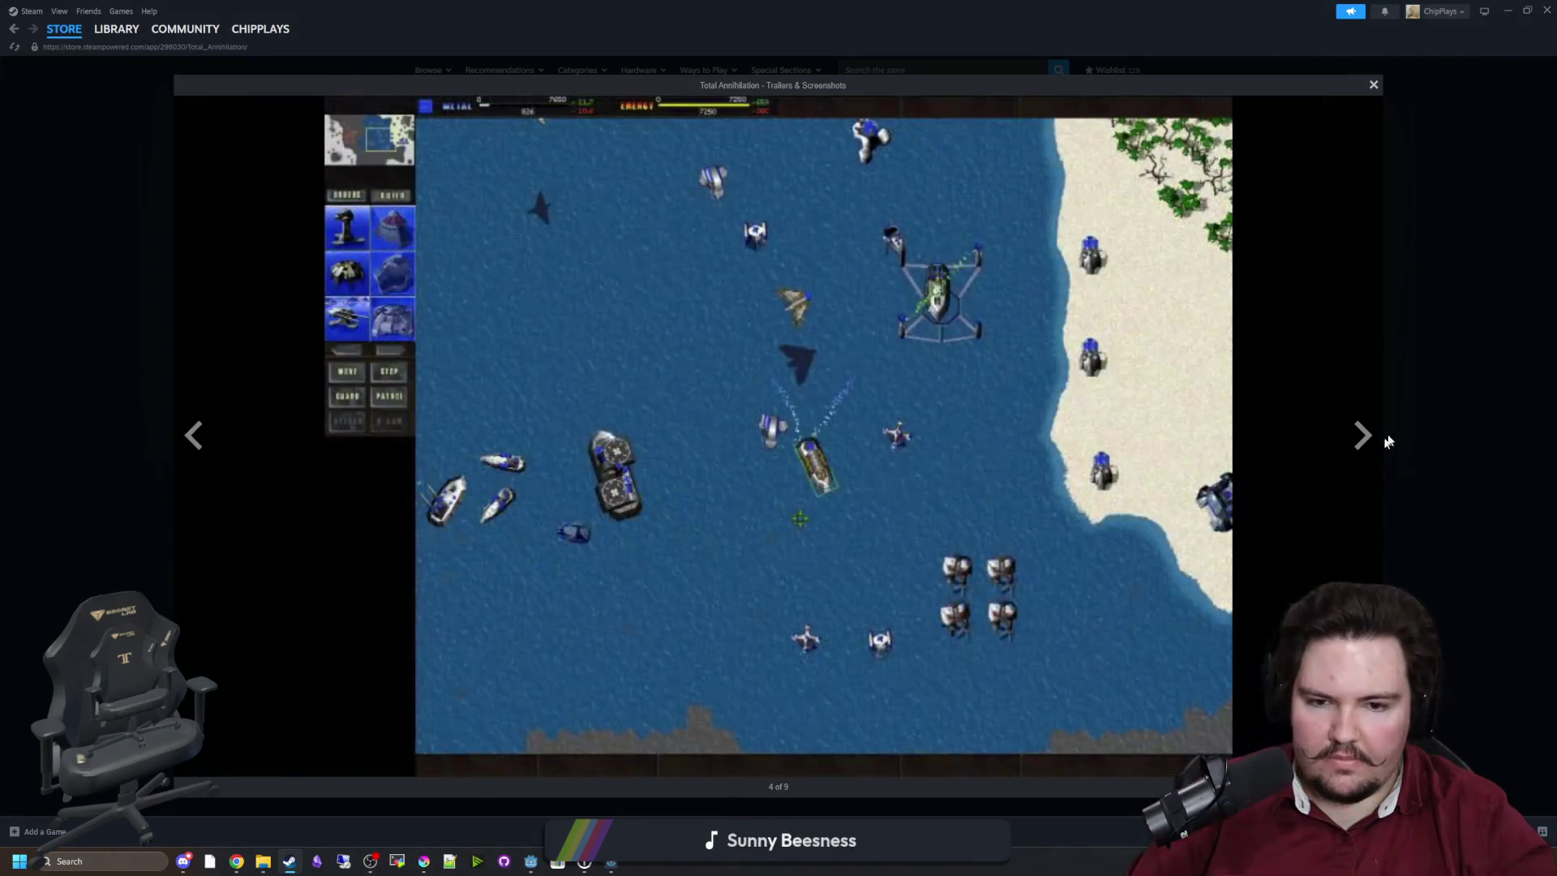
pyautogui.click(1472, 378)
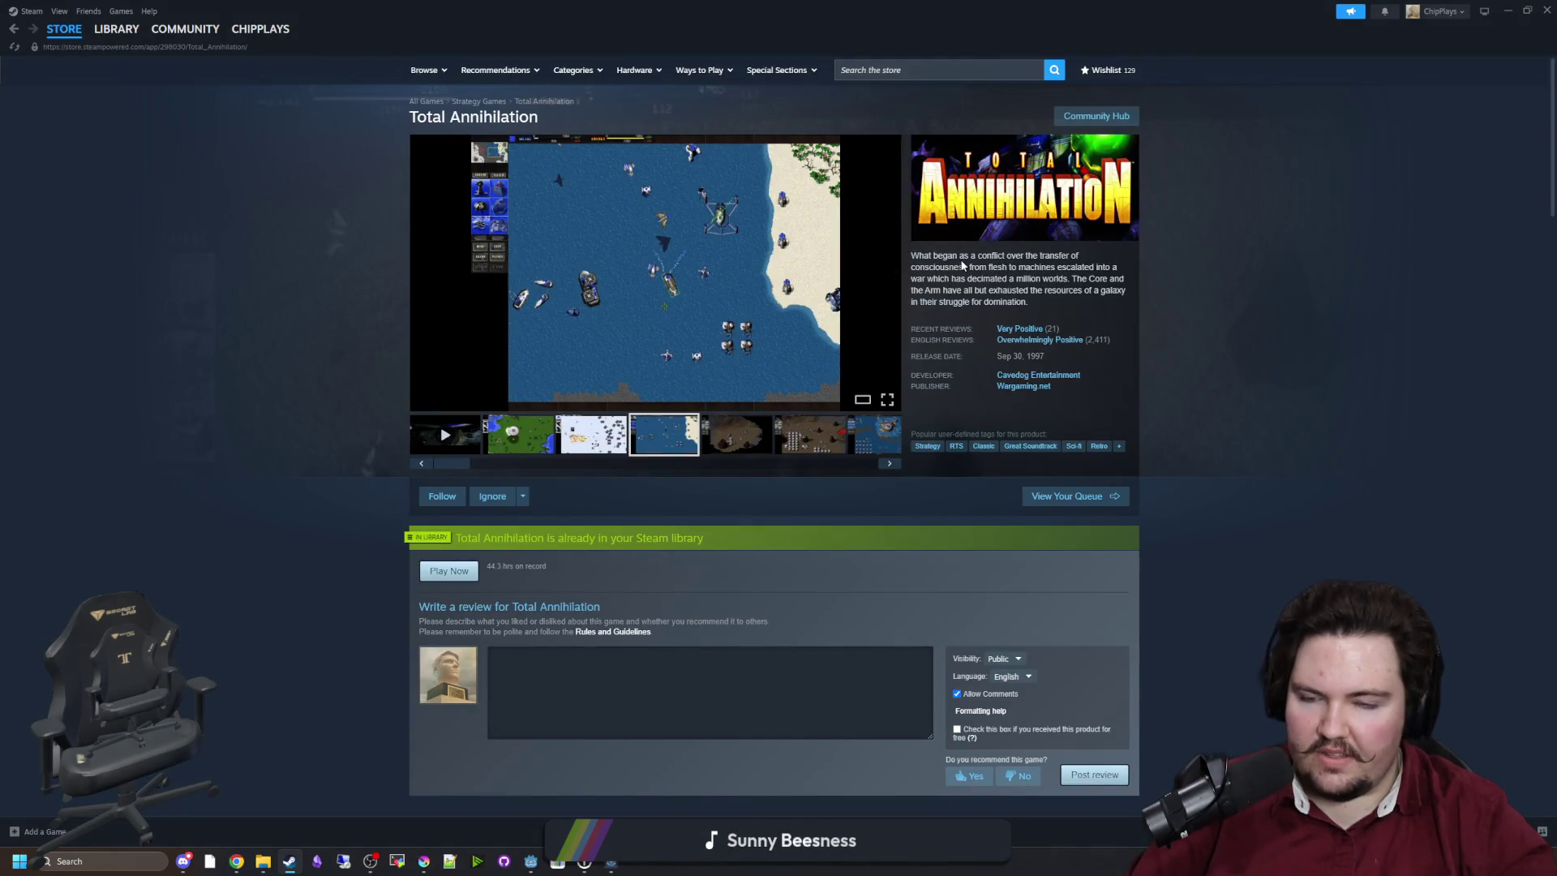
# Use READ MORE to expand About This Game and scroll through the full Game features list.
pyautogui.scroll(-3, 790, 479)
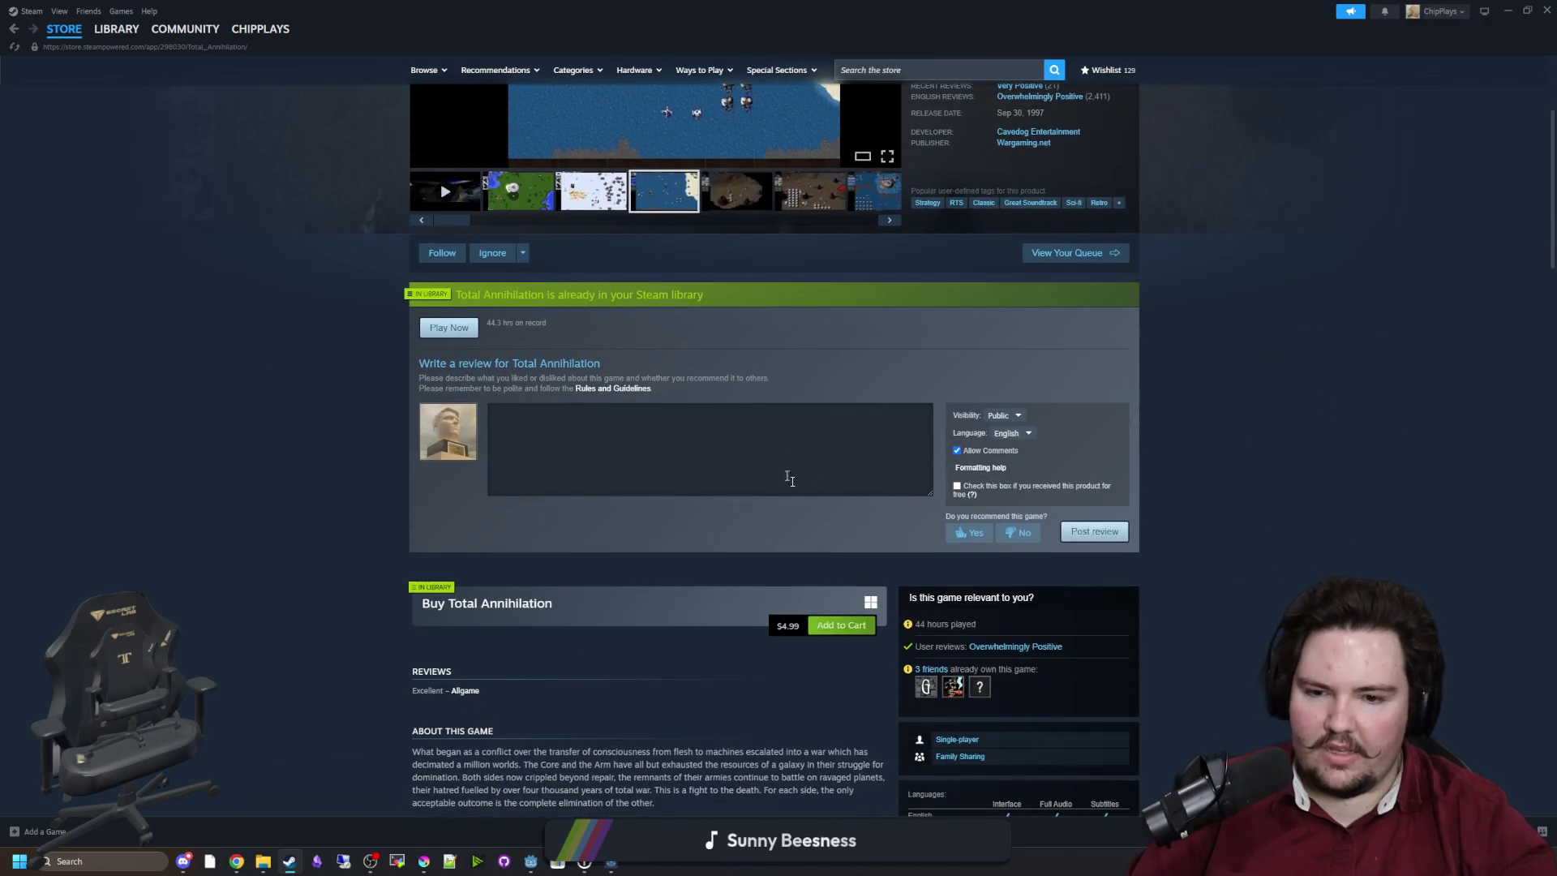
pyautogui.scroll(-2, 491, 639)
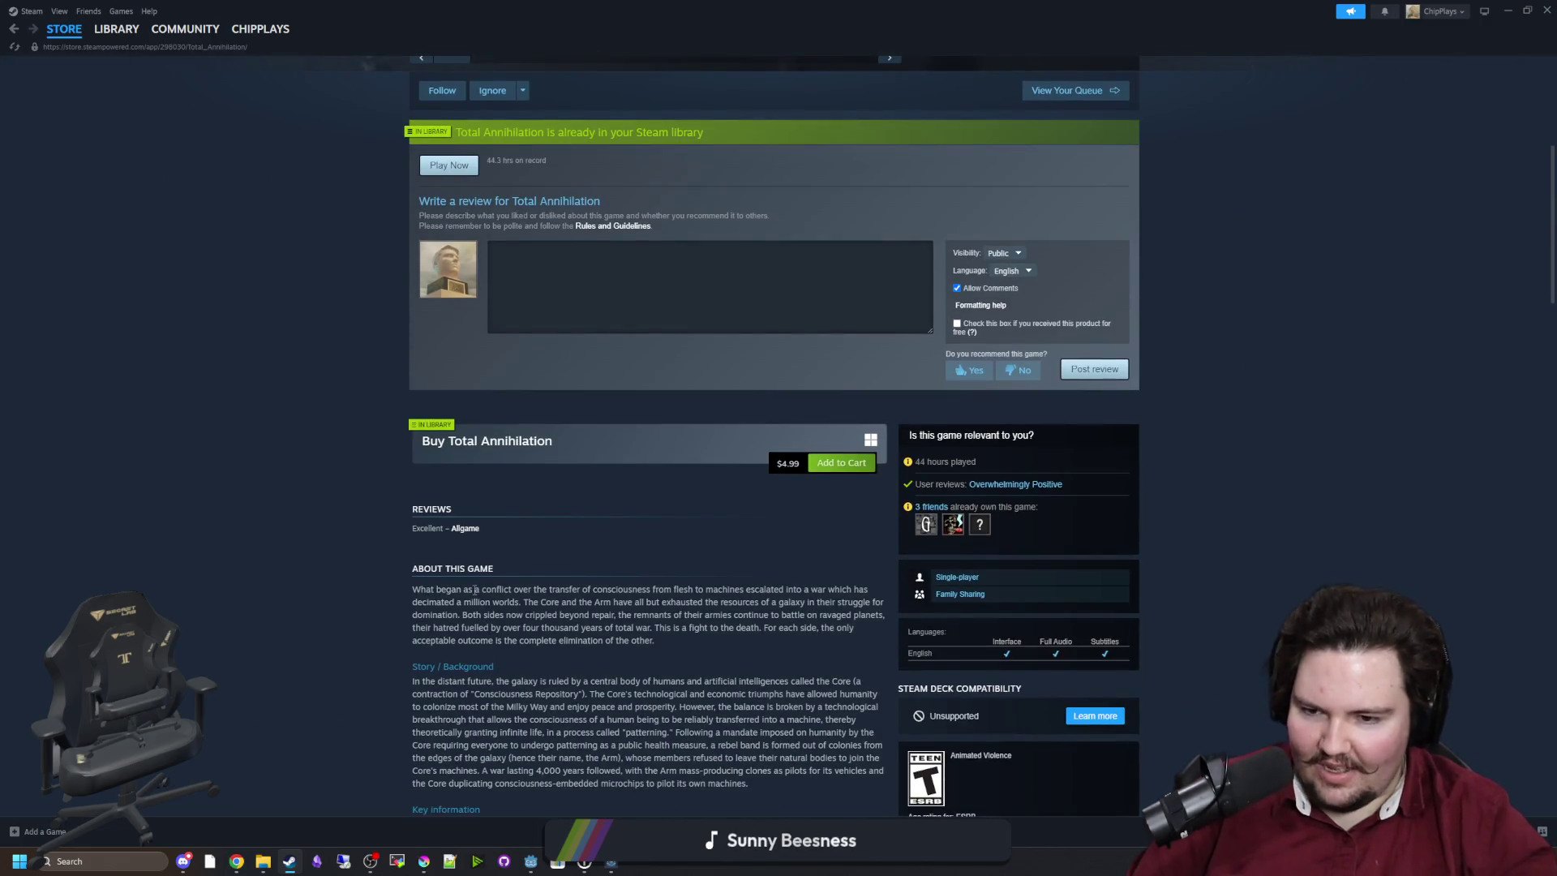
pyautogui.scroll(-15, 338, 576)
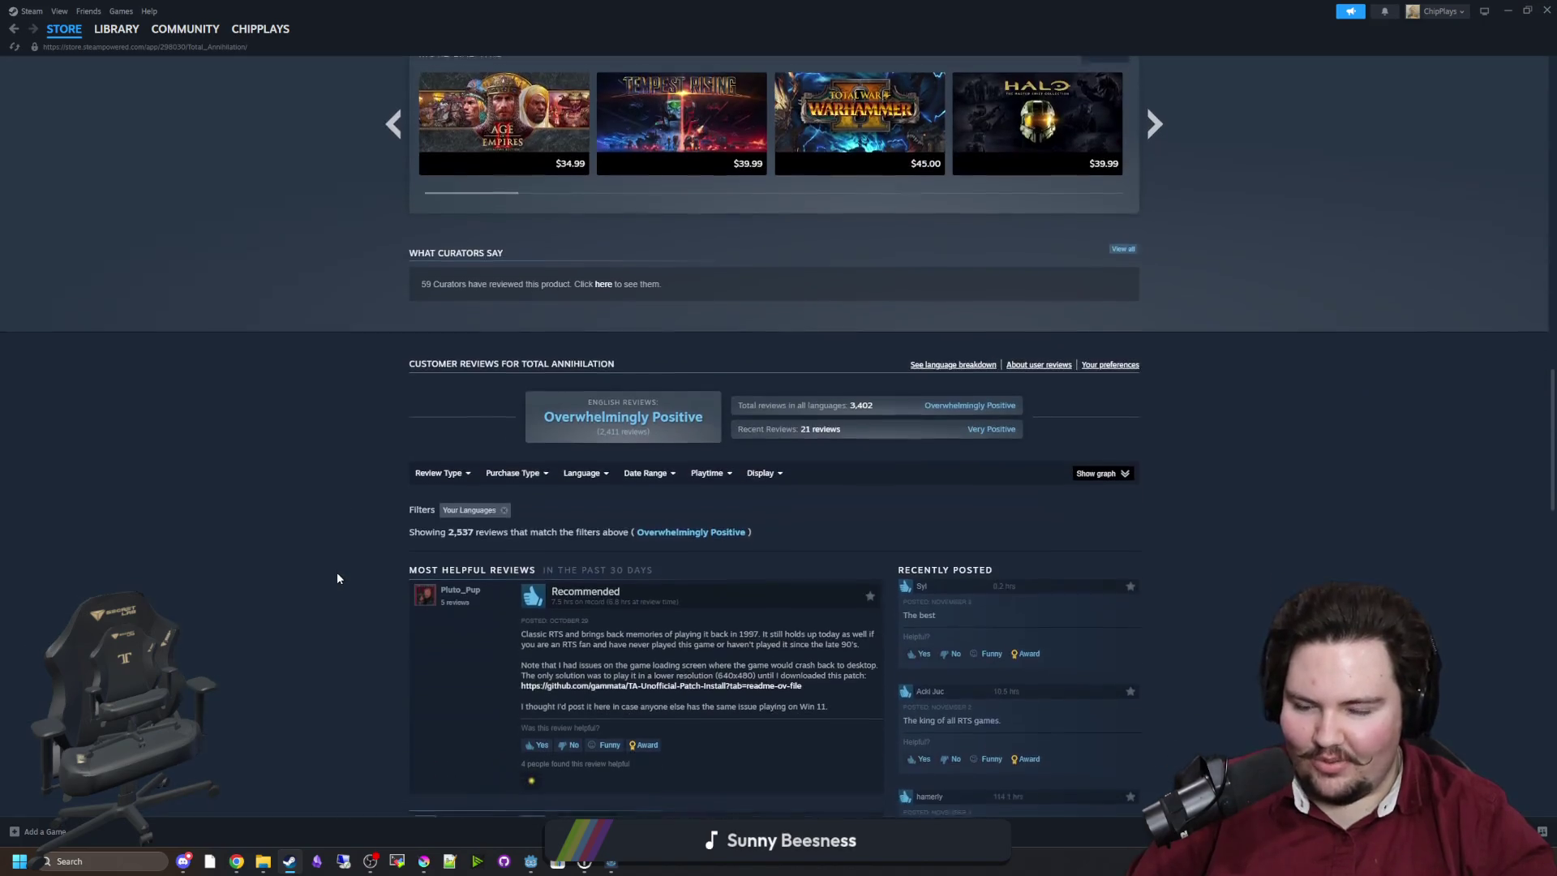
pyautogui.scroll(6, 332, 573)
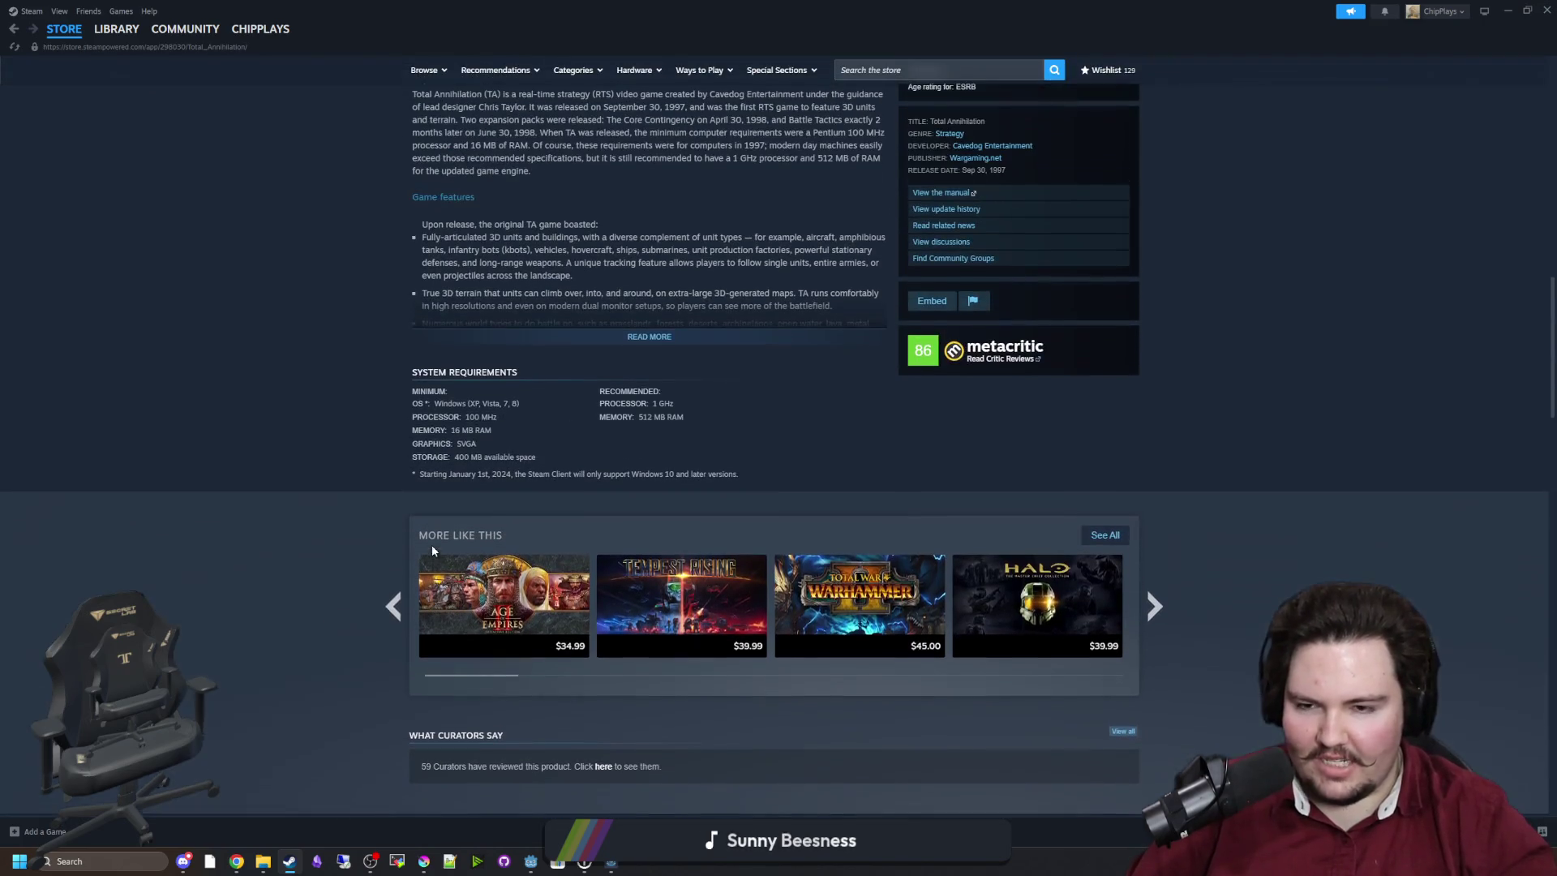
pyautogui.click(654, 339)
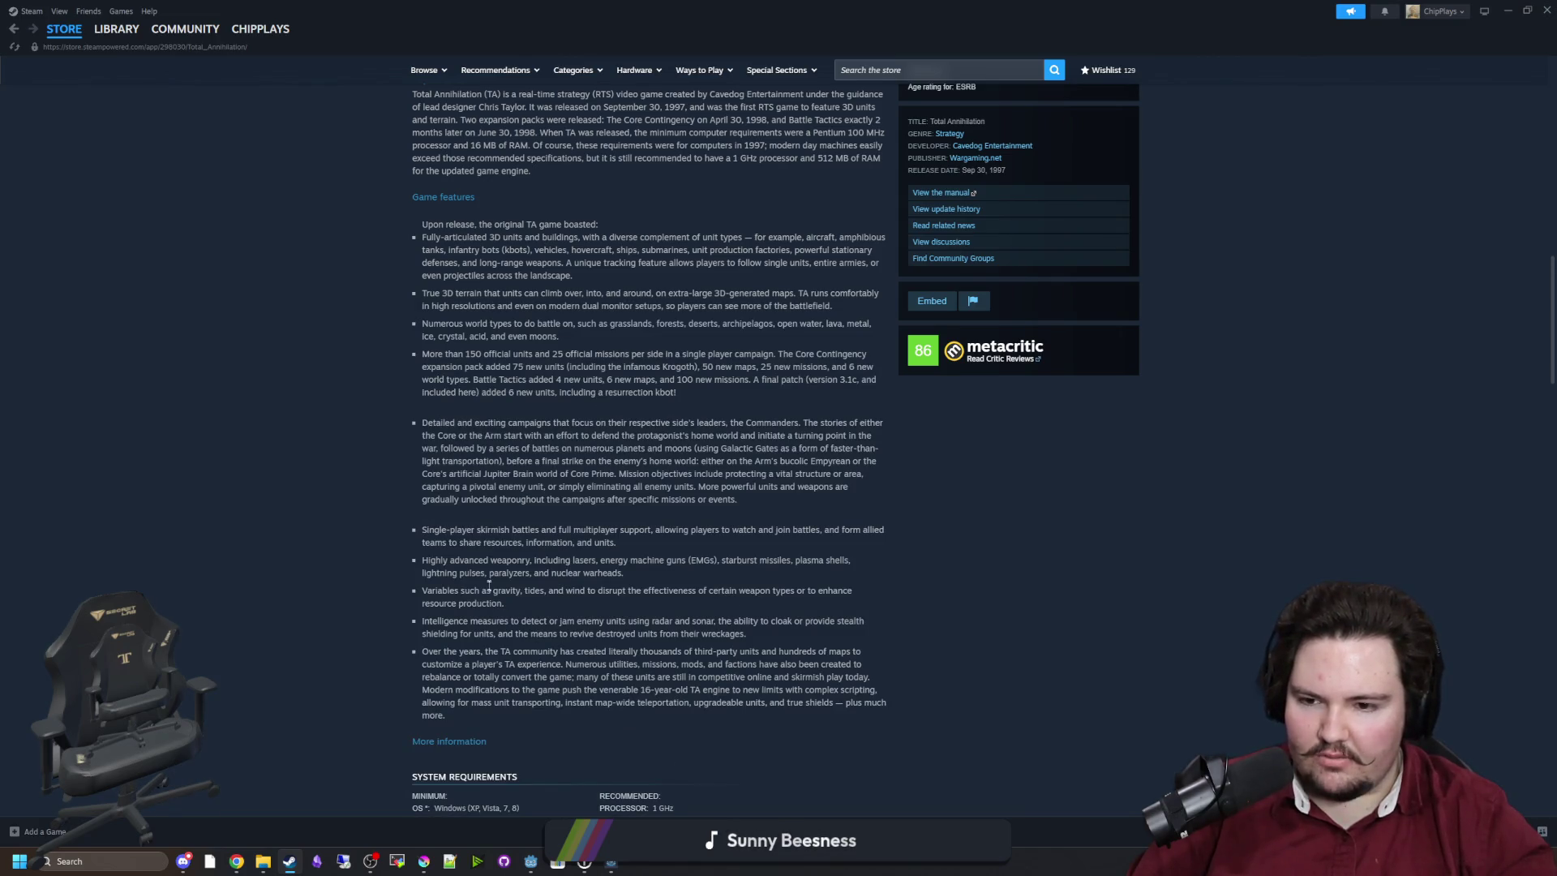
pyautogui.scroll(2, 489, 584)
pyautogui.scroll(-2, 623, 618)
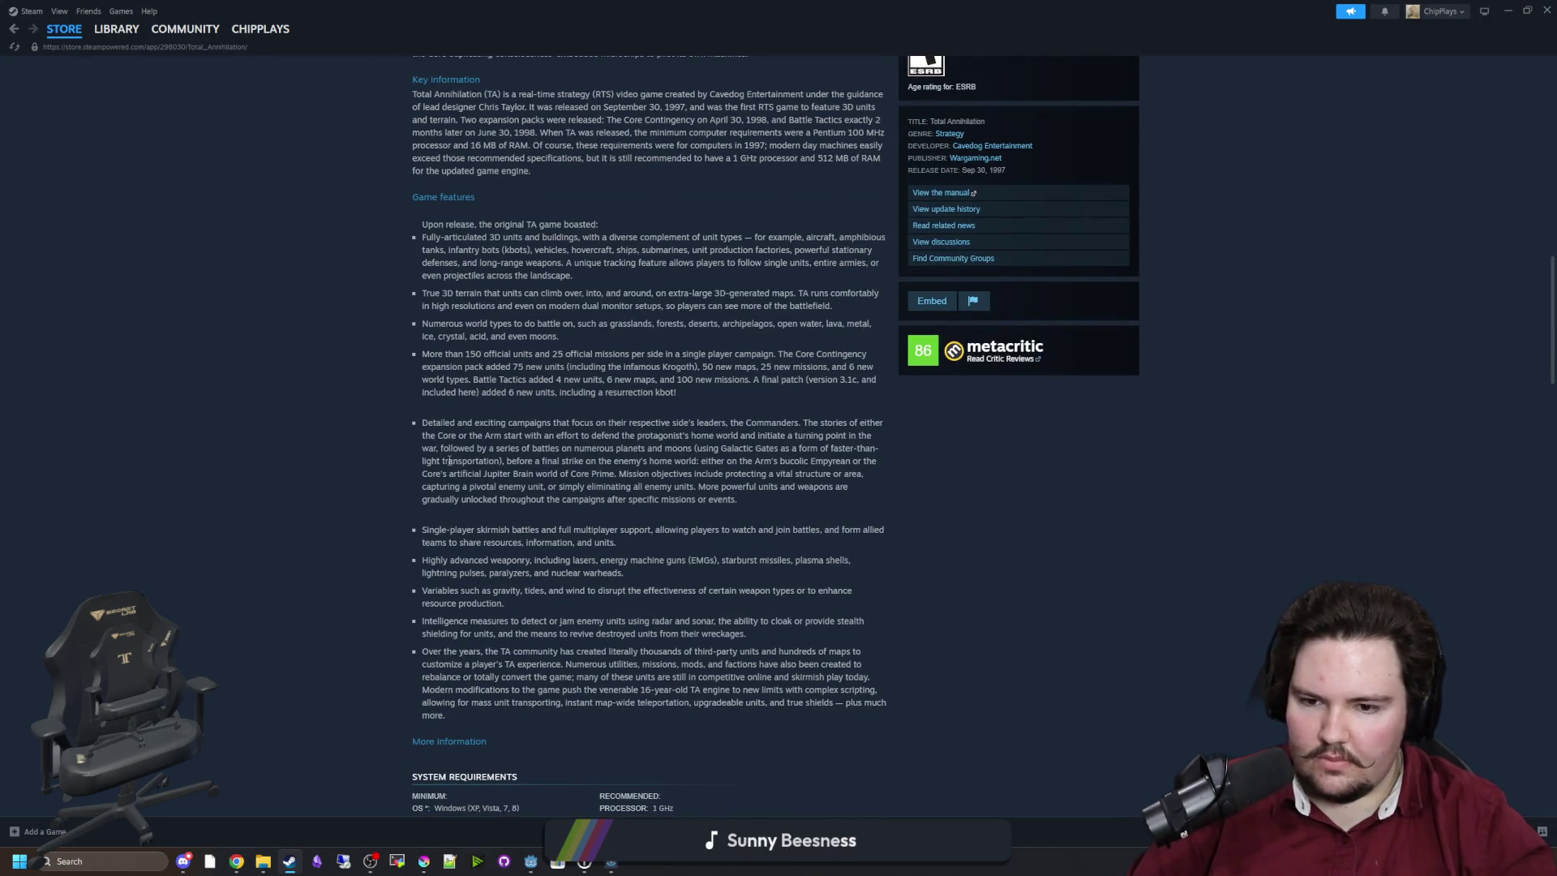
pyautogui.scroll(-3, 449, 459)
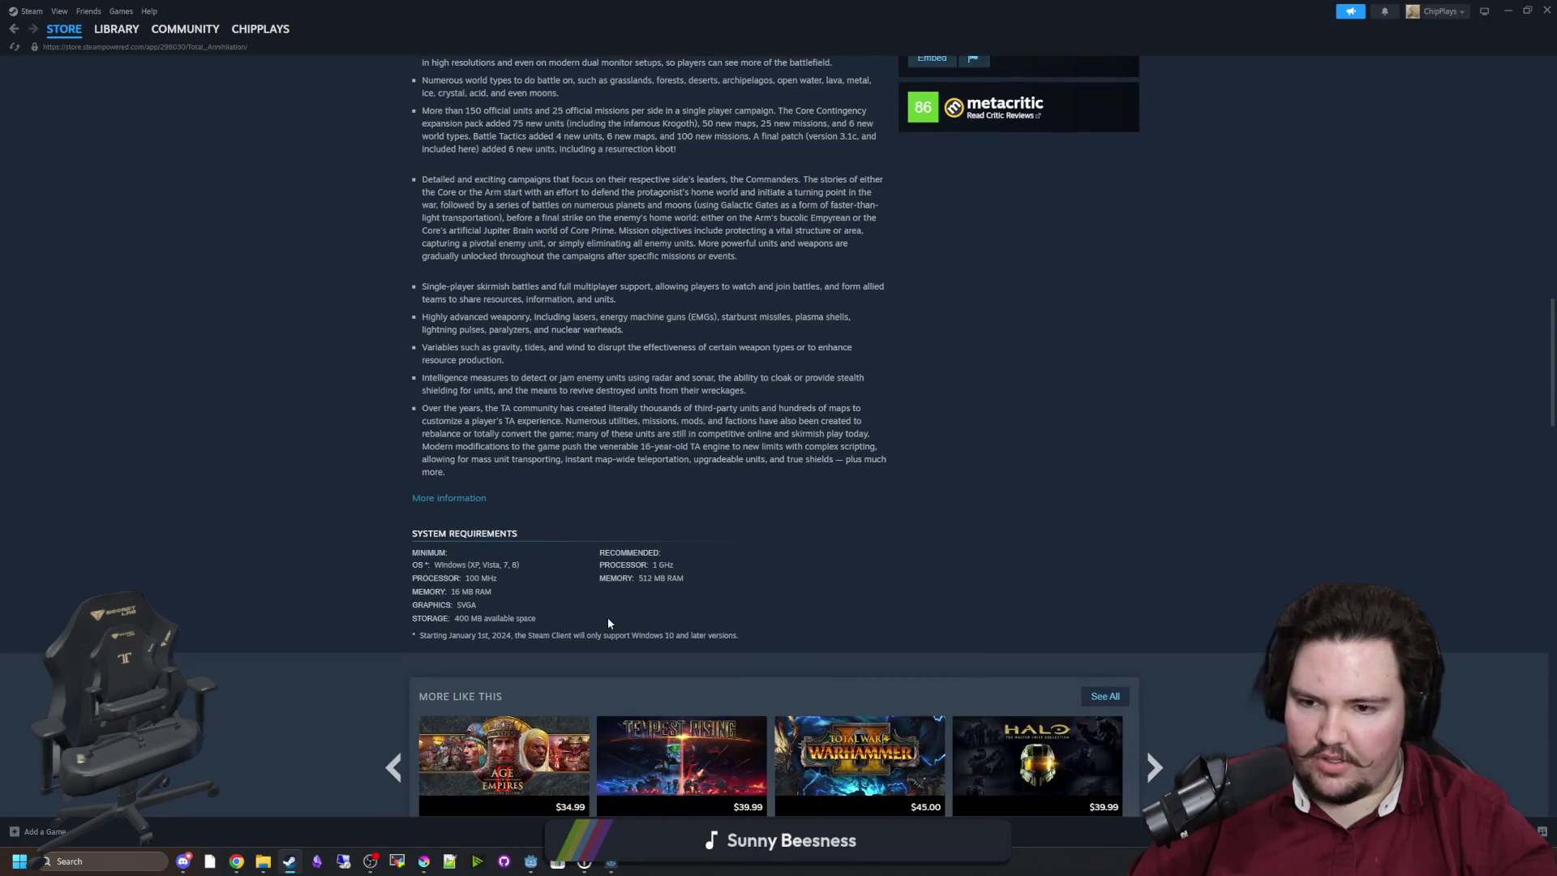
pyautogui.scroll(5, 607, 616)
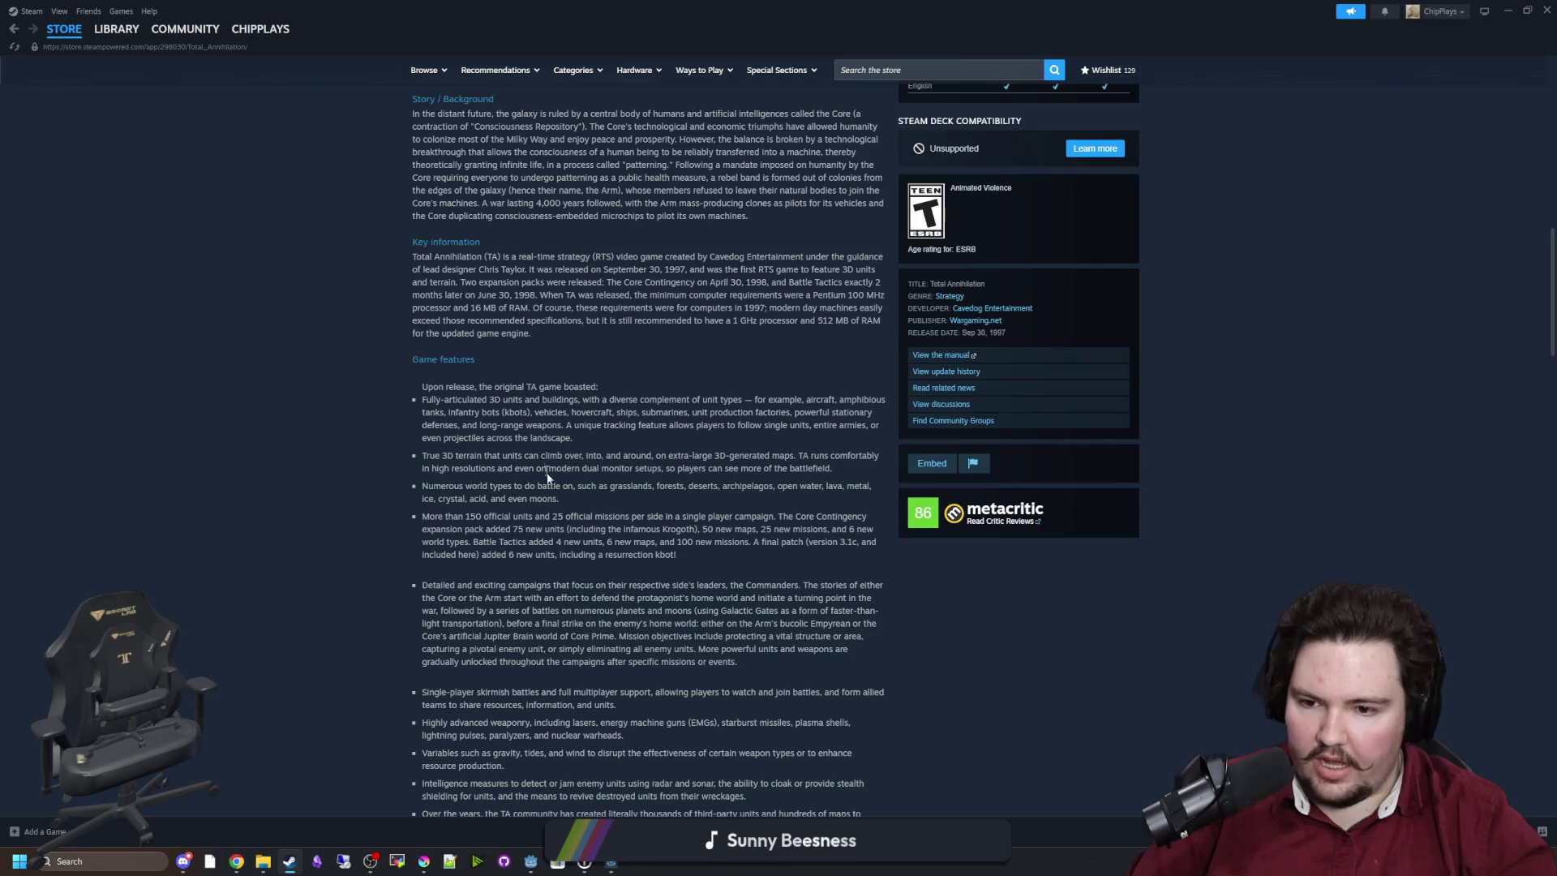
pyautogui.scroll(-1, 554, 543)
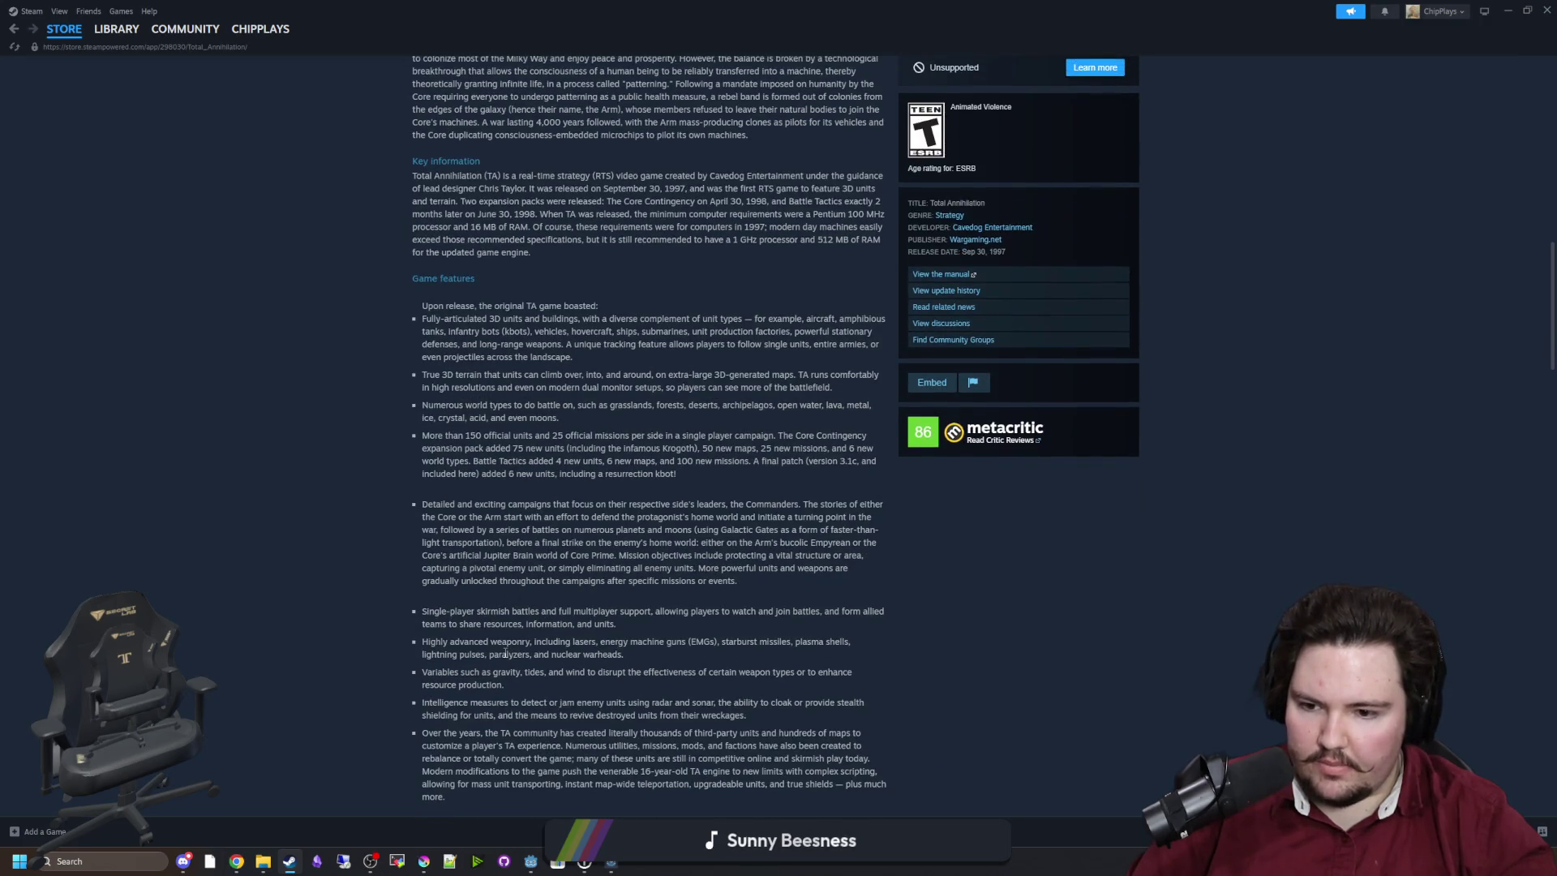
pyautogui.scroll(-1, 505, 651)
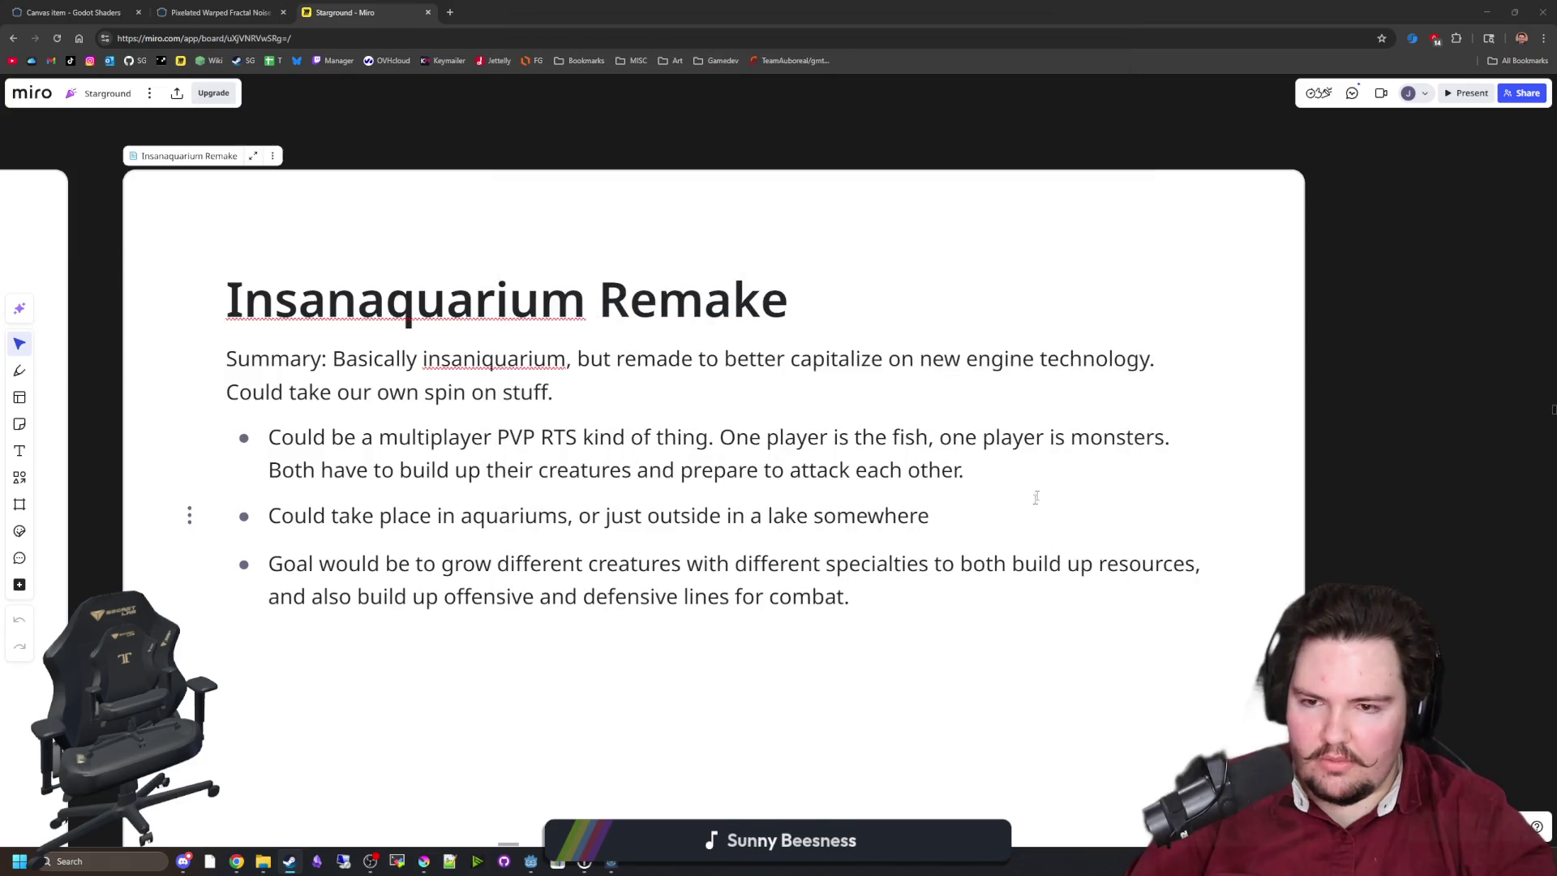
pyautogui.scroll(-3, 1035, 497)
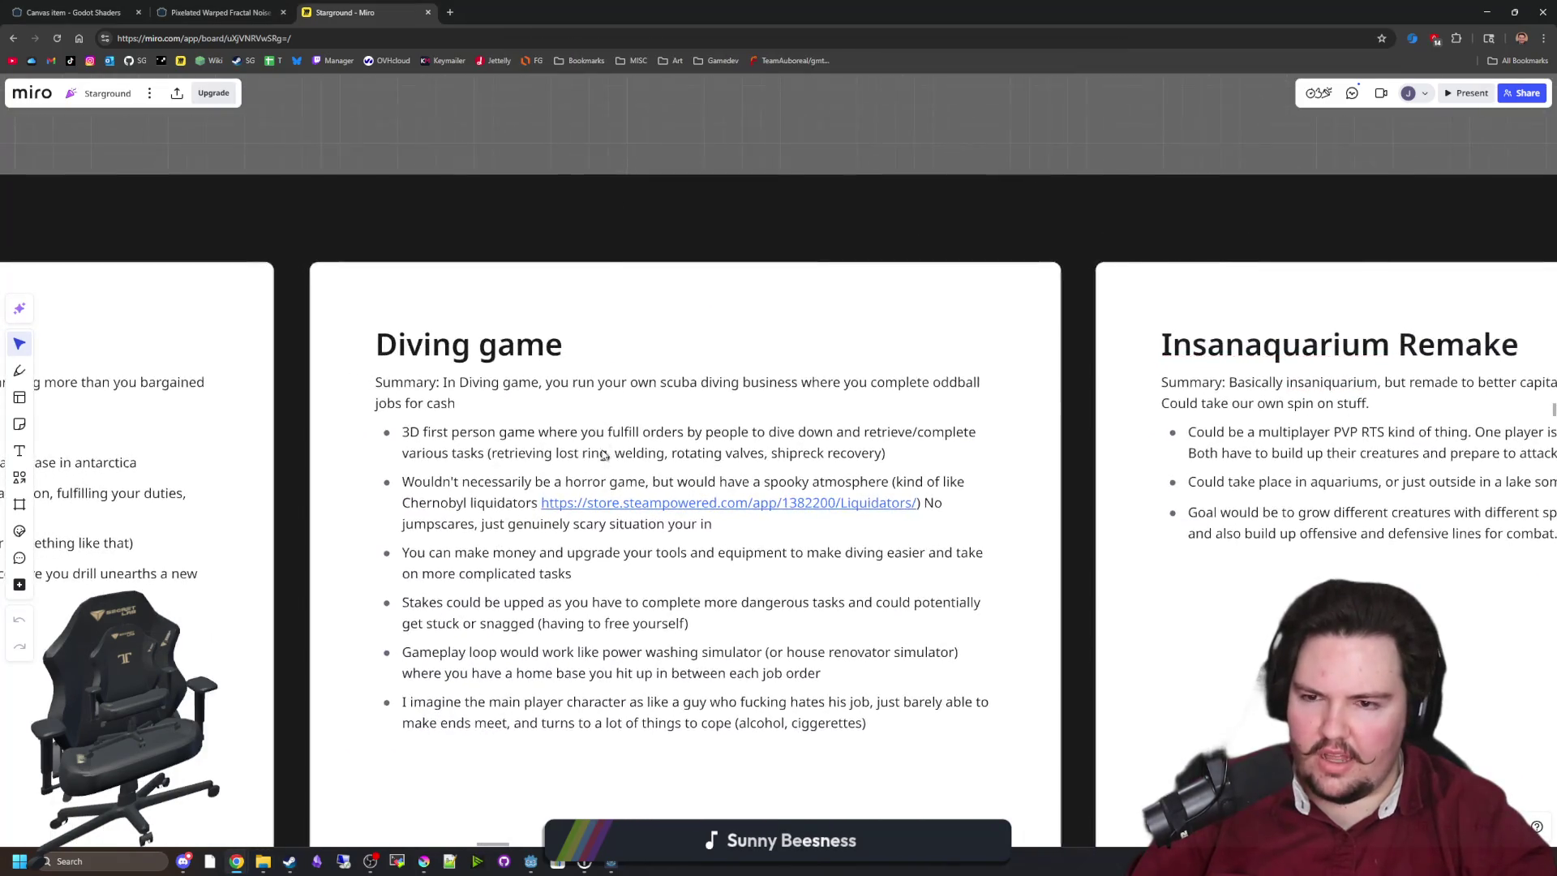
pyautogui.scroll(3, 646, 403)
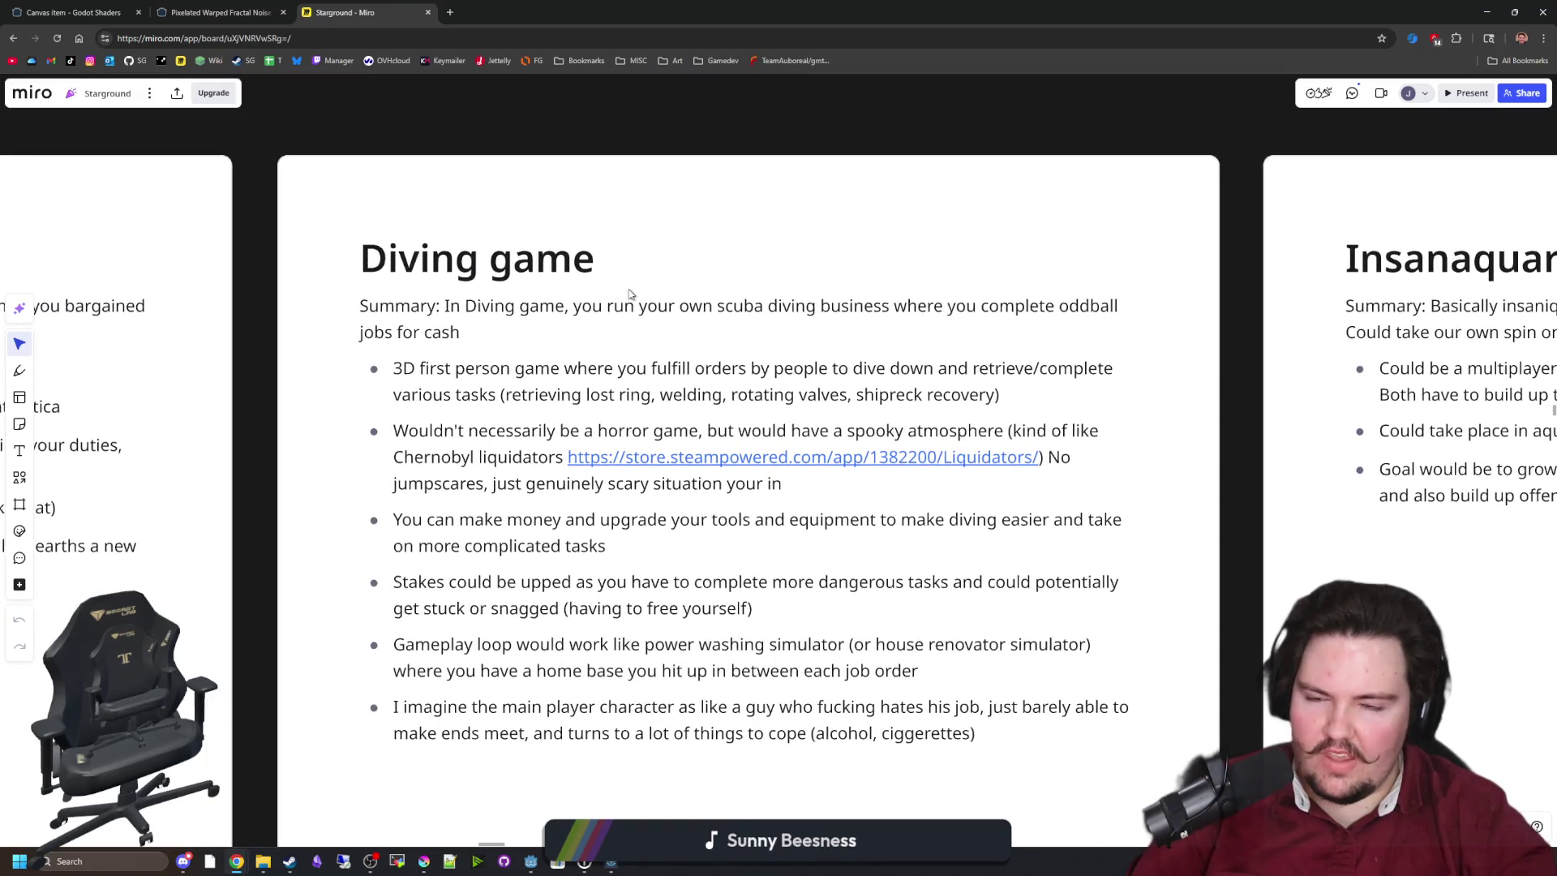
pyautogui.moveTo(660, 125); pyautogui.dragTo(653, 160)
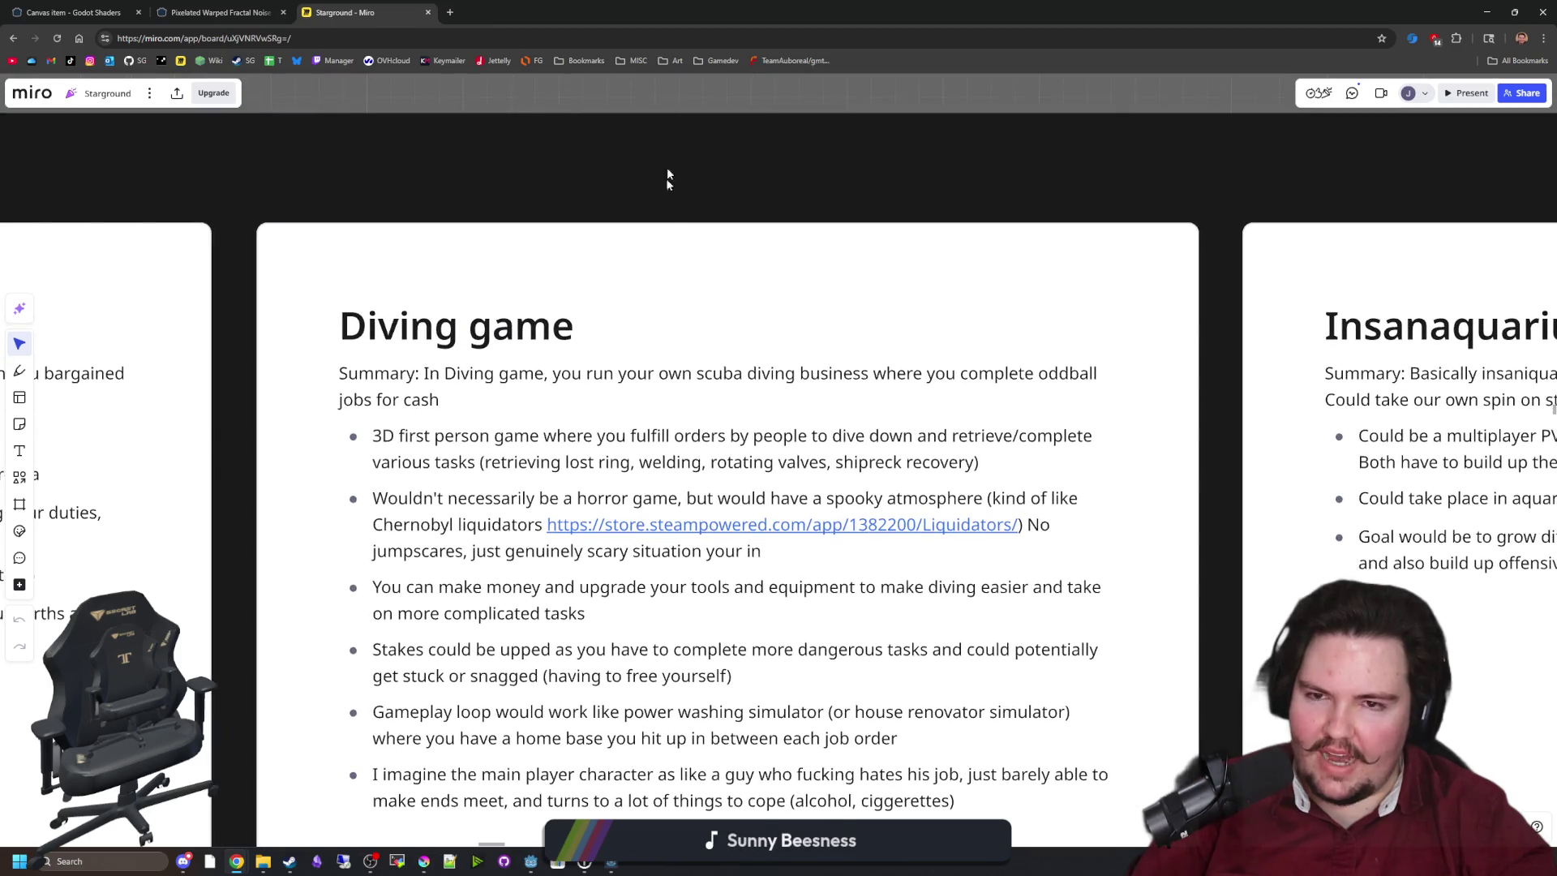
pyautogui.scroll(-2, 666, 167)
pyautogui.moveTo(673, 151); pyautogui.dragTo(706, 151)
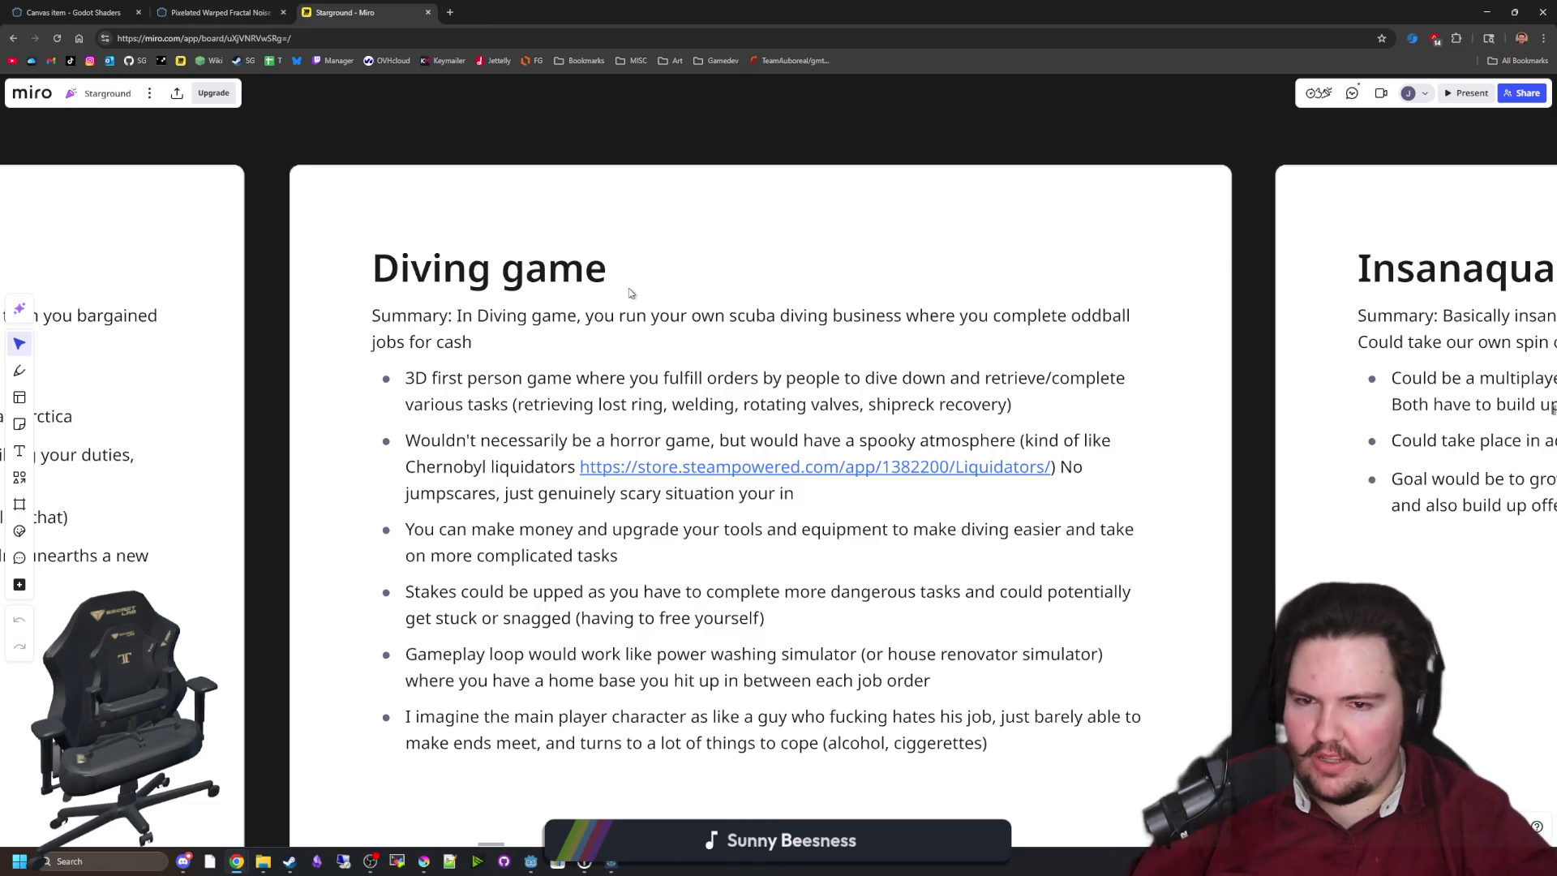
pyautogui.click(679, 318)
pyautogui.click(814, 146)
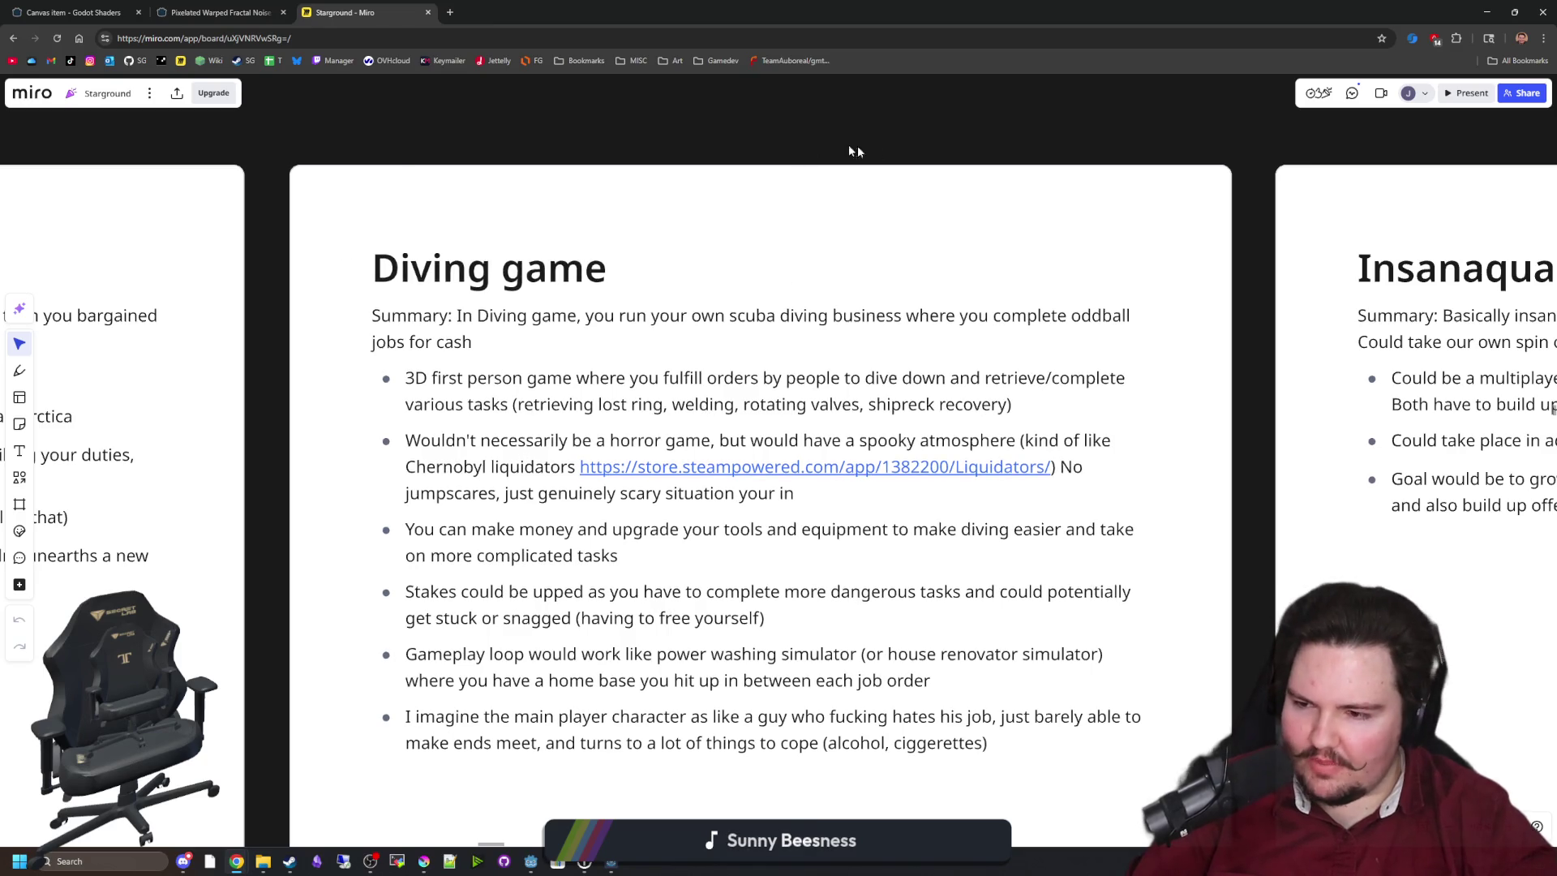
pyautogui.moveTo(1249, 417); pyautogui.dragTo(1228, 392)
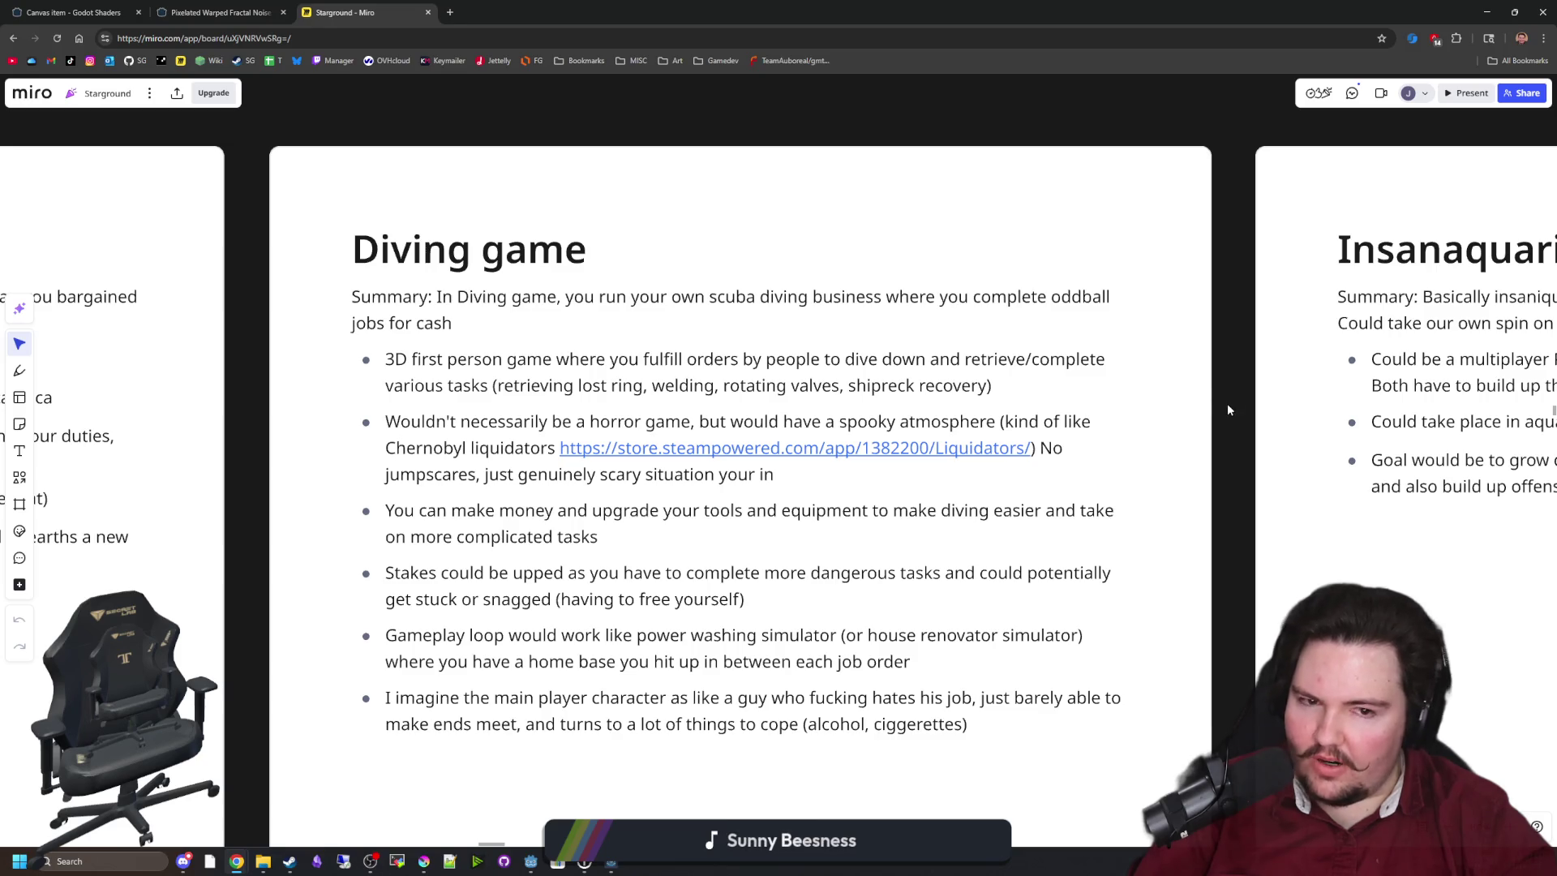
pyautogui.moveTo(1228, 406)
pyautogui.mouseDown()
pyautogui.moveTo(1239, 378)
pyautogui.moveTo(1265, 369)
pyautogui.mouseUp()
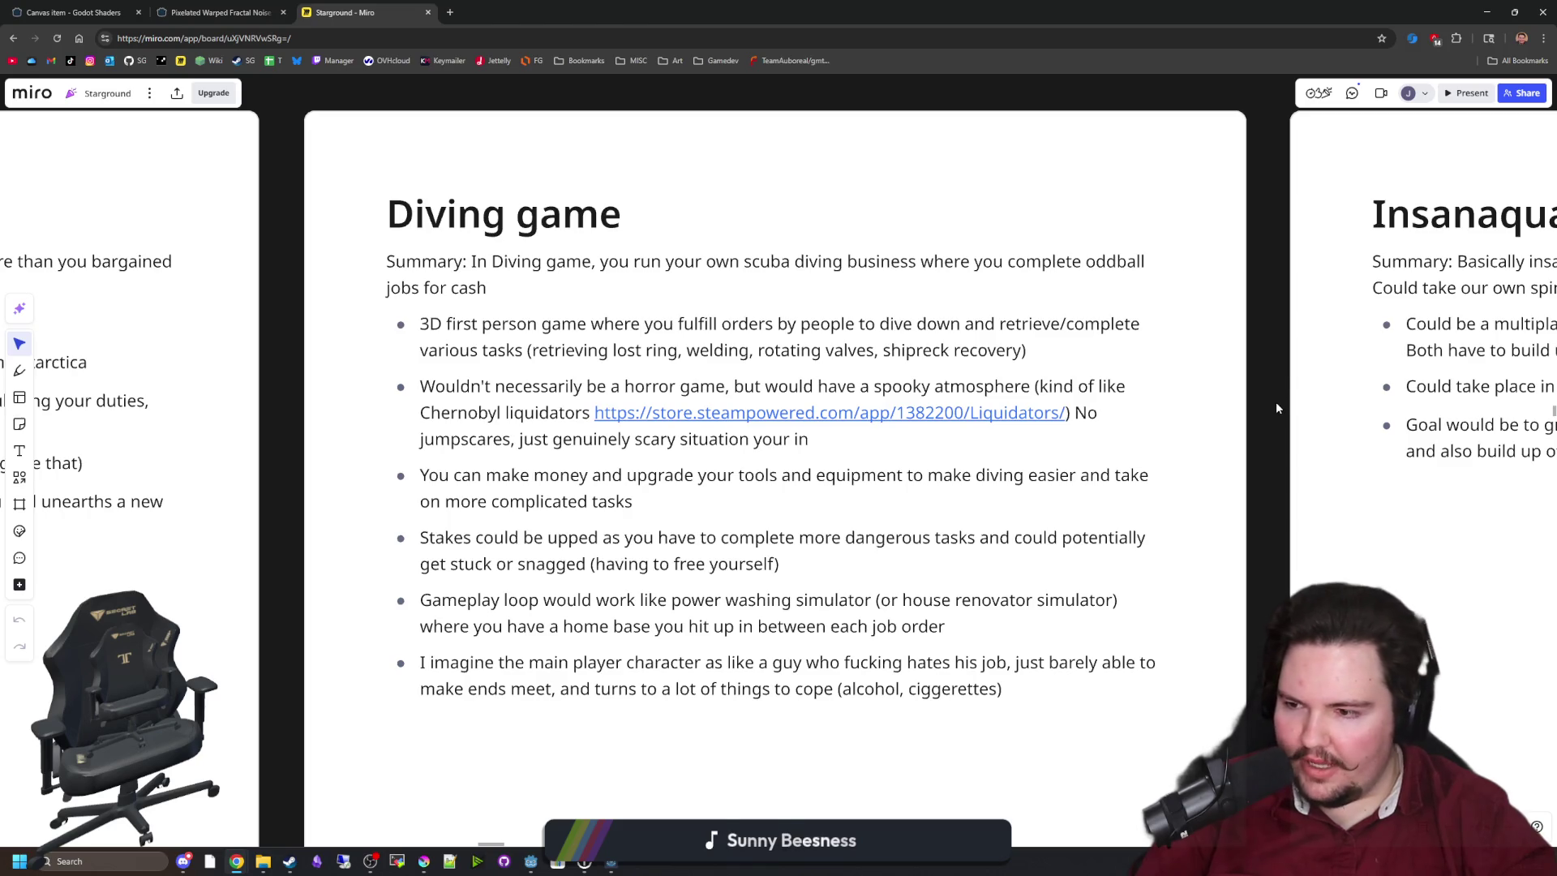
pyautogui.click(475, 263)
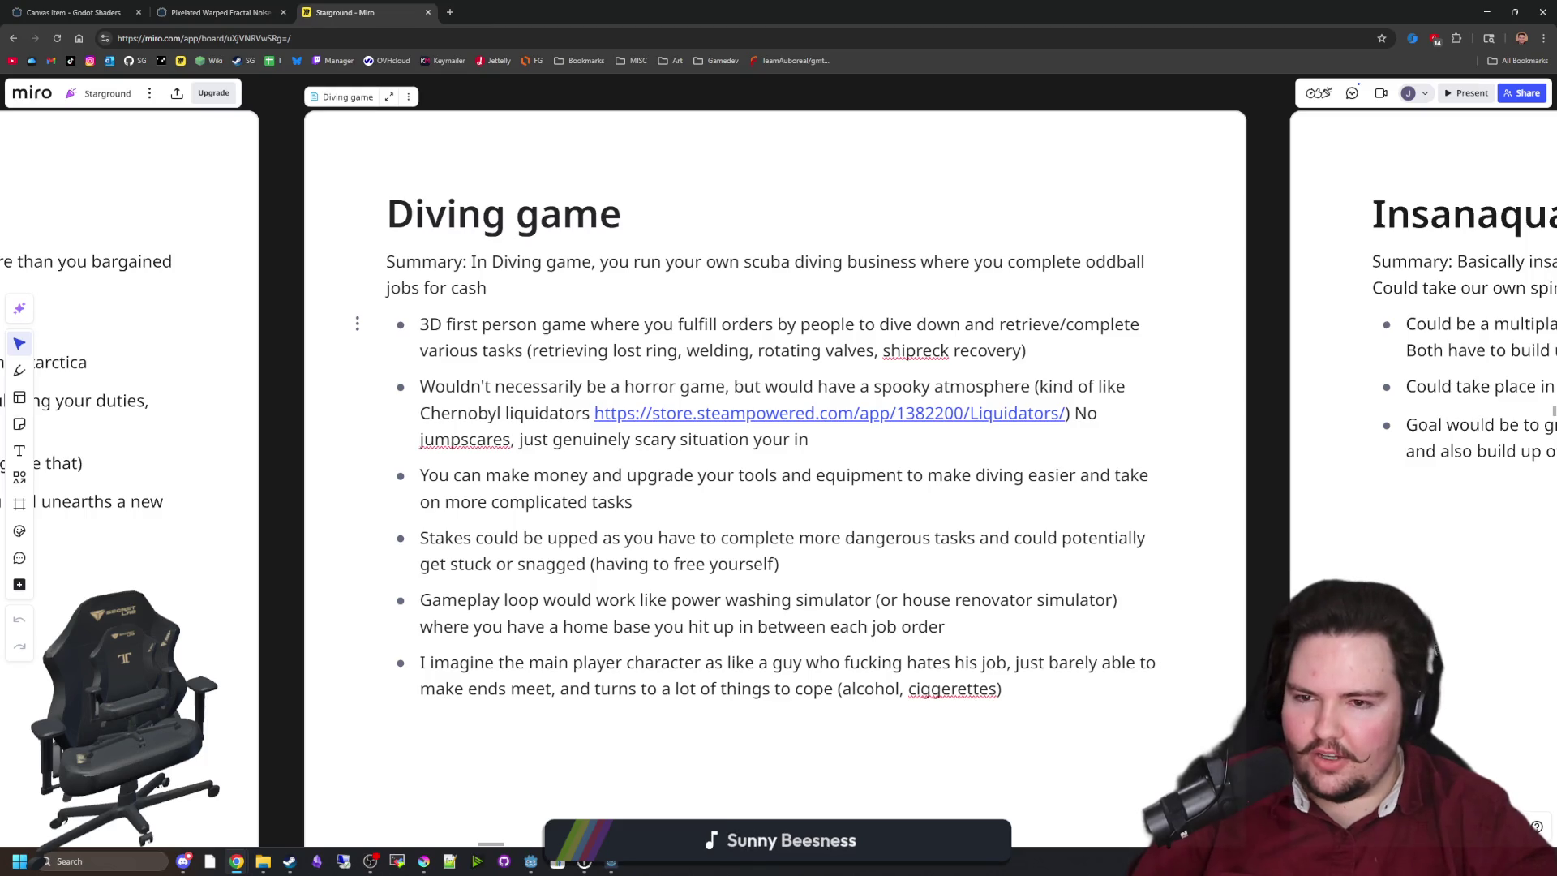
pyautogui.moveTo(558, 341)
pyautogui.mouseDown()
pyautogui.moveTo(916, 324)
pyautogui.moveTo(969, 350)
pyautogui.moveTo(954, 350)
pyautogui.moveTo(1000, 350)
pyautogui.mouseUp()
pyautogui.click(977, 350)
pyautogui.doubleClick(803, 351)
pyautogui.click(873, 350)
pyautogui.click(995, 350)
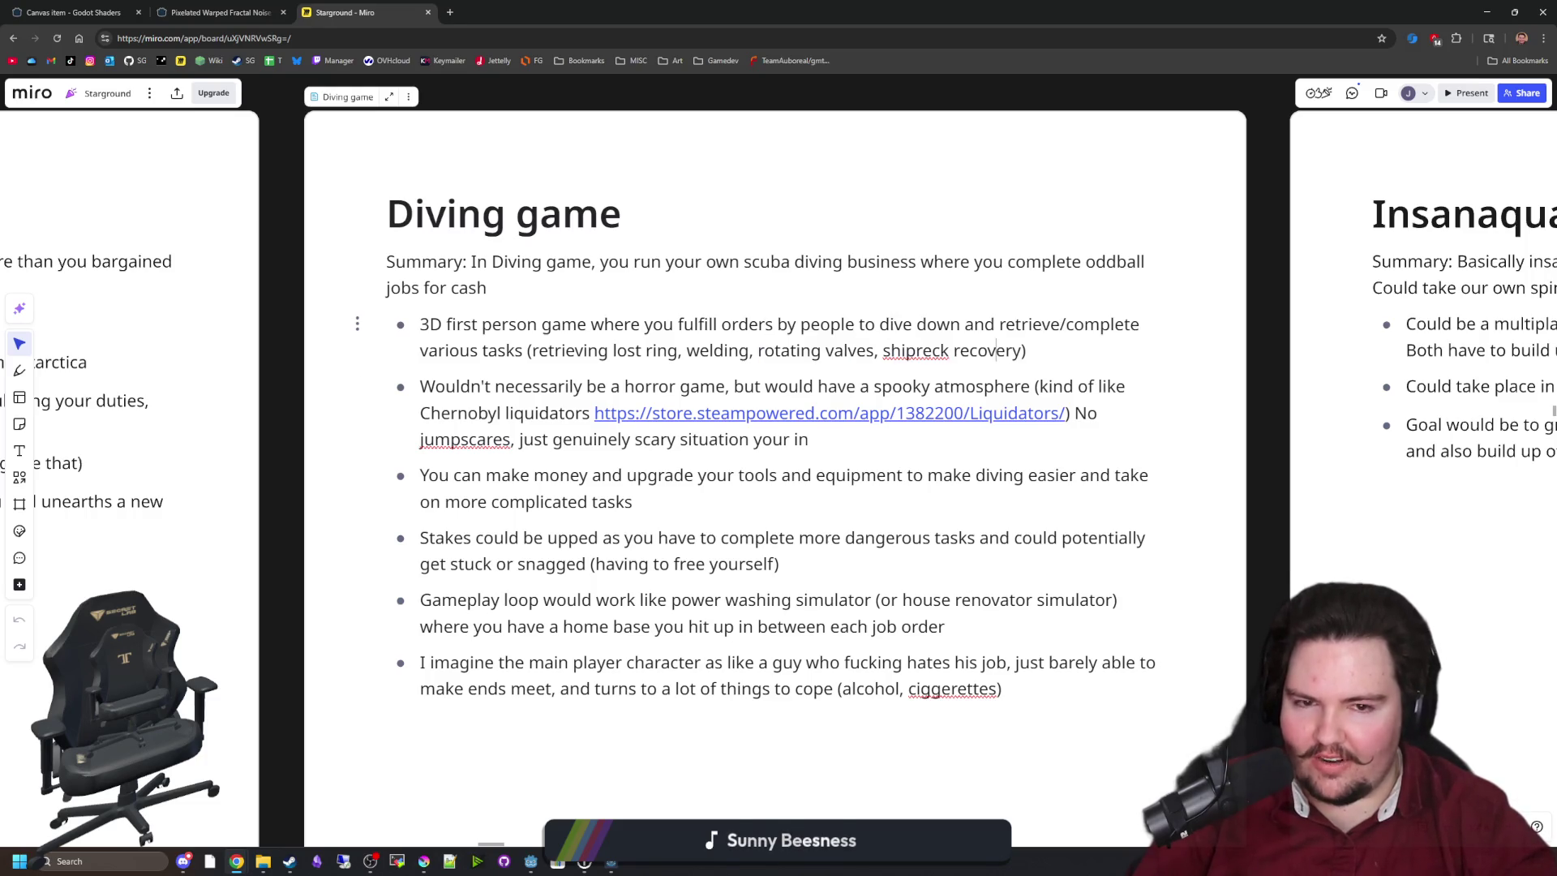
pyautogui.click(1259, 451)
pyautogui.scroll(-1, 1272, 416)
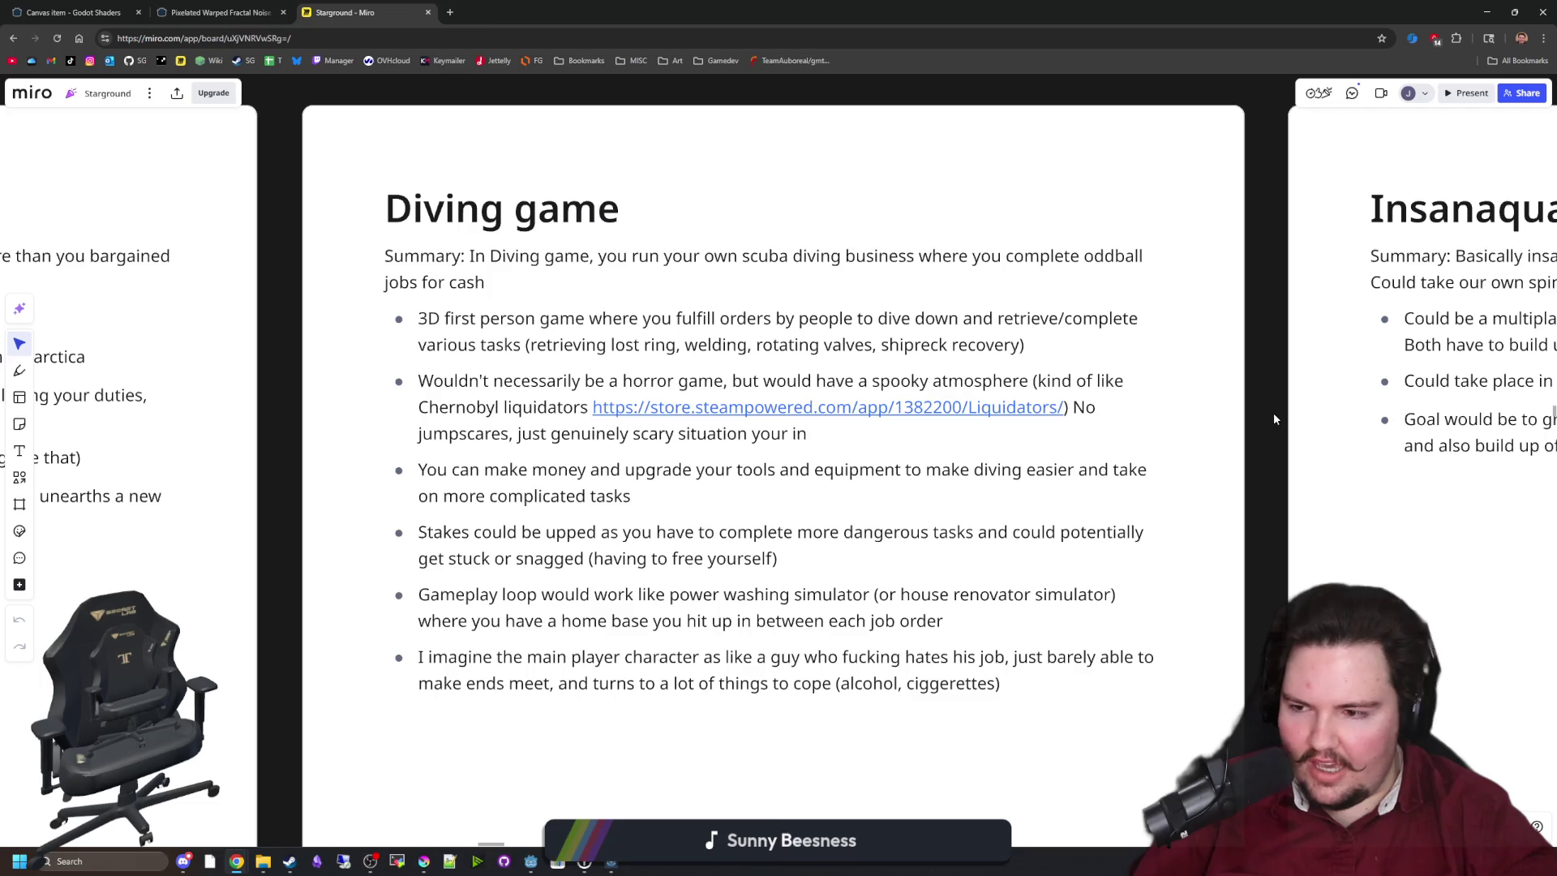
pyautogui.moveTo(1267, 450); pyautogui.dragTo(1262, 431)
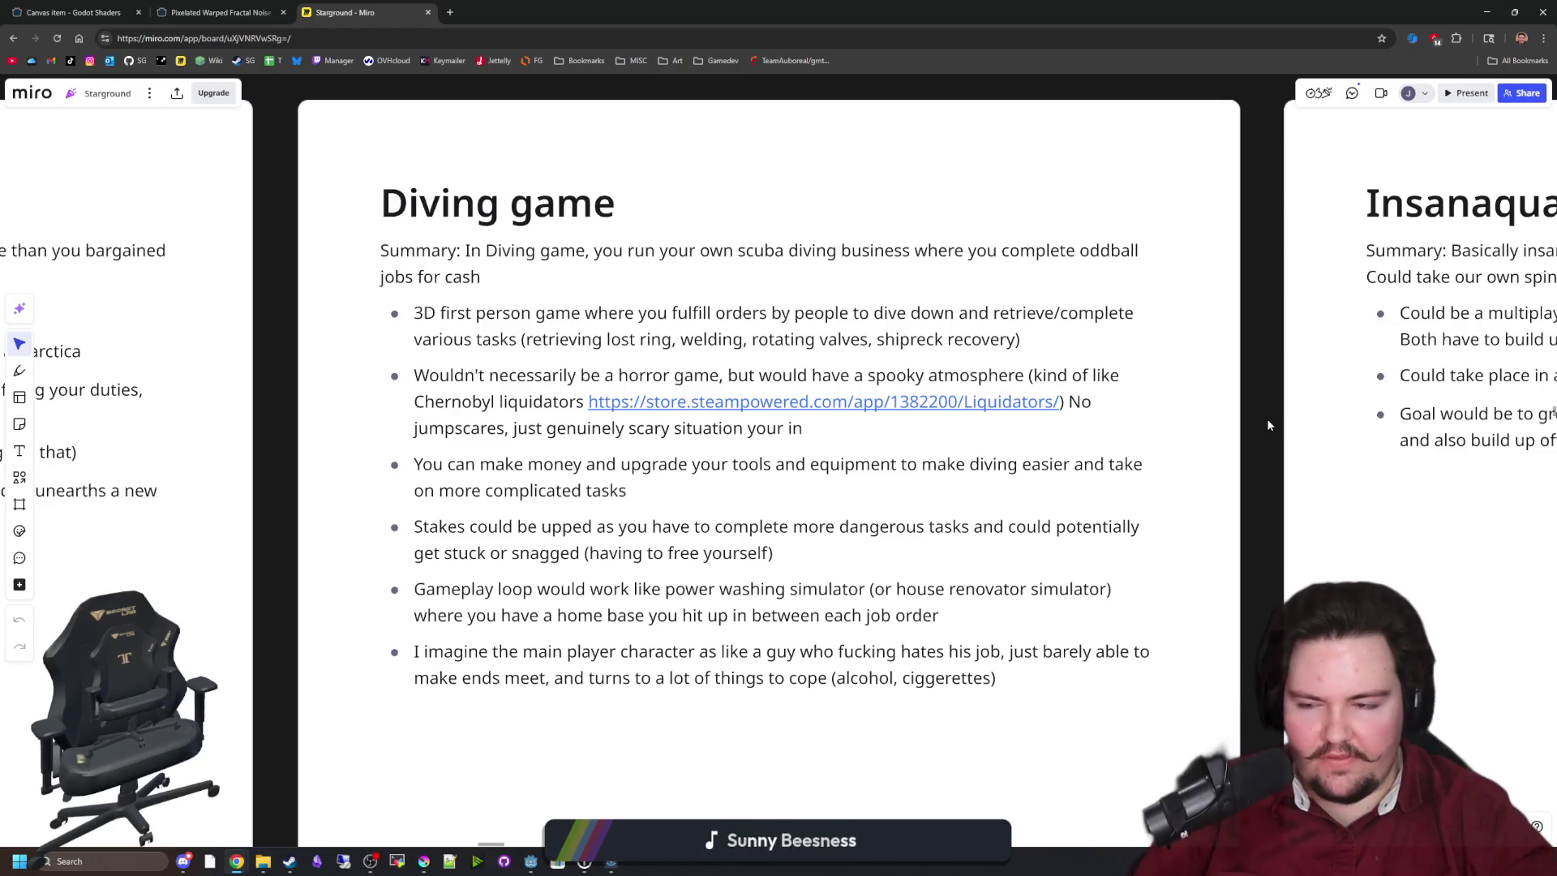
pyautogui.moveTo(1267, 420)
pyautogui.mouseDown()
pyautogui.moveTo(1246, 405)
pyautogui.moveTo(1264, 406)
pyautogui.mouseUp()
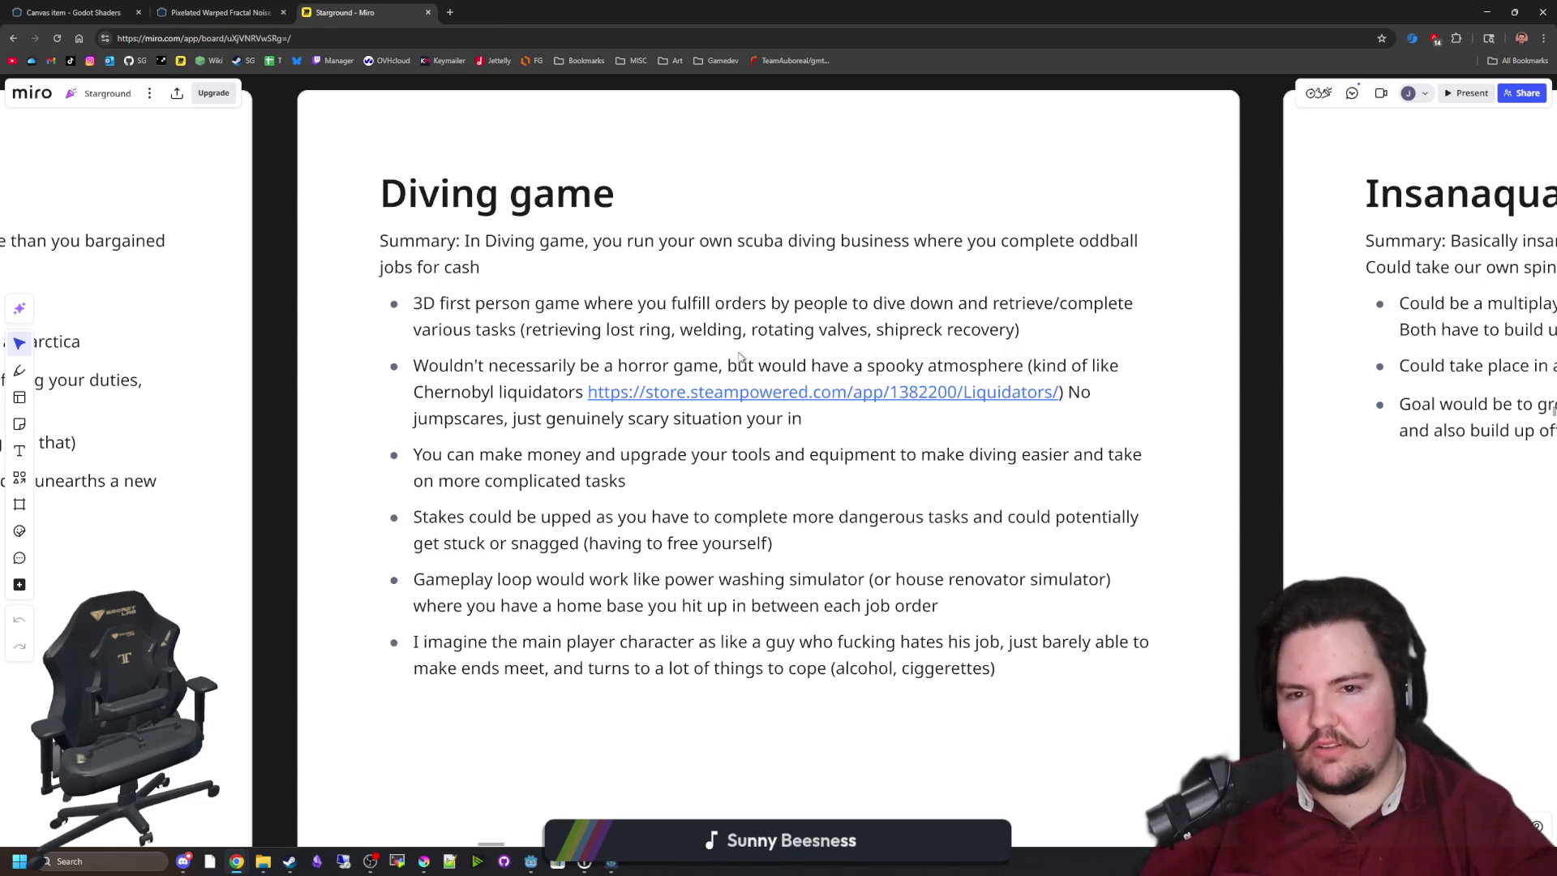
pyautogui.click(554, 454)
pyautogui.moveTo(605, 454); pyautogui.dragTo(1165, 444)
pyautogui.click(489, 481)
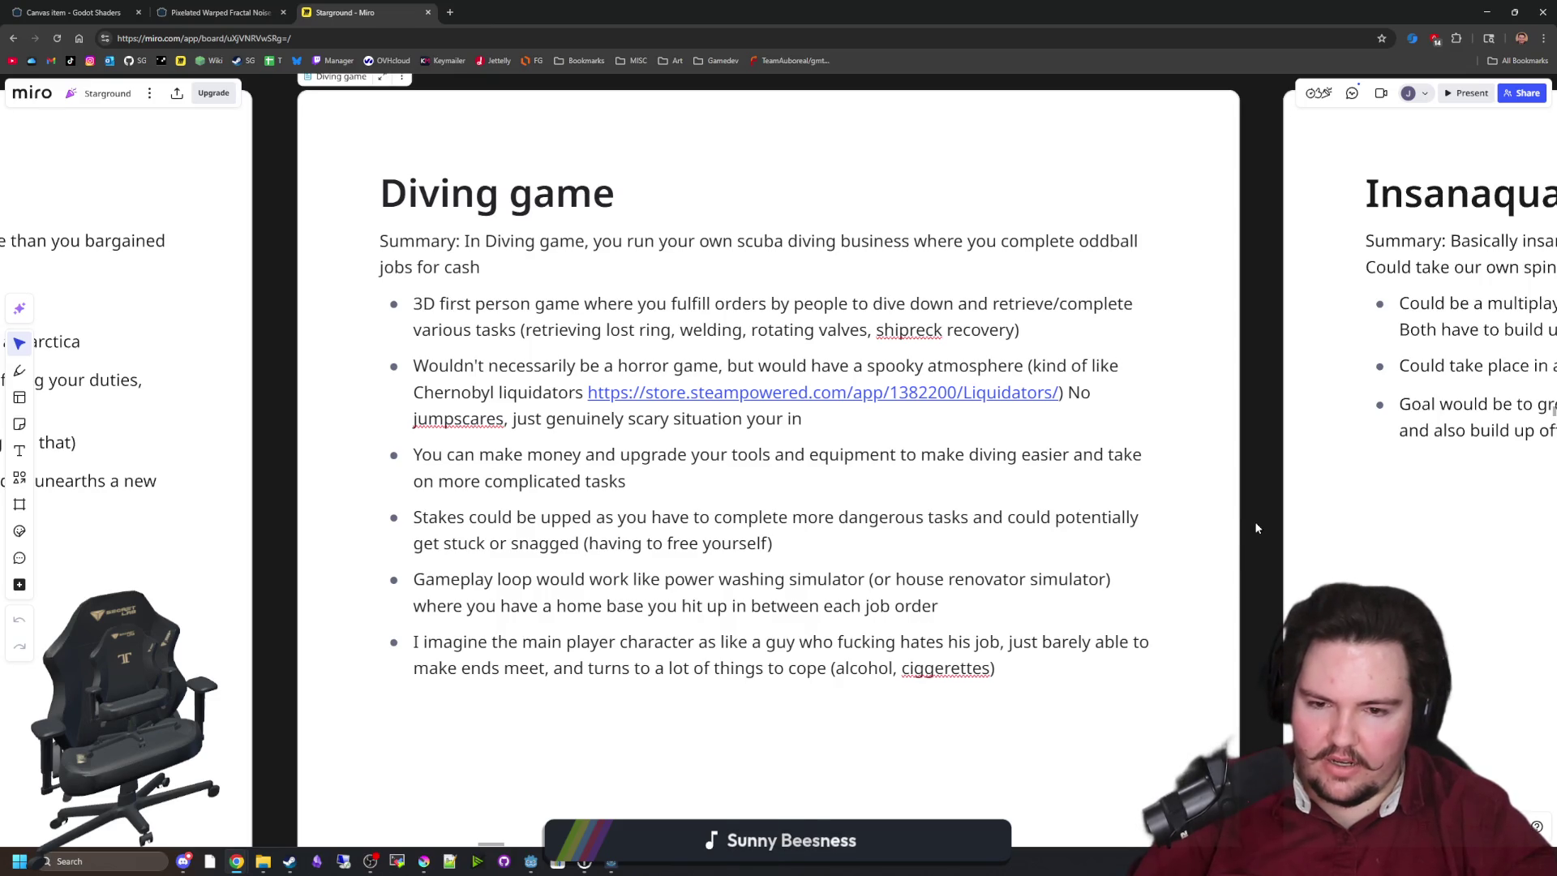
pyautogui.moveTo(469, 579); pyautogui.dragTo(1022, 579)
pyautogui.click(1021, 579)
pyautogui.moveTo(858, 578); pyautogui.dragTo(1058, 578)
pyautogui.click(1059, 578)
pyautogui.click(1249, 579)
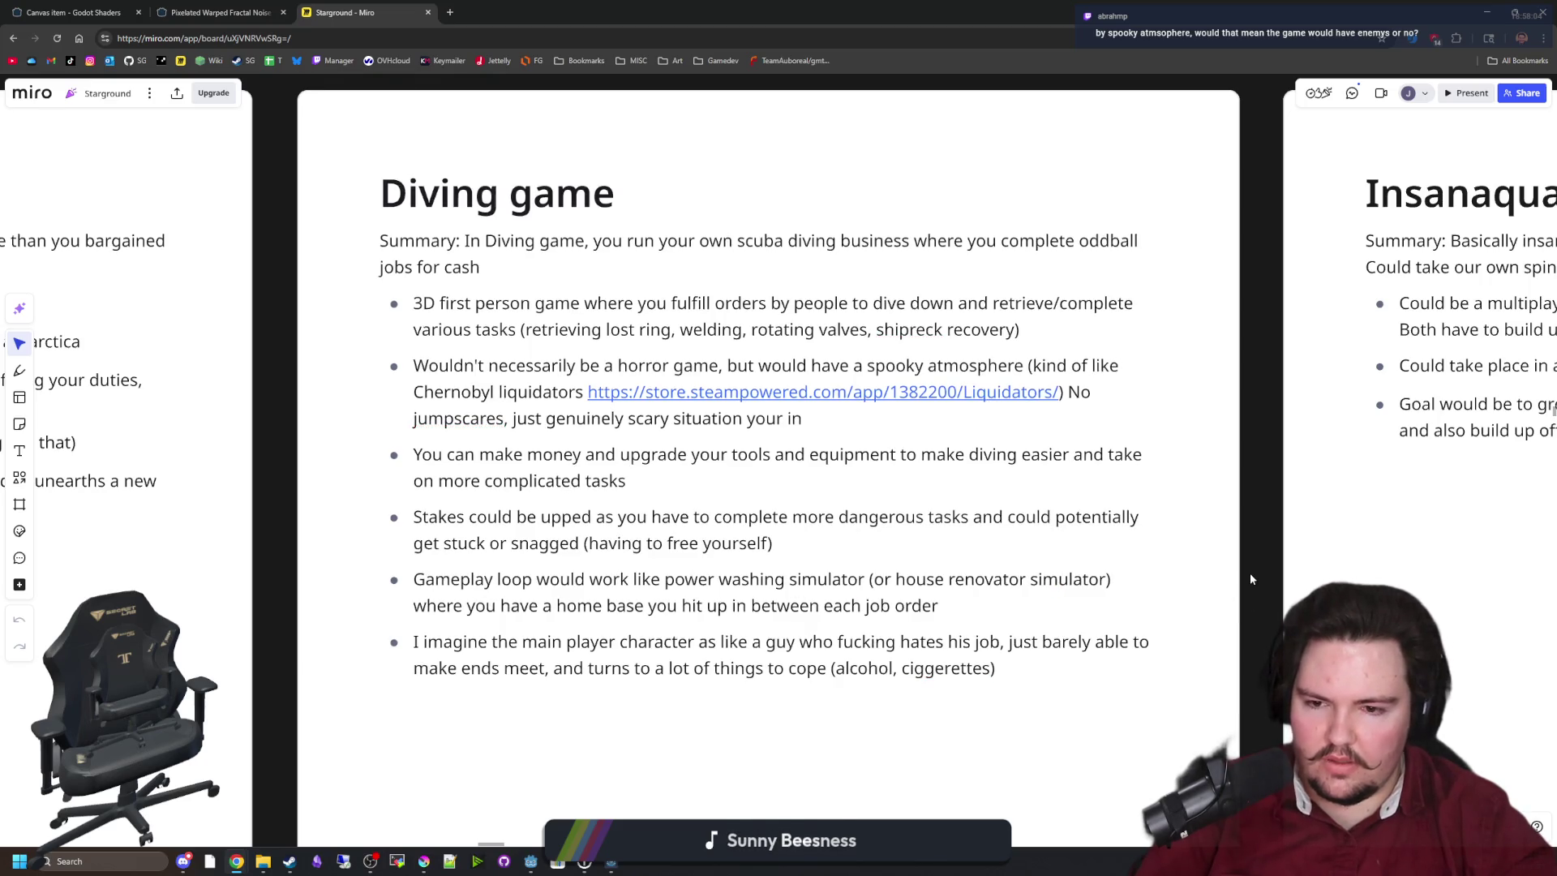
# Look over the Diving game card on the Miro board, then switch to the delta p image search.
pyautogui.scroll(1, 1251, 578)
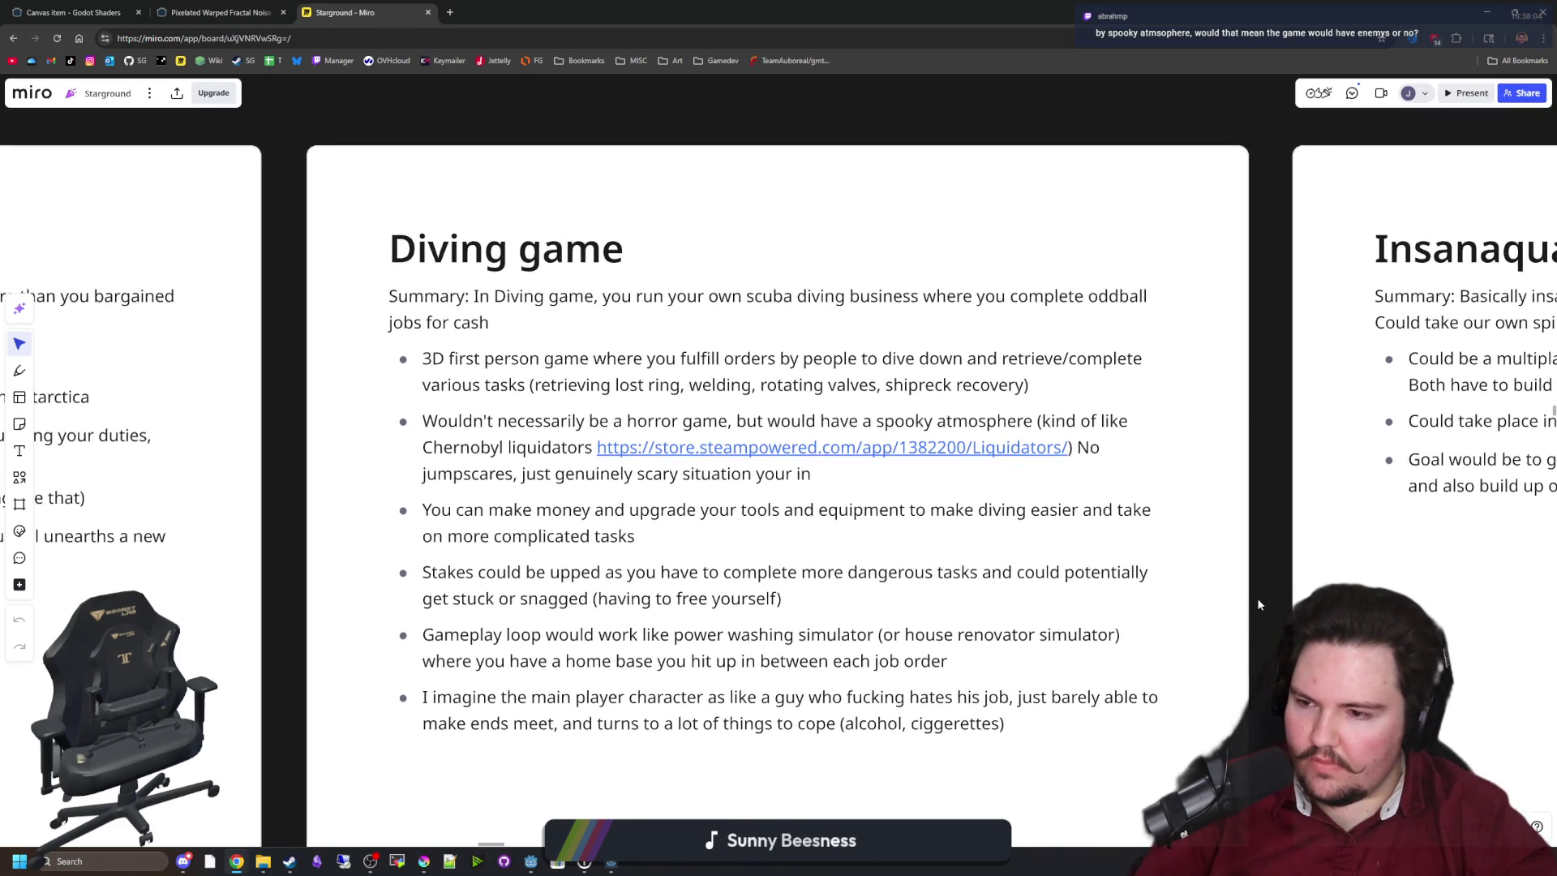
pyautogui.moveTo(1259, 604)
pyautogui.mouseDown()
pyautogui.moveTo(1226, 578)
pyautogui.moveTo(1244, 564)
pyautogui.mouseUp()
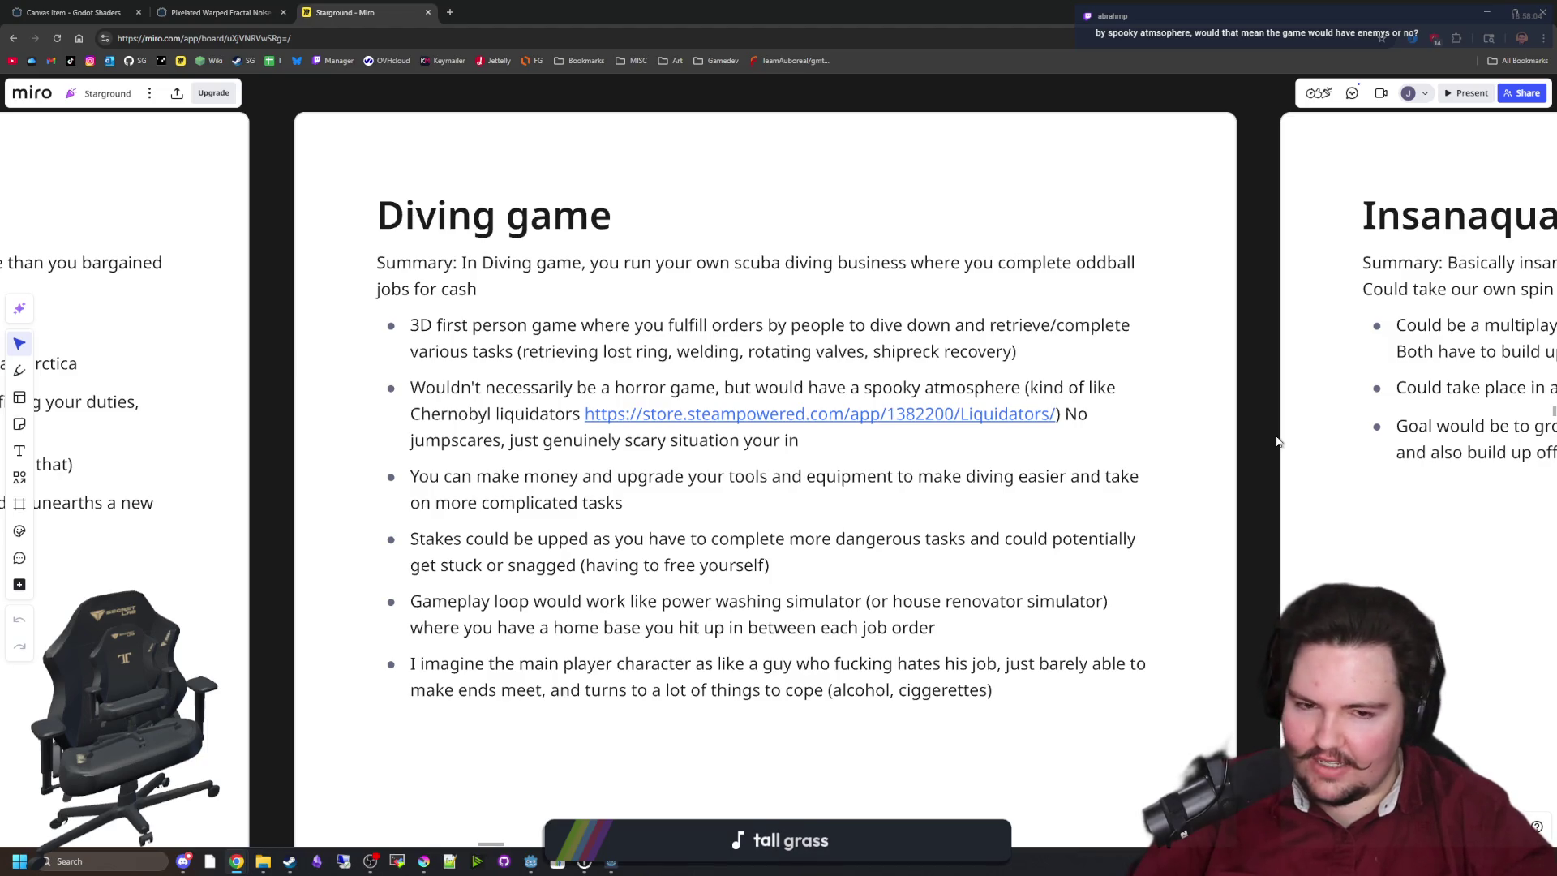
pyautogui.hscroll(1, 1265, 437)
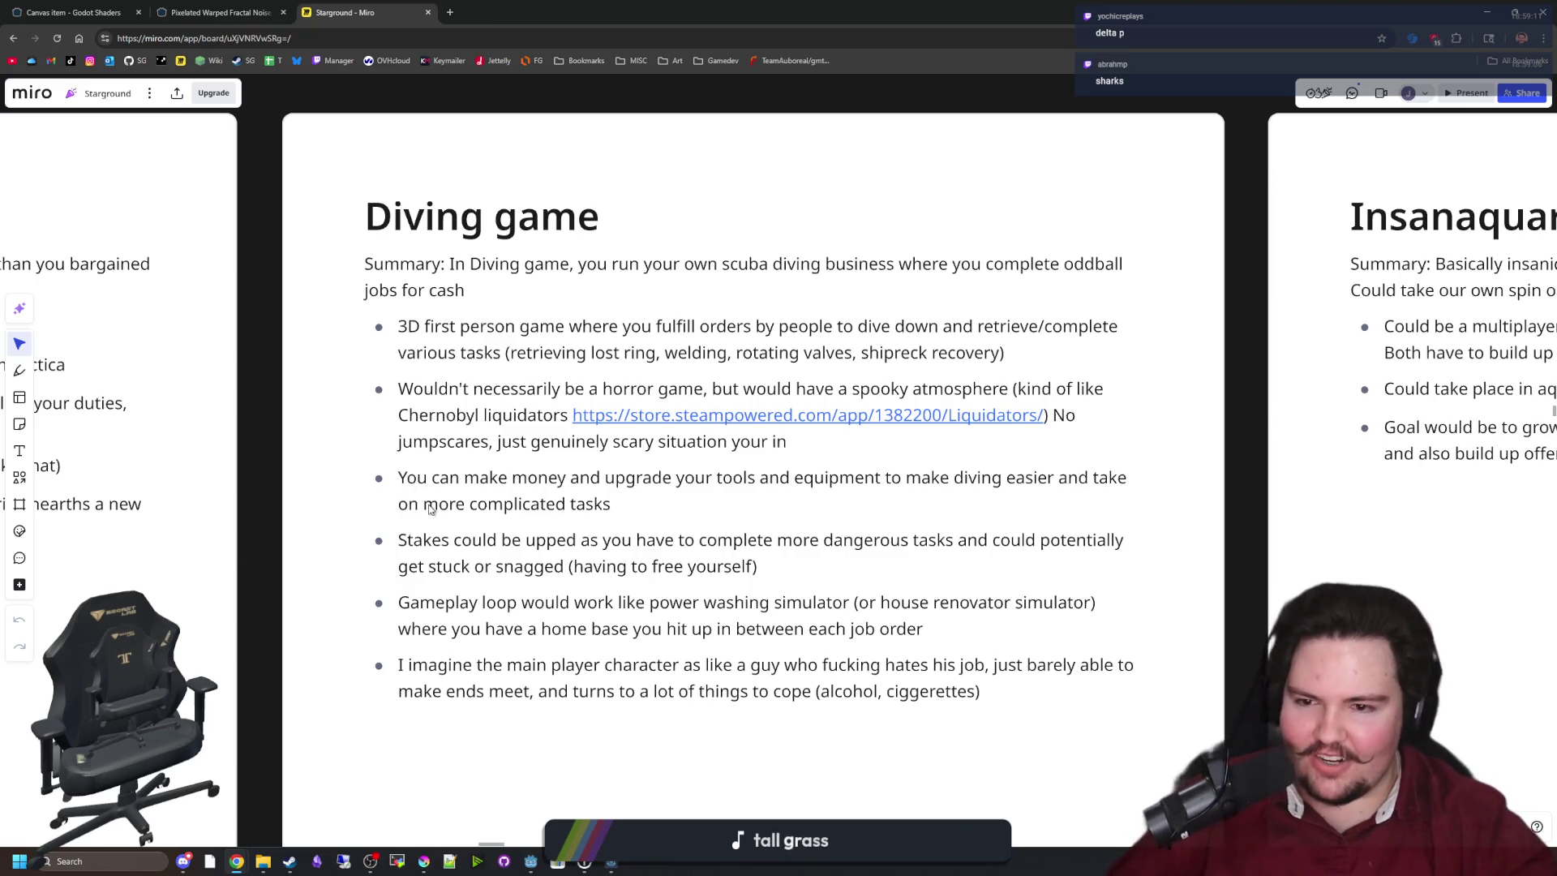
pyautogui.scroll(-5, 429, 509)
pyautogui.scroll(5, 556, 421)
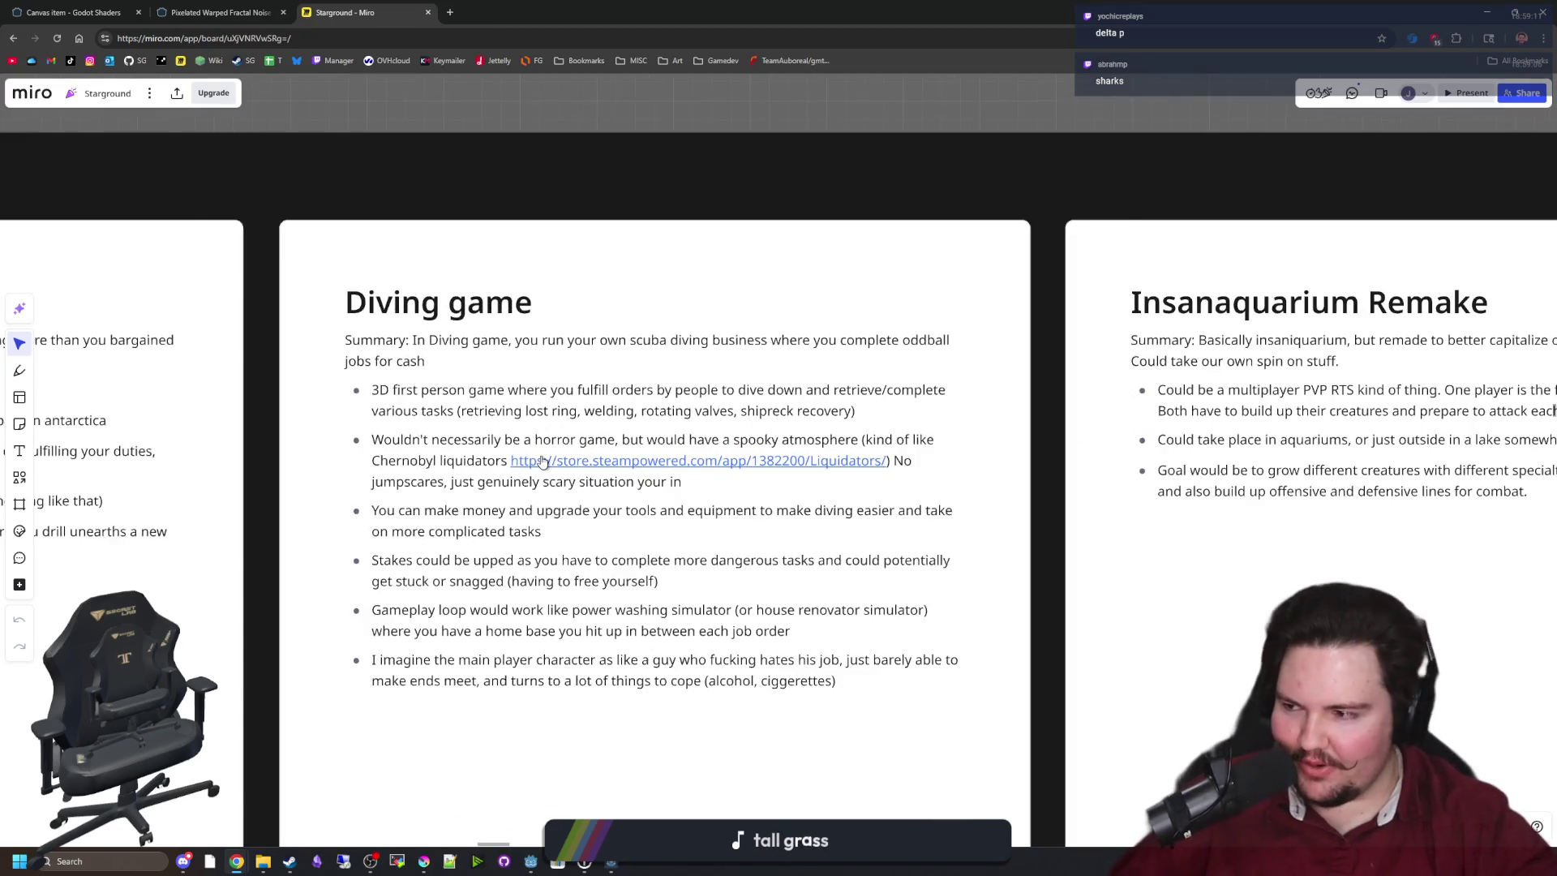
pyautogui.moveTo(692, 309); pyautogui.dragTo(730, 305)
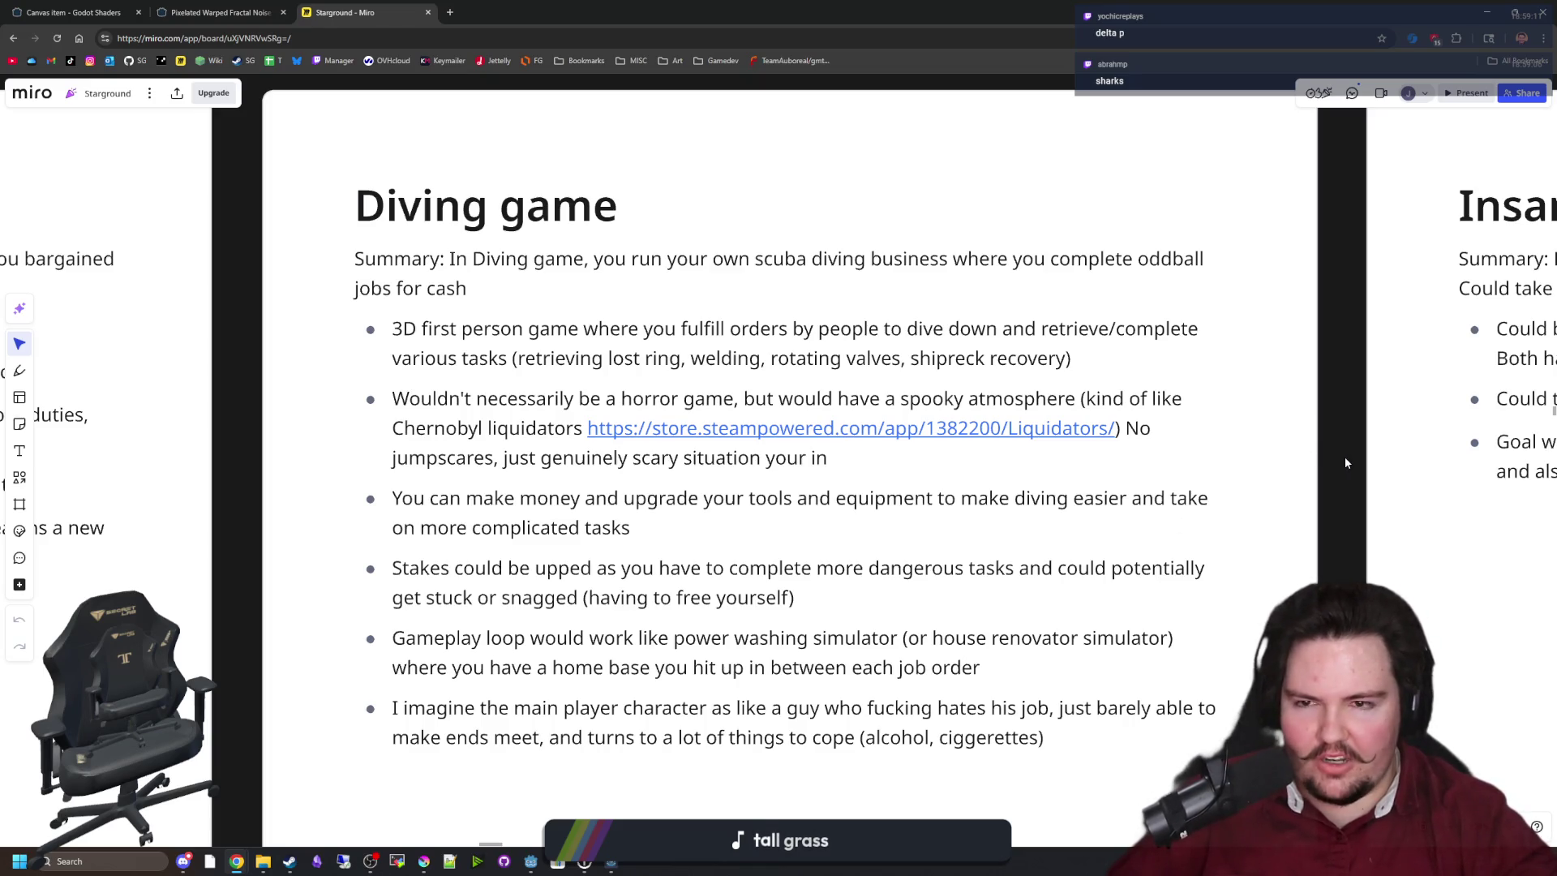
pyautogui.moveTo(1345, 455)
pyautogui.mouseDown()
pyautogui.moveTo(1324, 756)
pyautogui.moveTo(1330, 548)
pyautogui.moveTo(1357, 392)
pyautogui.mouseUp()
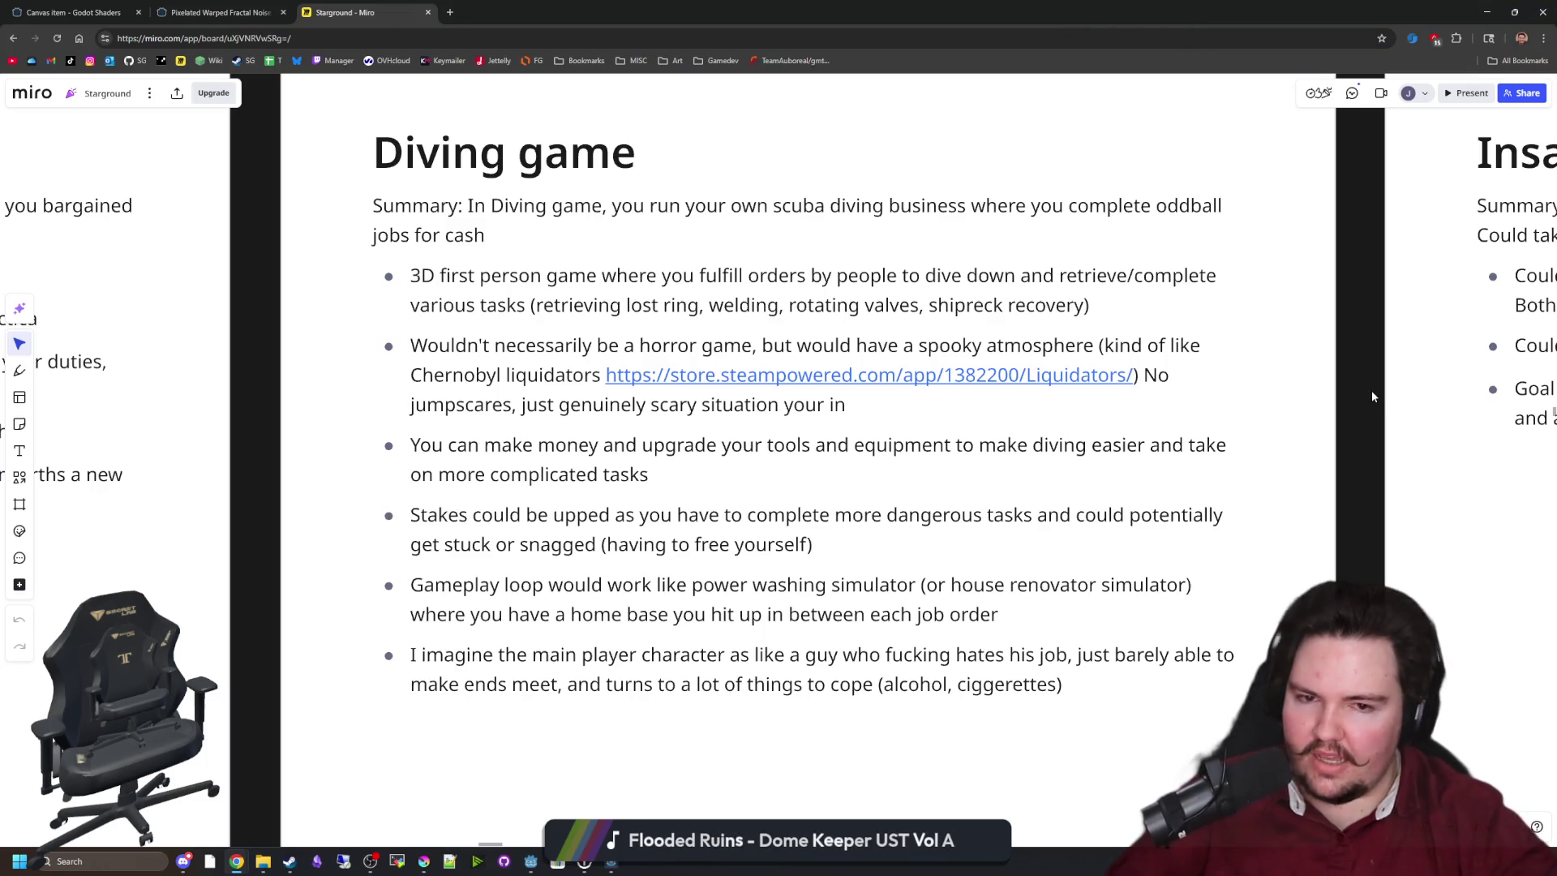
pyautogui.moveTo(1359, 399); pyautogui.dragTo(1358, 417)
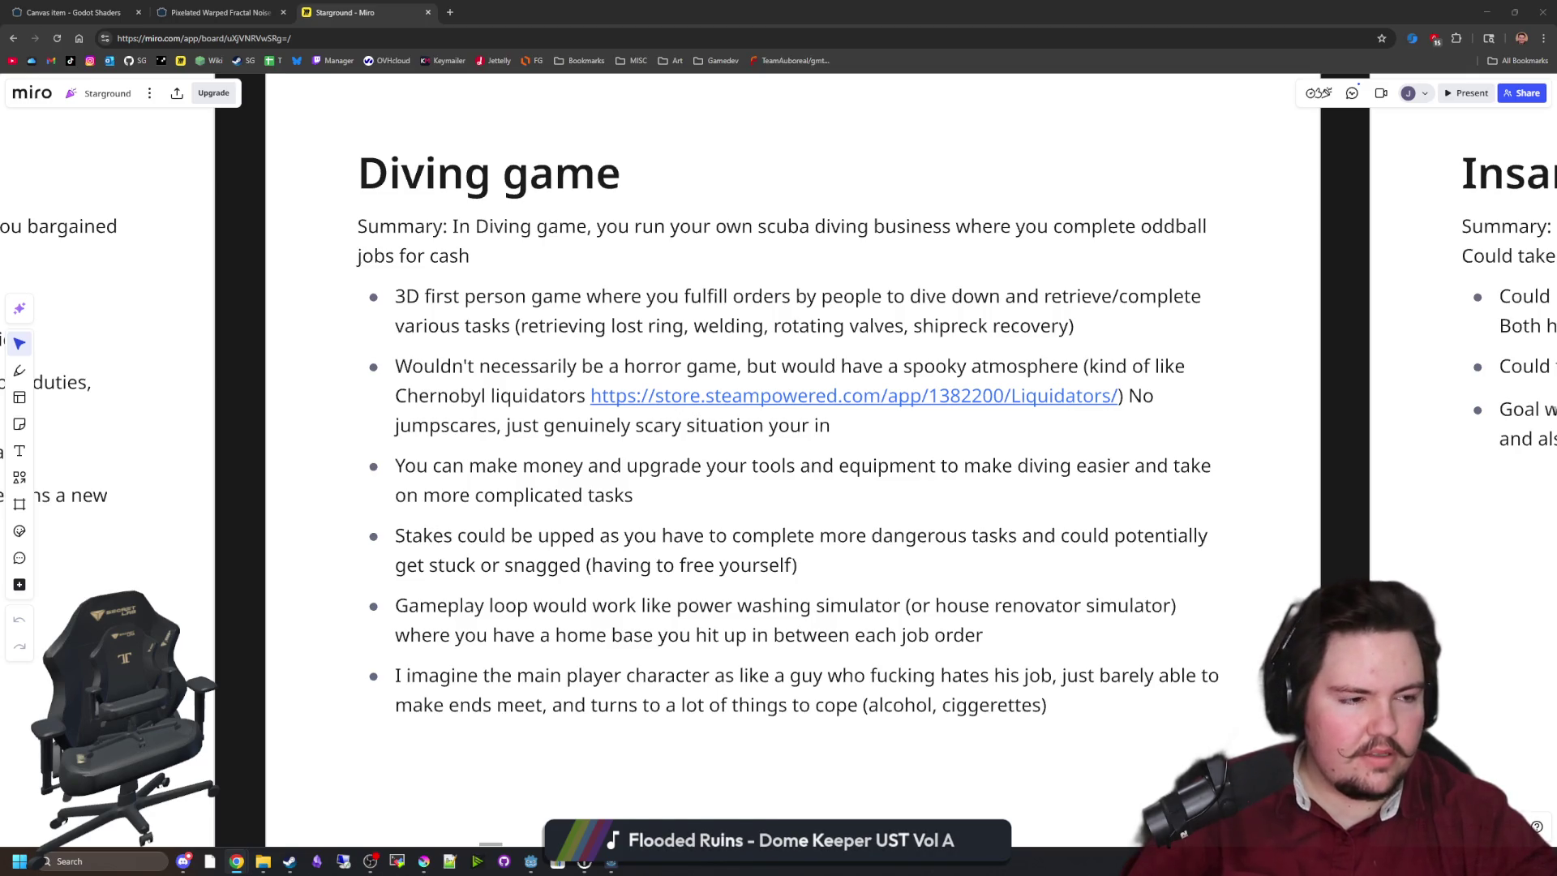
pyautogui.hotkey('alt', 'Tab')
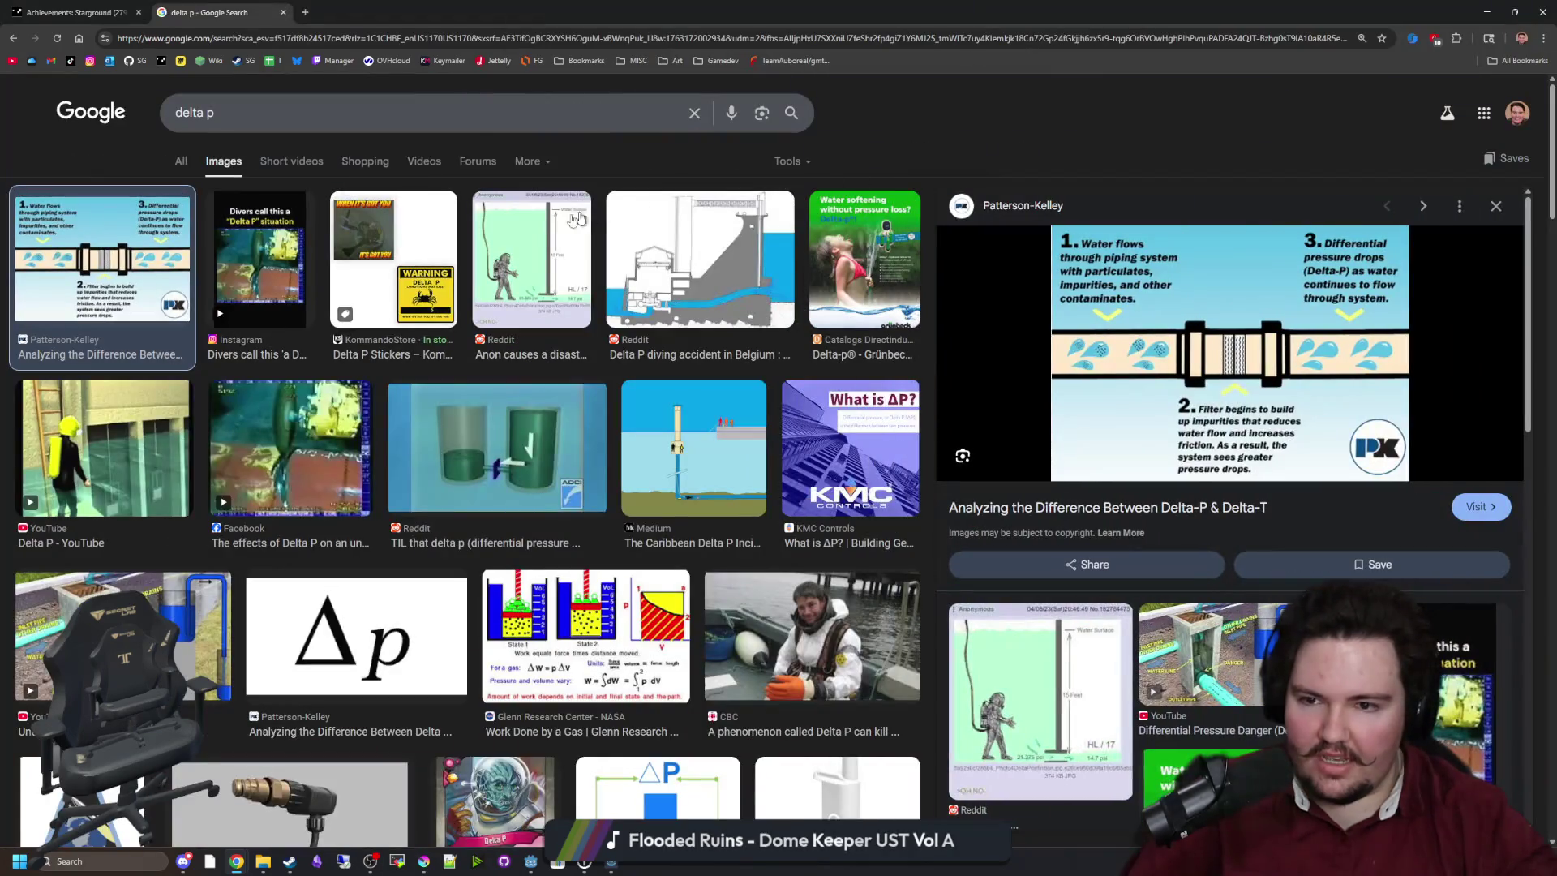
# Preview the Reddit 'Anon causes a disaster' diving diagram and scroll through the delta p results.
pyautogui.click(541, 233)
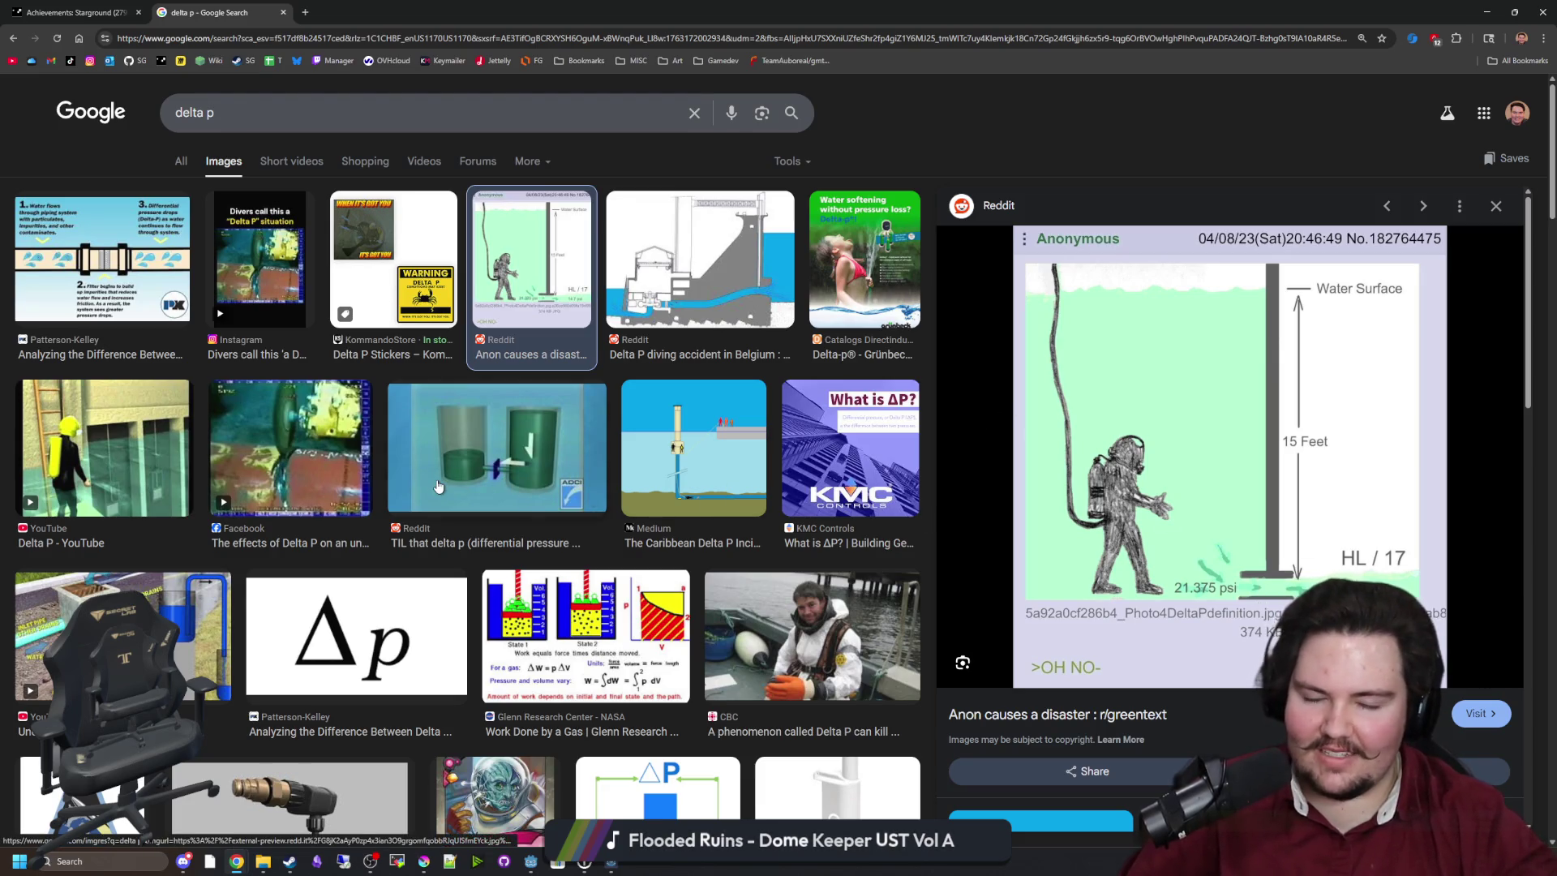
pyautogui.scroll(-1, 378, 453)
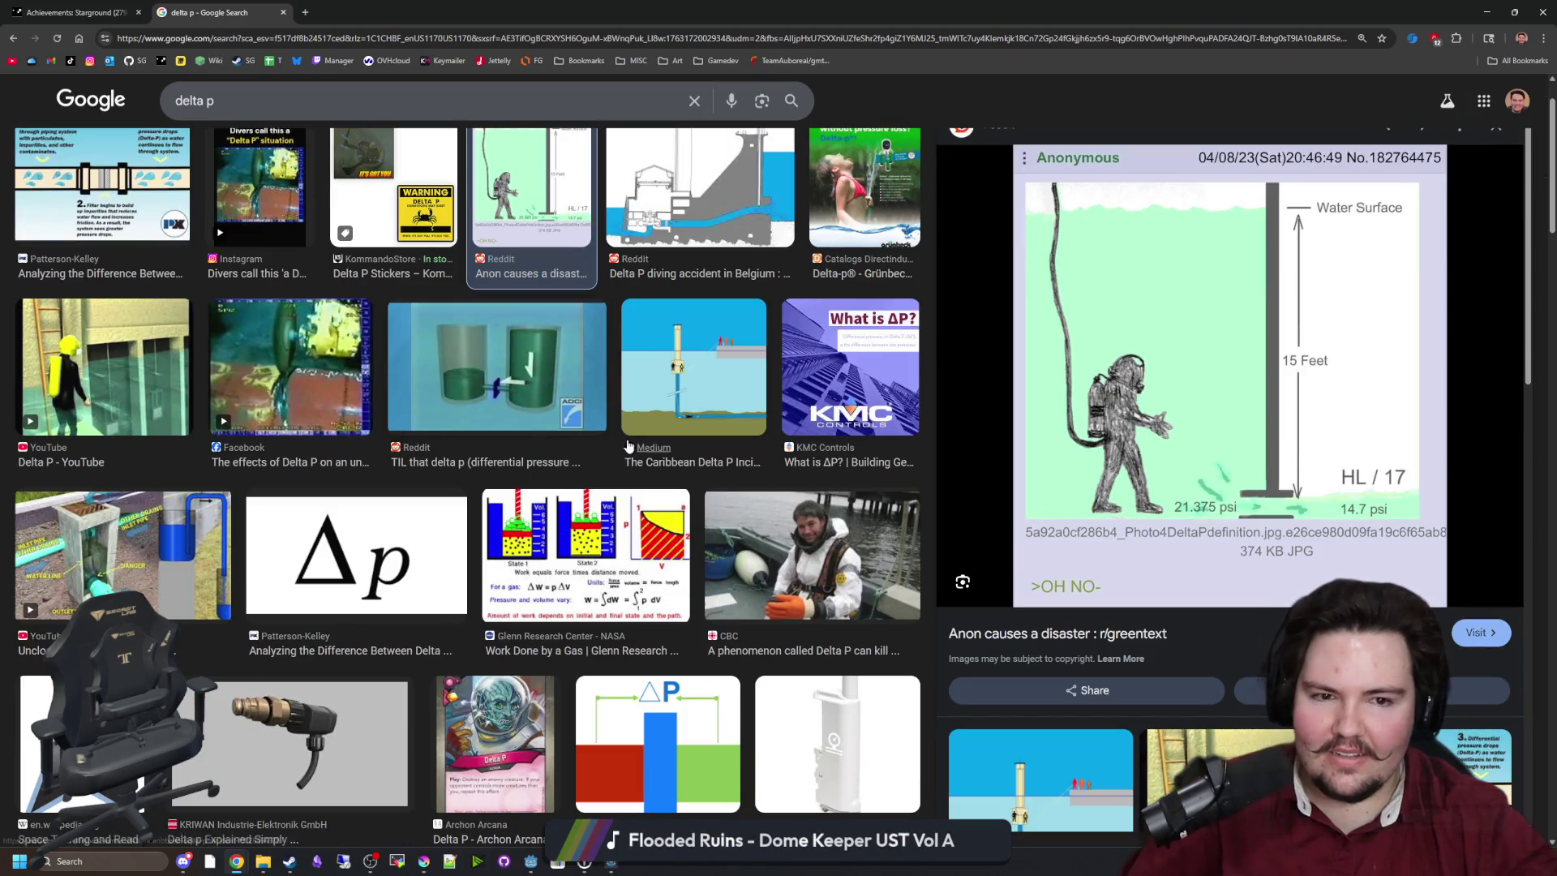
pyautogui.scroll(1, 648, 415)
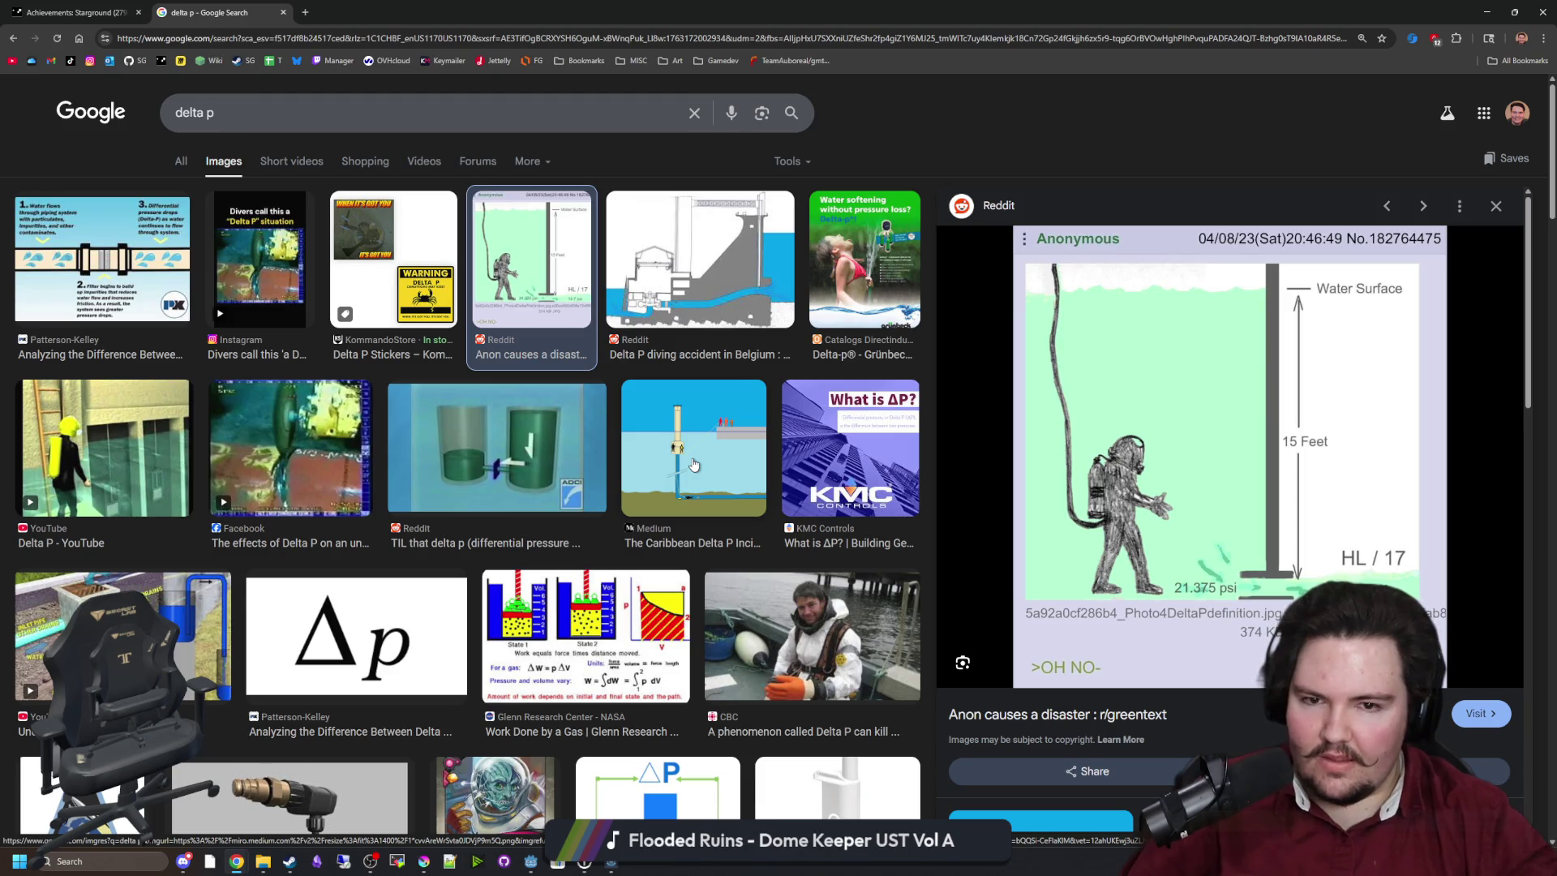
pyautogui.scroll(-4, 694, 464)
pyautogui.scroll(-4, 535, 435)
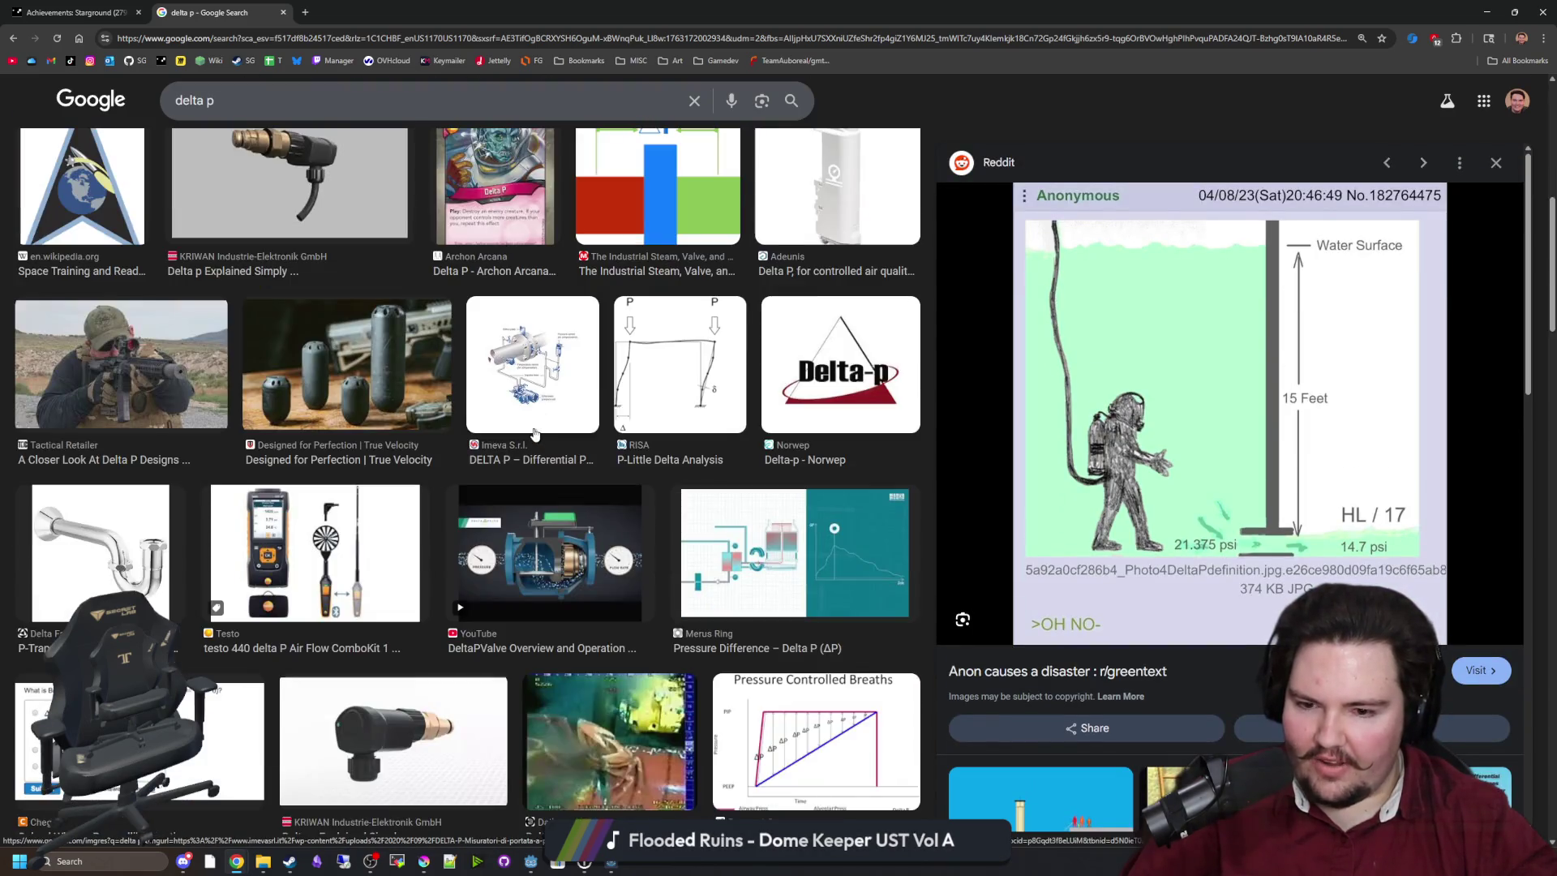
pyautogui.scroll(-10, 534, 436)
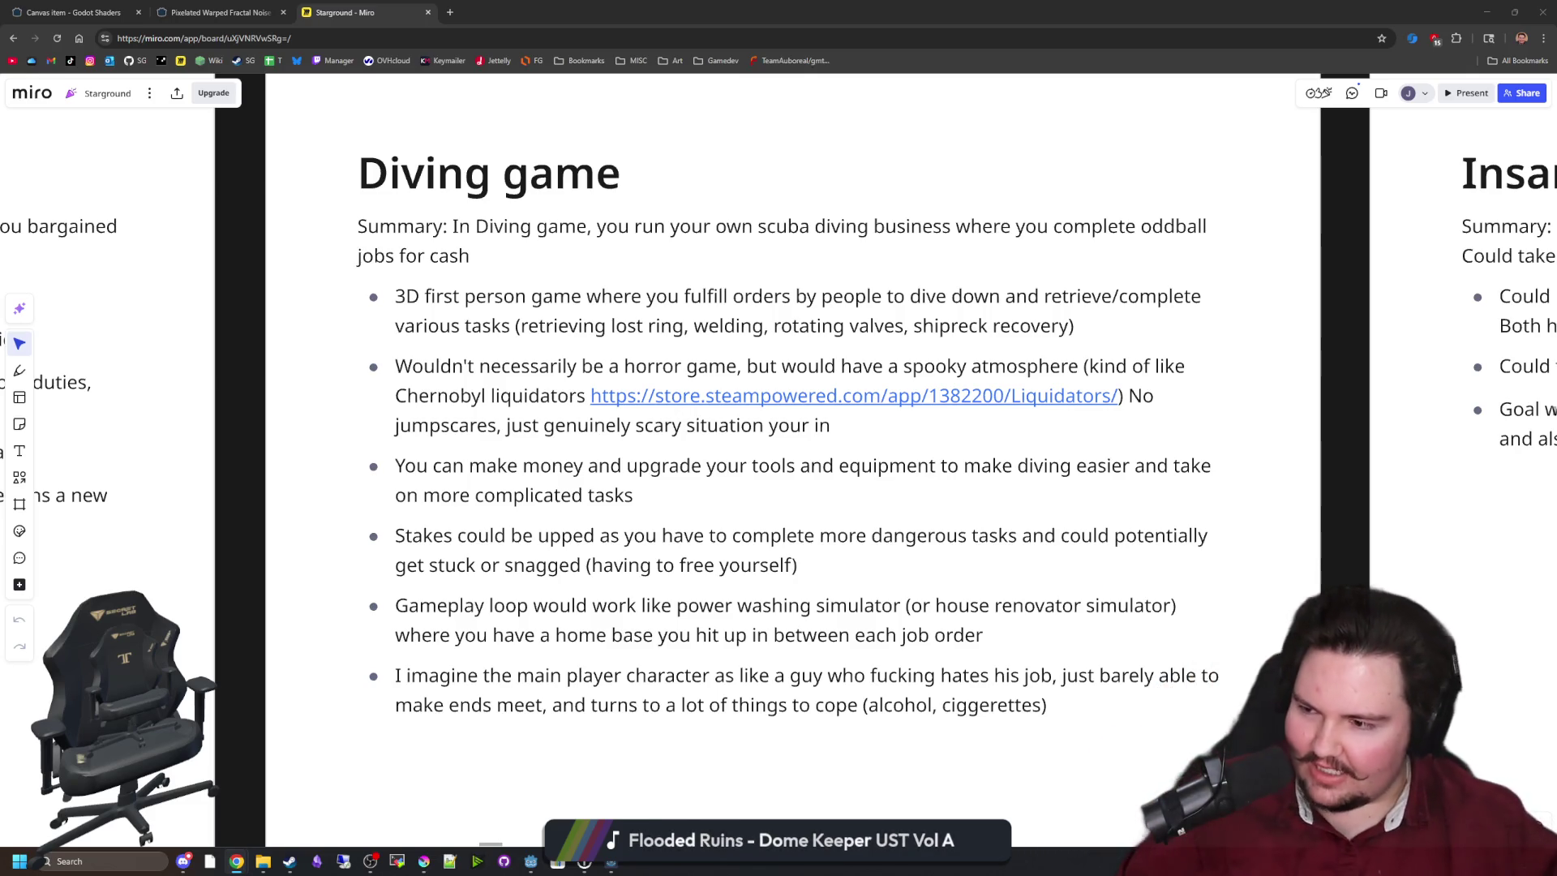
# Edit the Diving game card text, placing the caret after '3D' in the first bullet.
pyautogui.doubleClick(834, 298)
pyautogui.moveTo(1073, 326); pyautogui.dragTo(395, 296)
pyautogui.click(420, 296)
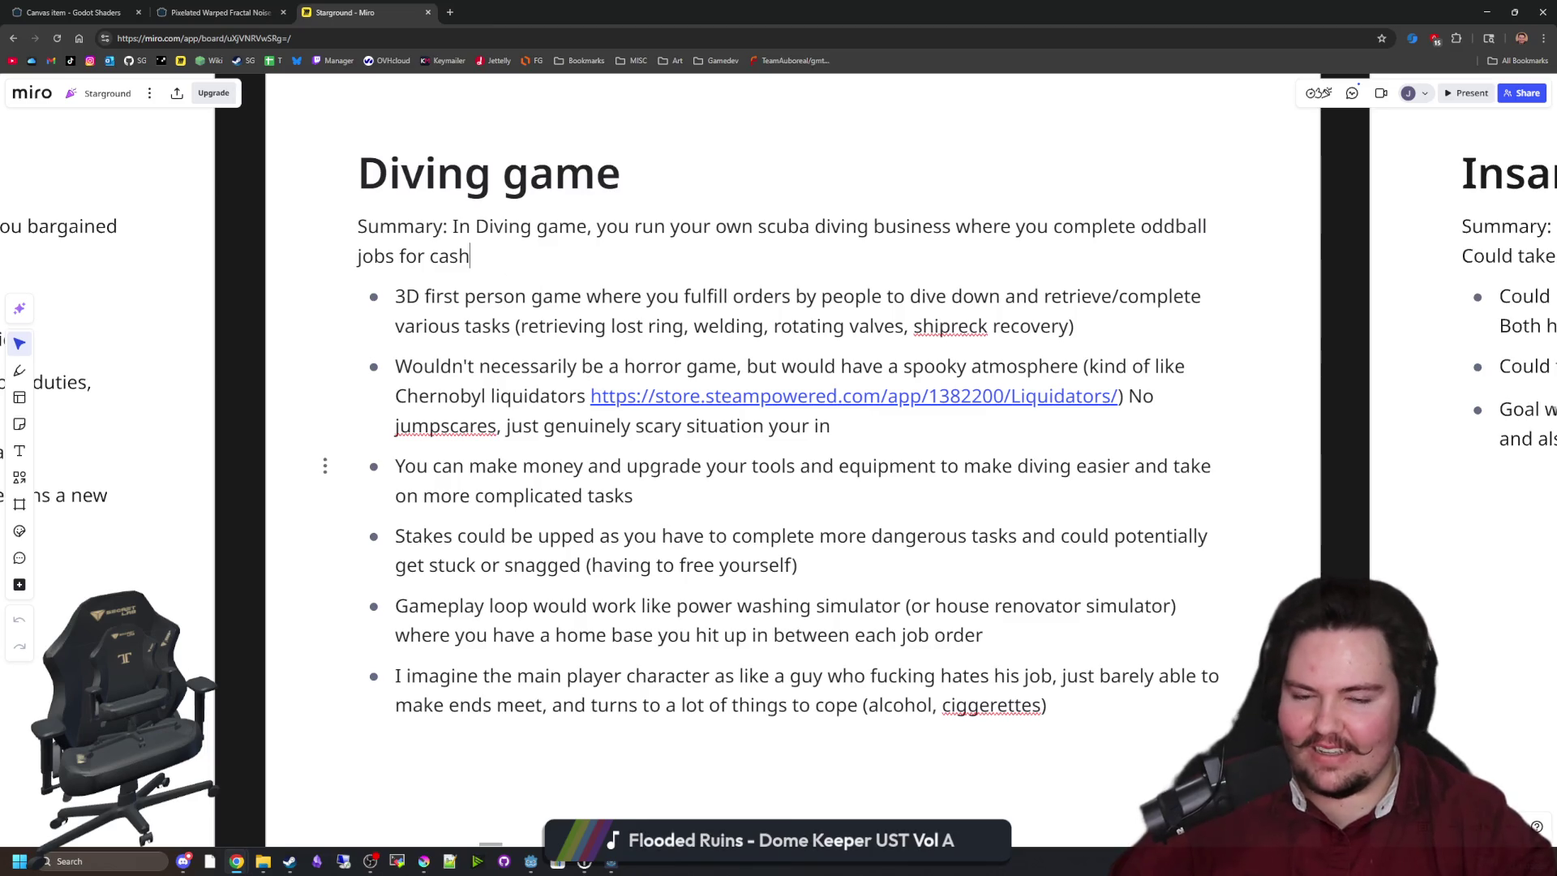
pyautogui.scroll(-2, 691, 495)
pyautogui.scroll(-3, 748, 493)
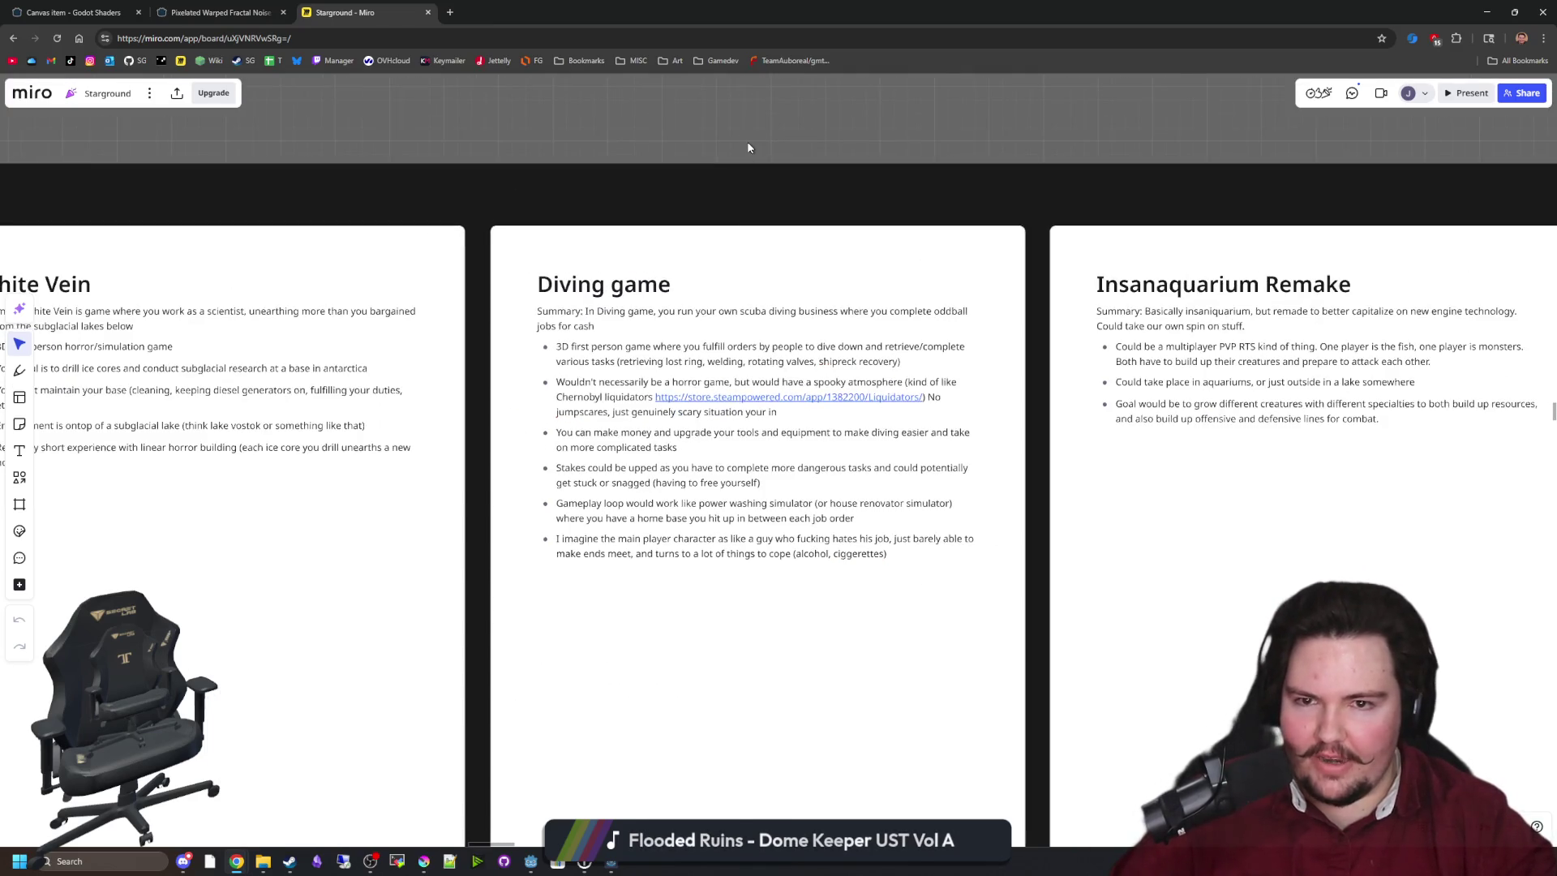
pyautogui.scroll(3, 748, 493)
pyautogui.scroll(-1, 747, 493)
pyautogui.scroll(4, 705, 430)
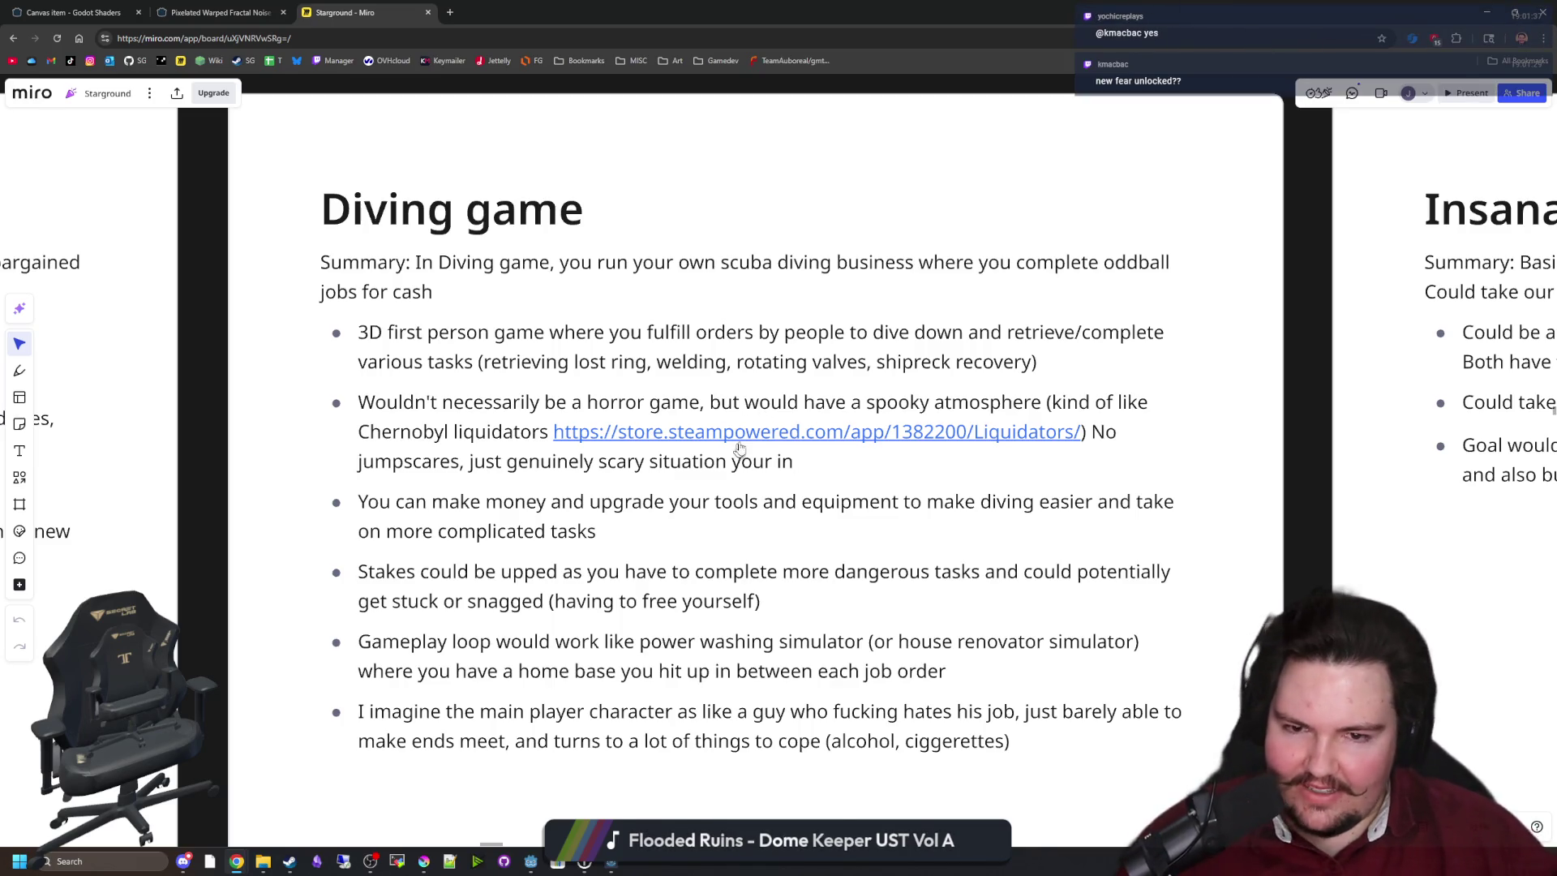
pyautogui.click(805, 488)
# Return to the Diving game card and open its Liquidators Steam link in a background tab.
pyautogui.moveTo(1284, 233)
pyautogui.mouseDown()
pyautogui.moveTo(1321, 357)
pyautogui.moveTo(1310, 462)
pyautogui.moveTo(1316, 277)
pyautogui.mouseUp()
pyautogui.scroll(-2, 1257, 288)
pyautogui.moveTo(1193, 300)
pyautogui.mouseDown()
pyautogui.moveTo(1191, 462)
pyautogui.moveTo(1173, 469)
pyautogui.mouseUp()
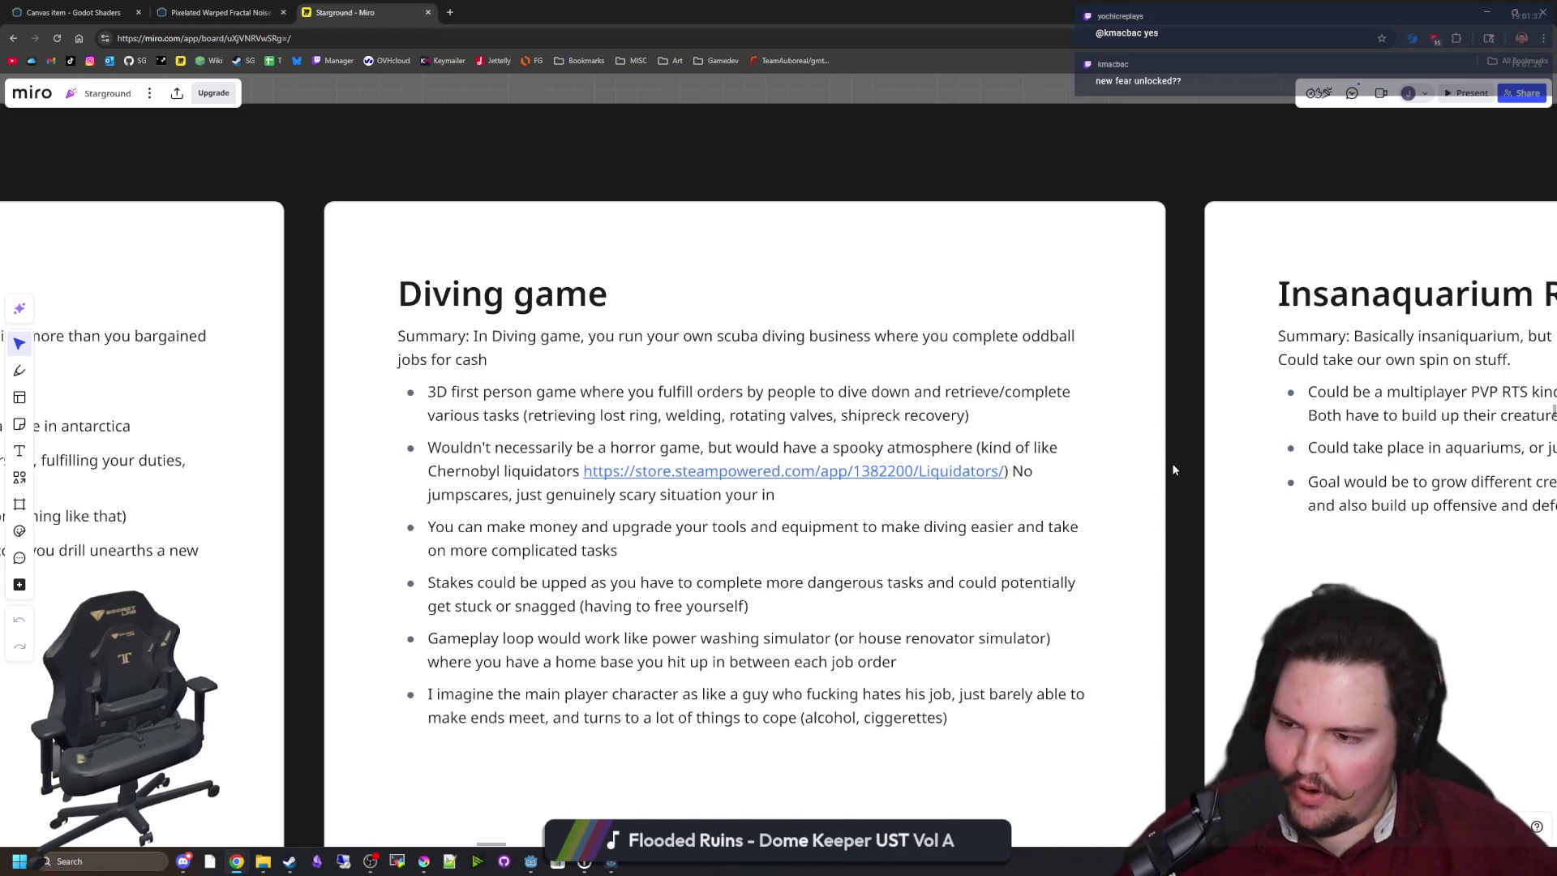
pyautogui.scroll(4, 976, 384)
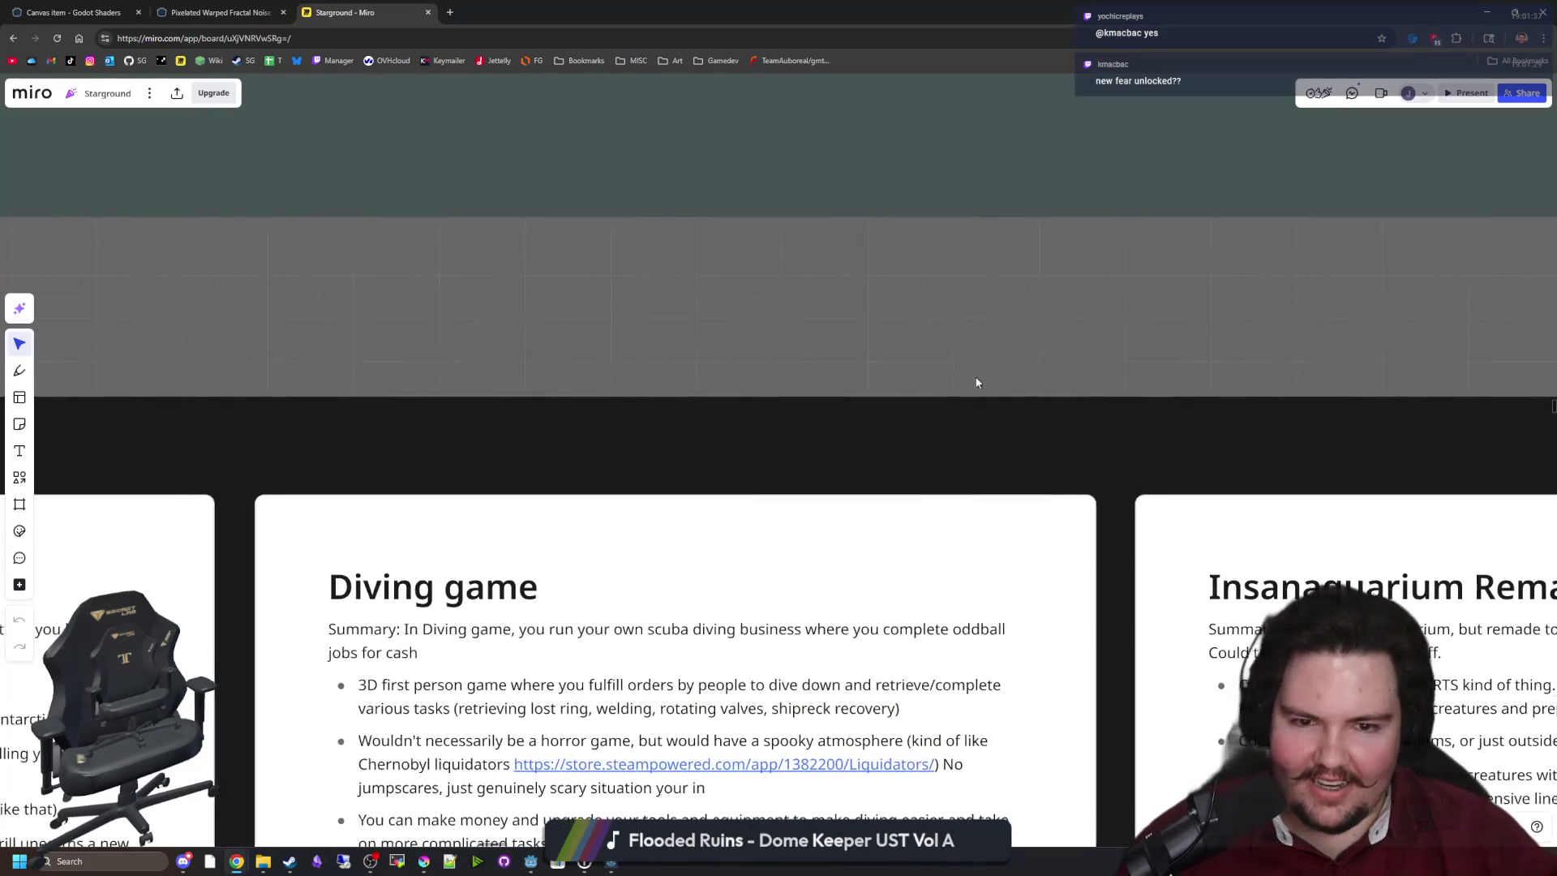
pyautogui.moveTo(1119, 556)
pyautogui.mouseDown()
pyautogui.moveTo(1130, 357)
pyautogui.moveTo(1165, 217)
pyautogui.mouseUp()
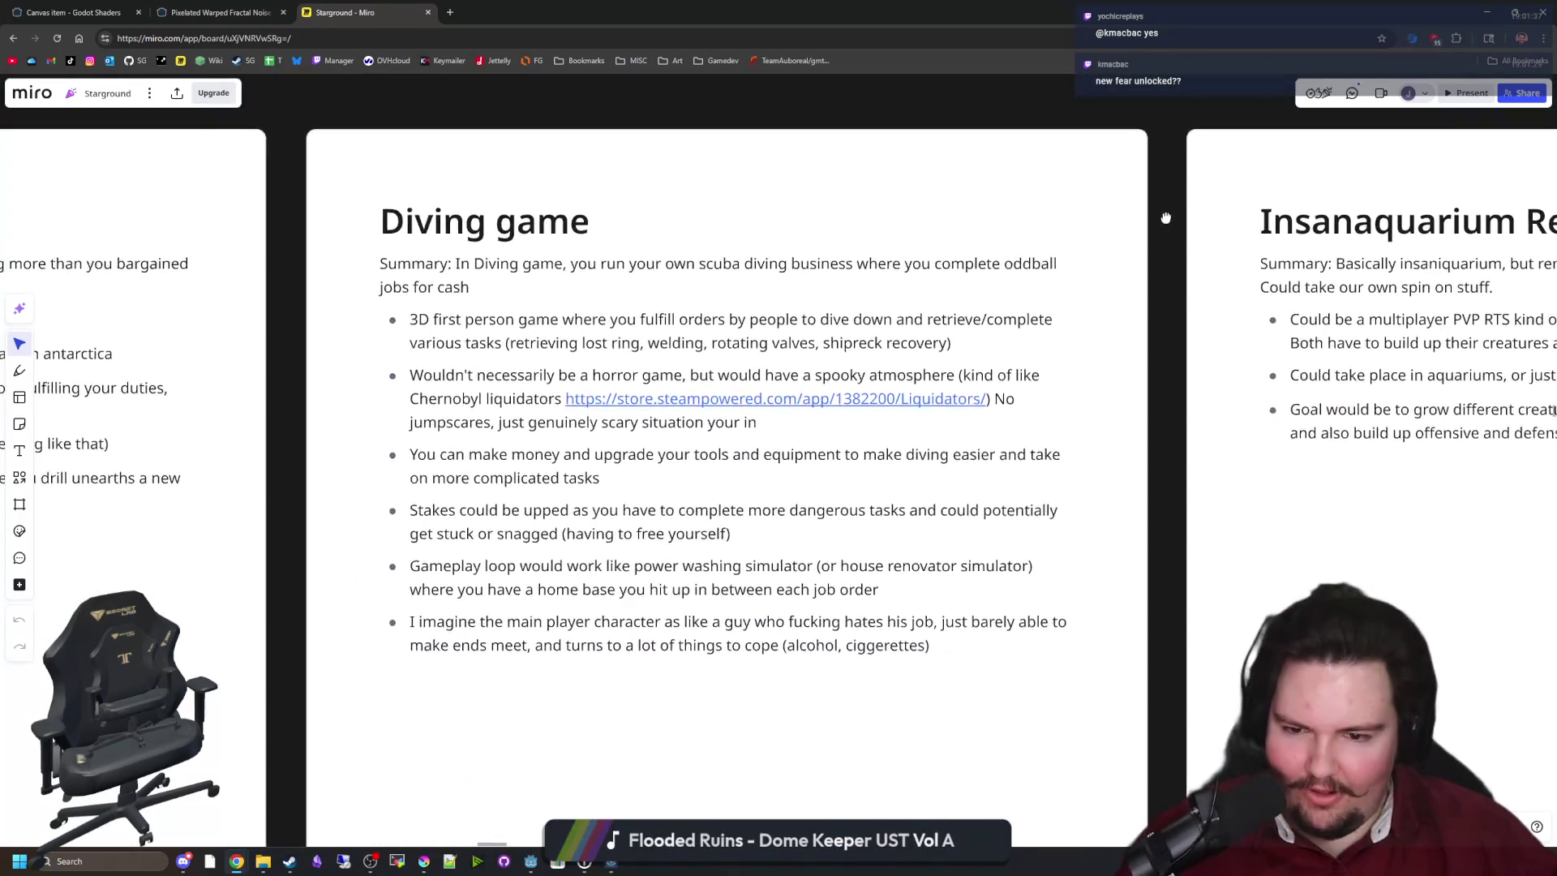
pyautogui.scroll(4, 1165, 218)
pyautogui.scroll(-5, 1174, 611)
pyautogui.scroll(1, 925, 410)
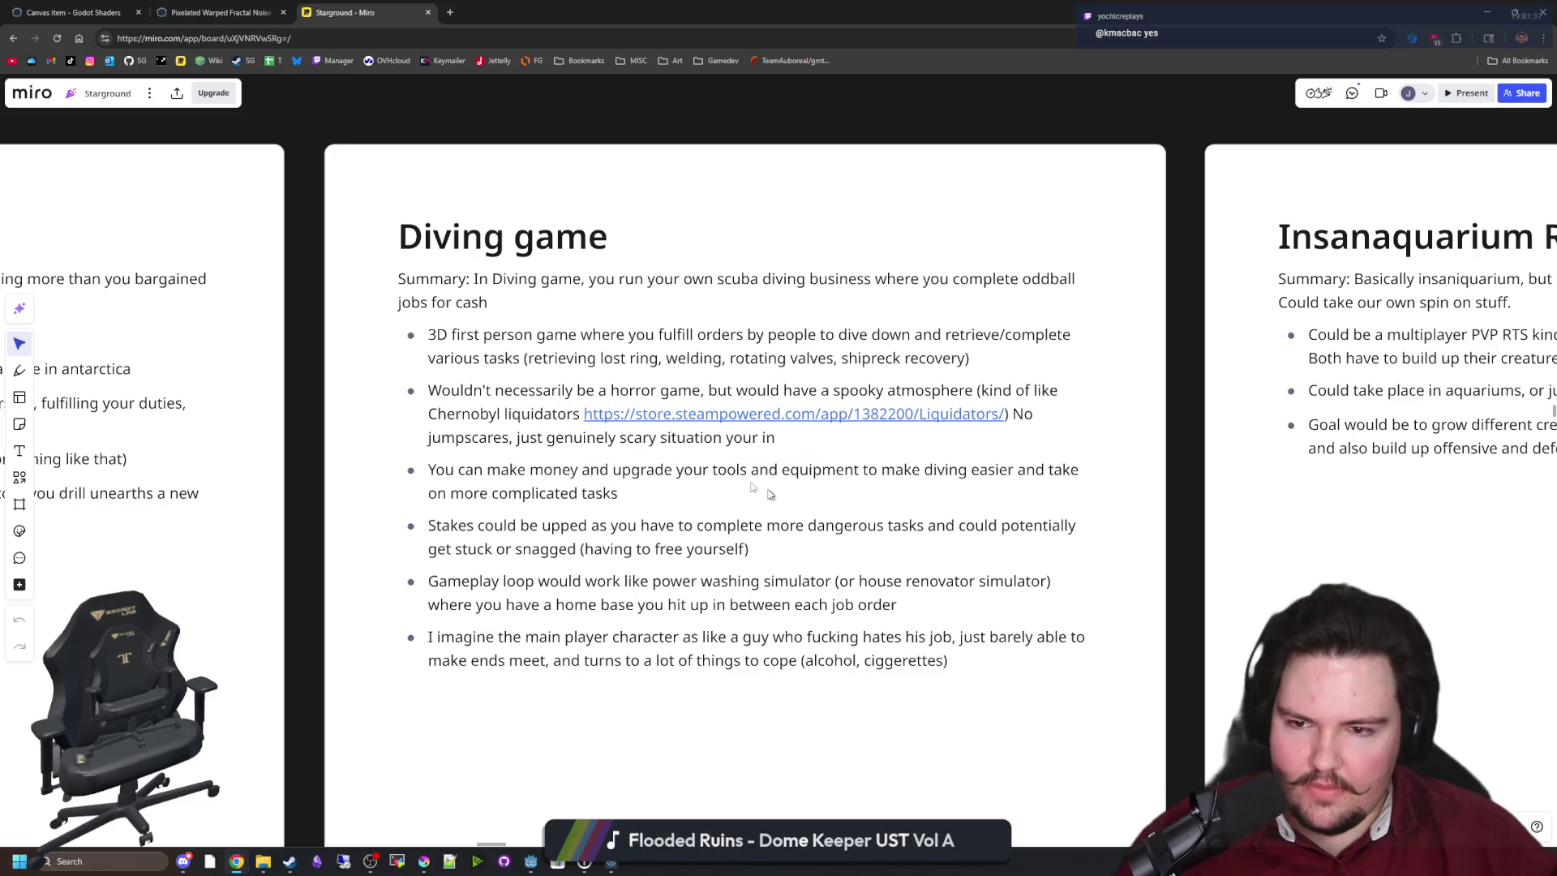
pyautogui.middleClick(707, 445)
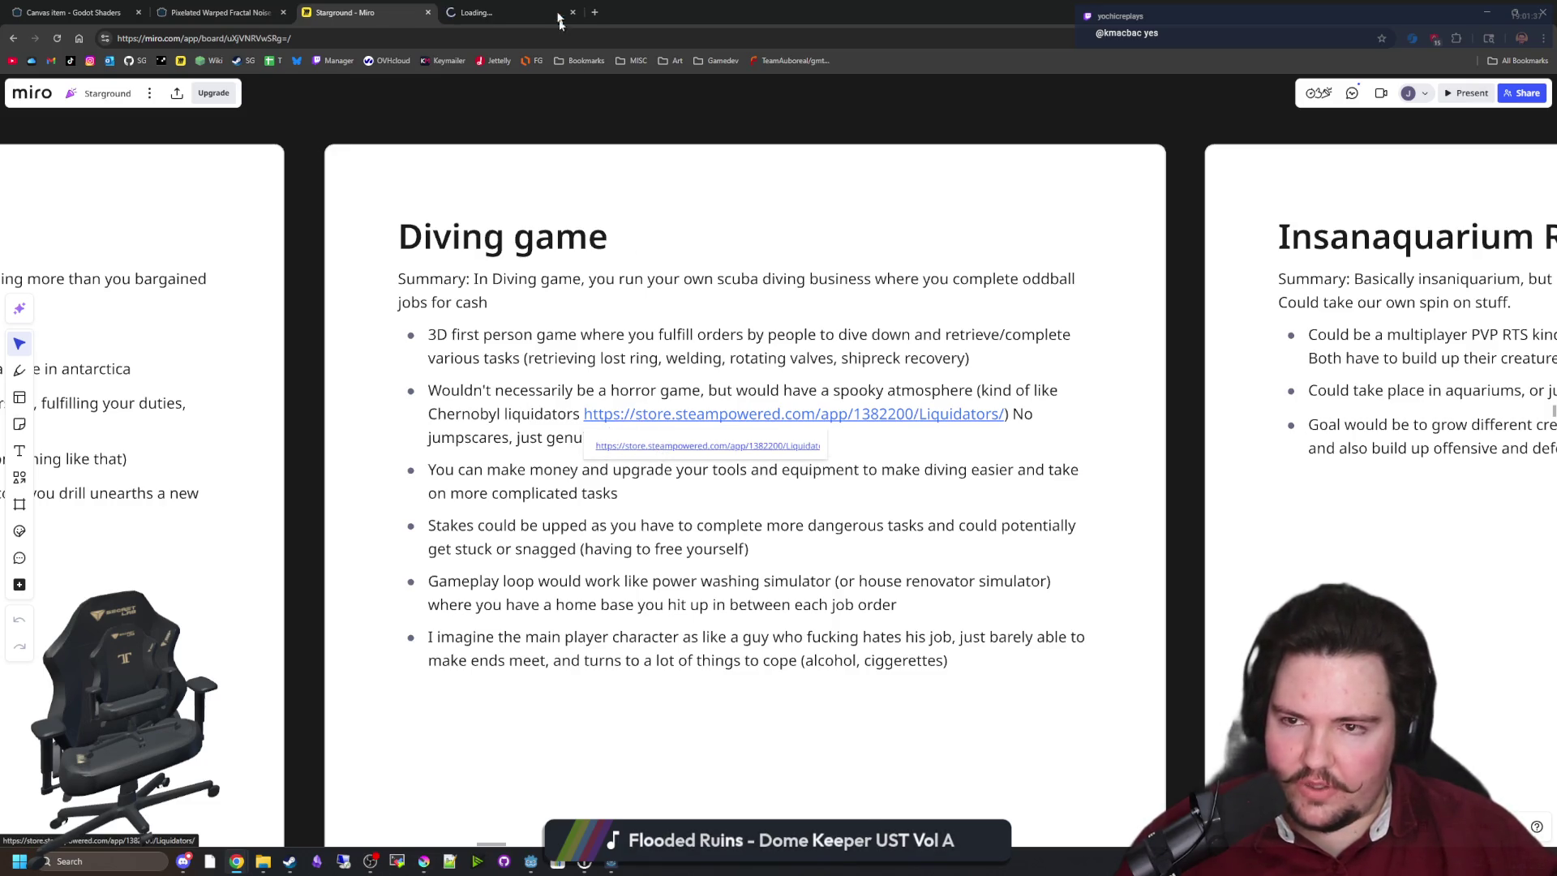
# On the new Liquidators store tab, enlarge the third screenshot in the full-size viewer.
pyautogui.click(535, 12)
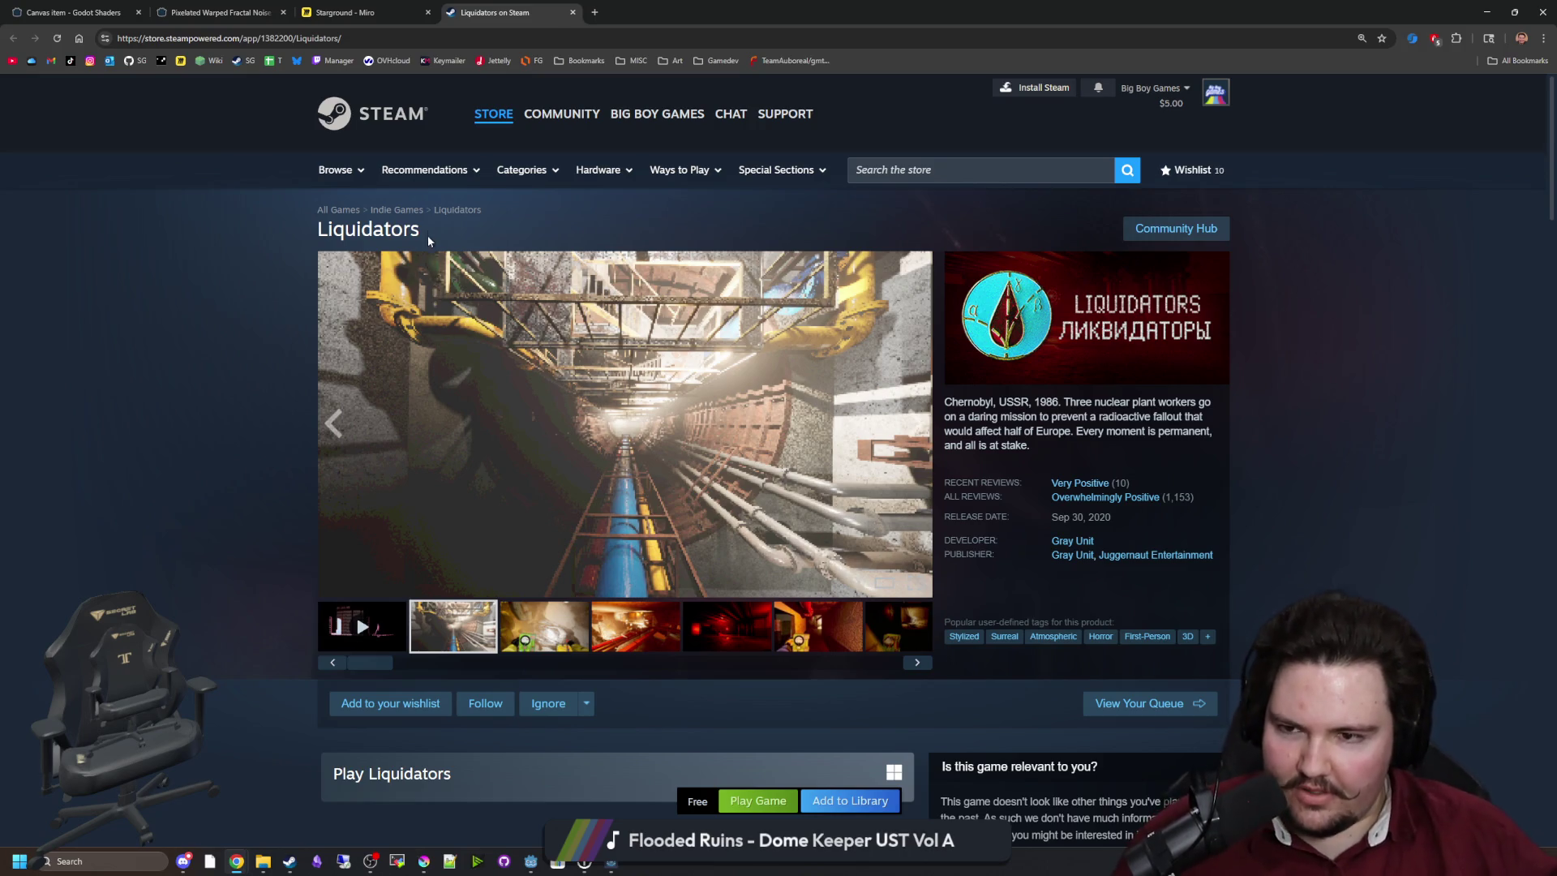
pyautogui.click(531, 621)
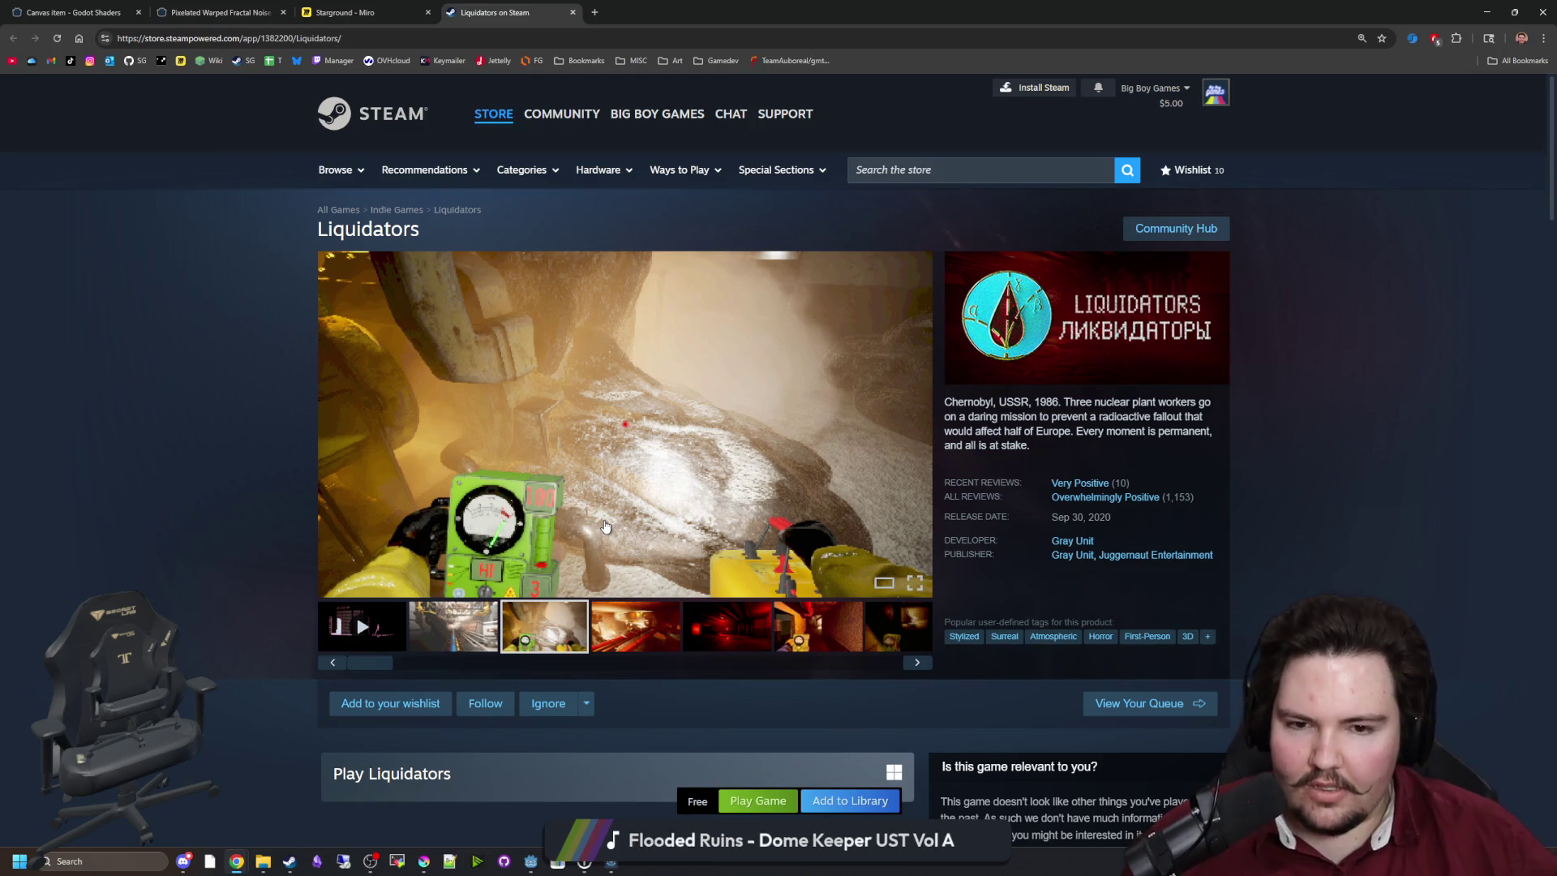
pyautogui.click(624, 457)
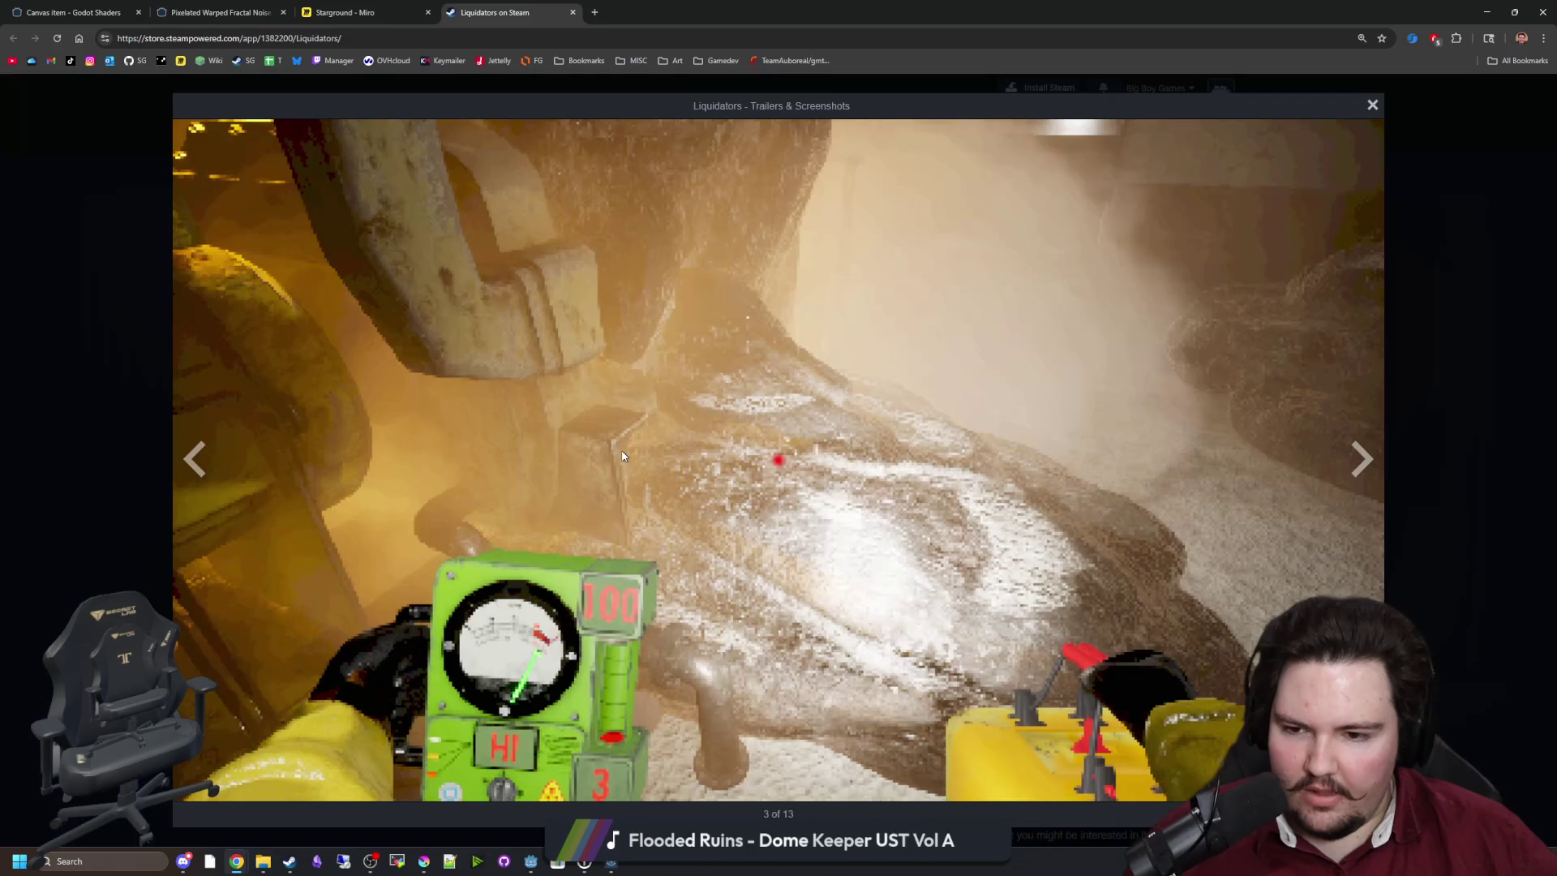
# Reopen the screenshot viewer and advance through the Liquidators screenshots to the gauge shot.
pyautogui.click(1446, 451)
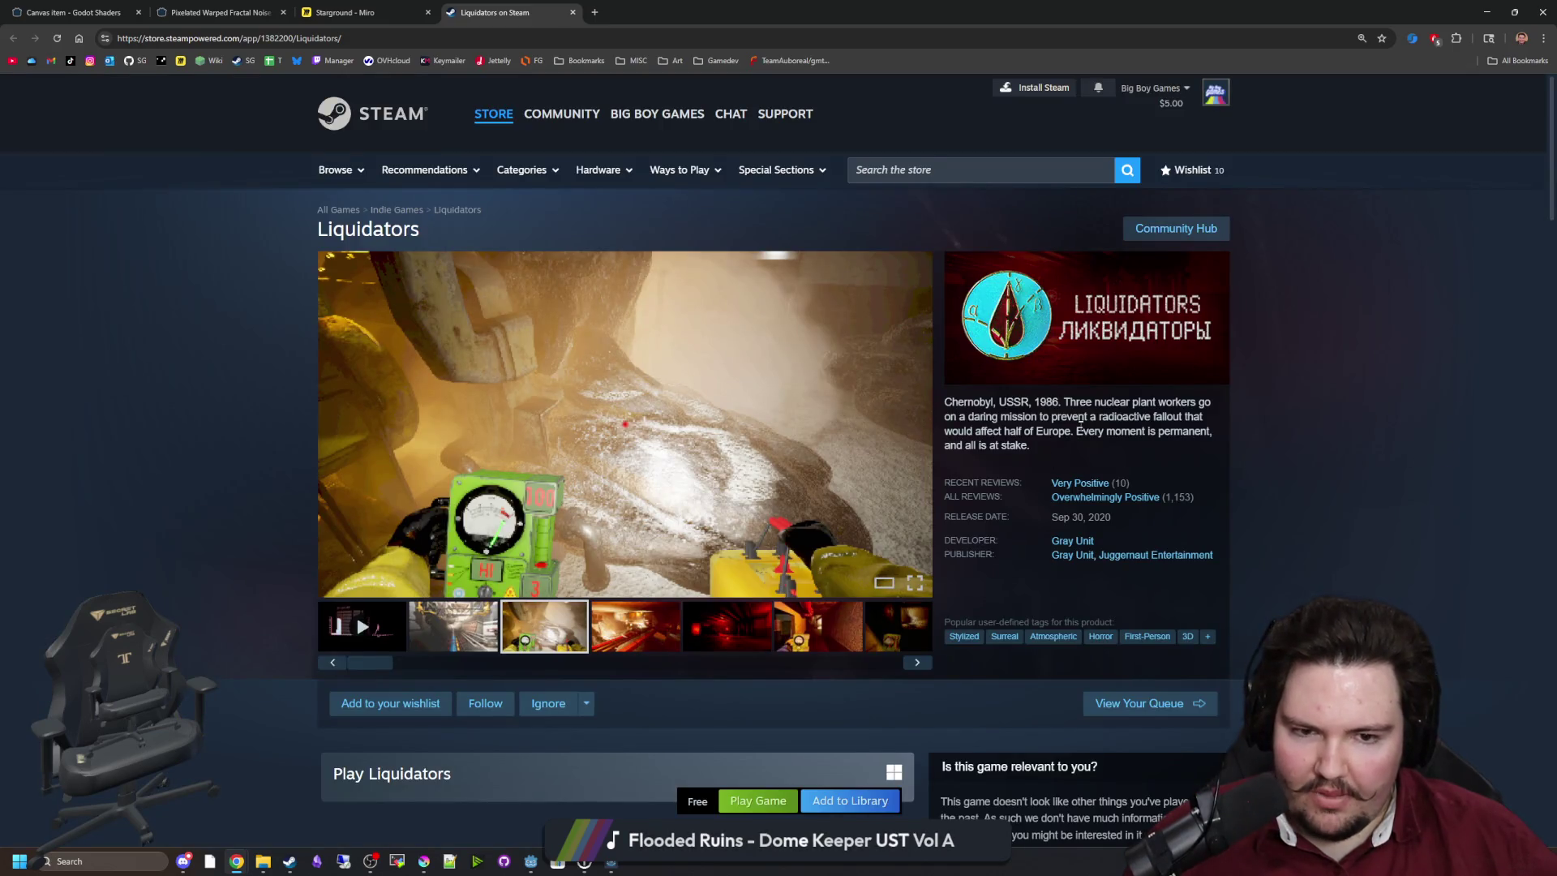
pyautogui.click(654, 498)
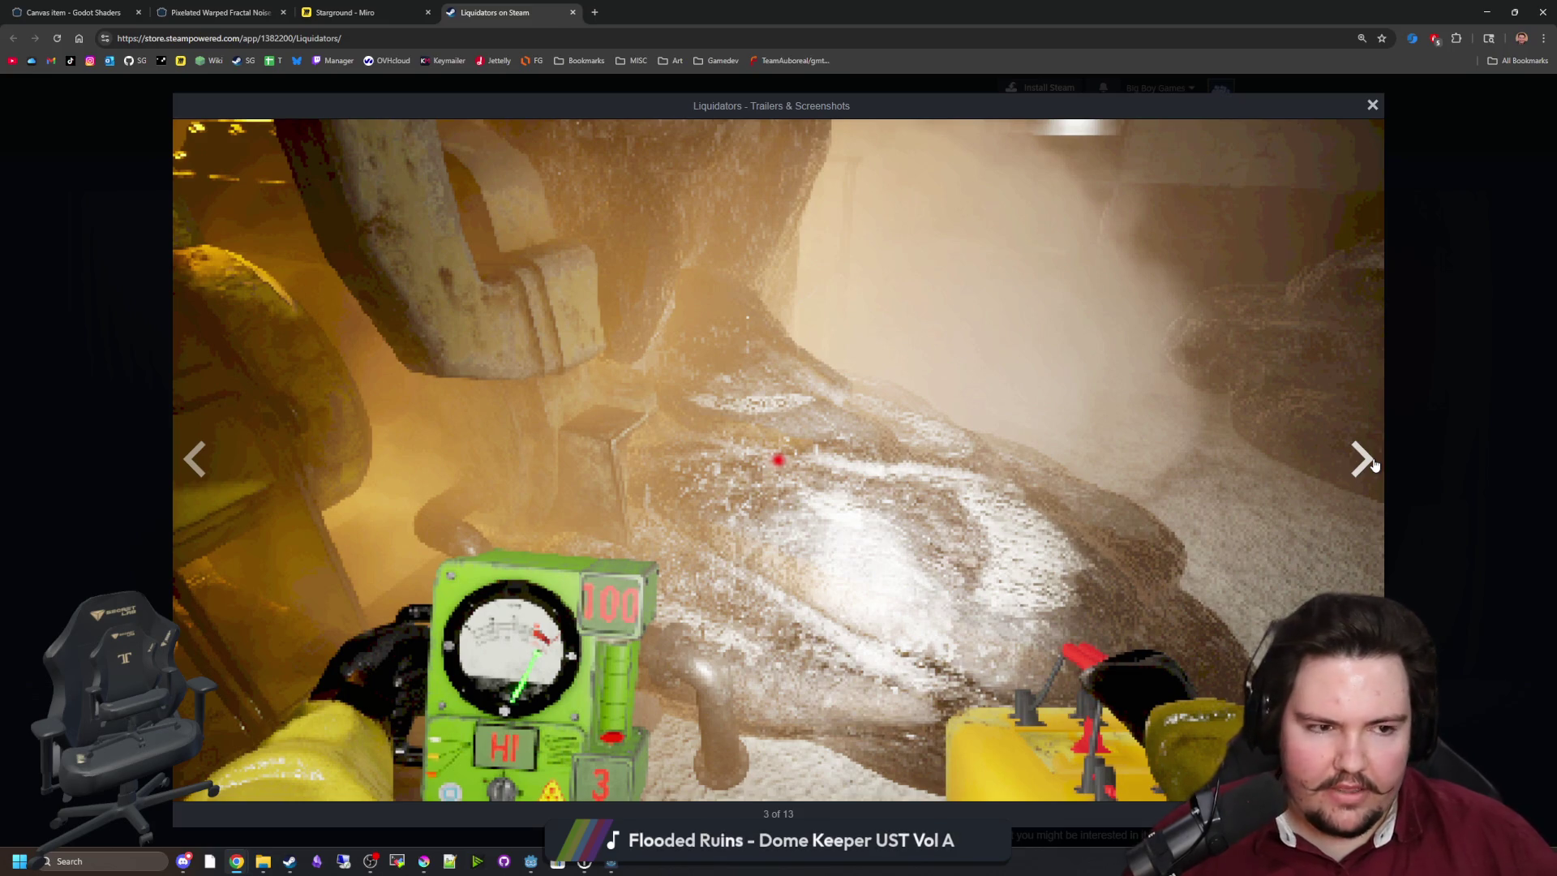
pyautogui.click(1375, 464)
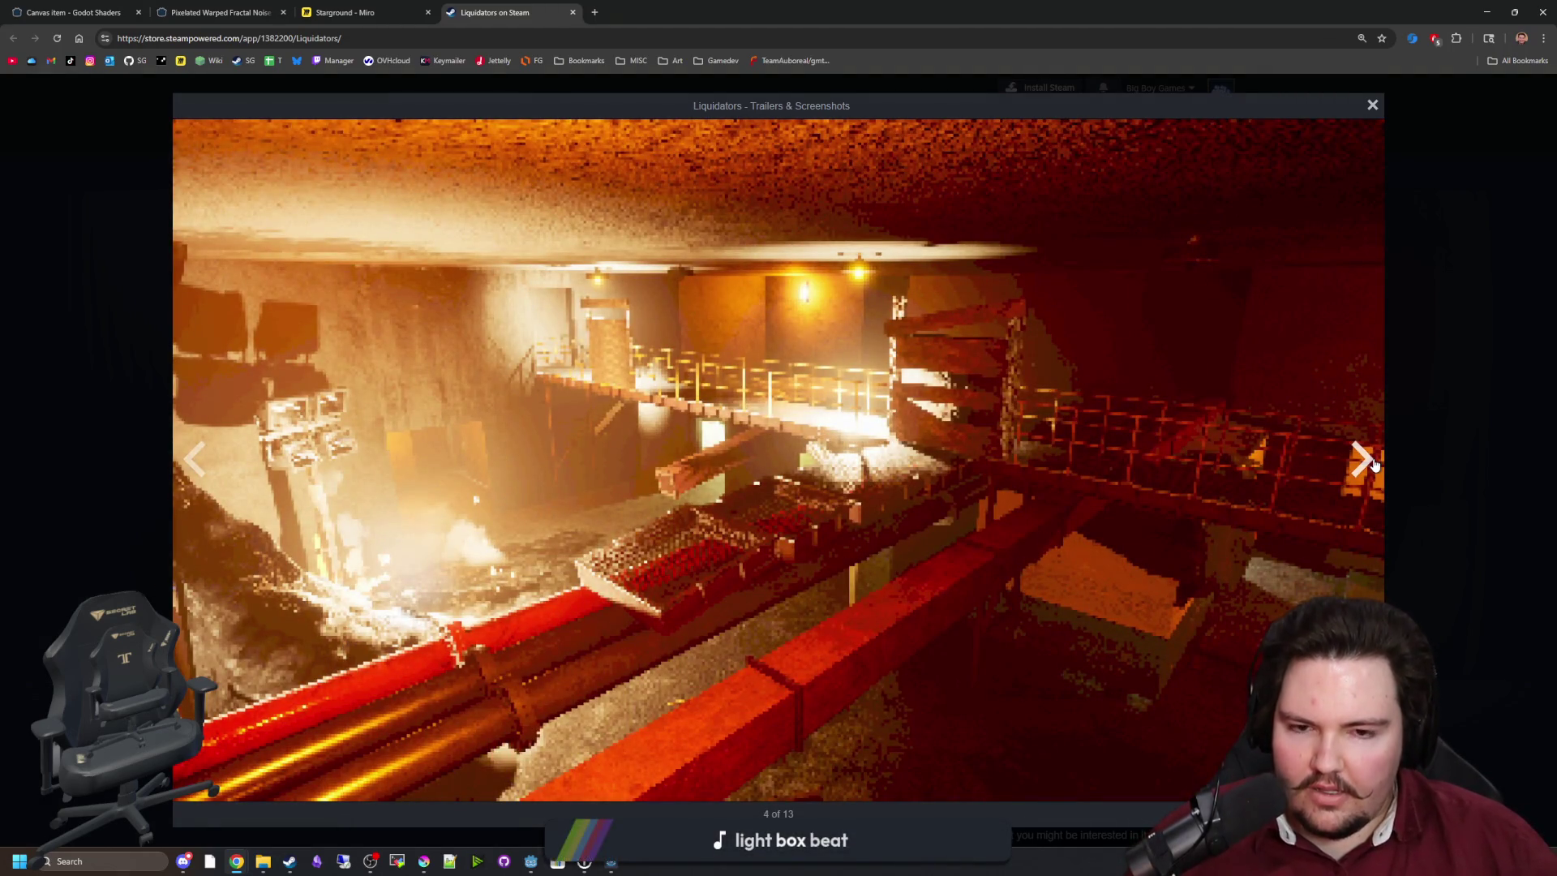
pyautogui.click(1363, 463)
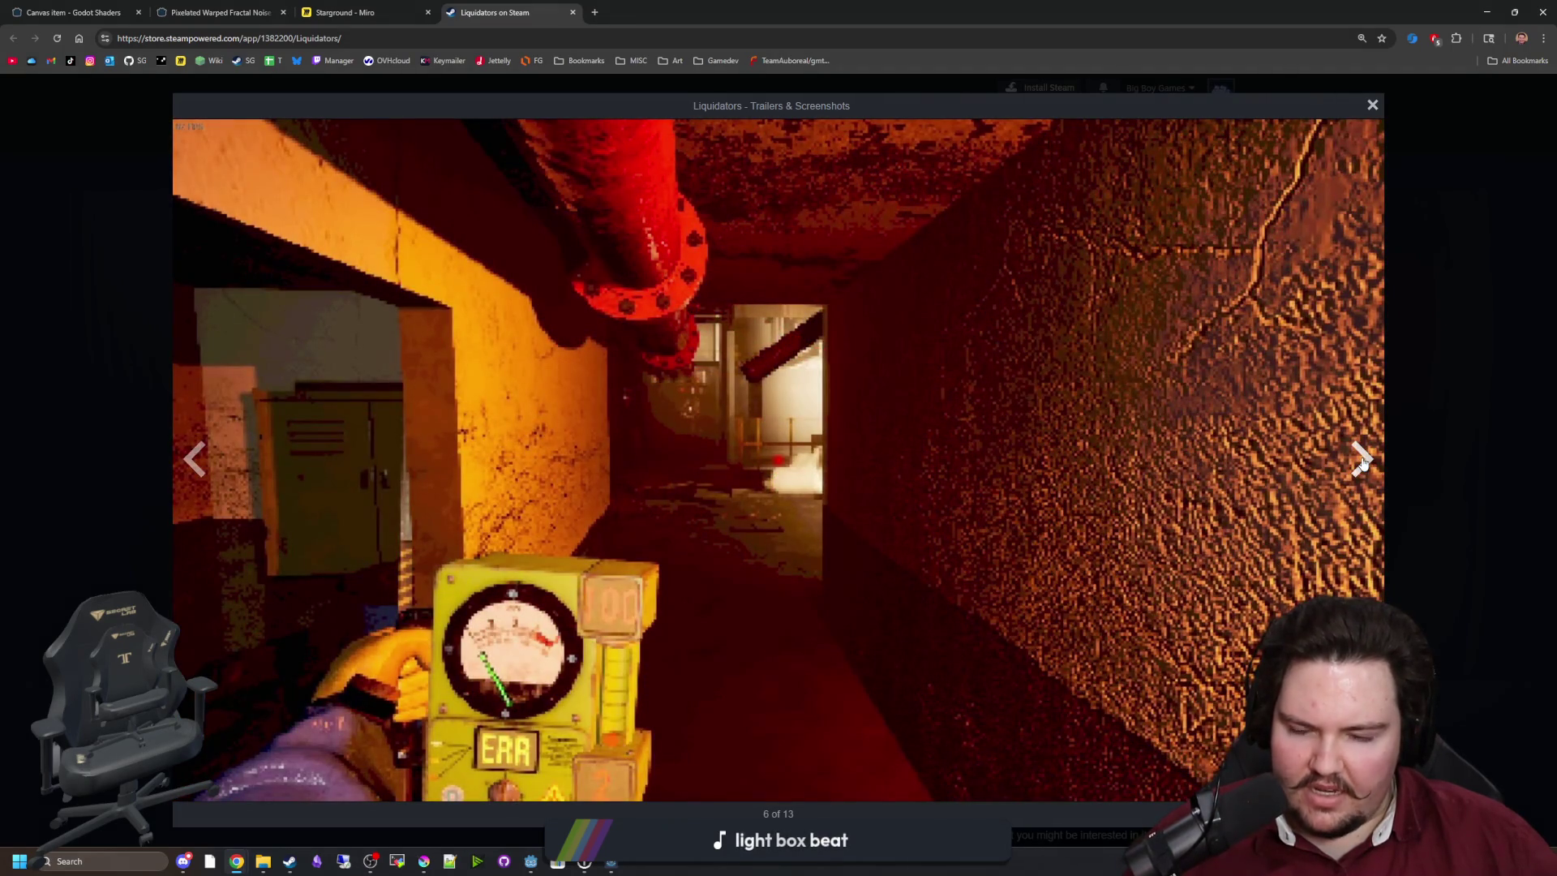
pyautogui.click(1363, 462)
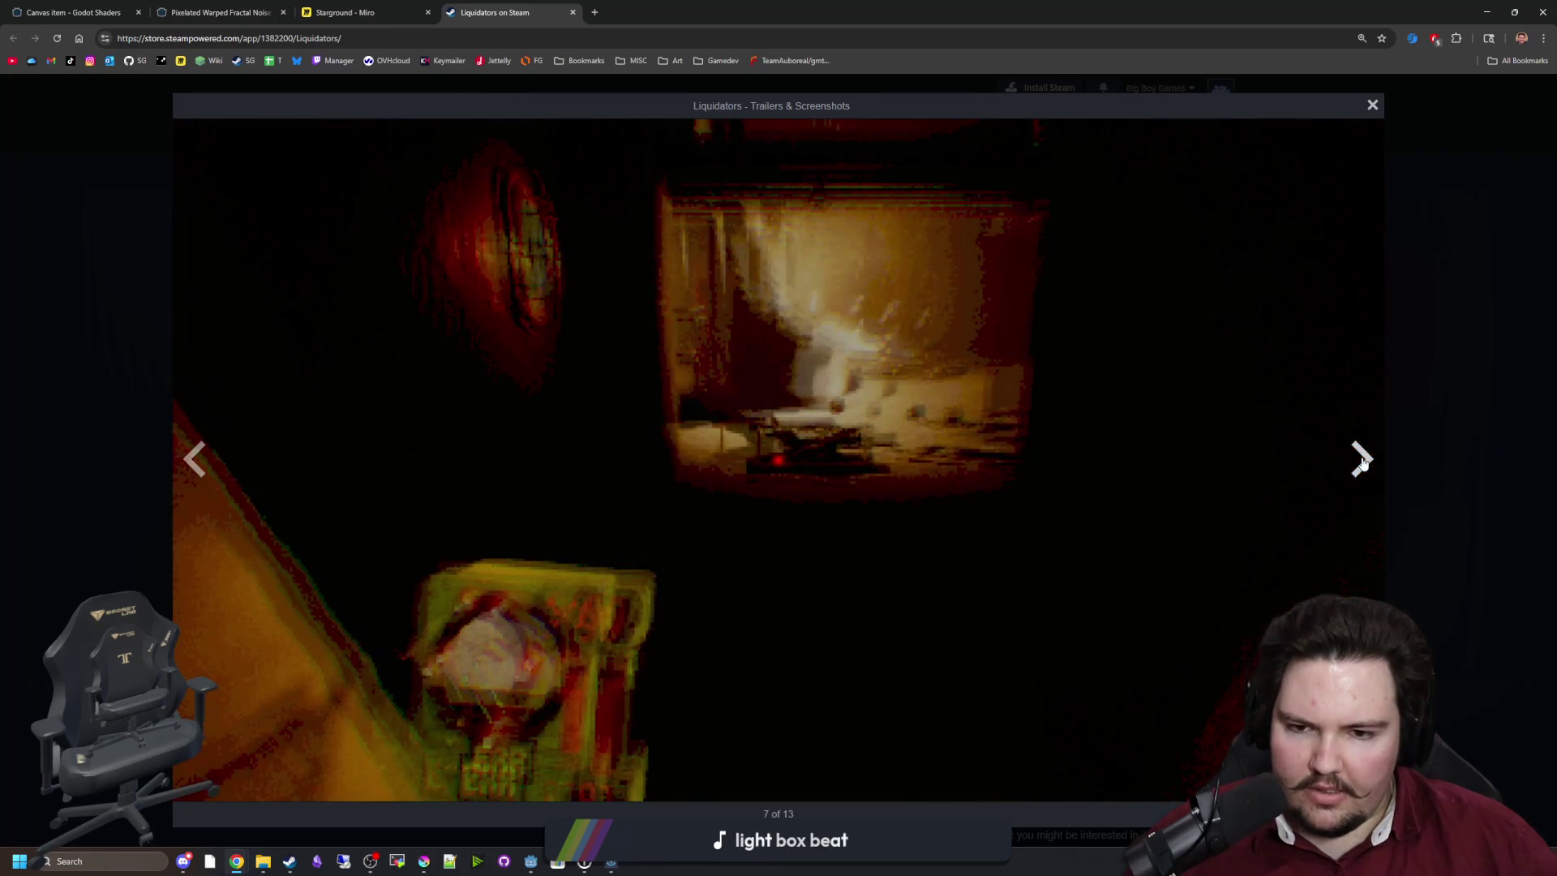
pyautogui.click(1363, 462)
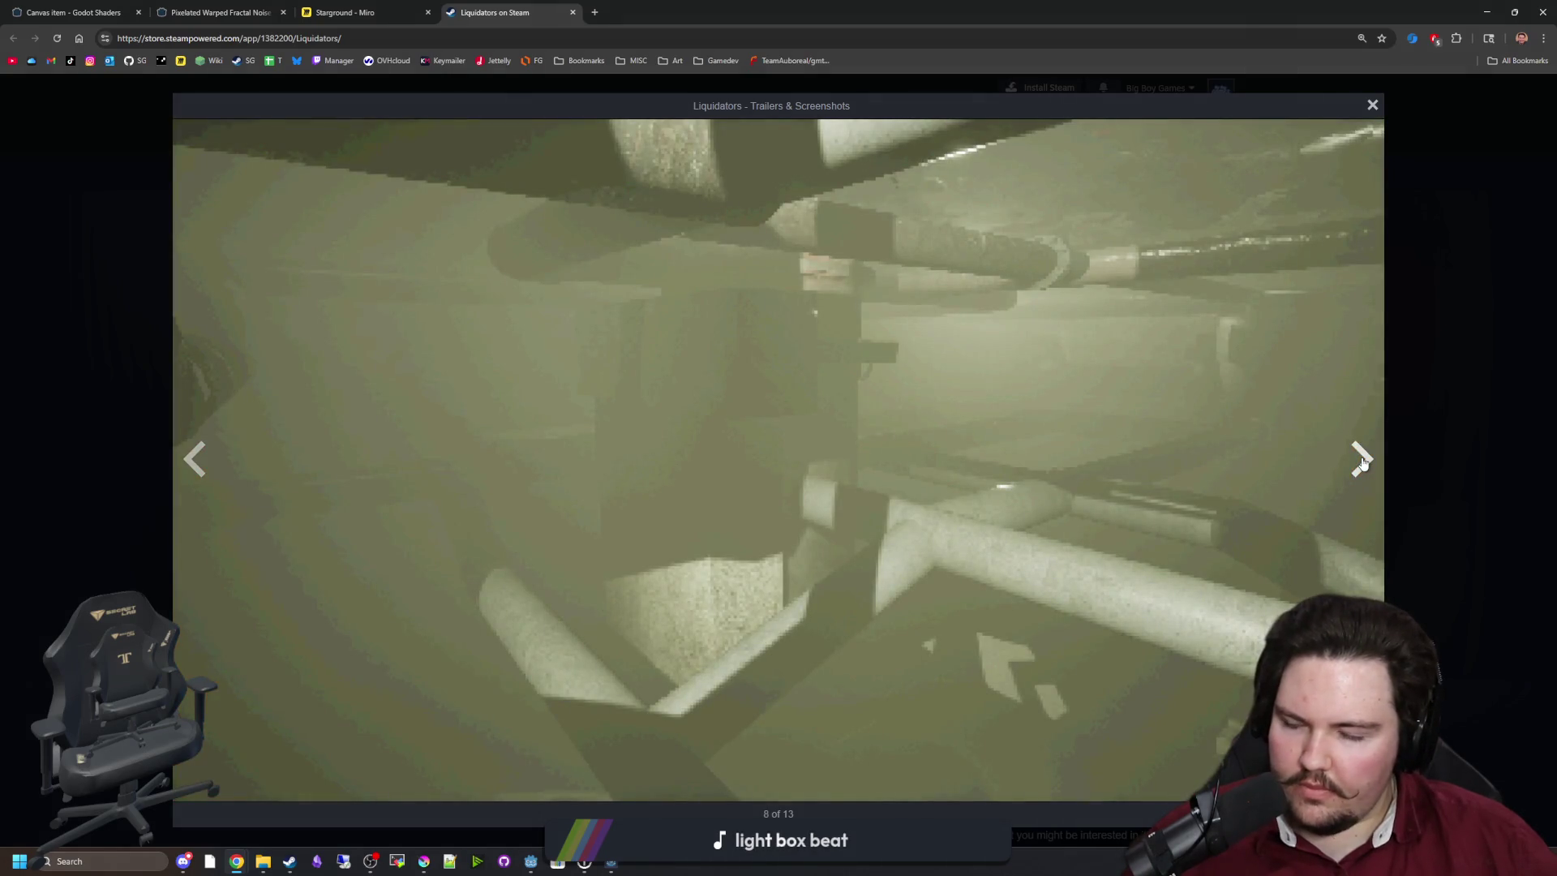
pyautogui.click(1363, 462)
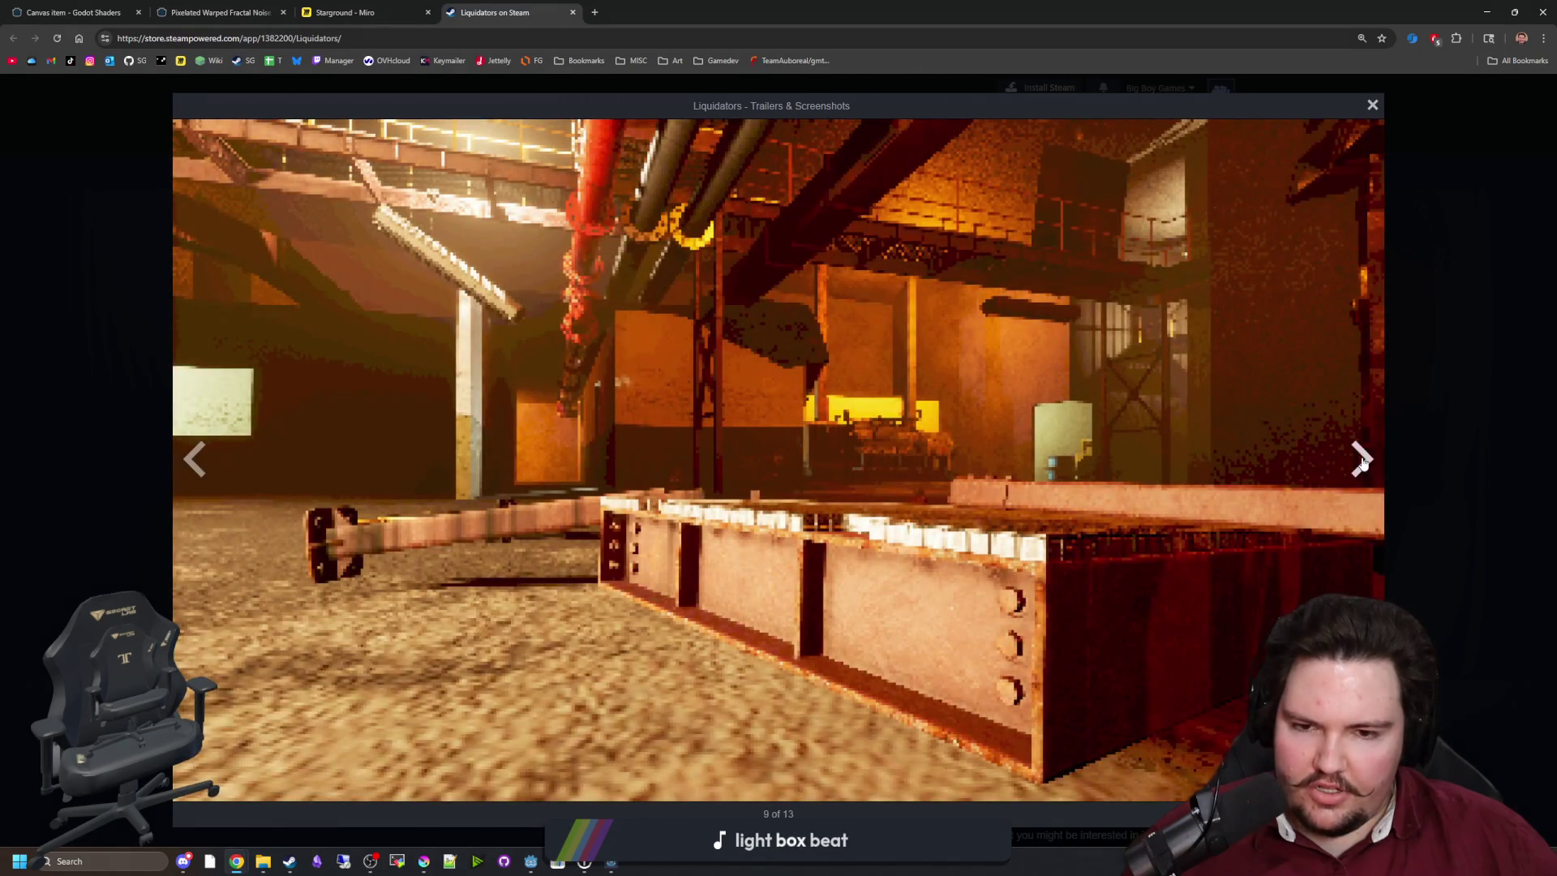
pyautogui.click(1363, 463)
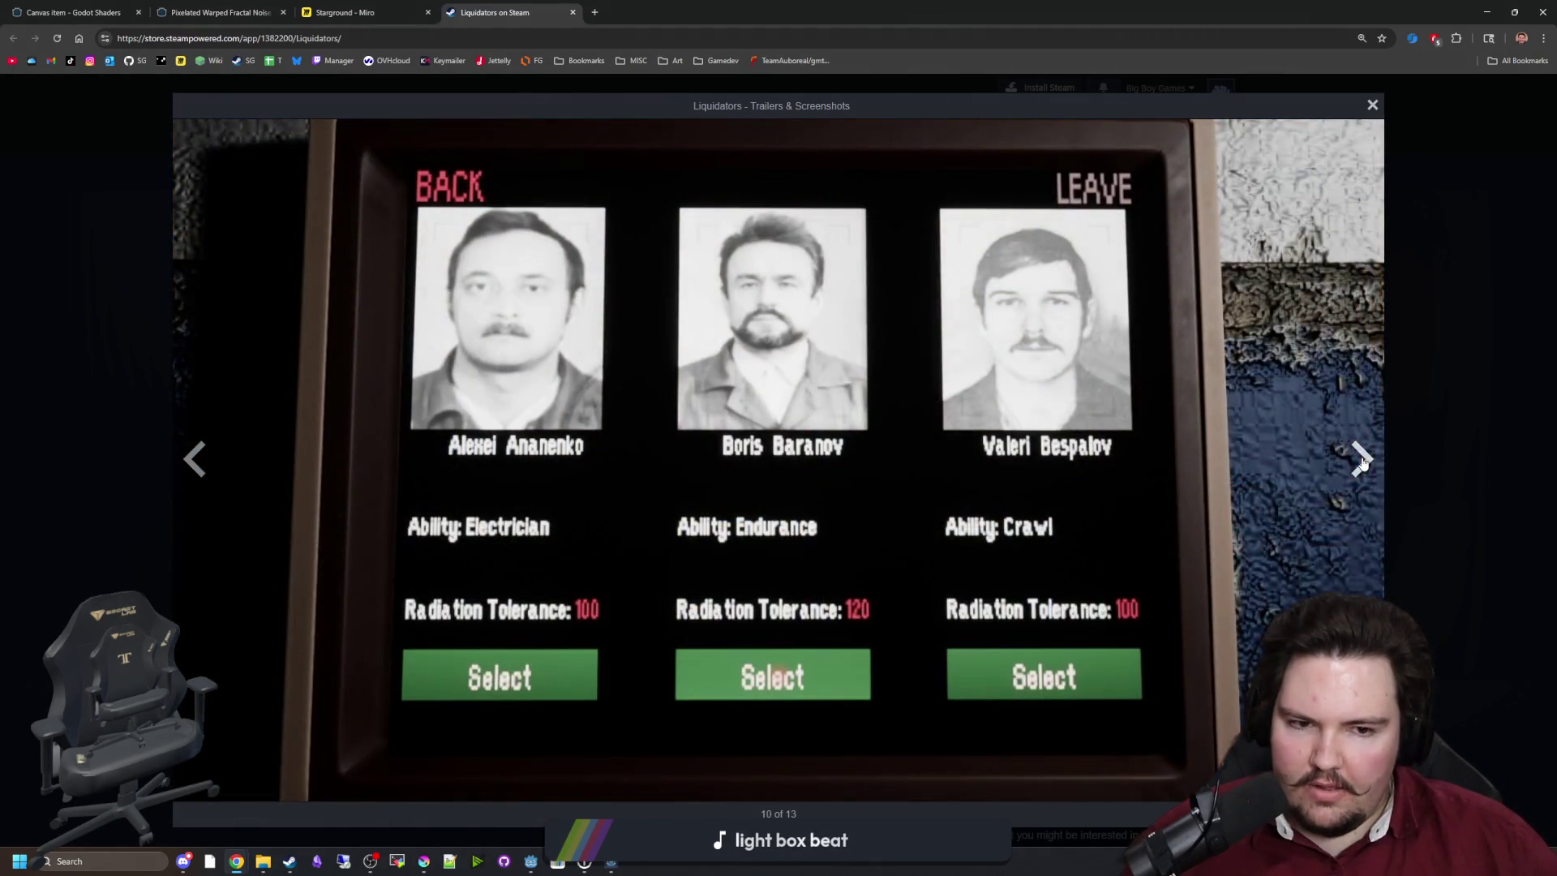
pyautogui.click(1363, 462)
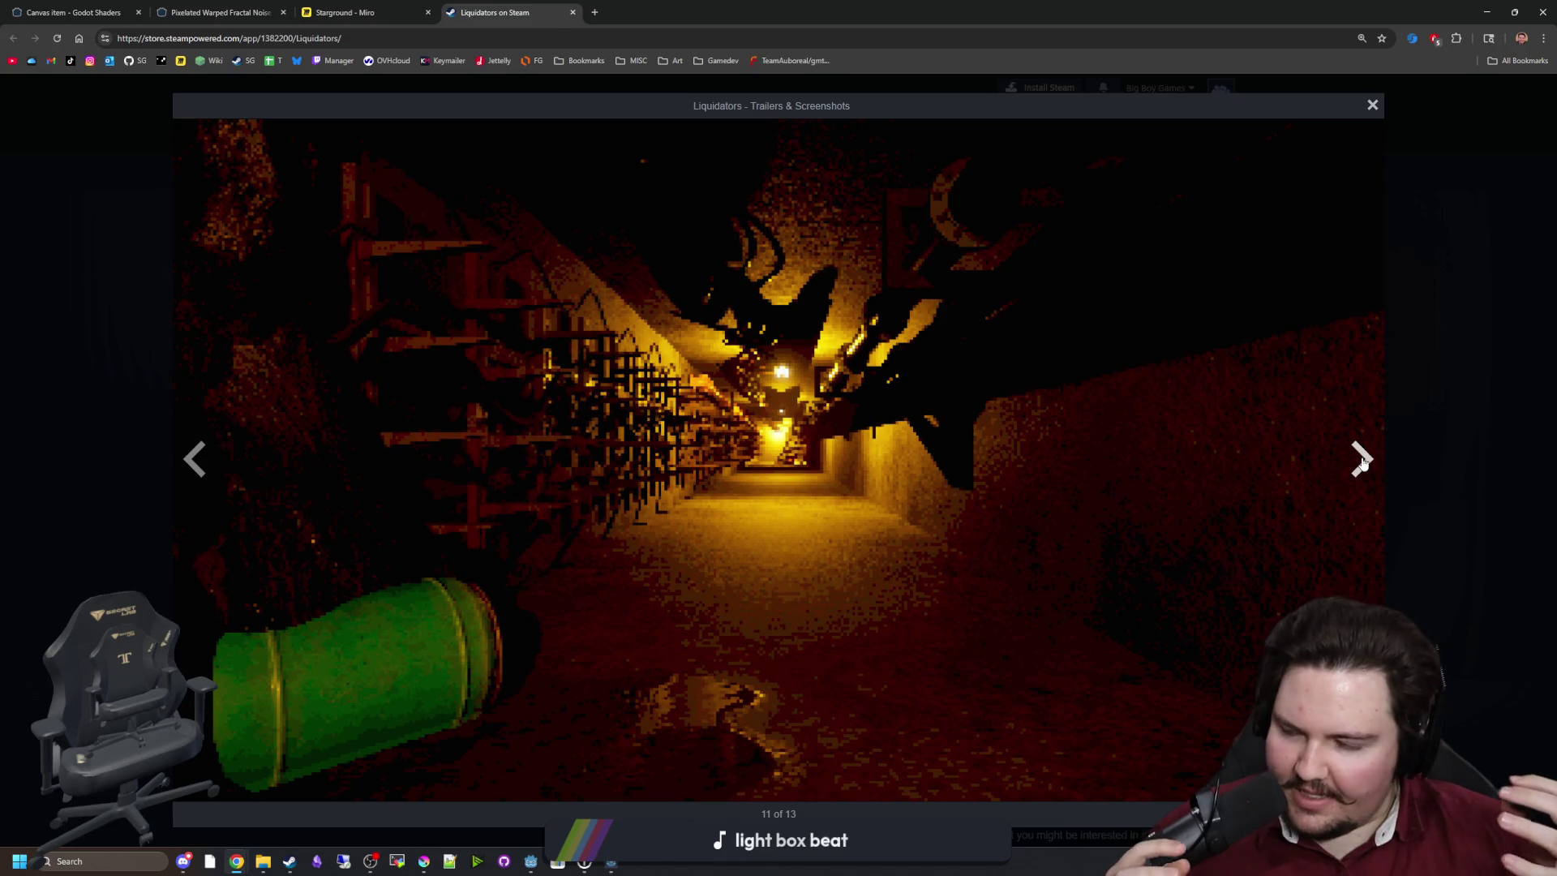
pyautogui.click(1363, 462)
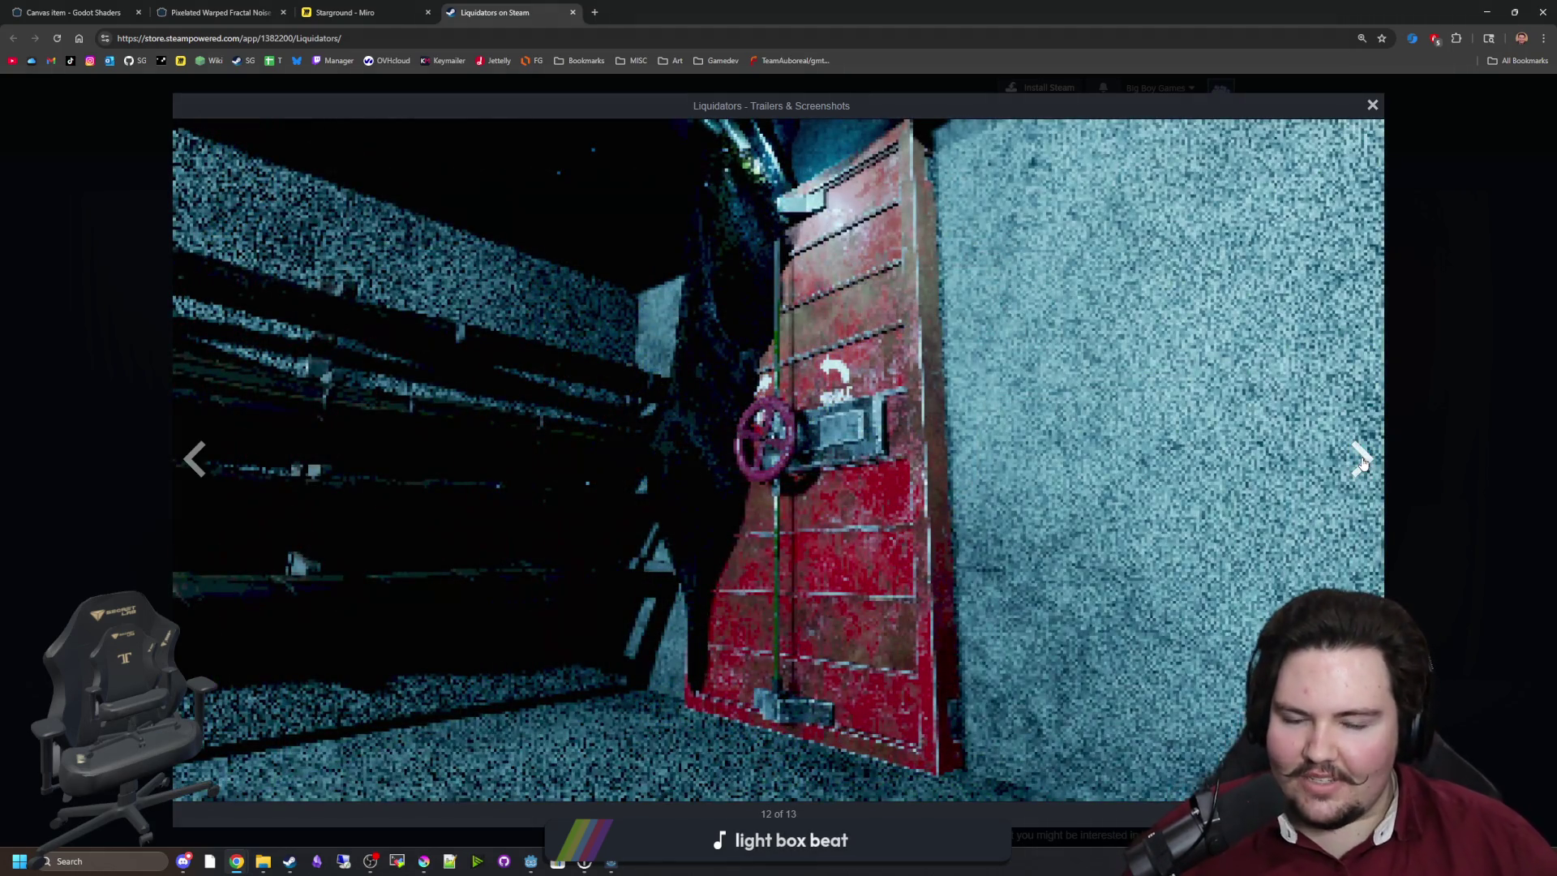
pyautogui.click(1363, 462)
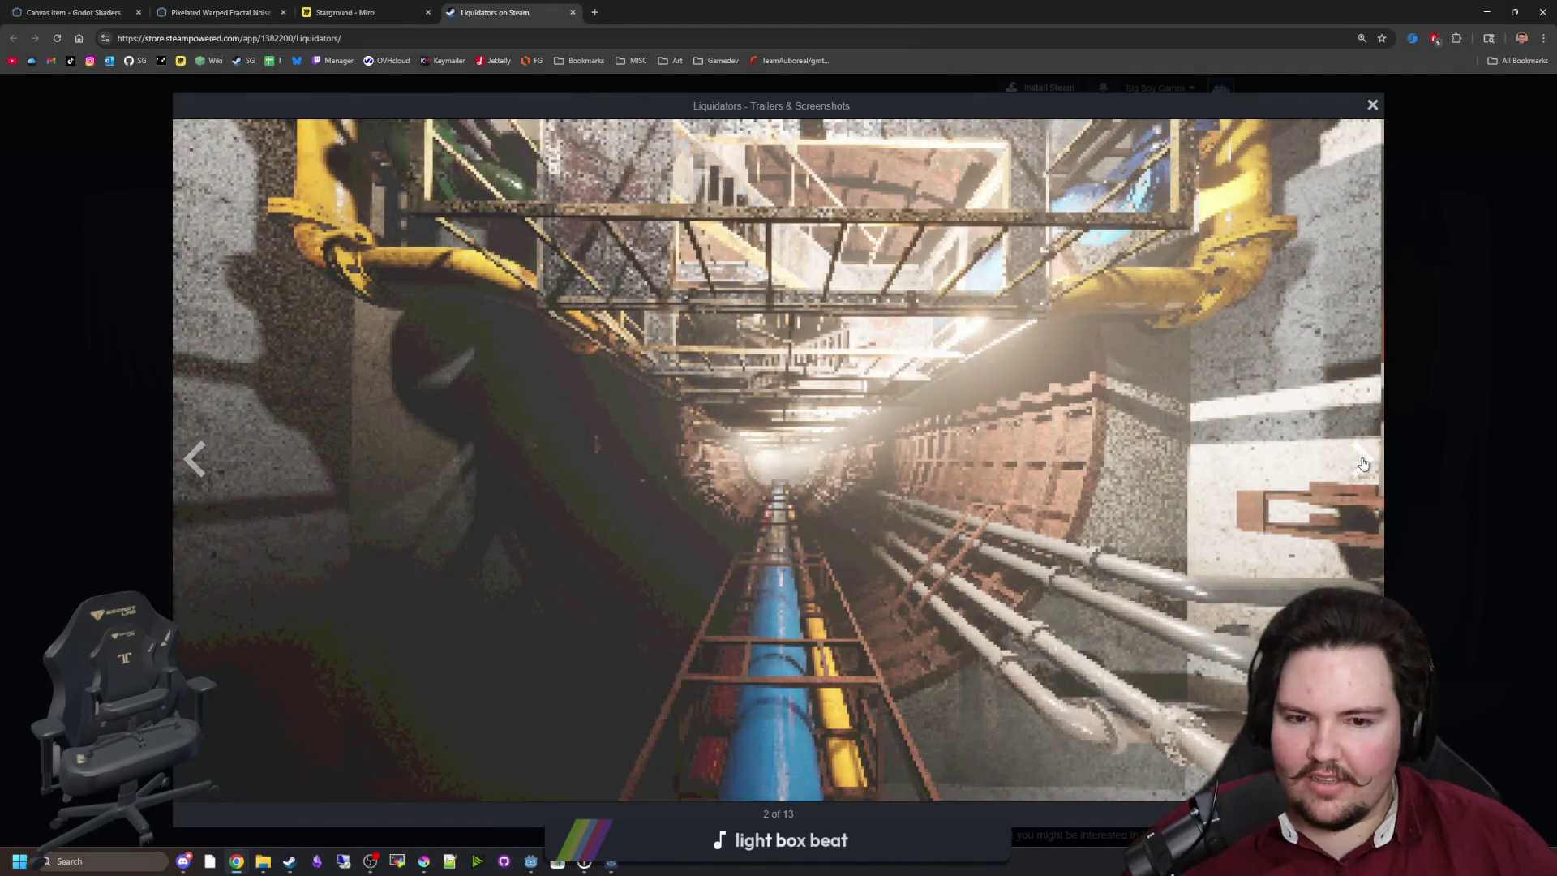
pyautogui.click(1363, 463)
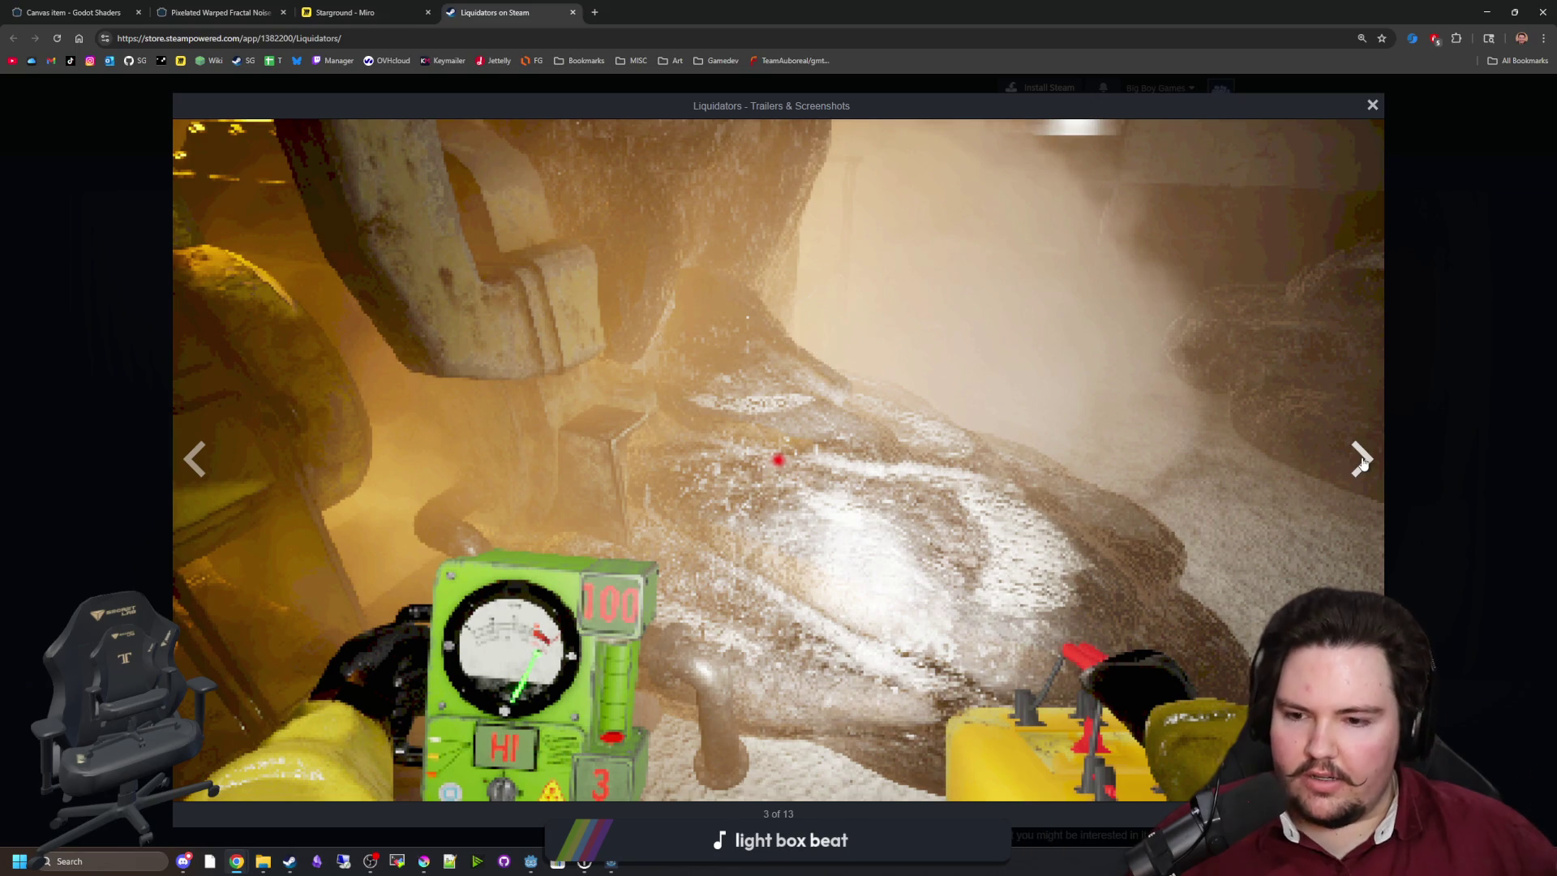
# Cycle through the remaining screenshots to the tunnel shot, then close the viewer.
pyautogui.click(1371, 468)
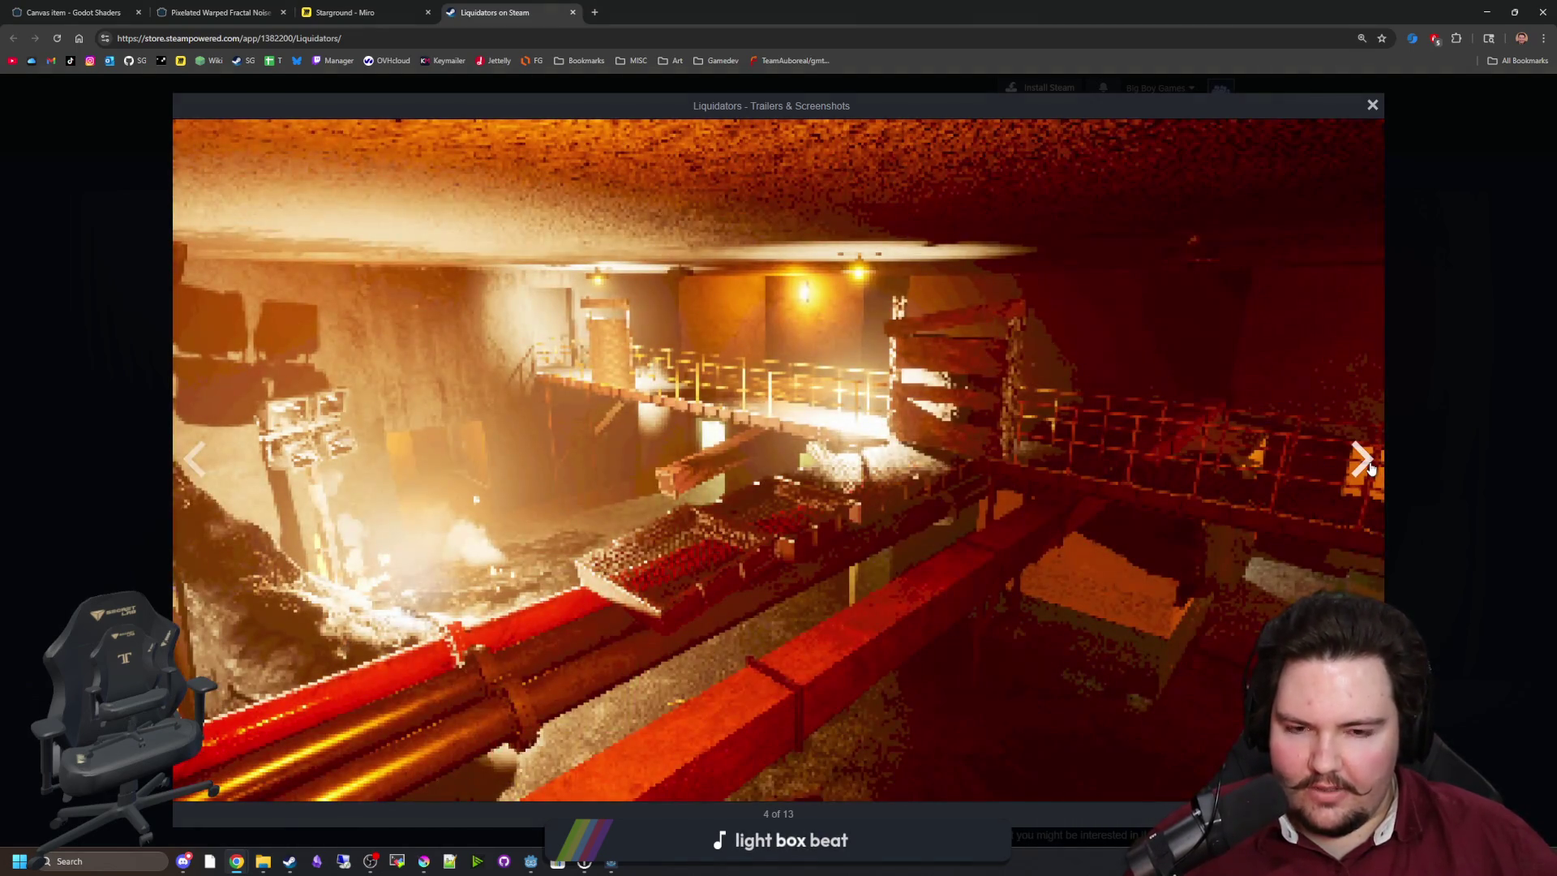
pyautogui.click(1369, 467)
pyautogui.click(1362, 462)
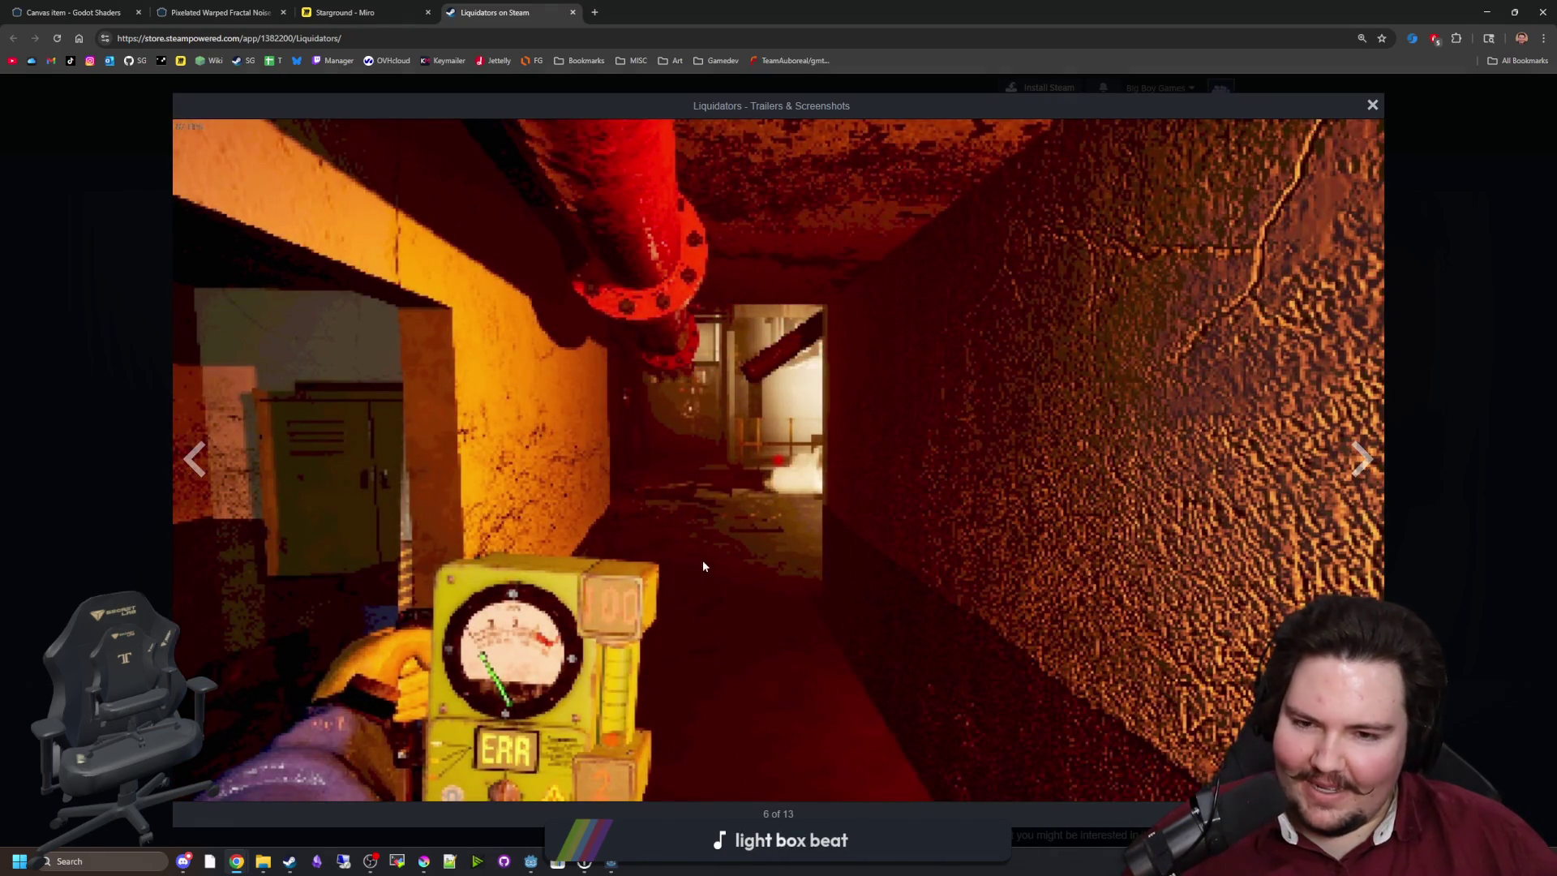
pyautogui.click(1361, 461)
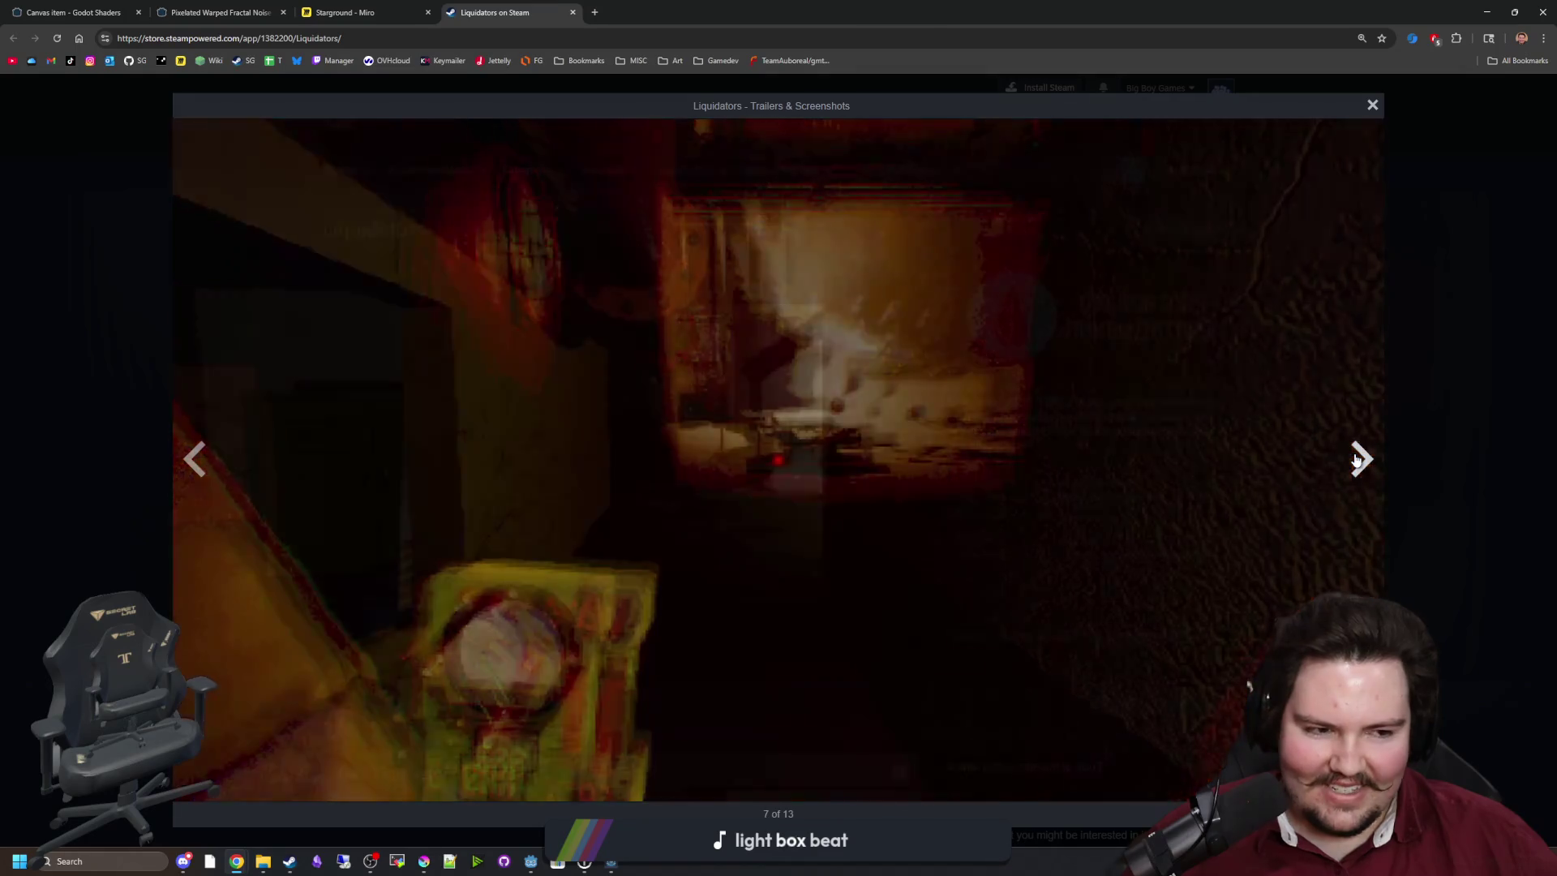
pyautogui.click(1357, 459)
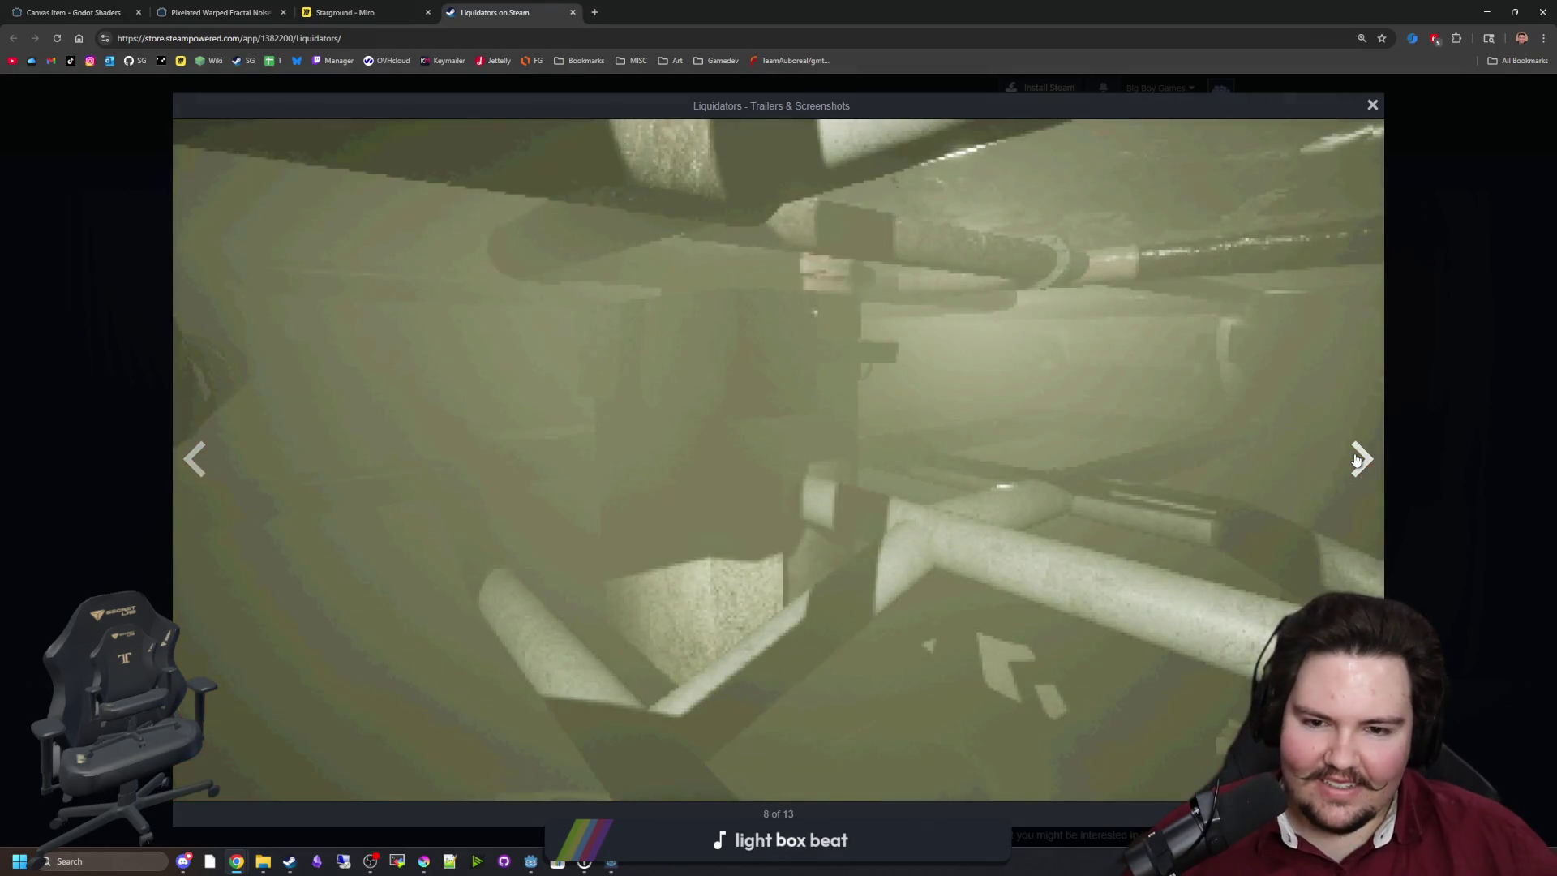
pyautogui.click(1356, 460)
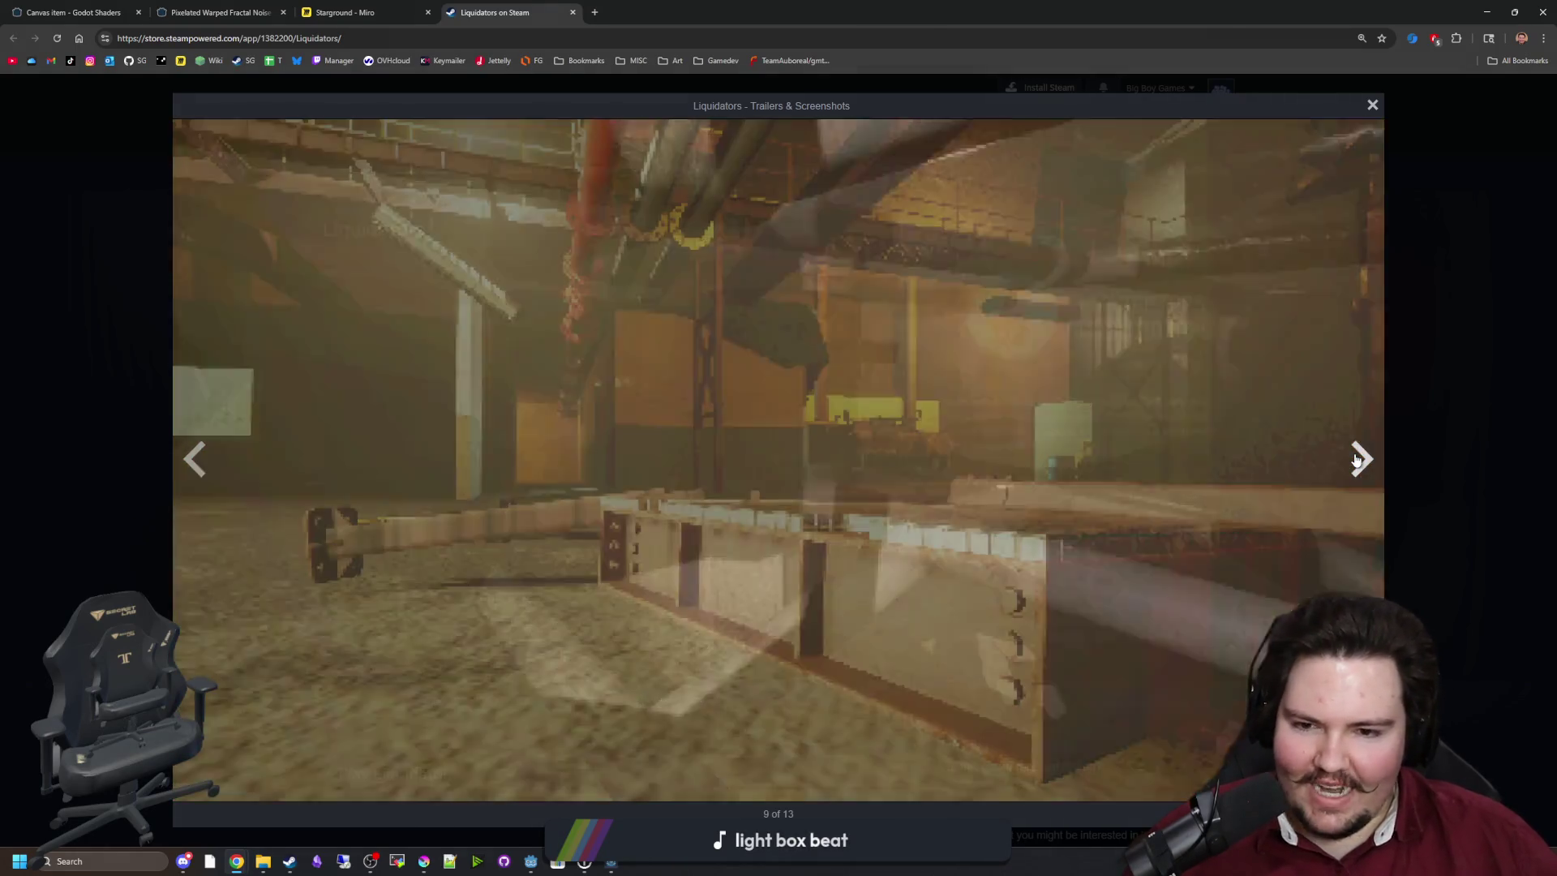
pyautogui.click(1357, 459)
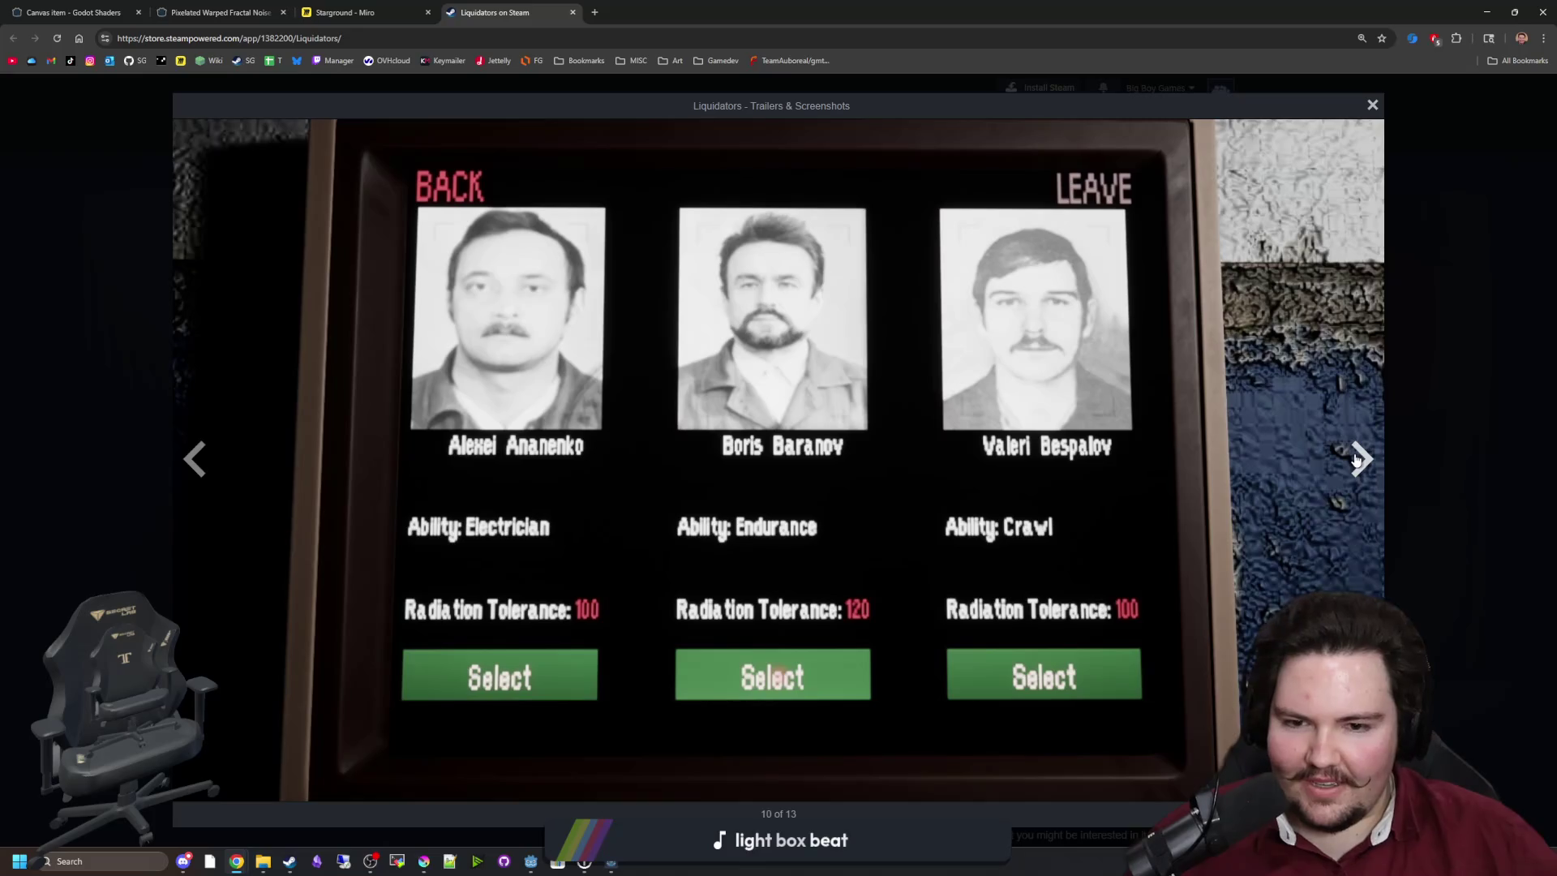
pyautogui.click(1357, 459)
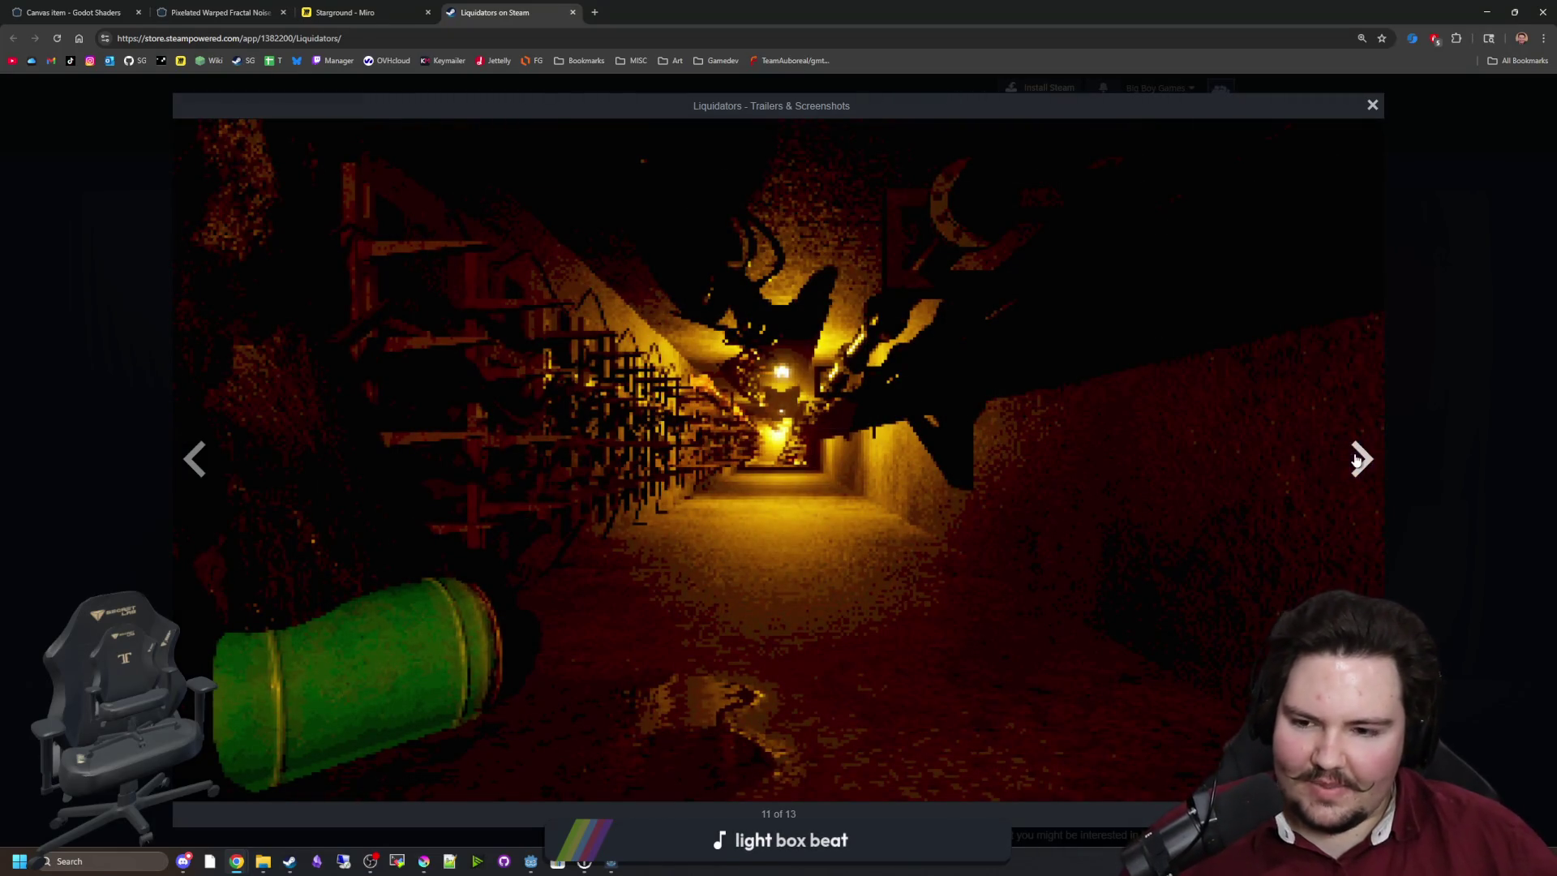
pyautogui.click(1357, 459)
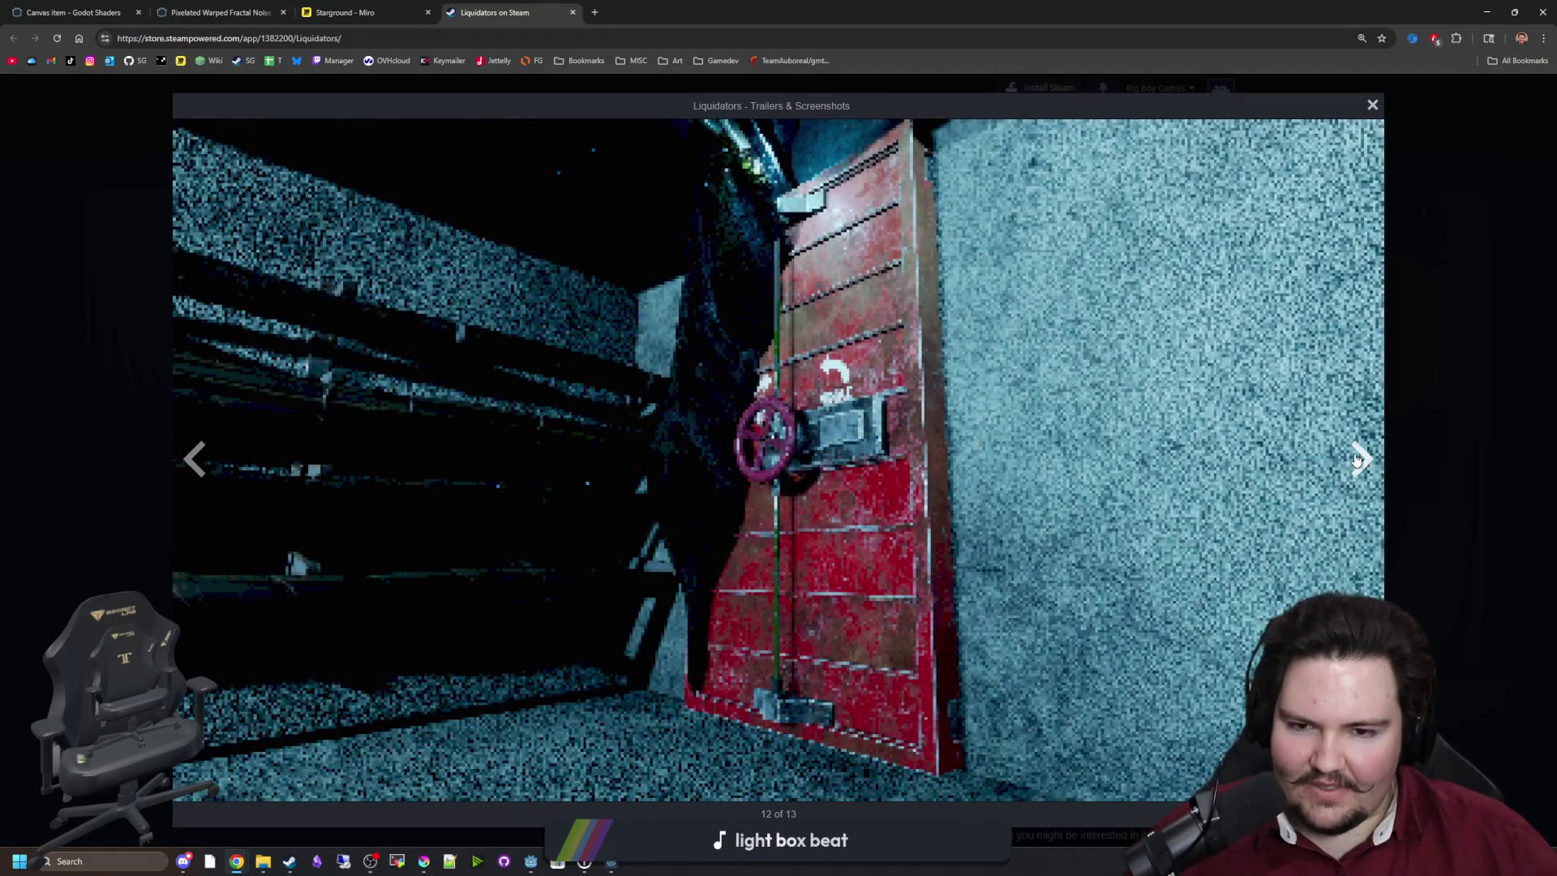
pyautogui.click(1352, 462)
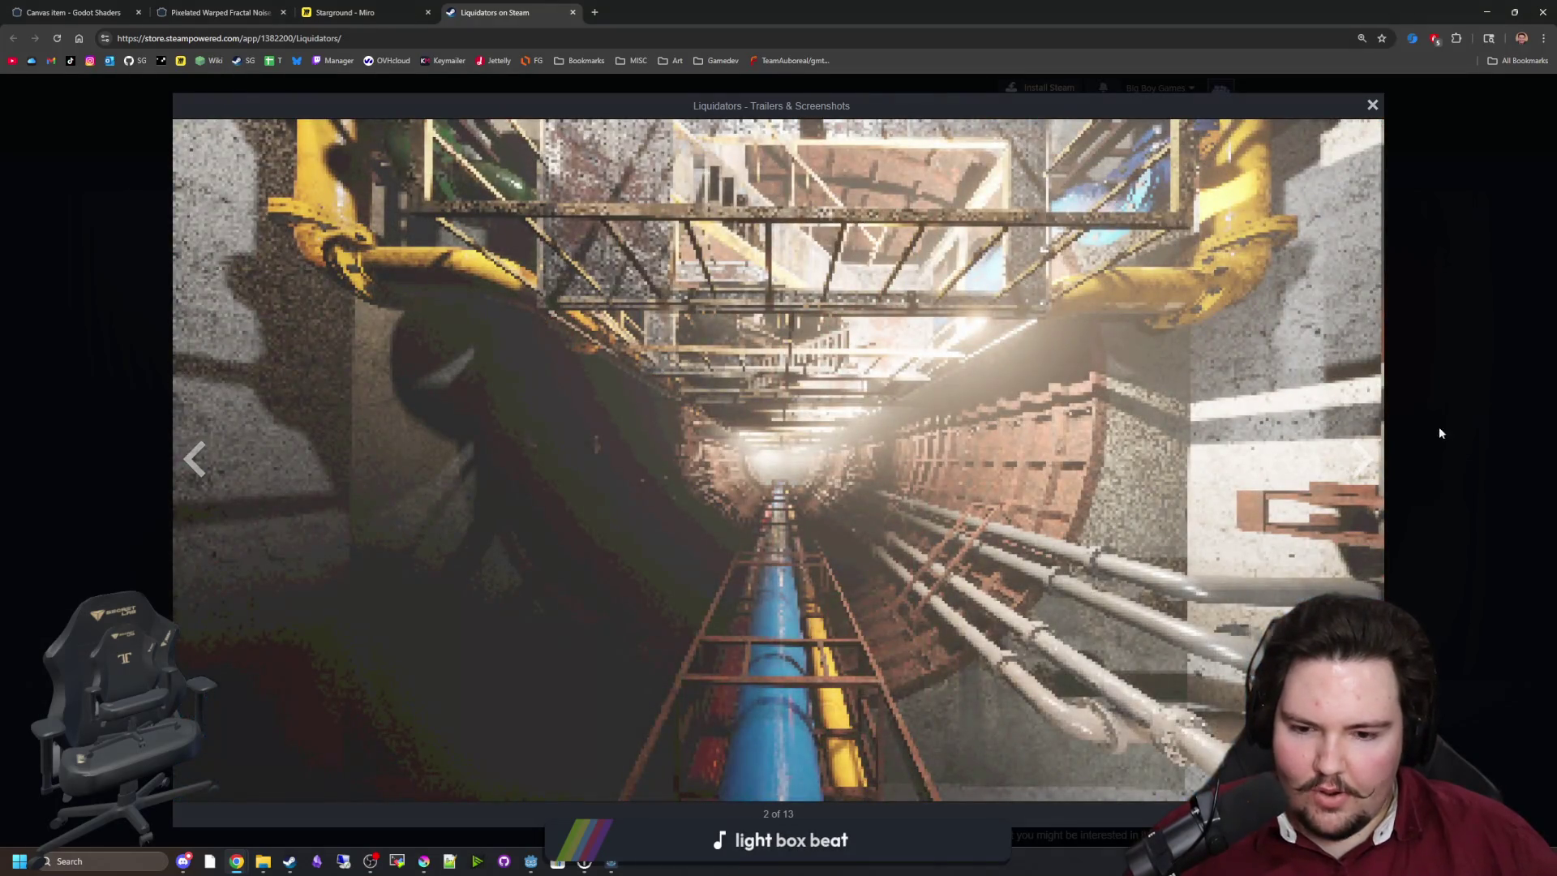
pyautogui.click(1440, 433)
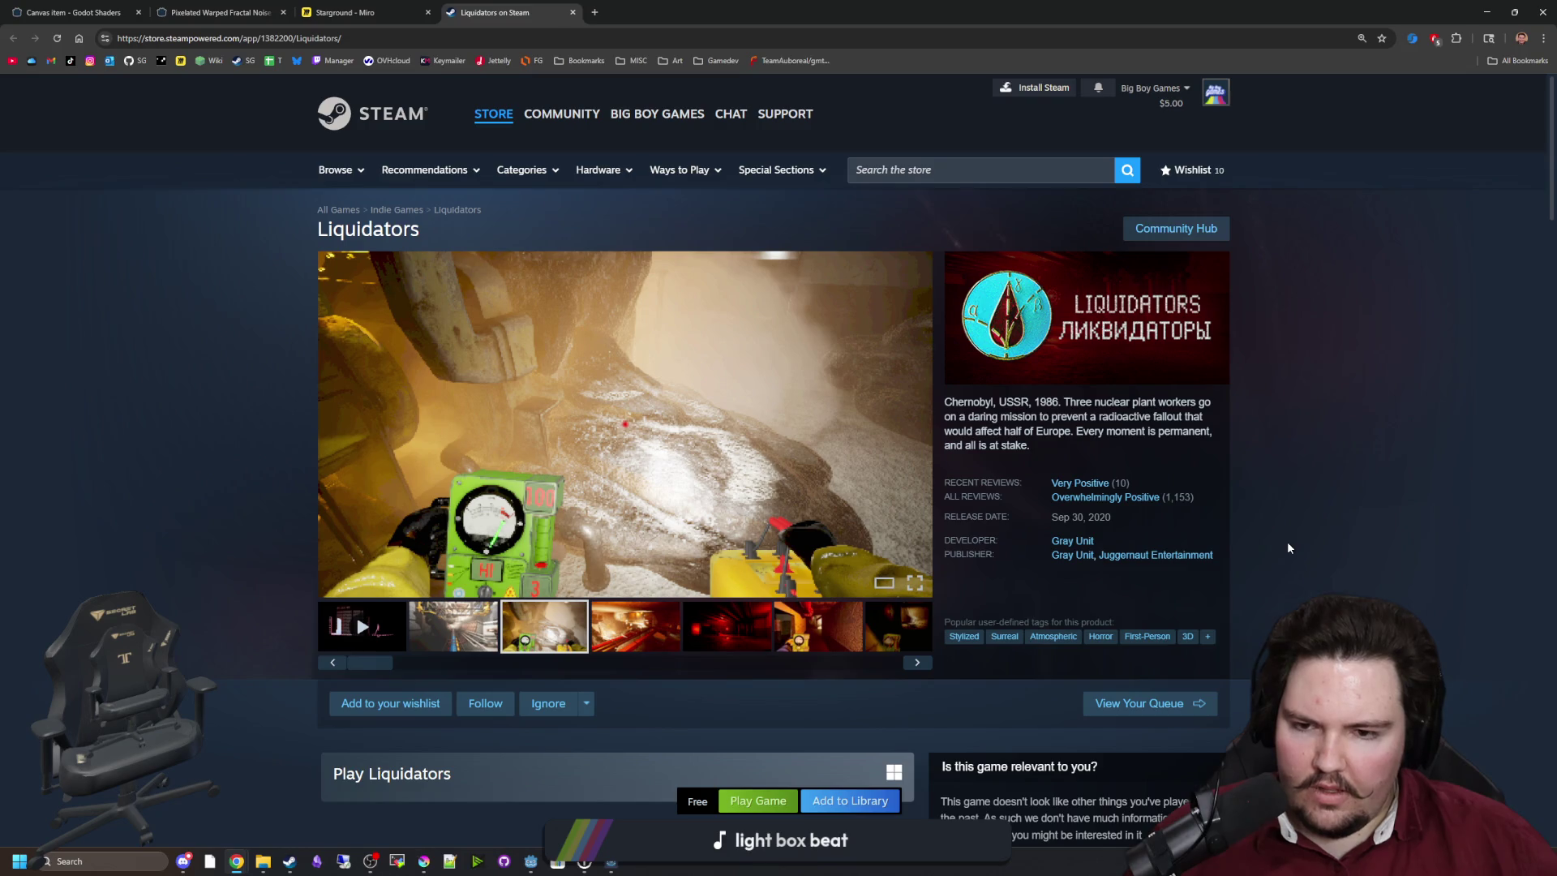
pyautogui.scroll(-4, 648, 671)
pyautogui.scroll(-3, 568, 616)
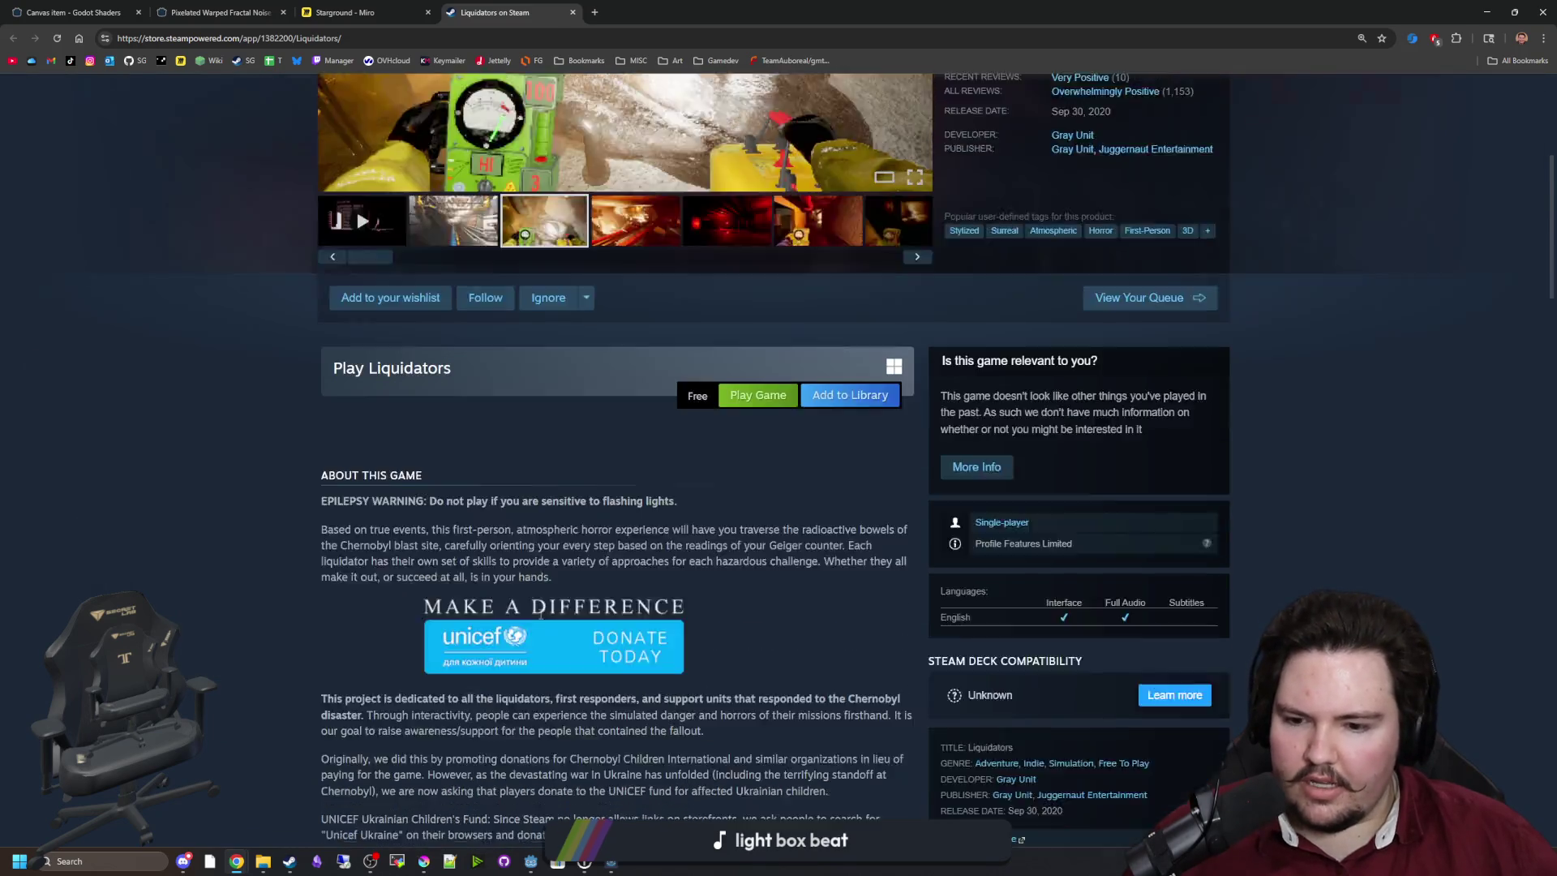
pyautogui.scroll(-8, 466, 533)
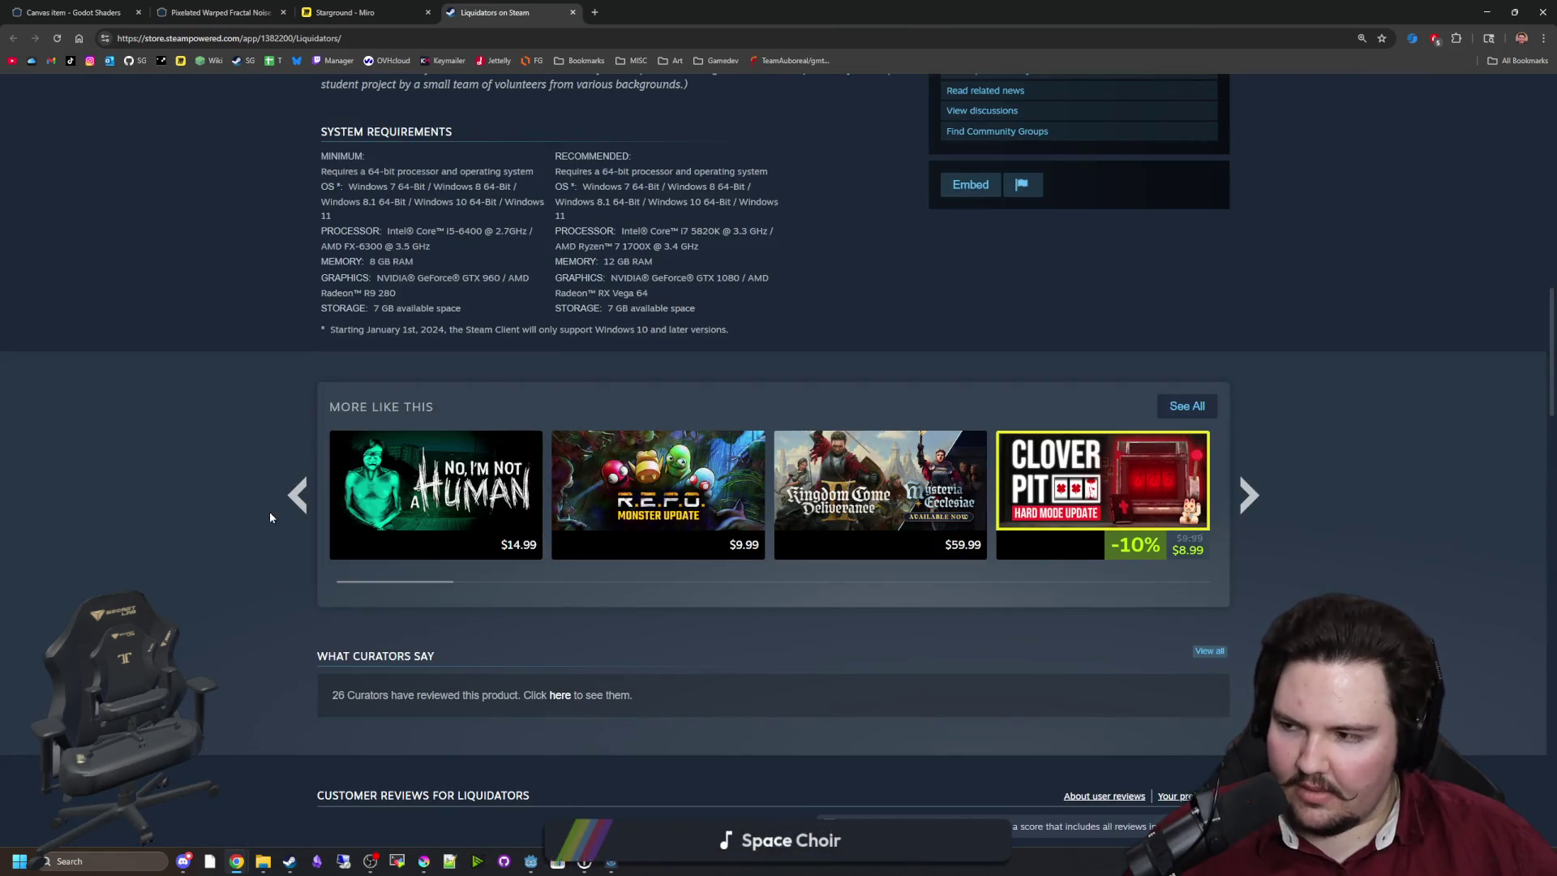
pyautogui.scroll(-5, 268, 516)
pyautogui.scroll(-3, 241, 527)
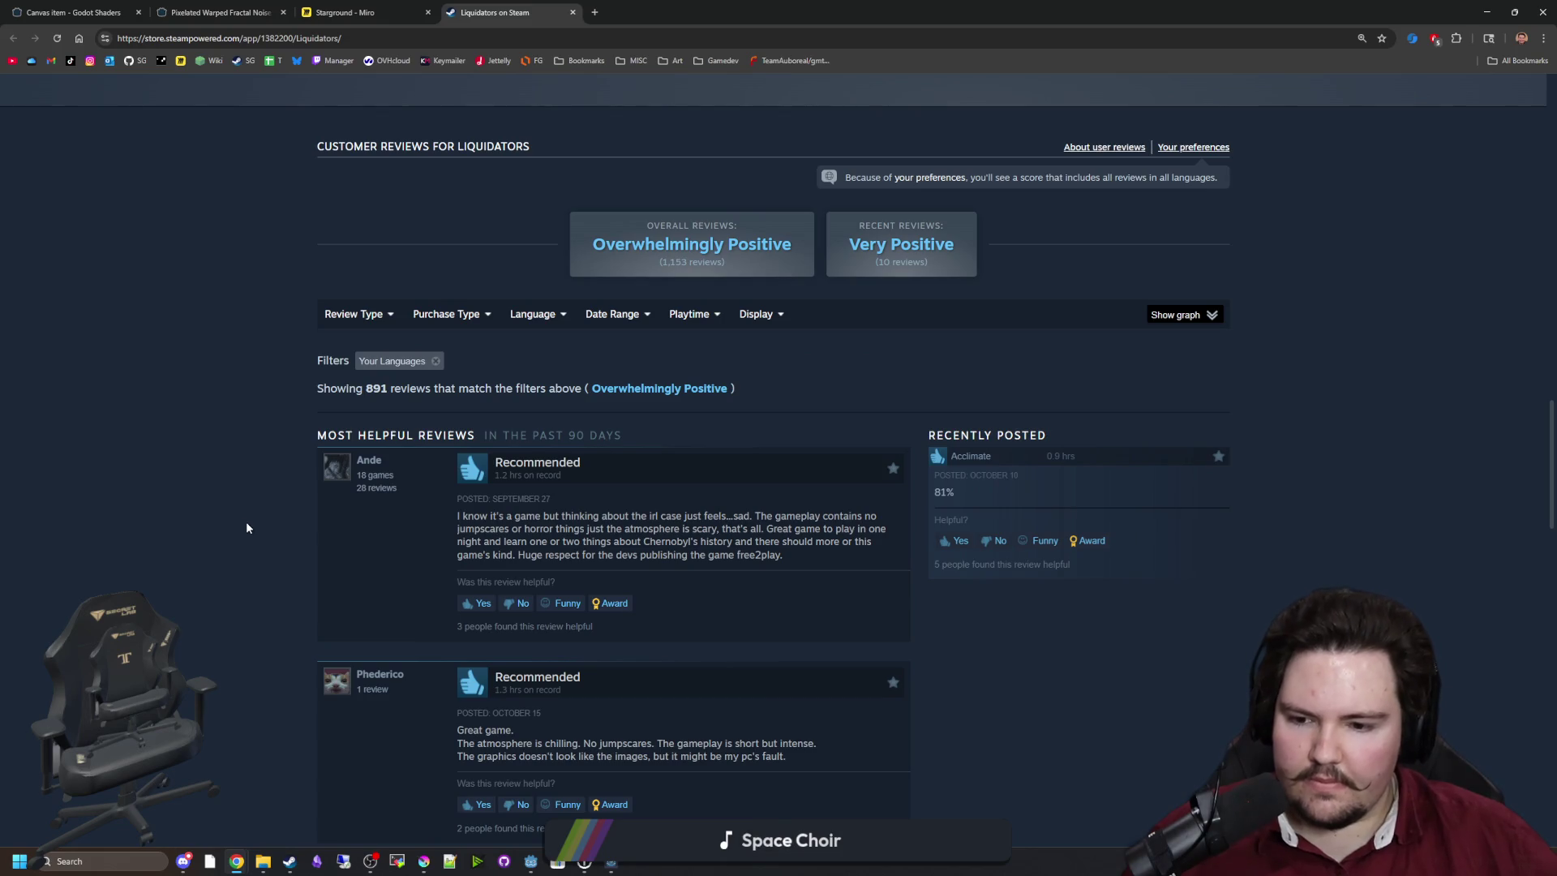
pyautogui.scroll(-2, 248, 528)
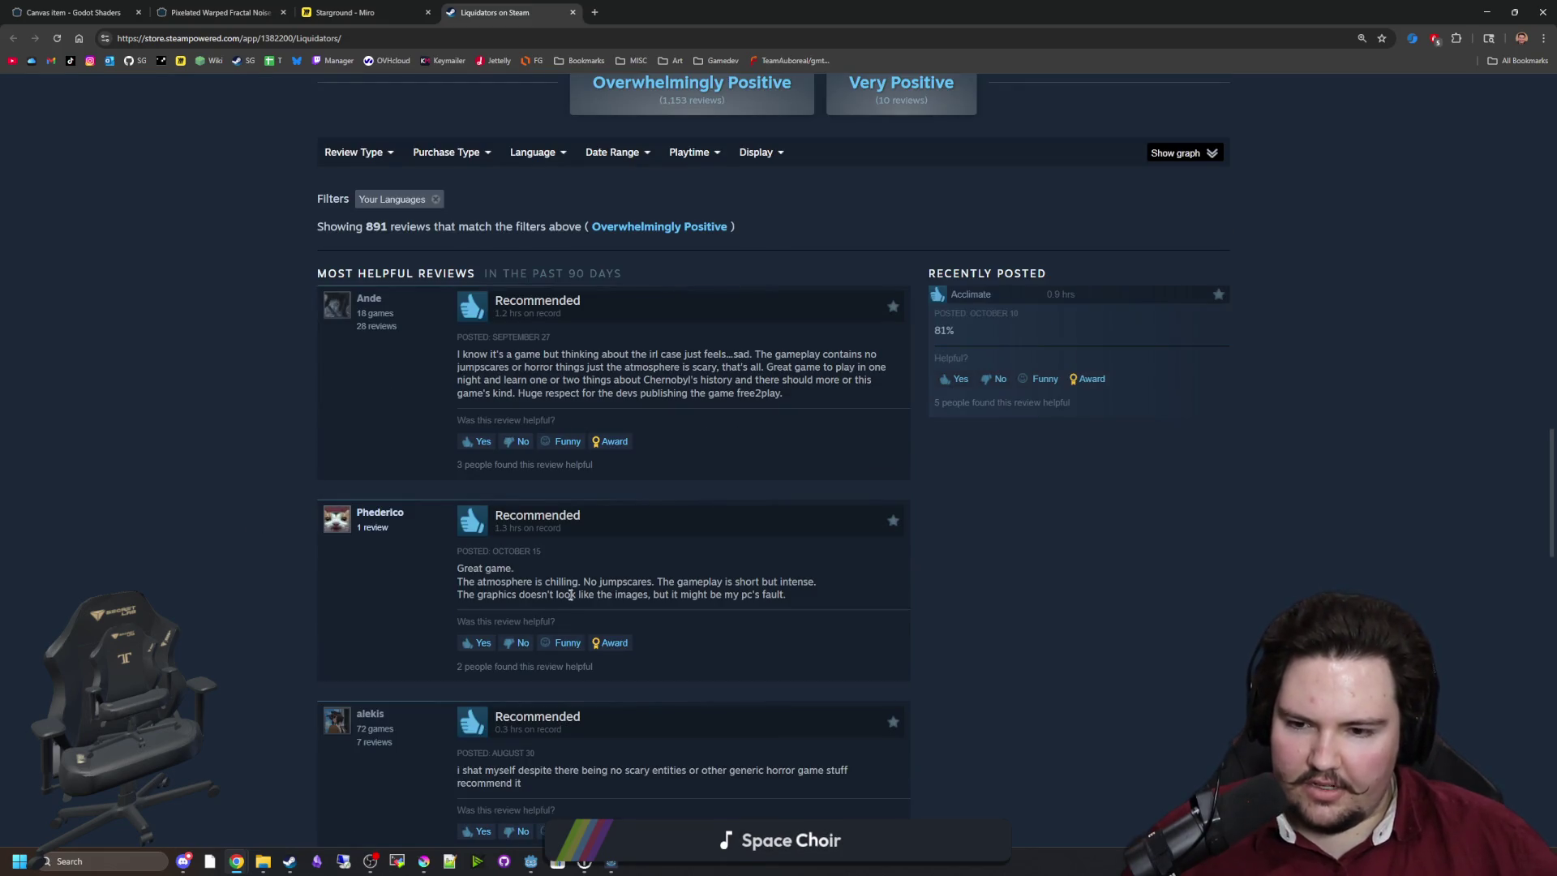
pyautogui.press('Home')
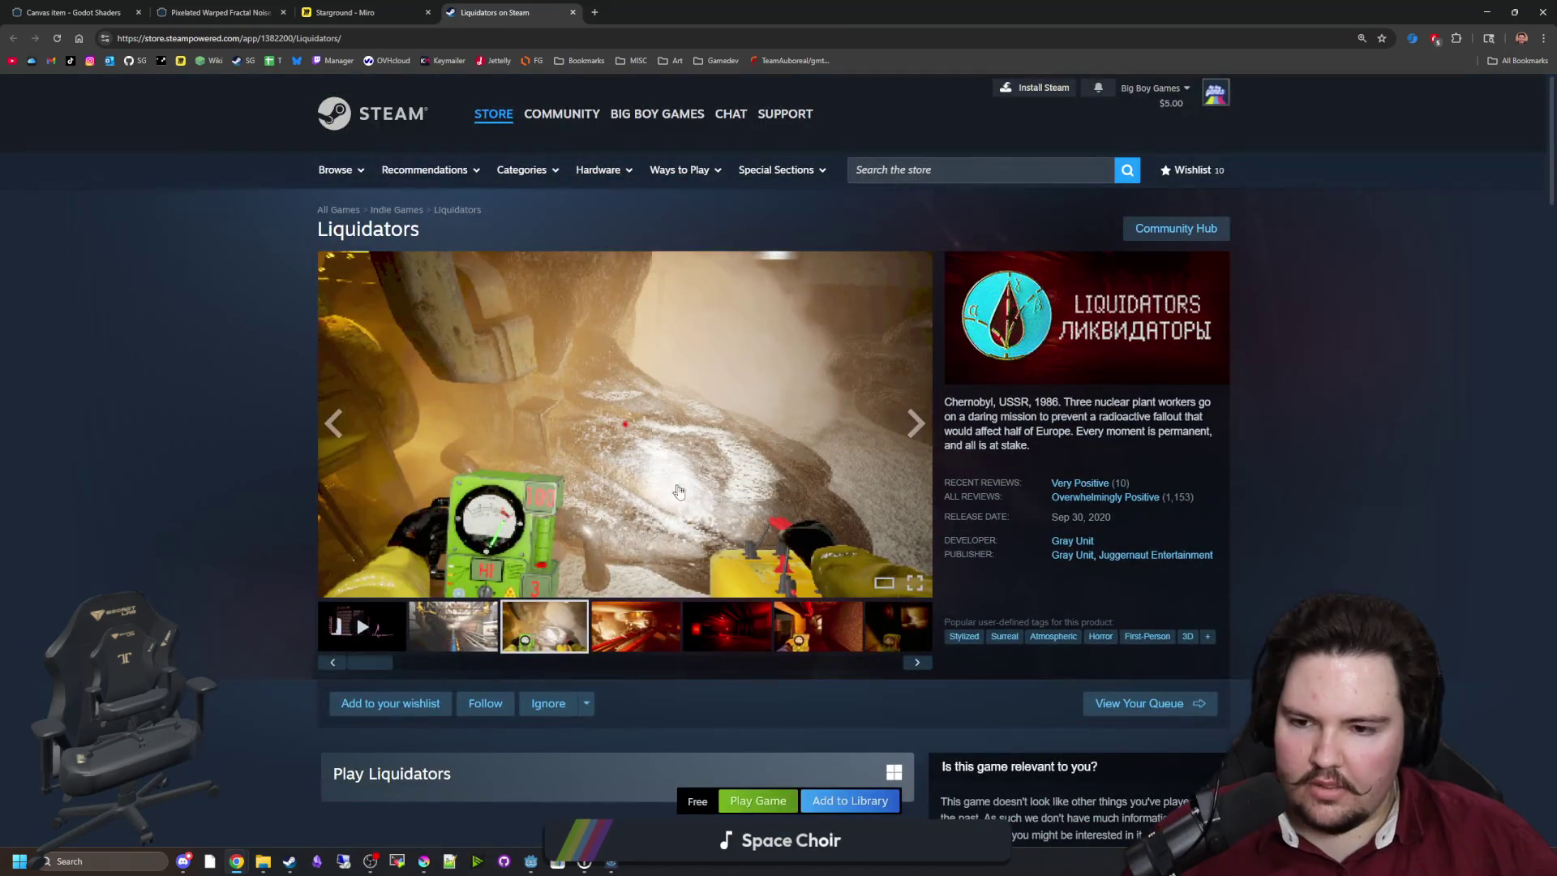
# Open the screenshot full-size and advance through the Liquidators screenshots to the tunnel shot.
pyautogui.click(682, 566)
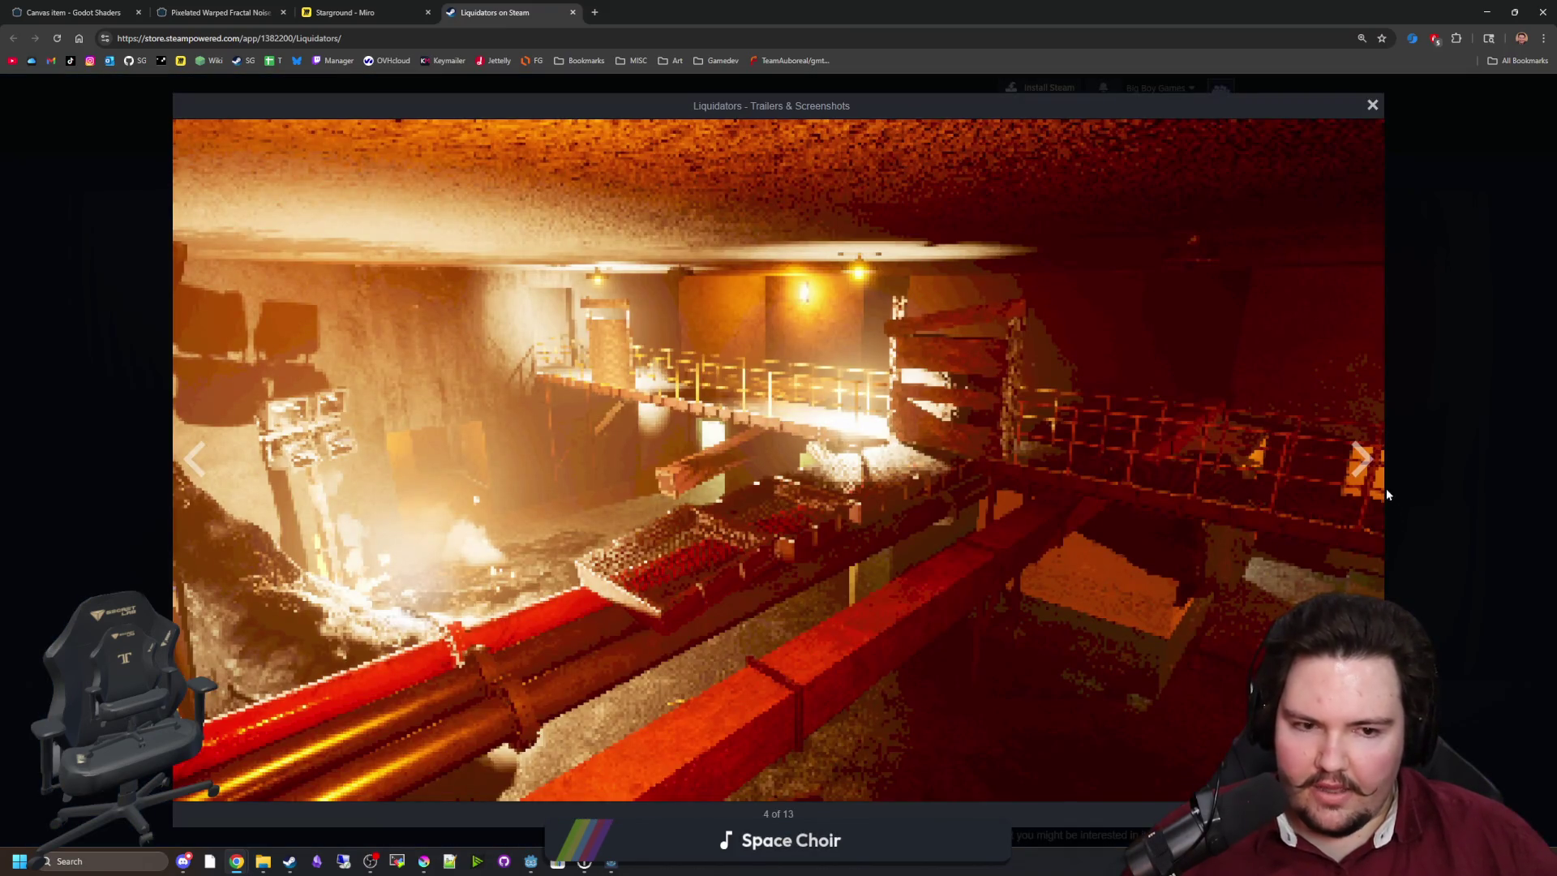
pyautogui.click(1348, 467)
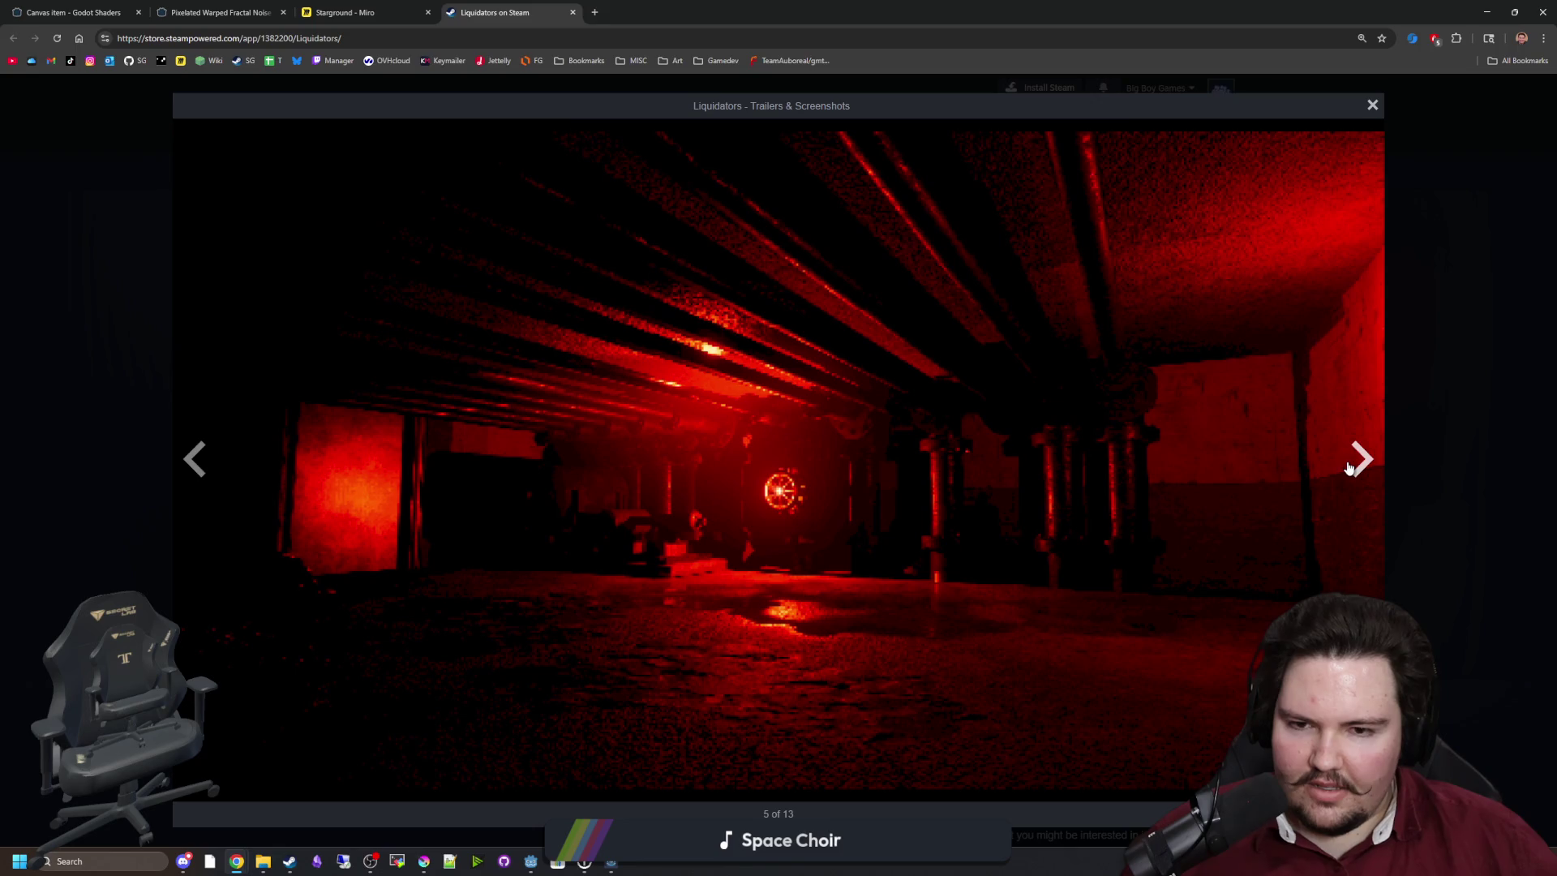
pyautogui.click(1348, 467)
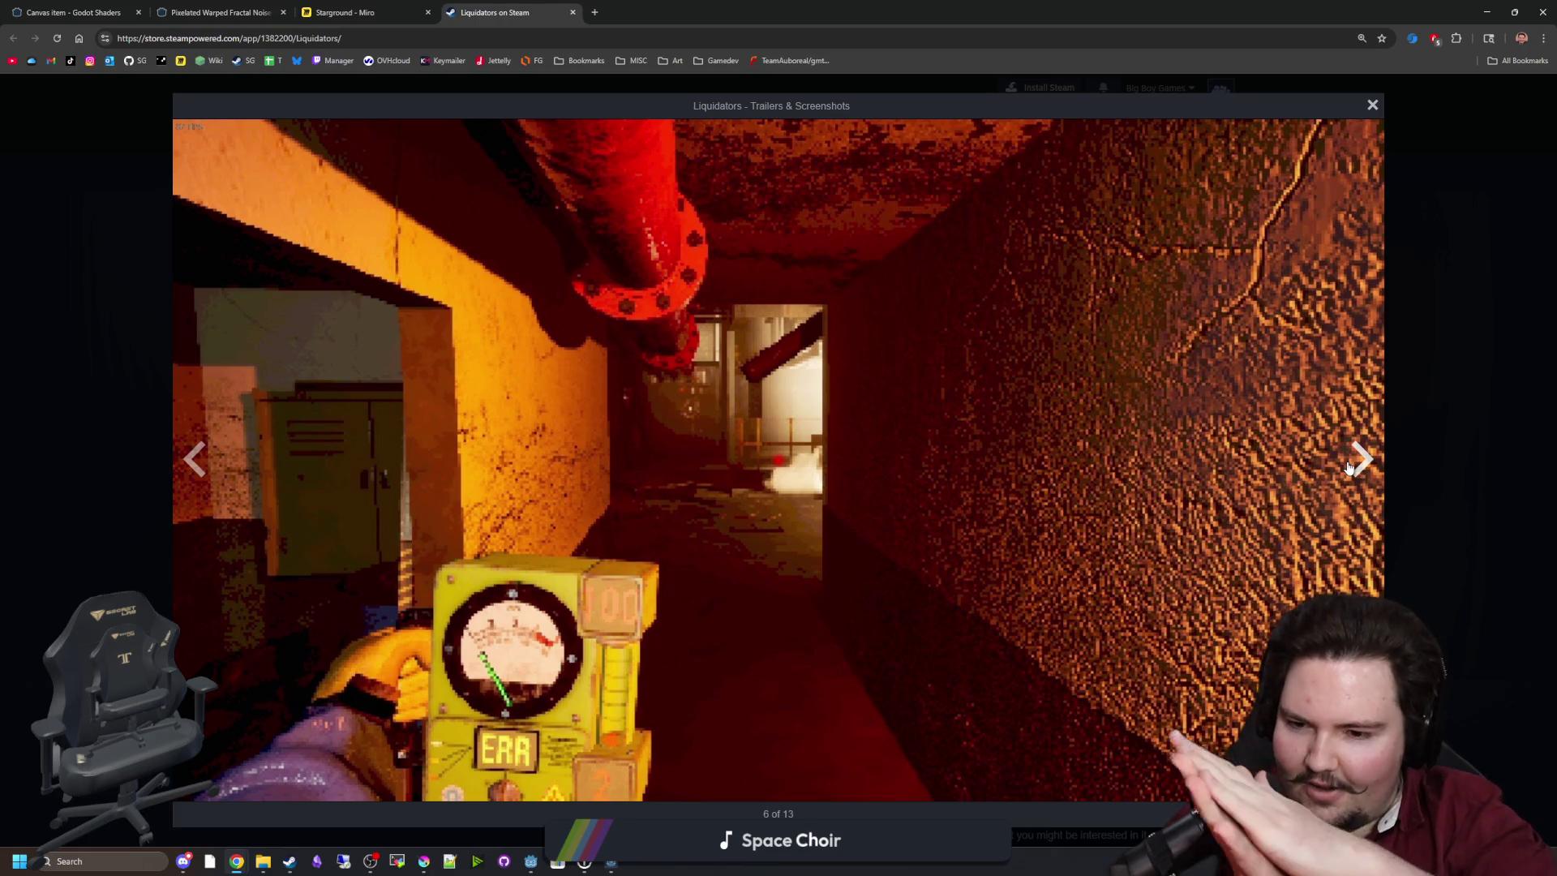
pyautogui.click(1348, 468)
pyautogui.click(1348, 468)
pyautogui.click(1348, 468)
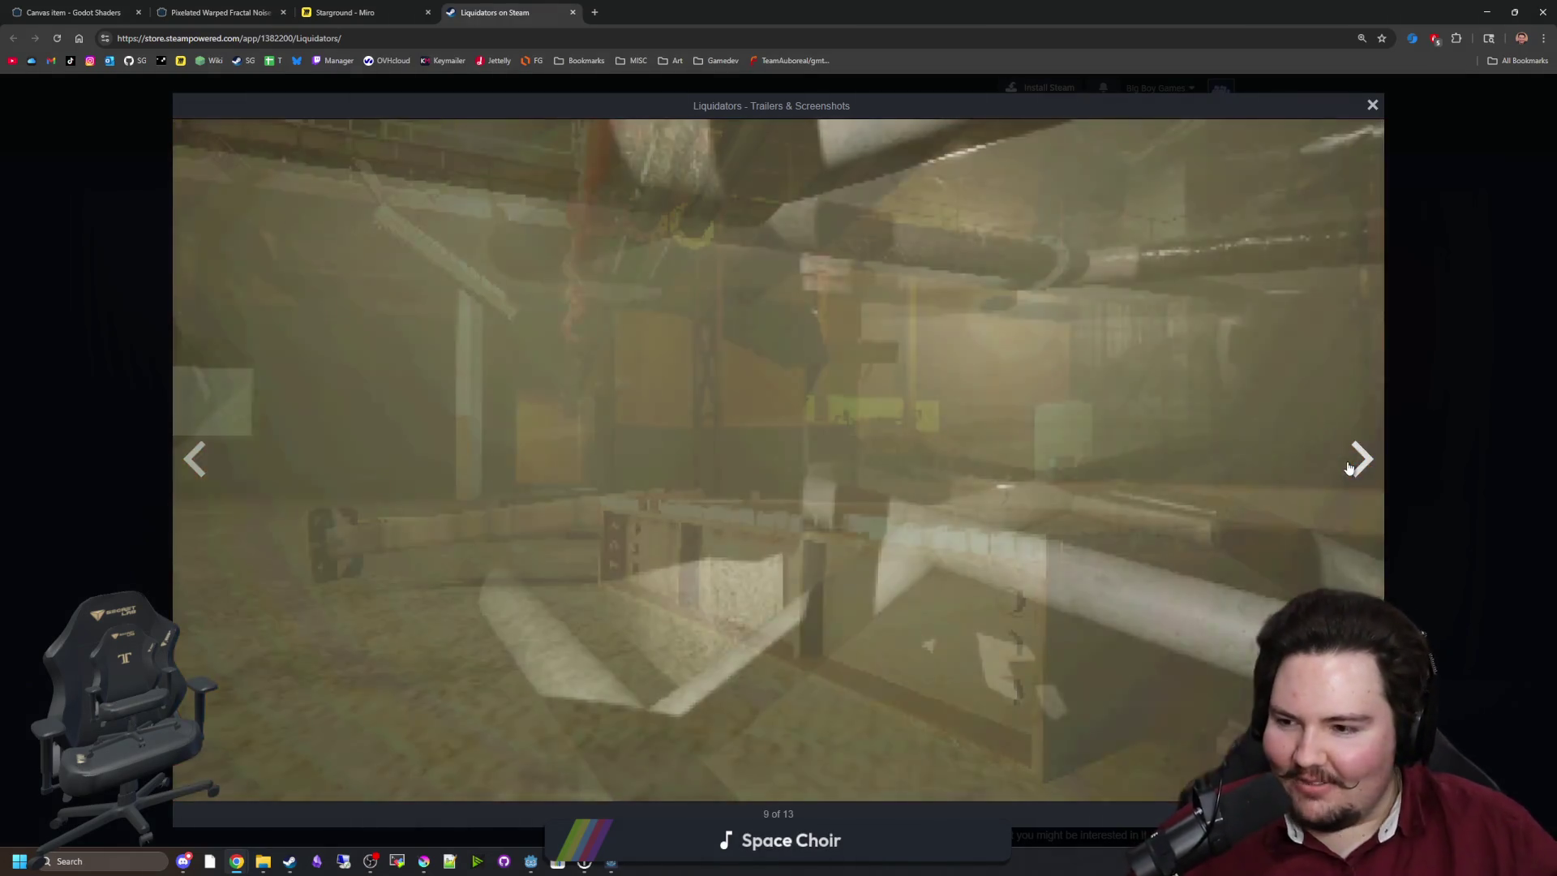
pyautogui.click(1351, 459)
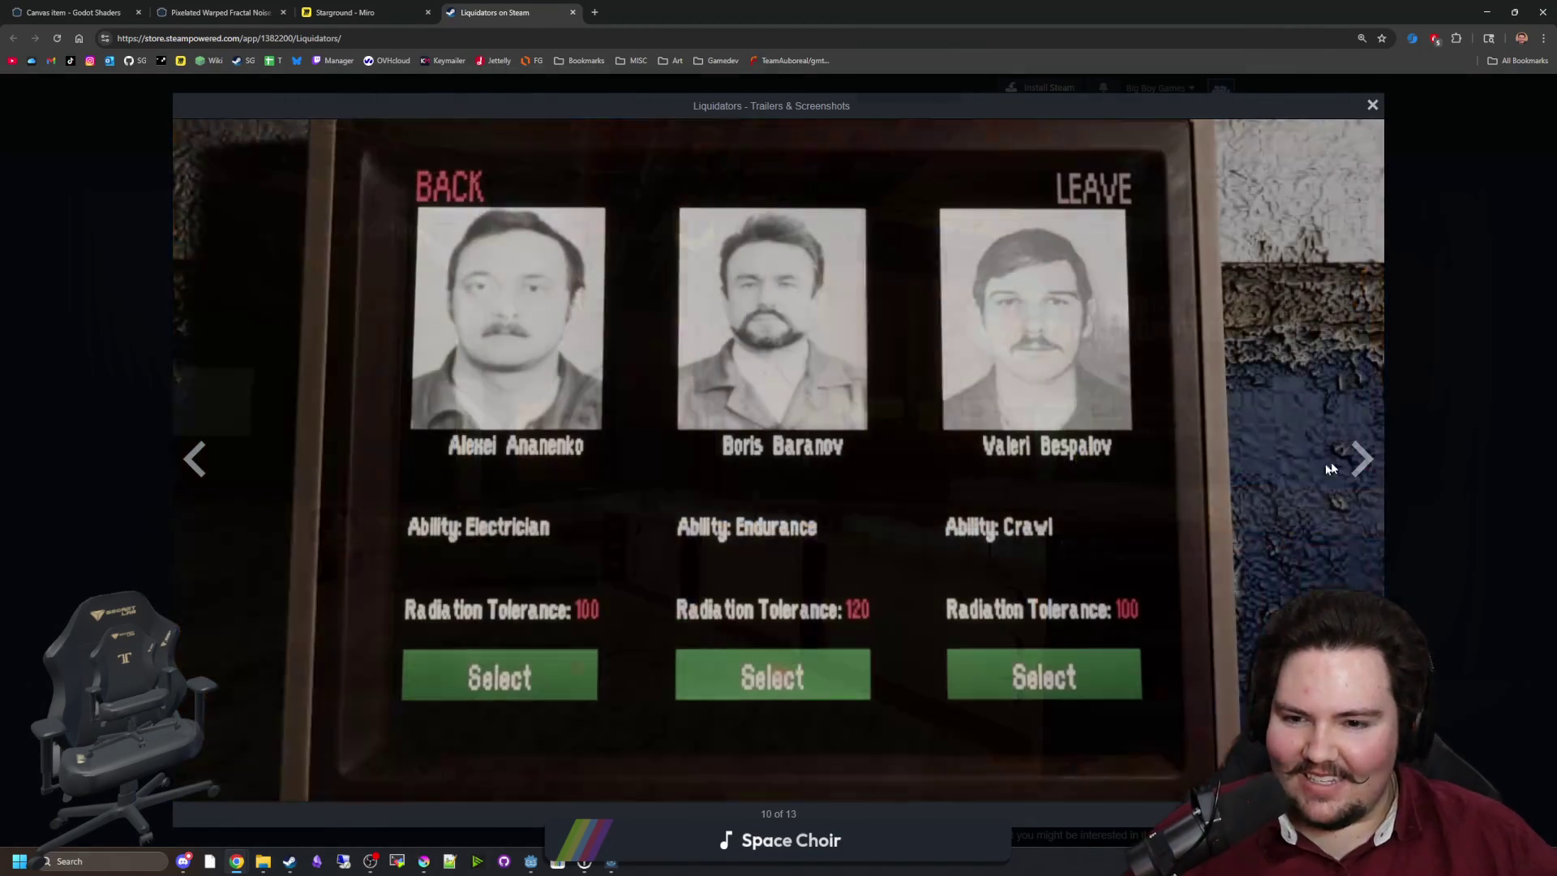
pyautogui.click(1354, 451)
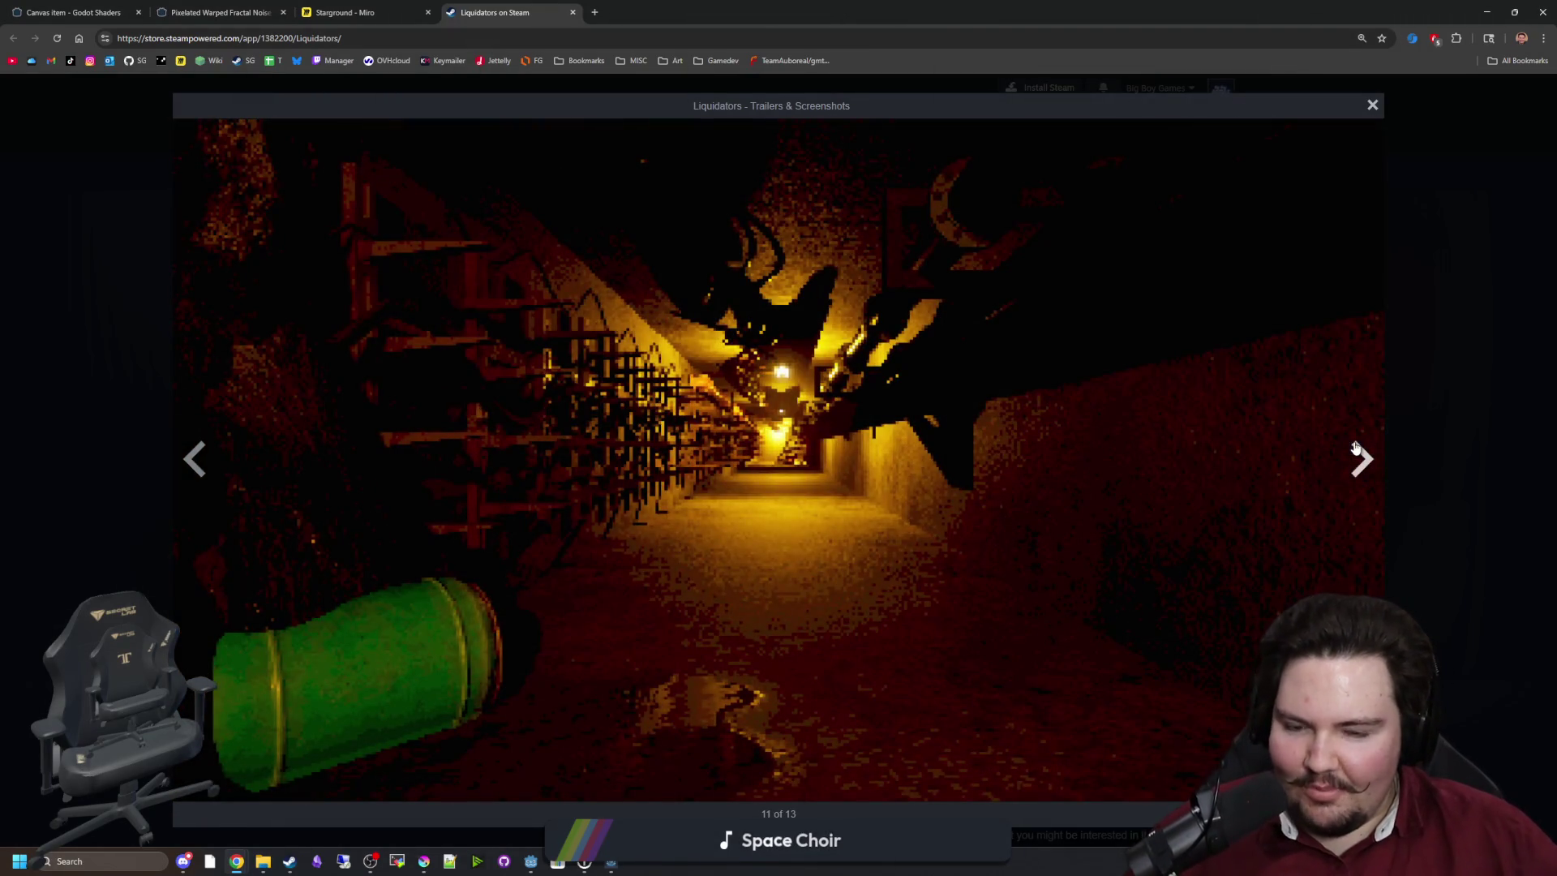
pyautogui.click(1352, 454)
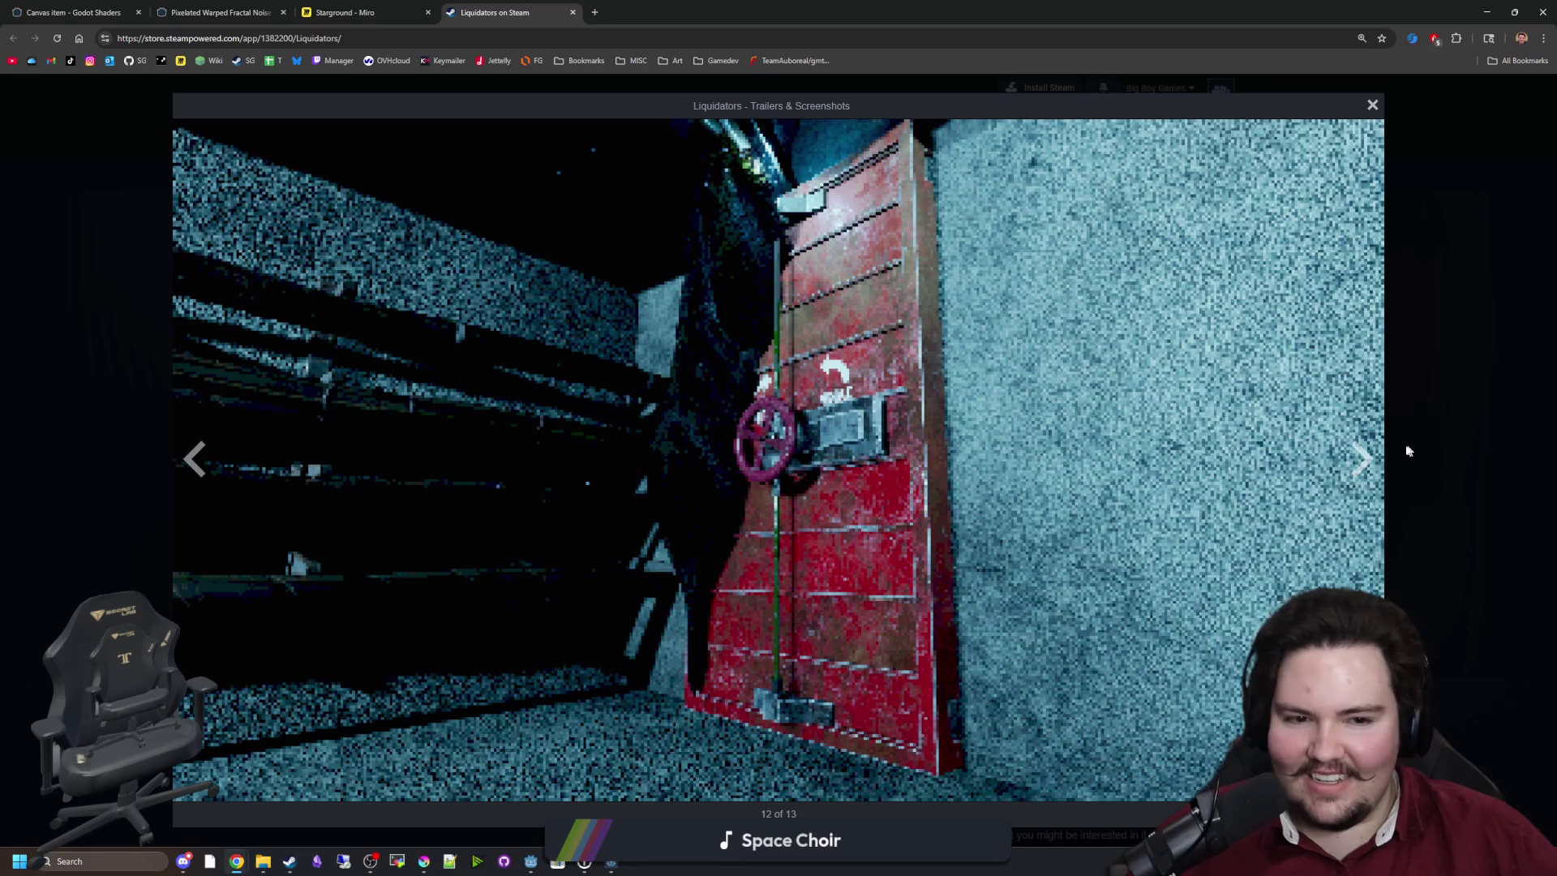
pyautogui.click(1377, 451)
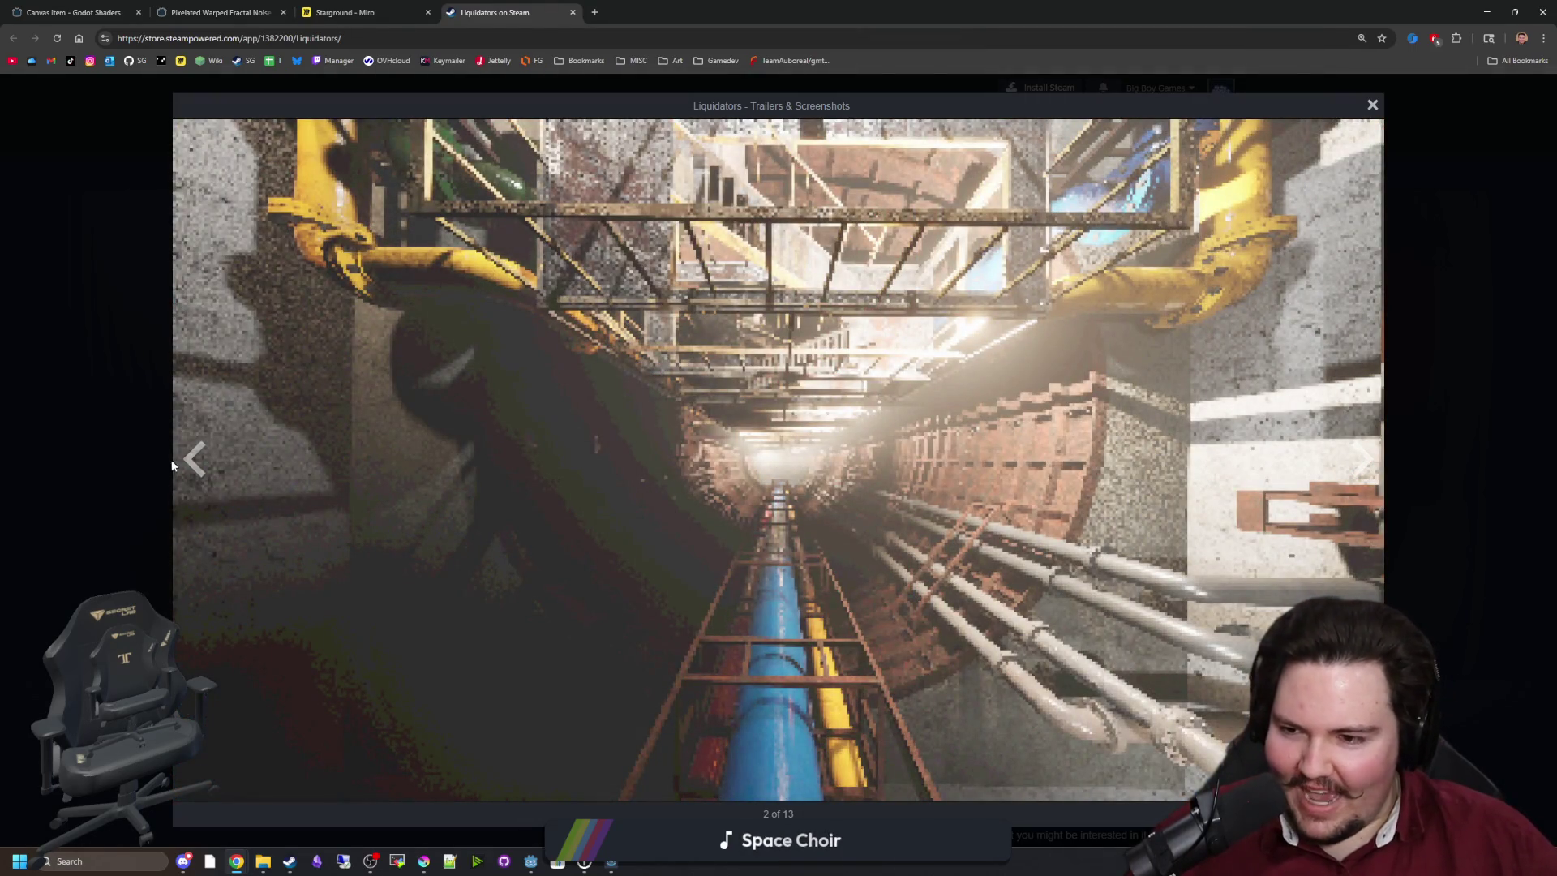
# Step back through the screenshots to 3 of 13, then close the viewer.
pyautogui.click(182, 462)
pyautogui.doubleClick(184, 462)
pyautogui.click(185, 463)
pyautogui.click(186, 464)
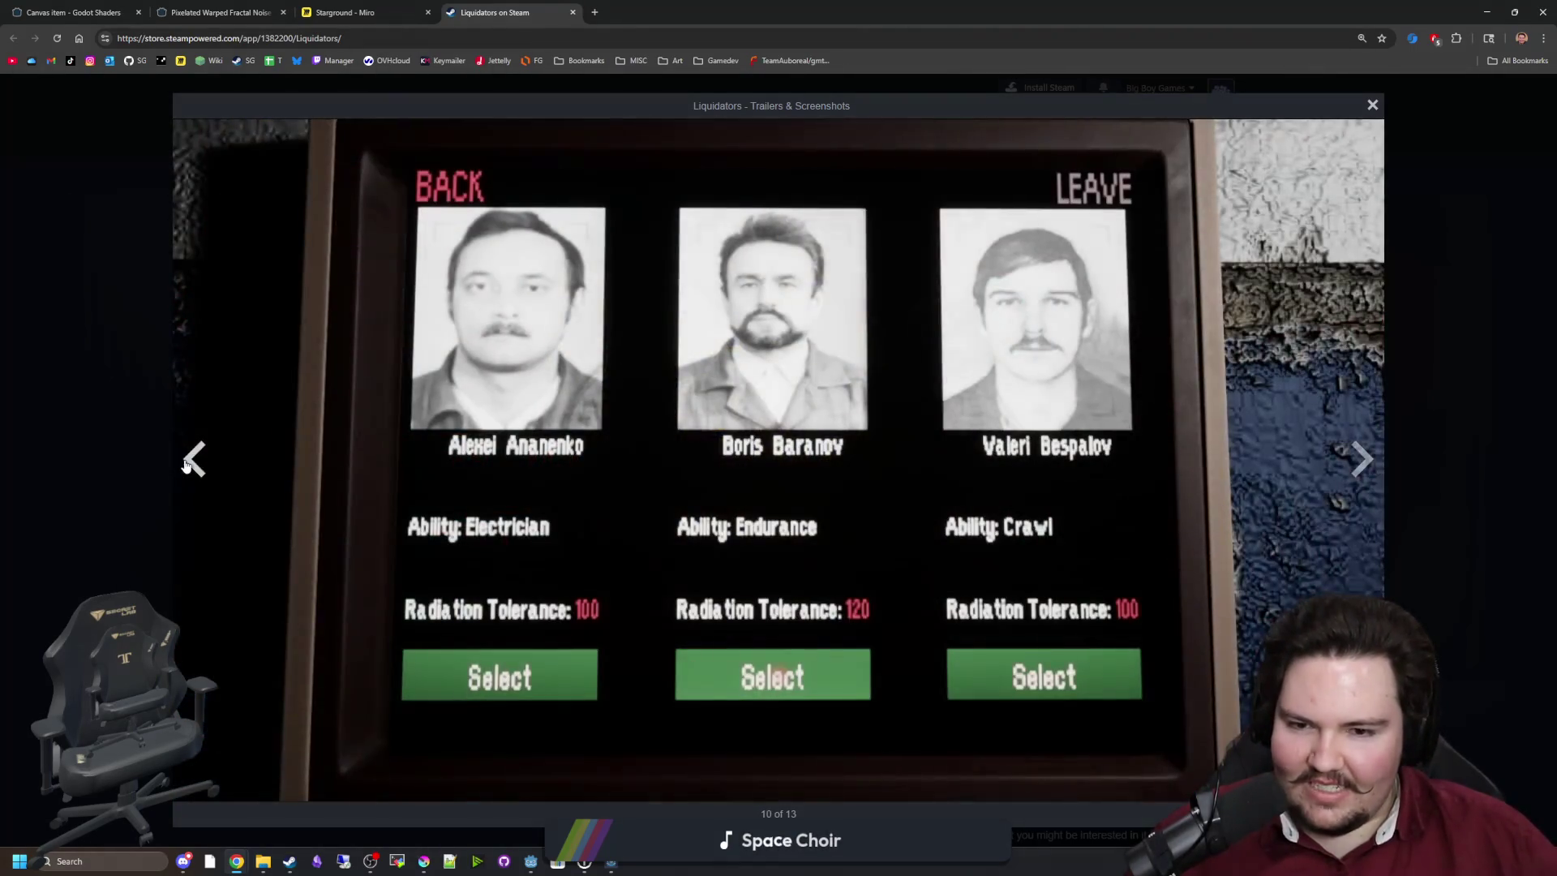
pyautogui.click(185, 463)
pyautogui.click(185, 463)
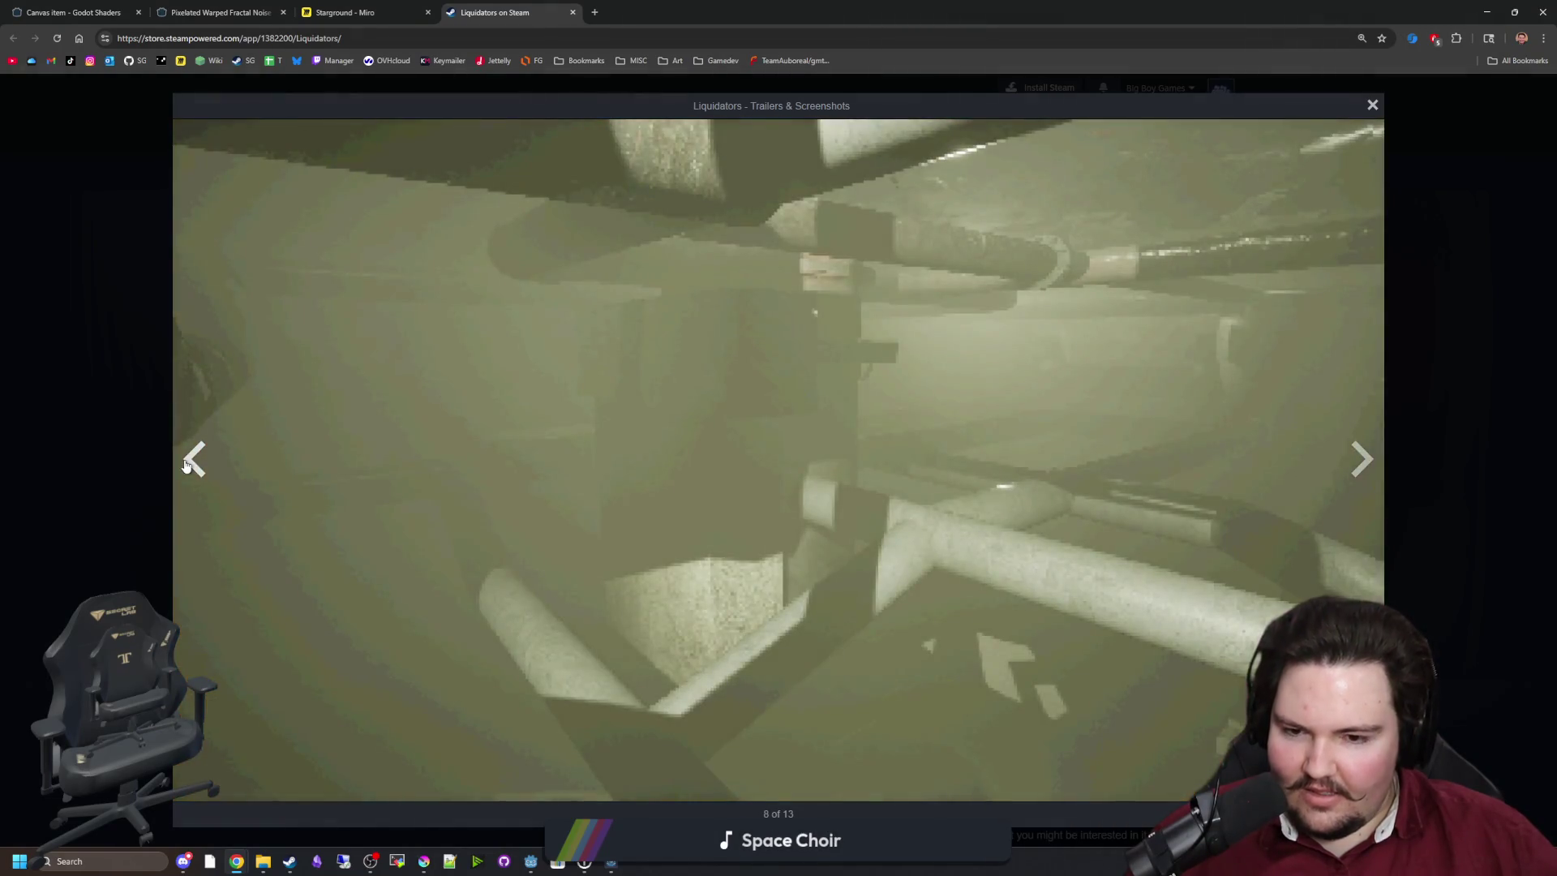
pyautogui.click(184, 463)
pyautogui.click(191, 462)
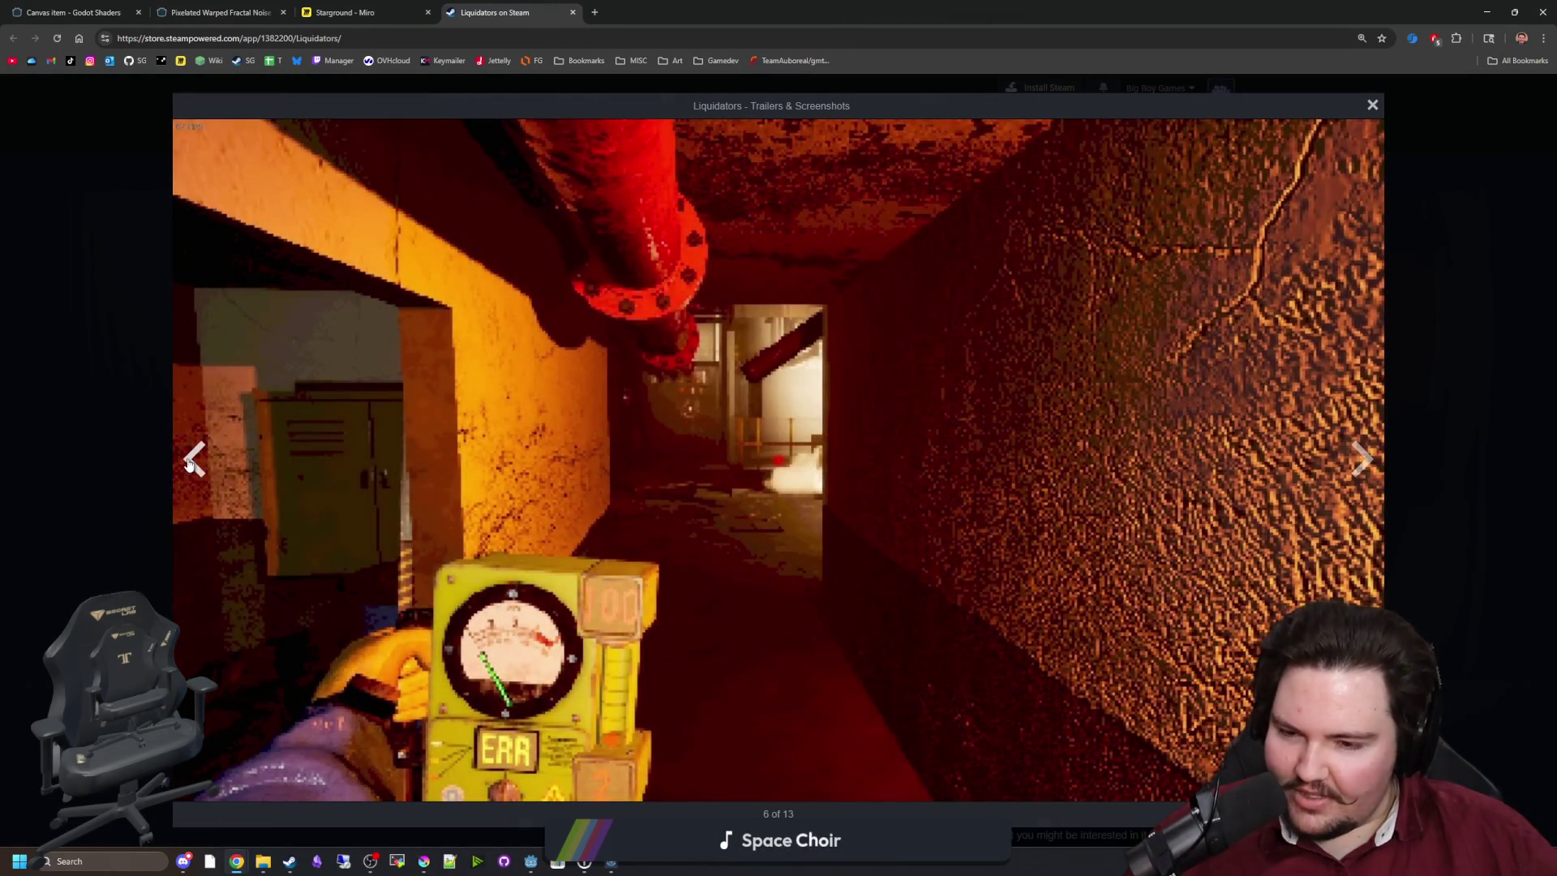
pyautogui.click(191, 462)
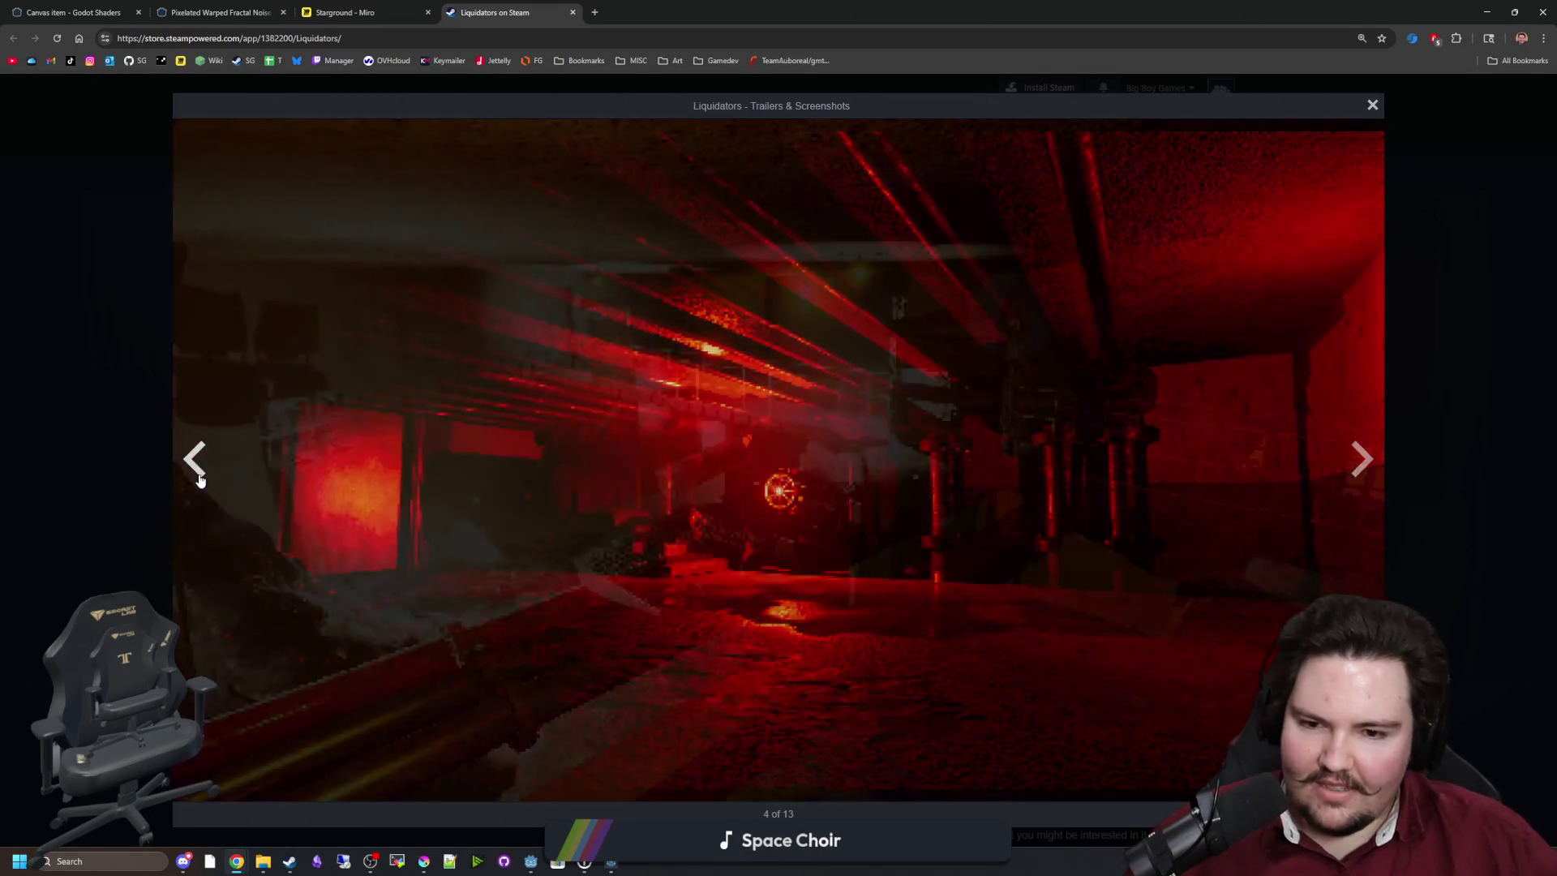
pyautogui.click(198, 477)
pyautogui.click(200, 481)
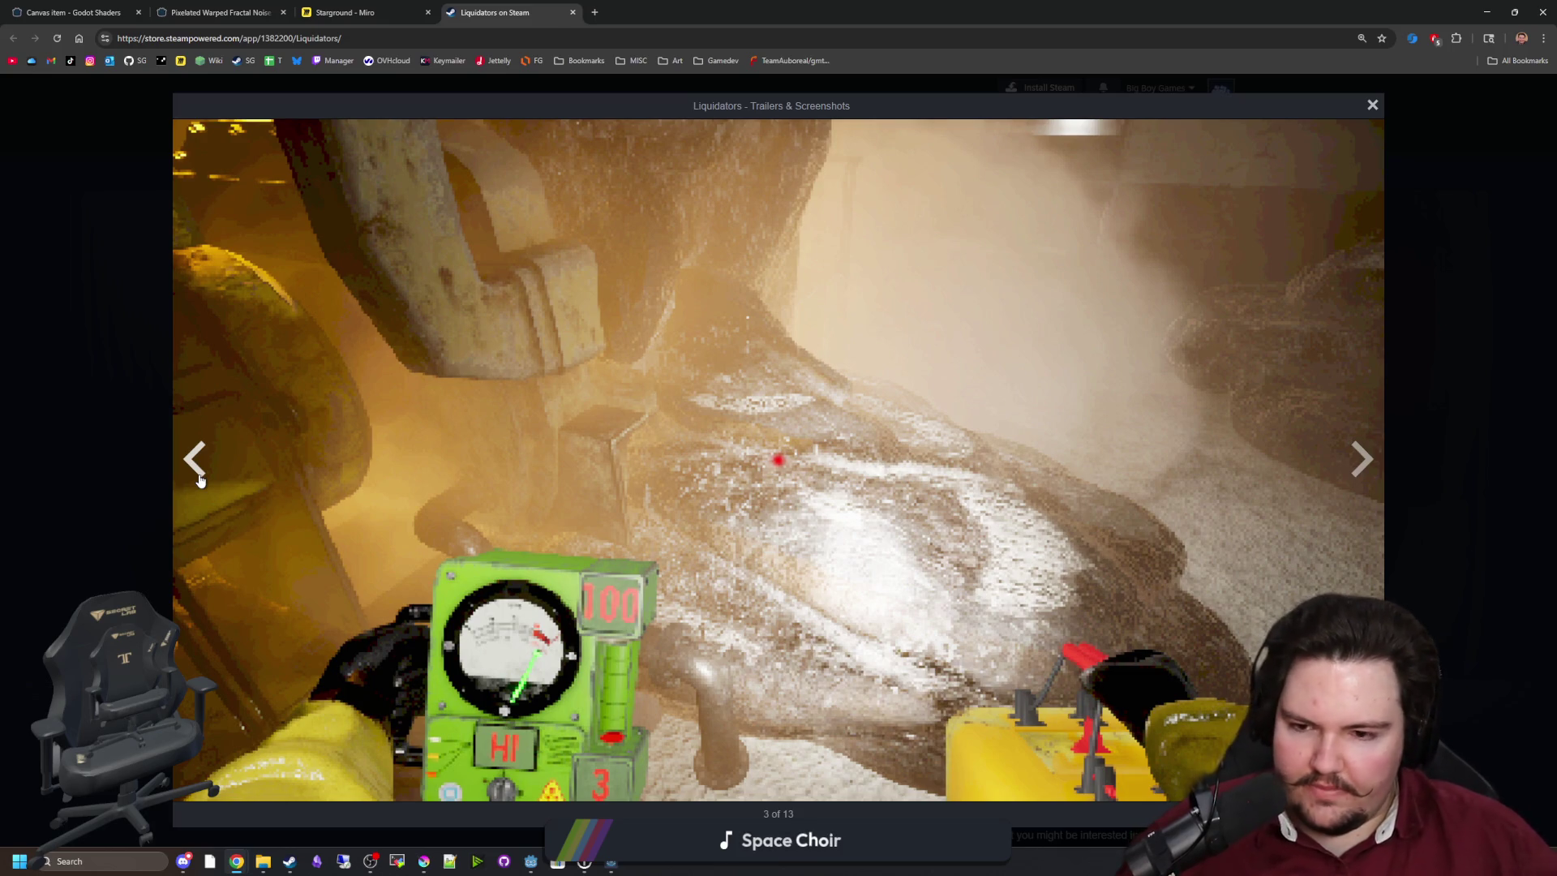
pyautogui.click(1401, 280)
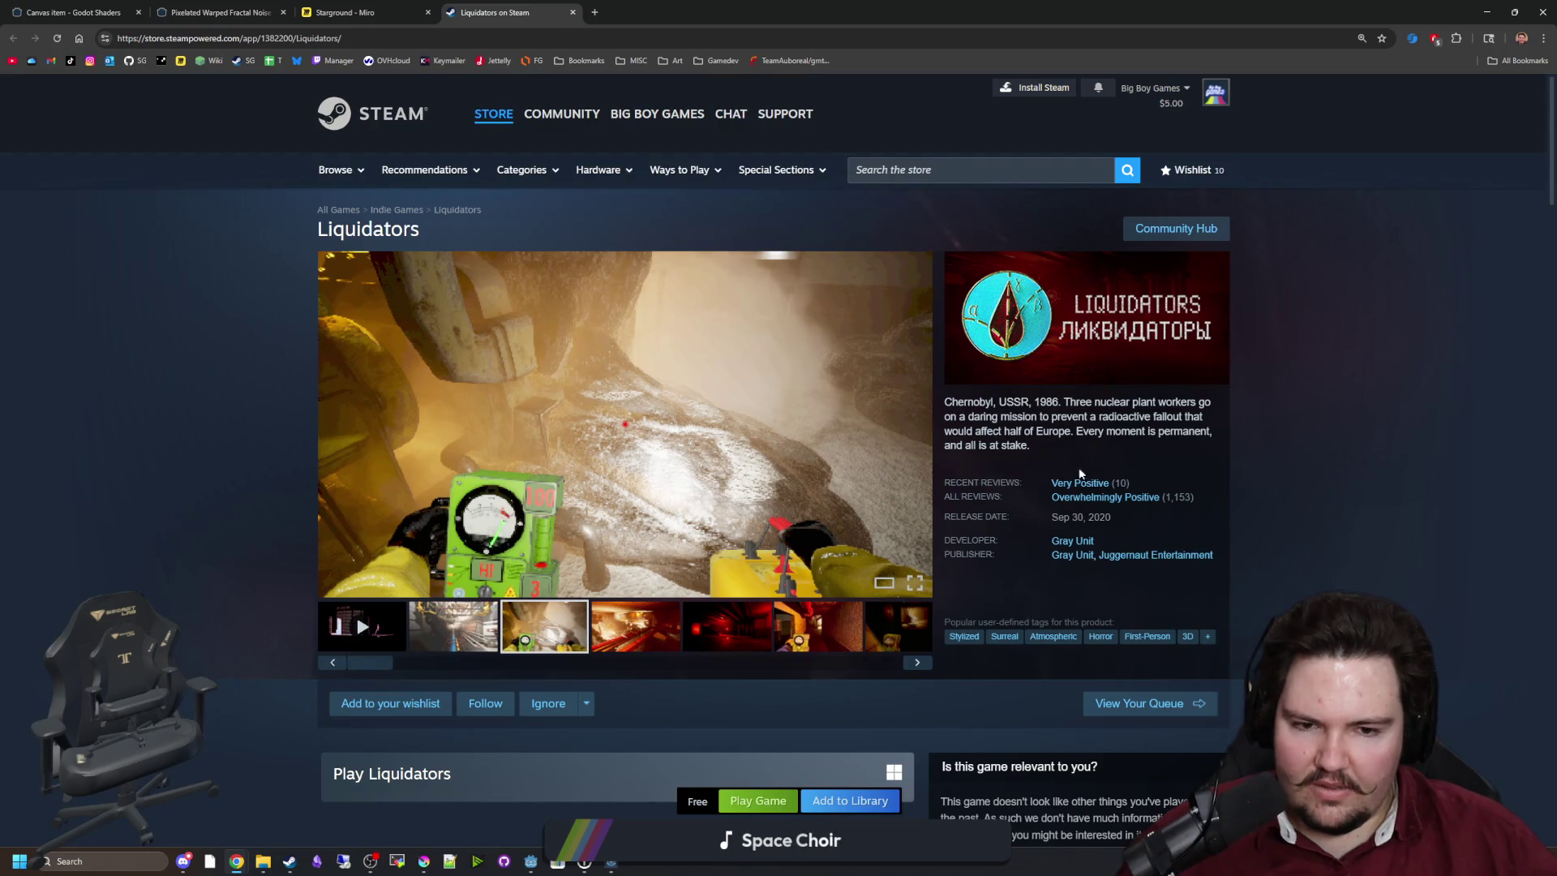
# Scroll the Liquidators page, show the third then tunnel screenshot, and return to the Starground Miro board.
pyautogui.scroll(-3, 896, 480)
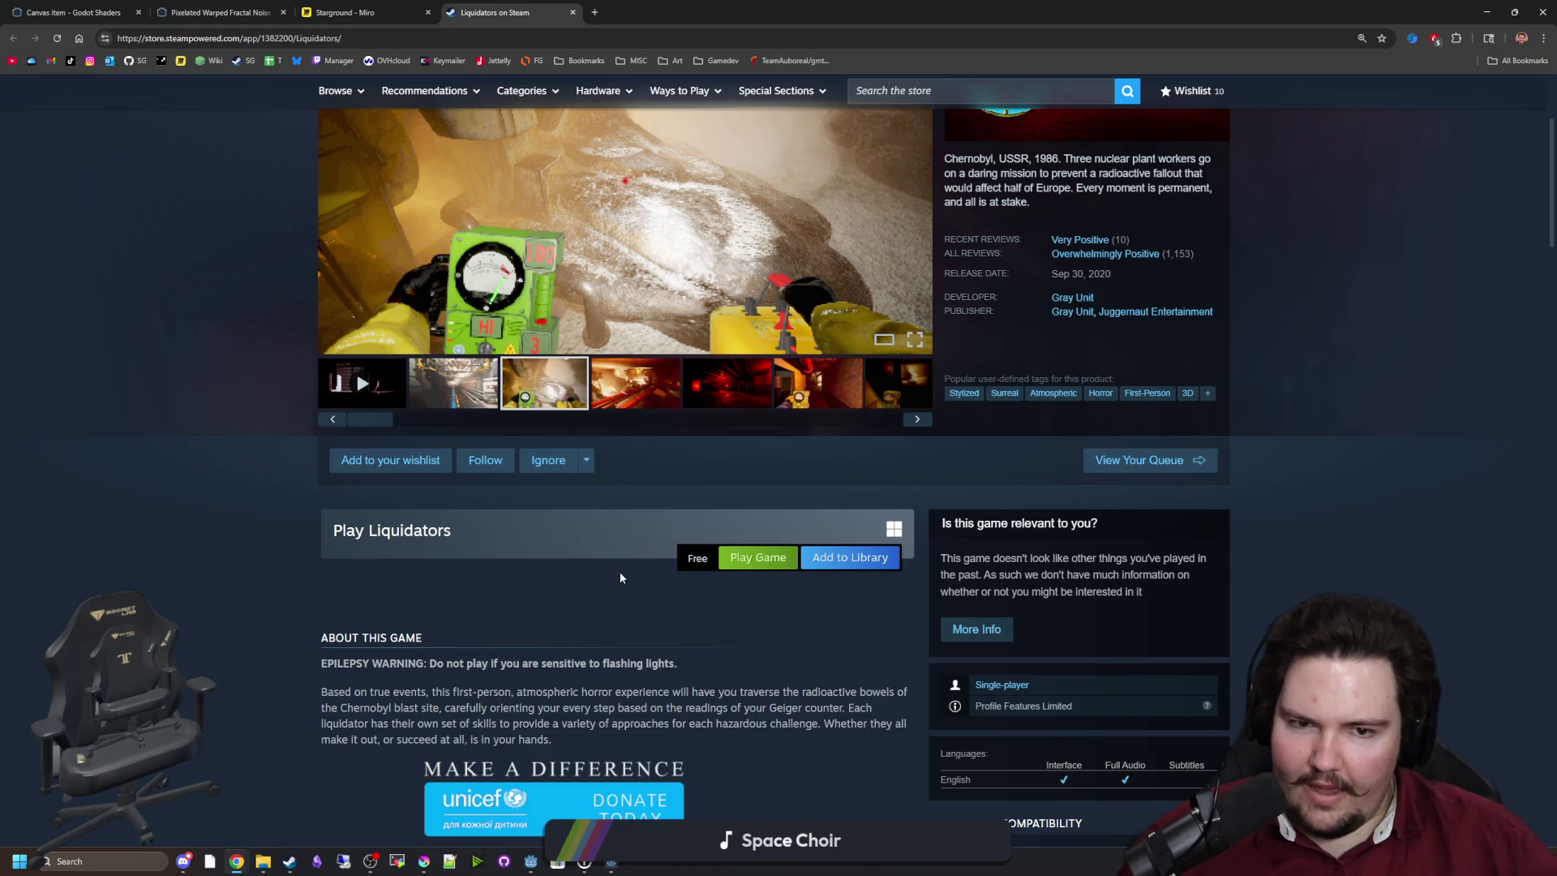
pyautogui.scroll(-4, 631, 576)
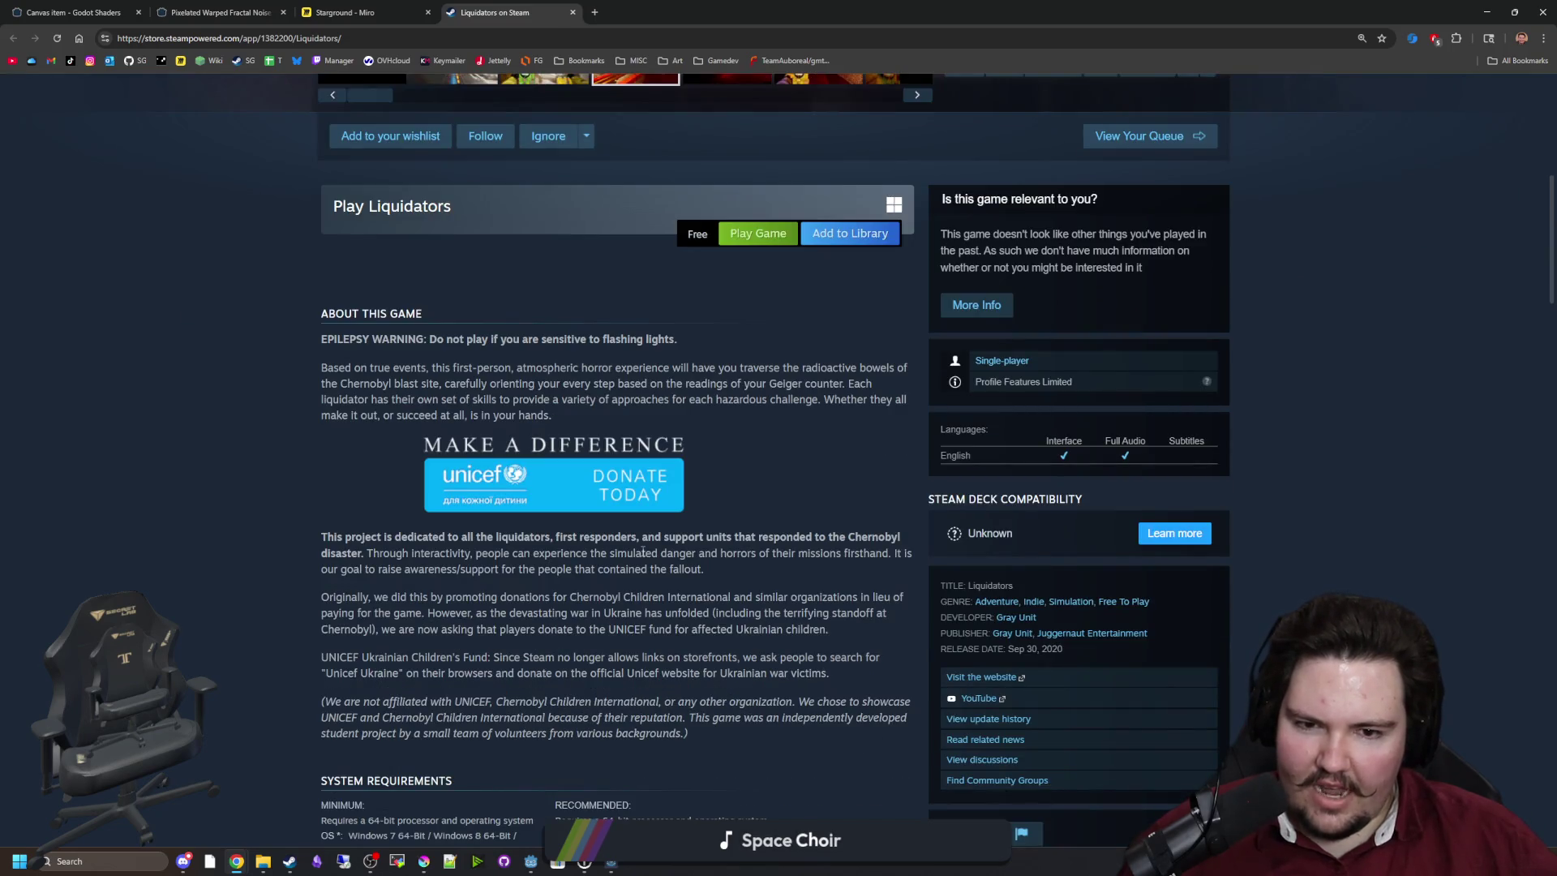
pyautogui.scroll(-4, 643, 552)
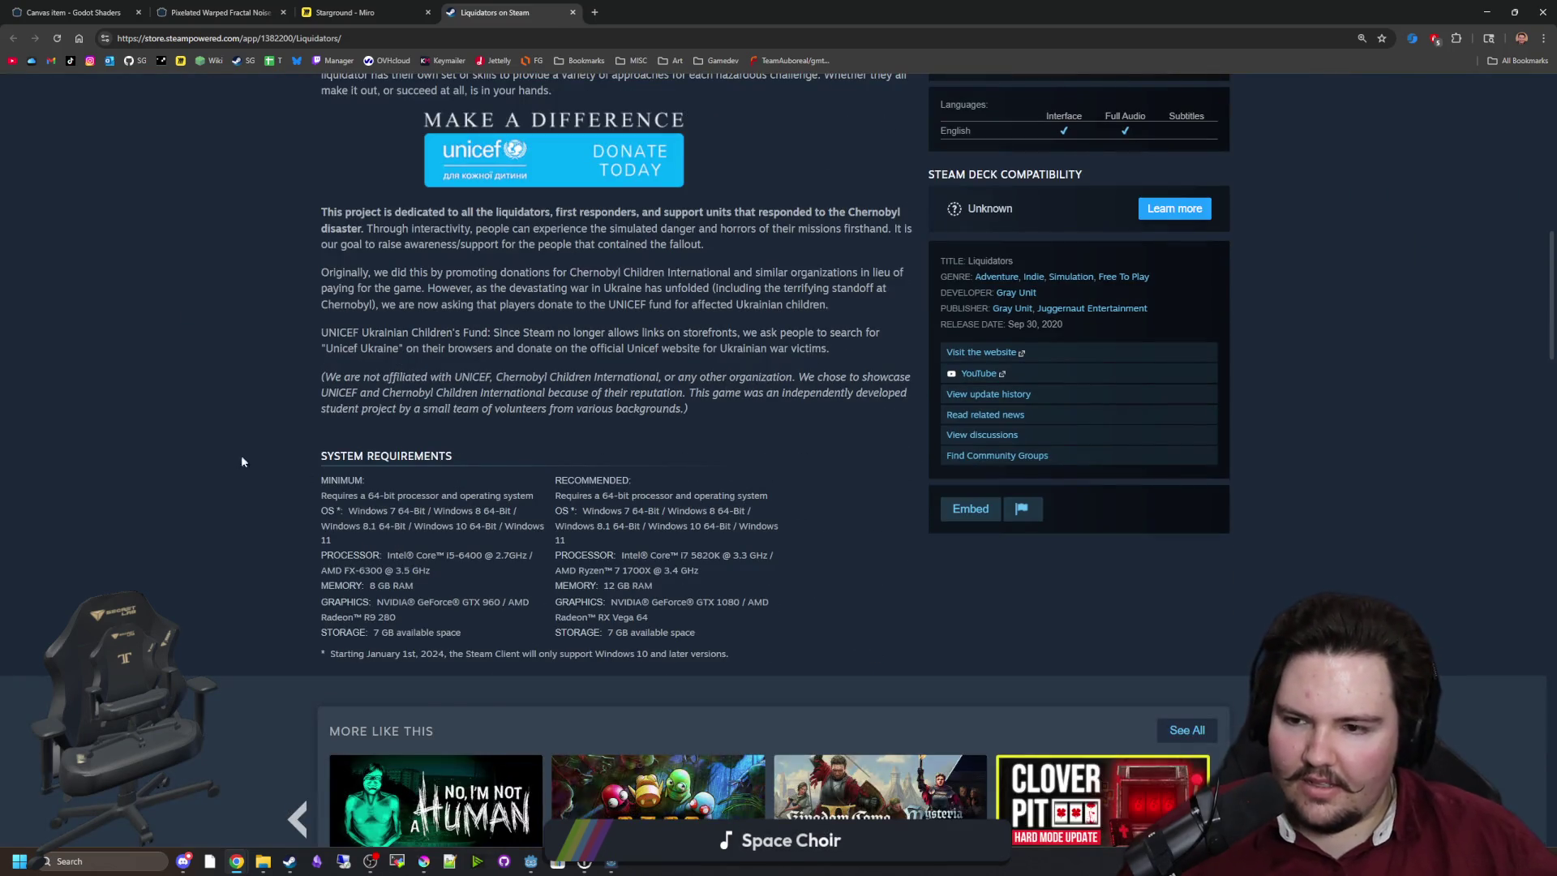
pyautogui.scroll(-8, 253, 463)
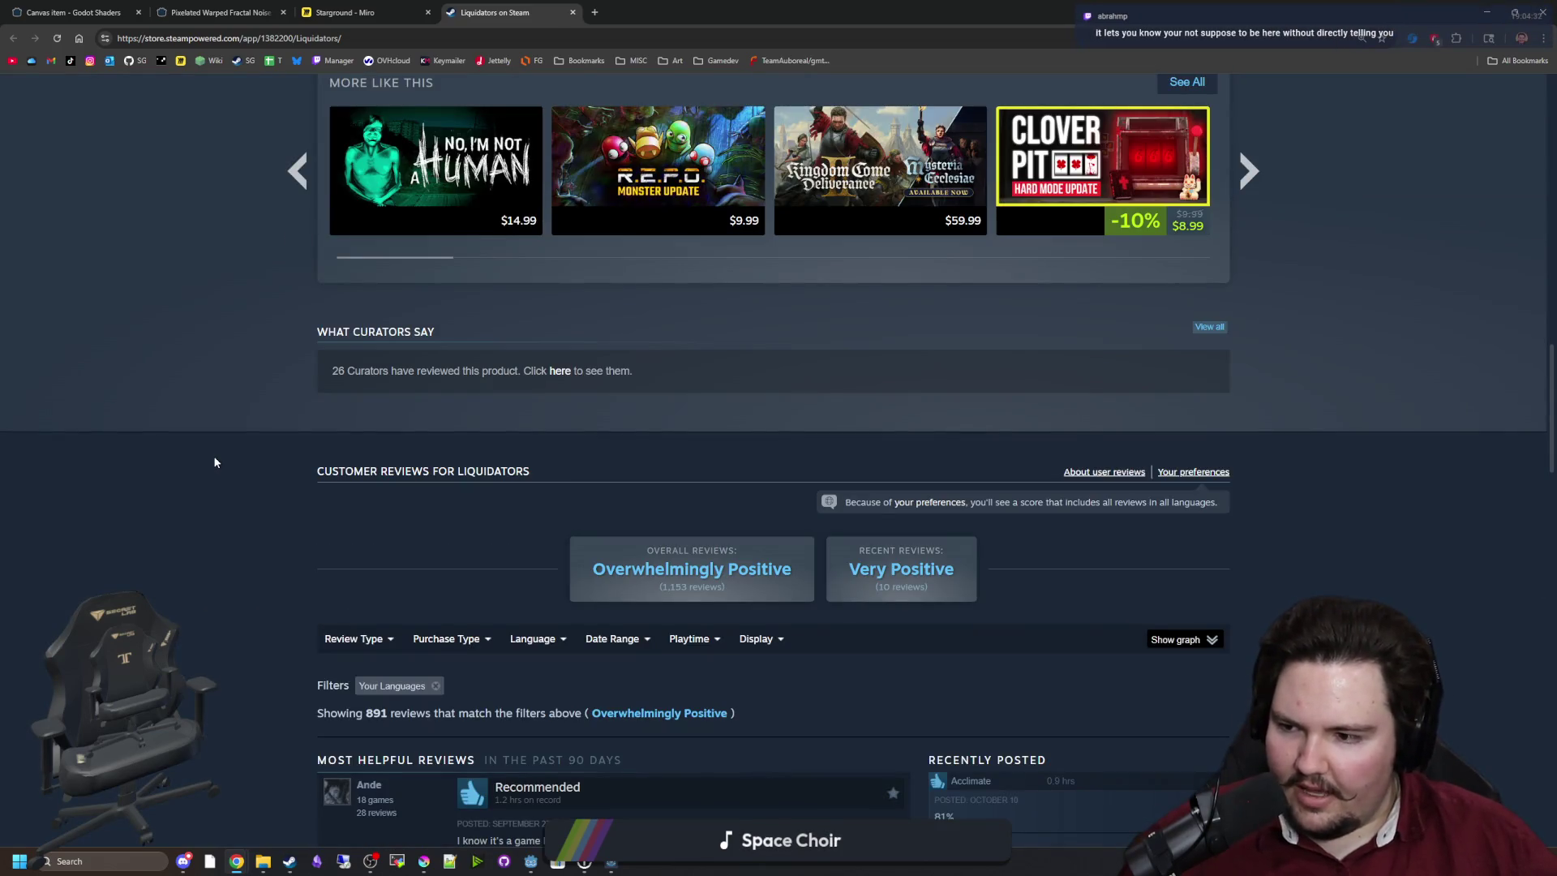
pyautogui.scroll(20, 214, 461)
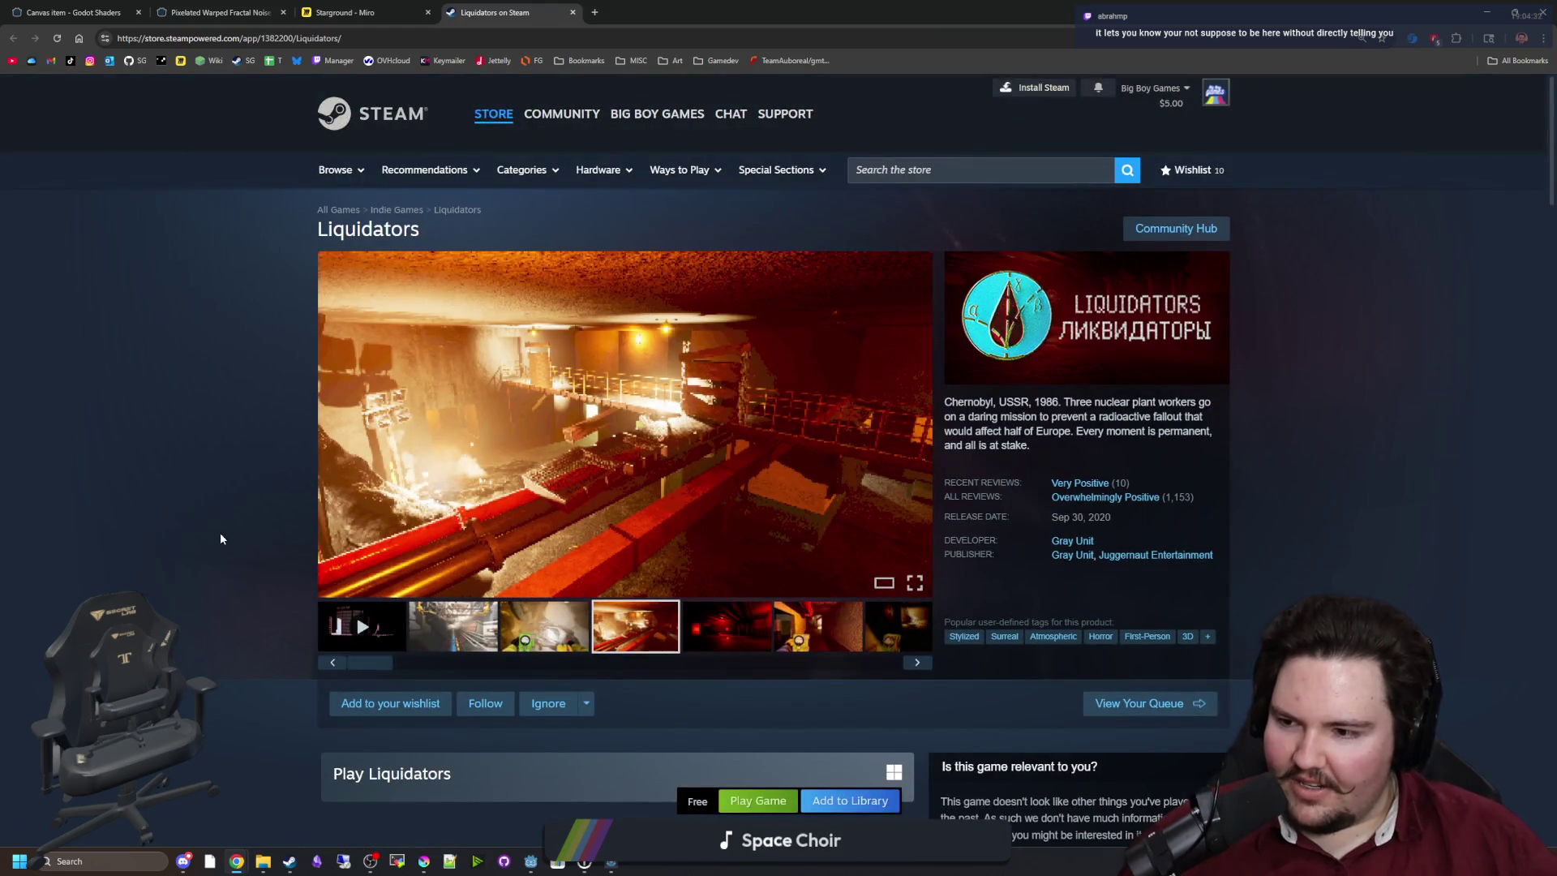
pyautogui.click(569, 630)
pyautogui.click(484, 638)
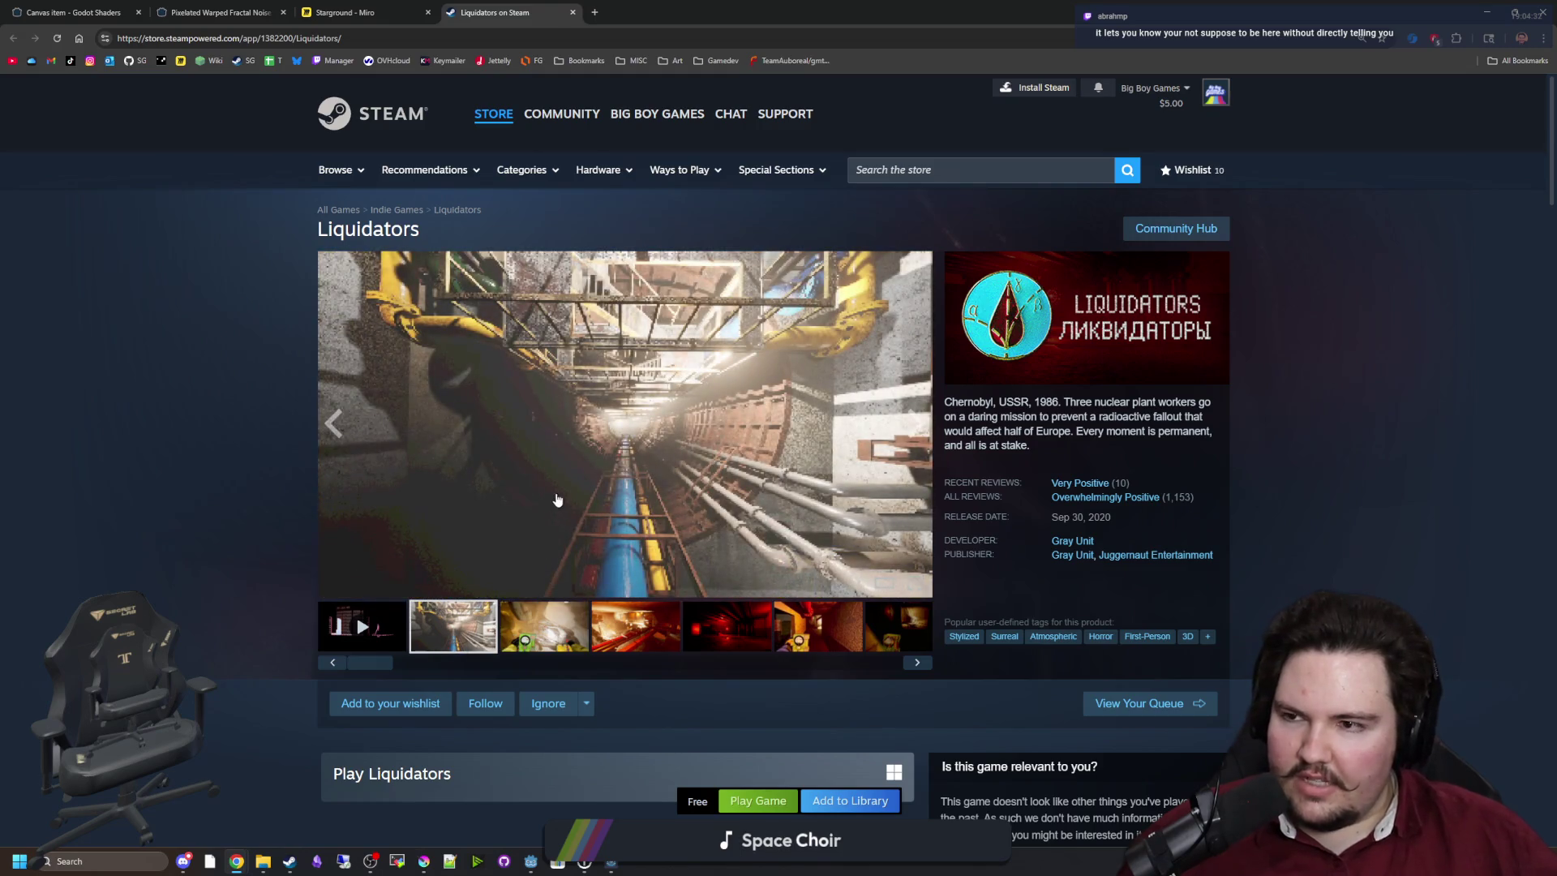
pyautogui.click(348, 12)
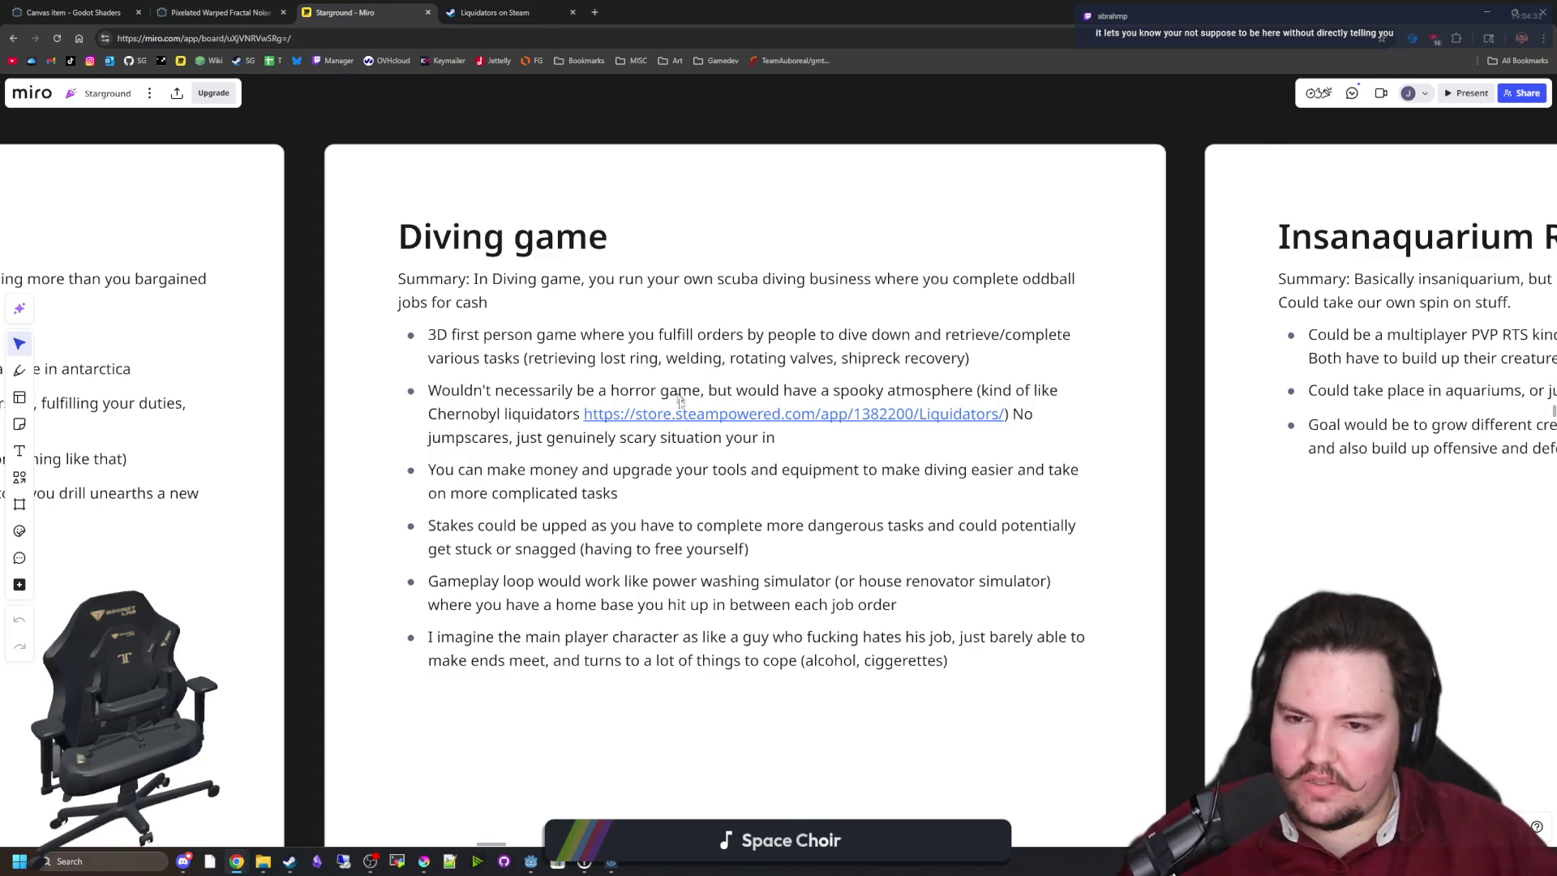
pyautogui.scroll(2, 791, 366)
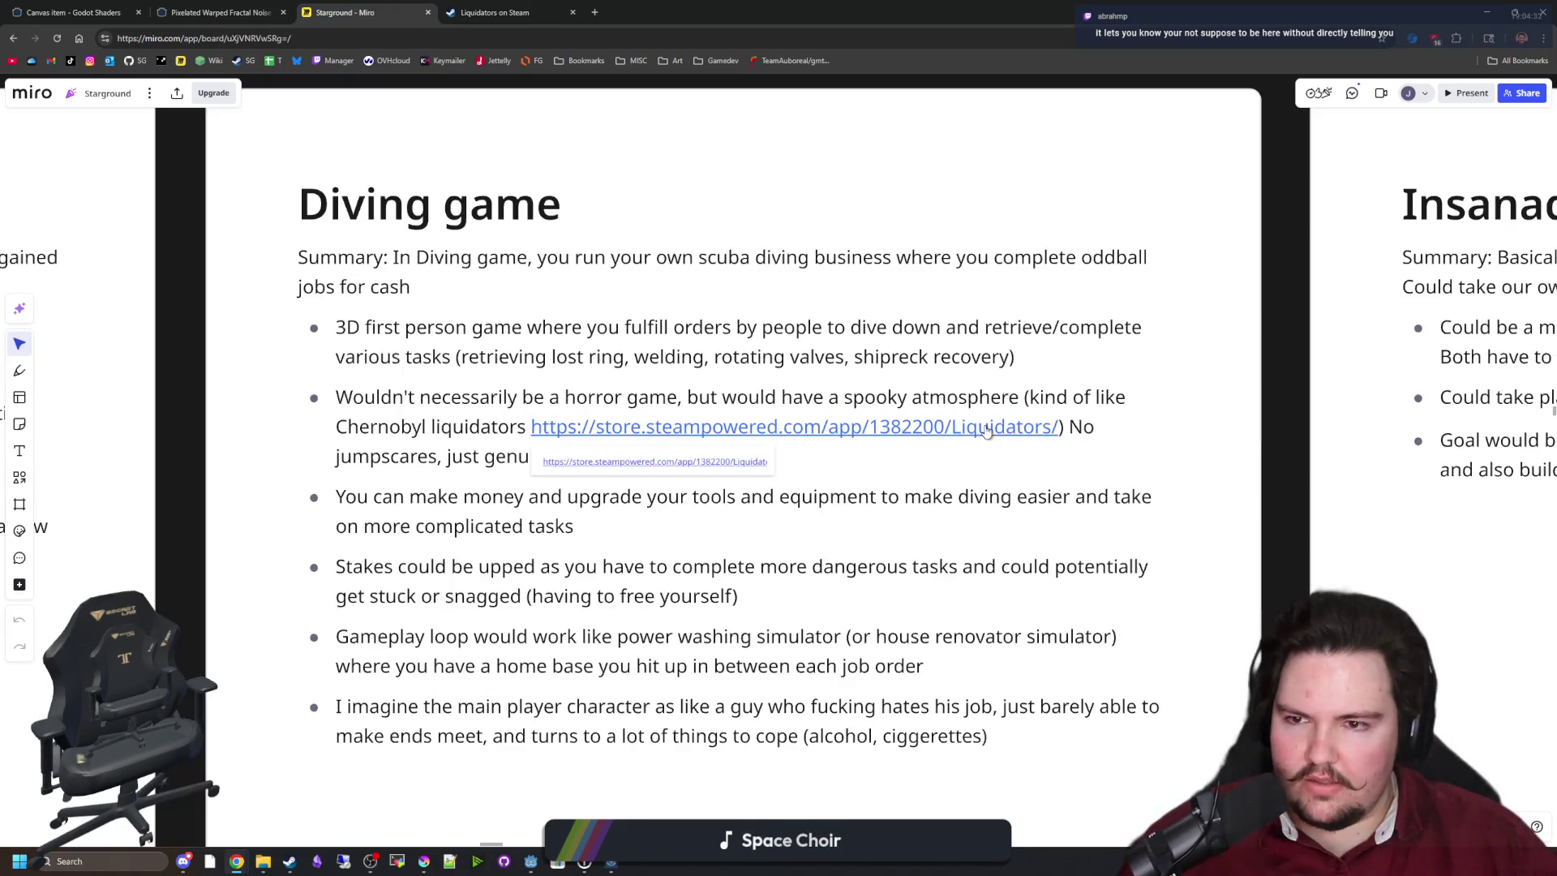
pyautogui.scroll(1, 1280, 463)
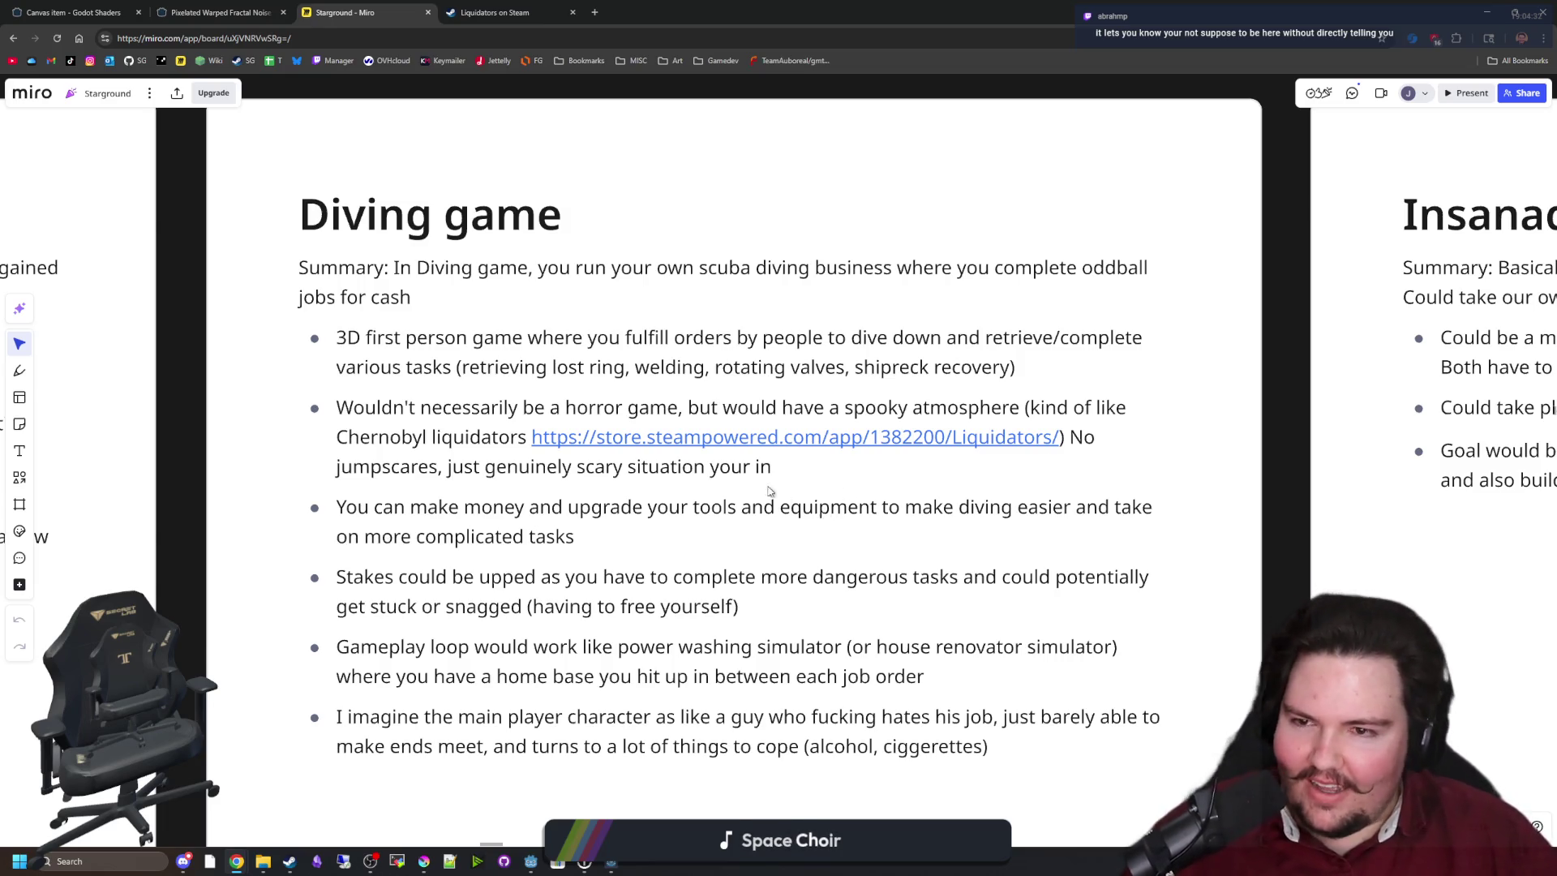
pyautogui.scroll(-2, 746, 486)
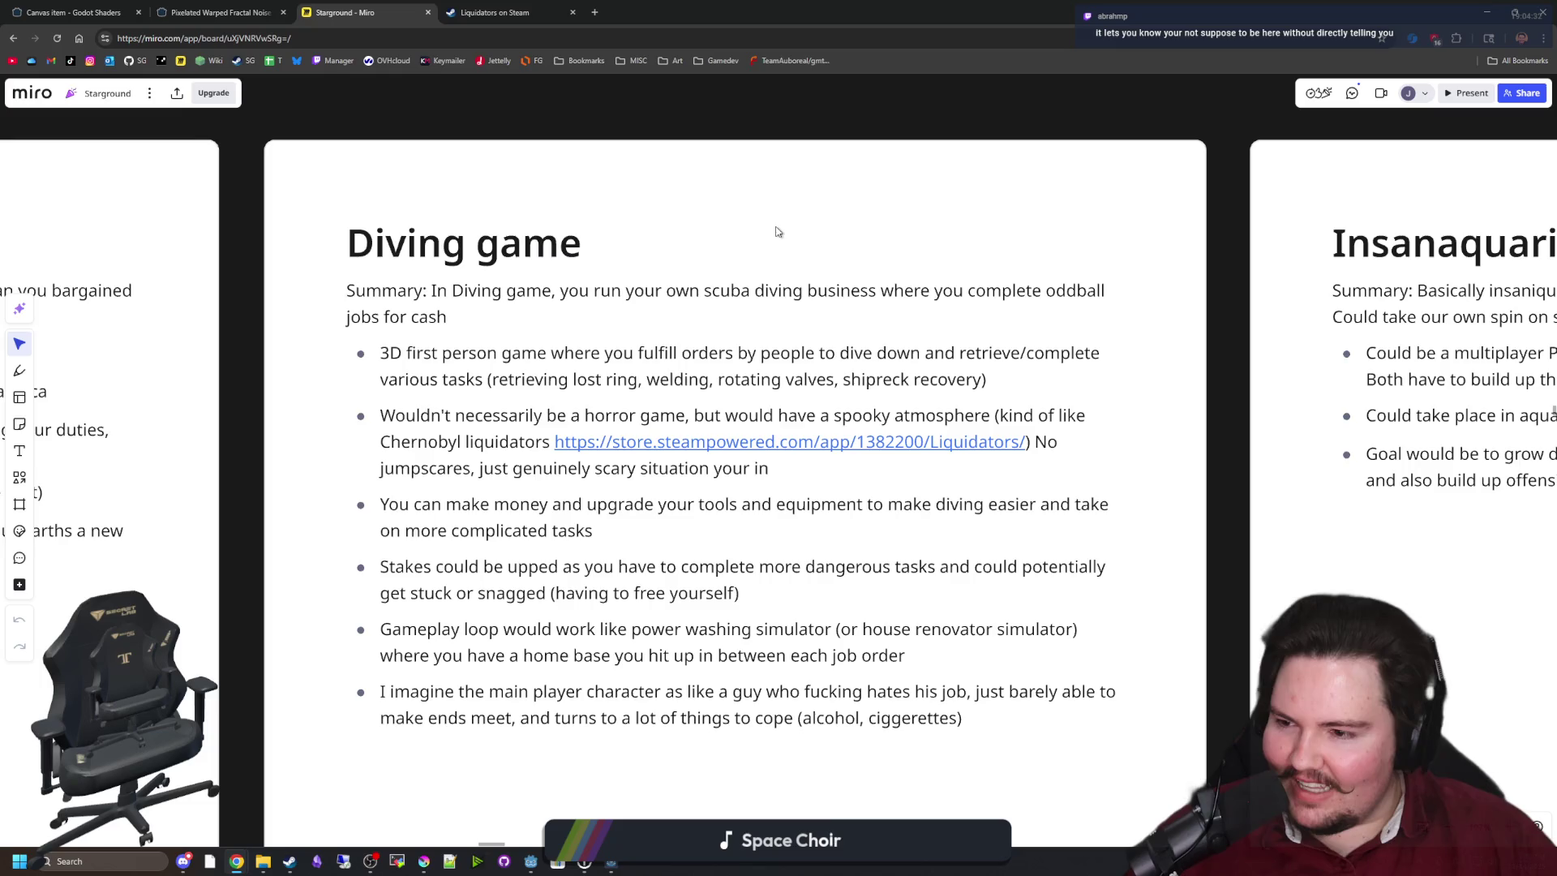
pyautogui.scroll(-5, 776, 232)
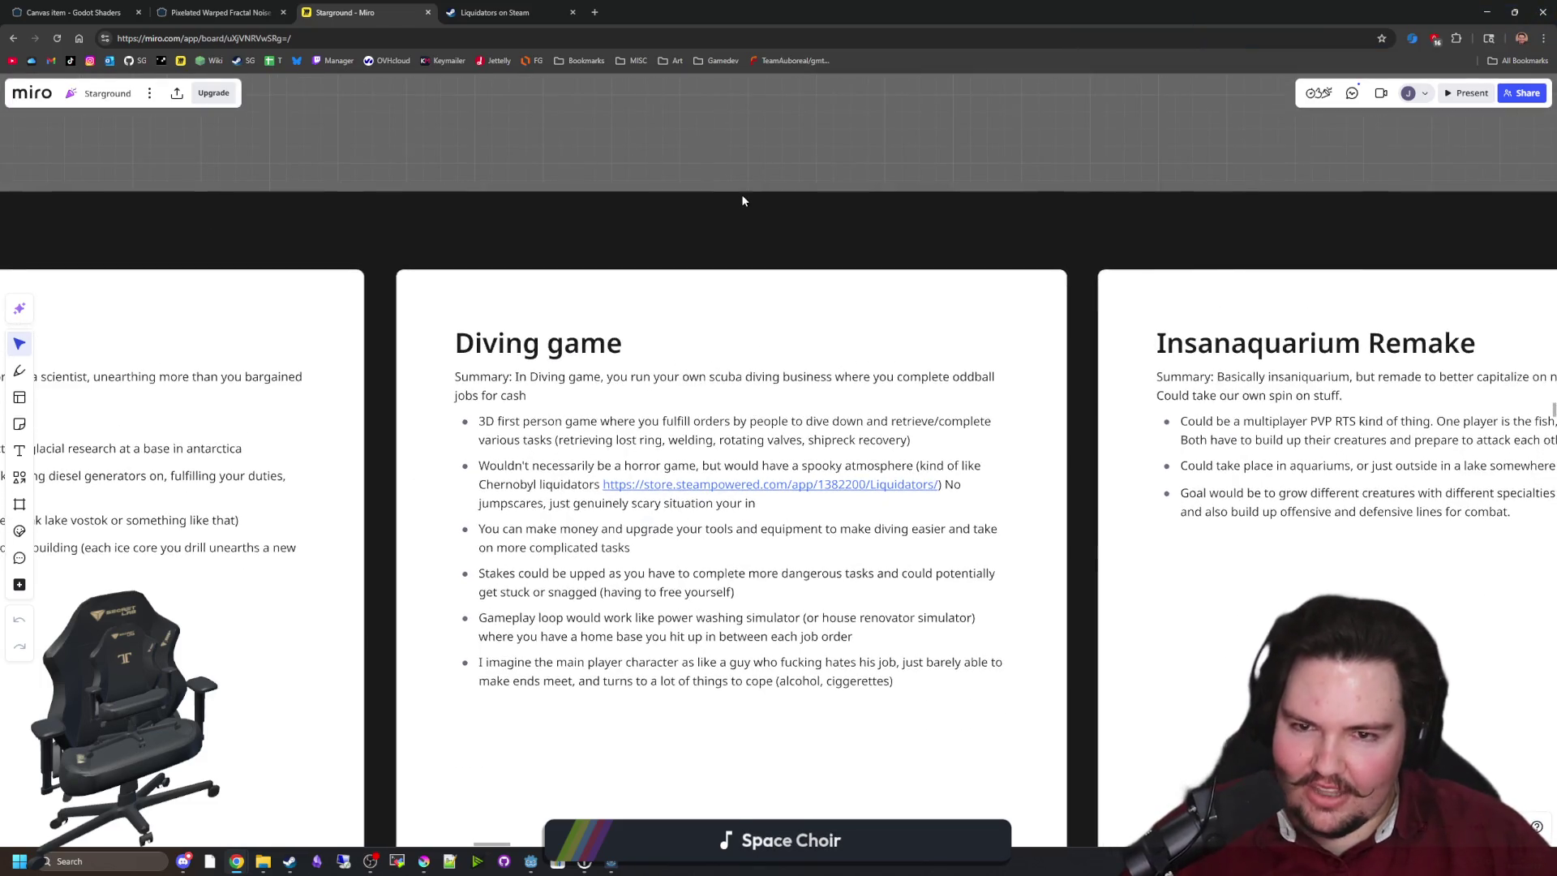
pyautogui.scroll(3, 799, 542)
pyautogui.moveTo(777, 456); pyautogui.dragTo(775, 457)
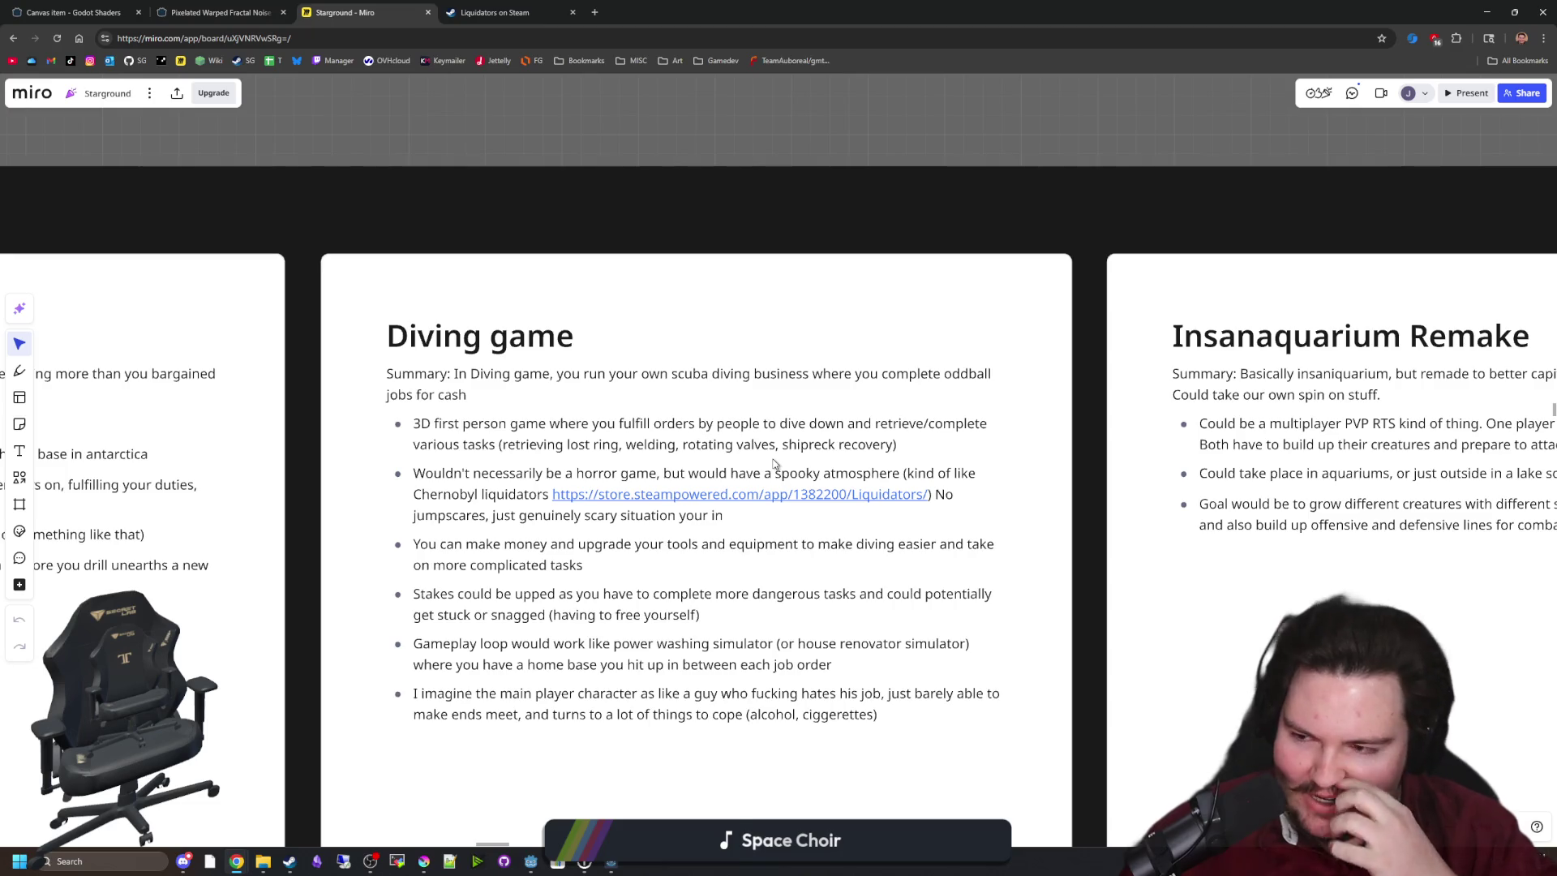
pyautogui.scroll(-1, 684, 371)
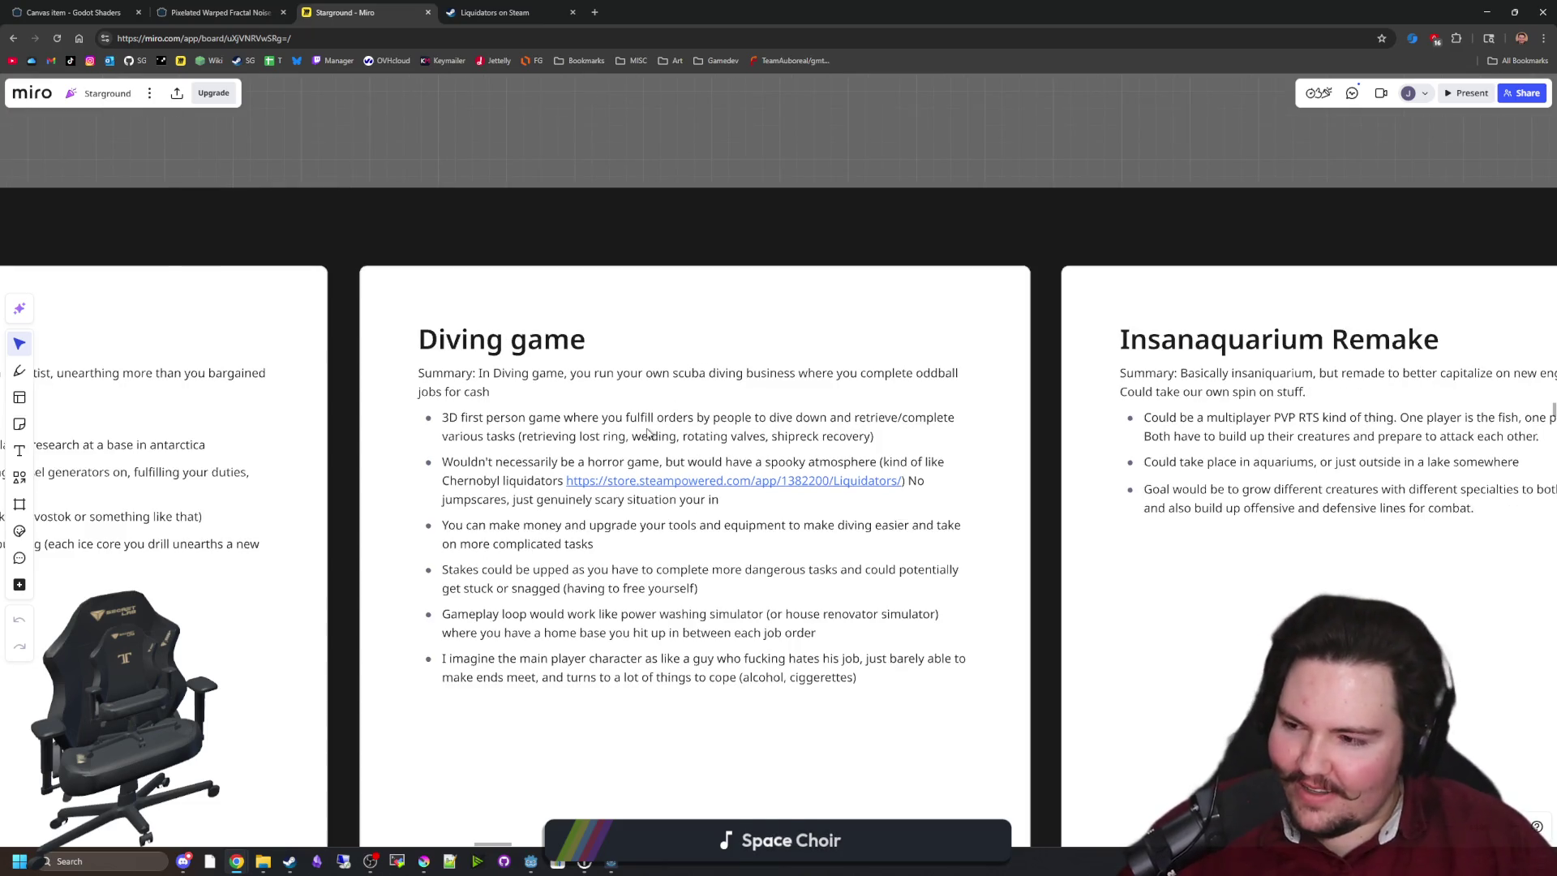
pyautogui.scroll(3, 647, 433)
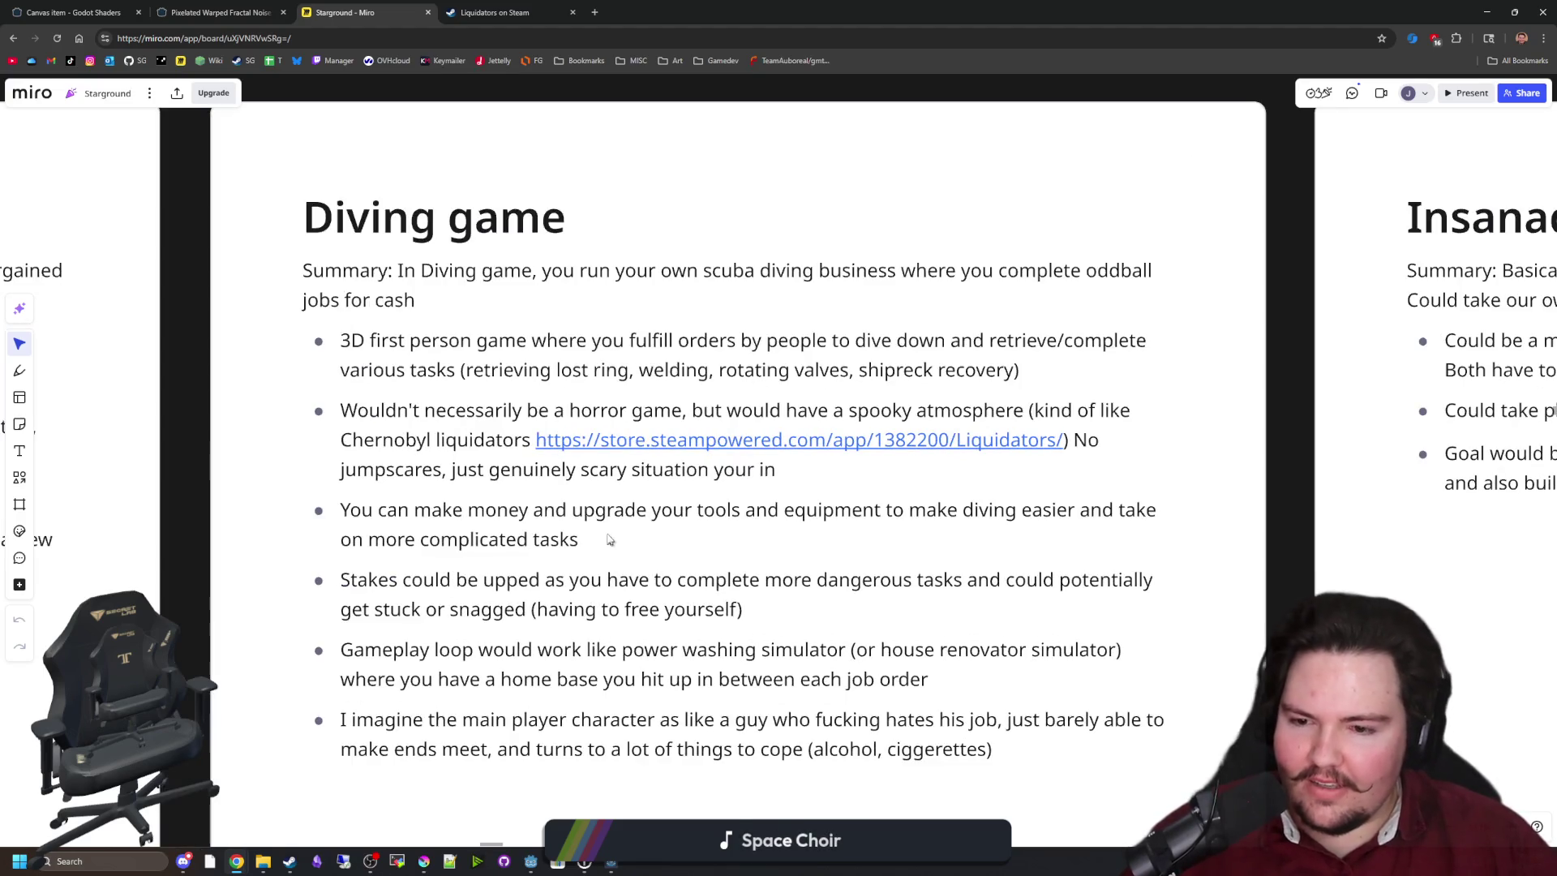
pyautogui.scroll(1, 633, 541)
pyautogui.moveTo(634, 541); pyautogui.dragTo(671, 542)
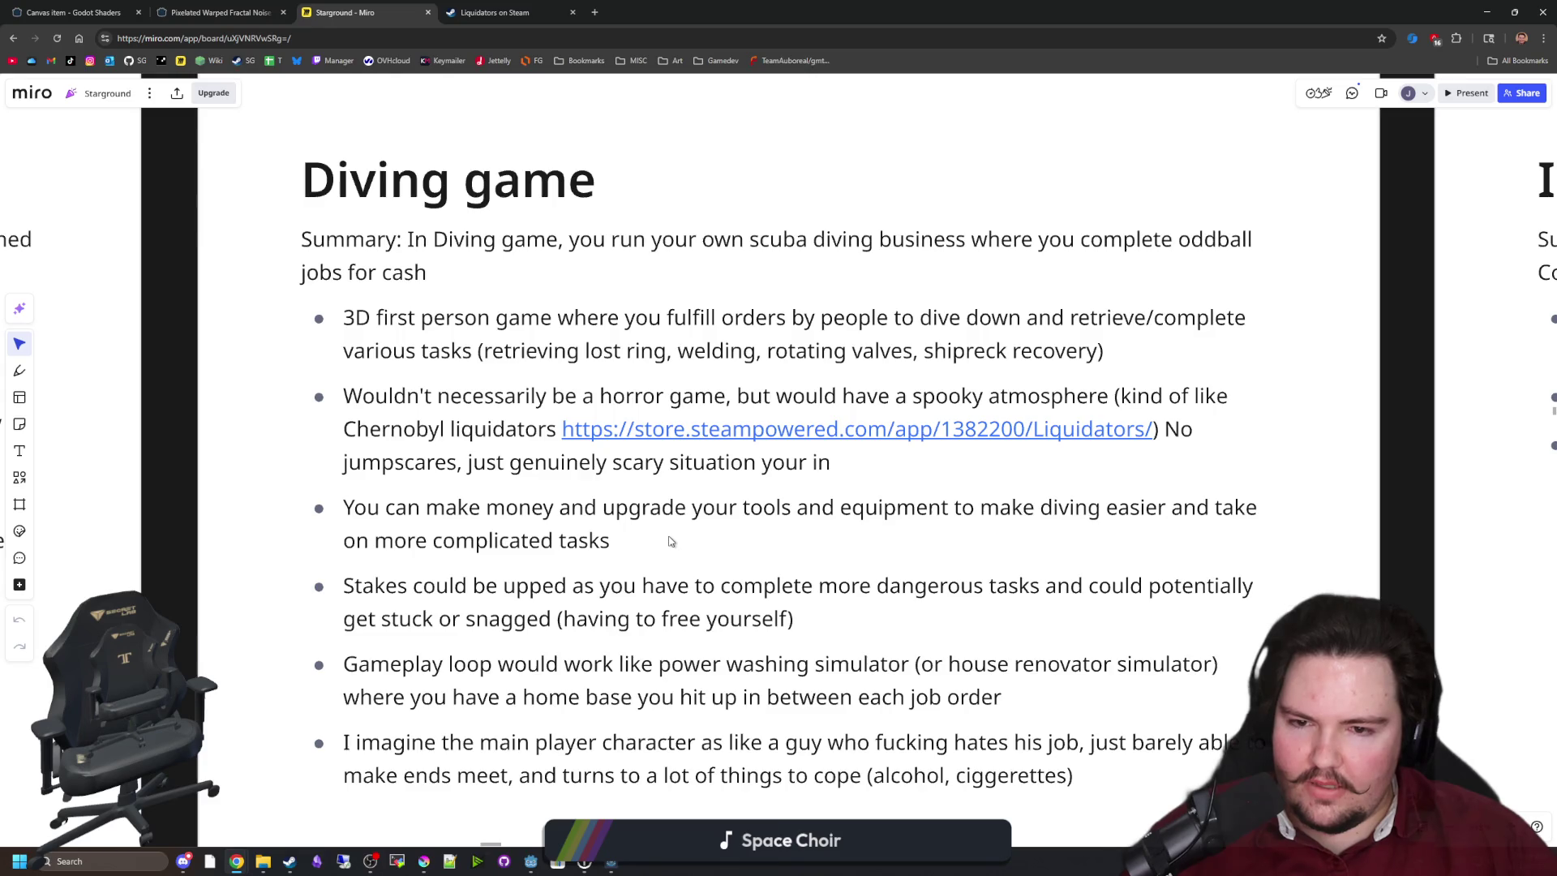
pyautogui.scroll(-5, 670, 541)
pyautogui.scroll(3, 608, 503)
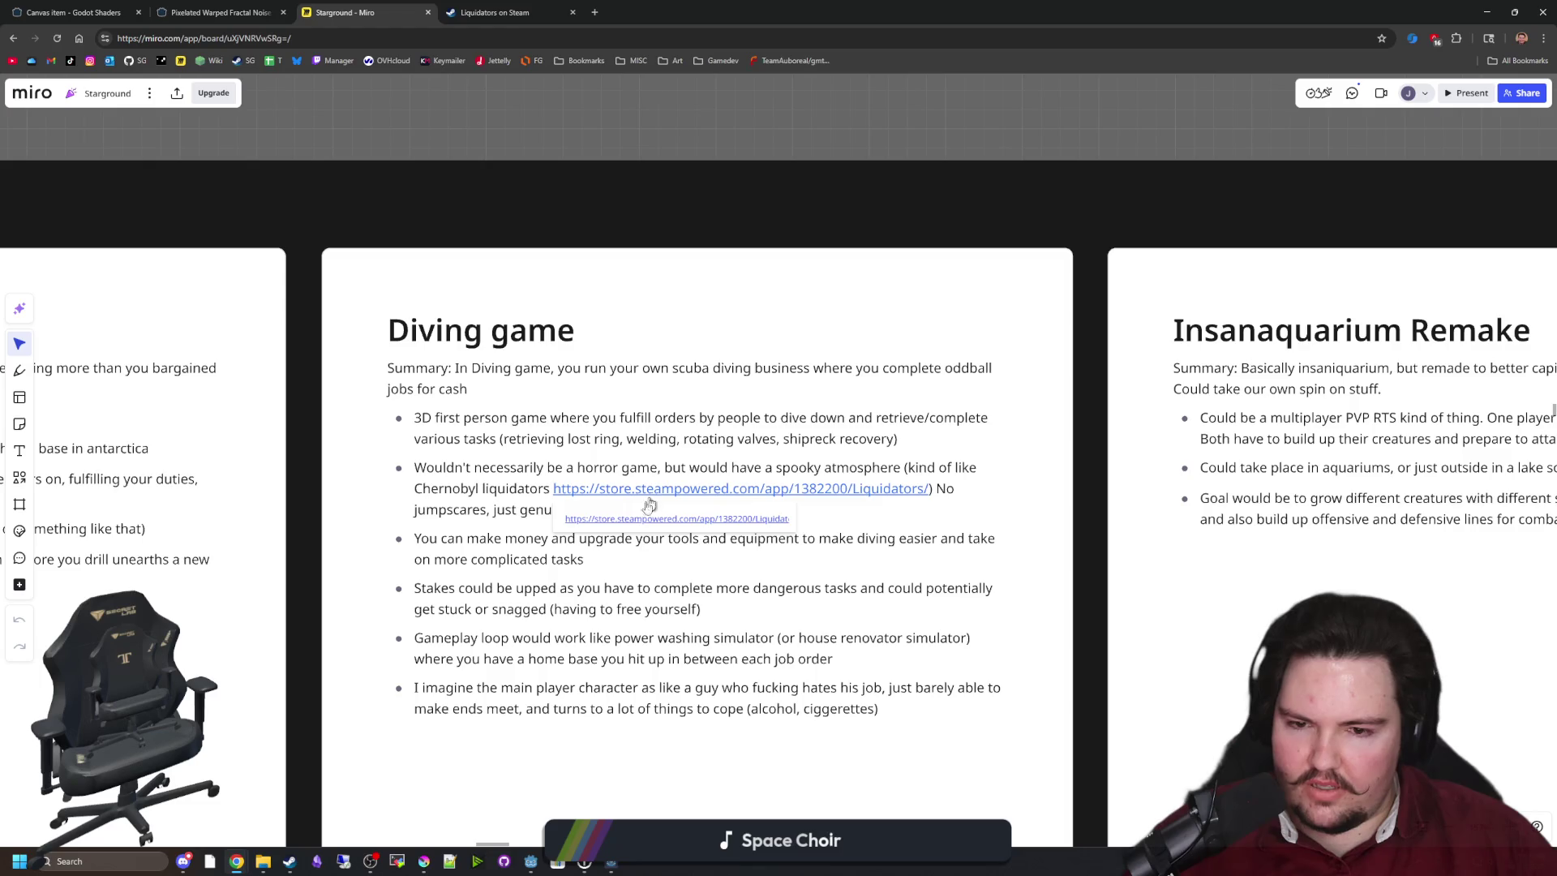
pyautogui.click(431, 519)
pyautogui.moveTo(494, 509); pyautogui.dragTo(746, 510)
pyautogui.click(705, 509)
pyautogui.scroll(-5, 733, 486)
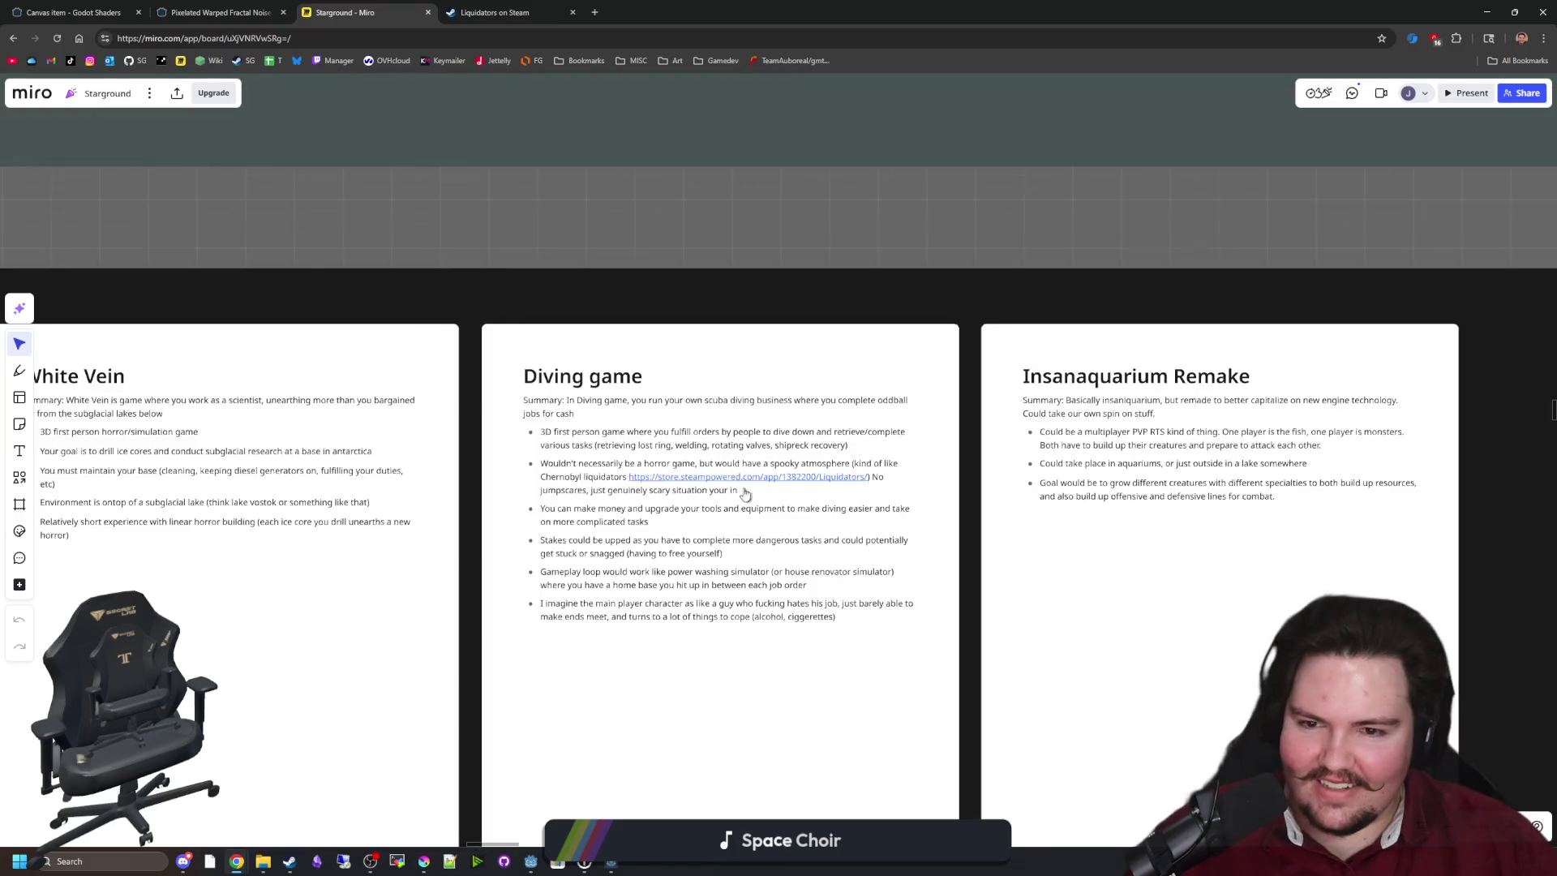
pyautogui.scroll(-3, 297, 451)
pyautogui.scroll(-3, 539, 504)
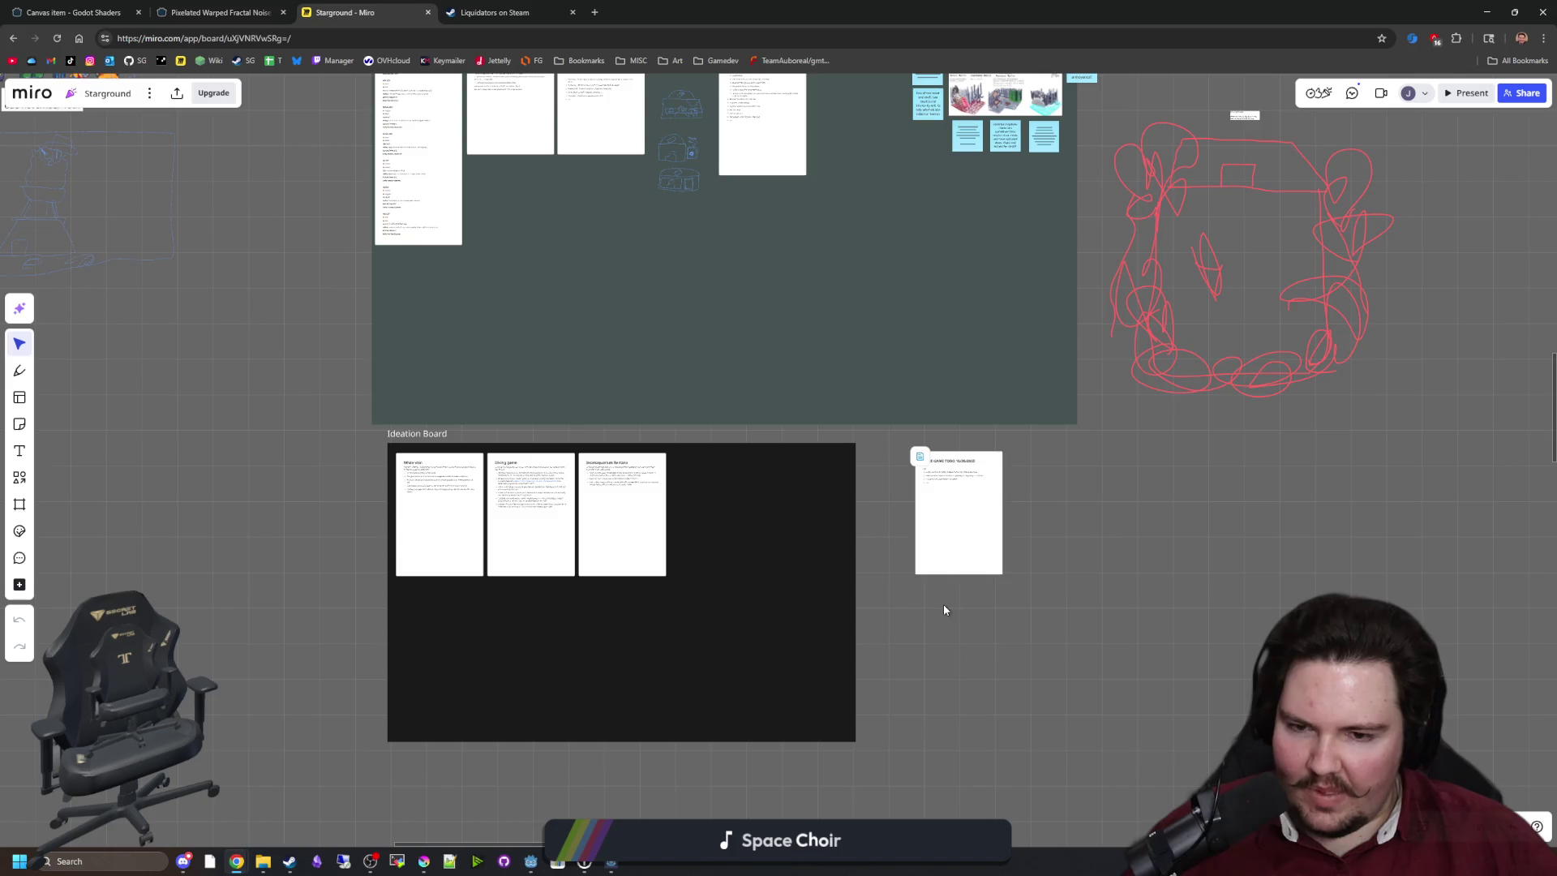
pyautogui.scroll(3, 706, 519)
pyautogui.scroll(1, 856, 600)
pyautogui.hscroll(-5, 861, 578)
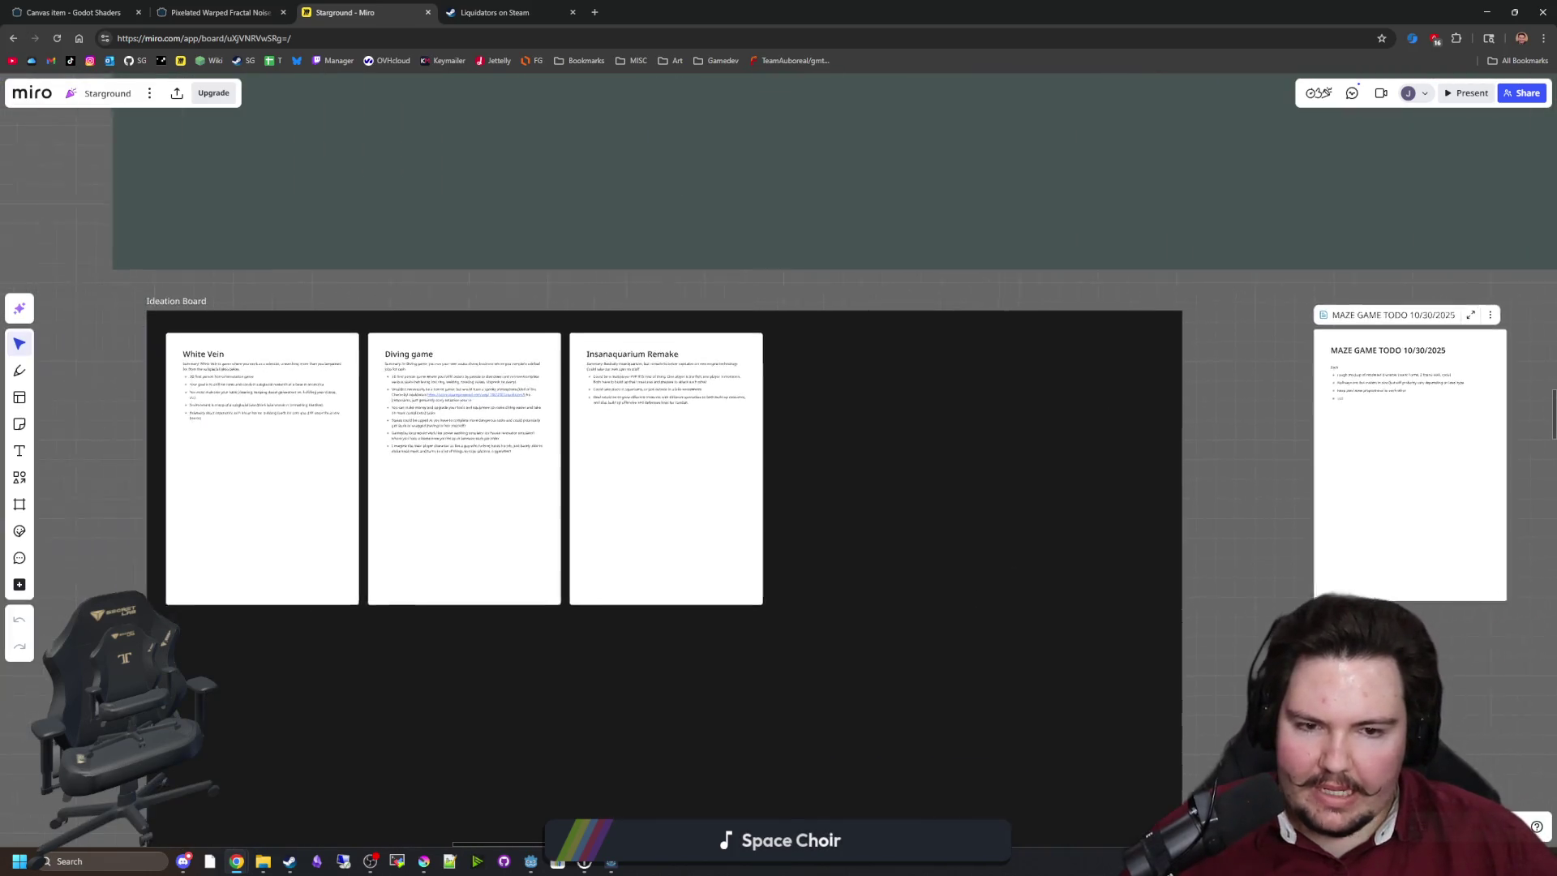
pyautogui.scroll(2, 568, 518)
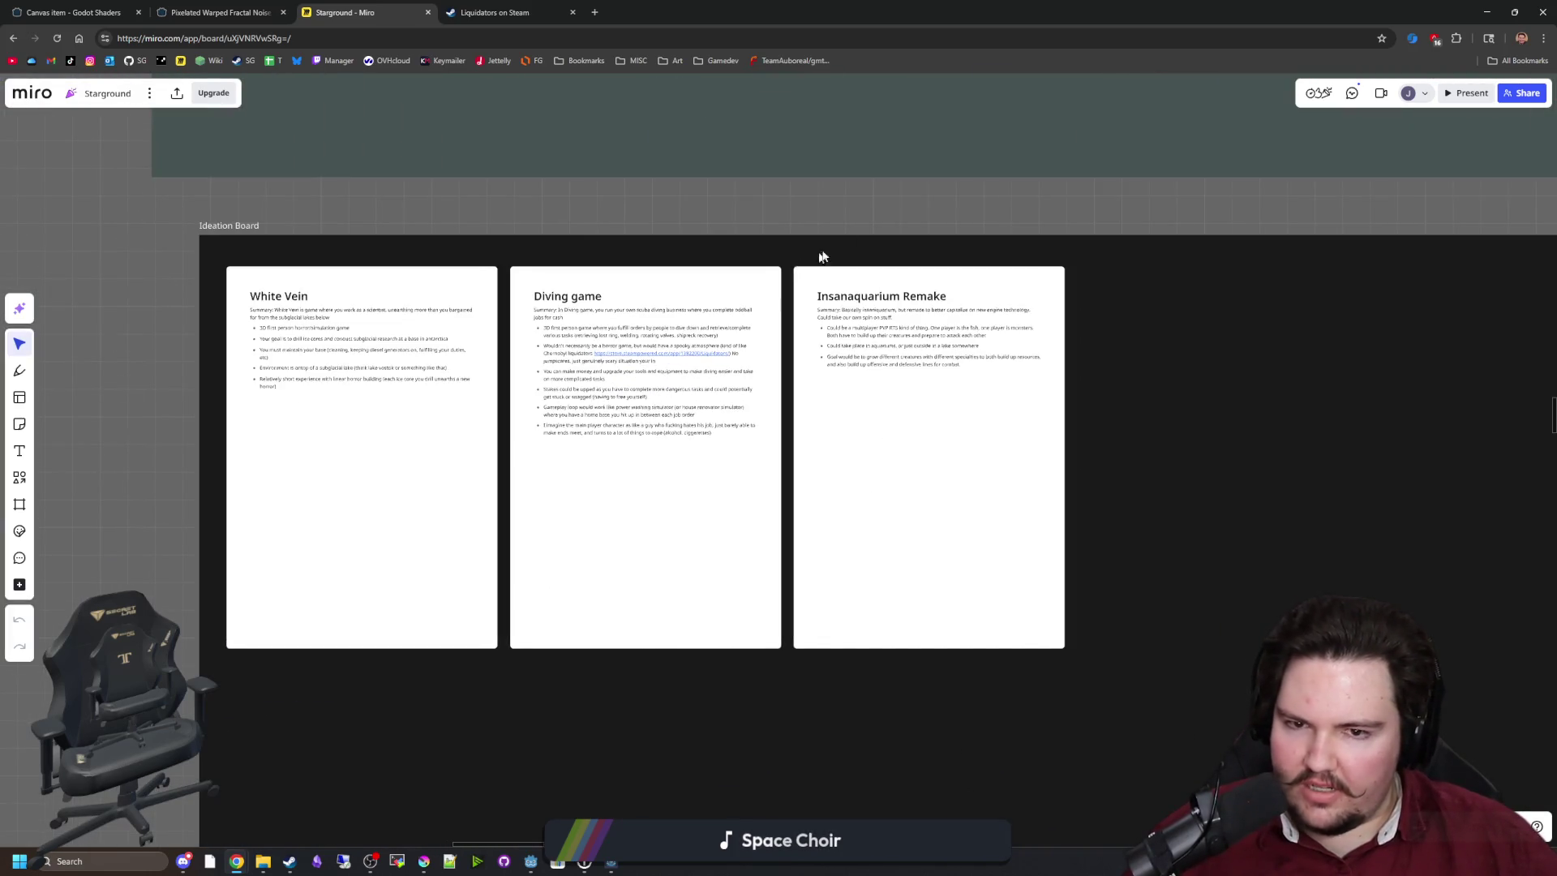
pyautogui.hscroll(3, 856, 197)
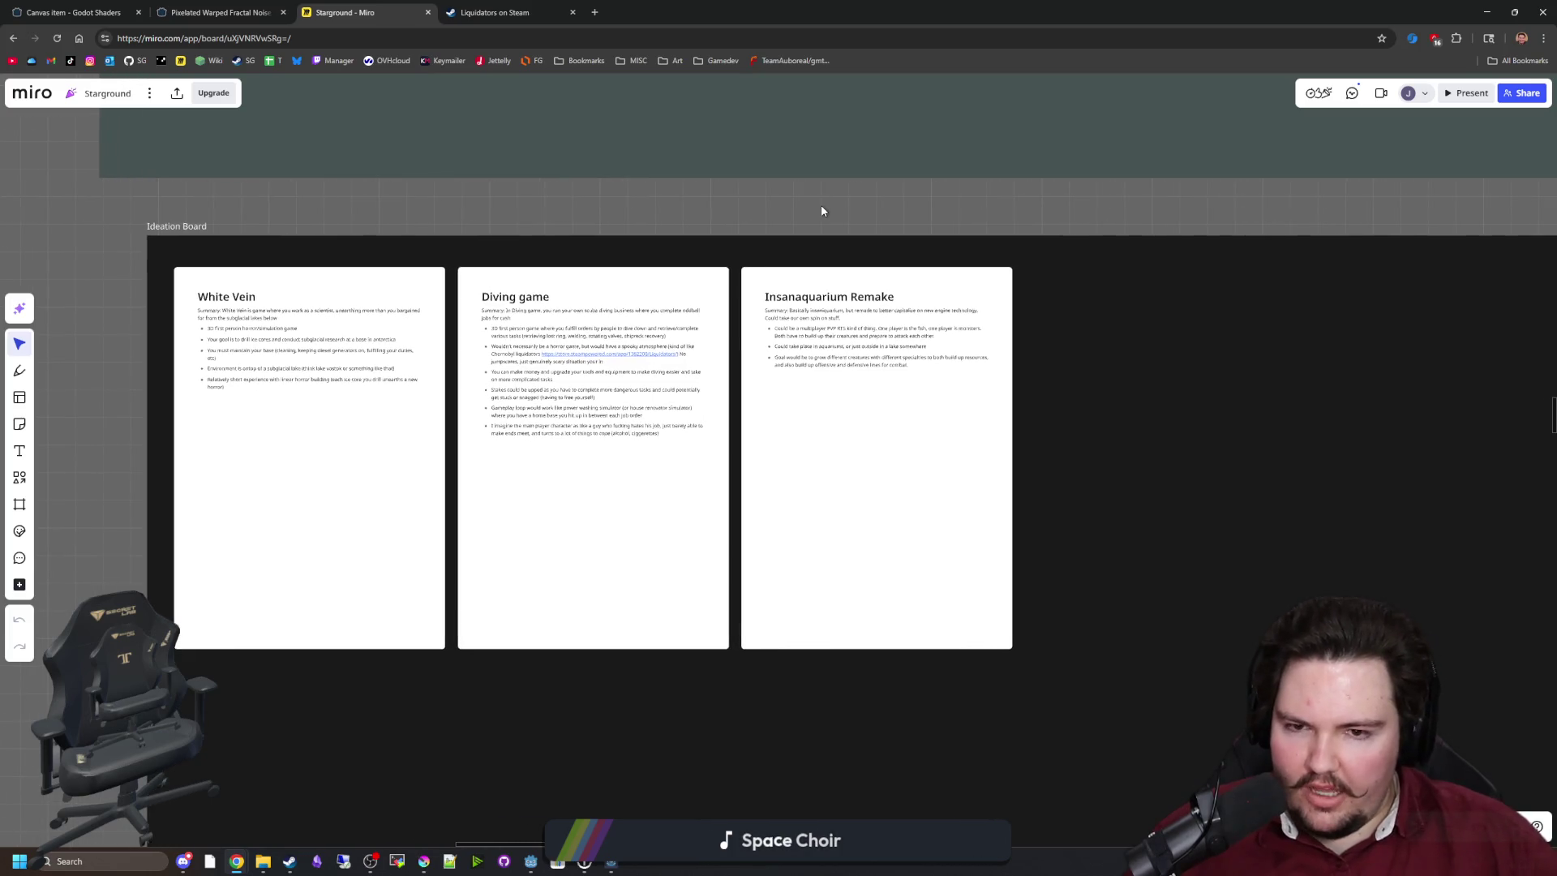
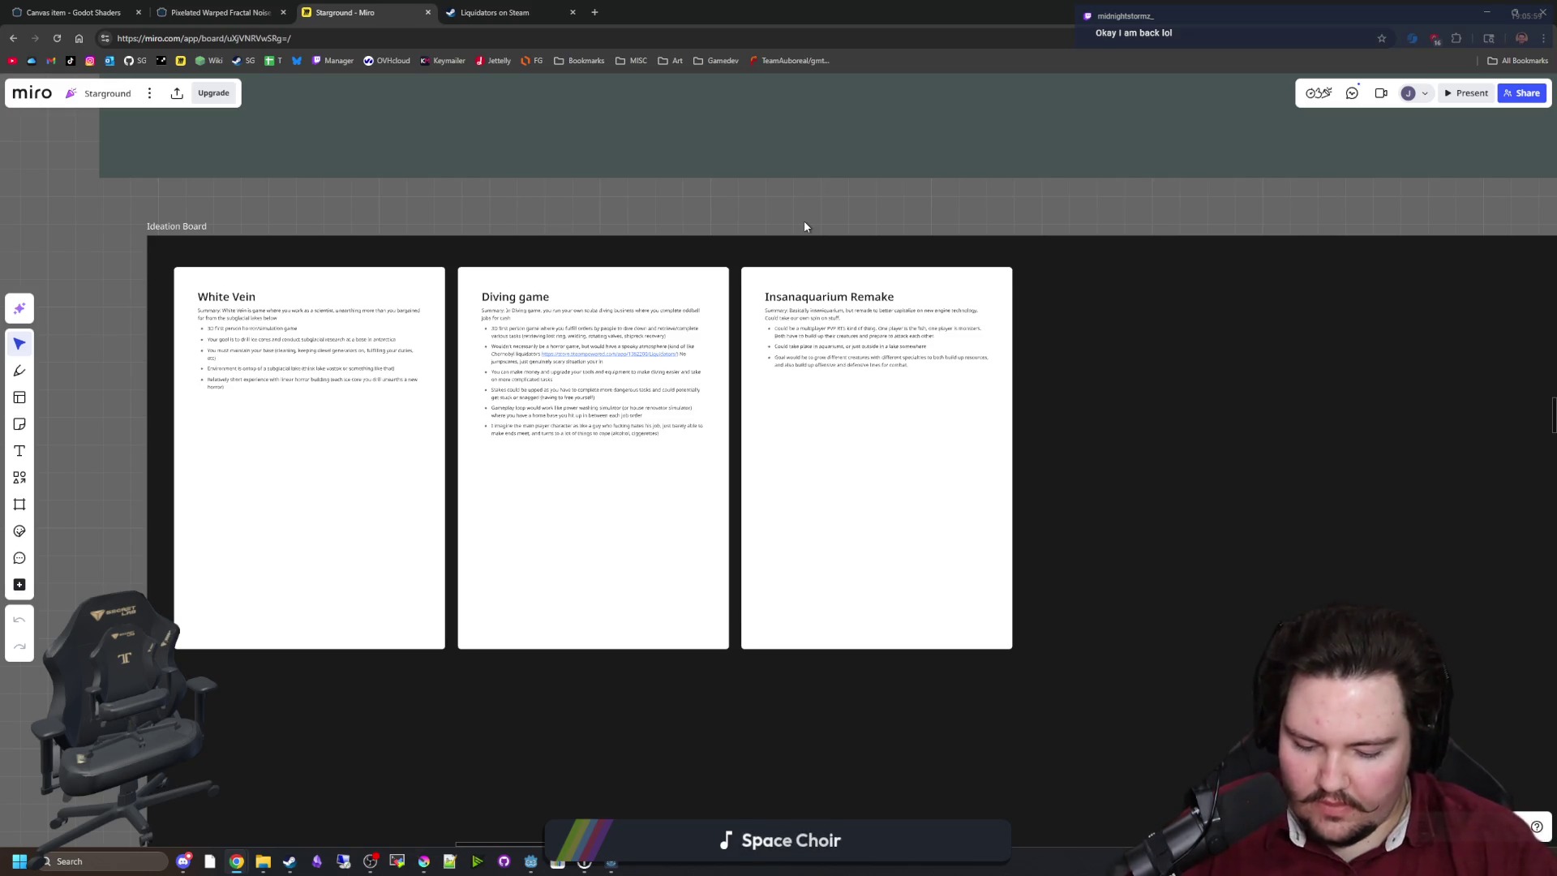
# Switch from the Miro ideation board in Chrome back to Godot's world.gd script.
pyautogui.hotkey('alt', 'Tab')
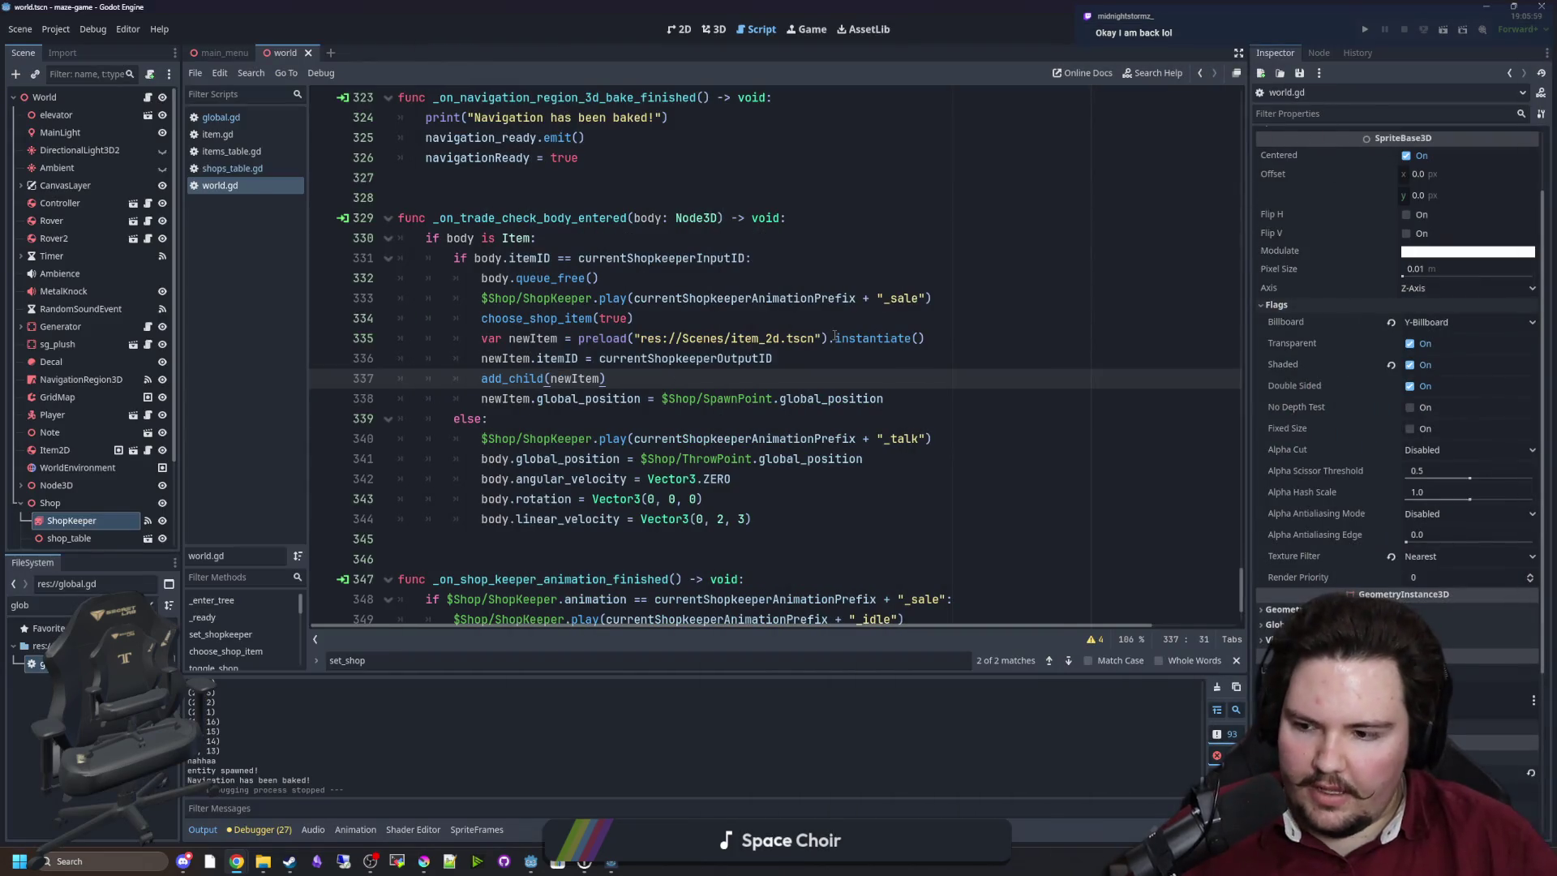
# Review the item instantiation, choose_shop_item call and else branch of the trade check in world.gd.
pyautogui.click(835, 337)
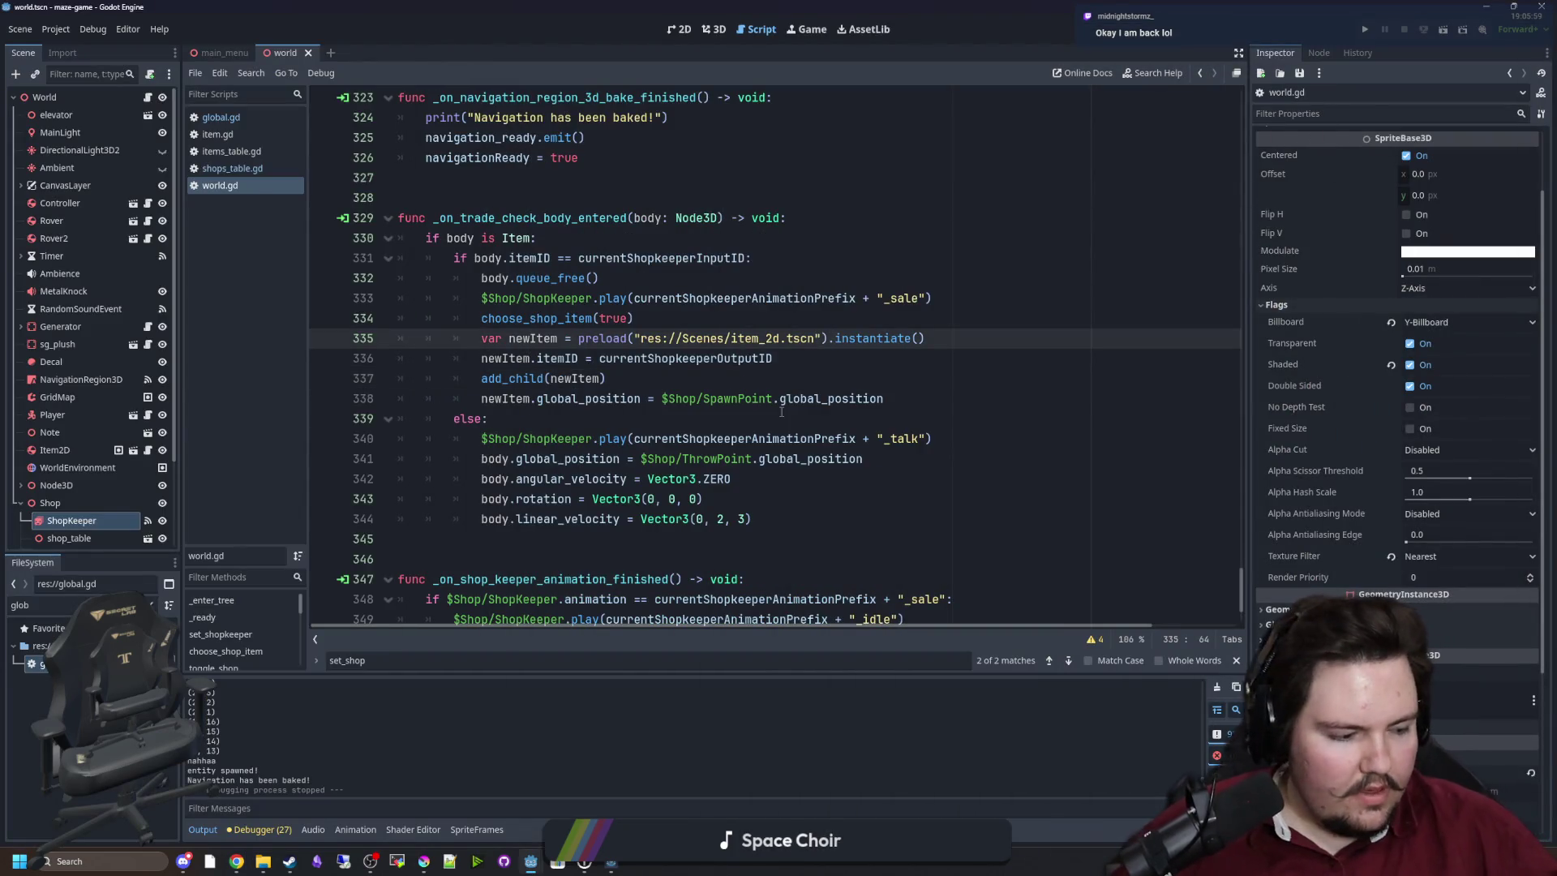
pyautogui.click(837, 318)
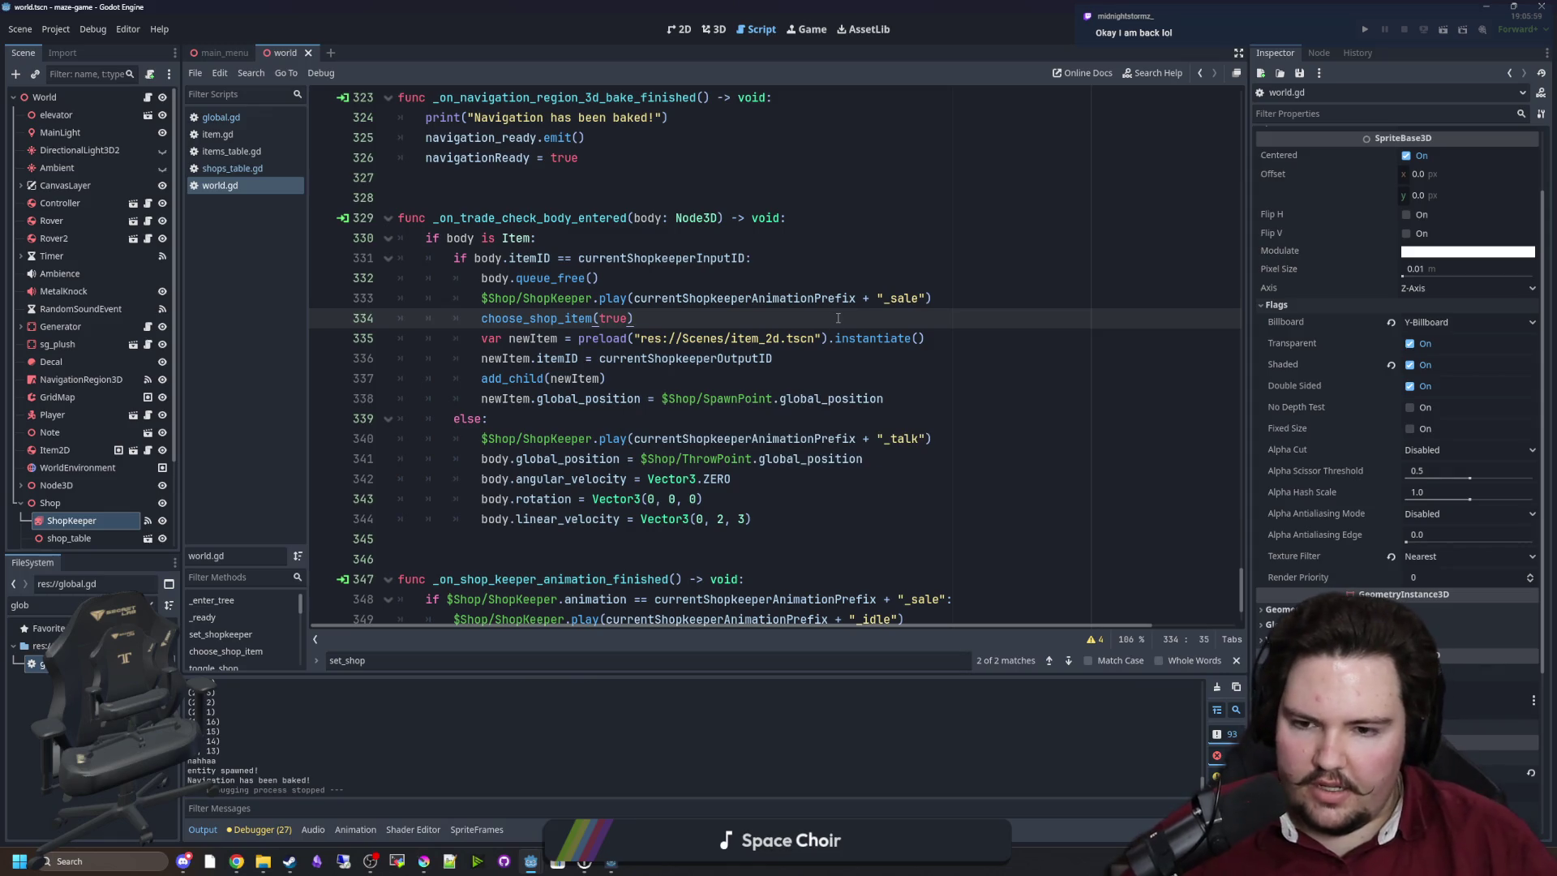
pyautogui.click(721, 419)
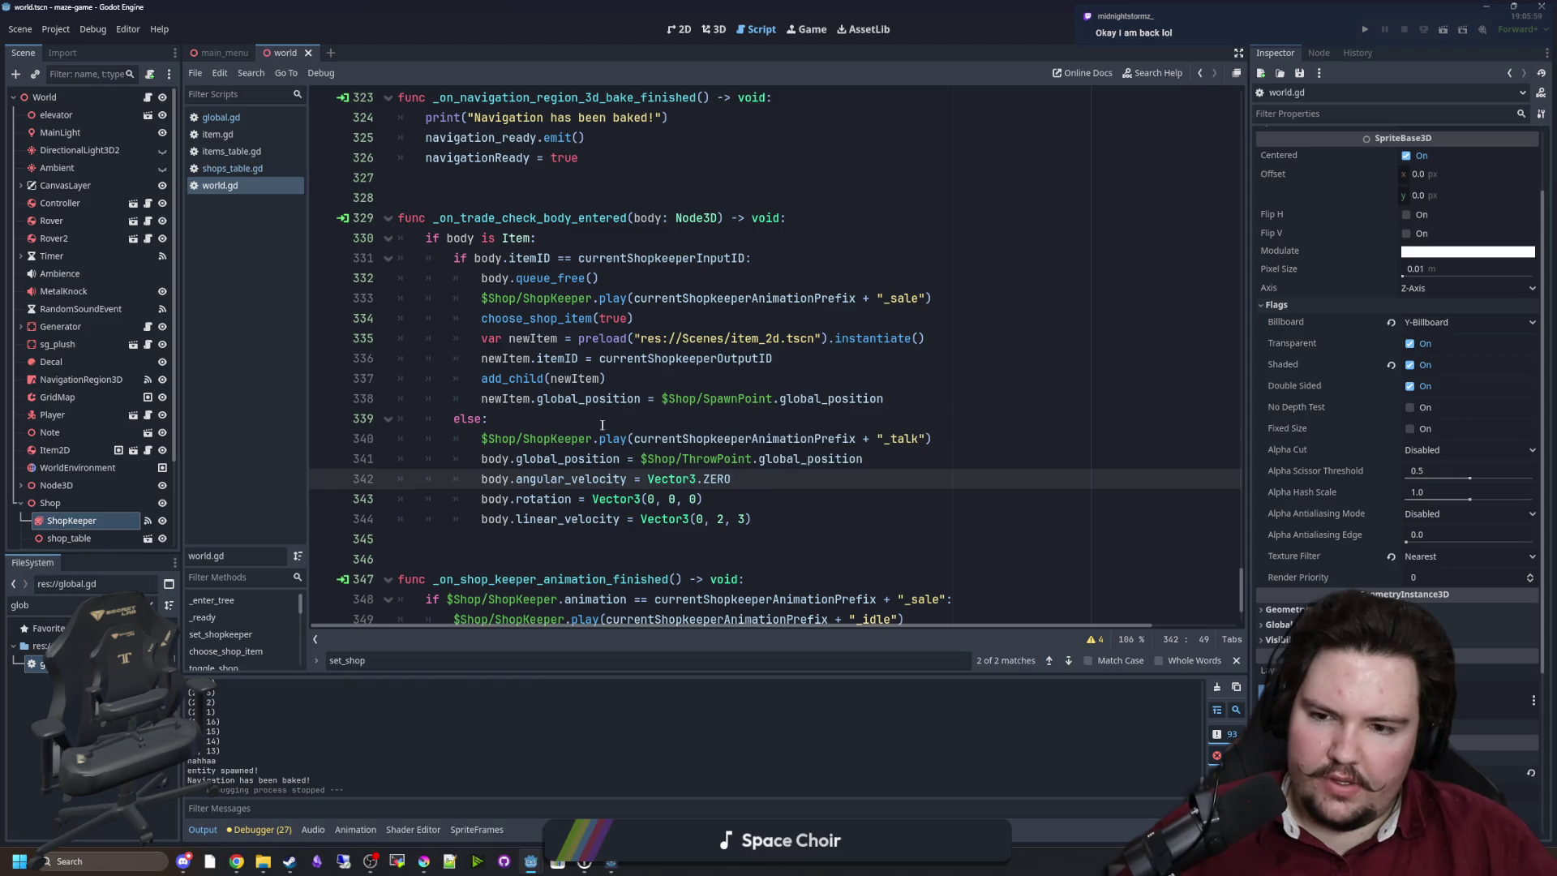
# Show the 3D world scene, deselect ShopKeeper and orbit down onto the shop counter.
pyautogui.click(713, 29)
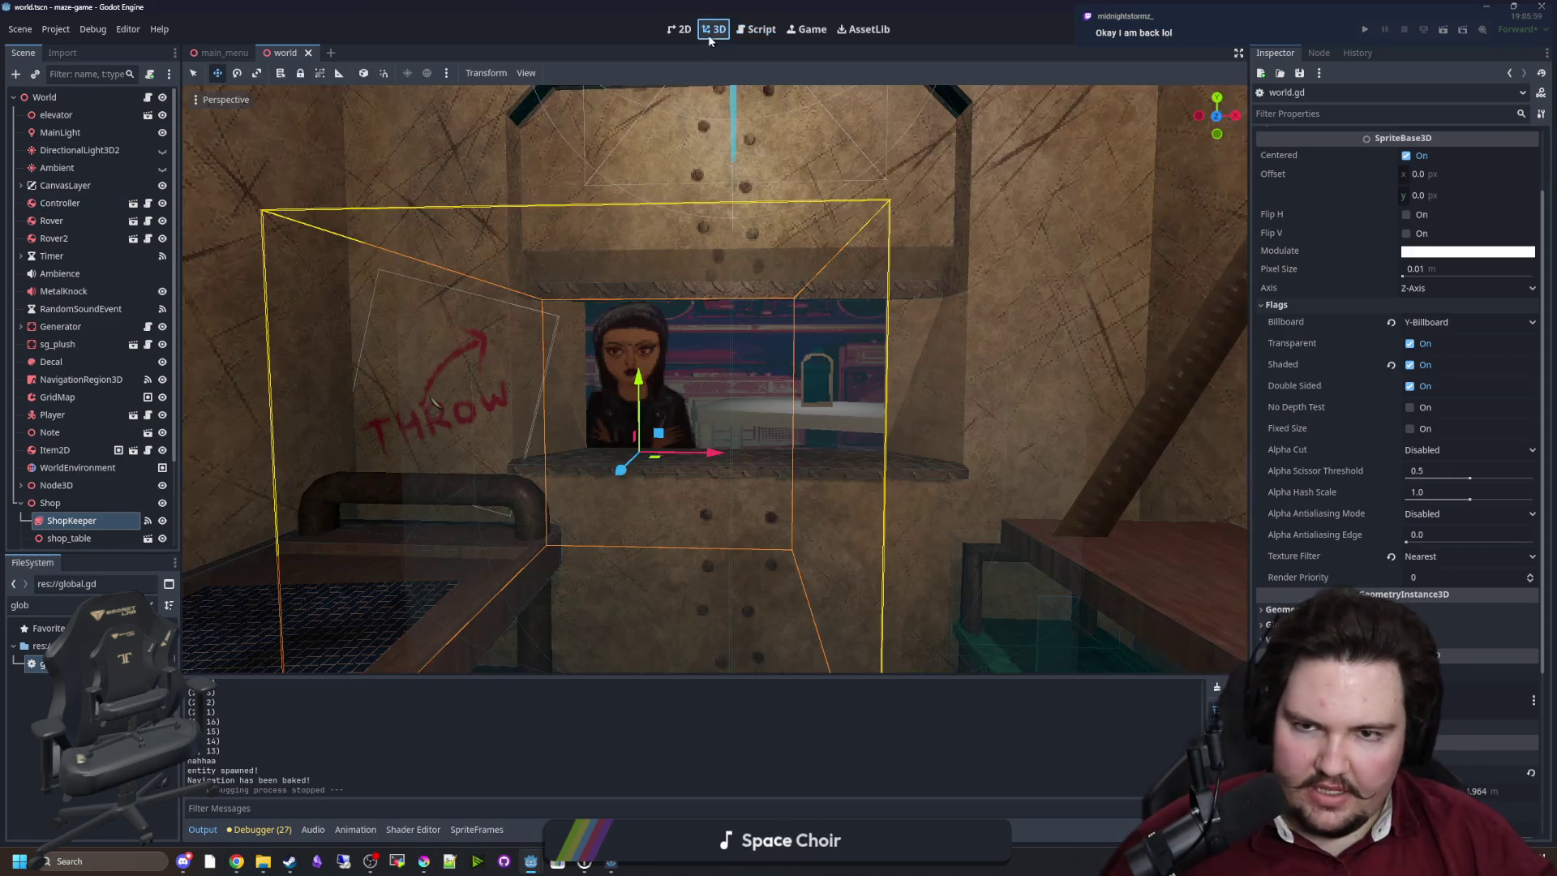
pyautogui.scroll(-5, 639, 352)
pyautogui.click(725, 426)
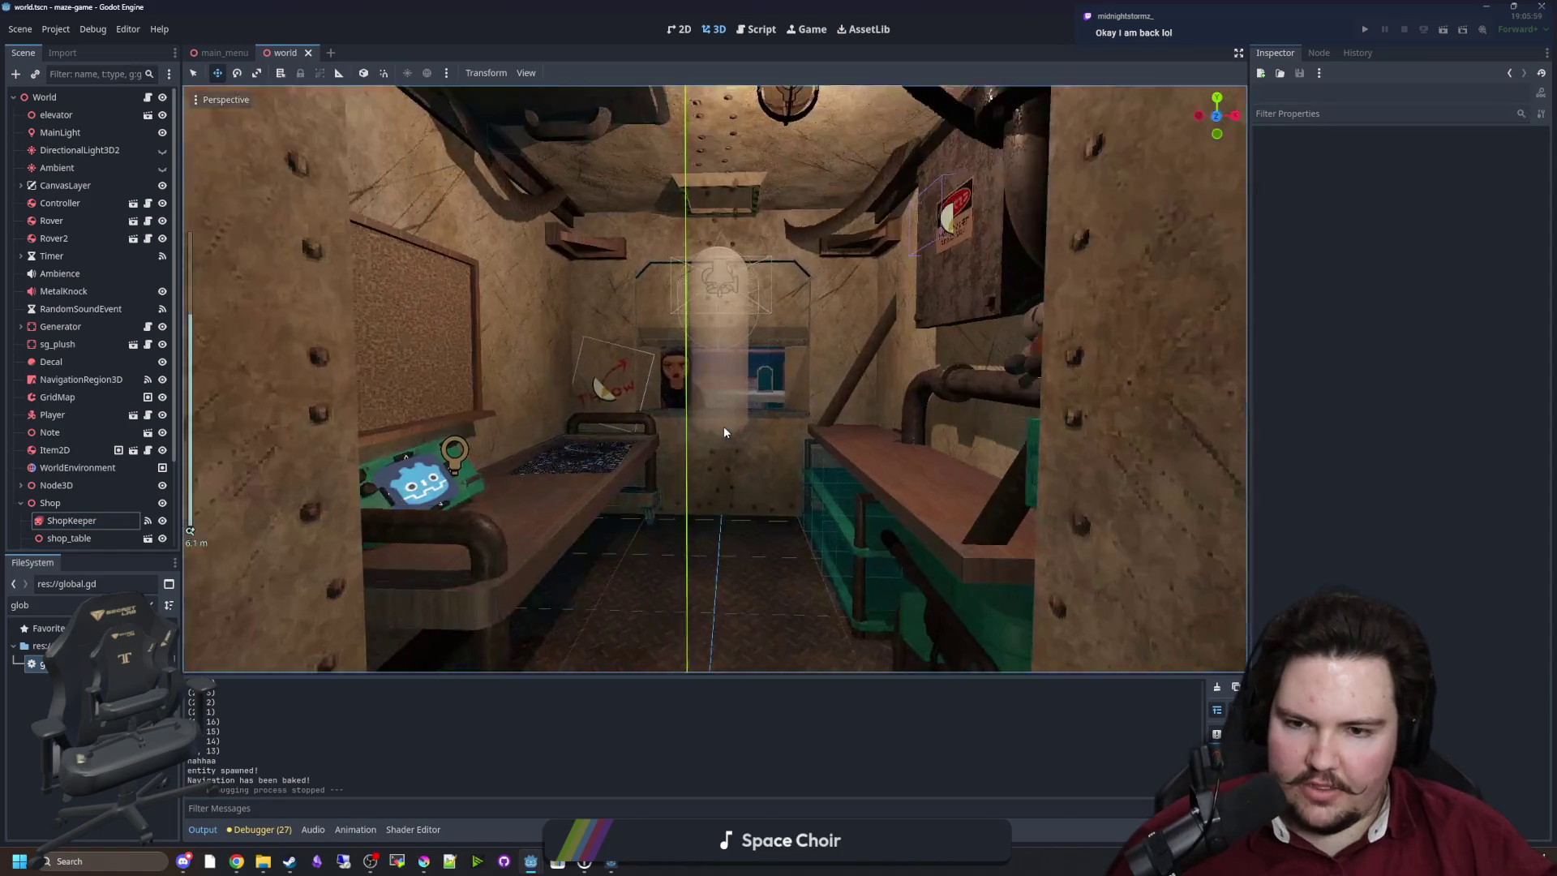
pyautogui.scroll(5, 722, 426)
pyautogui.moveTo(647, 446)
pyautogui.mouseDown()
pyautogui.moveTo(665, 396)
pyautogui.moveTo(670, 438)
pyautogui.mouseUp()
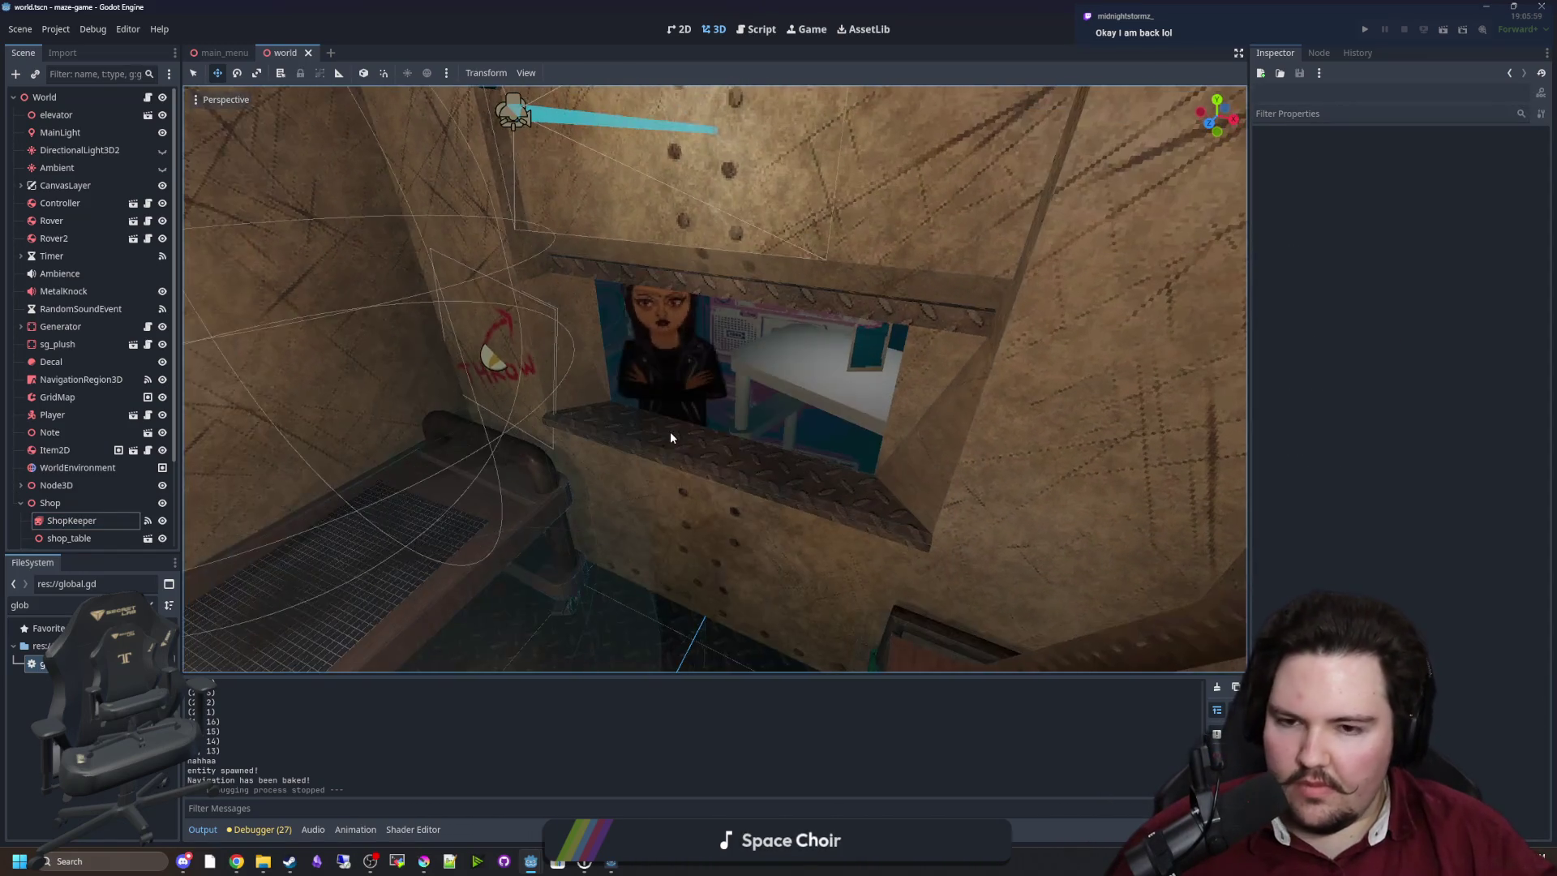
# Add a StaticBody3D child under World and move it toward the shop window.
pyautogui.rightClick(69, 101)
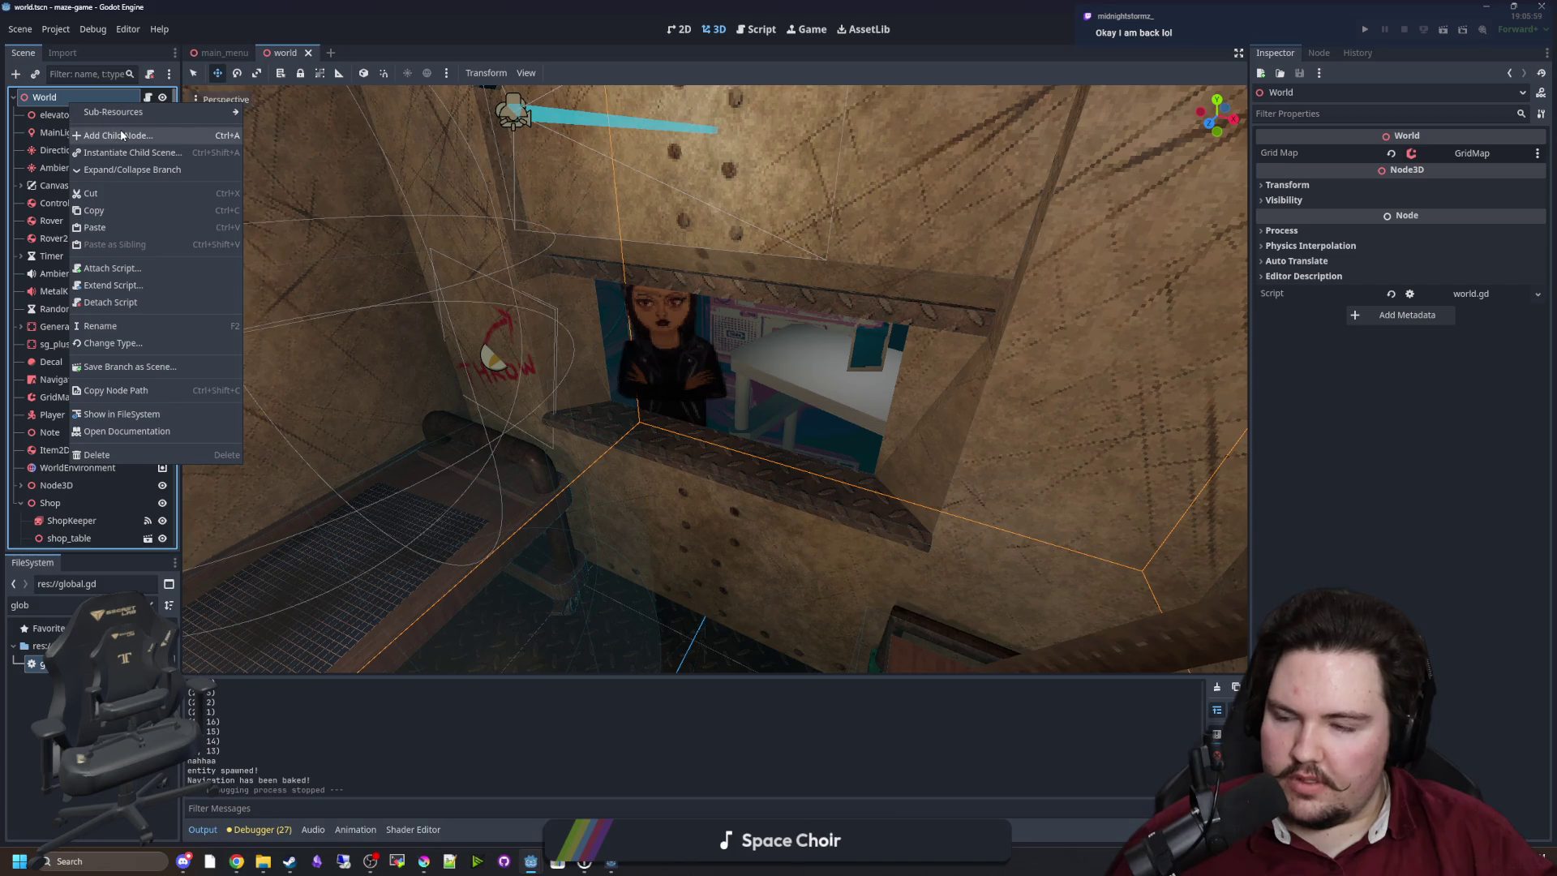
pyautogui.click(122, 114)
pyautogui.write('staticbody3d')
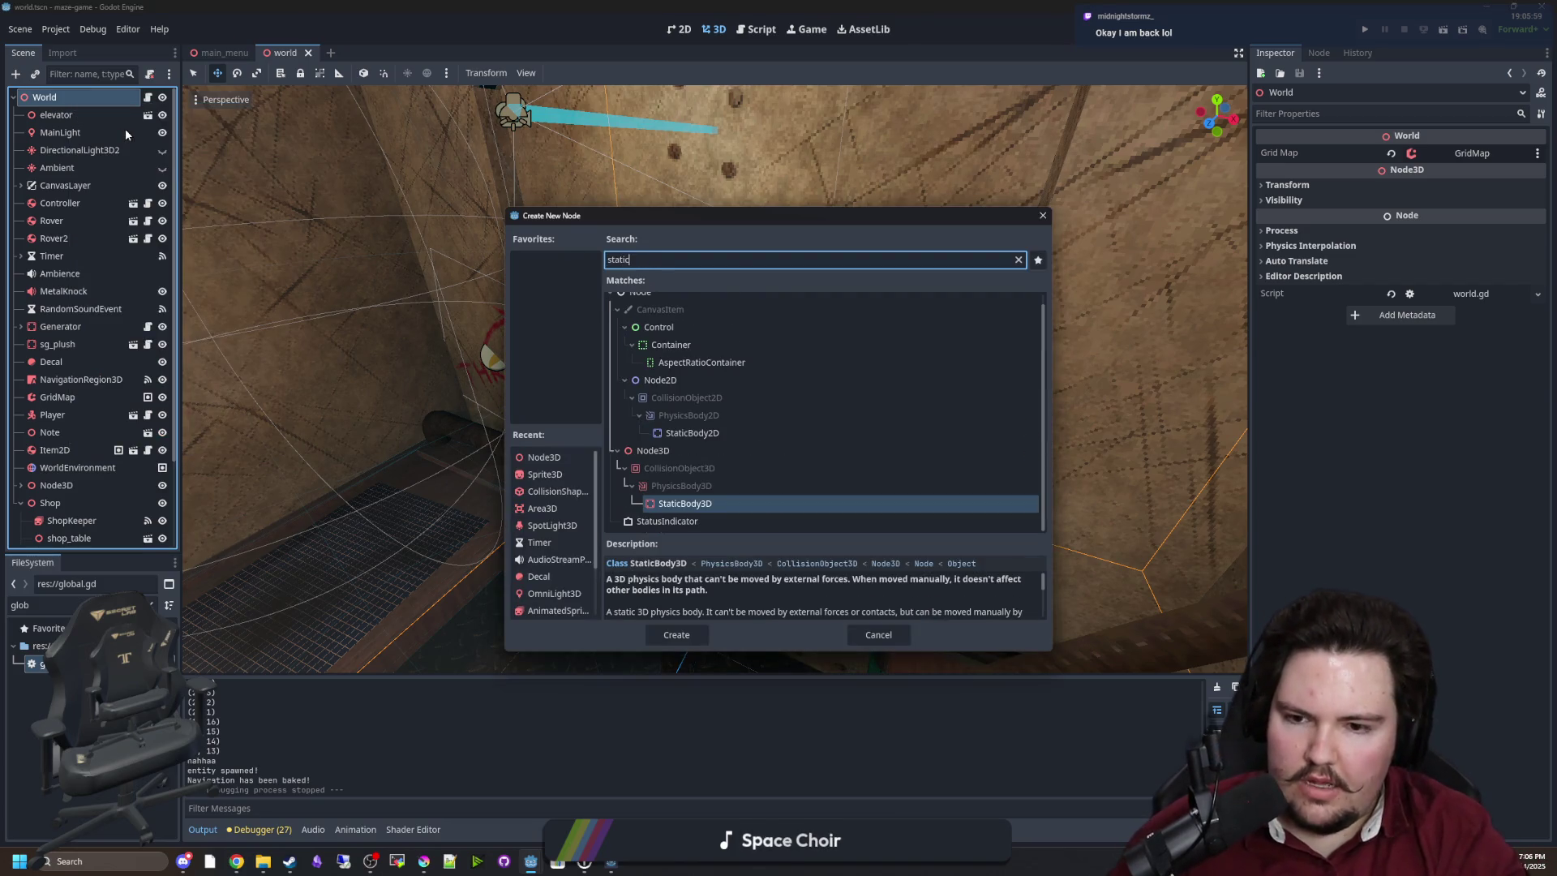
pyautogui.press('Return')
pyautogui.scroll(-10, 474, 270)
pyautogui.moveTo(600, 332); pyautogui.dragTo(560, 487)
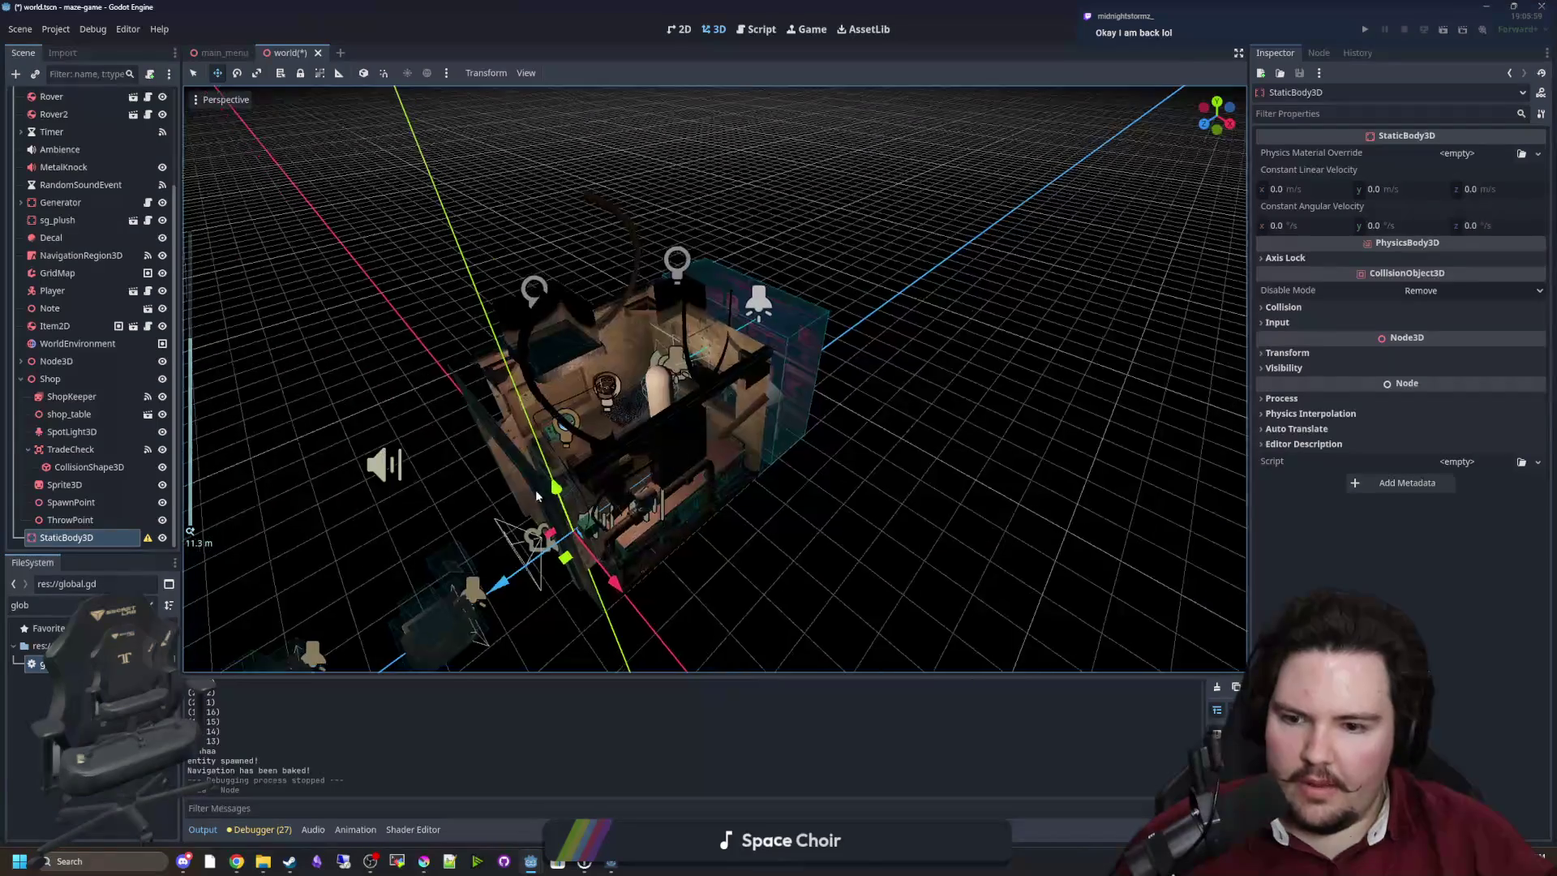
pyautogui.scroll(3, 554, 553)
pyautogui.moveTo(554, 553)
pyautogui.mouseDown()
pyautogui.moveTo(438, 519)
pyautogui.moveTo(519, 381)
pyautogui.mouseUp()
pyautogui.scroll(5, 519, 381)
# Give the StaticBody3D a CollisionShape3D child with a new BoxShape3D shape.
pyautogui.rightClick(97, 537)
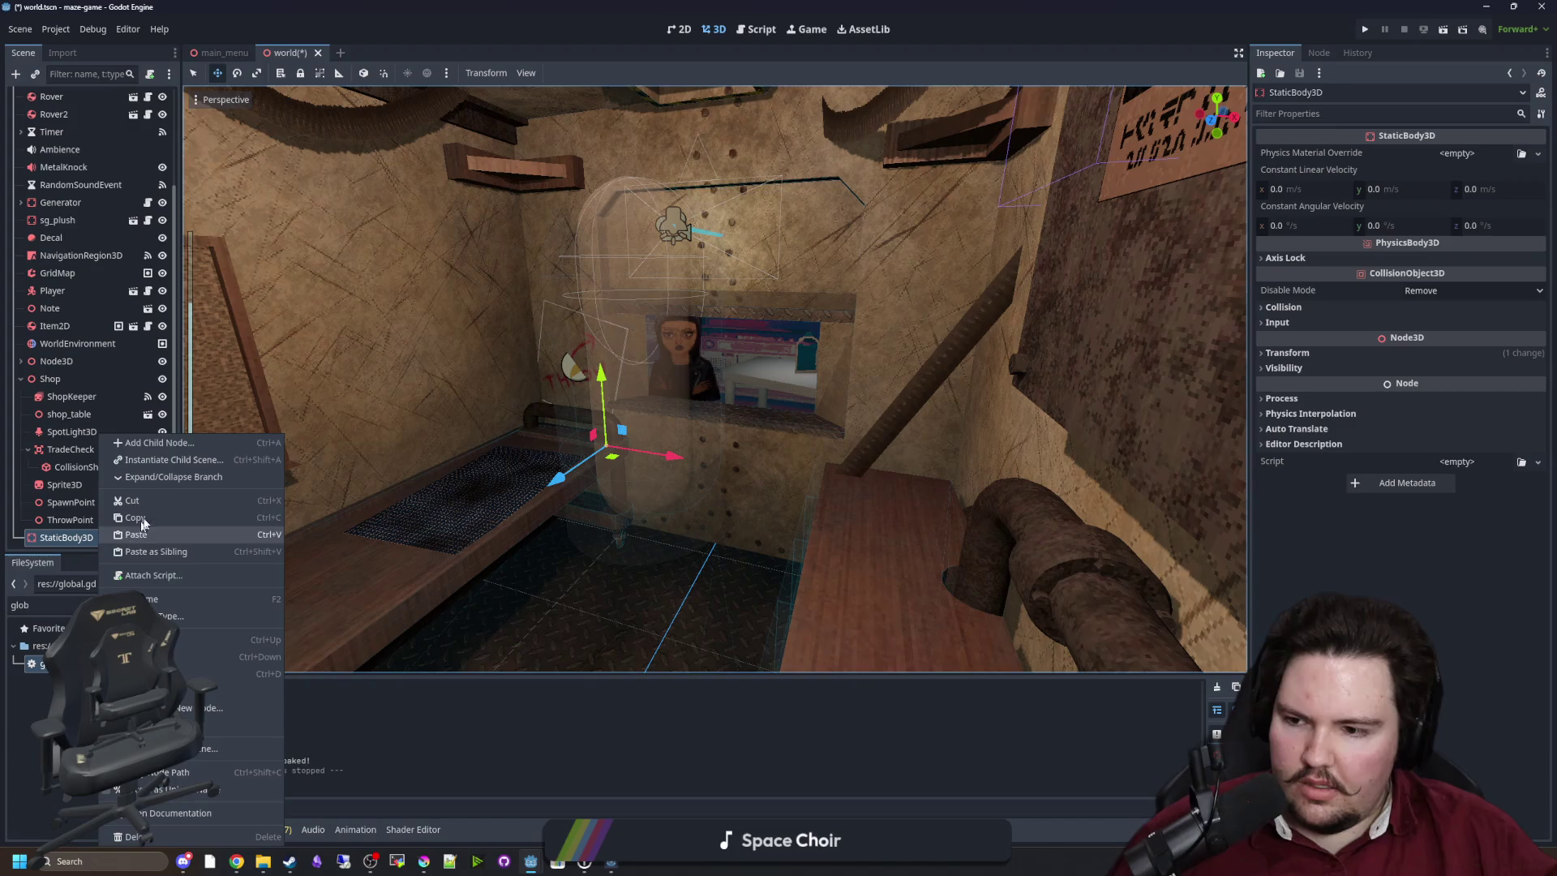
pyautogui.click(195, 442)
pyautogui.write('collision')
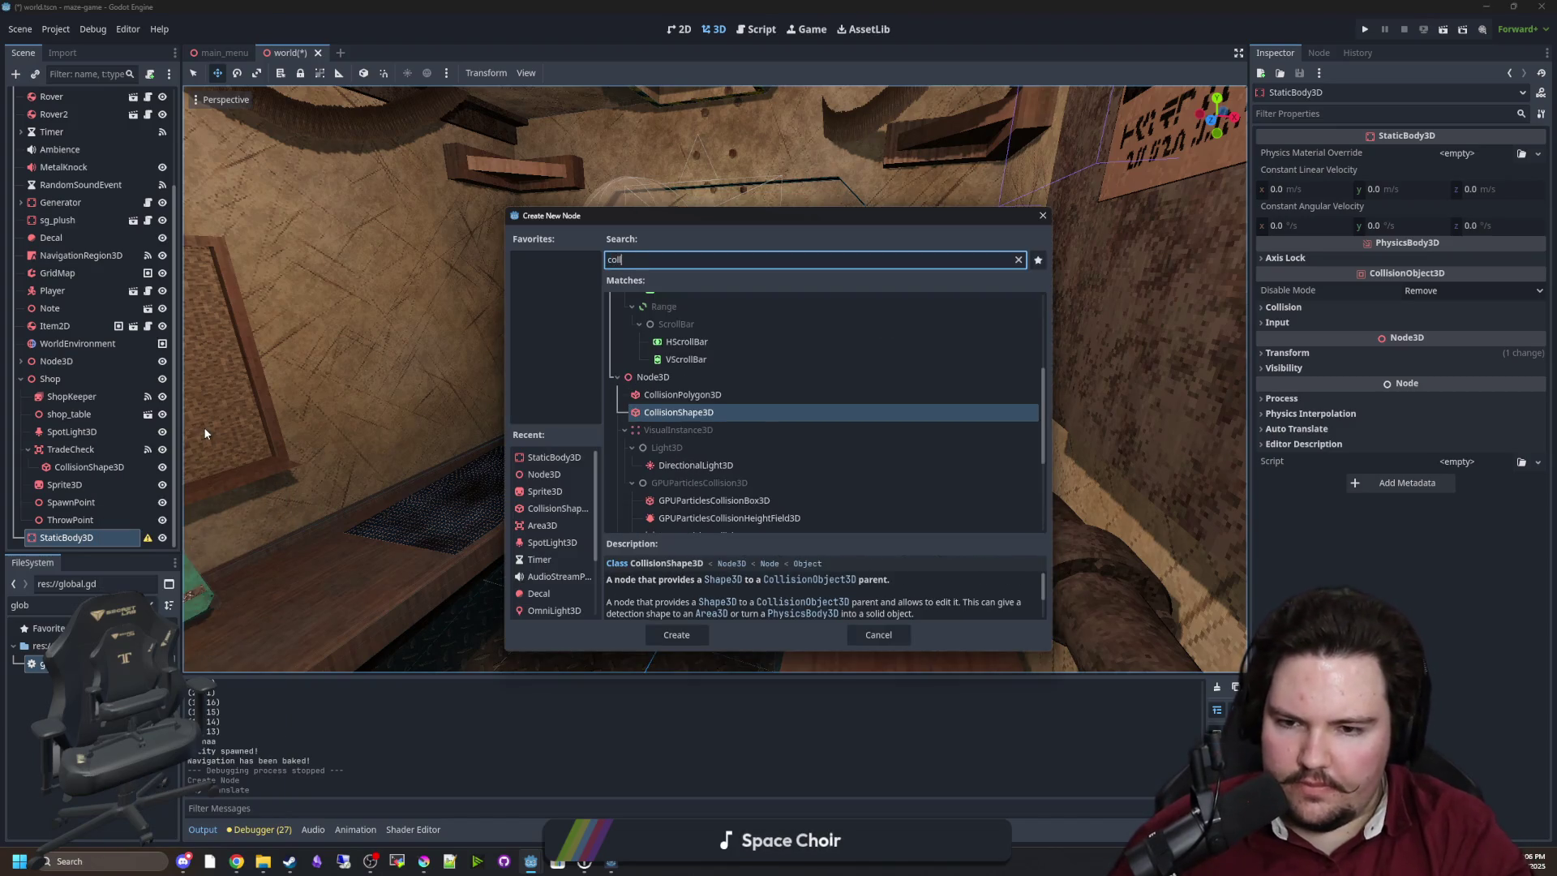
pyautogui.press('Return')
pyautogui.scroll(-5, 673, 337)
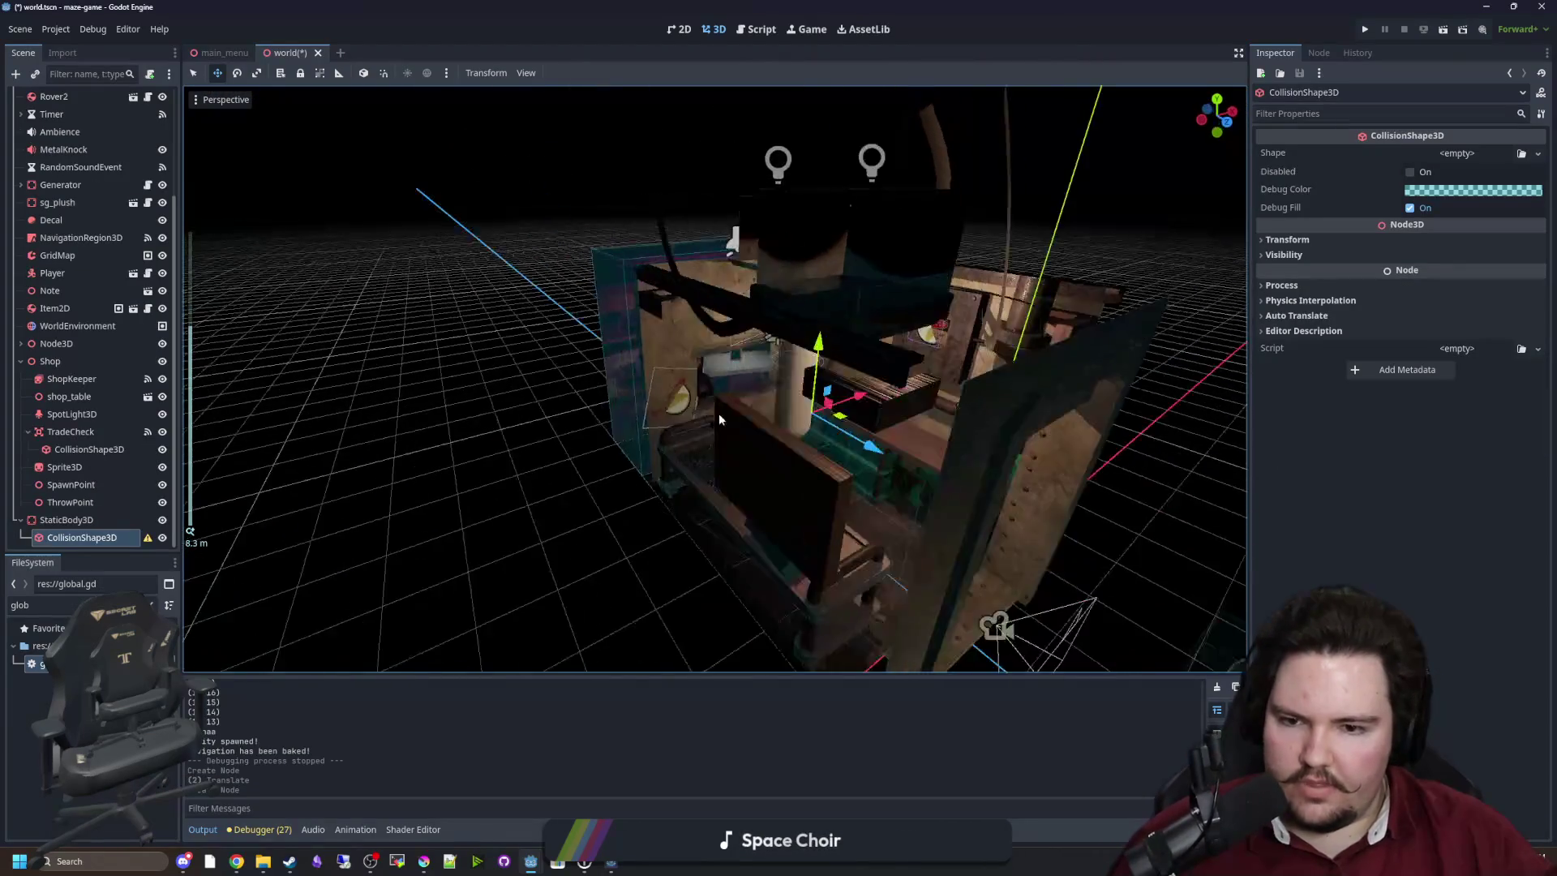
pyautogui.scroll(5, 718, 415)
pyautogui.click(668, 436)
pyautogui.scroll(-5, 250, 513)
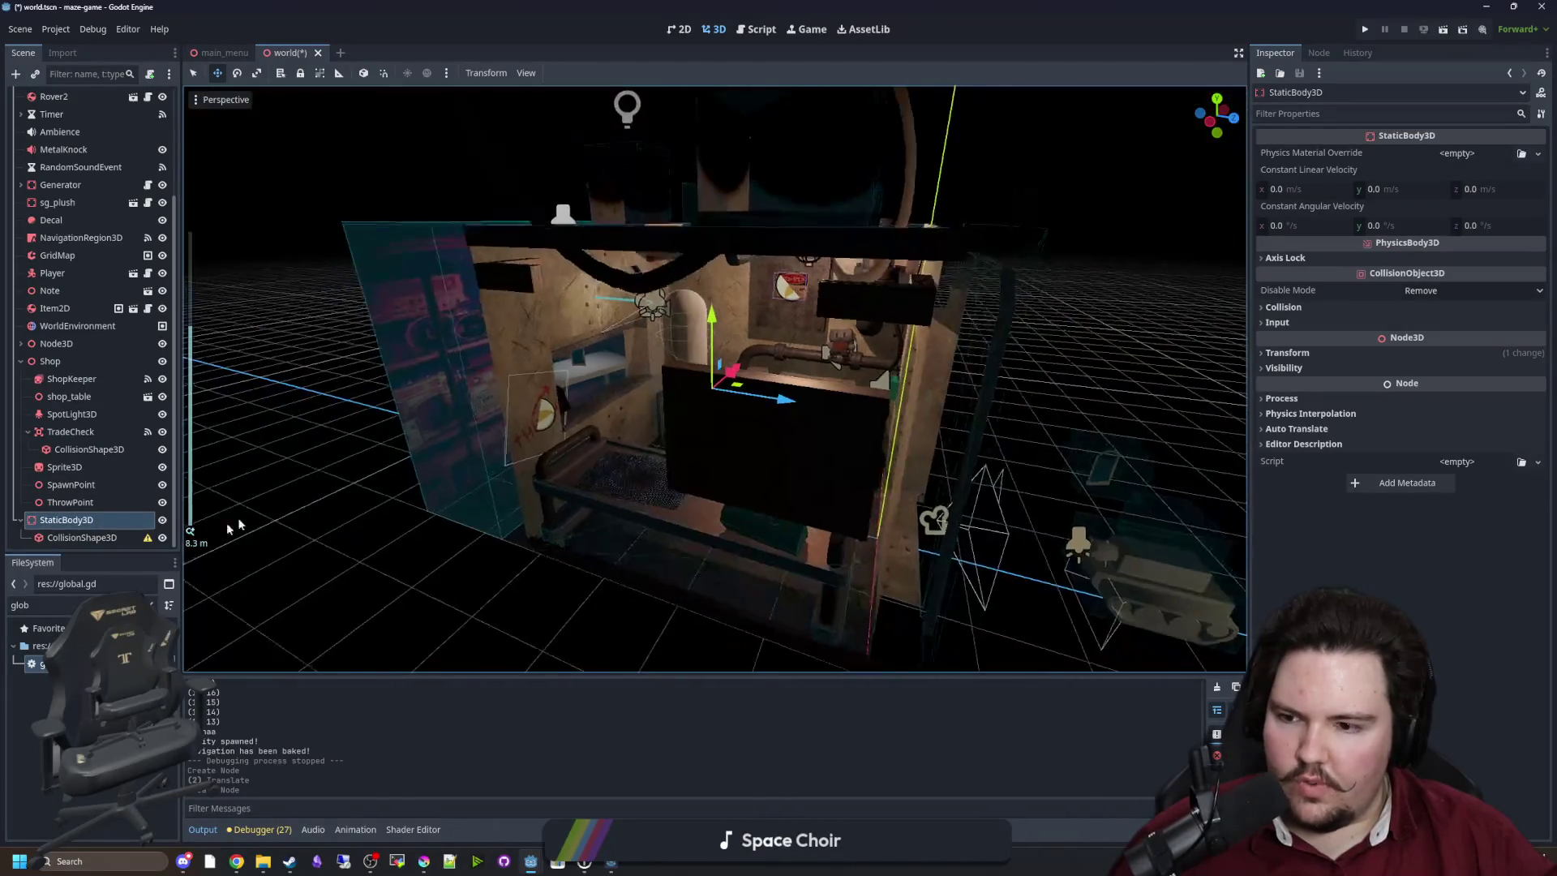
pyautogui.click(112, 537)
pyautogui.click(1460, 153)
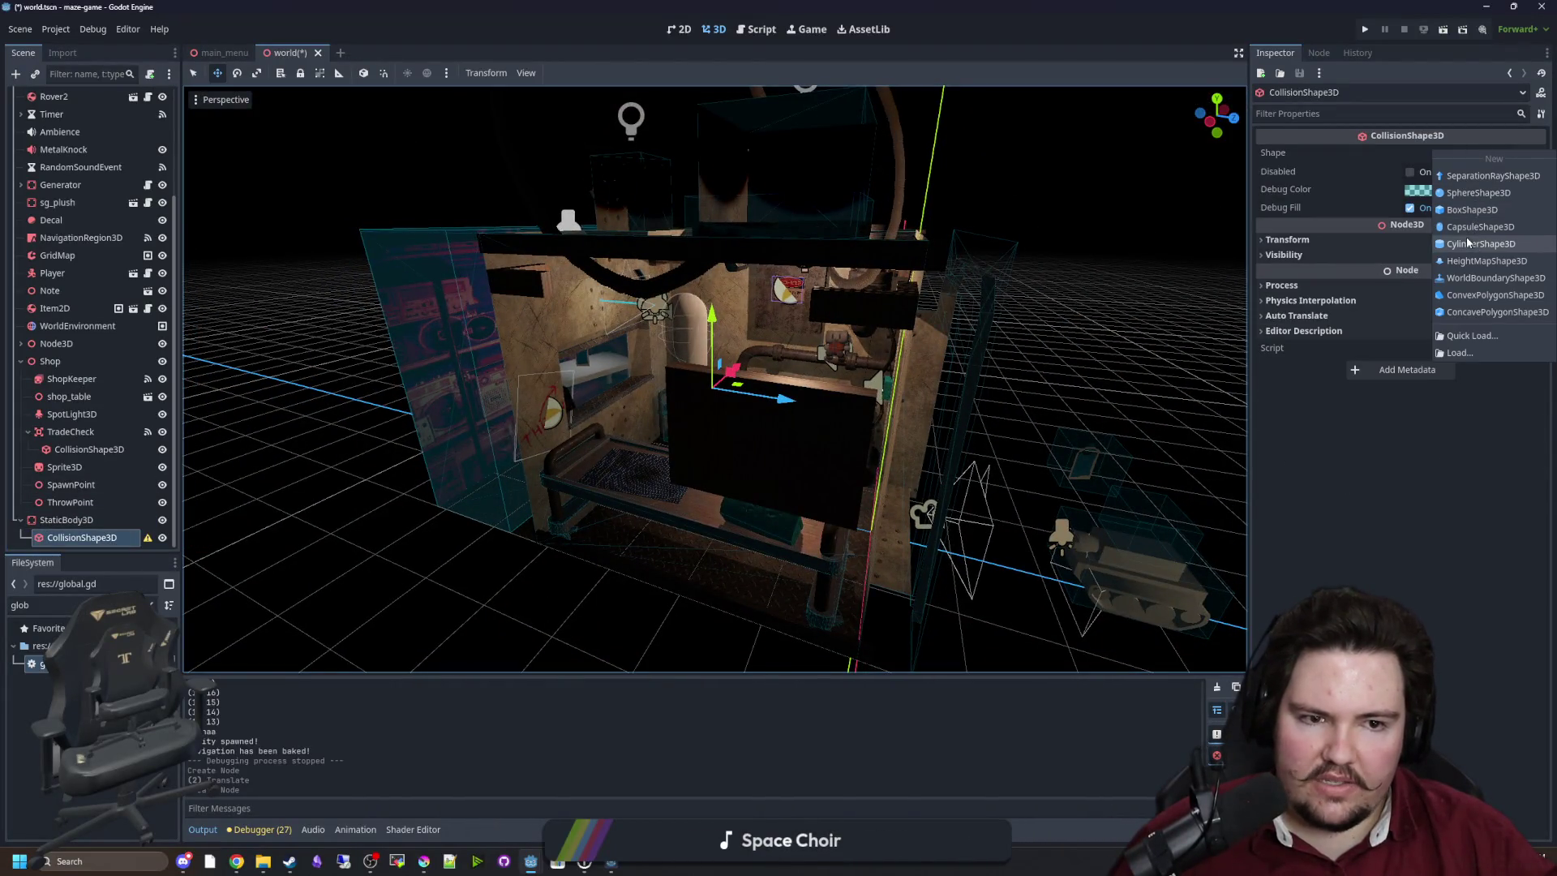
pyautogui.click(1471, 209)
# Move the StaticBody3D into the shop window opening.
pyautogui.doubleClick(81, 538)
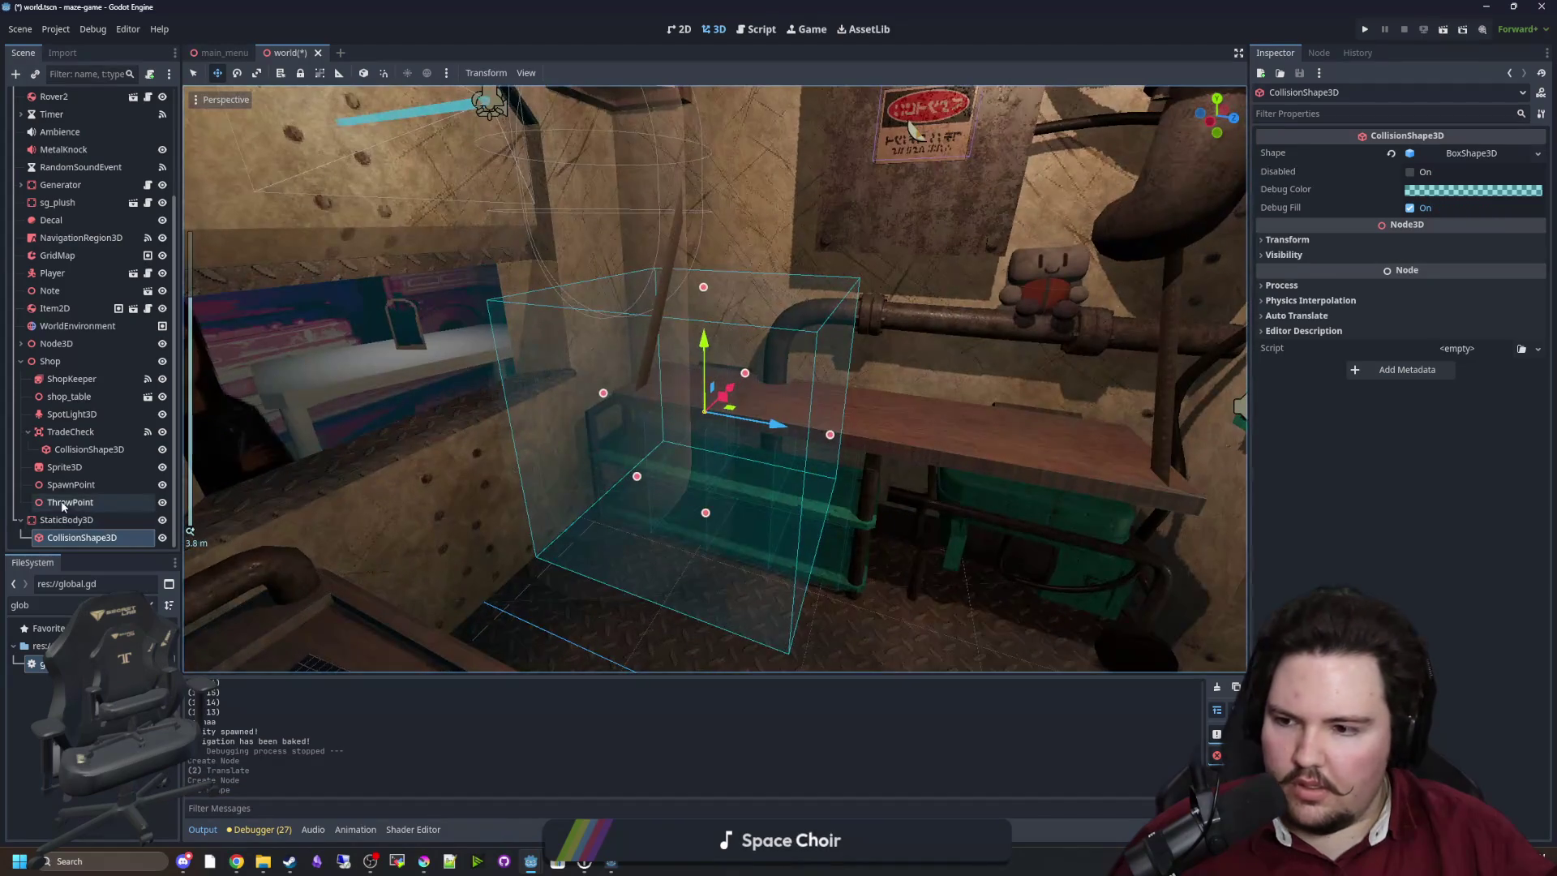
pyautogui.click(60, 502)
pyautogui.click(65, 519)
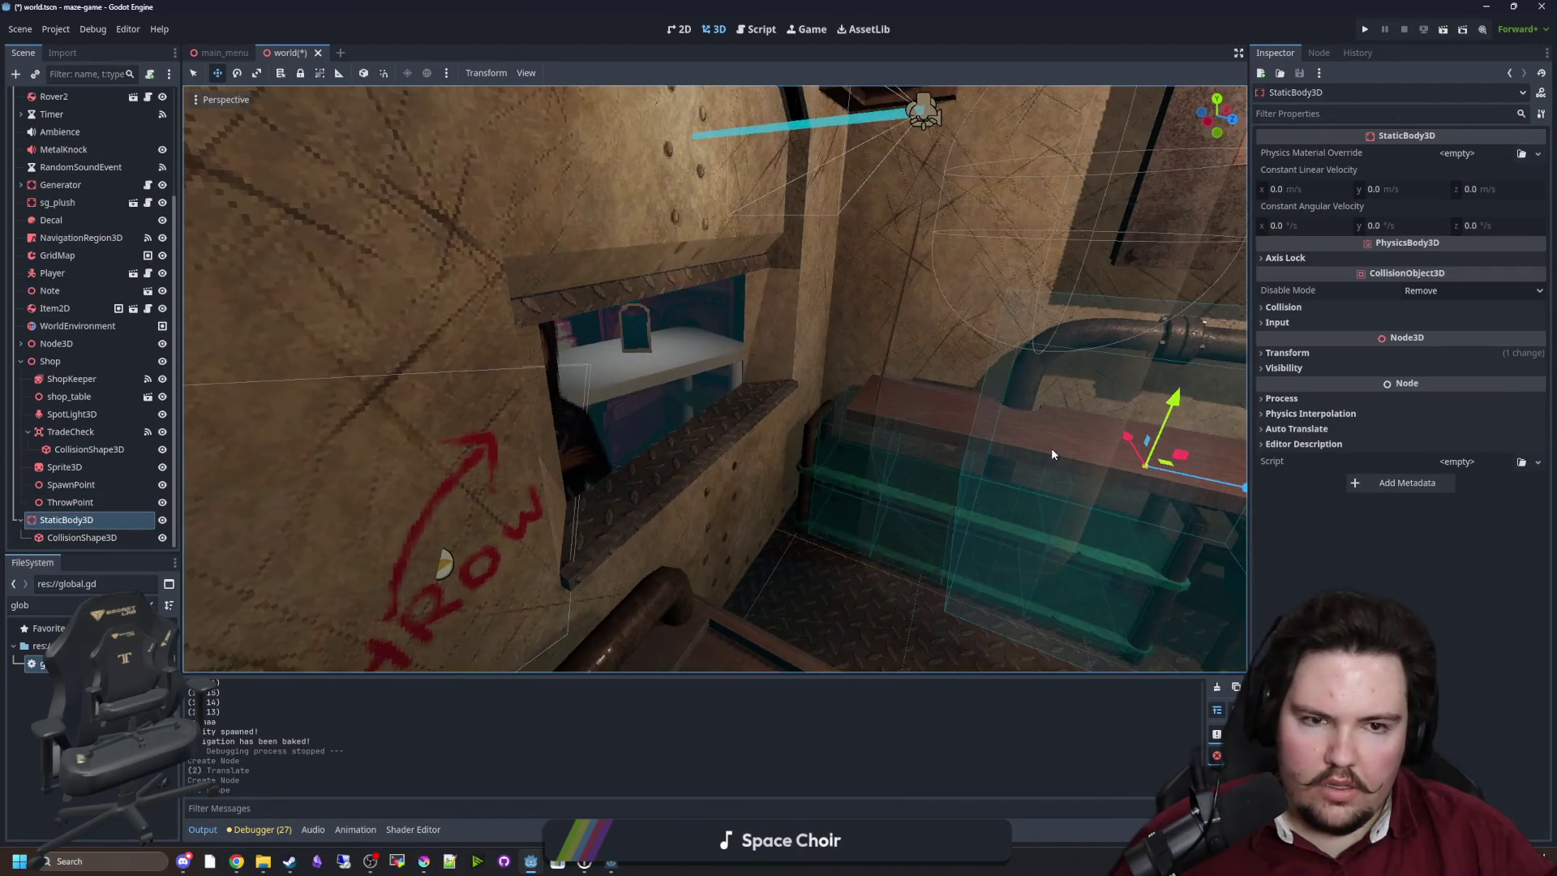
pyautogui.moveTo(1111, 463); pyautogui.dragTo(706, 394)
pyautogui.scroll(5, 769, 425)
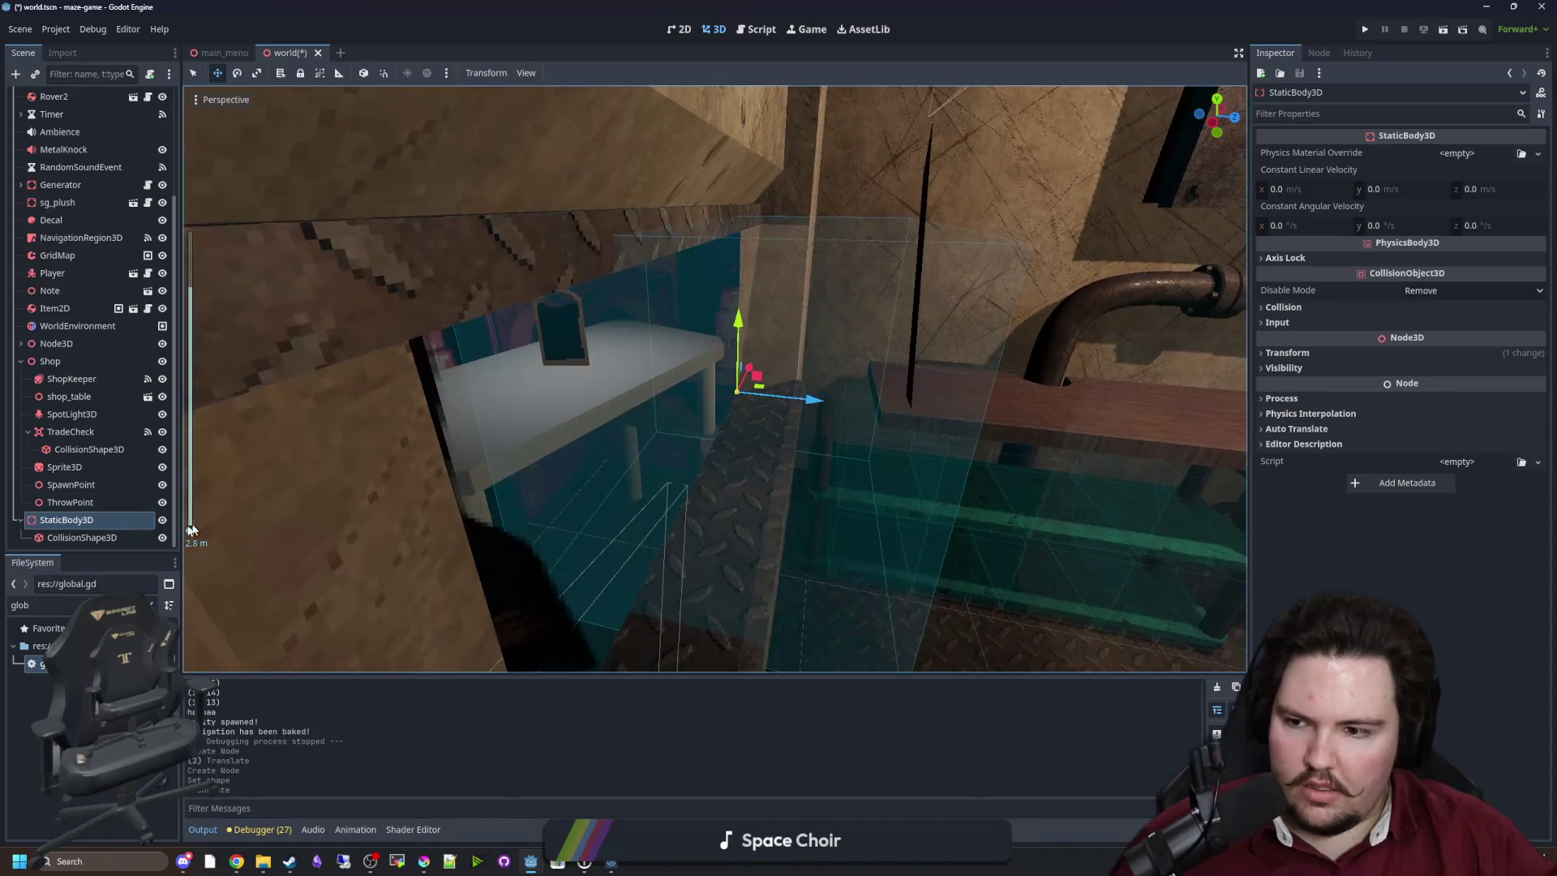
# Resize the box collider to a thin panel about 2.38 × 1.0 × 0.10 across the window.
pyautogui.click(80, 538)
pyautogui.moveTo(907, 411); pyautogui.dragTo(724, 417)
pyautogui.moveTo(595, 382); pyautogui.dragTo(695, 404)
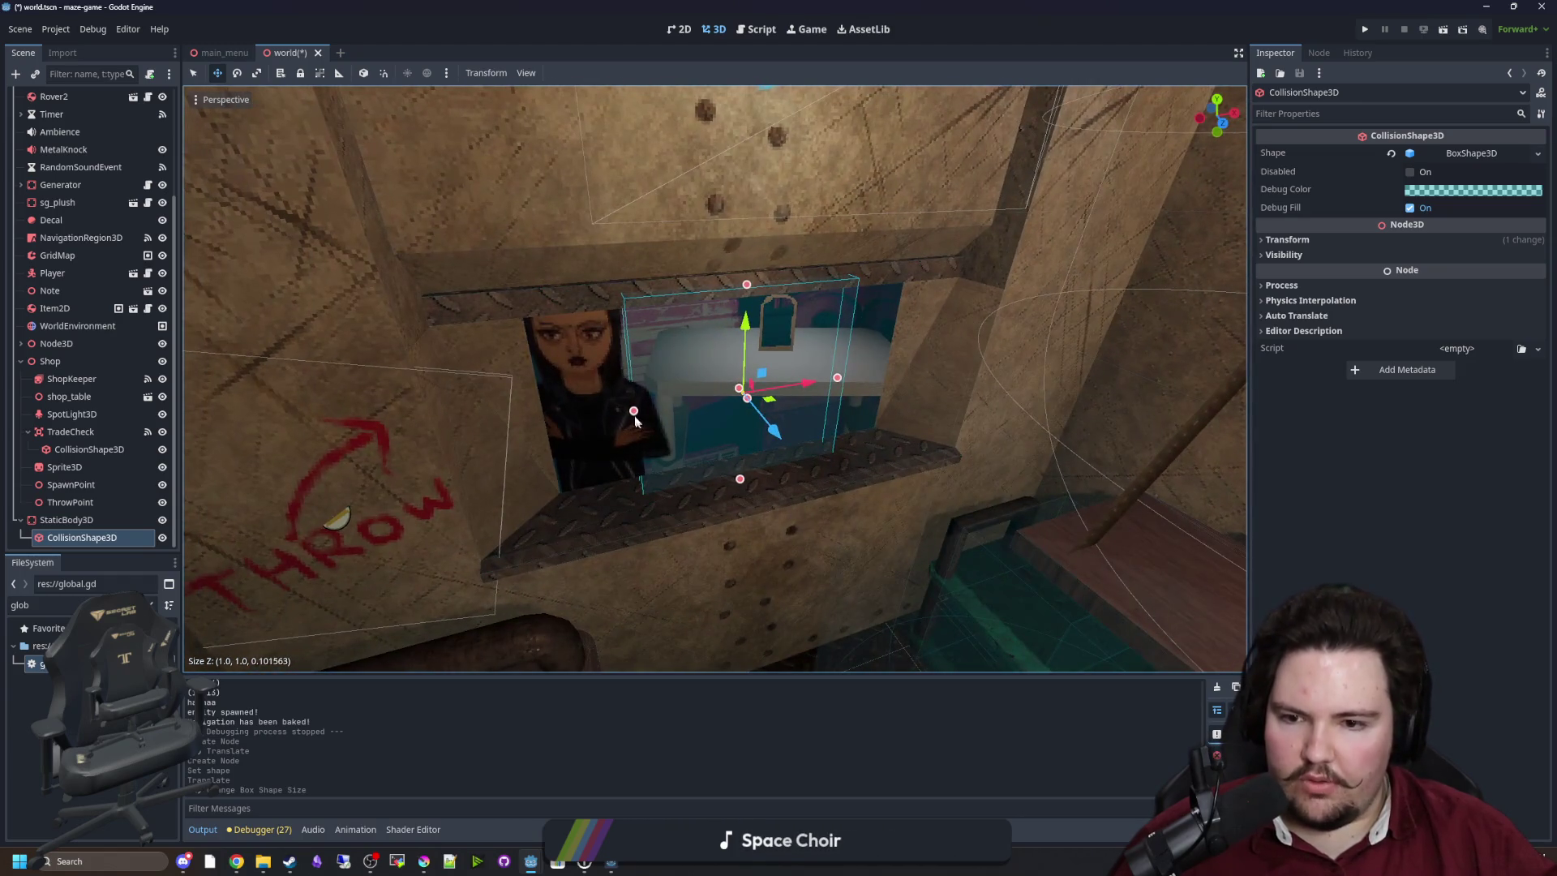
pyautogui.moveTo(634, 415); pyautogui.dragTo(453, 453)
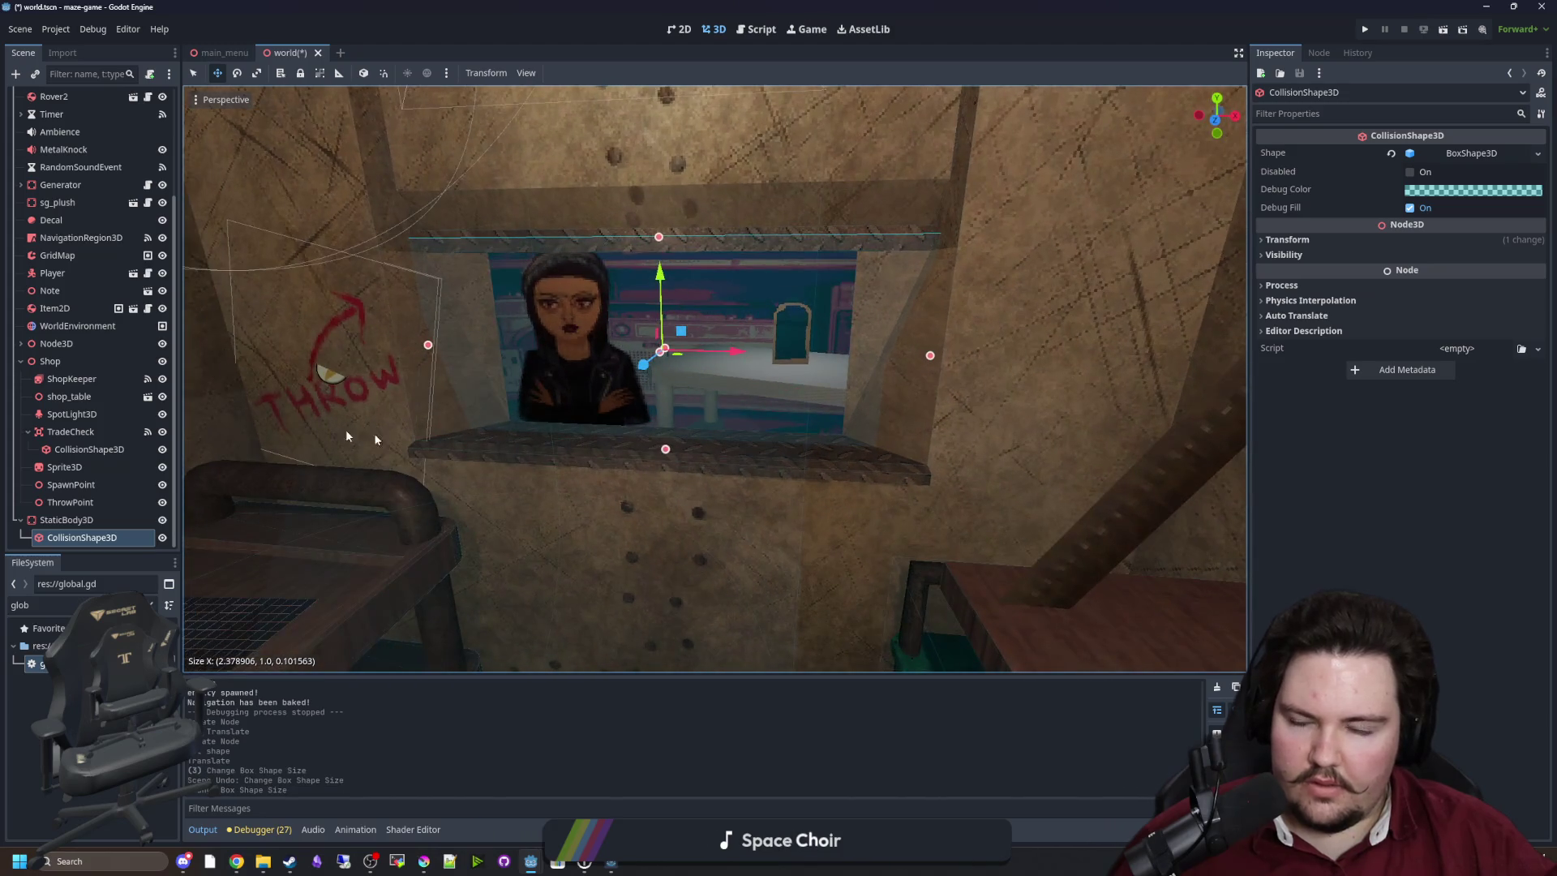
pyautogui.click(66, 520)
# Move the StaticBody3D from collision layer and mask 1 onto collision layer 4.
pyautogui.click(1284, 306)
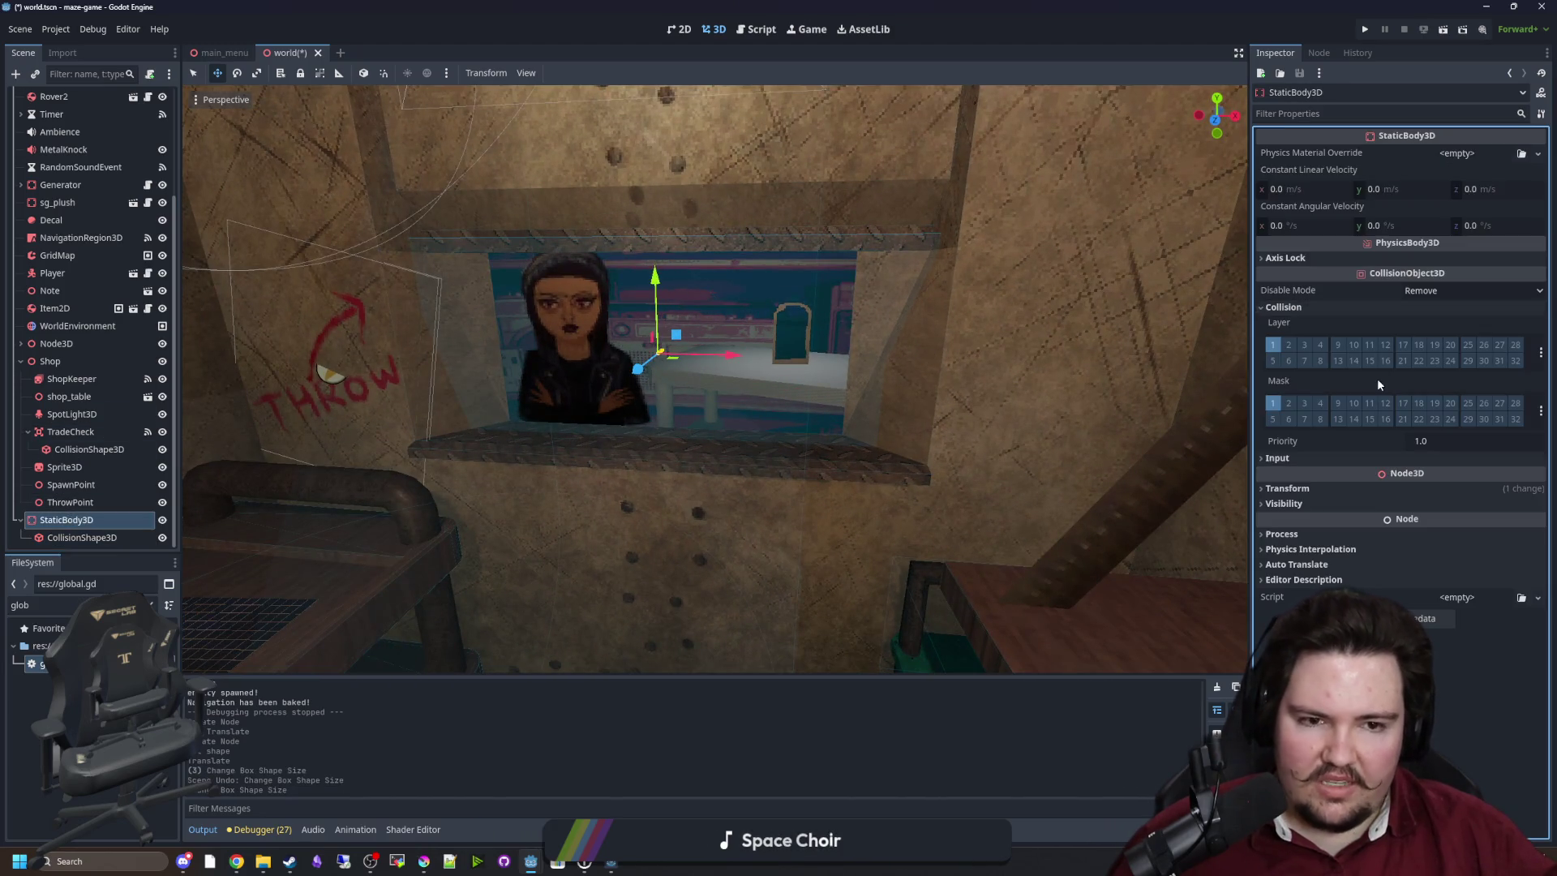
pyautogui.click(1274, 346)
pyautogui.click(1272, 403)
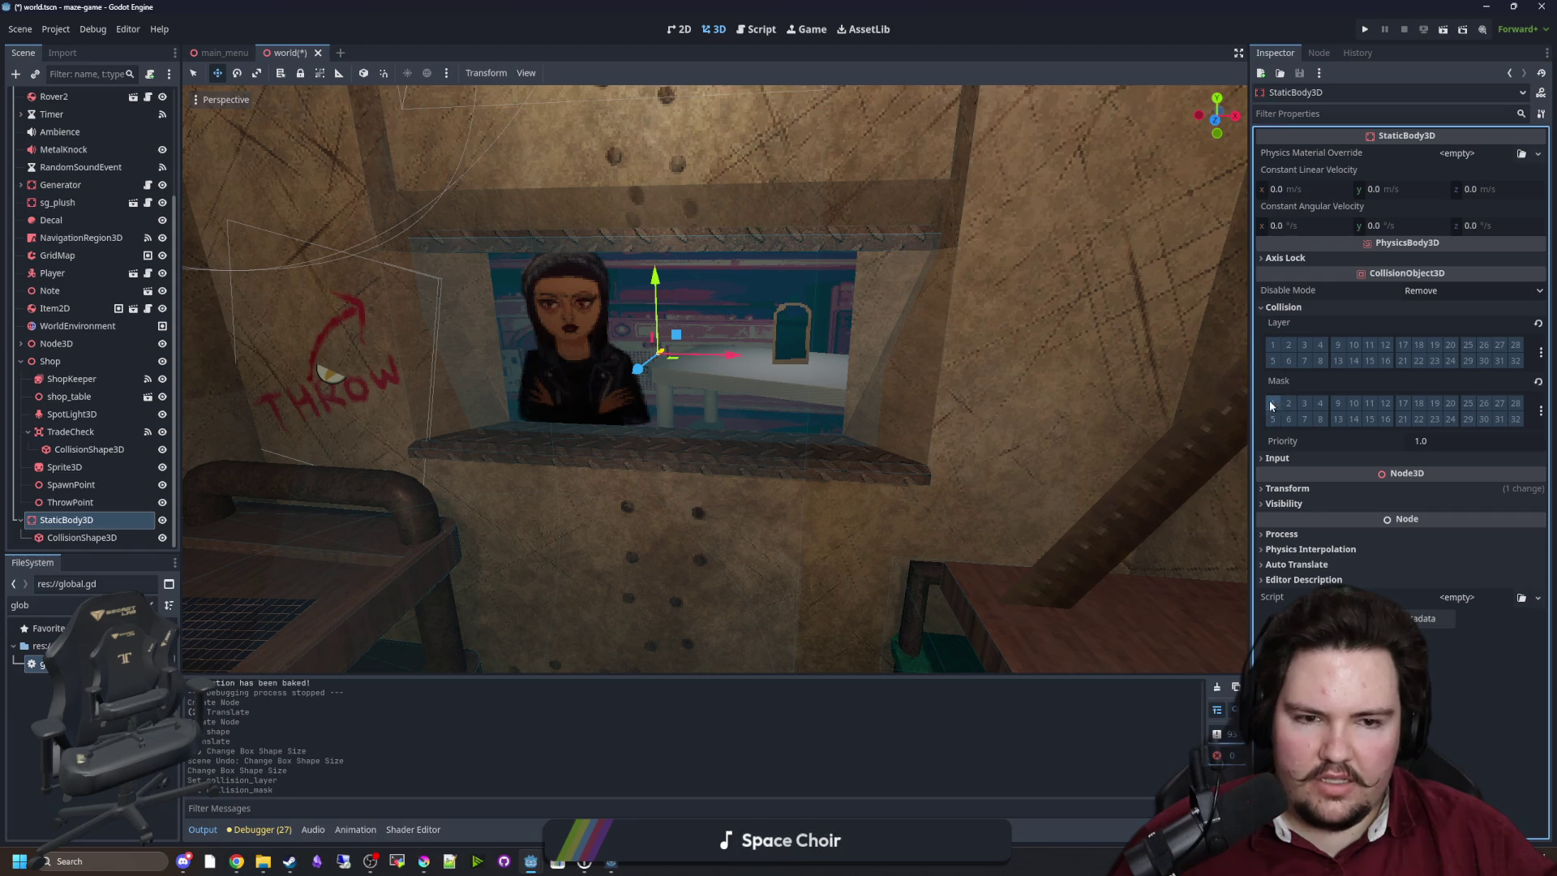
pyautogui.click(1321, 346)
# Open Project Settings filtered by 'layer' to the 3D Physics layer names.
pyautogui.click(56, 28)
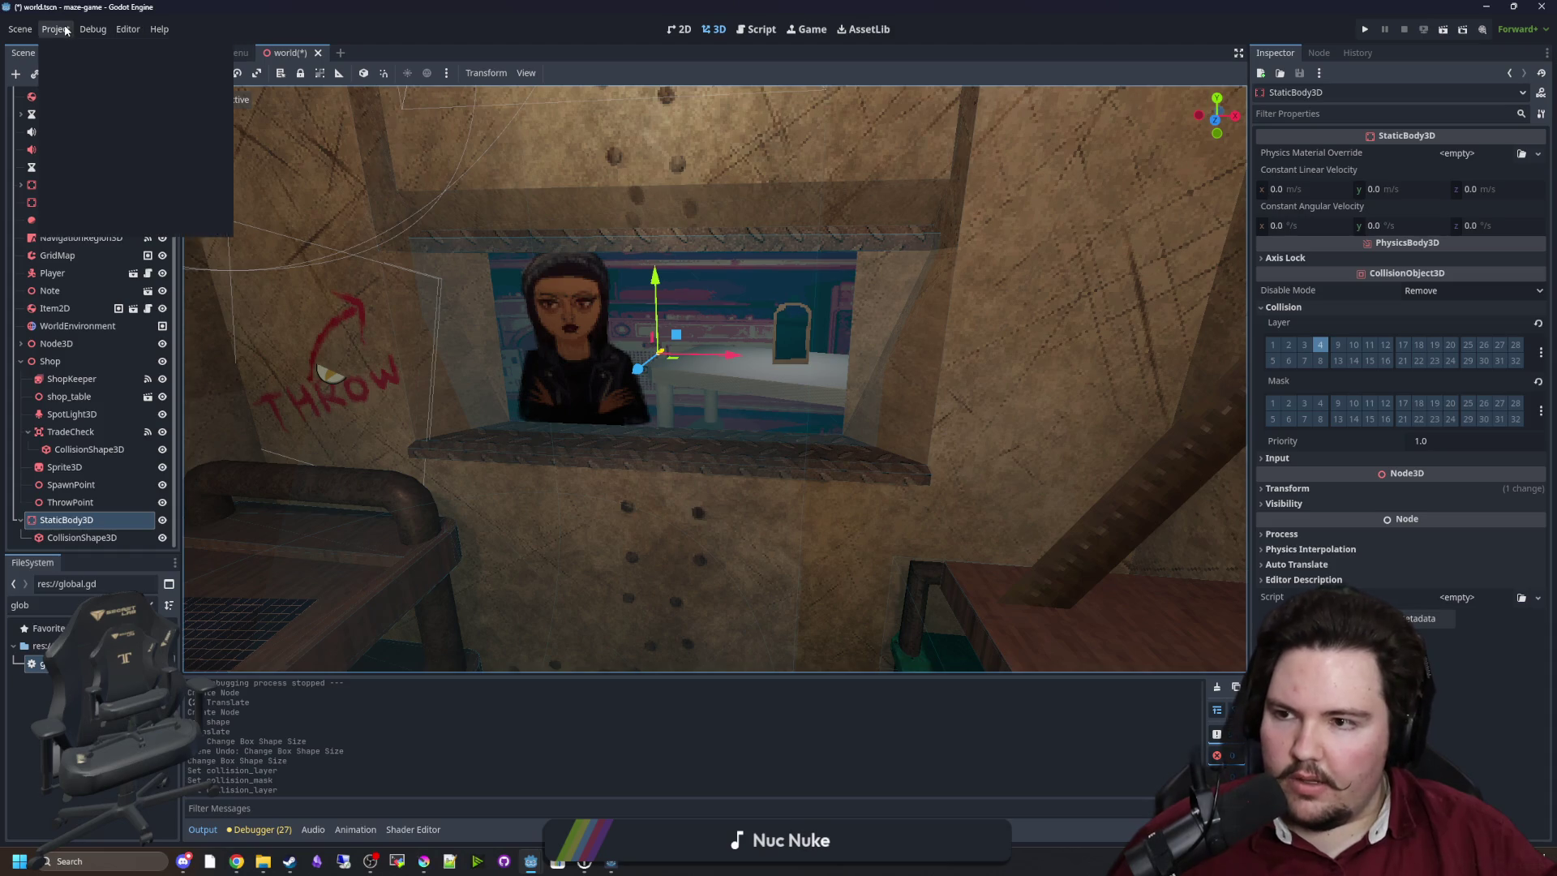
pyautogui.click(72, 47)
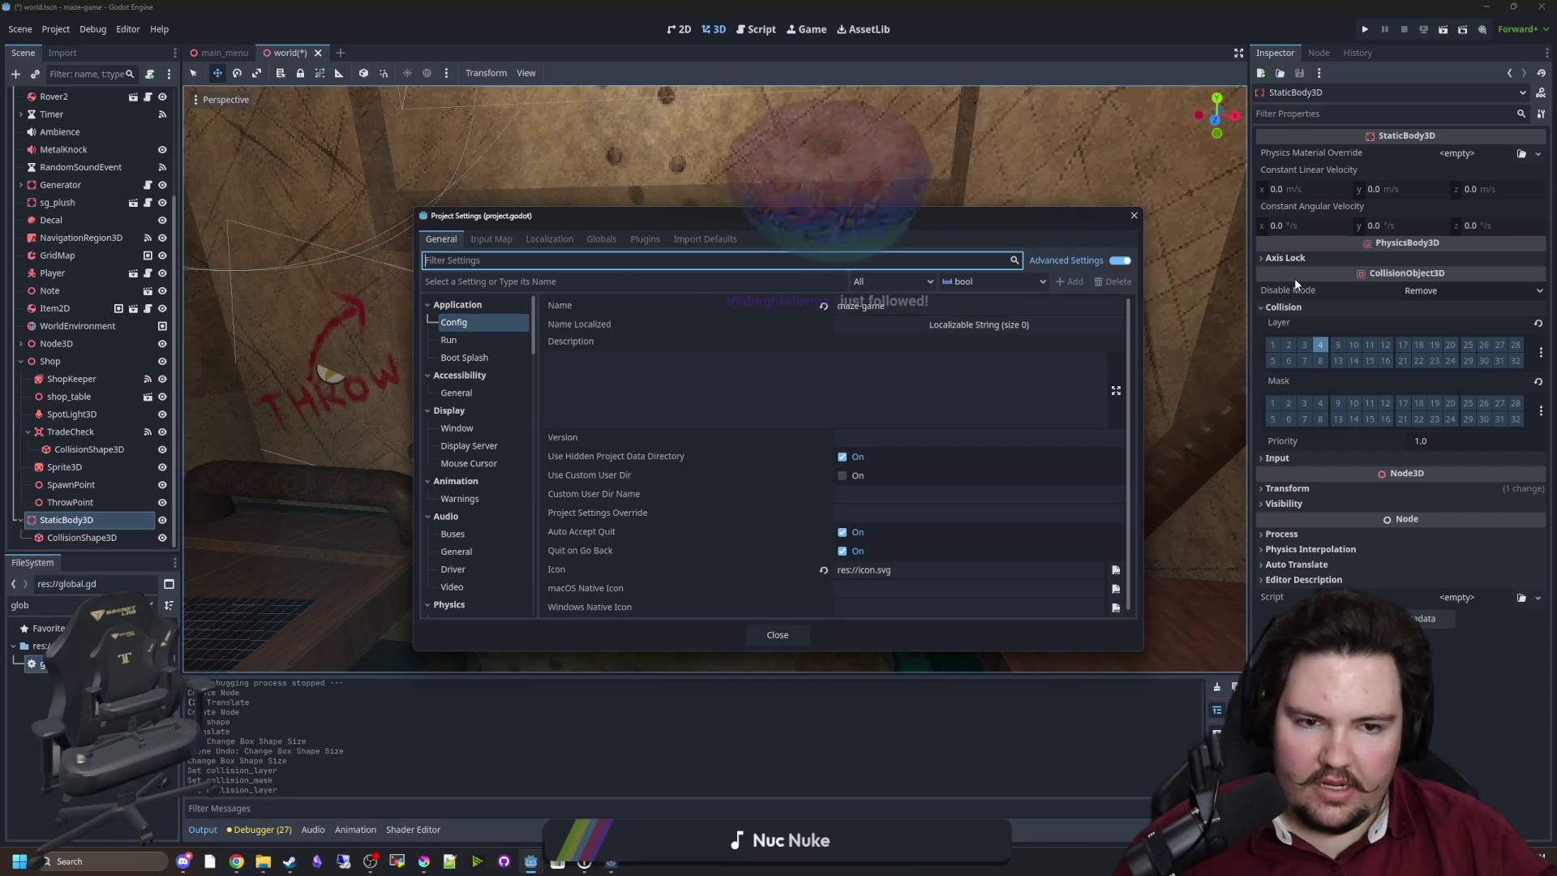
pyautogui.write('layer')
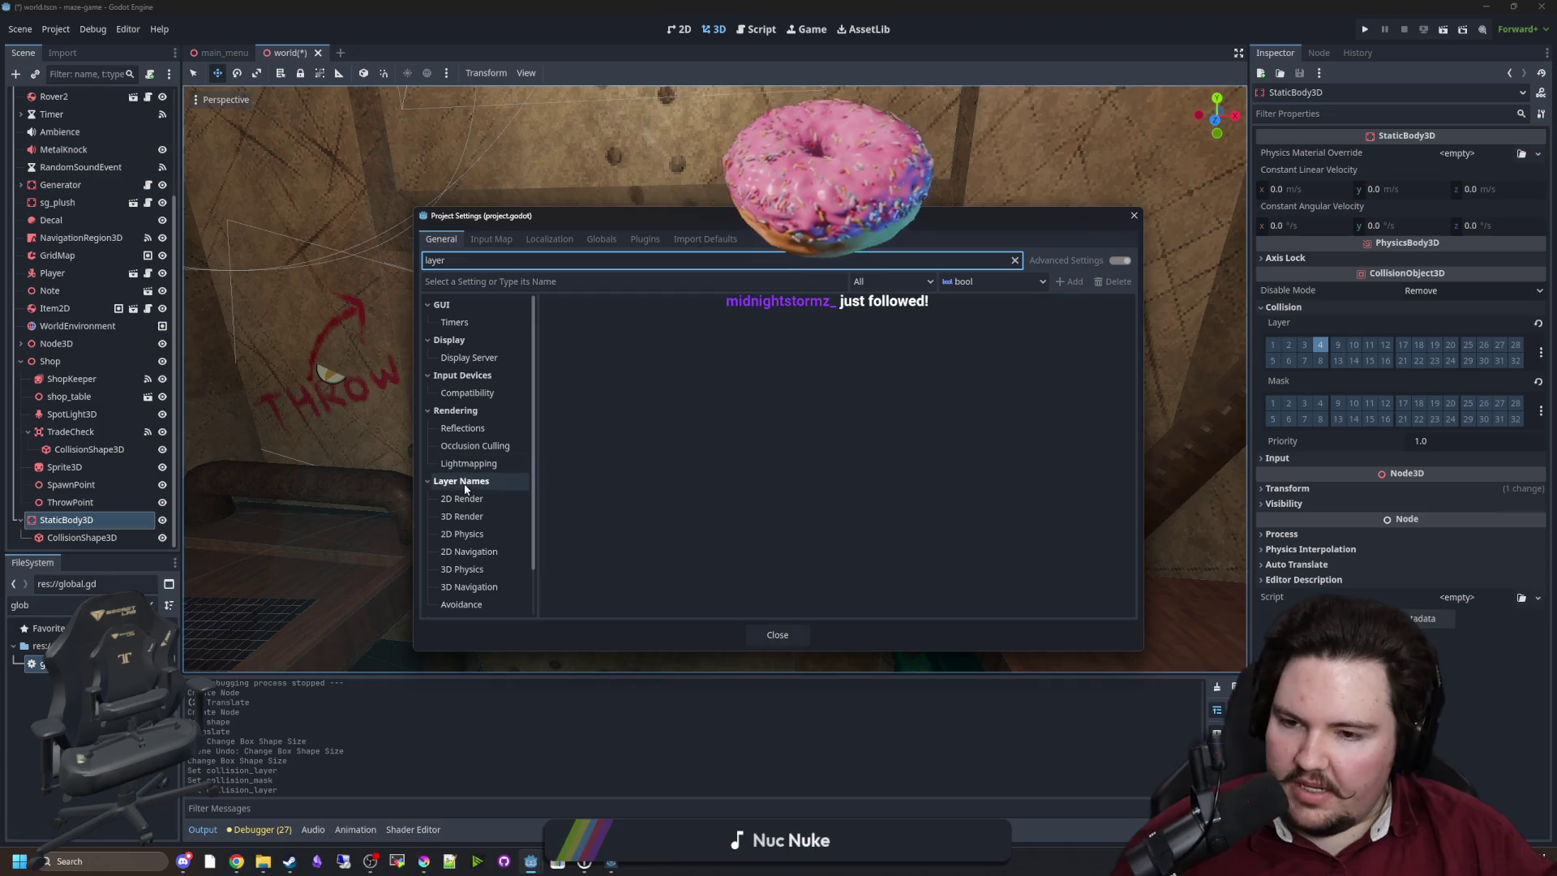
pyautogui.click(467, 516)
pyautogui.scroll(-2, 468, 516)
pyautogui.click(472, 531)
pyautogui.click(472, 516)
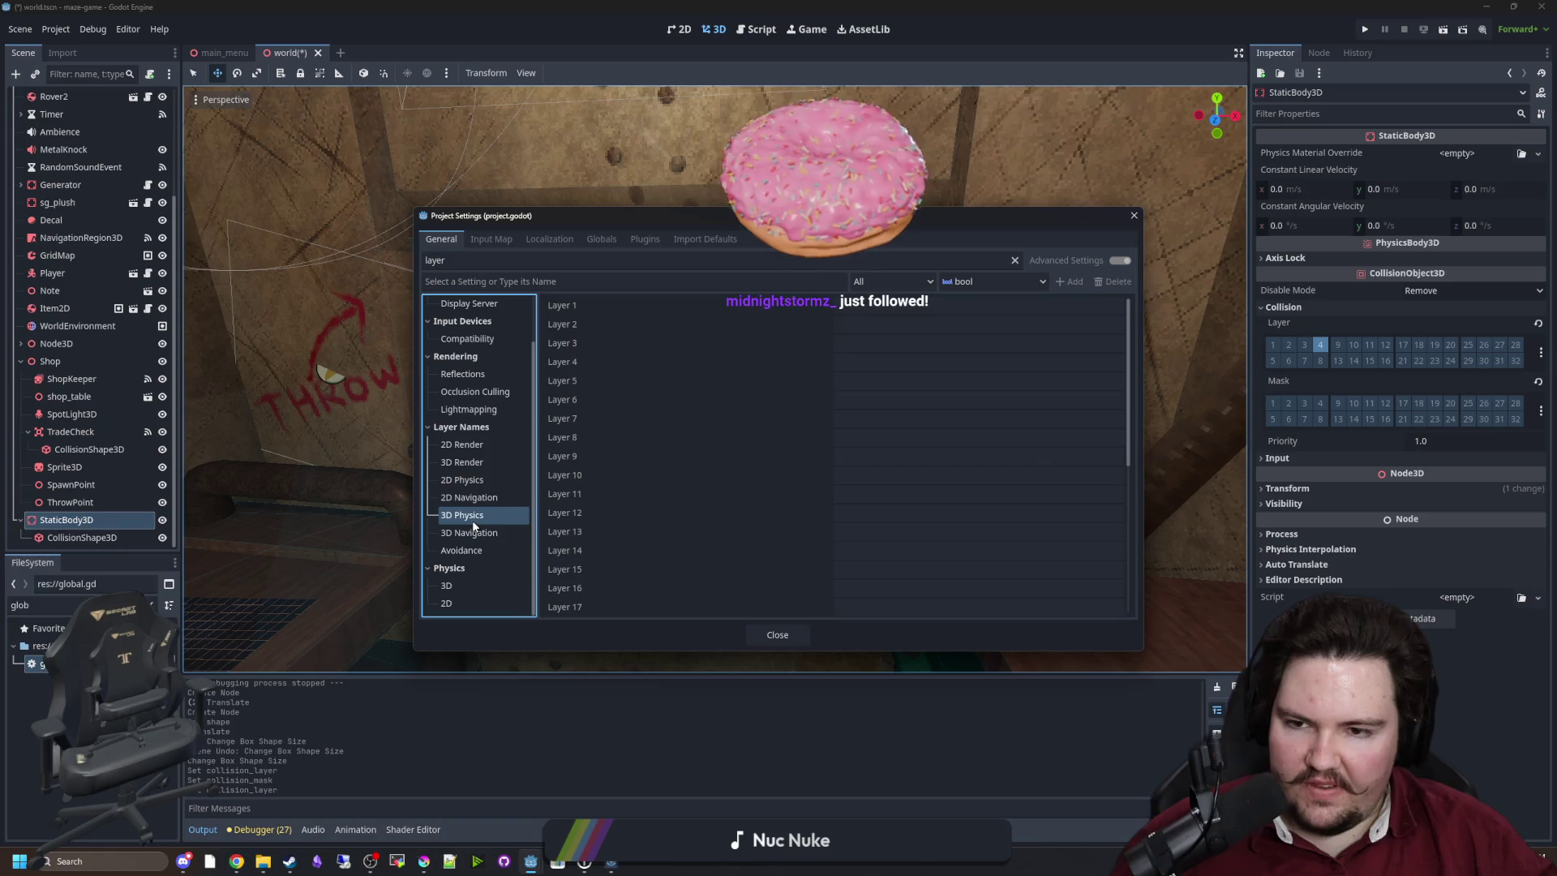
# Name 3D physics layers 1–4 Solid, Entities, Interactable and ShopBlock.
pyautogui.click(850, 306)
pyautogui.write('Solid')
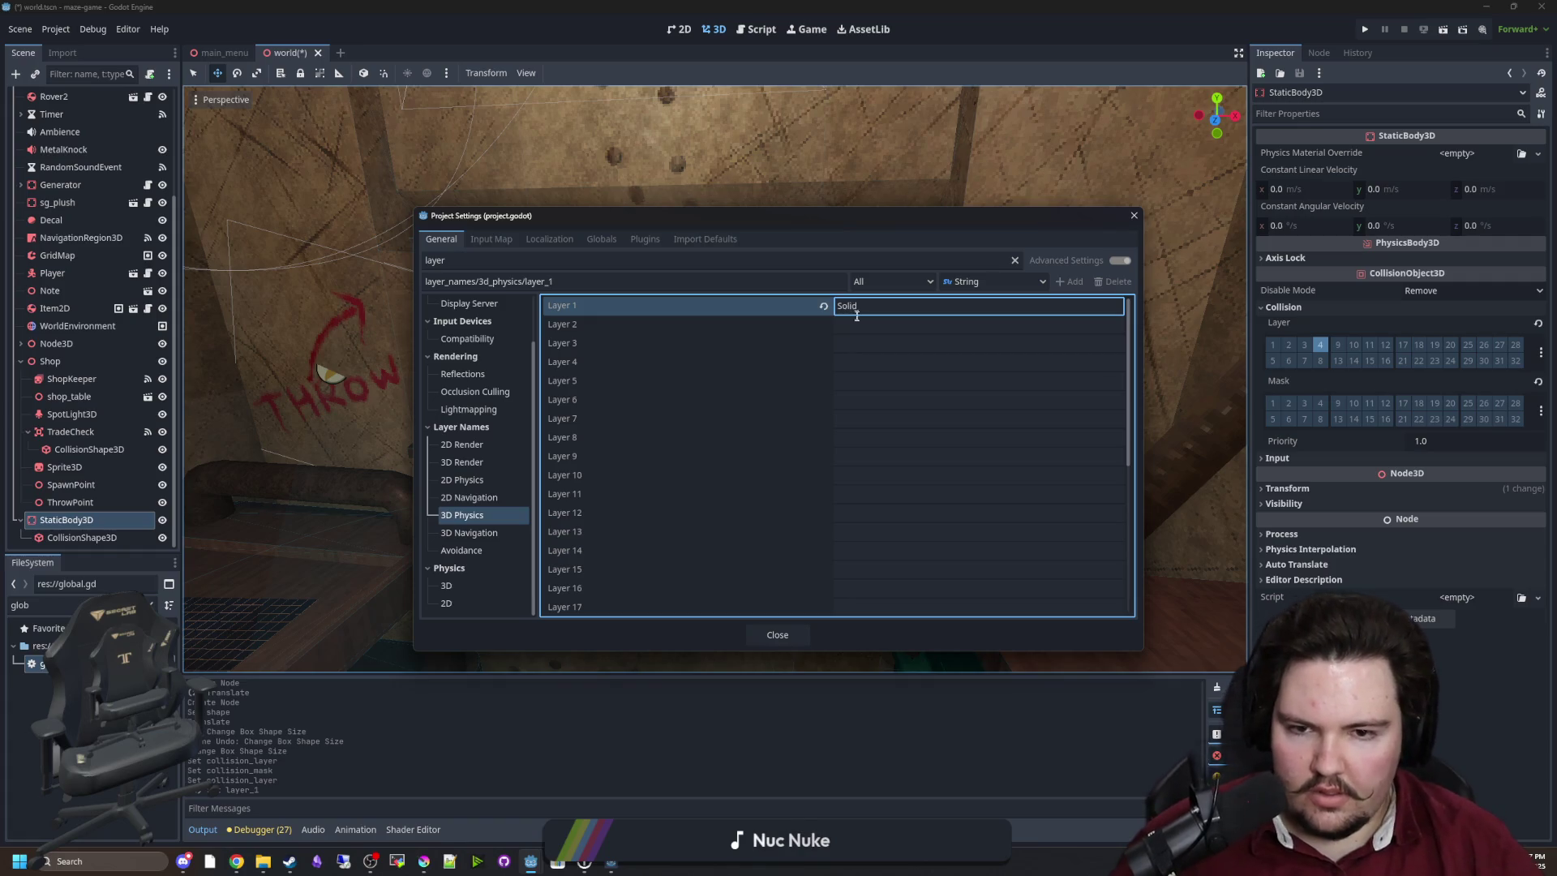
pyautogui.click(865, 324)
pyautogui.write('Entities')
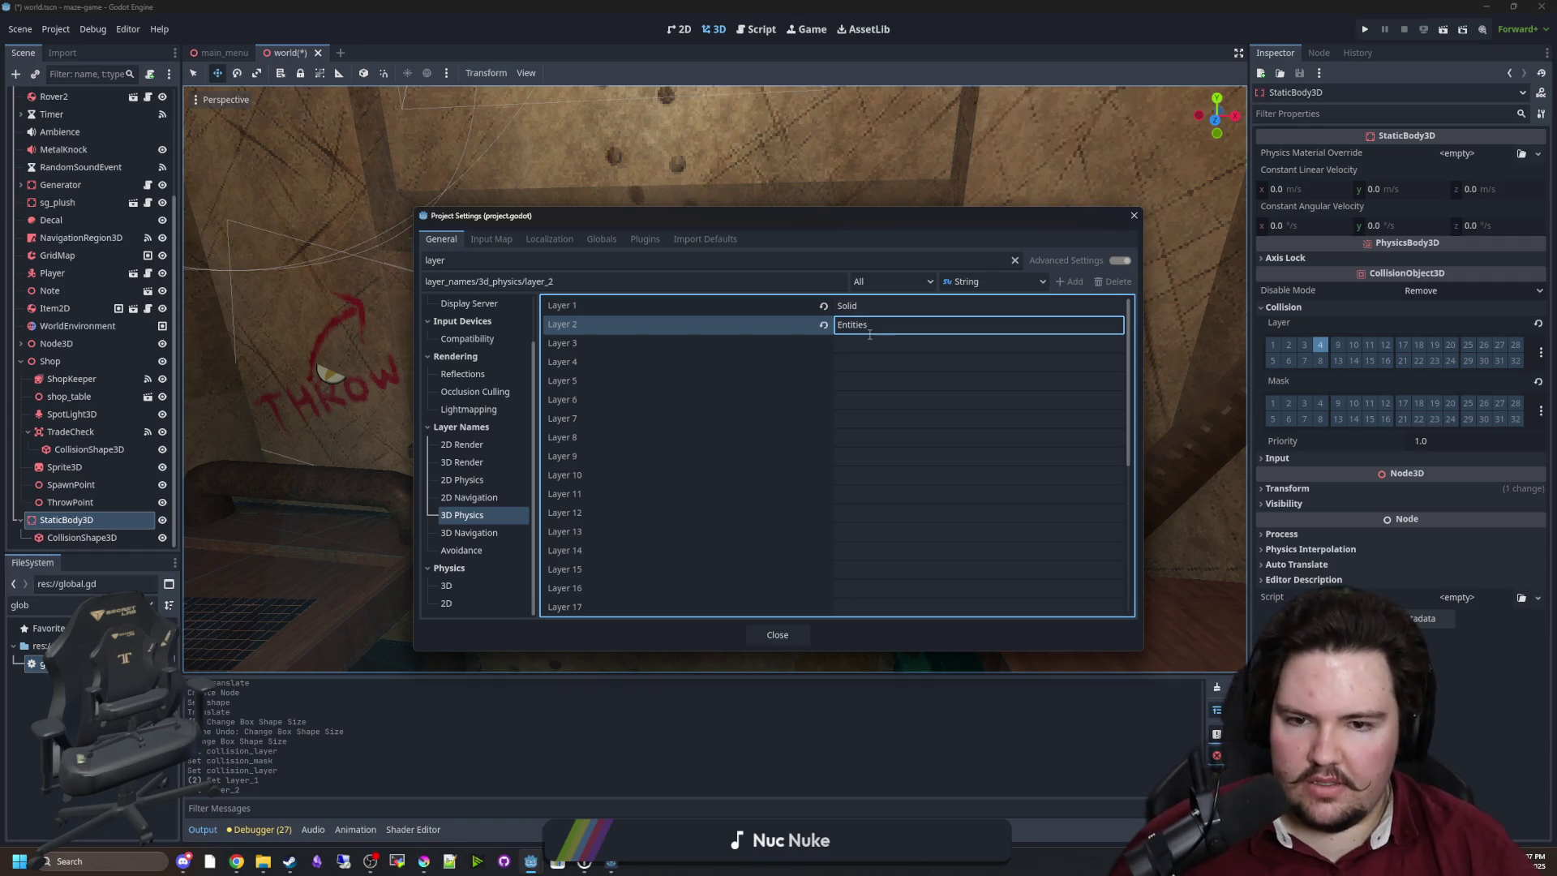
pyautogui.click(873, 343)
pyautogui.write('Interacta')
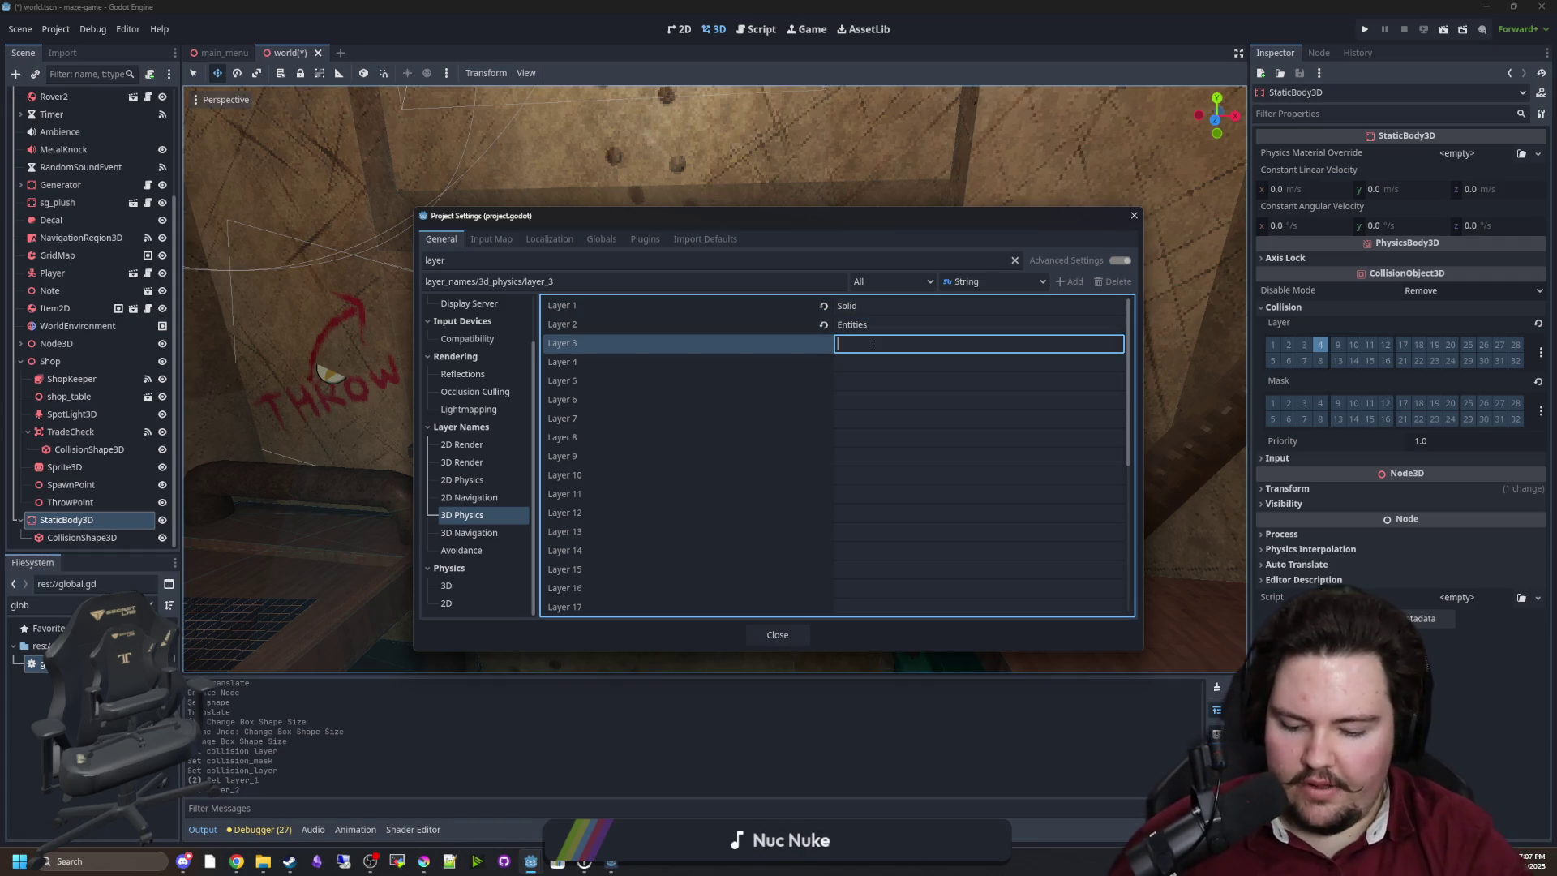
pyautogui.write('ble')
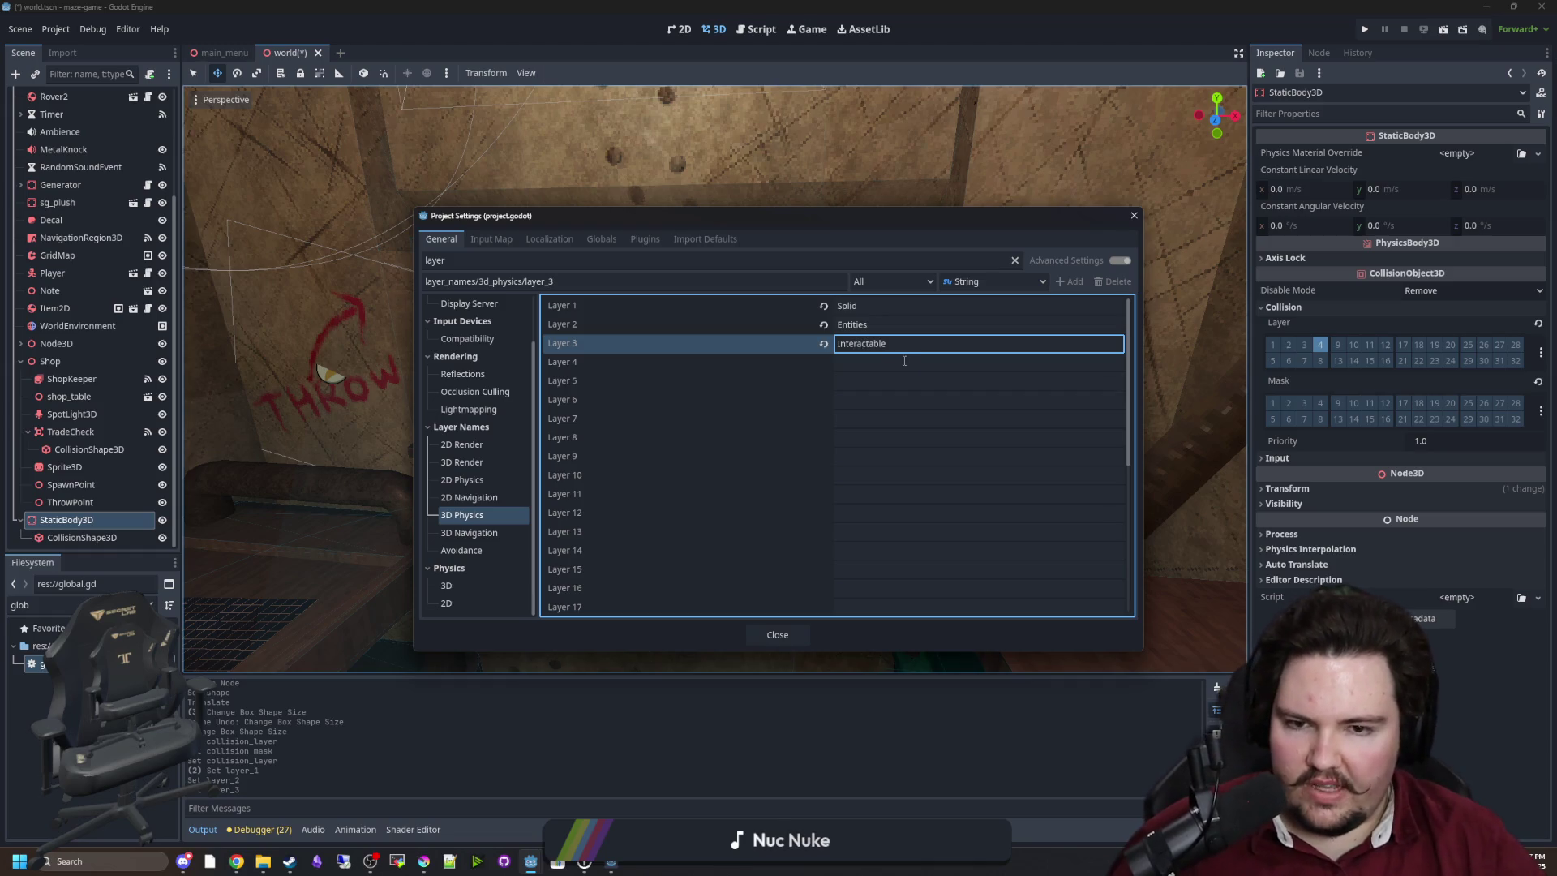
pyautogui.click(904, 362)
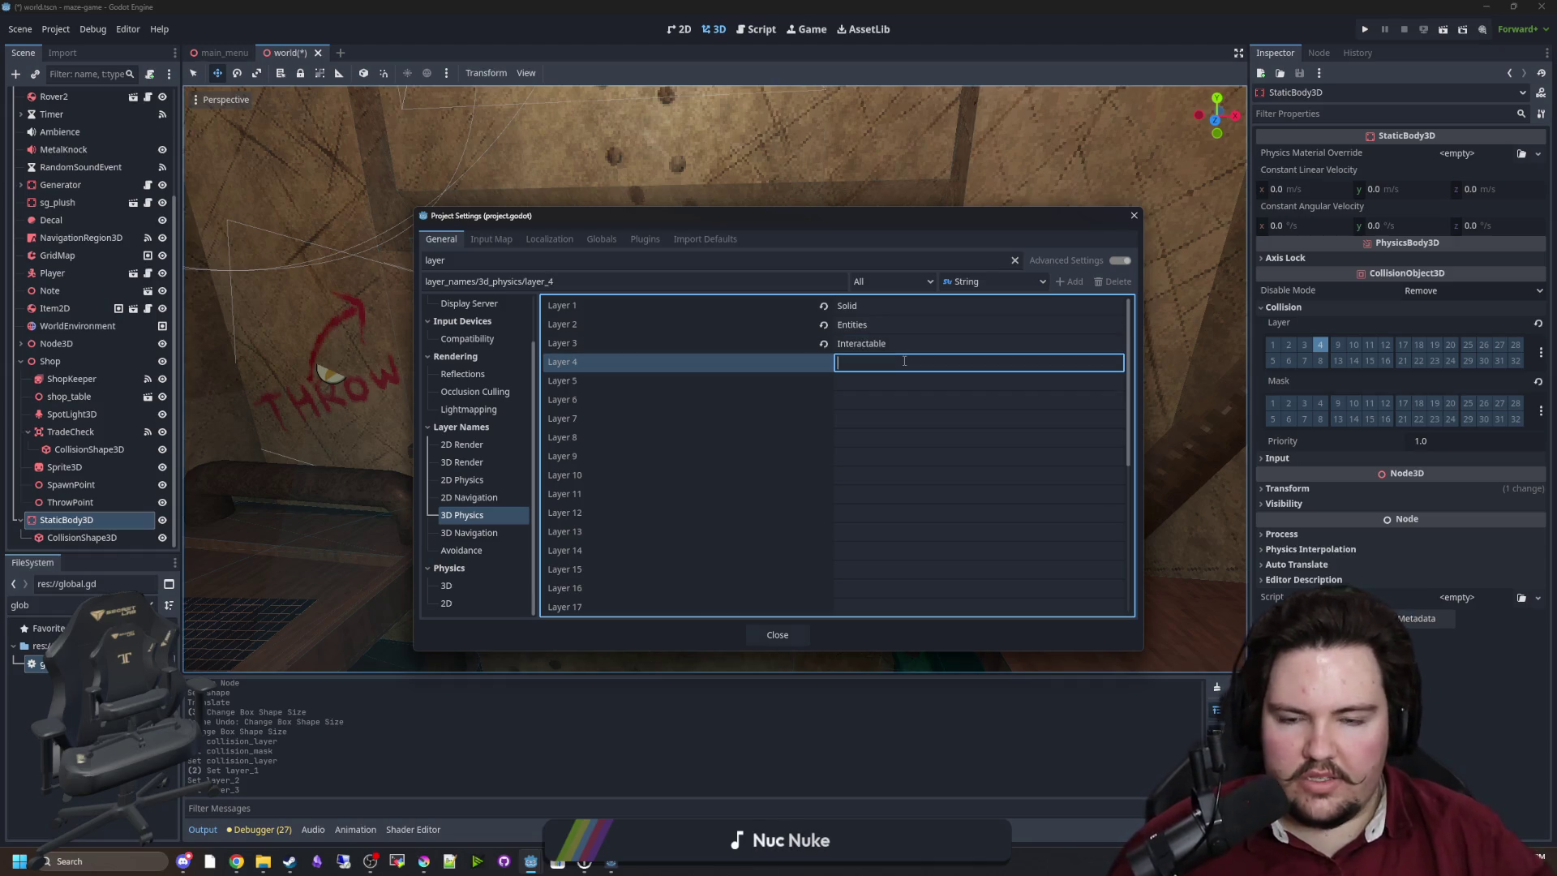
pyautogui.write('ShopBlock')
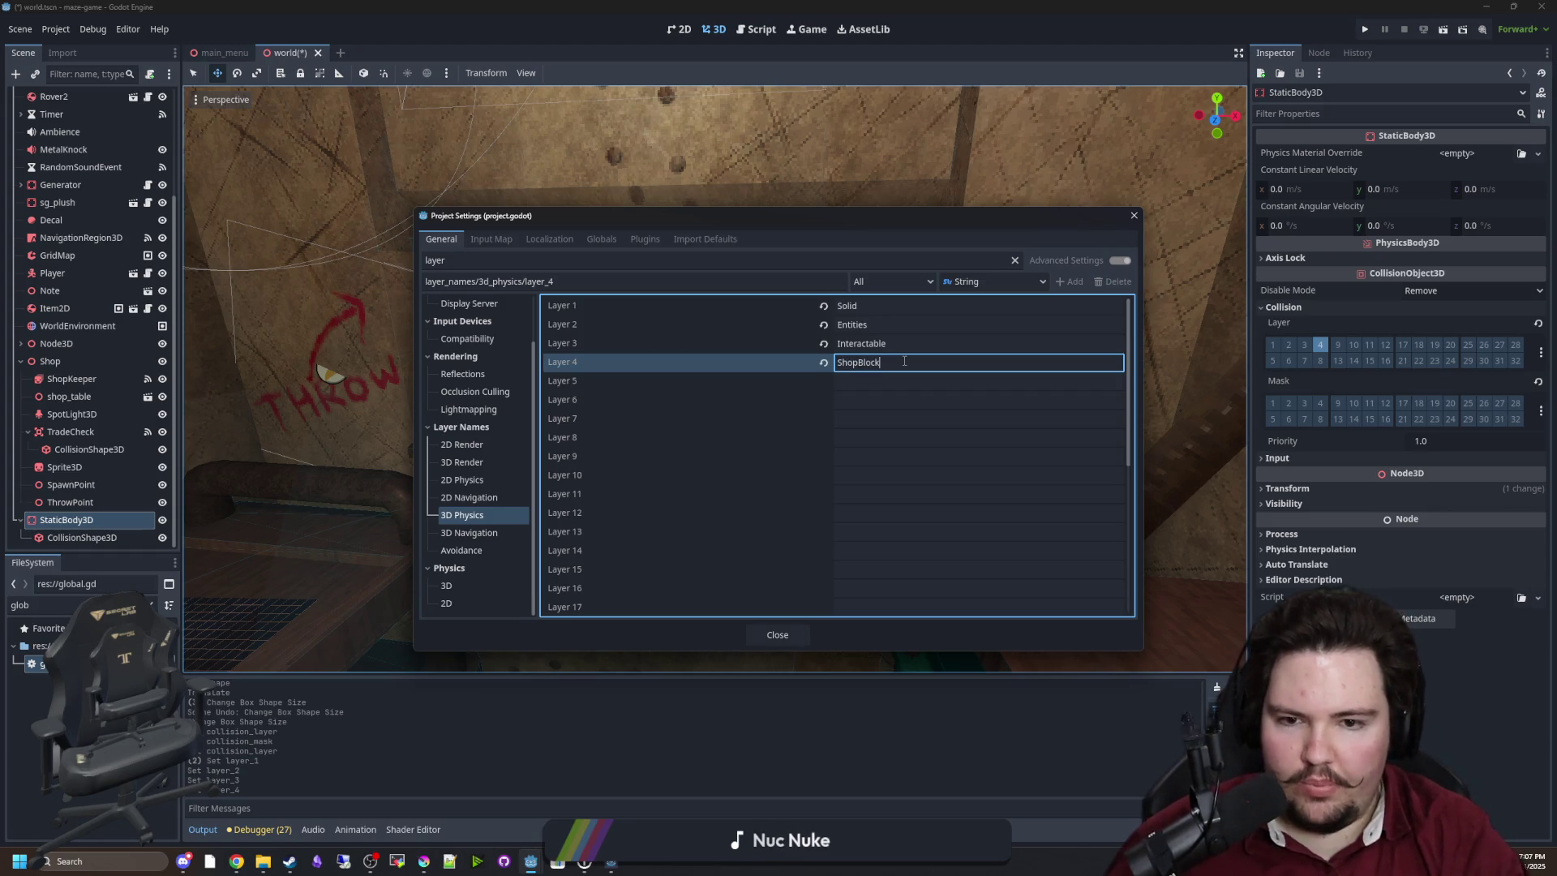
pyautogui.click(787, 630)
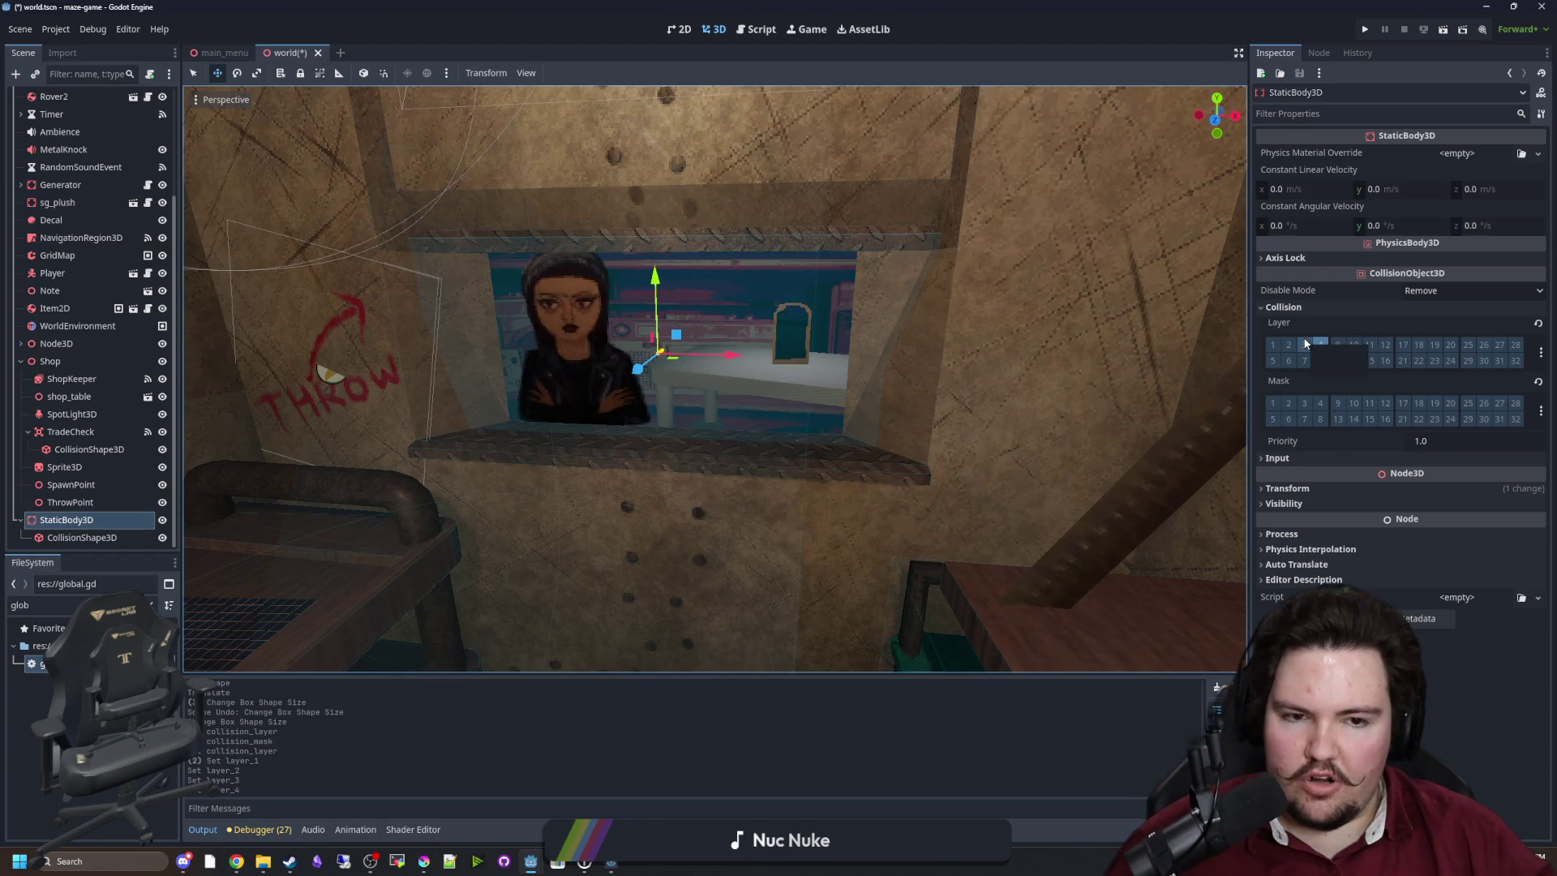
# Deselect the box and save the world scene.
pyautogui.scroll(-10, 707, 406)
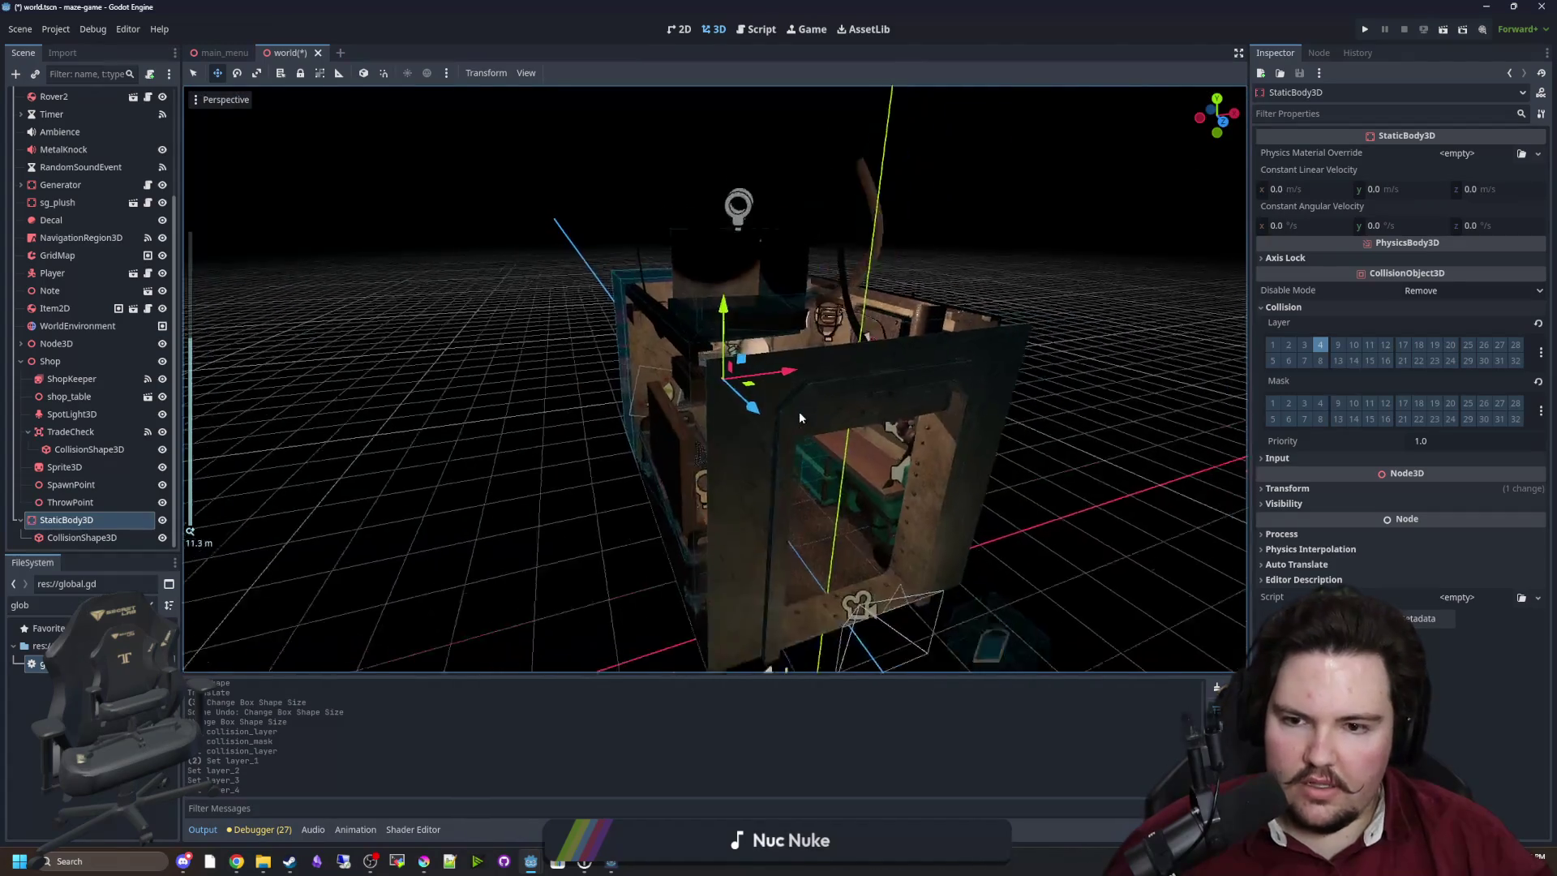
pyautogui.click(800, 411)
pyautogui.scroll(8, 935, 347)
pyautogui.hotkey('ctrl', 's')
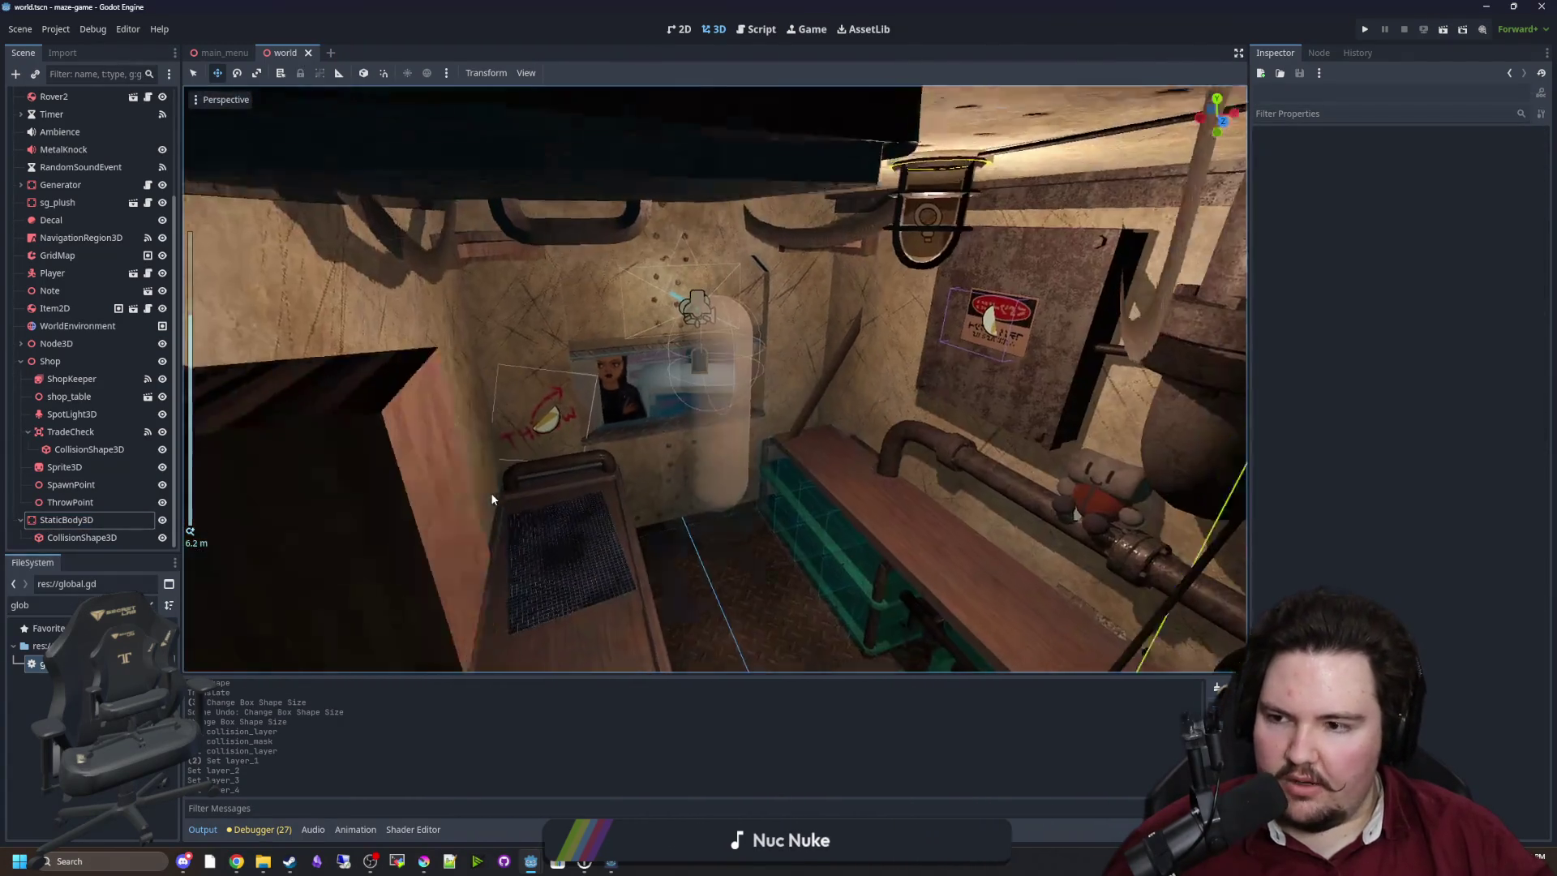
pyautogui.moveTo(491, 498); pyautogui.dragTo(446, 545)
# Filter the FileSystem for 'item', open item.gd and save the scene.
pyautogui.doubleClick(49, 604)
pyautogui.write('item')
pyautogui.doubleClick(57, 718)
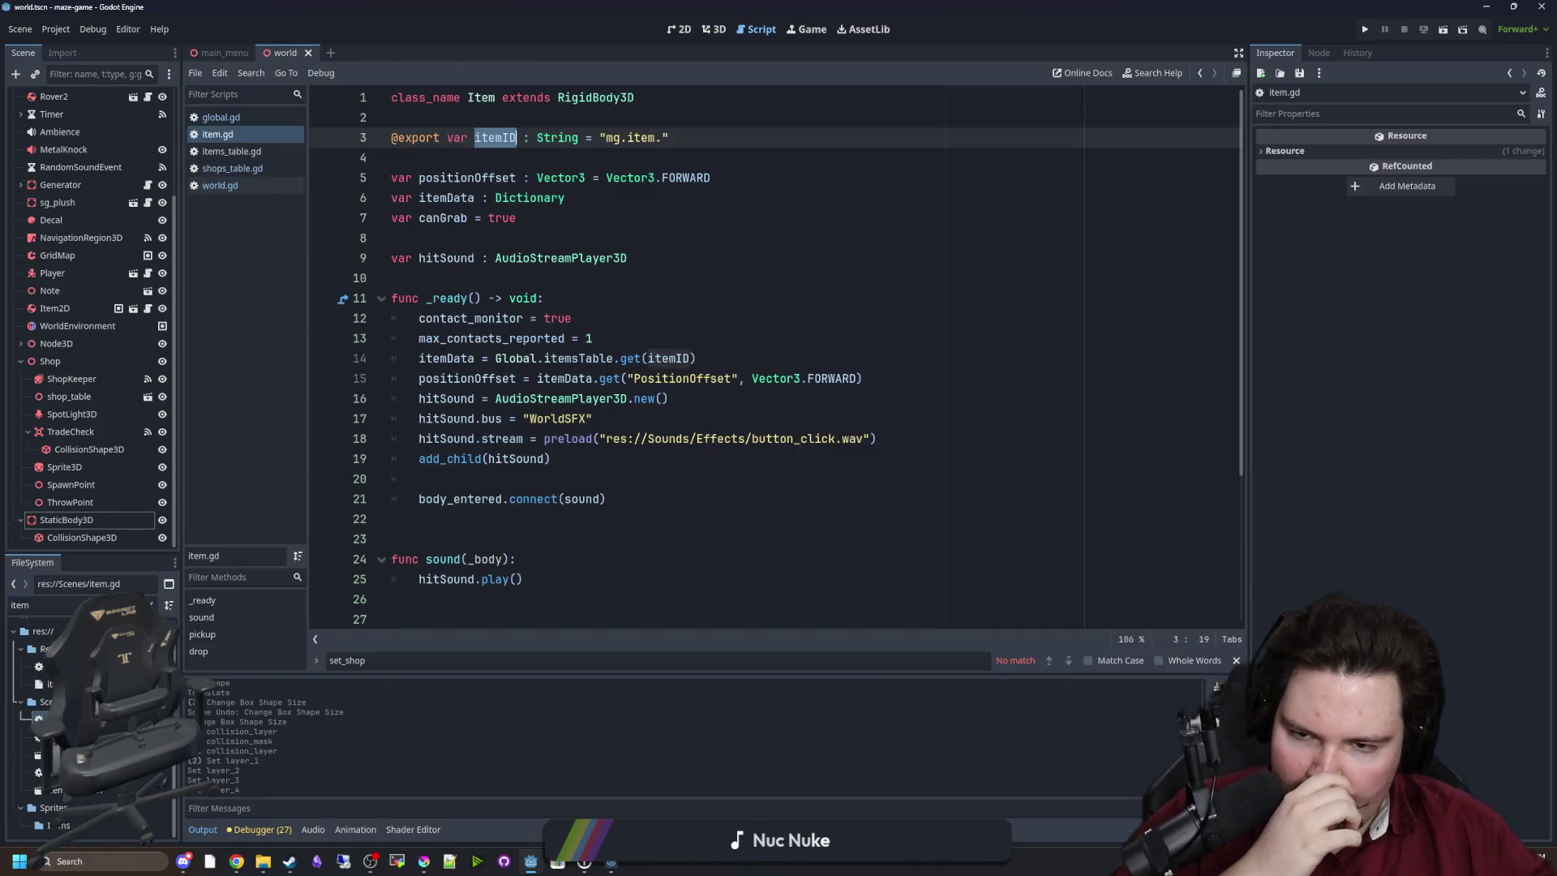
pyautogui.click(555, 277)
pyautogui.hotkey('ctrl', 's')
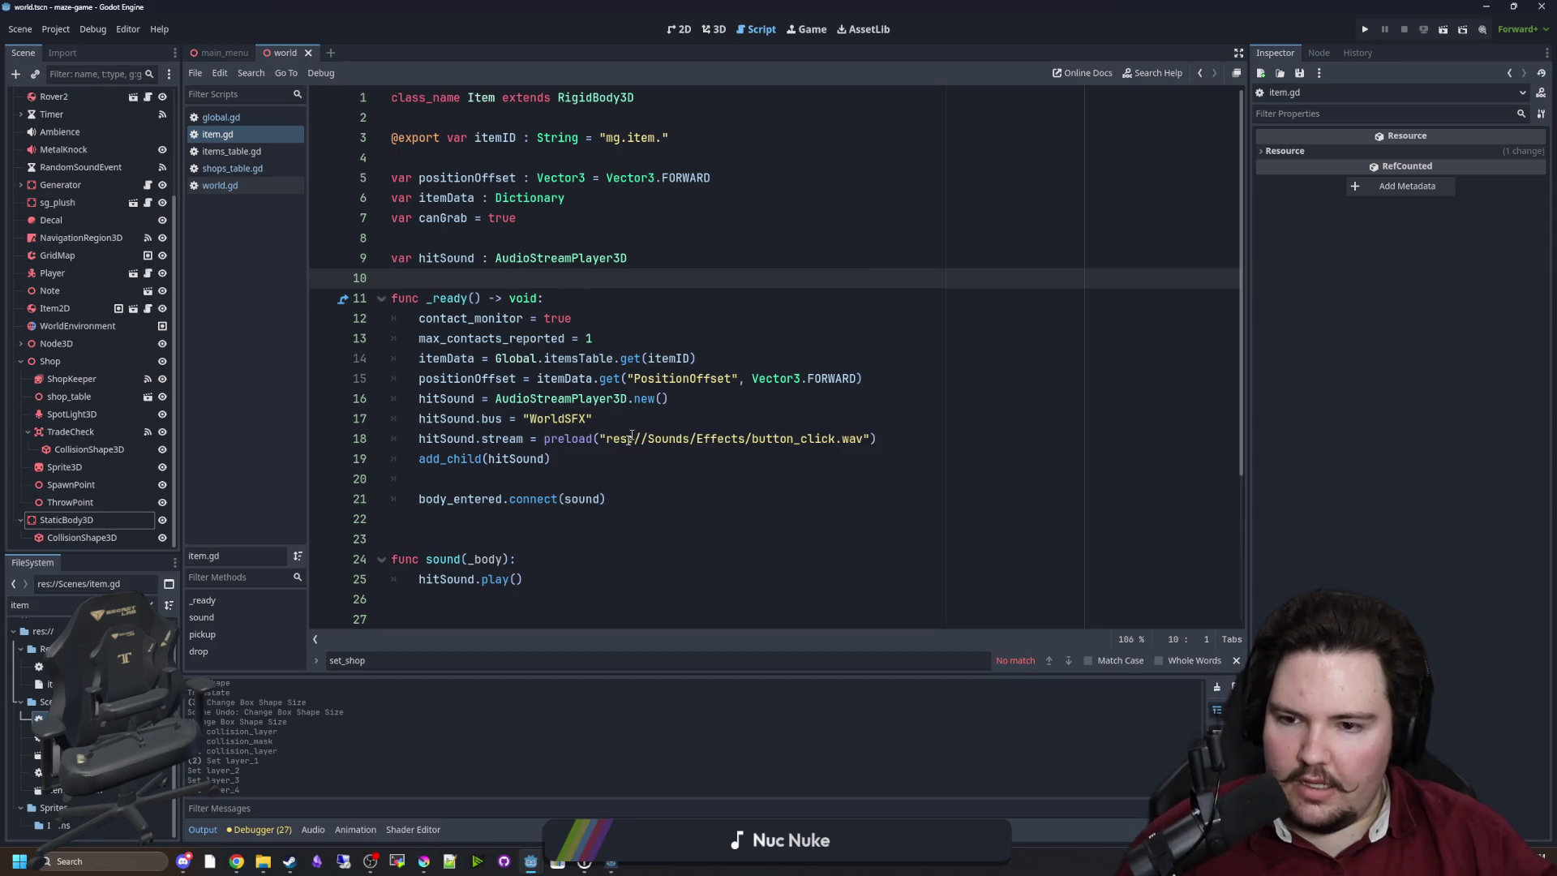
pyautogui.click(629, 460)
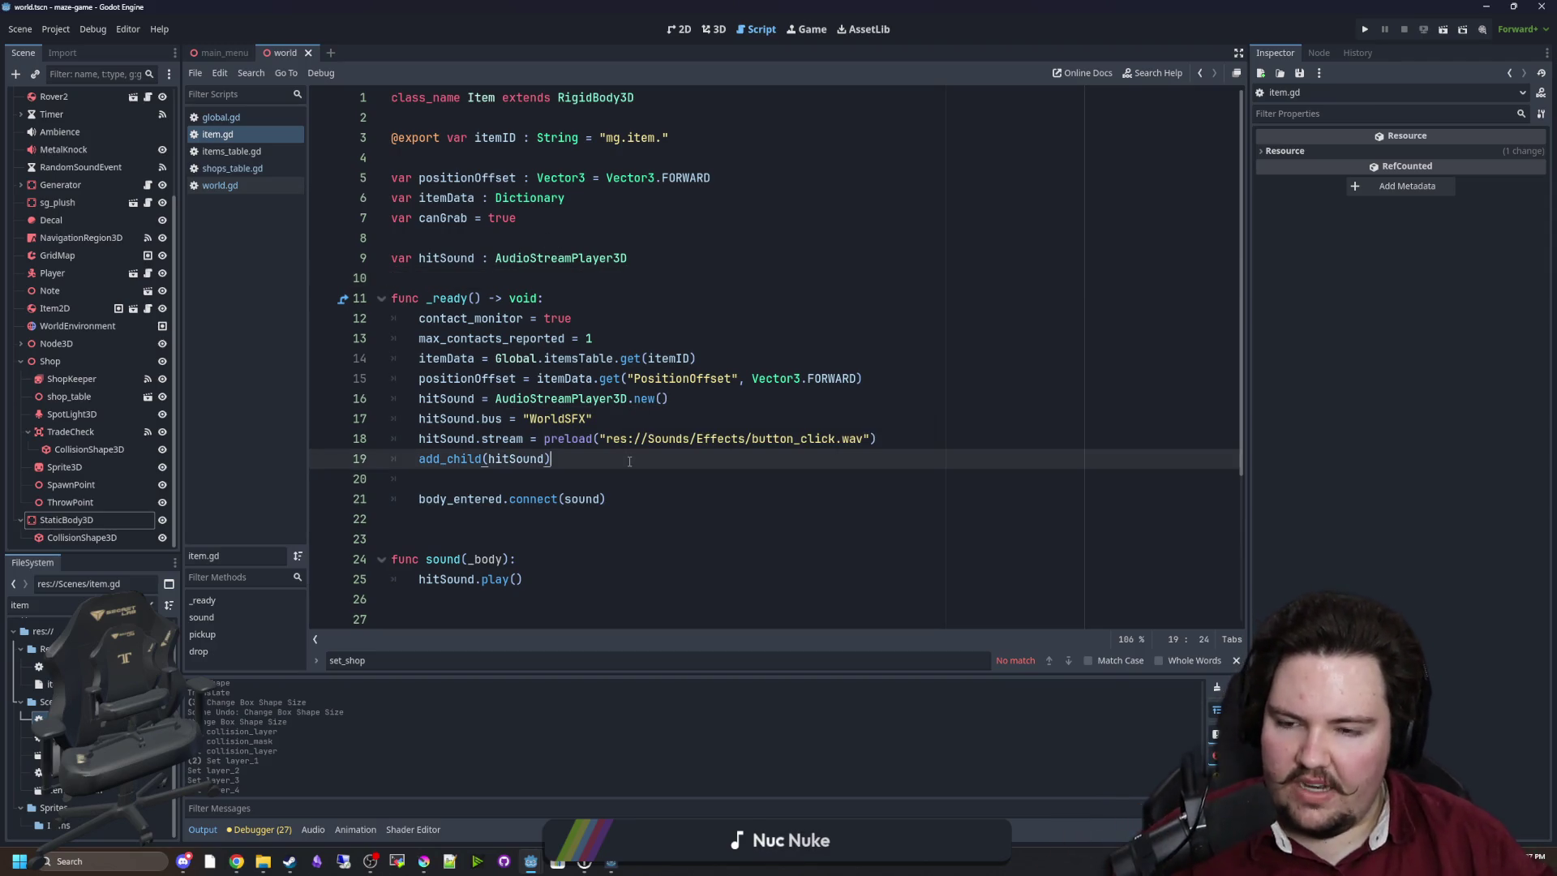
# Open items_table.gd and start a new key line in the rover entry.
pyautogui.click(260, 151)
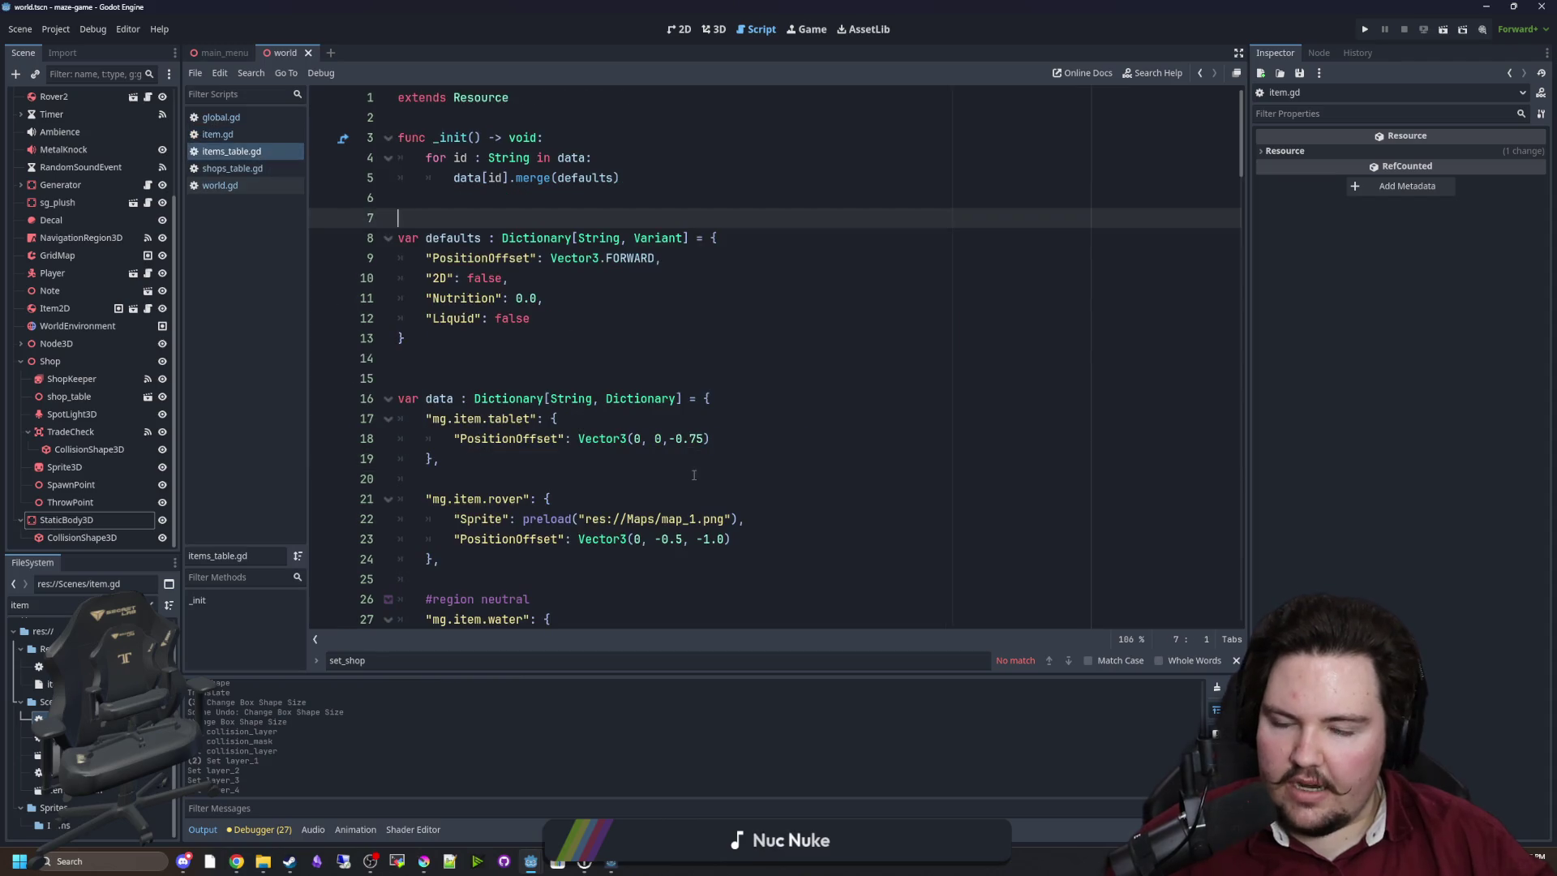
pyautogui.scroll(-5, 582, 422)
pyautogui.click(582, 422)
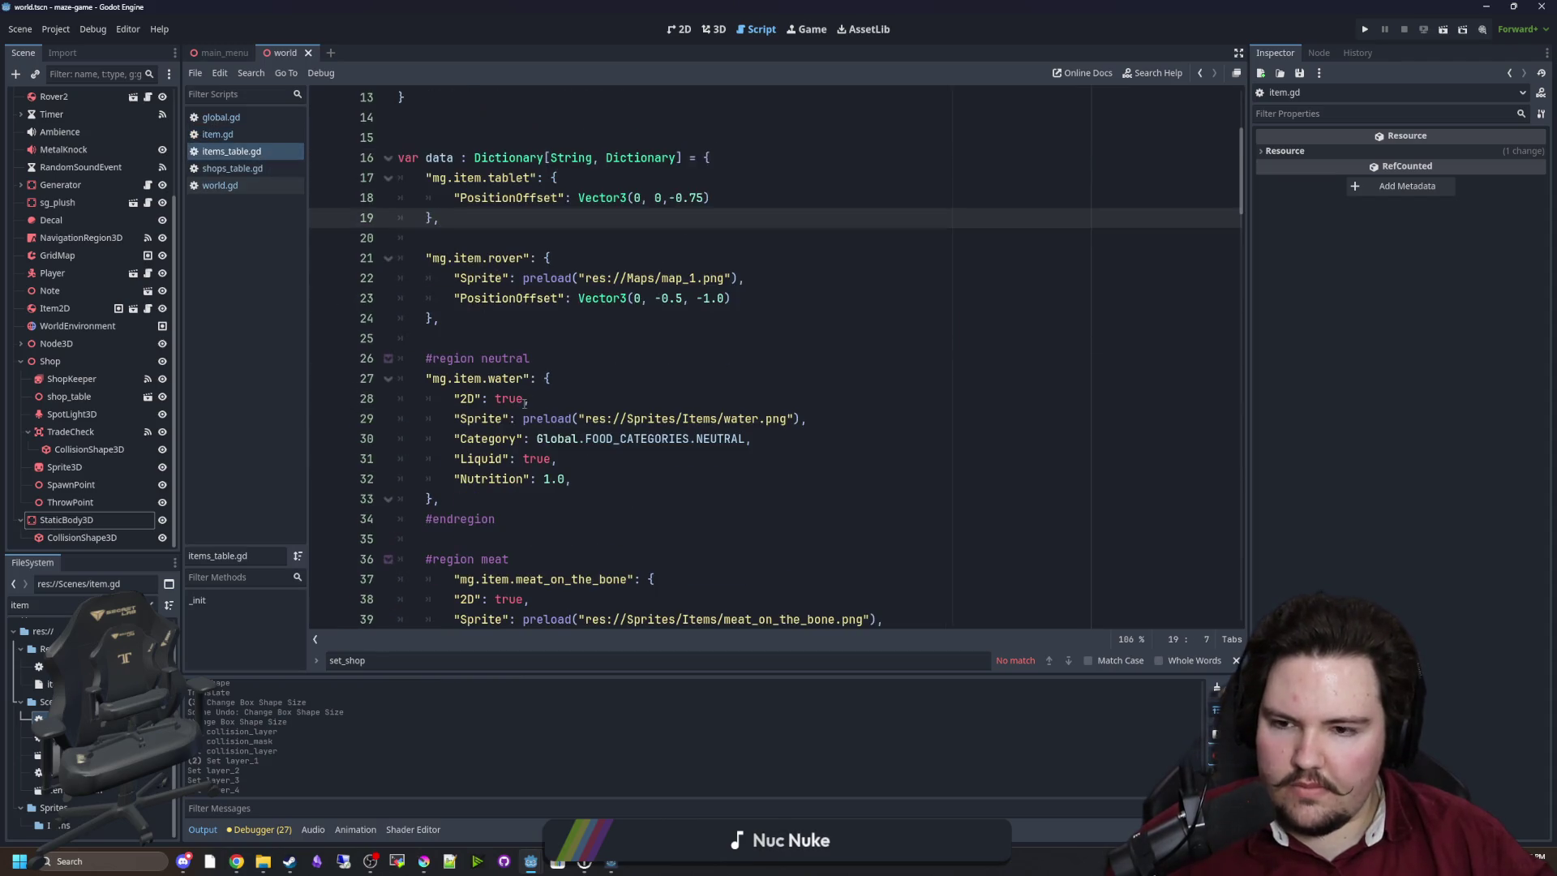
pyautogui.scroll(2, 755, 357)
pyautogui.click(756, 357)
pyautogui.press('Return')
pyautogui.write('"')
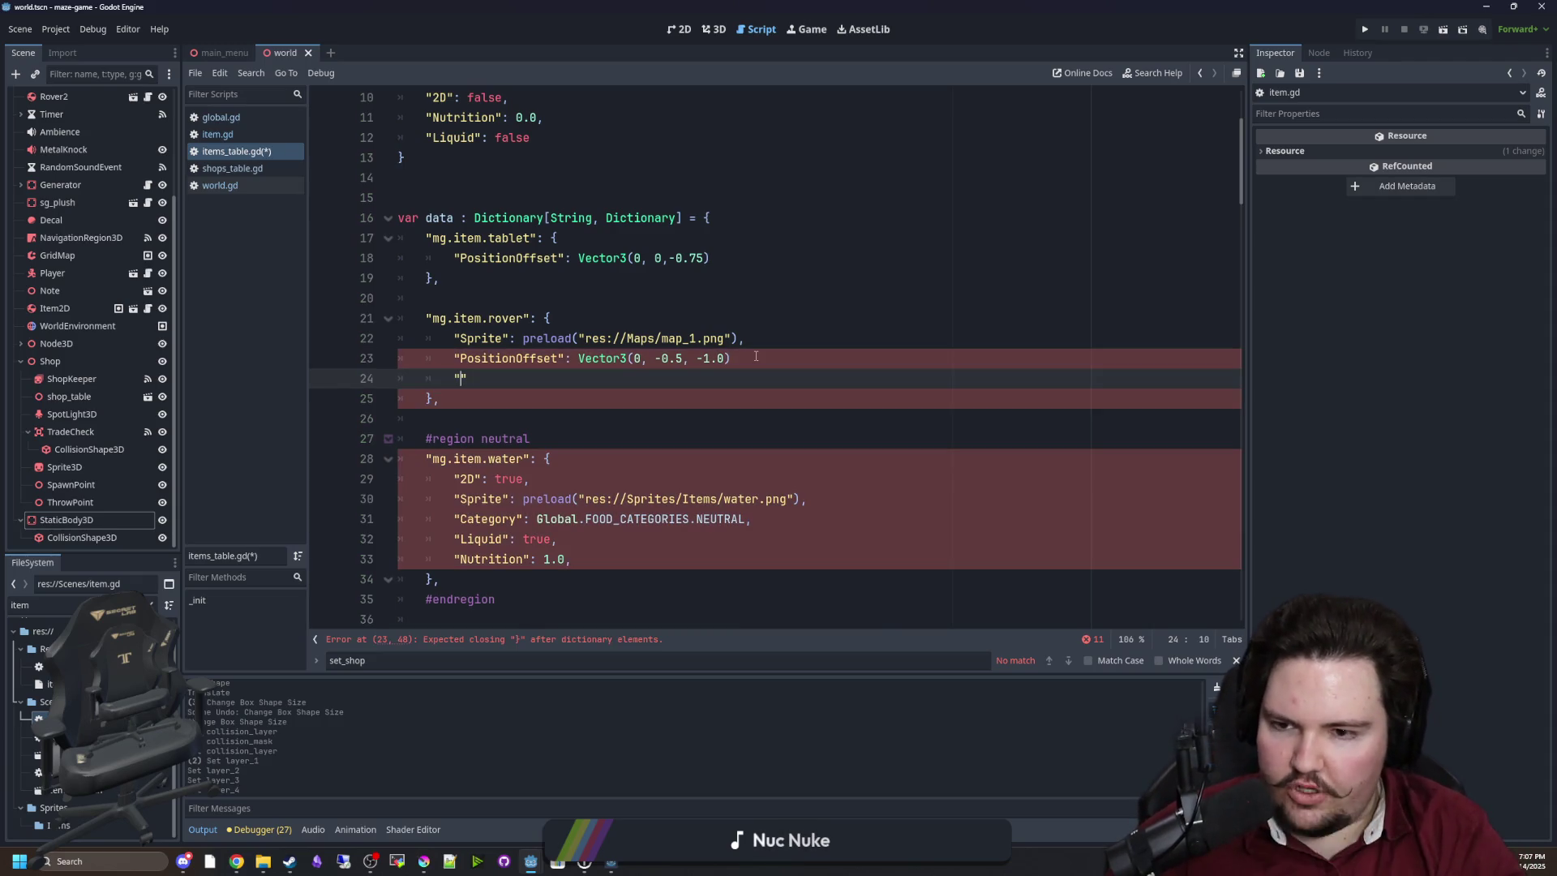
# Add "CanEnterShop": true to the item defaults, fixing the commas.
pyautogui.scroll(3, 730, 348)
pyautogui.click(624, 319)
pyautogui.press('Return')
pyautogui.write('"Can')
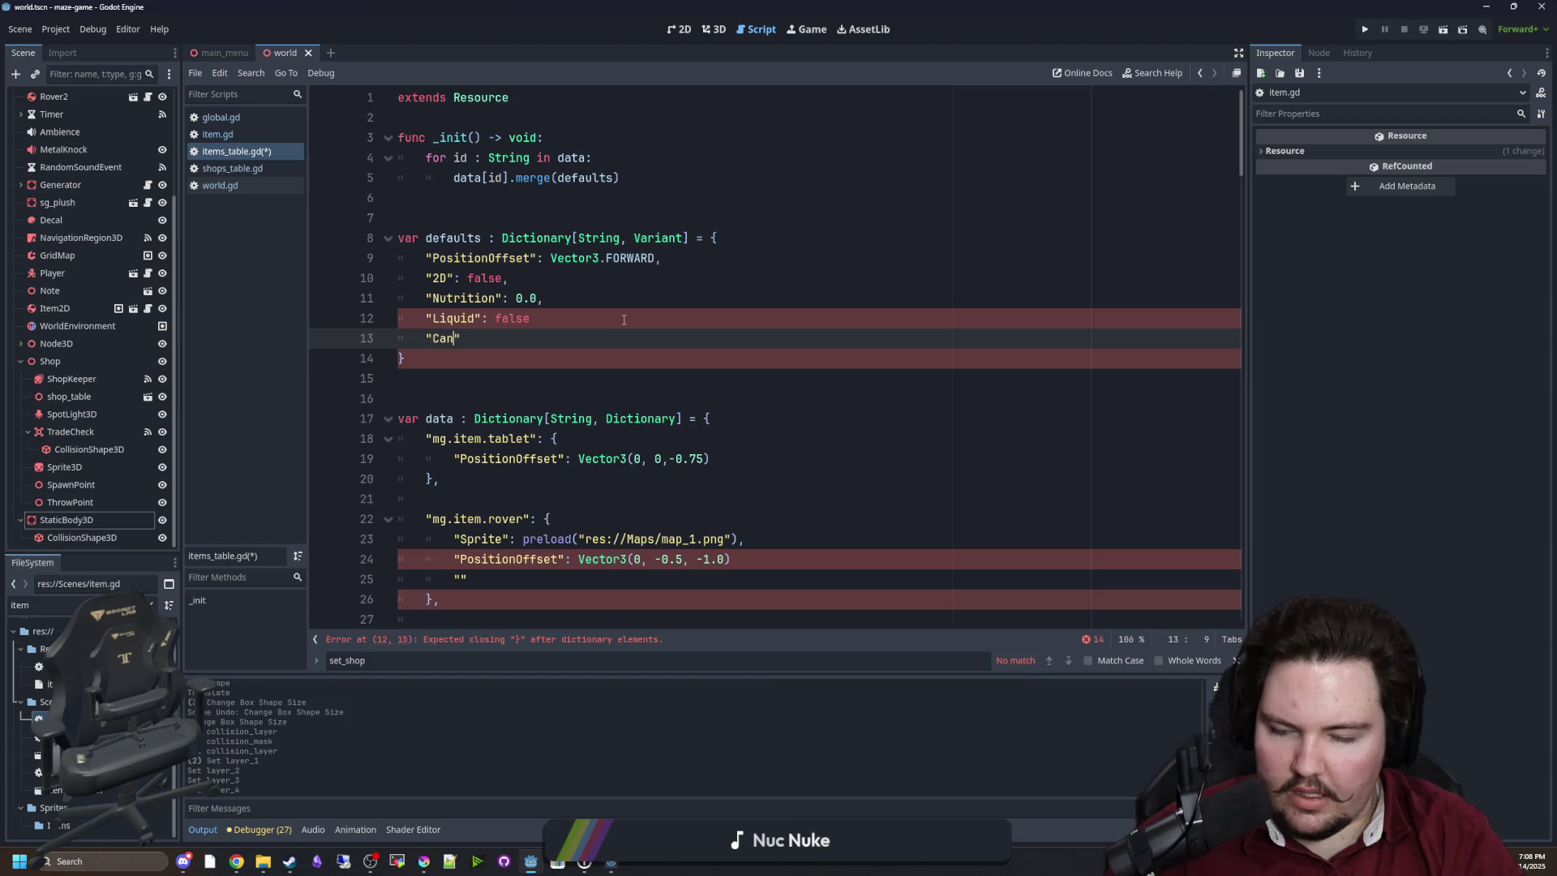
pyautogui.write('": true,')
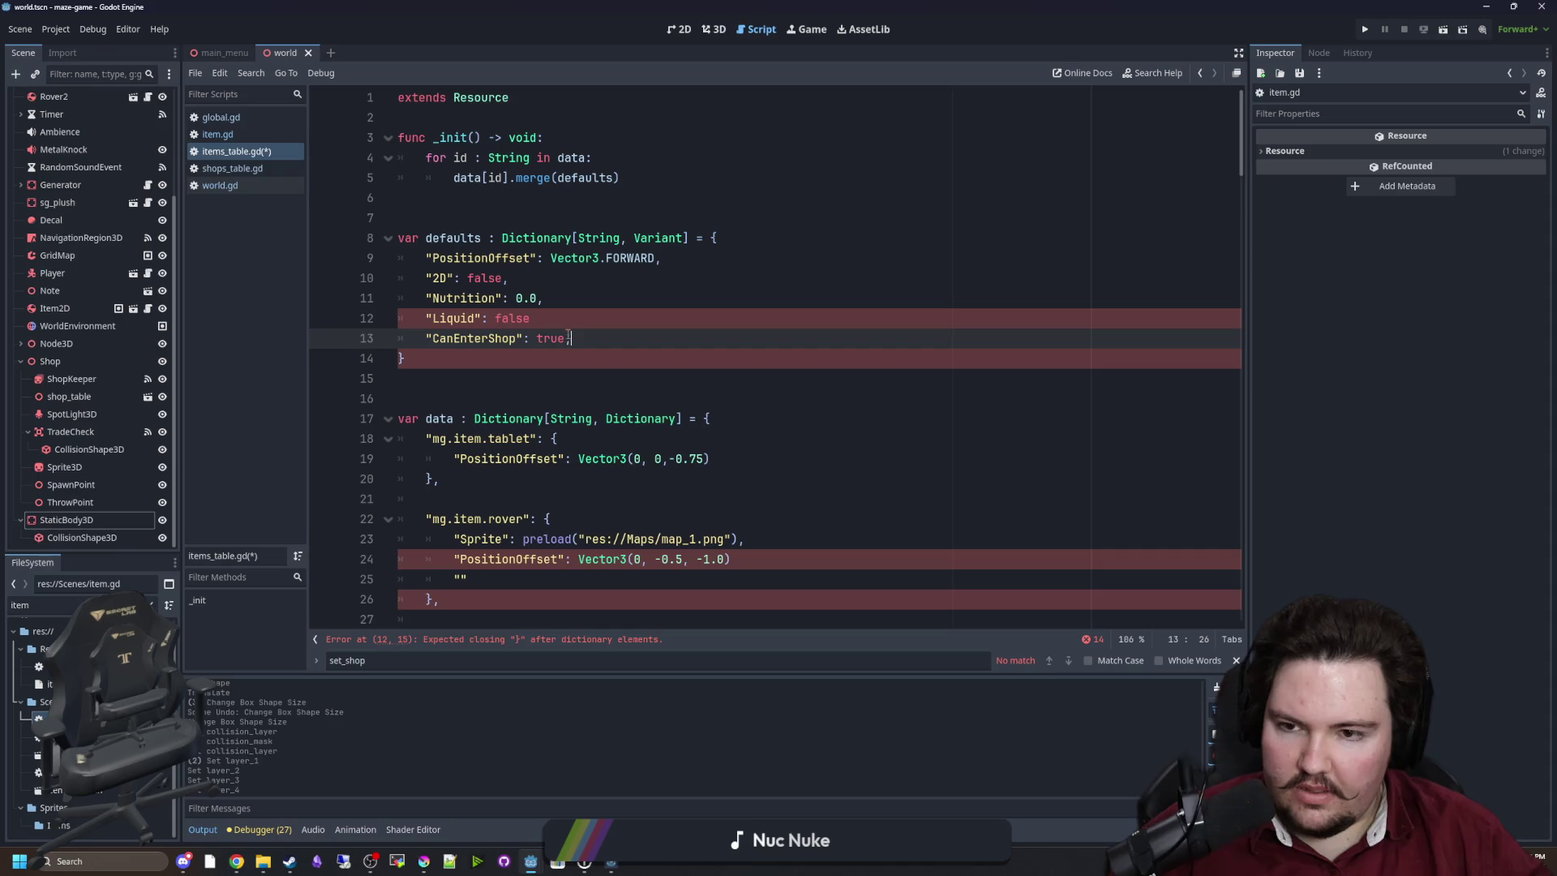
pyautogui.click(531, 318)
pyautogui.write(',')
pyautogui.click(573, 339)
# Set "CanEnterShop": false in the mg.item.rover entry, adding the missing comma.
pyautogui.write(',')
pyautogui.click(468, 581)
pyautogui.write('CanEnterShop": true,')
pyautogui.click(786, 561)
pyautogui.write(',')
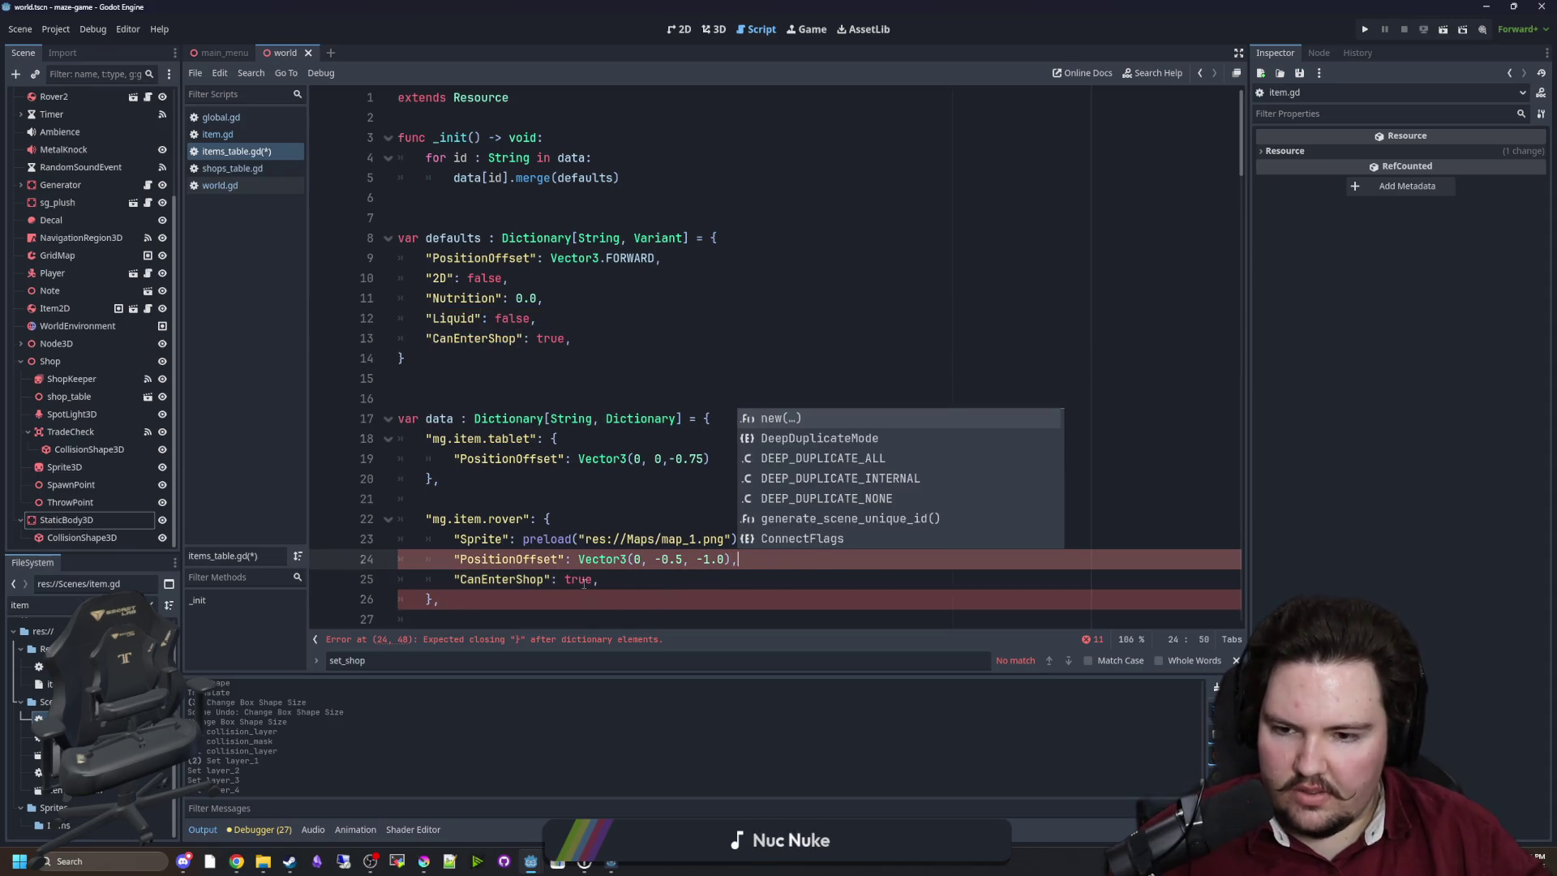
pyautogui.doubleClick(581, 580)
pyautogui.write('false')
pyautogui.doubleClick(490, 580)
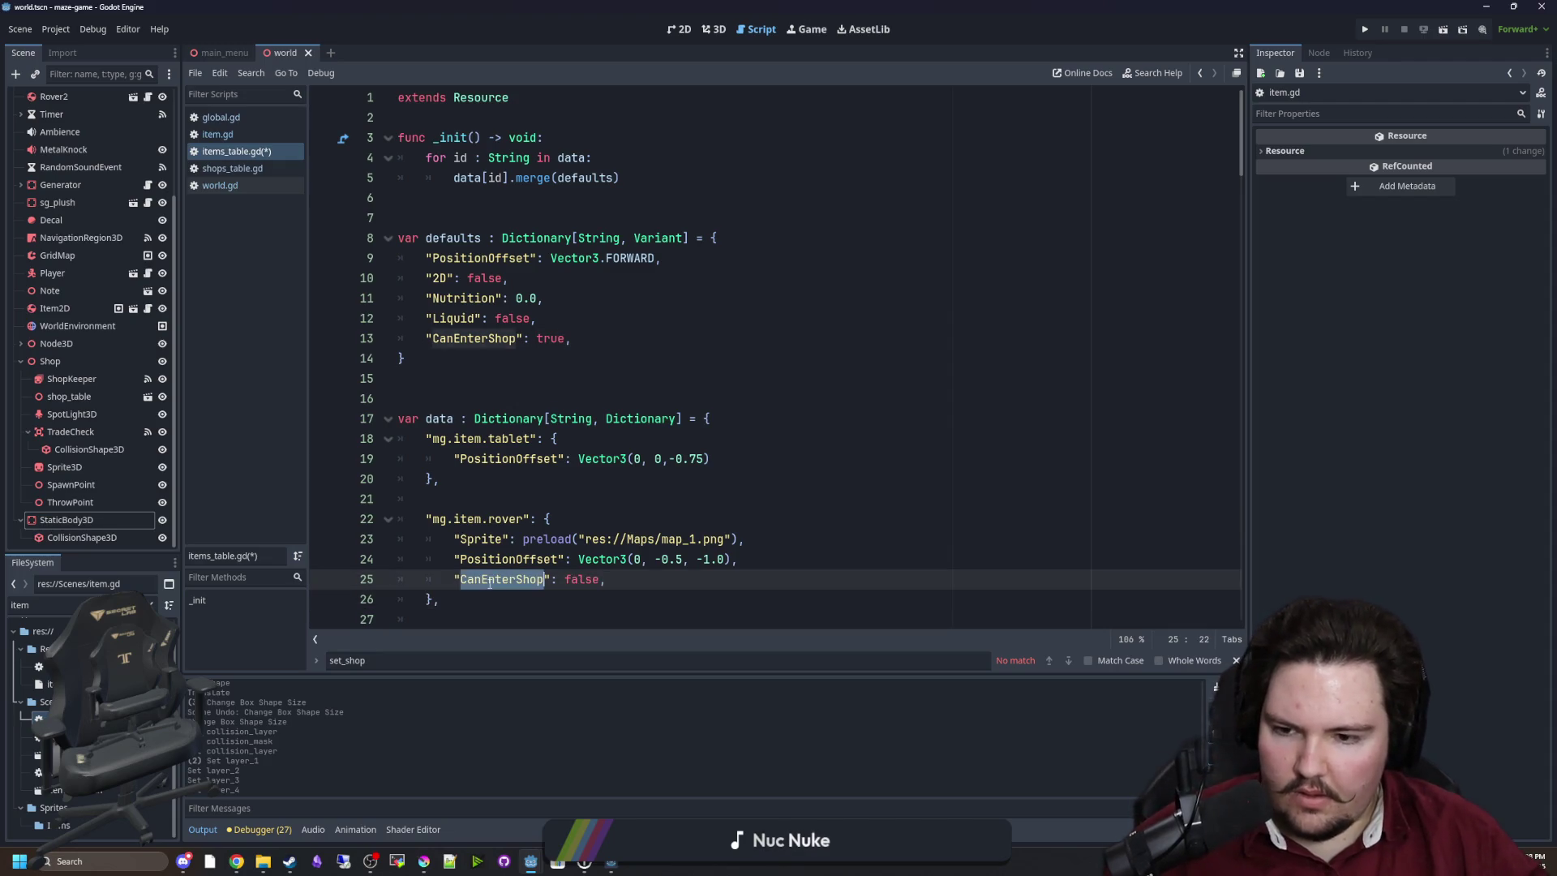